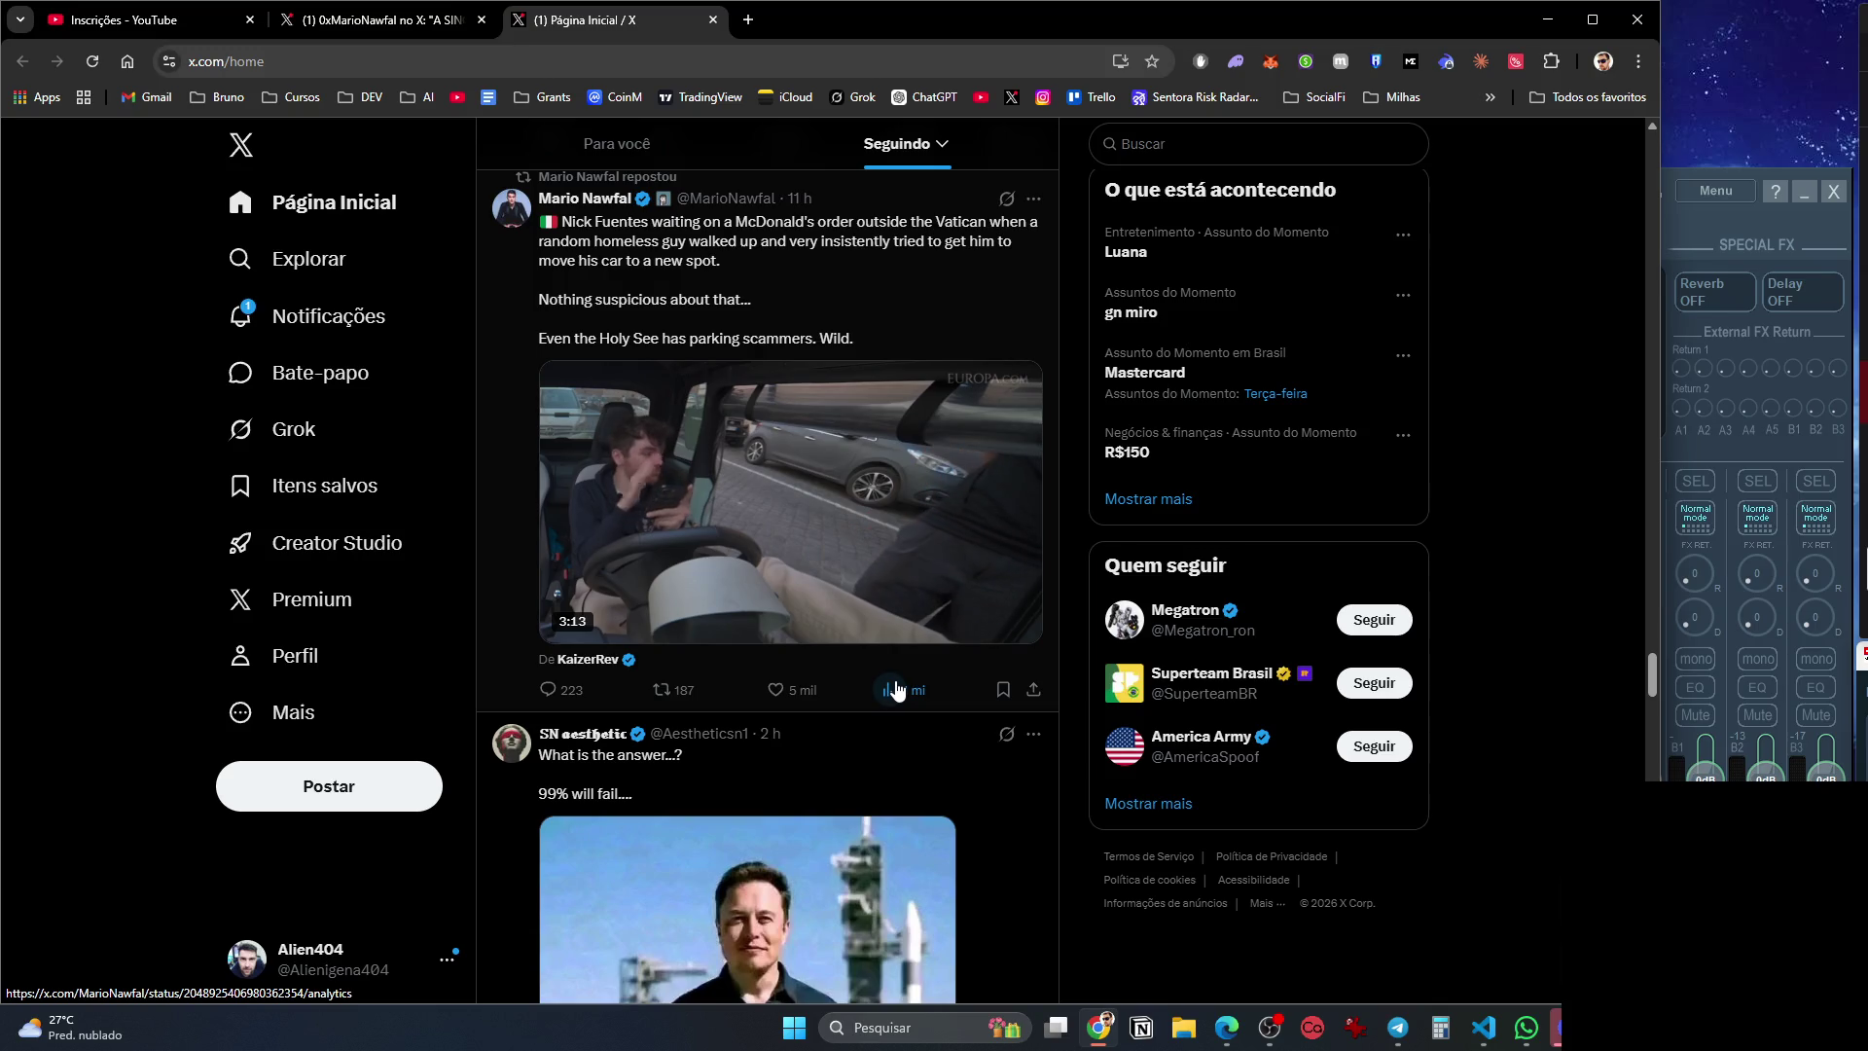
# Scroll through the X home feed, then go to the Notificações page.
pyautogui.scroll(-7, 897, 690)
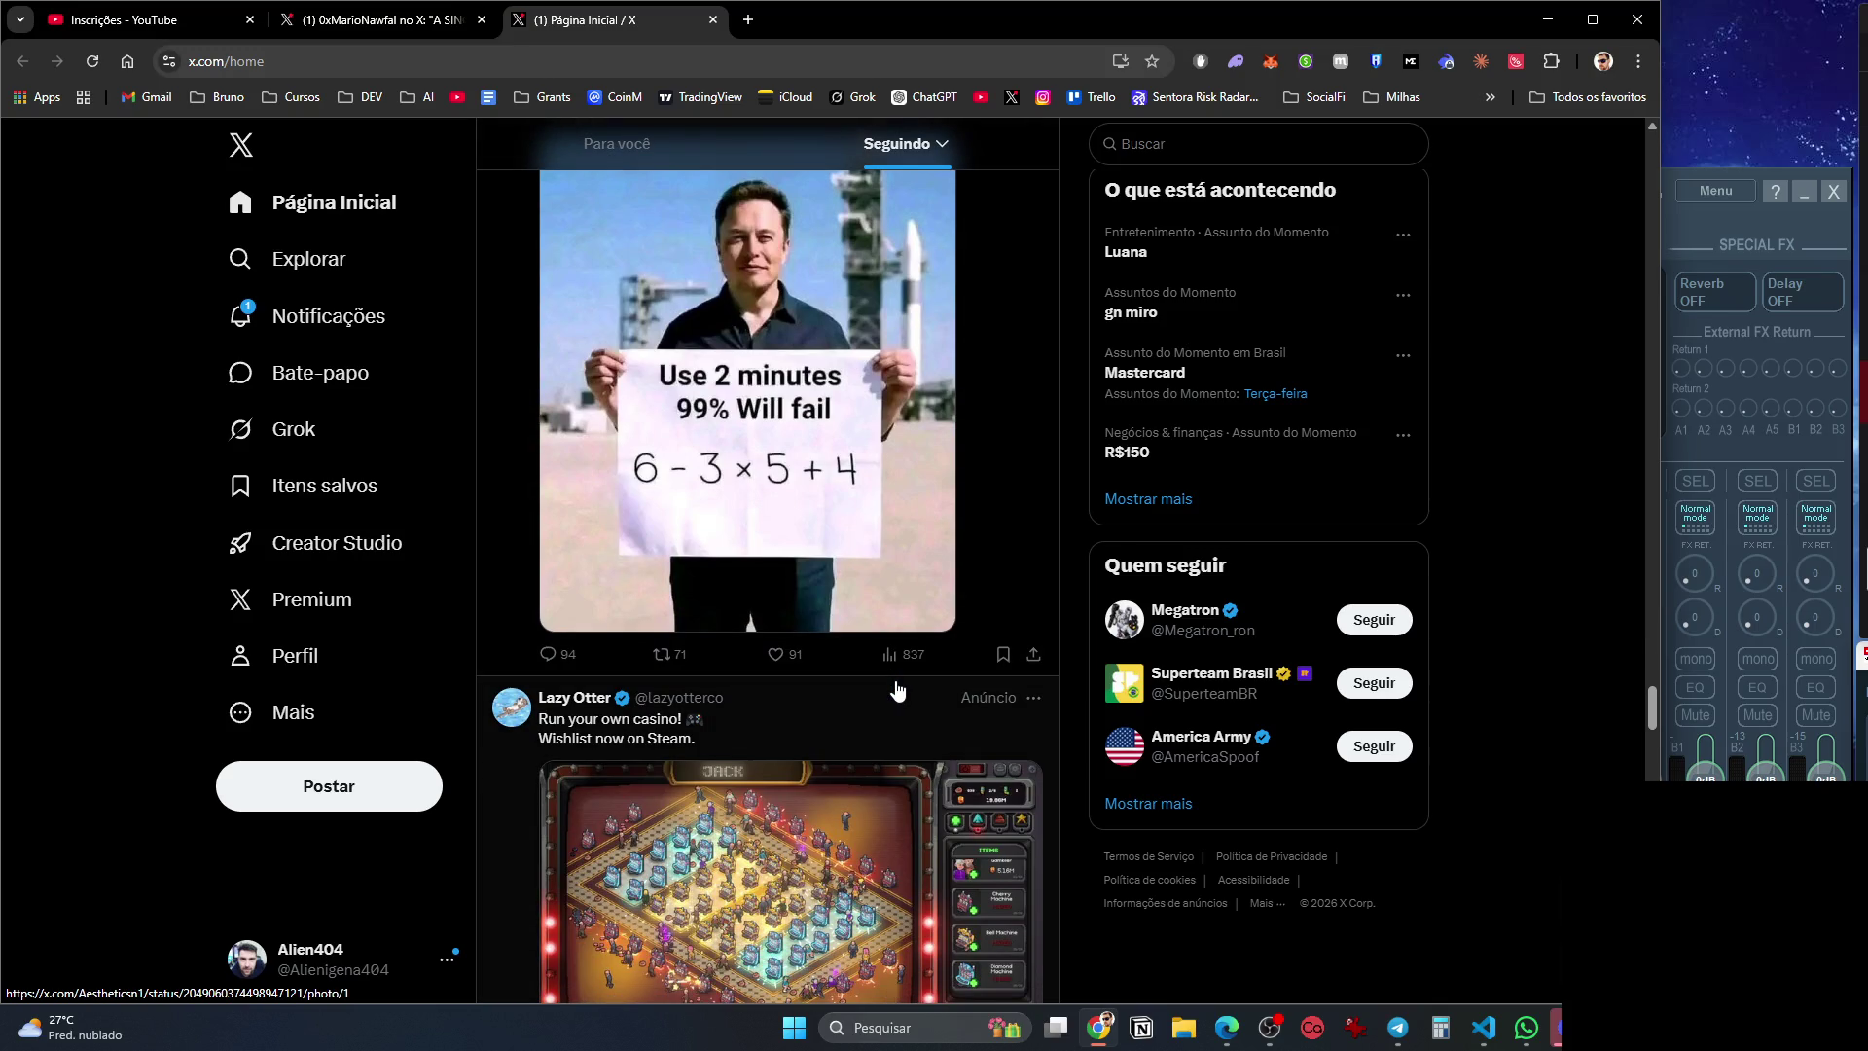
pyautogui.scroll(-10, 897, 689)
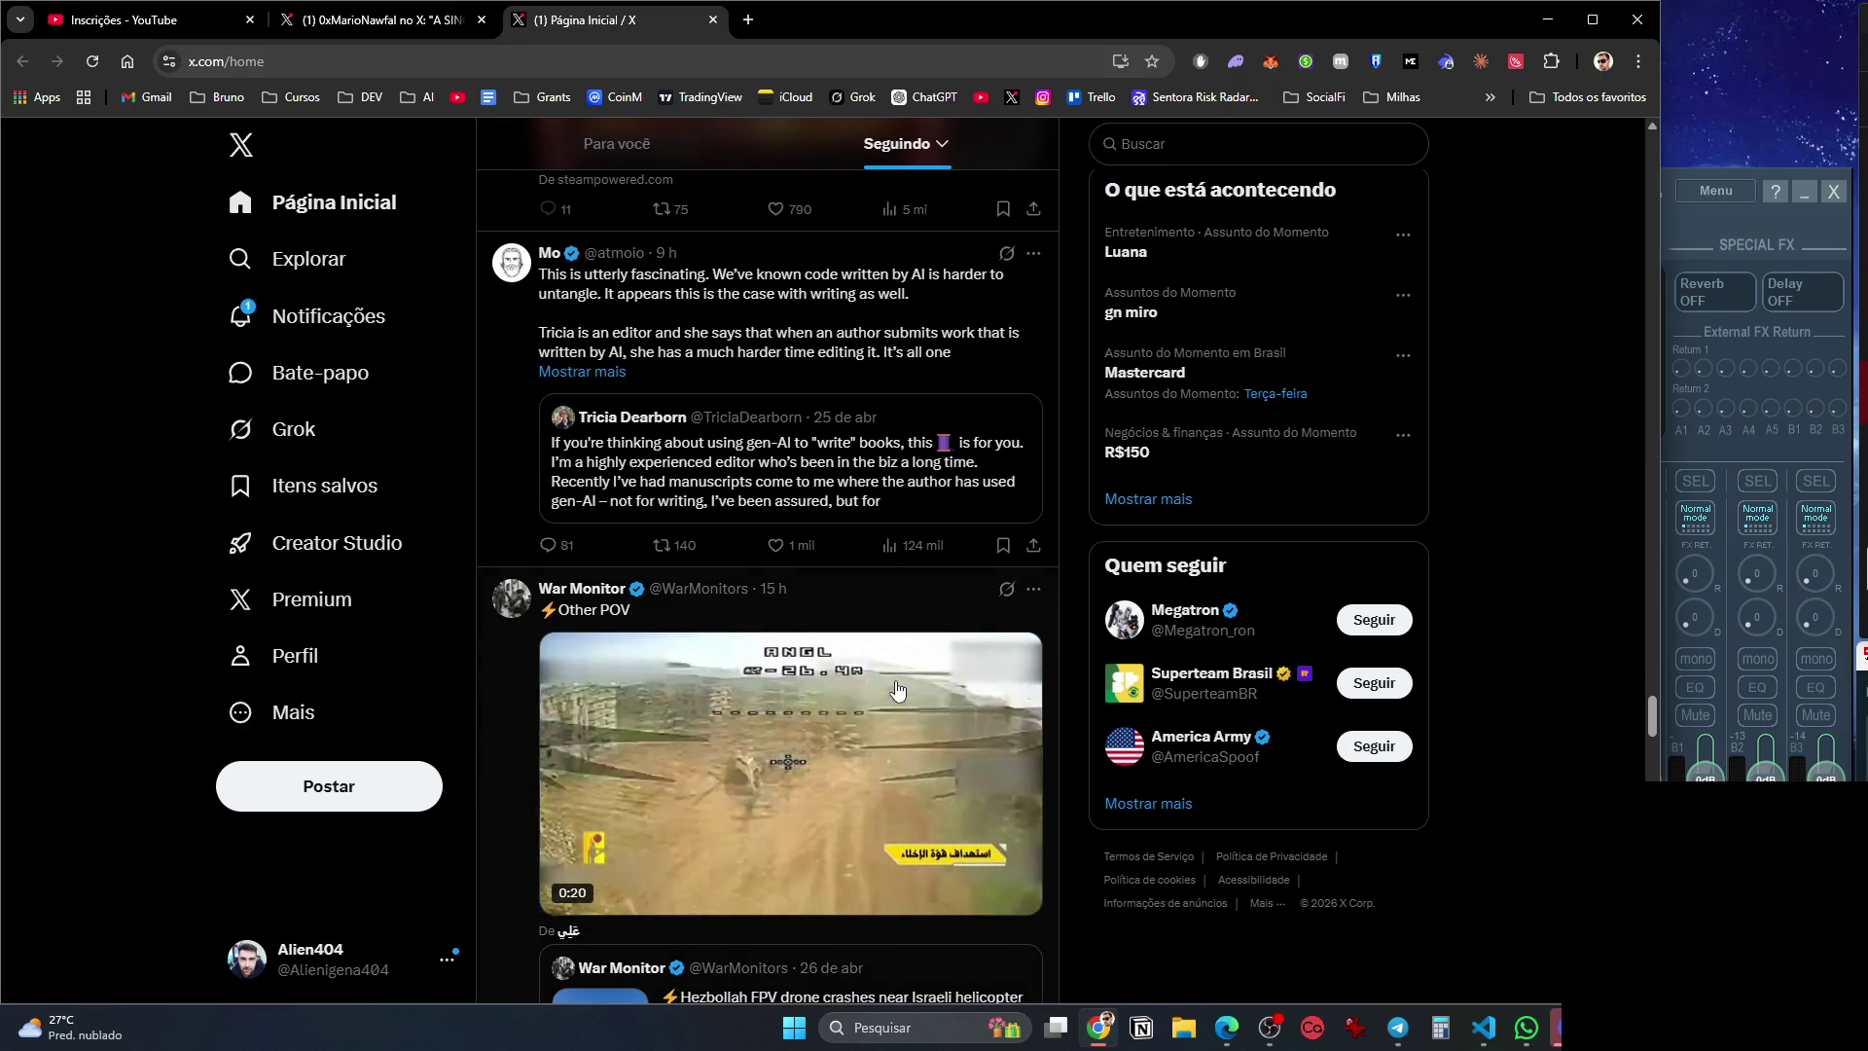
pyautogui.scroll(-3, 896, 690)
pyautogui.scroll(-12, 896, 690)
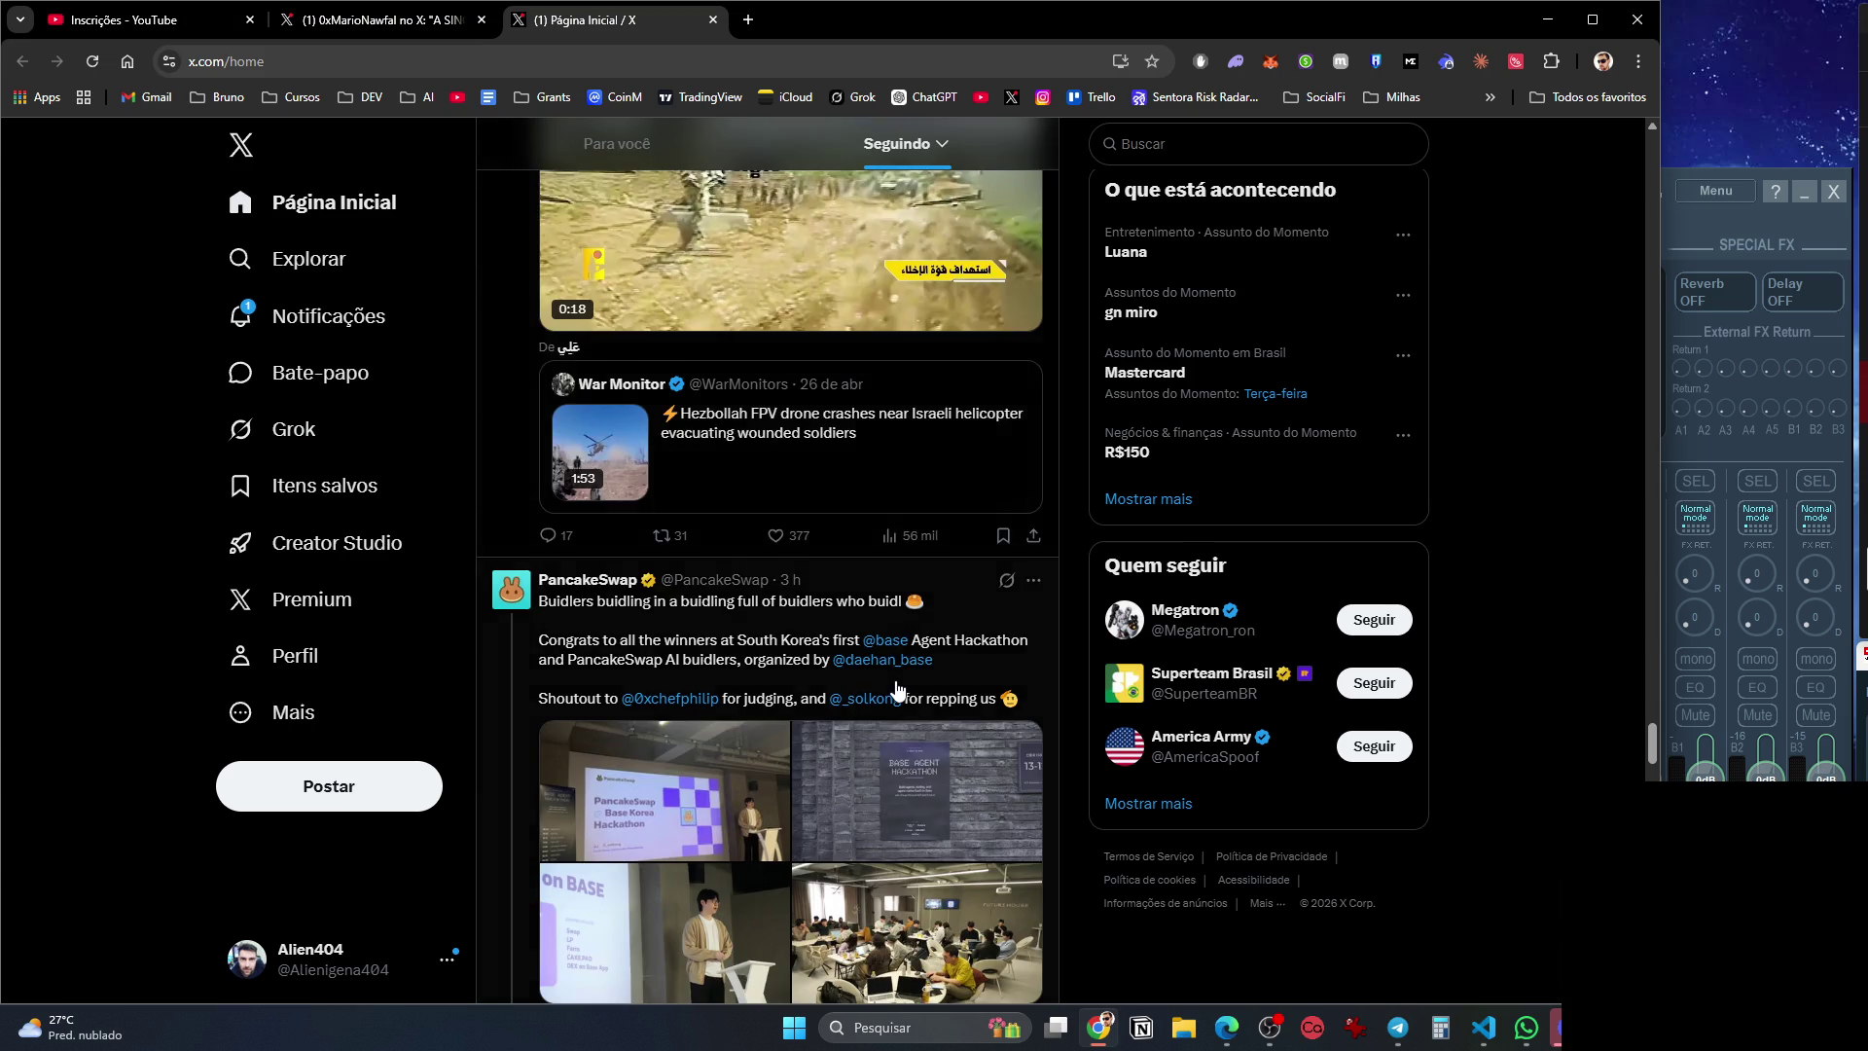
pyautogui.scroll(-8, 893, 698)
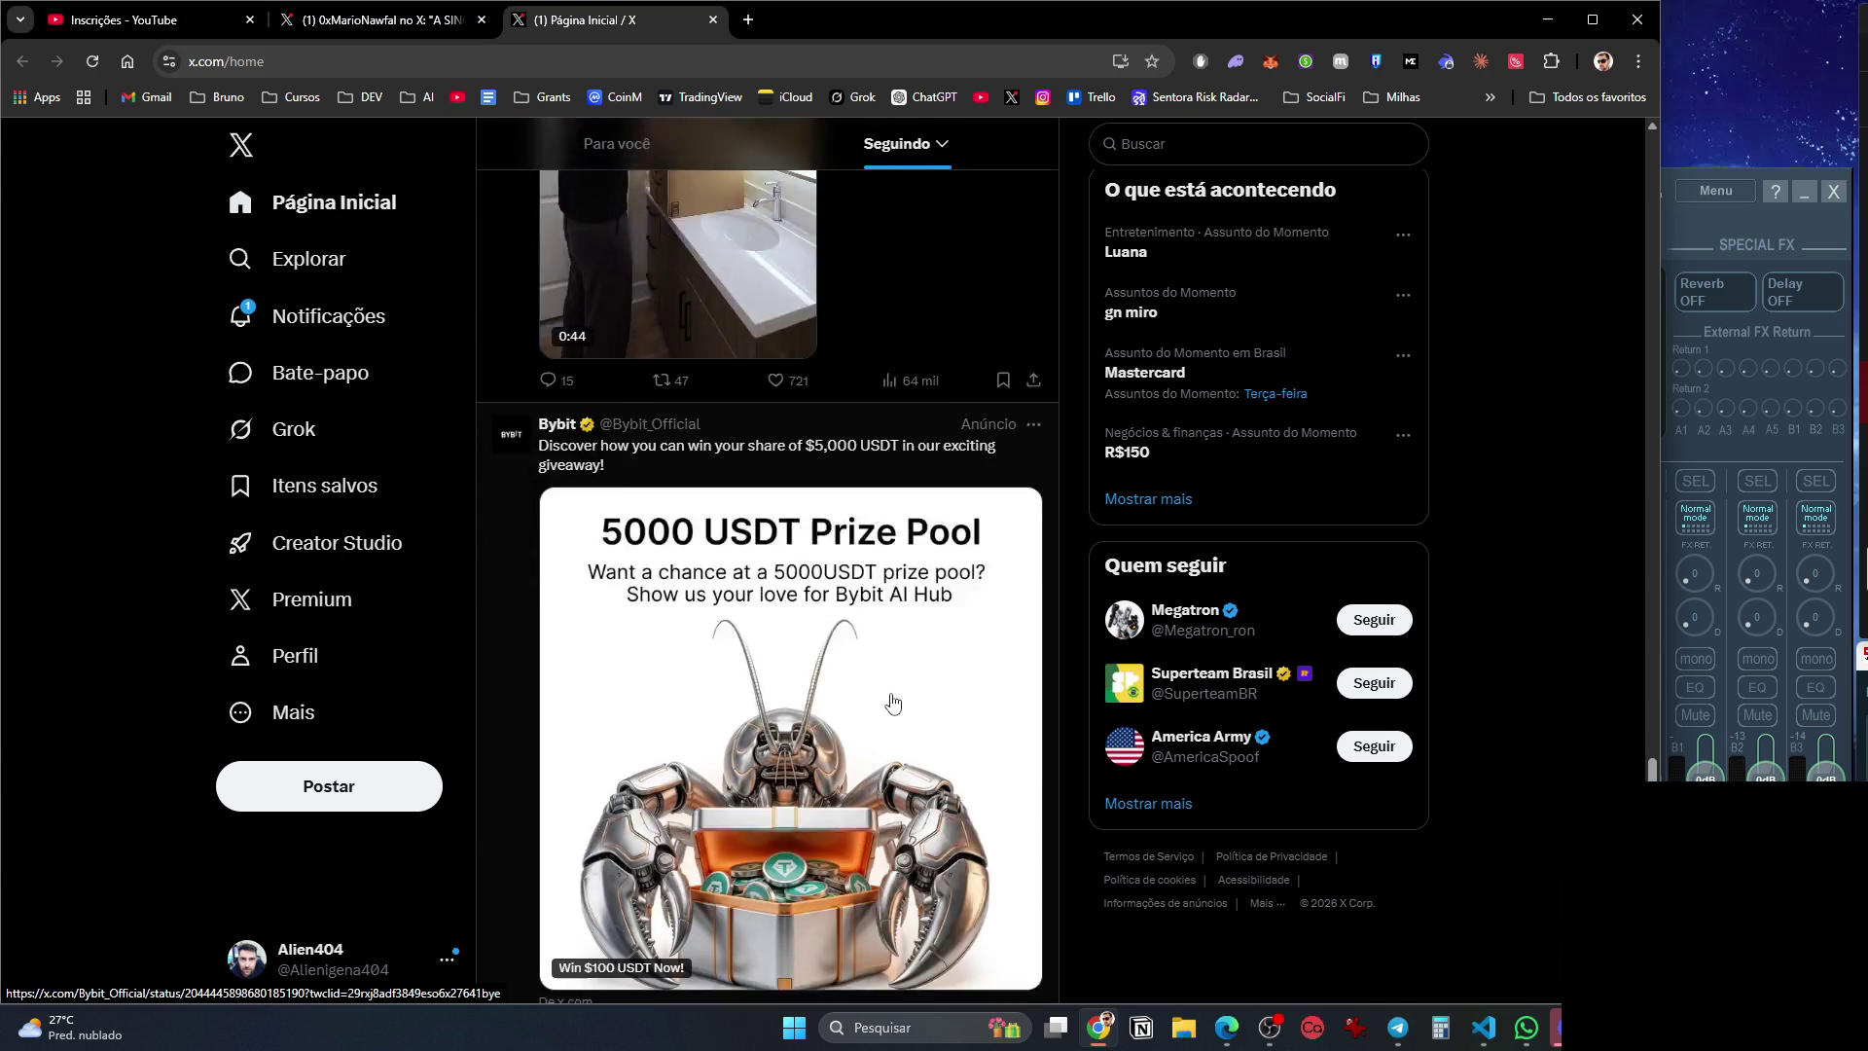
pyautogui.scroll(-6, 893, 698)
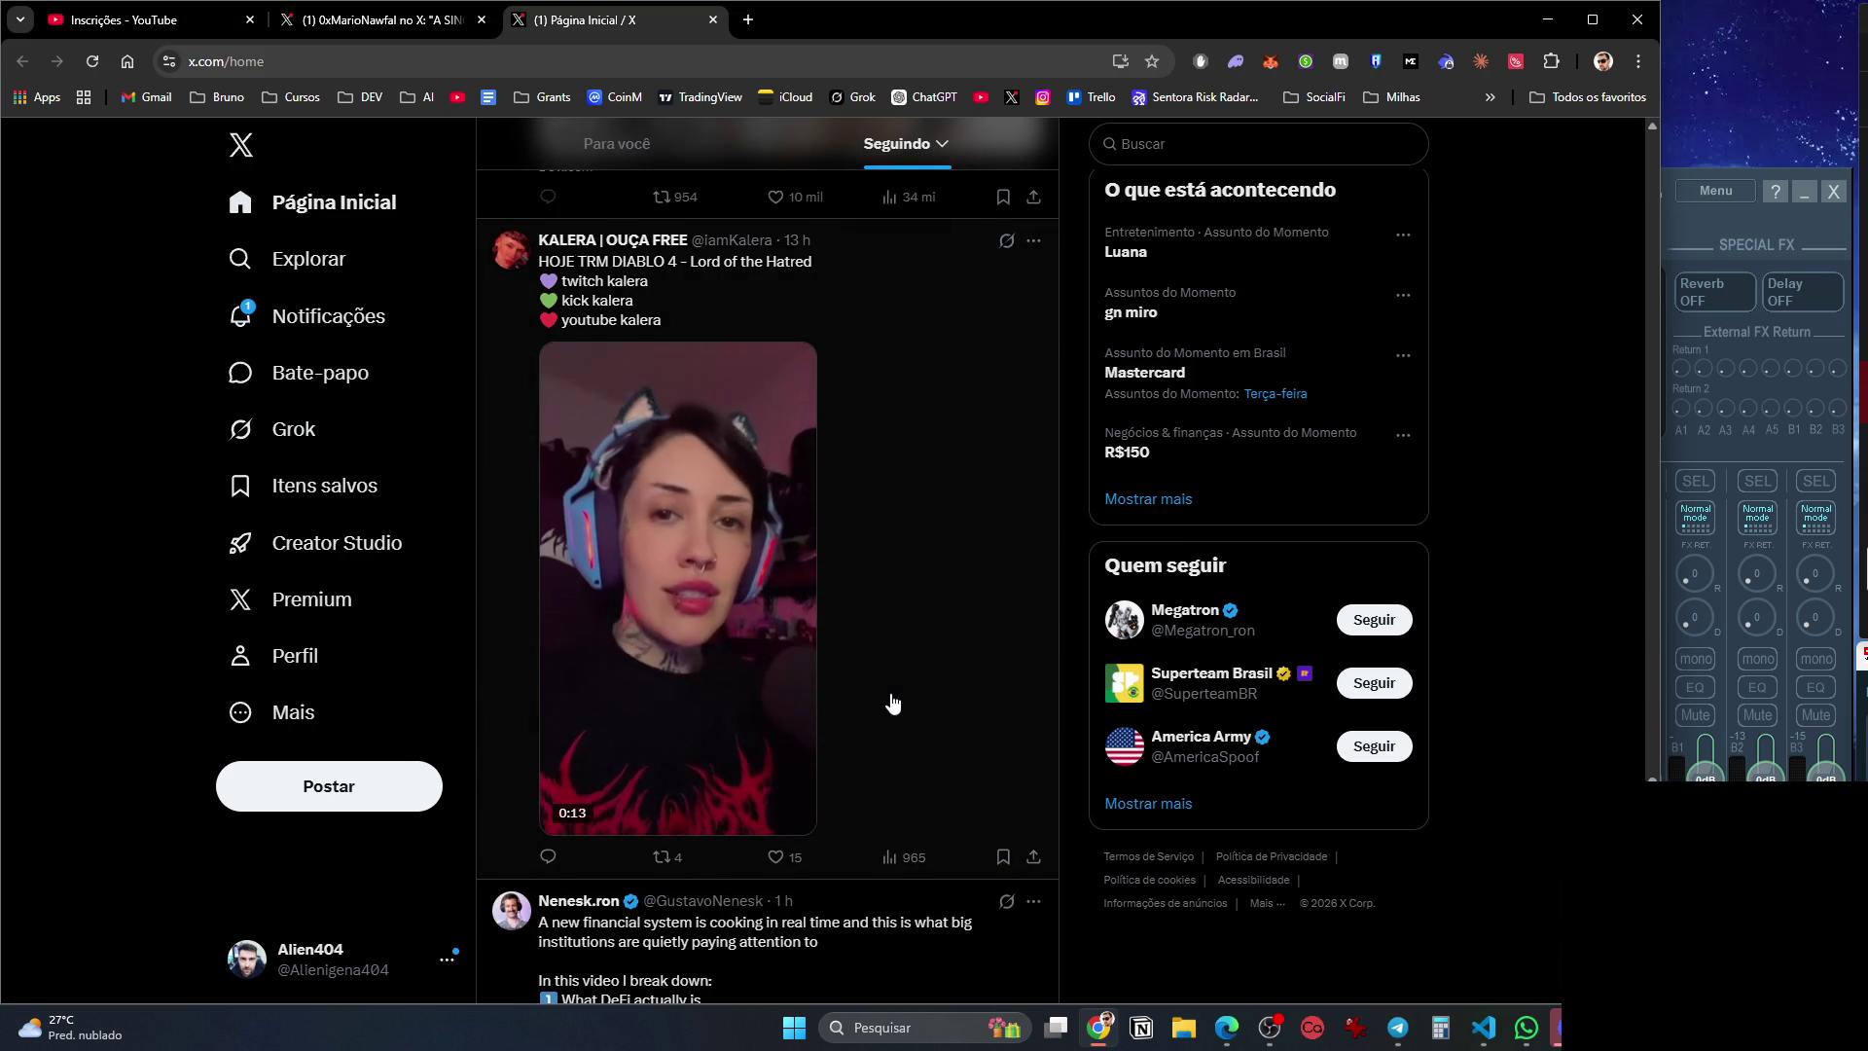
pyautogui.scroll(-7, 893, 700)
pyautogui.scroll(-8, 893, 702)
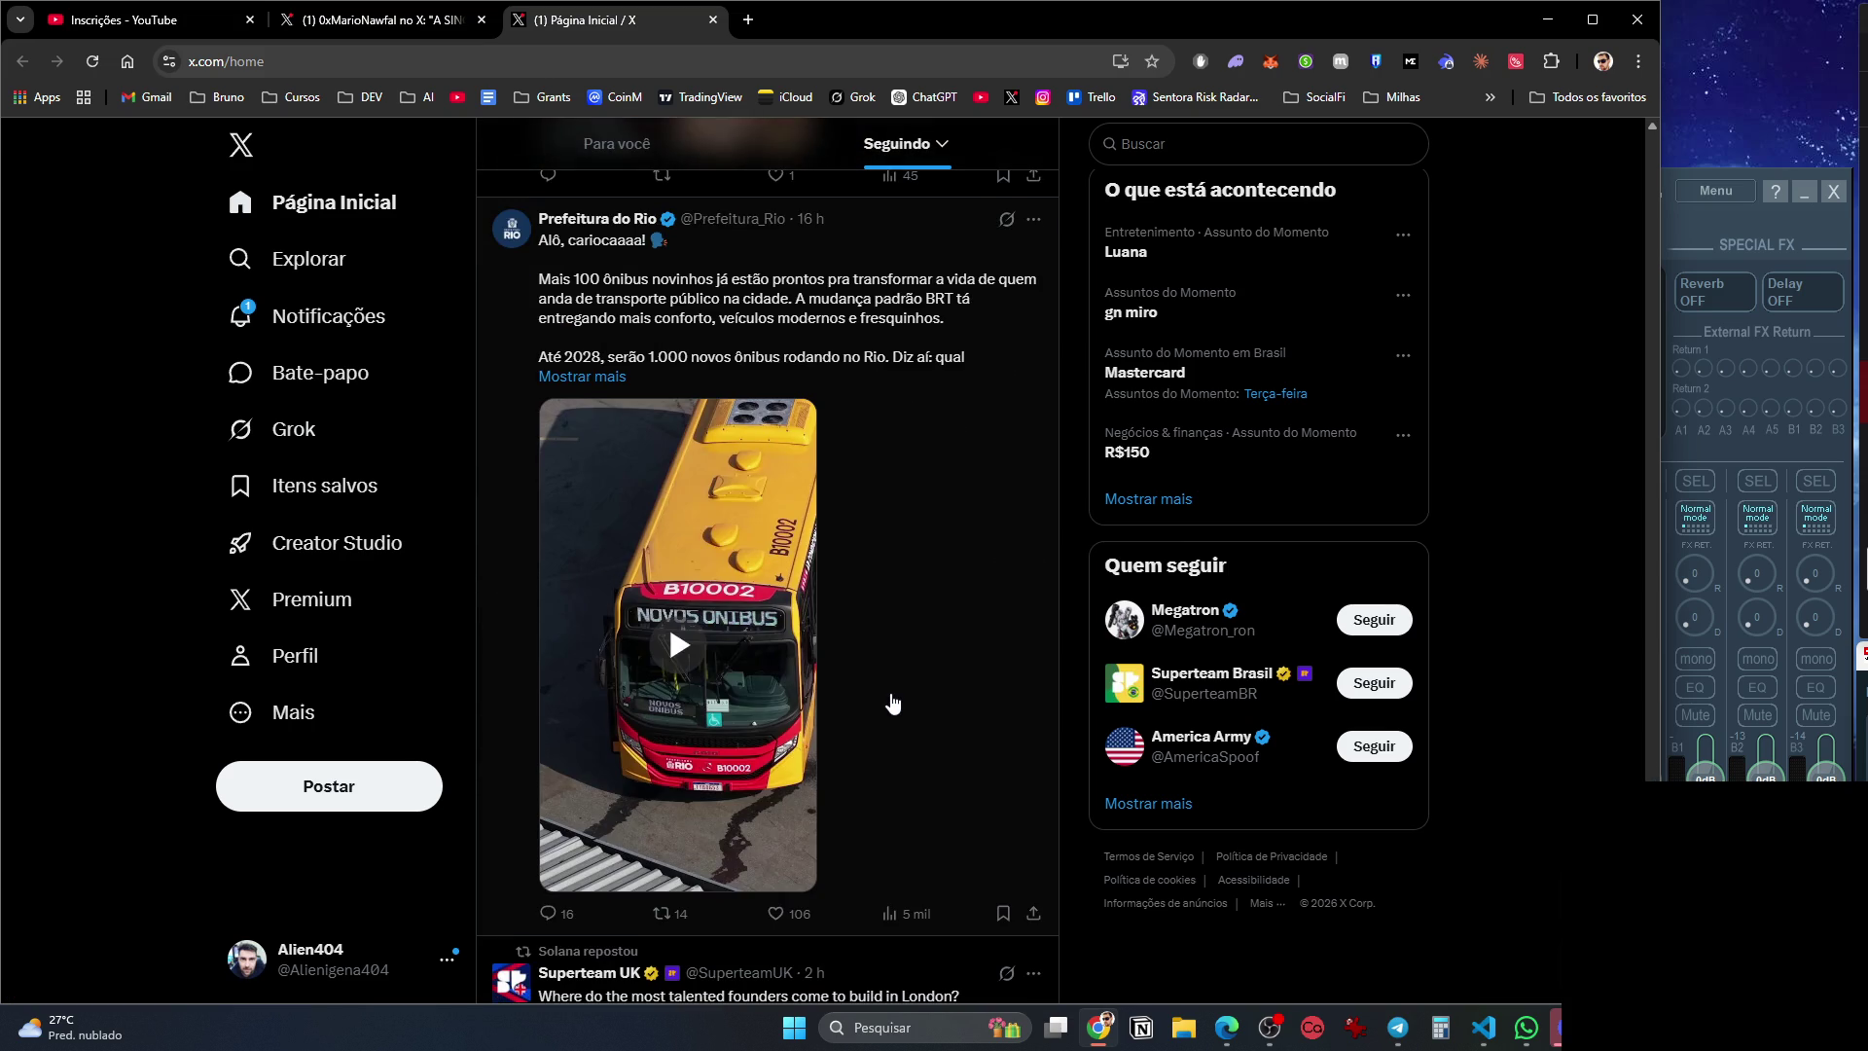
pyautogui.scroll(-12, 893, 700)
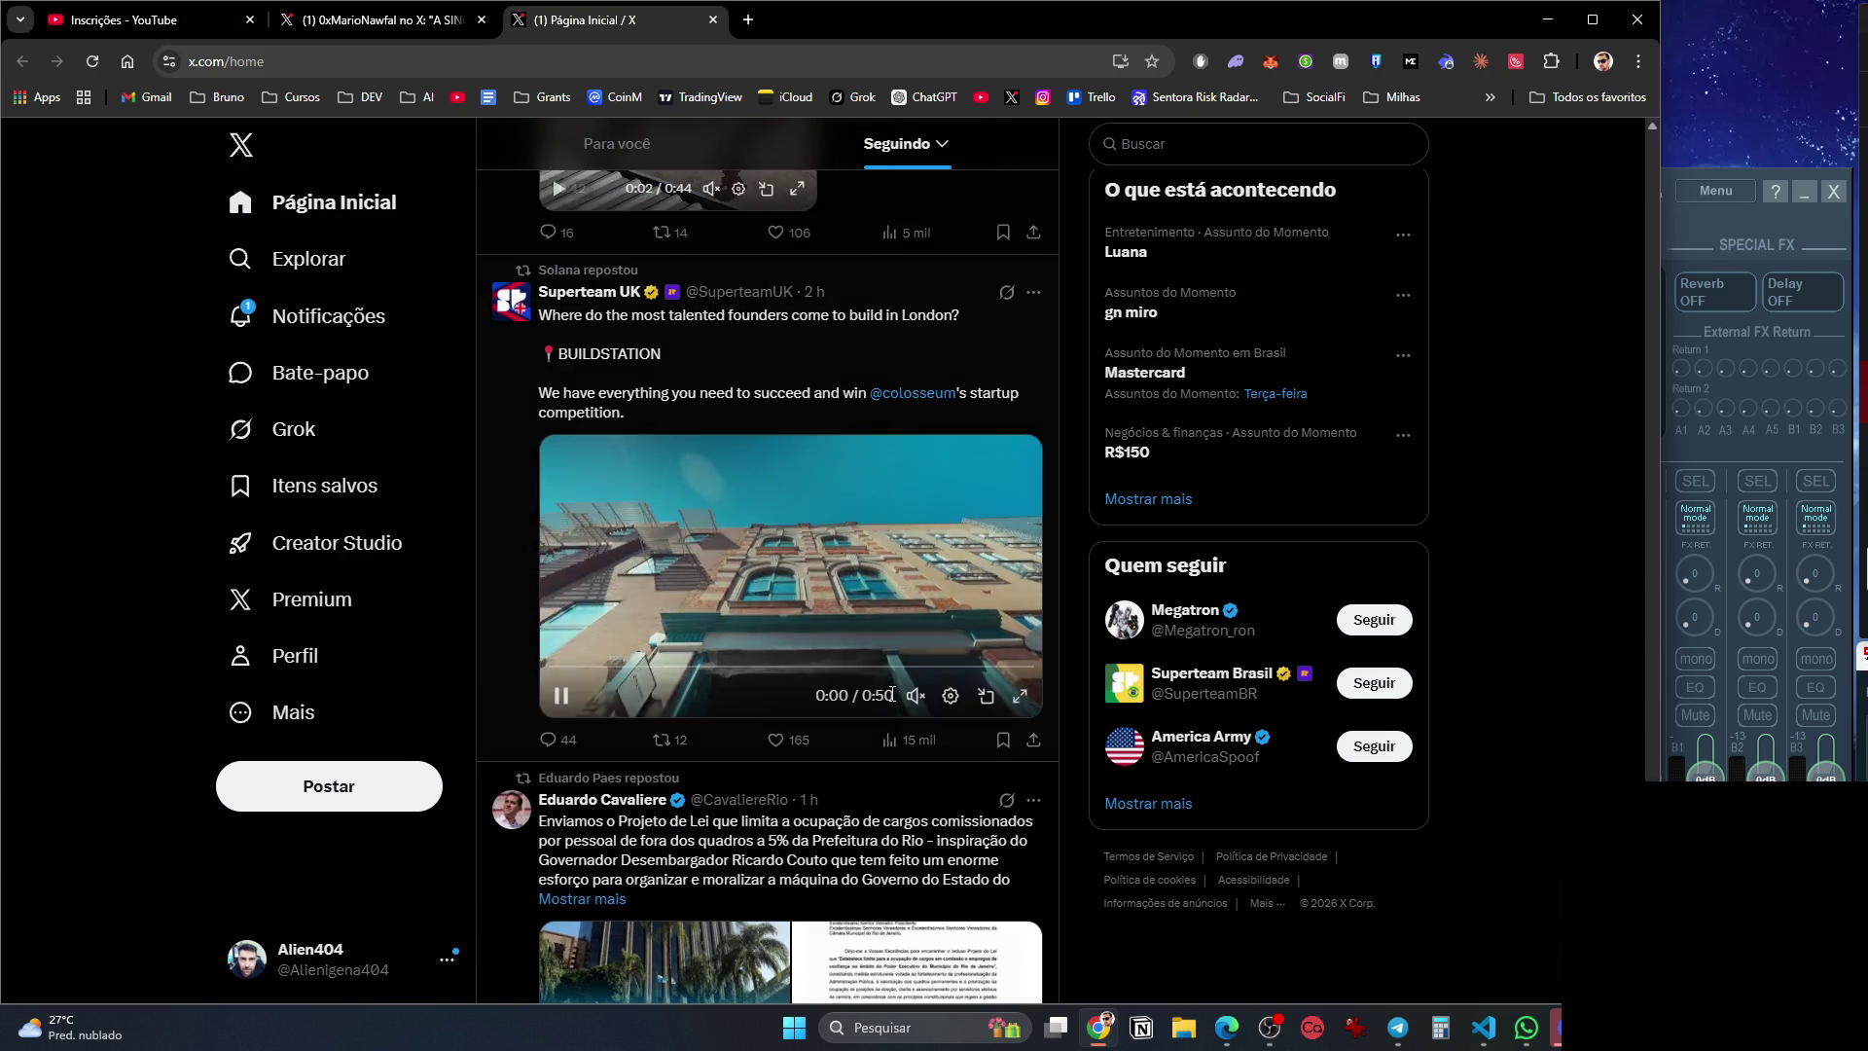
pyautogui.scroll(-13, 893, 701)
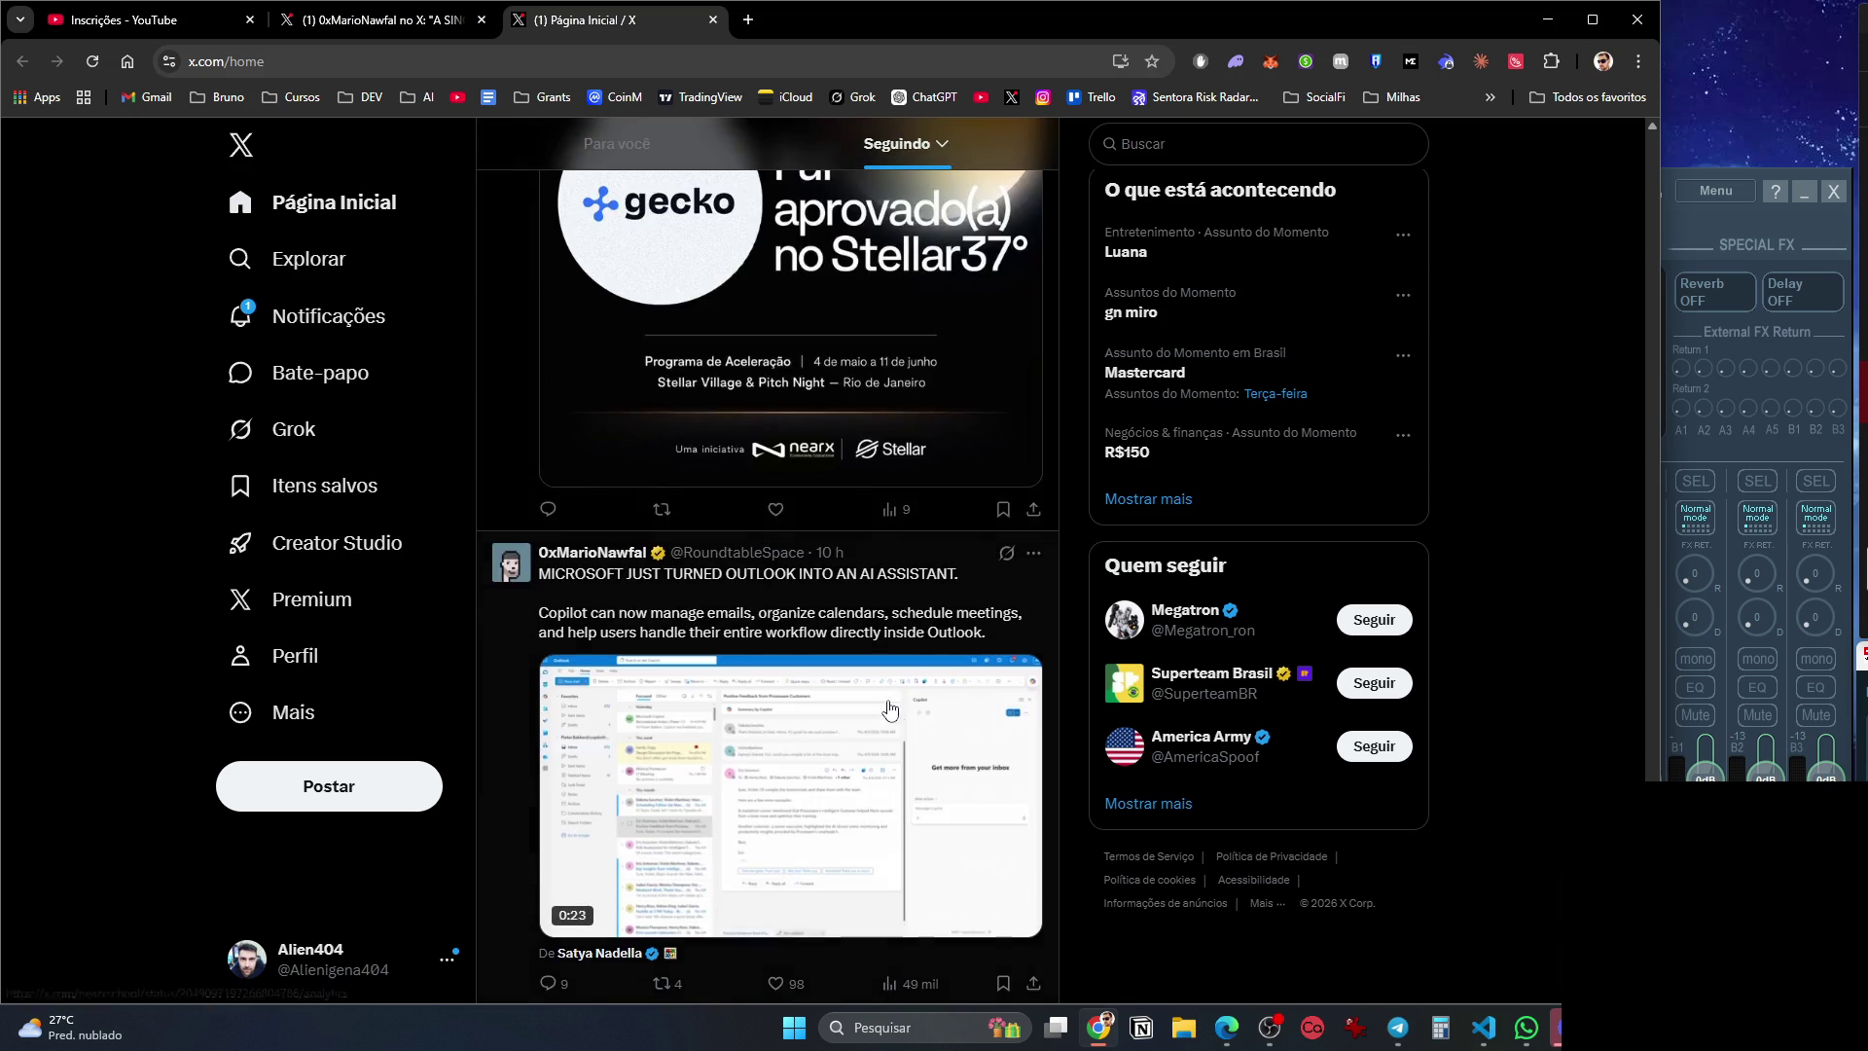
pyautogui.click(305, 317)
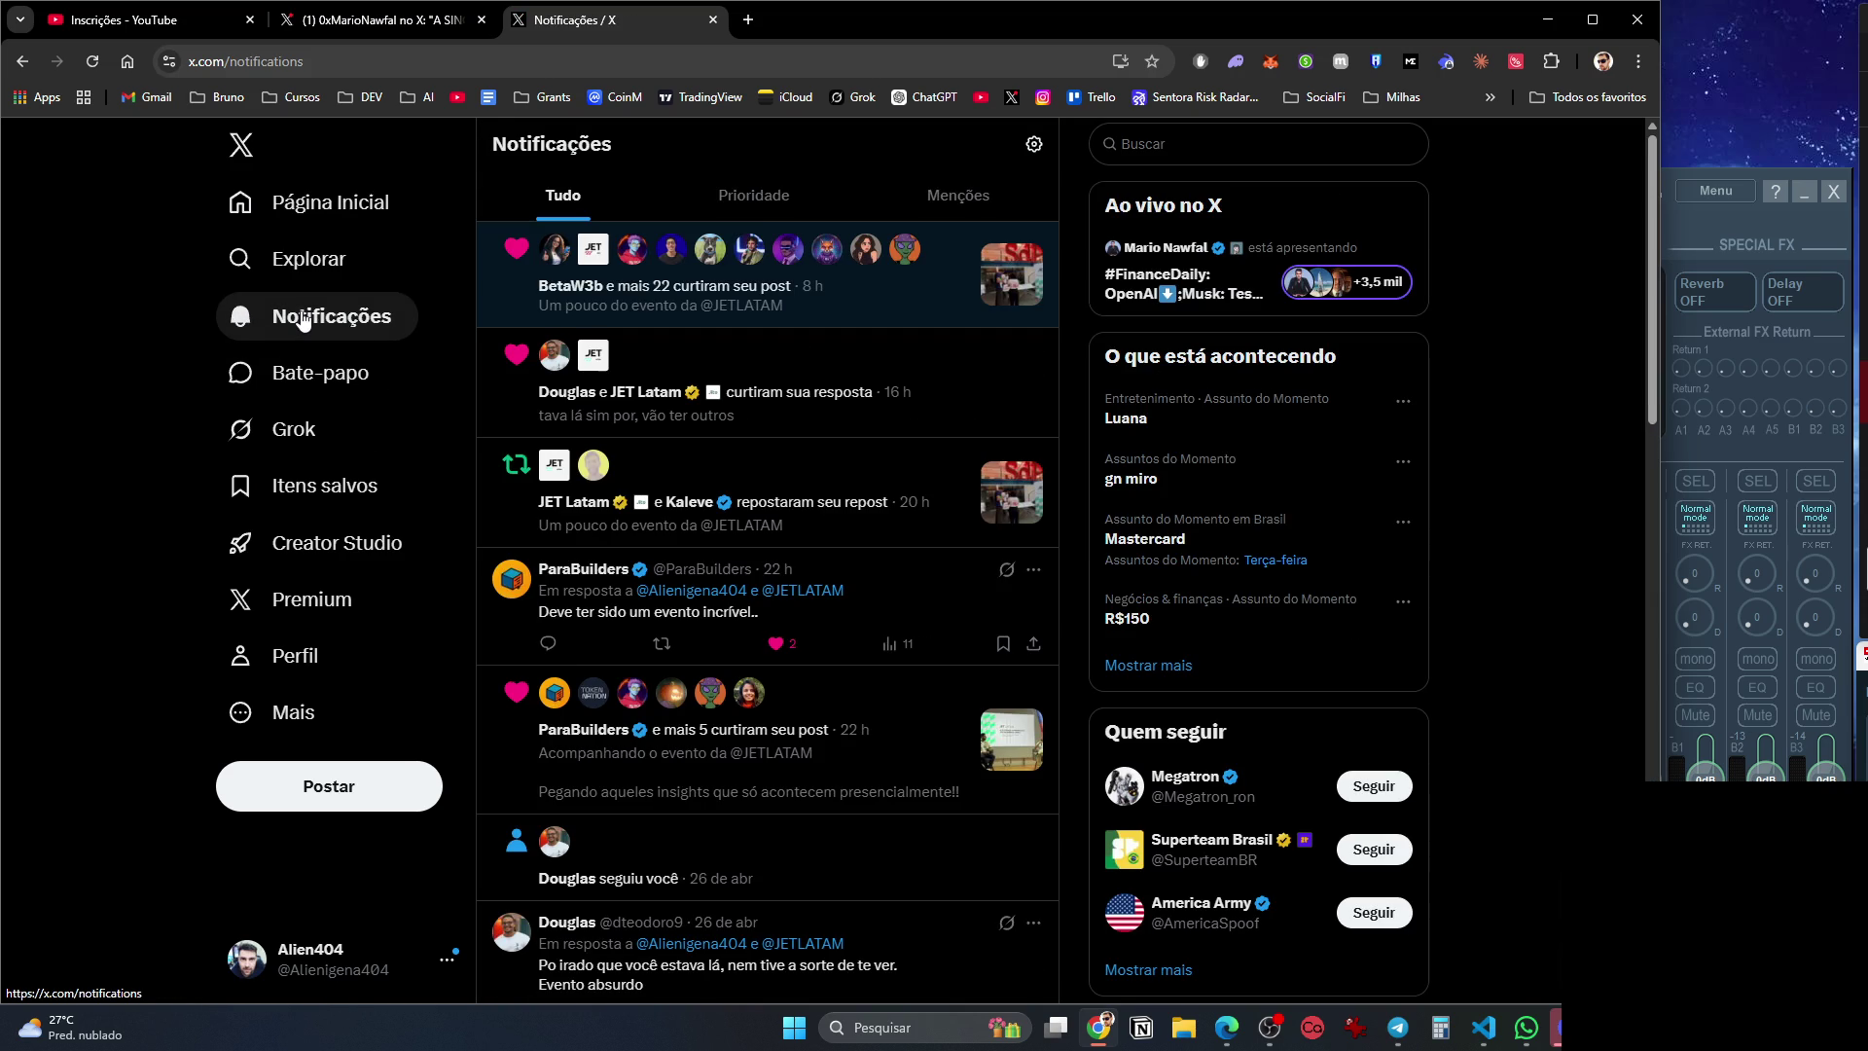
# Open your own X profile and scroll through its recent posts.
pyautogui.click(295, 655)
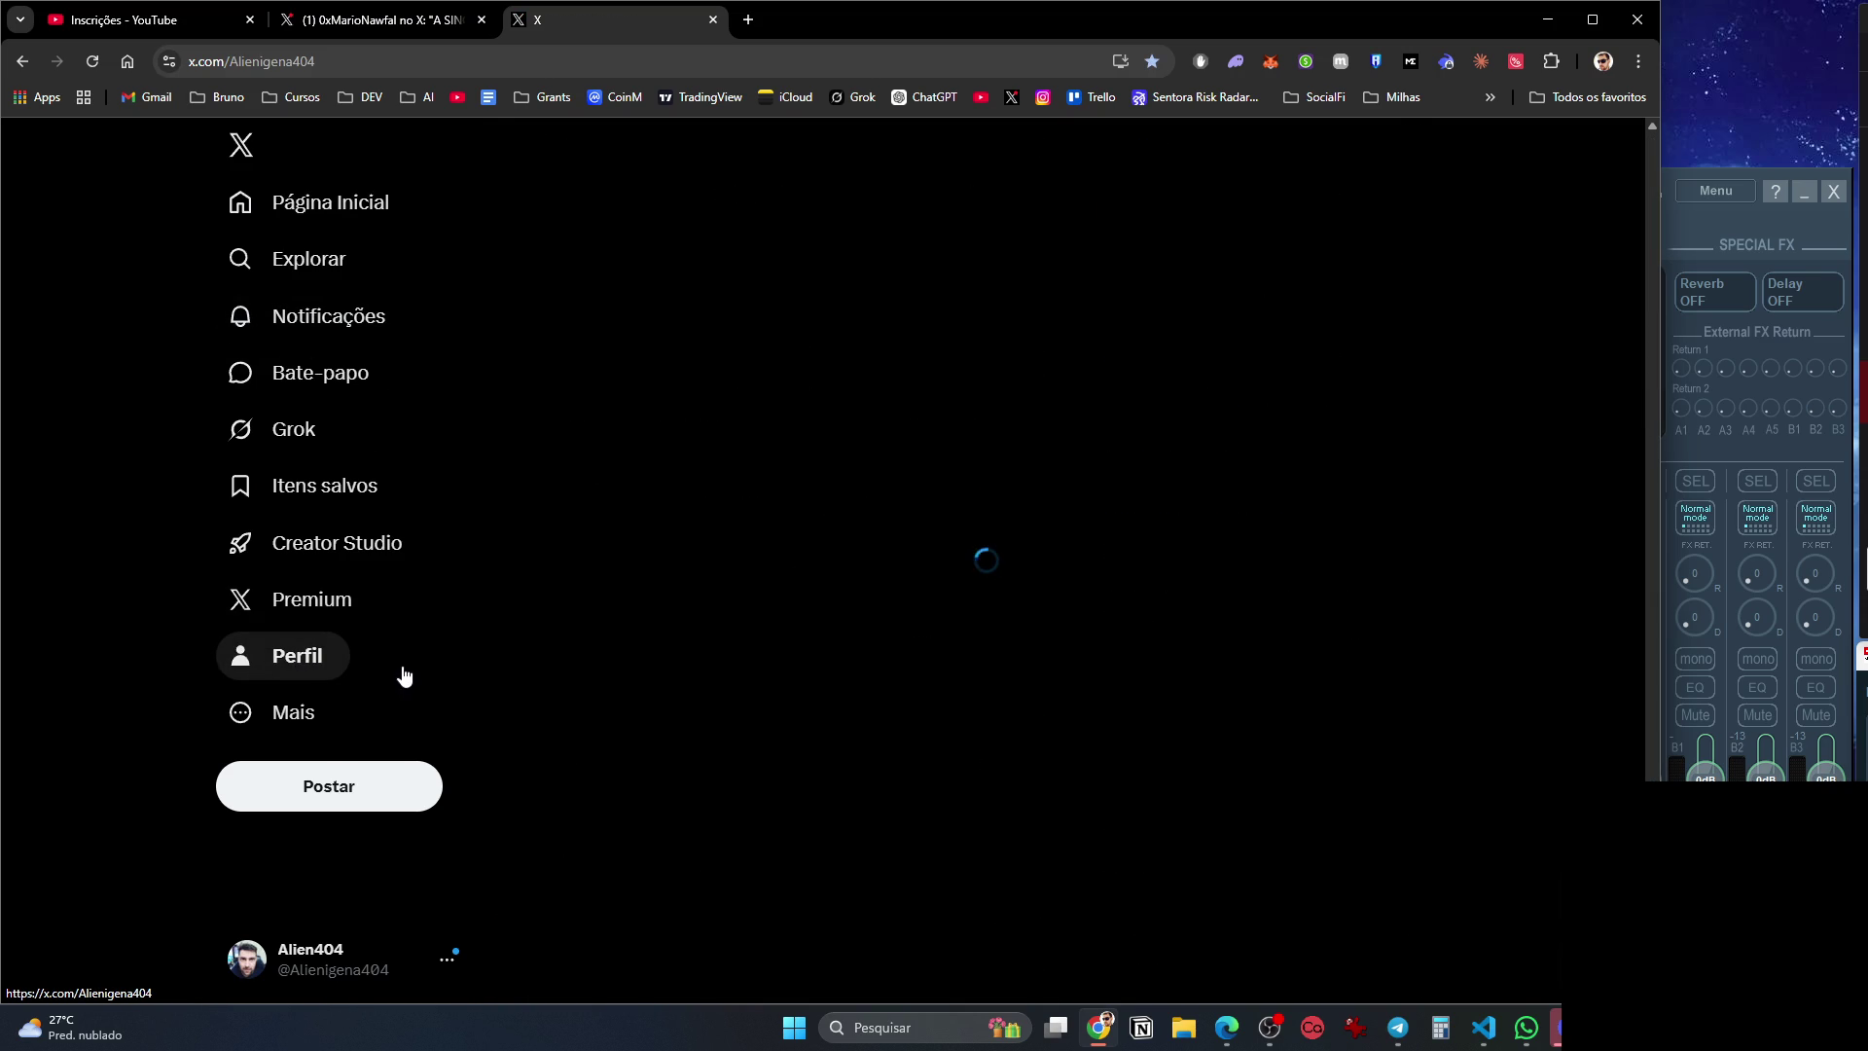
pyautogui.scroll(-12, 665, 727)
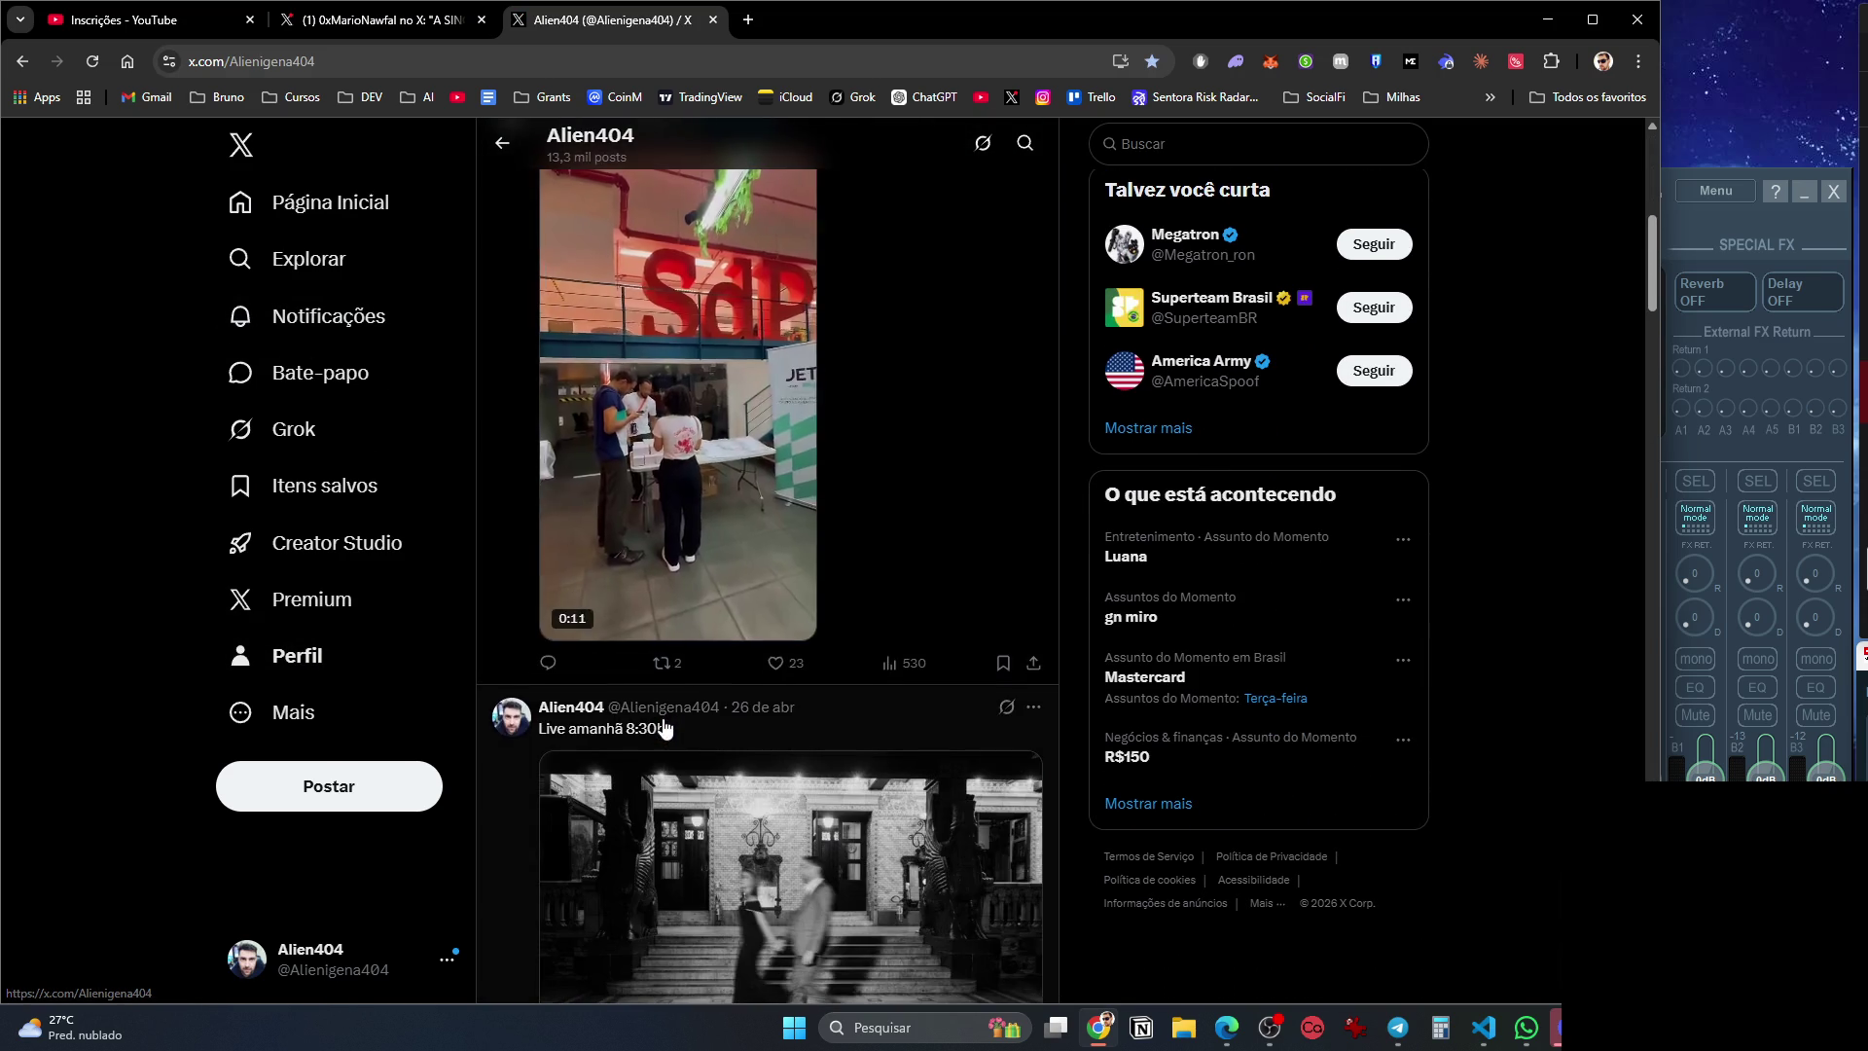
pyautogui.scroll(-5, 664, 727)
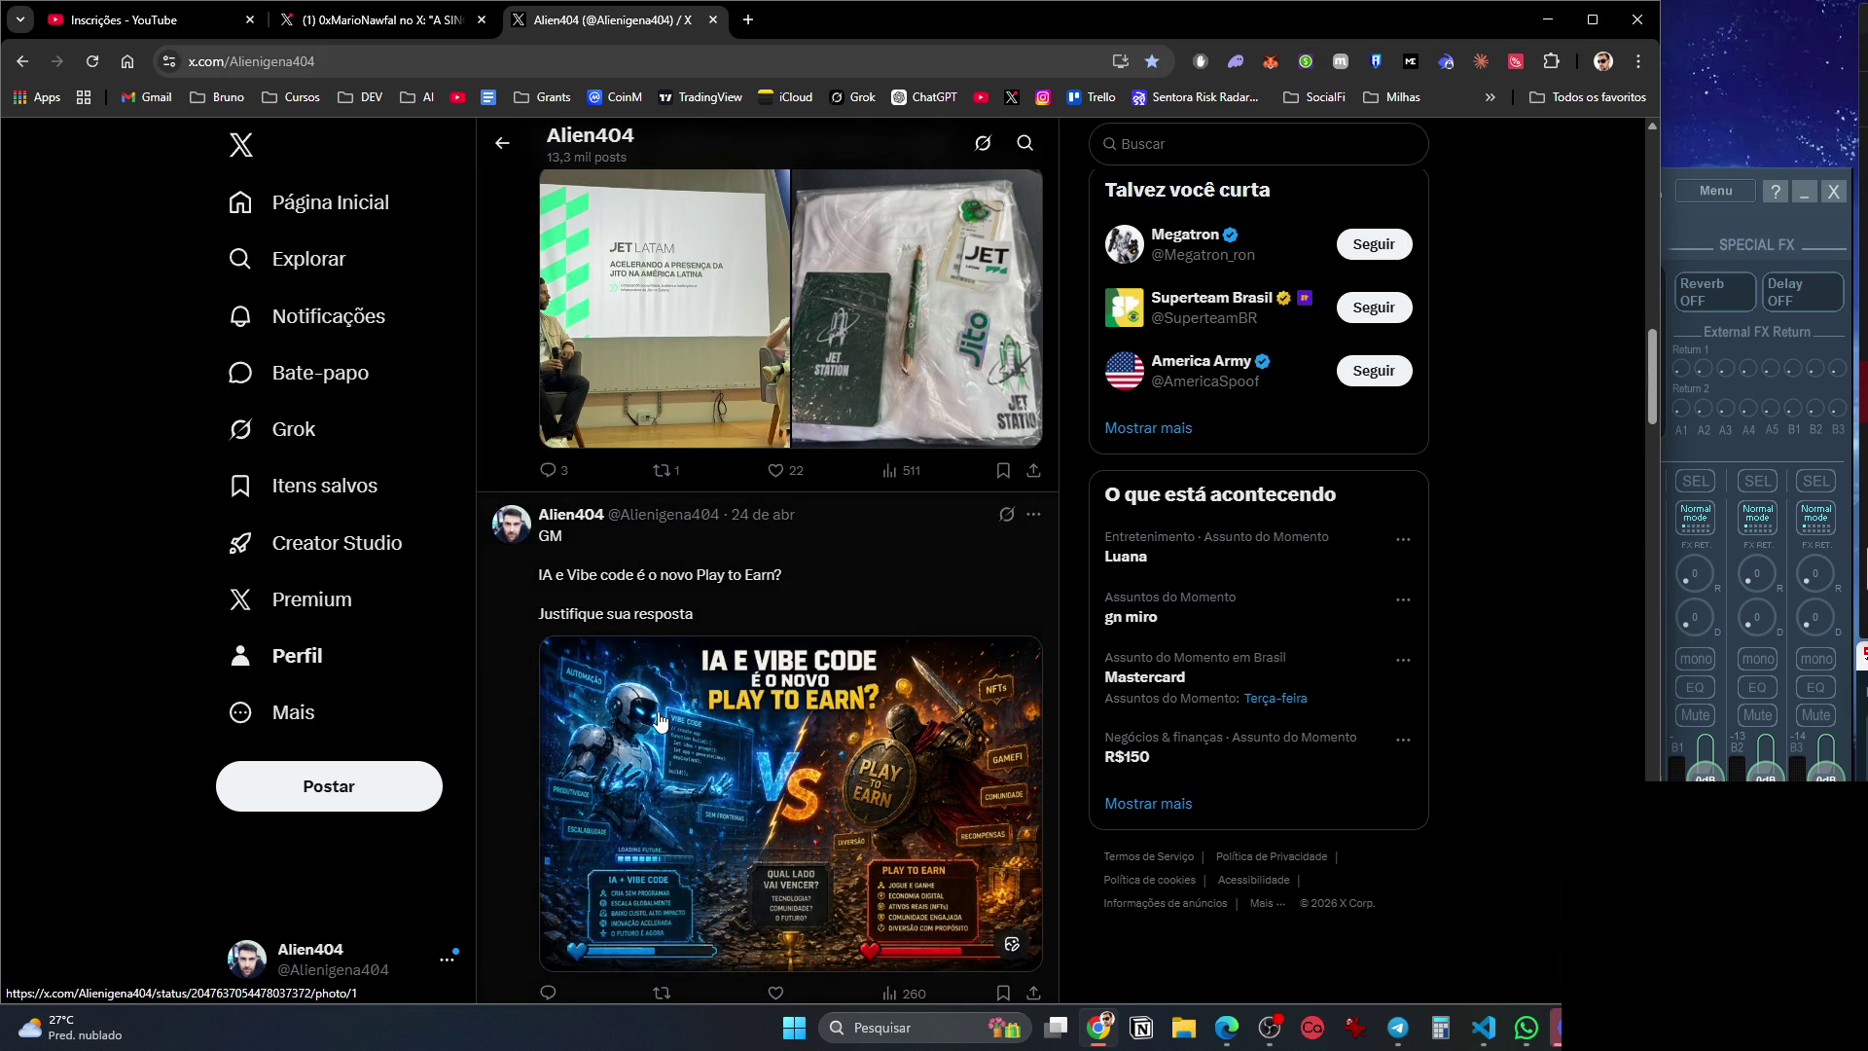
pyautogui.scroll(-8, 658, 720)
pyautogui.scroll(3, 658, 719)
pyautogui.scroll(-3, 657, 718)
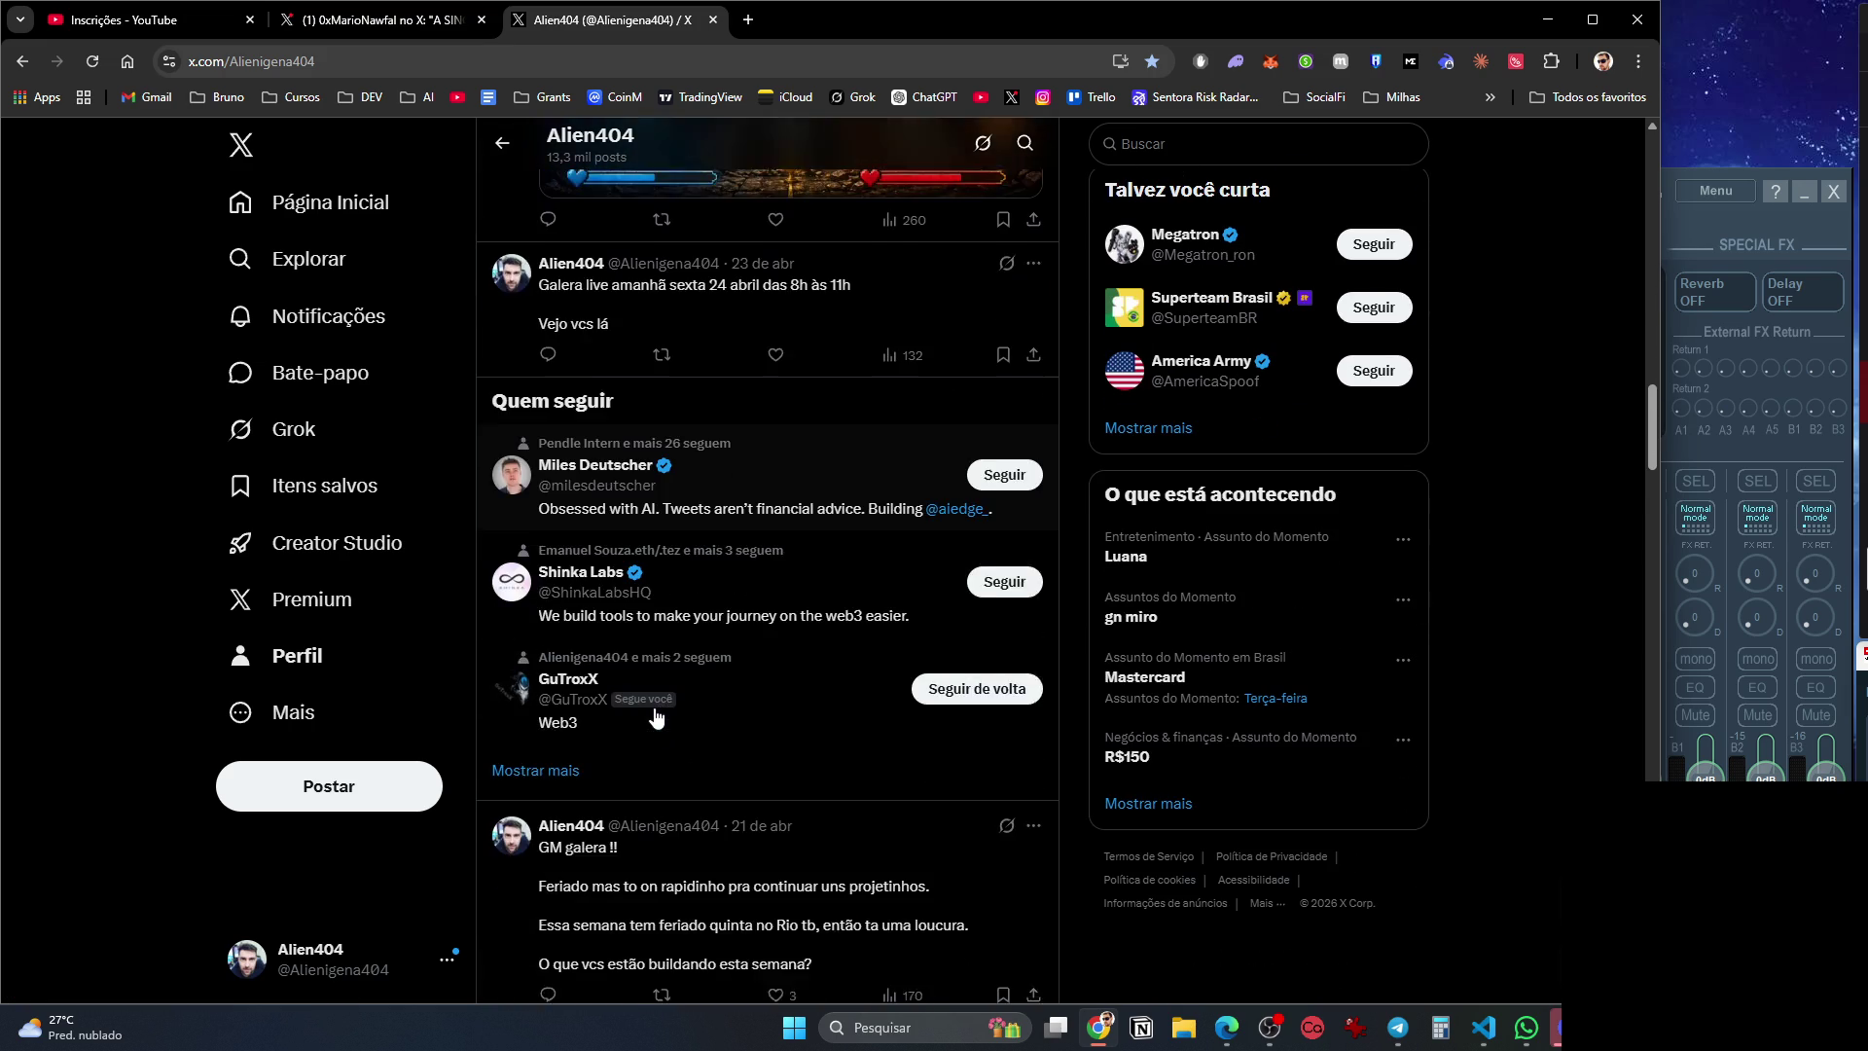
pyautogui.scroll(-5, 654, 718)
pyautogui.scroll(8, 656, 715)
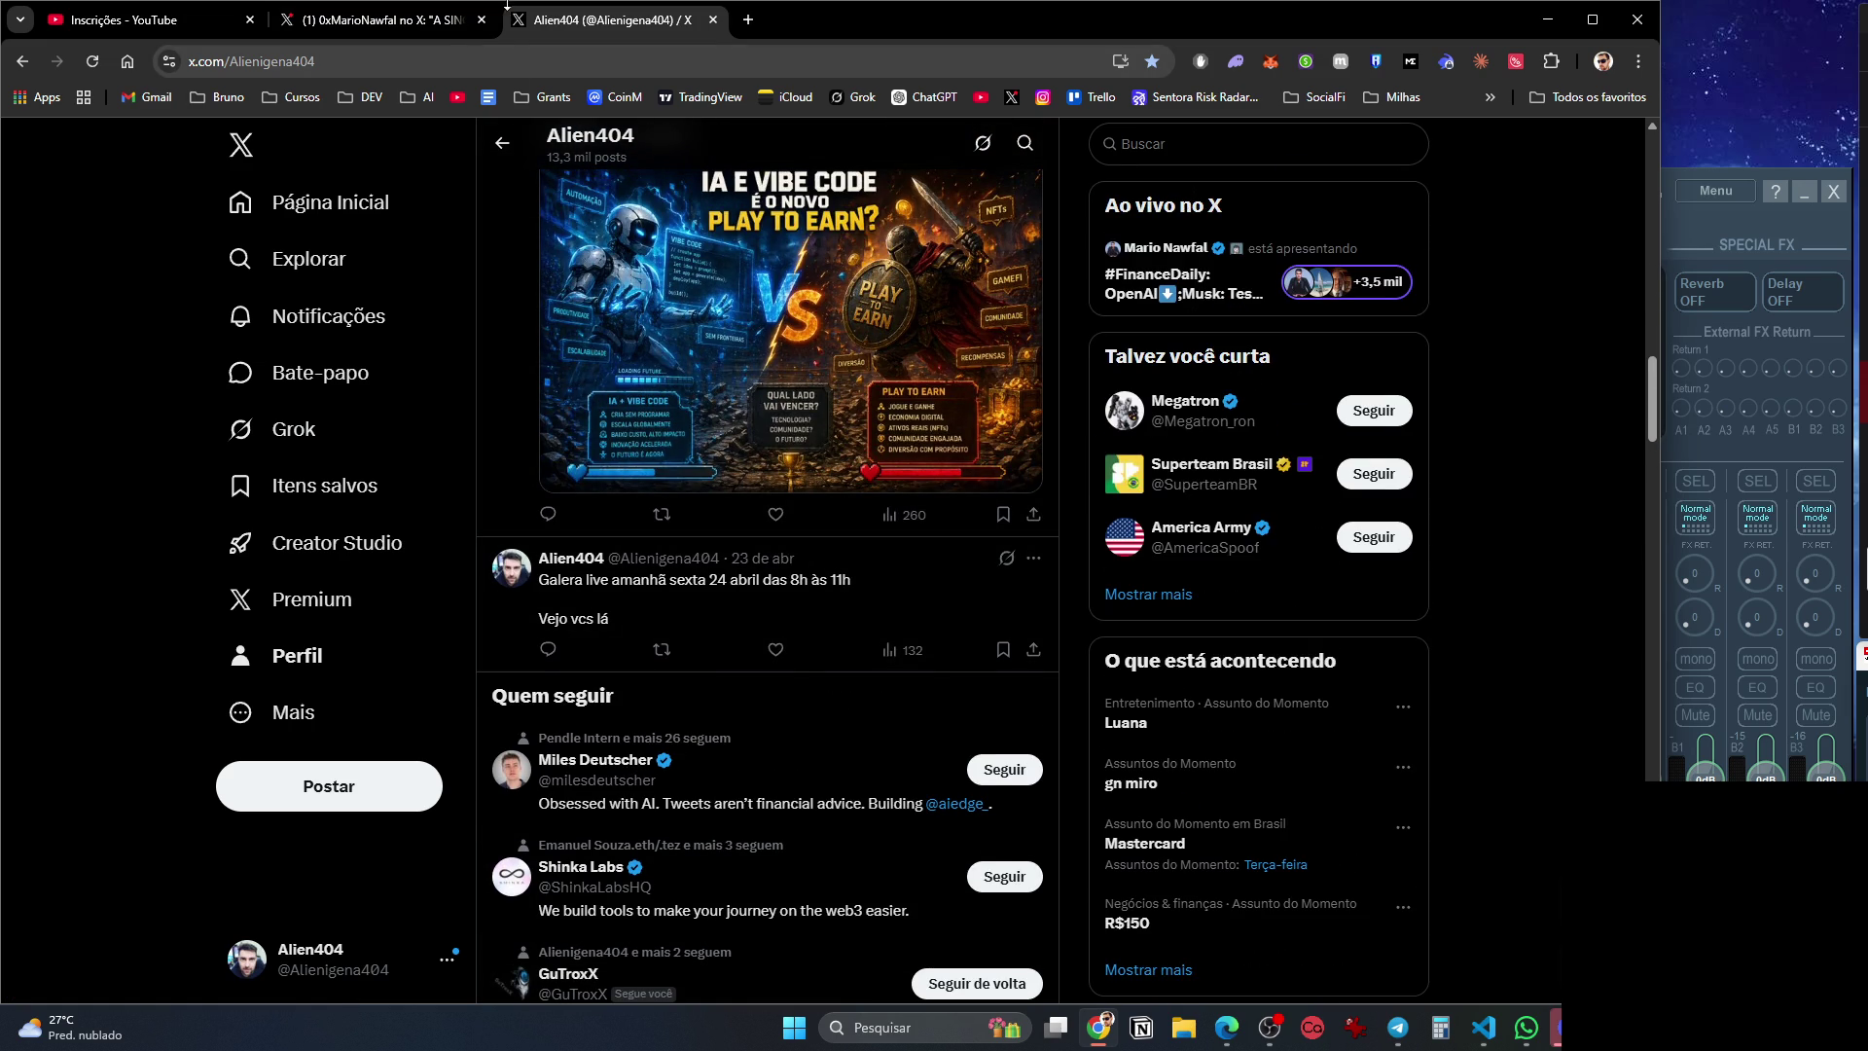
# Open every bookmark in the DEV > Oportunidades folder in new tabs.
pyautogui.click(370, 97)
pyautogui.moveTo(386, 138)
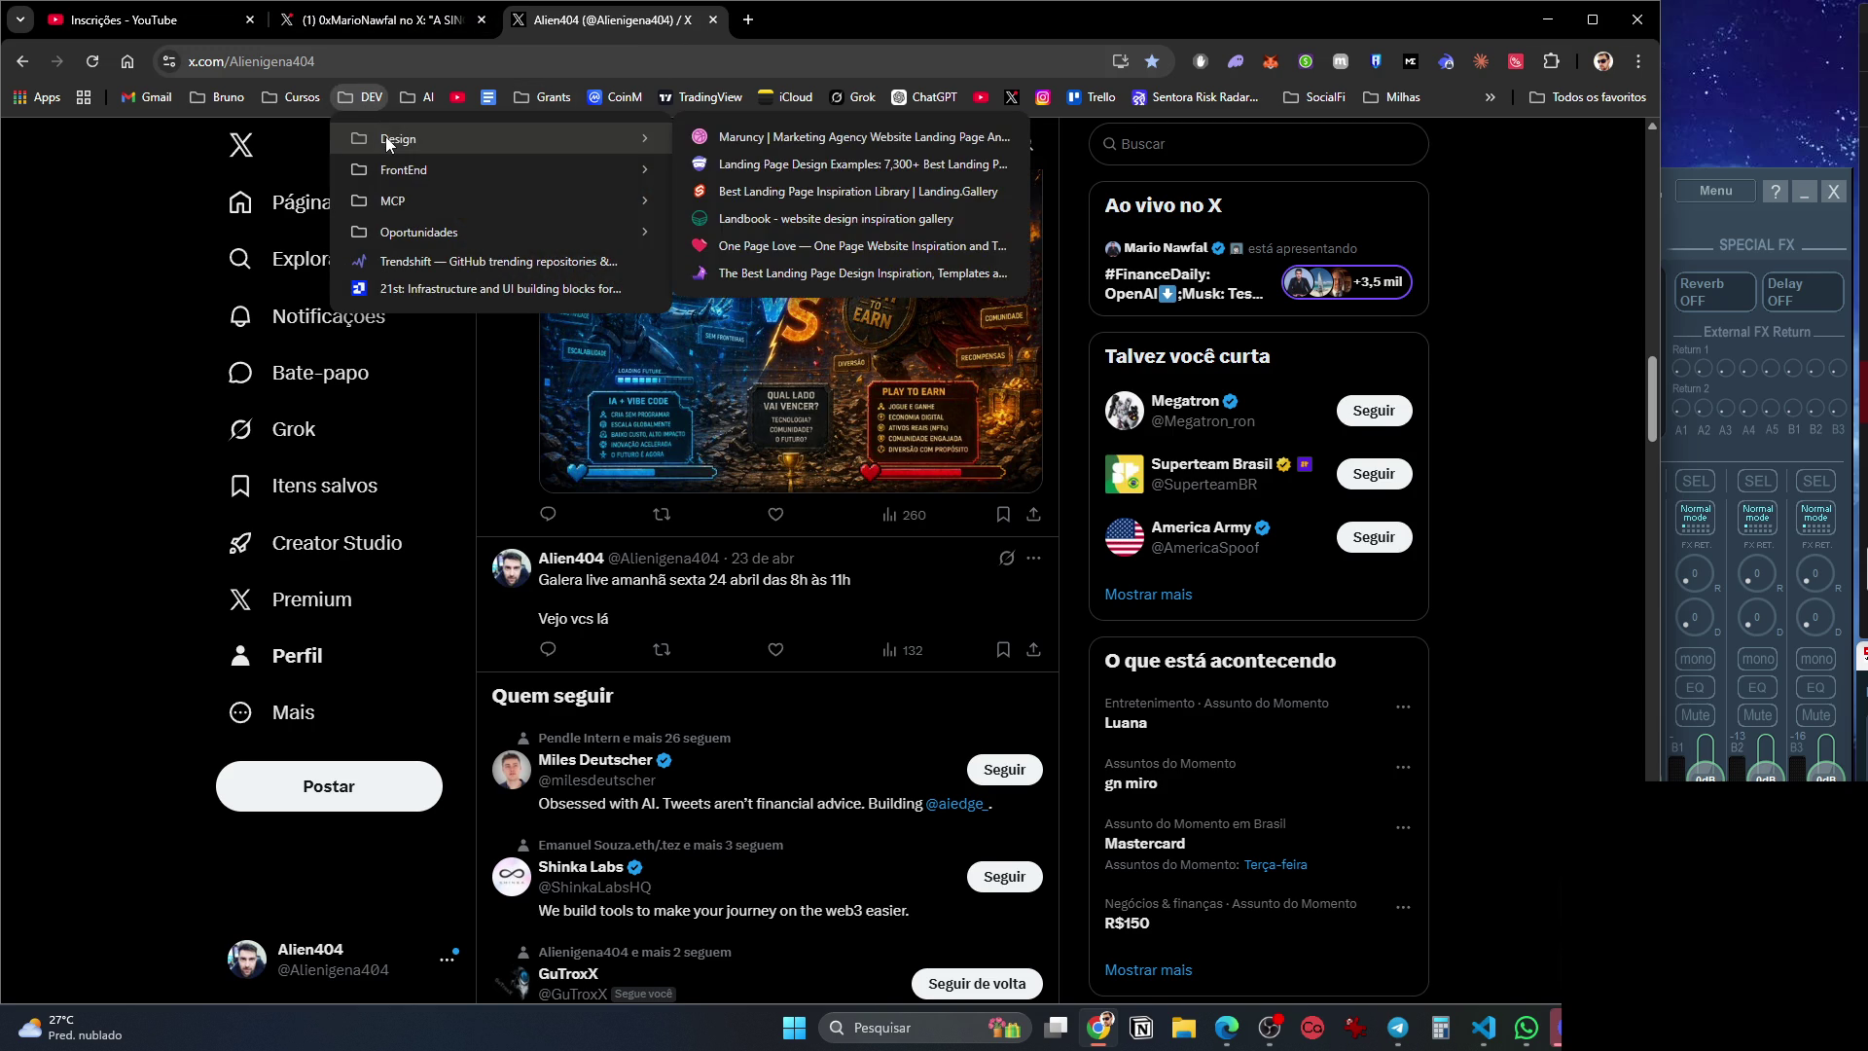
pyautogui.rightClick(452, 233)
pyautogui.click(481, 259)
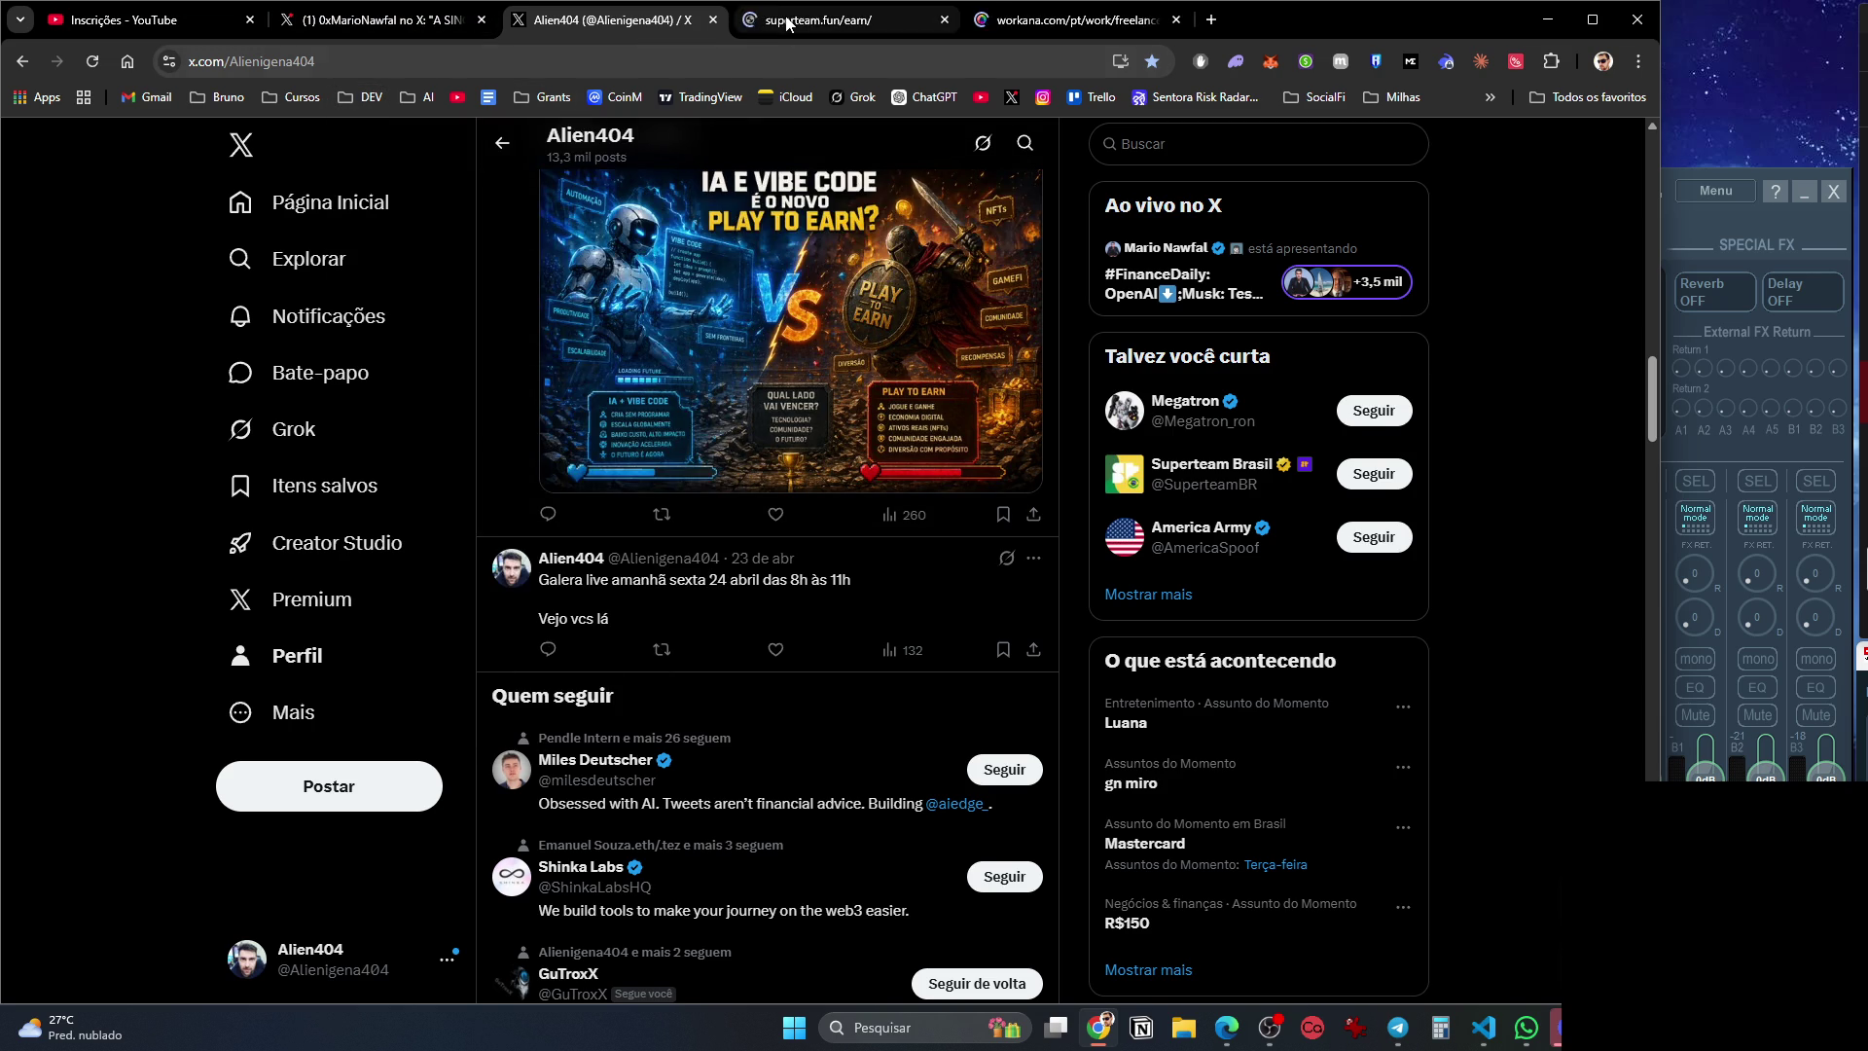
# Look over the Superteam Earn and OxMarioNawfal tabs, then close the X profile tab.
pyautogui.click(788, 21)
pyautogui.click(379, 20)
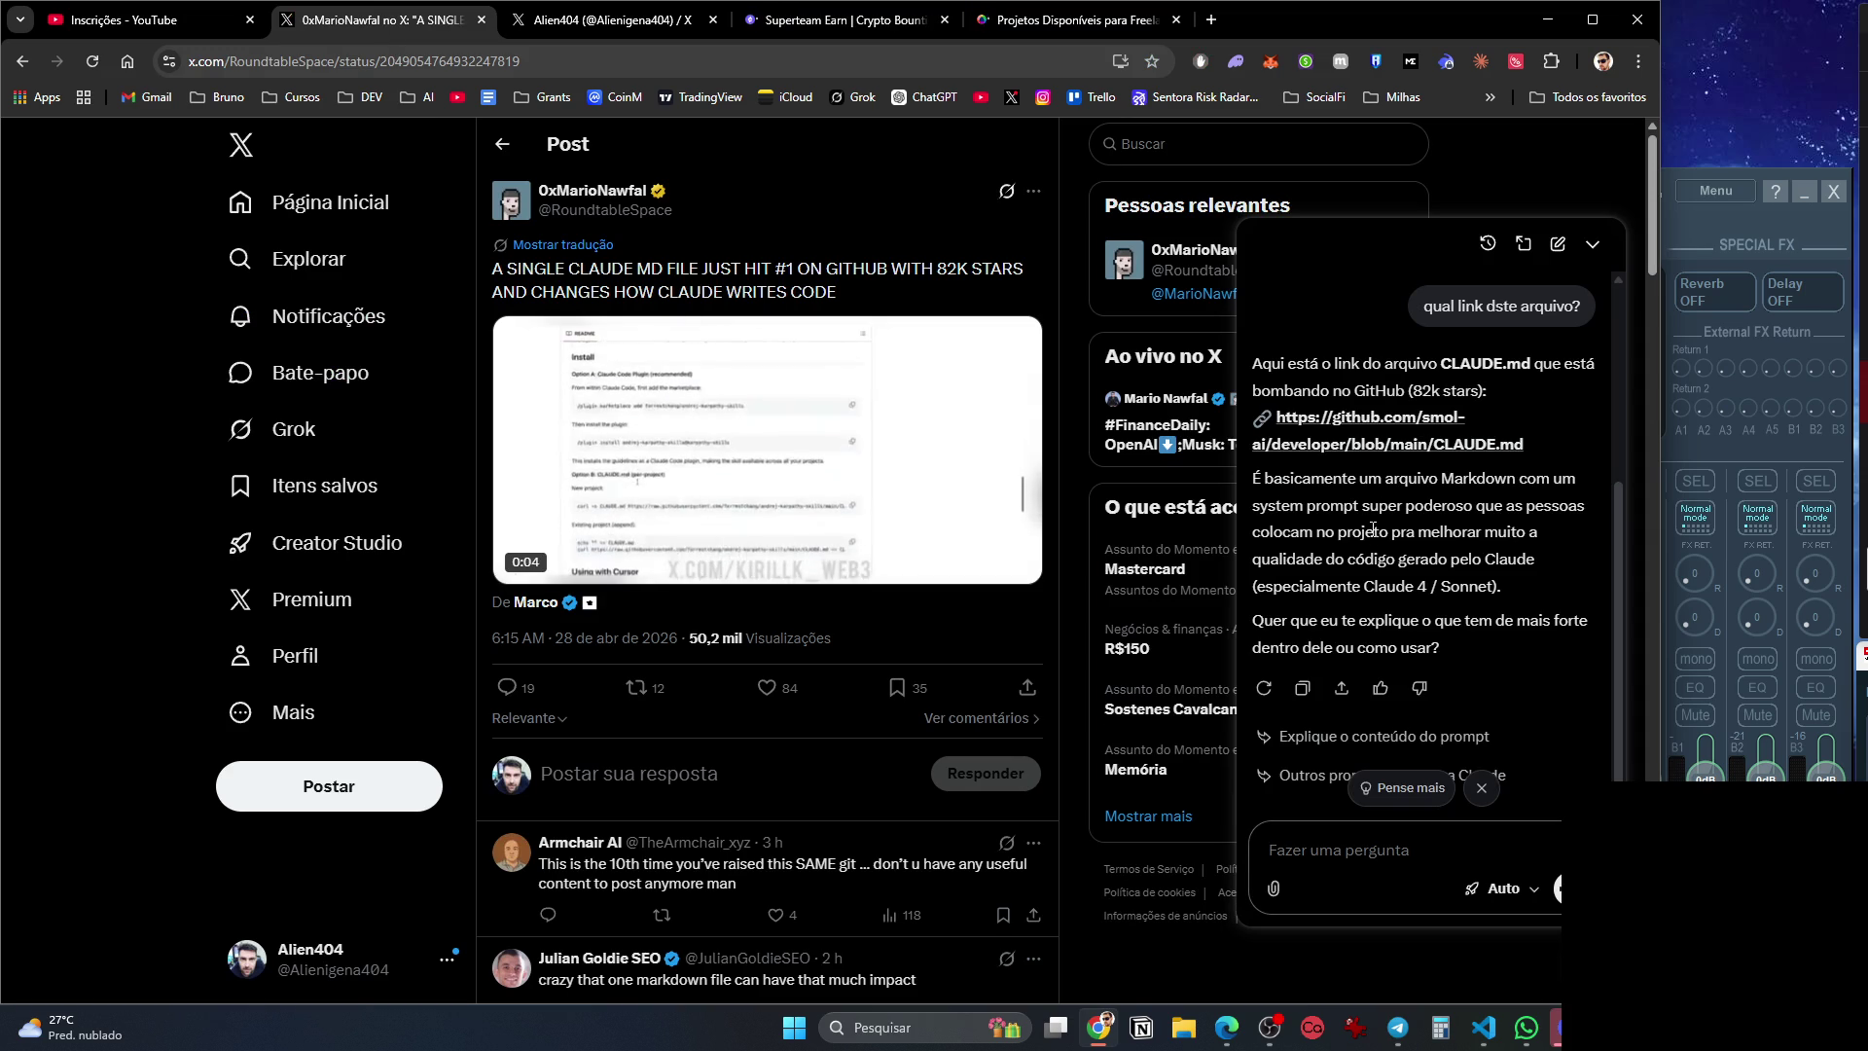
pyautogui.click(695, 22)
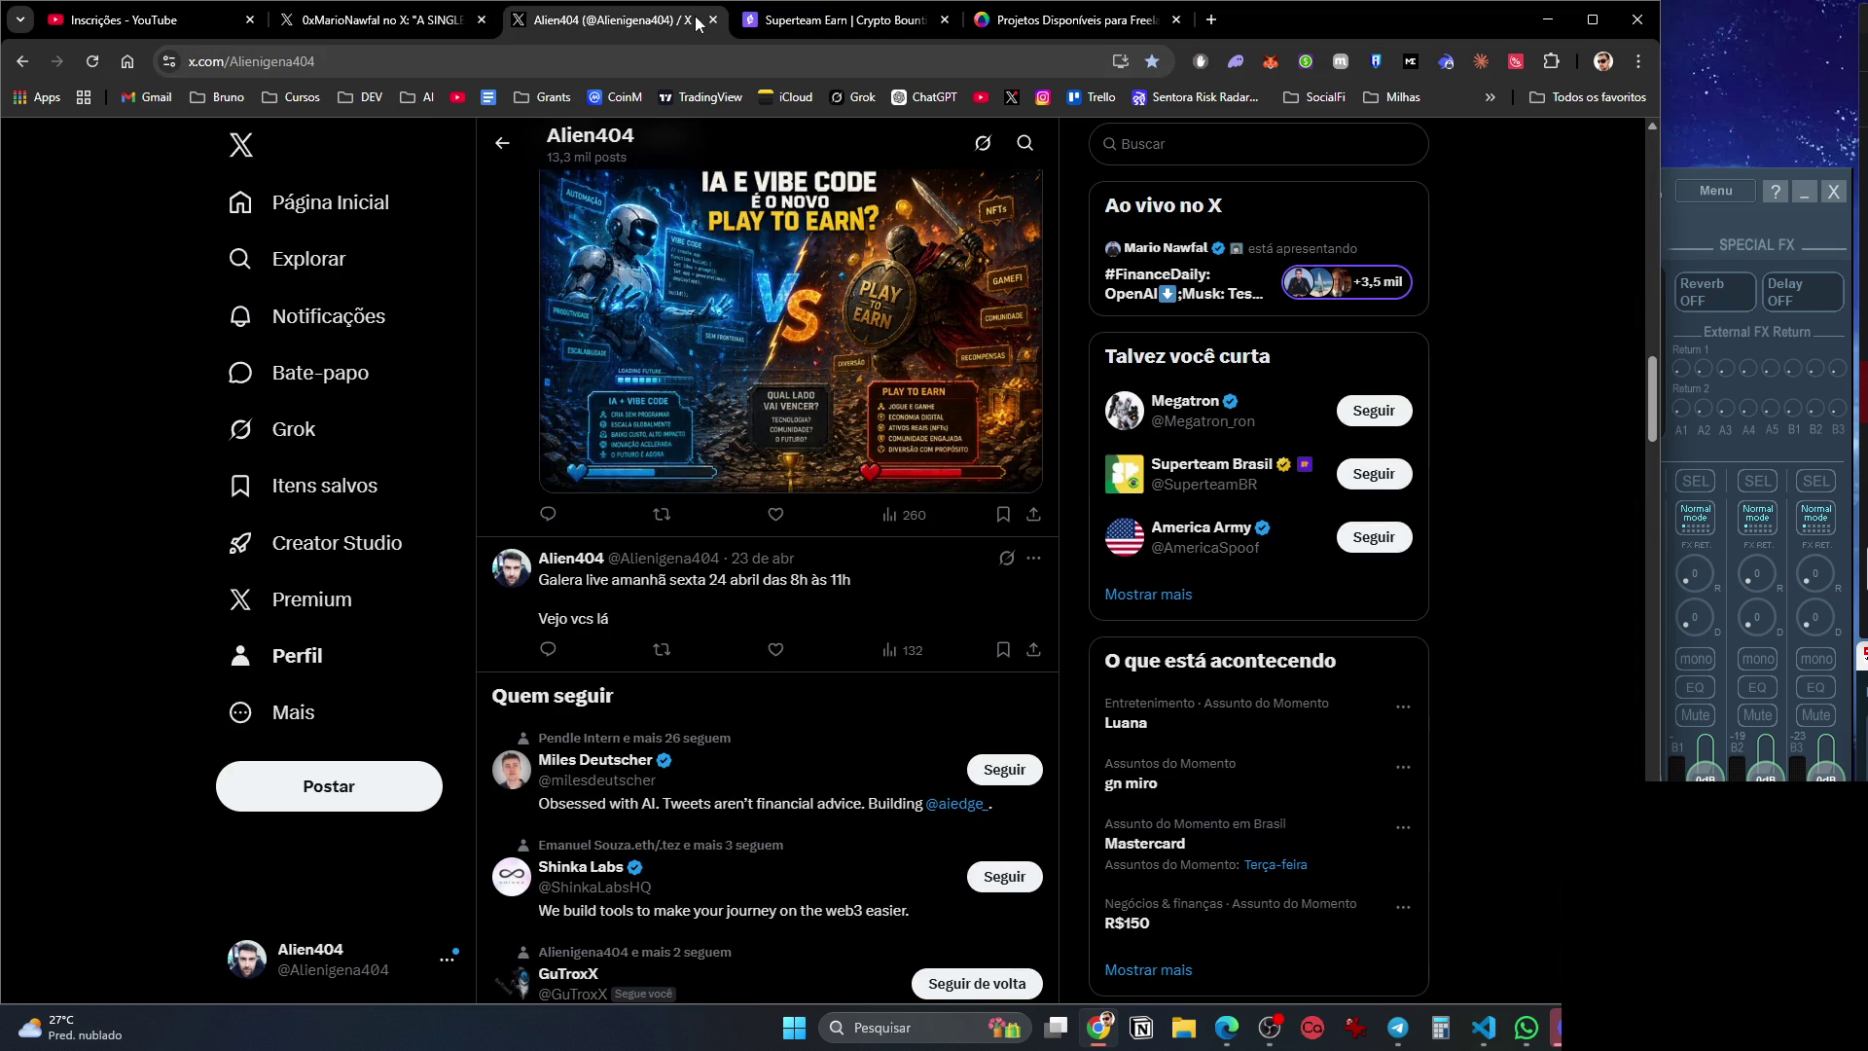
pyautogui.click(713, 19)
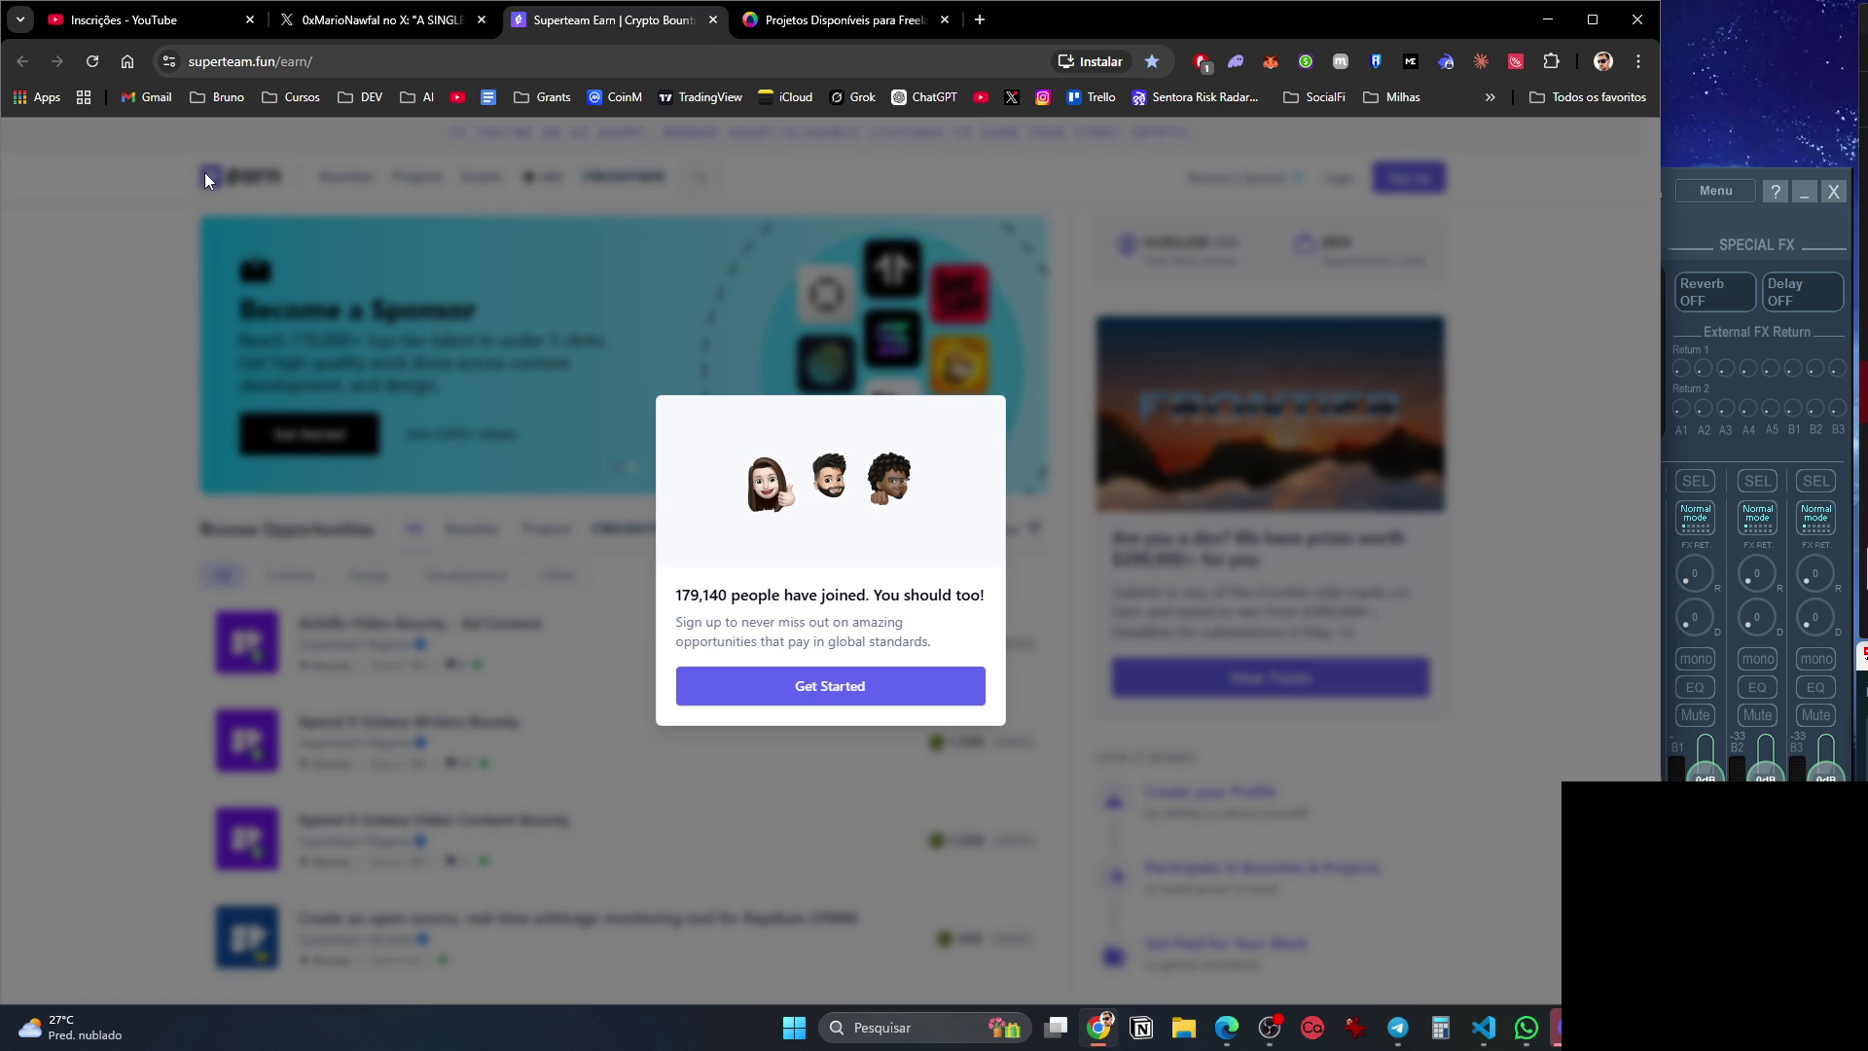
# Start Superteam Earn sign-up with Google, pick an account, and load LinkedIn in a new tab.
pyautogui.click(820, 698)
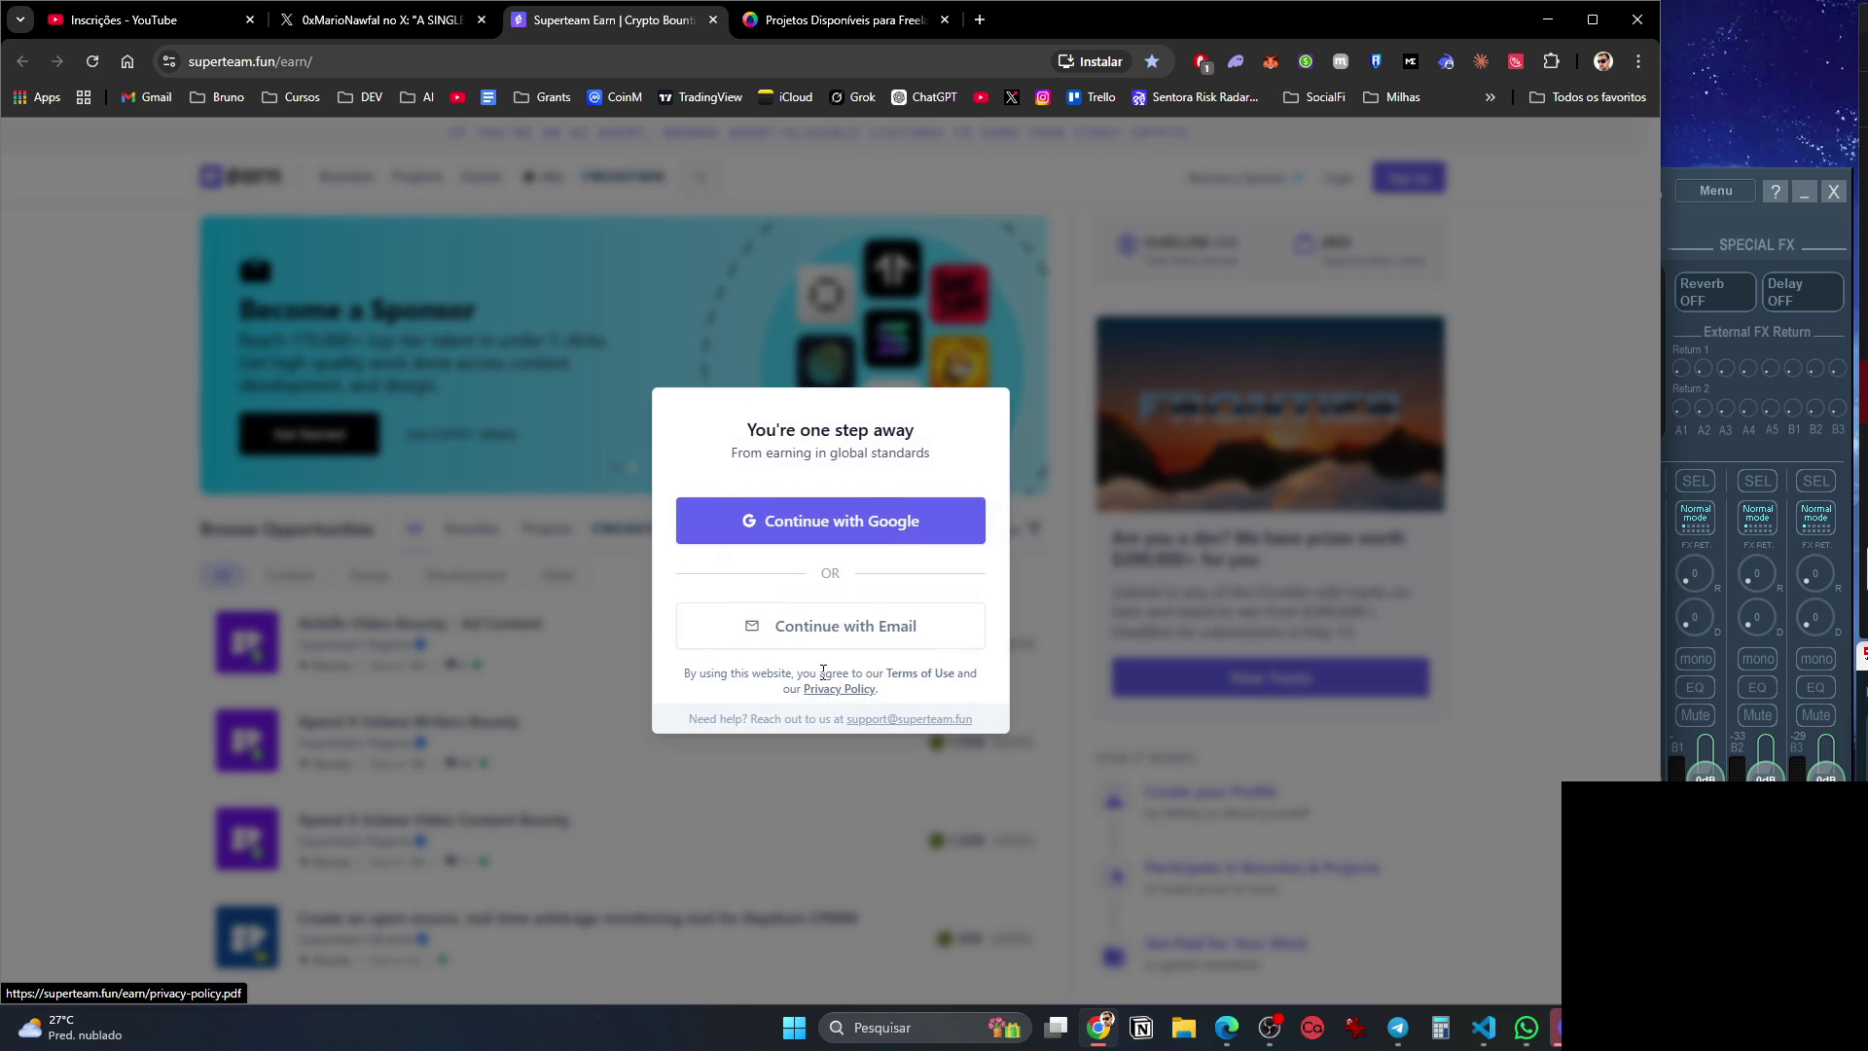
pyautogui.click(820, 520)
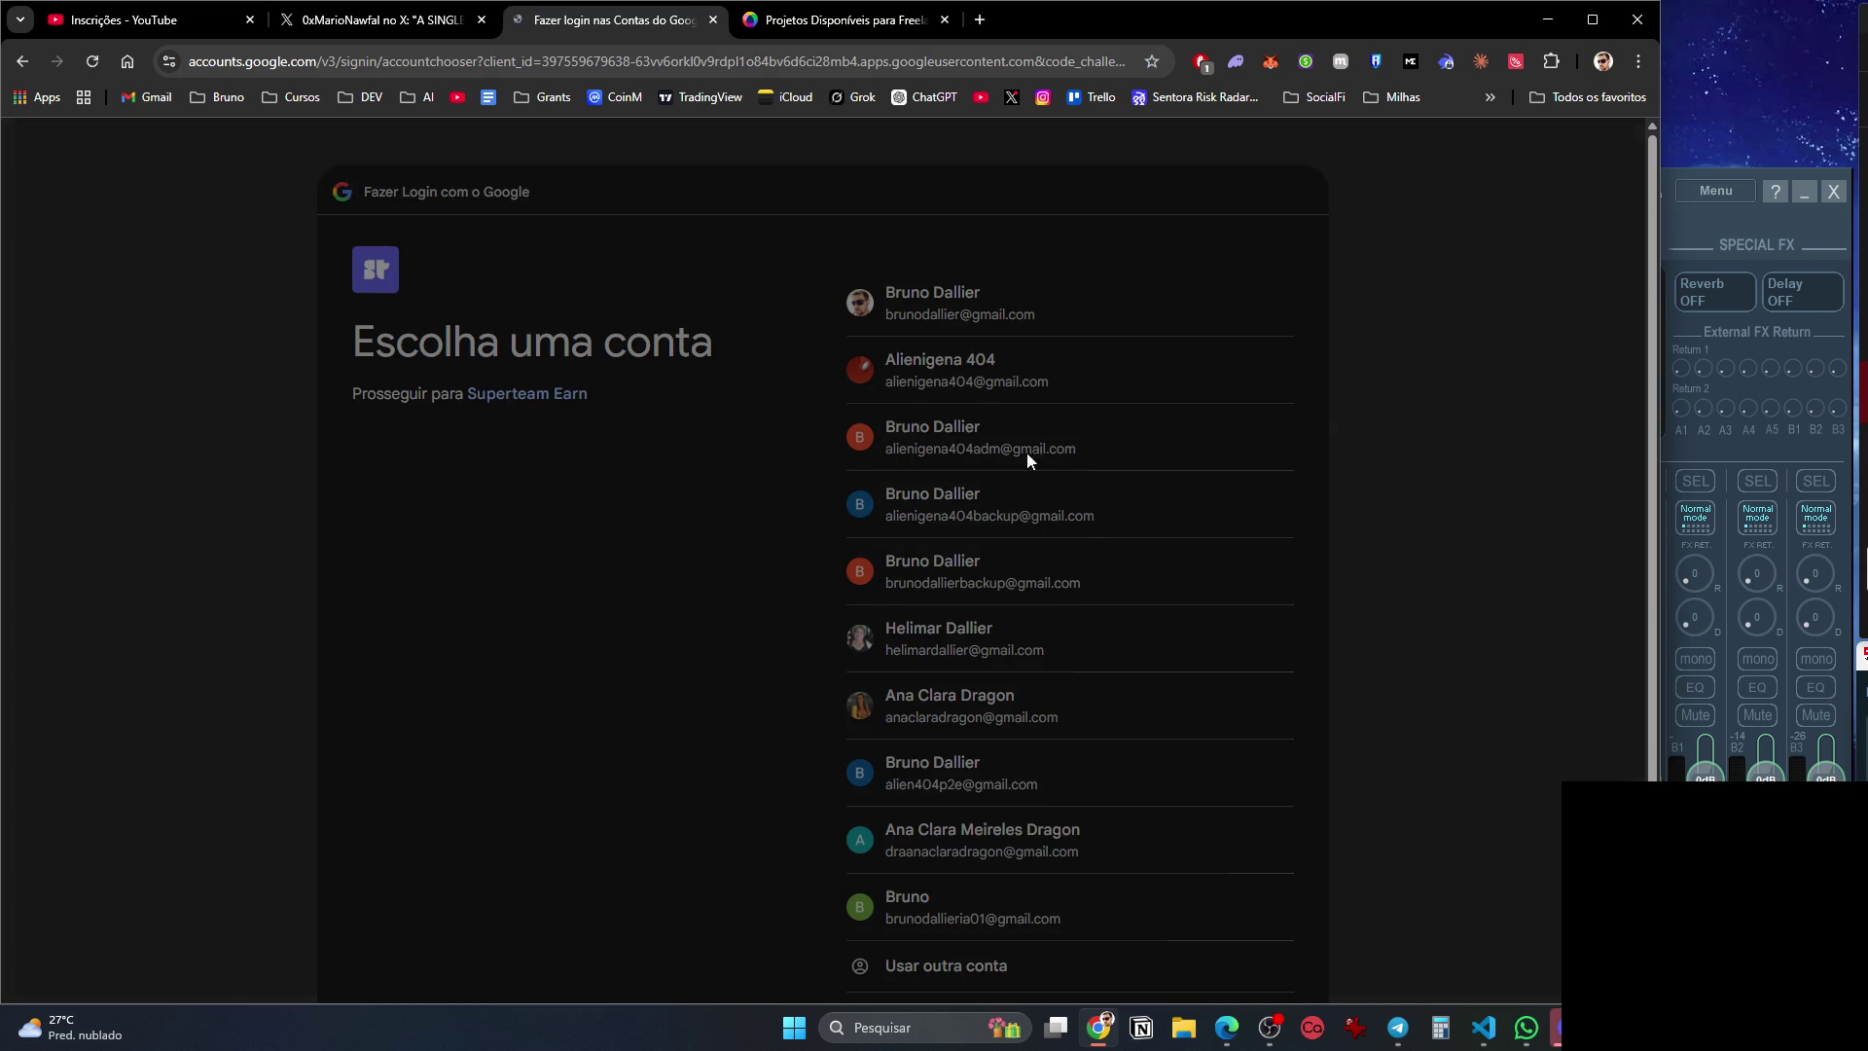
pyautogui.click(1042, 774)
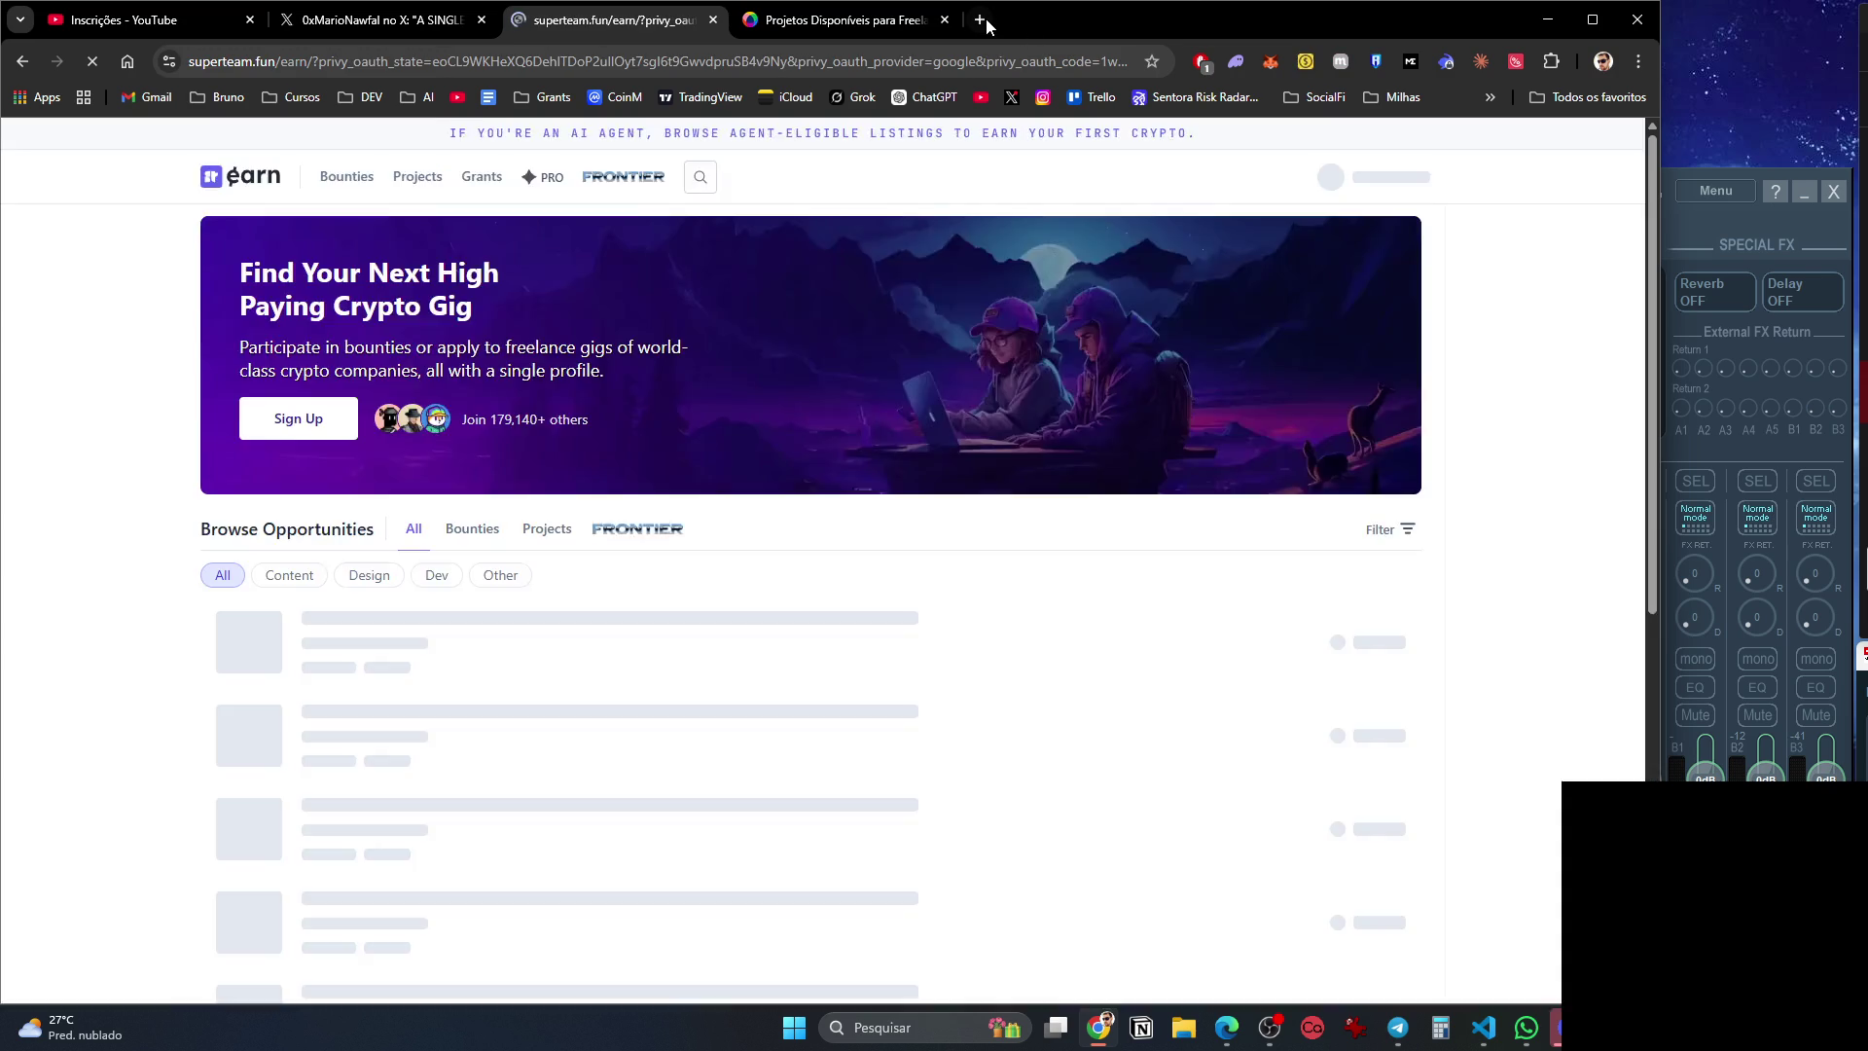
pyautogui.click(985, 22)
pyautogui.write('linkedin')
pyautogui.press('Return')
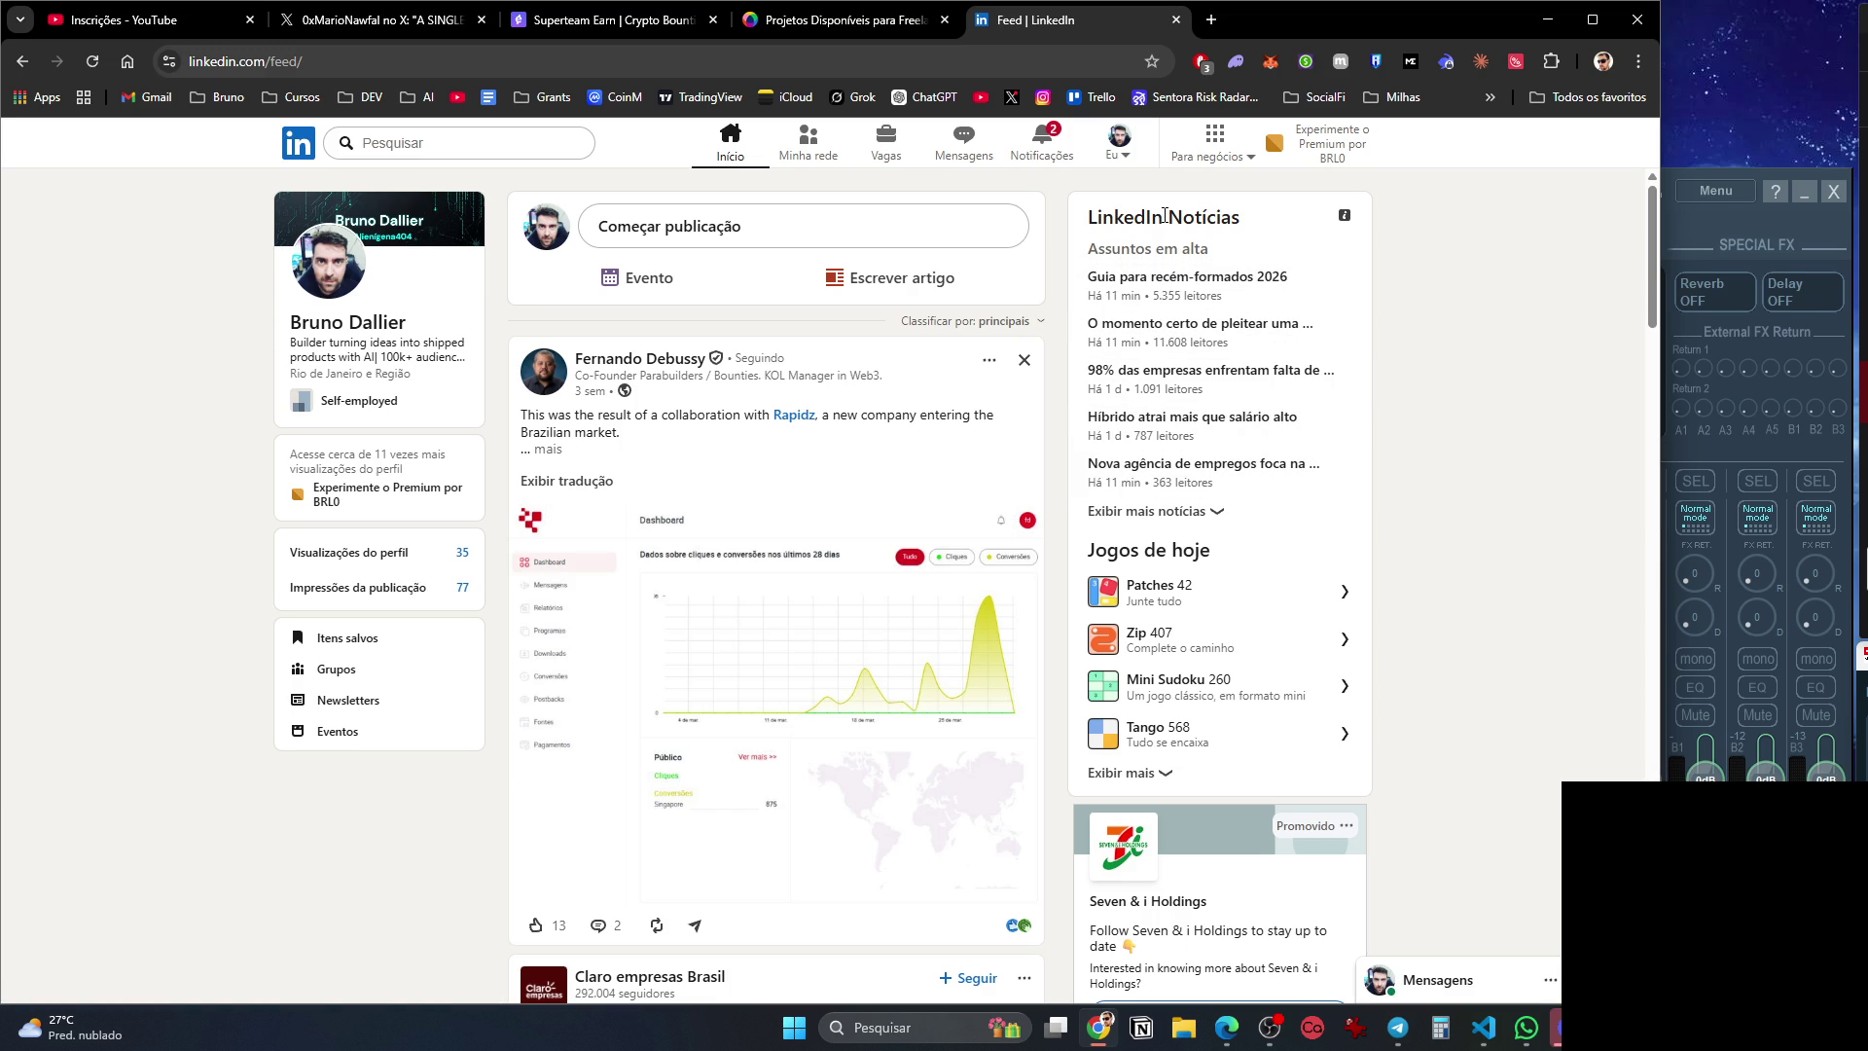
pyautogui.click(1043, 147)
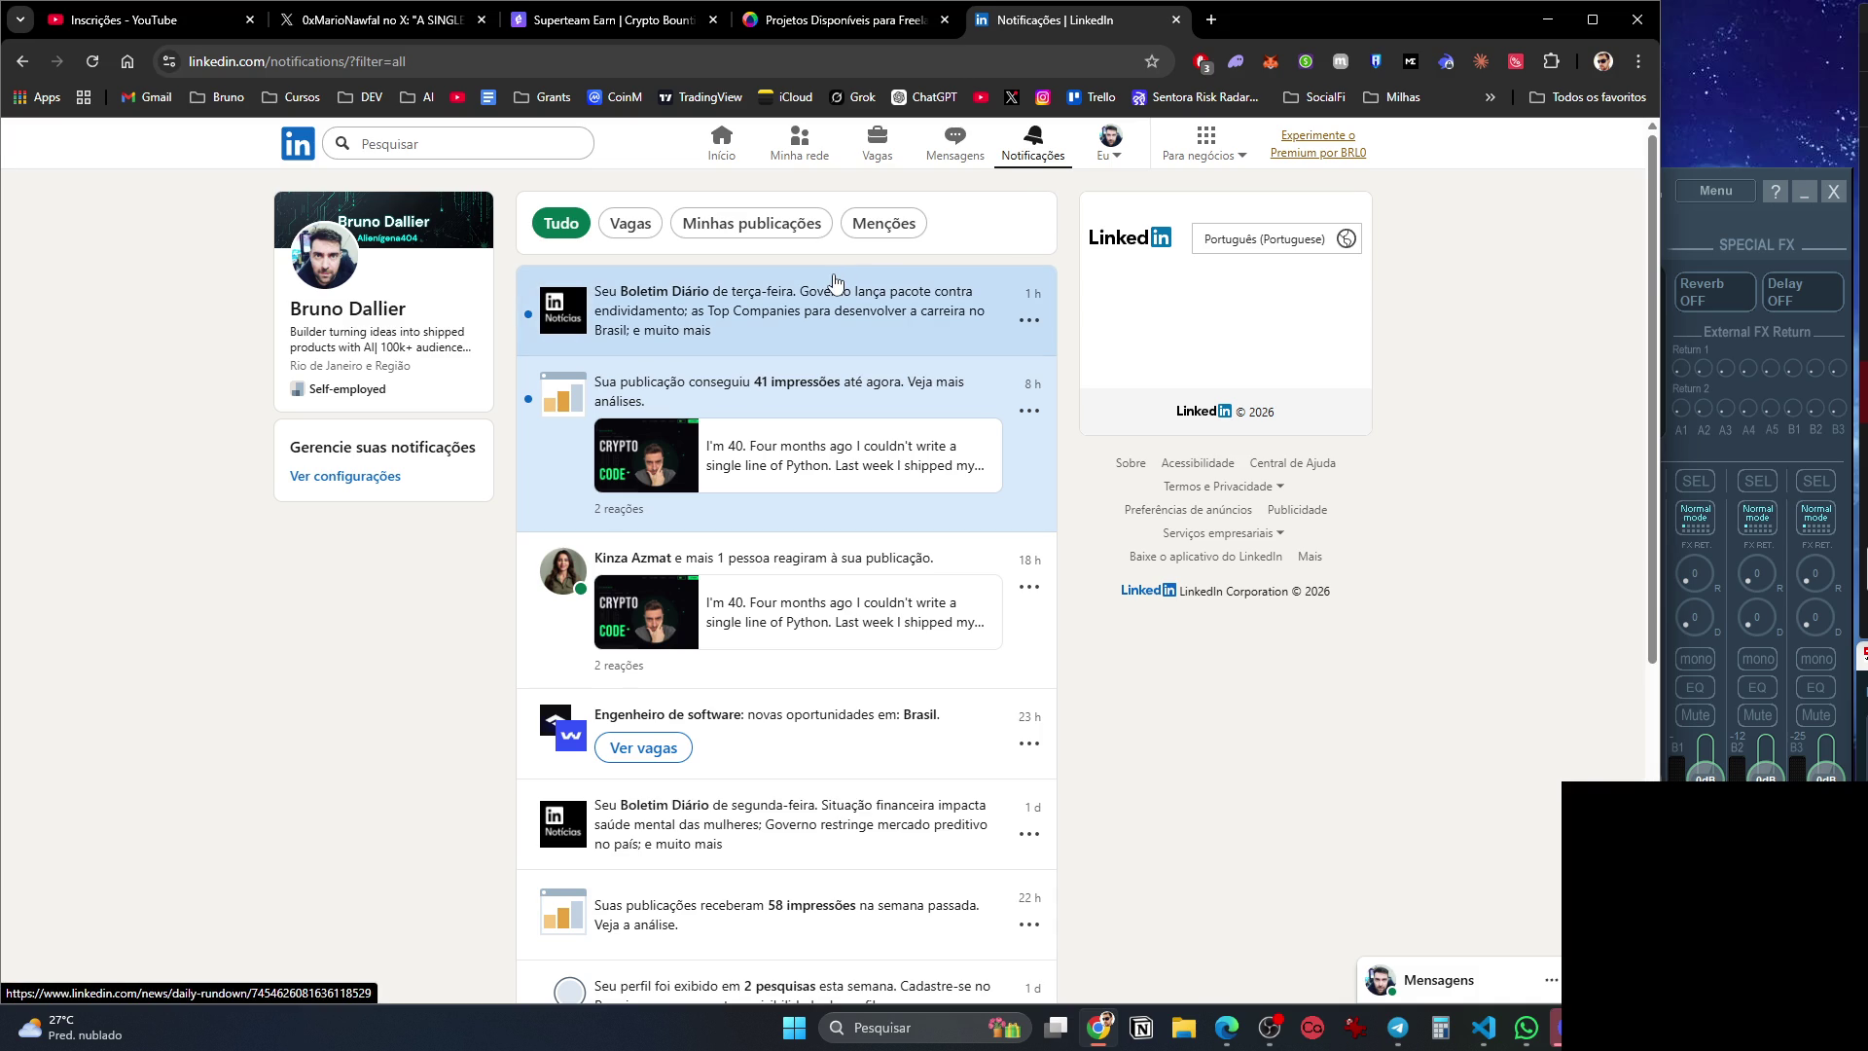
pyautogui.click(848, 391)
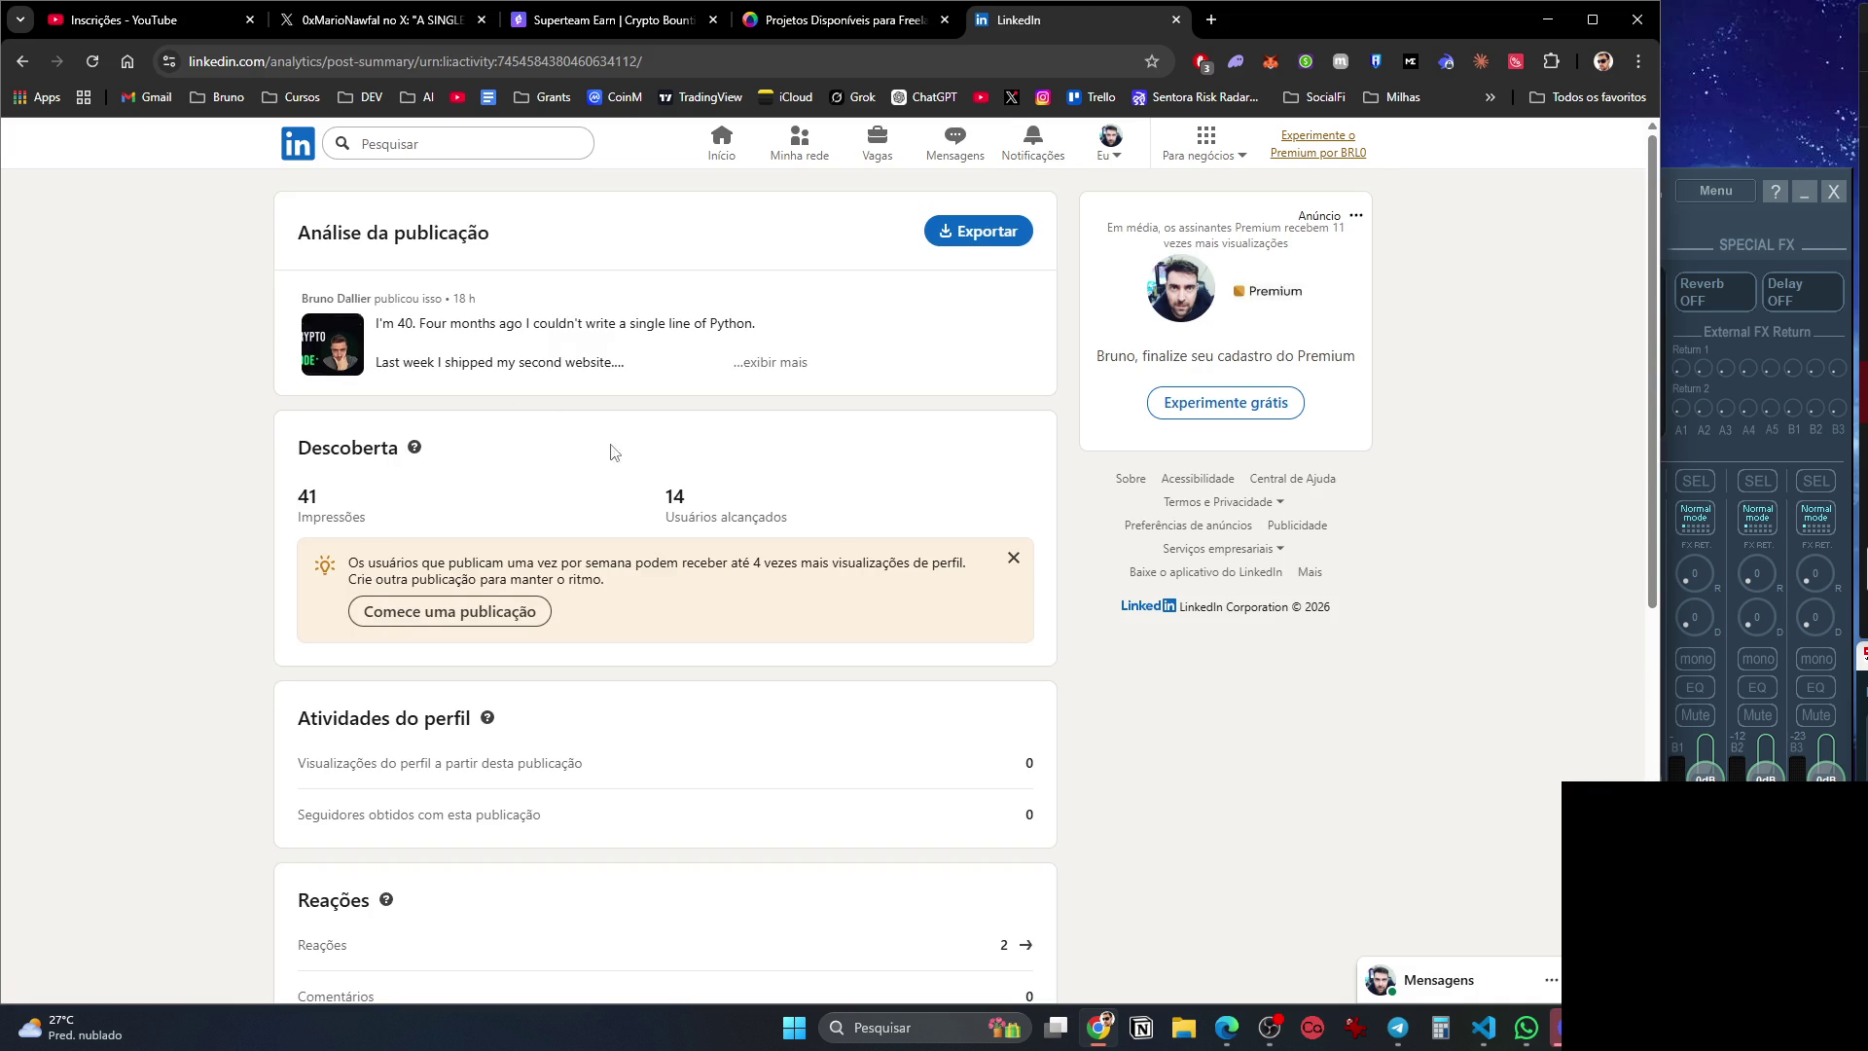
pyautogui.scroll(-5, 778, 775)
pyautogui.scroll(5, 790, 803)
pyautogui.click(297, 146)
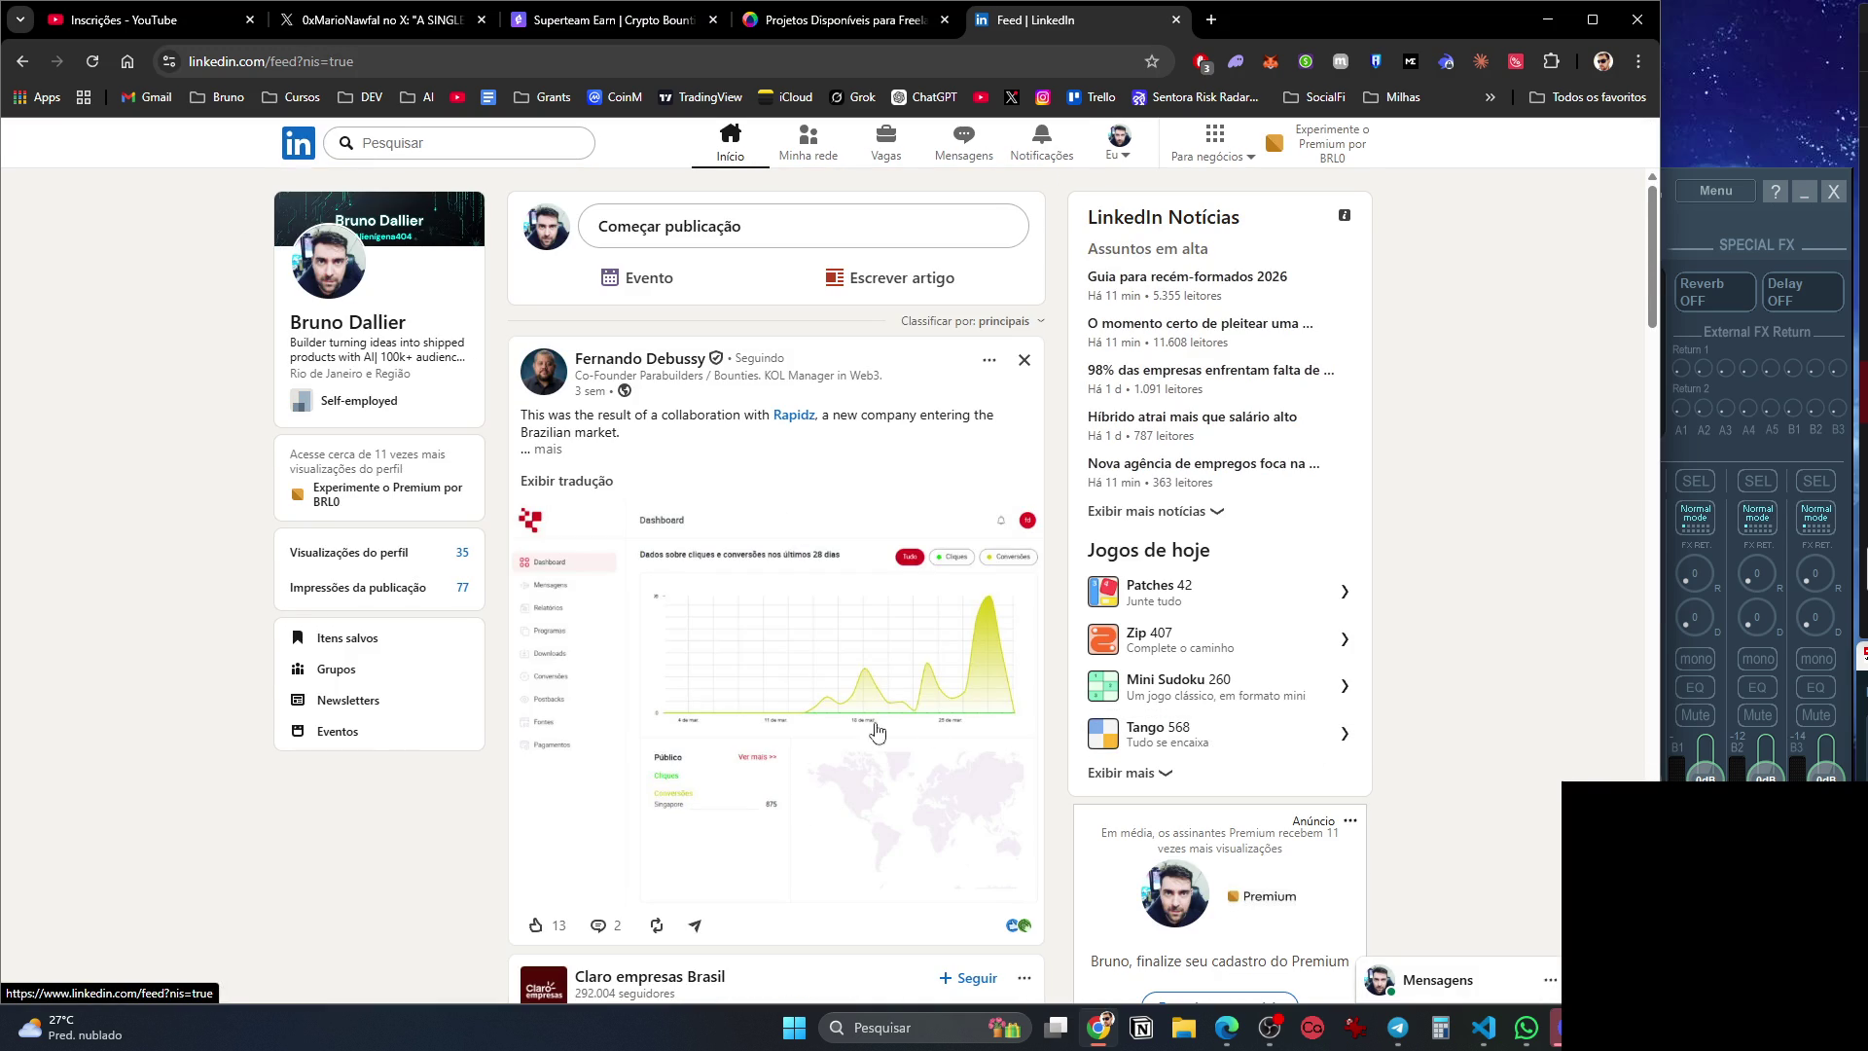
pyautogui.click(847, 690)
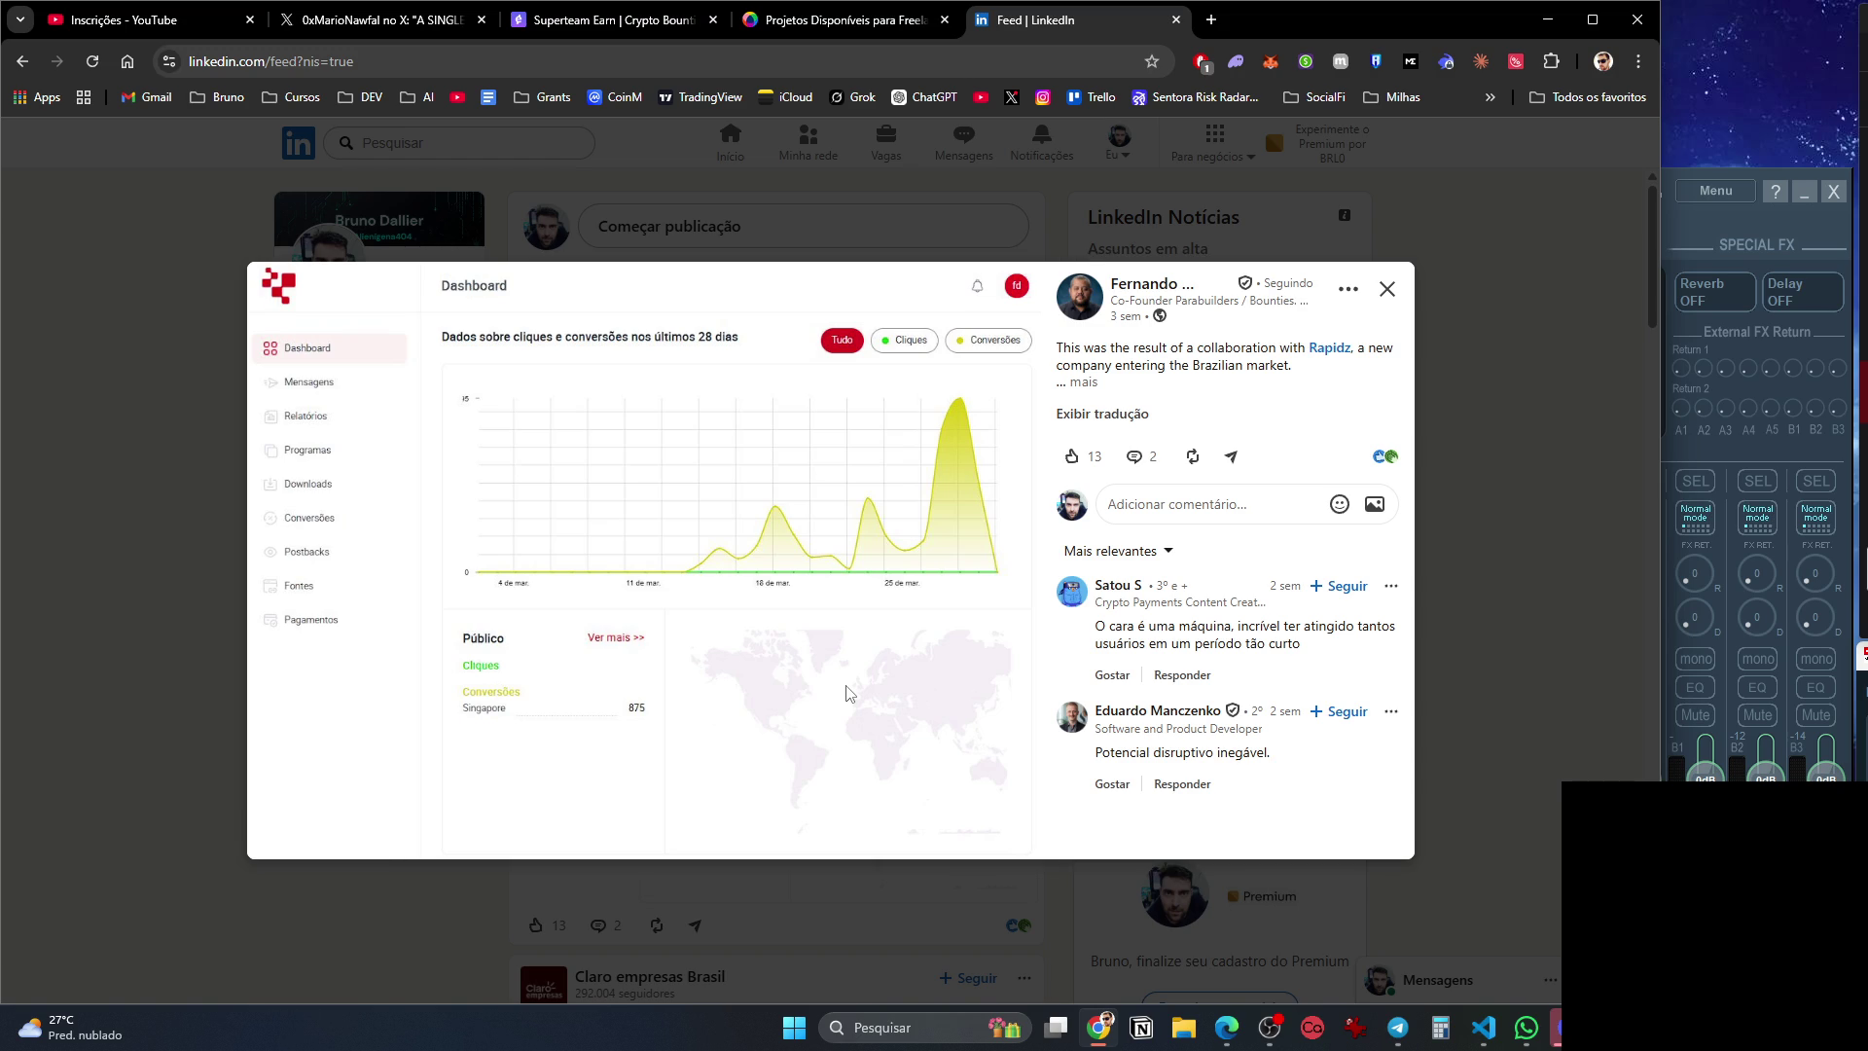
# Close the enlarged image and expand a LinkedIn feed post's full caption with '... mais'.
pyautogui.press('Escape')
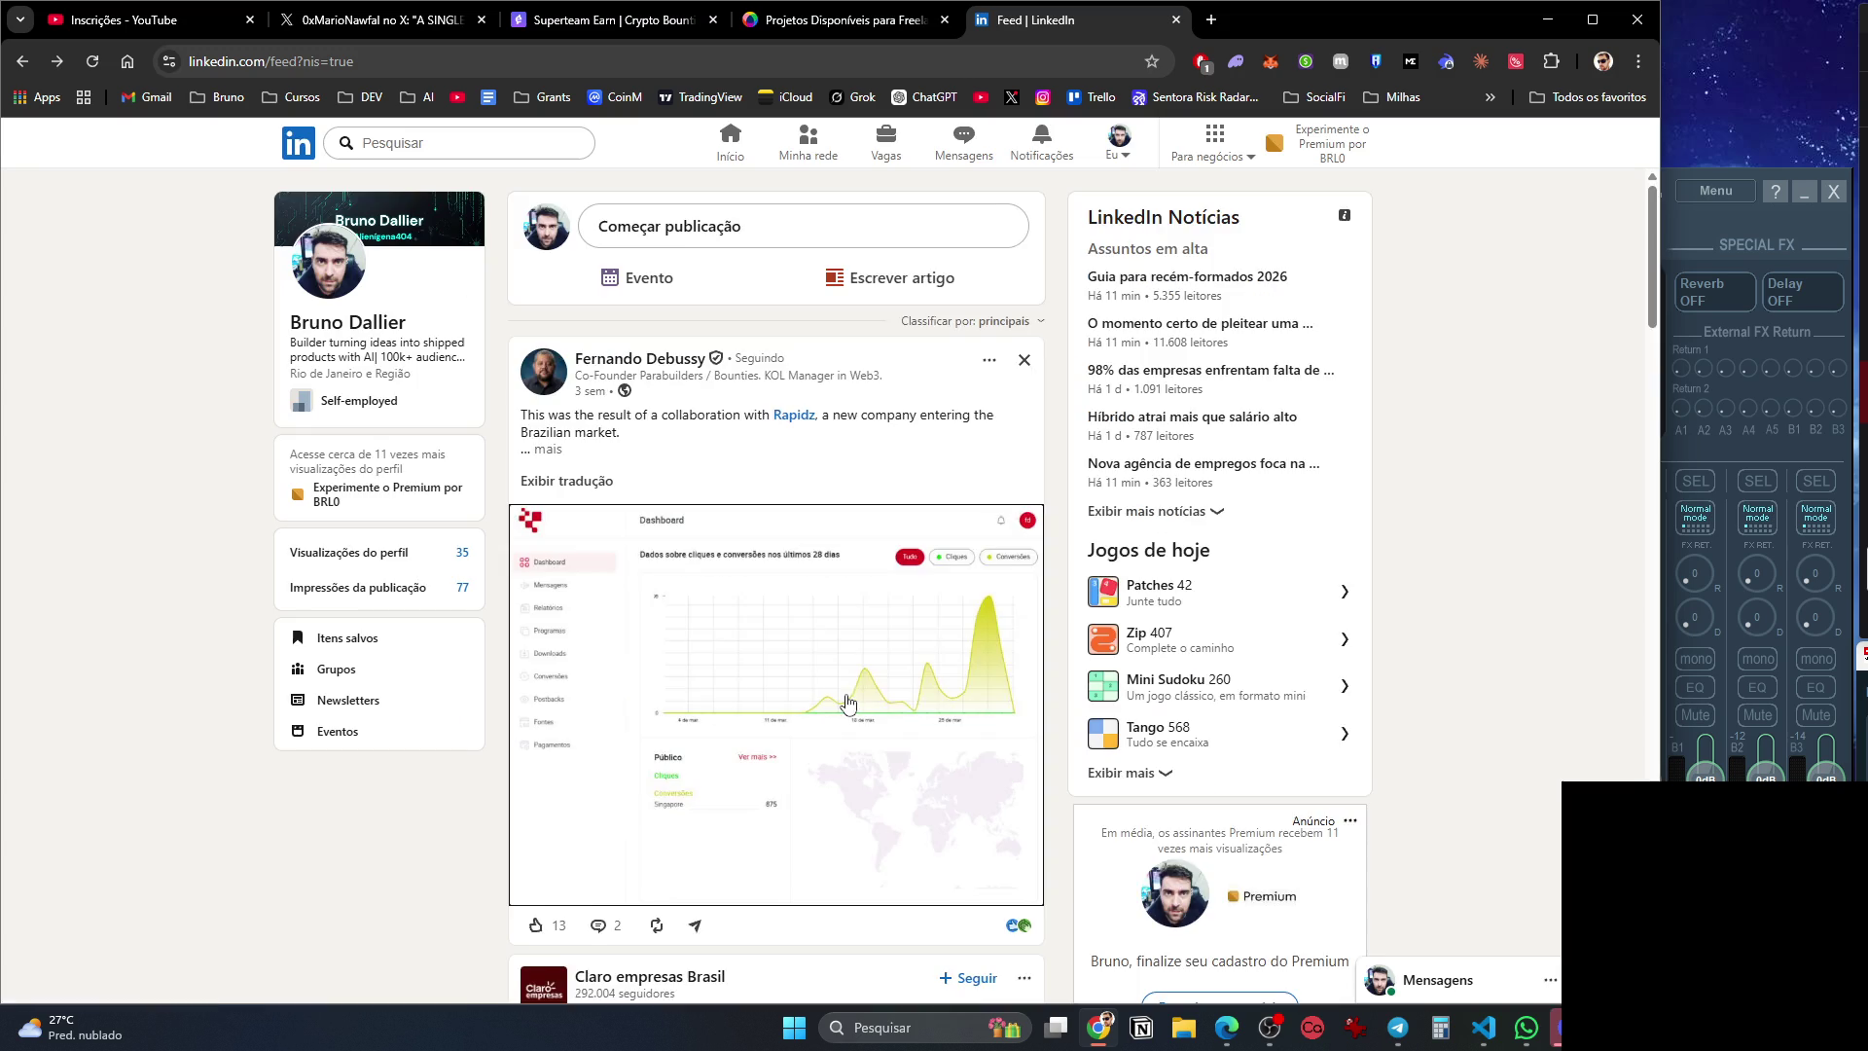
pyautogui.scroll(-10, 875, 739)
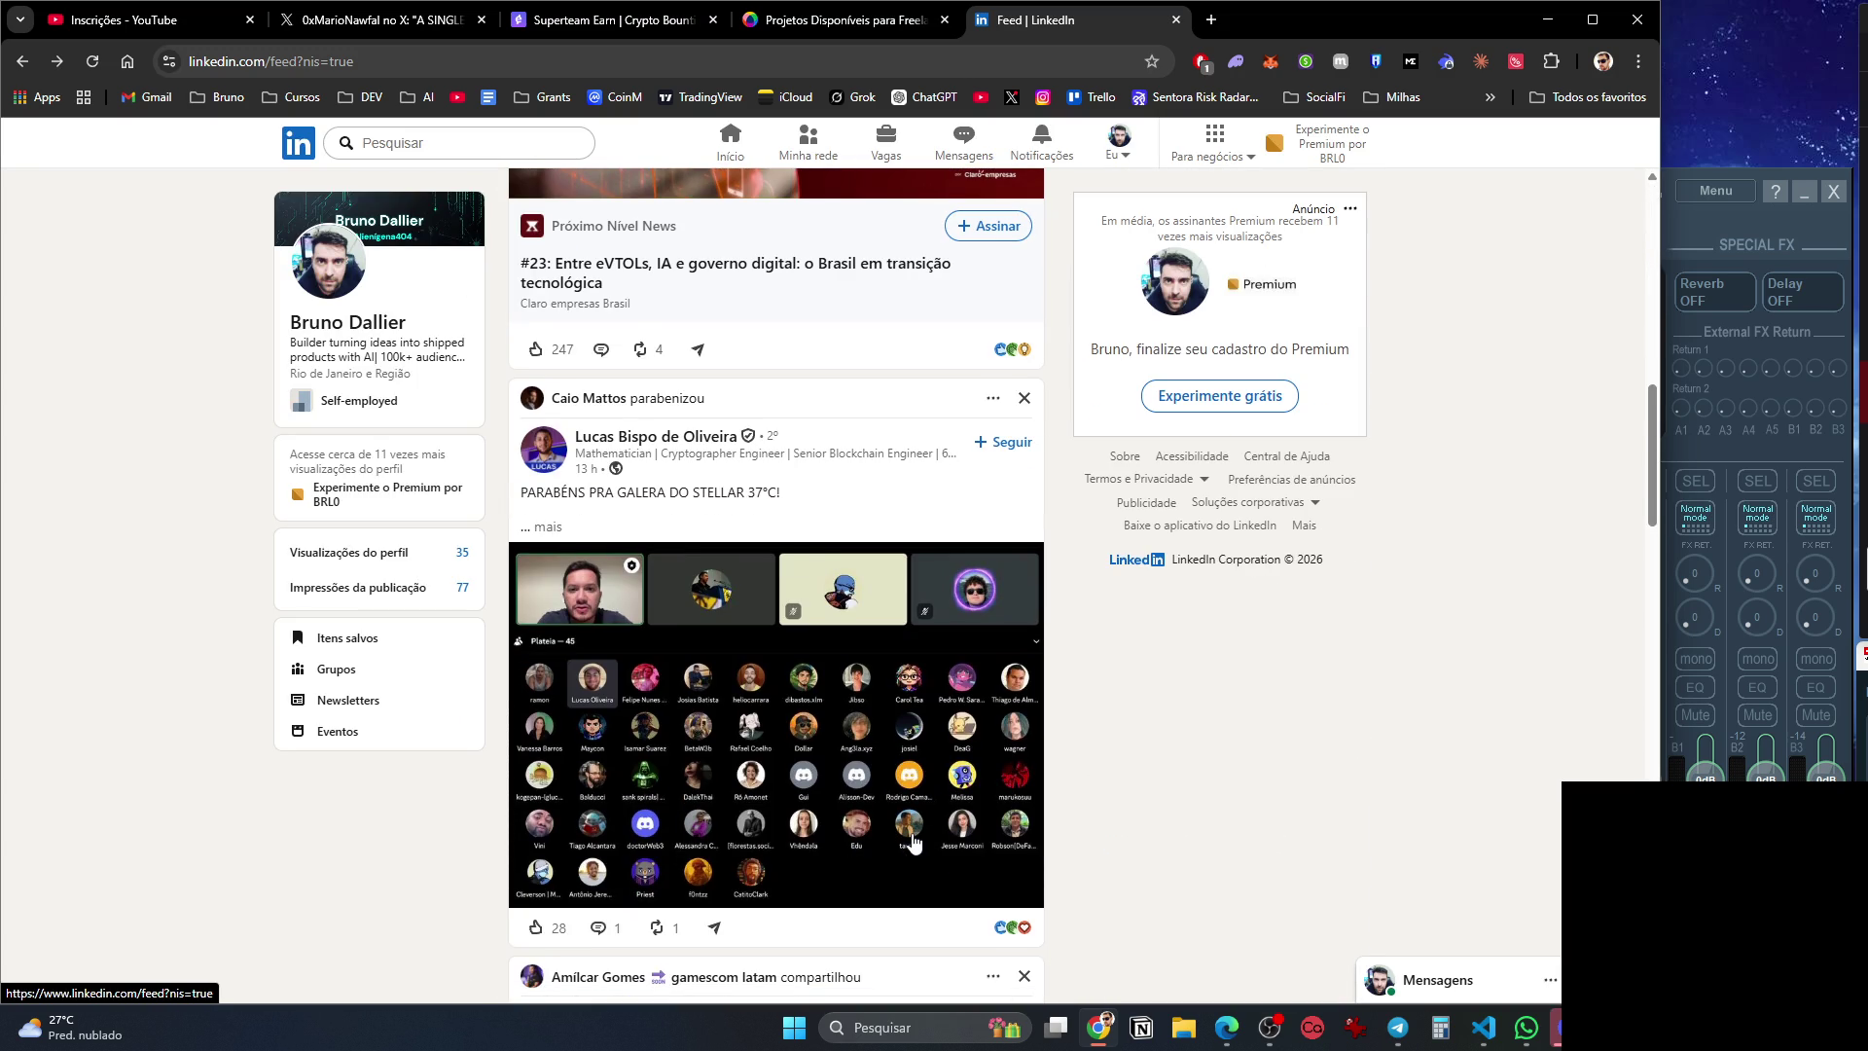
pyautogui.scroll(-6, 912, 842)
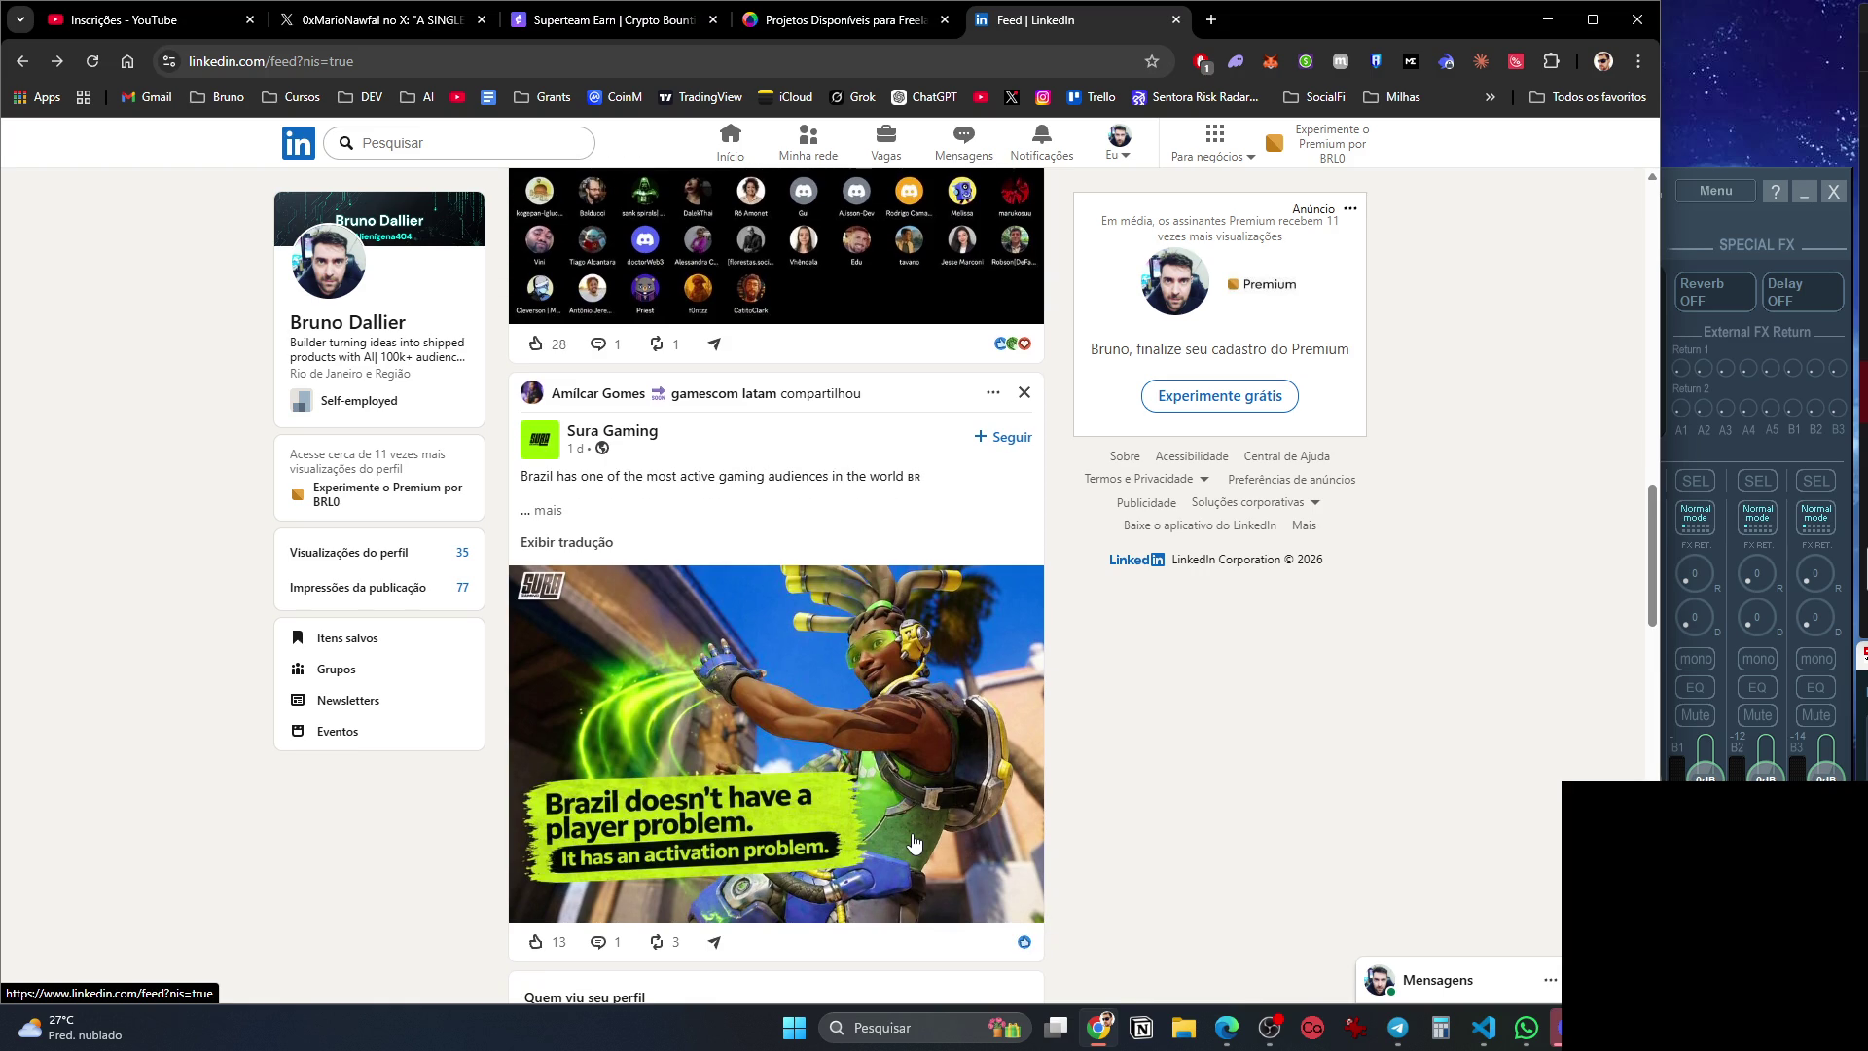
pyautogui.scroll(-7, 912, 842)
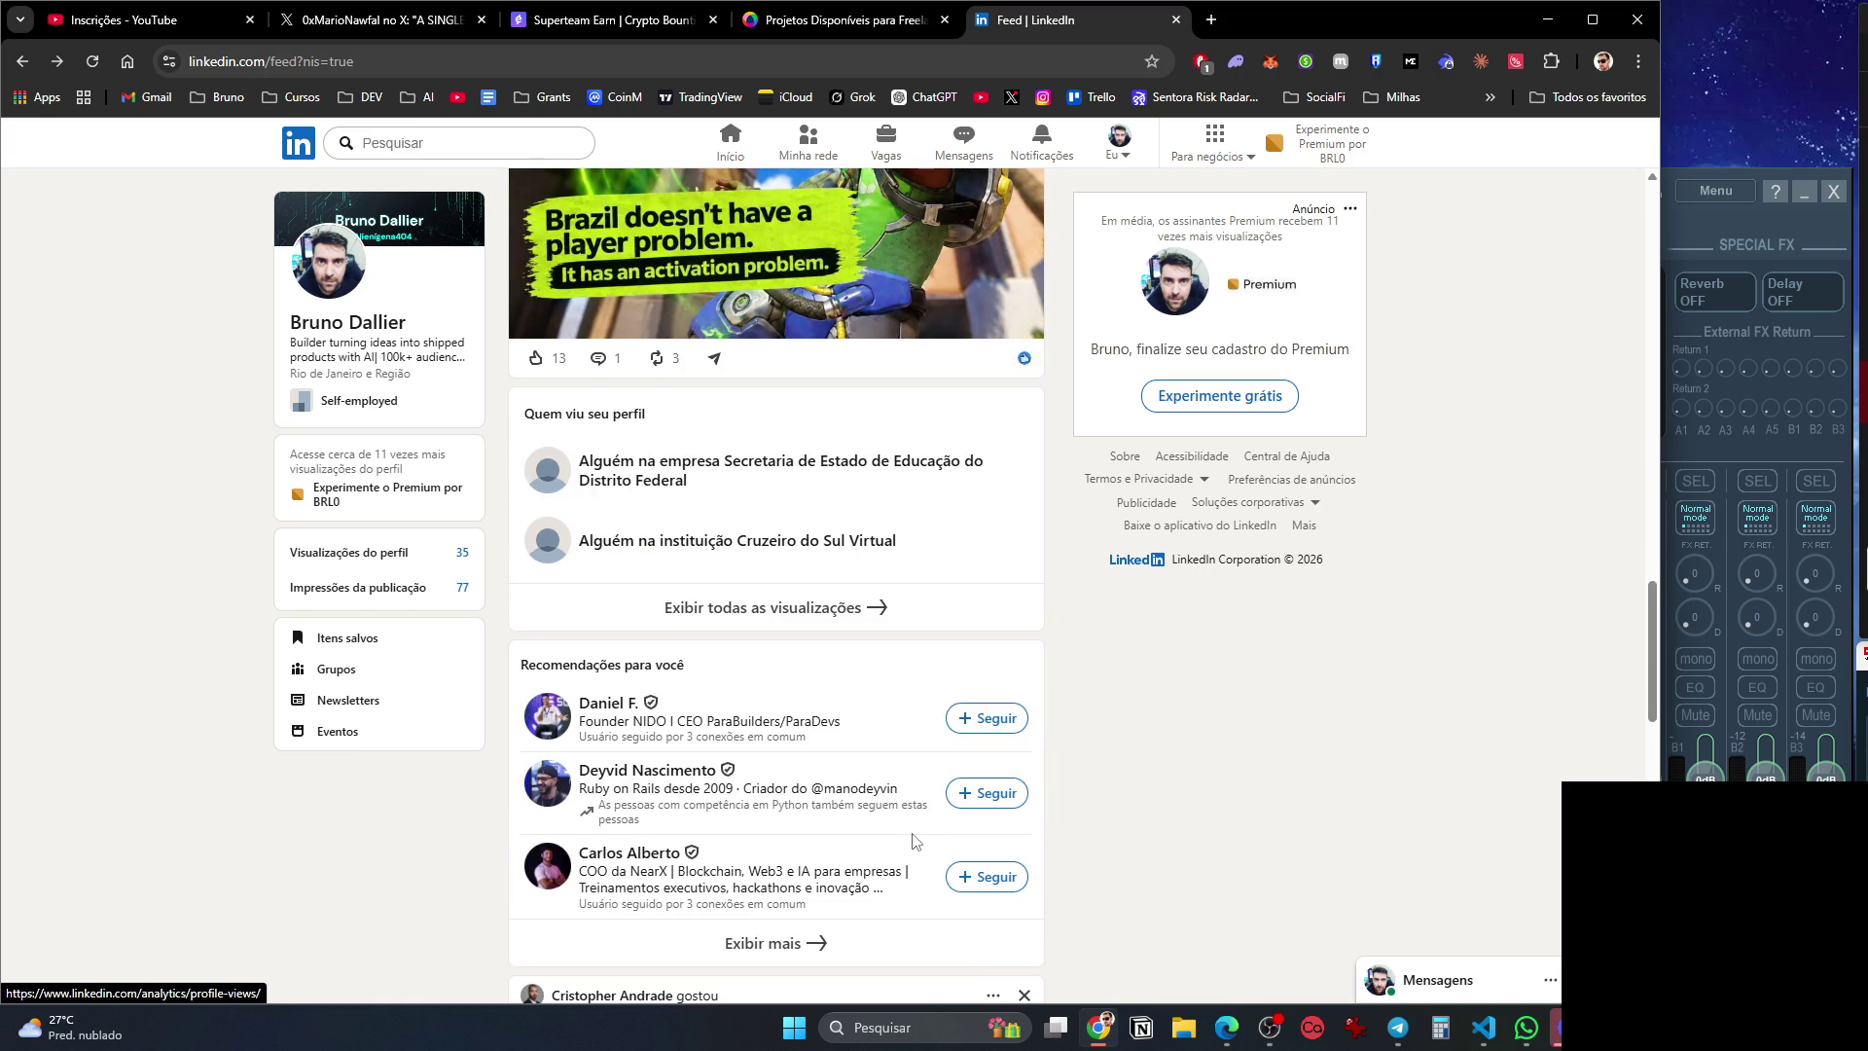
pyautogui.scroll(-7, 913, 843)
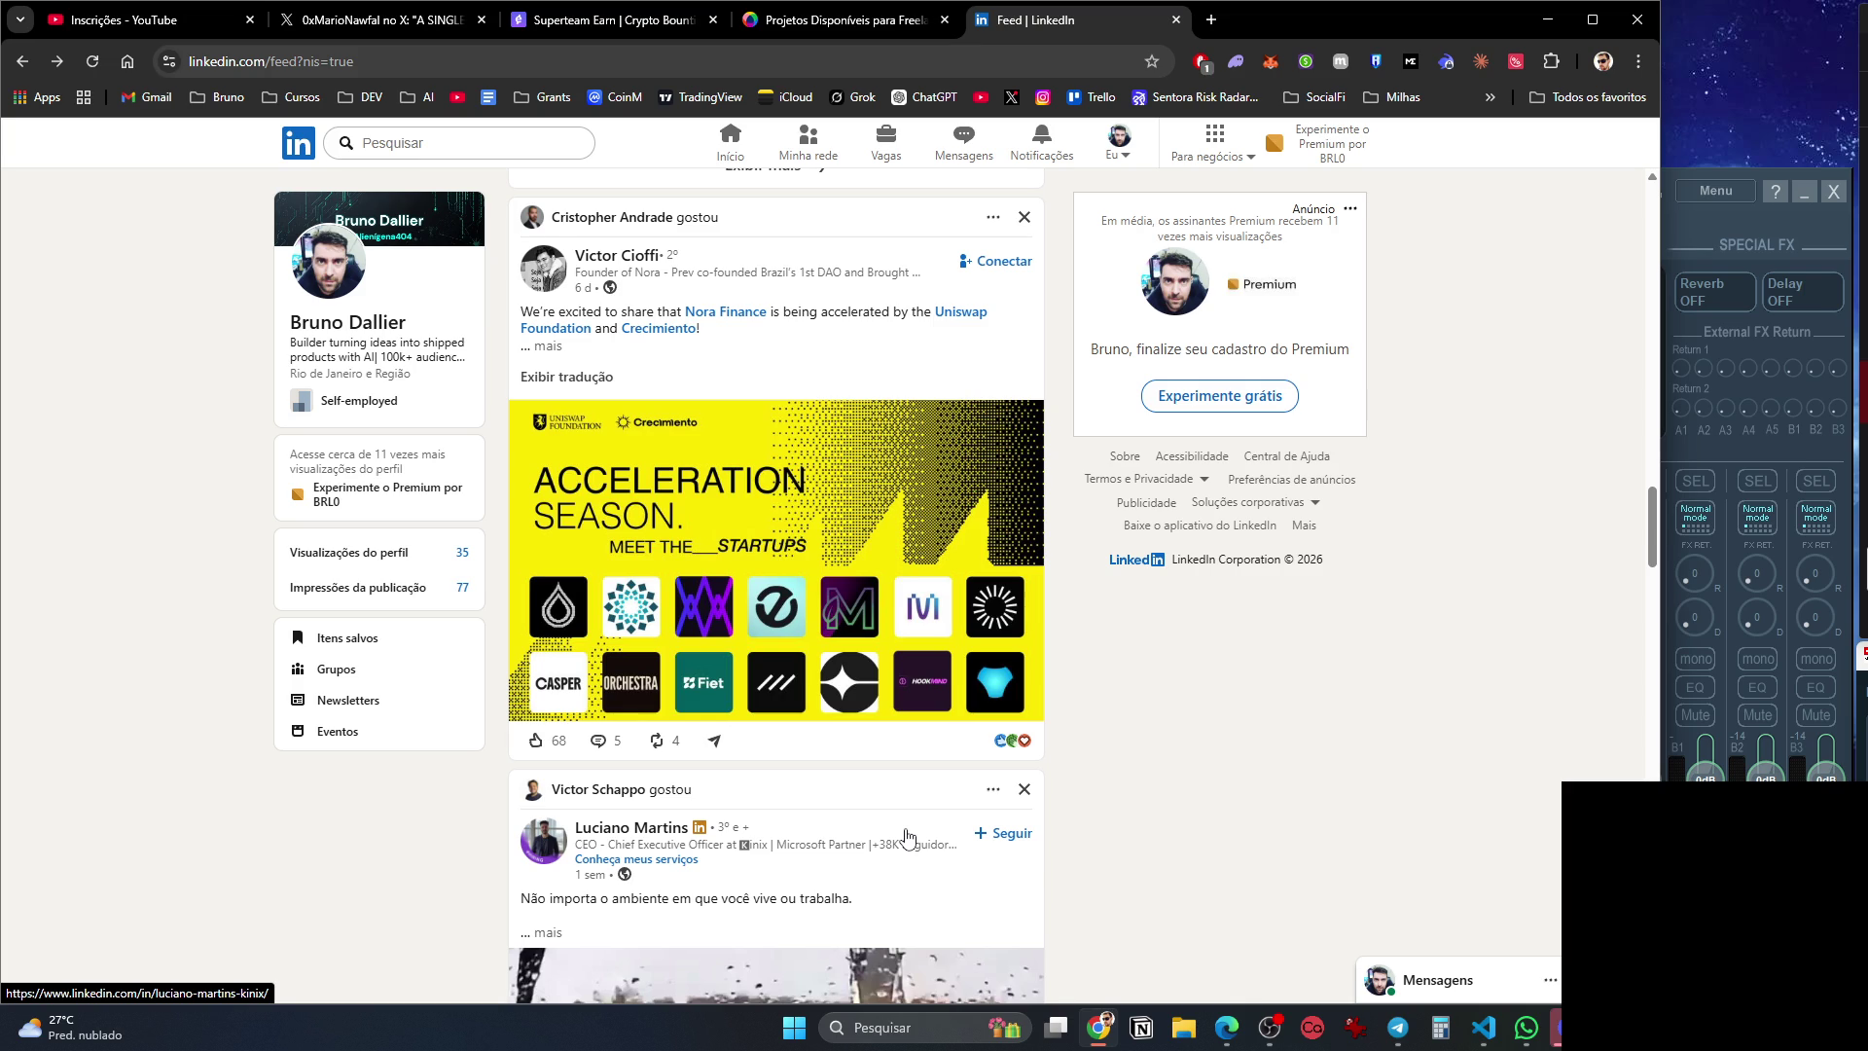
pyautogui.scroll(-5, 906, 837)
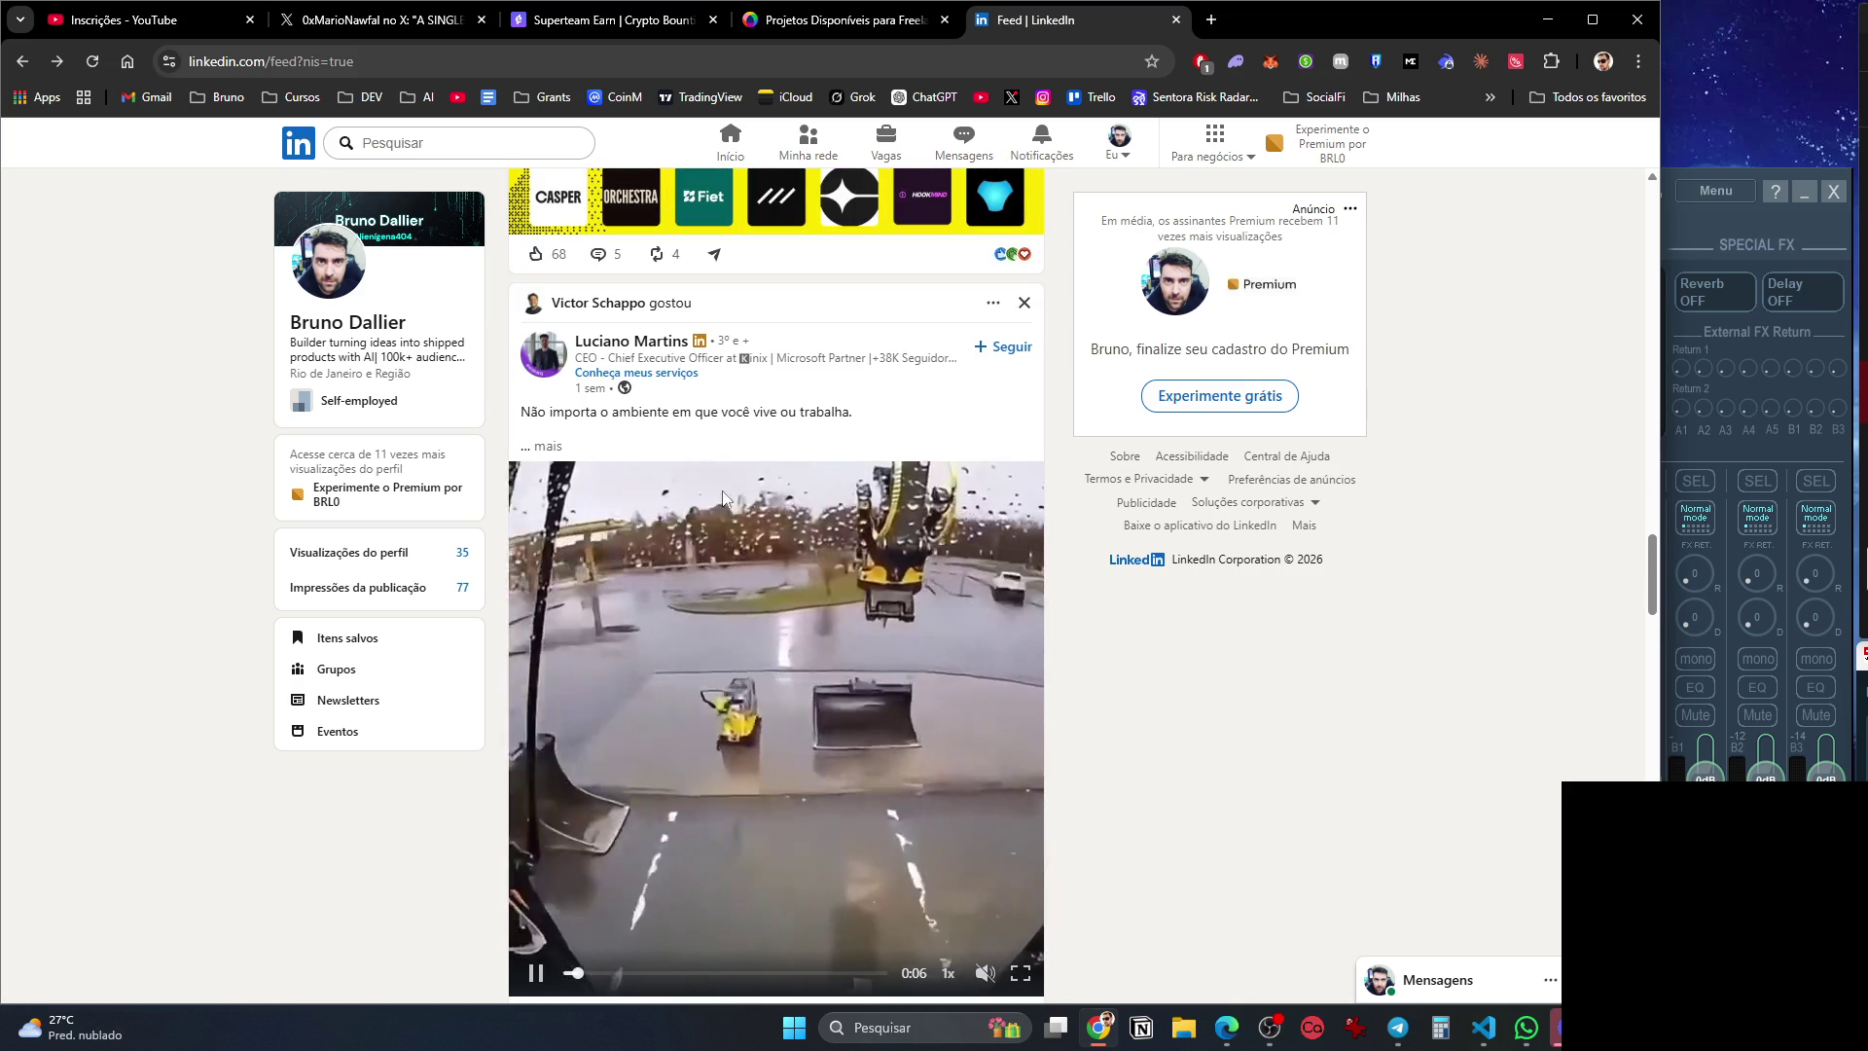
pyautogui.click(547, 445)
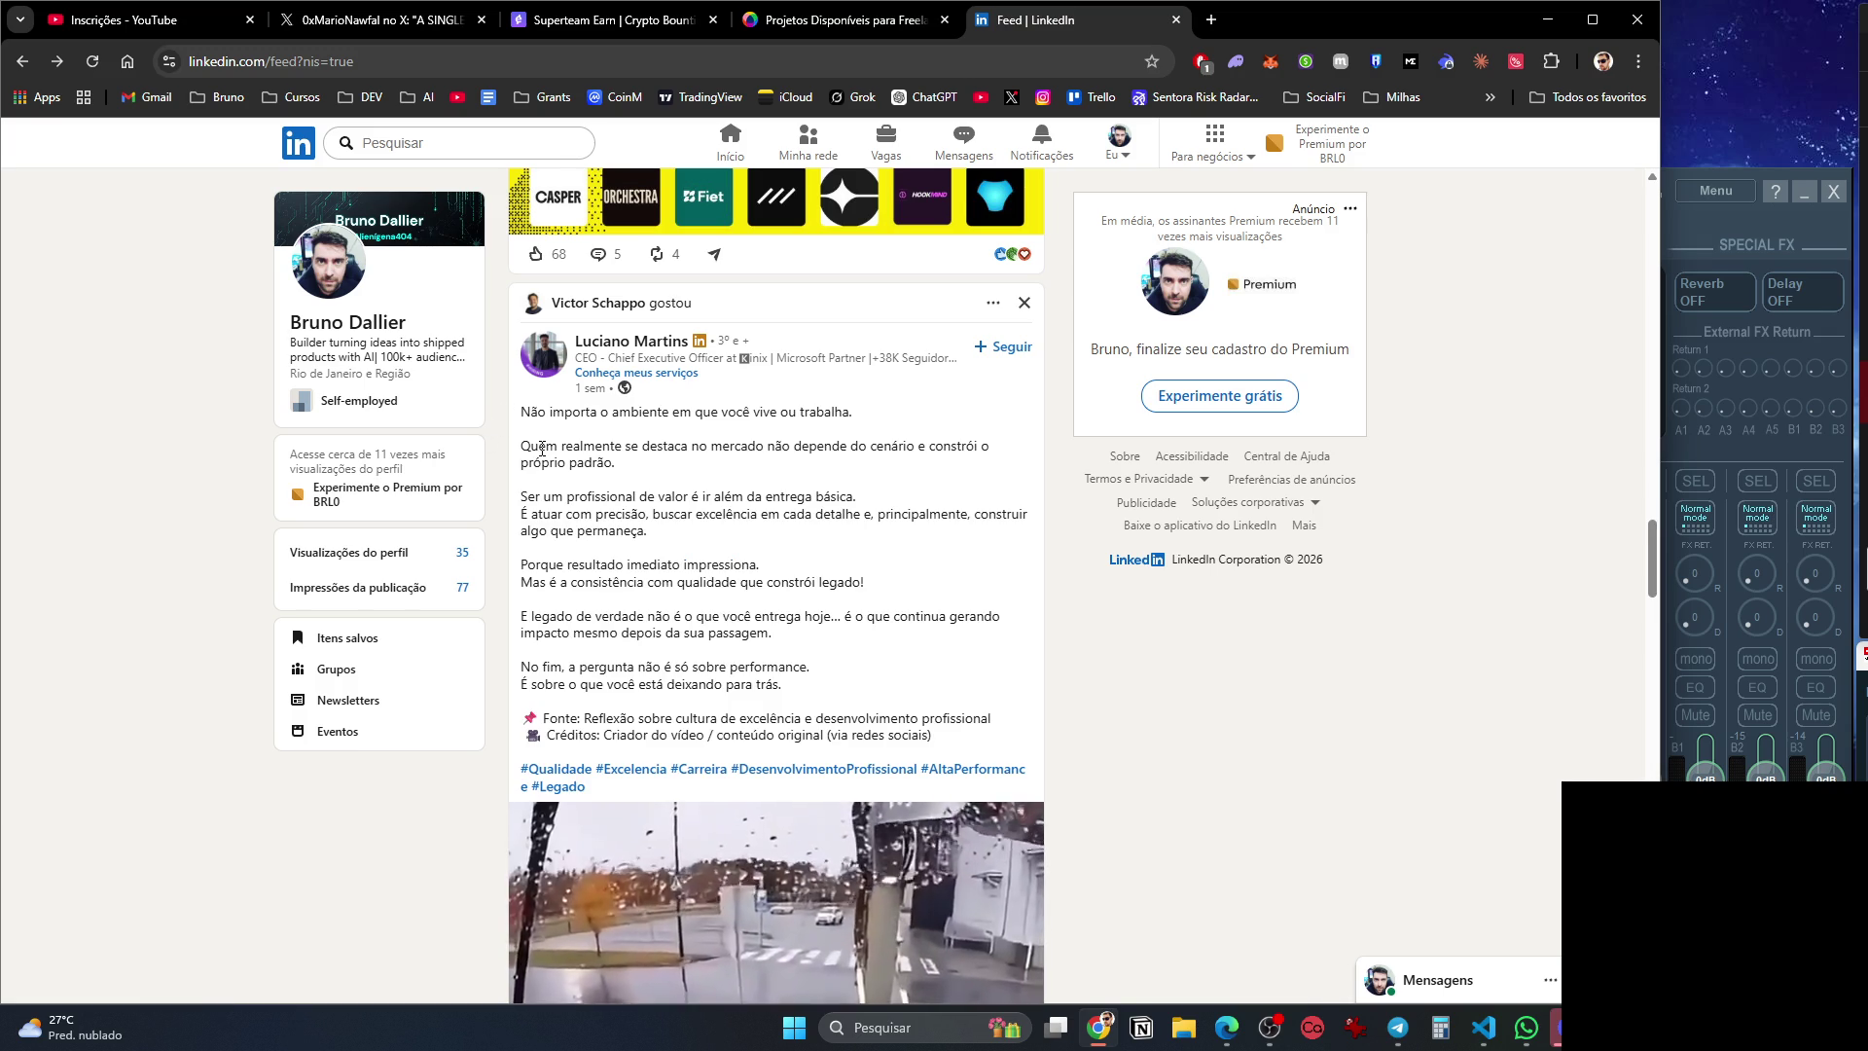
# Read further down the LinkedIn feed, then close the LinkedIn tab.
pyautogui.scroll(-2, 671, 652)
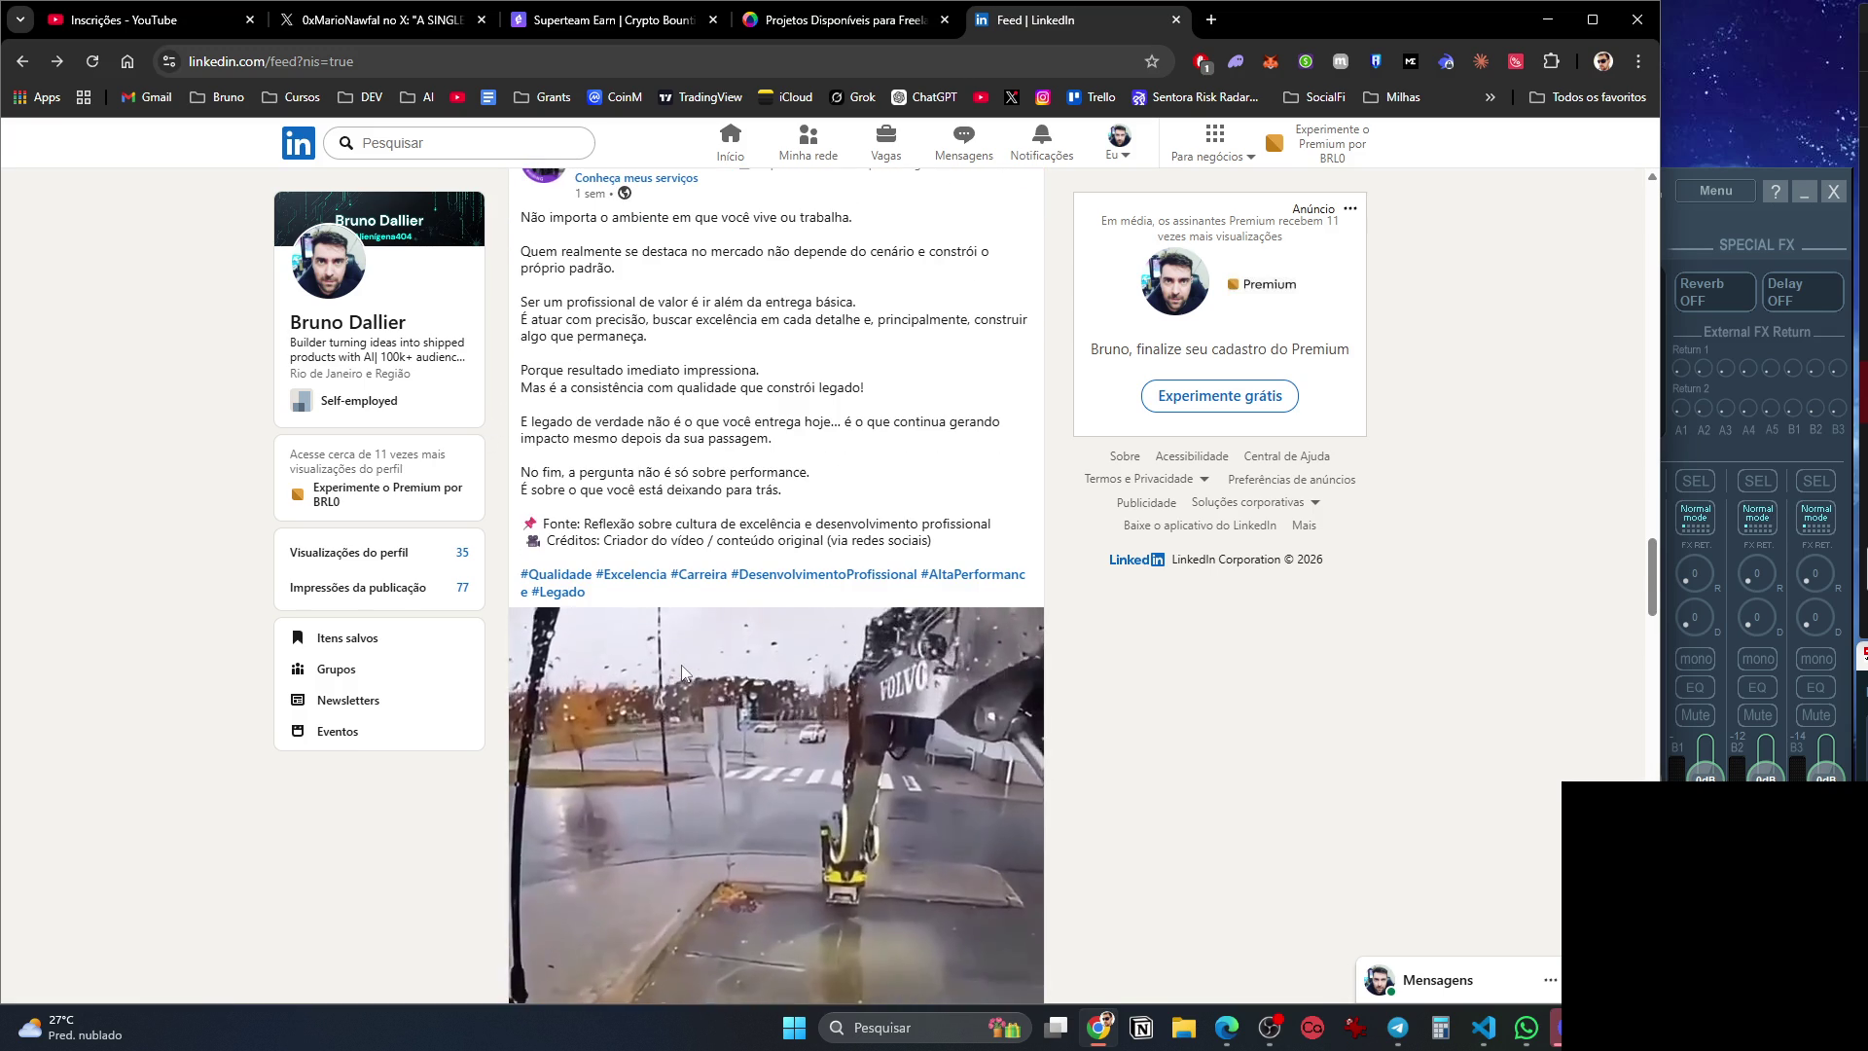
pyautogui.scroll(-10, 682, 671)
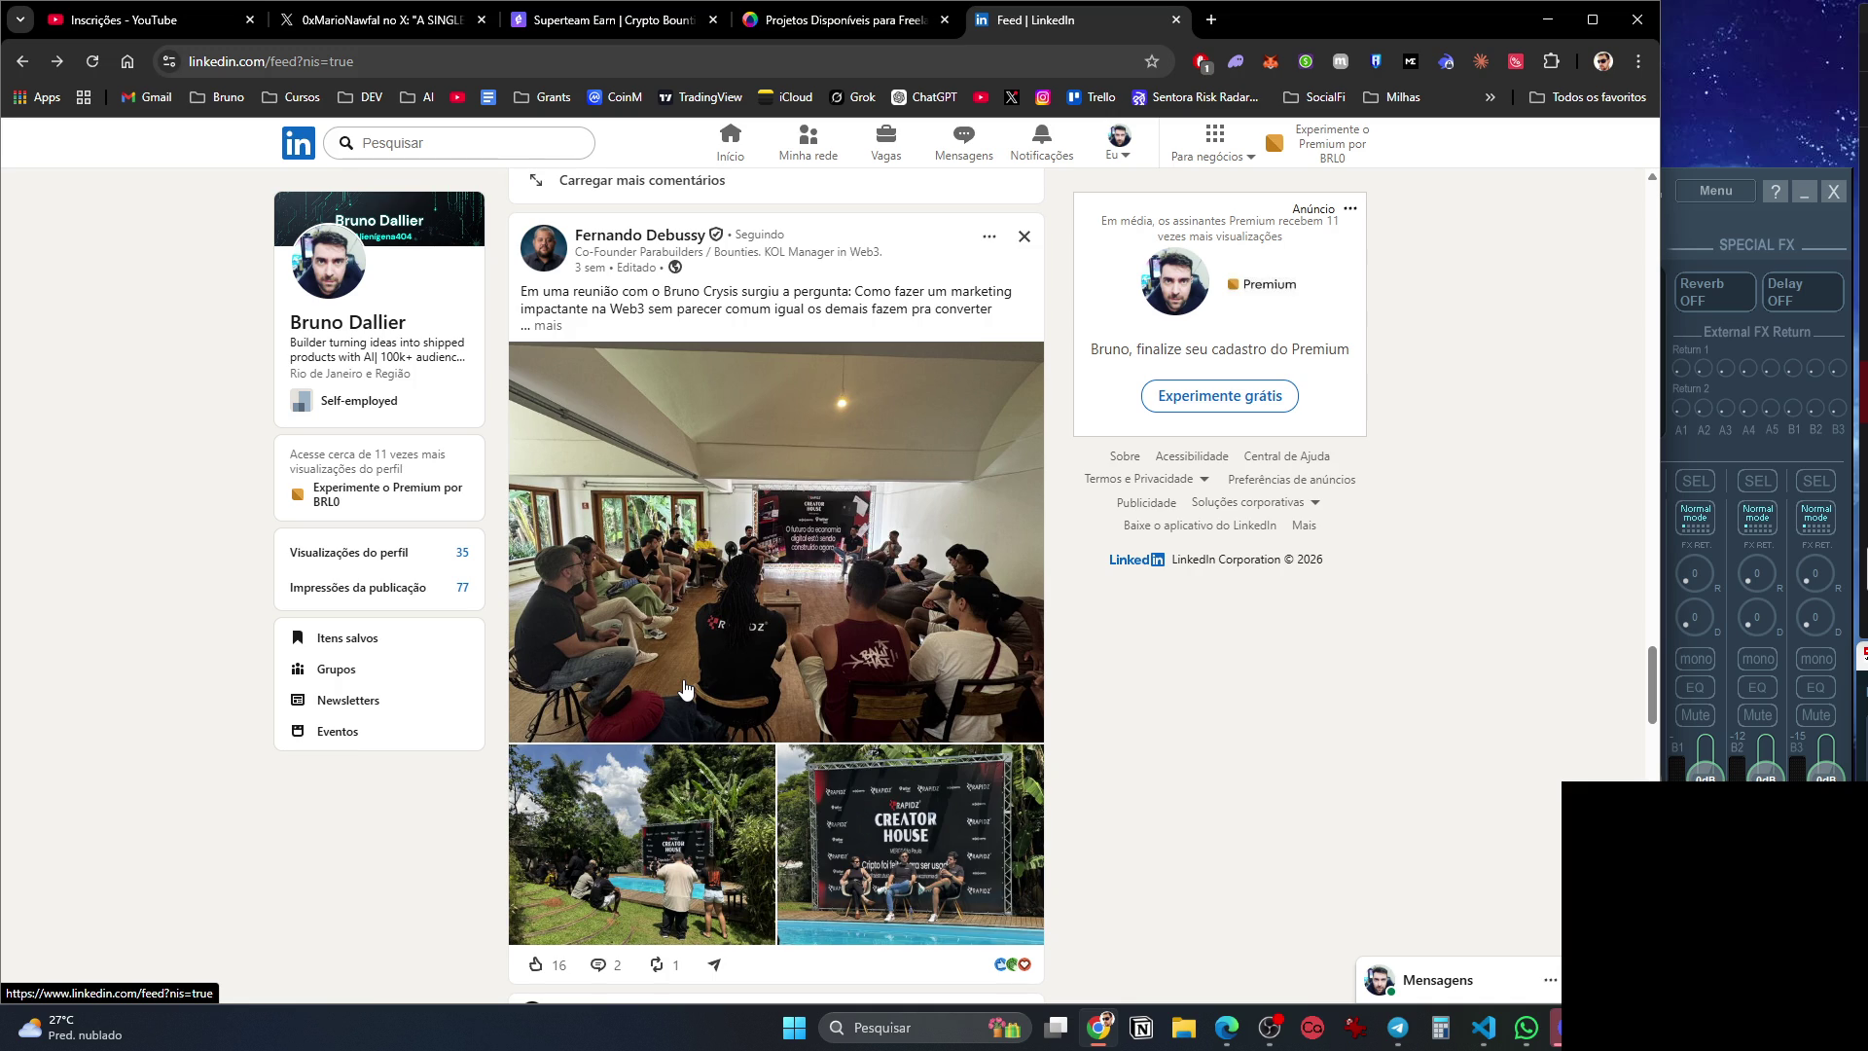
pyautogui.scroll(-15, 685, 688)
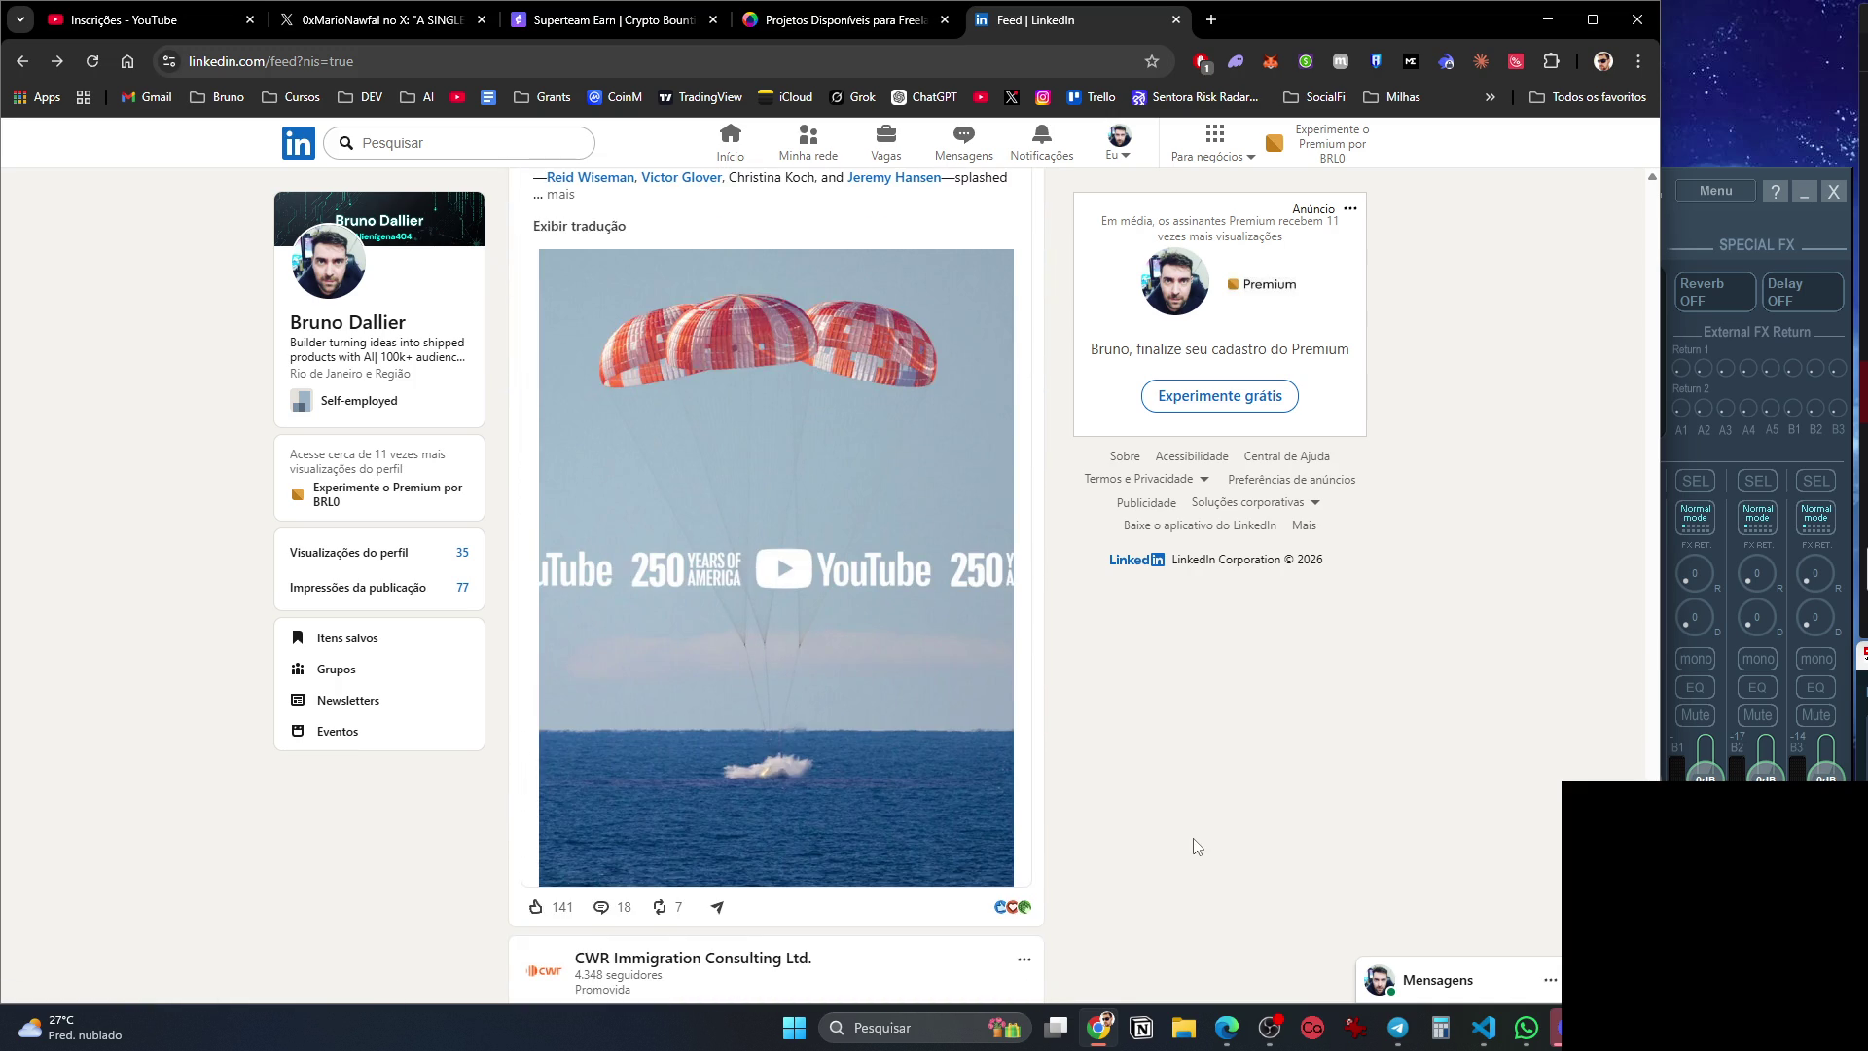
pyautogui.scroll(-8, 1197, 846)
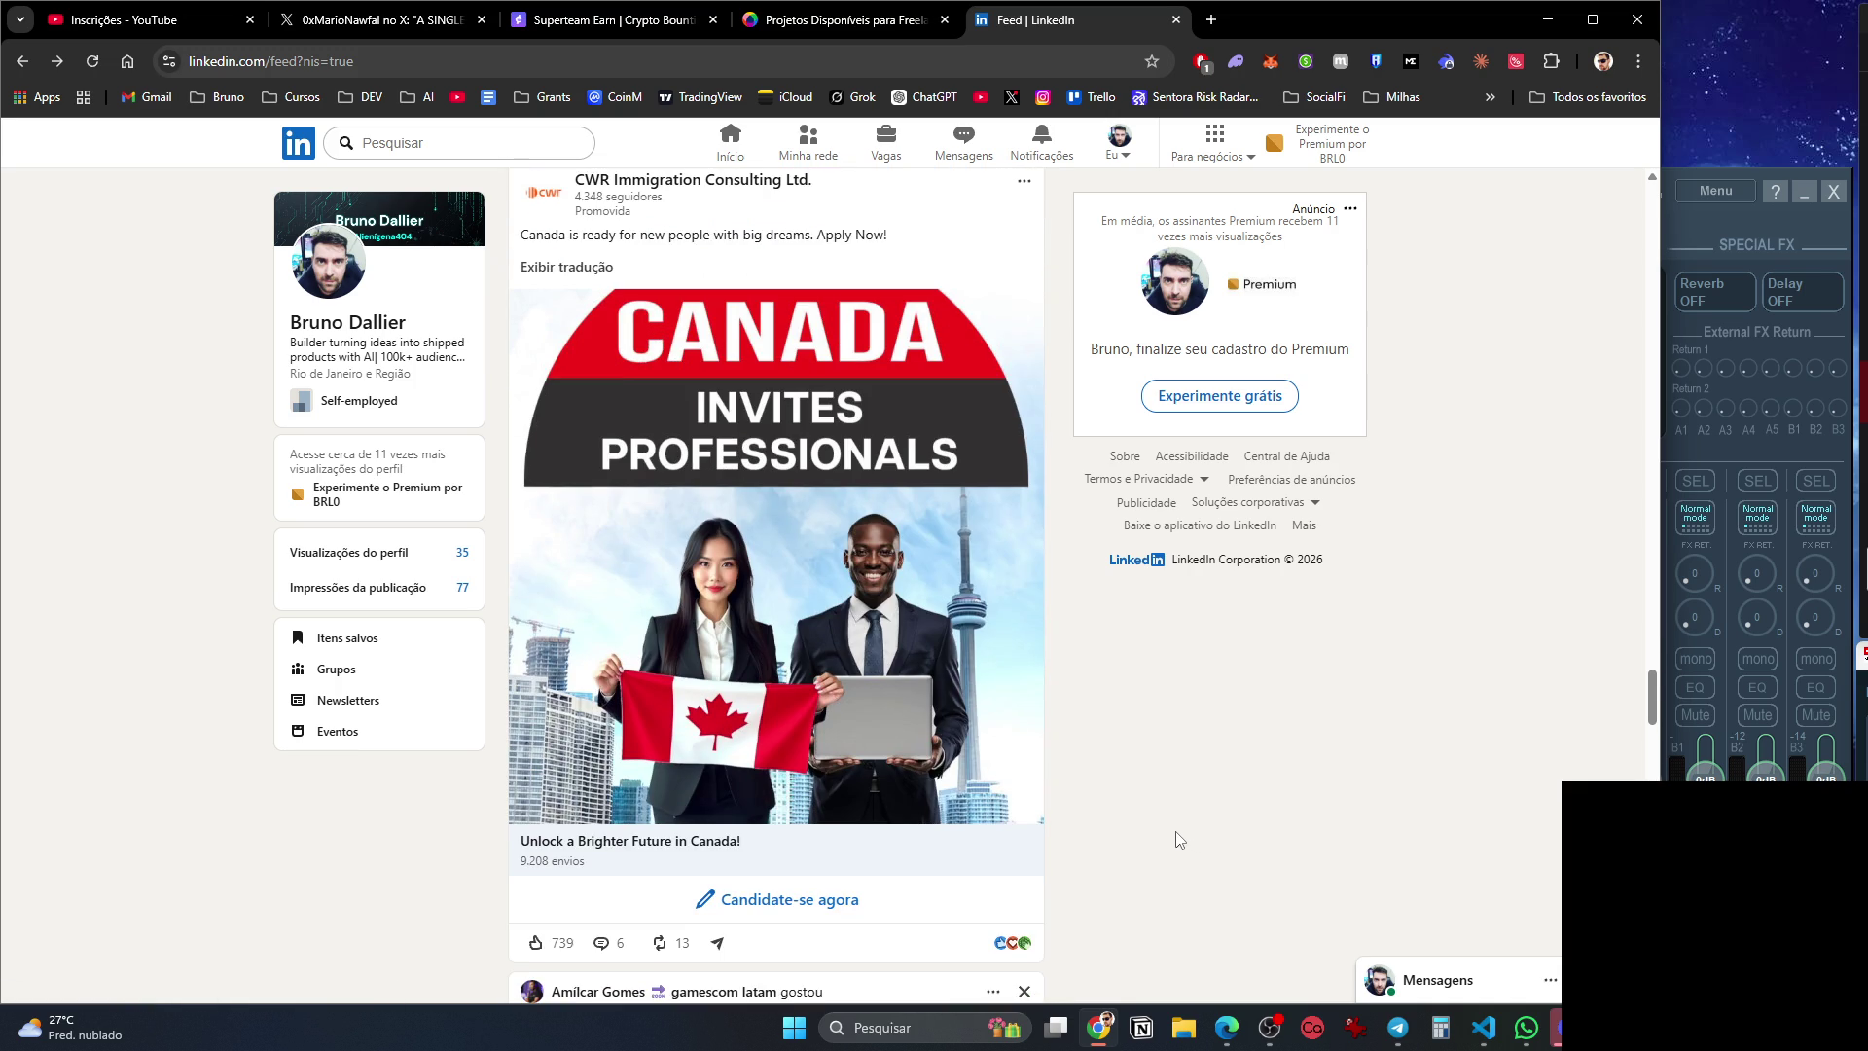
pyautogui.scroll(-12, 1178, 838)
pyautogui.scroll(4, 1178, 838)
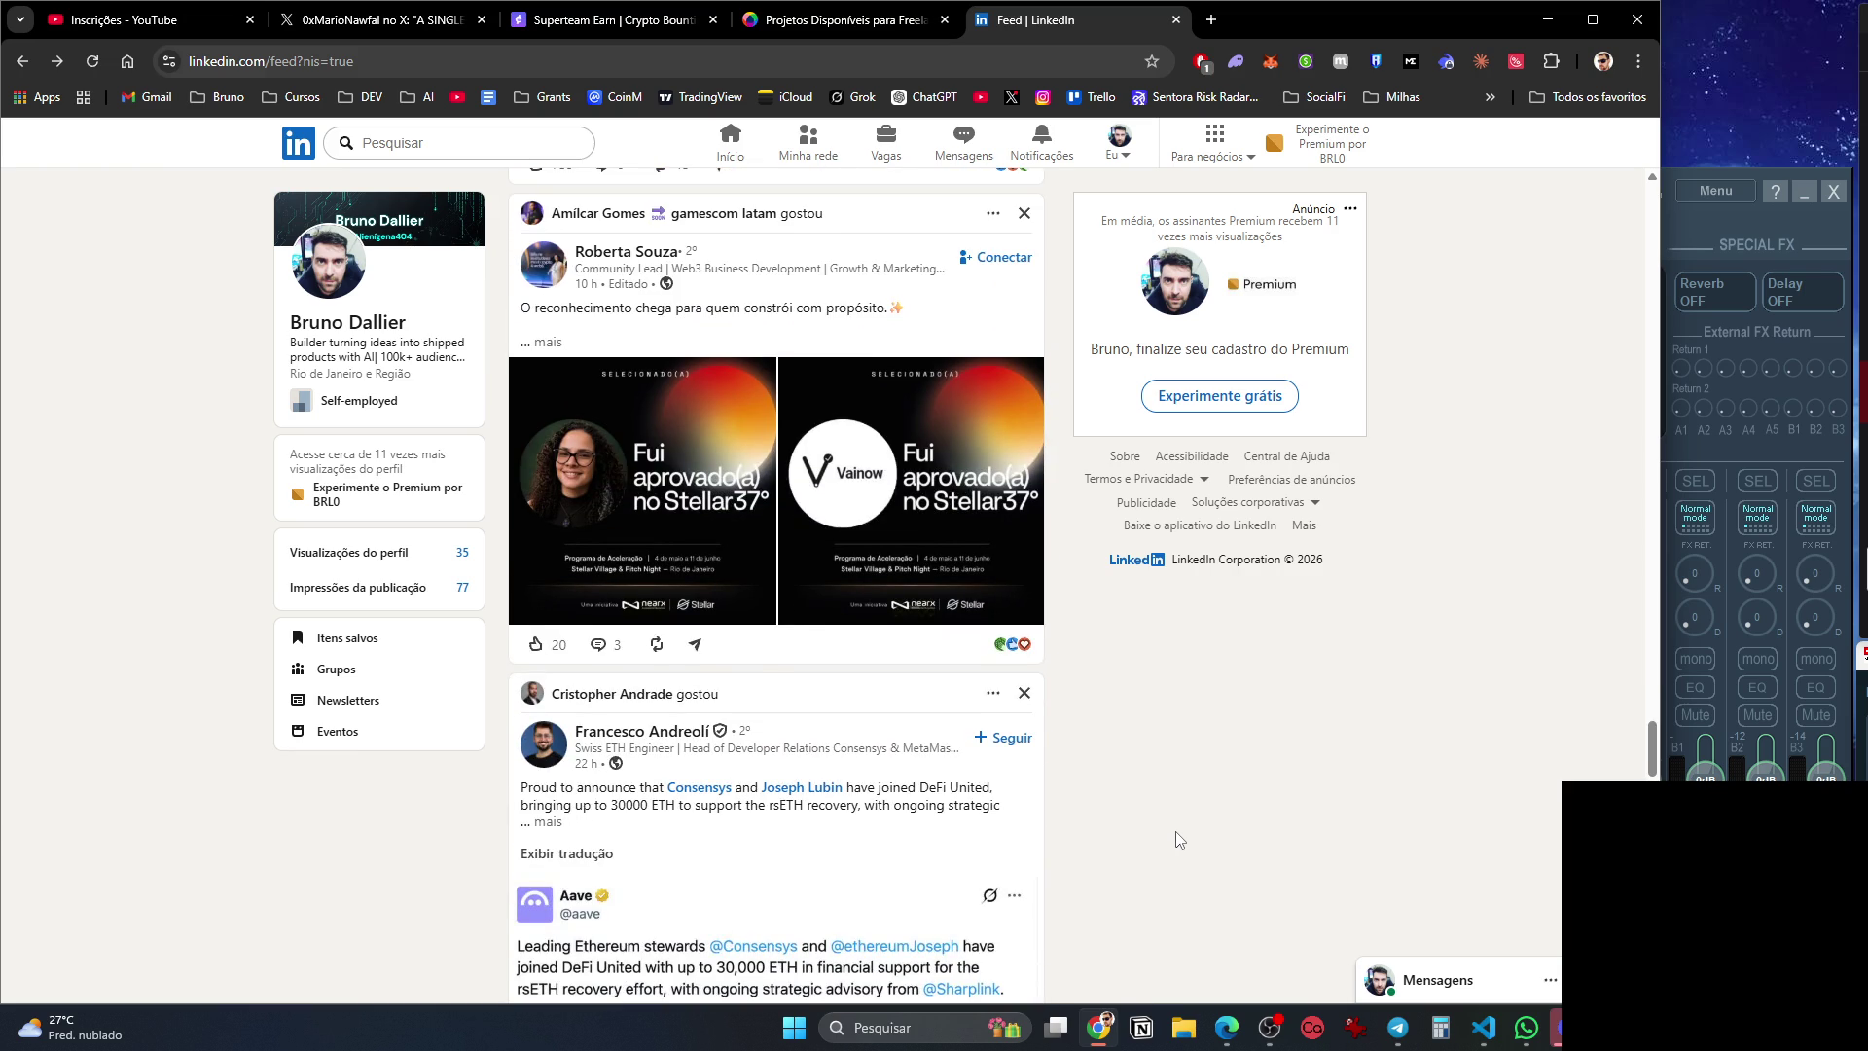
pyautogui.scroll(-14, 1179, 838)
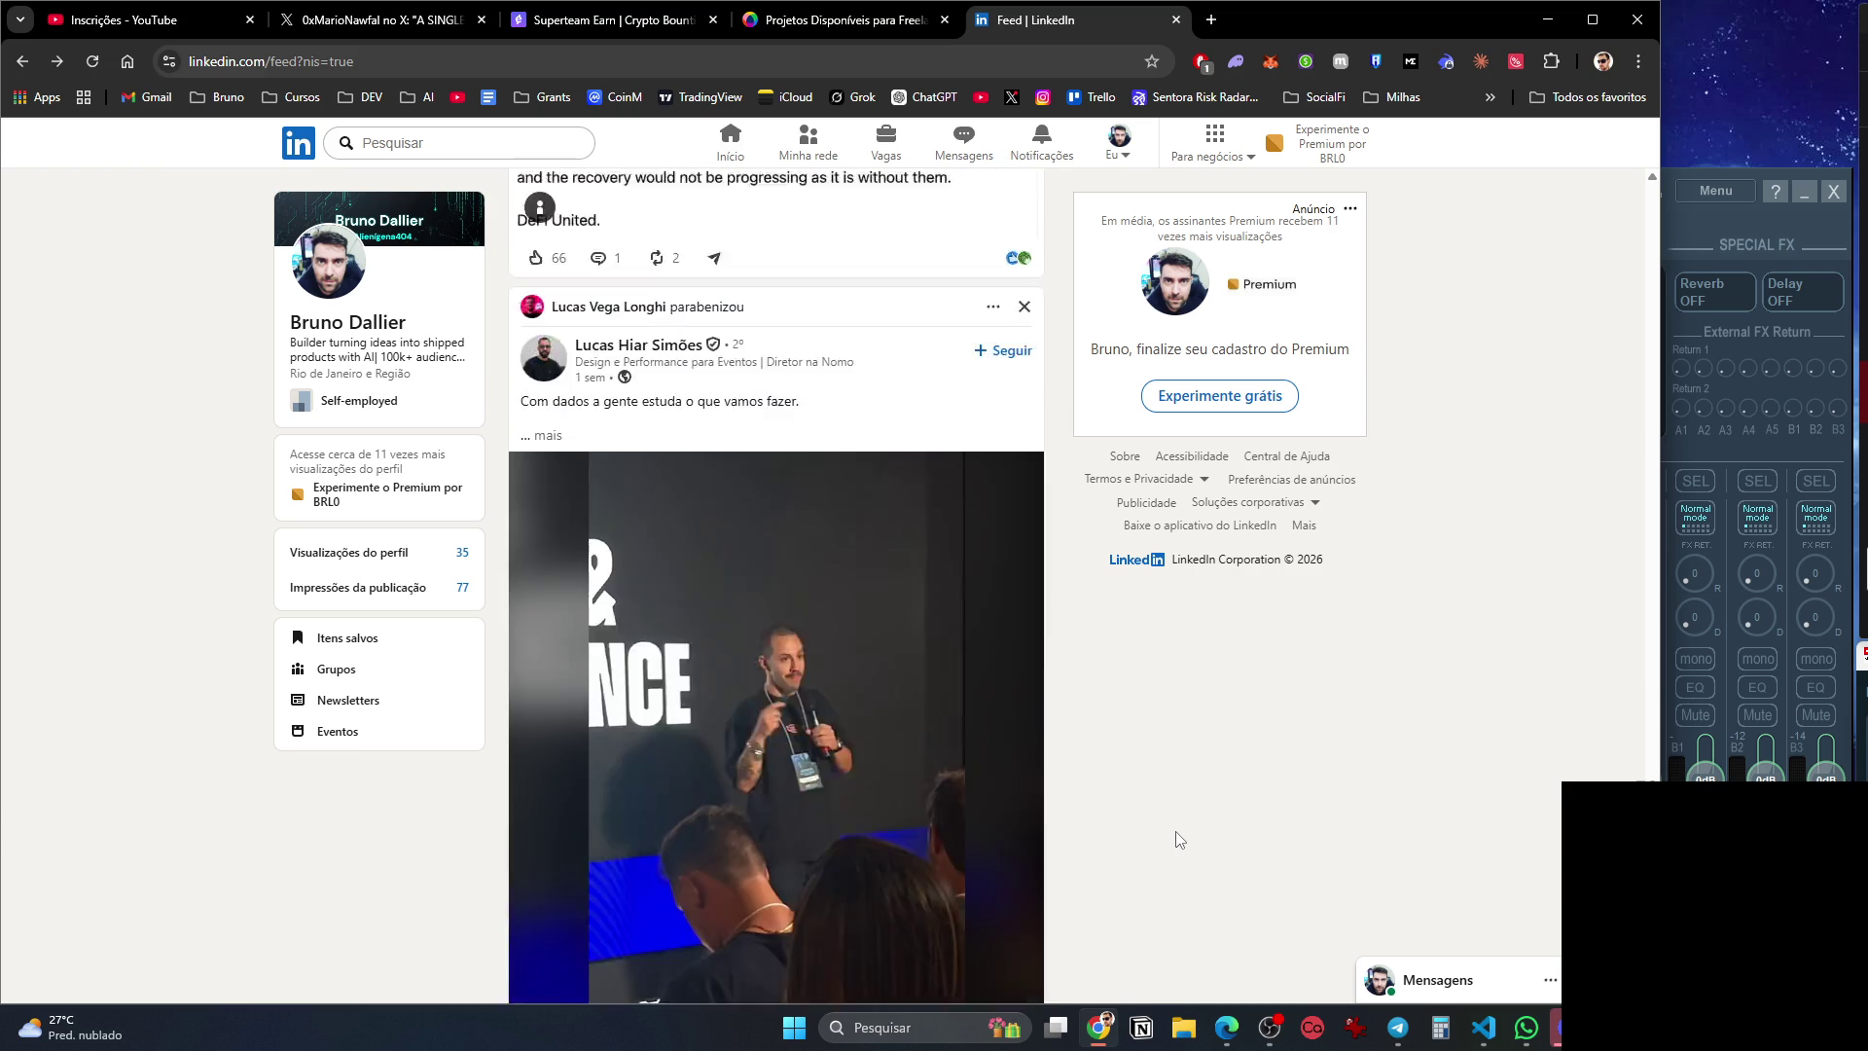
pyautogui.scroll(-18, 1179, 839)
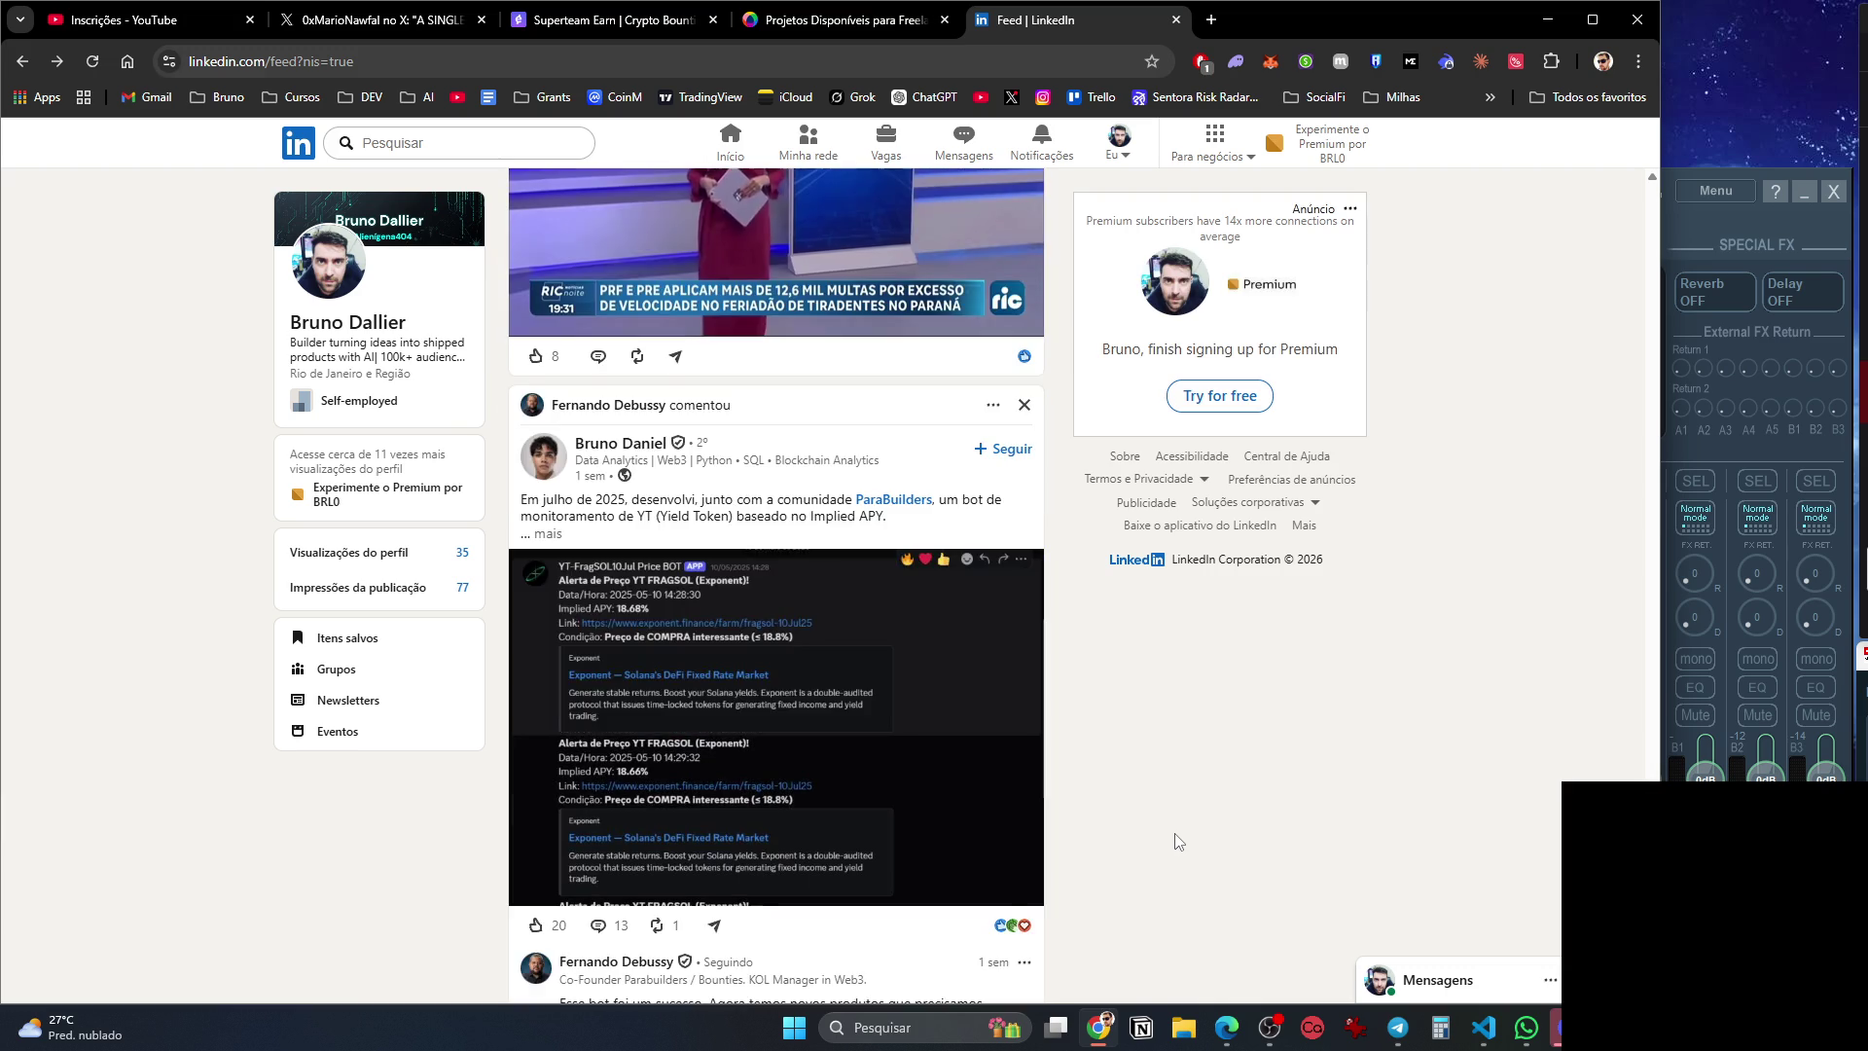
pyautogui.scroll(-15, 1179, 846)
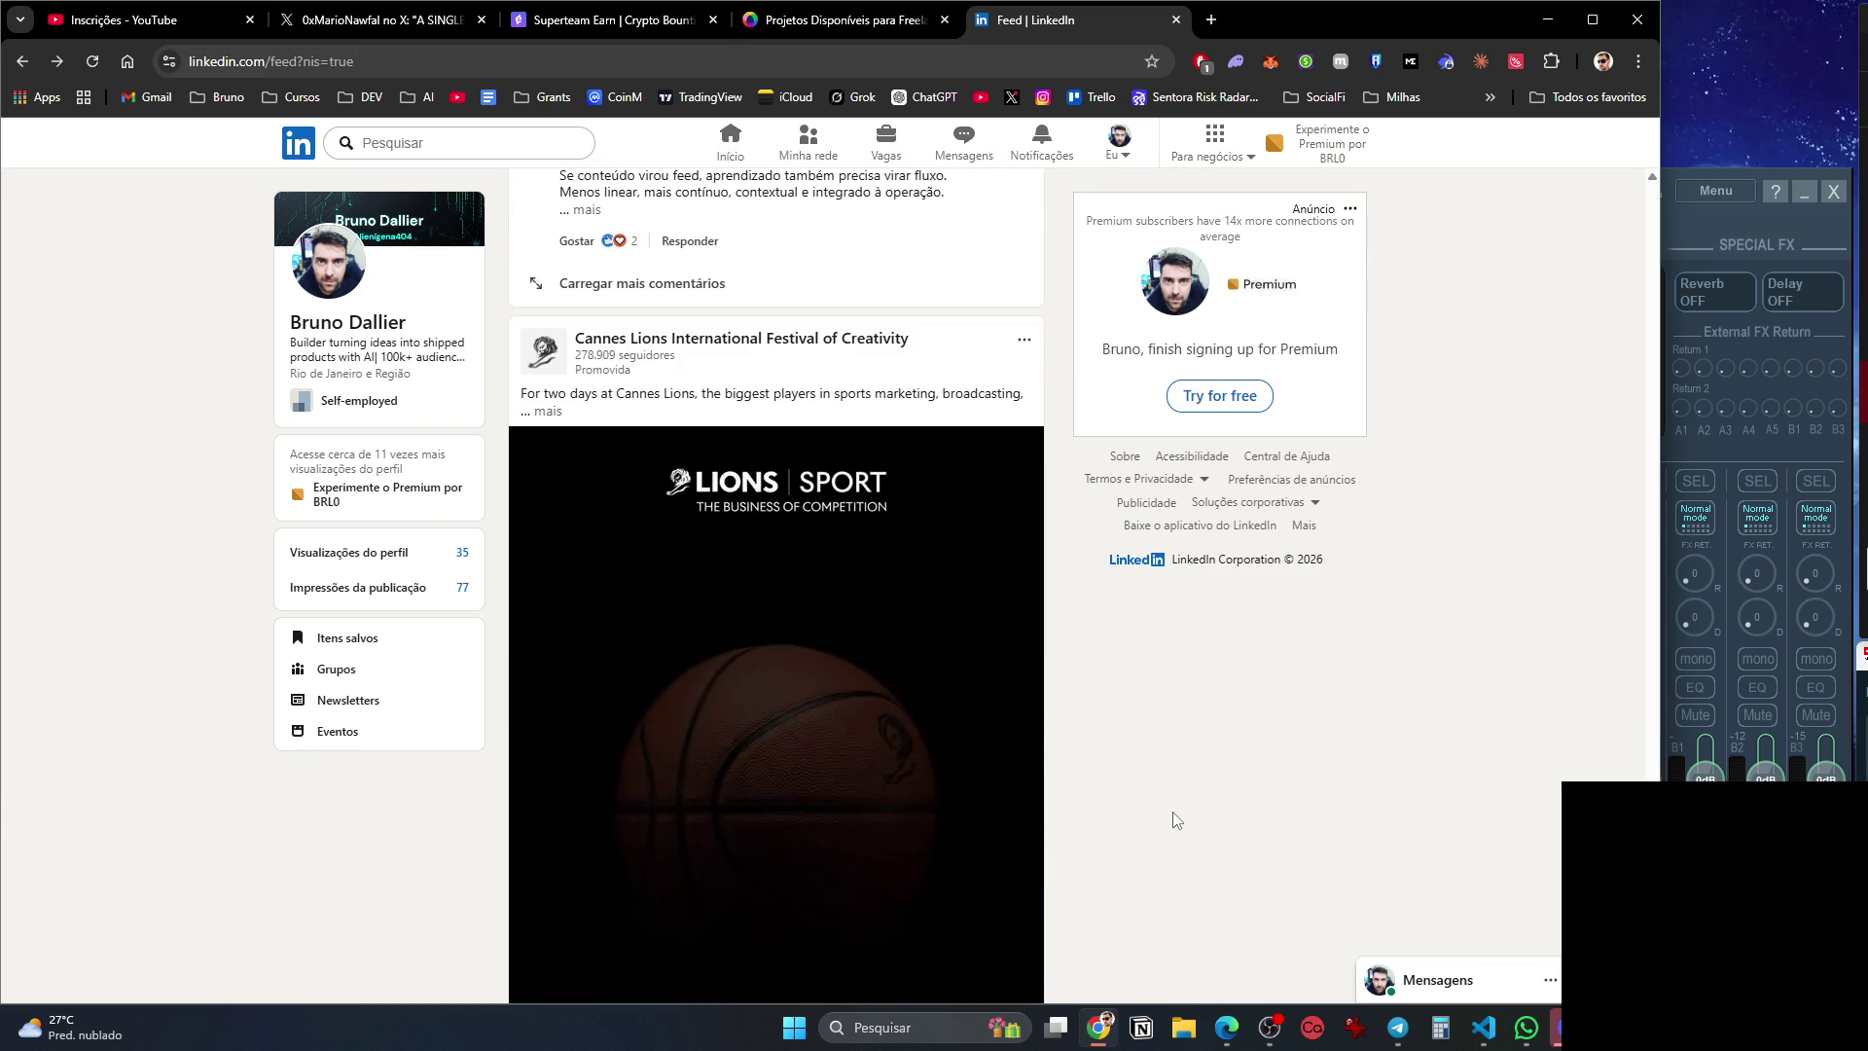
pyautogui.hotkey('ctrl', 'w')
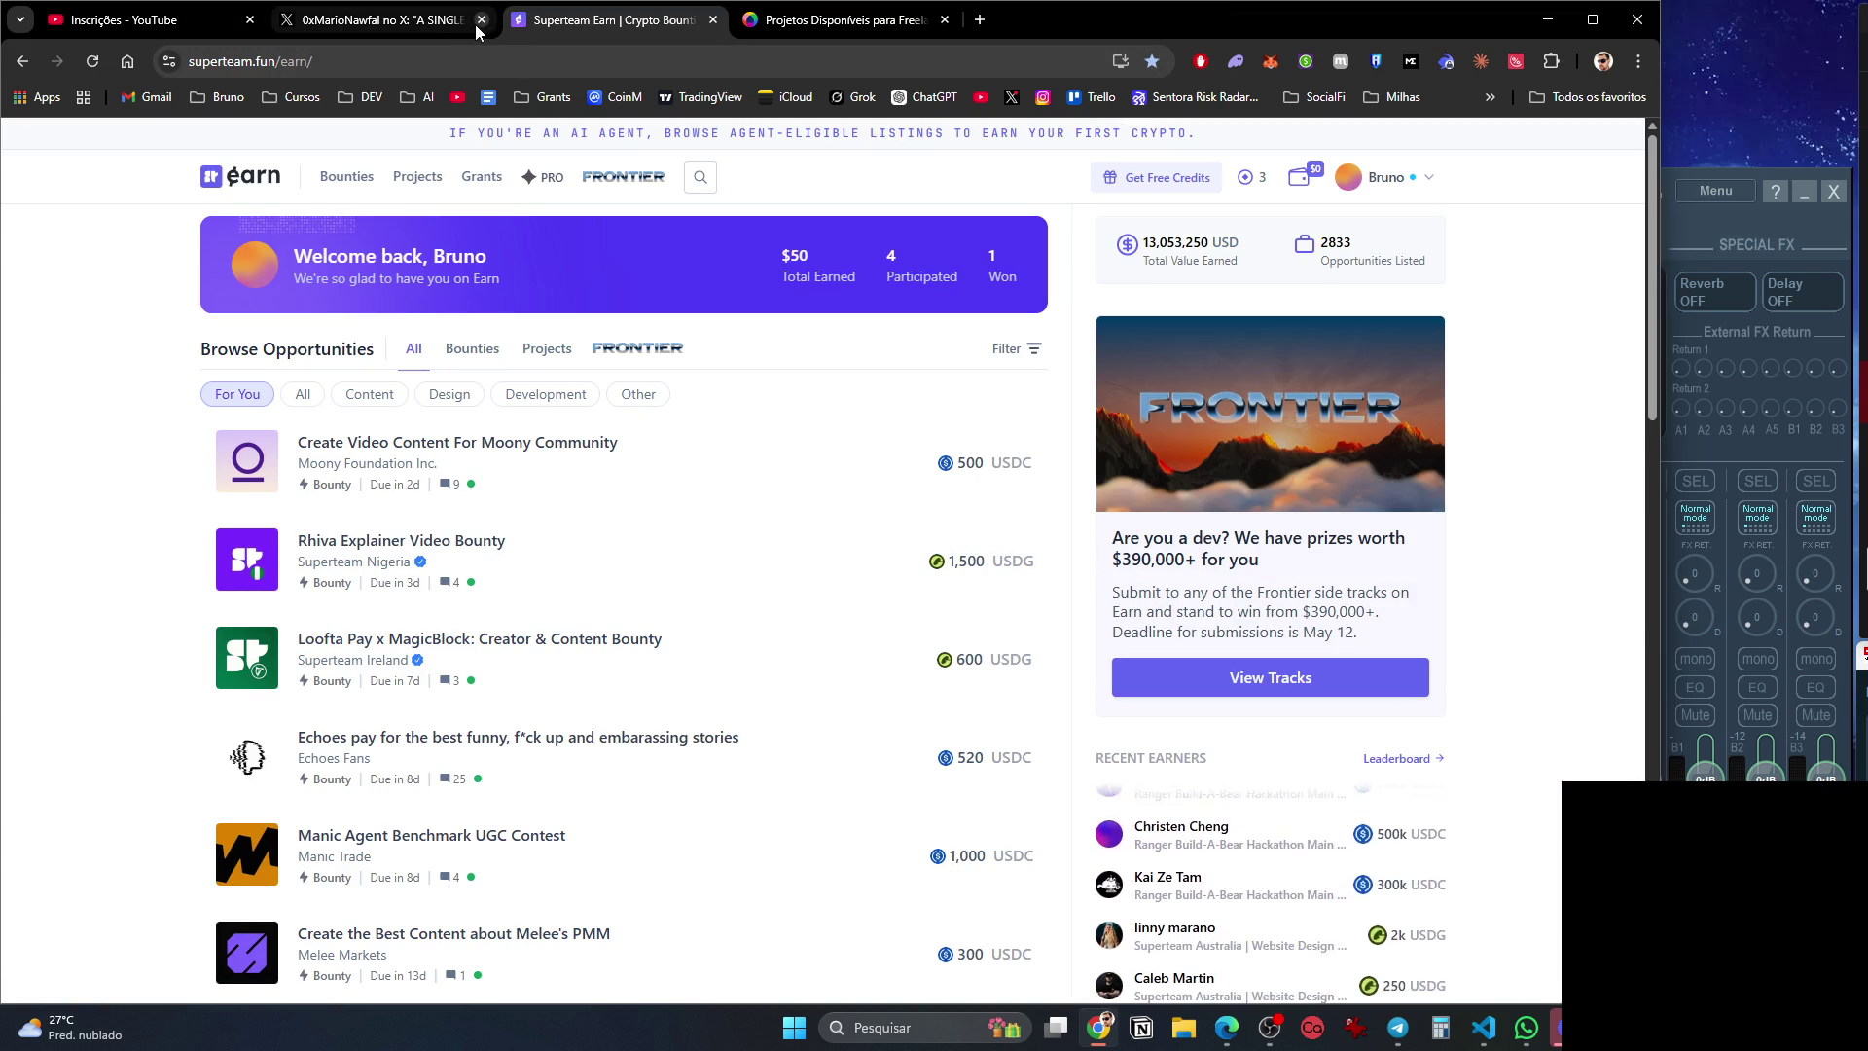
# Check the Superteam Earn credit history and account menu.
pyautogui.click(1250, 178)
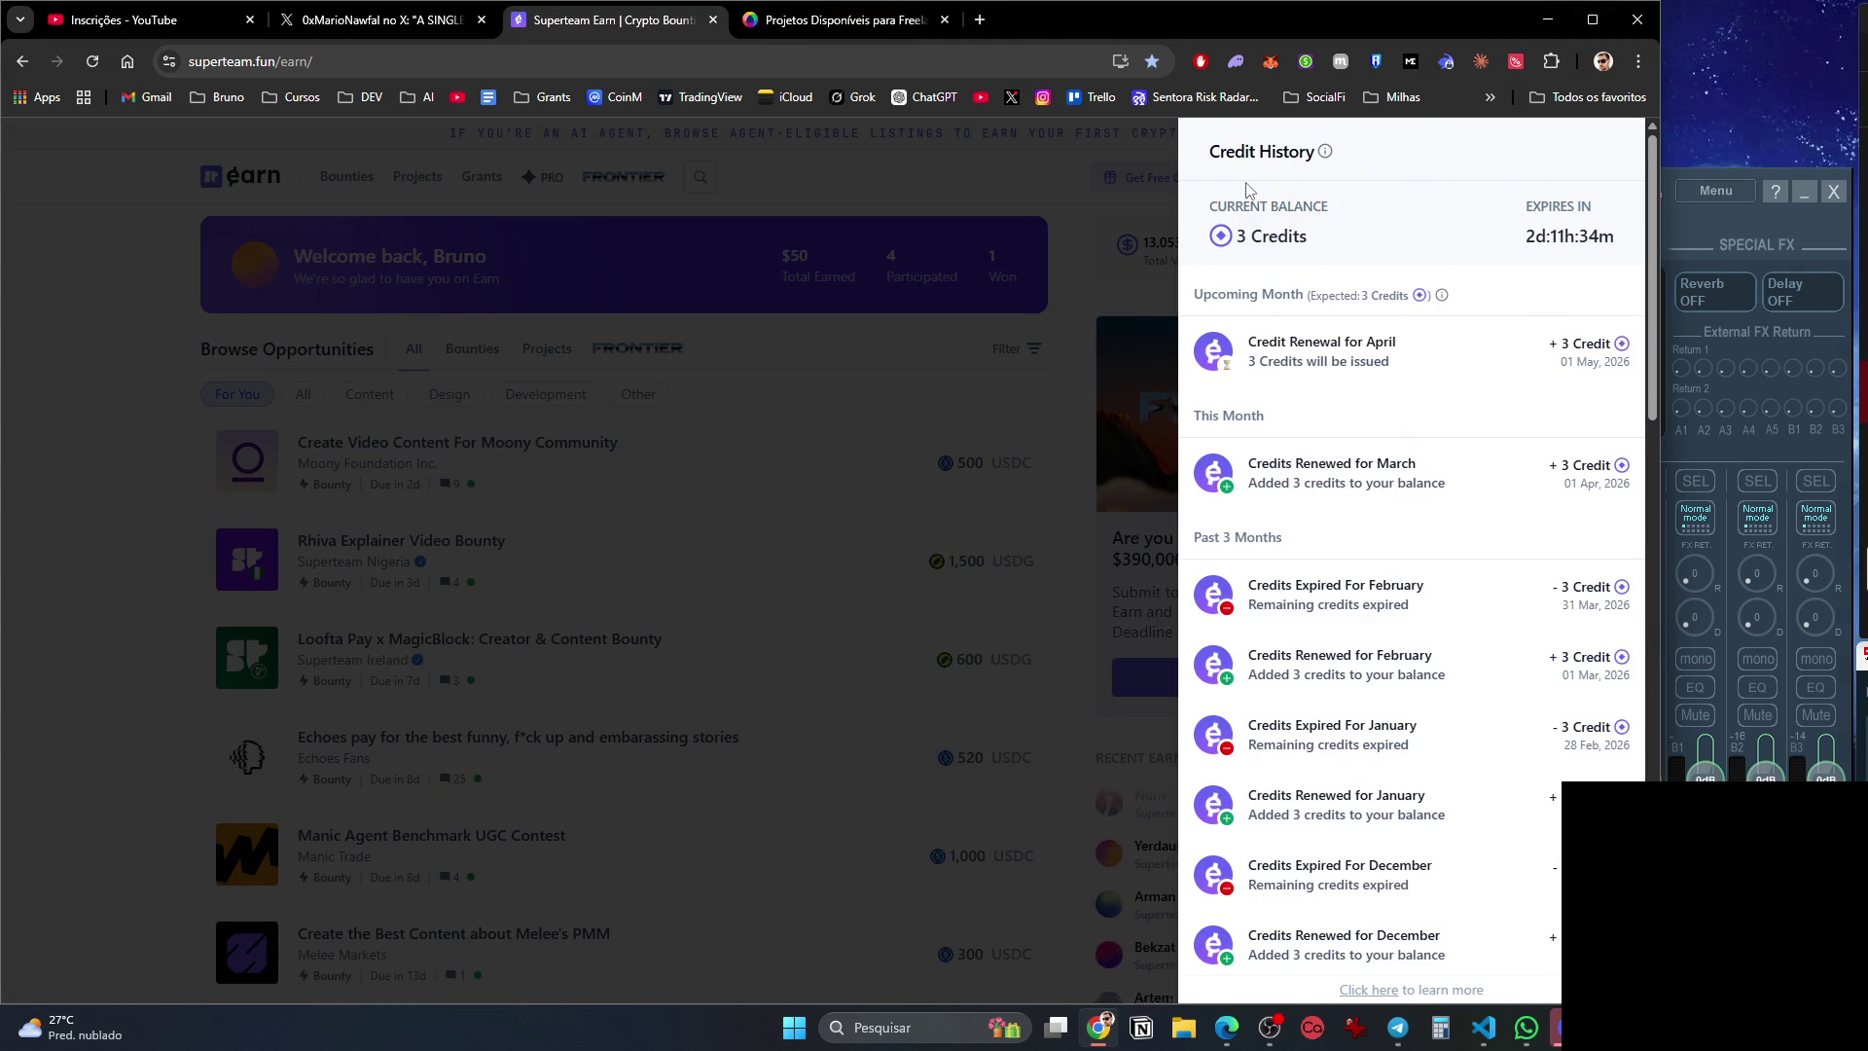
pyautogui.click(1045, 178)
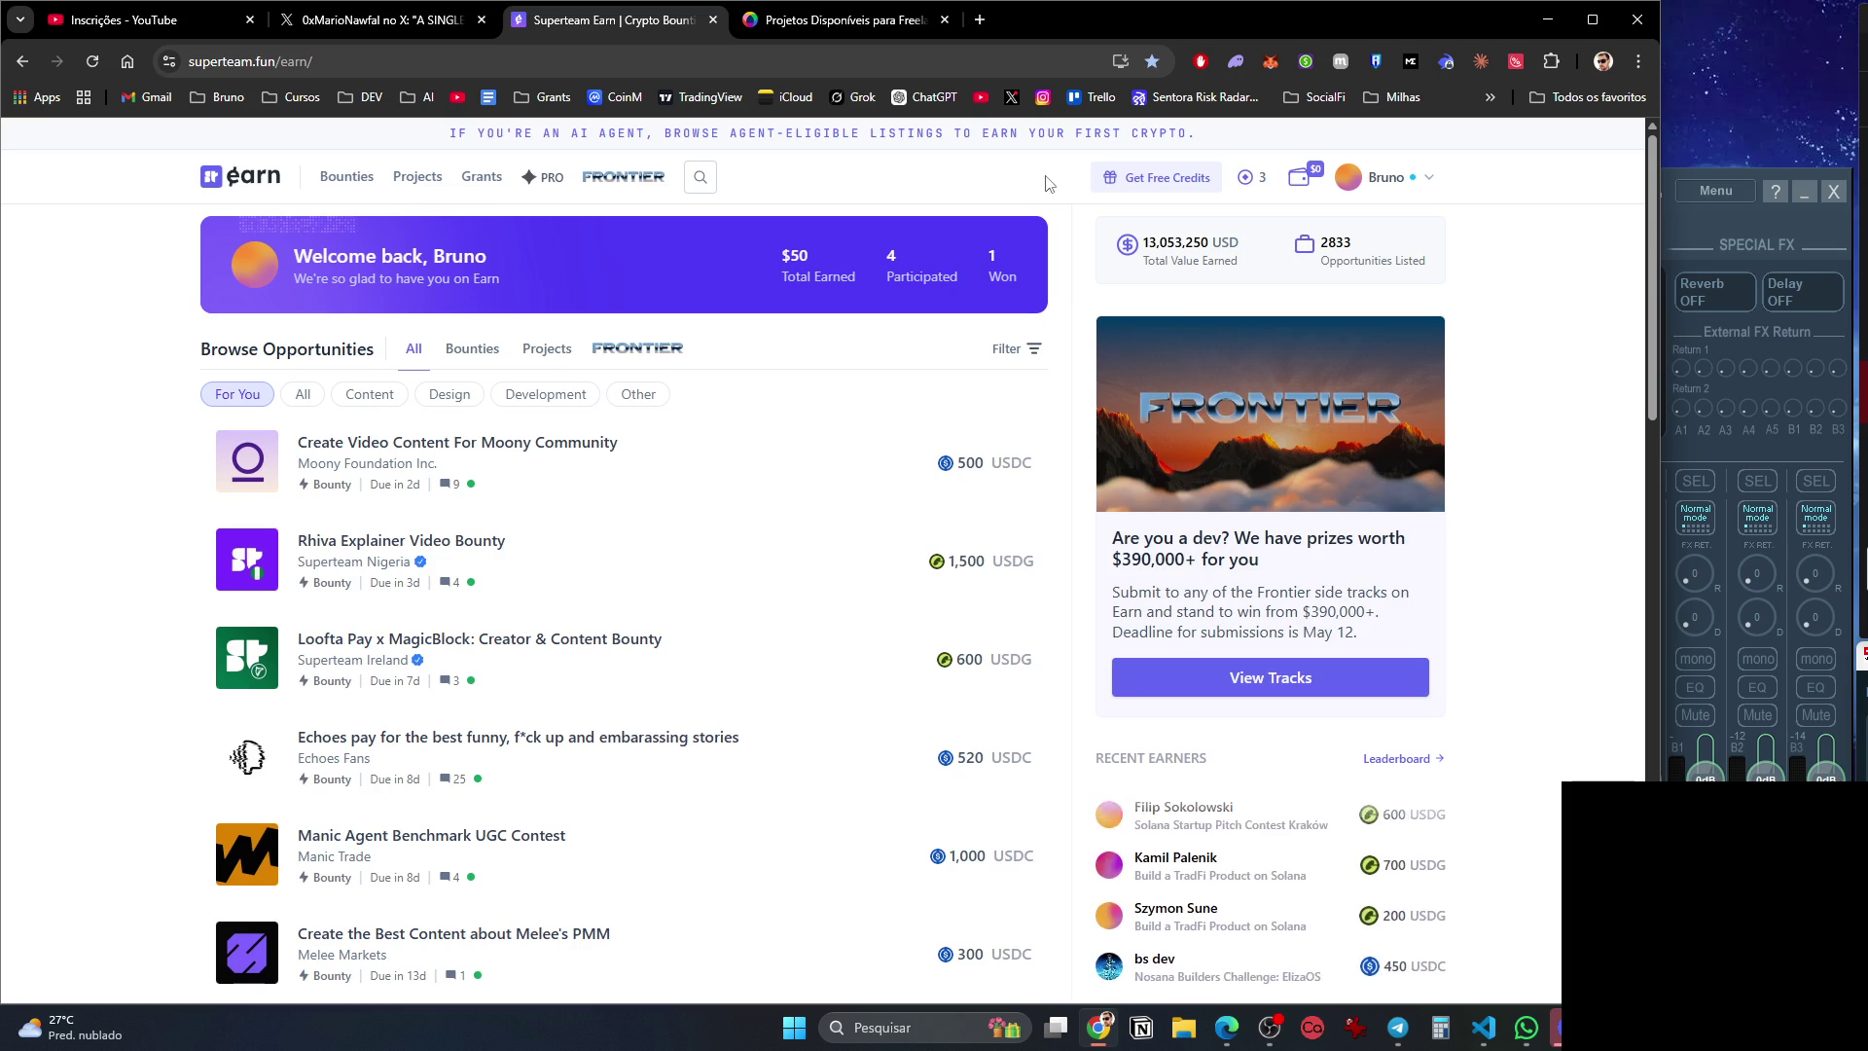
pyautogui.click(1388, 195)
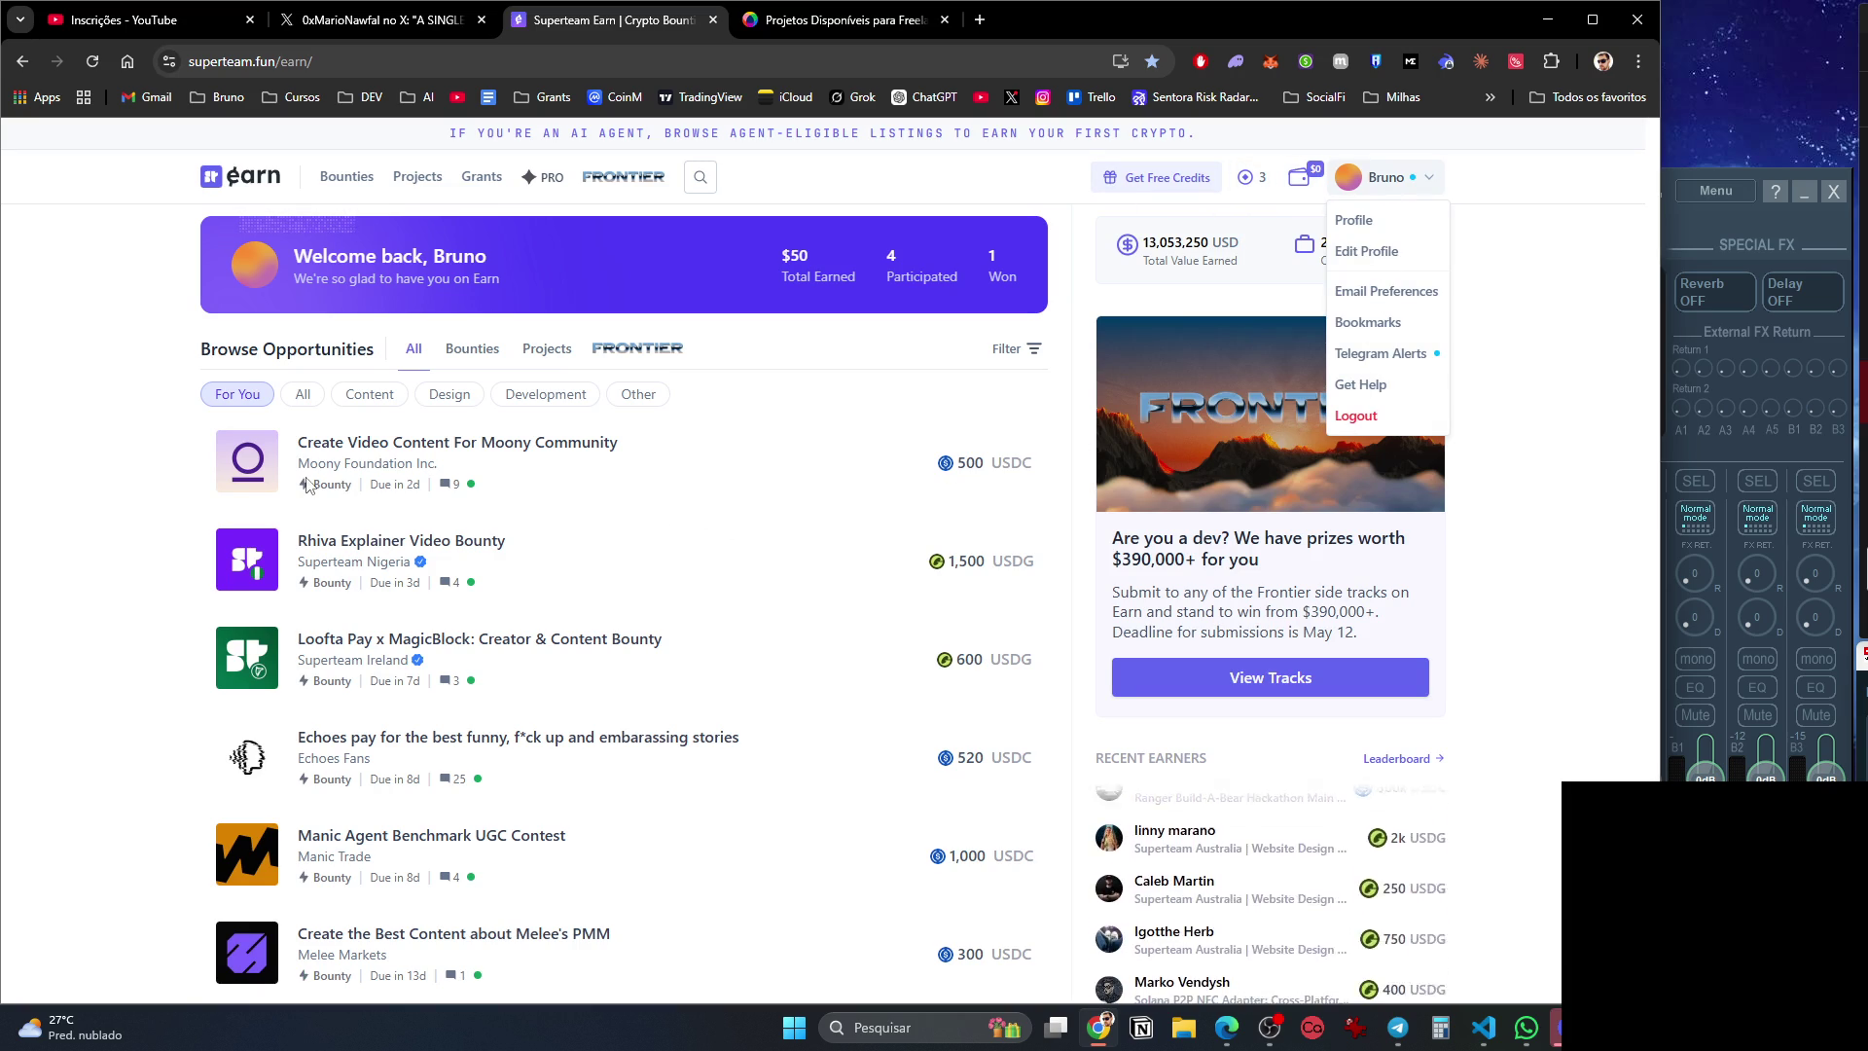
pyautogui.click(90, 515)
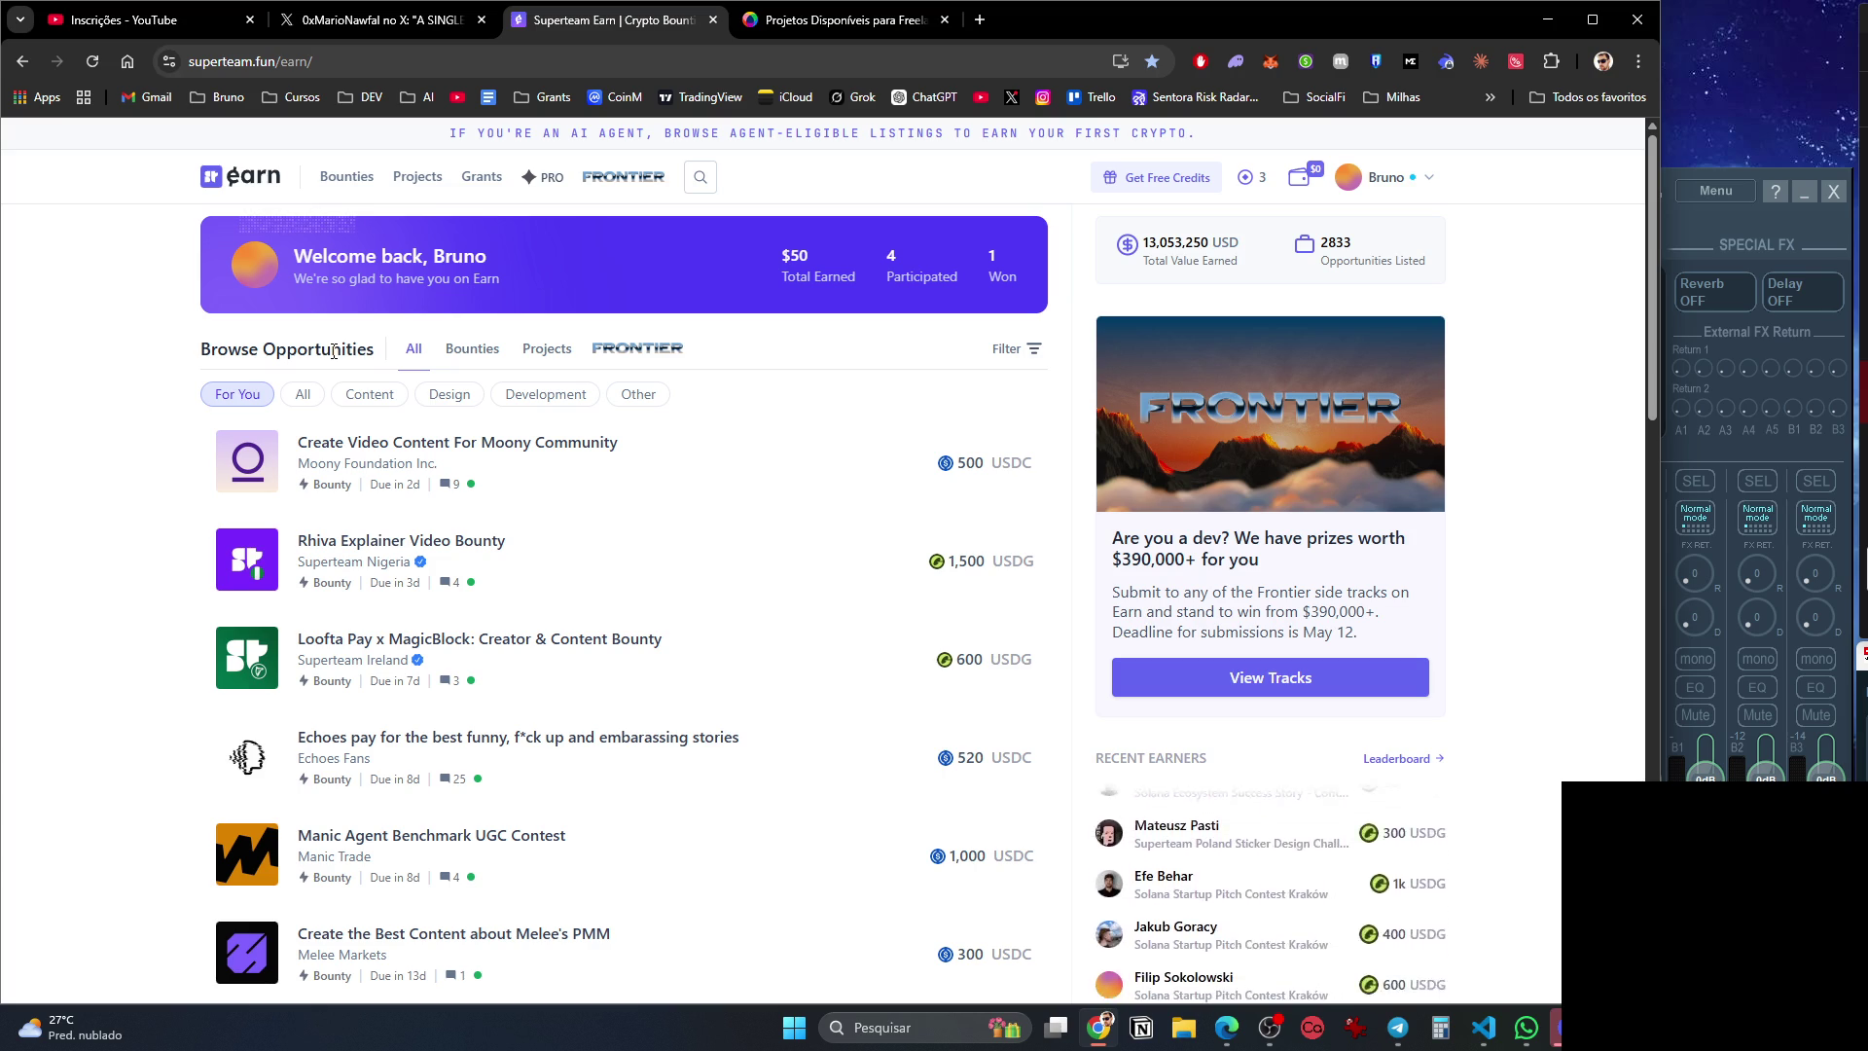
# Load superteam.fun and open the Manic Agent Benchmark UGC Contest in a background tab.
pyautogui.moveTo(282, 61); pyautogui.dragTo(408, 55)
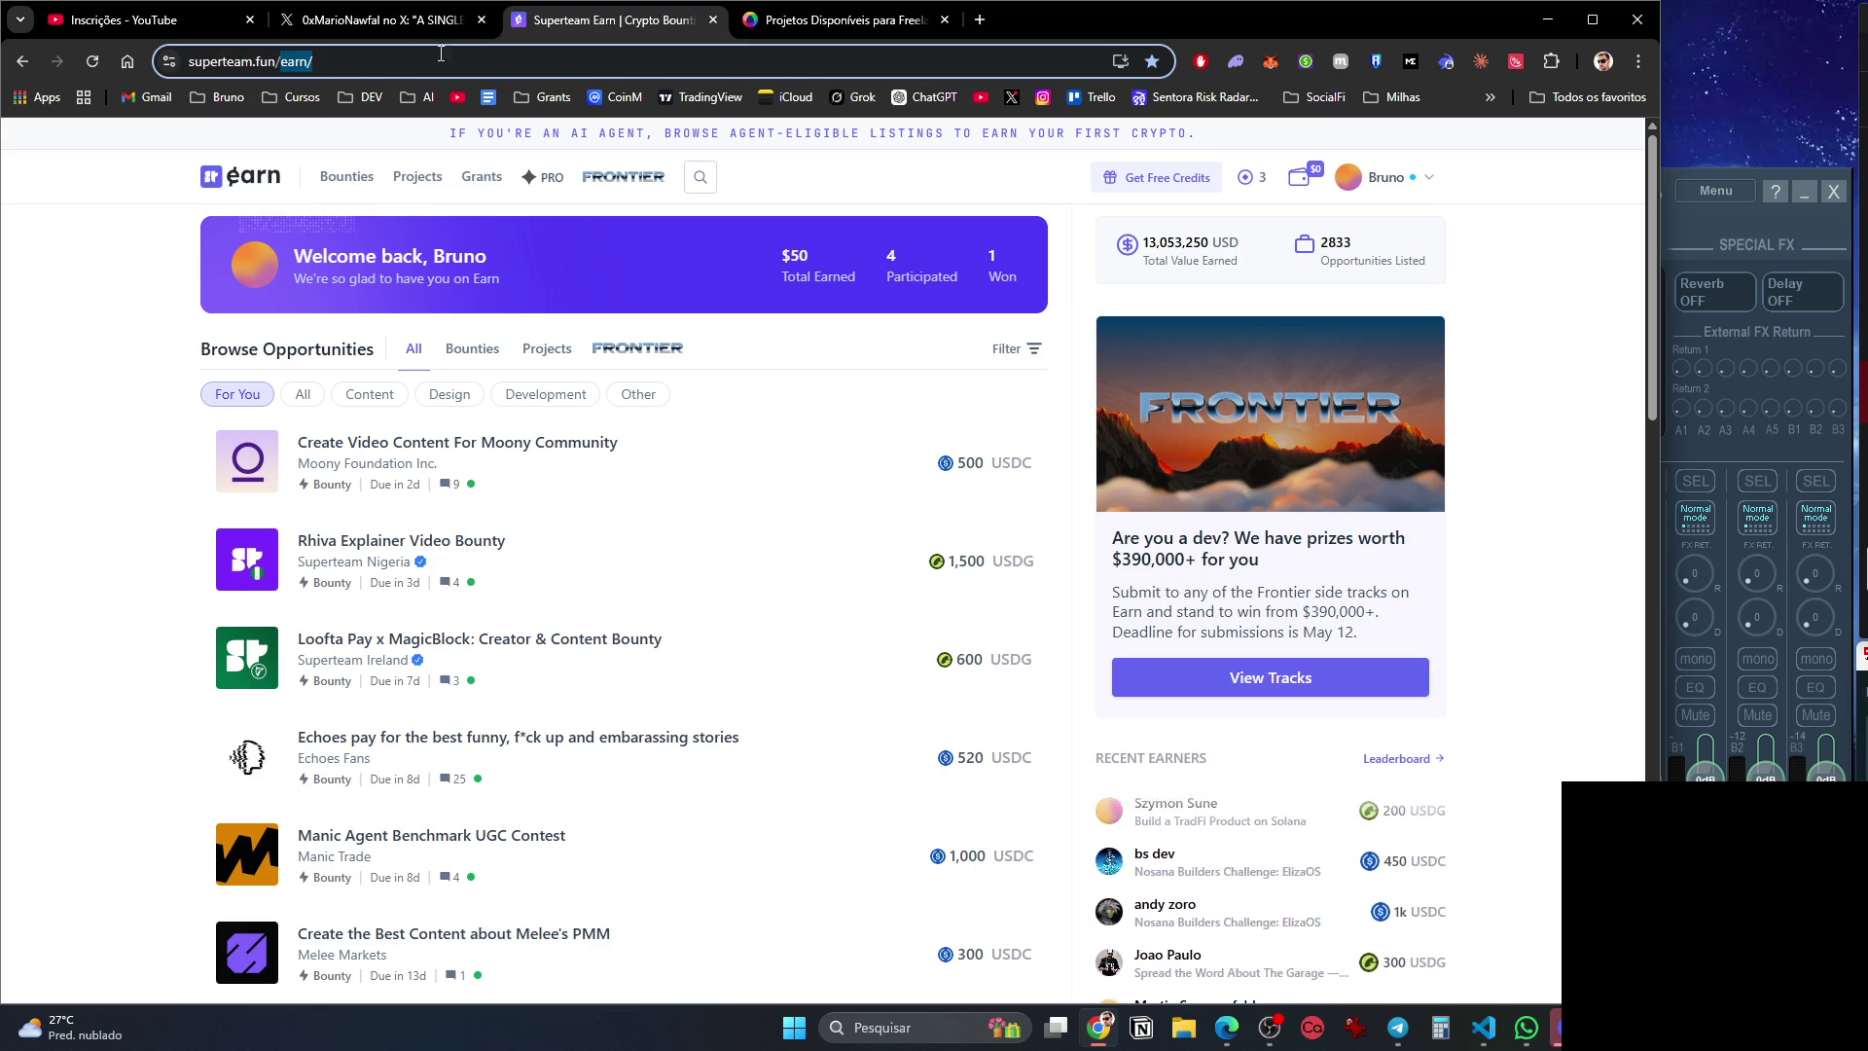
pyautogui.press('BackSpace')
pyautogui.press('Return')
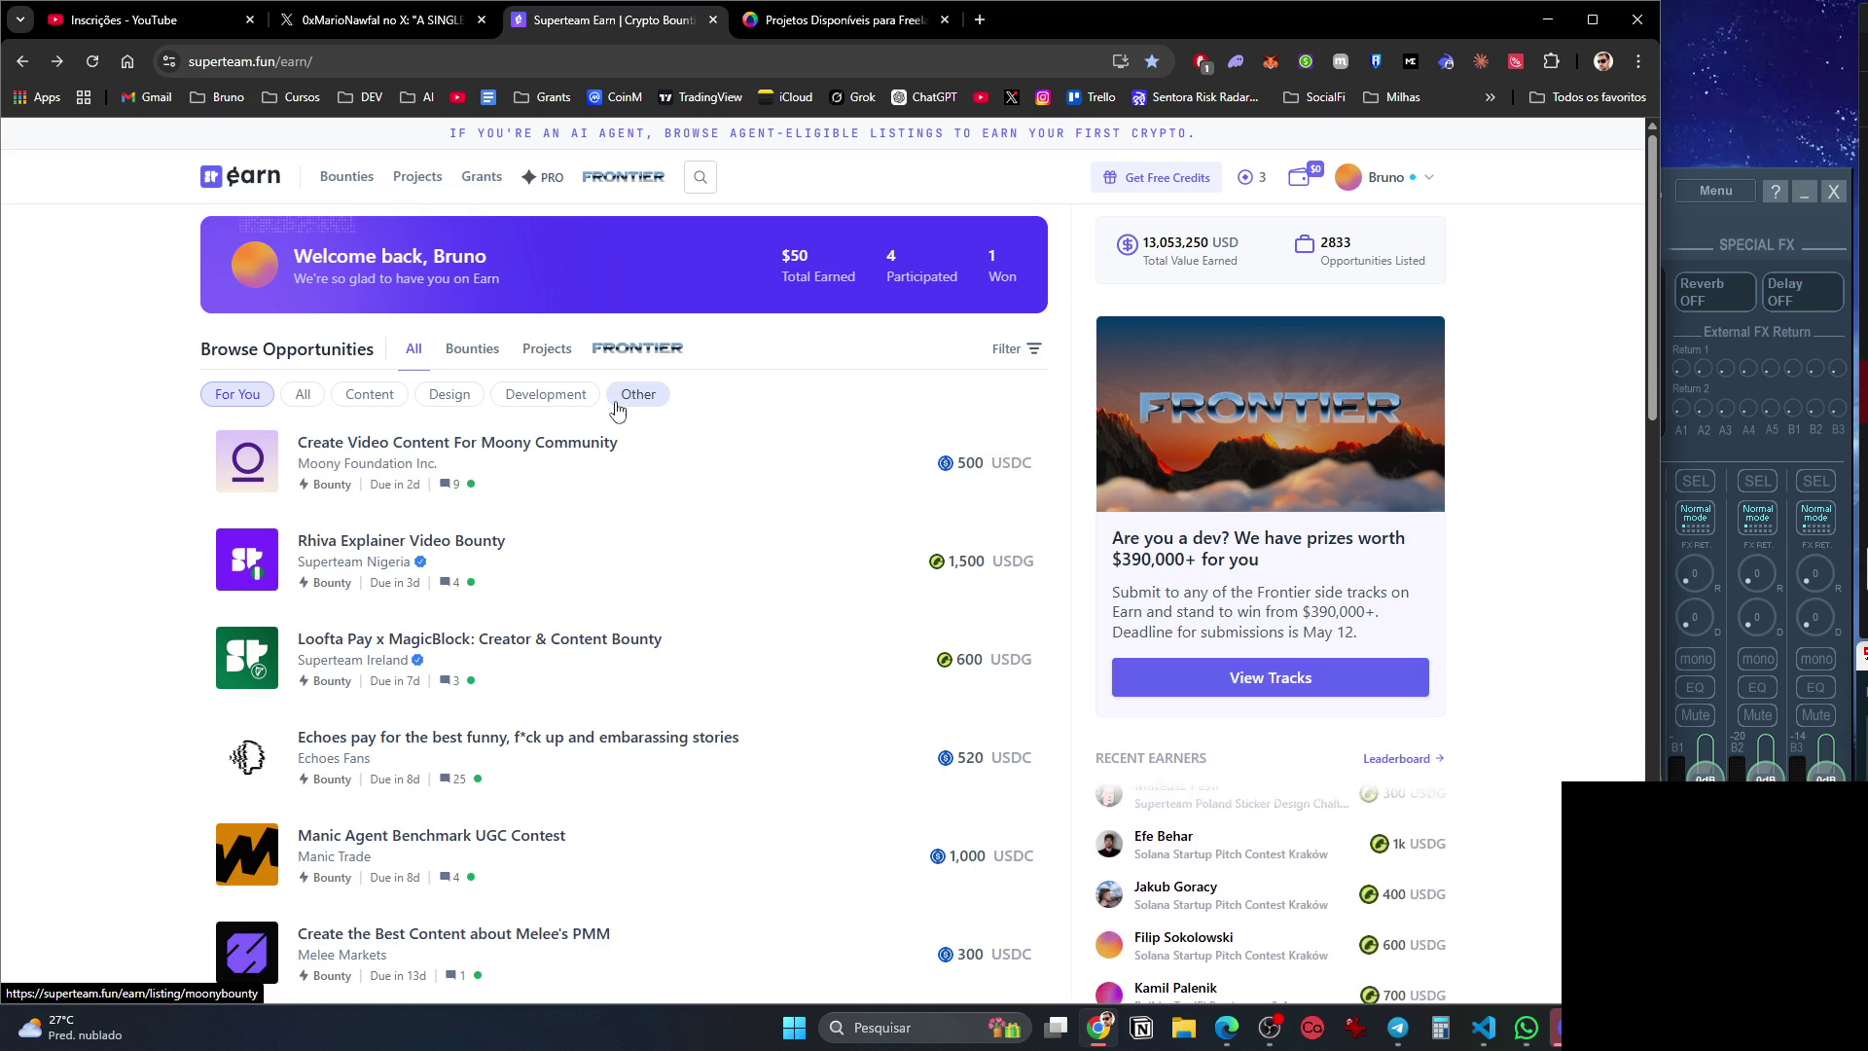
pyautogui.scroll(-2, 612, 418)
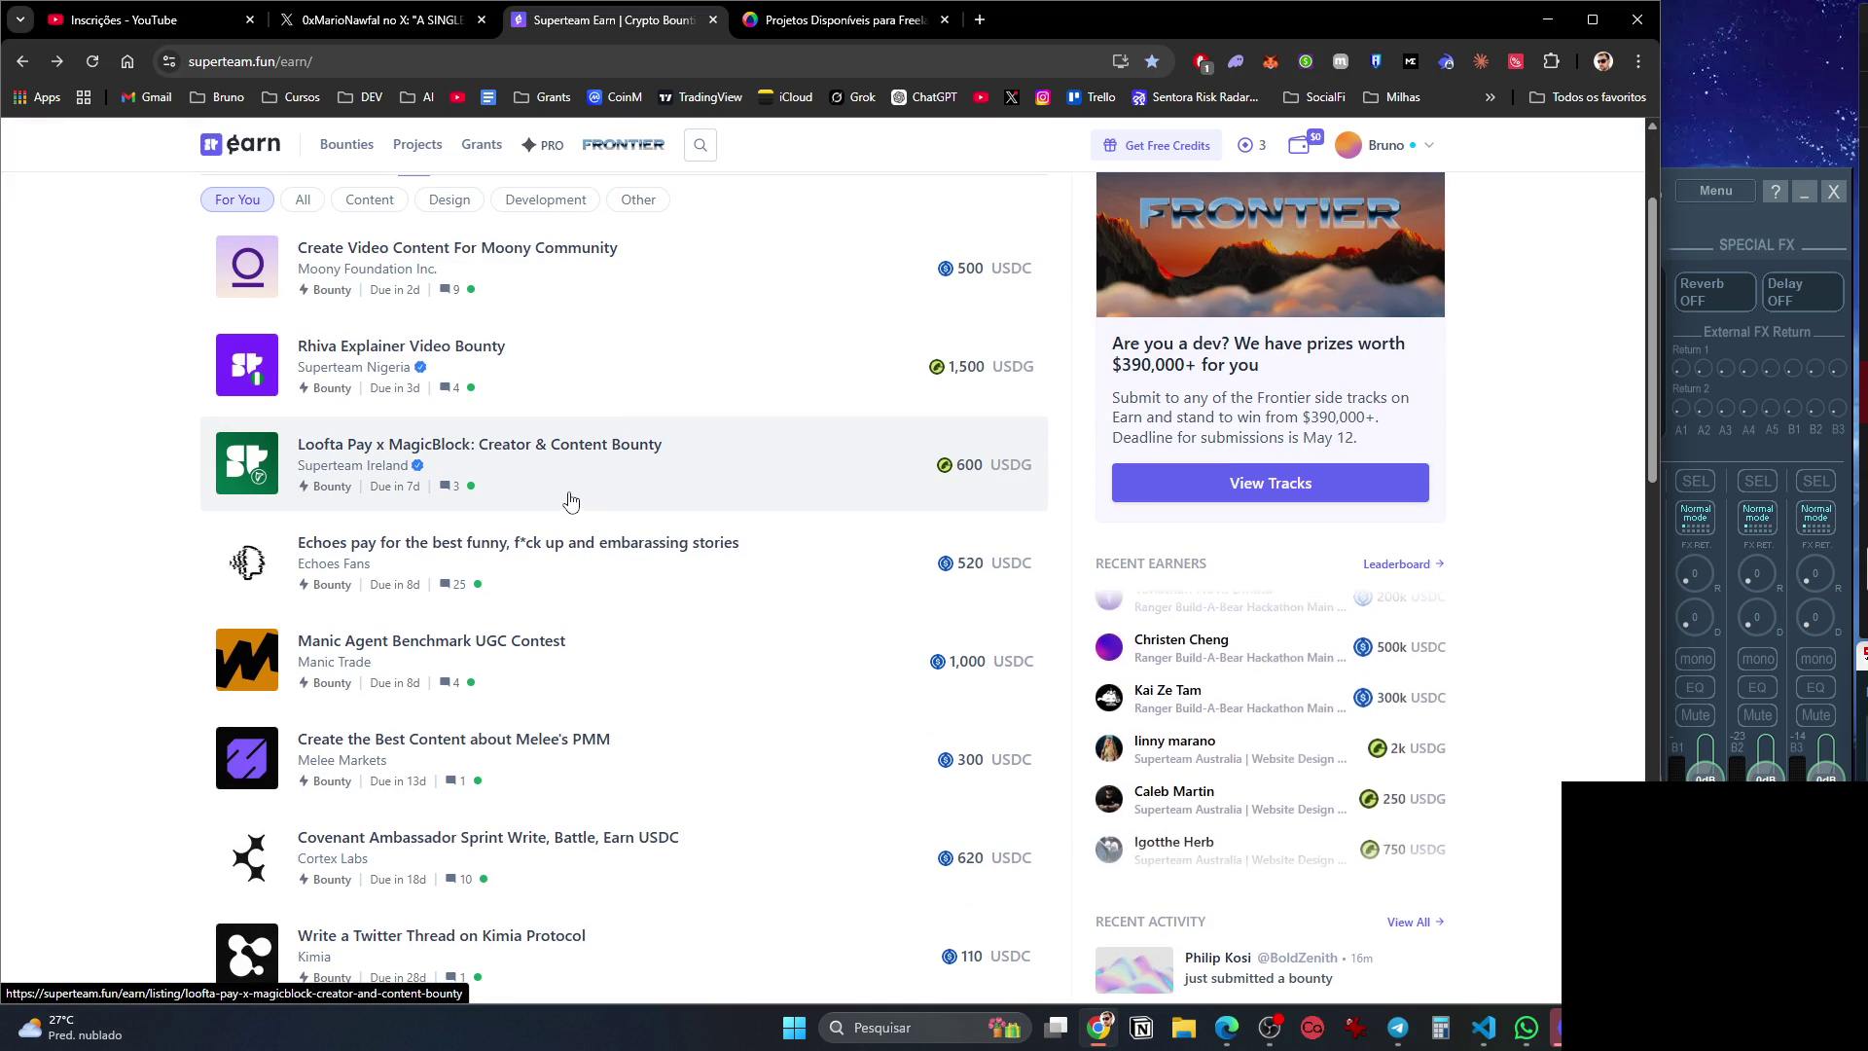
pyautogui.scroll(-1, 571, 497)
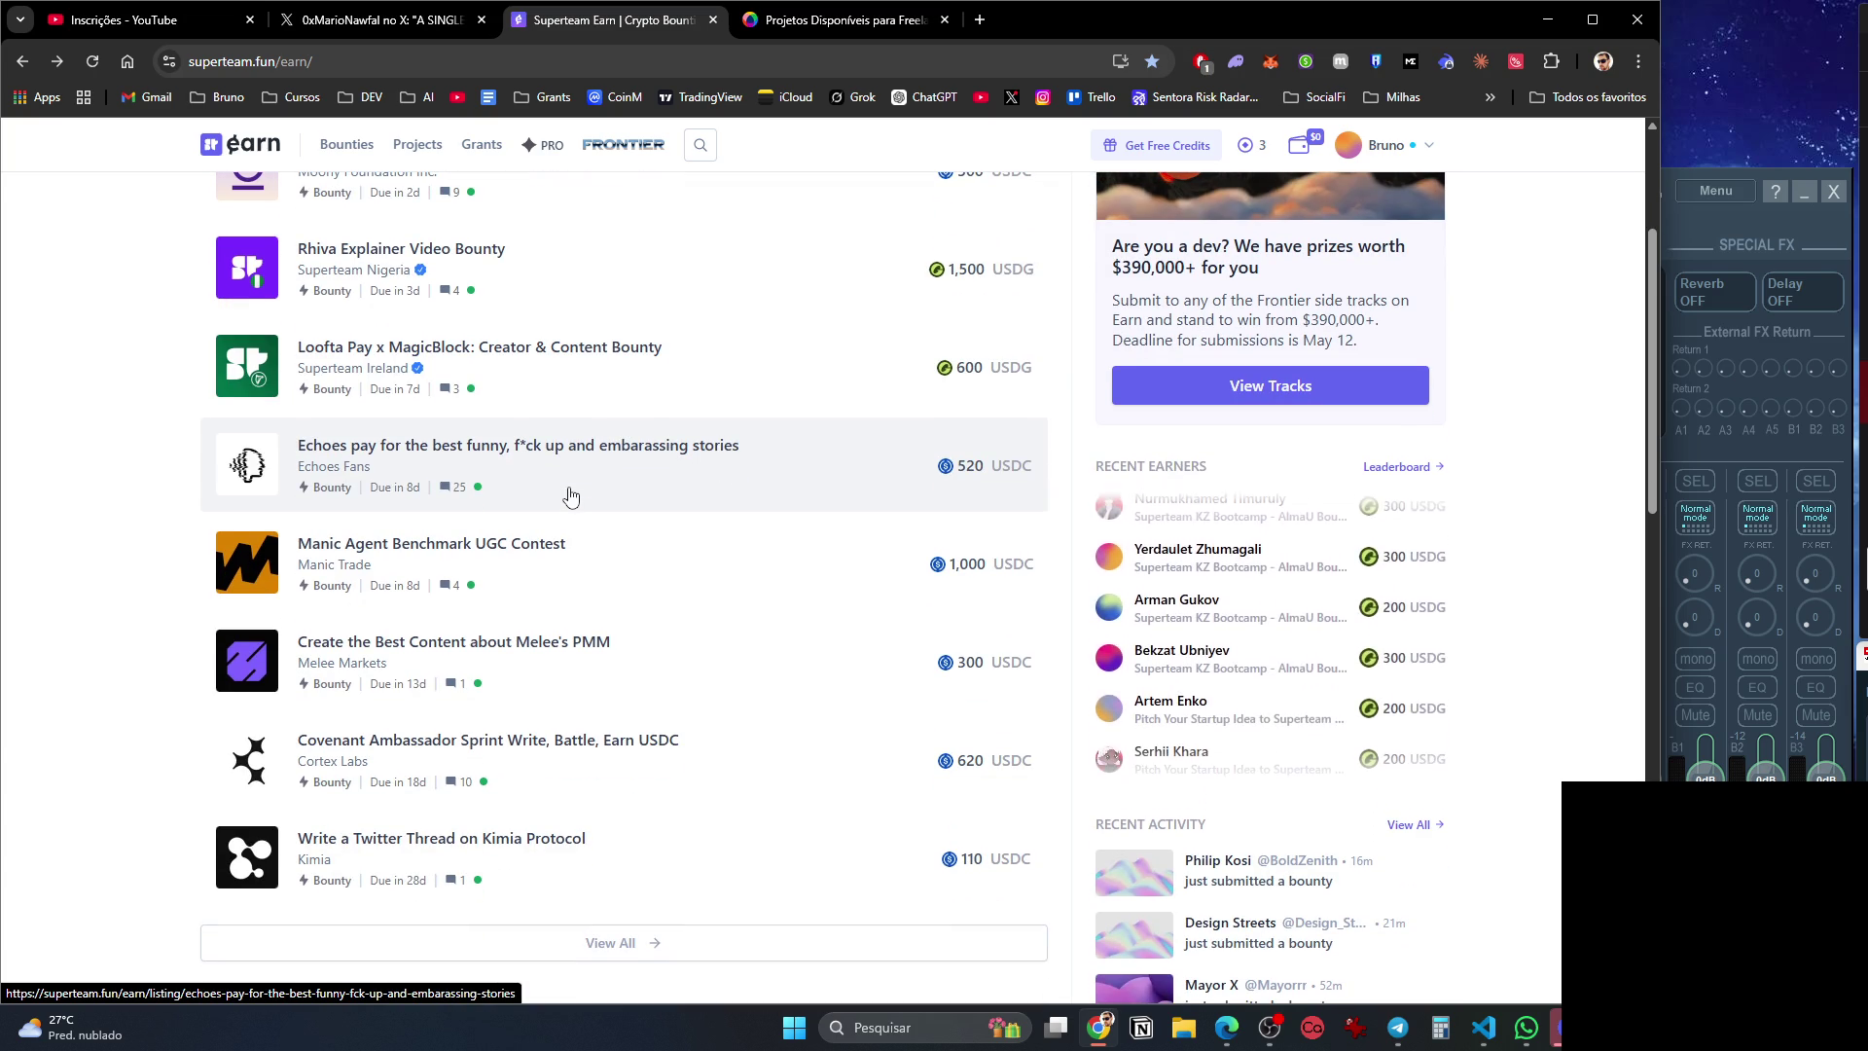
pyautogui.middleClick(526, 547)
# Filter the opportunities list to Development, leaving the Birdeye Sprint 2 bounty for 500 USDC.
pyautogui.scroll(-3, 520, 661)
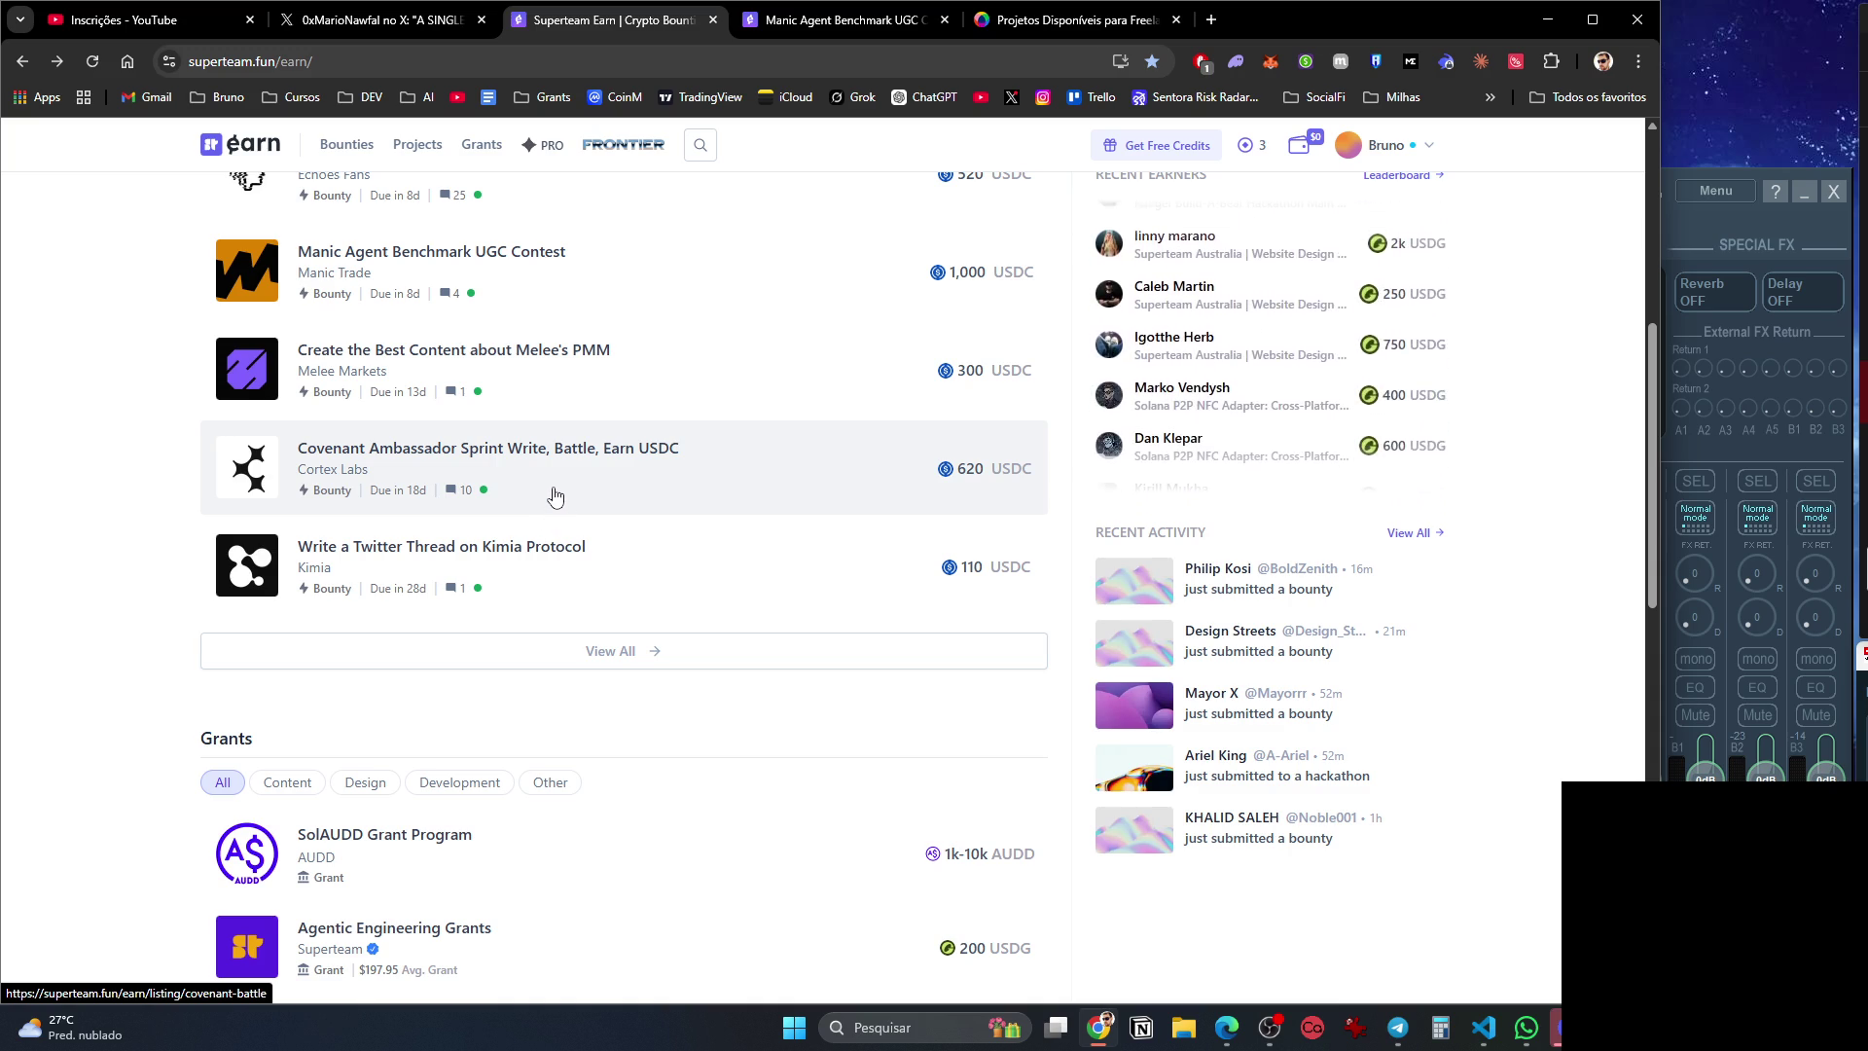
pyautogui.scroll(-2, 554, 497)
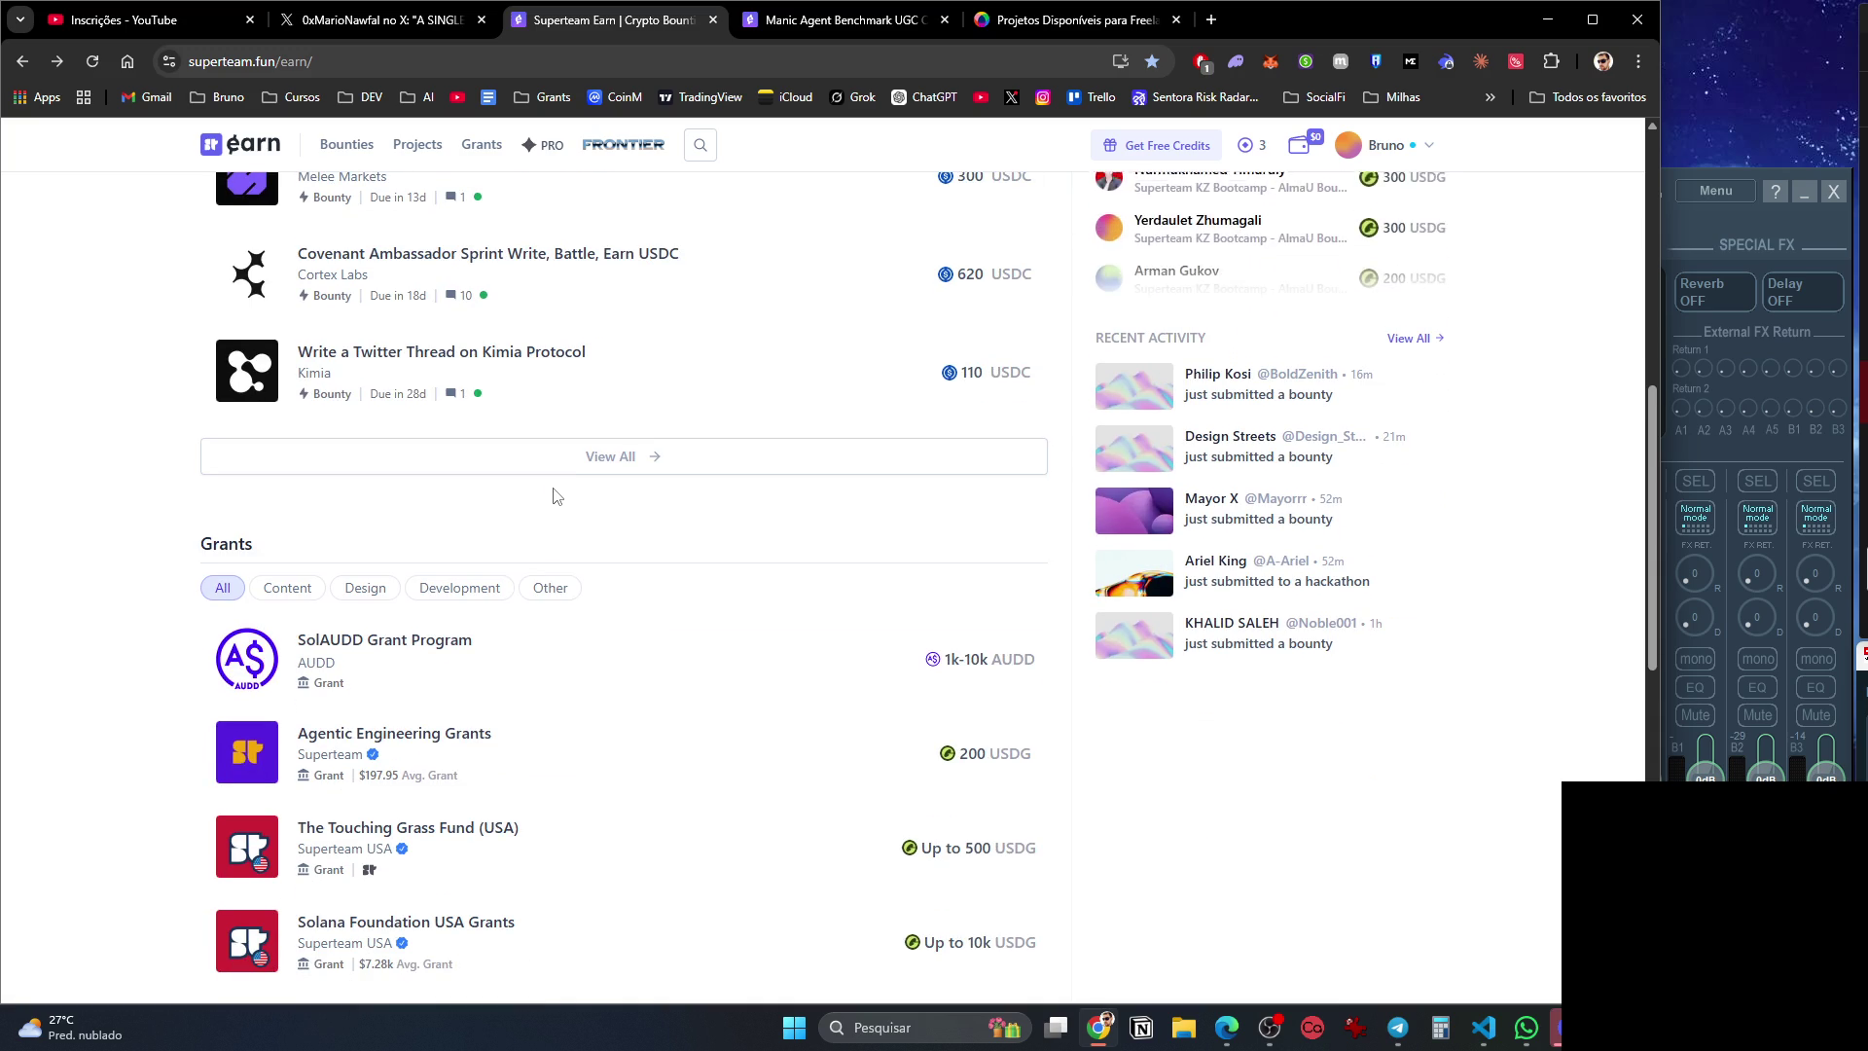
pyautogui.scroll(-3, 555, 497)
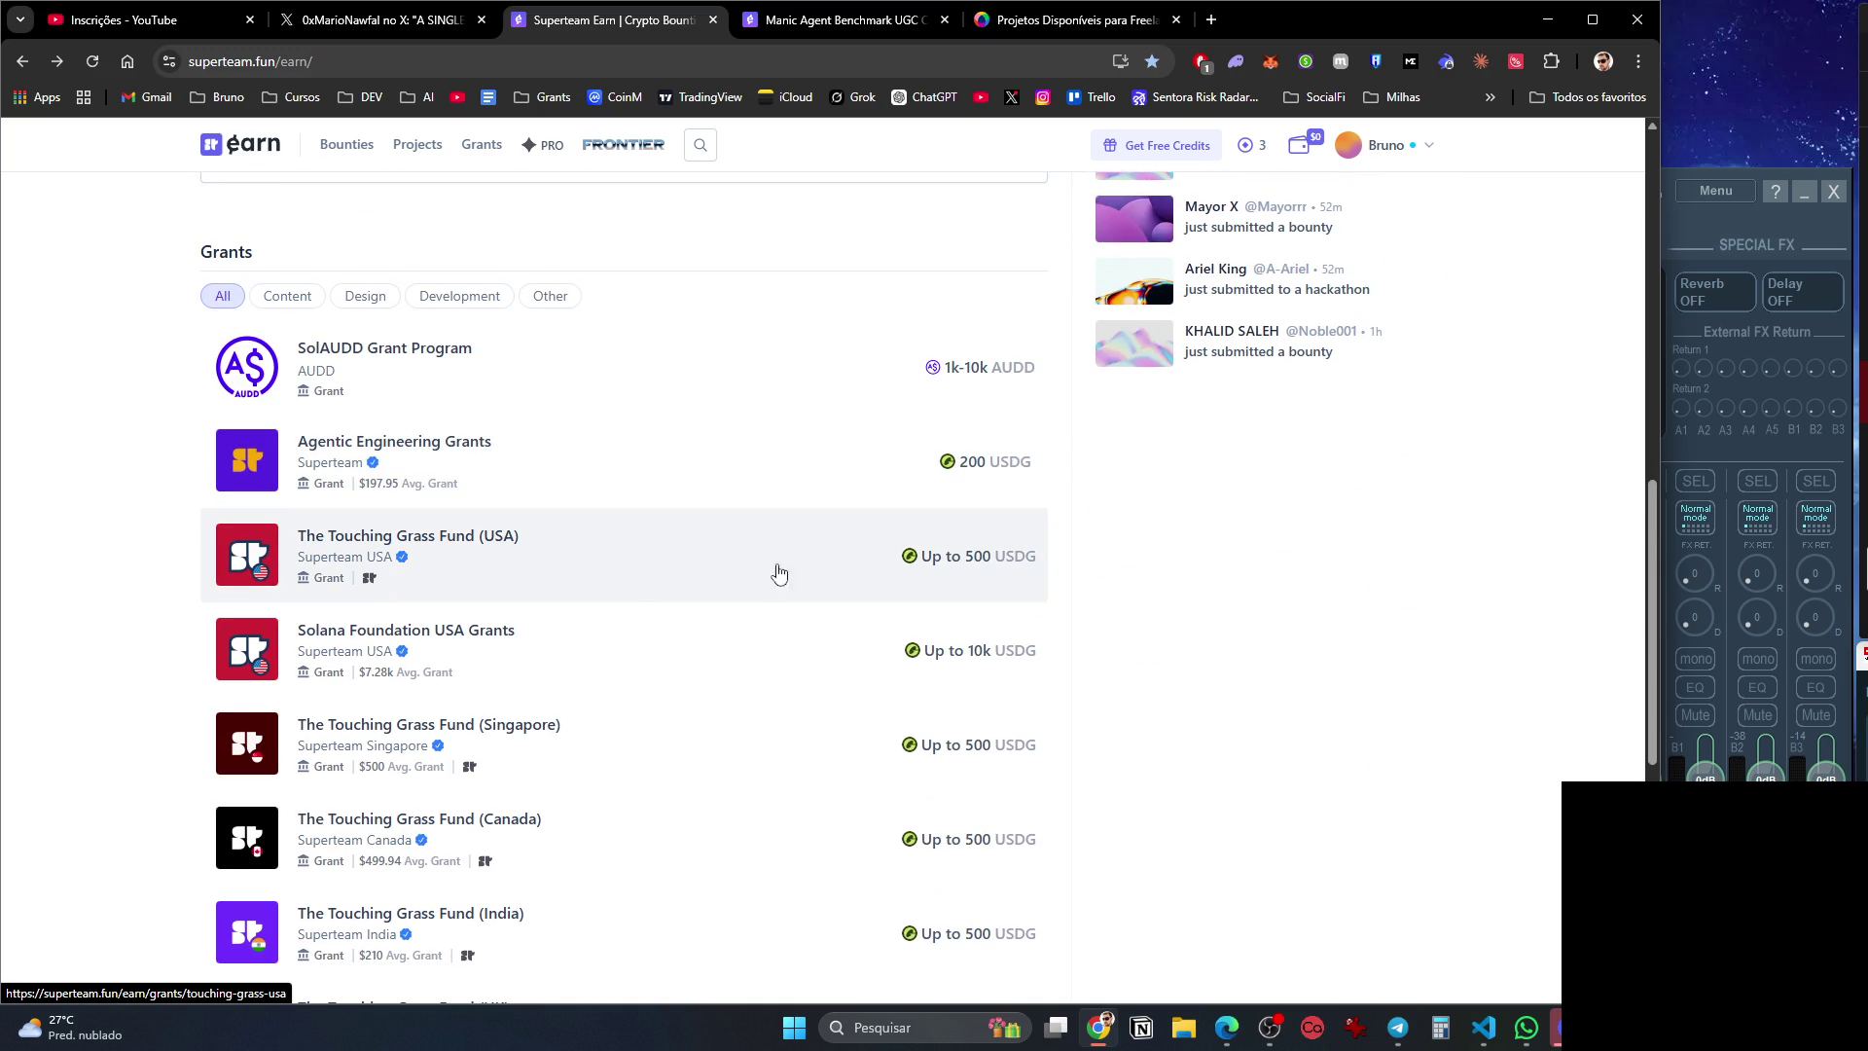
pyautogui.scroll(4, 492, 292)
pyautogui.scroll(8, 422, 396)
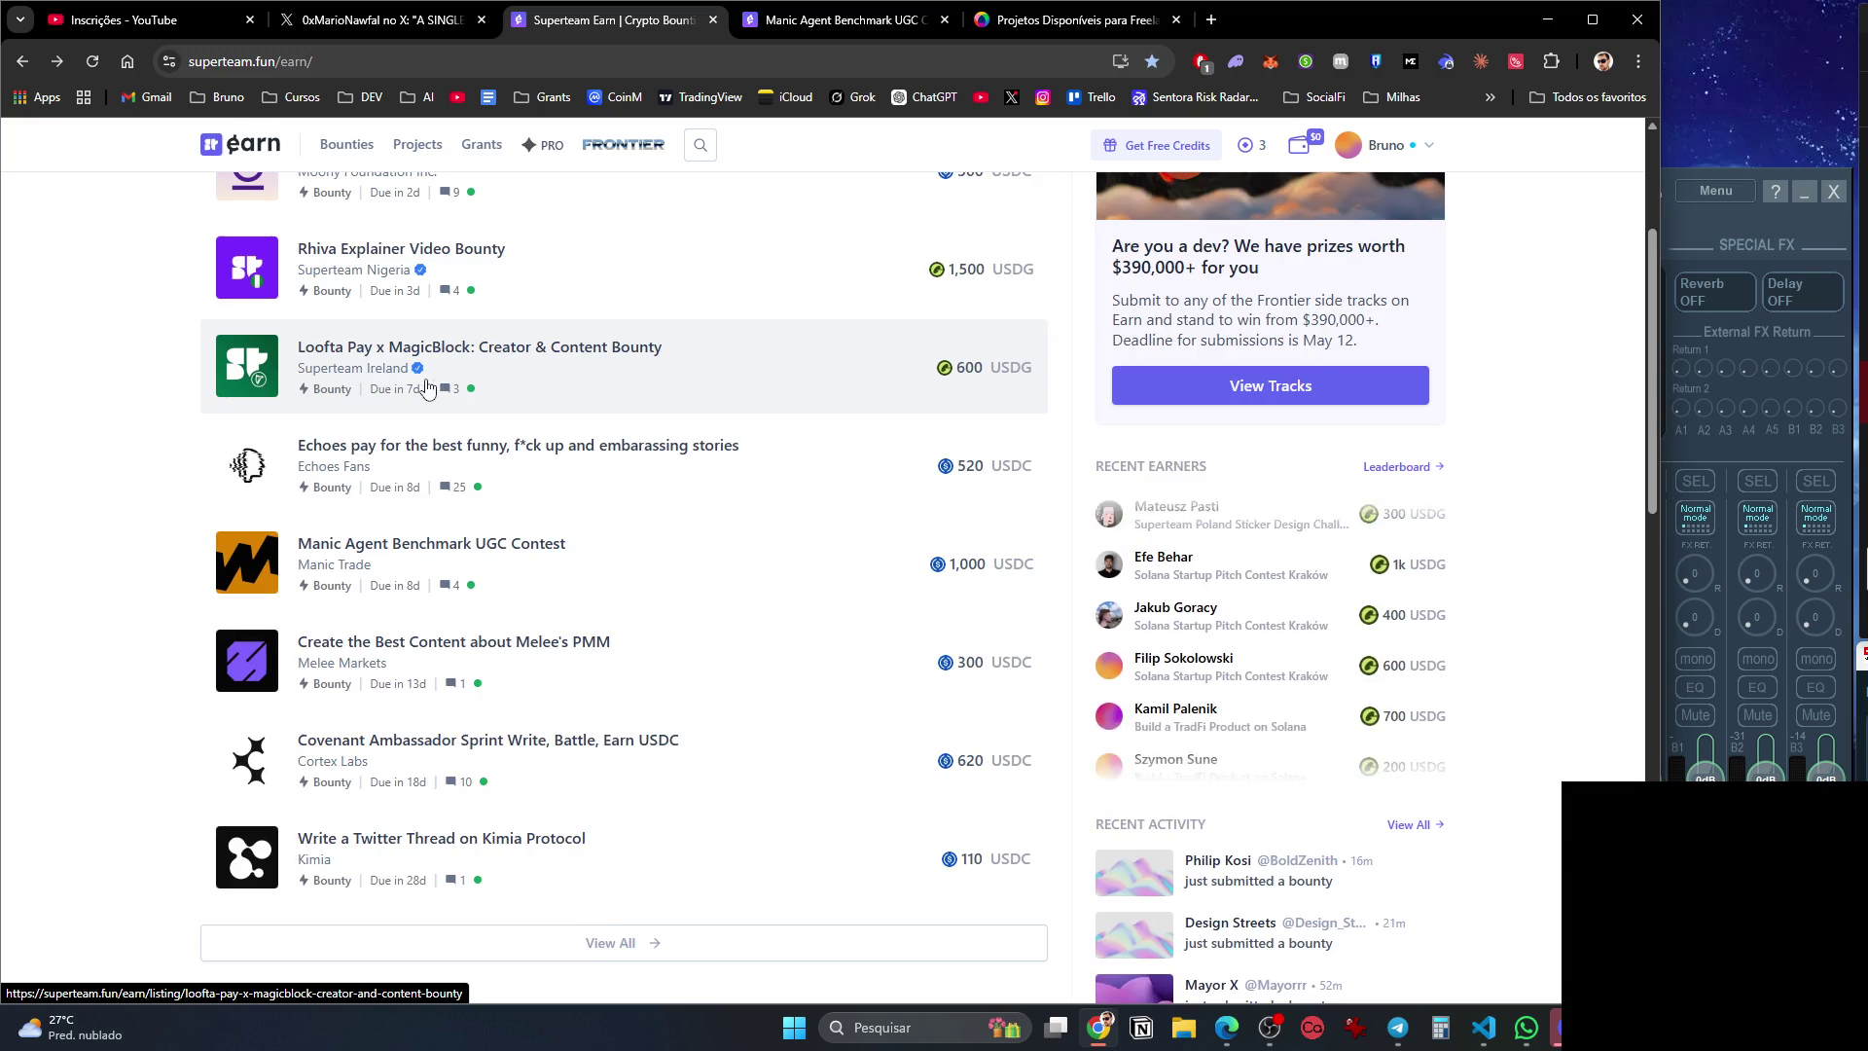
pyautogui.click(514, 403)
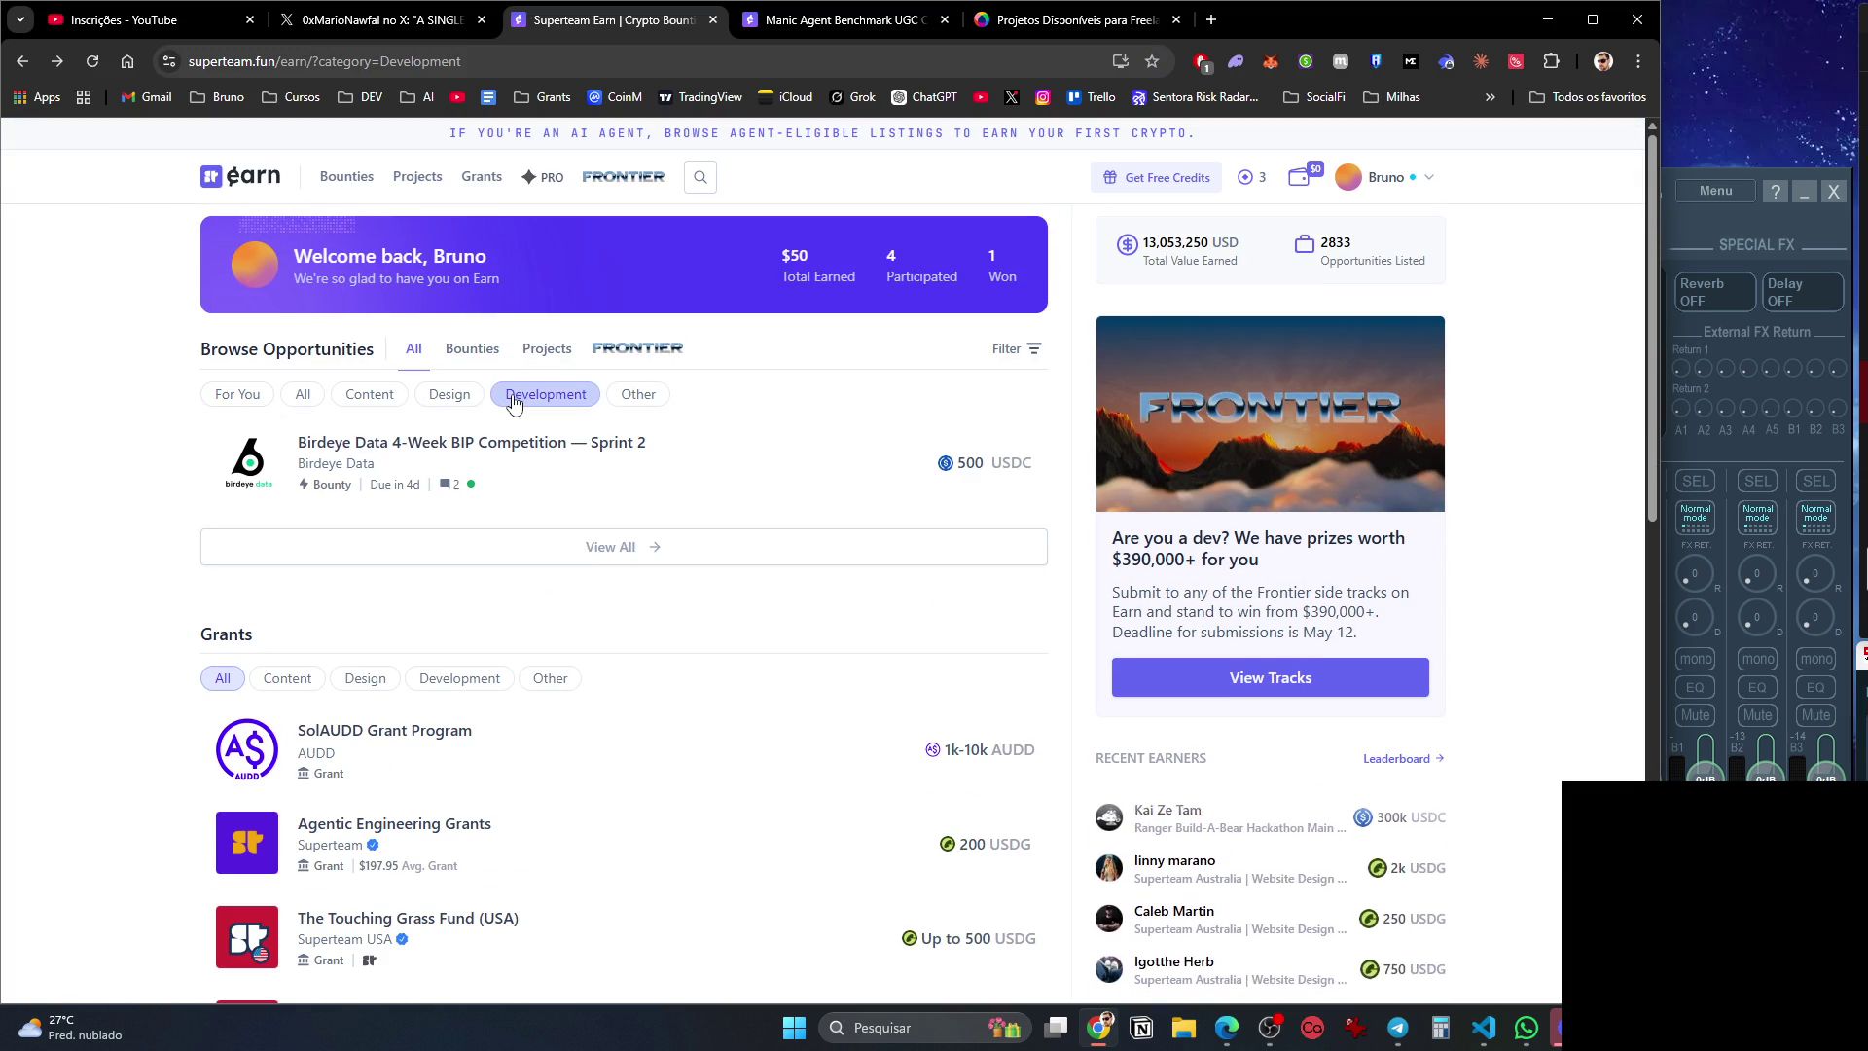
# Read the Manic Agent Benchmark UGC Contest listing, then close its tab.
pyautogui.click(821, 25)
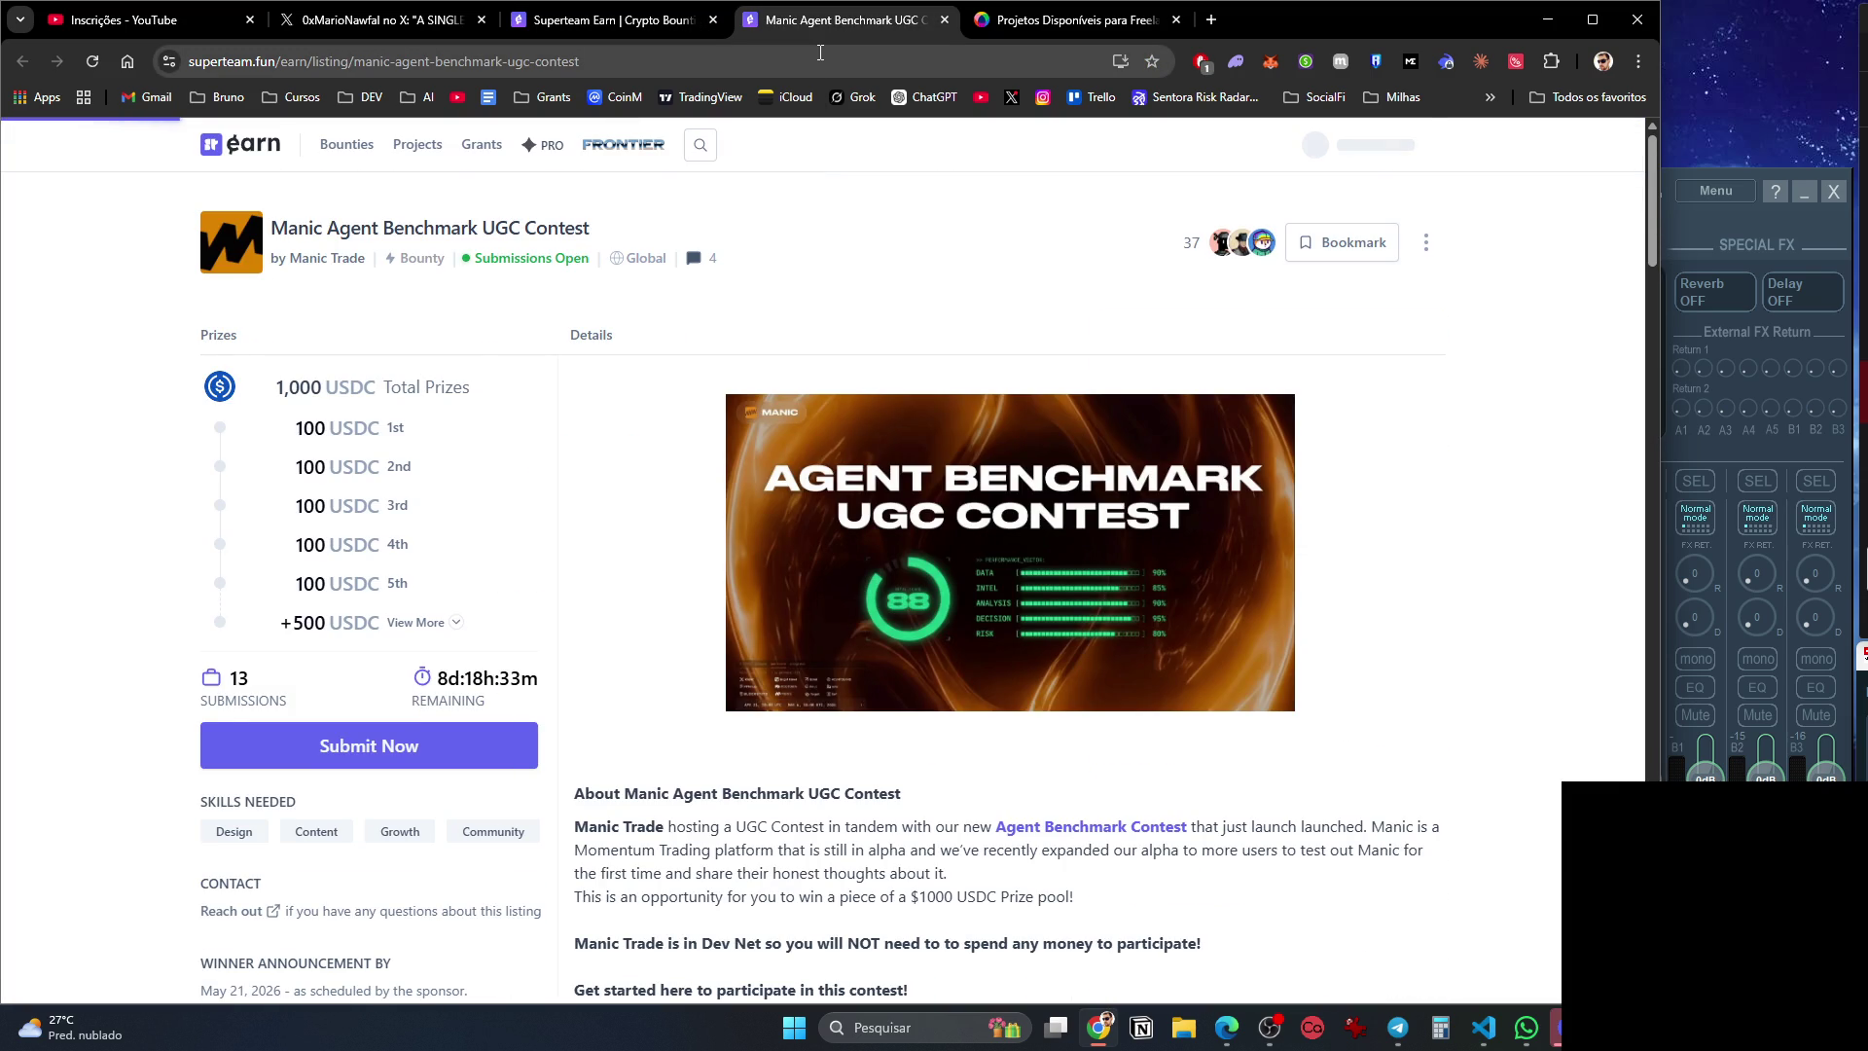
pyautogui.scroll(-1, 827, 251)
pyautogui.scroll(-3, 827, 251)
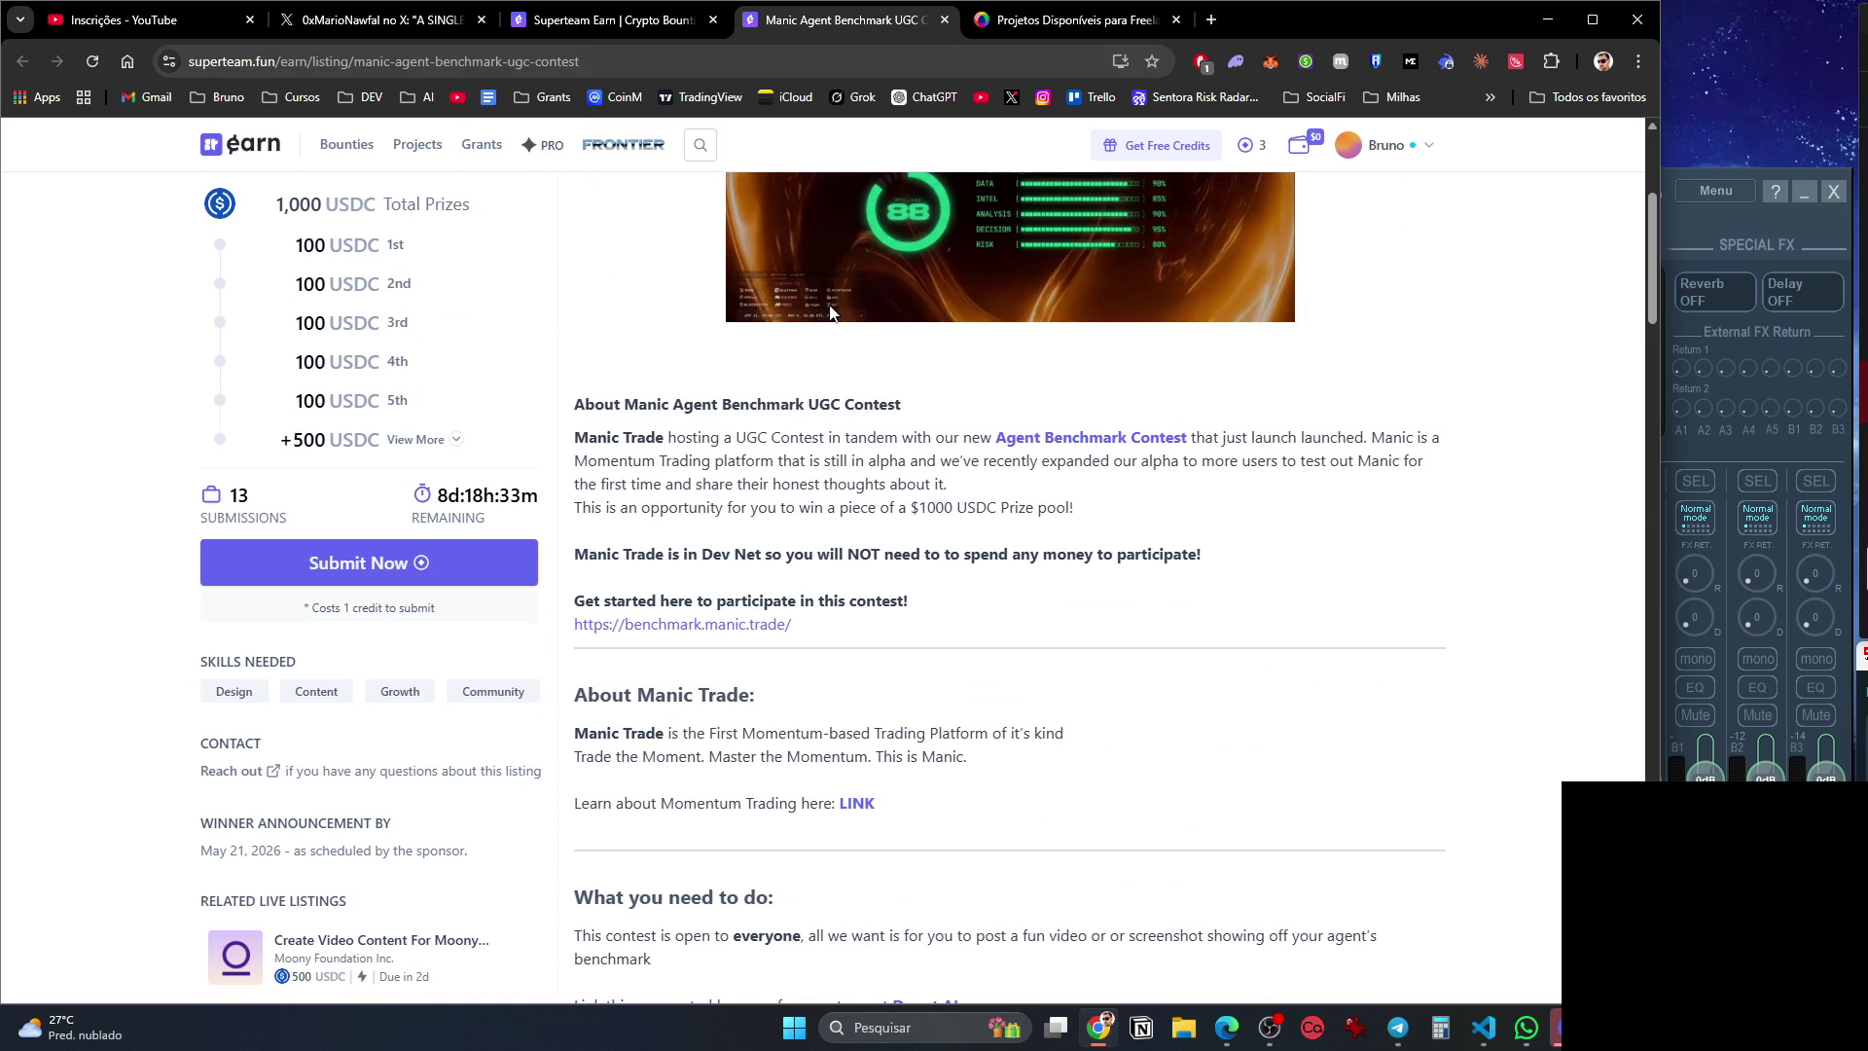
pyautogui.hotkey('ctrl', 'w')
# Close the Workana freelance projects tab and bring Discord to the front.
pyautogui.click(834, 21)
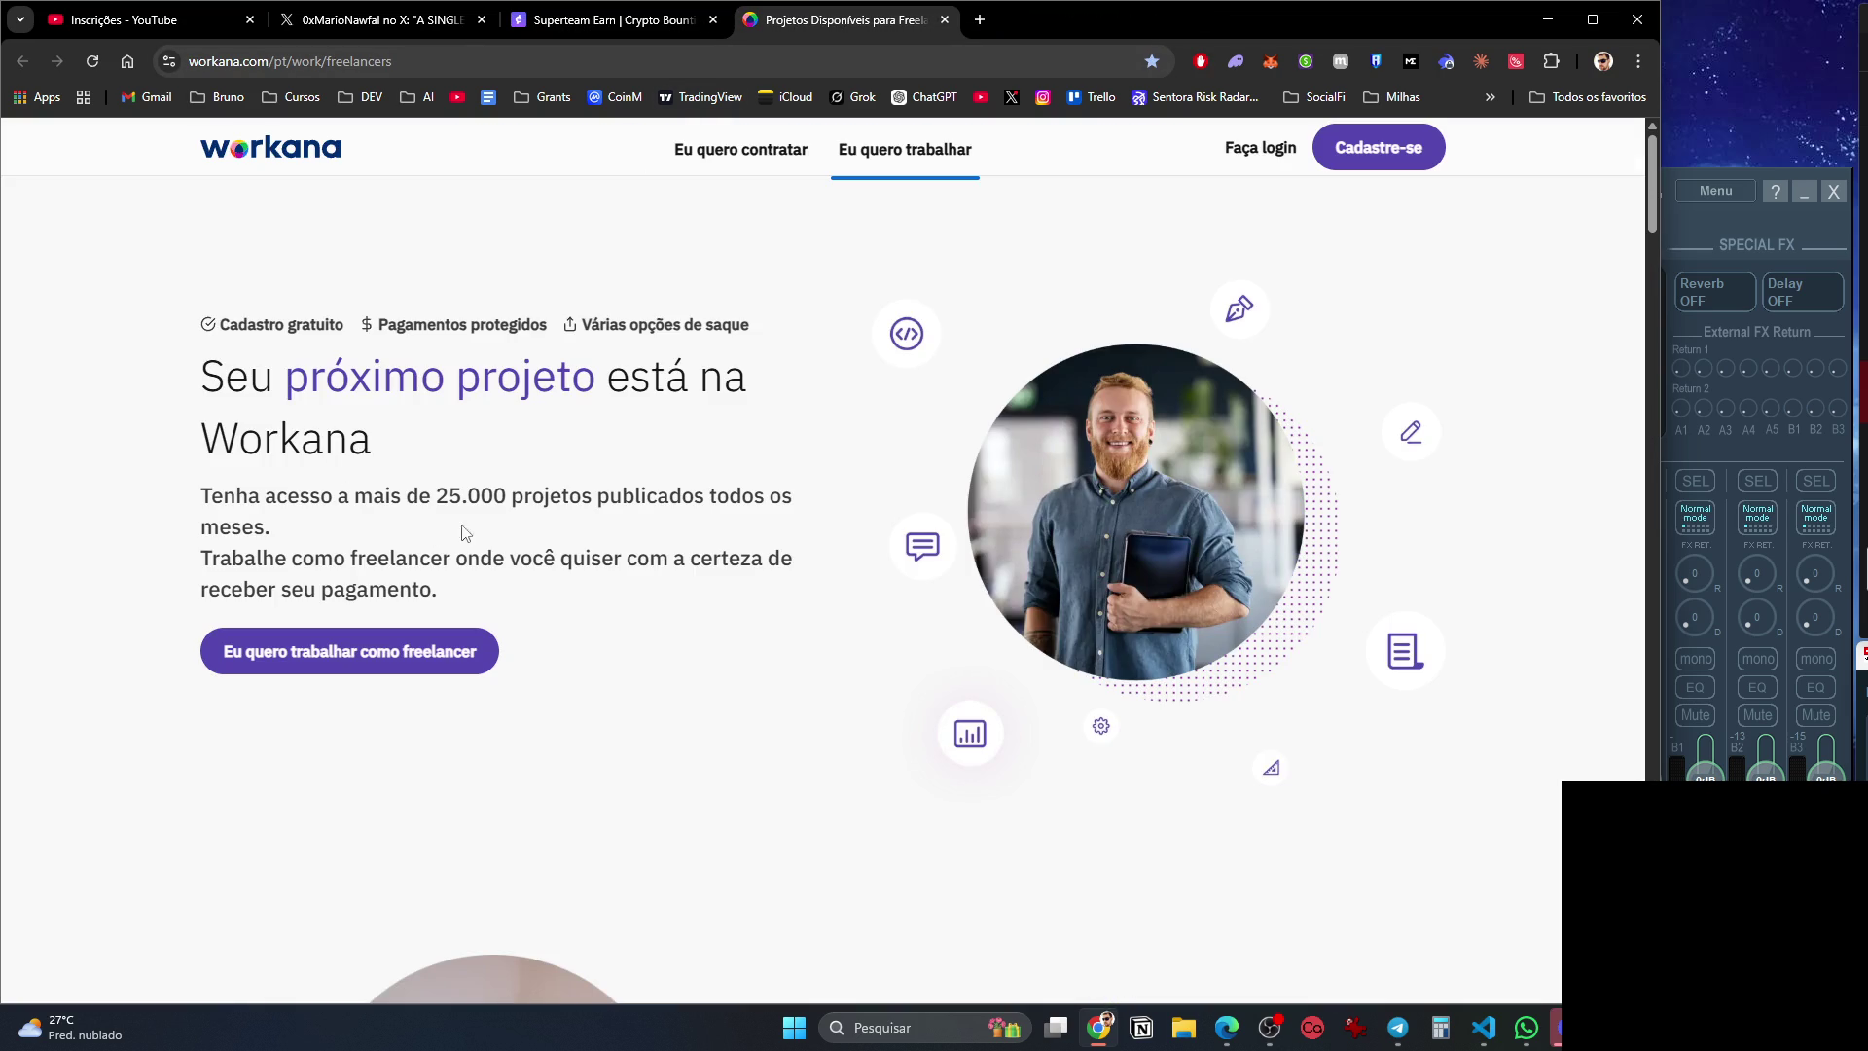
pyautogui.hotkey('ctrl', 'w')
pyautogui.hotkey('ctrl', 'w')
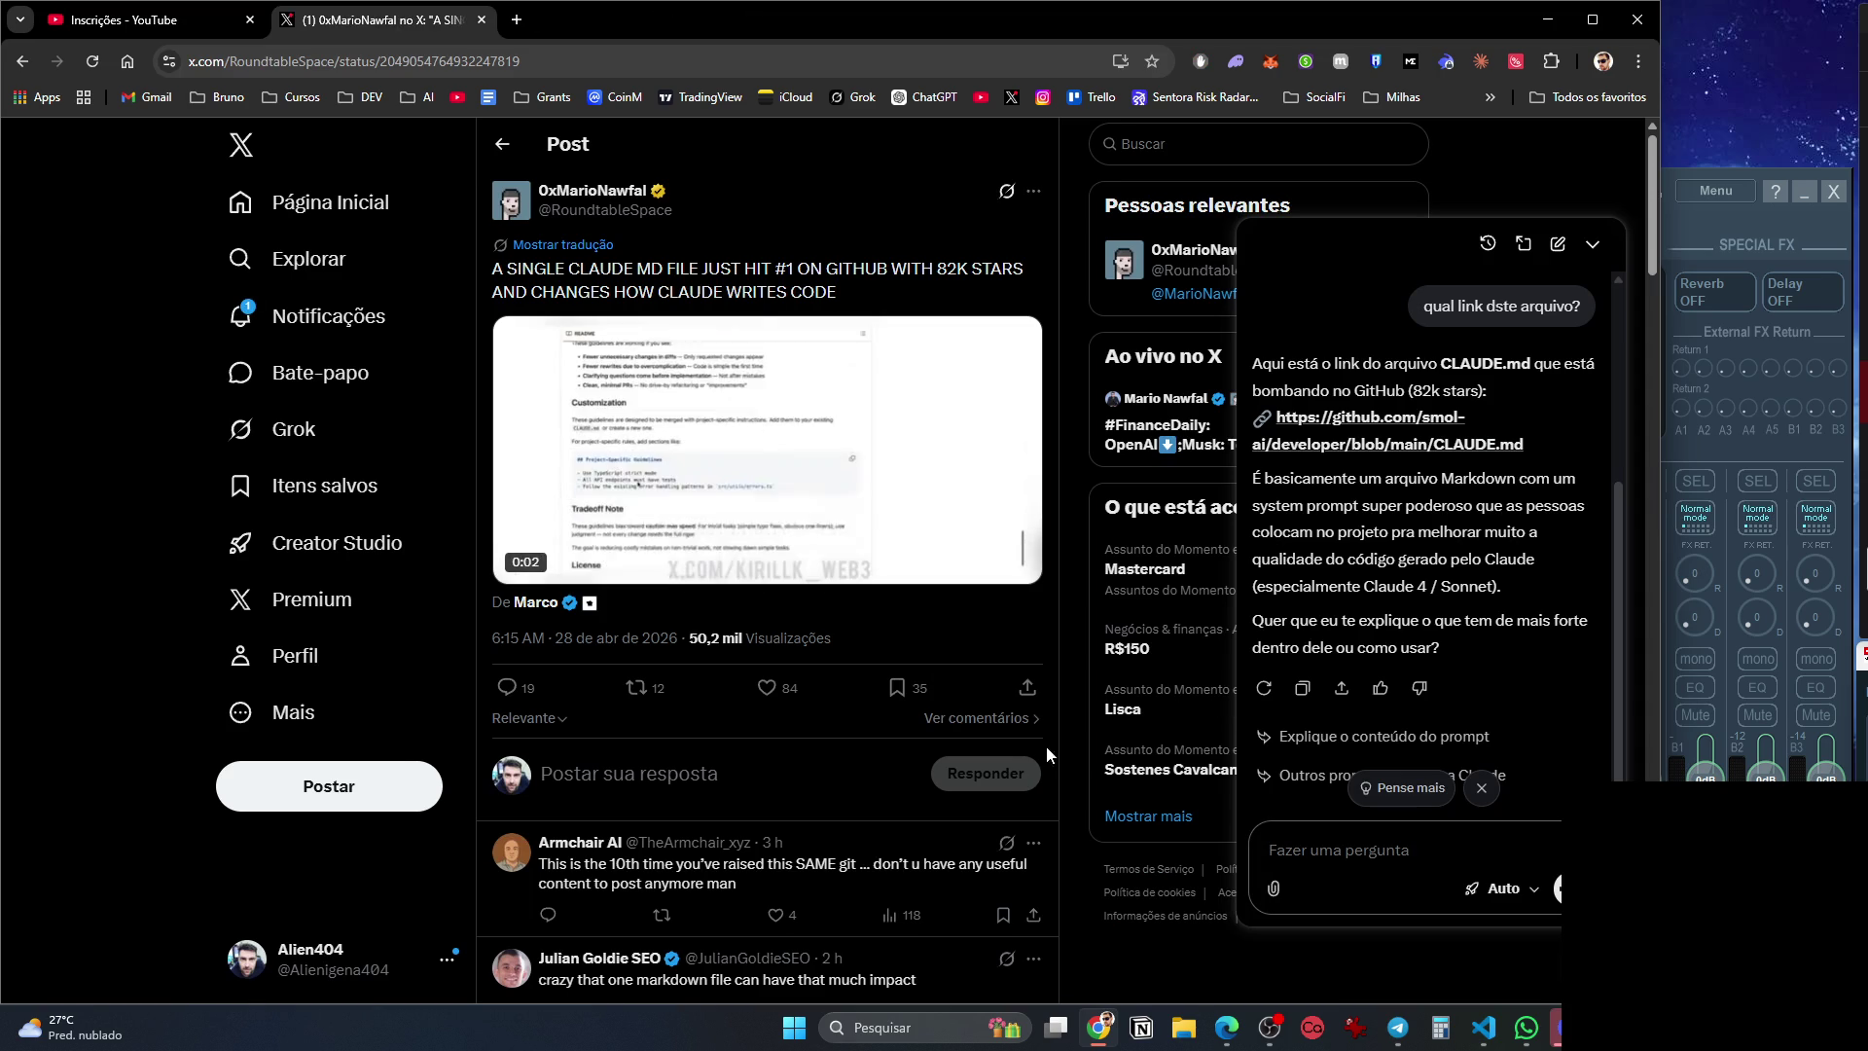
pyautogui.hotkey('alt', 'Tab')
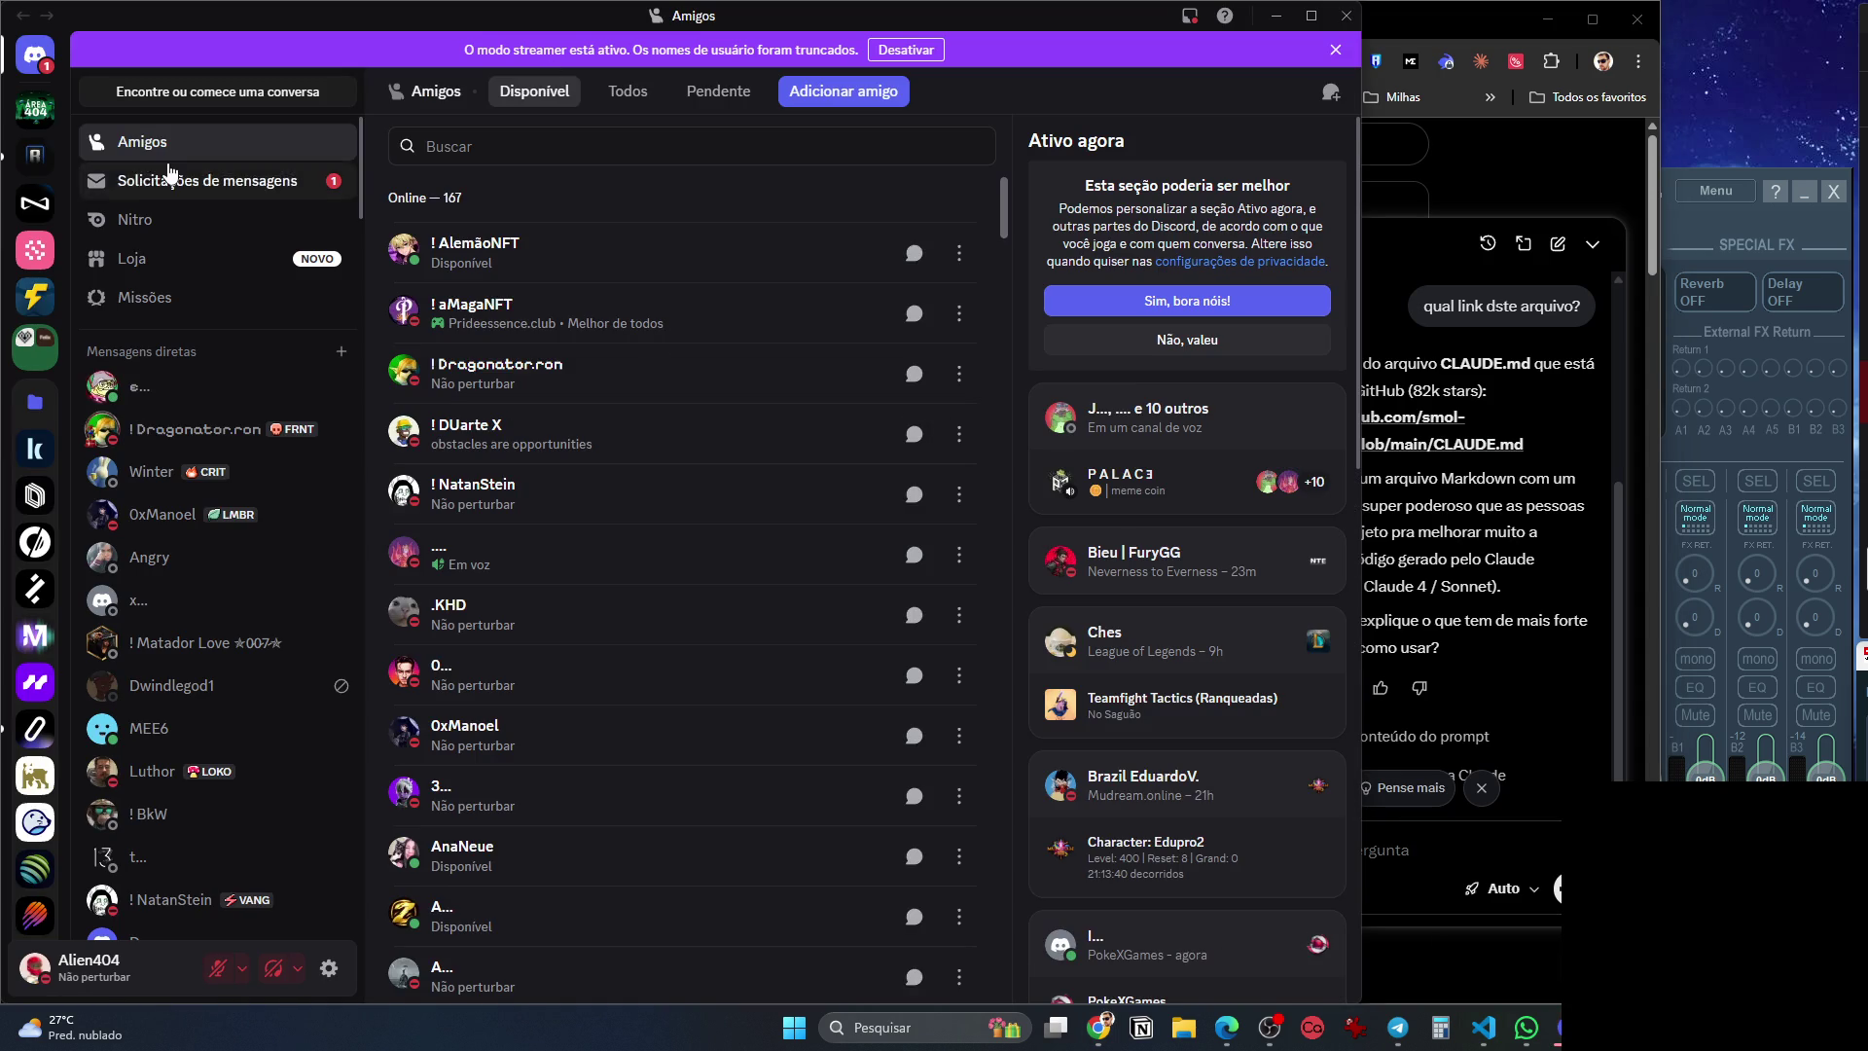
# Reply in Area 404 chat-geral: 'Sim, os links ainda não foram configurados, tava trabalhando só no design'.
pyautogui.click(35, 108)
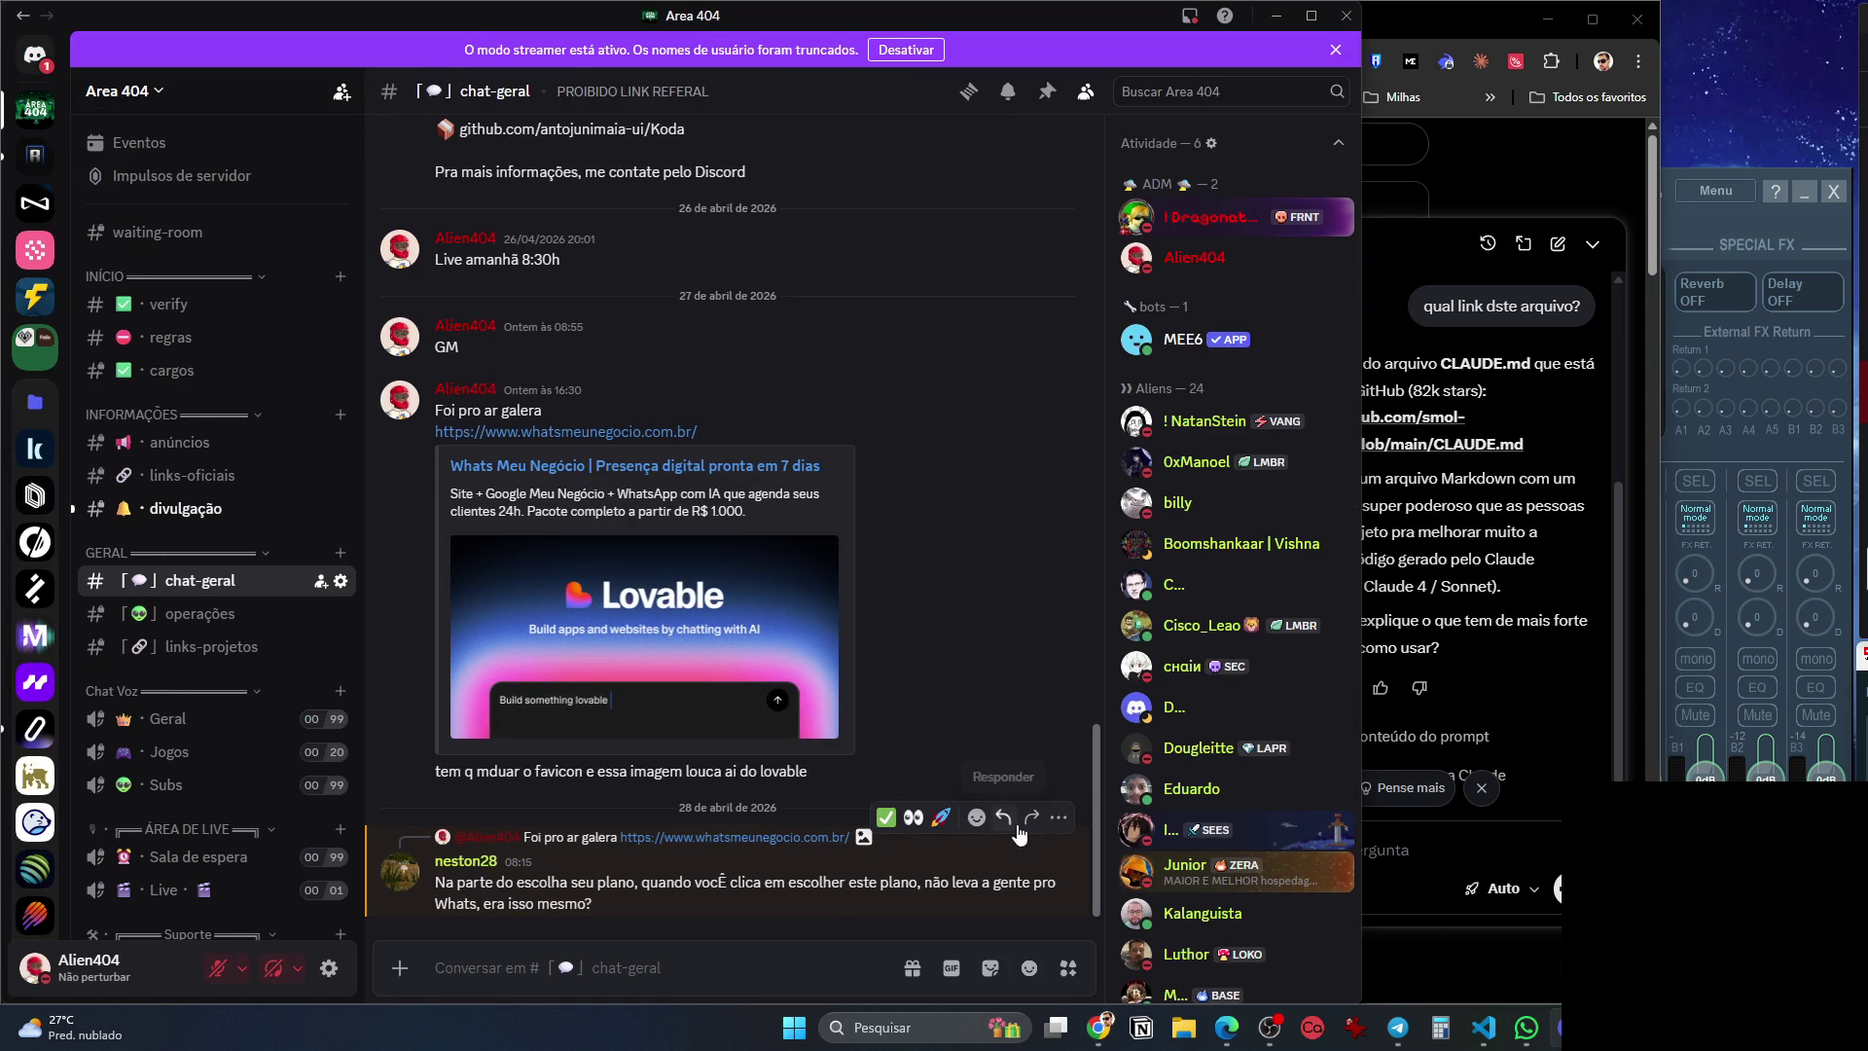
pyautogui.click(1008, 783)
pyautogui.write('Sim, os link')
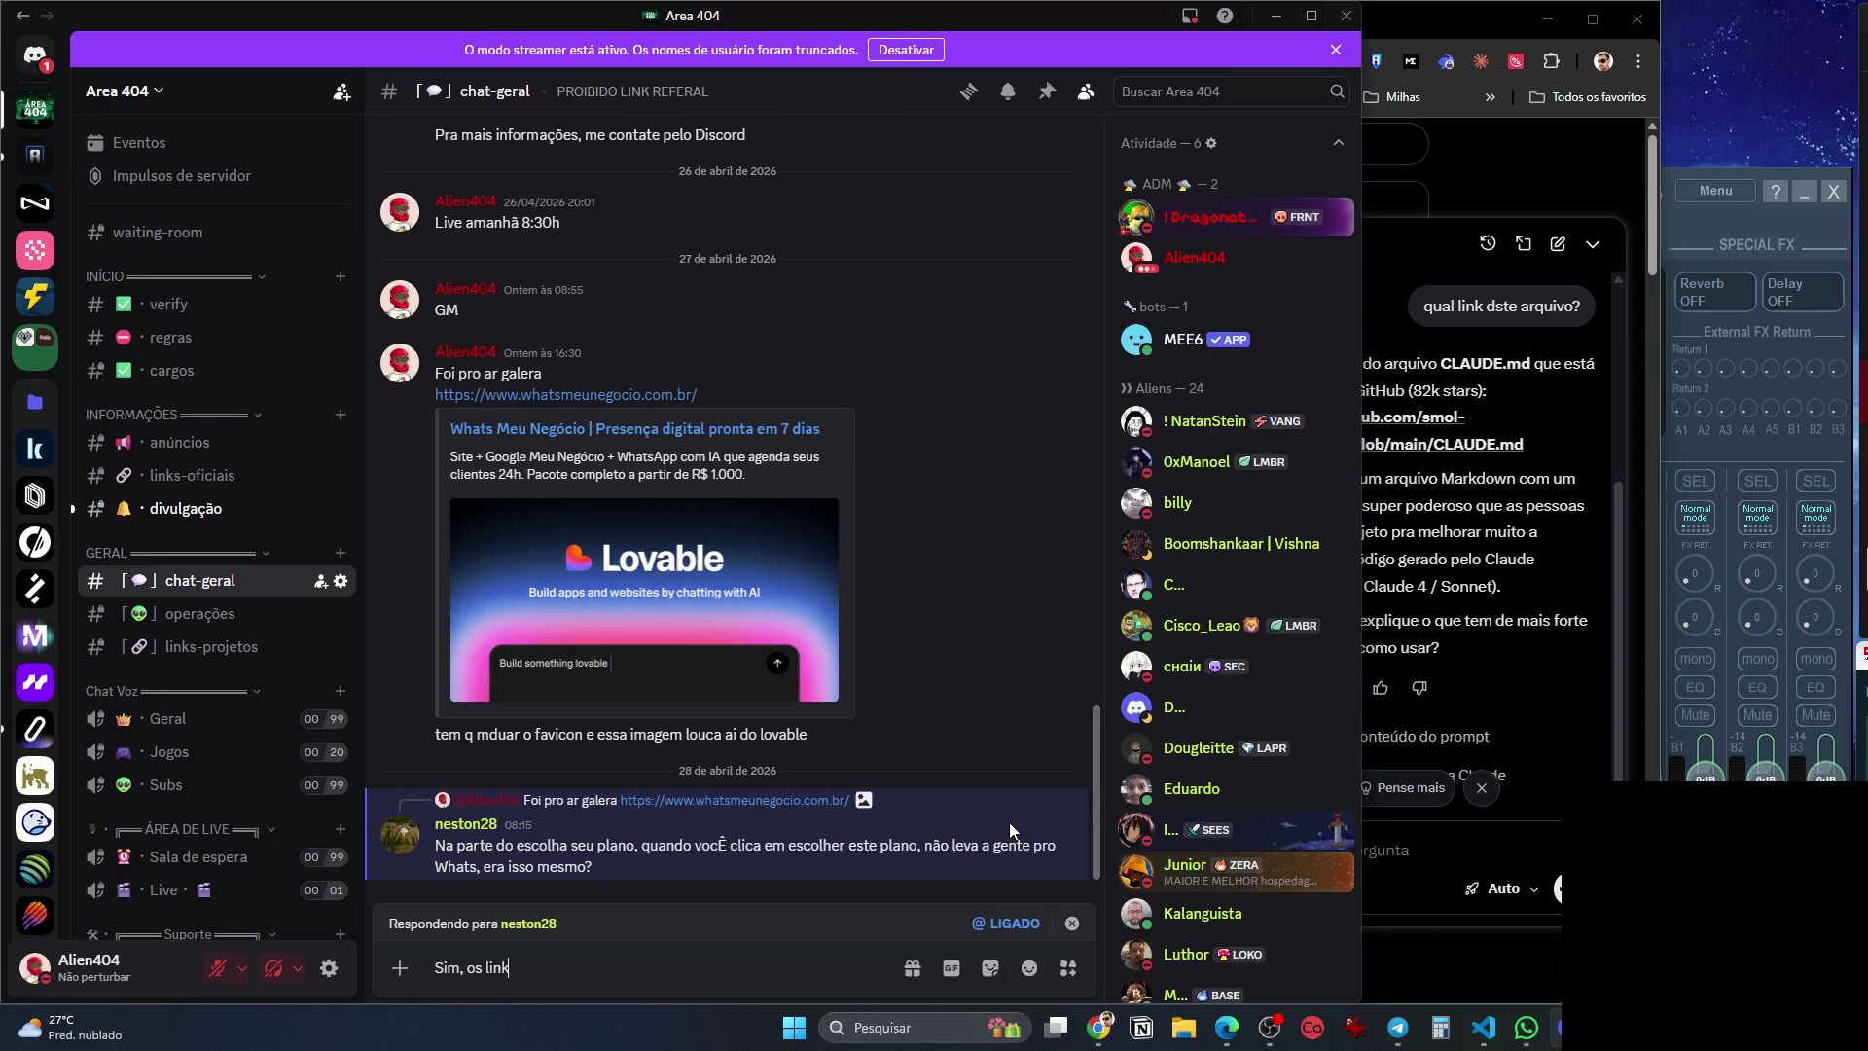
pyautogui.write('s ainda não foram configurad')
pyautogui.write('os, ')
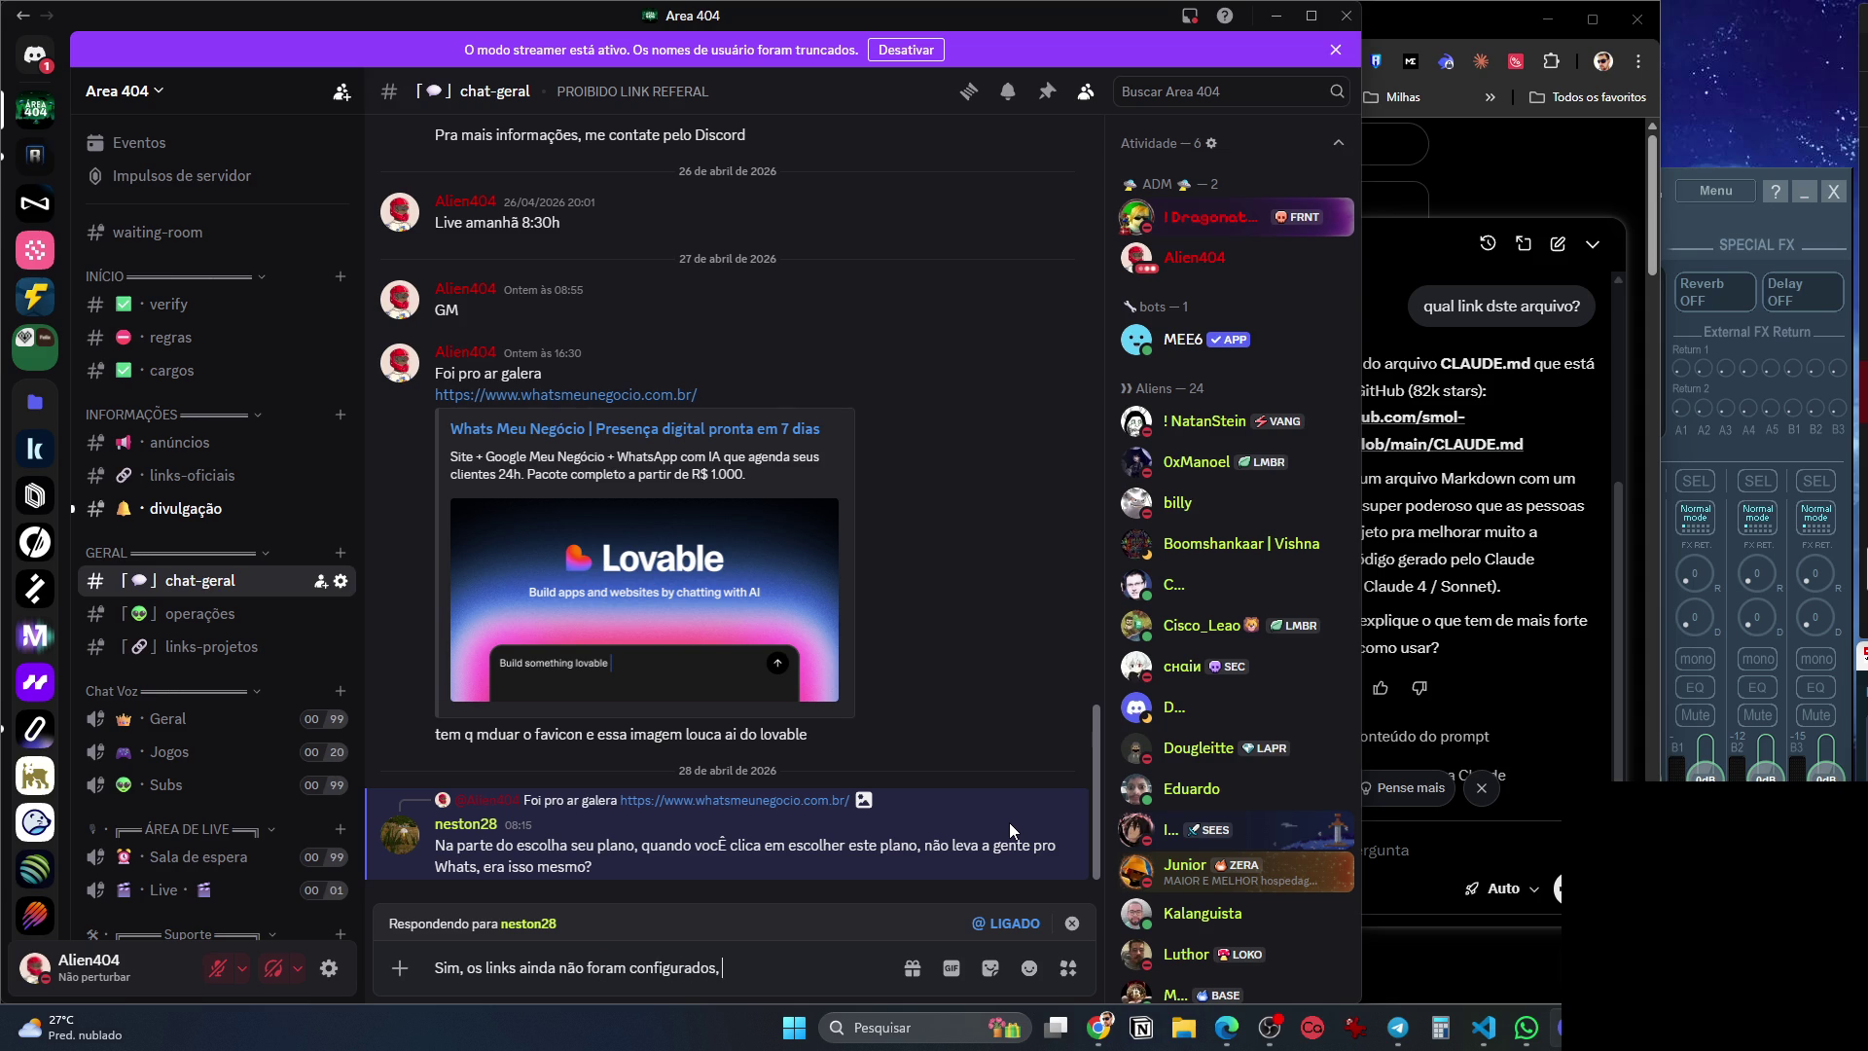
pyautogui.write('tava trabalhando só no de')
pyautogui.write('sign')
pyautogui.press('Return')
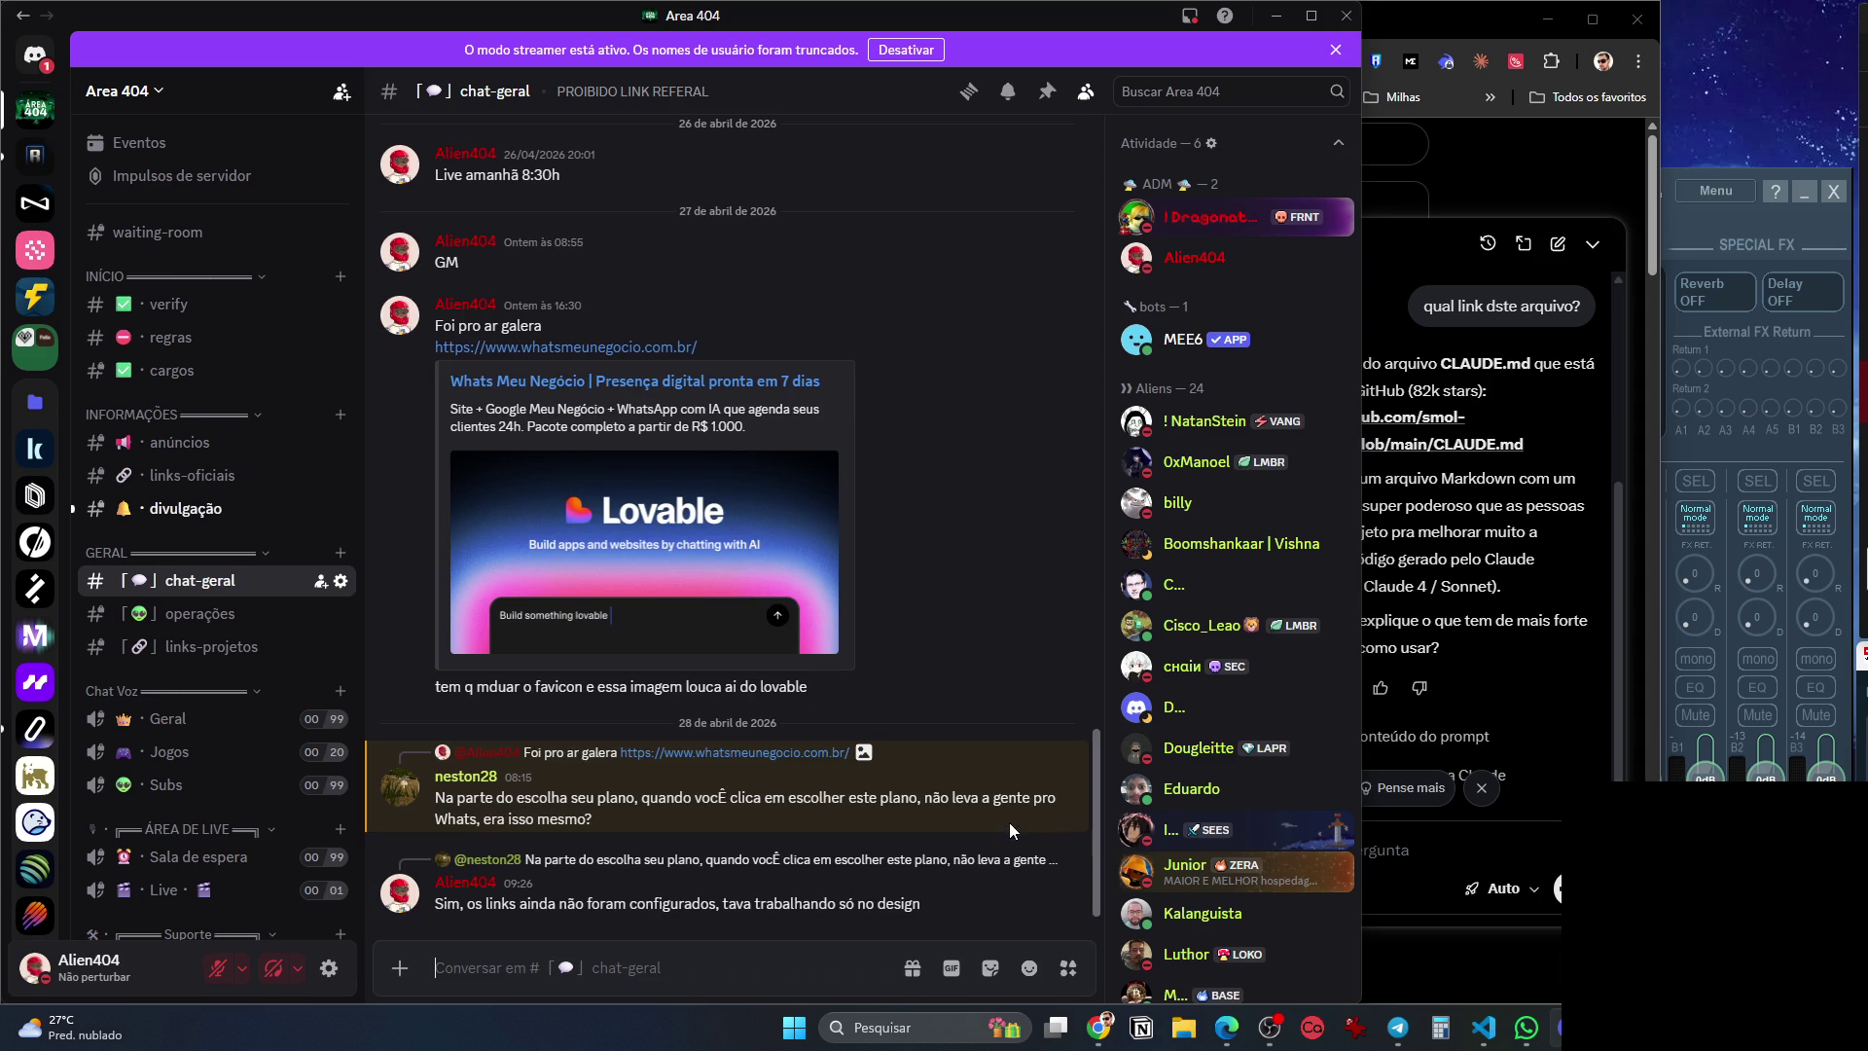
pyautogui.moveTo(1361, 91); pyautogui.dragTo(1345, 91)
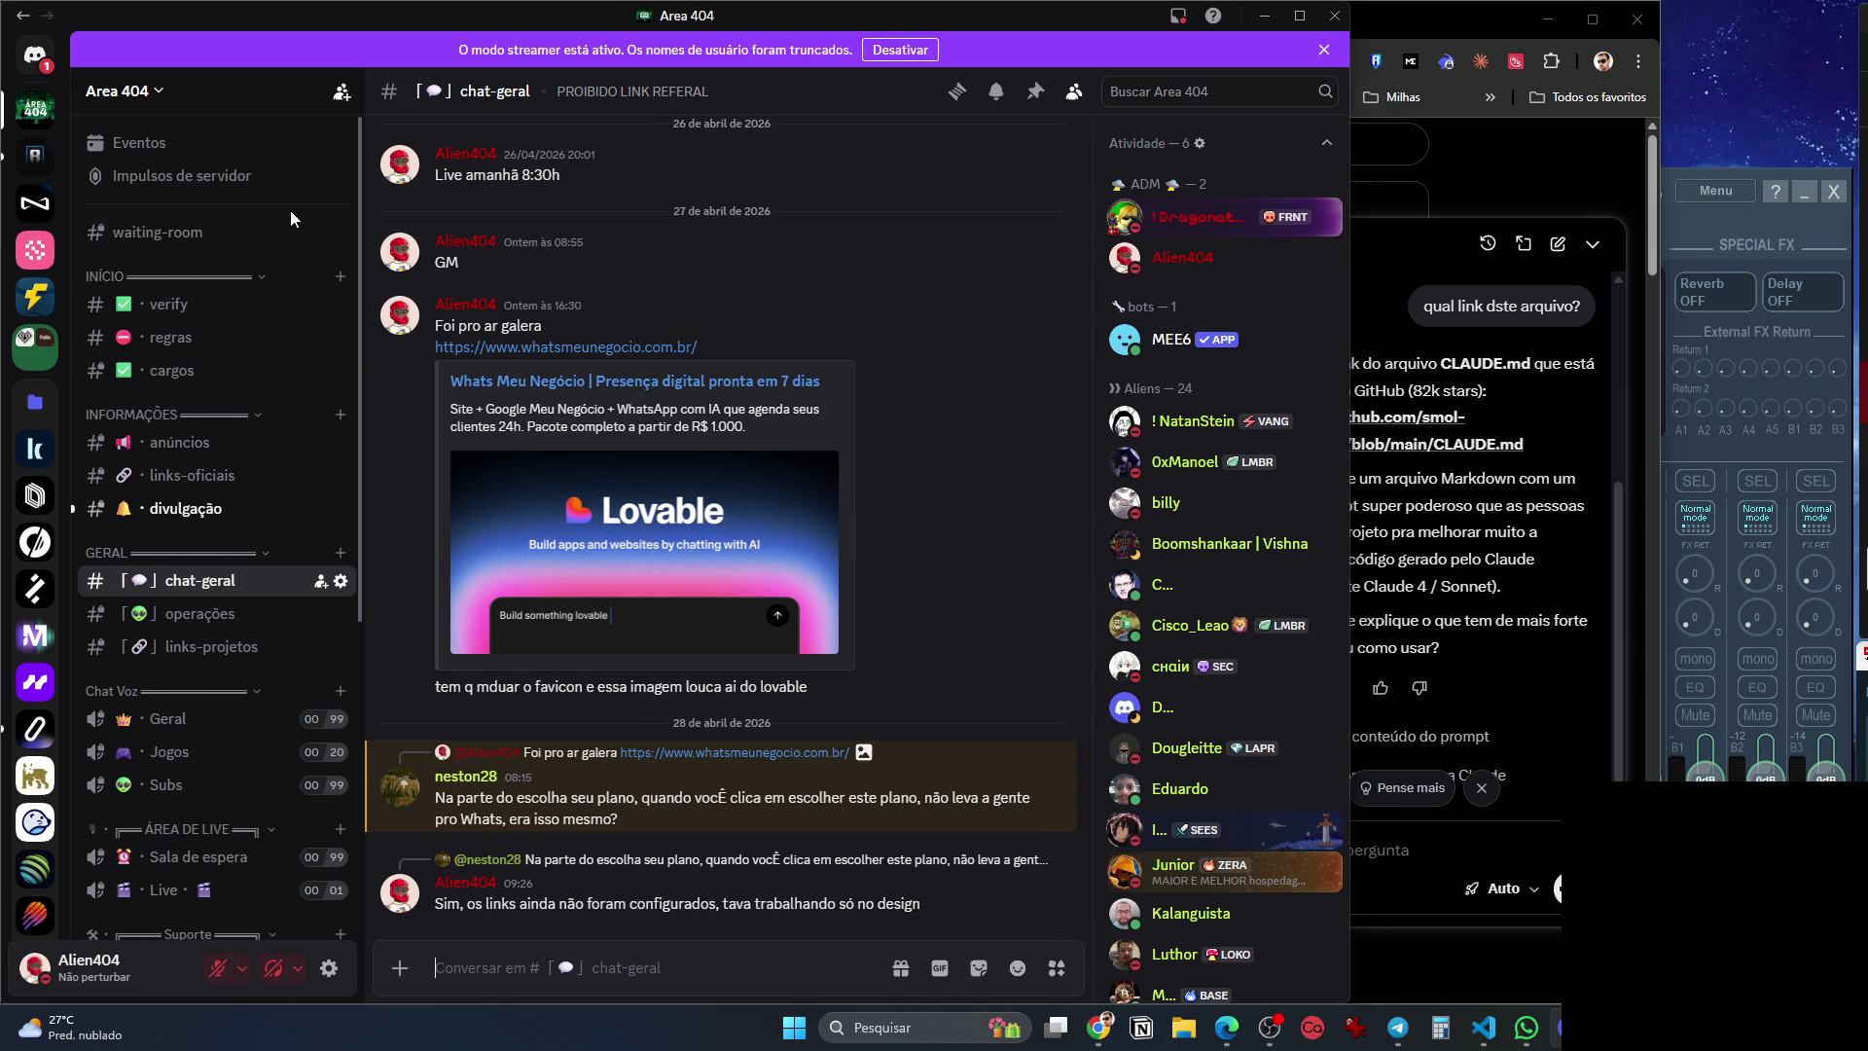
pyautogui.hotkey('ctrl', 'k')
# Jump to Superteam Brasil via '*super', open chat-geral, and follow the Agentic Engineering Grants link.
pyautogui.write('*super')
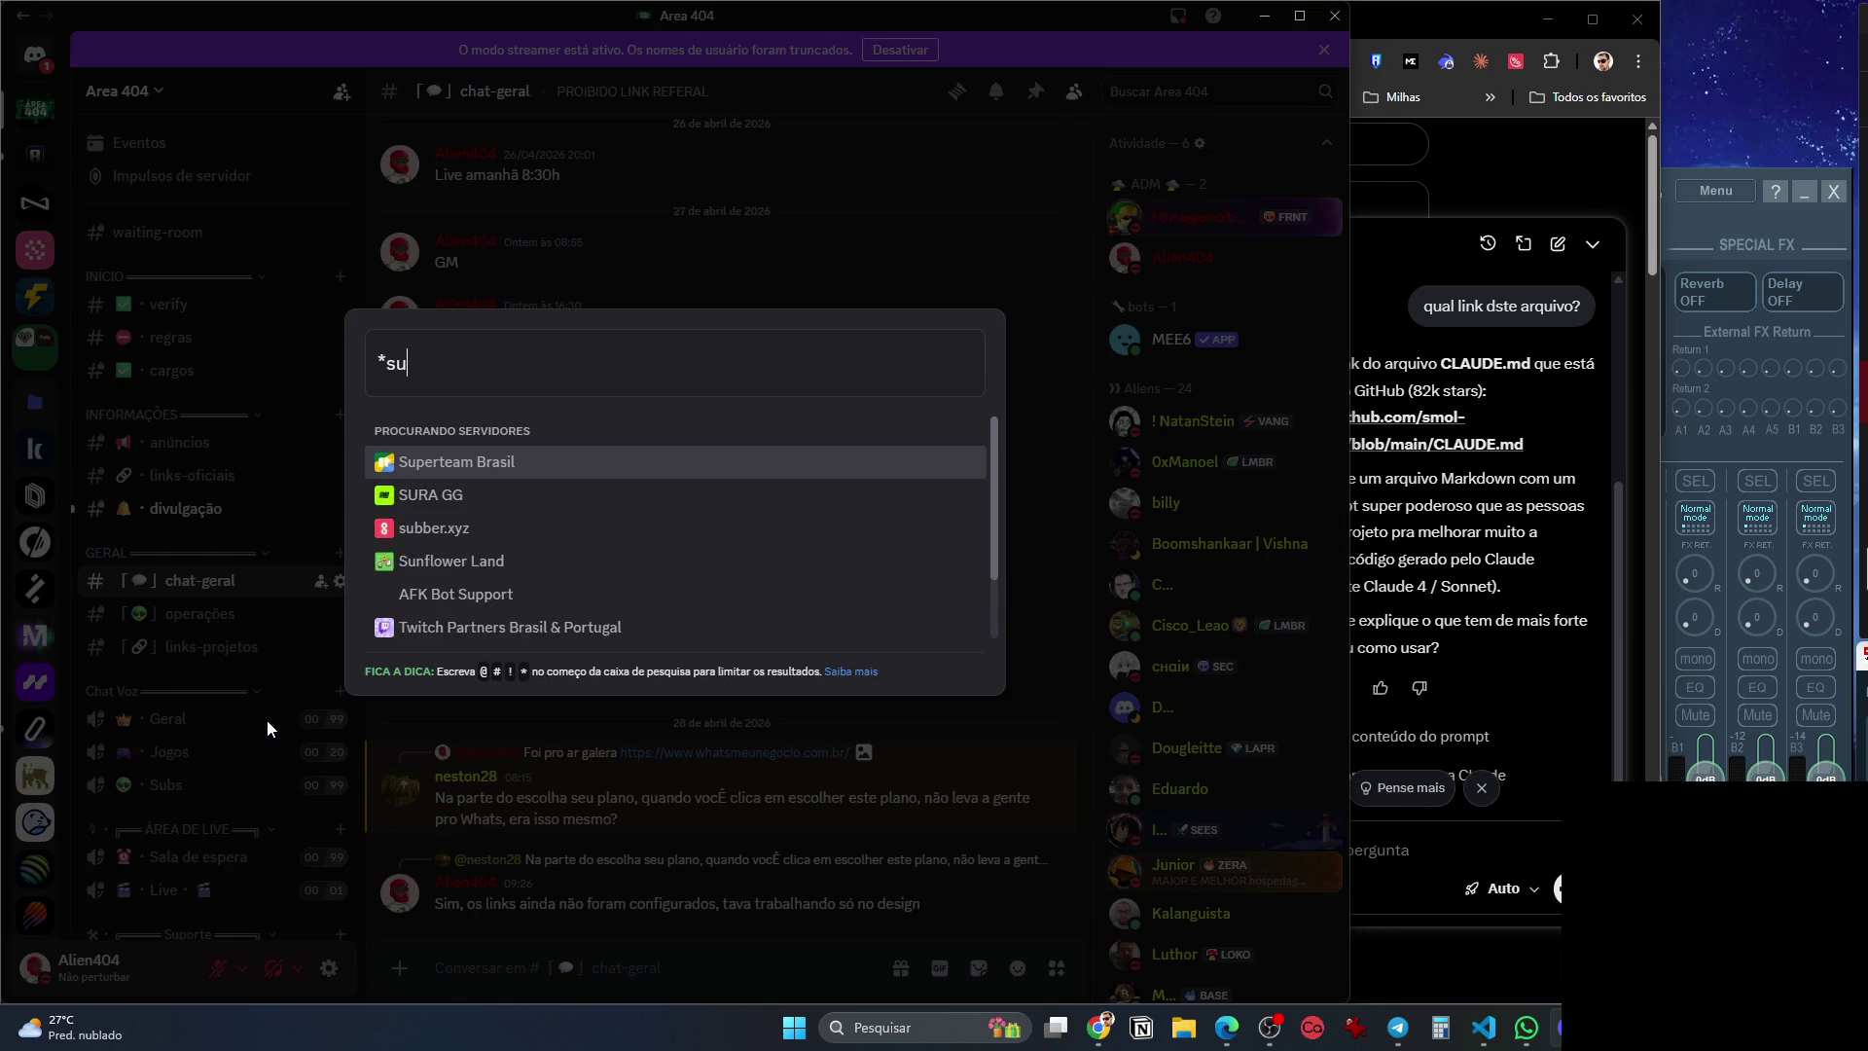
pyautogui.press('Return')
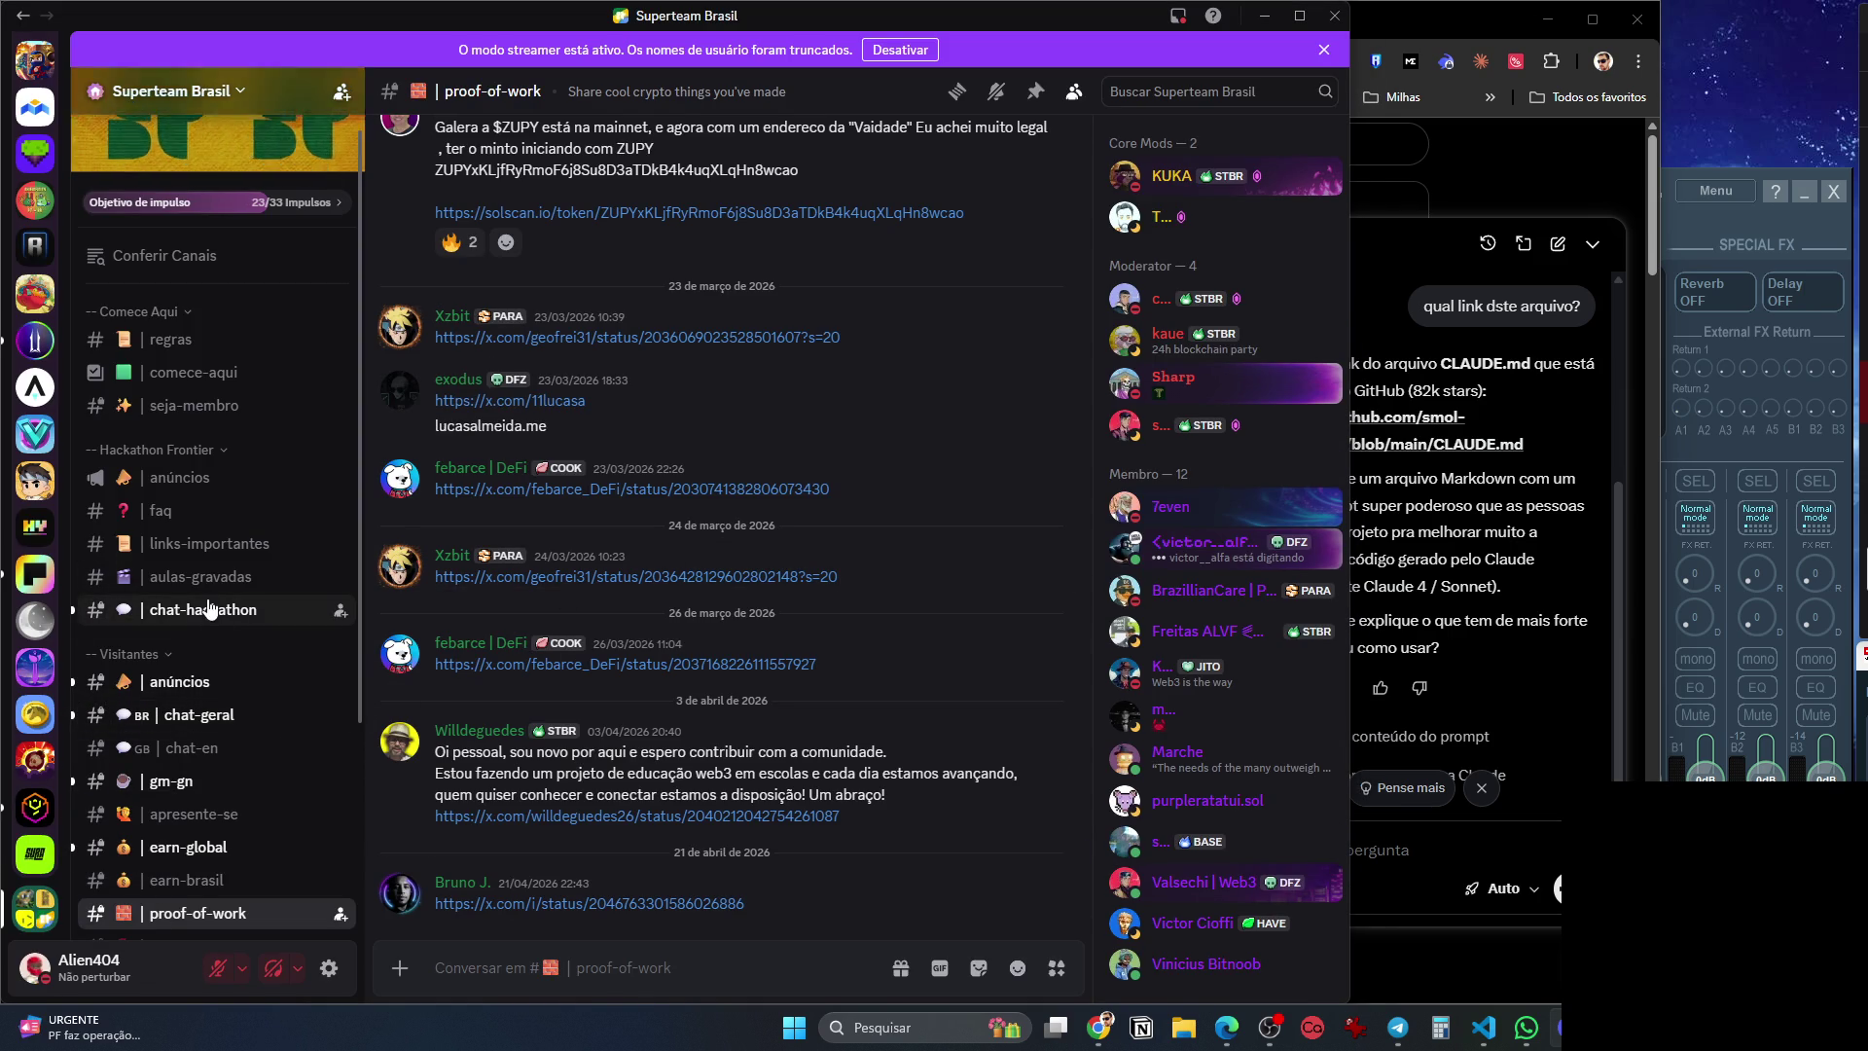
pyautogui.click(200, 714)
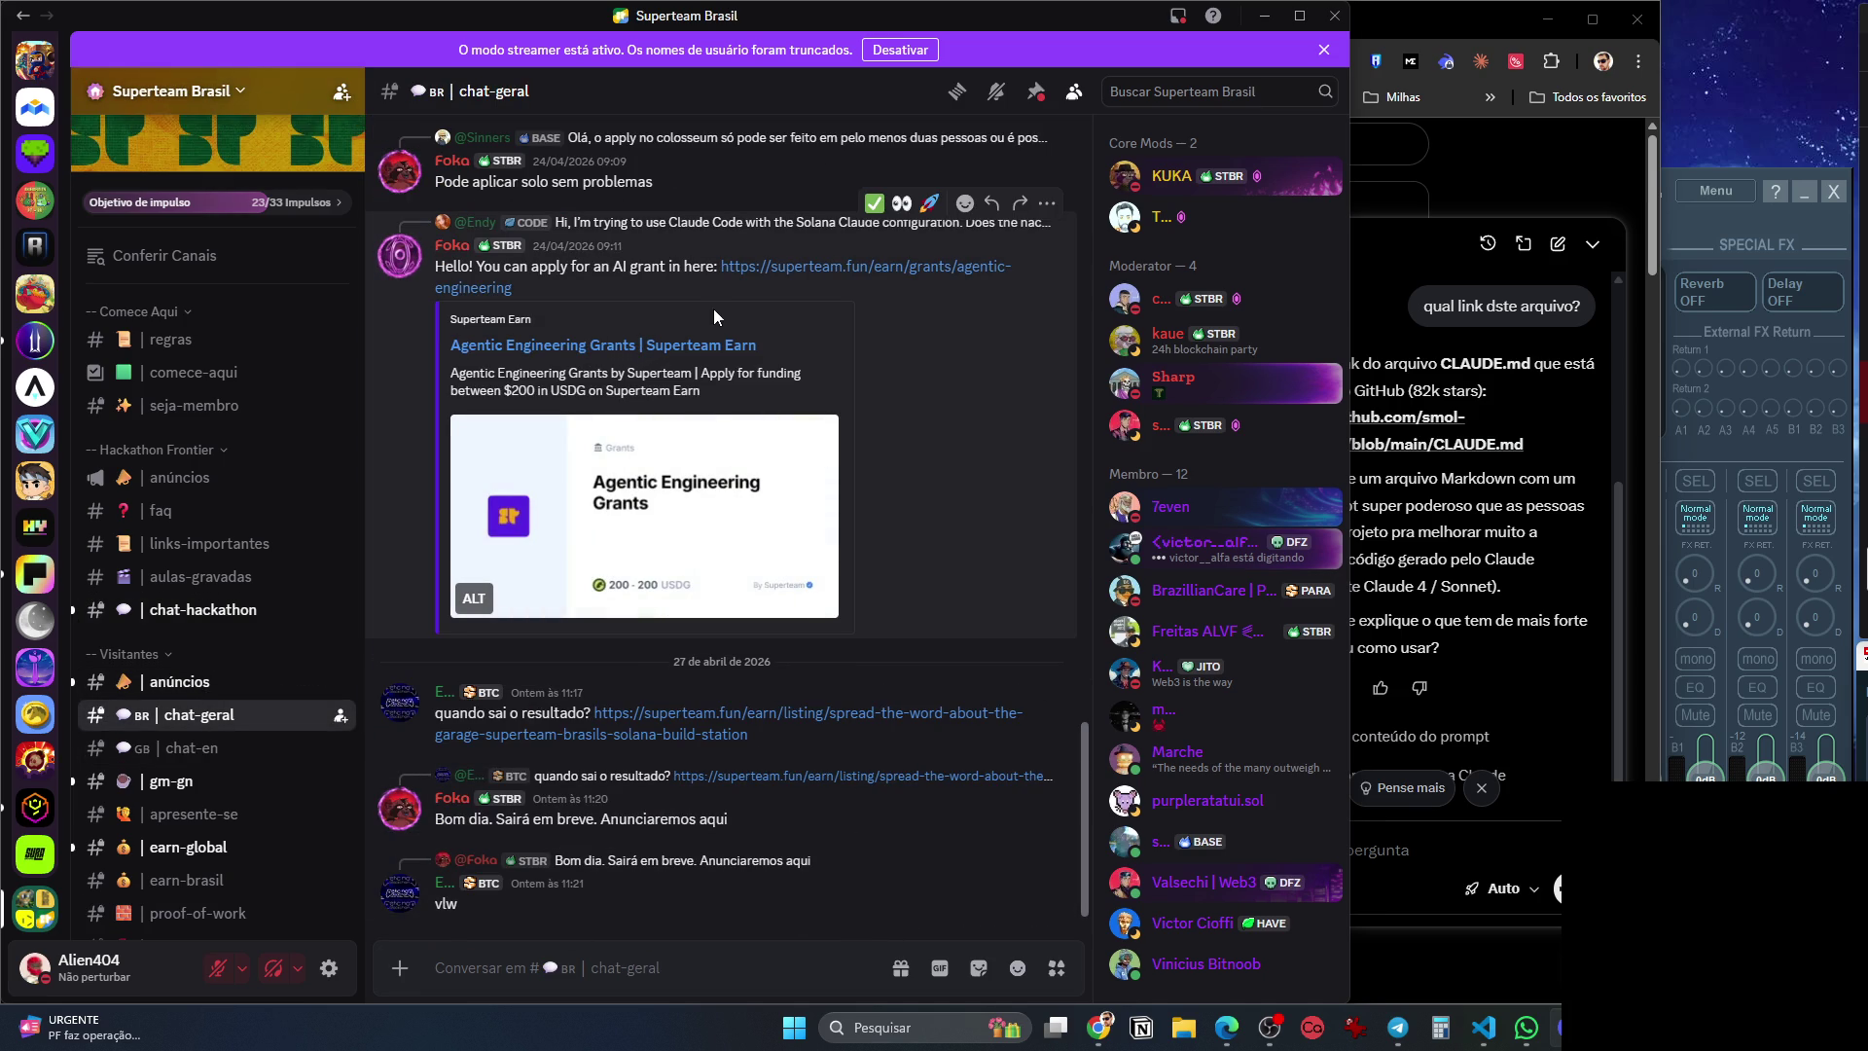
pyautogui.click(872, 269)
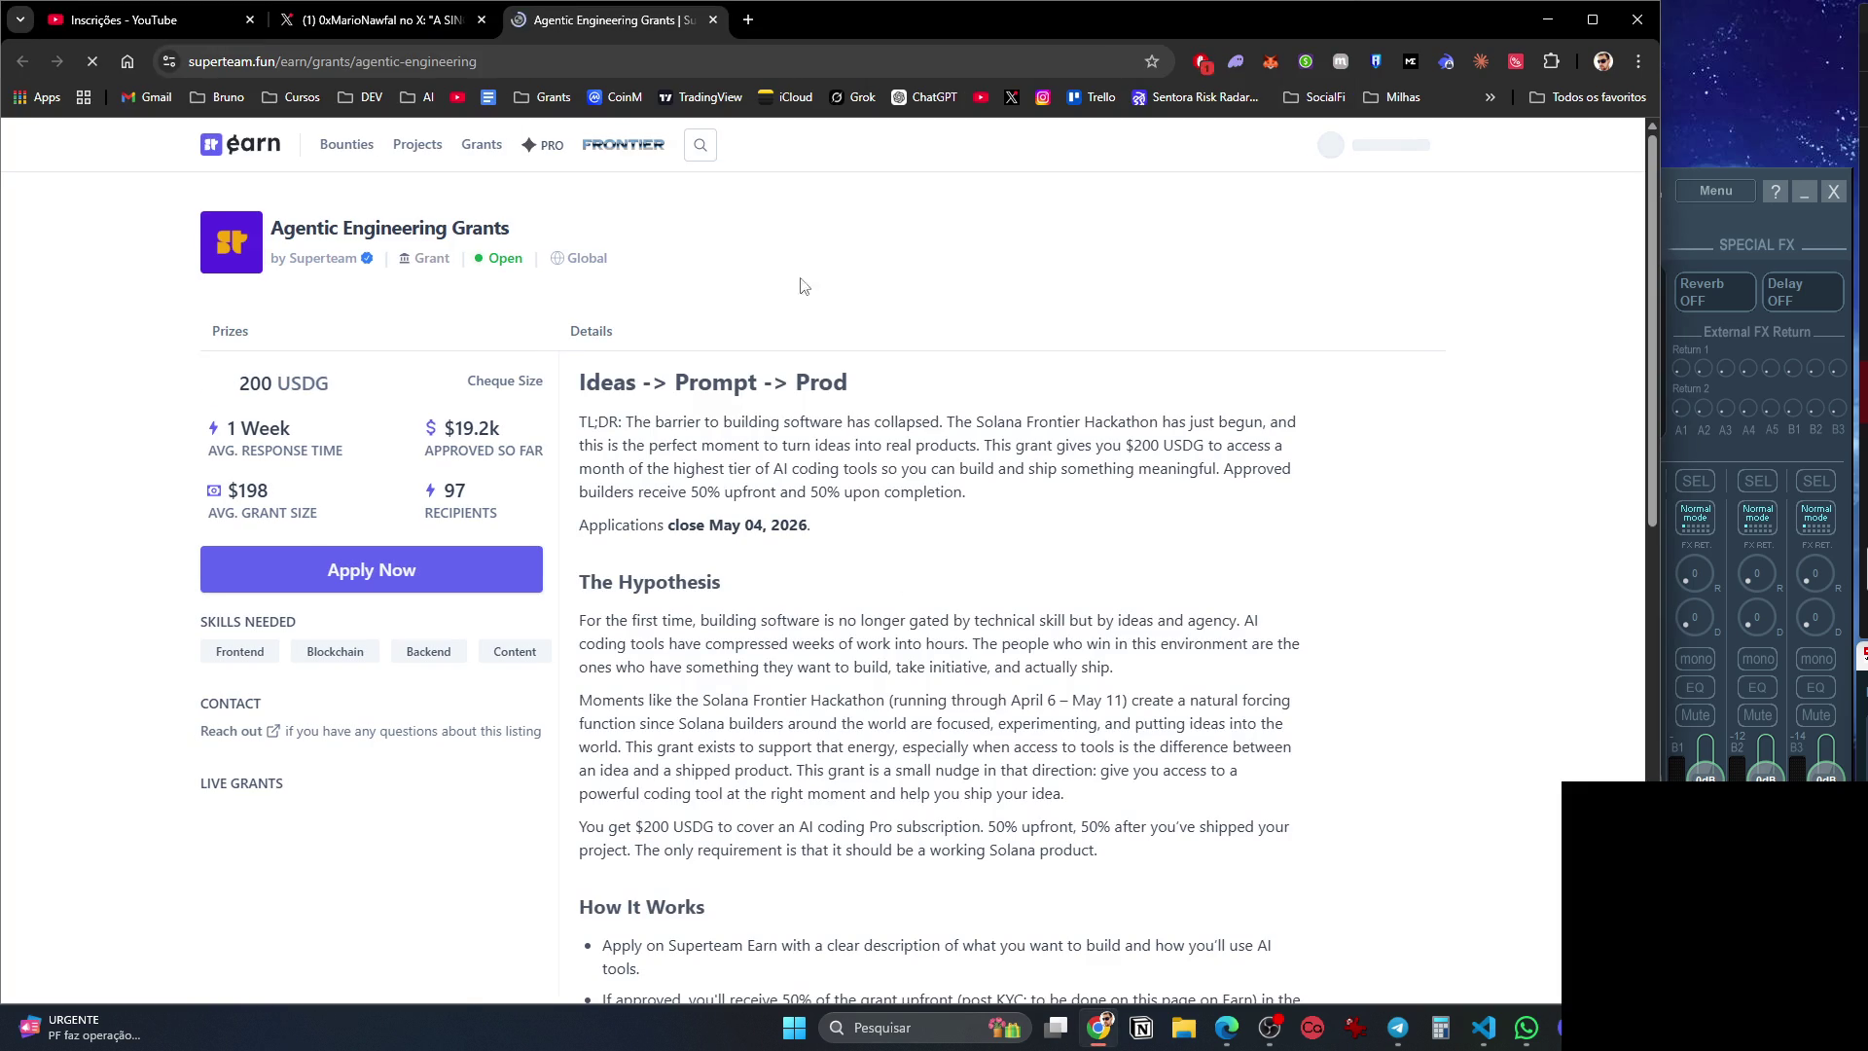
# Translate the Agentic Engineering Grants page into Portuguese and scroll to its details.
pyautogui.rightClick(811, 267)
pyautogui.click(916, 614)
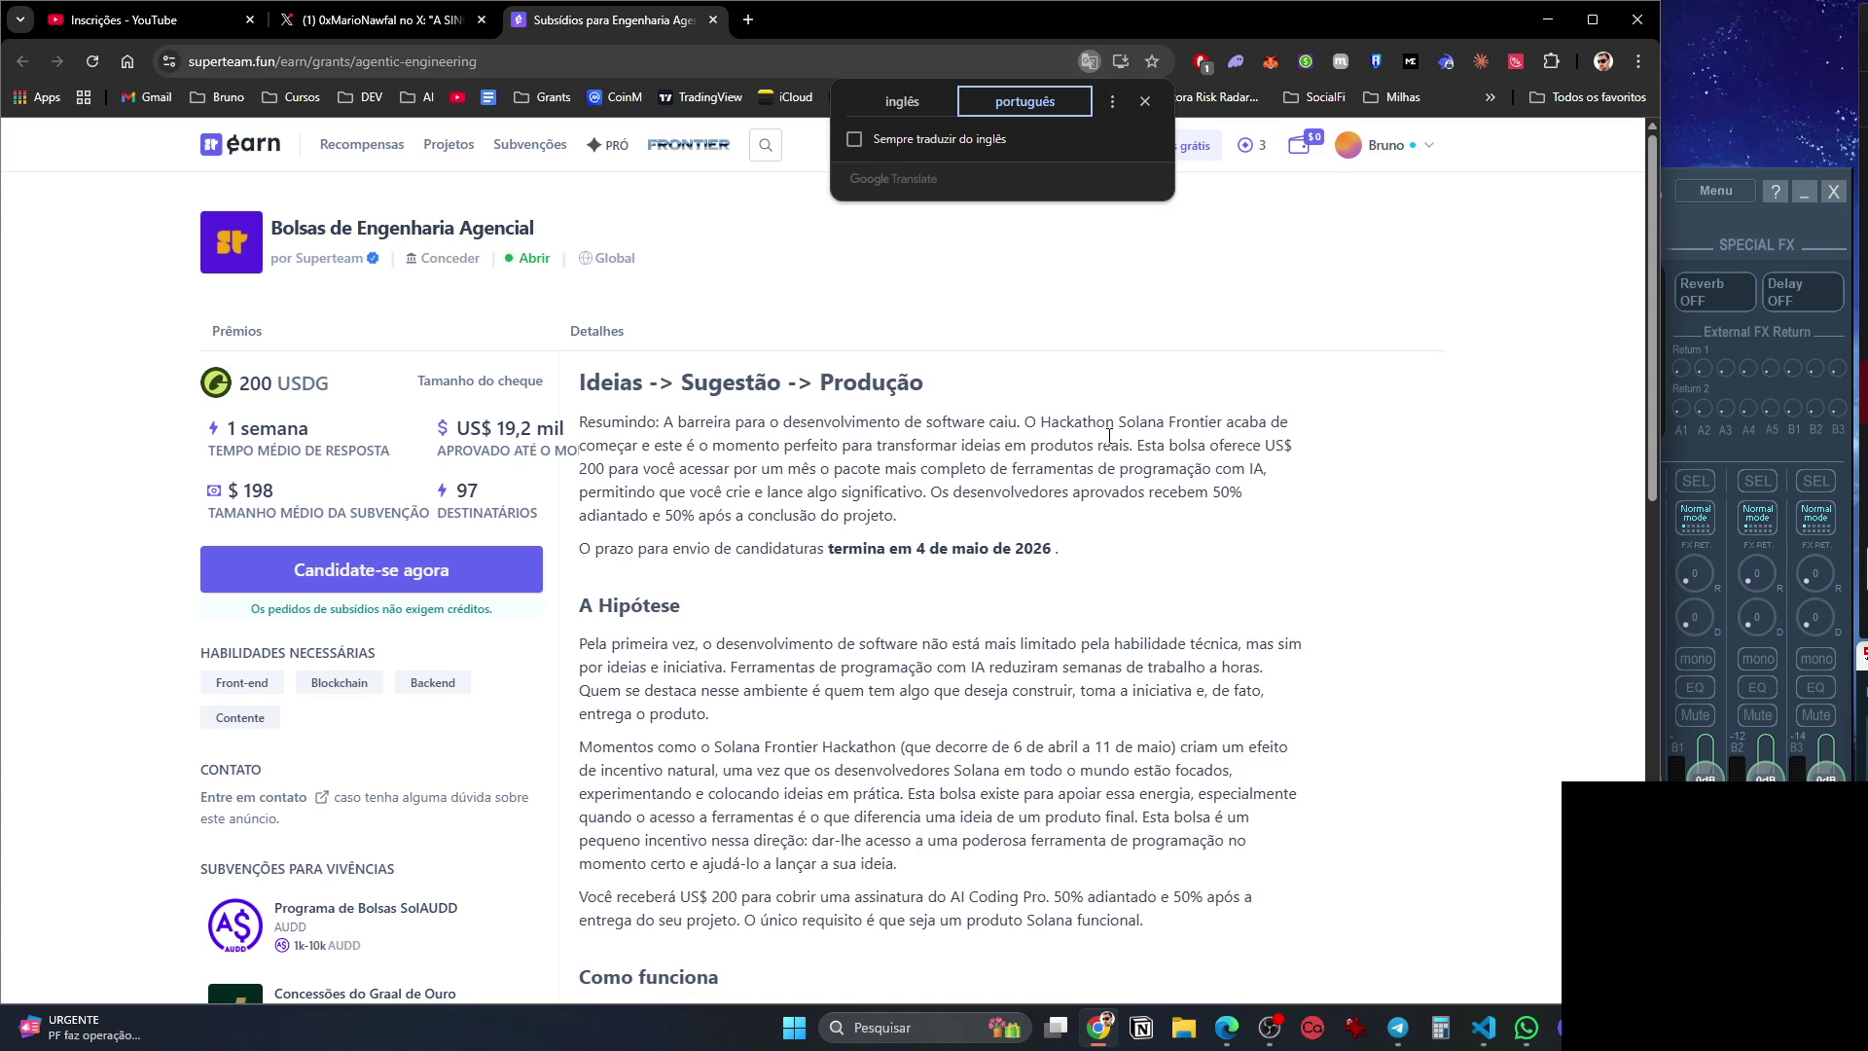
pyautogui.scroll(-3, 1112, 445)
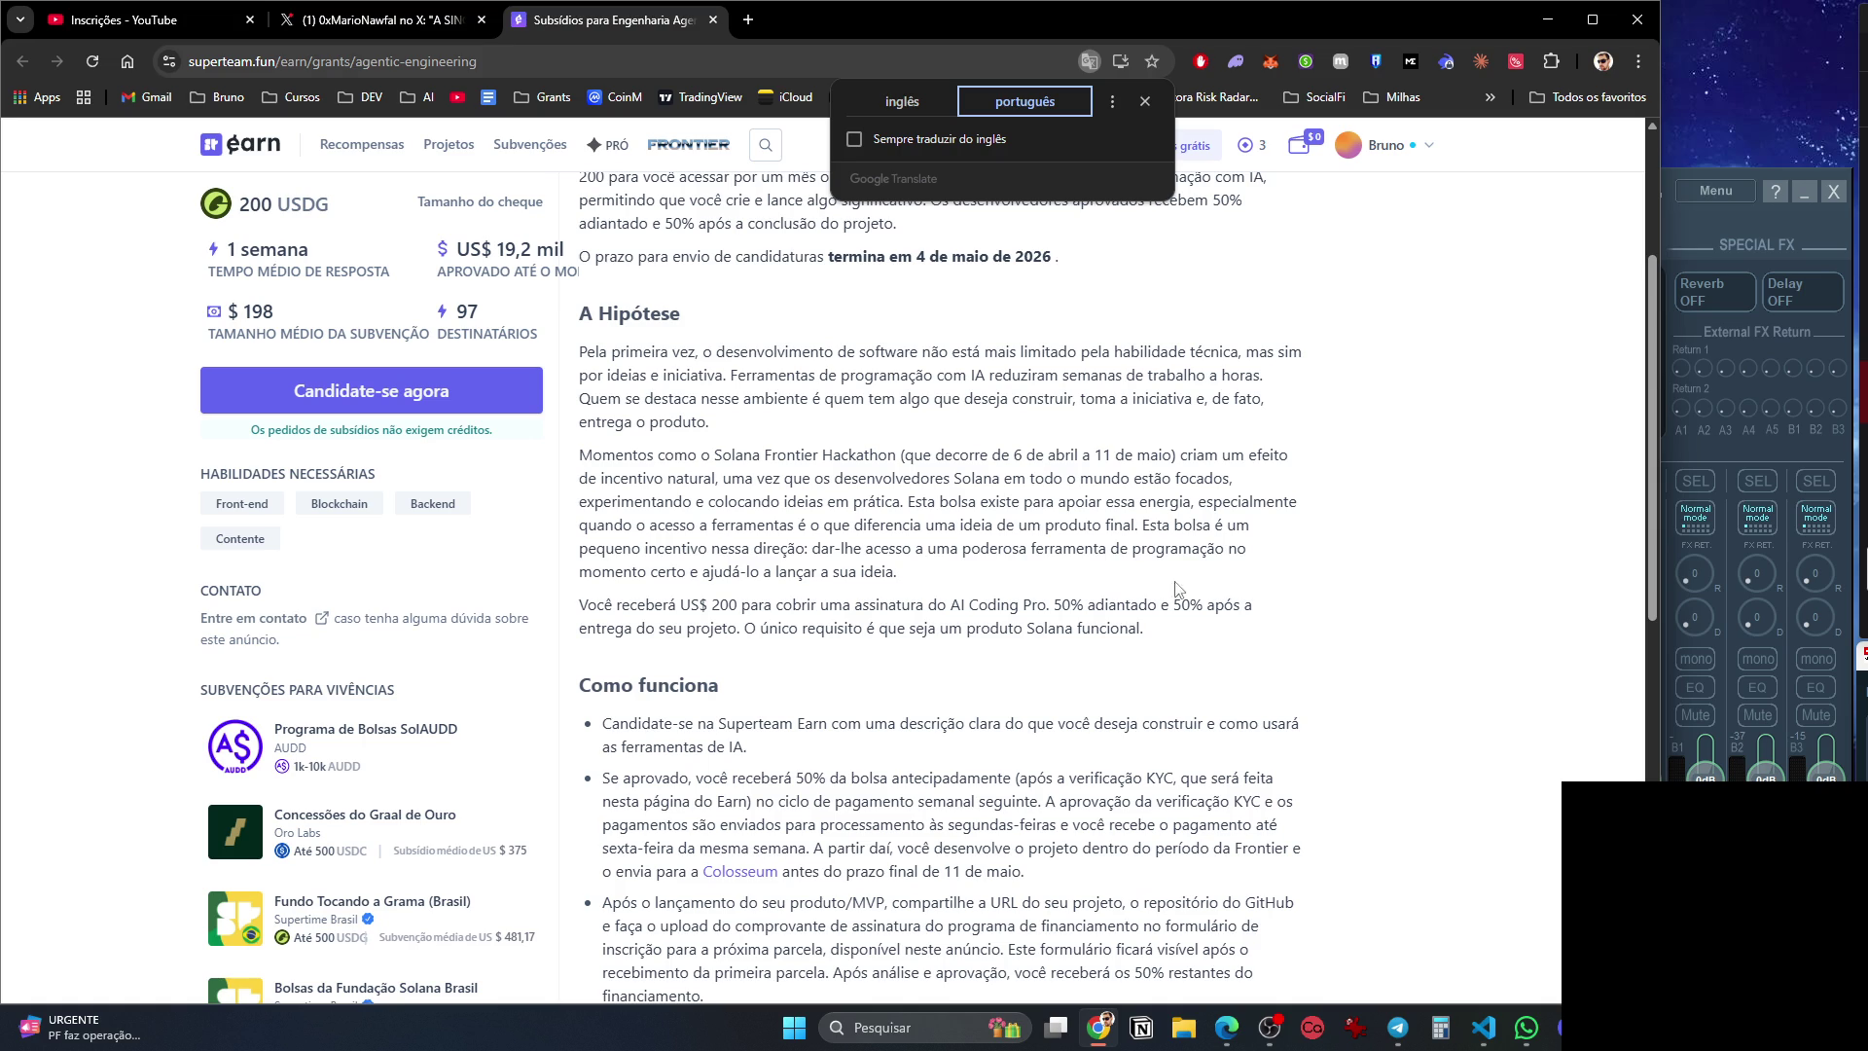
pyautogui.scroll(-3, 1036, 478)
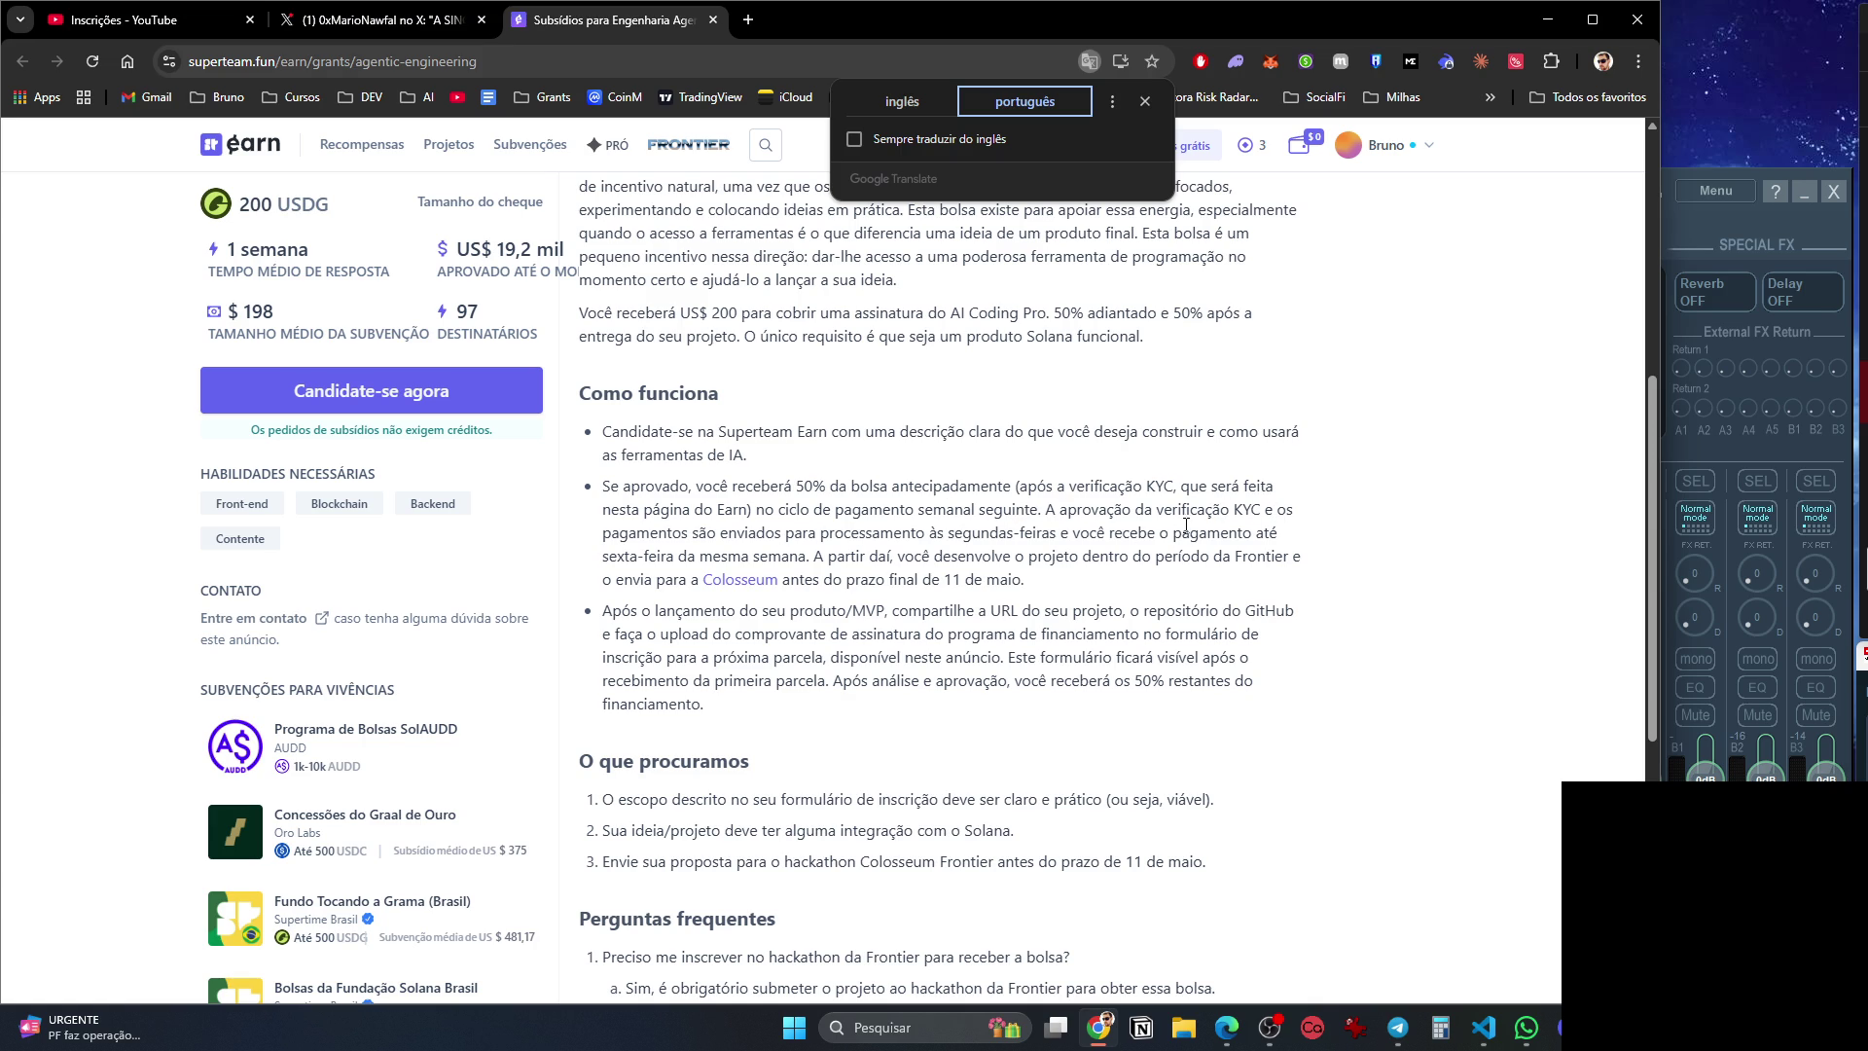
pyautogui.scroll(-4, 936, 575)
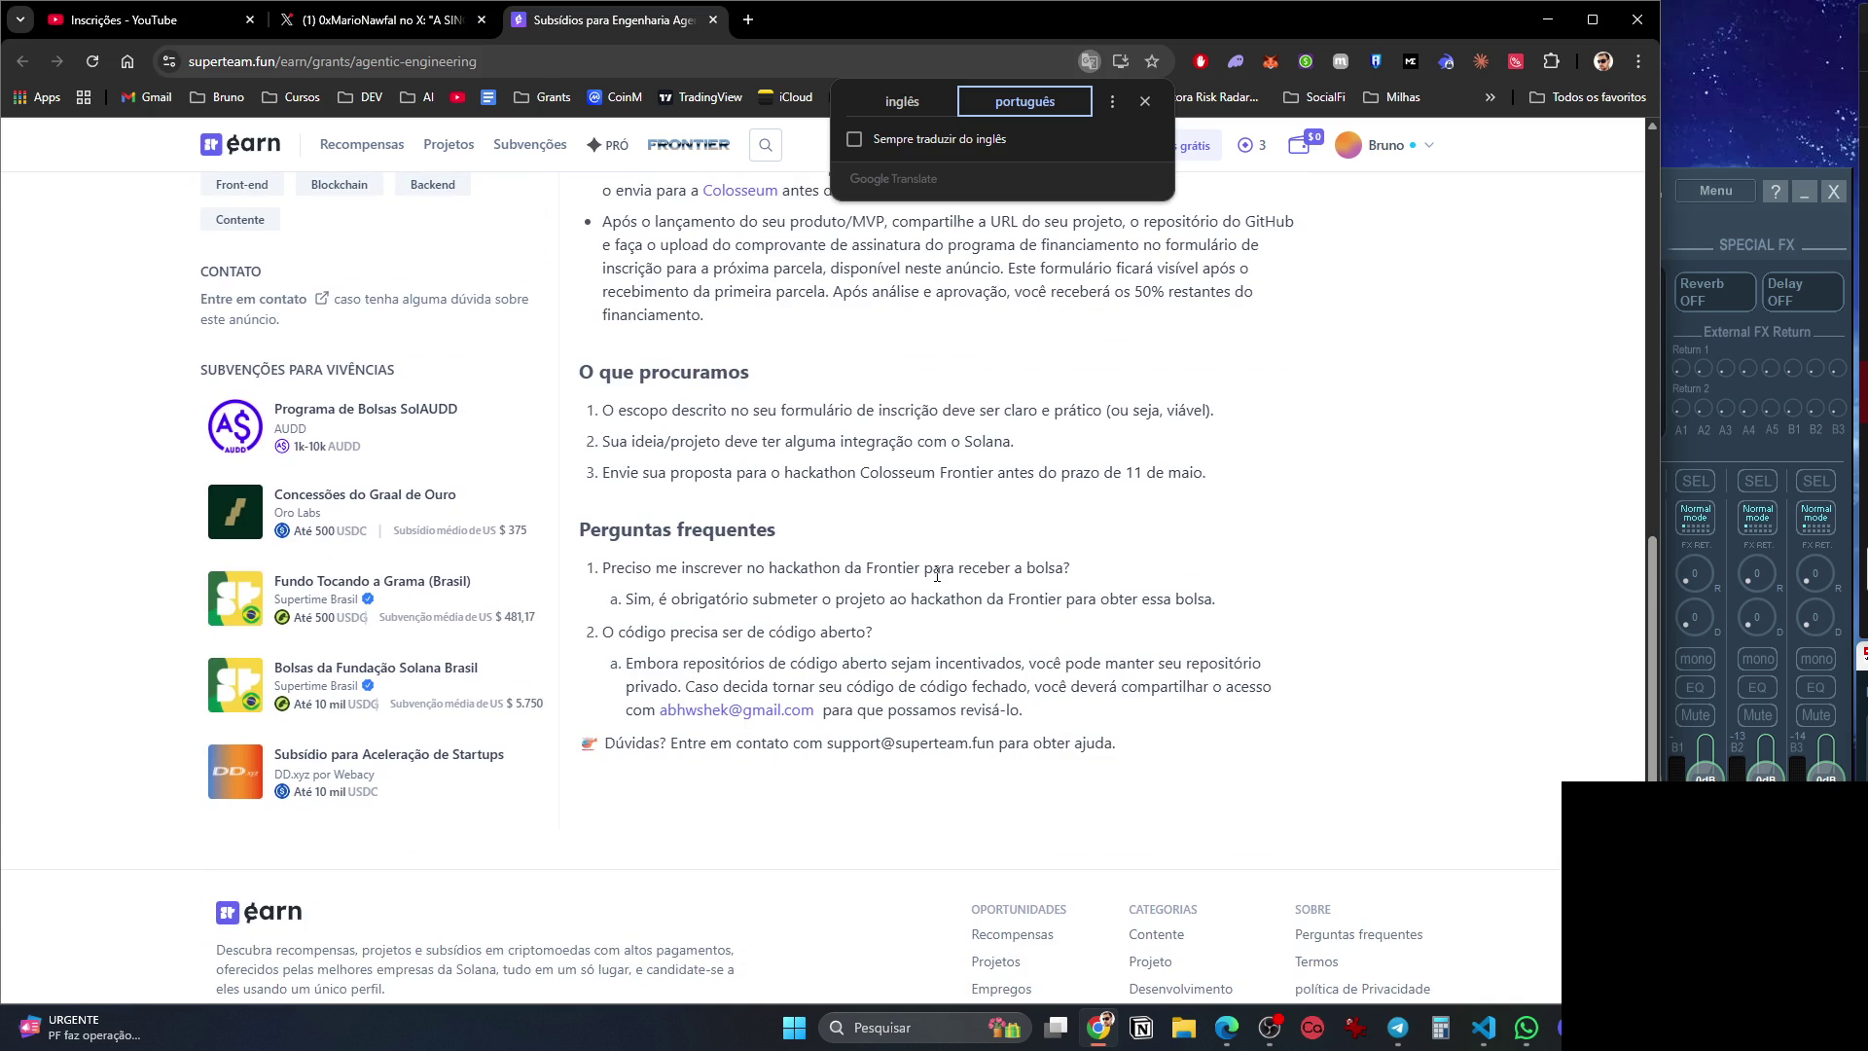
pyautogui.scroll(1, 937, 575)
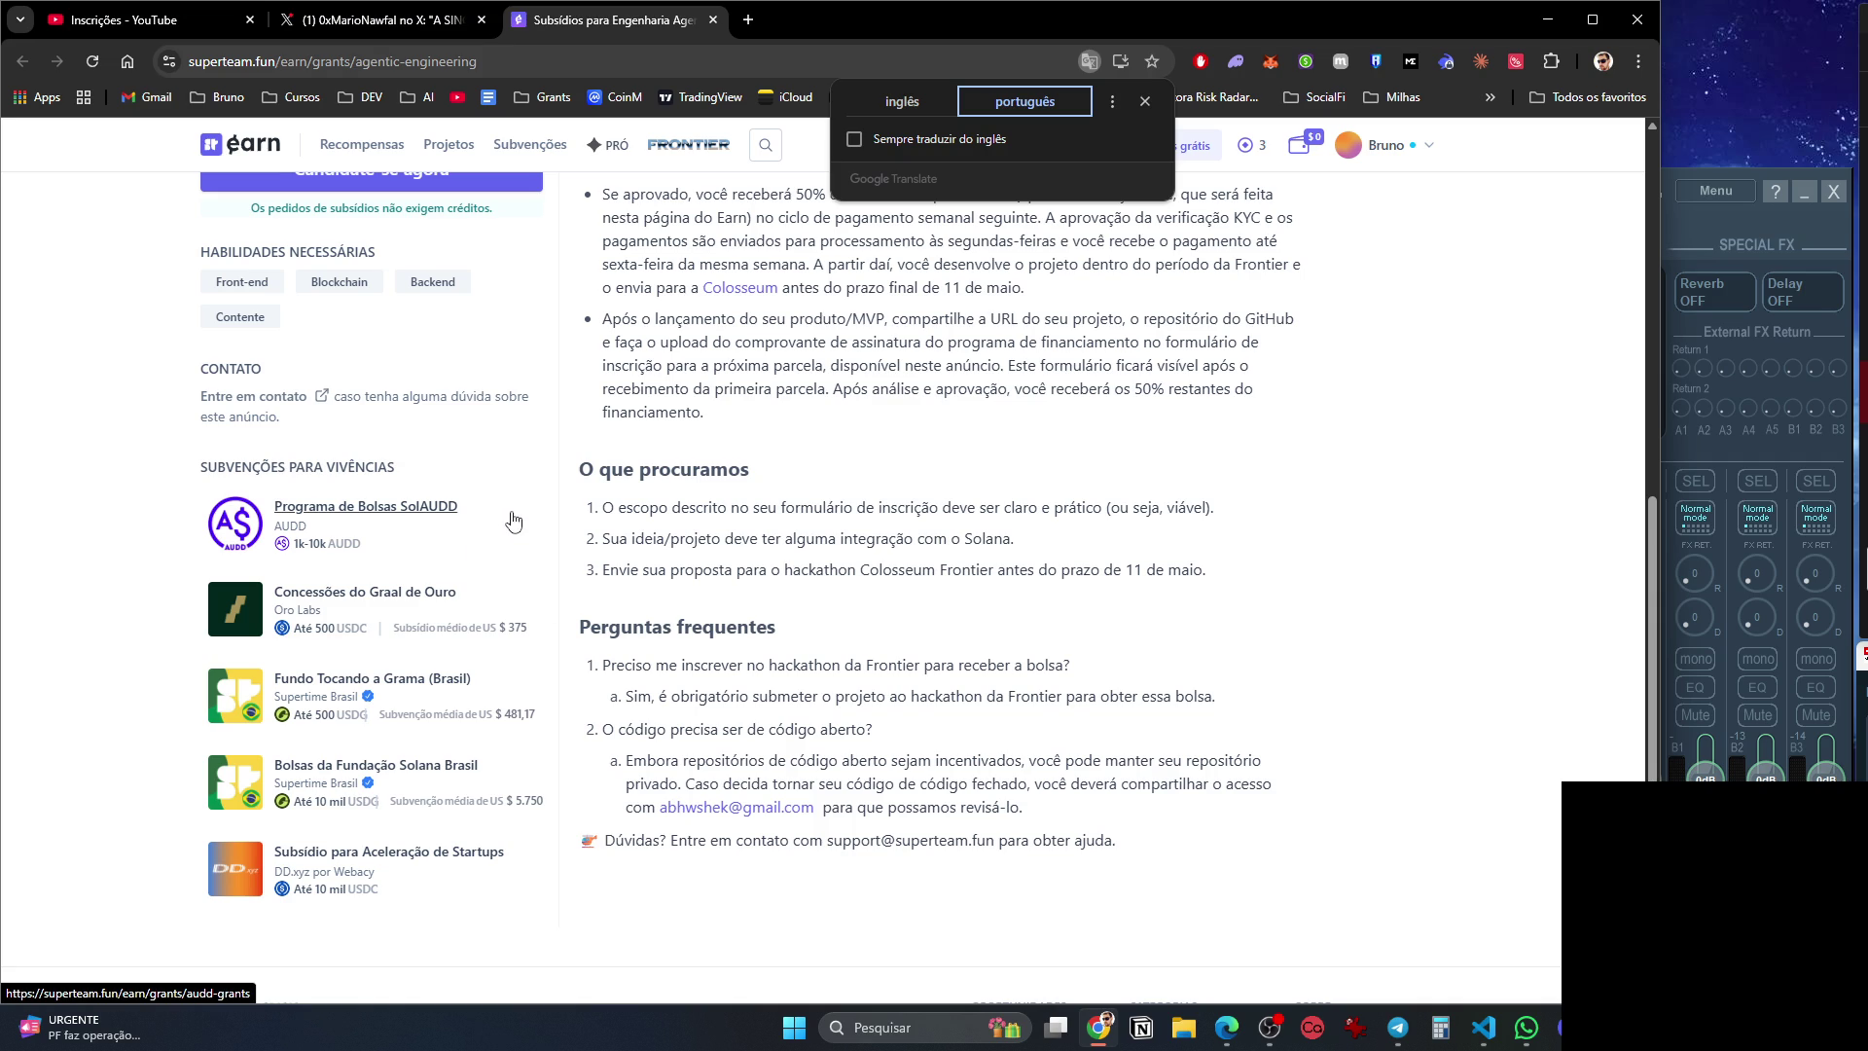
# Open The Touching Grass Fund (Brazil) and Bolsas da Fundação Solana Brasil grants in new tabs.
pyautogui.middleClick(409, 692)
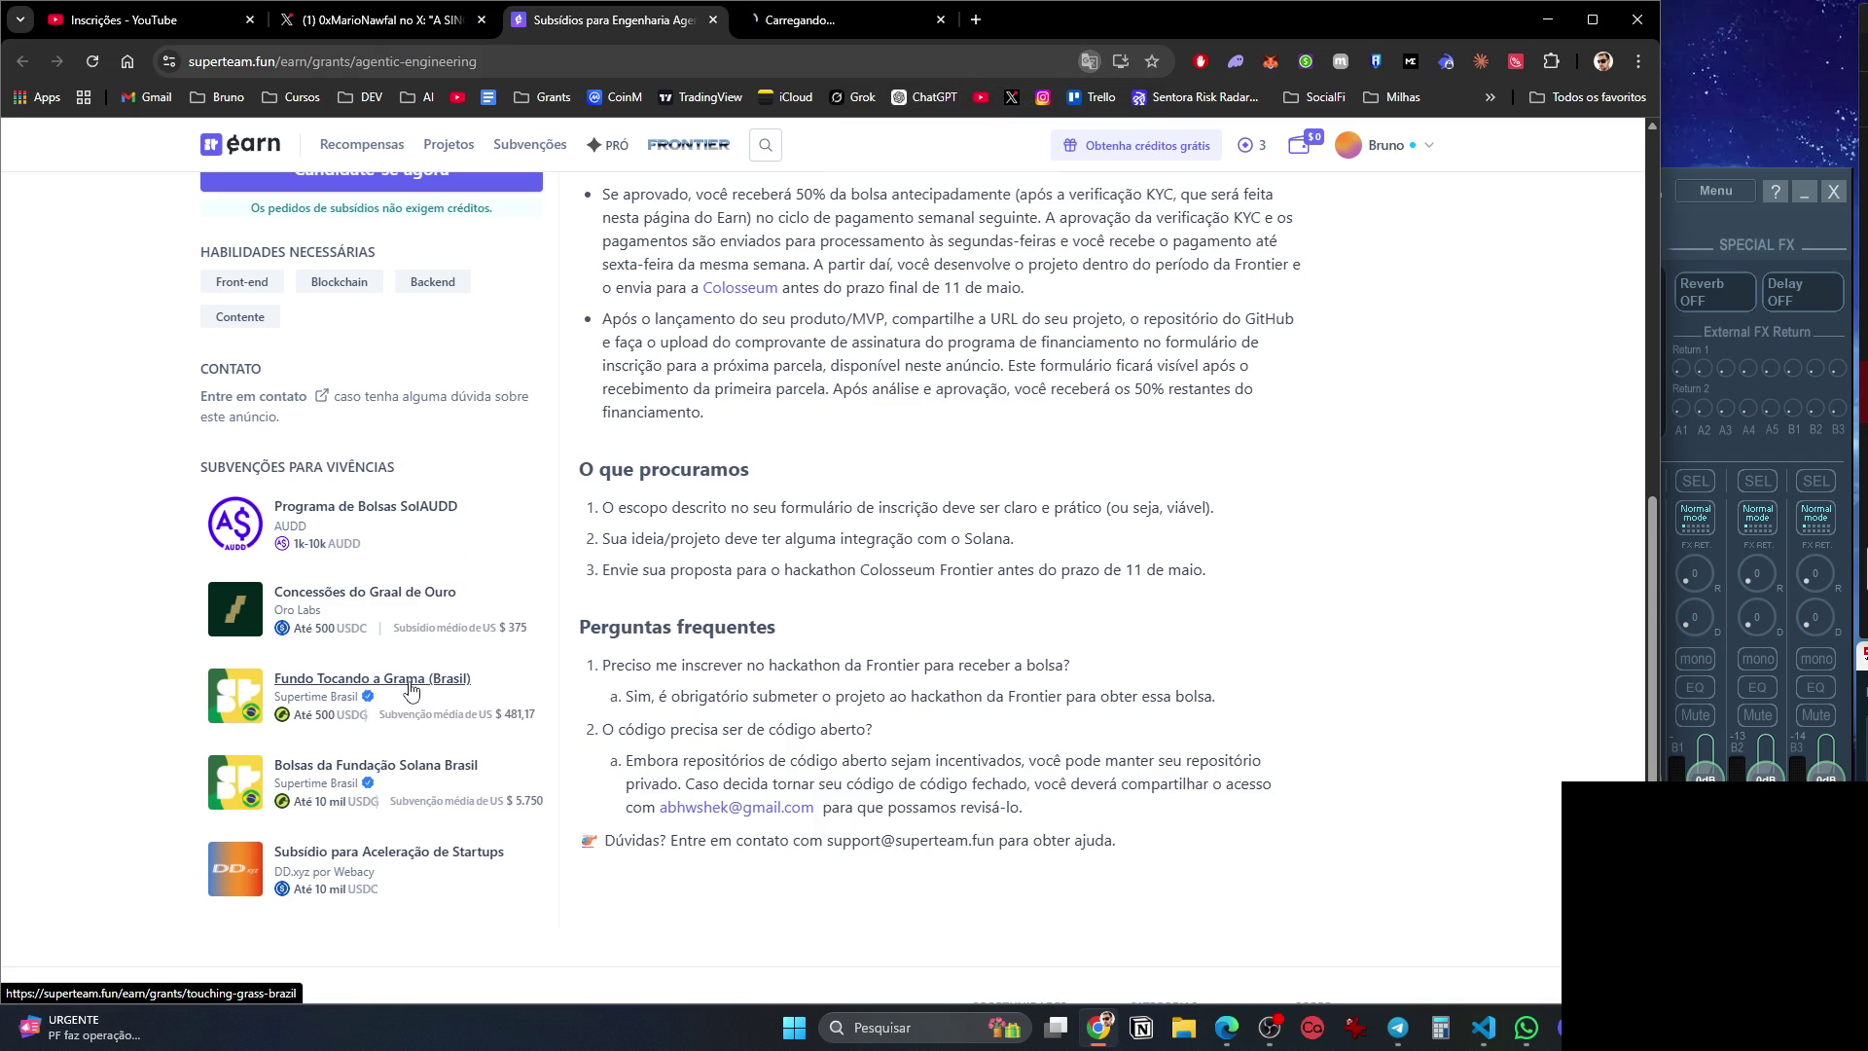
pyautogui.middleClick(459, 795)
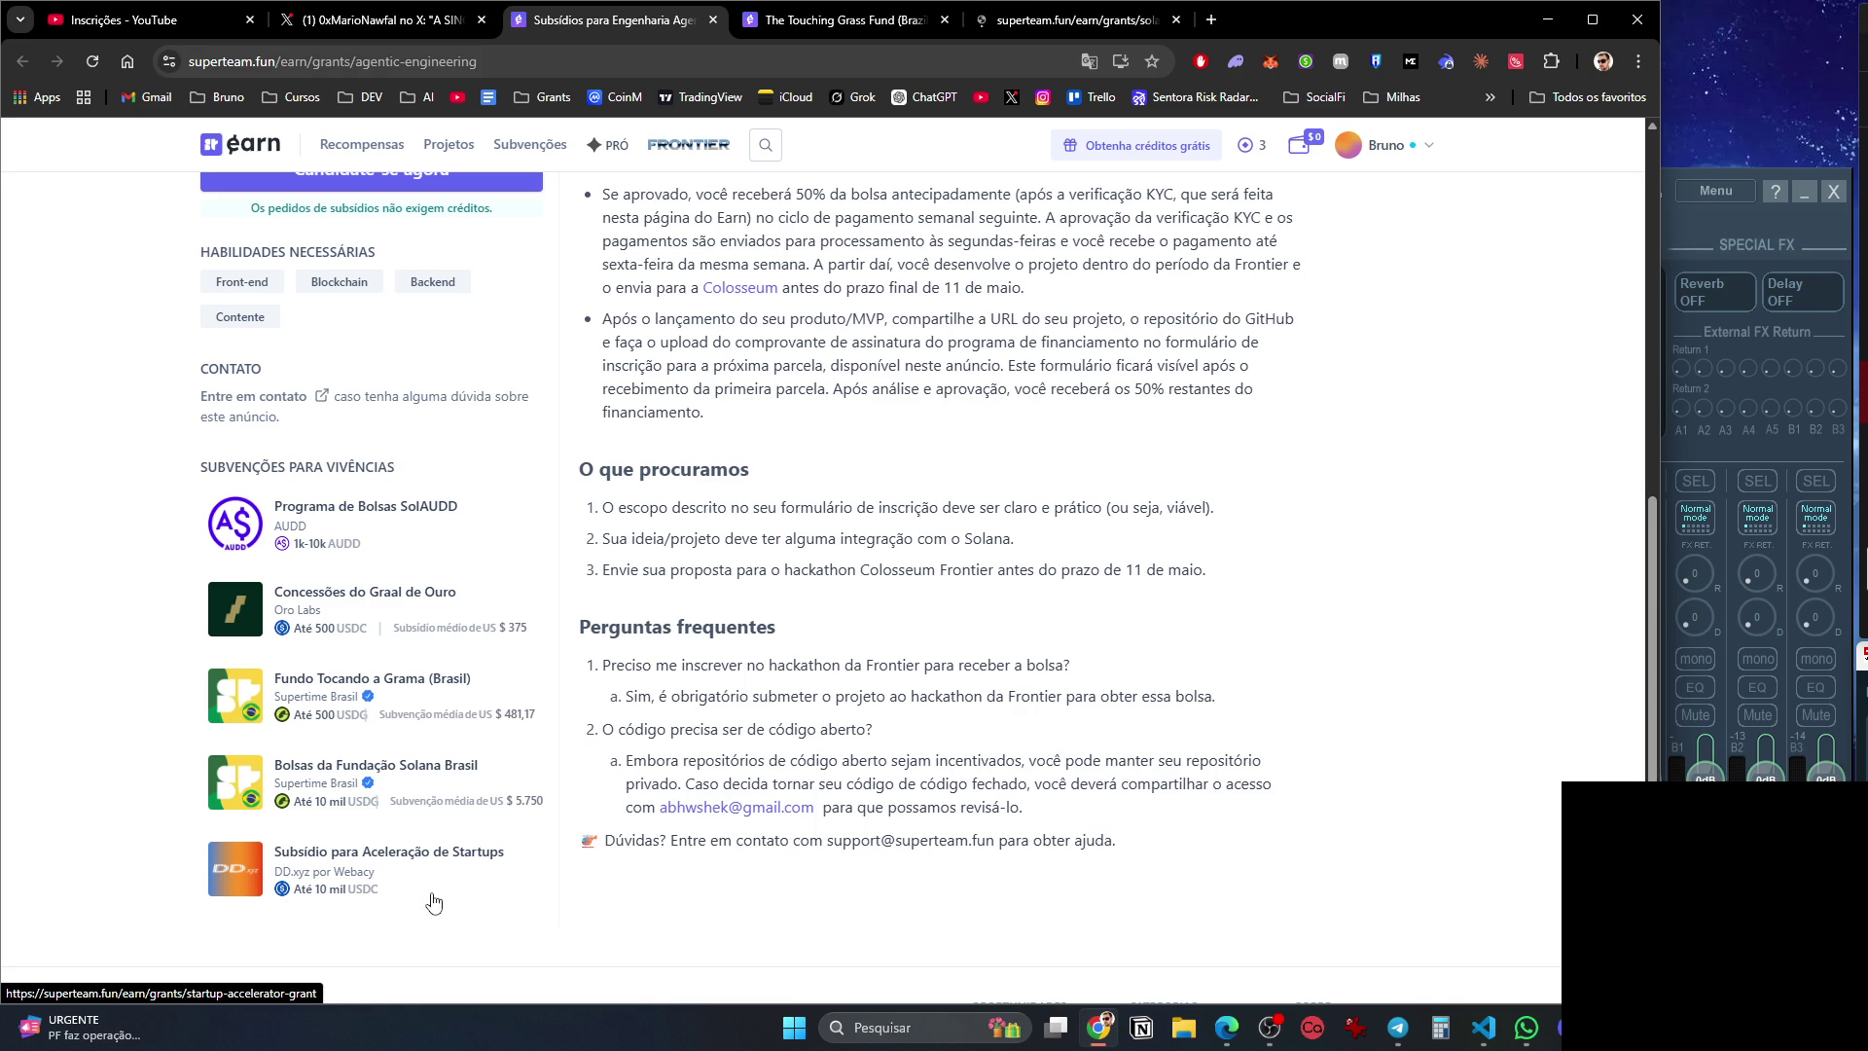
pyautogui.scroll(-3, 452, 890)
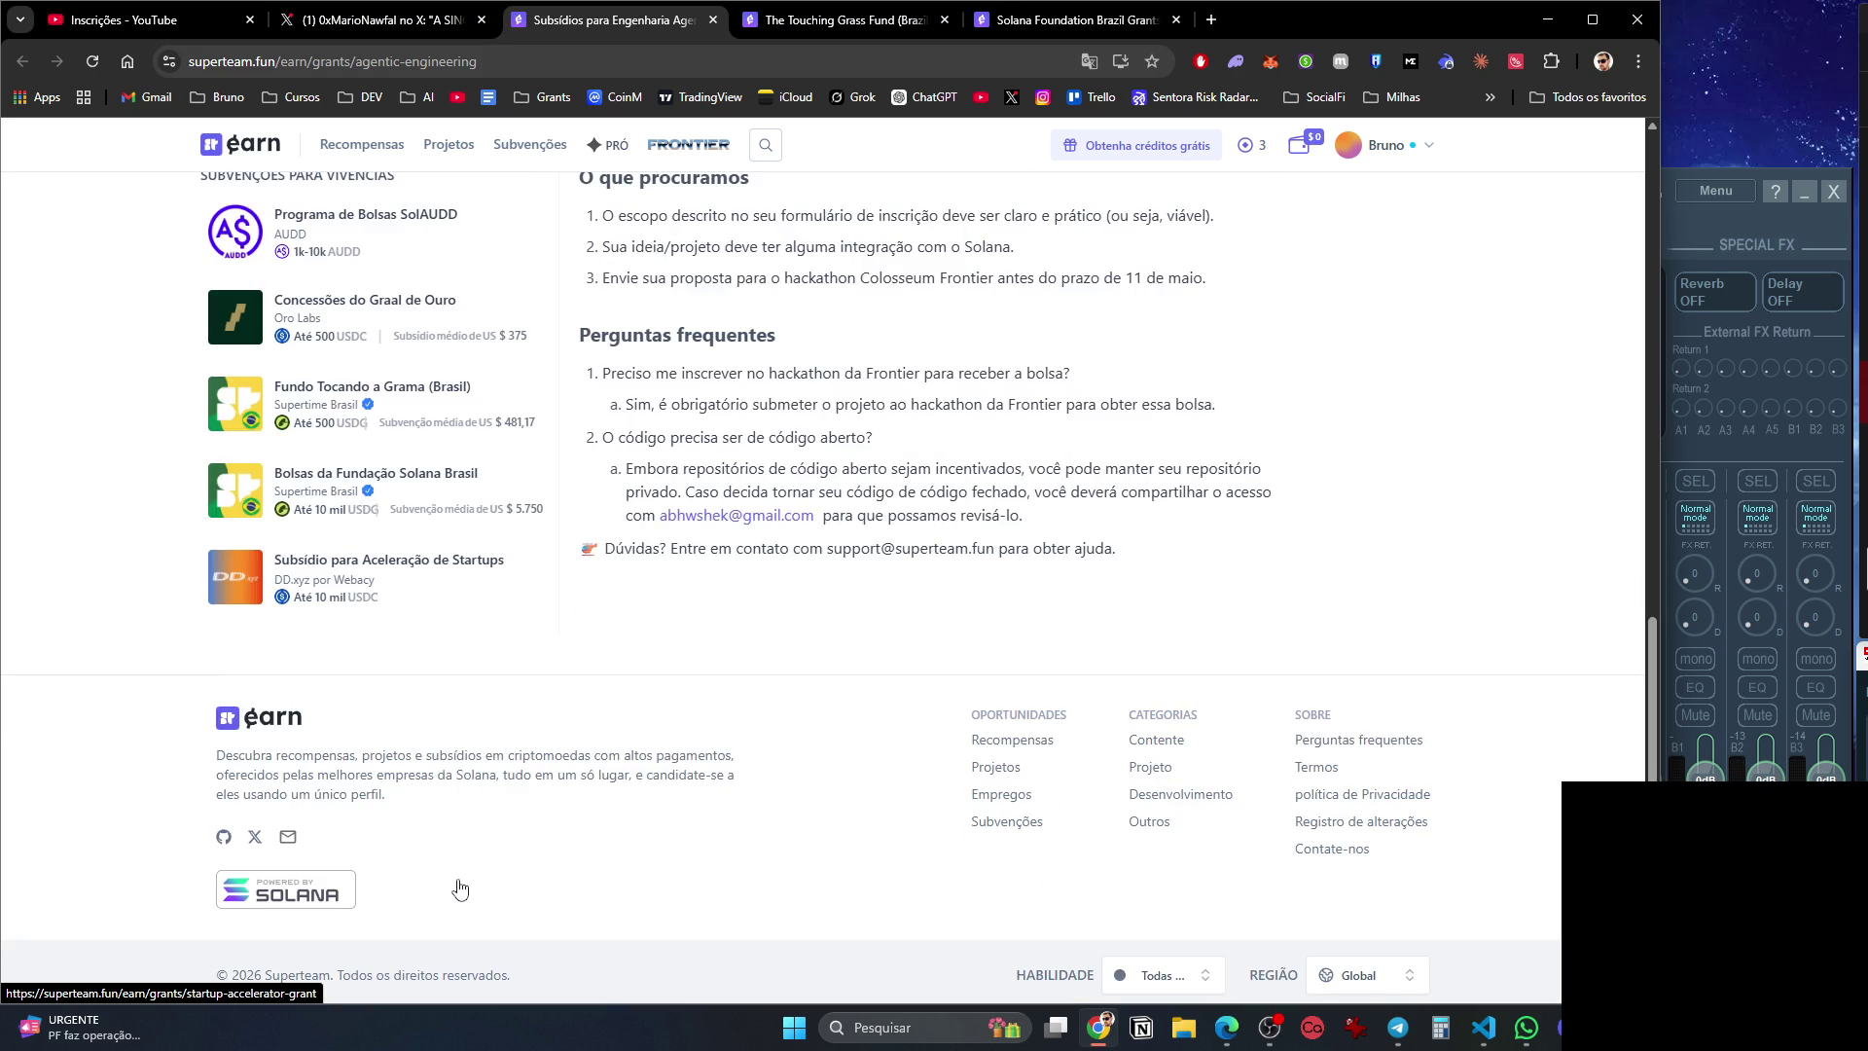
pyautogui.scroll(15, 460, 888)
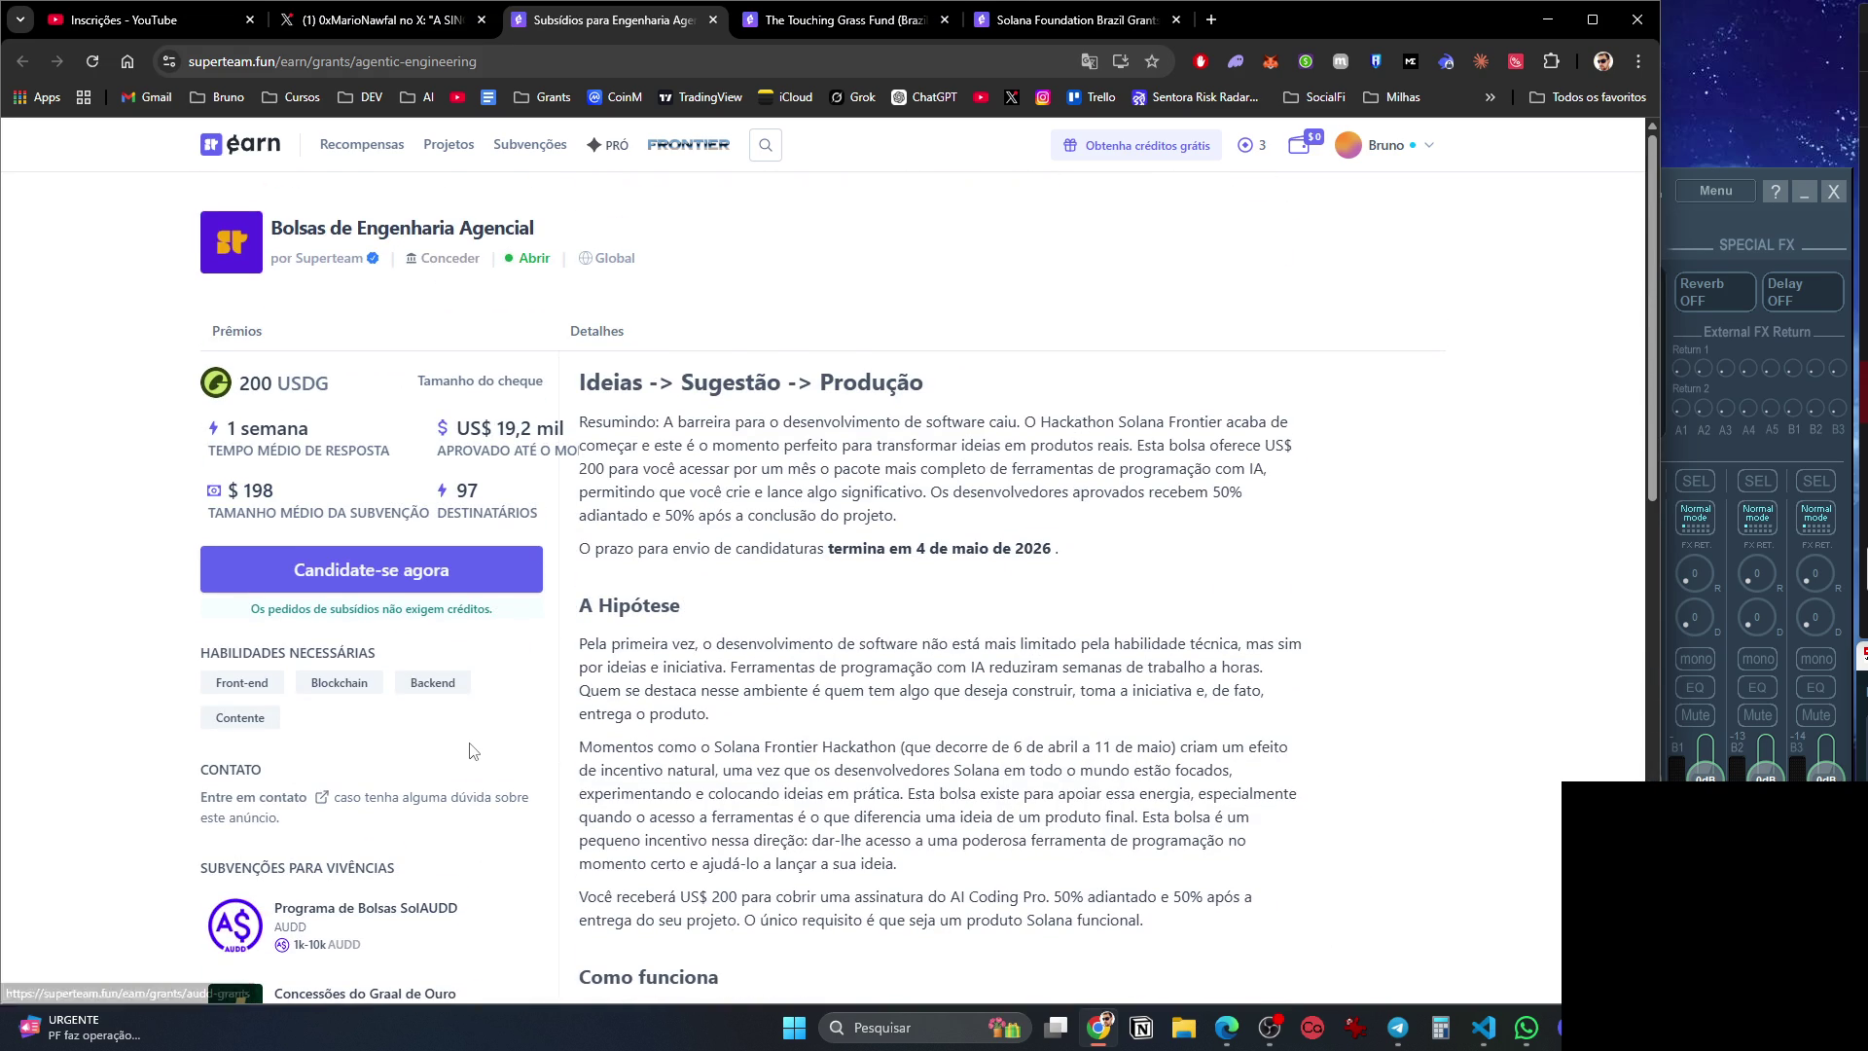
# Compare The Touching Grass Fund with the Agentic Engineering grant, then close the ineligible Touching Grass tab.
pyautogui.click(815, 19)
pyautogui.click(646, 29)
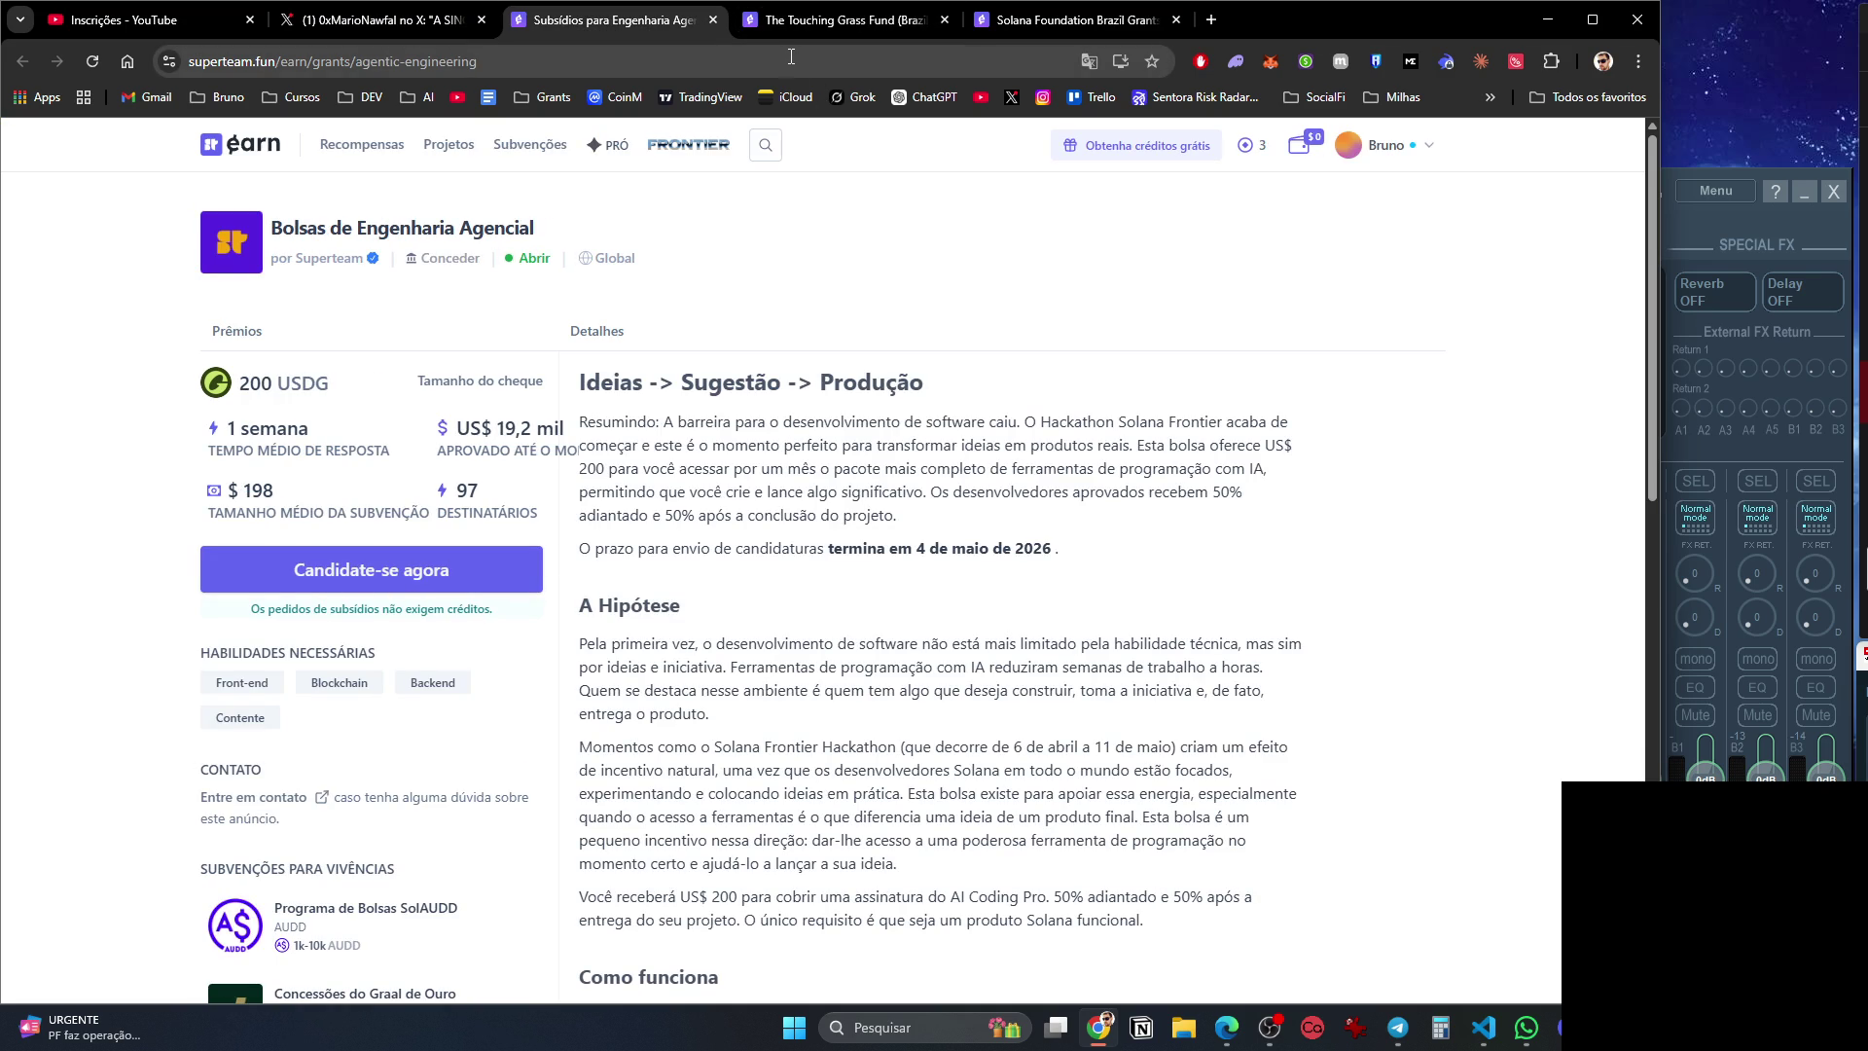
pyautogui.click(835, 25)
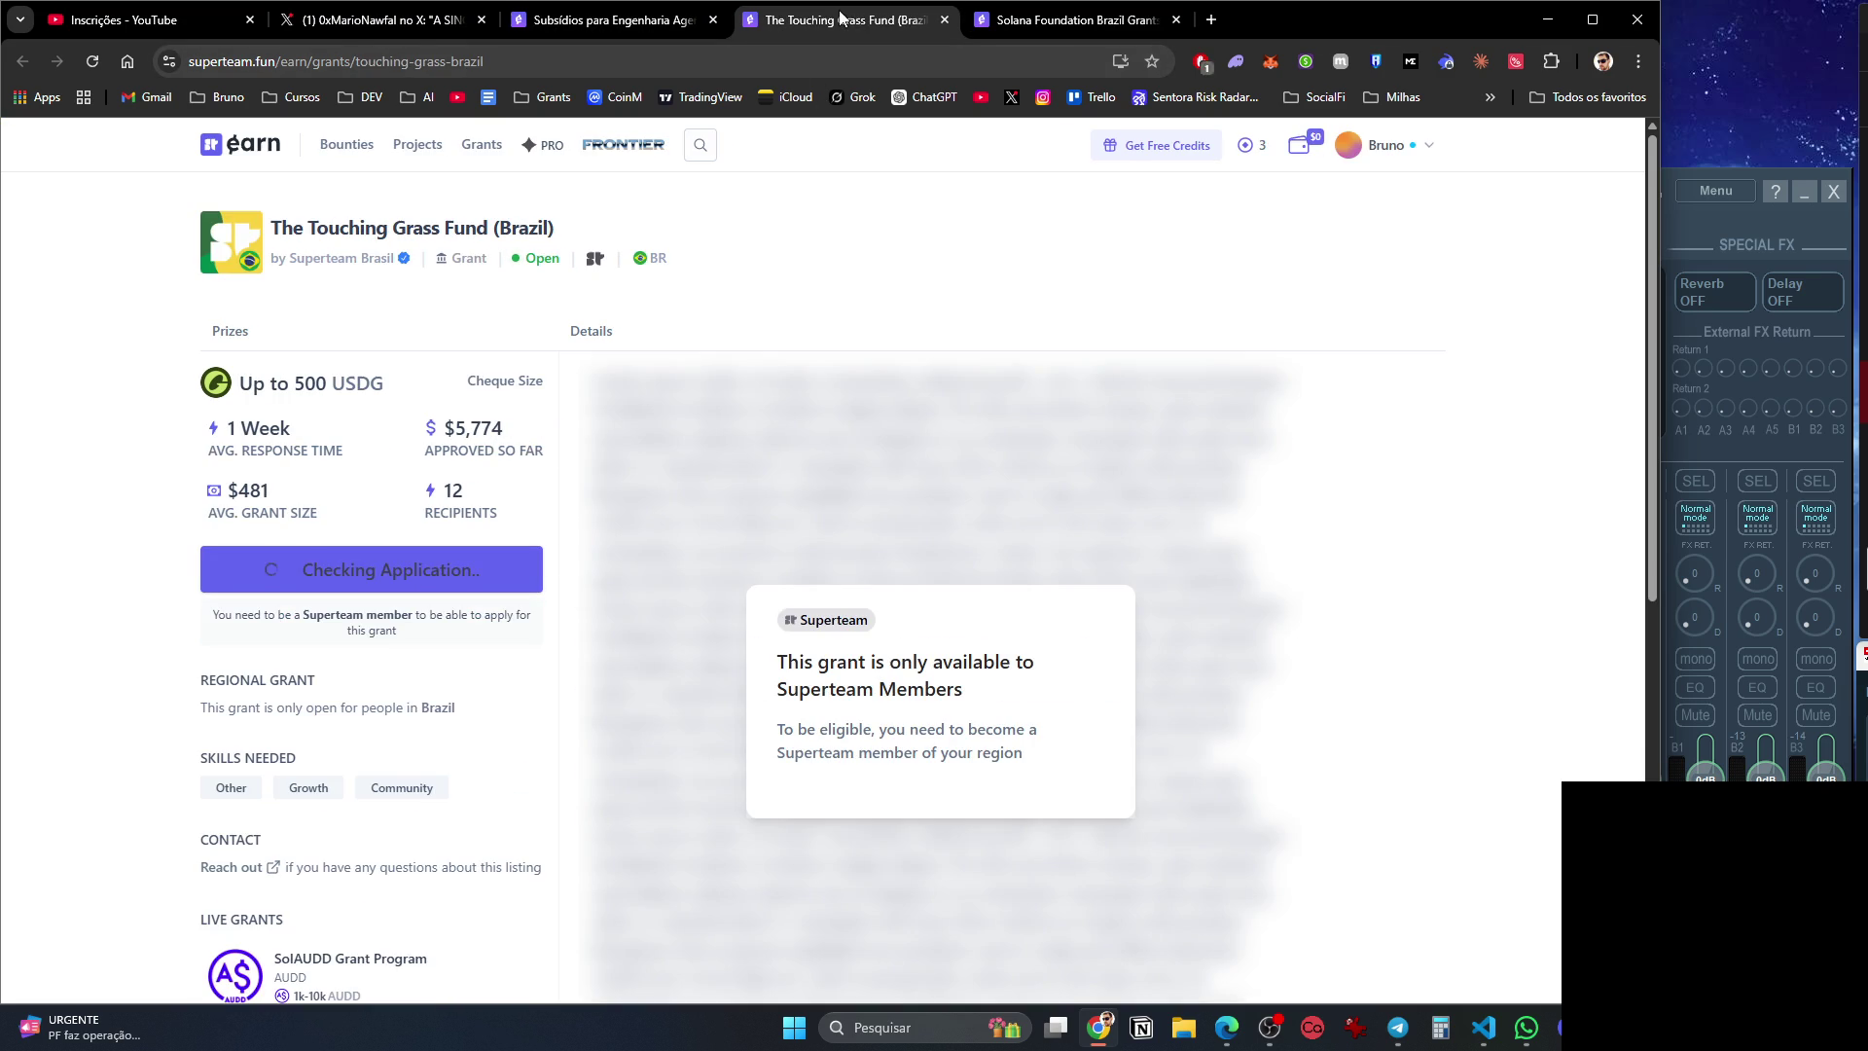
pyautogui.click(654, 27)
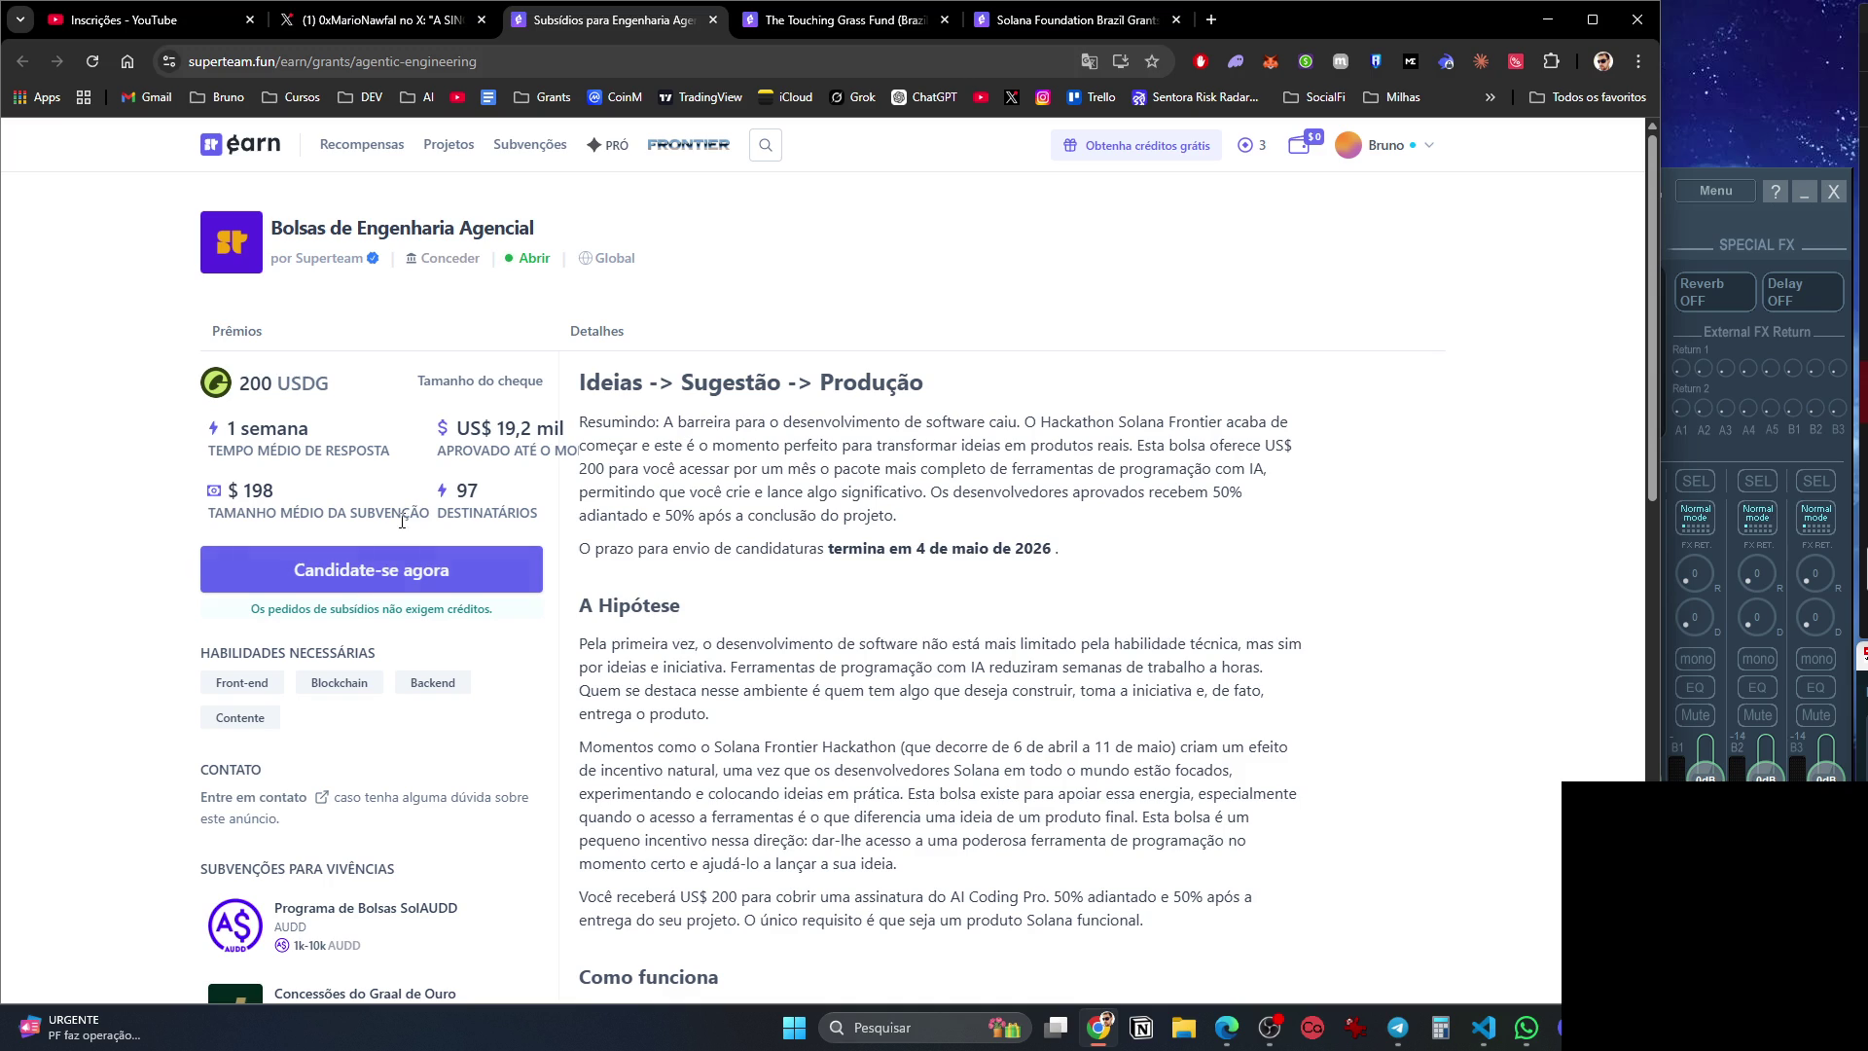
pyautogui.click(747, 22)
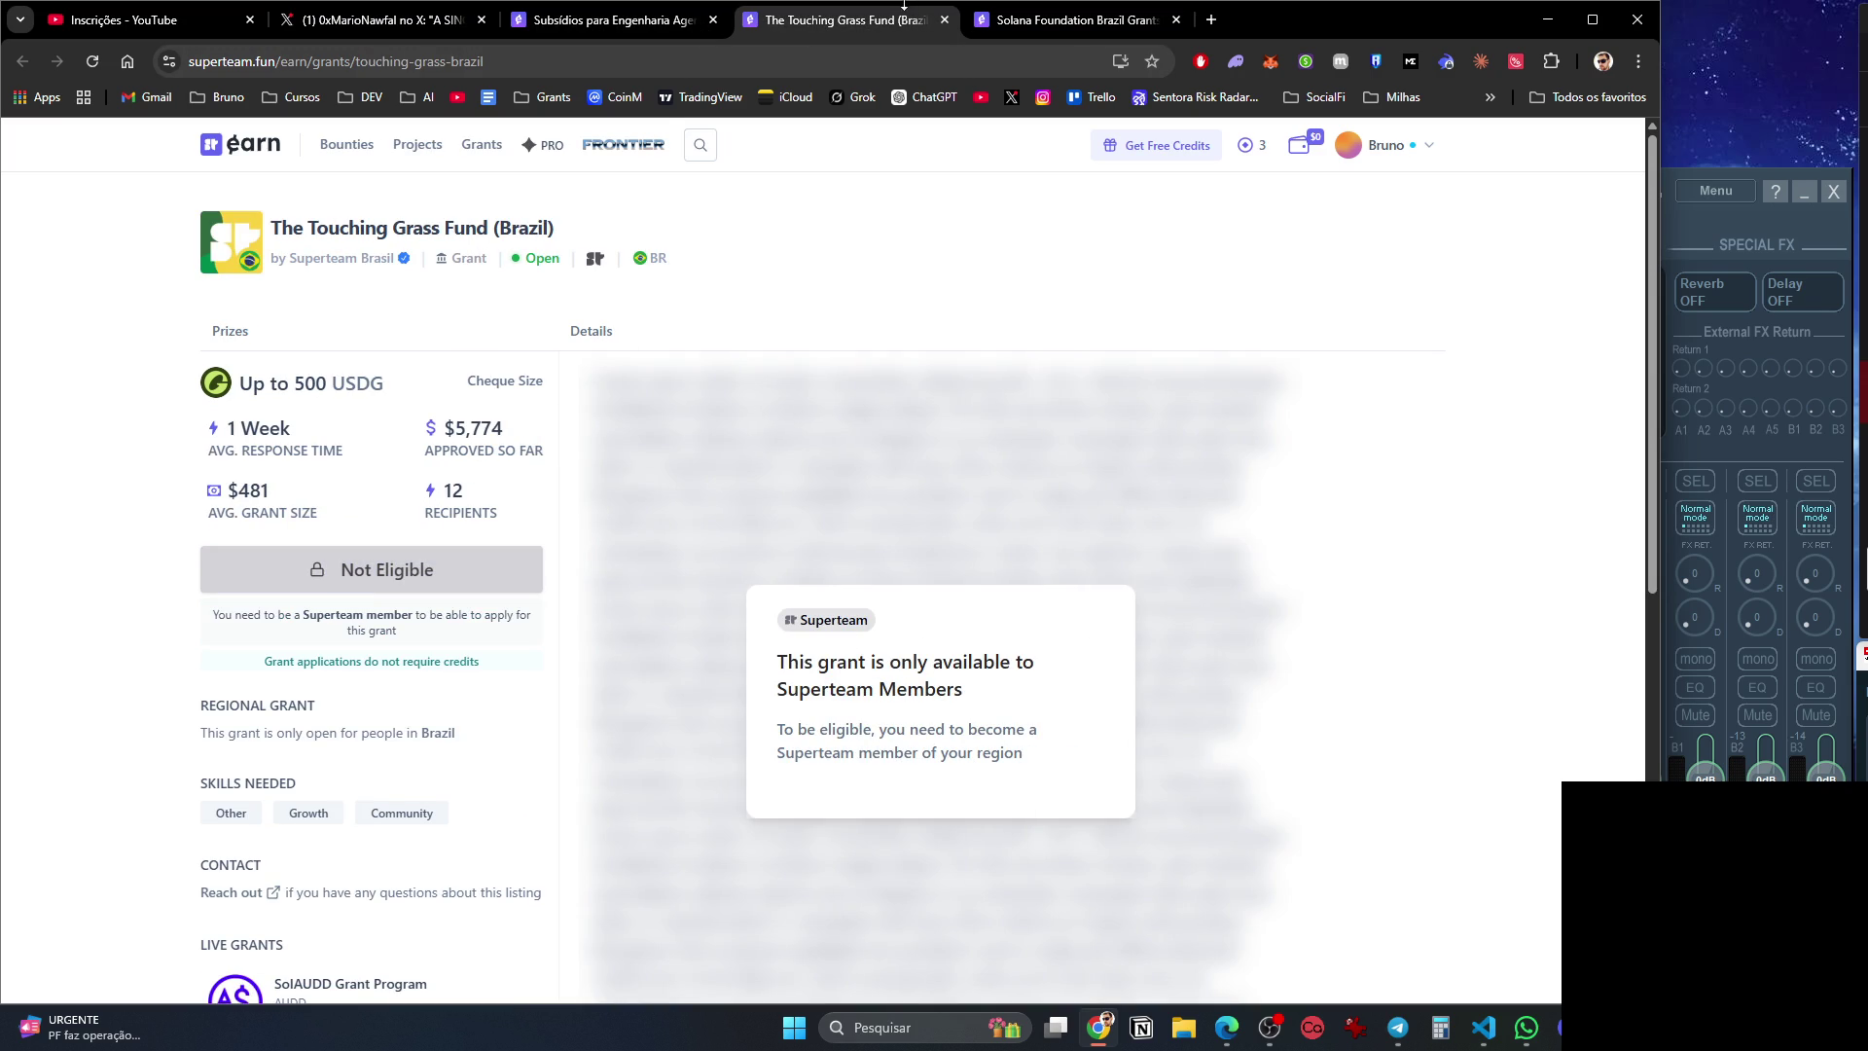
pyautogui.click(944, 20)
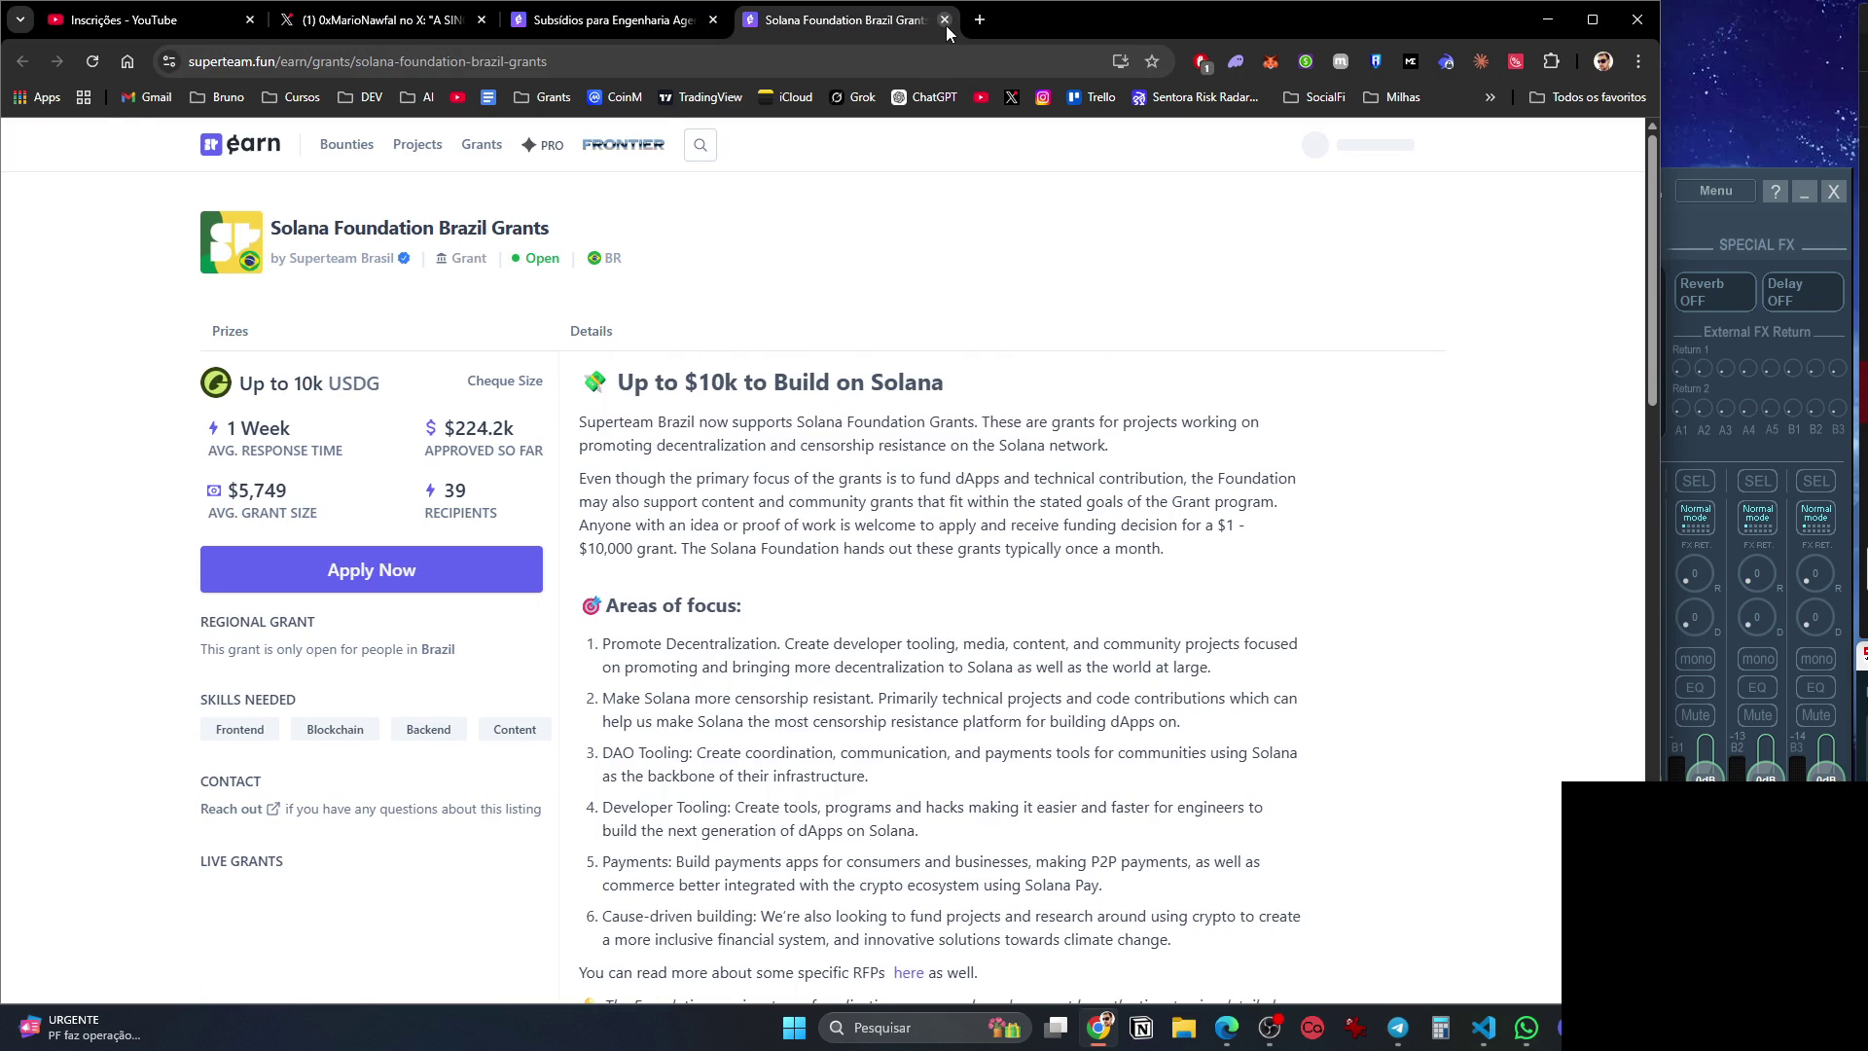
# Translate the Solana Foundation Brazil Grants page into Portuguese and read its areas of focus.
pyautogui.rightClick(806, 268)
pyautogui.click(919, 603)
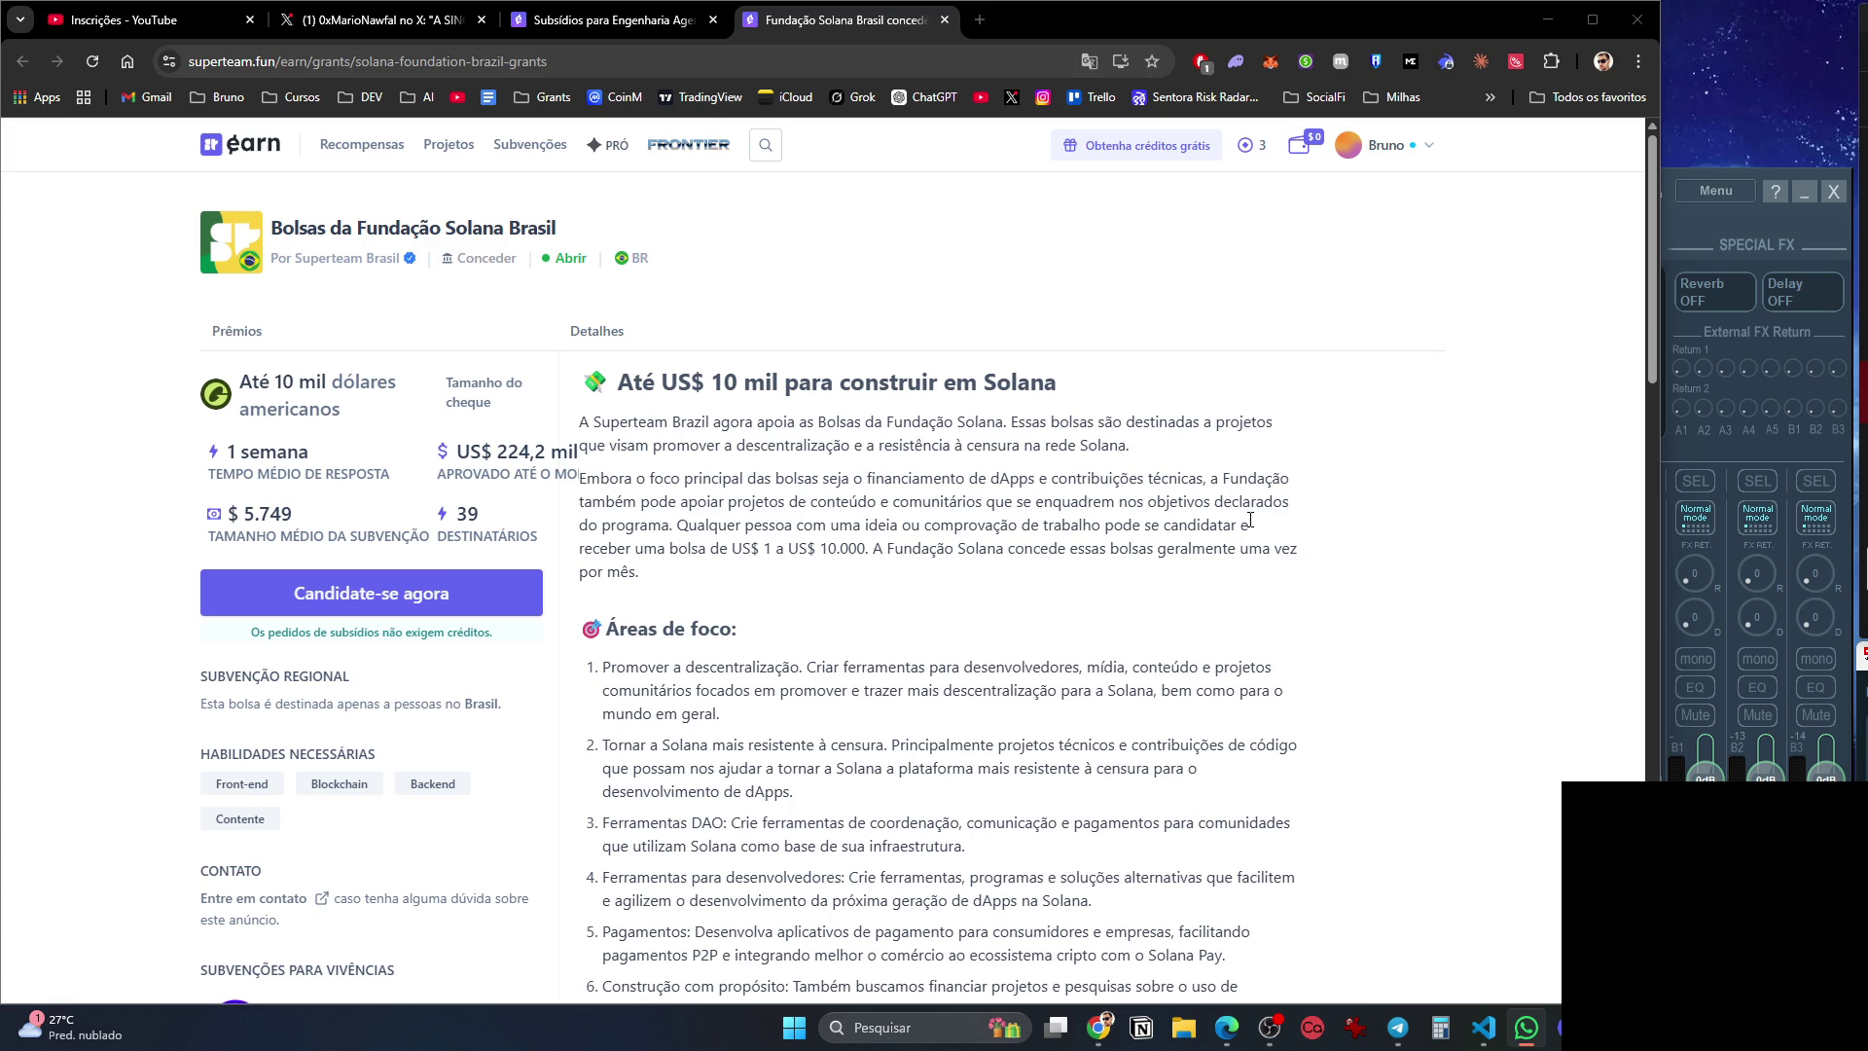
pyautogui.scroll(-4, 1137, 556)
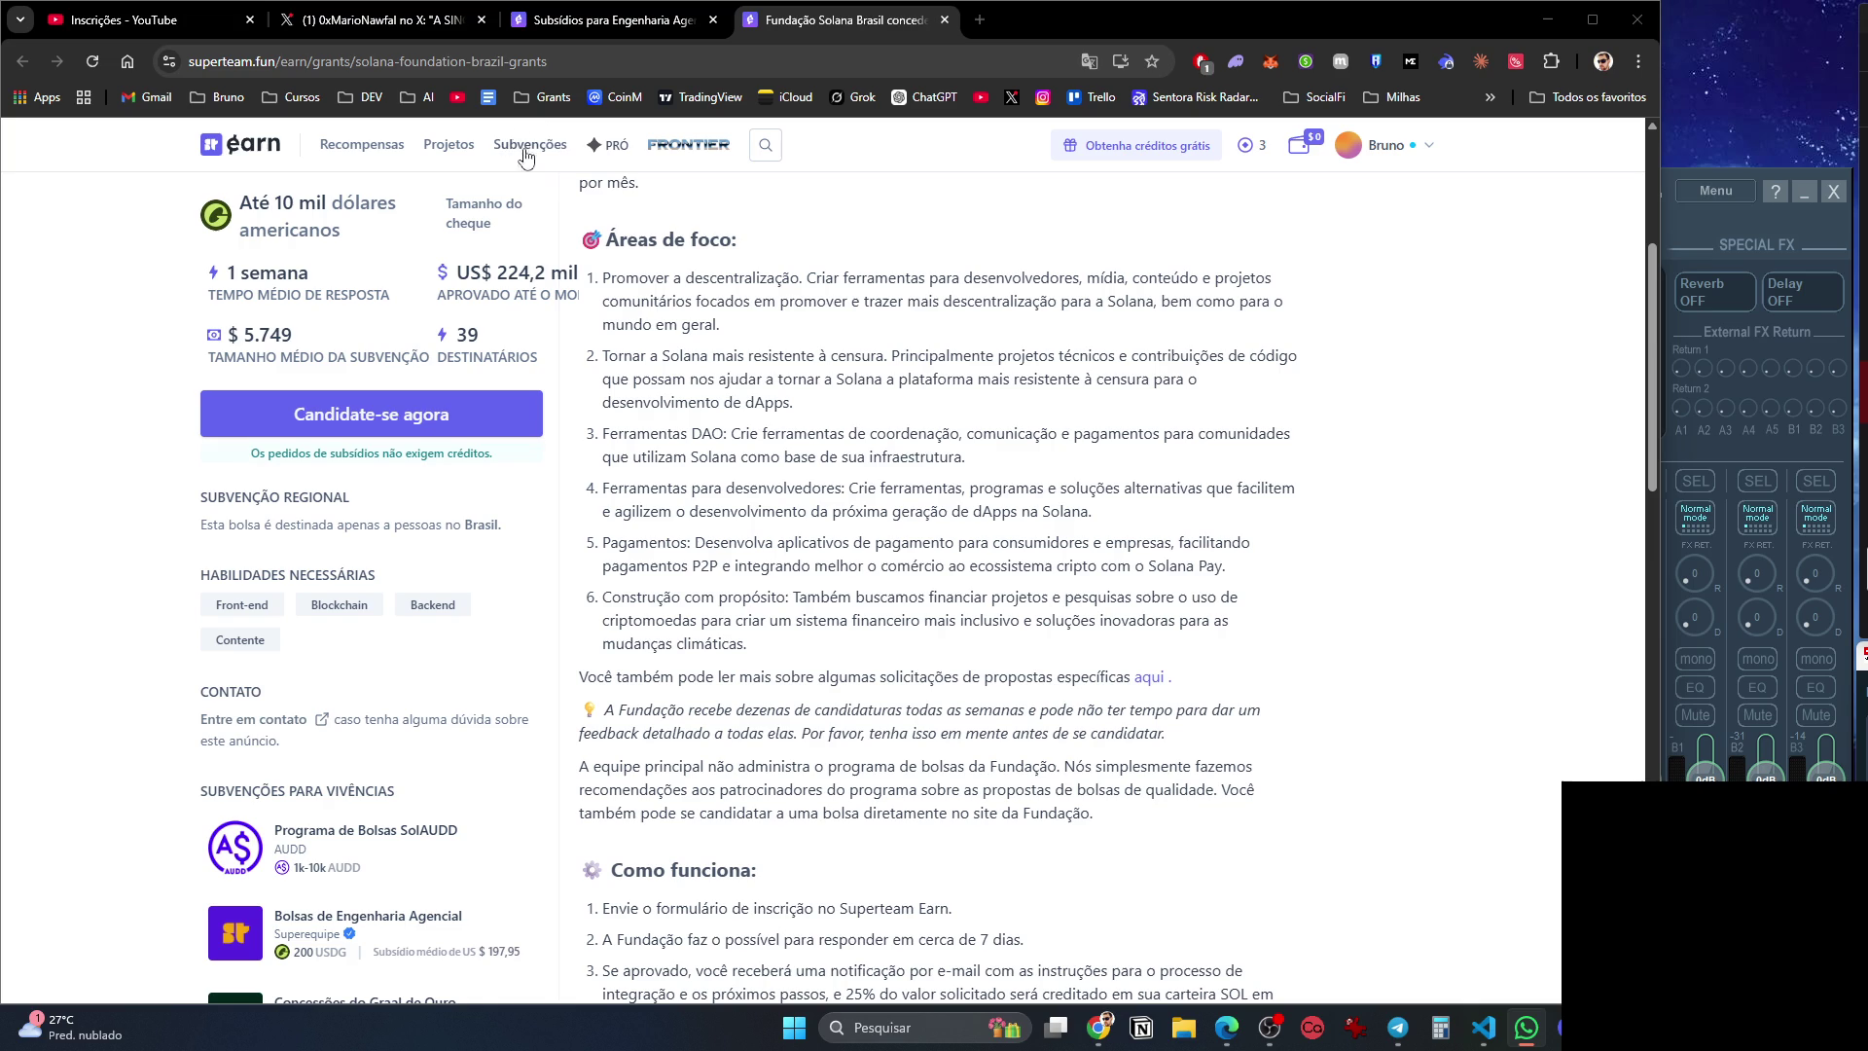
pyautogui.click(979, 19)
# Go to claude.ai and open the personal project from Projetos.
pyautogui.write('clau')
pyautogui.press('Return')
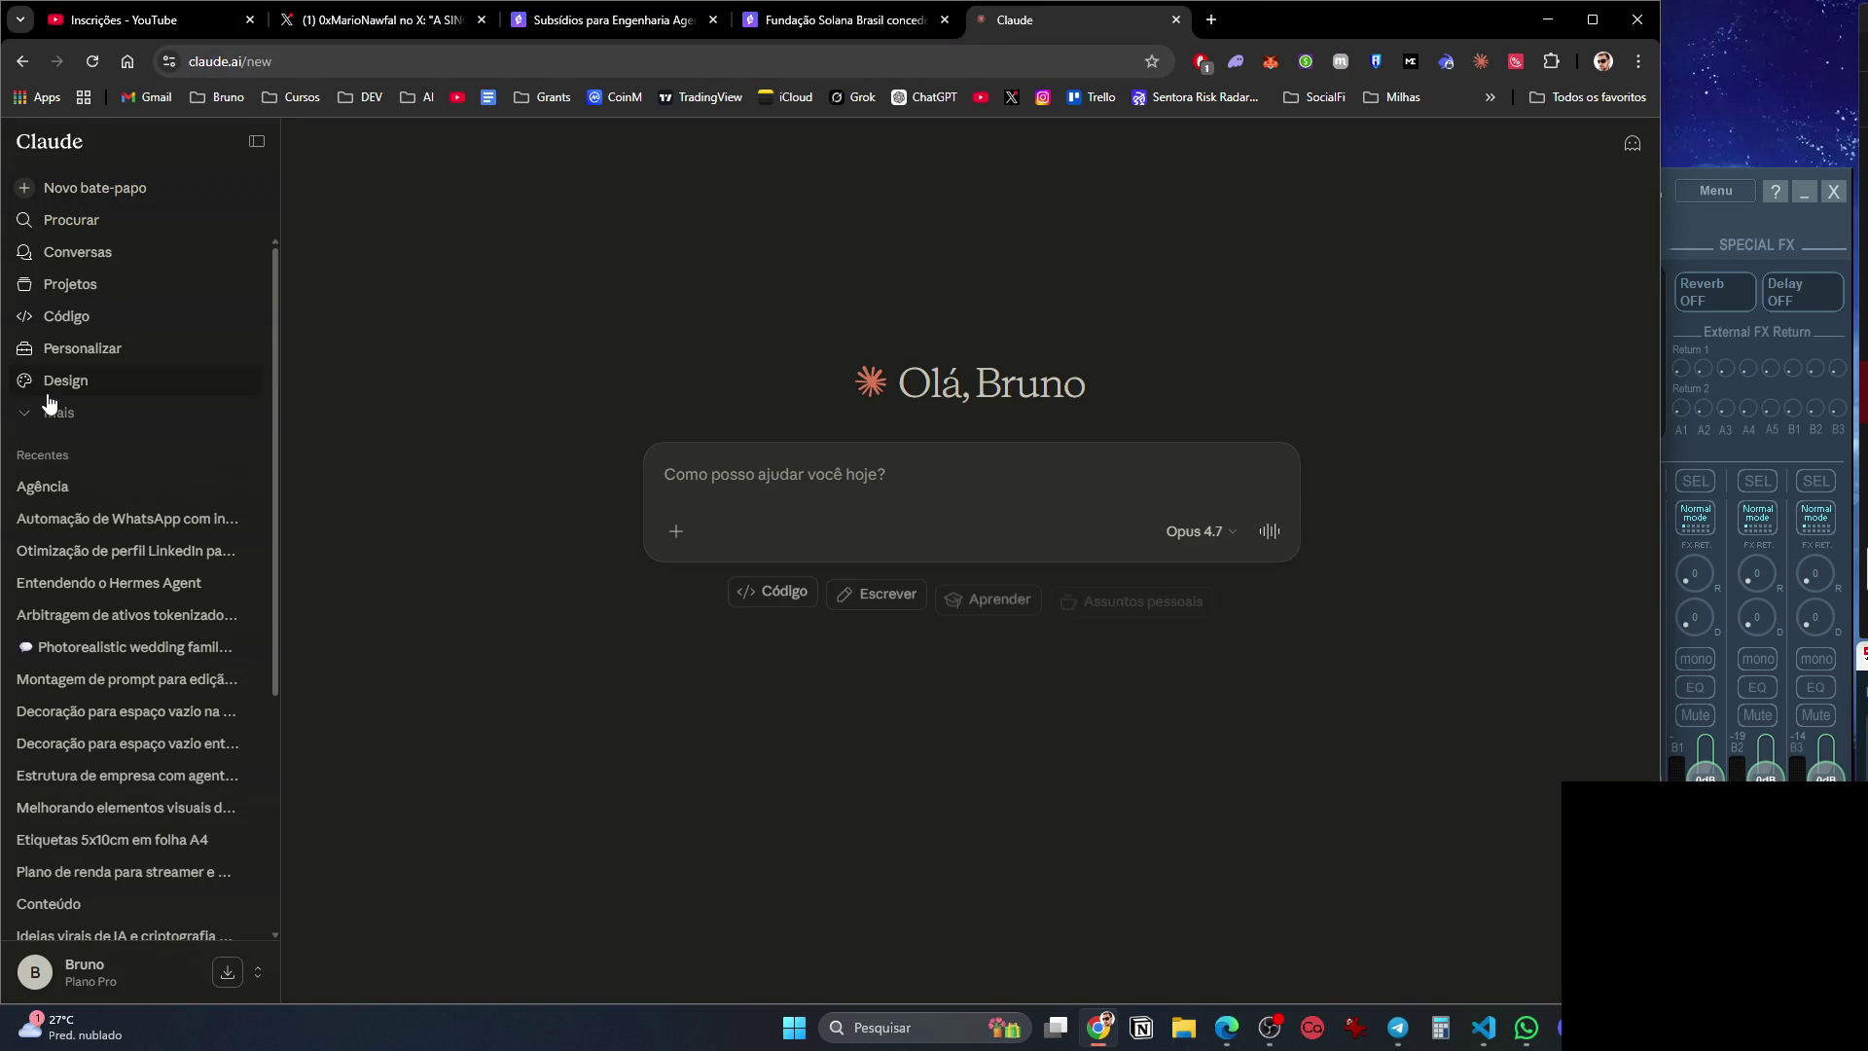
pyautogui.click(109, 294)
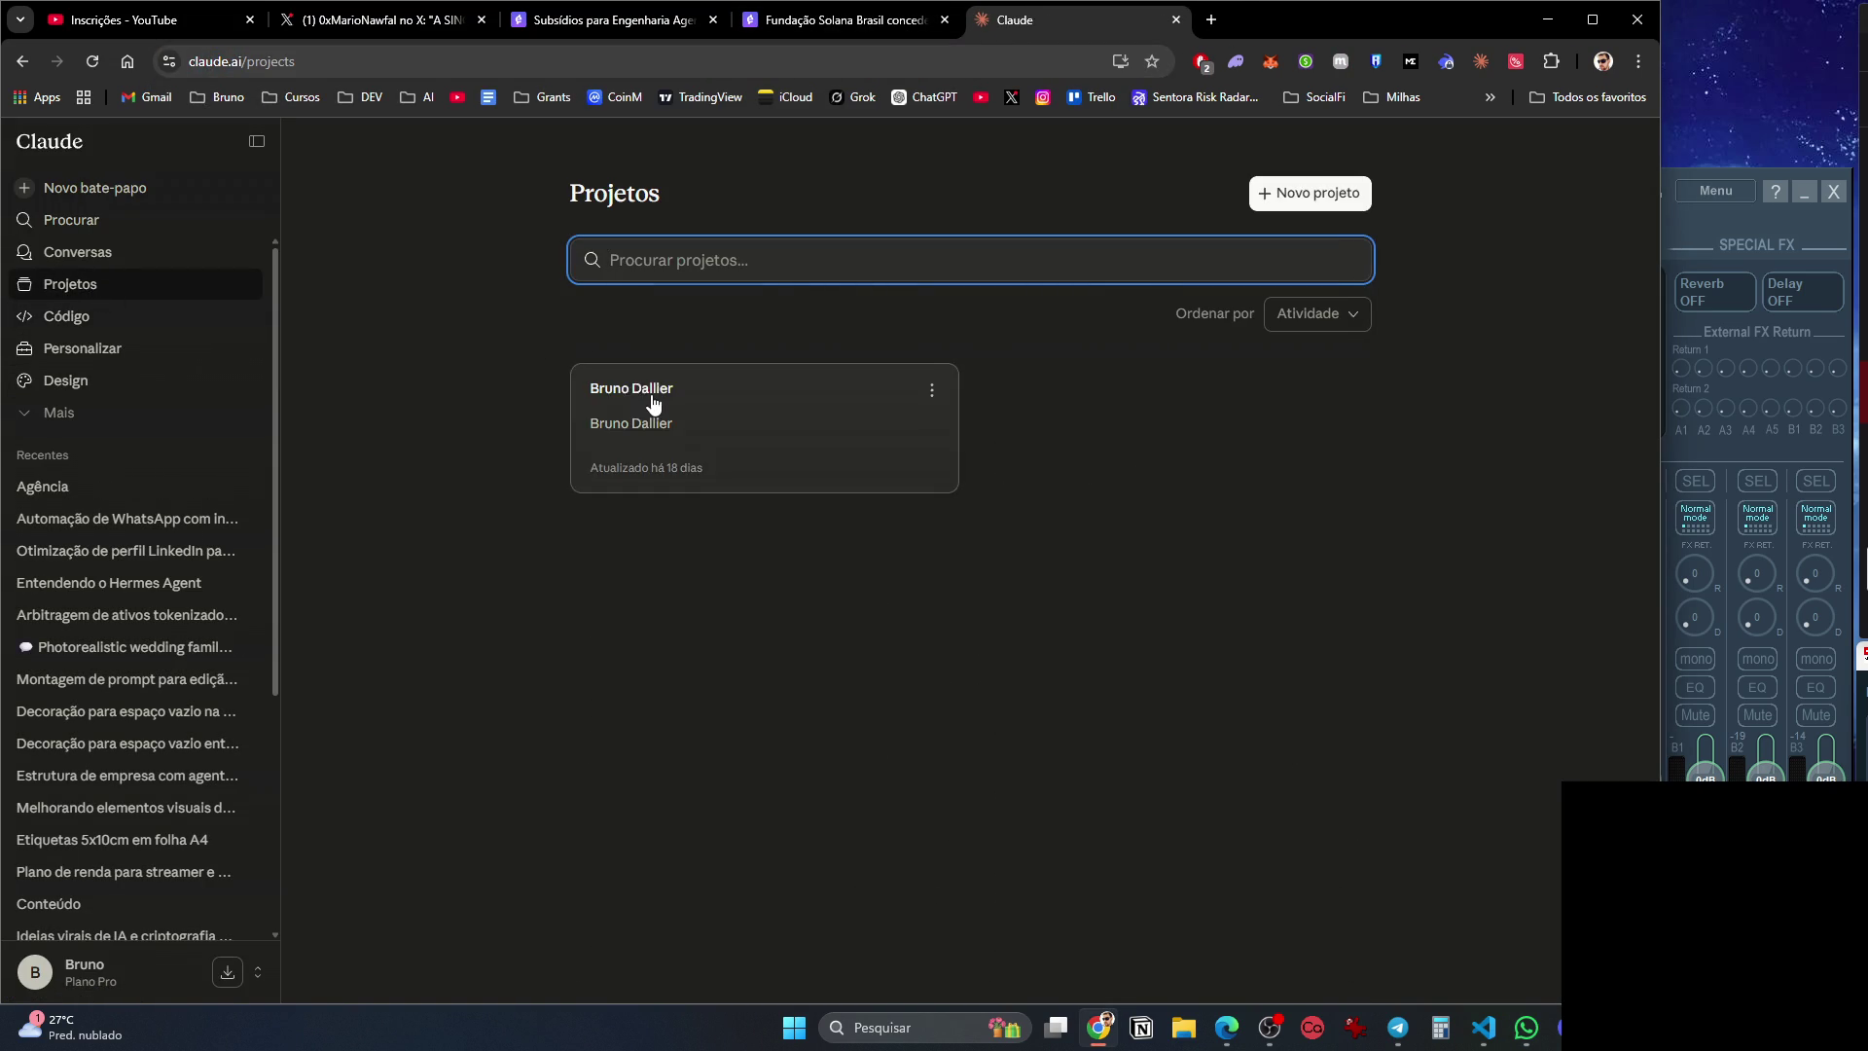
pyautogui.click(652, 389)
# Start the message 'Programa de Boun', then return to the Fundação Solana Brasil grant tab.
pyautogui.write('Programa de Bount')
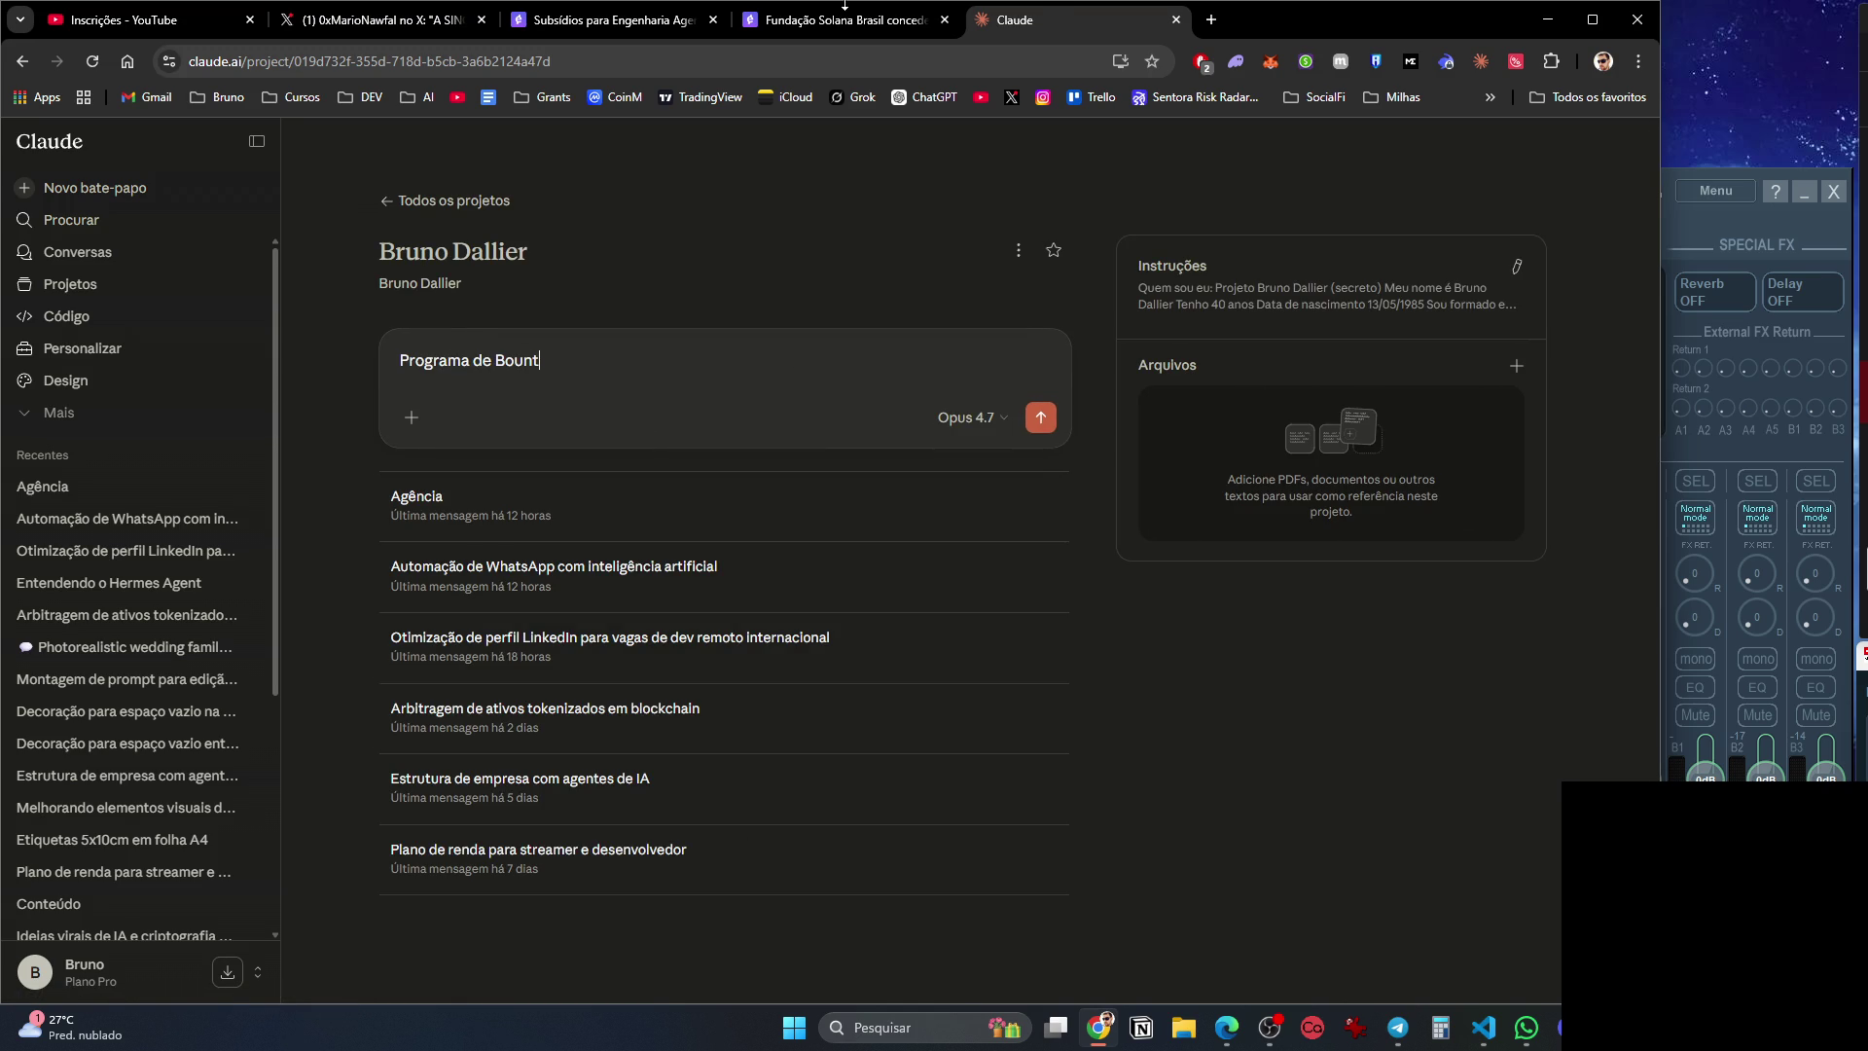
pyautogui.click(843, 20)
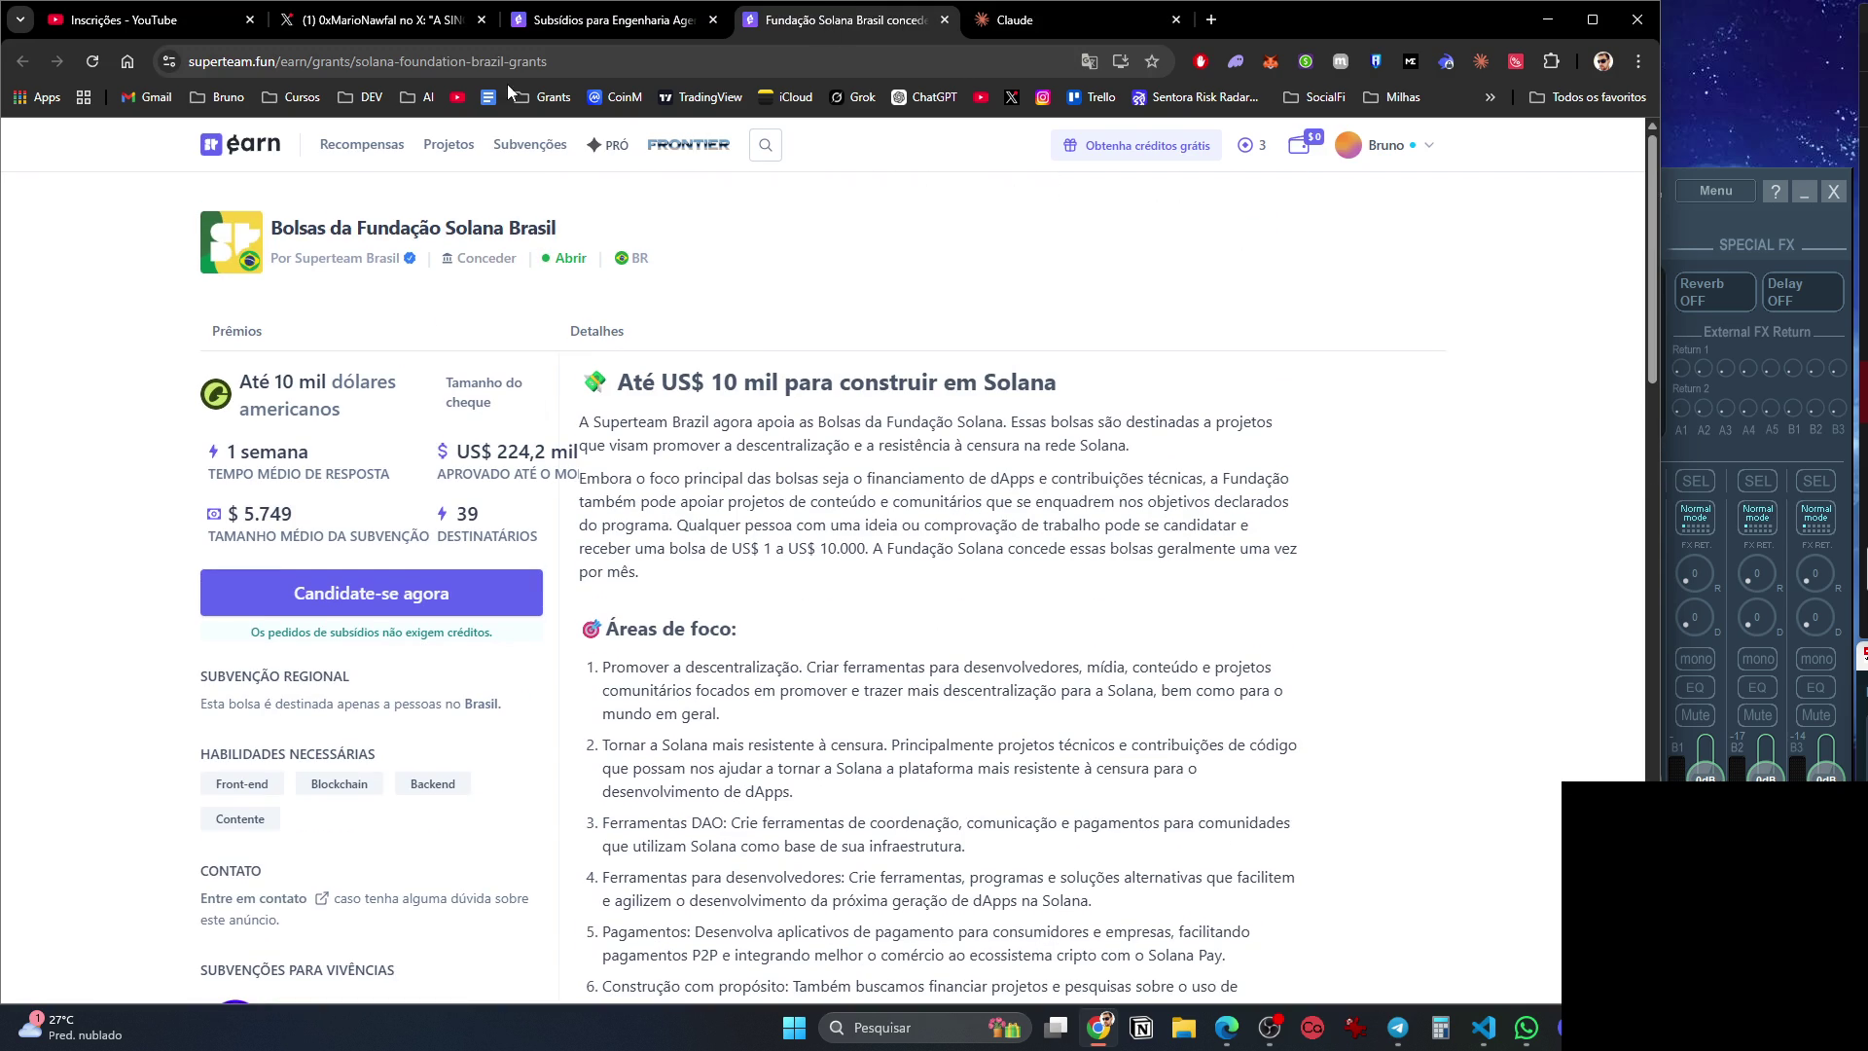
pyautogui.click(375, 100)
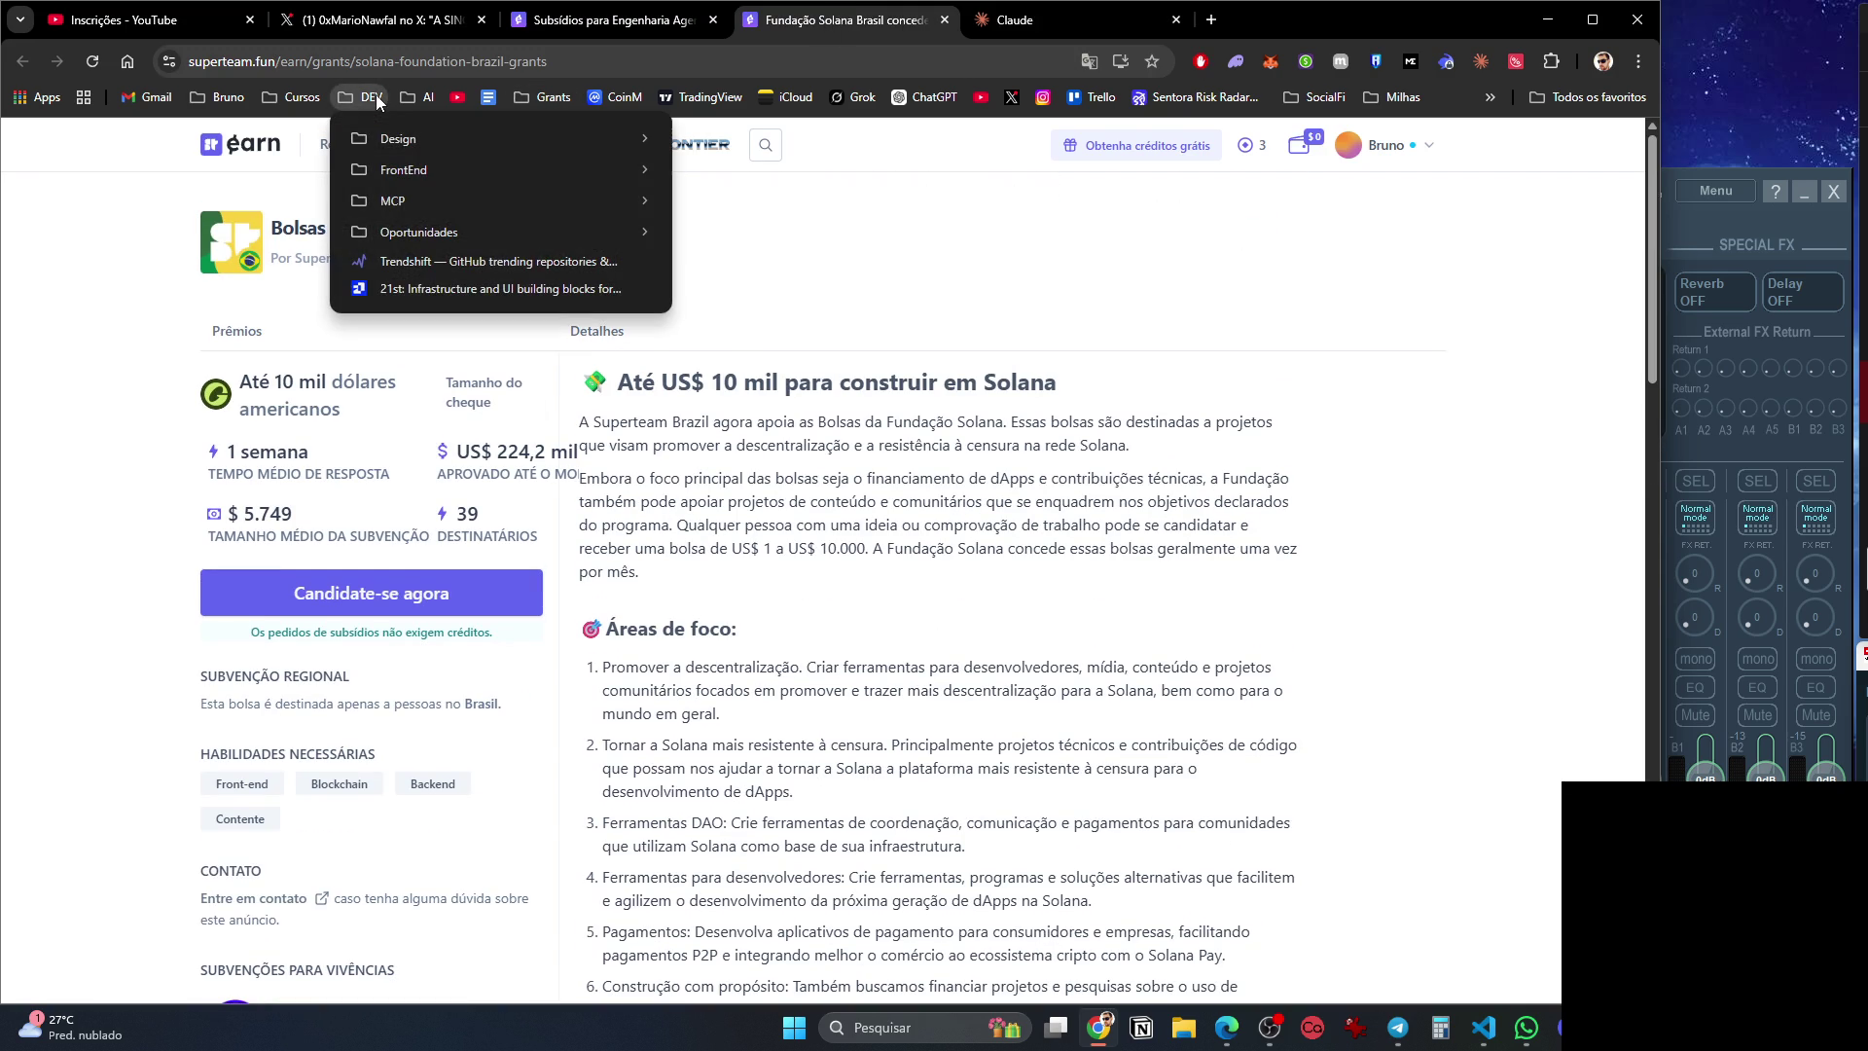
# Run a Google search for 'bounts' in a new tab.
pyautogui.click(987, 316)
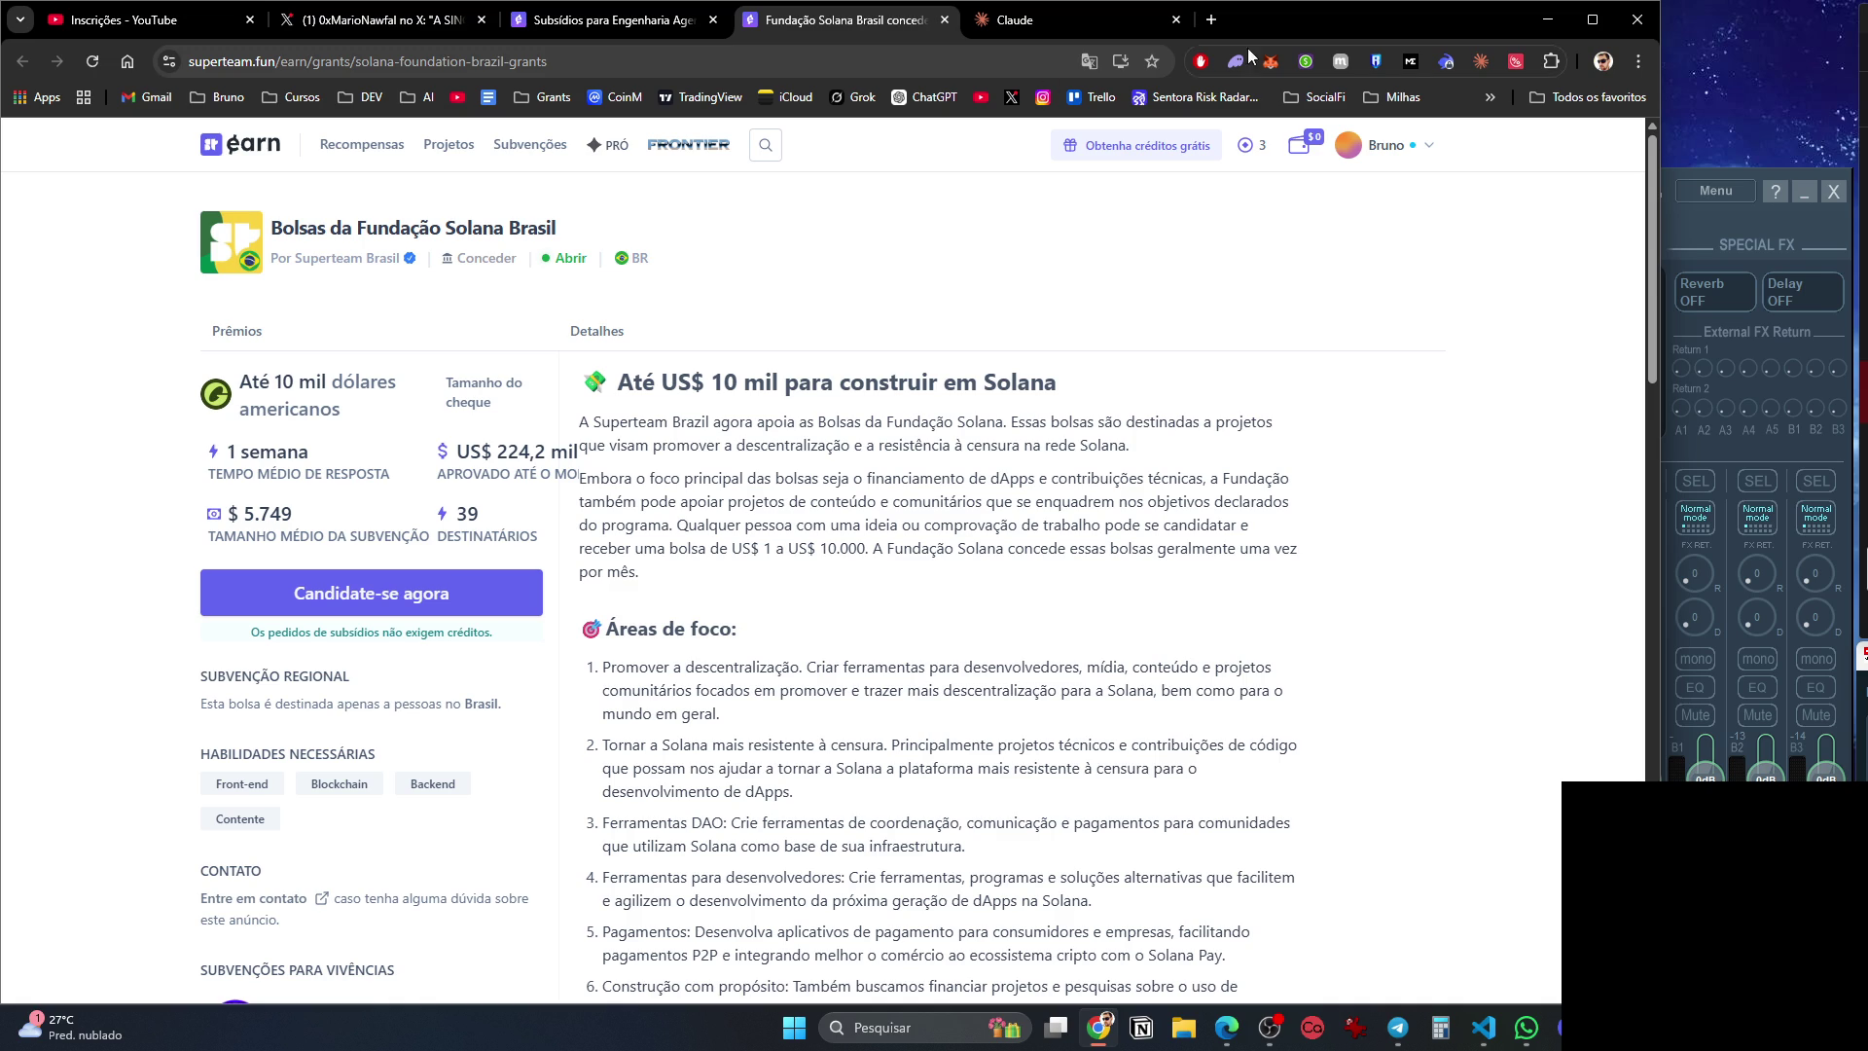
pyautogui.click(1222, 20)
pyautogui.write('bounts')
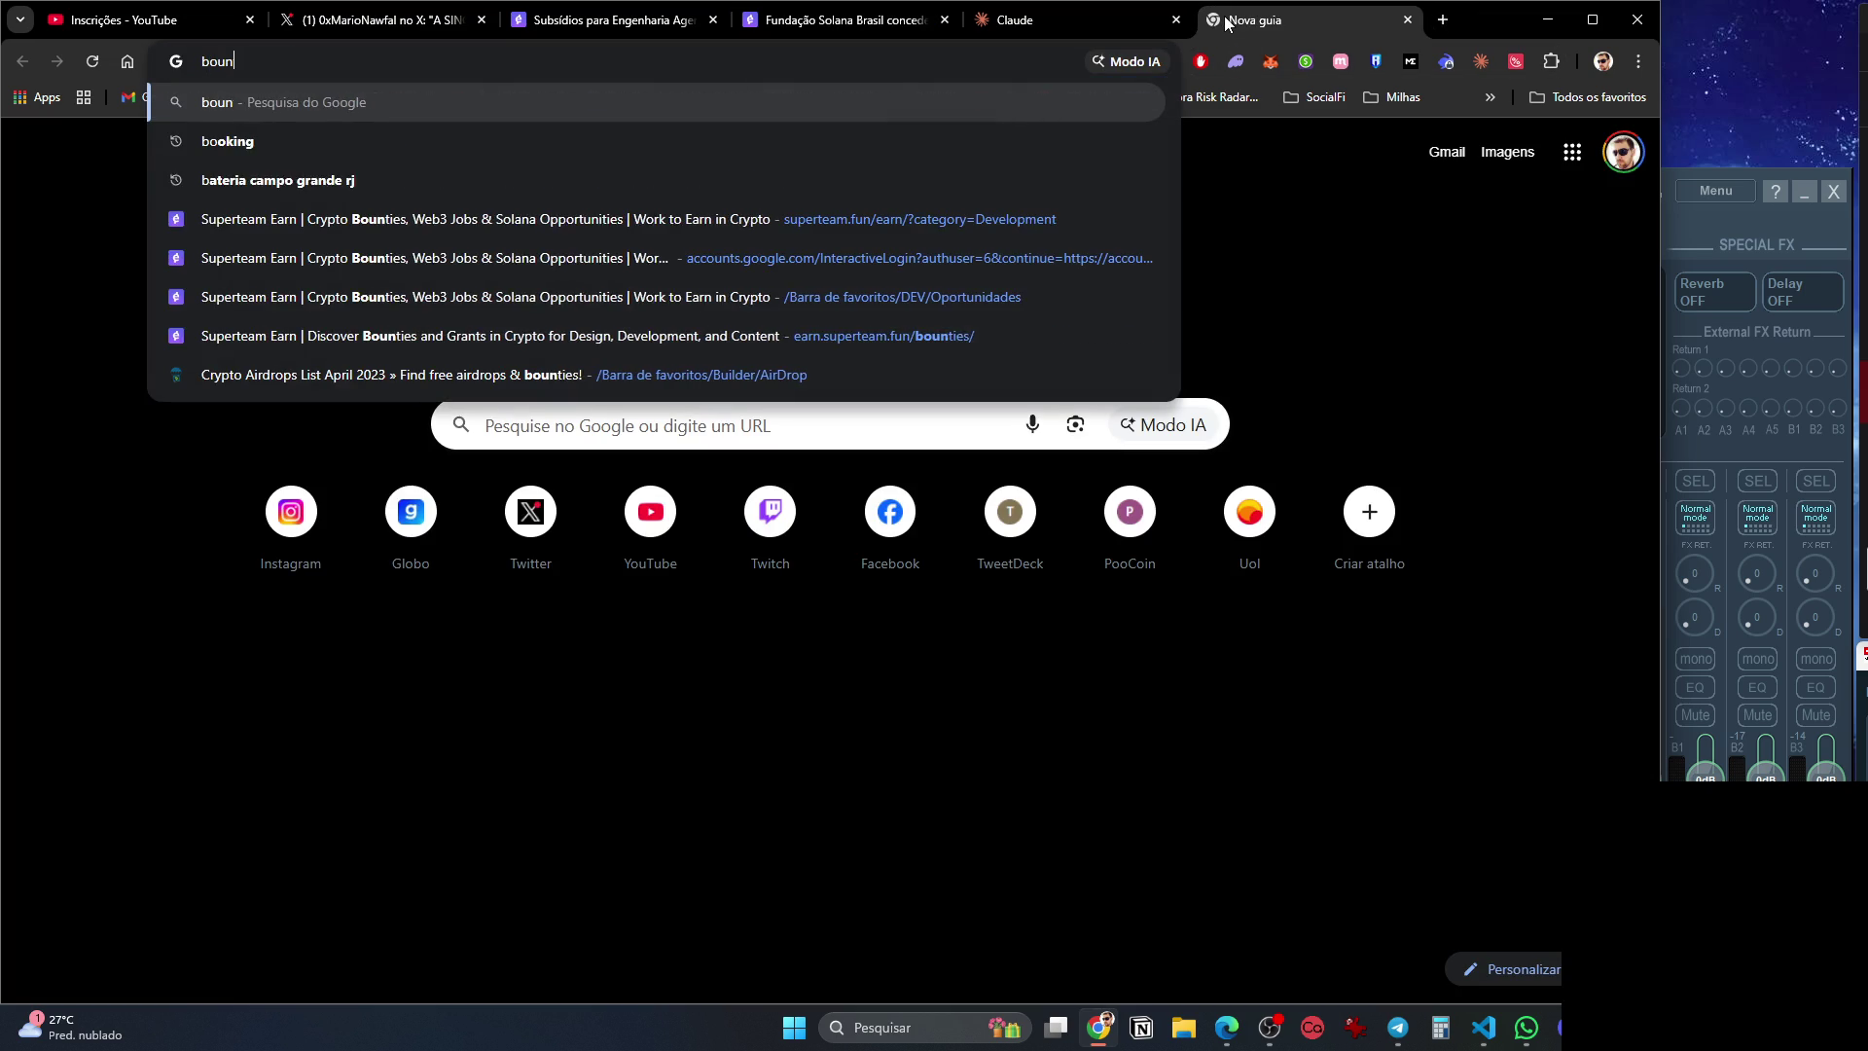
pyautogui.press('Return')
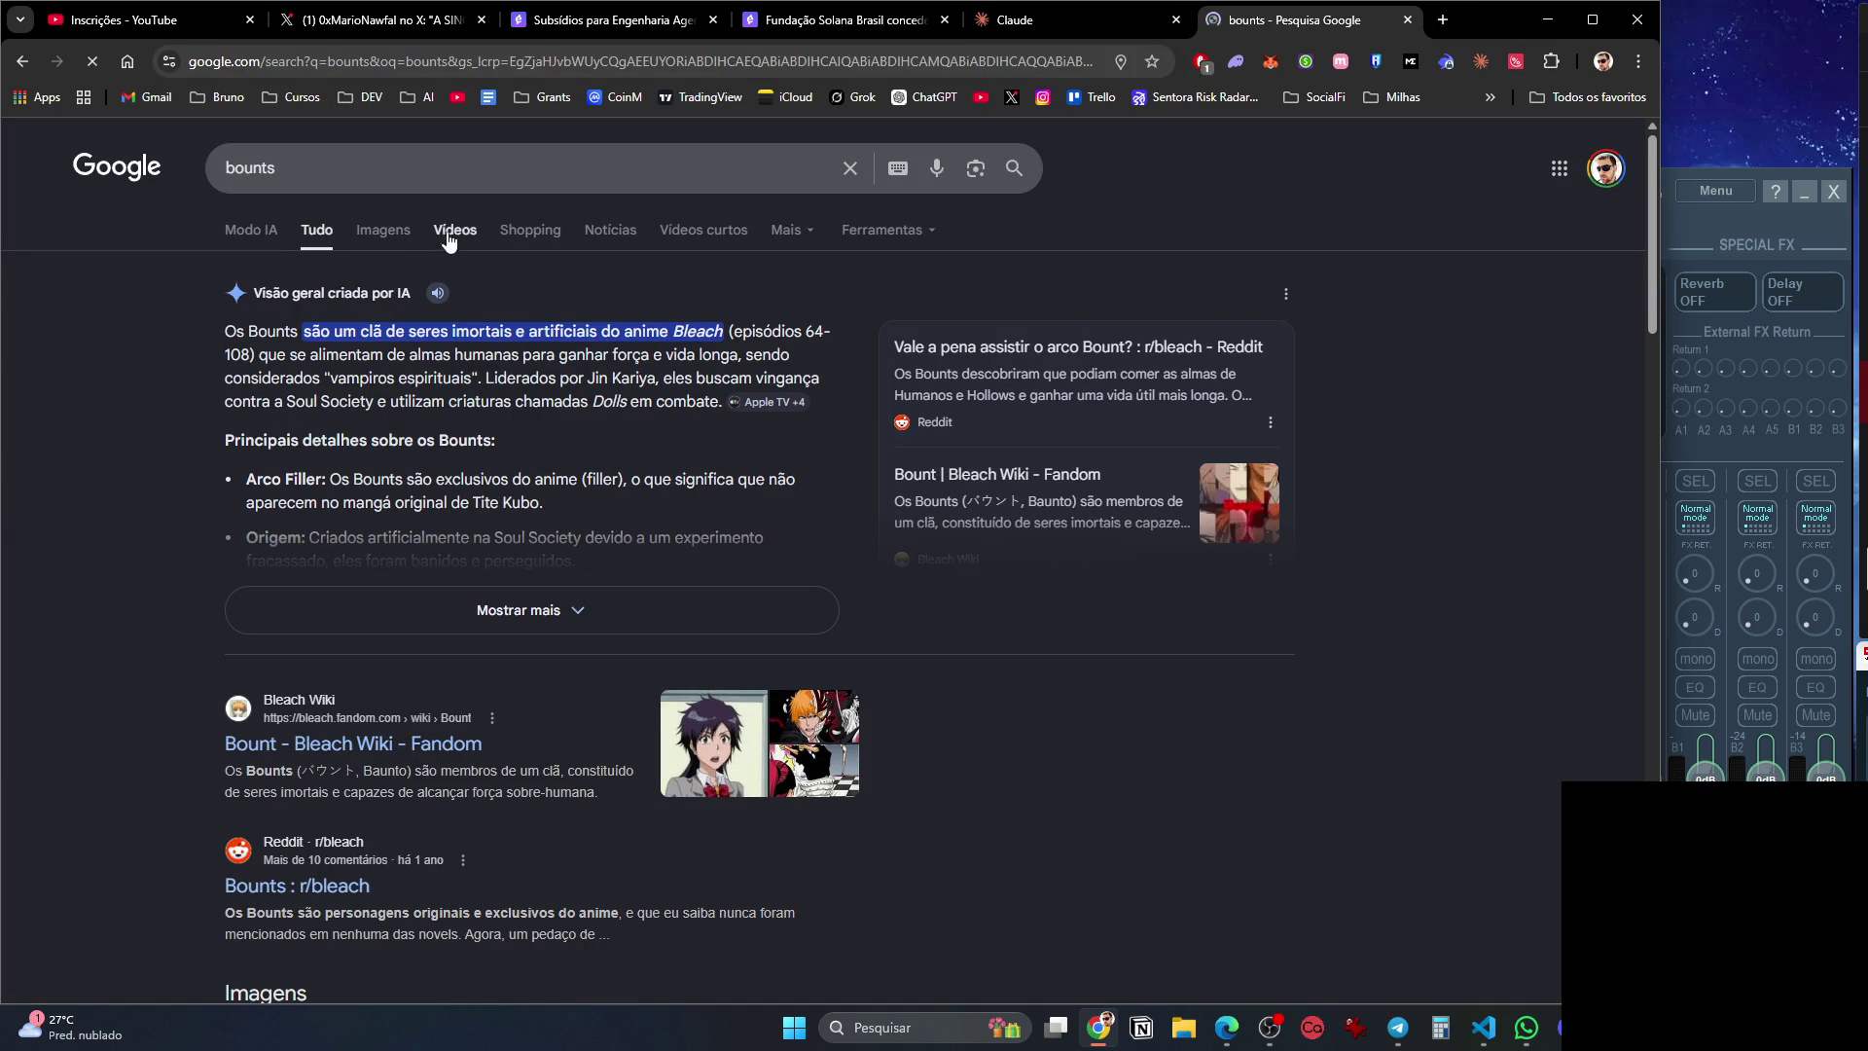
# Back in the Claude project, complete the title to 'Programa de Bounties'.
pyautogui.click(1013, 22)
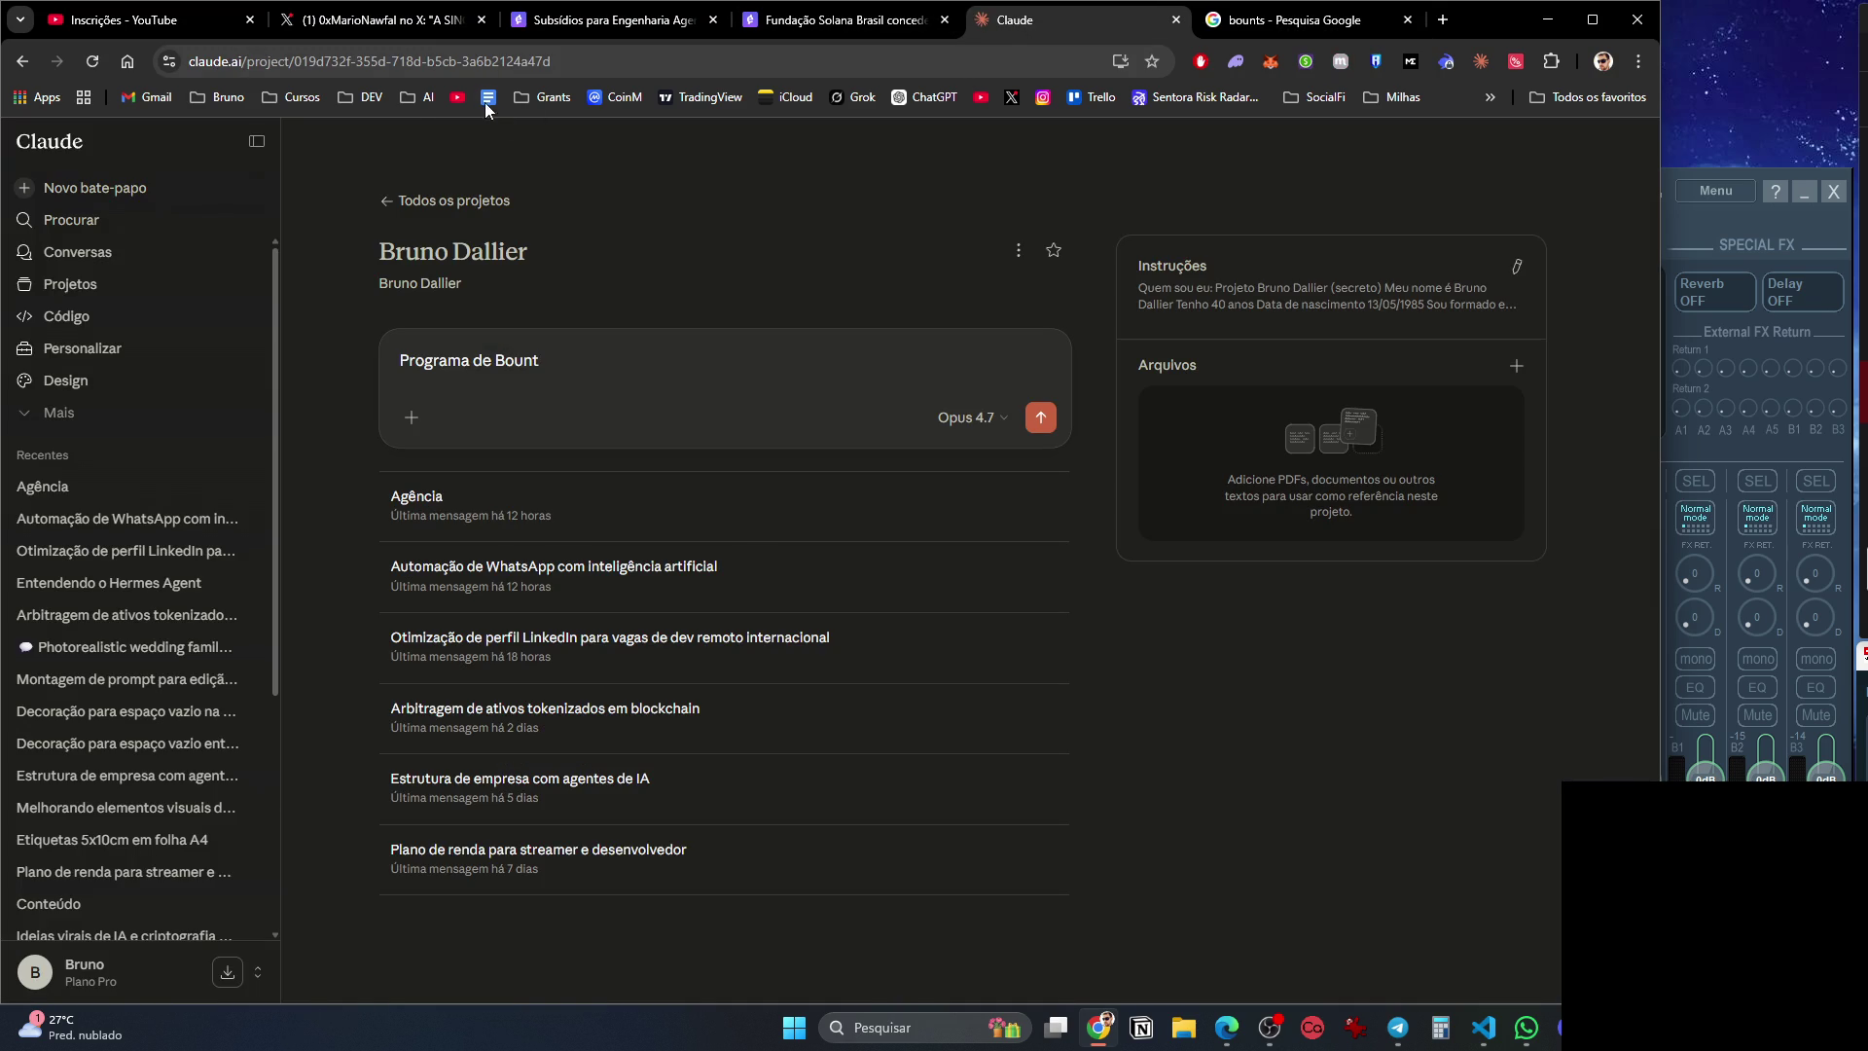
pyautogui.click(356, 98)
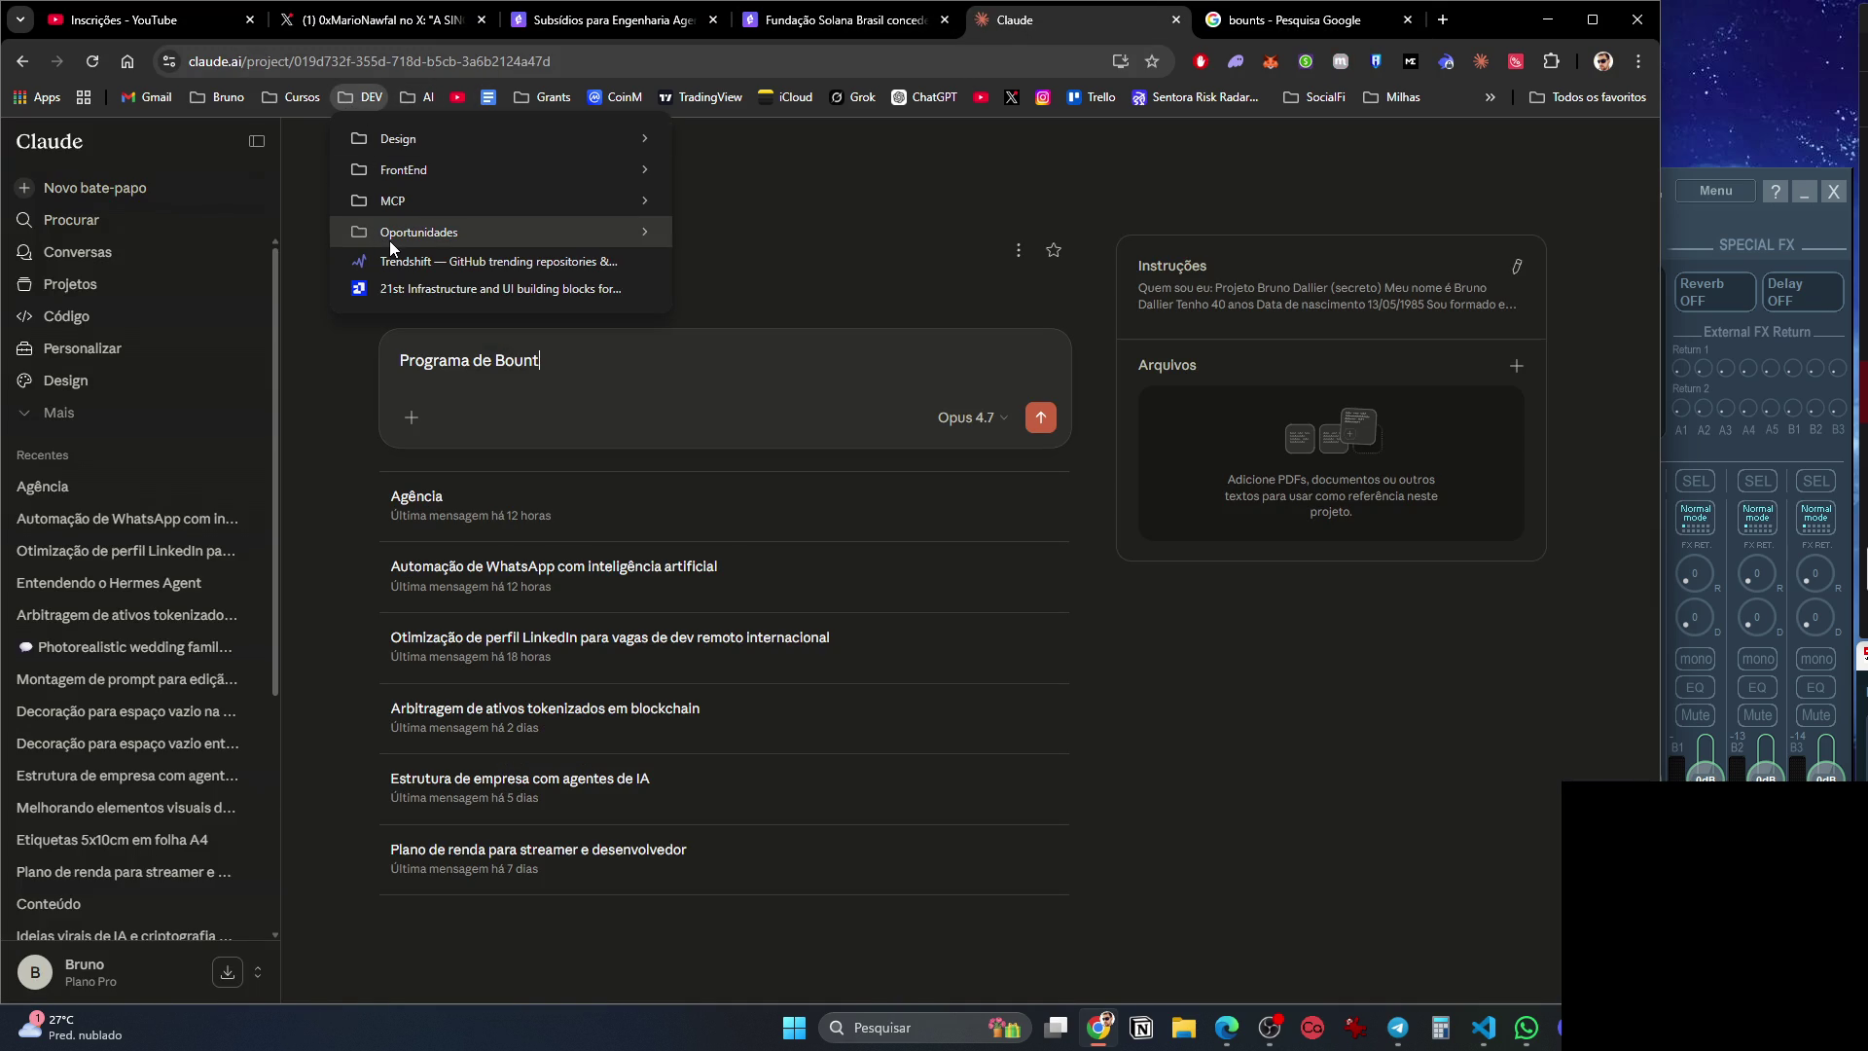
pyautogui.moveTo(389, 238)
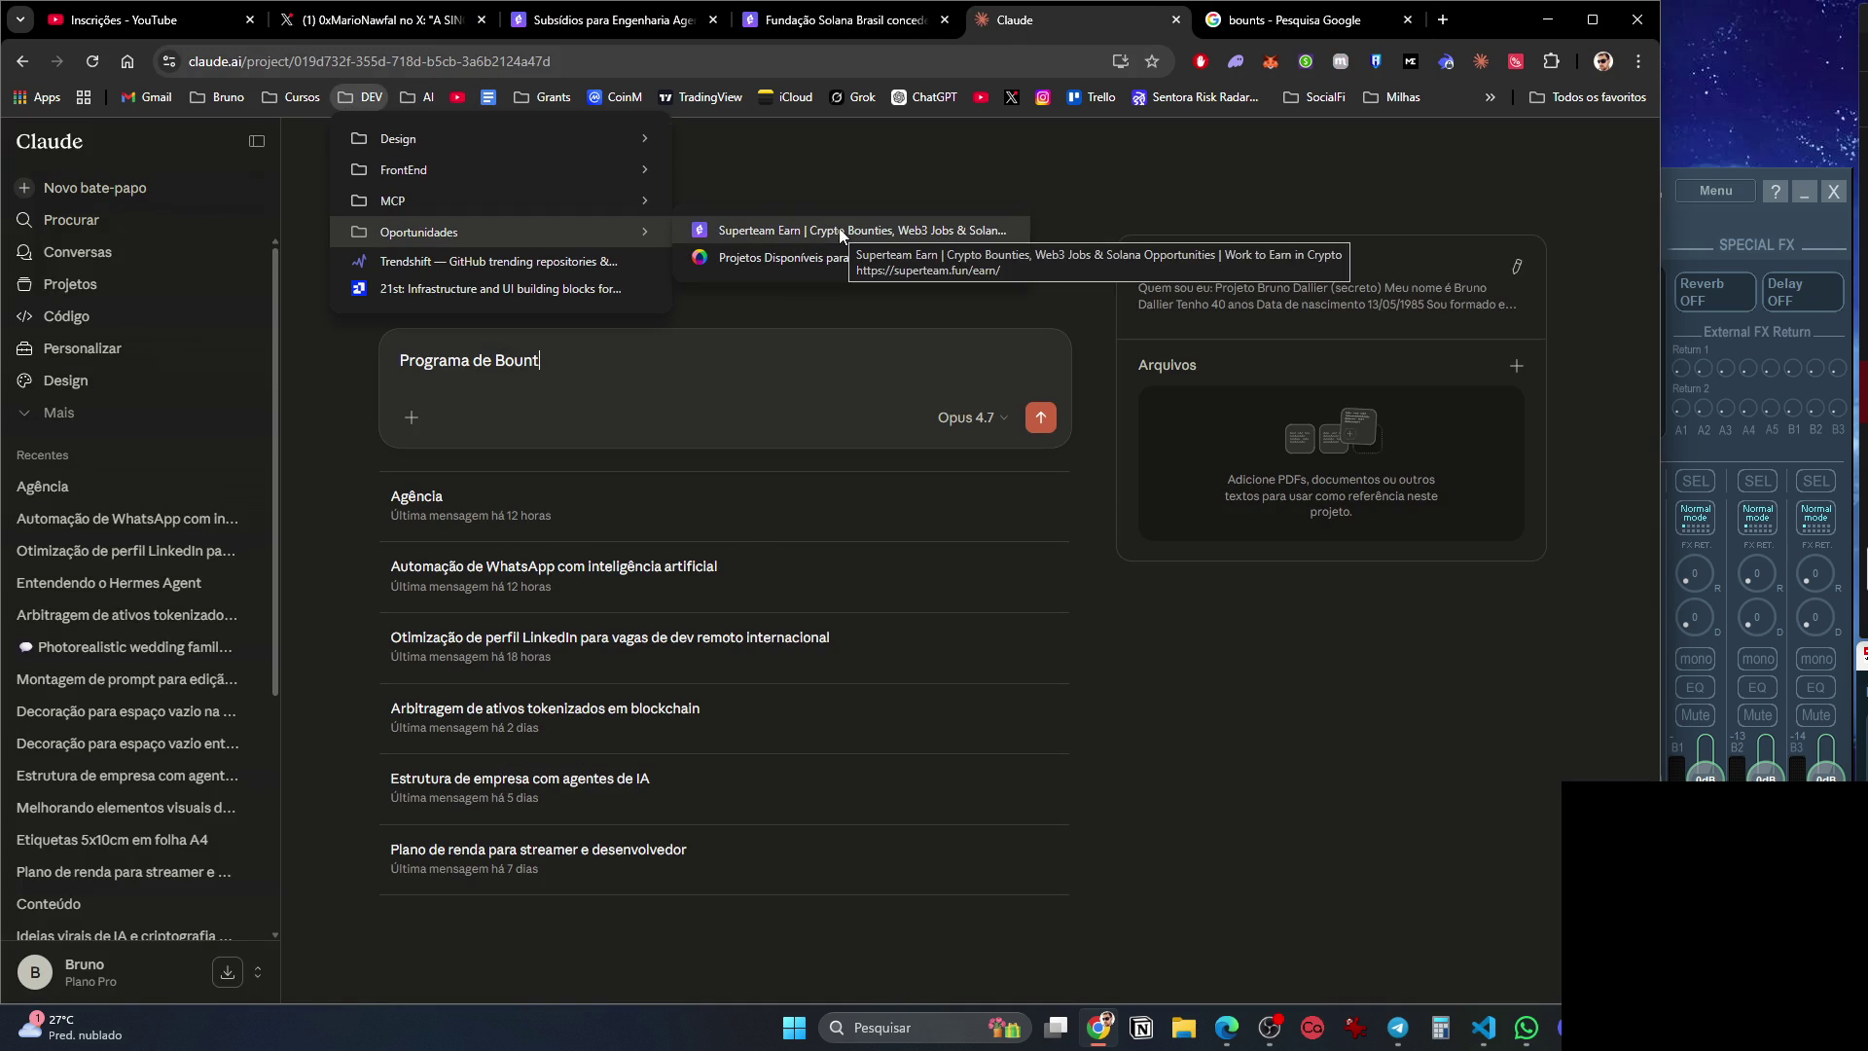
pyautogui.click(1271, 21)
pyautogui.click(1070, 19)
pyautogui.write('ies')
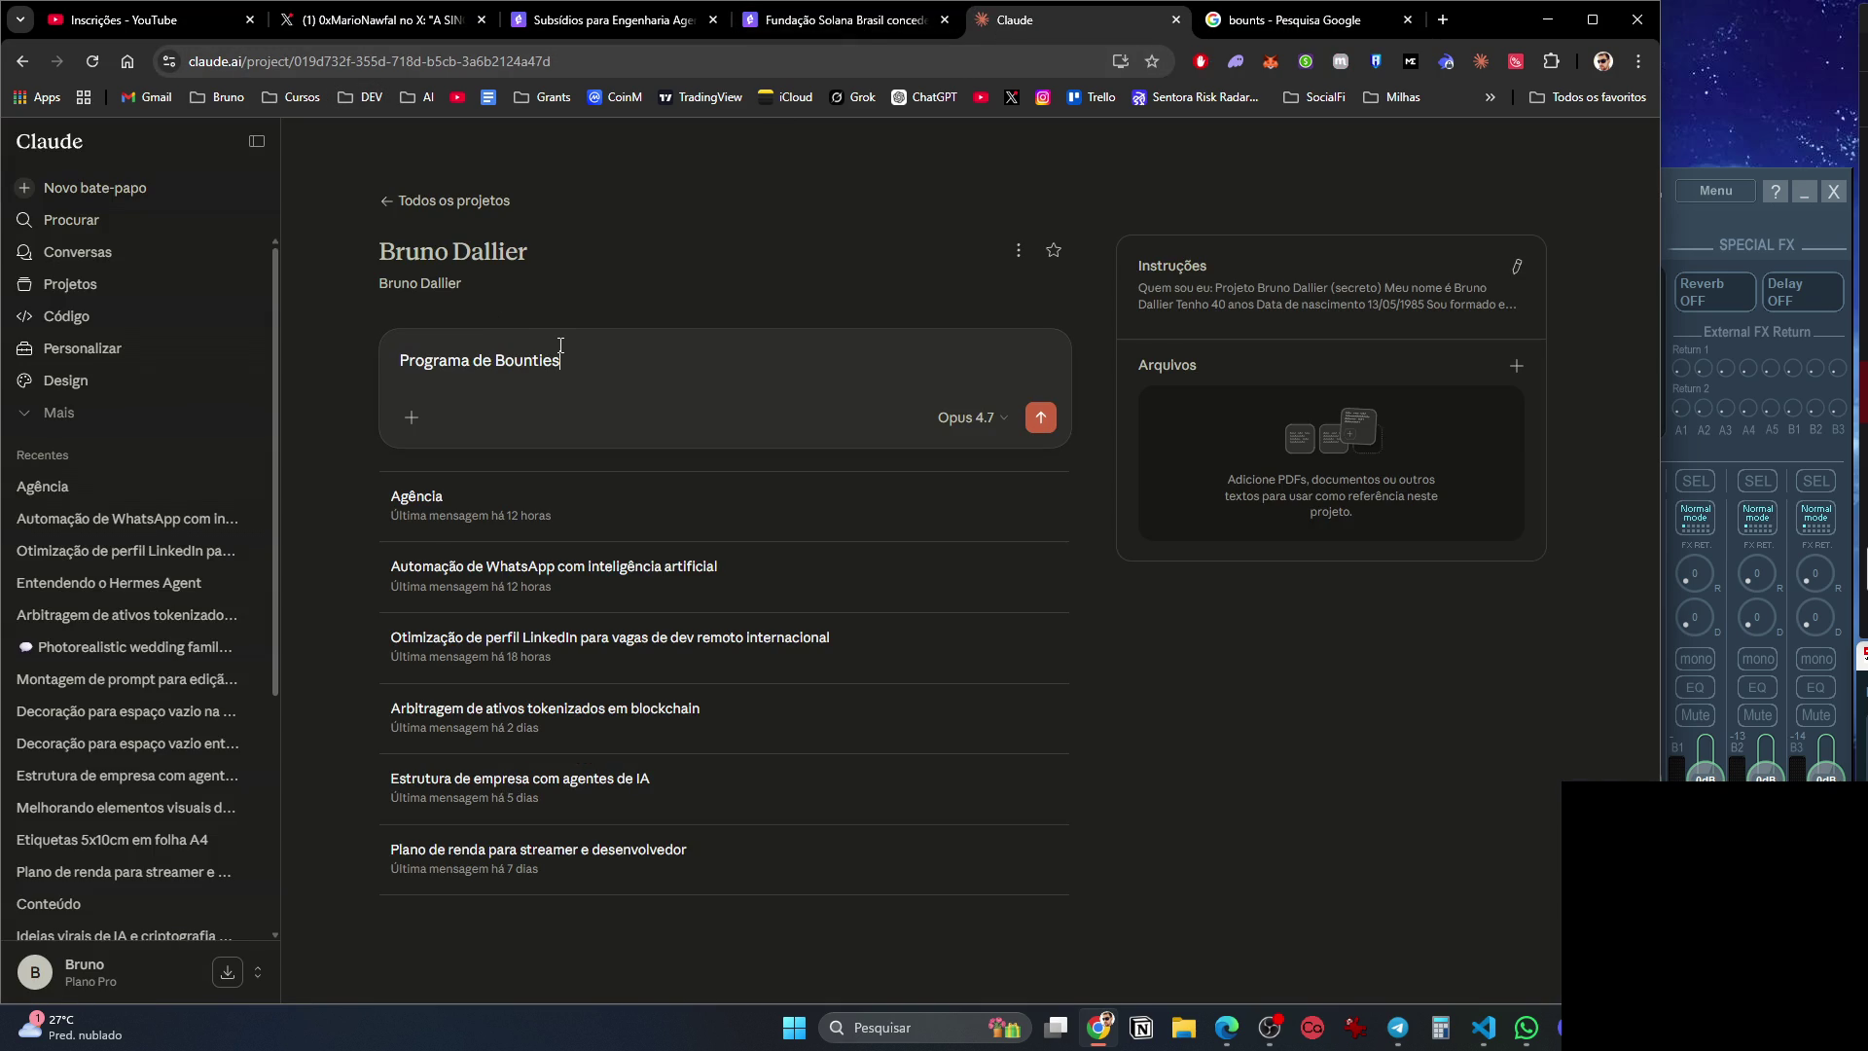
# Paste the solana-foundation-brazil-grants and agentic-engineering grant URLs into the prompt on separate lines.
pyautogui.click(754, 19)
pyautogui.hotkey('ctrl', 'c')
pyautogui.hotkey('ctrl', 'Tab')
pyautogui.hotkey('ctrl', 'v')
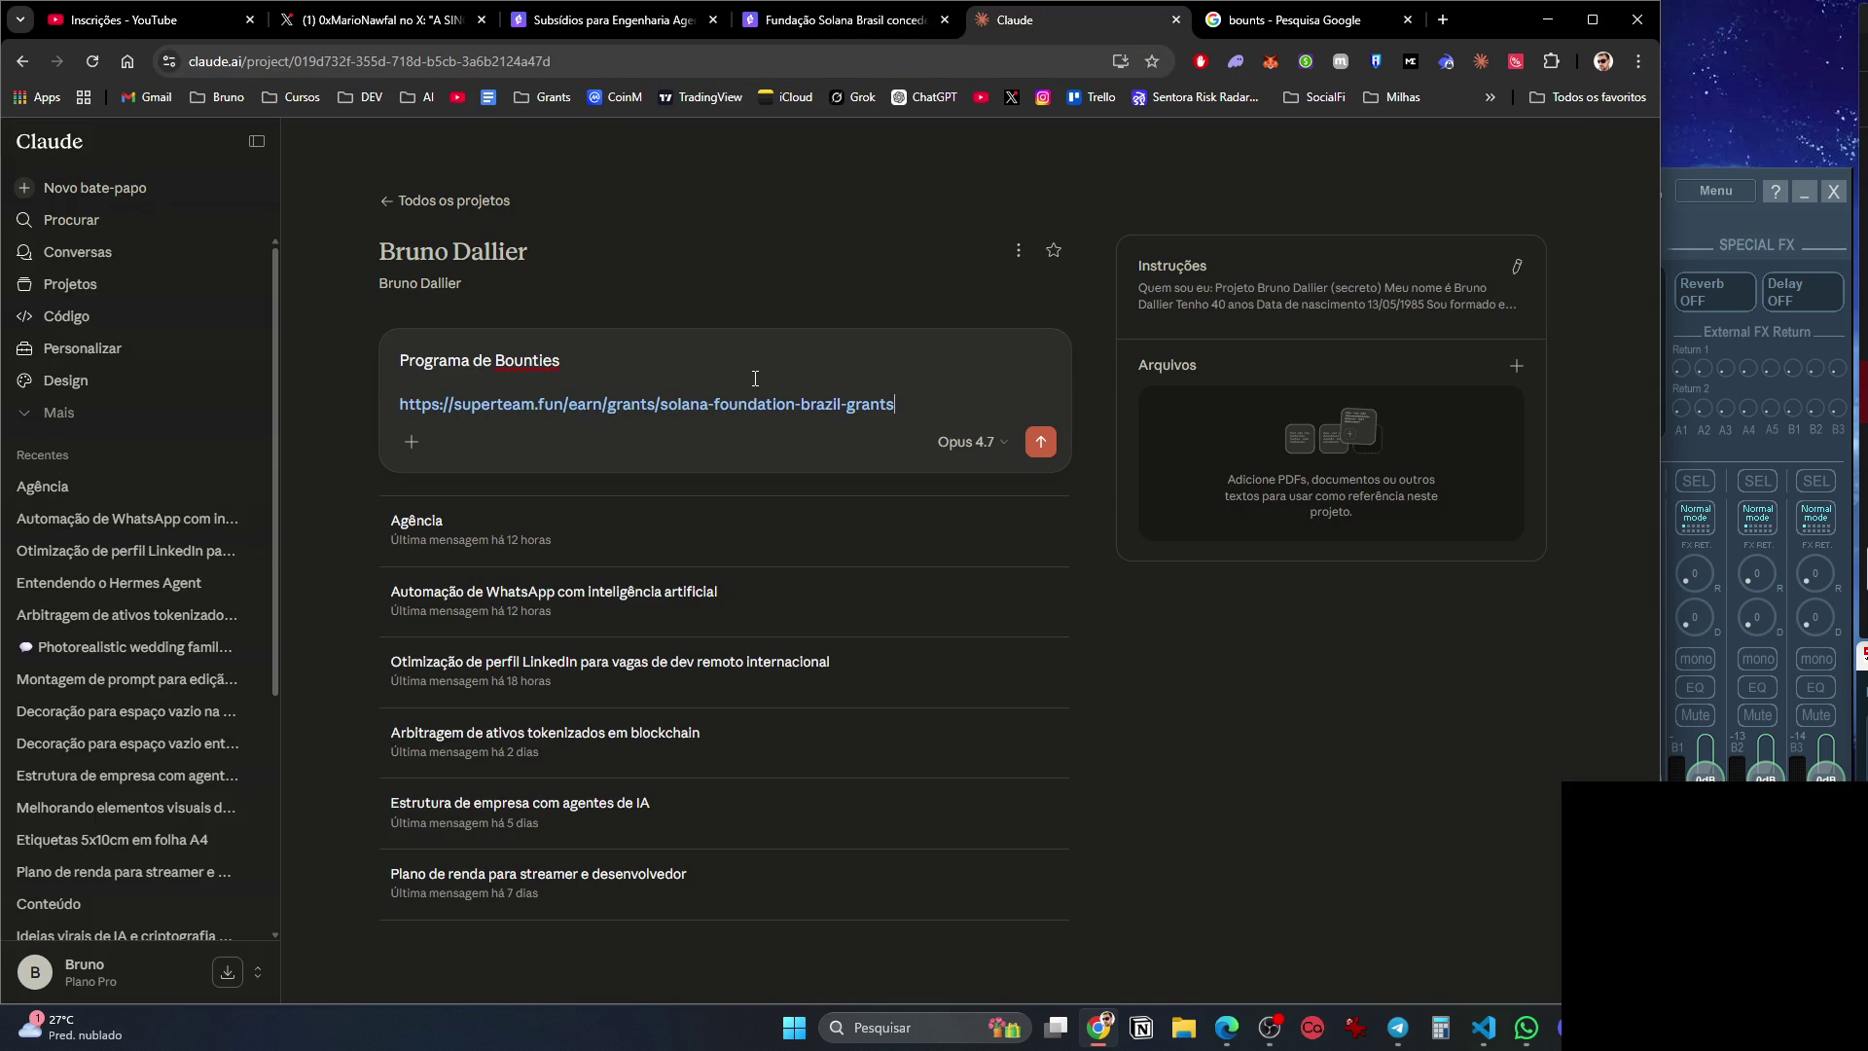
pyautogui.hotkey('shift', 'Return')
pyautogui.hotkey('shift', 'Return')
pyautogui.click(578, 21)
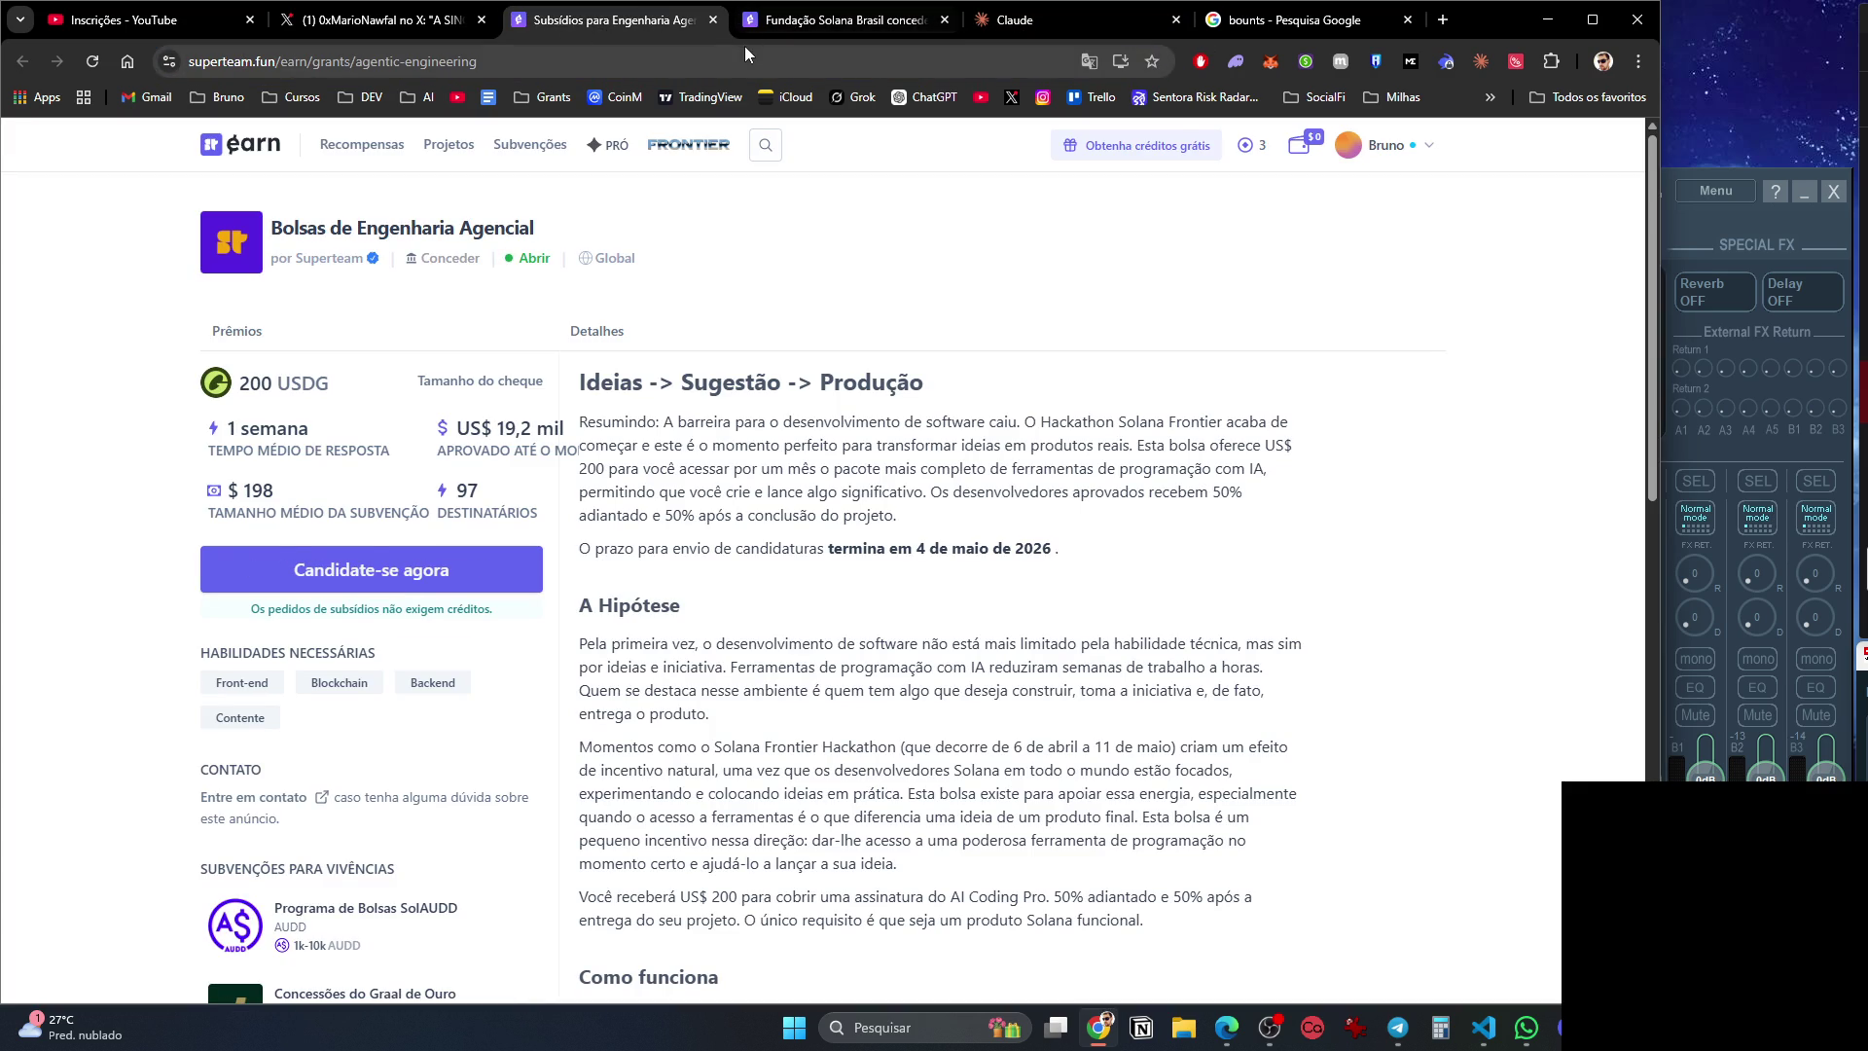
pyautogui.click(1080, 17)
pyautogui.hotkey('ctrl', 'v')
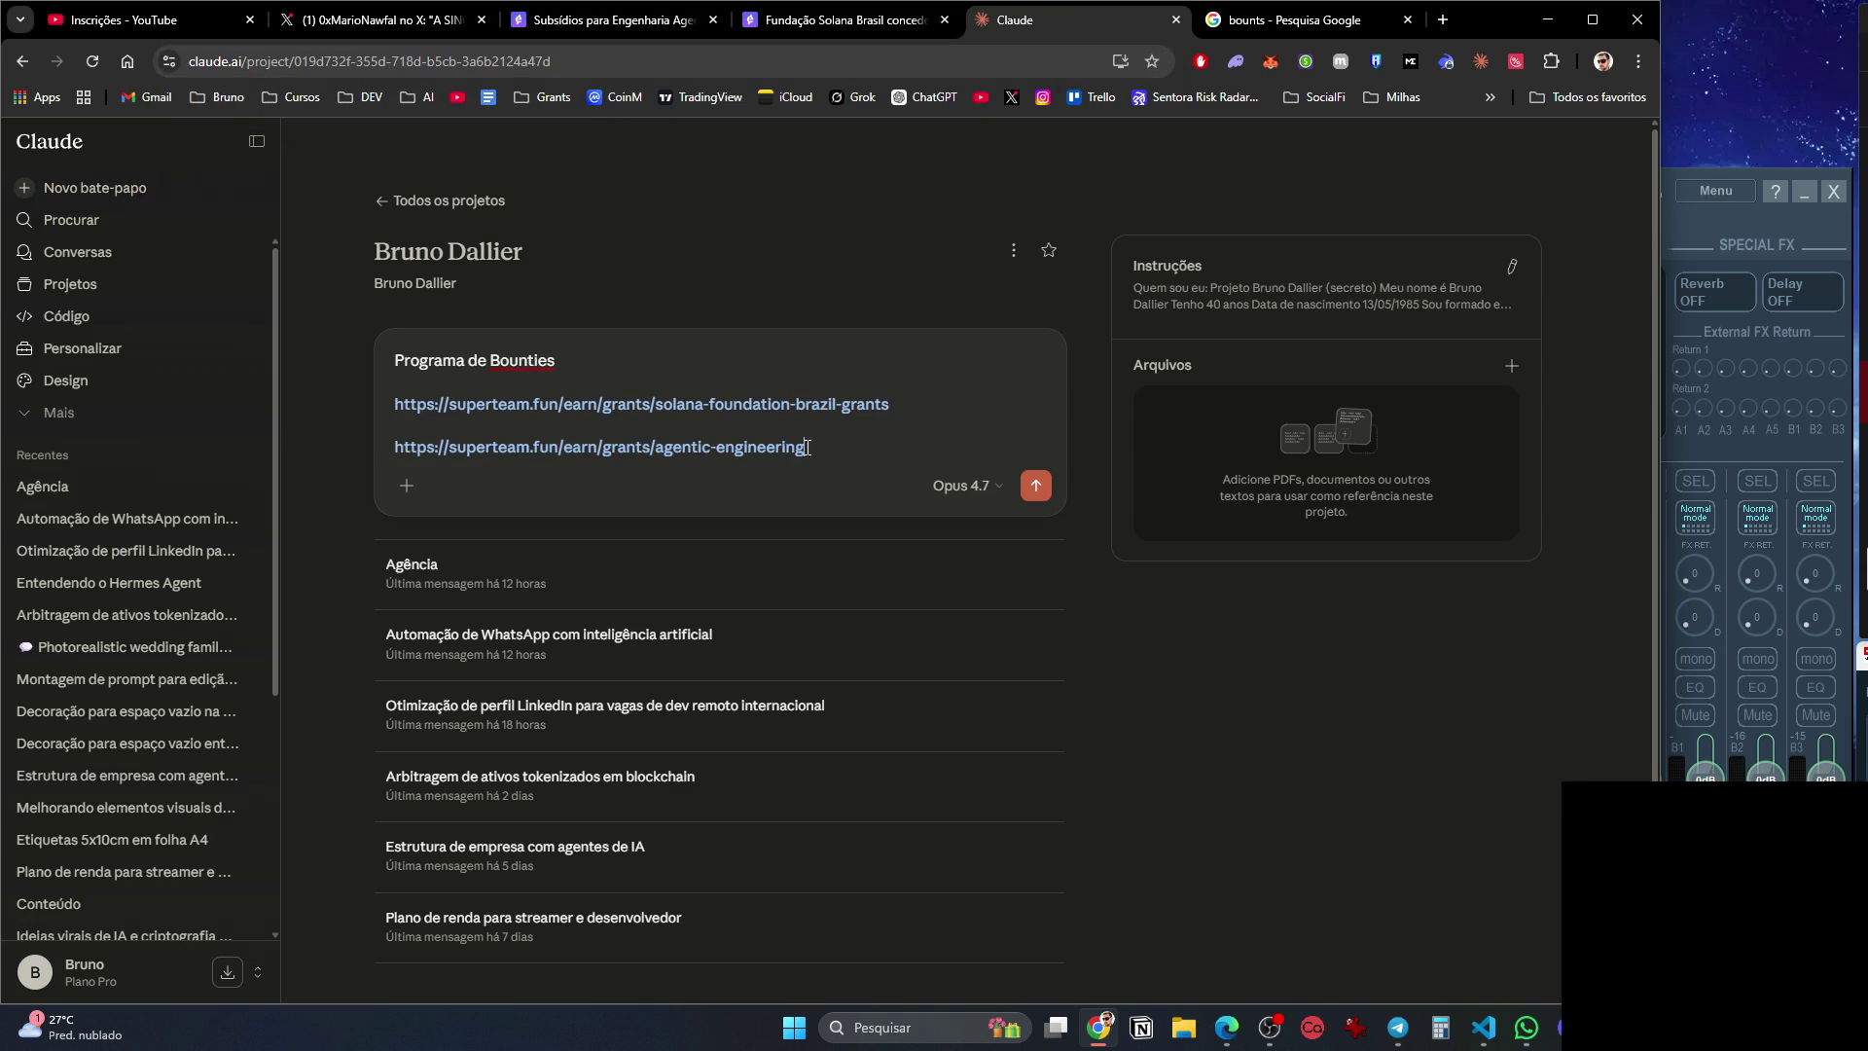
pyautogui.click(615, 21)
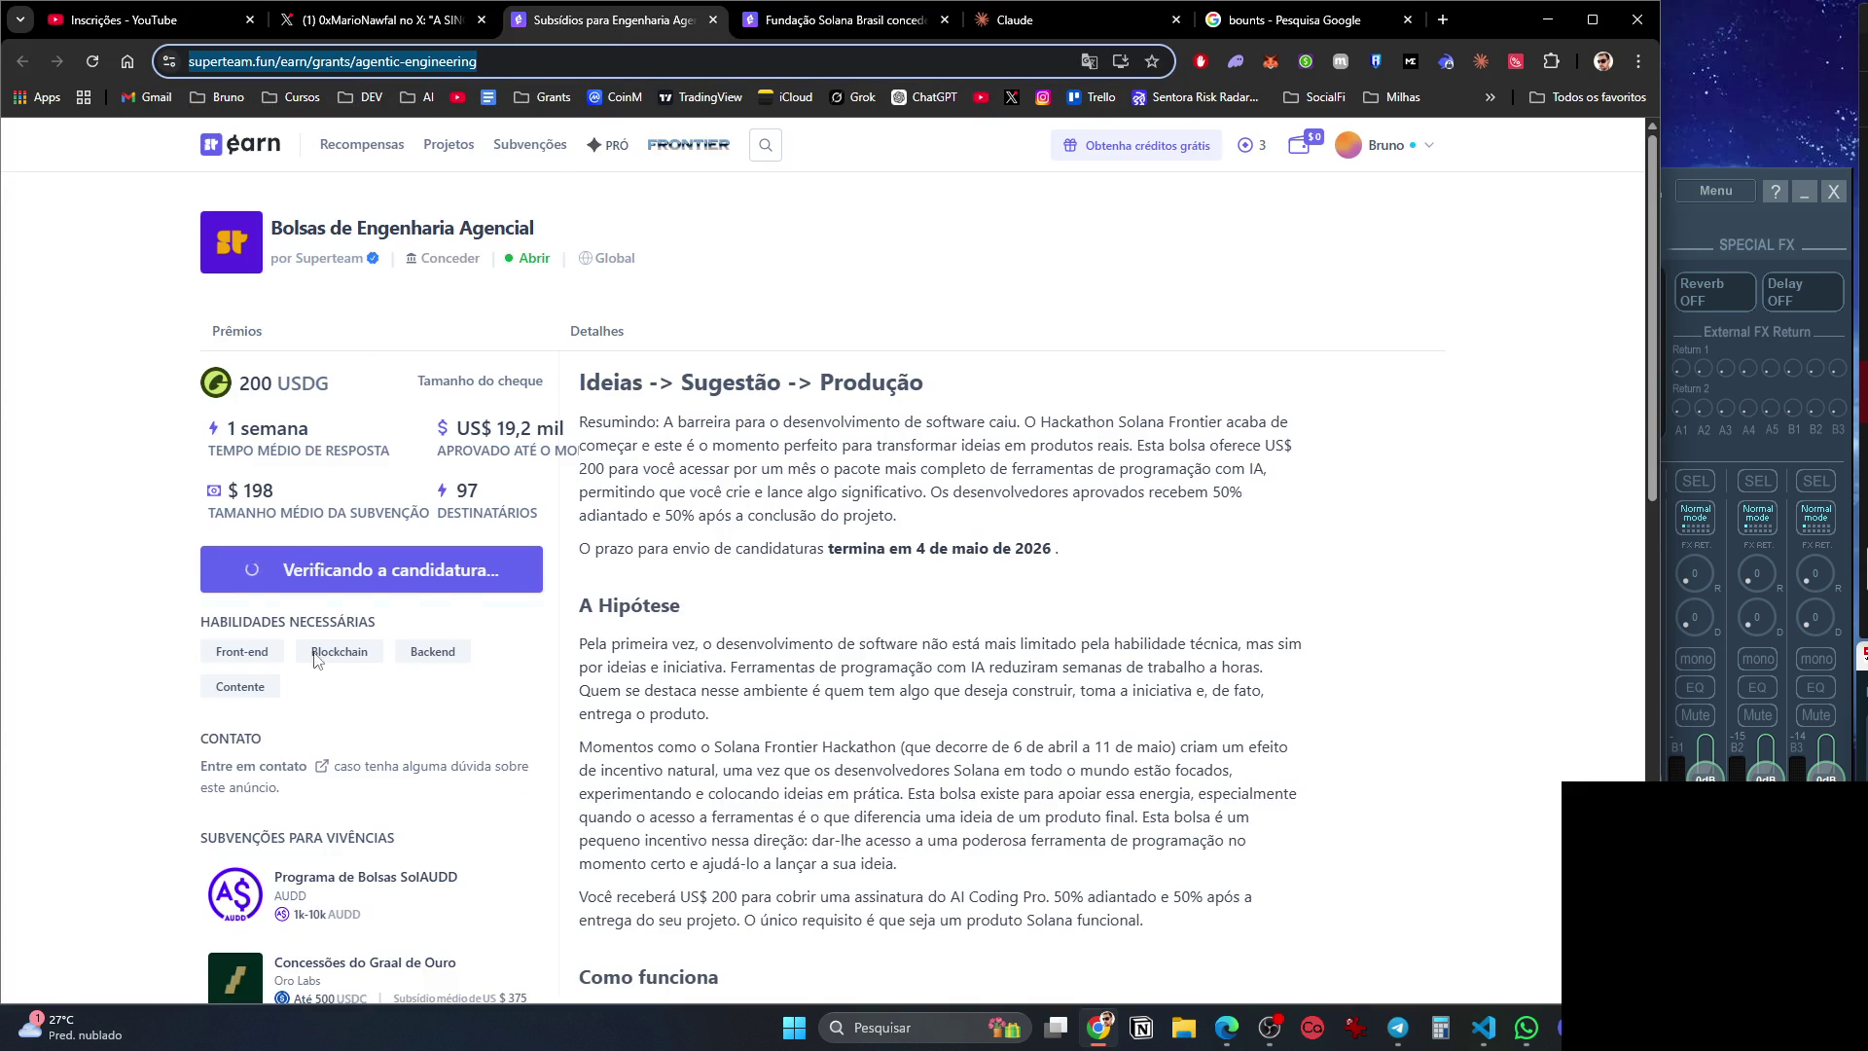
# Open the Startup Accelerator and SolAUDD grants in background tabs.
pyautogui.scroll(-6, 350, 681)
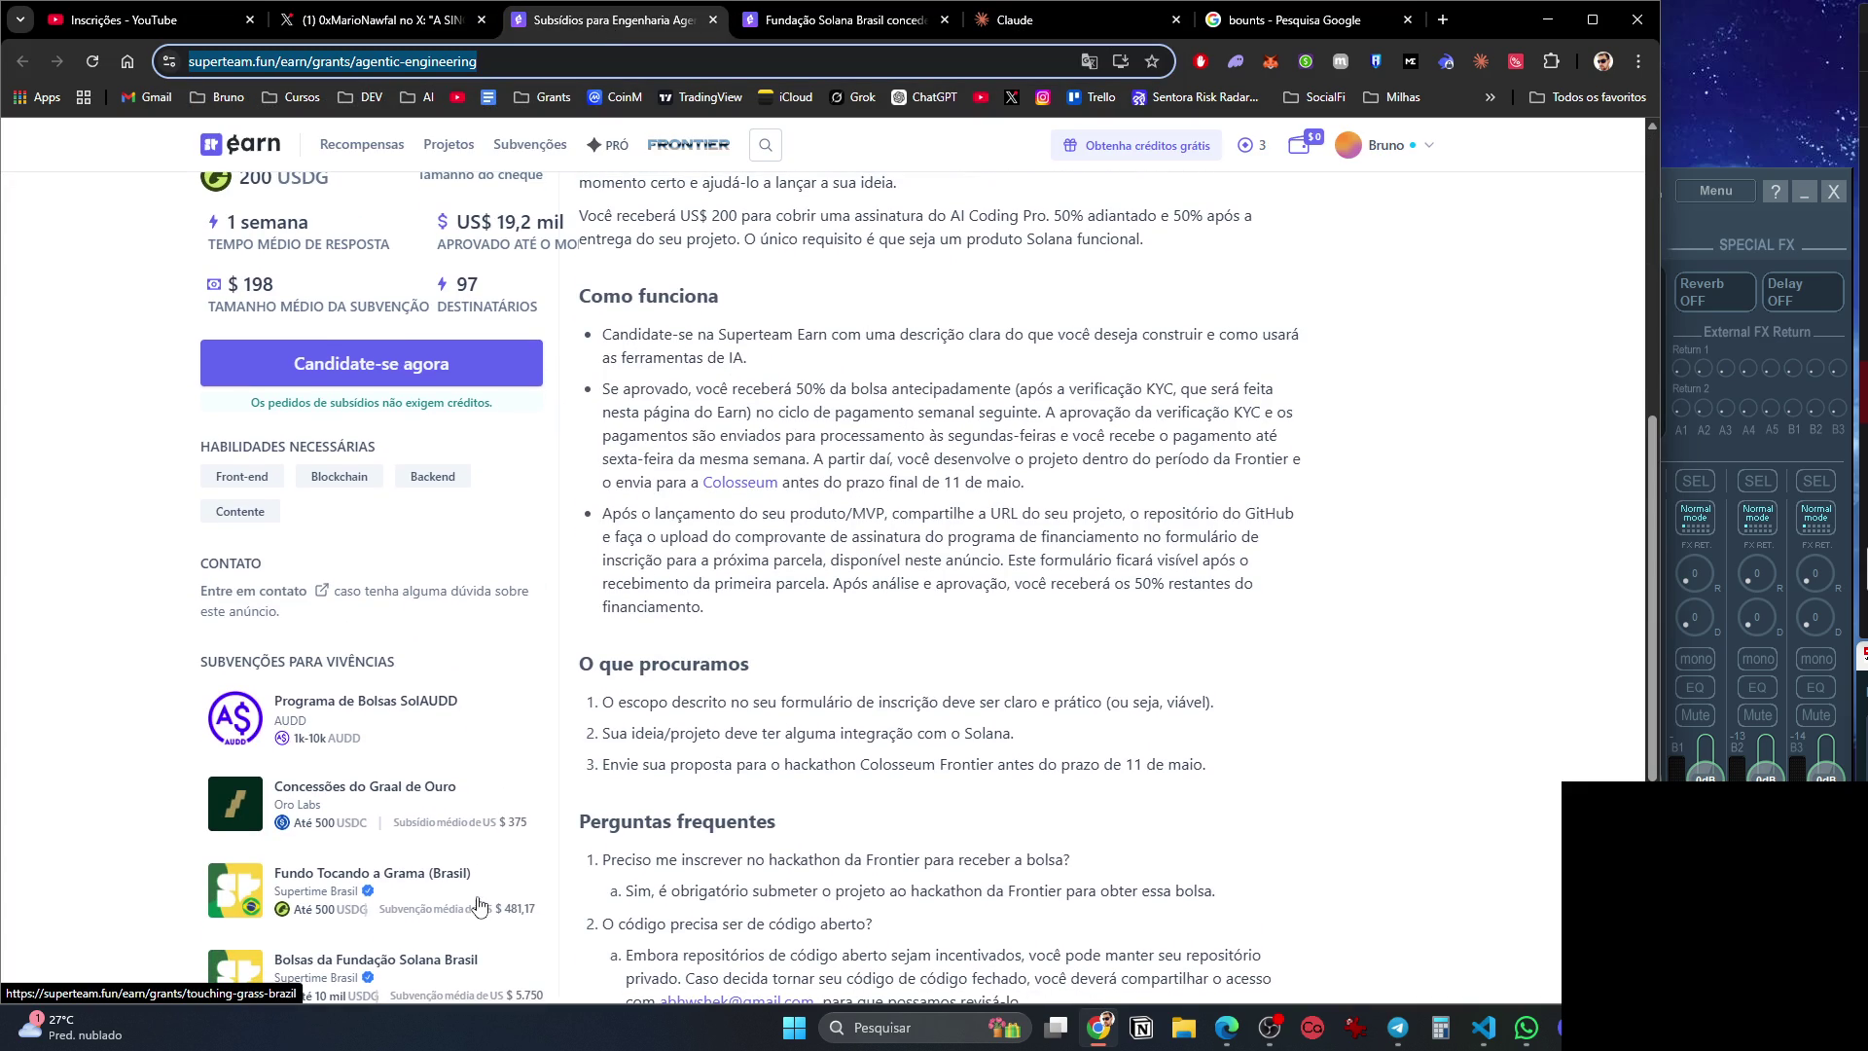
pyautogui.scroll(-2, 464, 971)
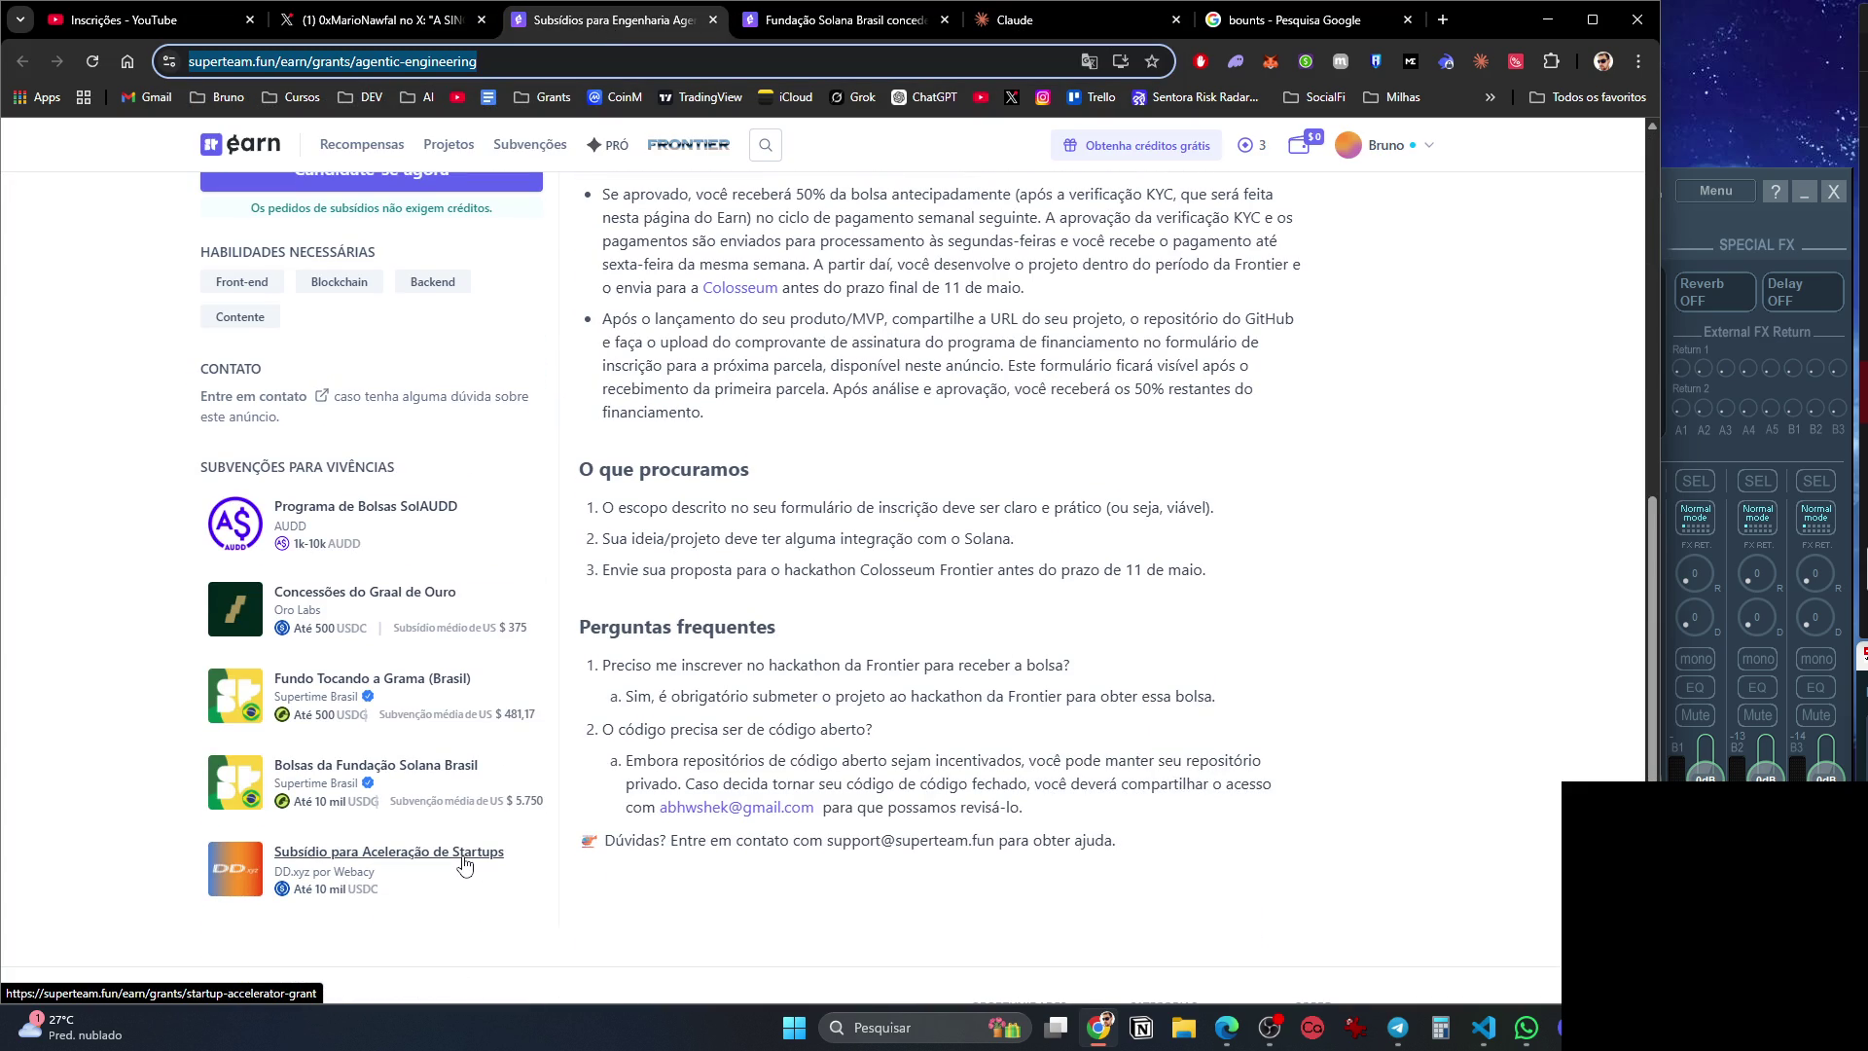
pyautogui.middleClick(464, 864)
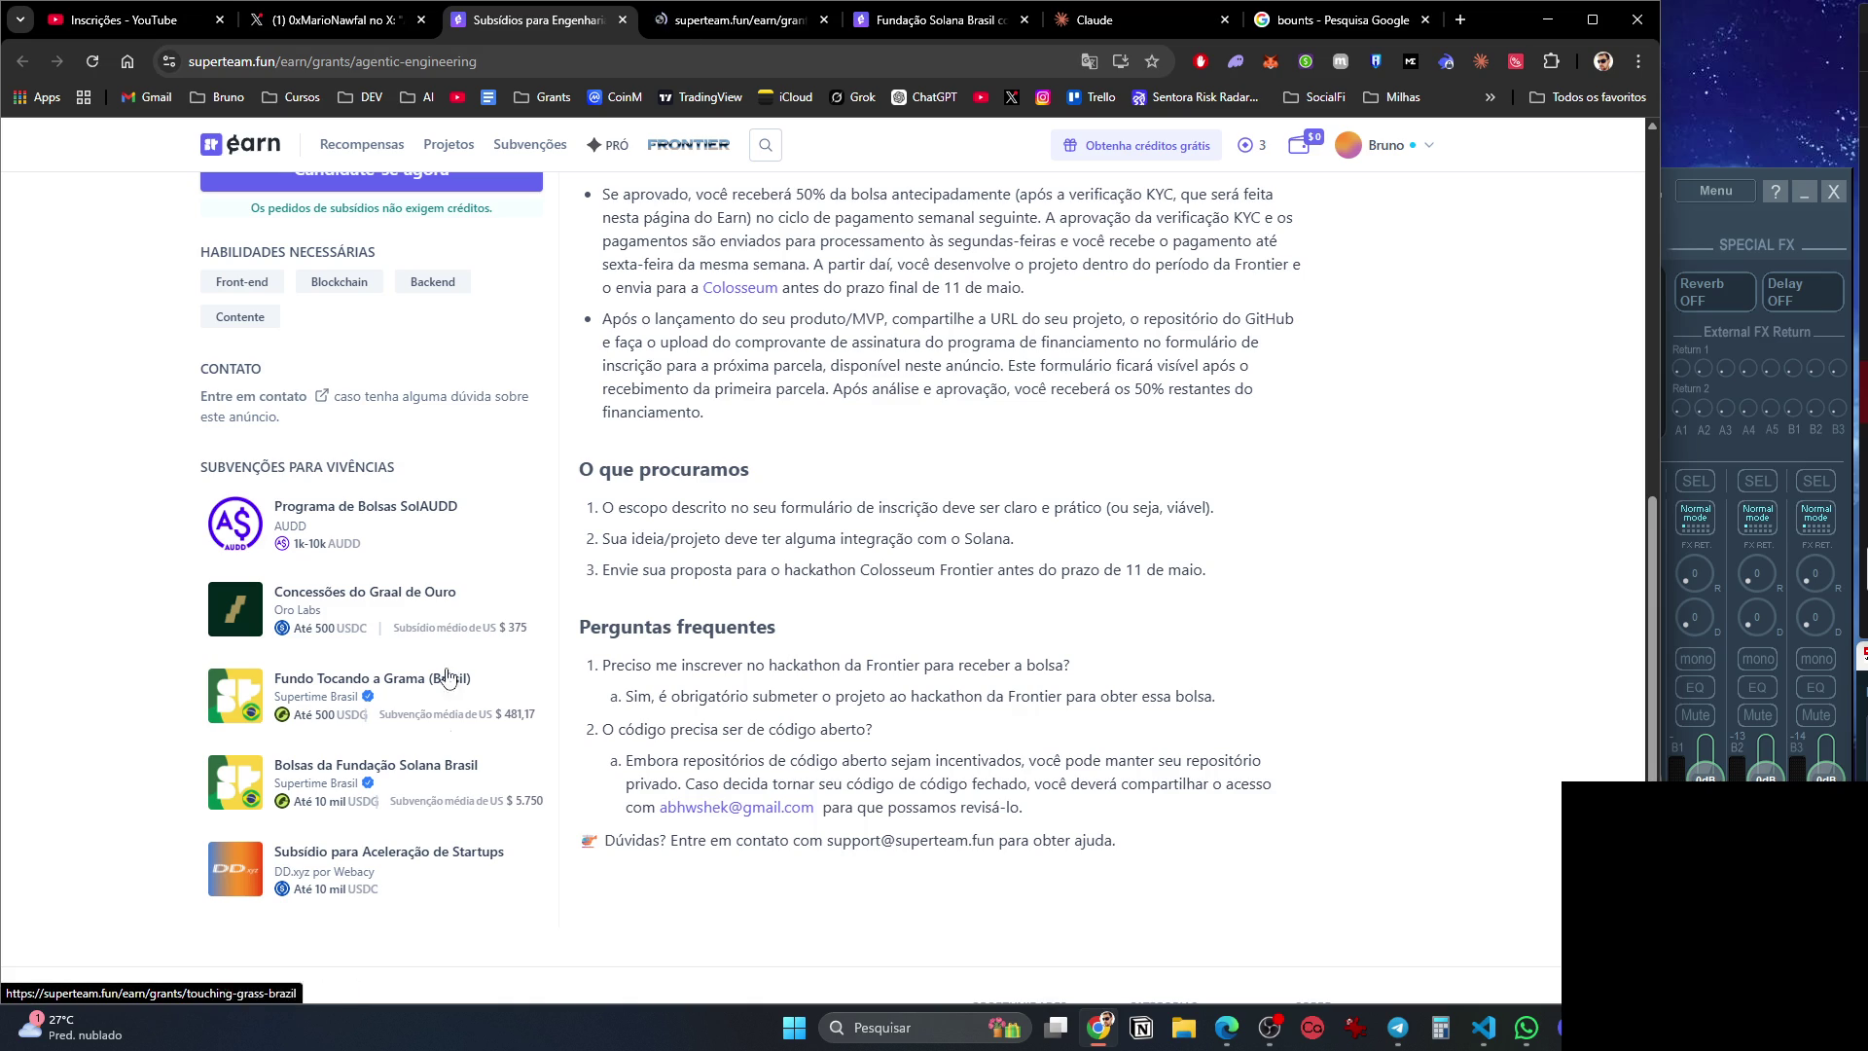
pyautogui.middleClick(409, 506)
pyautogui.scroll(4, 448, 564)
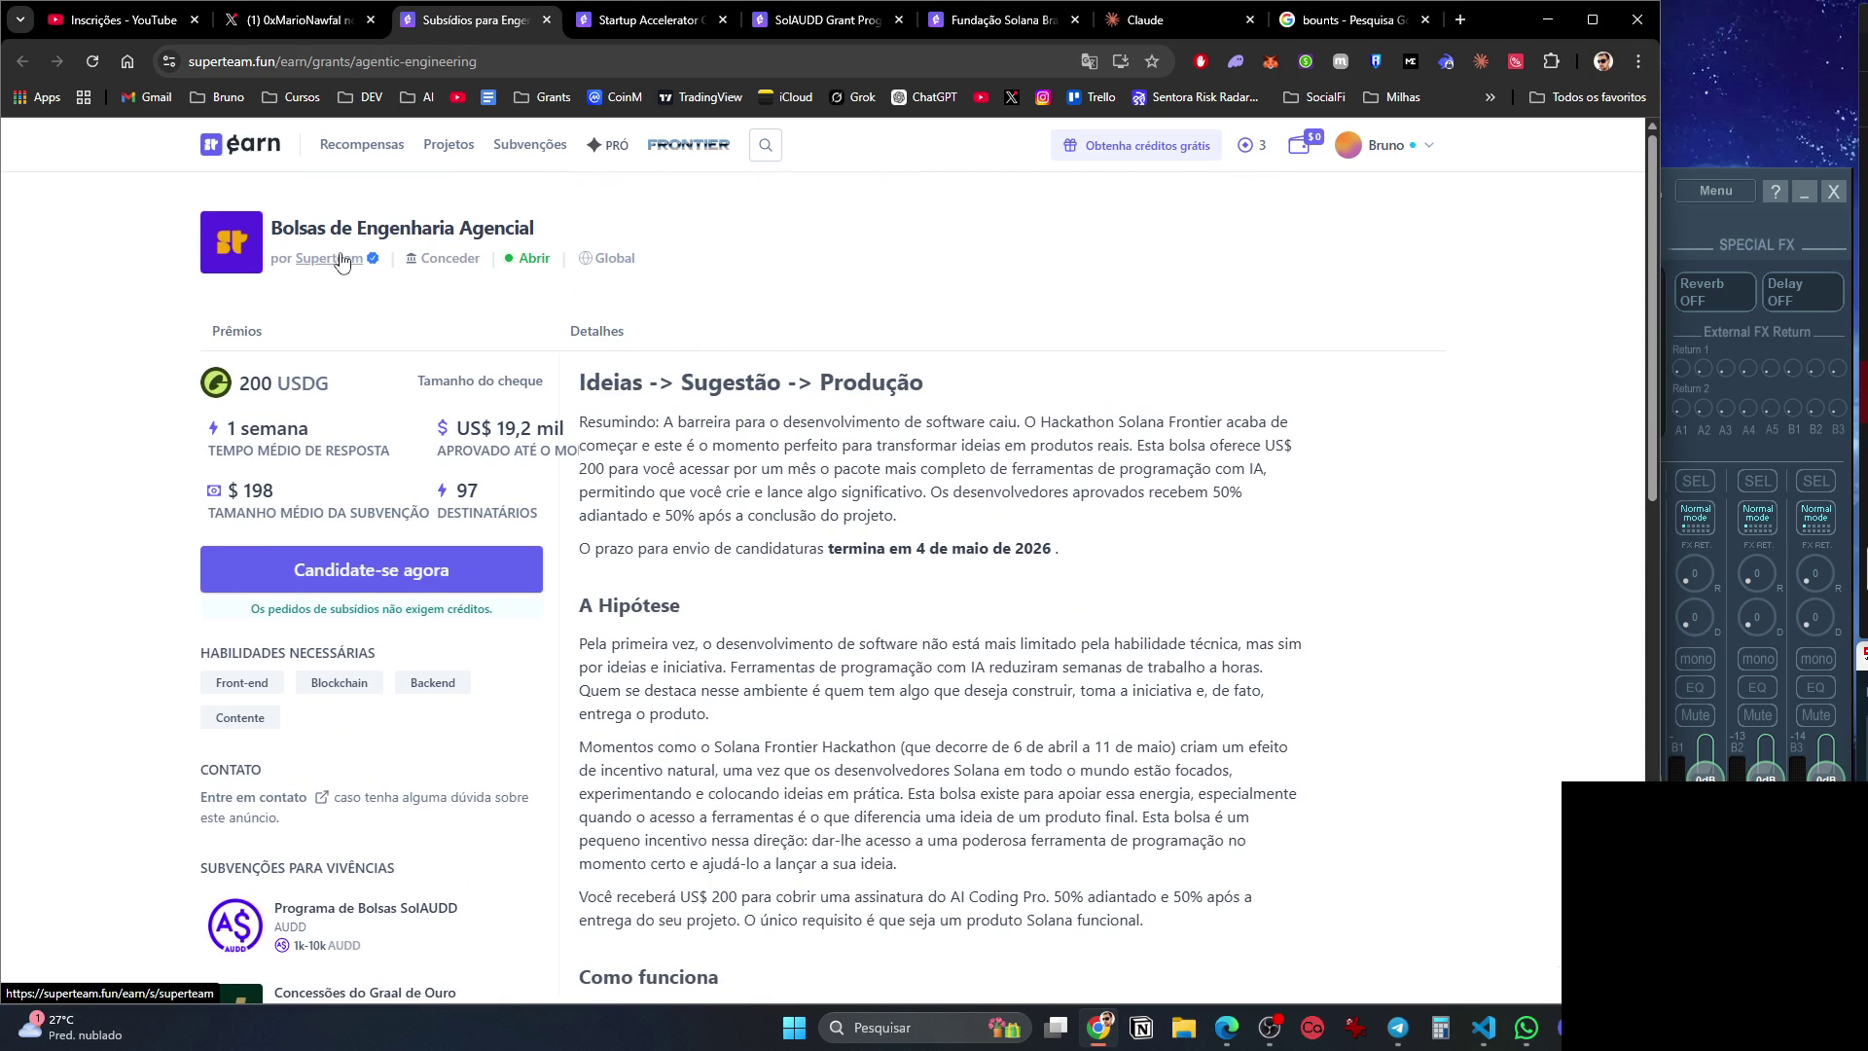
# View the Startup Accelerator Grant page translated into Portuguese, then close it.
pyautogui.click(668, 24)
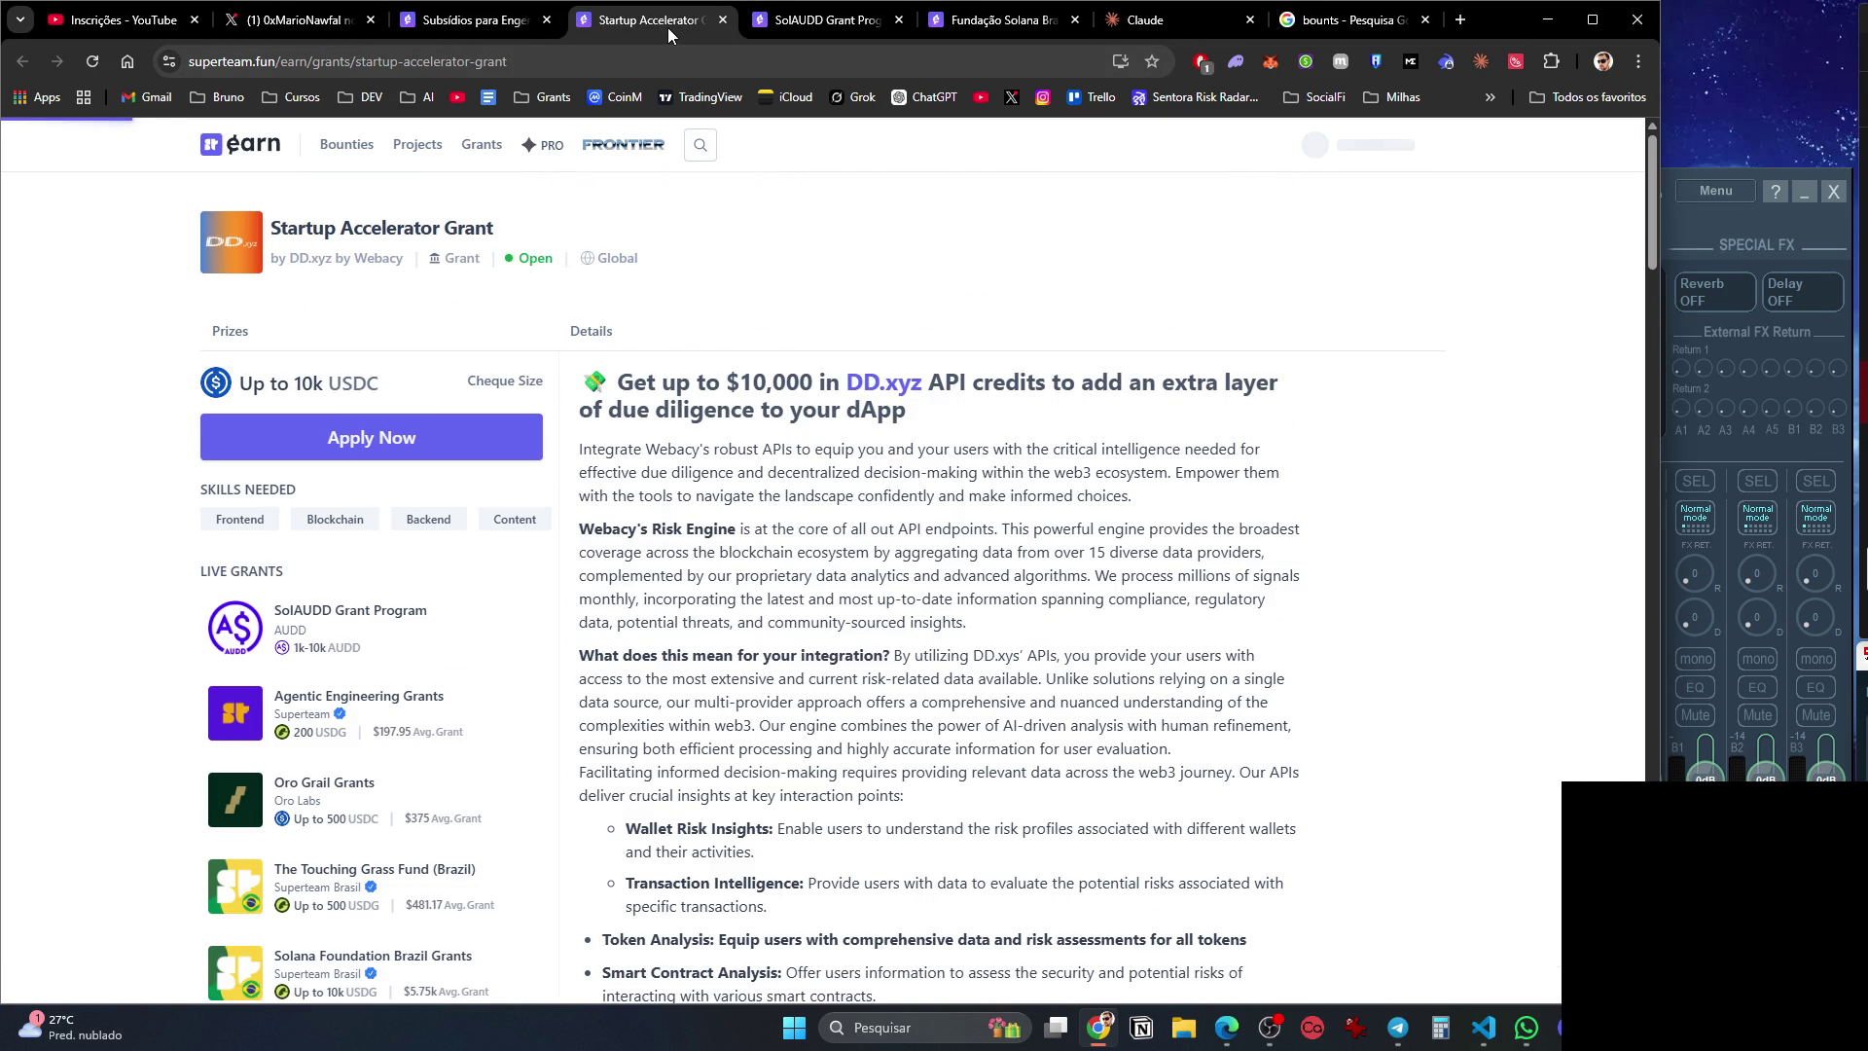
pyautogui.rightClick(802, 287)
pyautogui.click(902, 568)
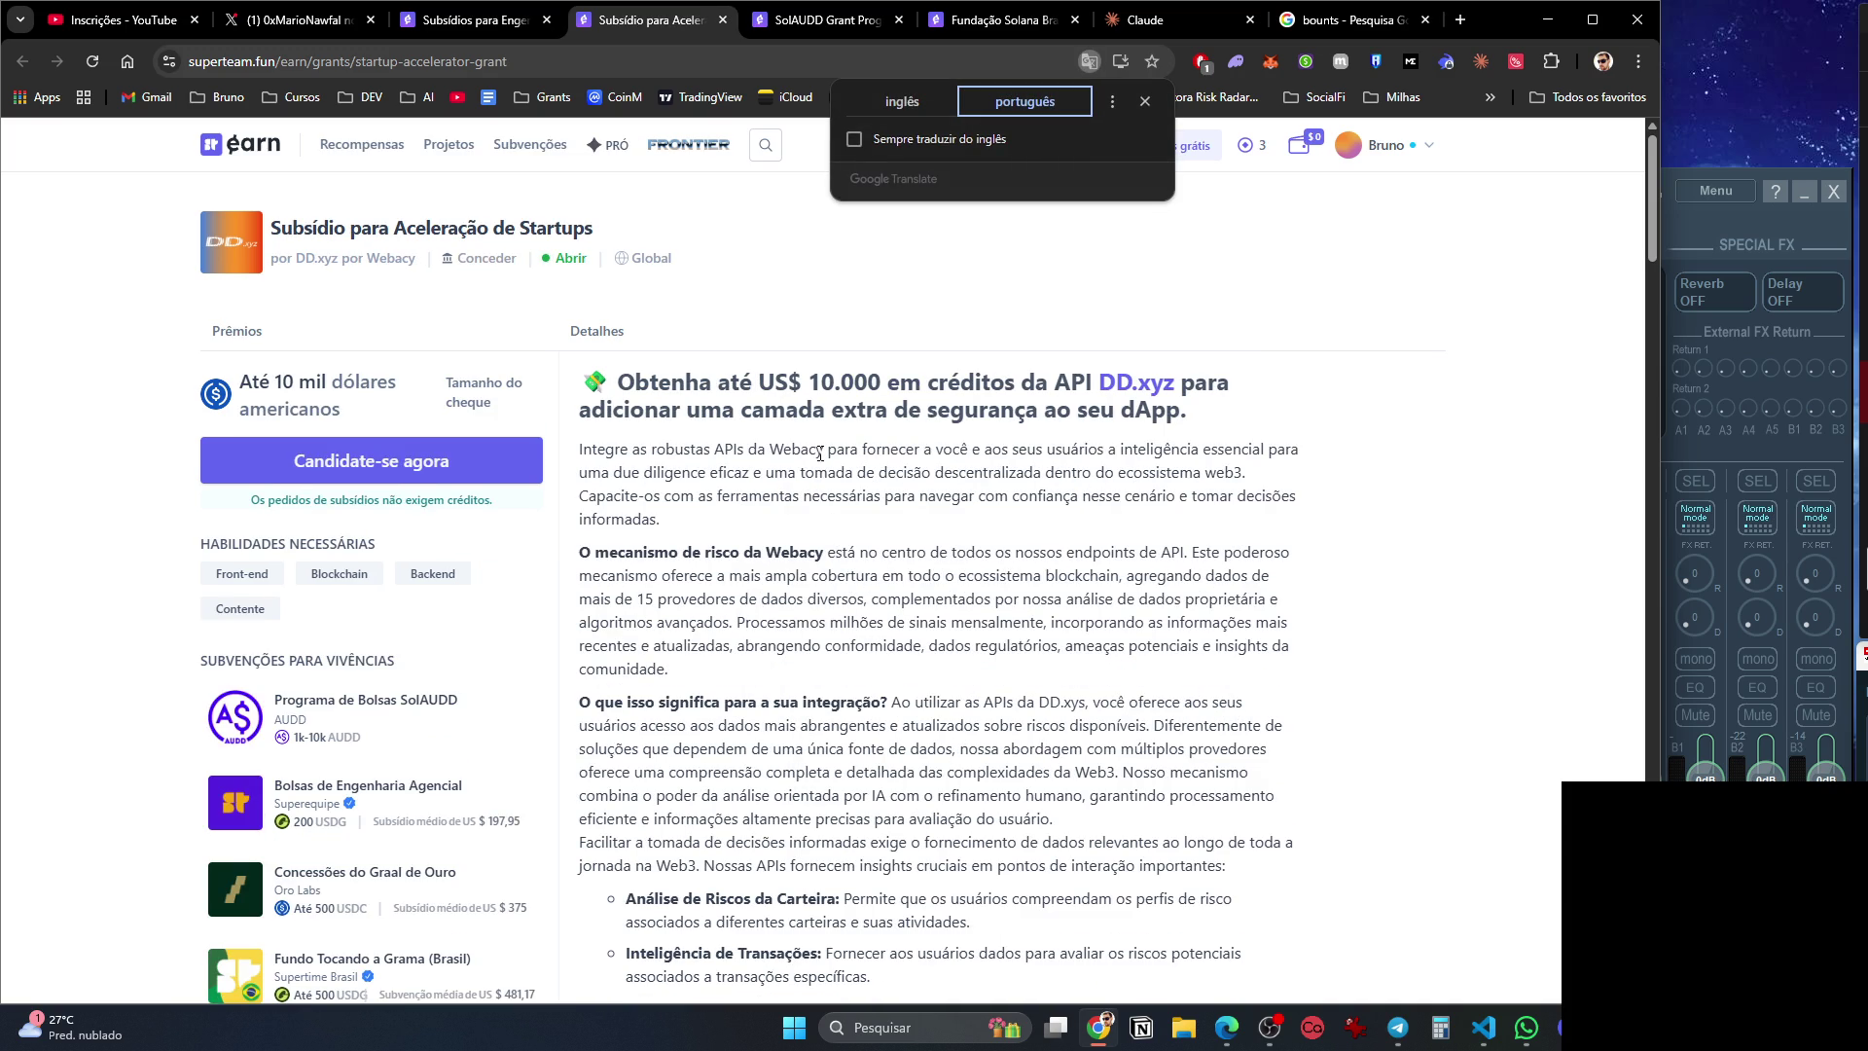
pyautogui.click(844, 288)
pyautogui.hotkey('ctrl', 'w')
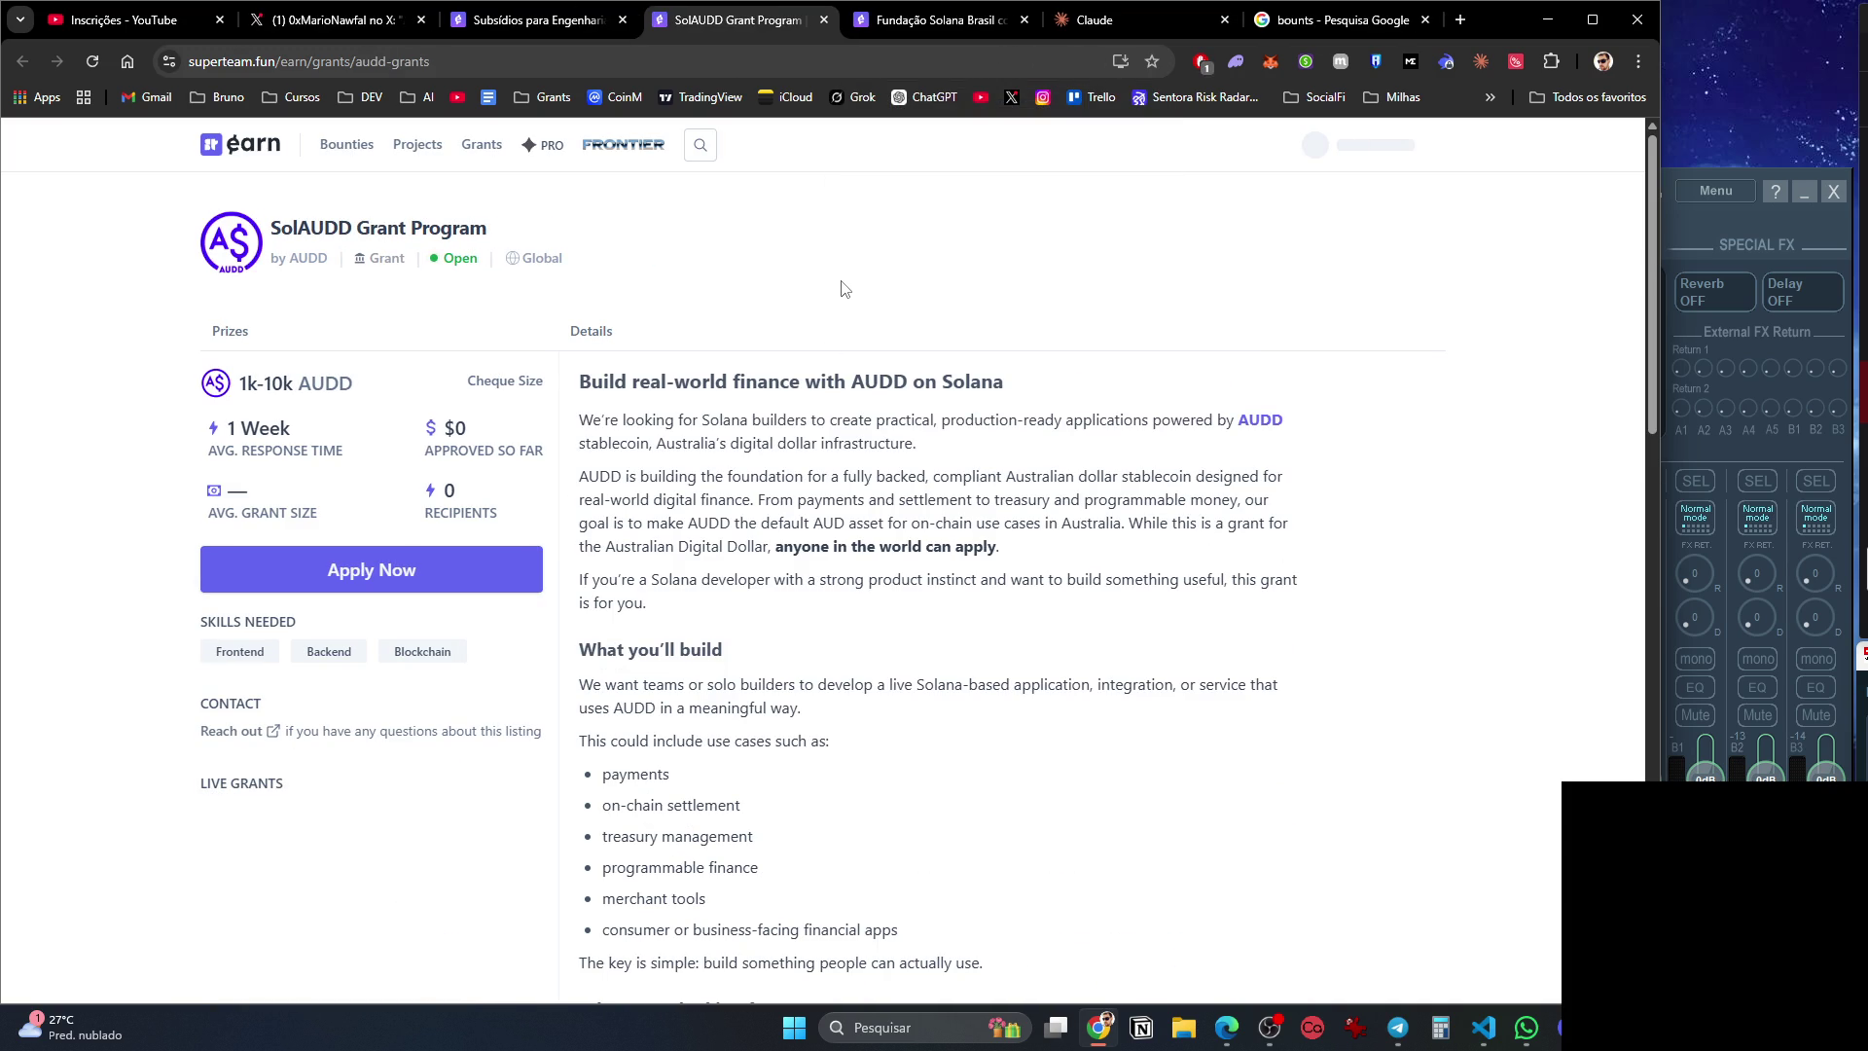
# Translate the SolAUDD grant into Portuguese, then open the Superteam Brasil sponsor page.
pyautogui.rightClick(844, 288)
pyautogui.click(904, 488)
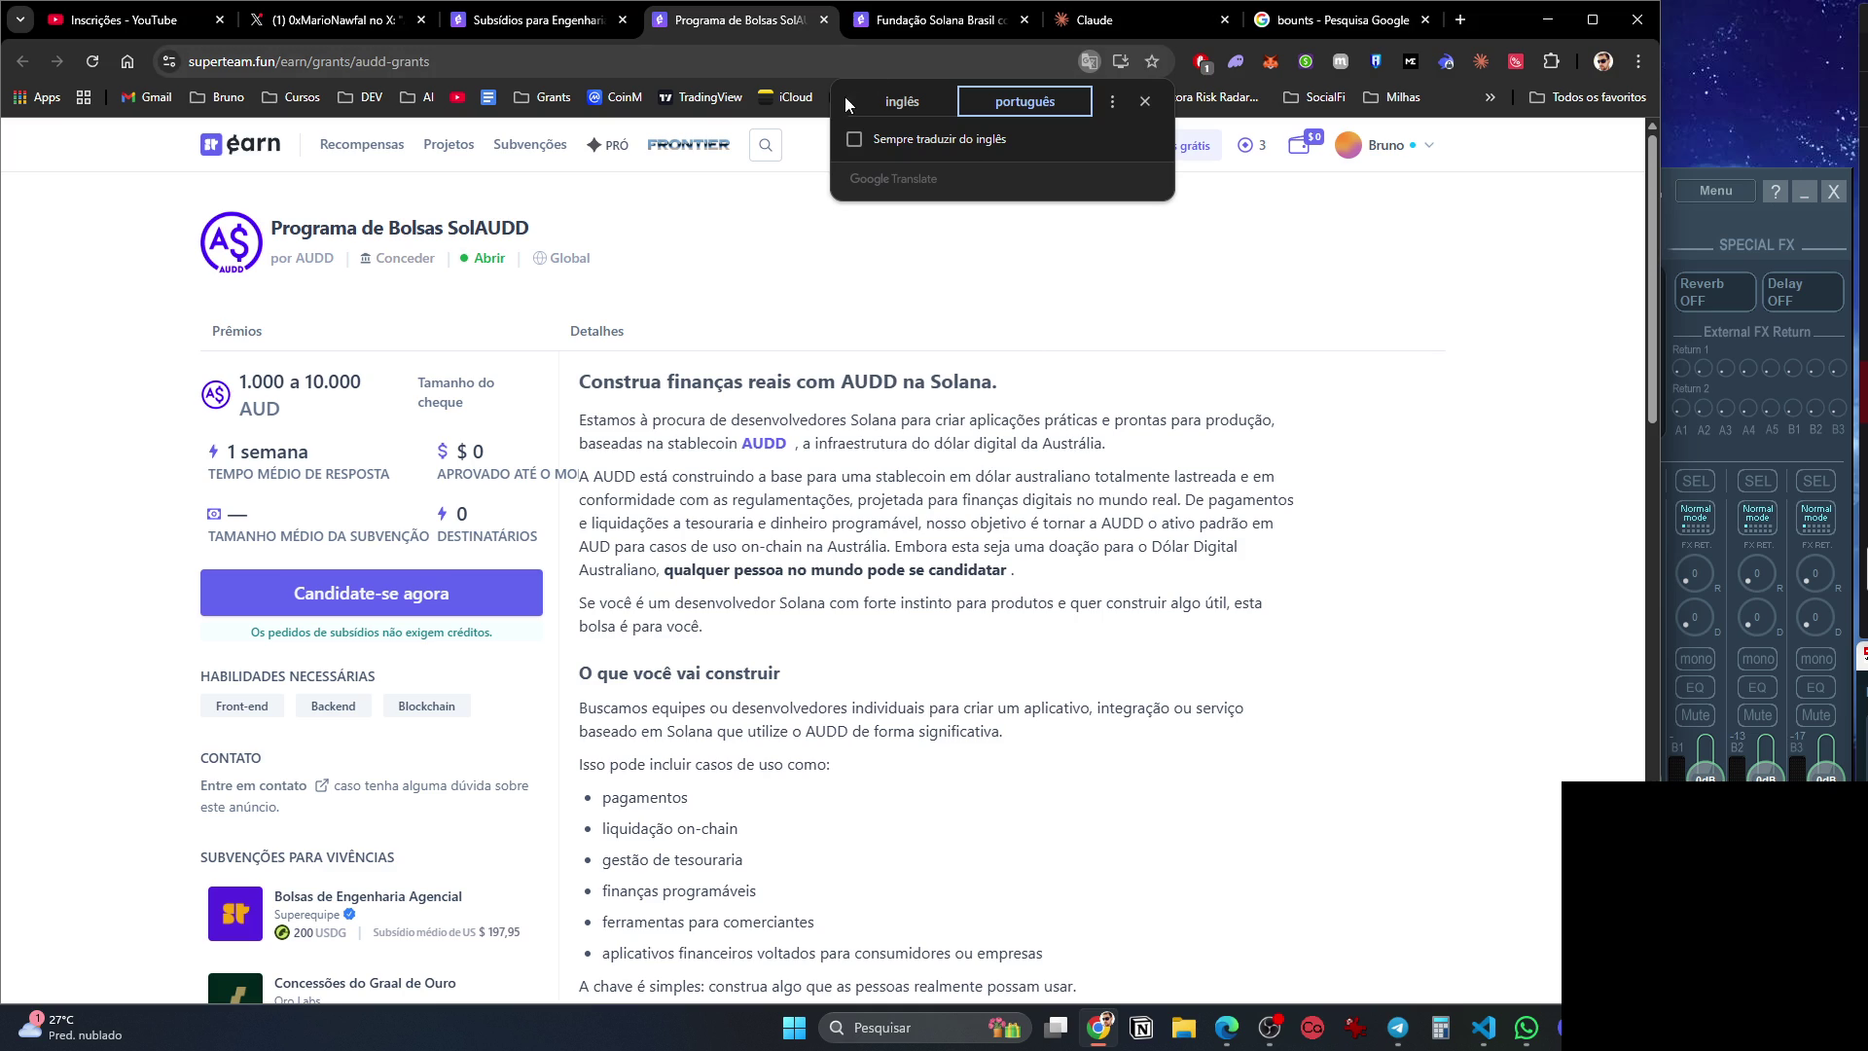
pyautogui.click(867, 27)
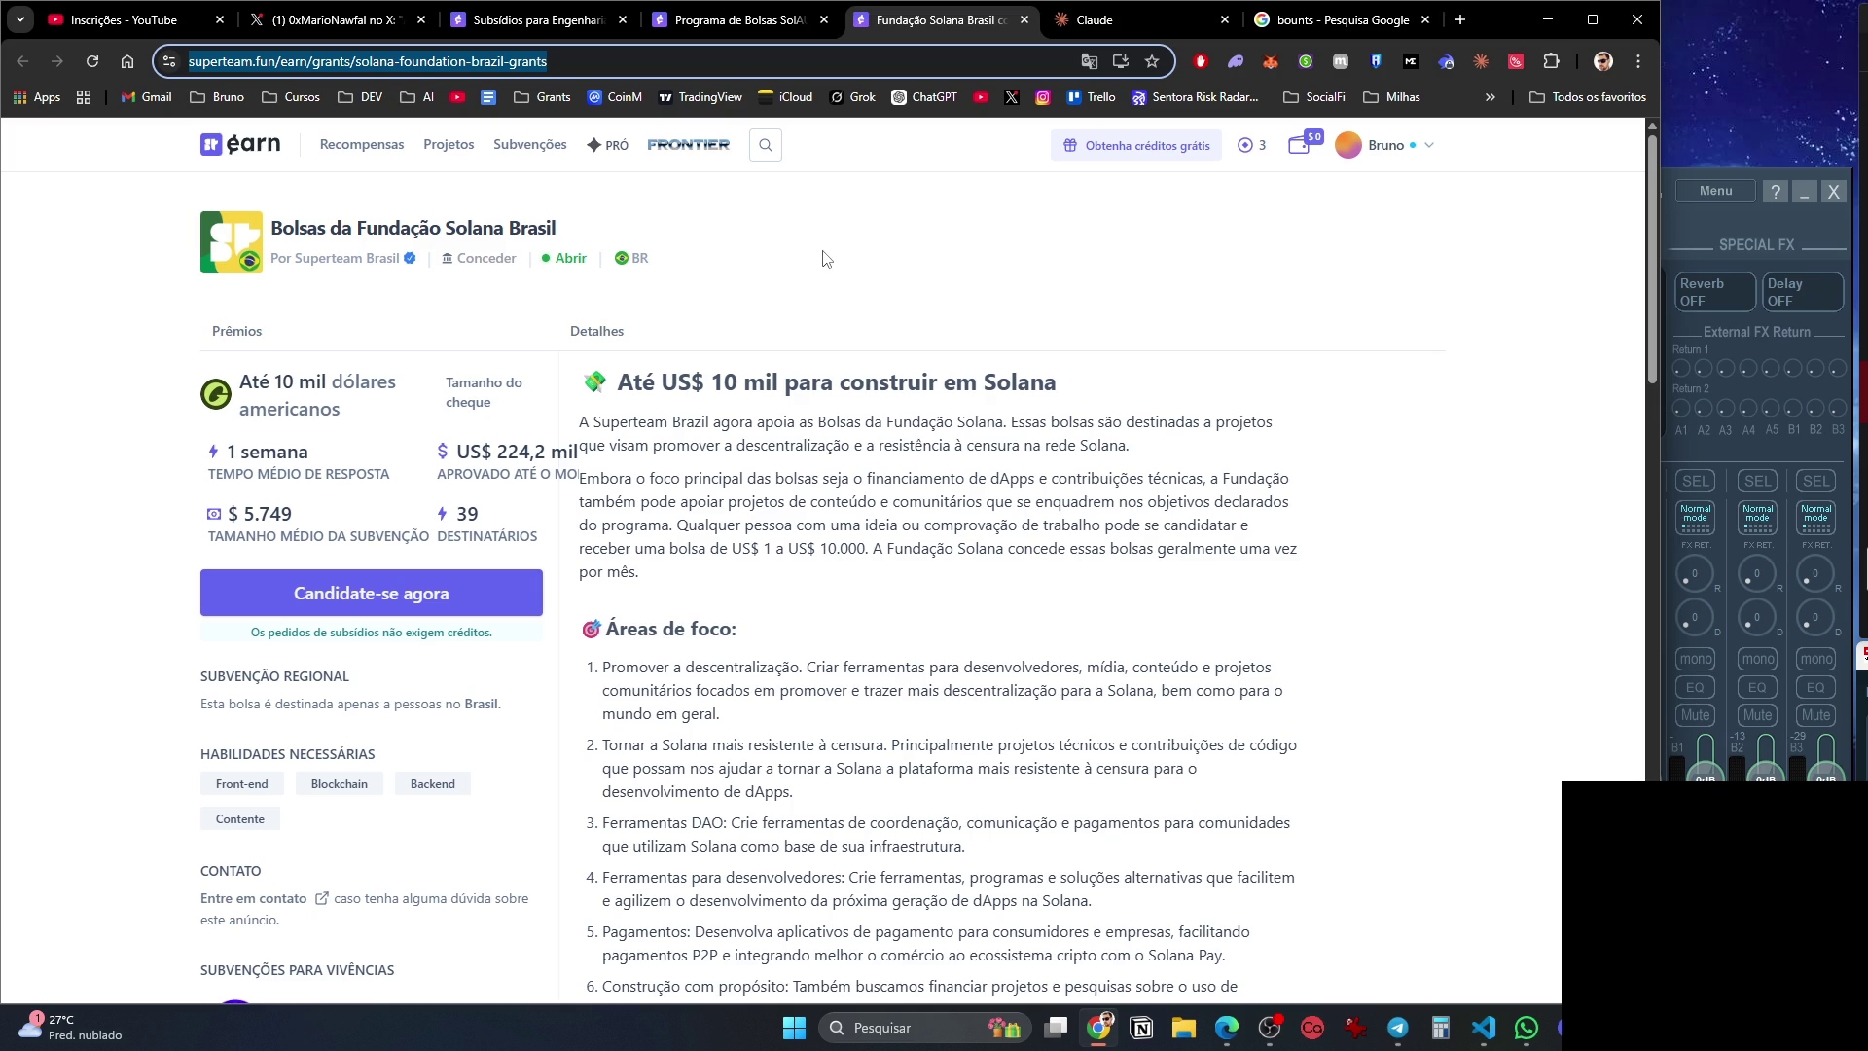
pyautogui.click(355, 257)
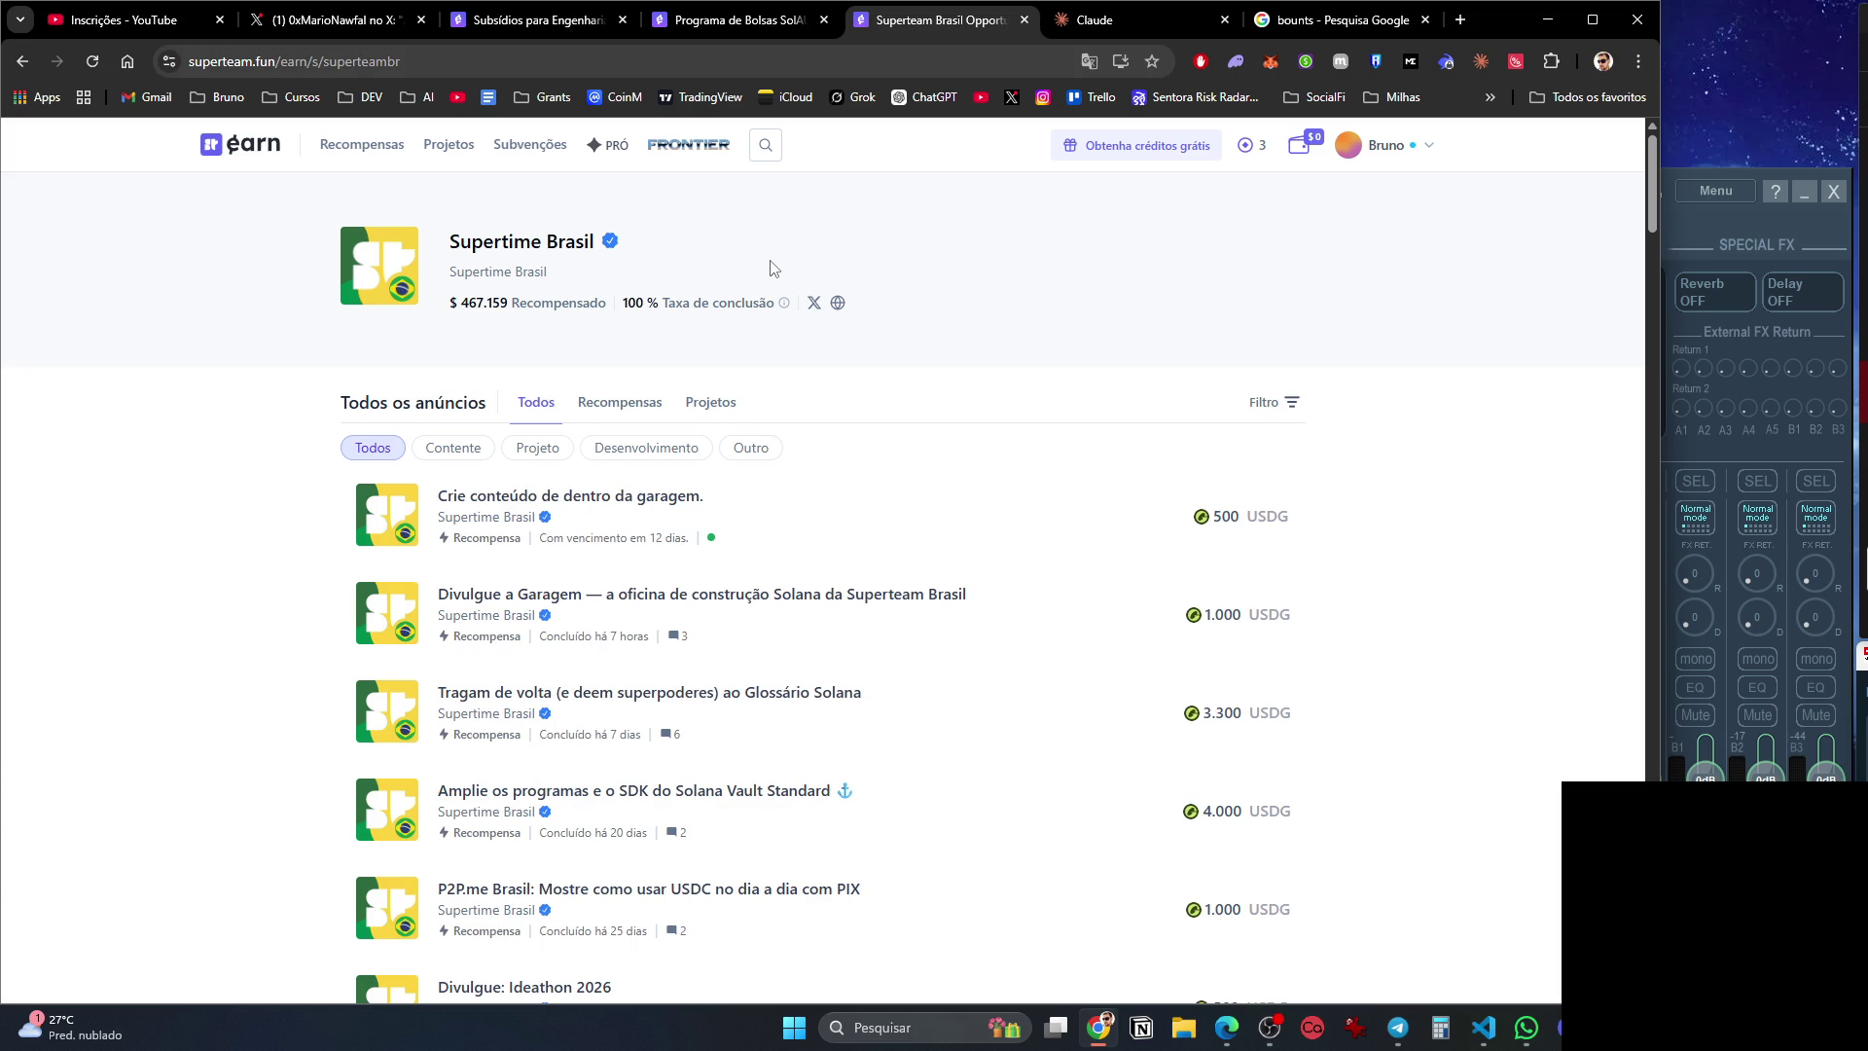
# Open the Glossário Solana, learning-management dApp and Superteam Brasil landing-page bounties in background tabs.
pyautogui.scroll(-2, 768, 262)
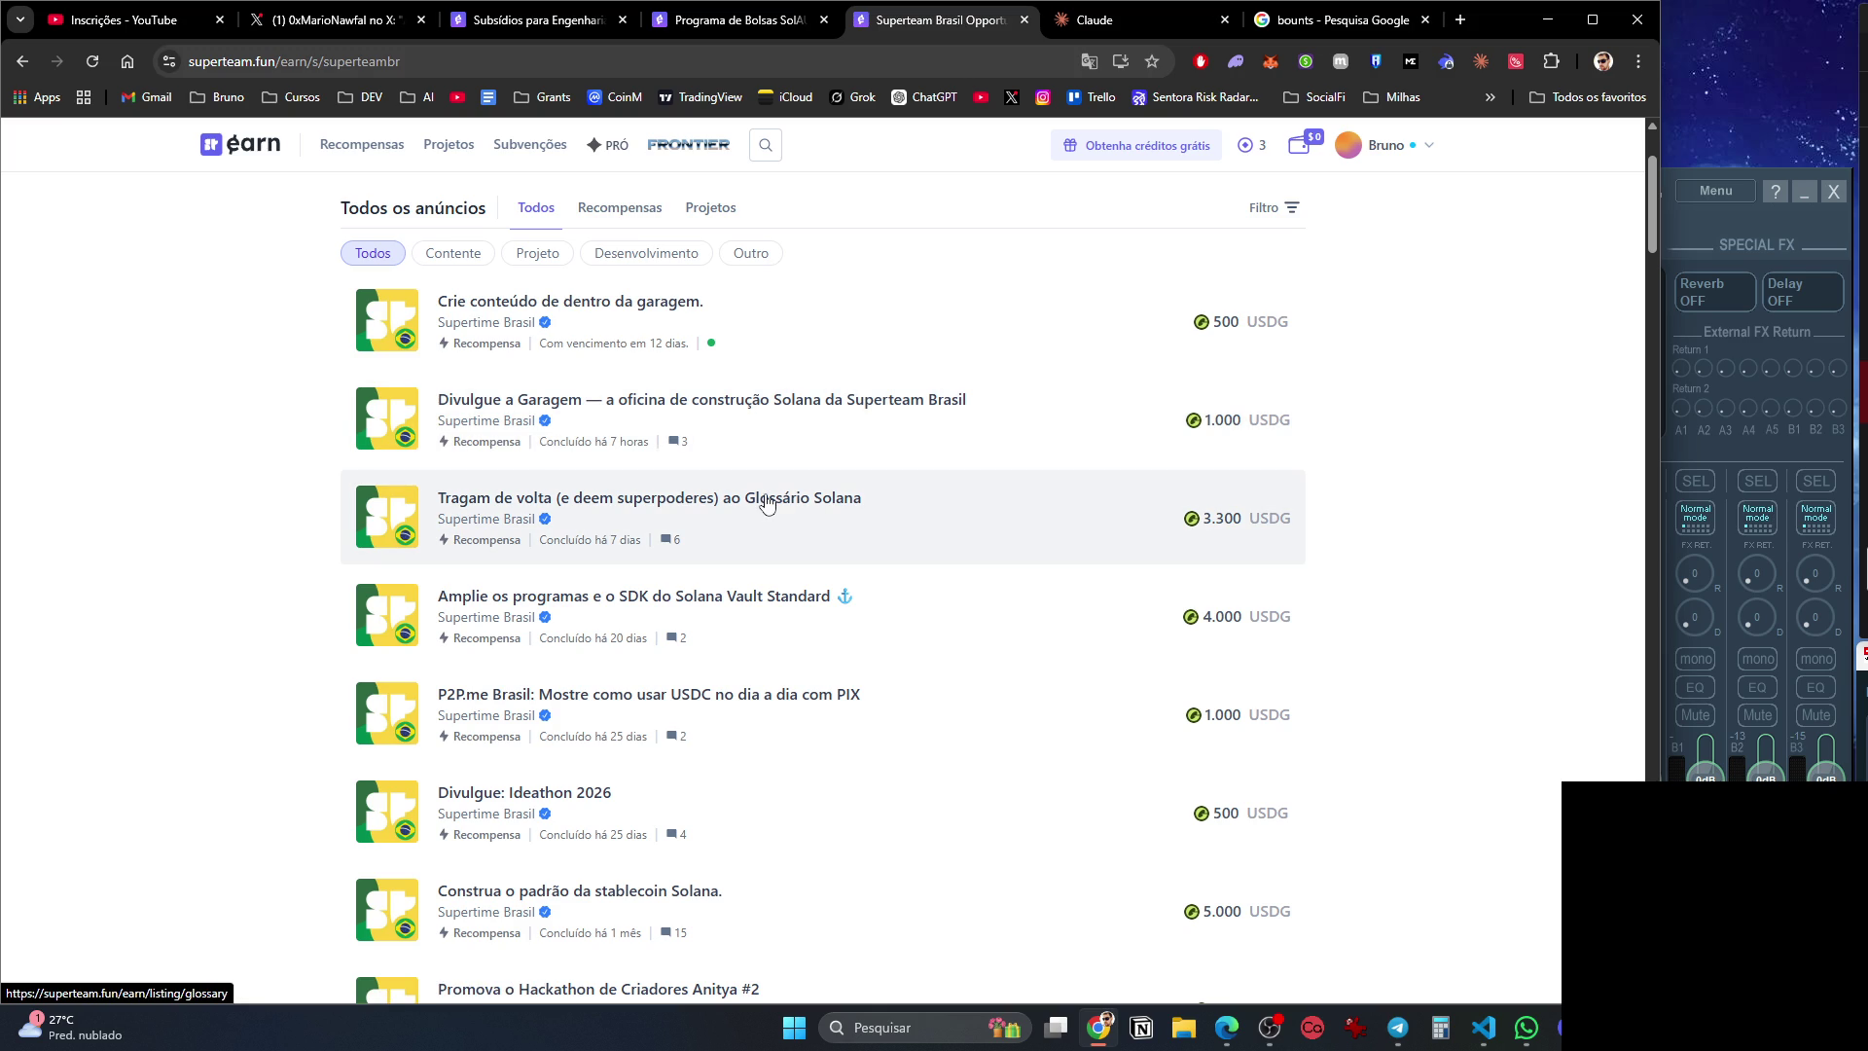
pyautogui.middleClick(766, 502)
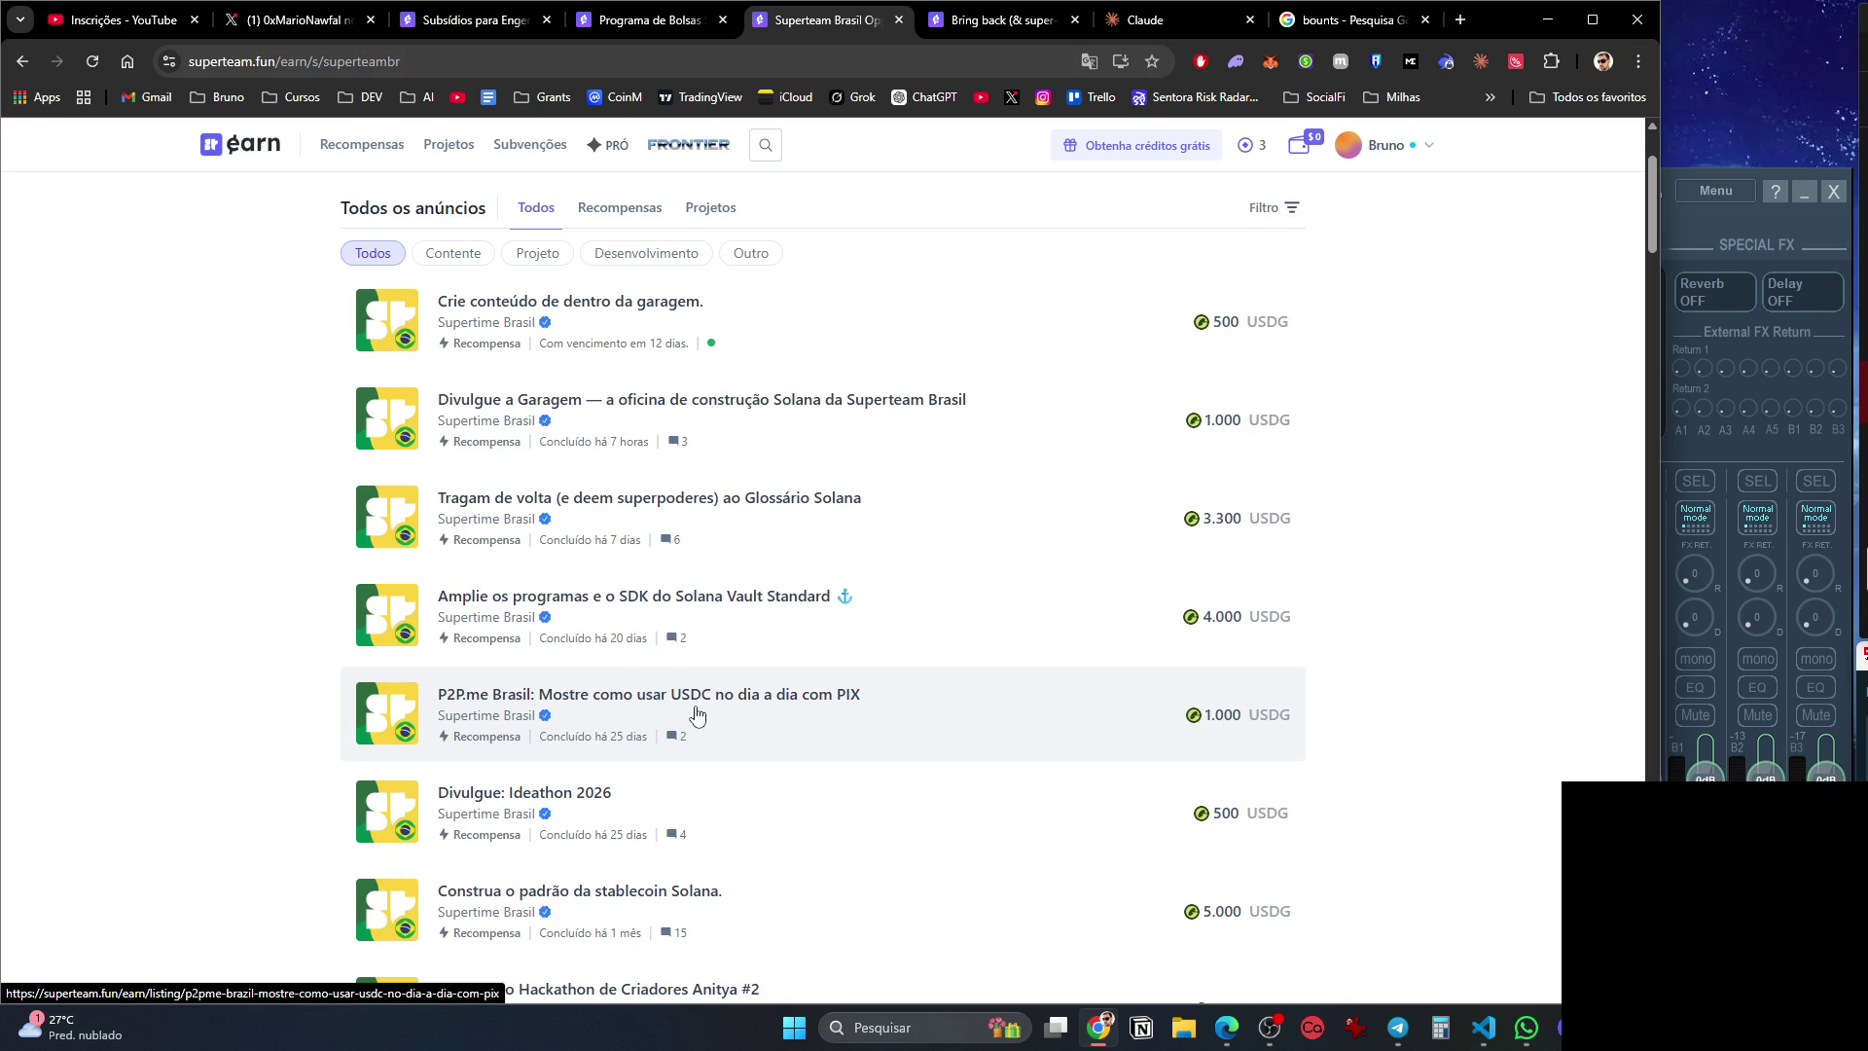
pyautogui.scroll(-4, 700, 716)
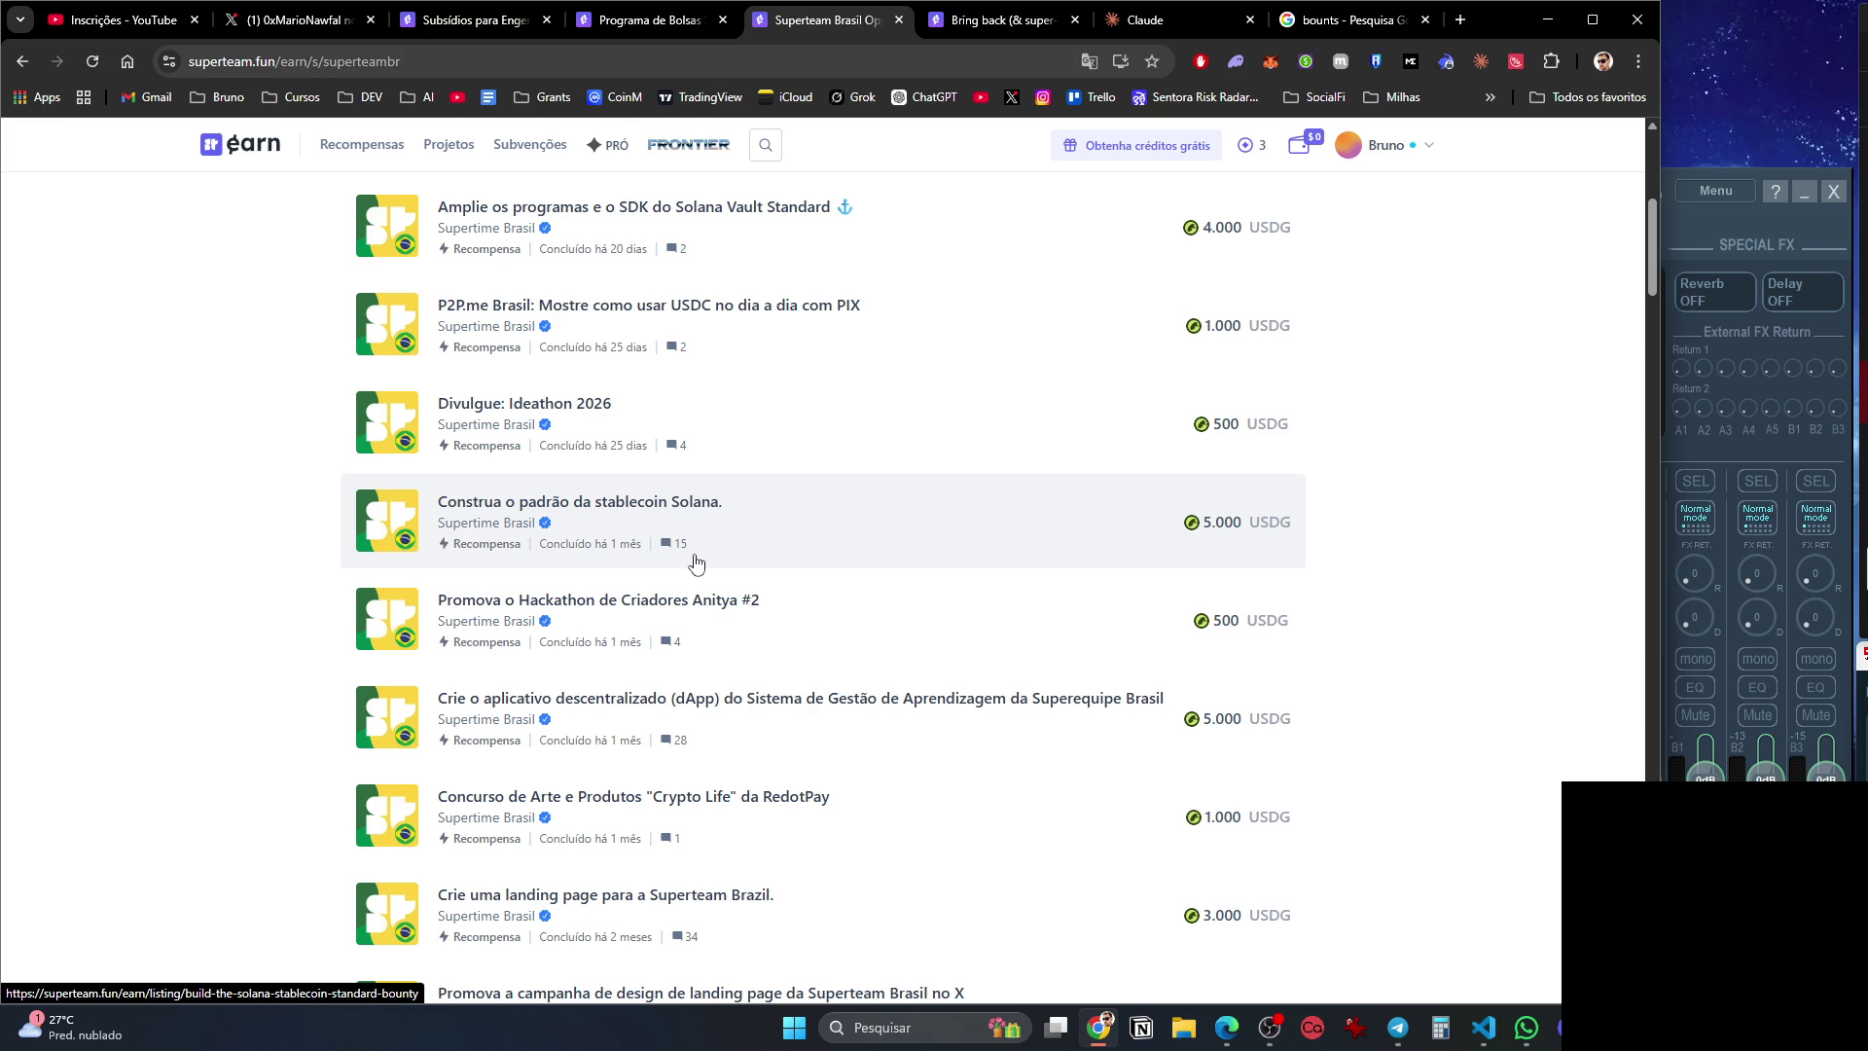
pyautogui.middleClick(749, 702)
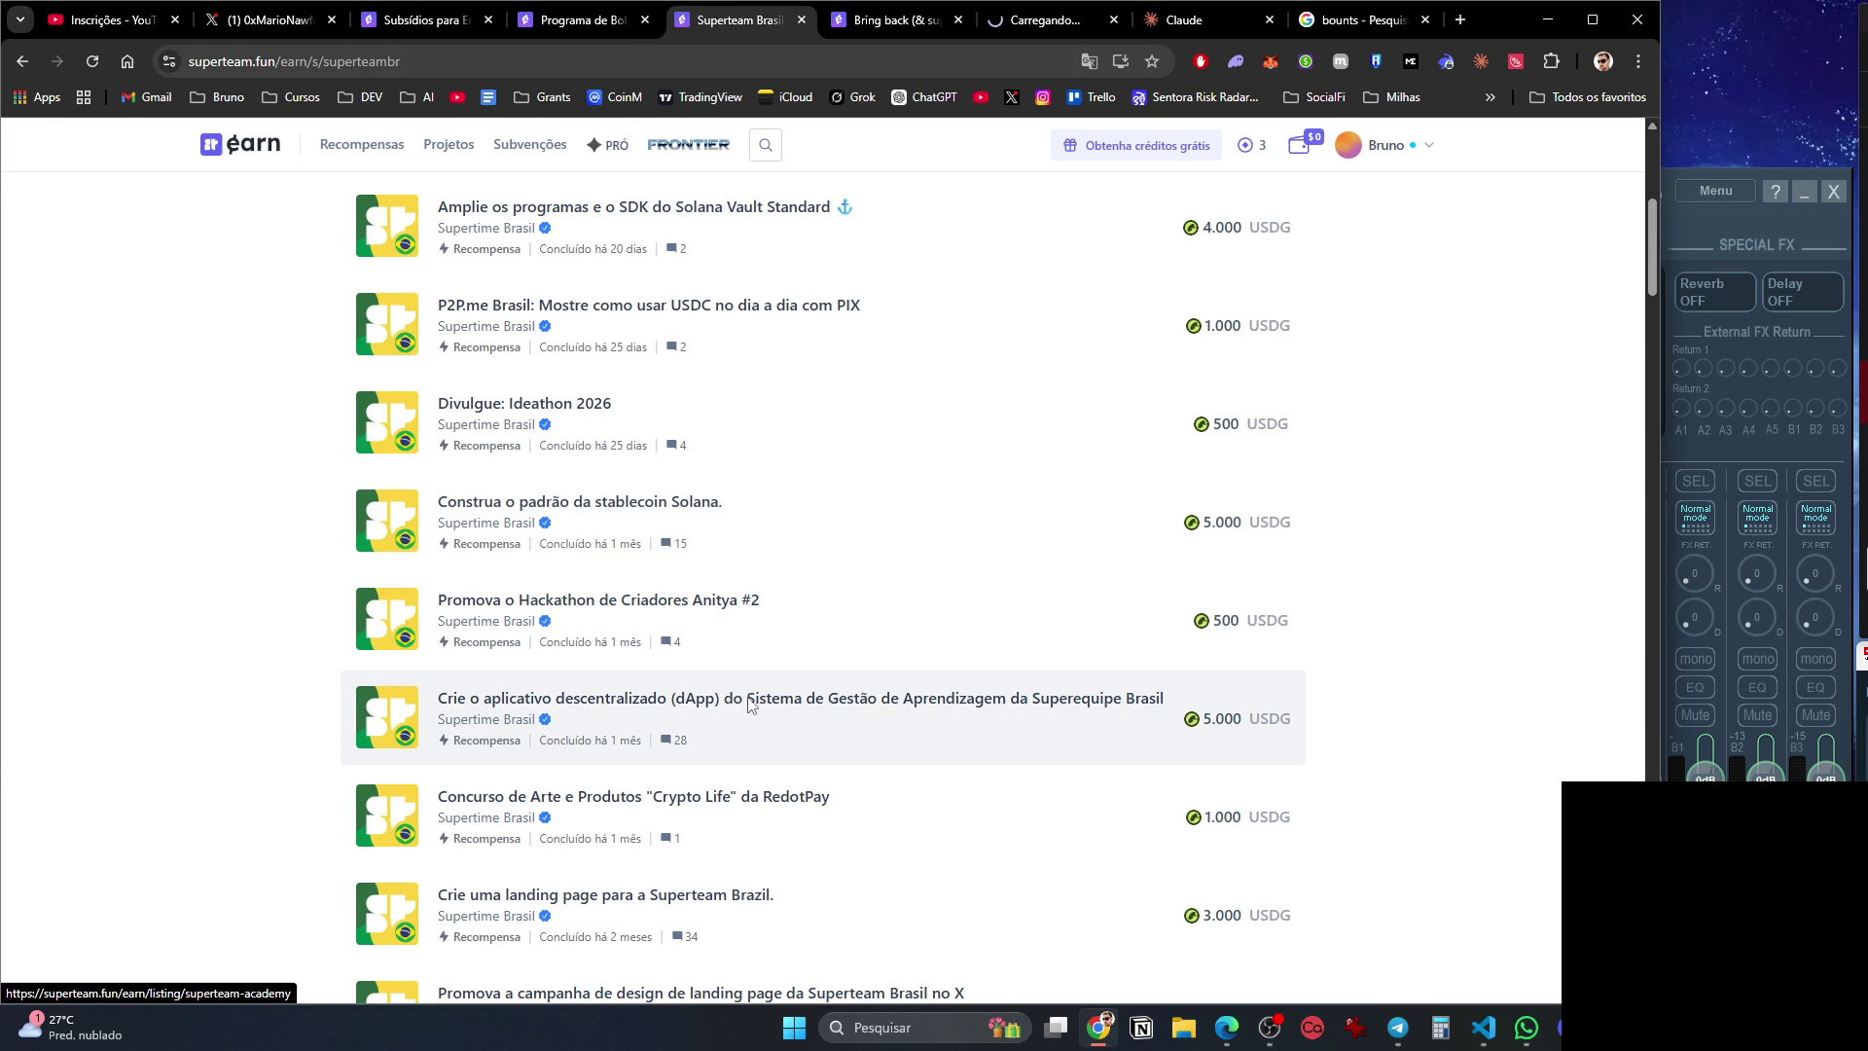
pyautogui.scroll(-3, 749, 703)
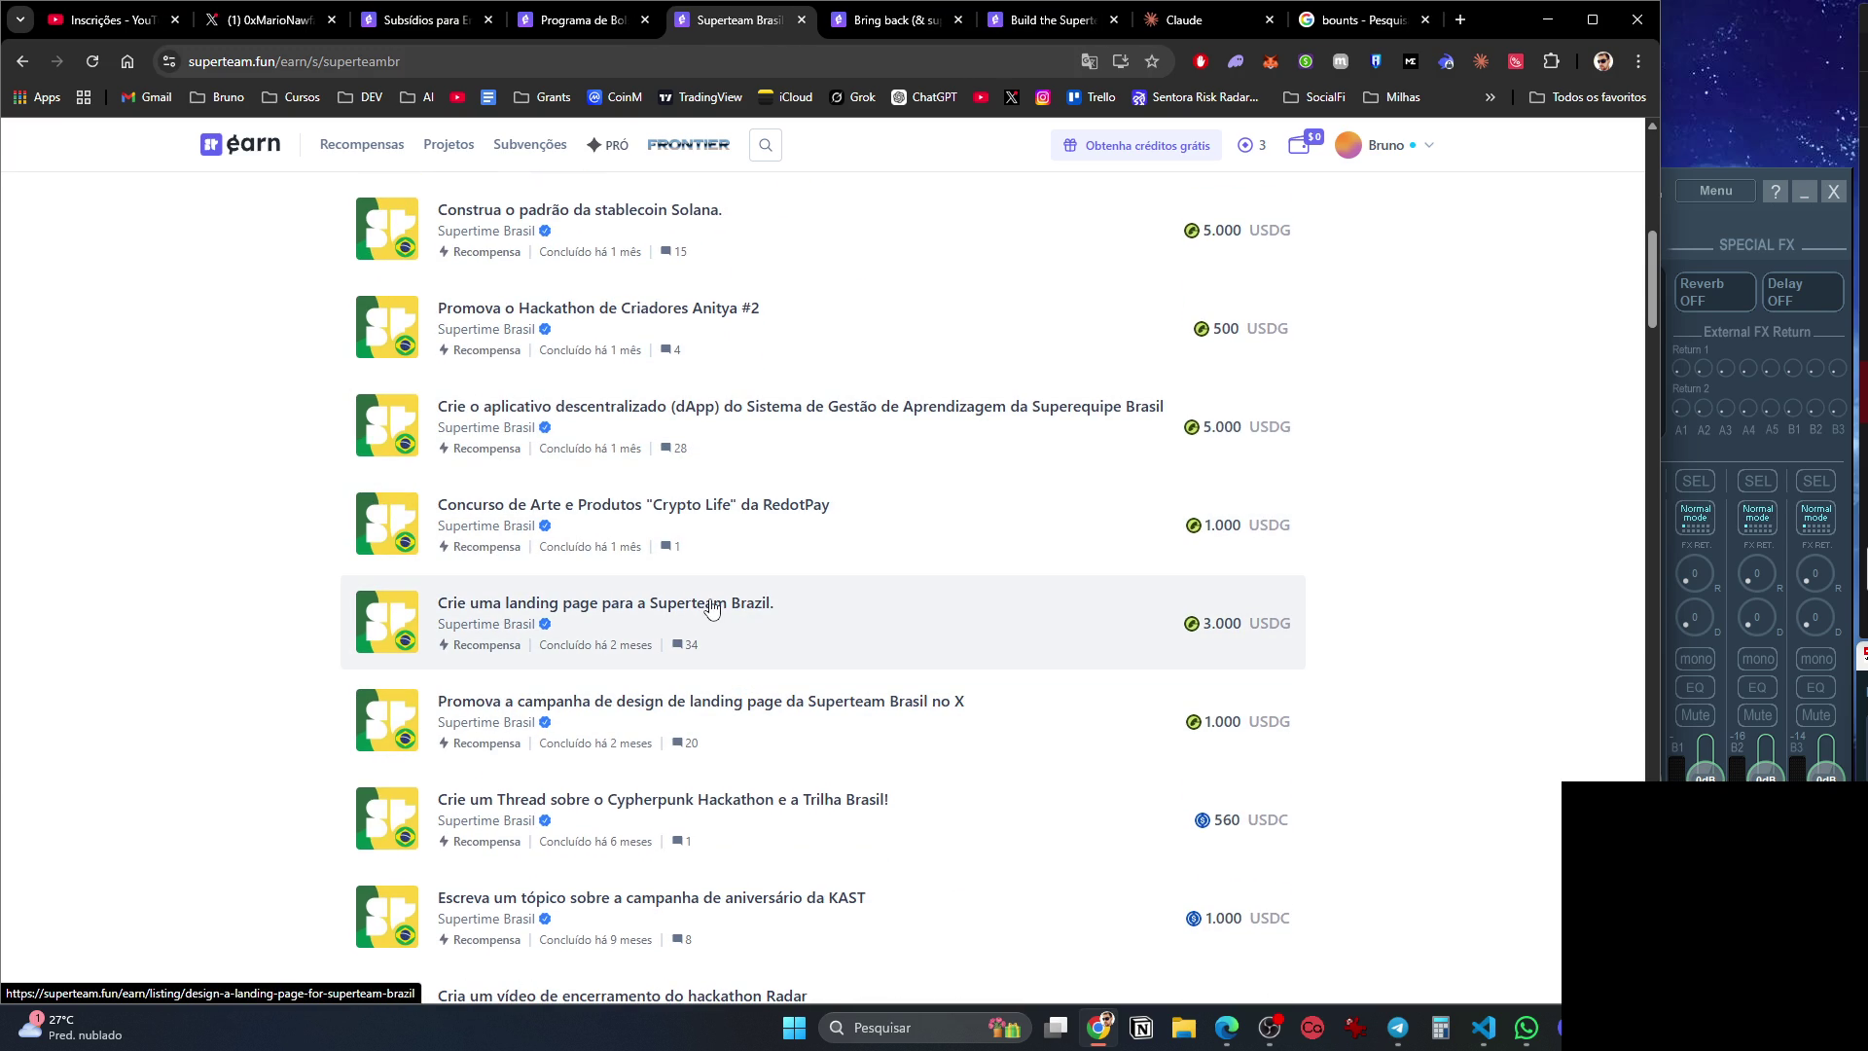
pyautogui.middleClick(711, 607)
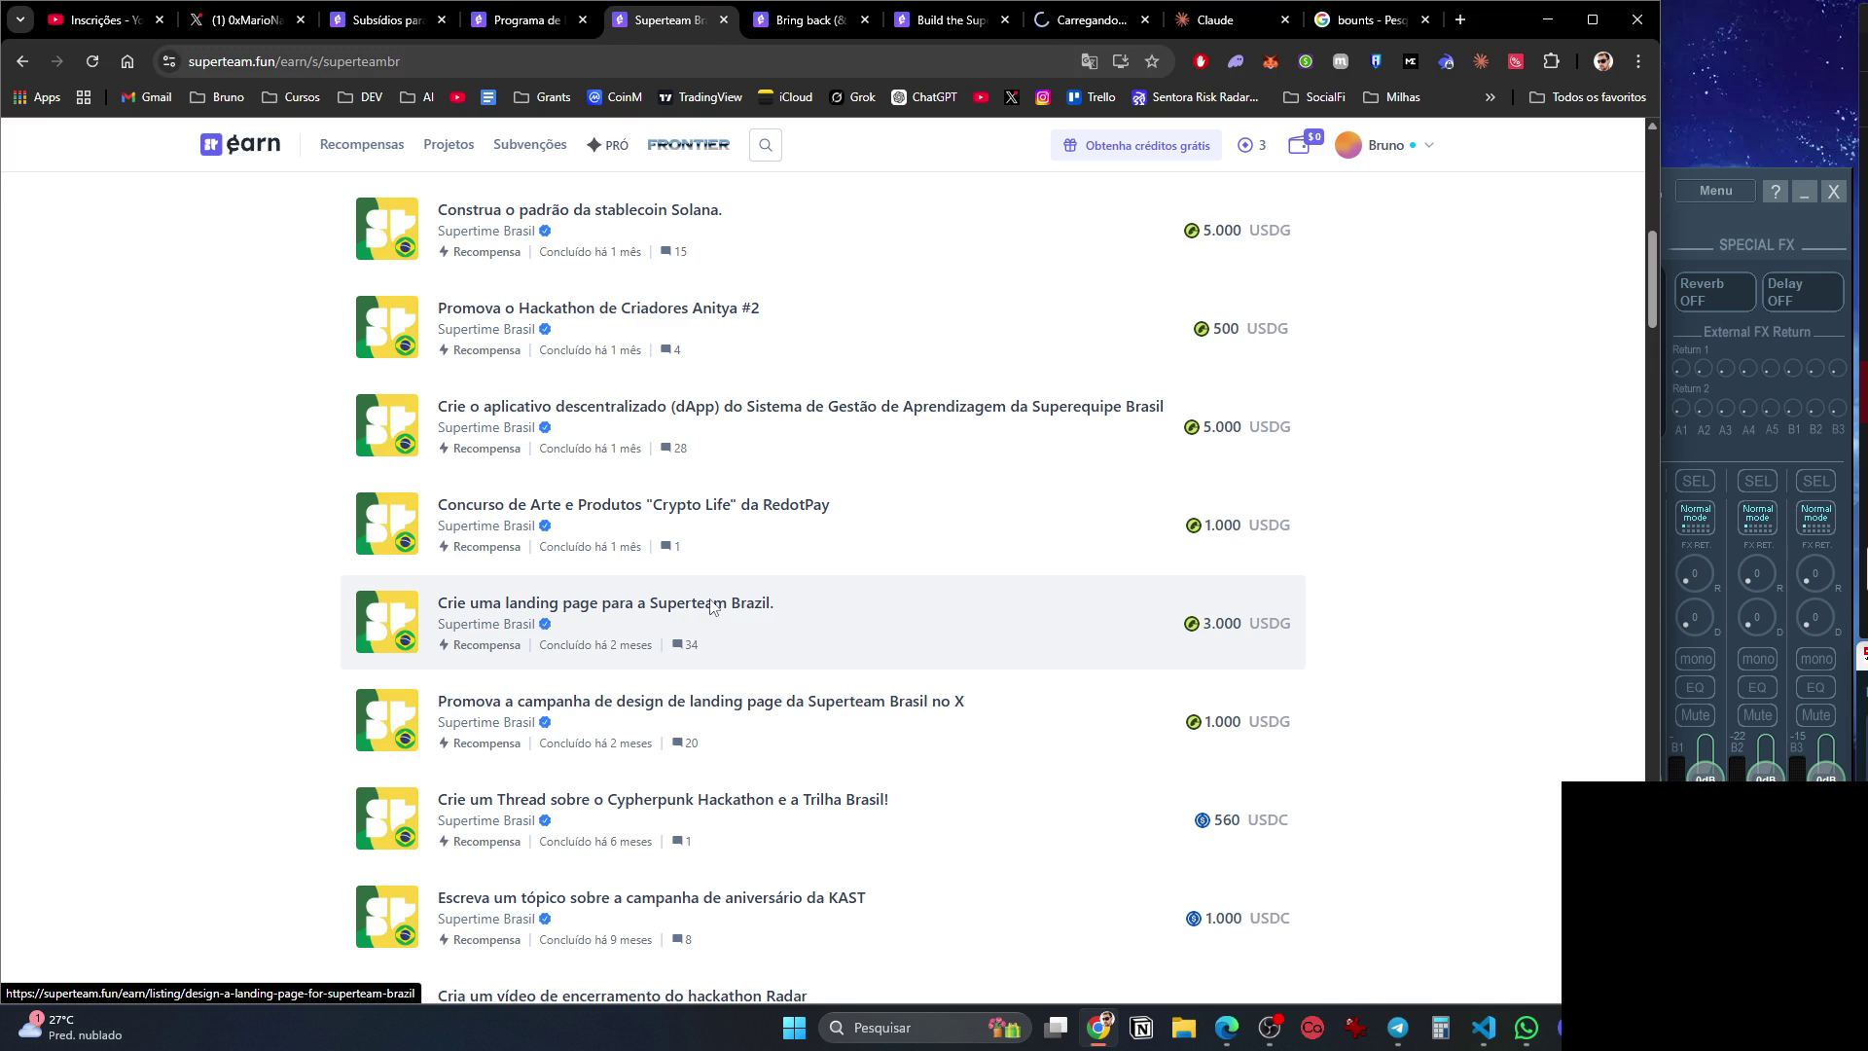
pyautogui.scroll(10, 712, 609)
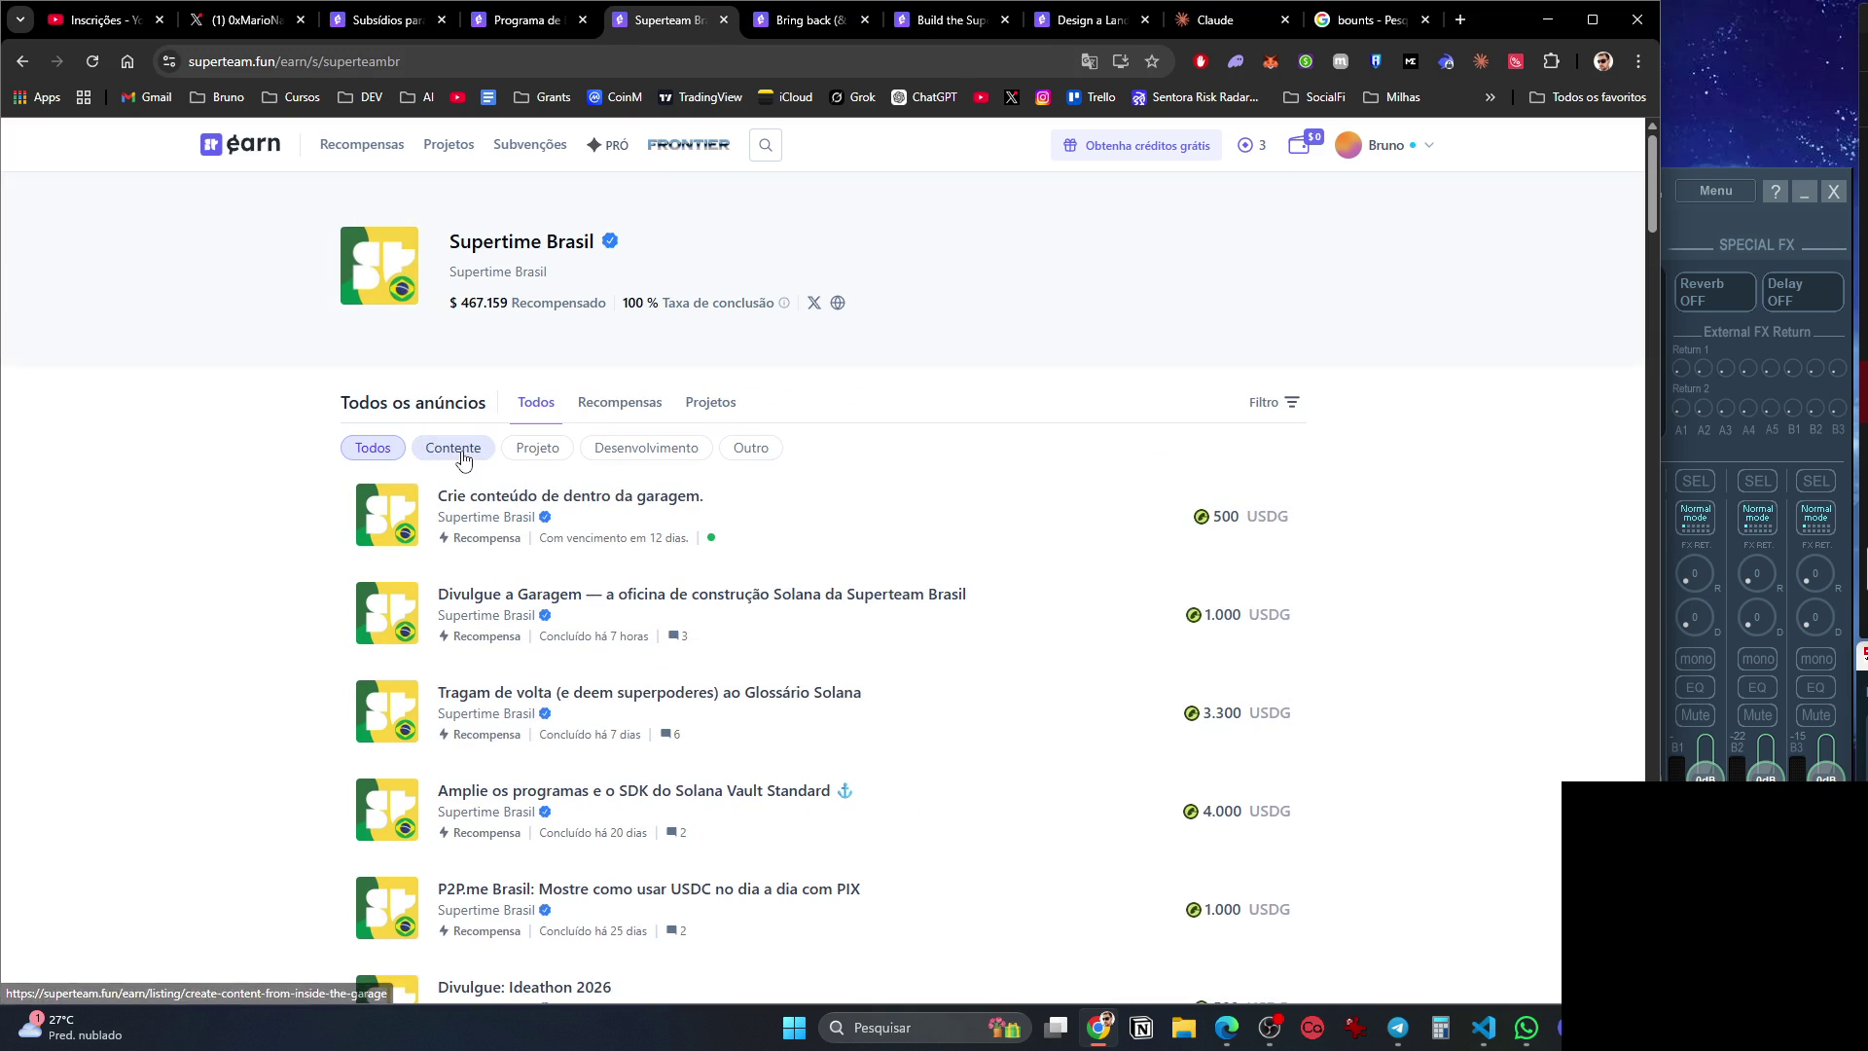
# Try the listing filter's completed, 'Em análise' and 'Abrir' statuses on the Superteam Brasil page.
pyautogui.click(1291, 407)
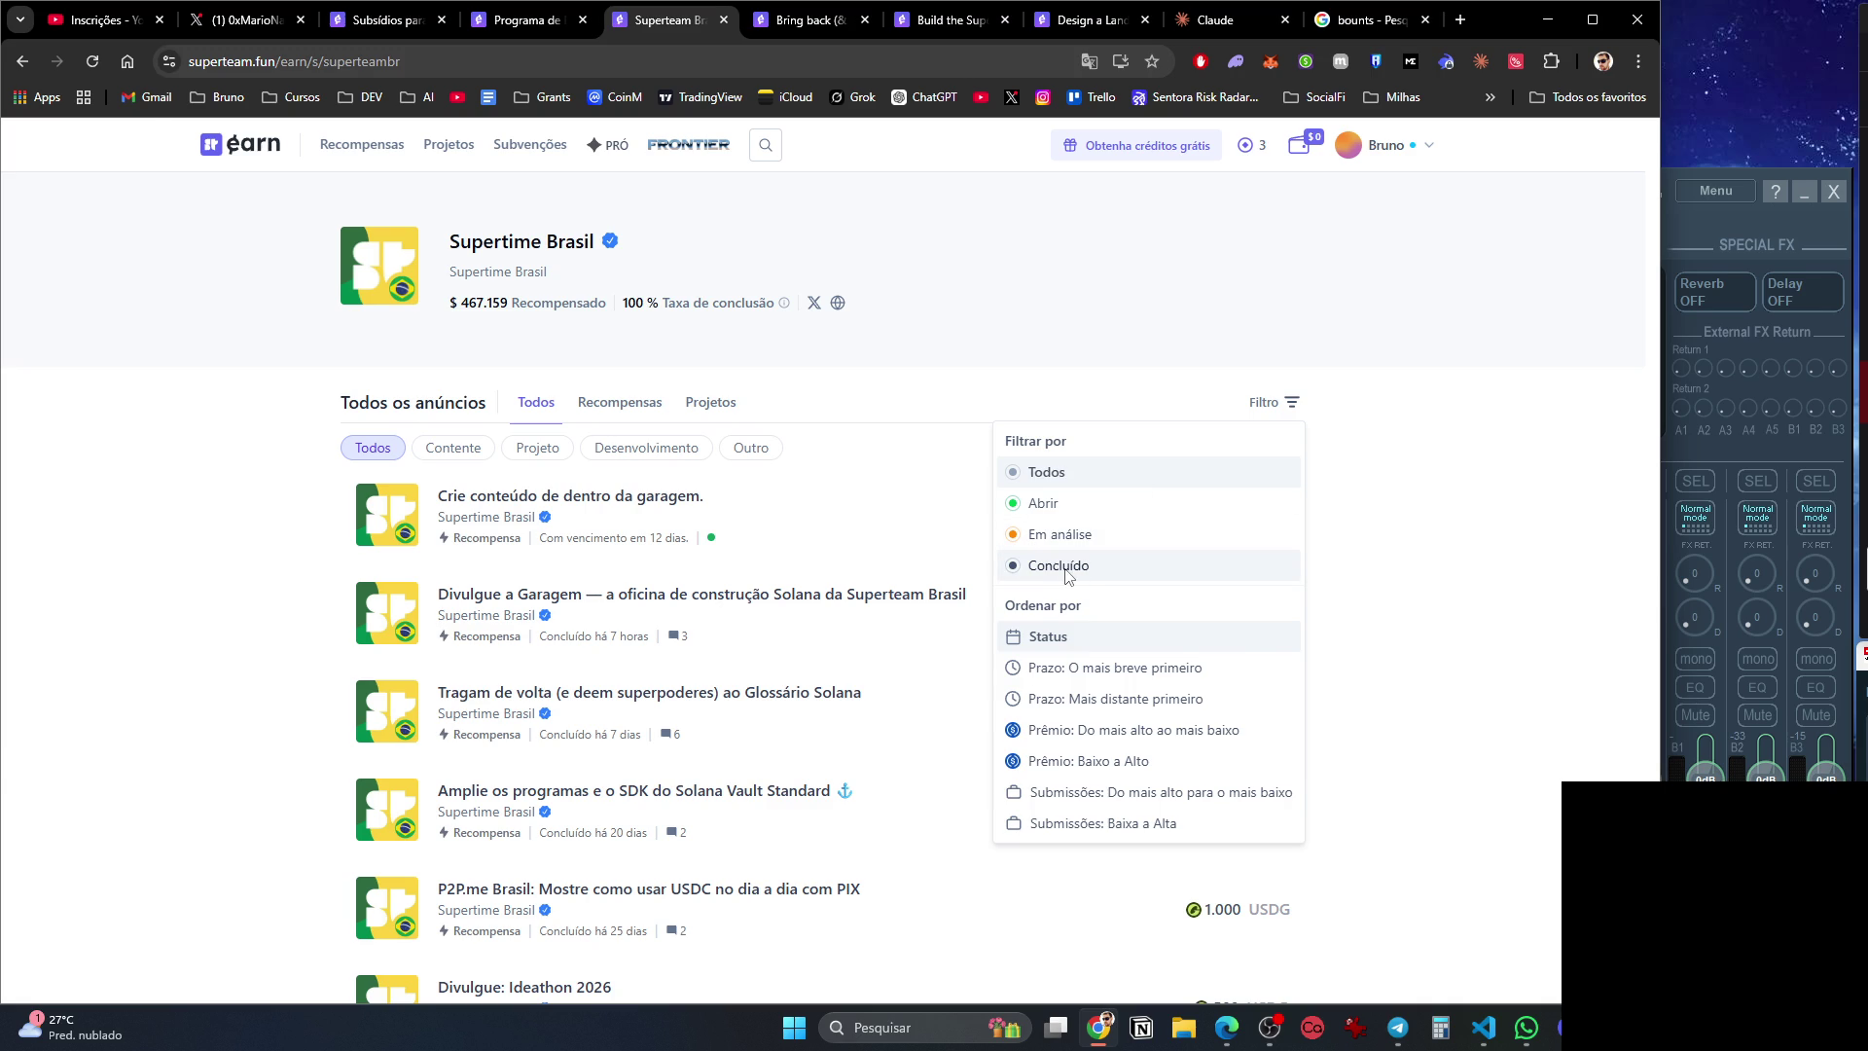
pyautogui.click(1070, 567)
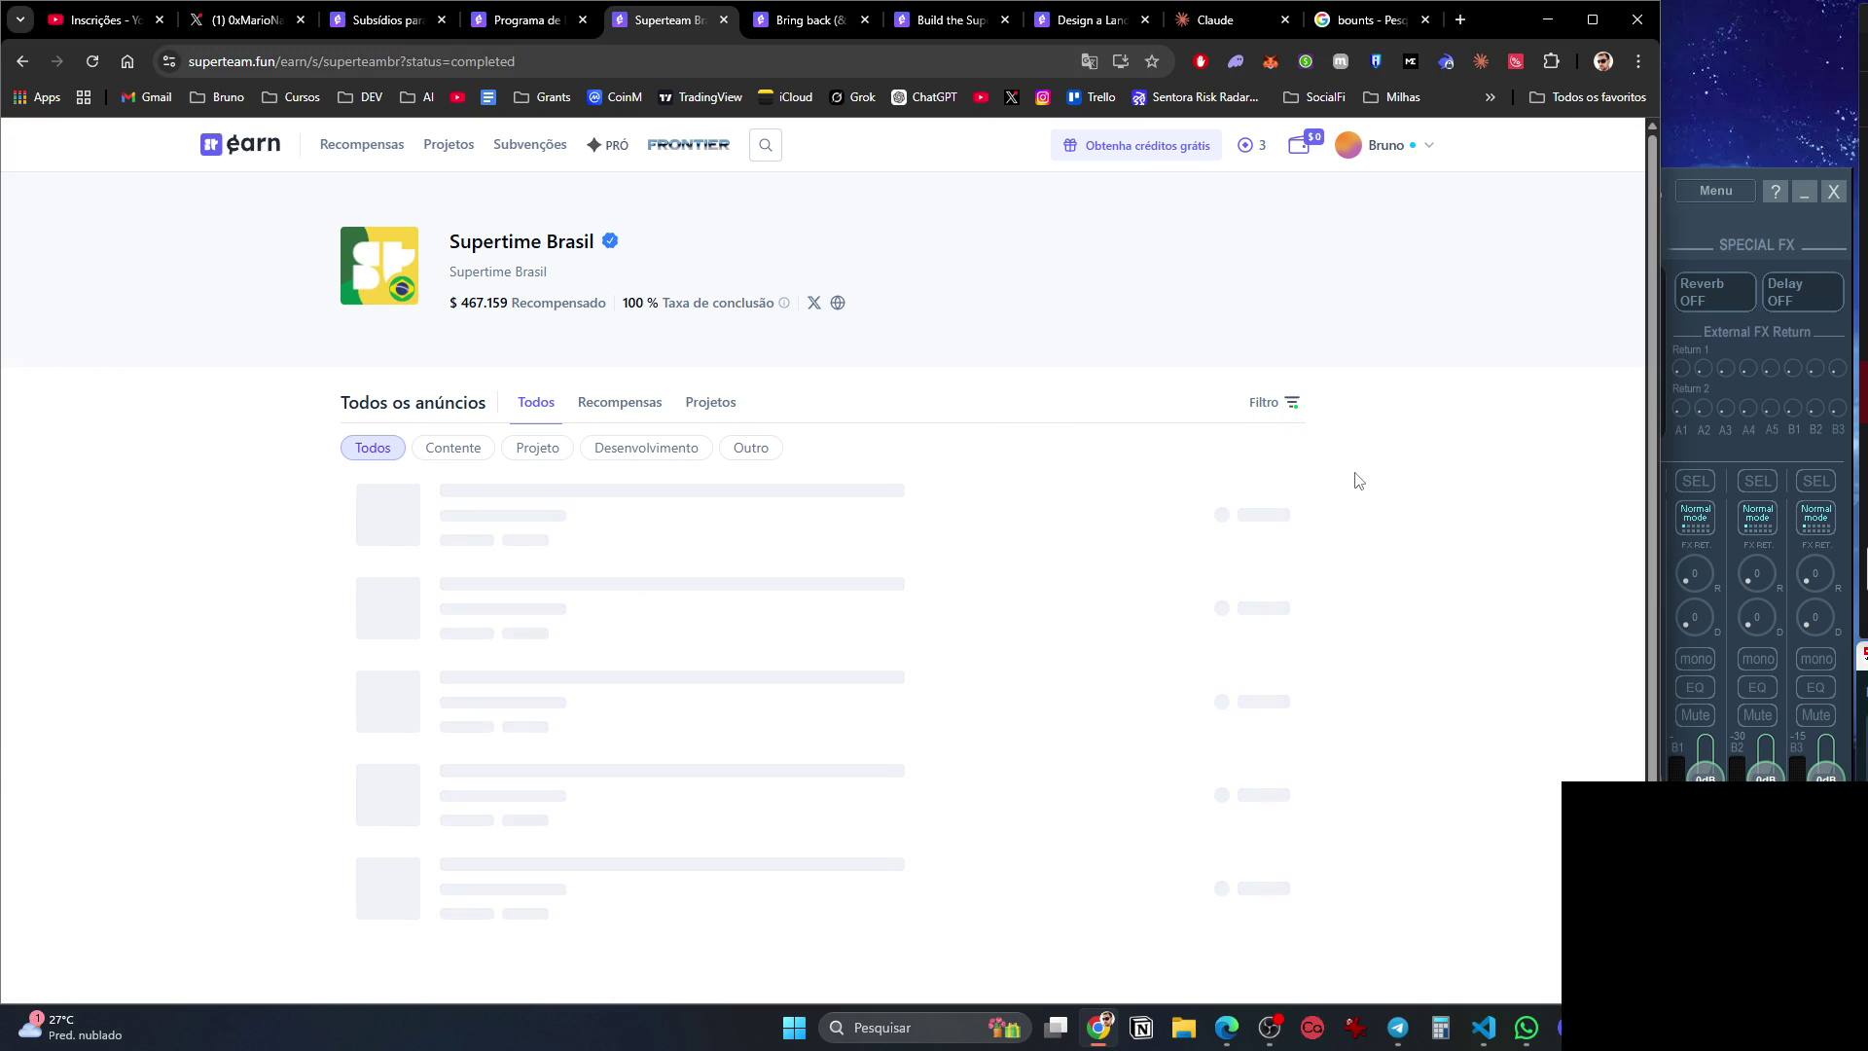
pyautogui.click(1299, 407)
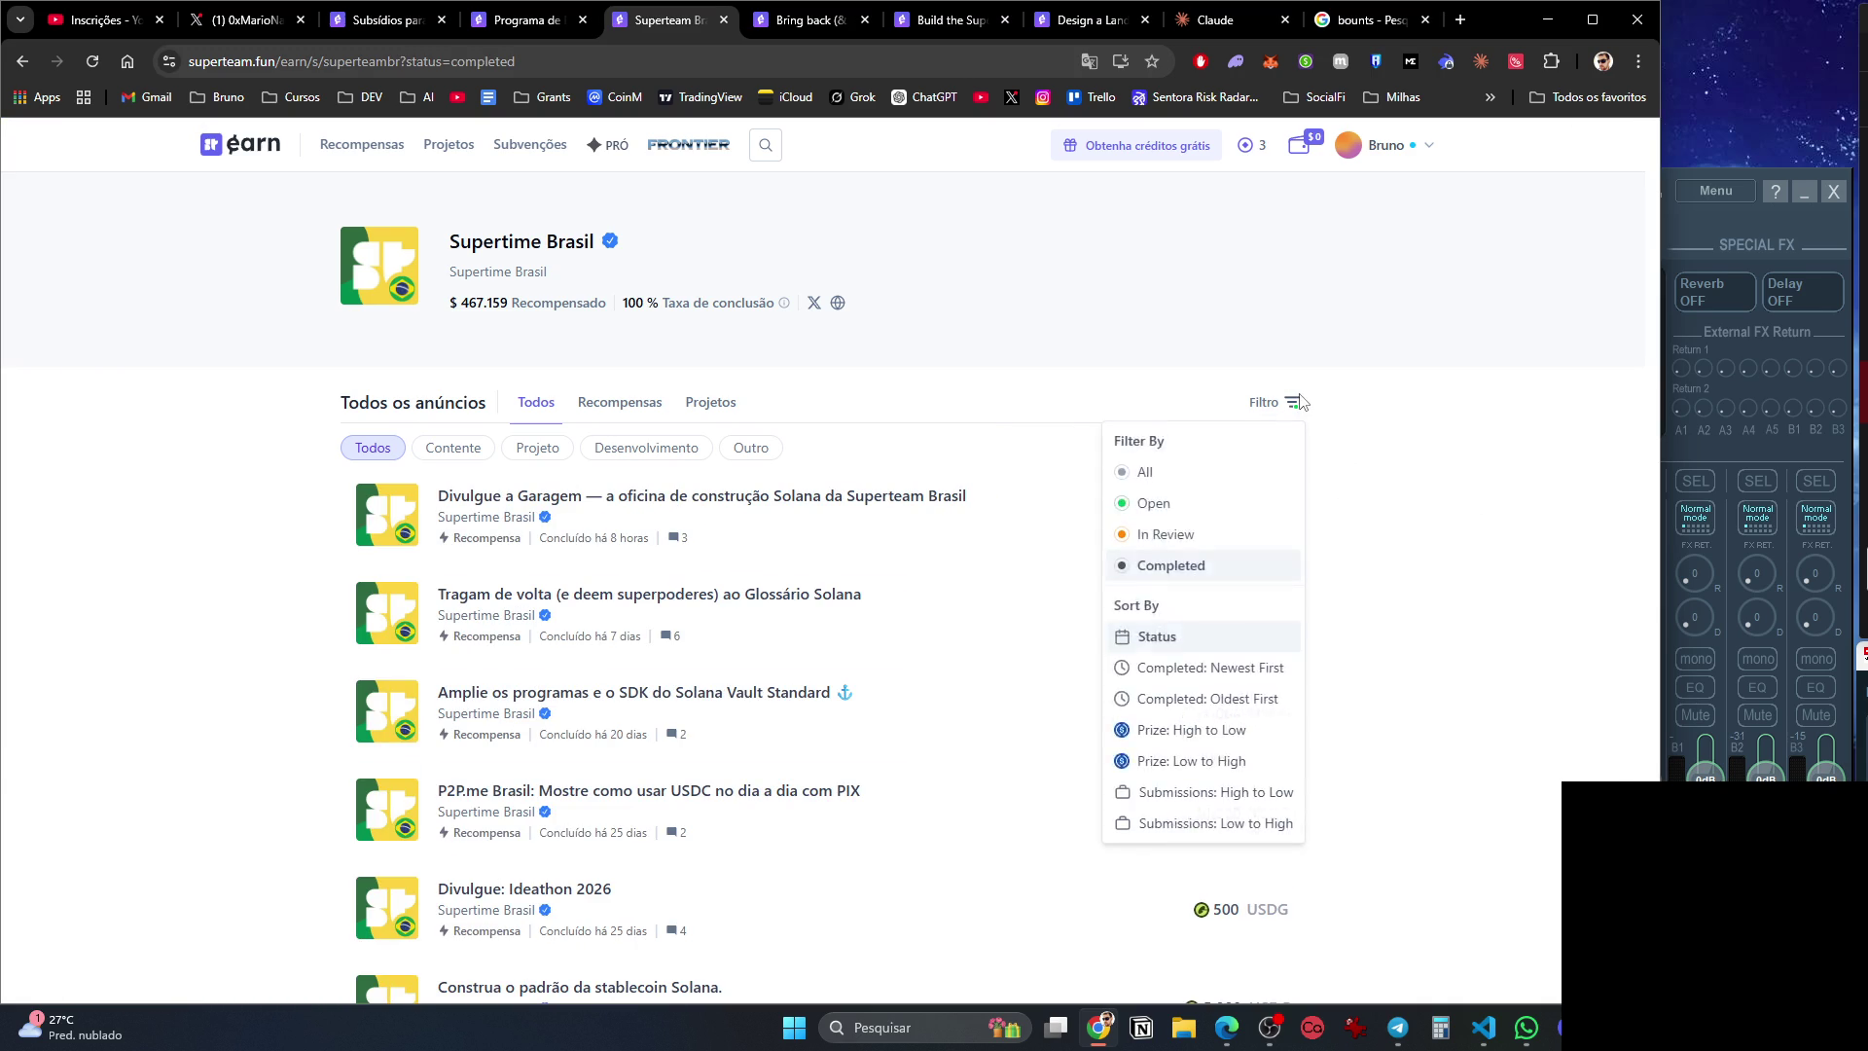
pyautogui.click(1077, 543)
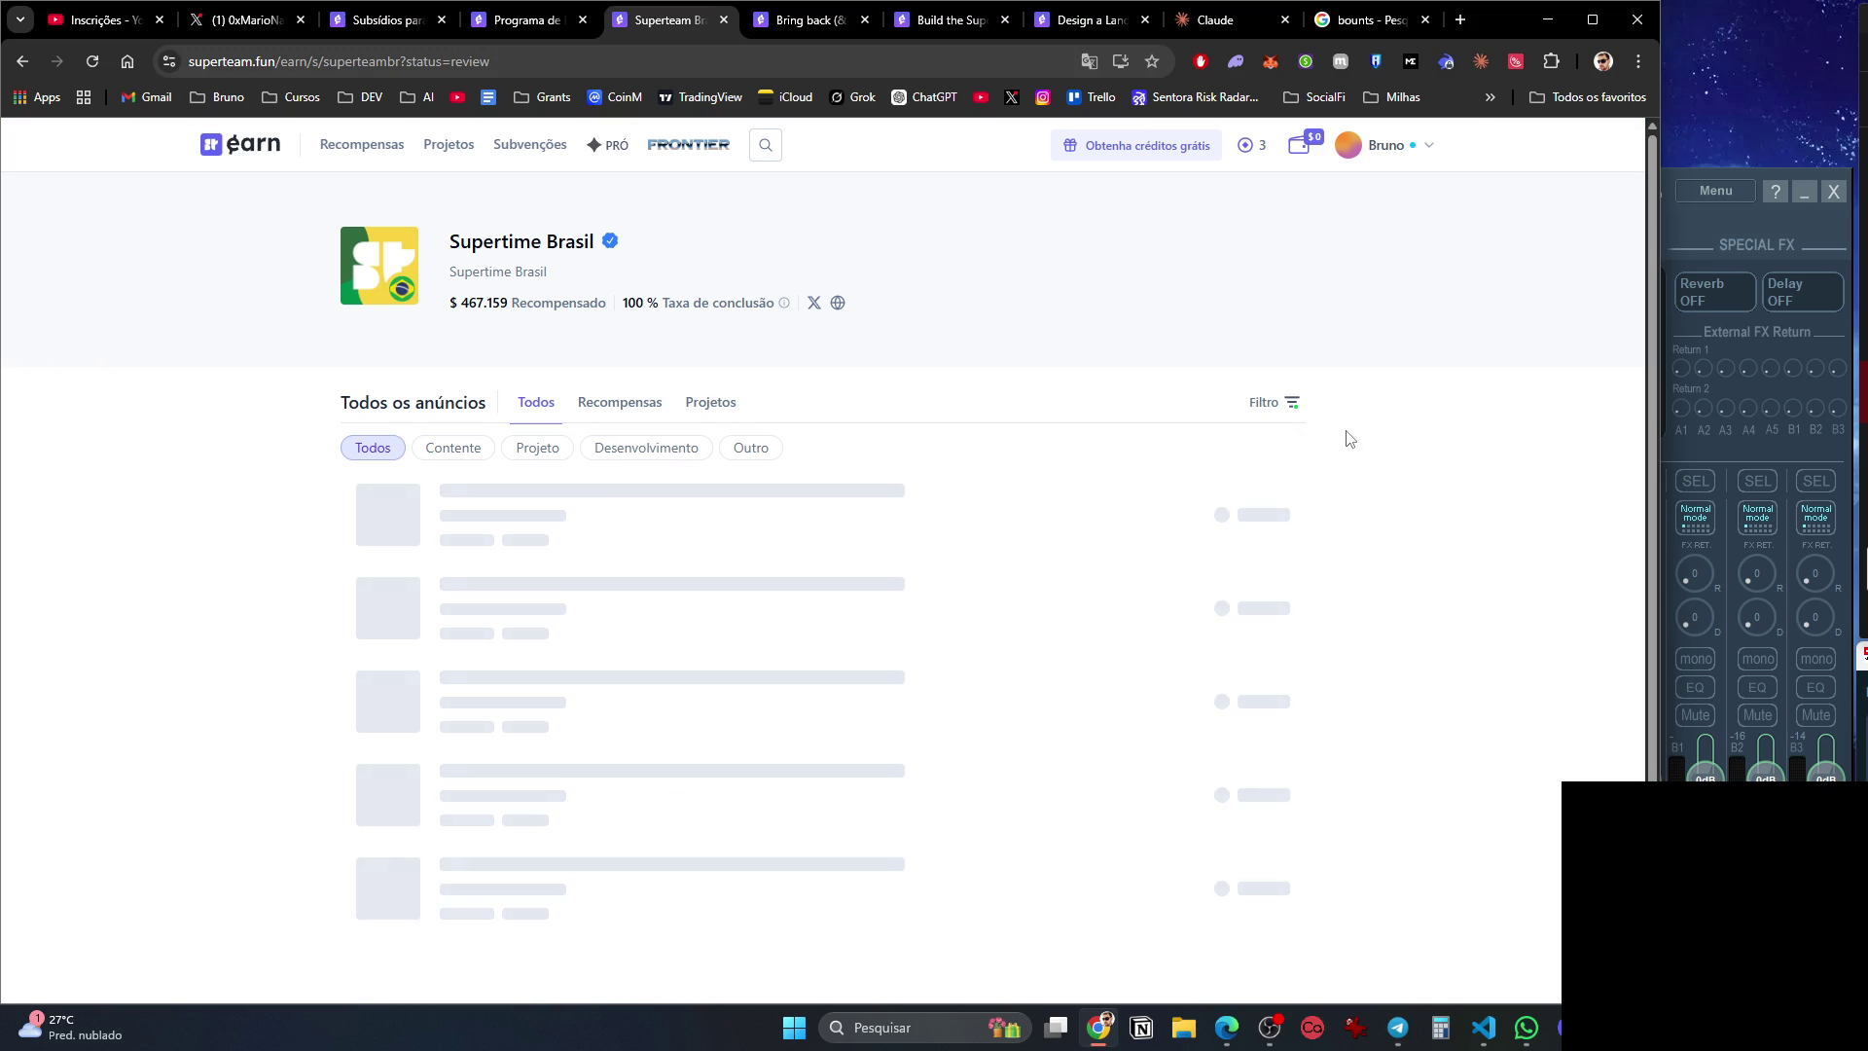
pyautogui.click(1297, 404)
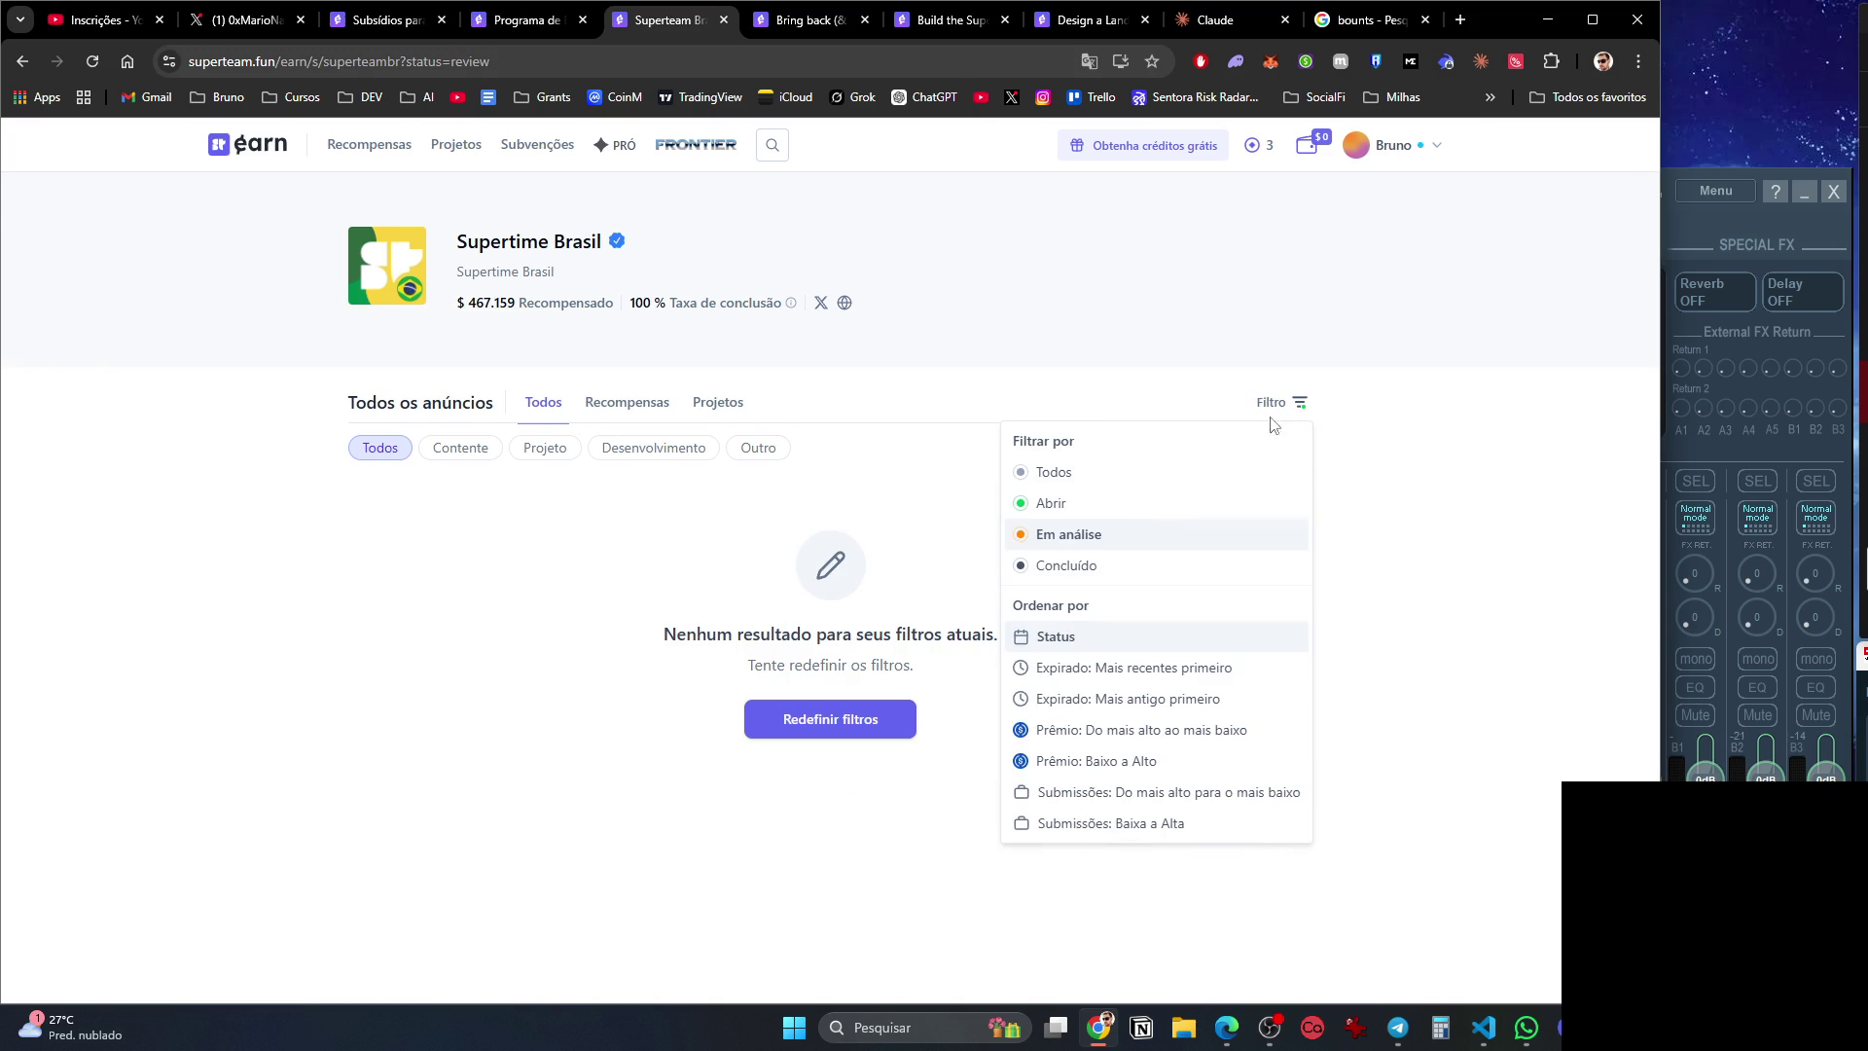
pyautogui.click(1150, 508)
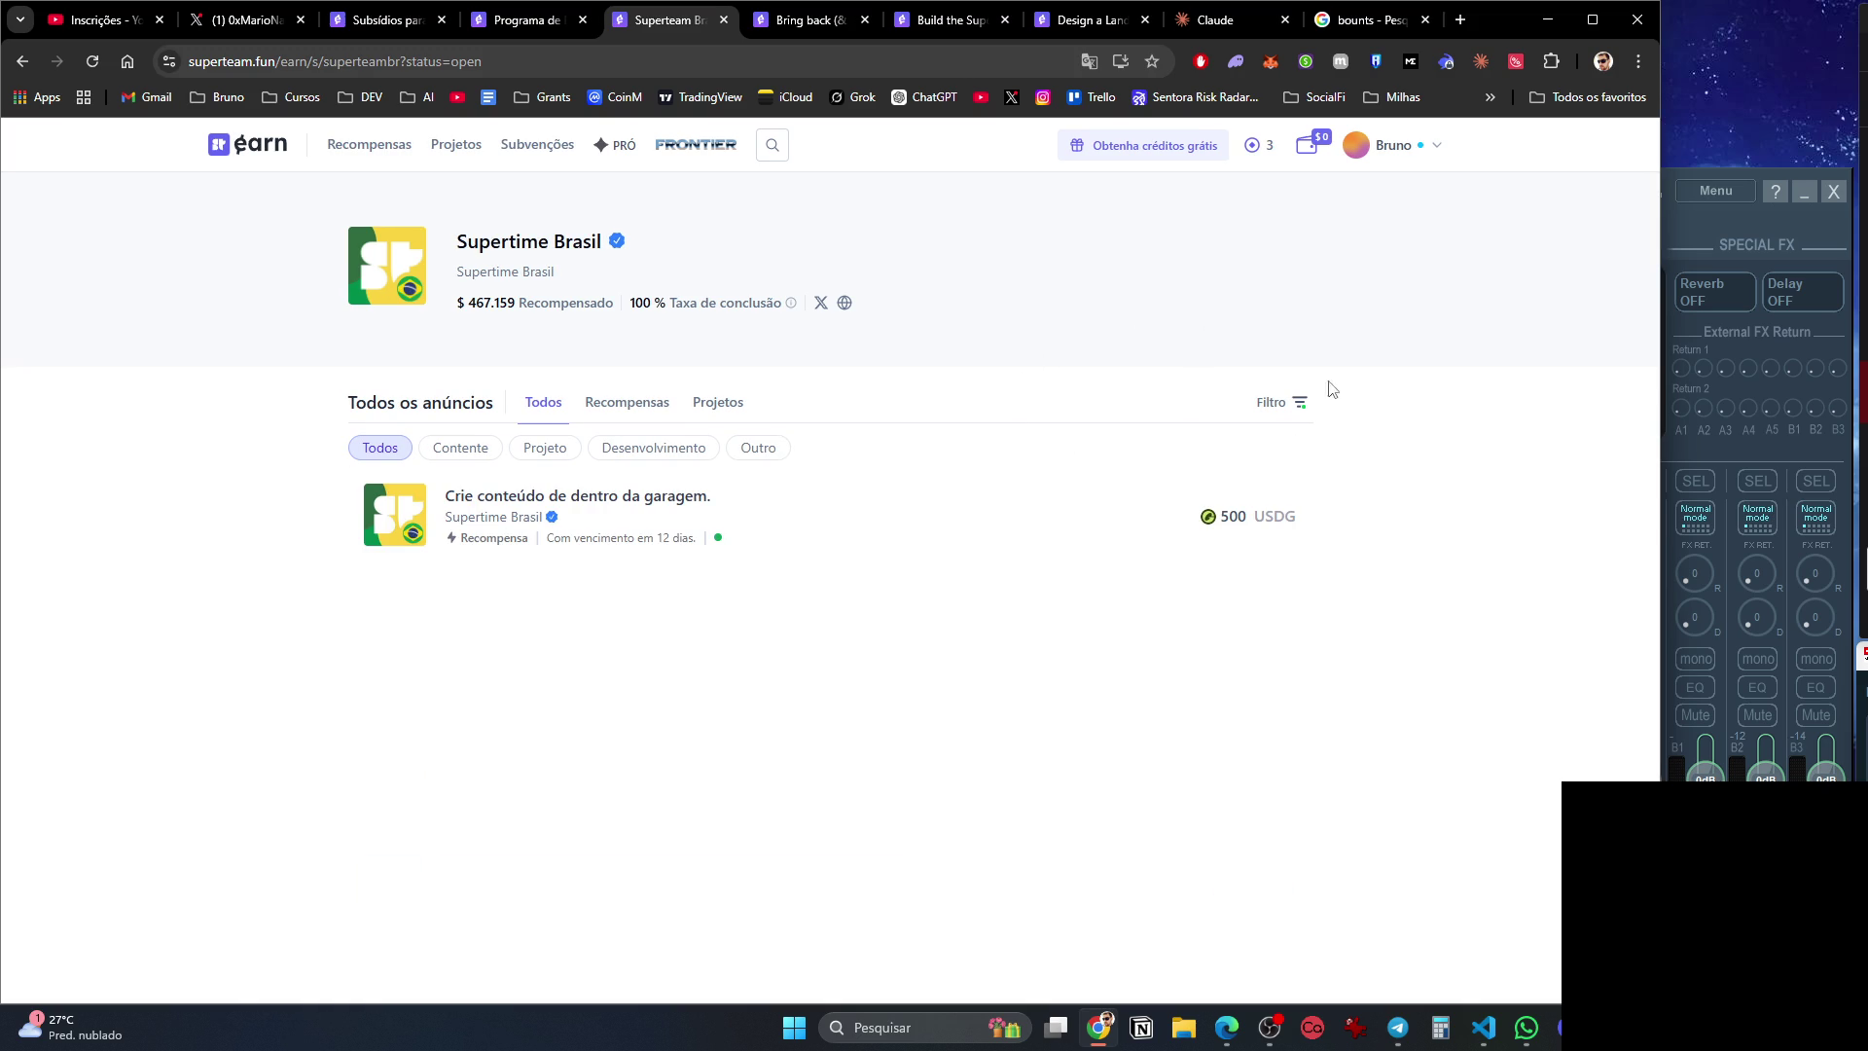
# Reset to all listings, recheck 'Em análise', settle on 'Abrir', and open the garage-content bounty.
pyautogui.click(1297, 403)
pyautogui.click(1200, 476)
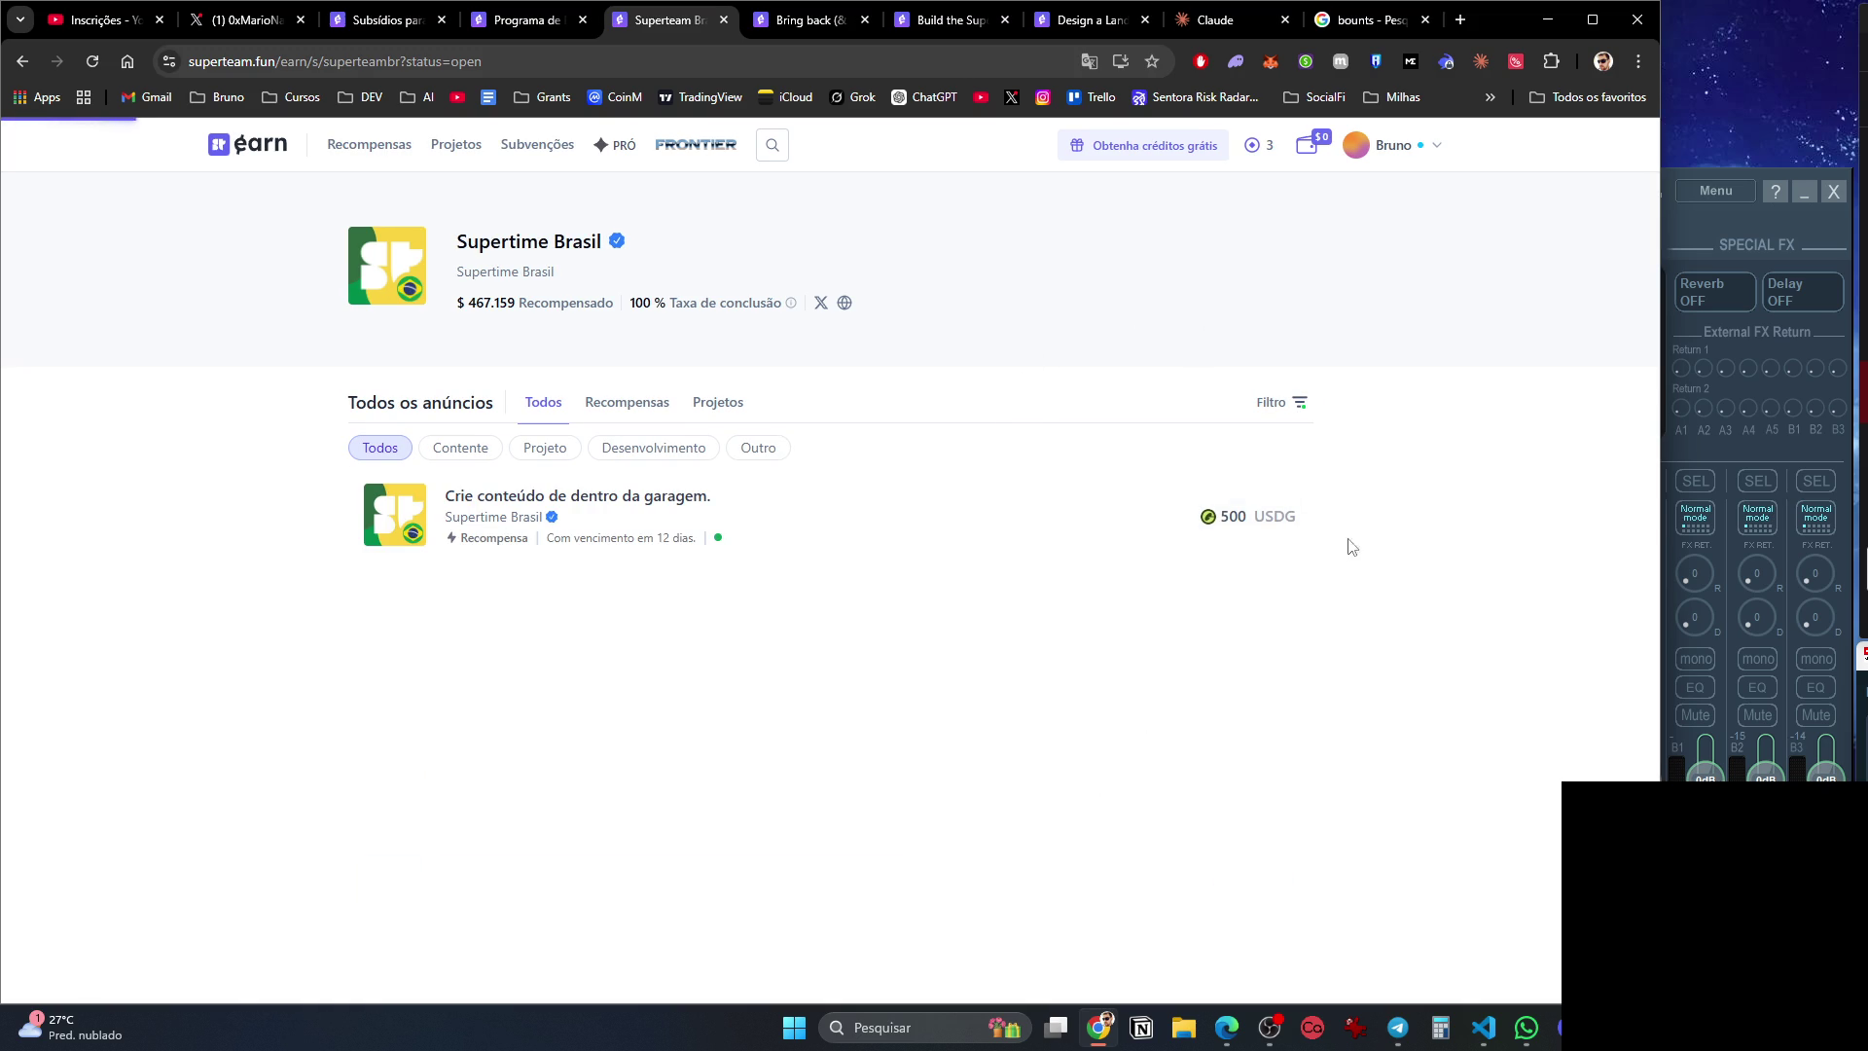
pyautogui.click(1305, 403)
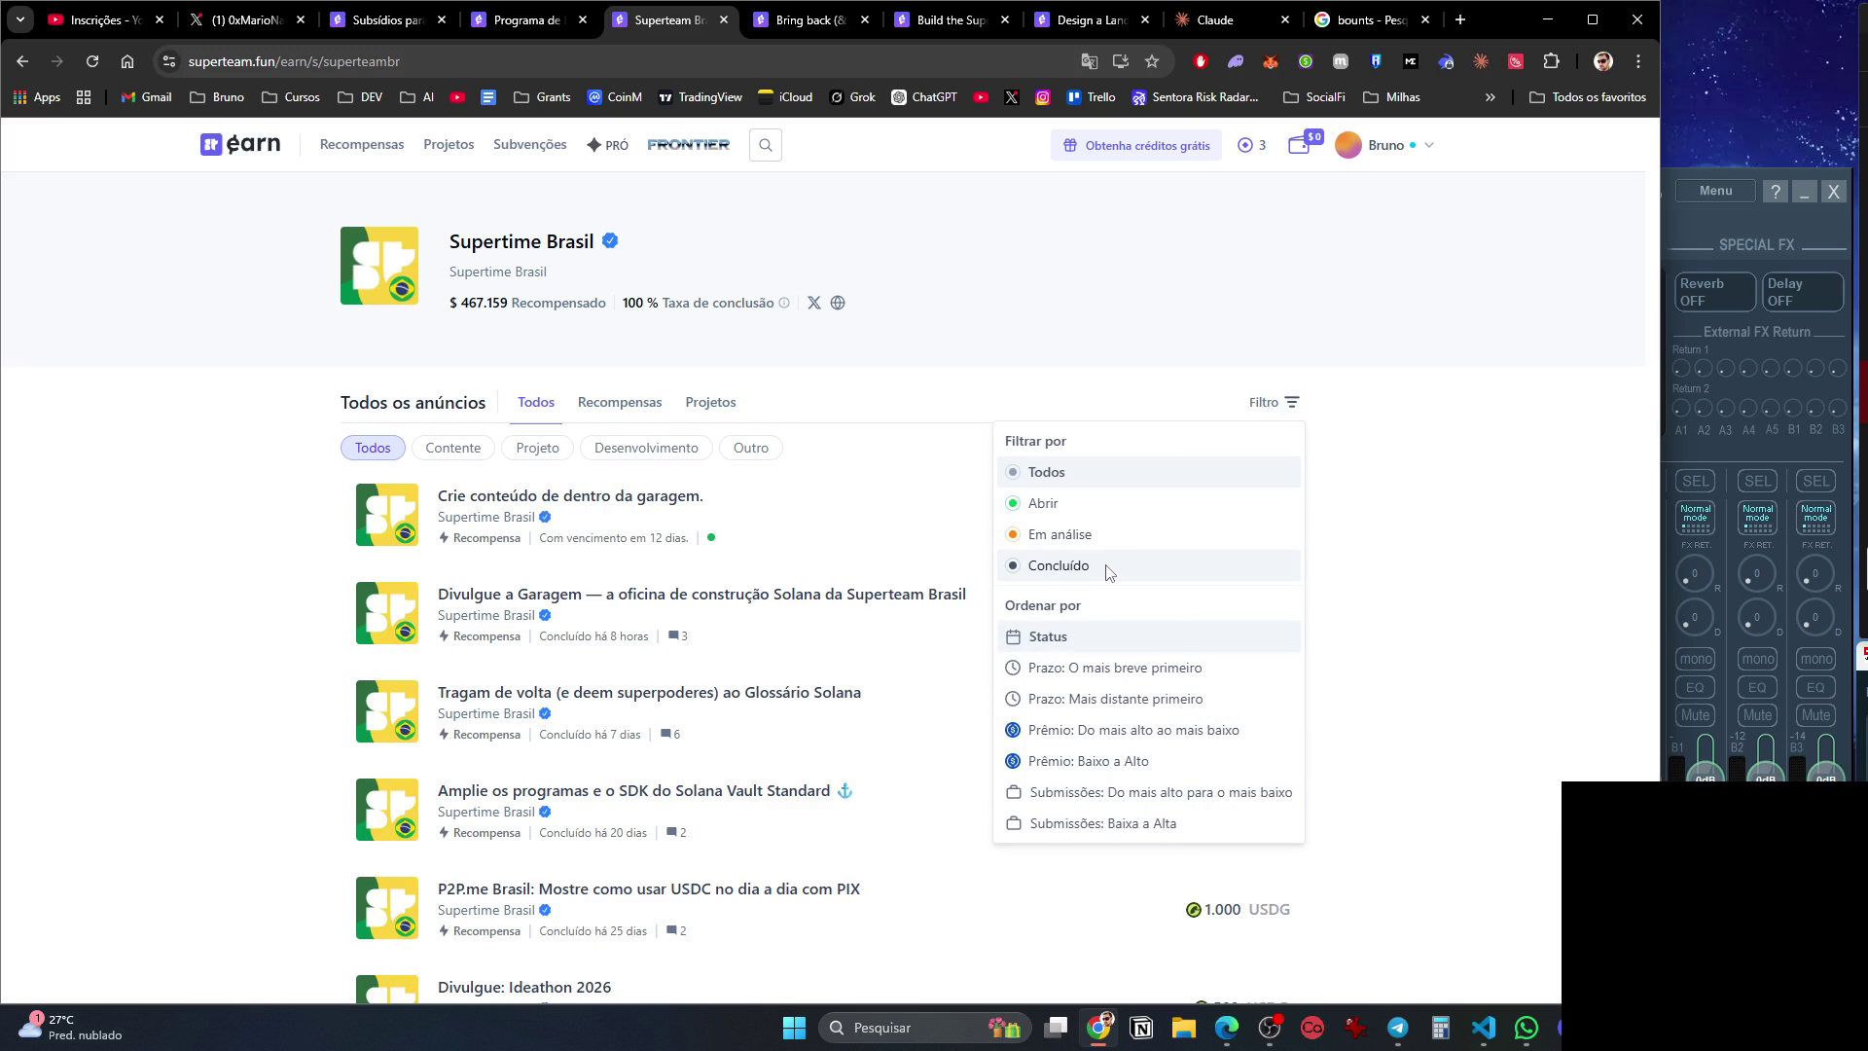
pyautogui.click(1102, 538)
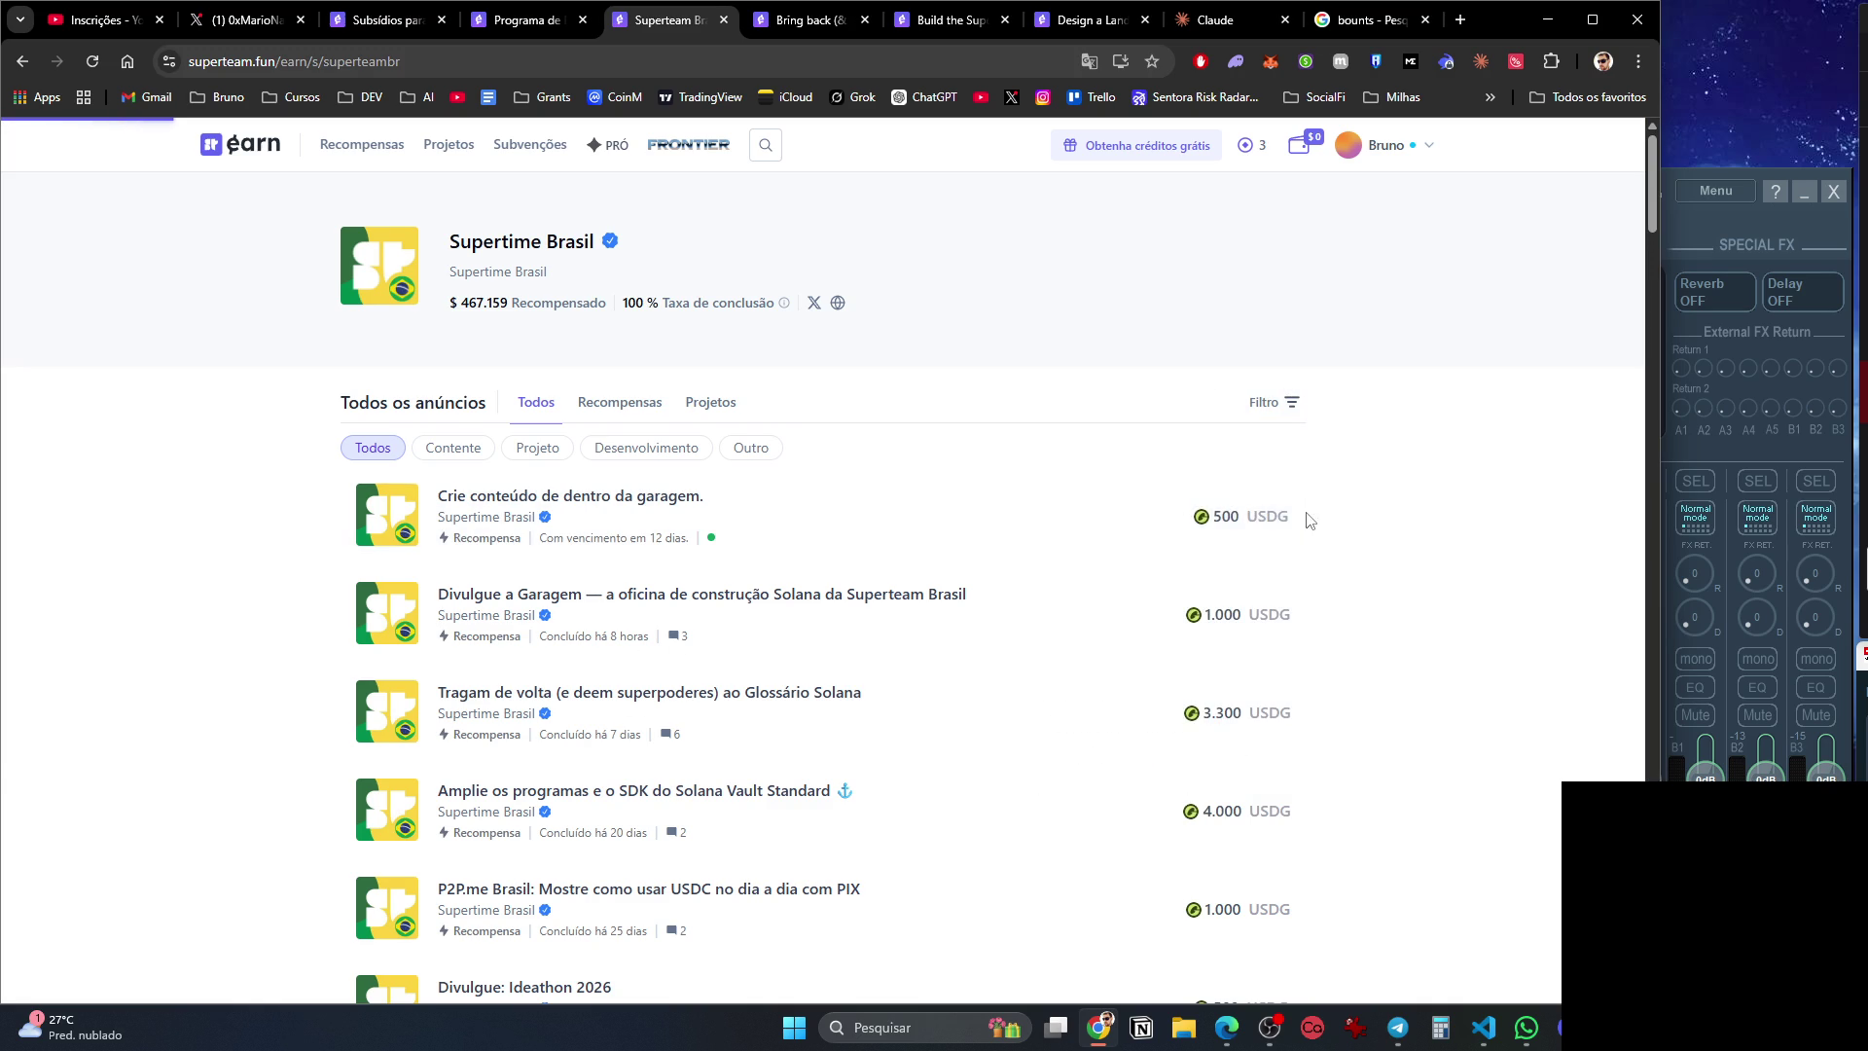
pyautogui.click(1293, 402)
pyautogui.click(1172, 507)
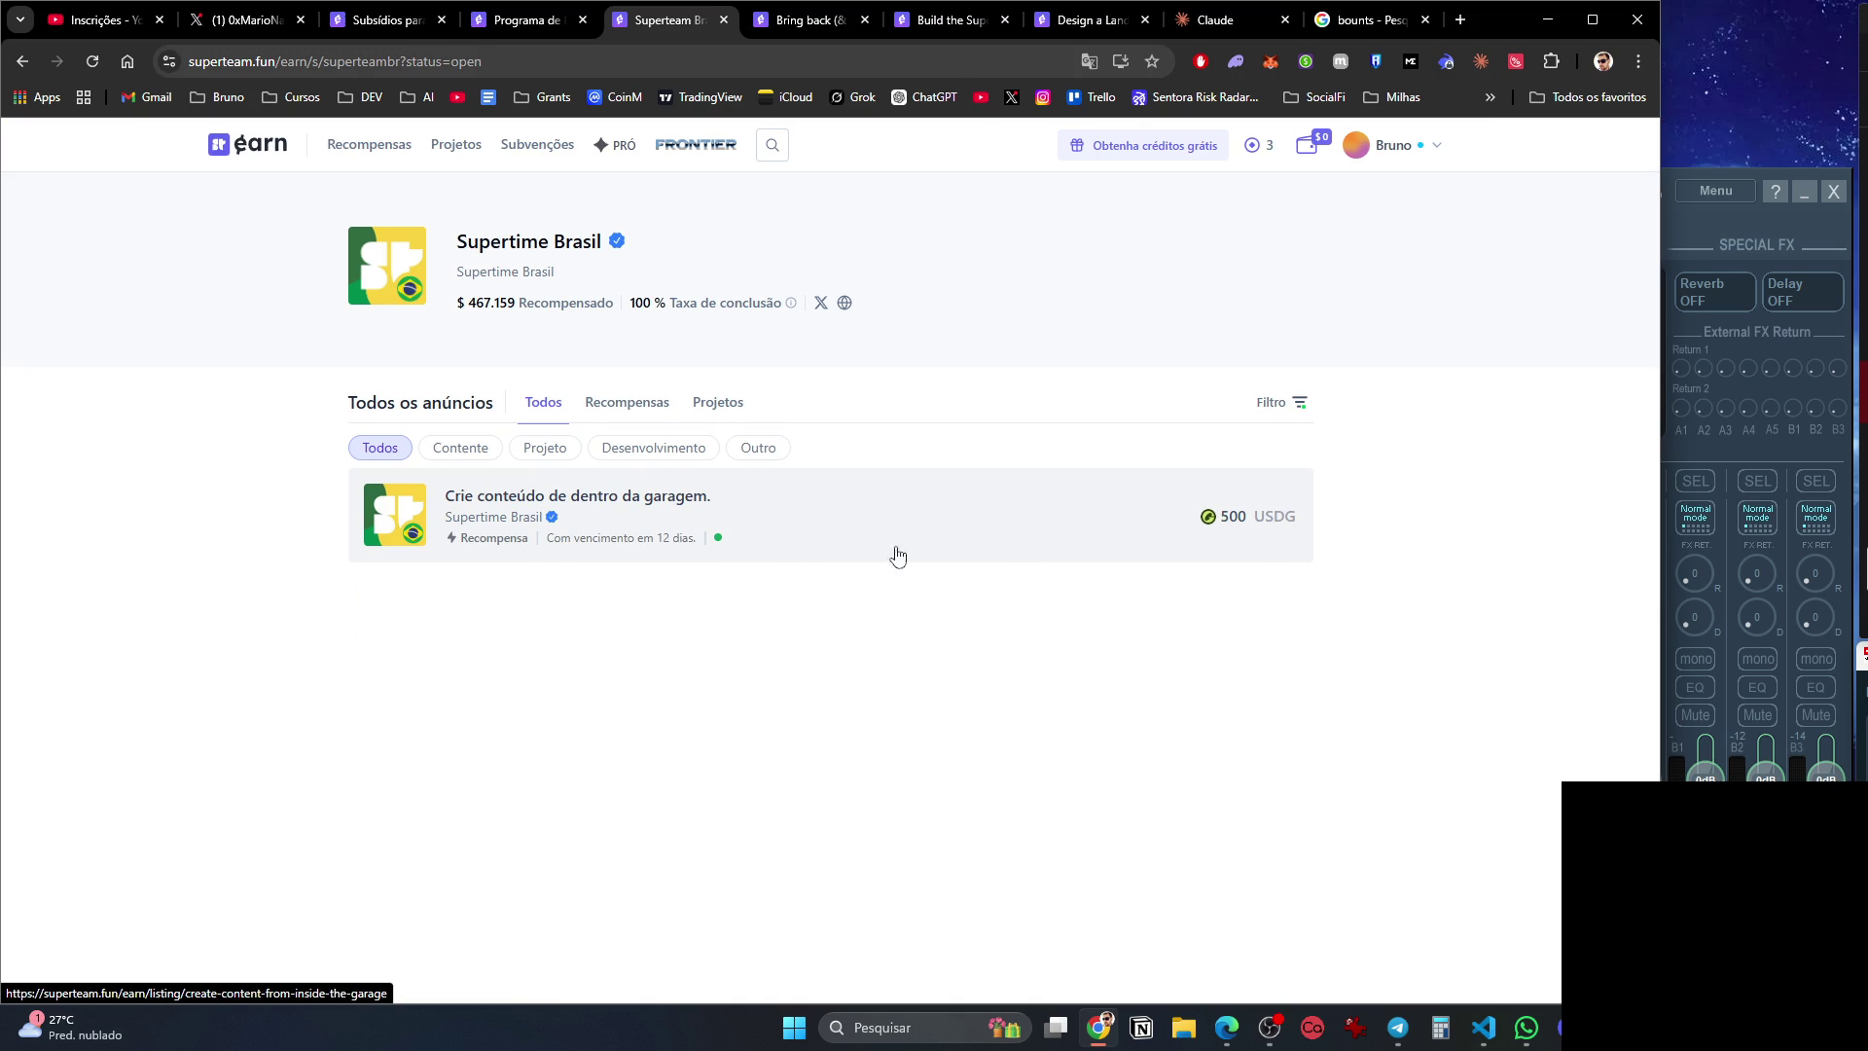
pyautogui.click(677, 508)
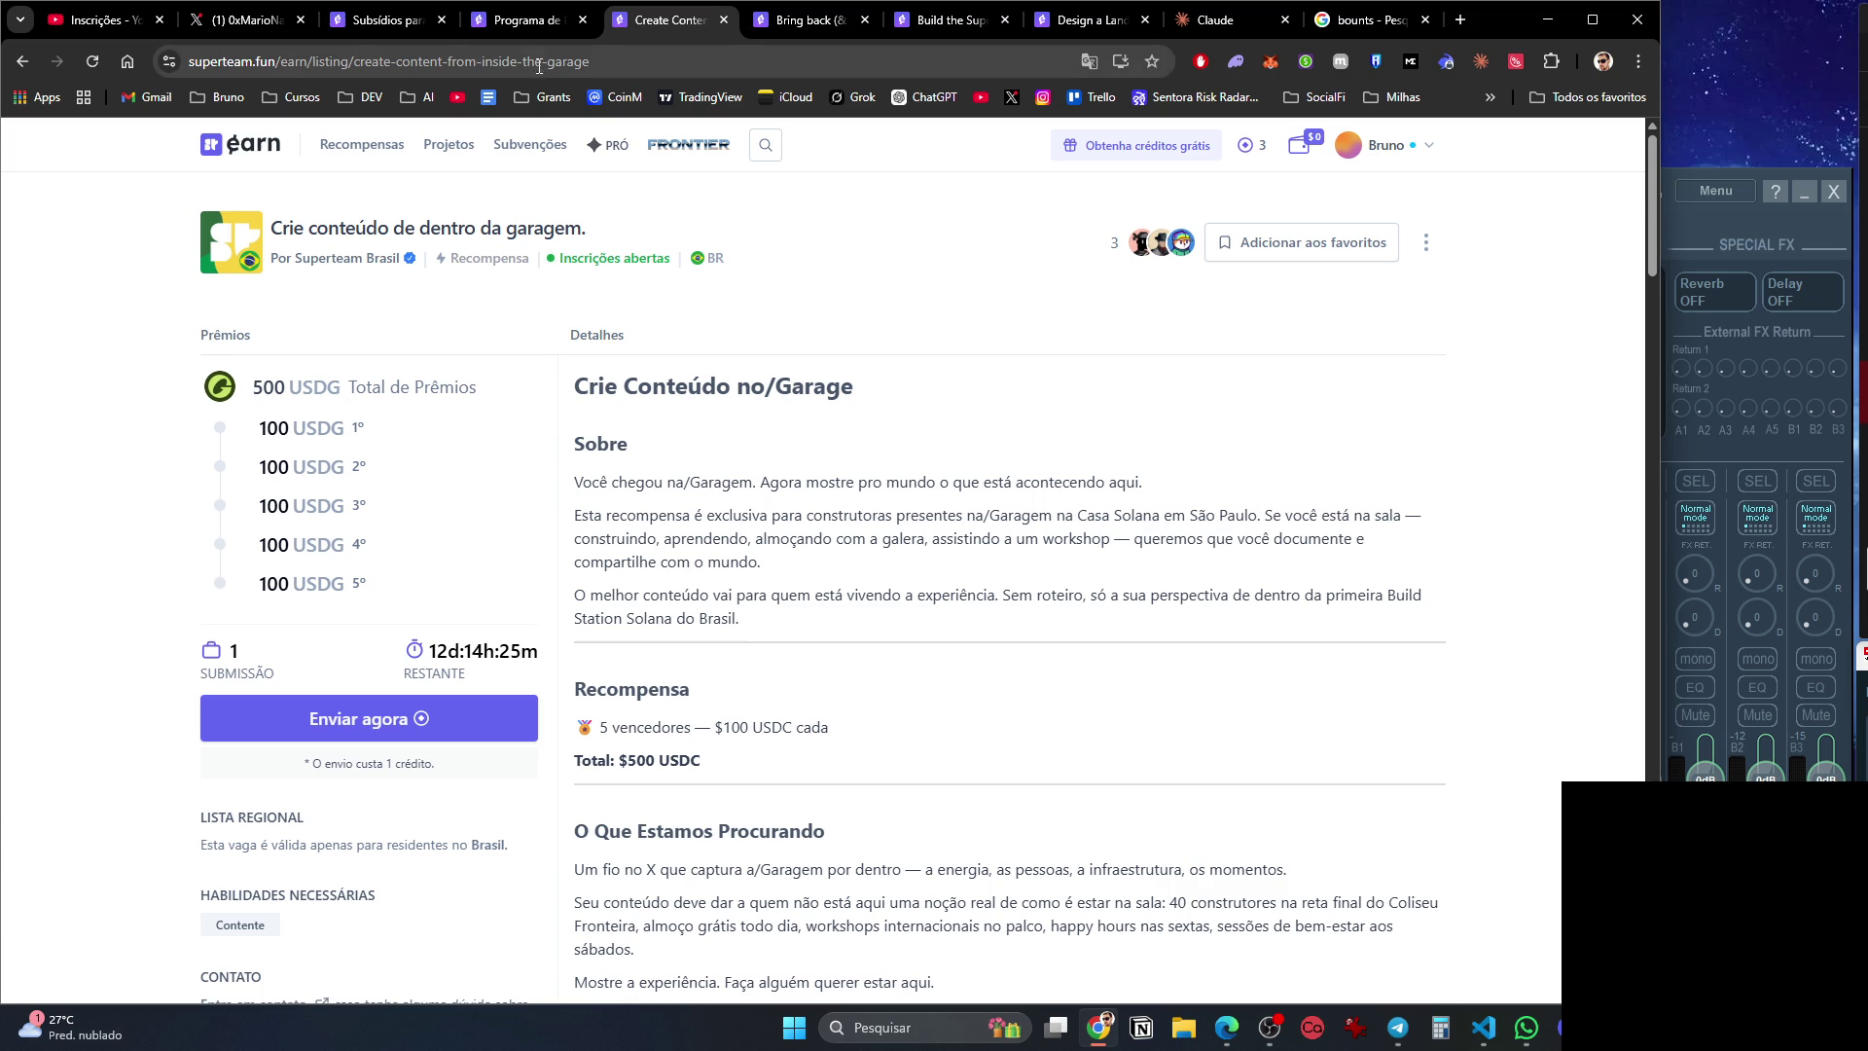
# Return to the Superteam Brasil listings, try the Desenvolvimento filter, then show Todos.
pyautogui.click(365, 248)
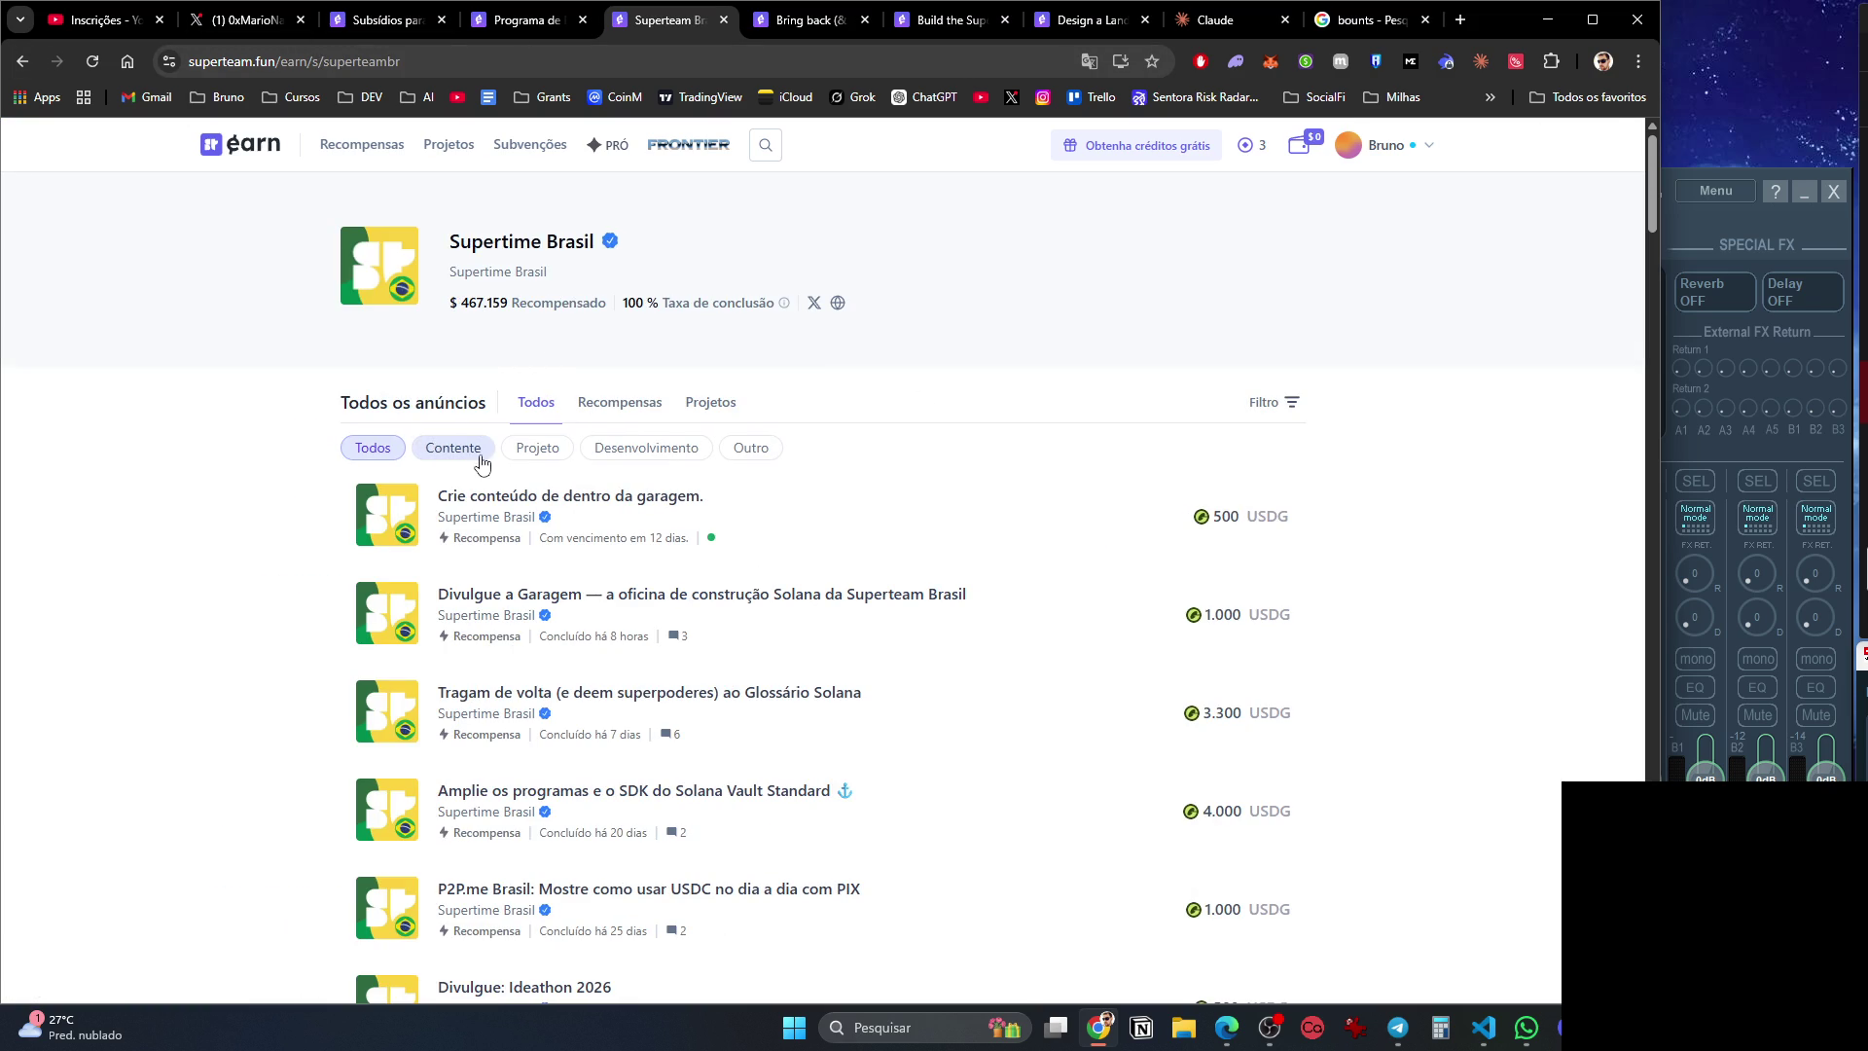
pyautogui.click(680, 457)
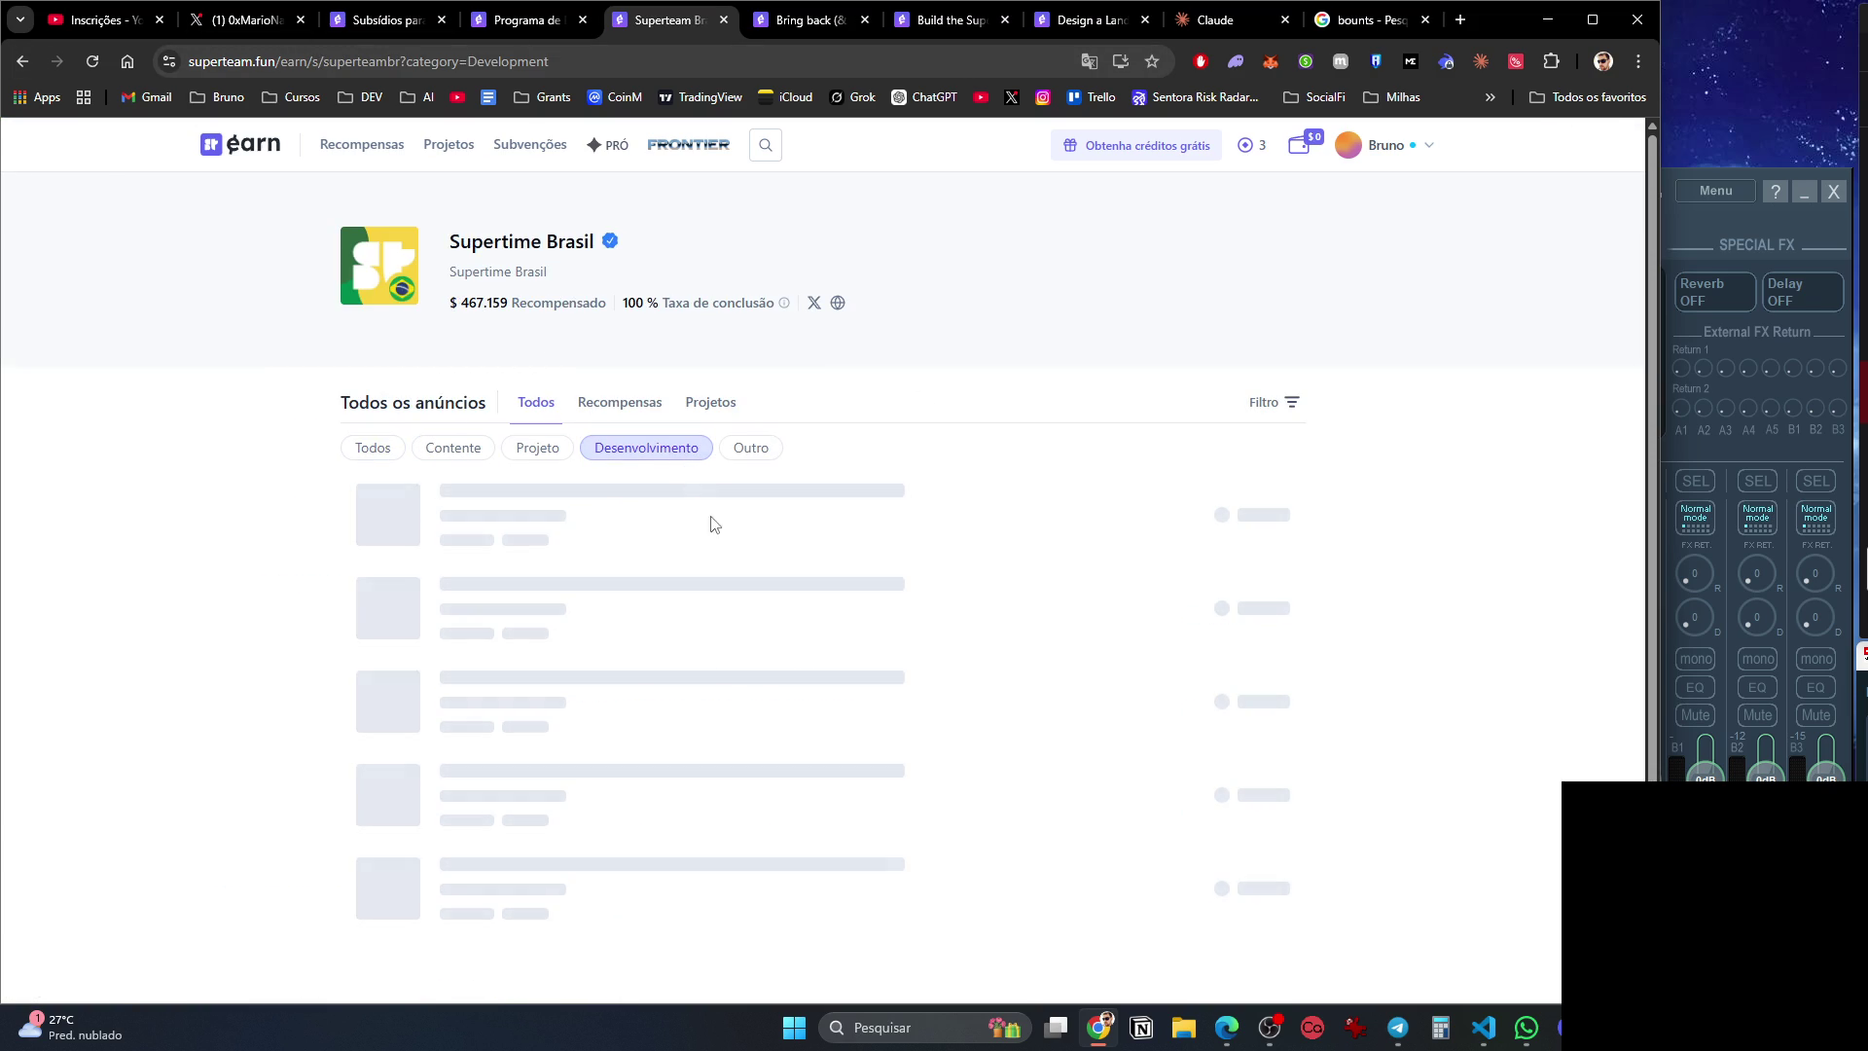
pyautogui.scroll(-4, 800, 500)
pyautogui.scroll(4, 800, 500)
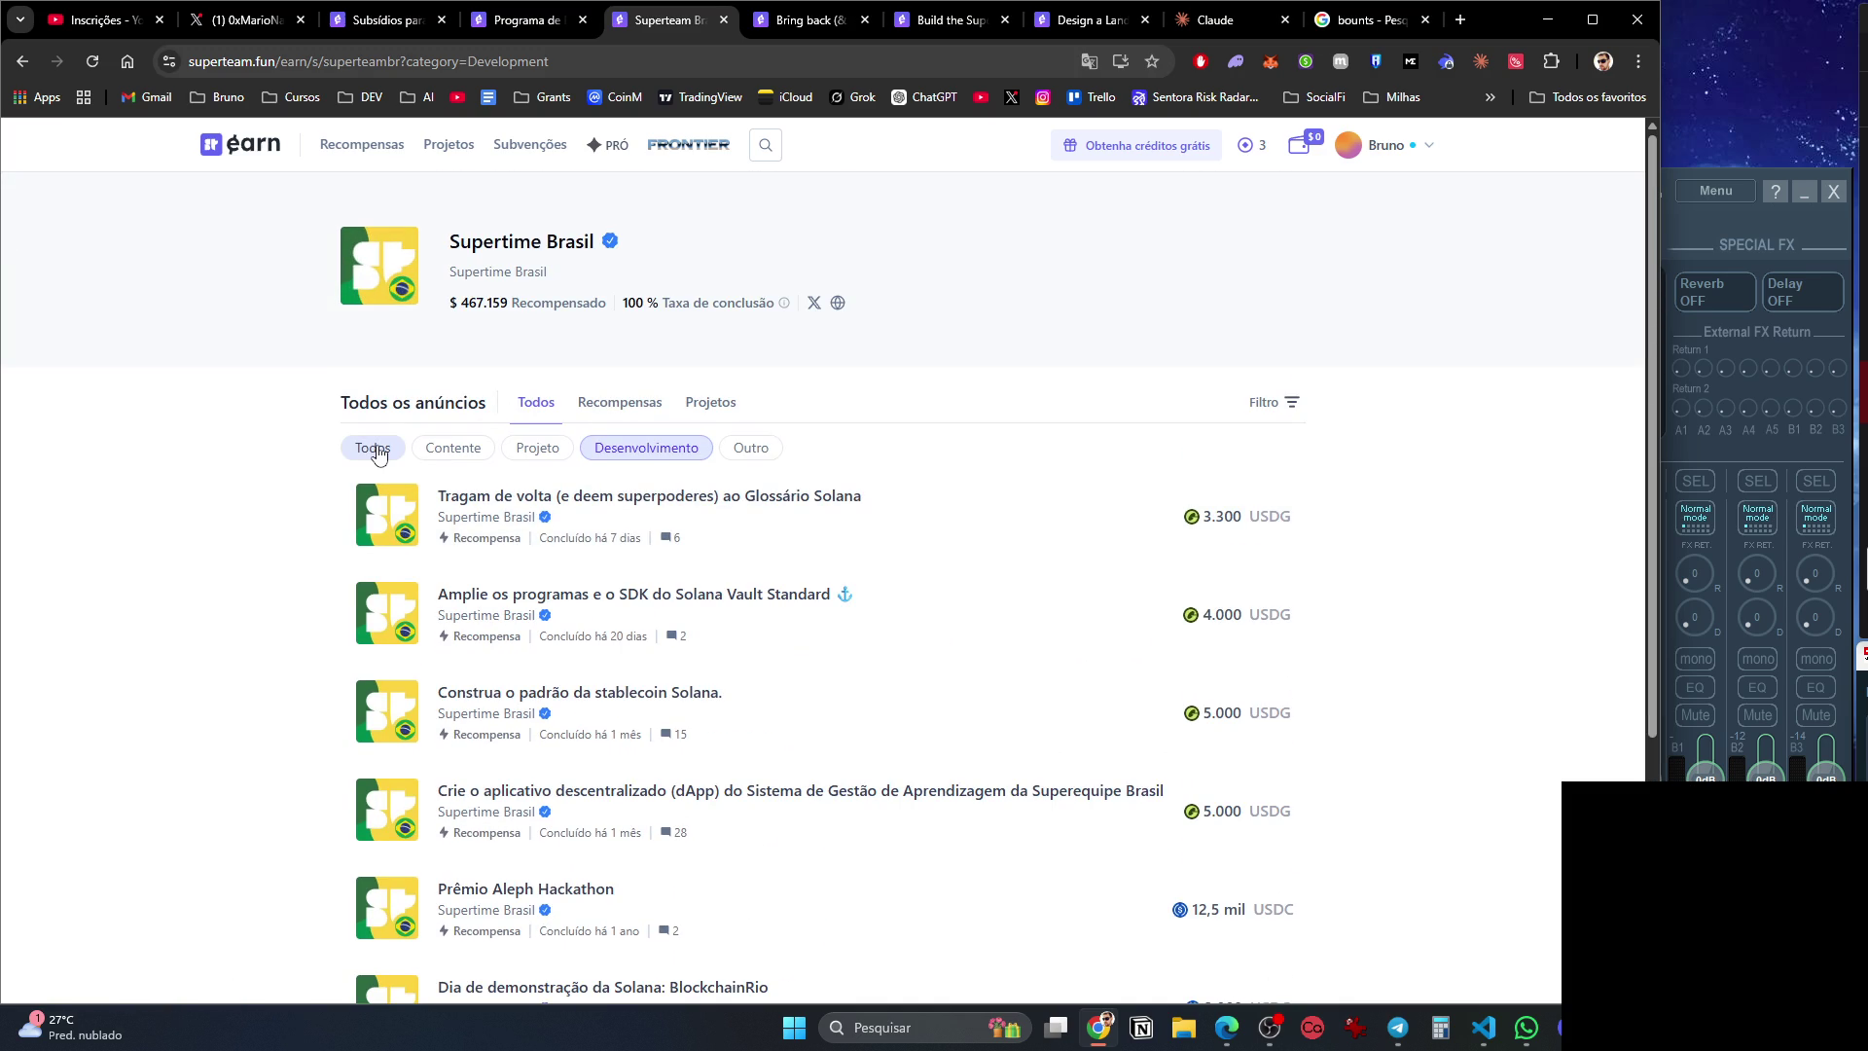
pyautogui.click(378, 449)
# Close the three leftover bounty tabs and the Google search tab, returning to Superteam Brasil.
pyautogui.click(856, 25)
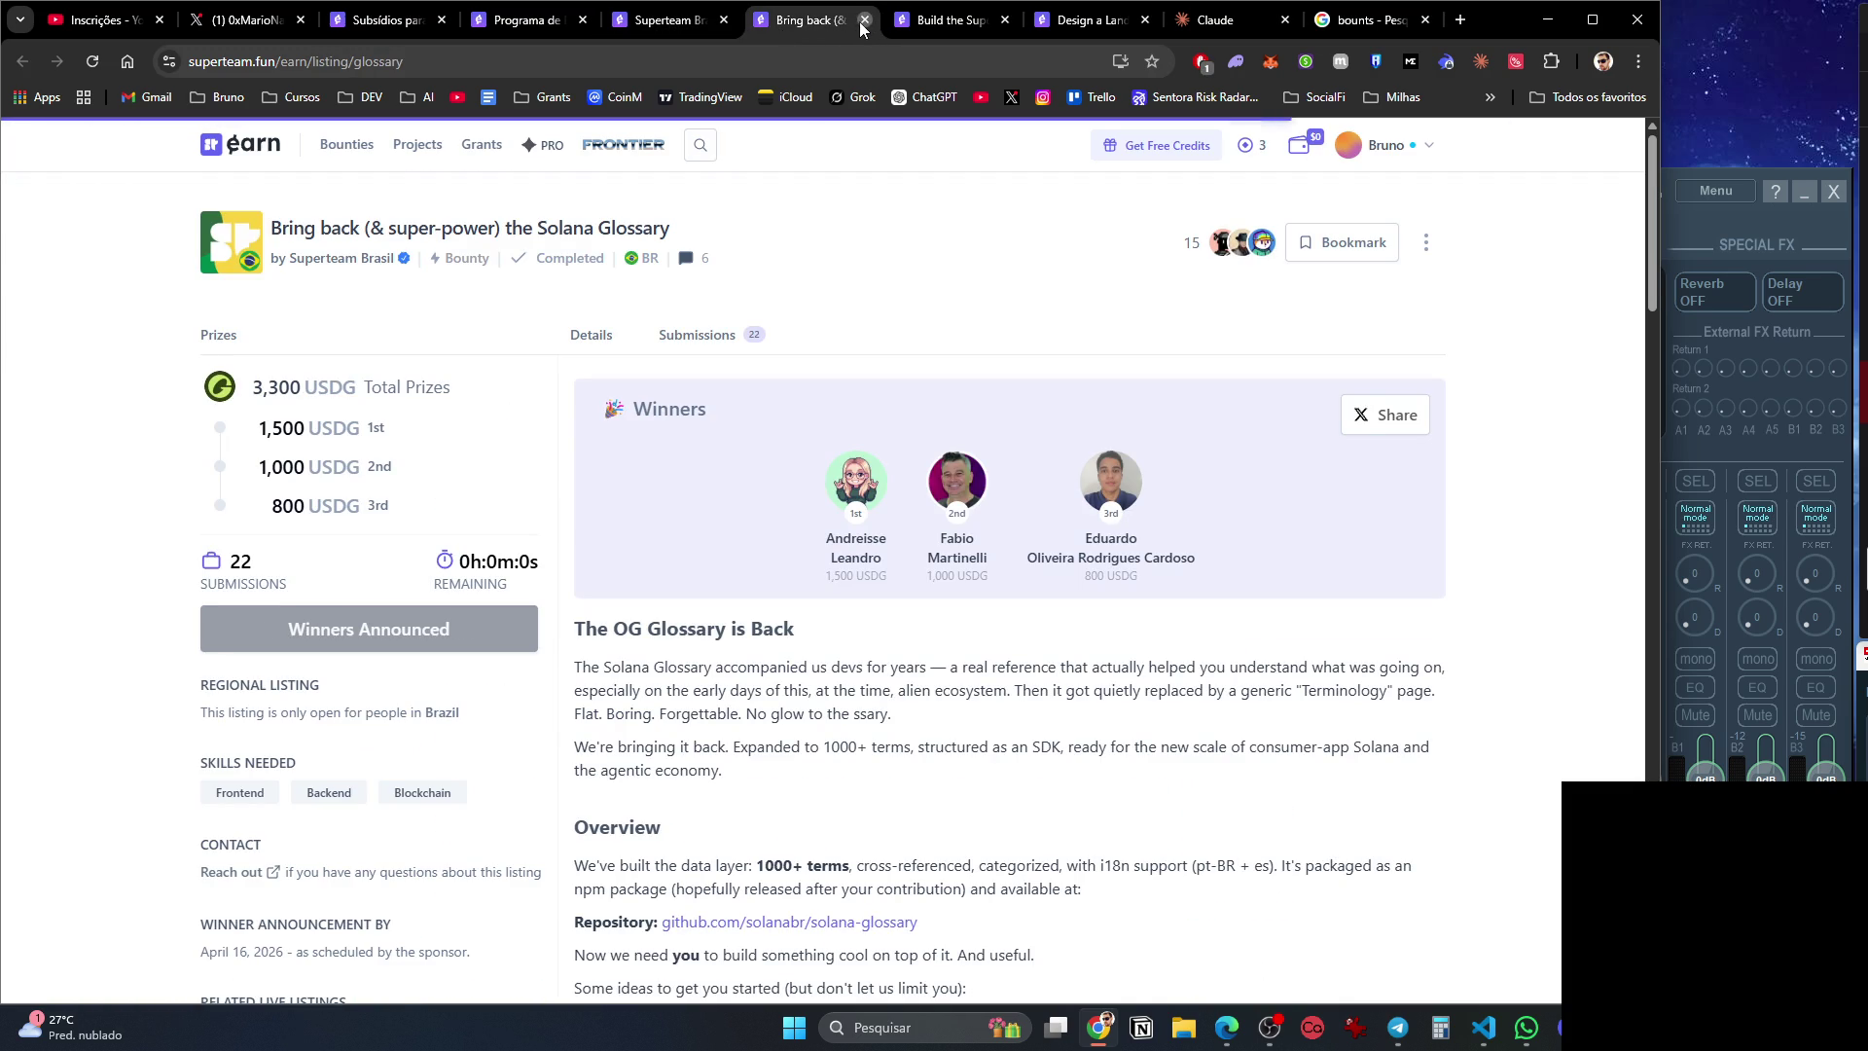
pyautogui.click(863, 21)
pyautogui.click(864, 21)
pyautogui.click(863, 20)
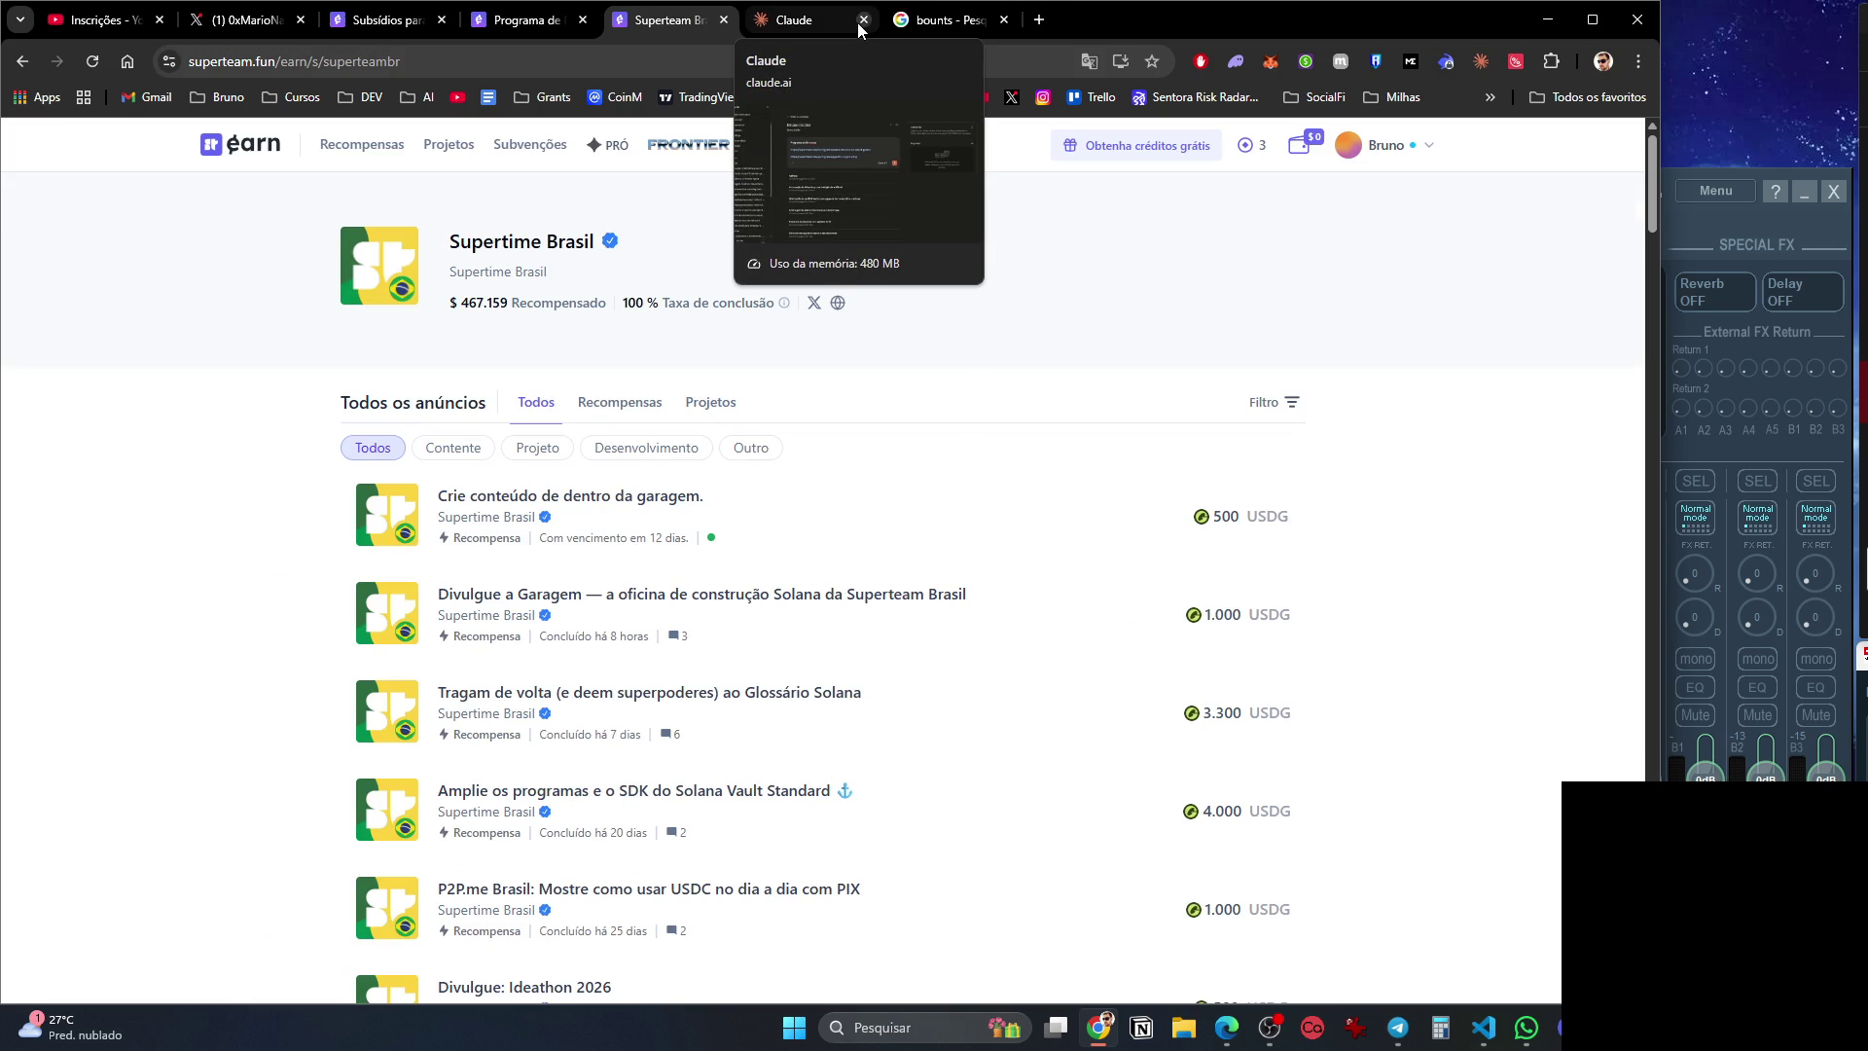
pyautogui.click(982, 20)
pyautogui.click(1005, 21)
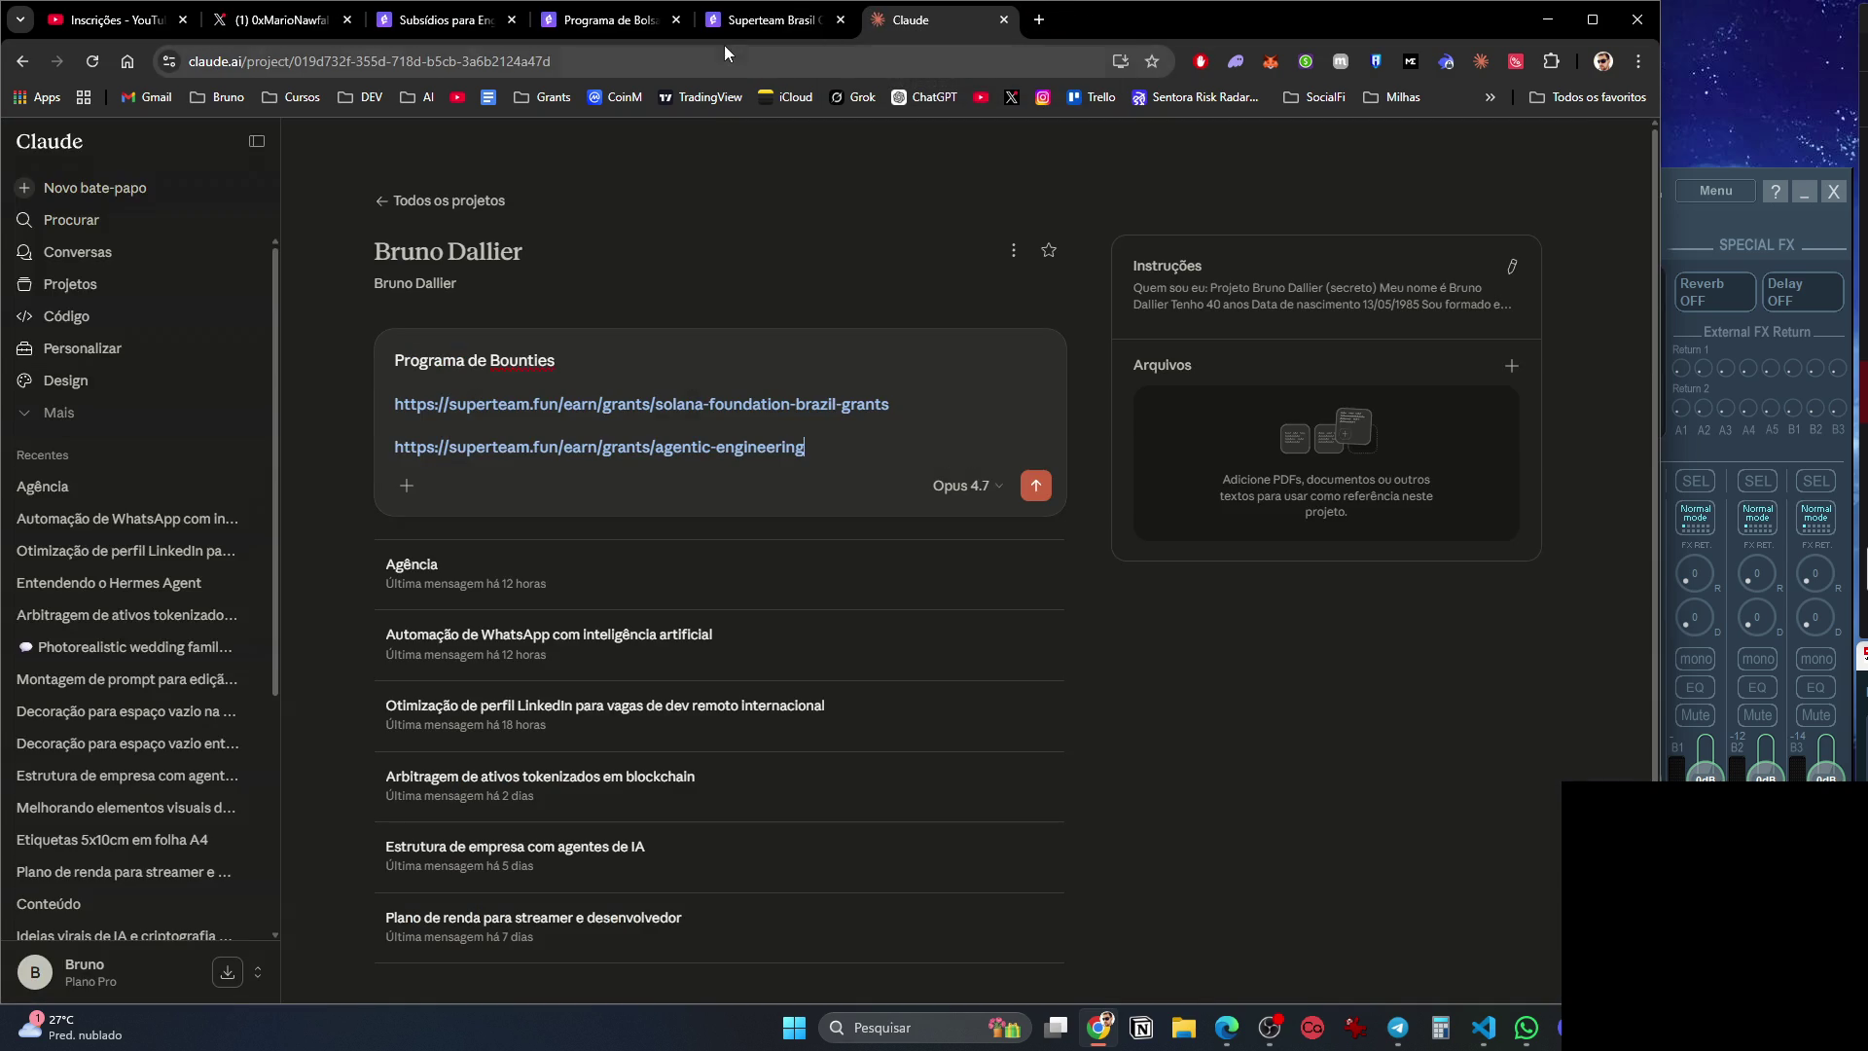
pyautogui.click(768, 19)
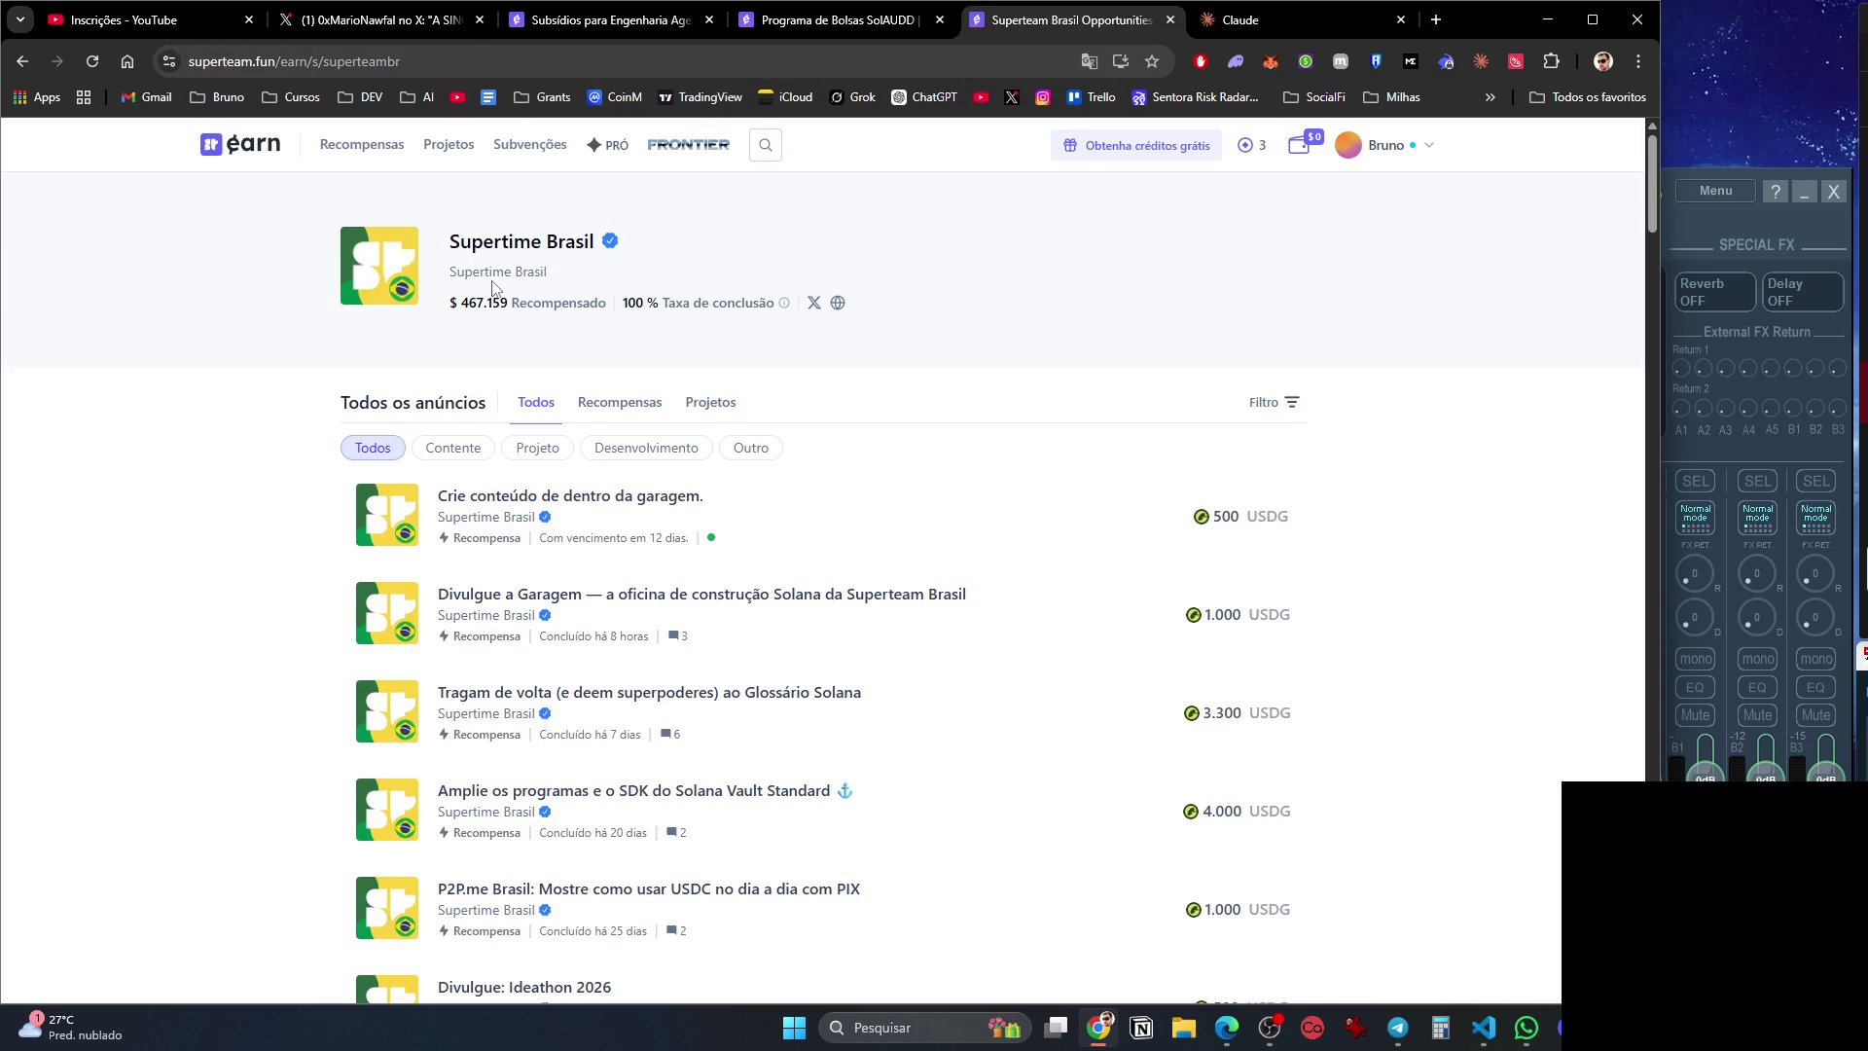
# Open the Frontier hackathon page and check the Umbra side track before coming back.
pyautogui.click(686, 156)
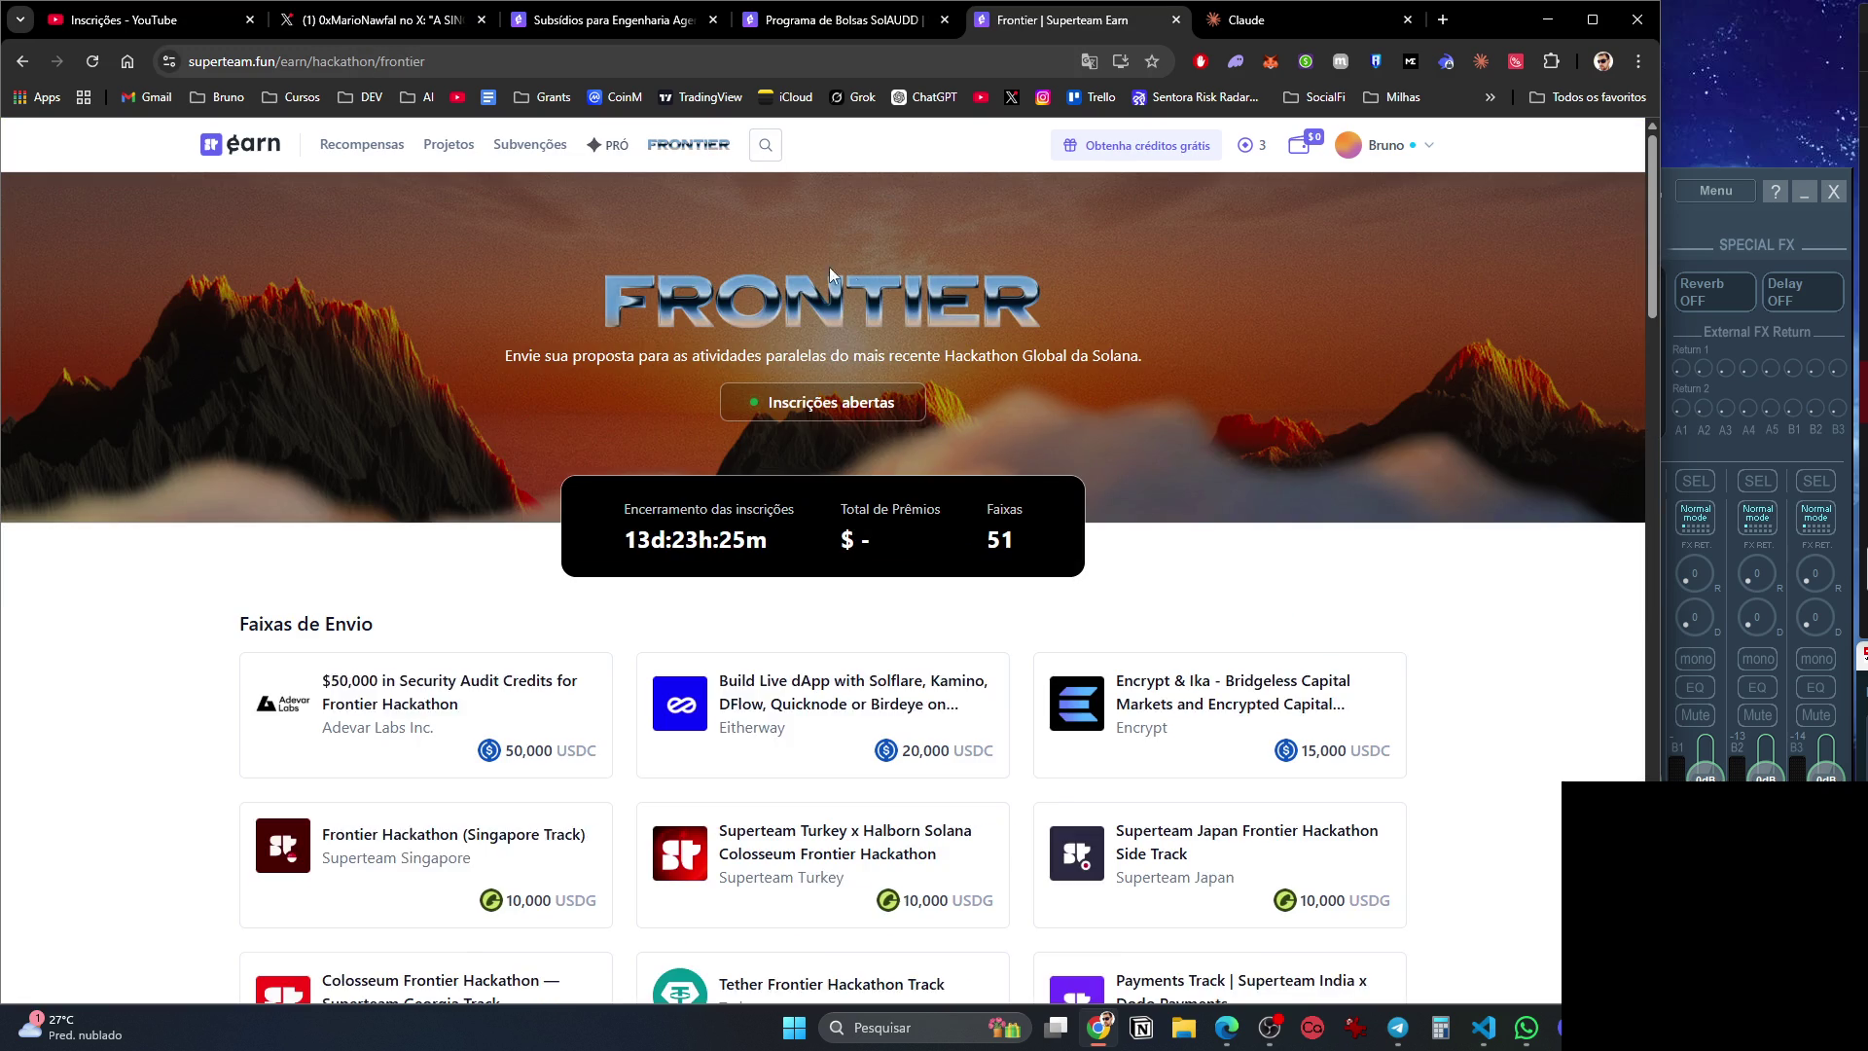
pyautogui.scroll(-2, 1245, 409)
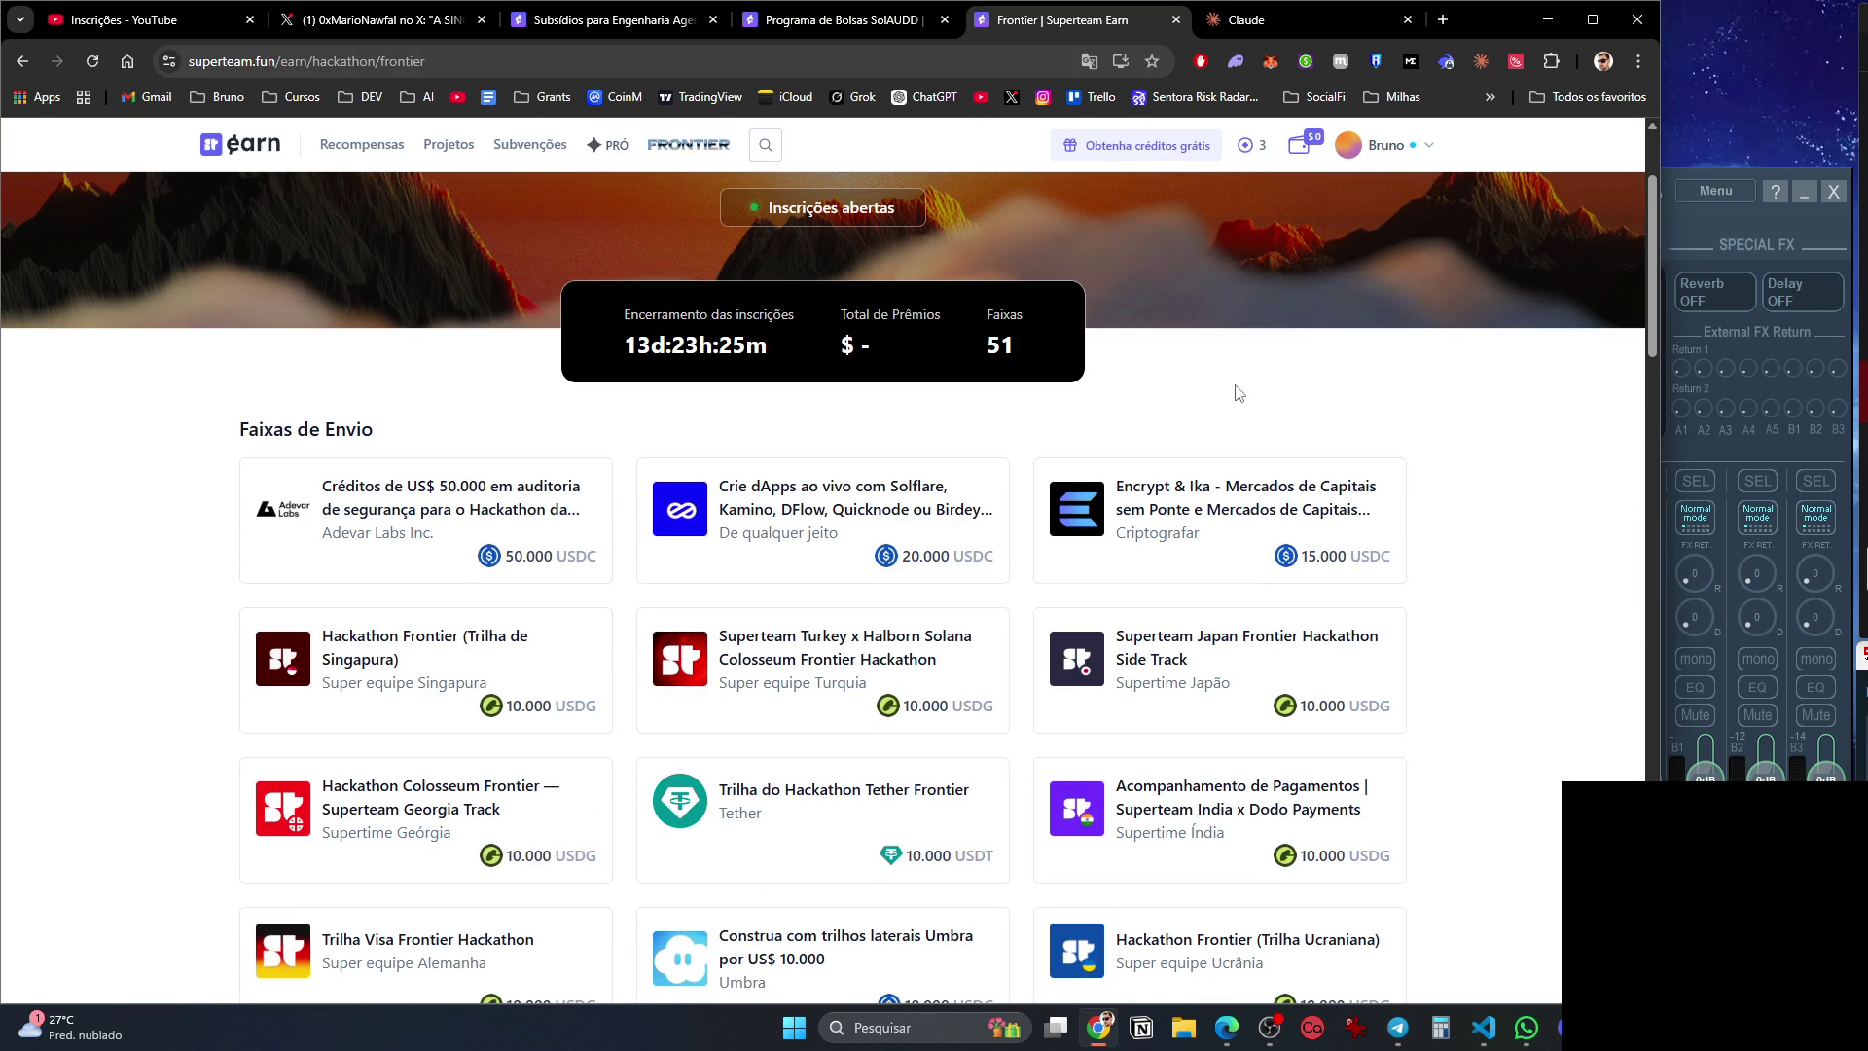
pyautogui.scroll(-3, 1238, 393)
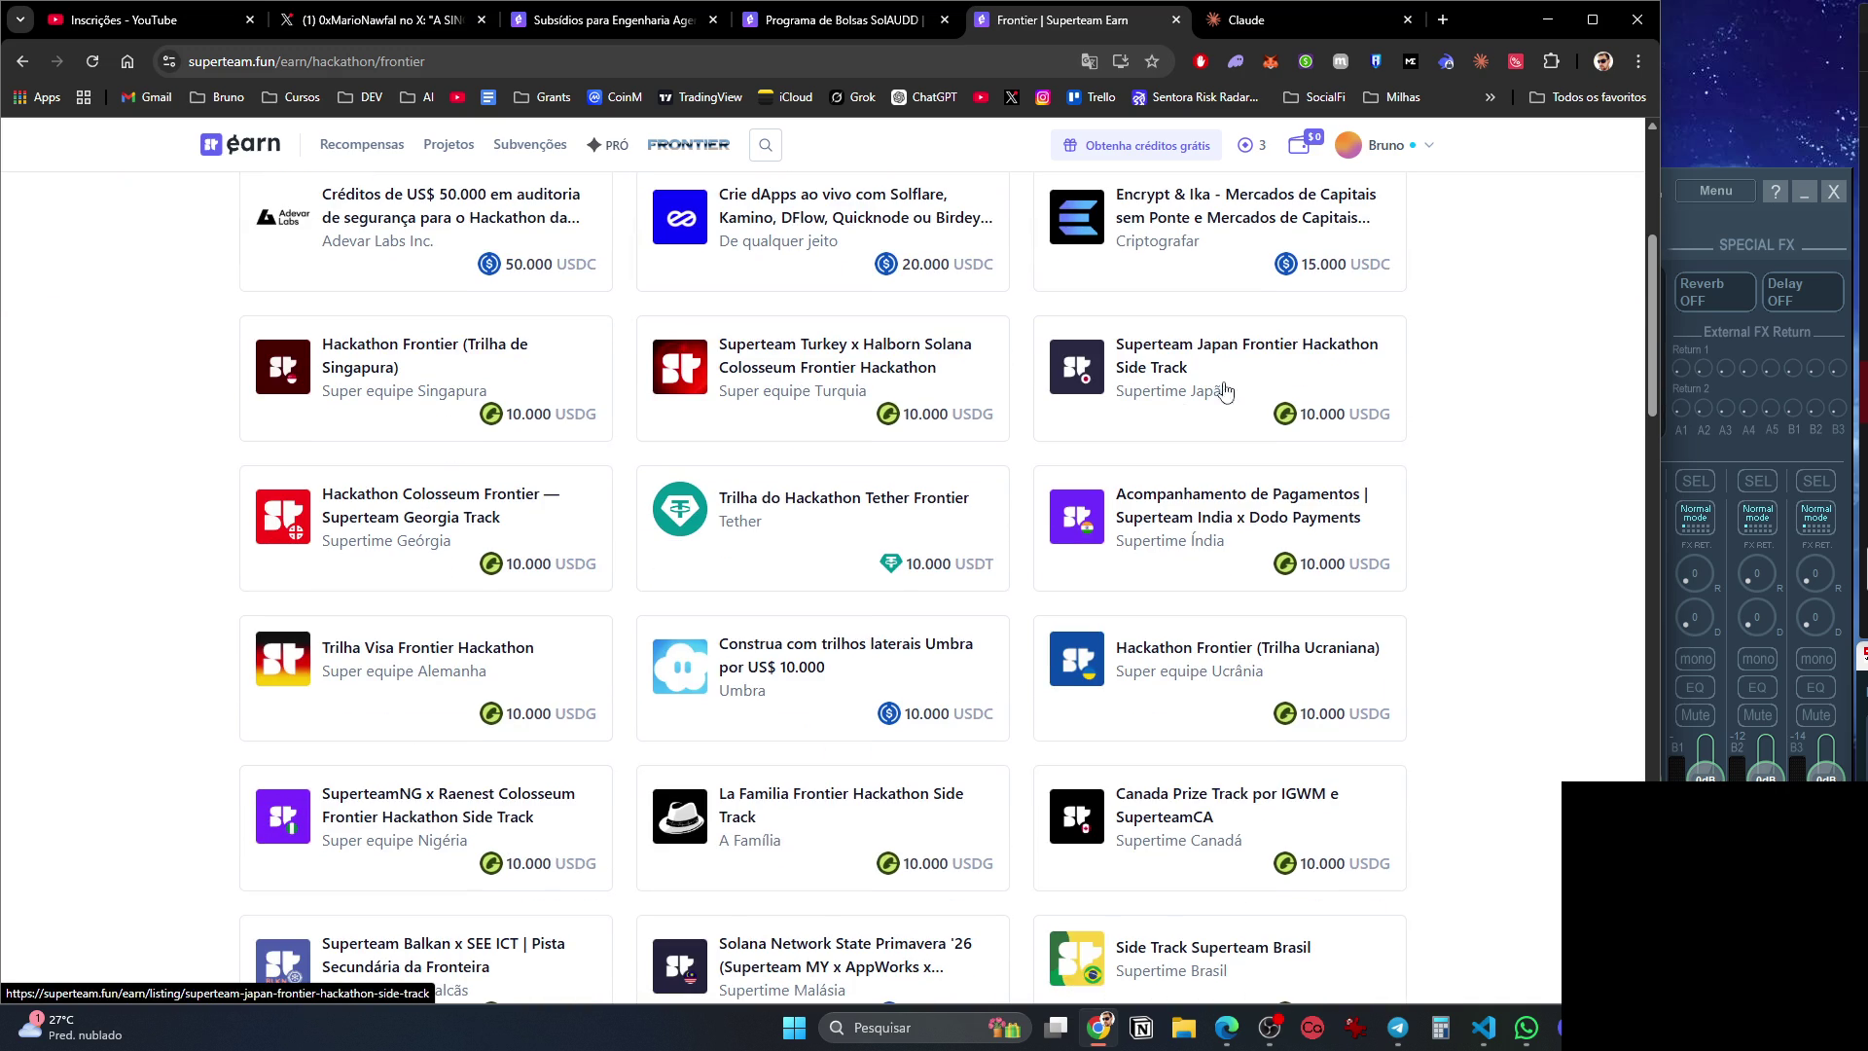
pyautogui.scroll(5, 899, 583)
pyautogui.scroll(-7, 889, 468)
pyautogui.click(889, 468)
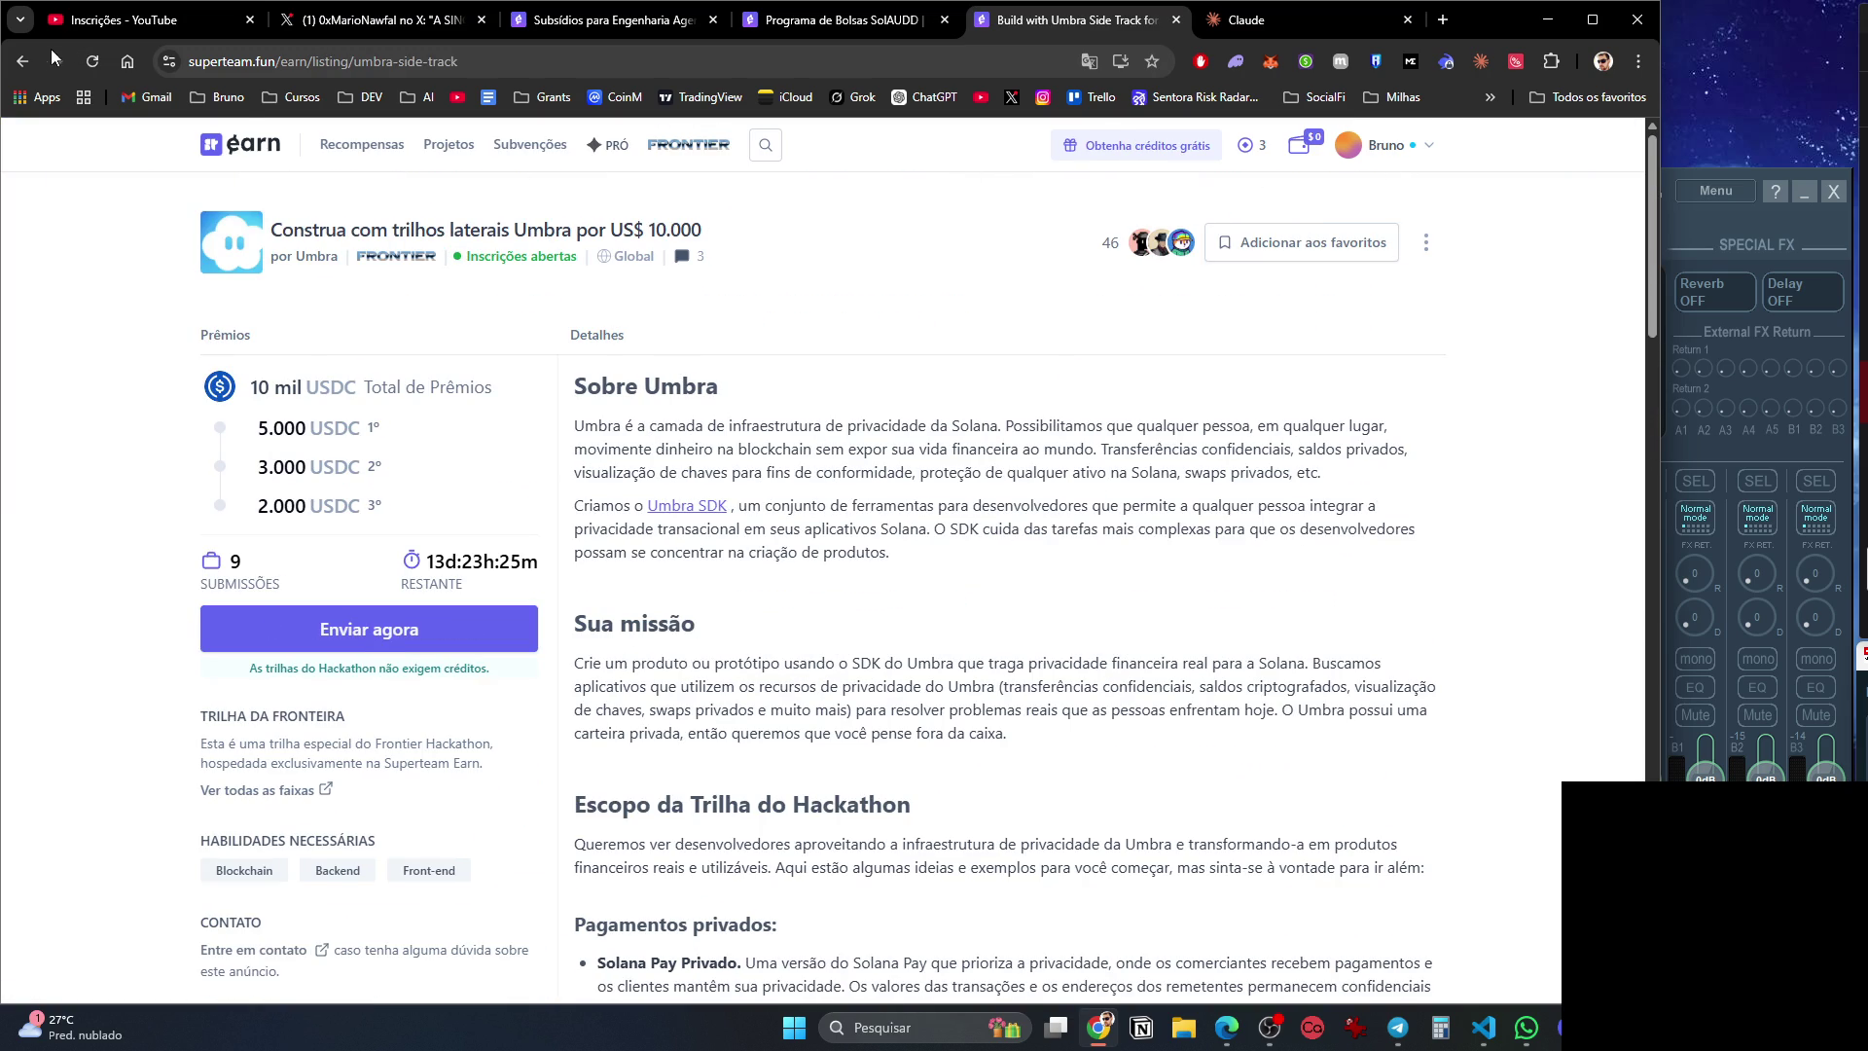
pyautogui.click(27, 59)
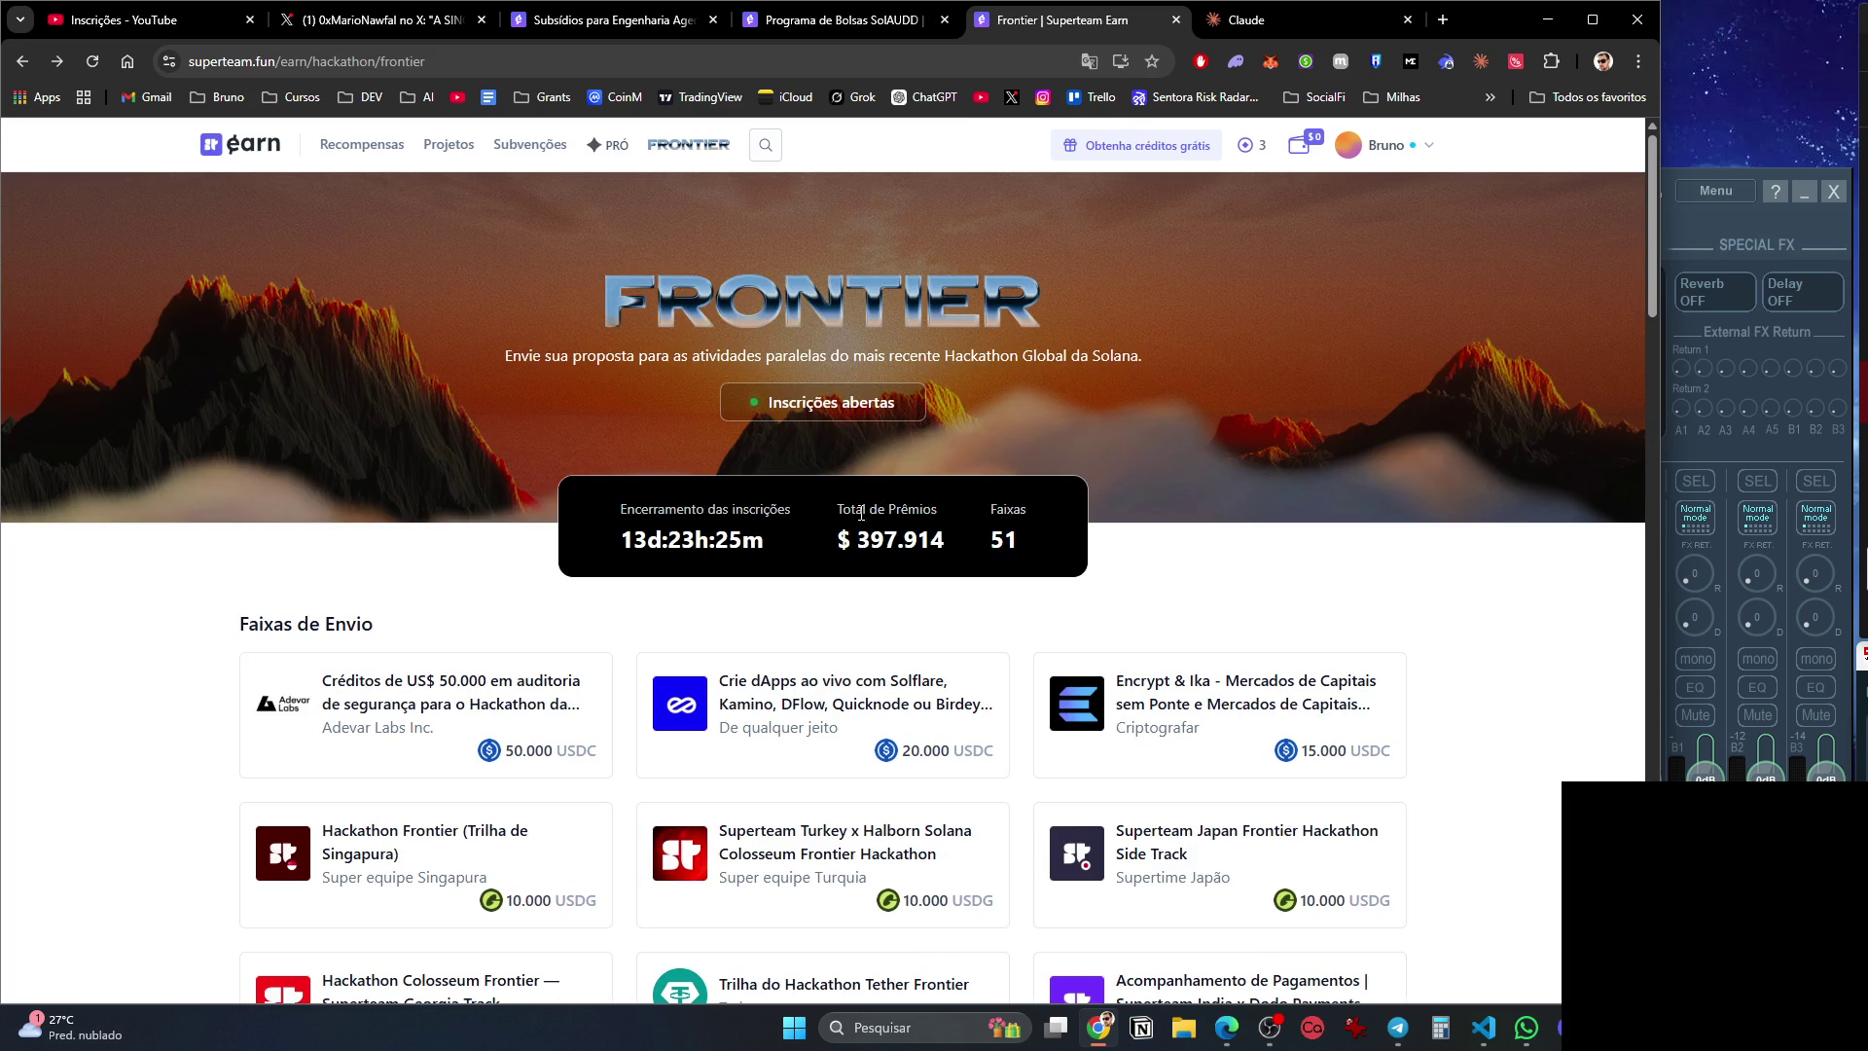
# Check the Adevar Labs security audit track, then return and scroll down to the FAQ.
pyautogui.scroll(-3, 865, 504)
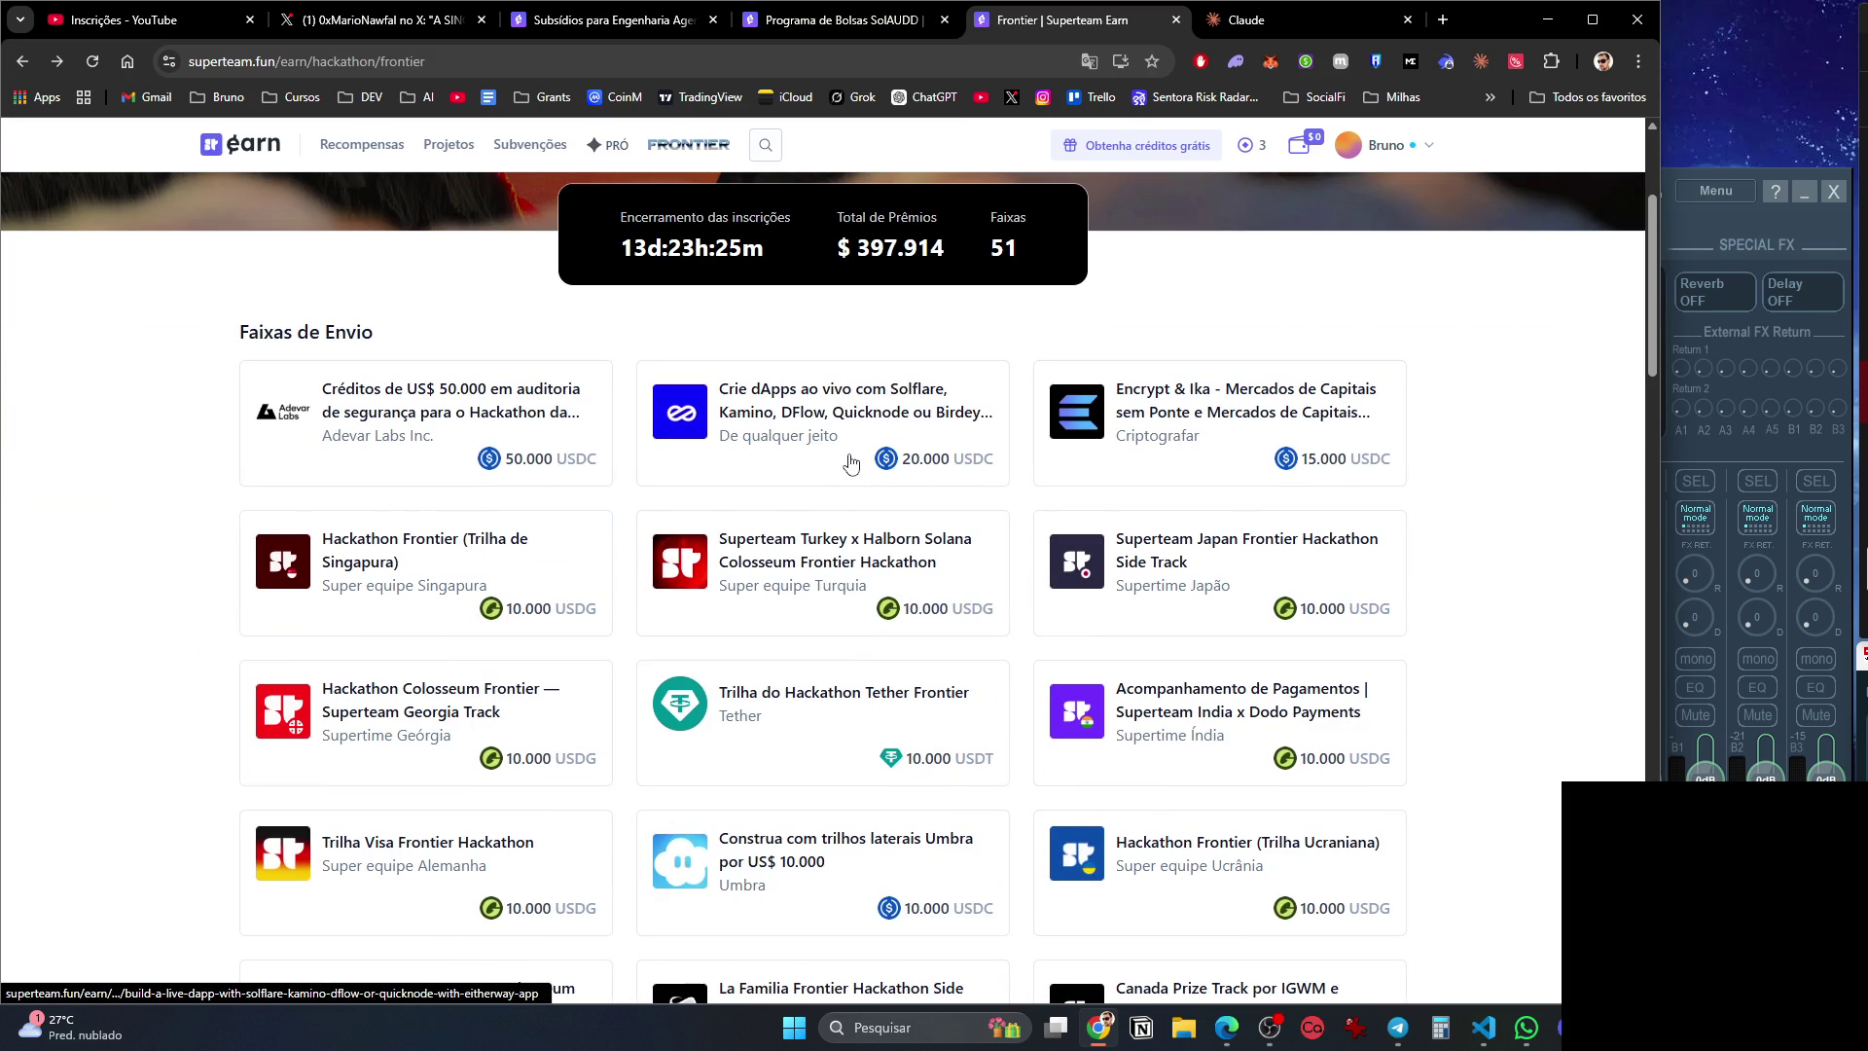
pyautogui.scroll(-15, 851, 463)
pyautogui.scroll(8, 851, 572)
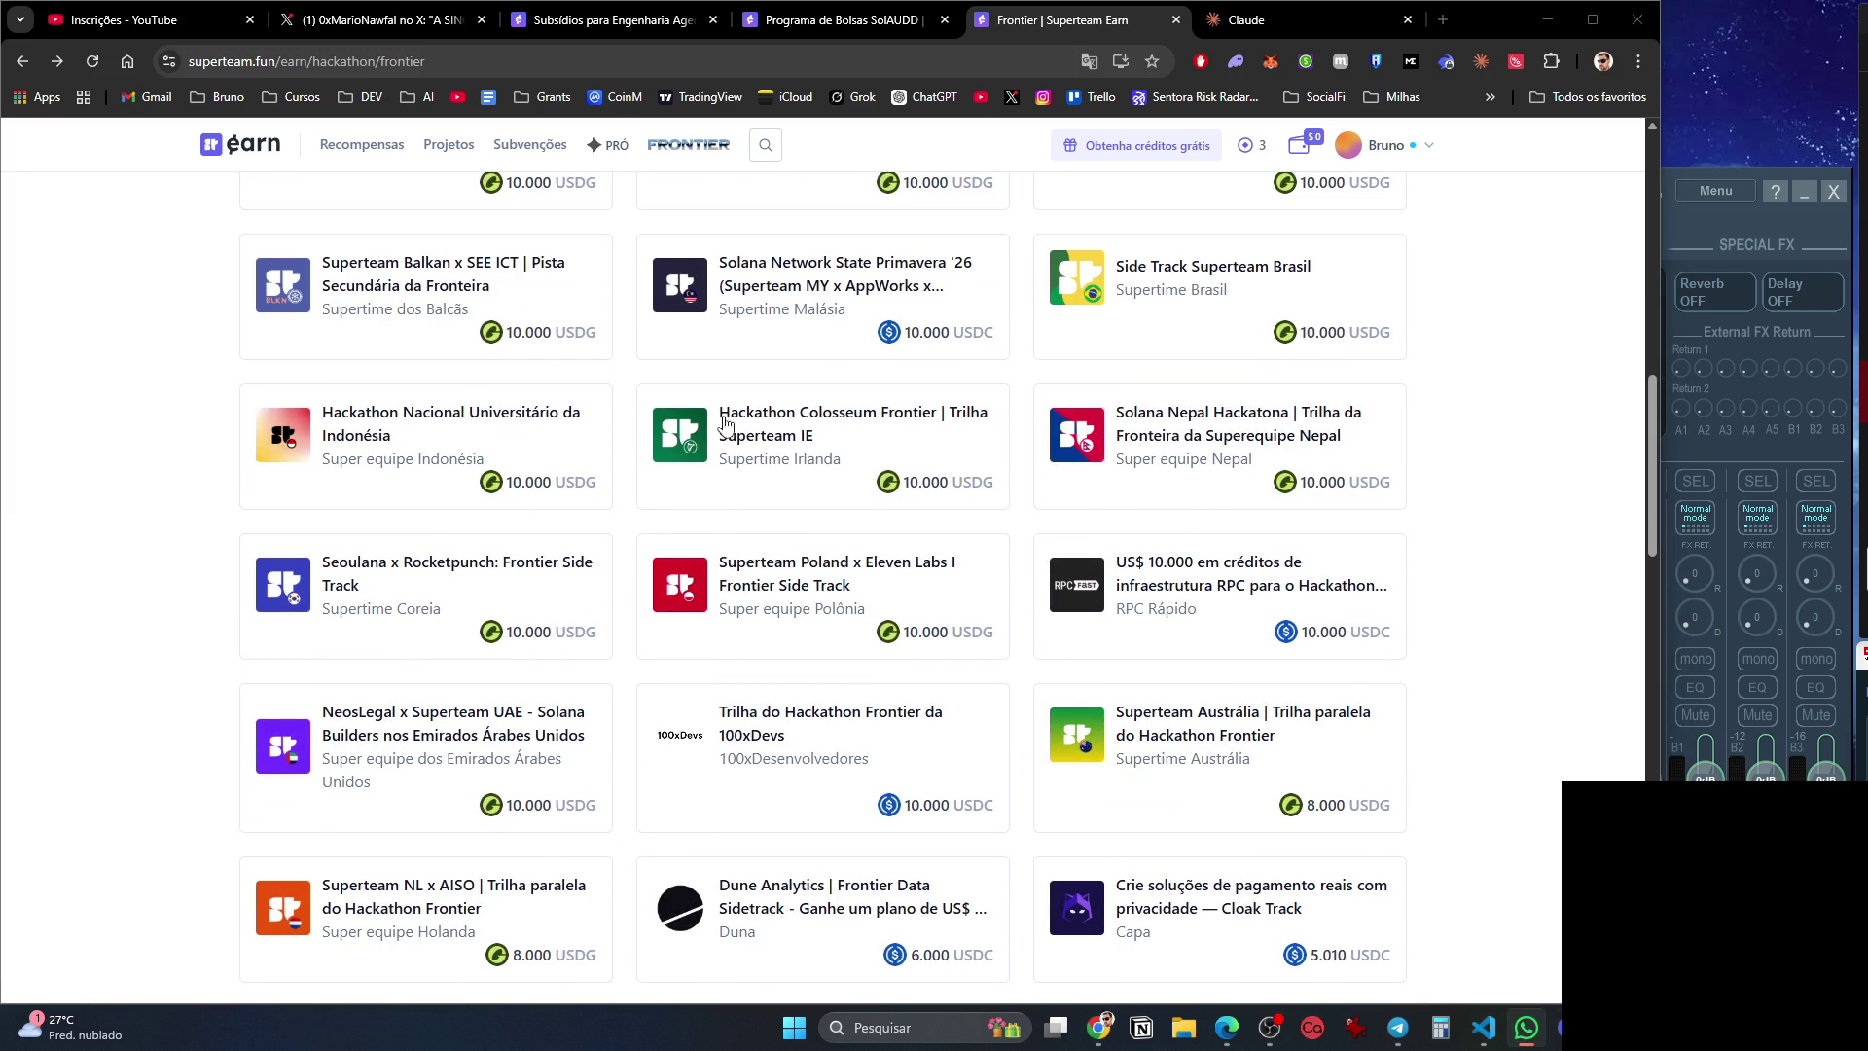
pyautogui.scroll(10, 847, 486)
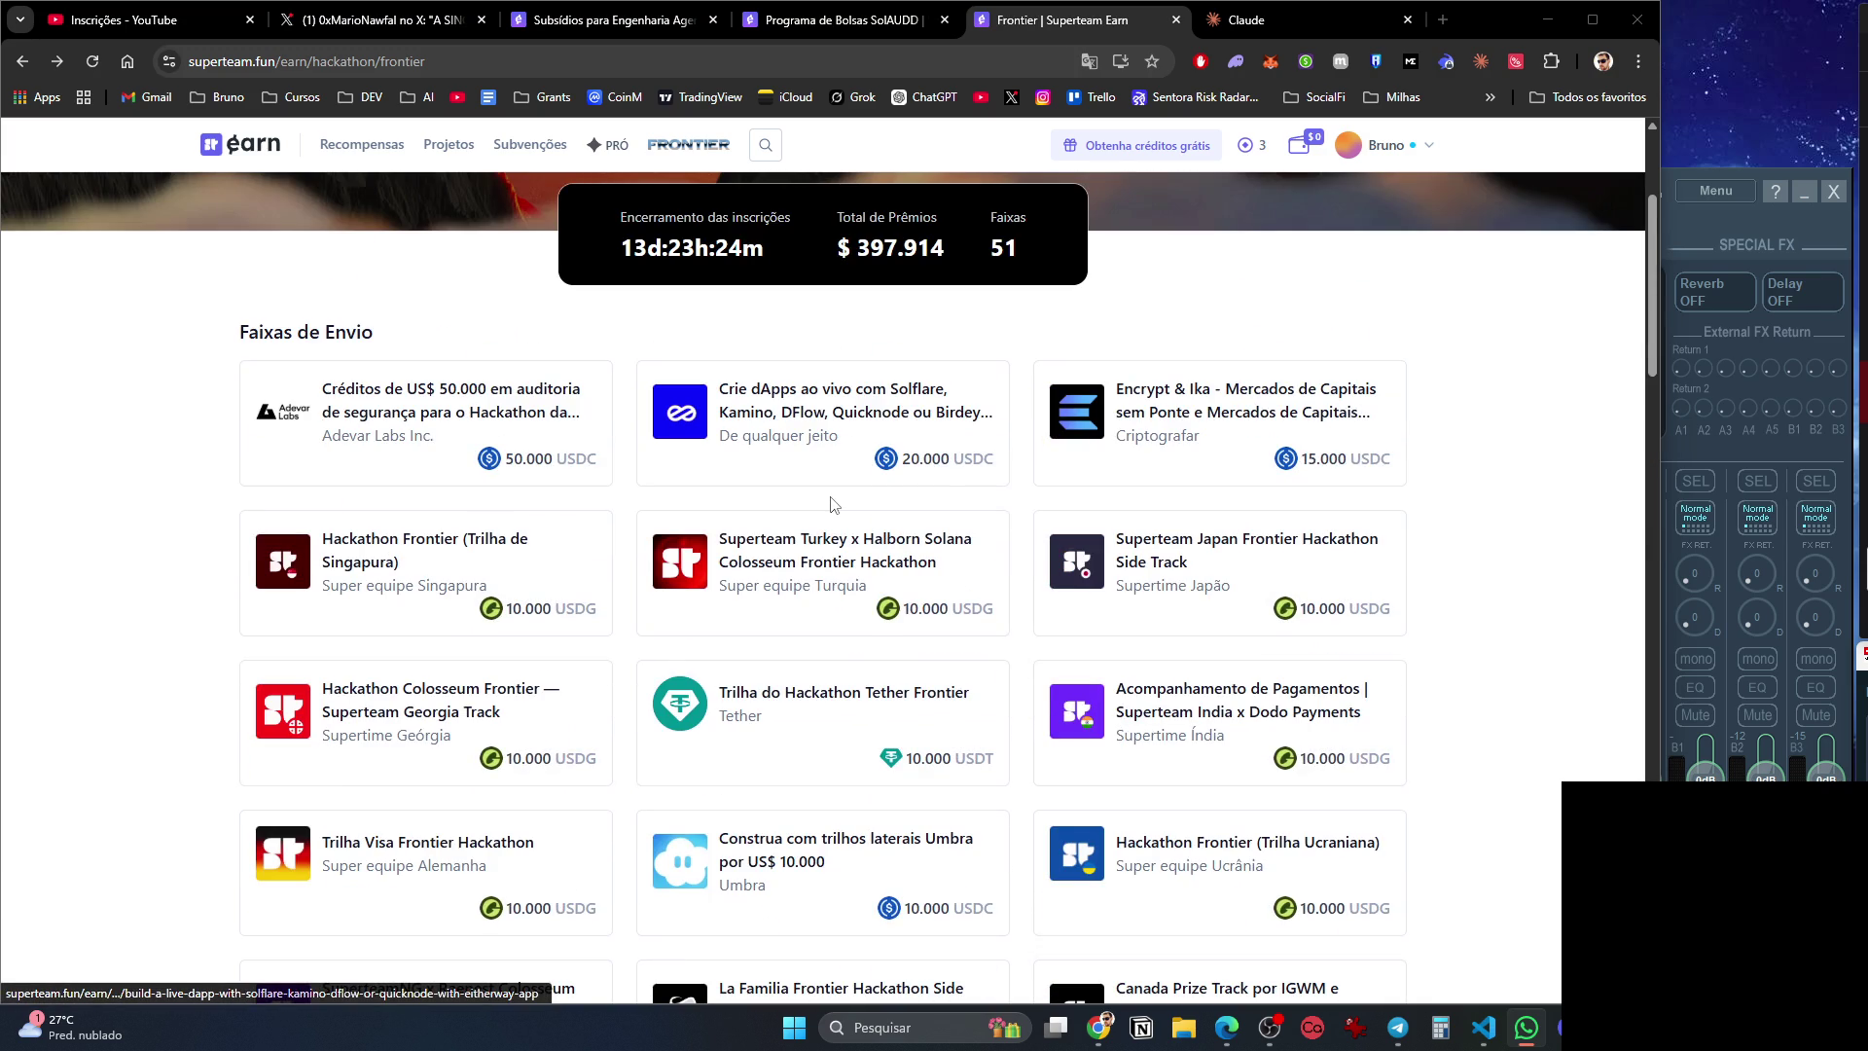
pyautogui.scroll(2, 831, 504)
pyautogui.click(788, 676)
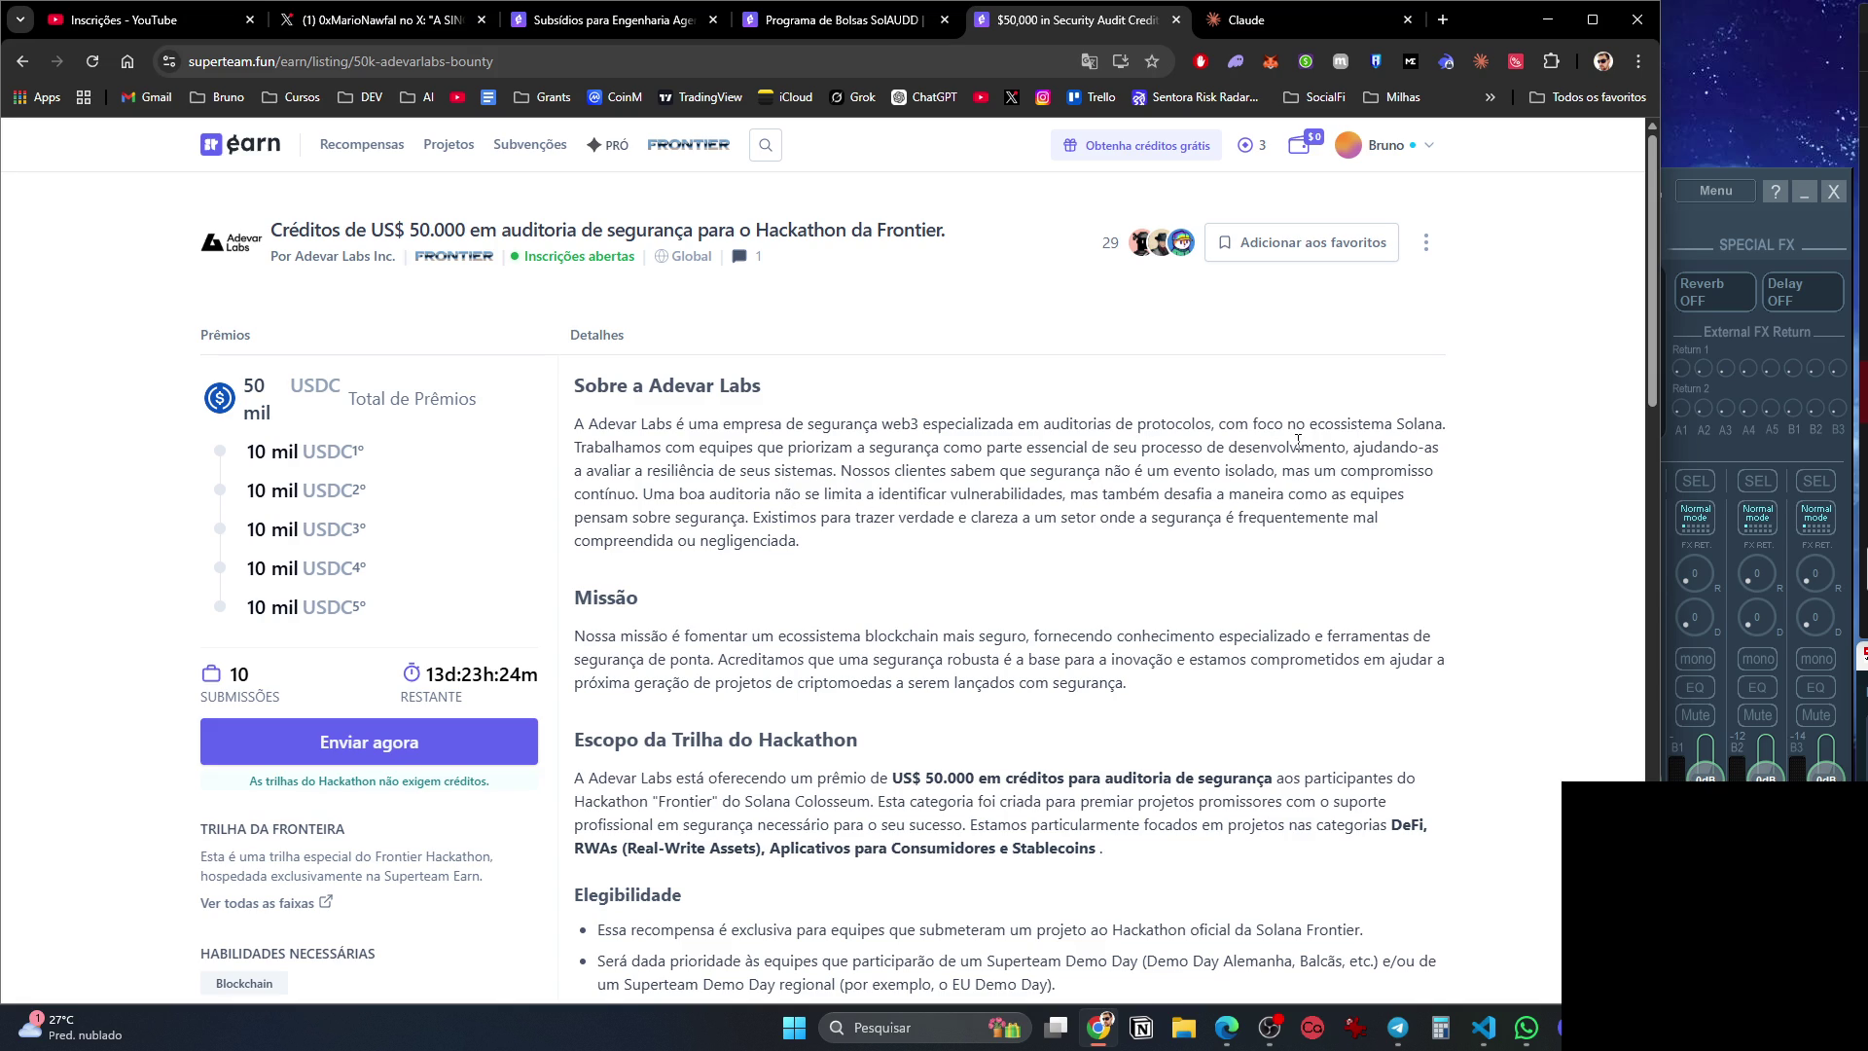
pyautogui.scroll(-1, 1295, 440)
pyautogui.click(22, 61)
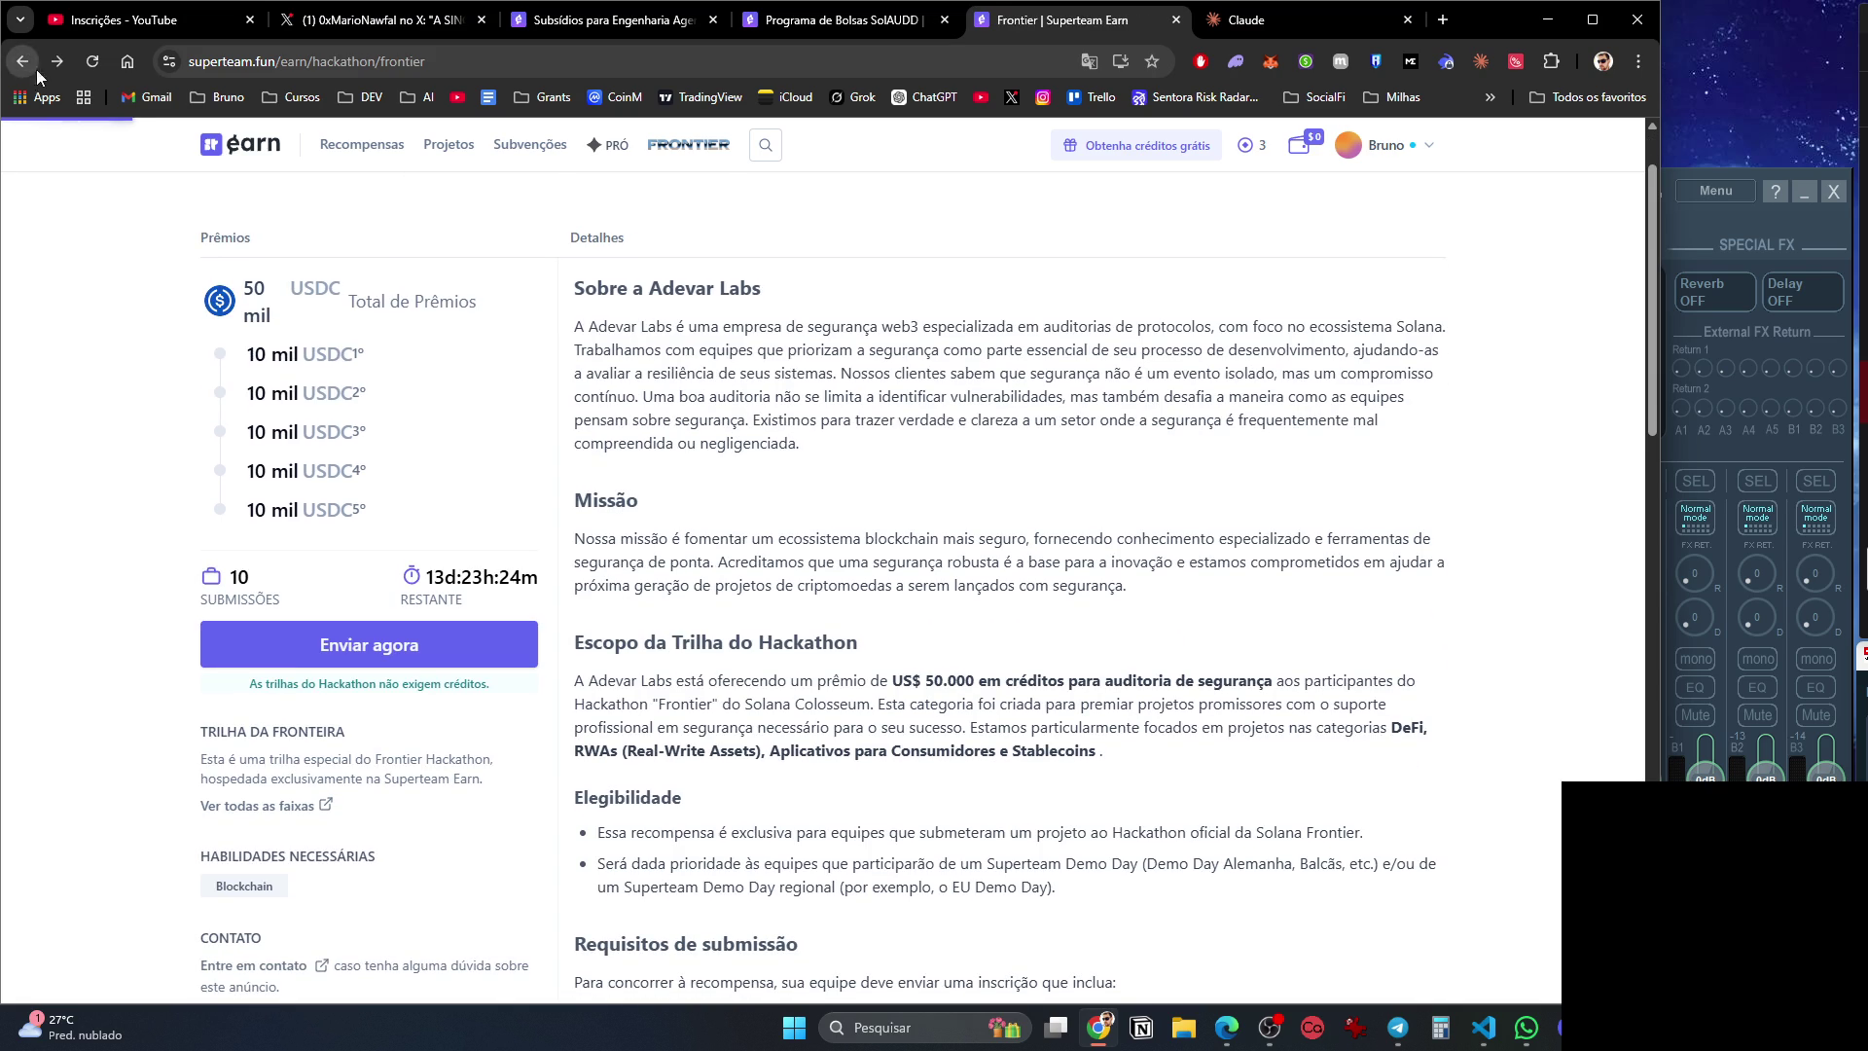
pyautogui.scroll(-19, 1000, 562)
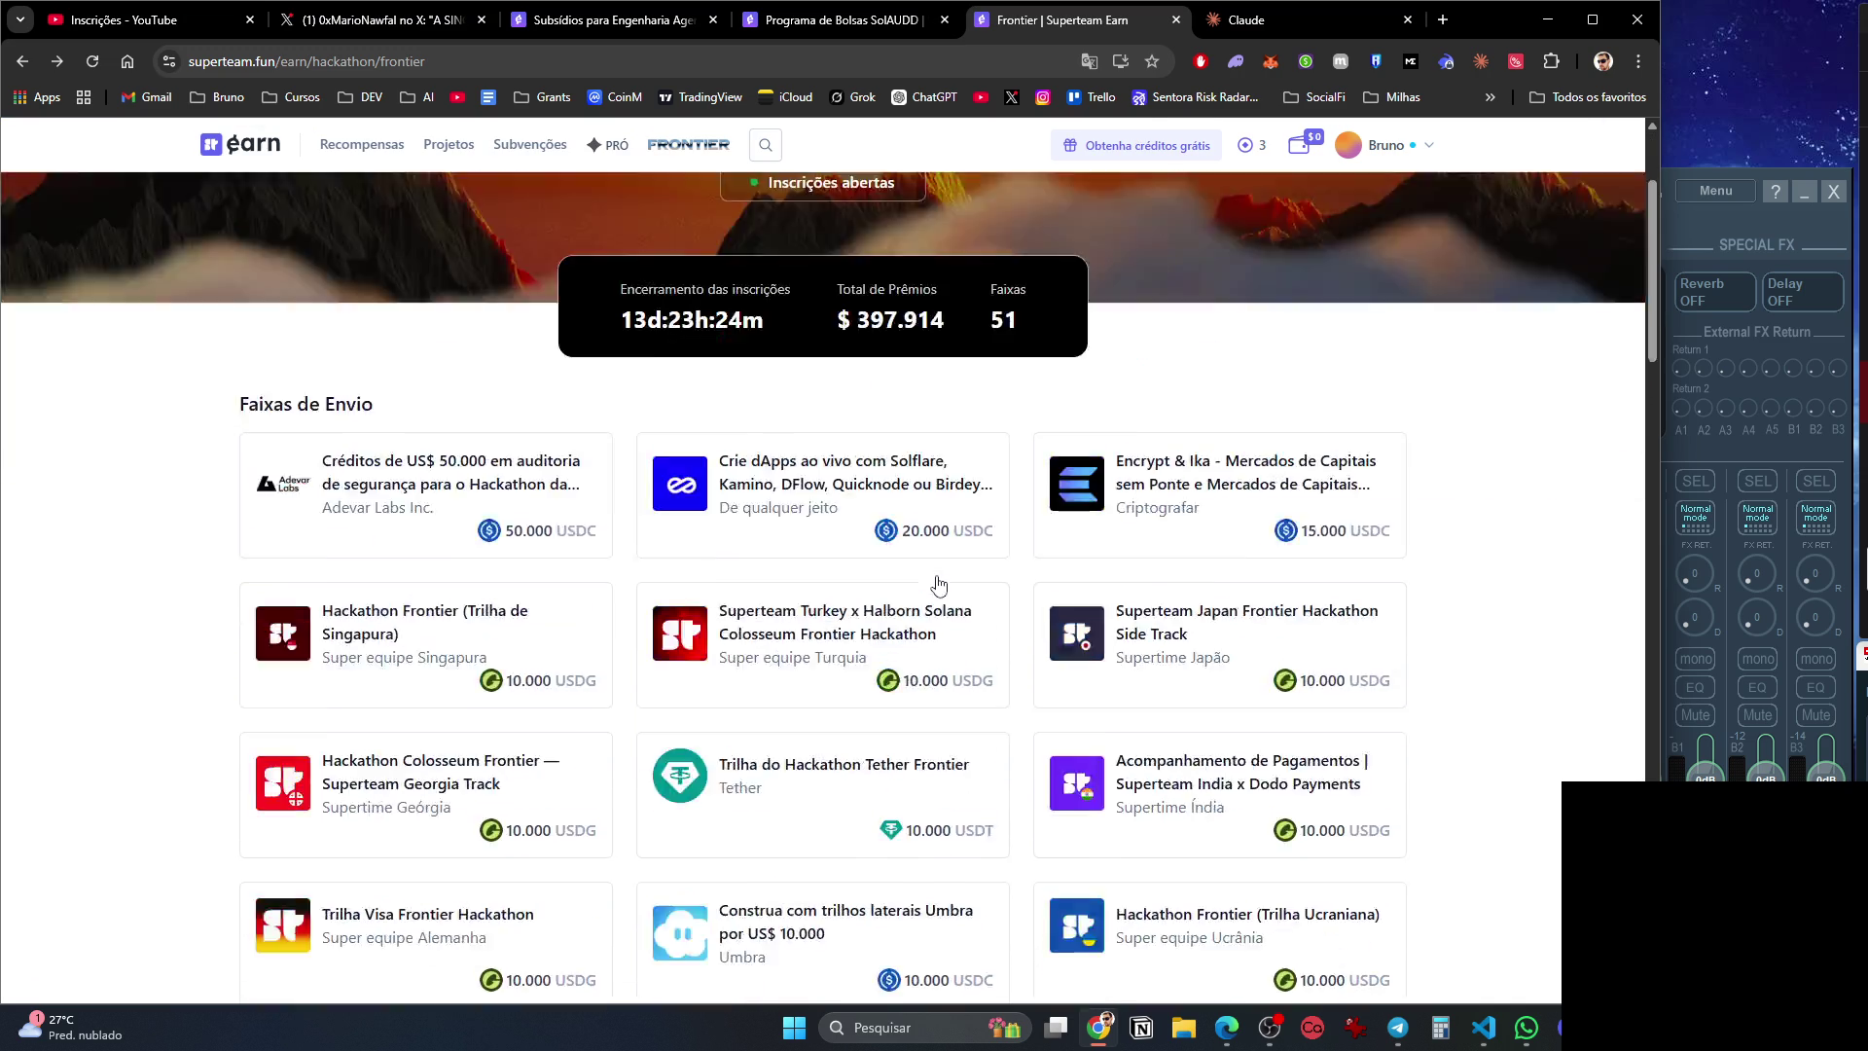
pyautogui.scroll(-14, 928, 665)
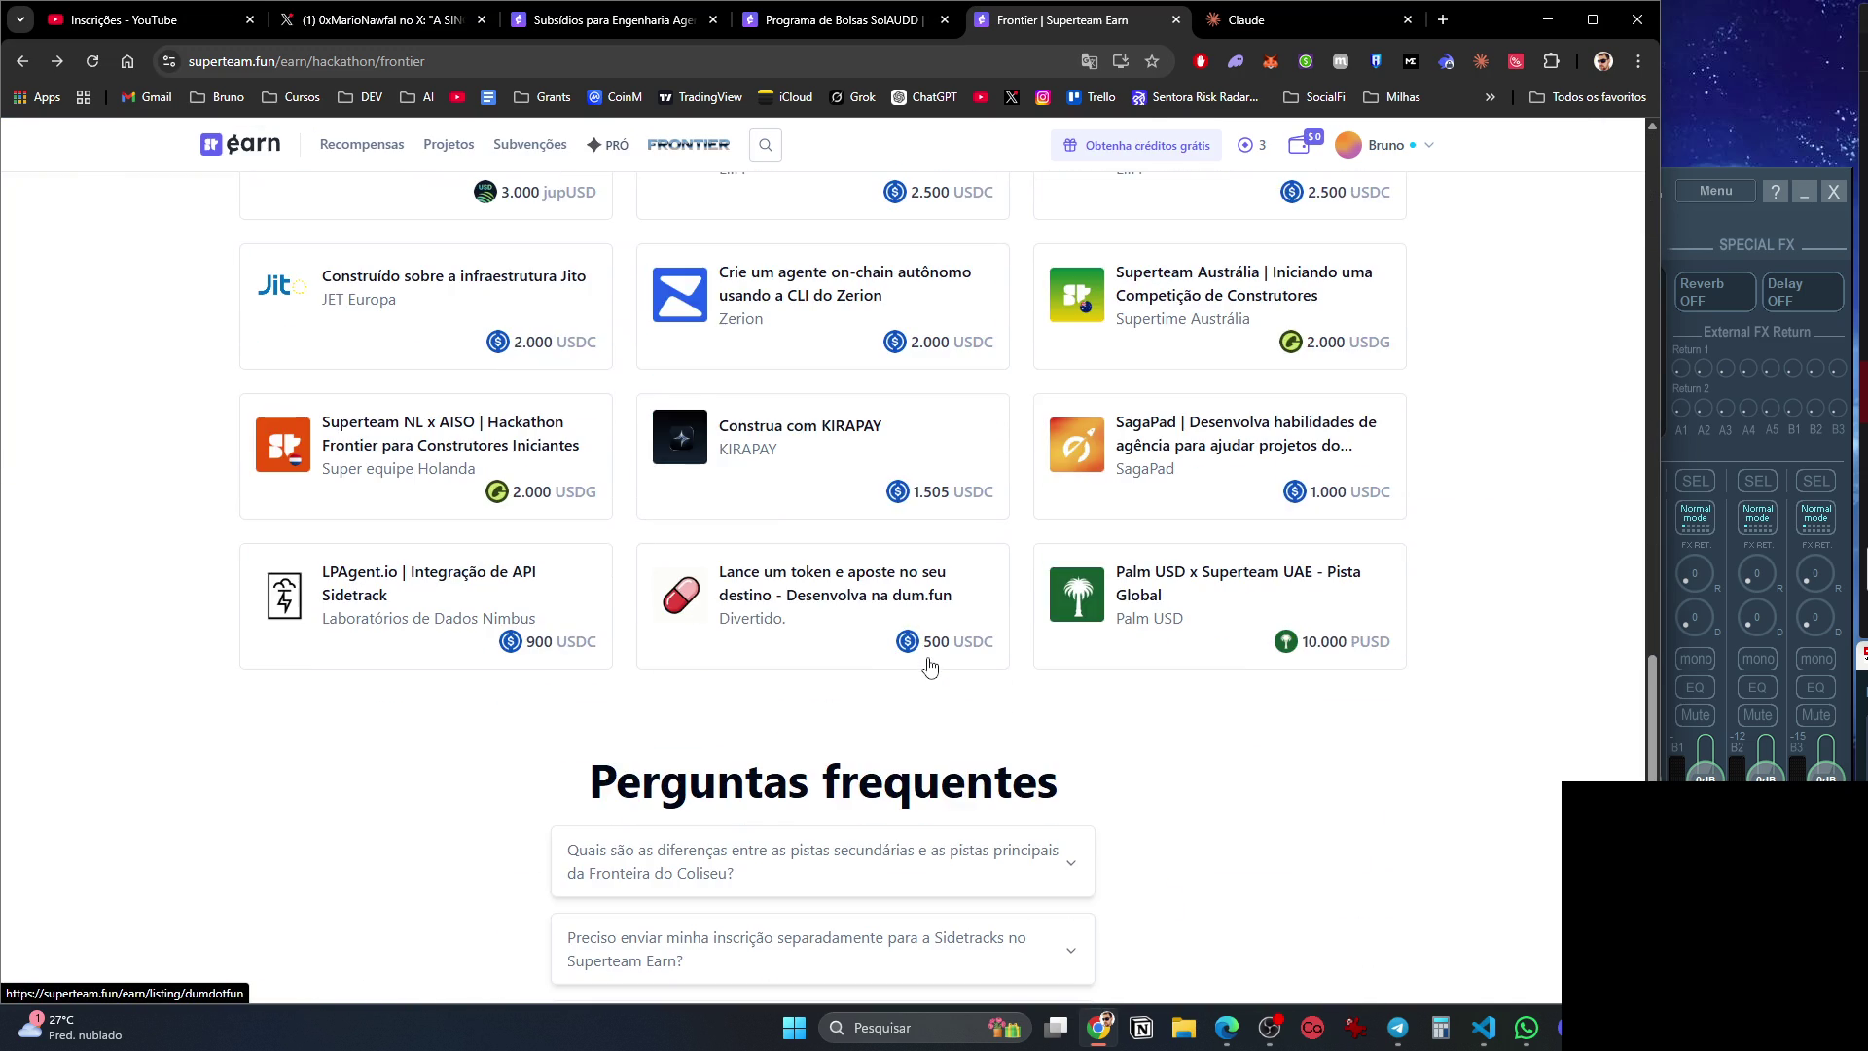
pyautogui.scroll(3, 1054, 633)
# Expand the FAQs on secondary vs main tracks, separate Sidetrack submissions, winner announcements and multiple Sidetracks.
pyautogui.click(1083, 486)
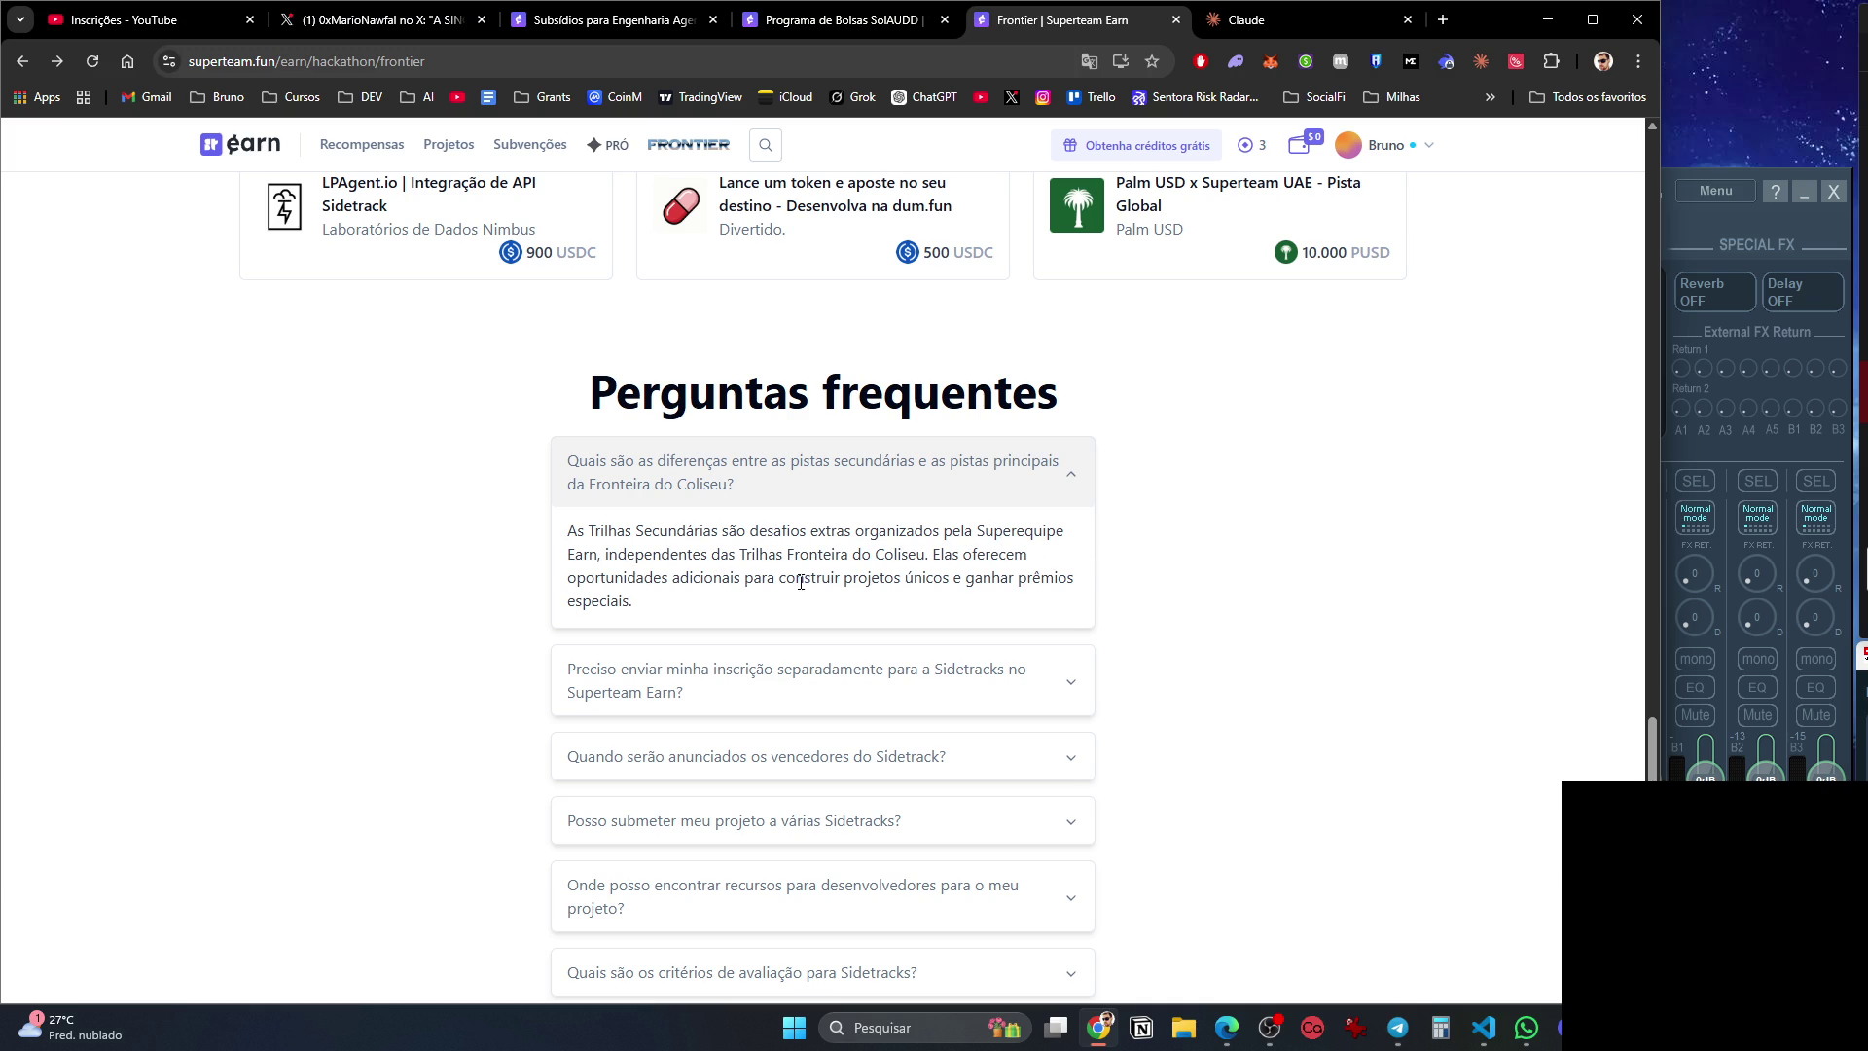
pyautogui.click(1082, 668)
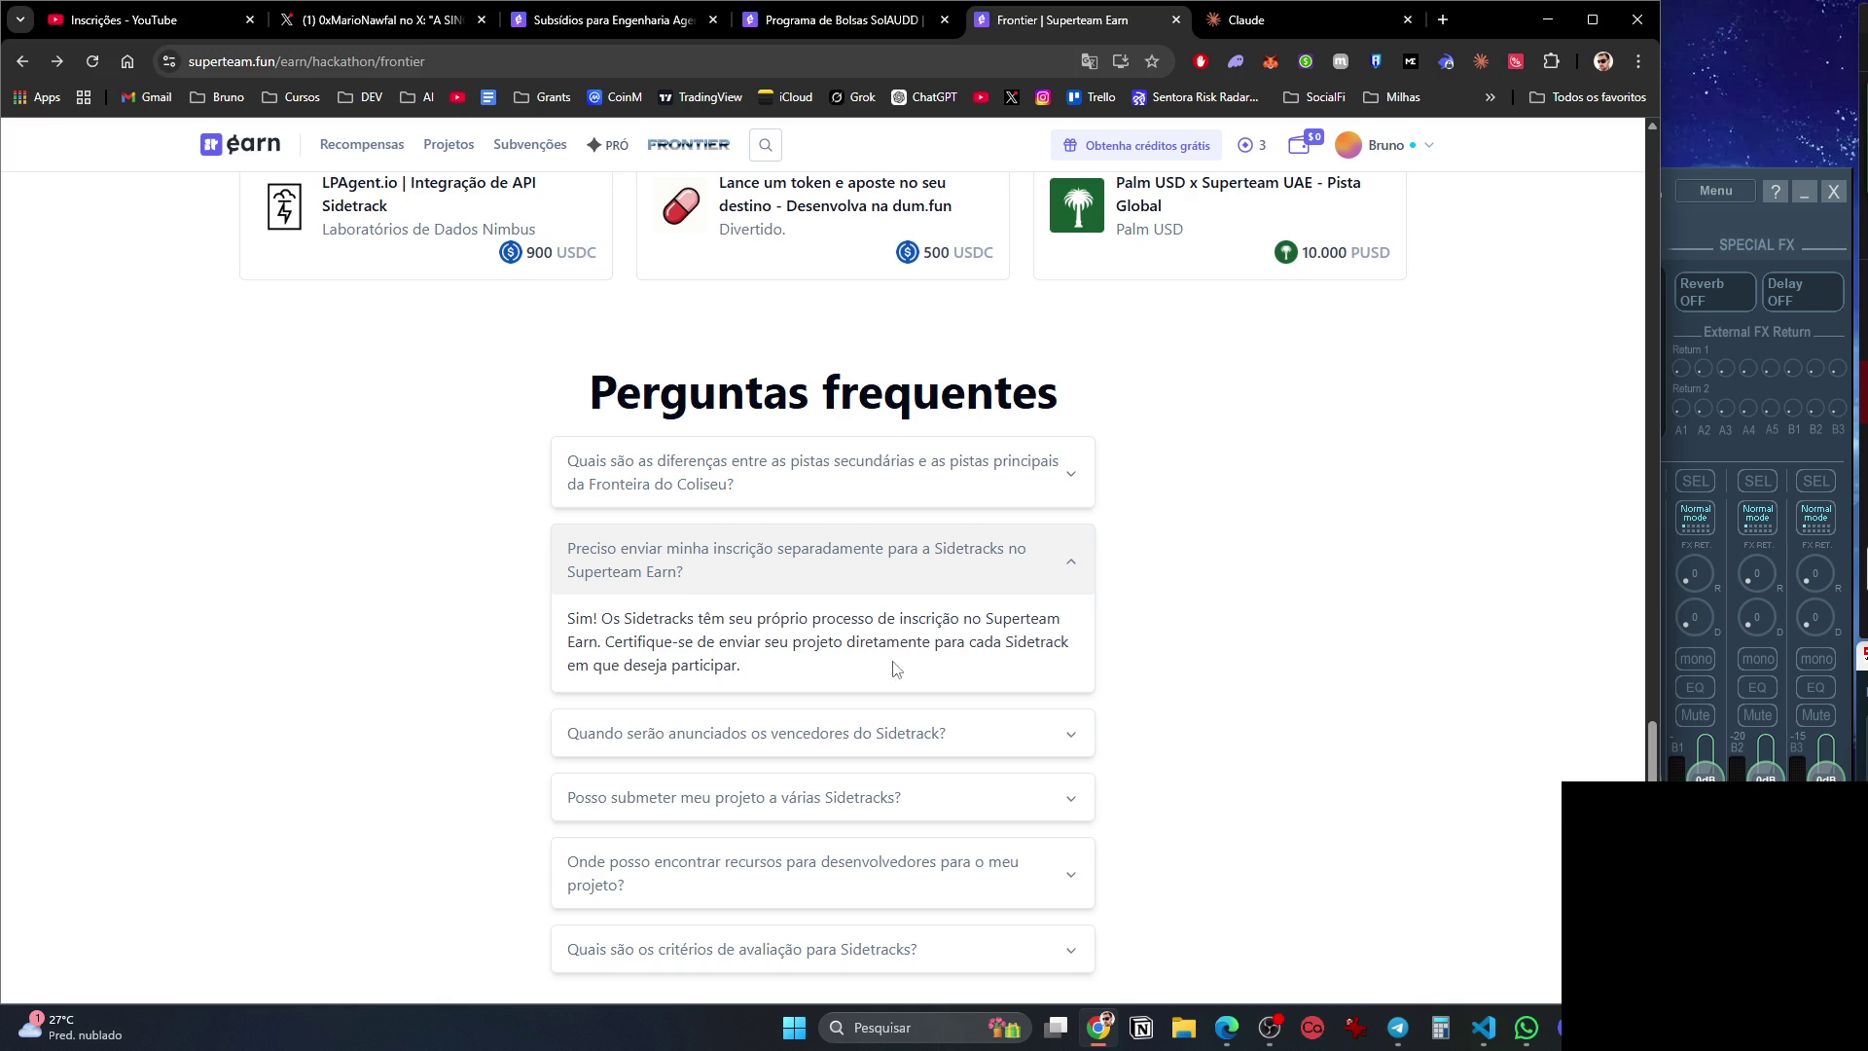
pyautogui.click(1076, 734)
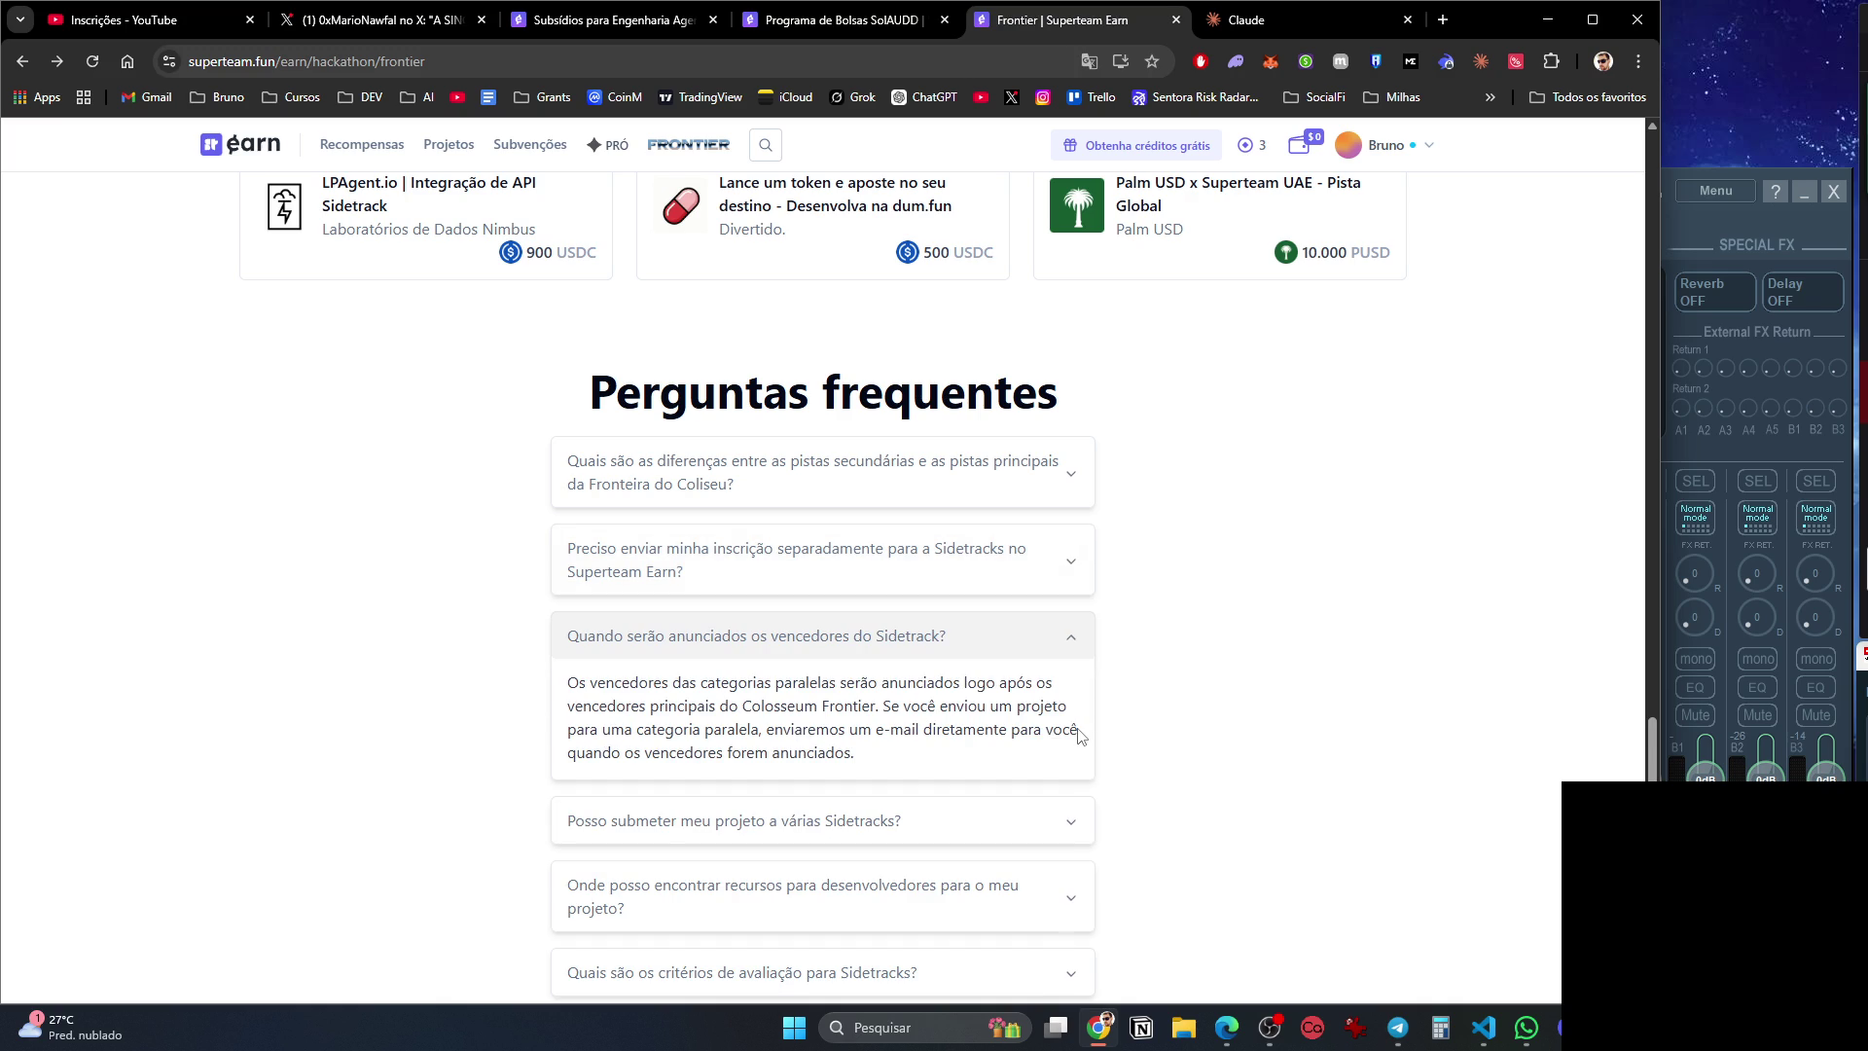
pyautogui.click(1061, 819)
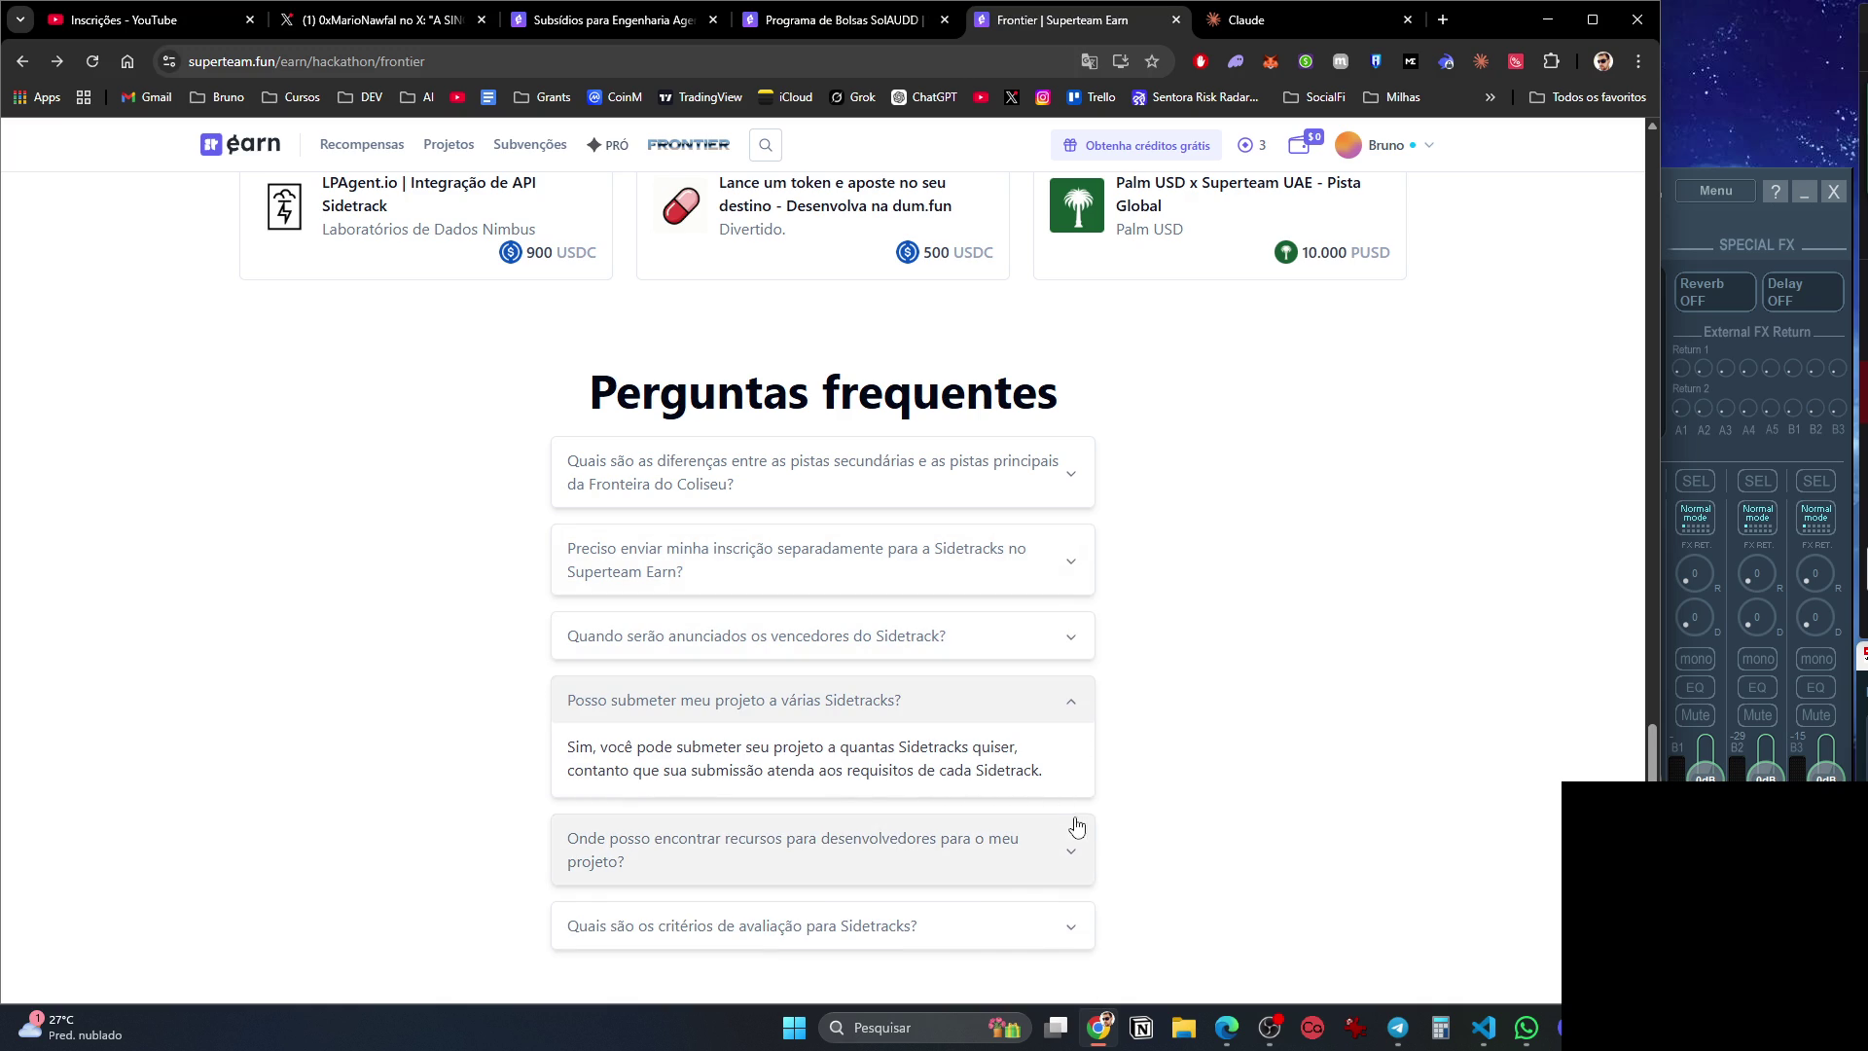
# Expand the developer-resources and Sidetrack evaluation-criteria FAQs, then jump back to the top.
pyautogui.scroll(-1, 1167, 744)
pyautogui.click(1077, 758)
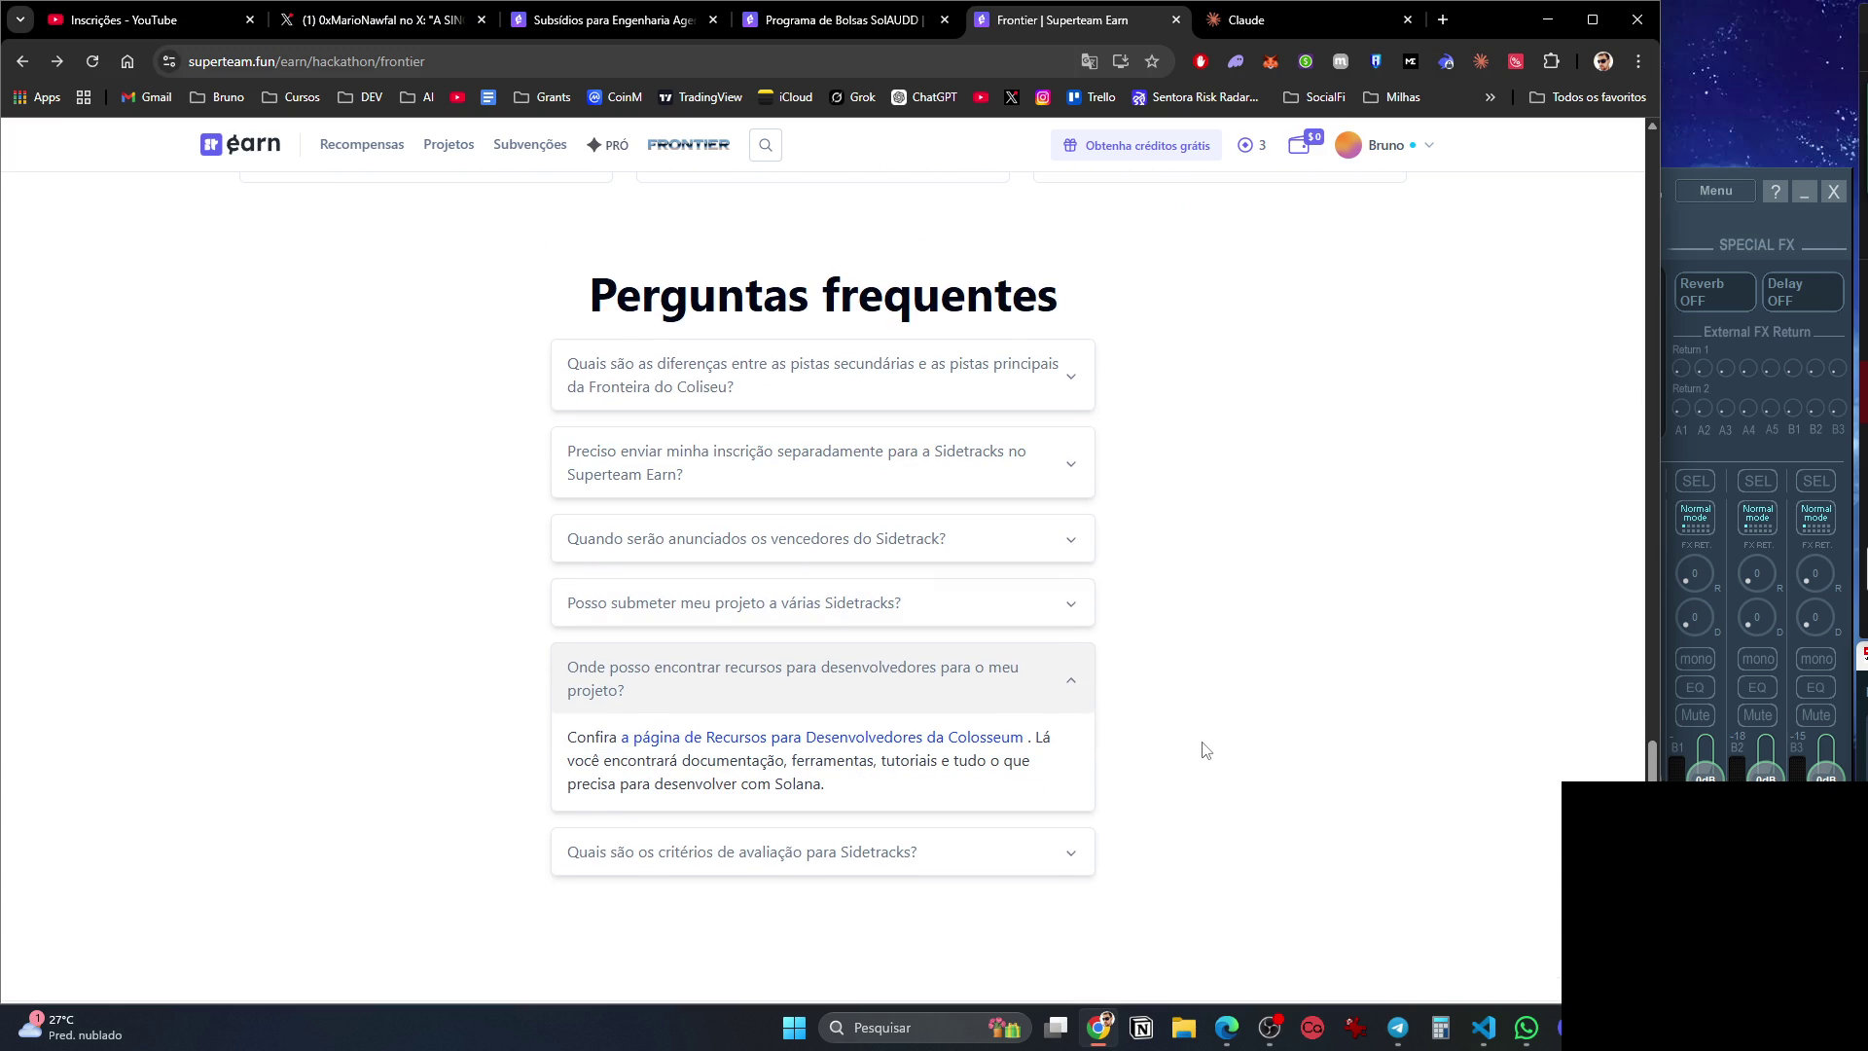
pyautogui.click(1074, 851)
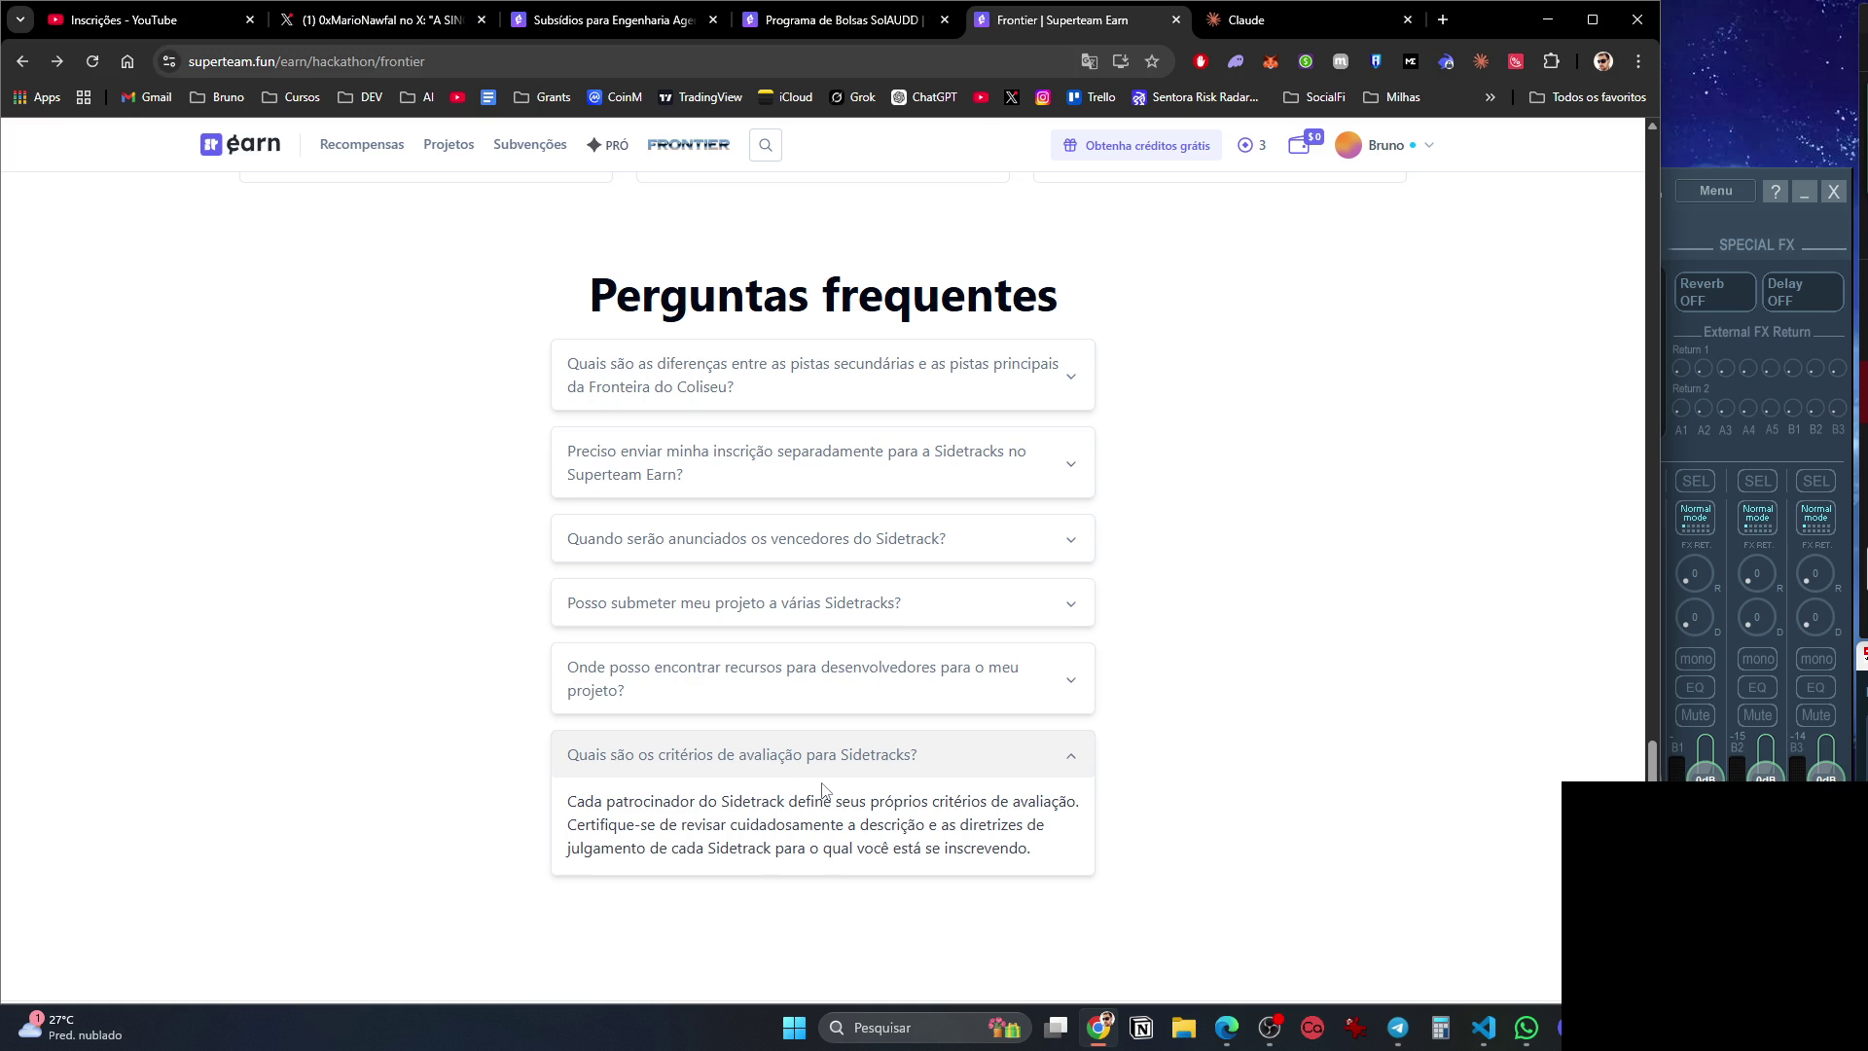
pyautogui.click(1526, 1027)
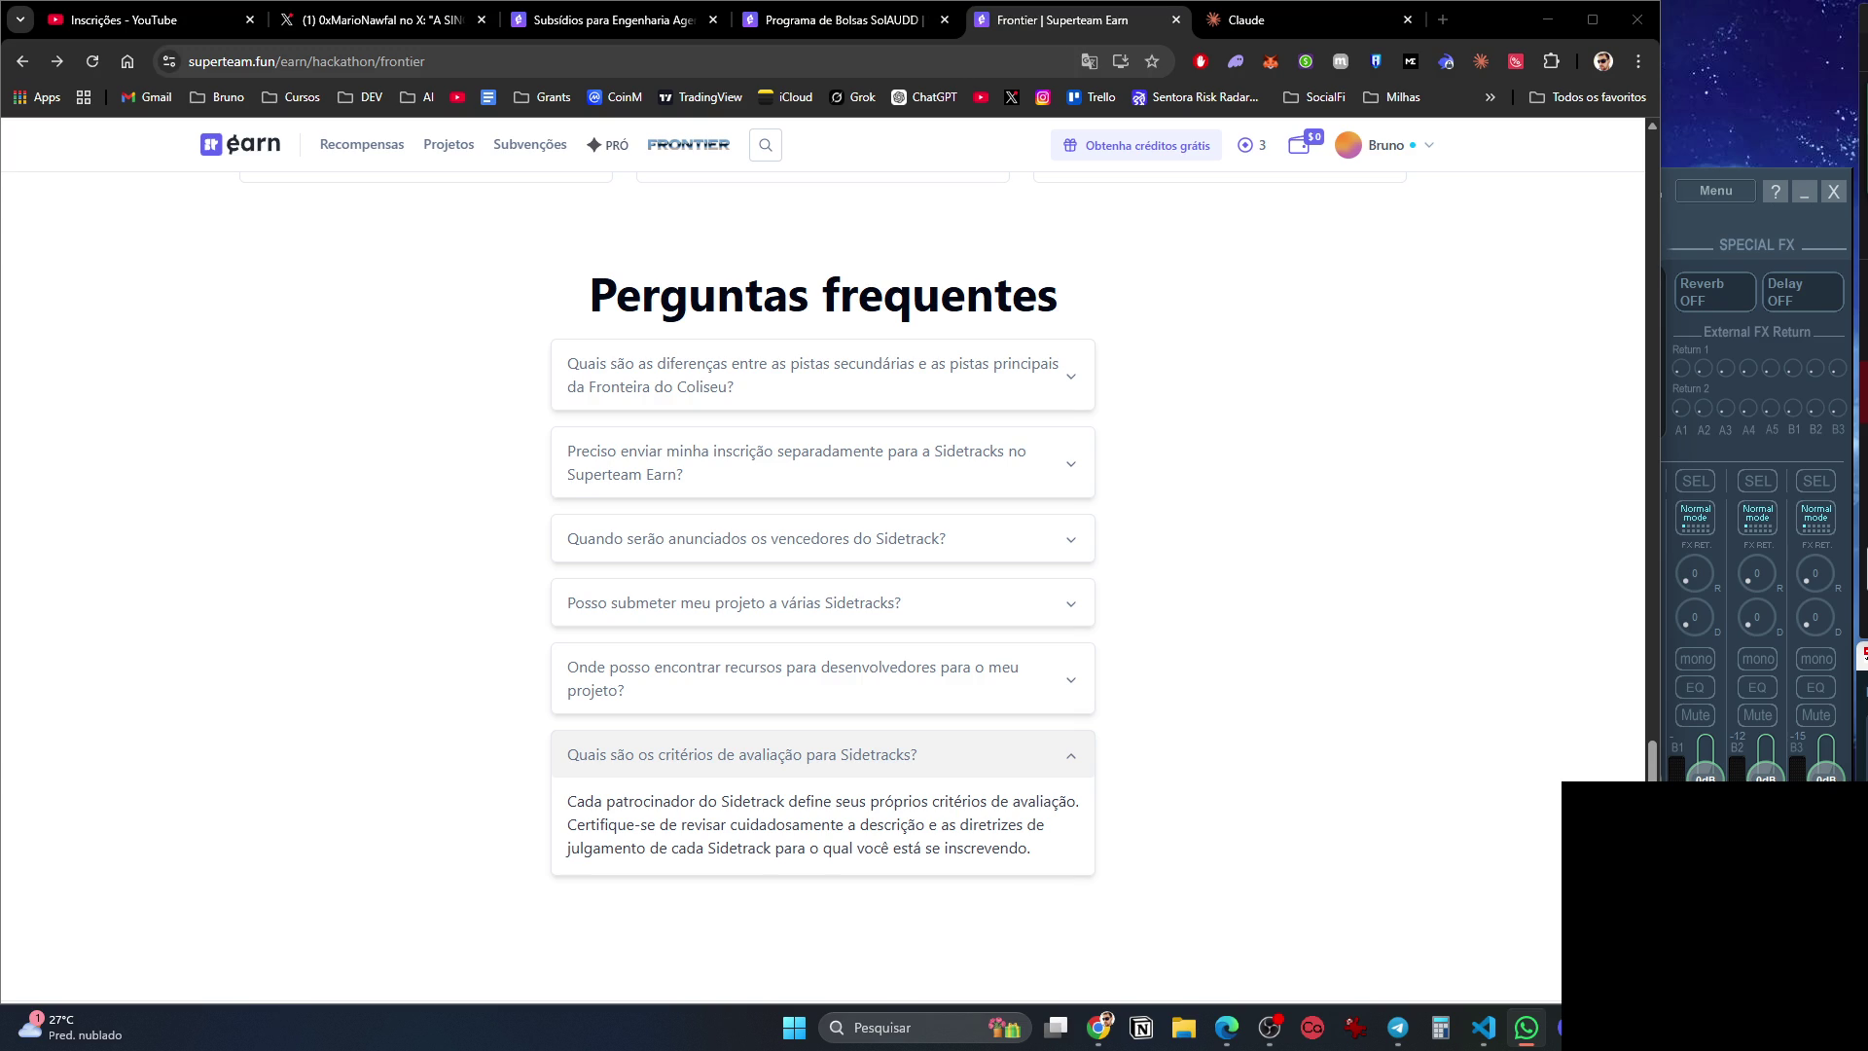
pyautogui.press('Home')
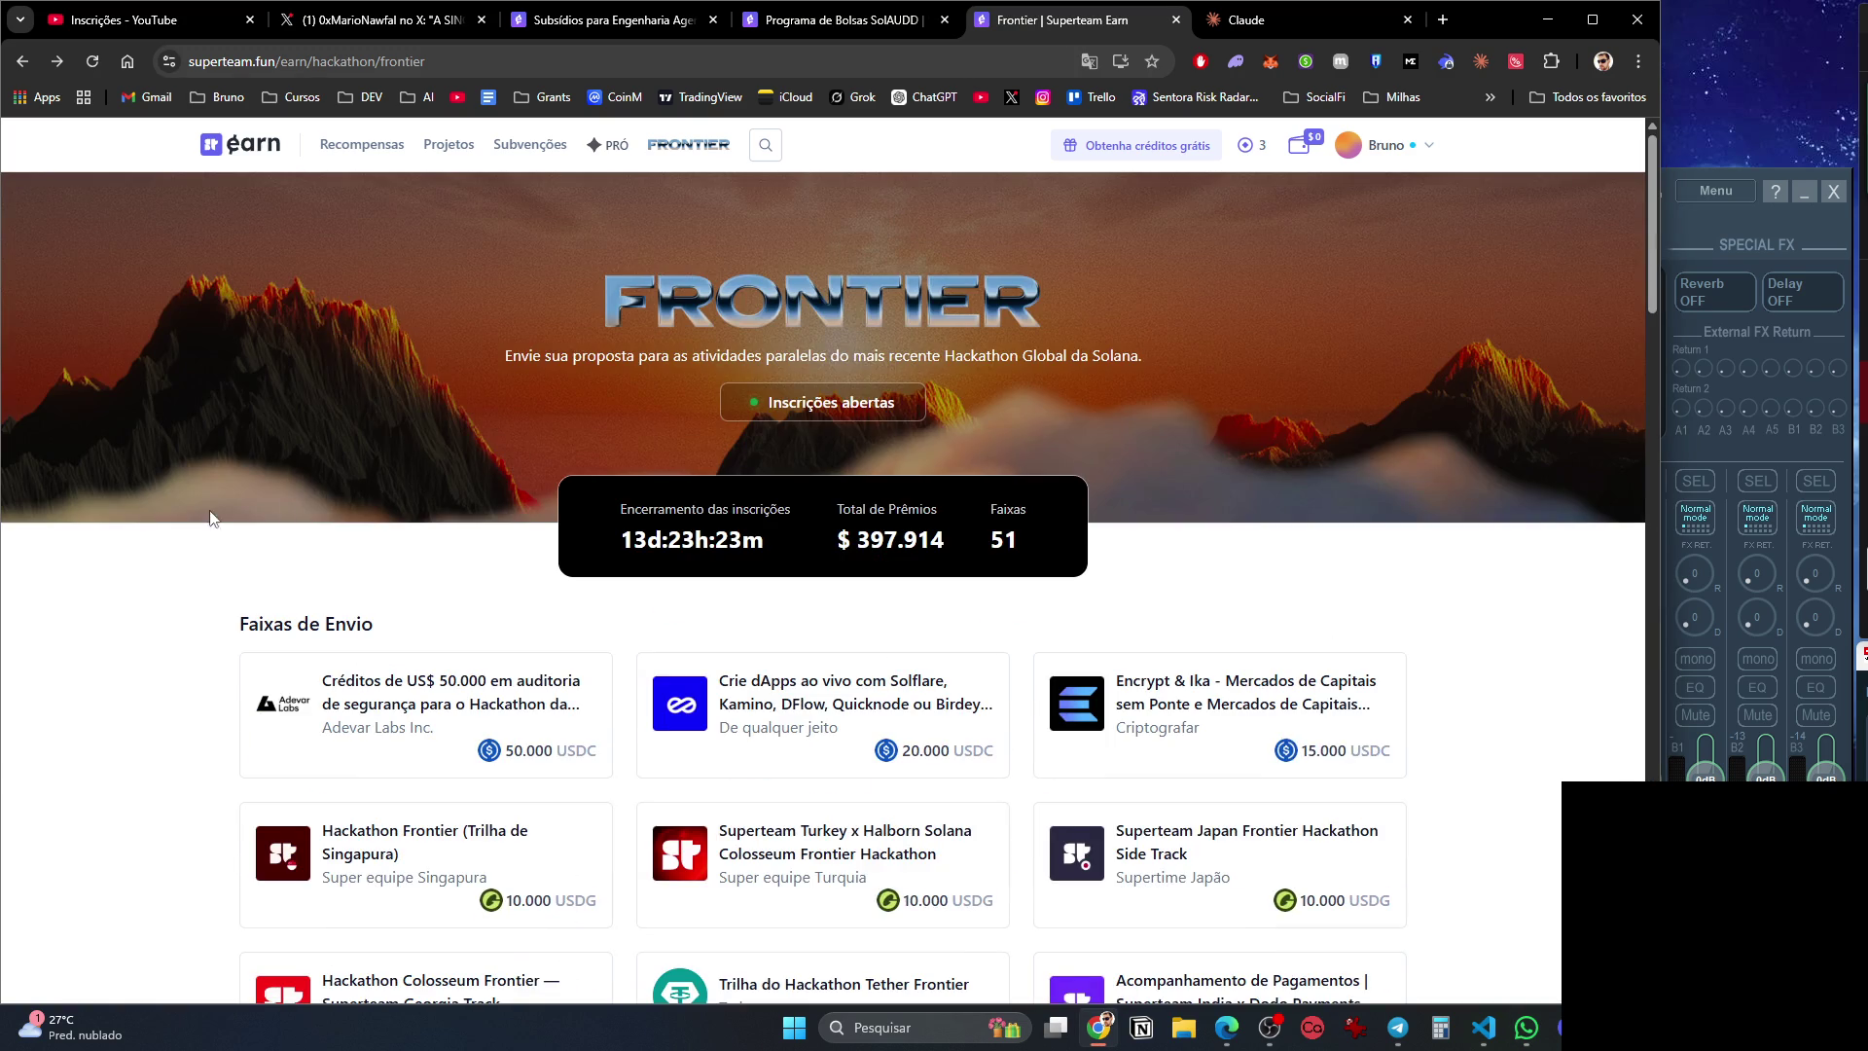
# From the Frontier page, go through the PRÓ page to the Subvenções grants listing.
pyautogui.scroll(-6, 267, 504)
pyautogui.scroll(-20, 140, 489)
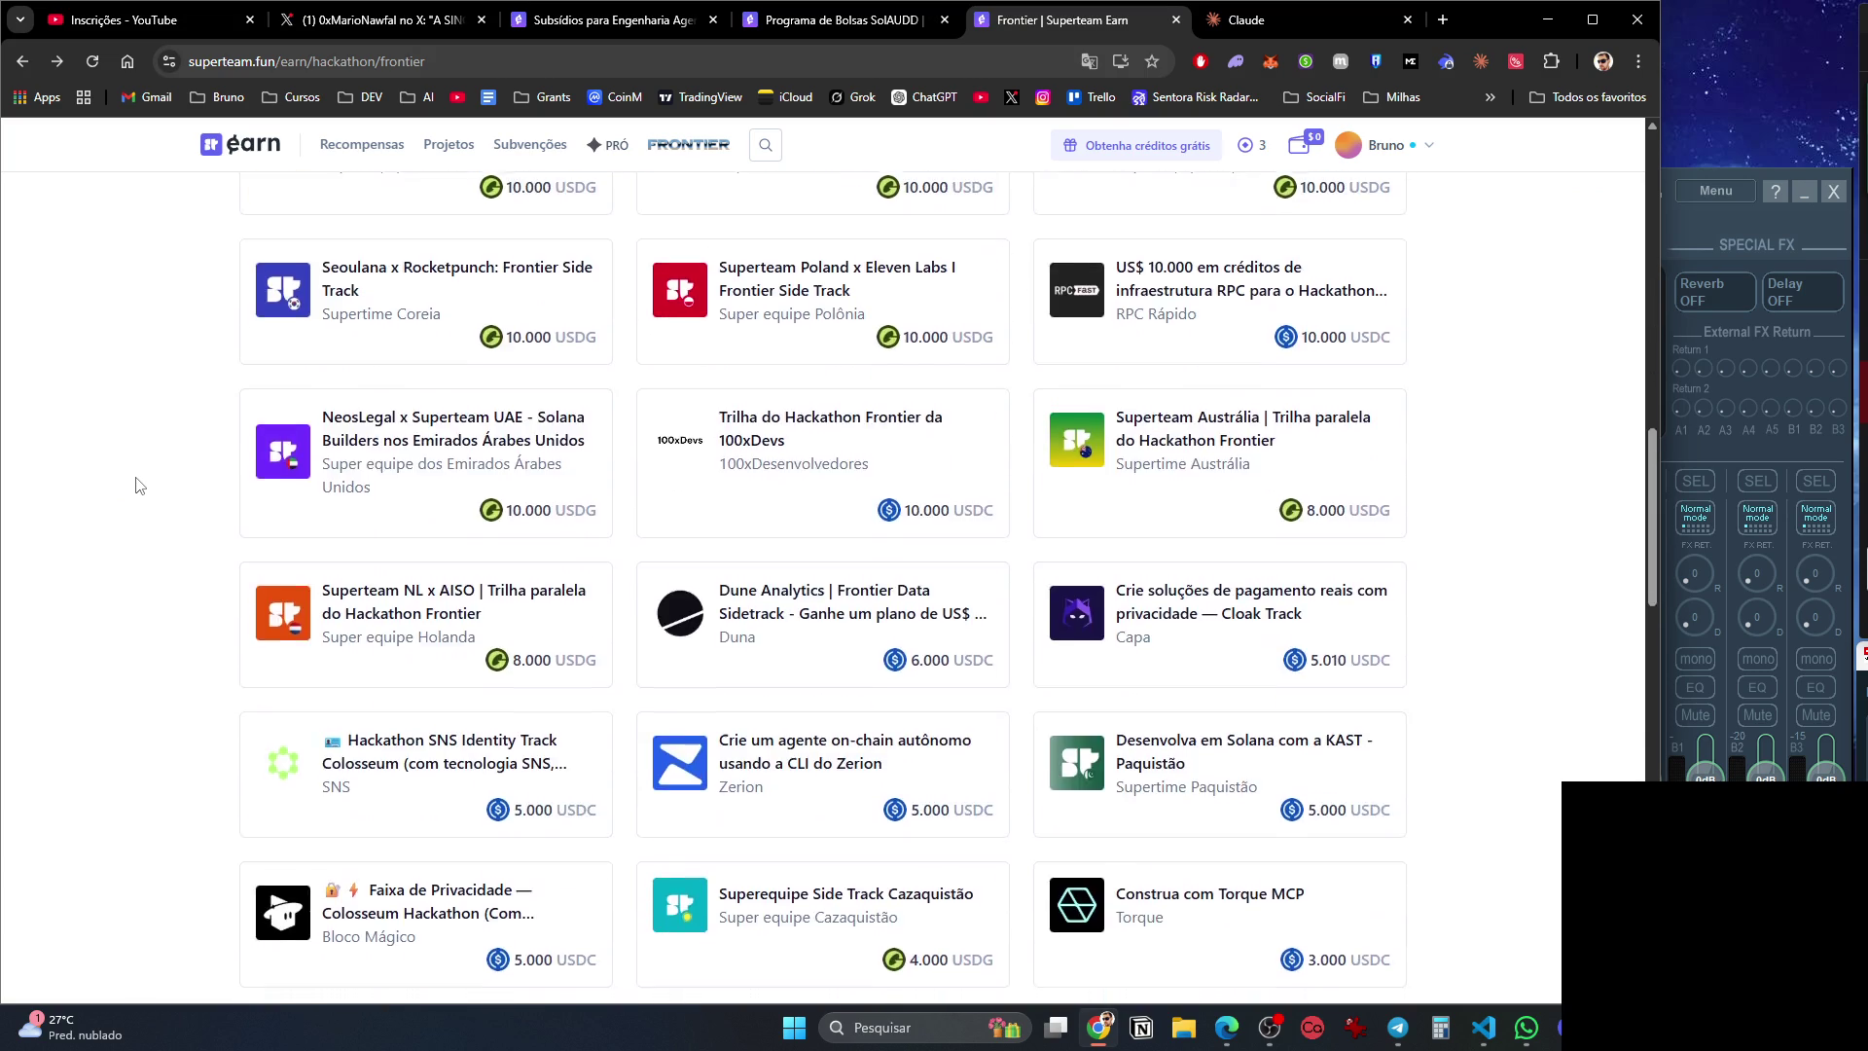
pyautogui.scroll(18, 140, 485)
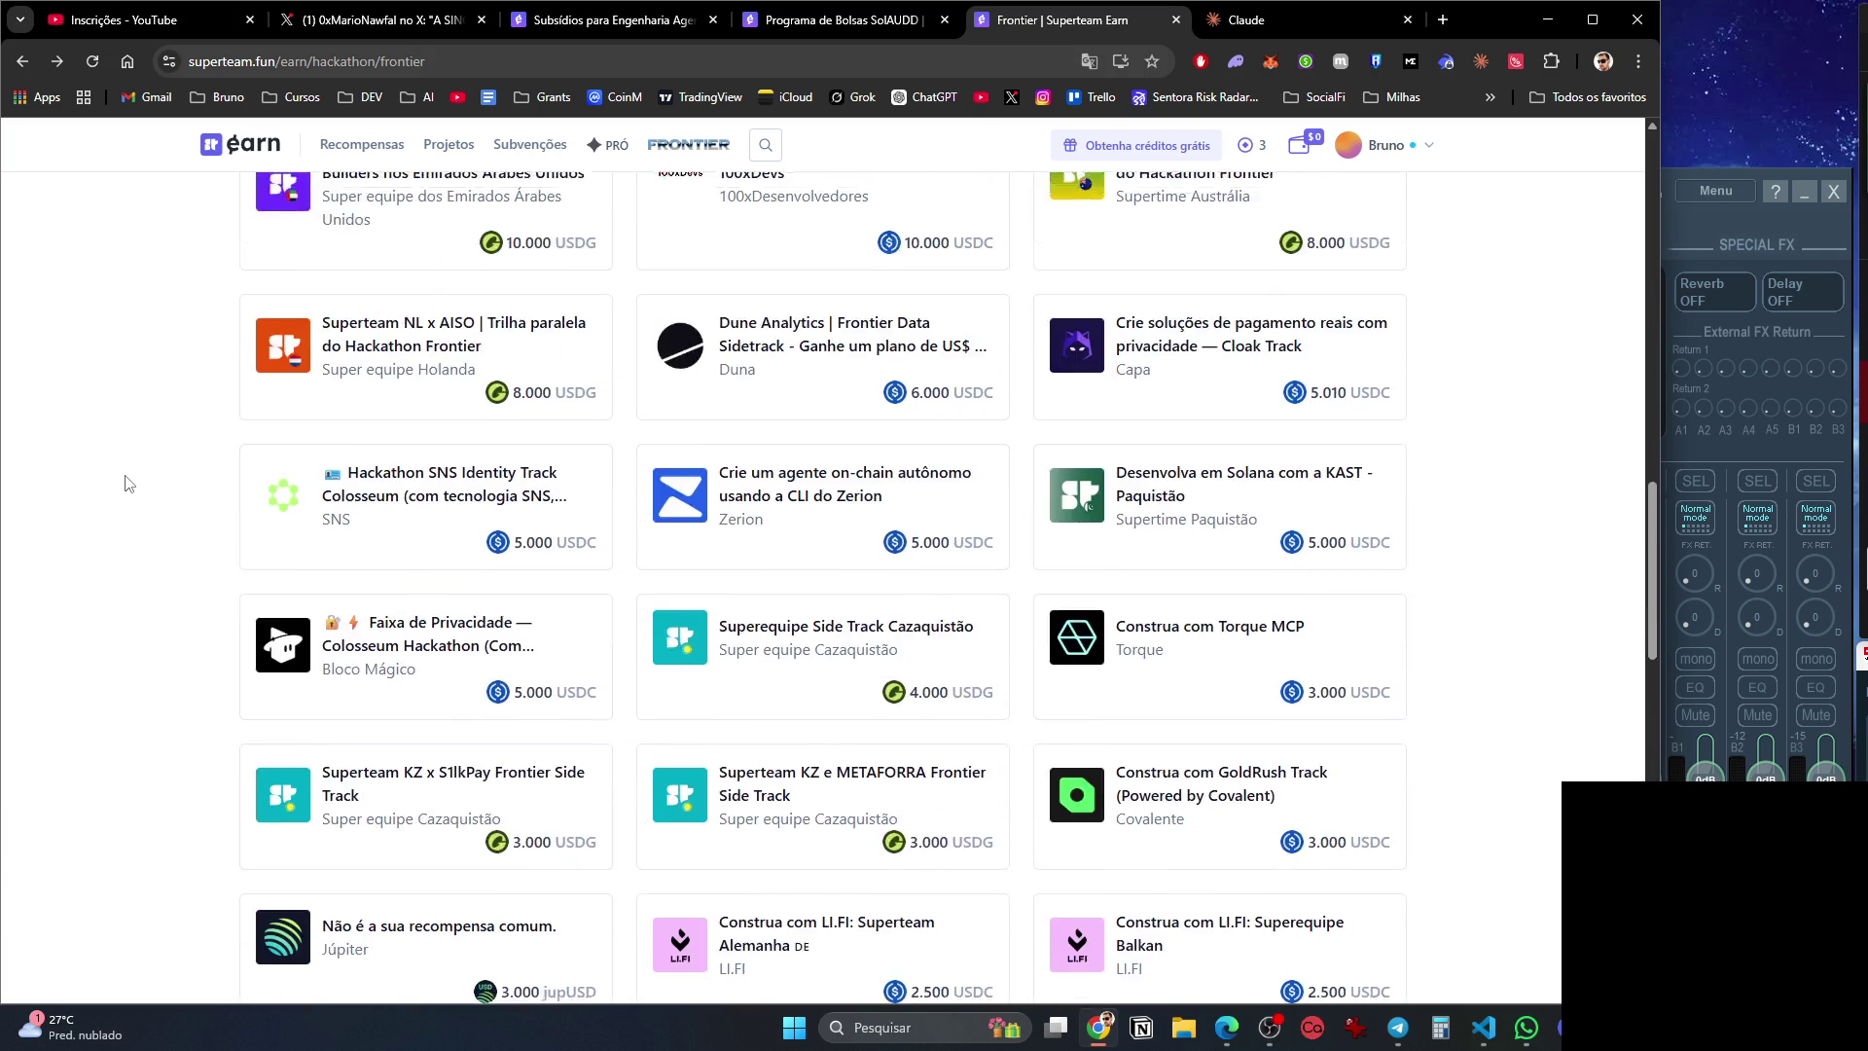
pyautogui.scroll(2, 124, 481)
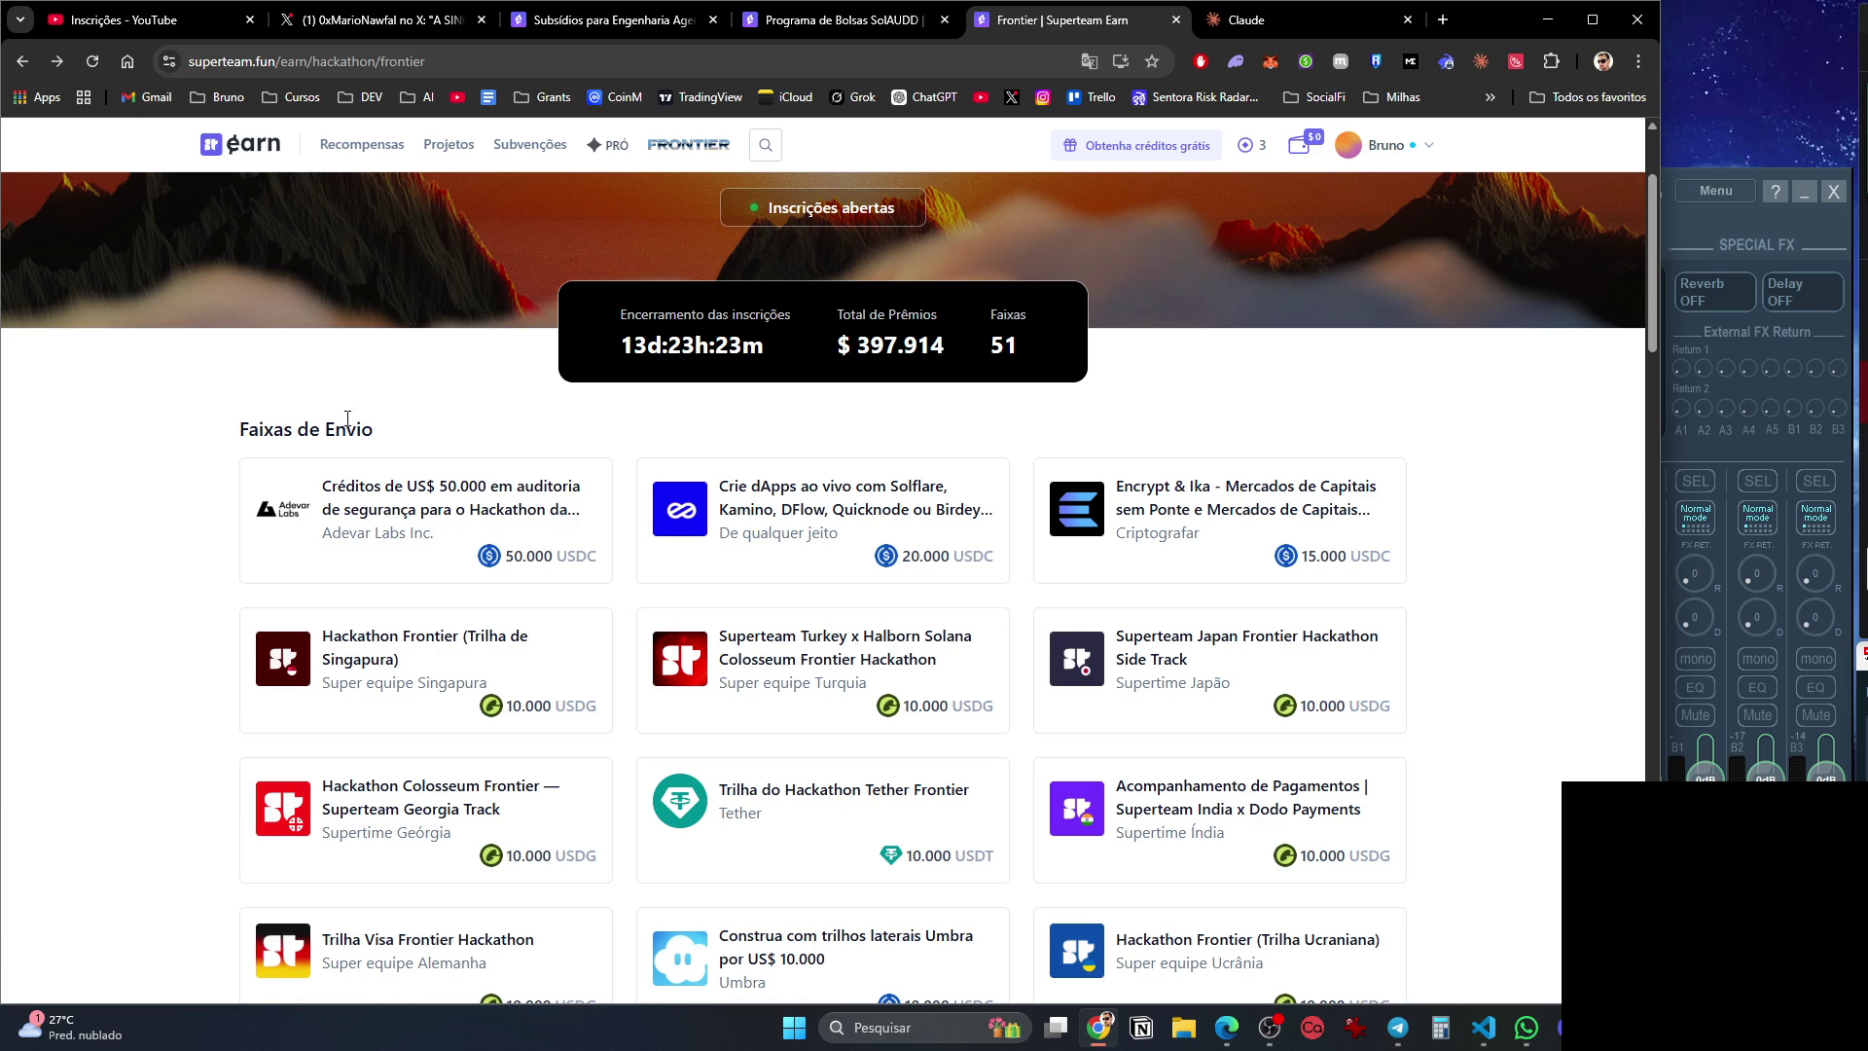
pyautogui.scroll(2, 317, 418)
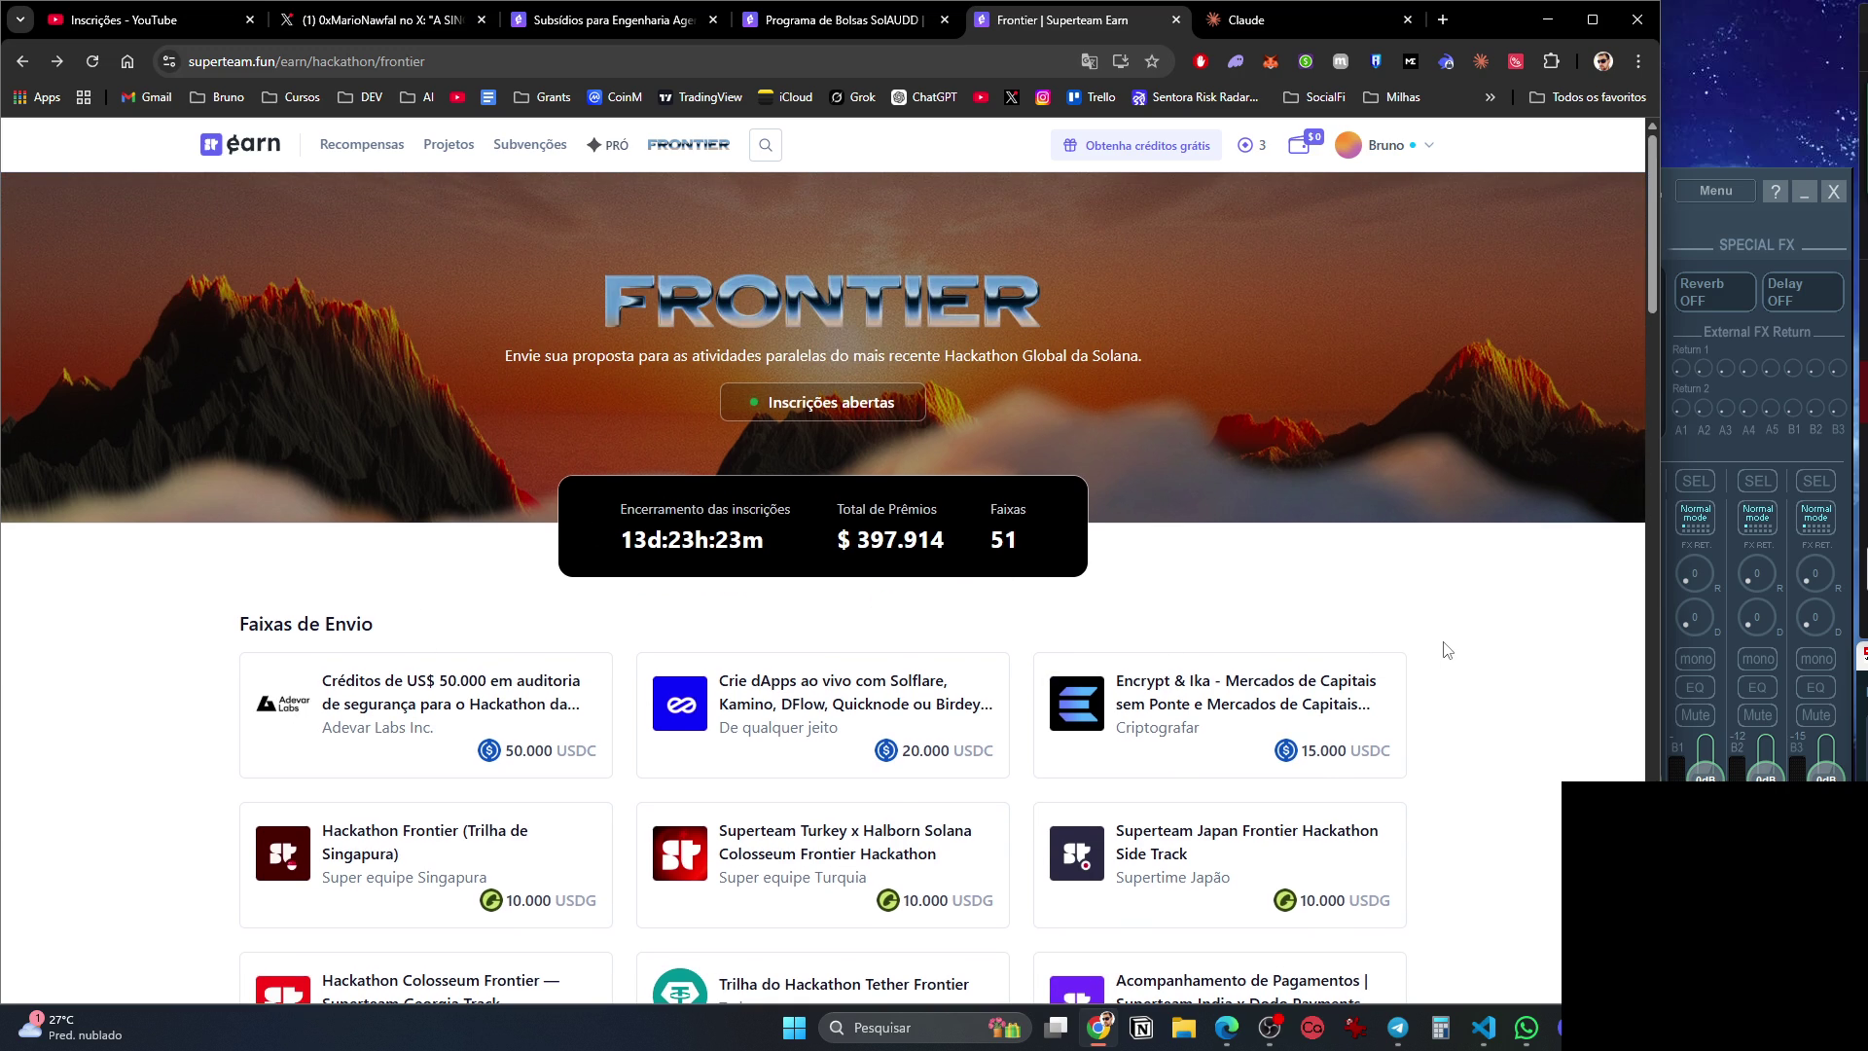
pyautogui.scroll(-4, 1445, 648)
pyautogui.scroll(4, 1444, 648)
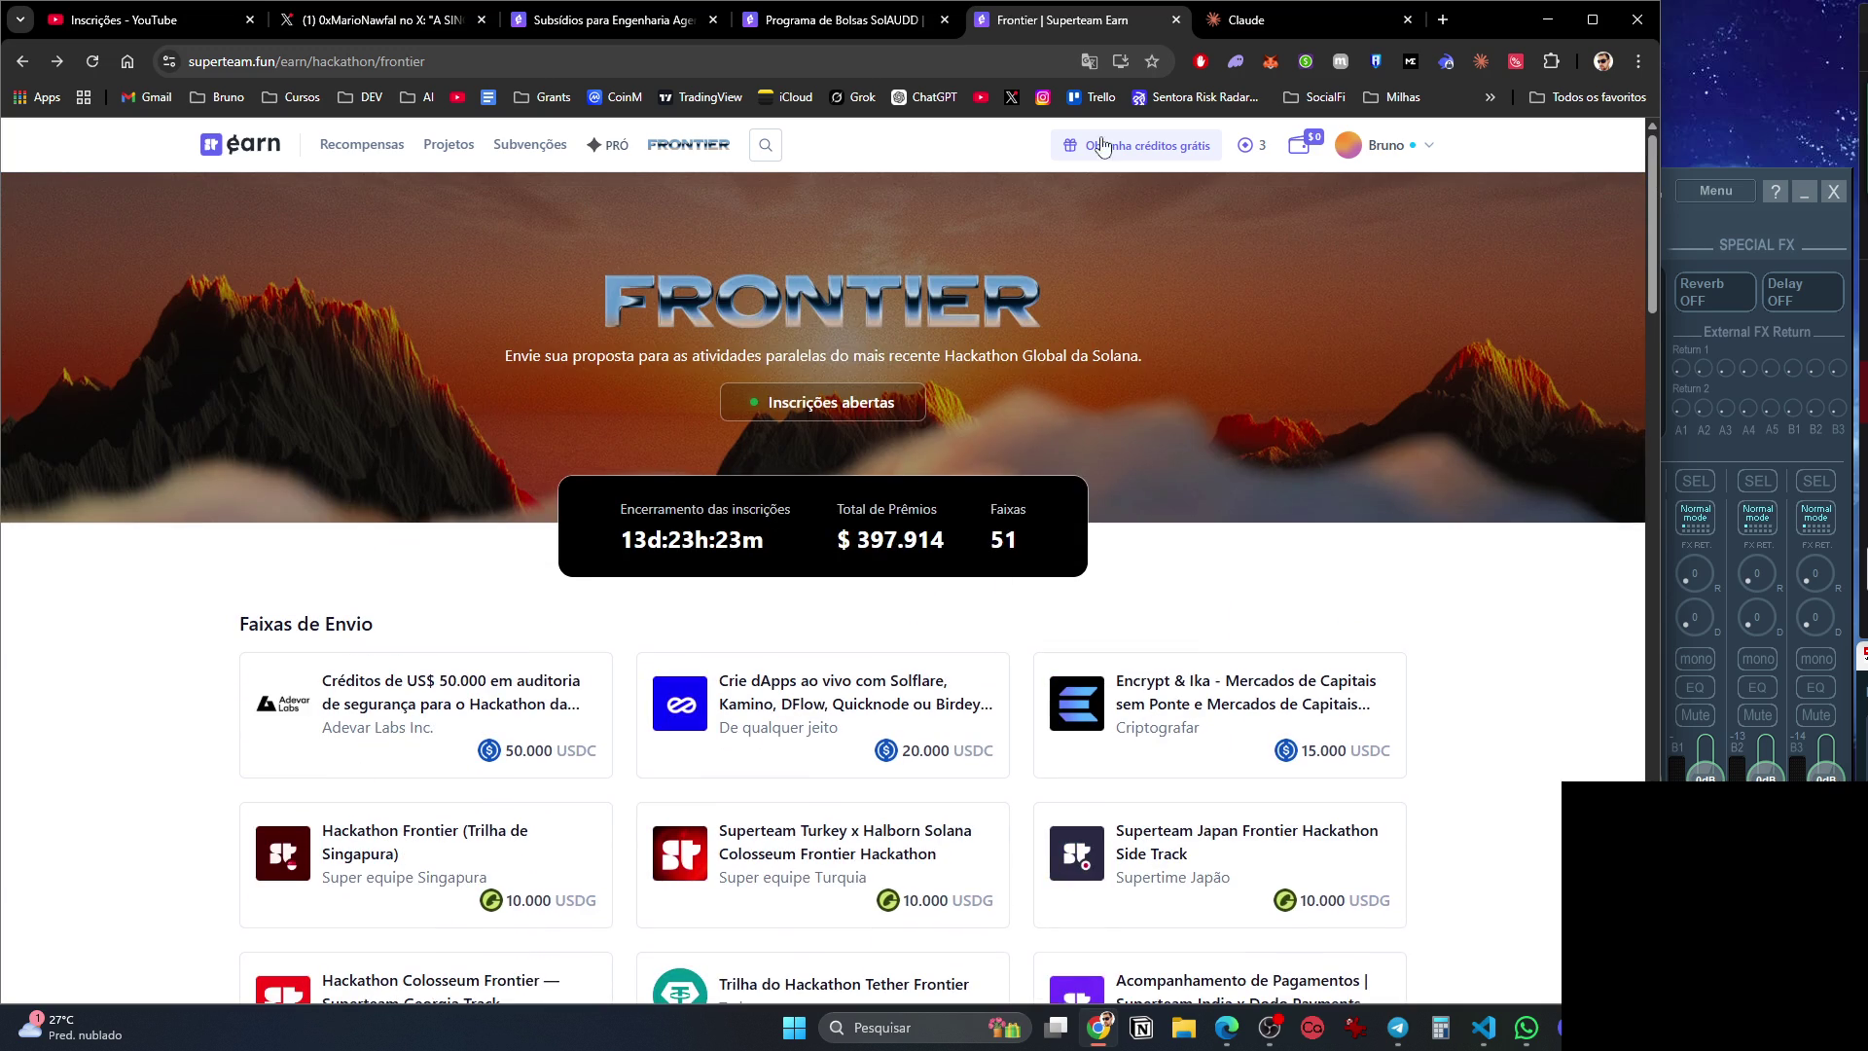
pyautogui.click(619, 152)
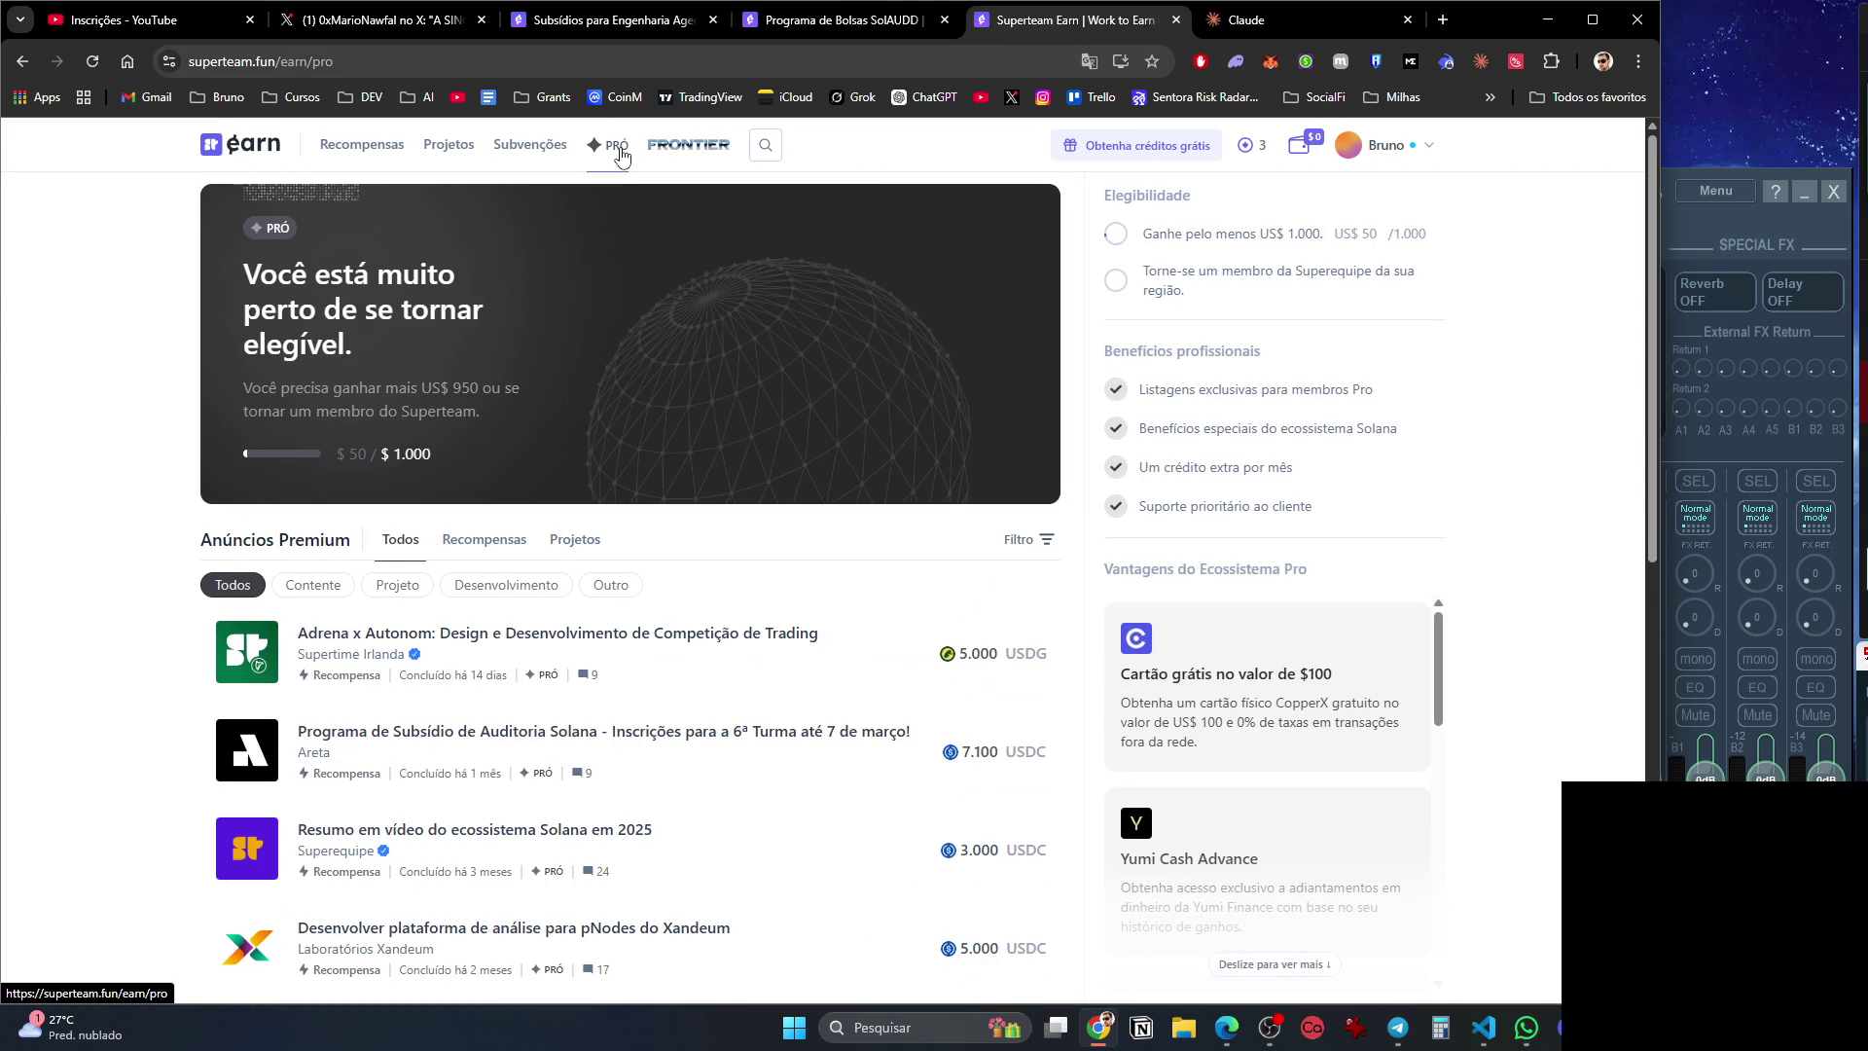
pyautogui.click(546, 148)
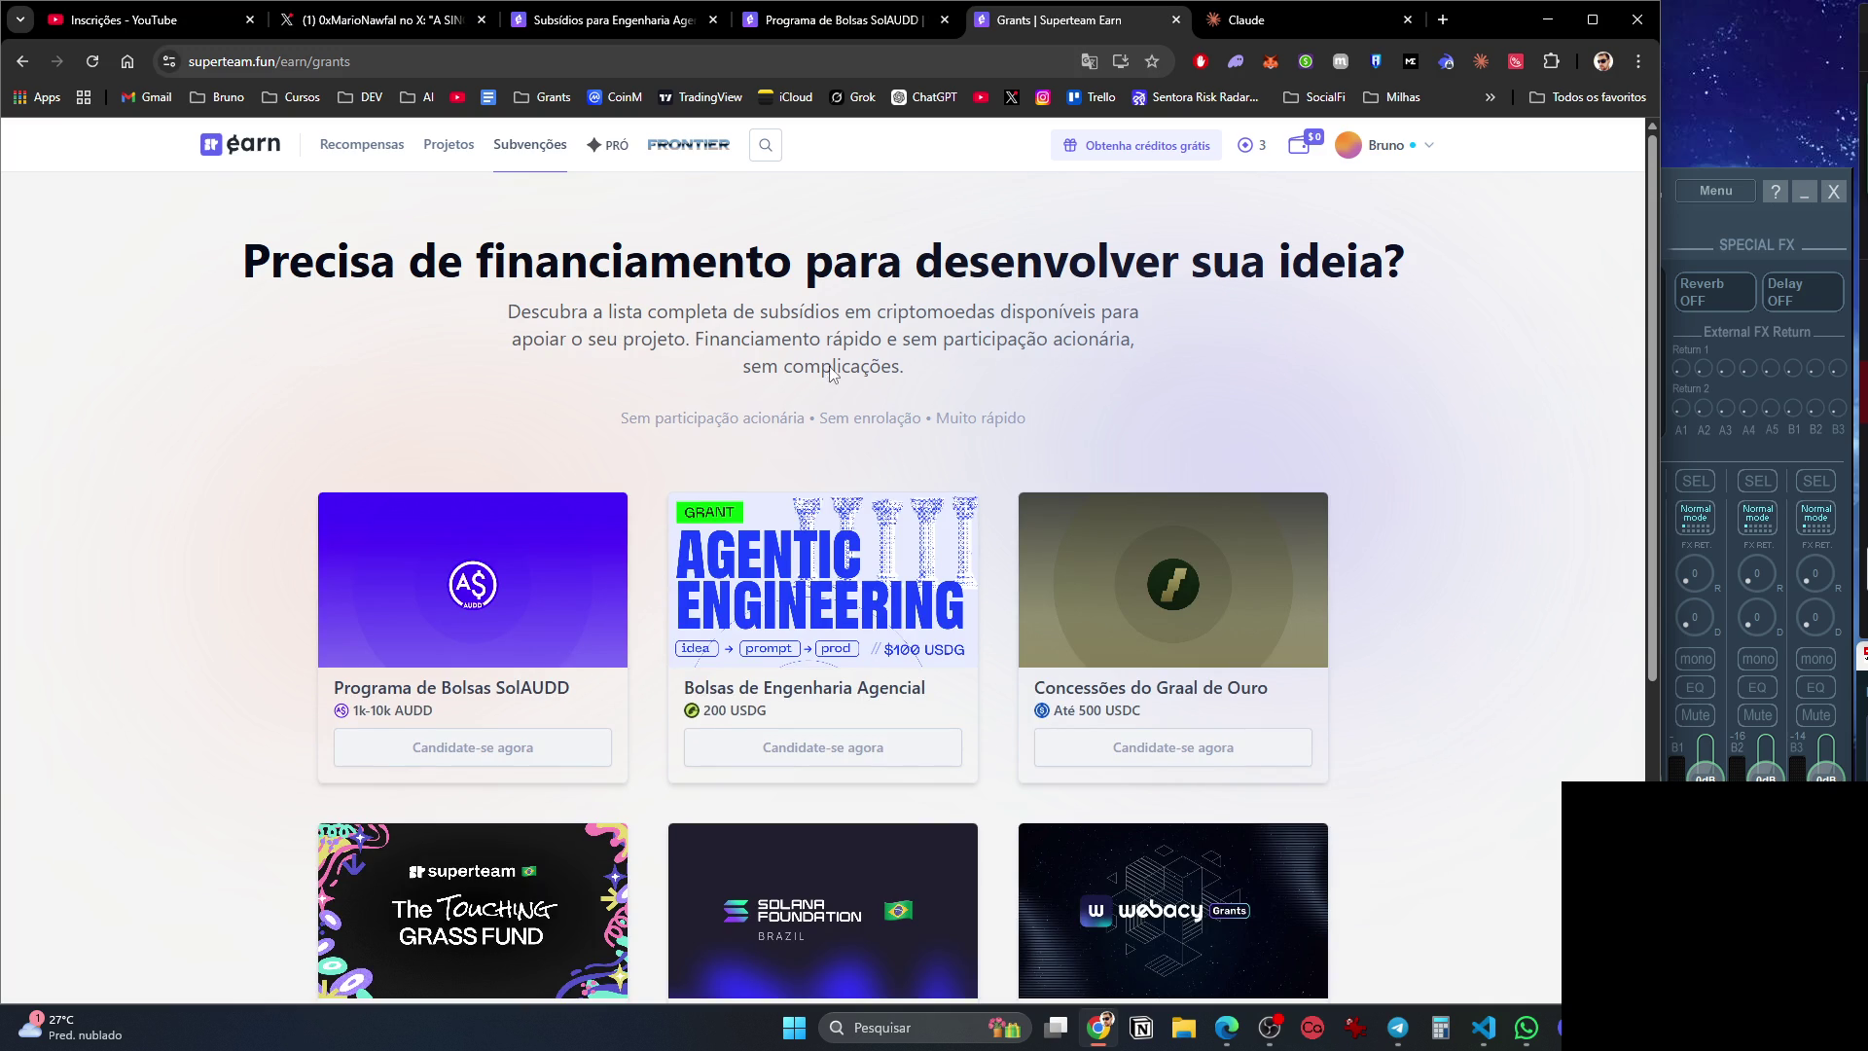
# Open the Touching Grass Fund and other grants in background tabs, then close the grants listing.
pyautogui.scroll(-3, 822, 369)
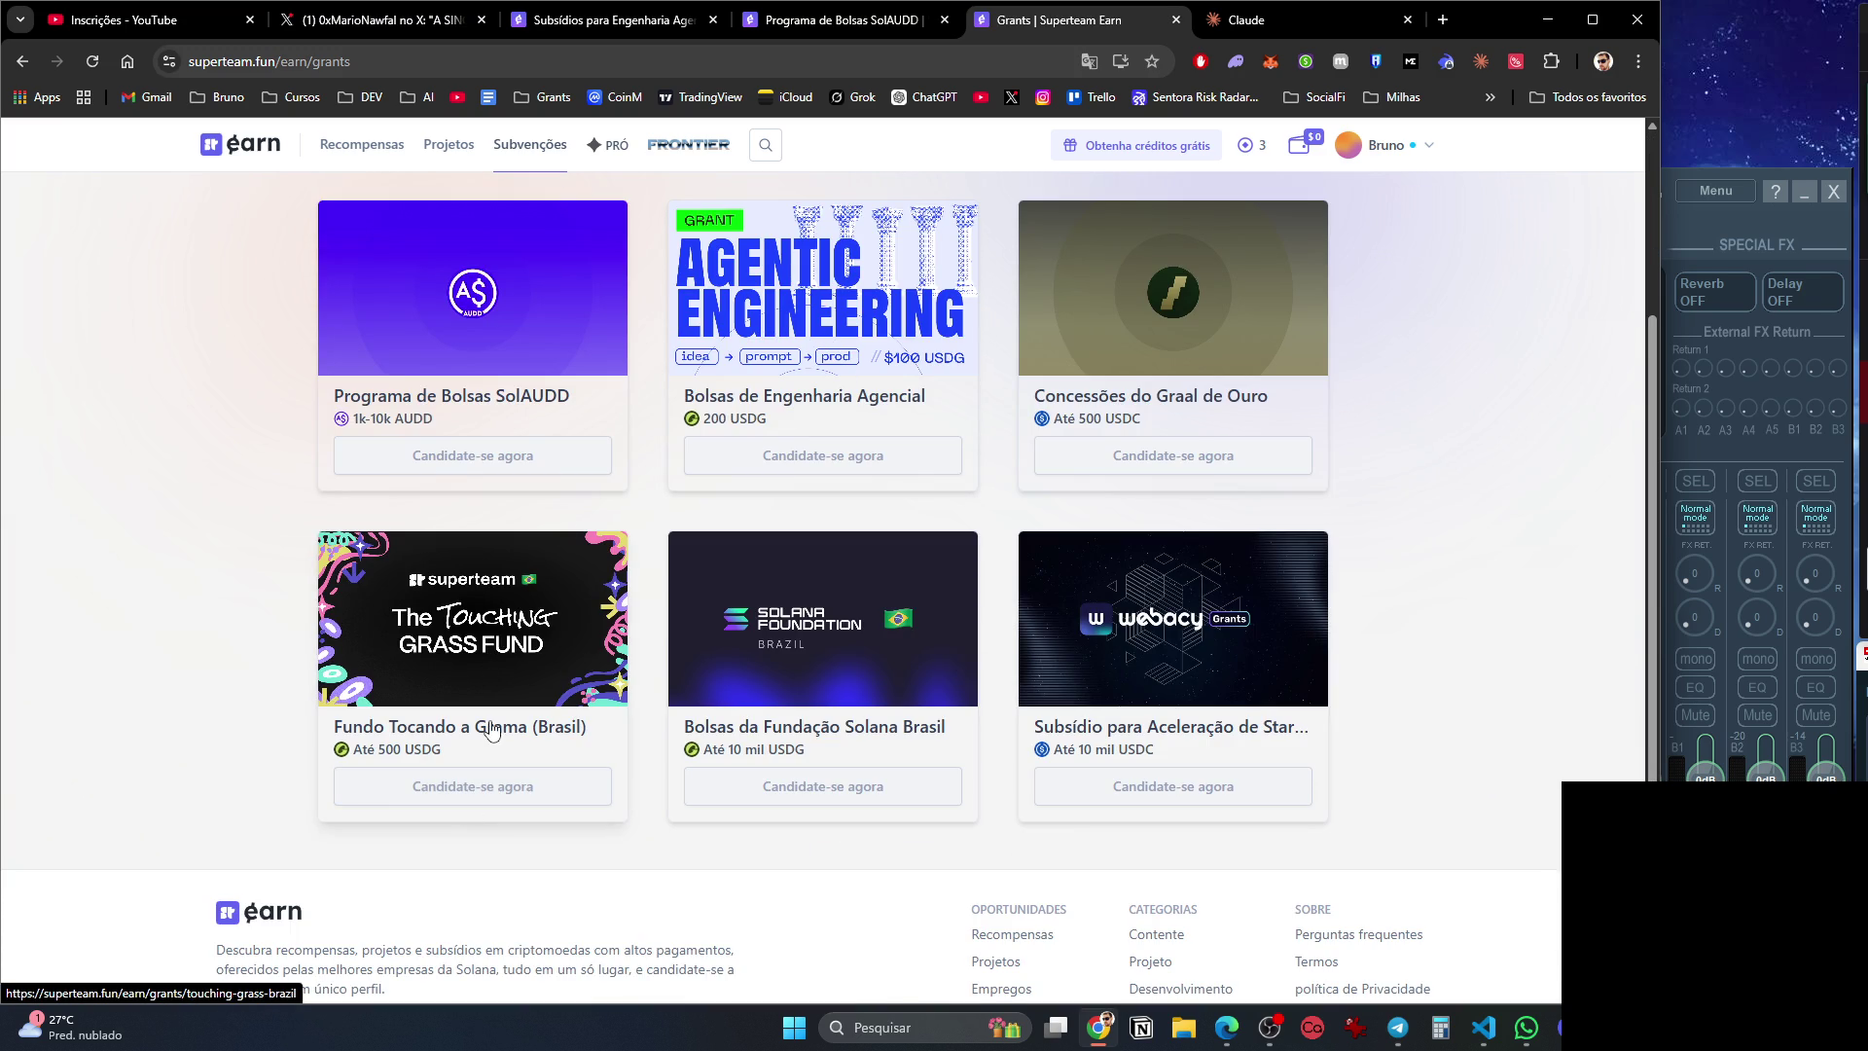
pyautogui.middleClick(532, 653)
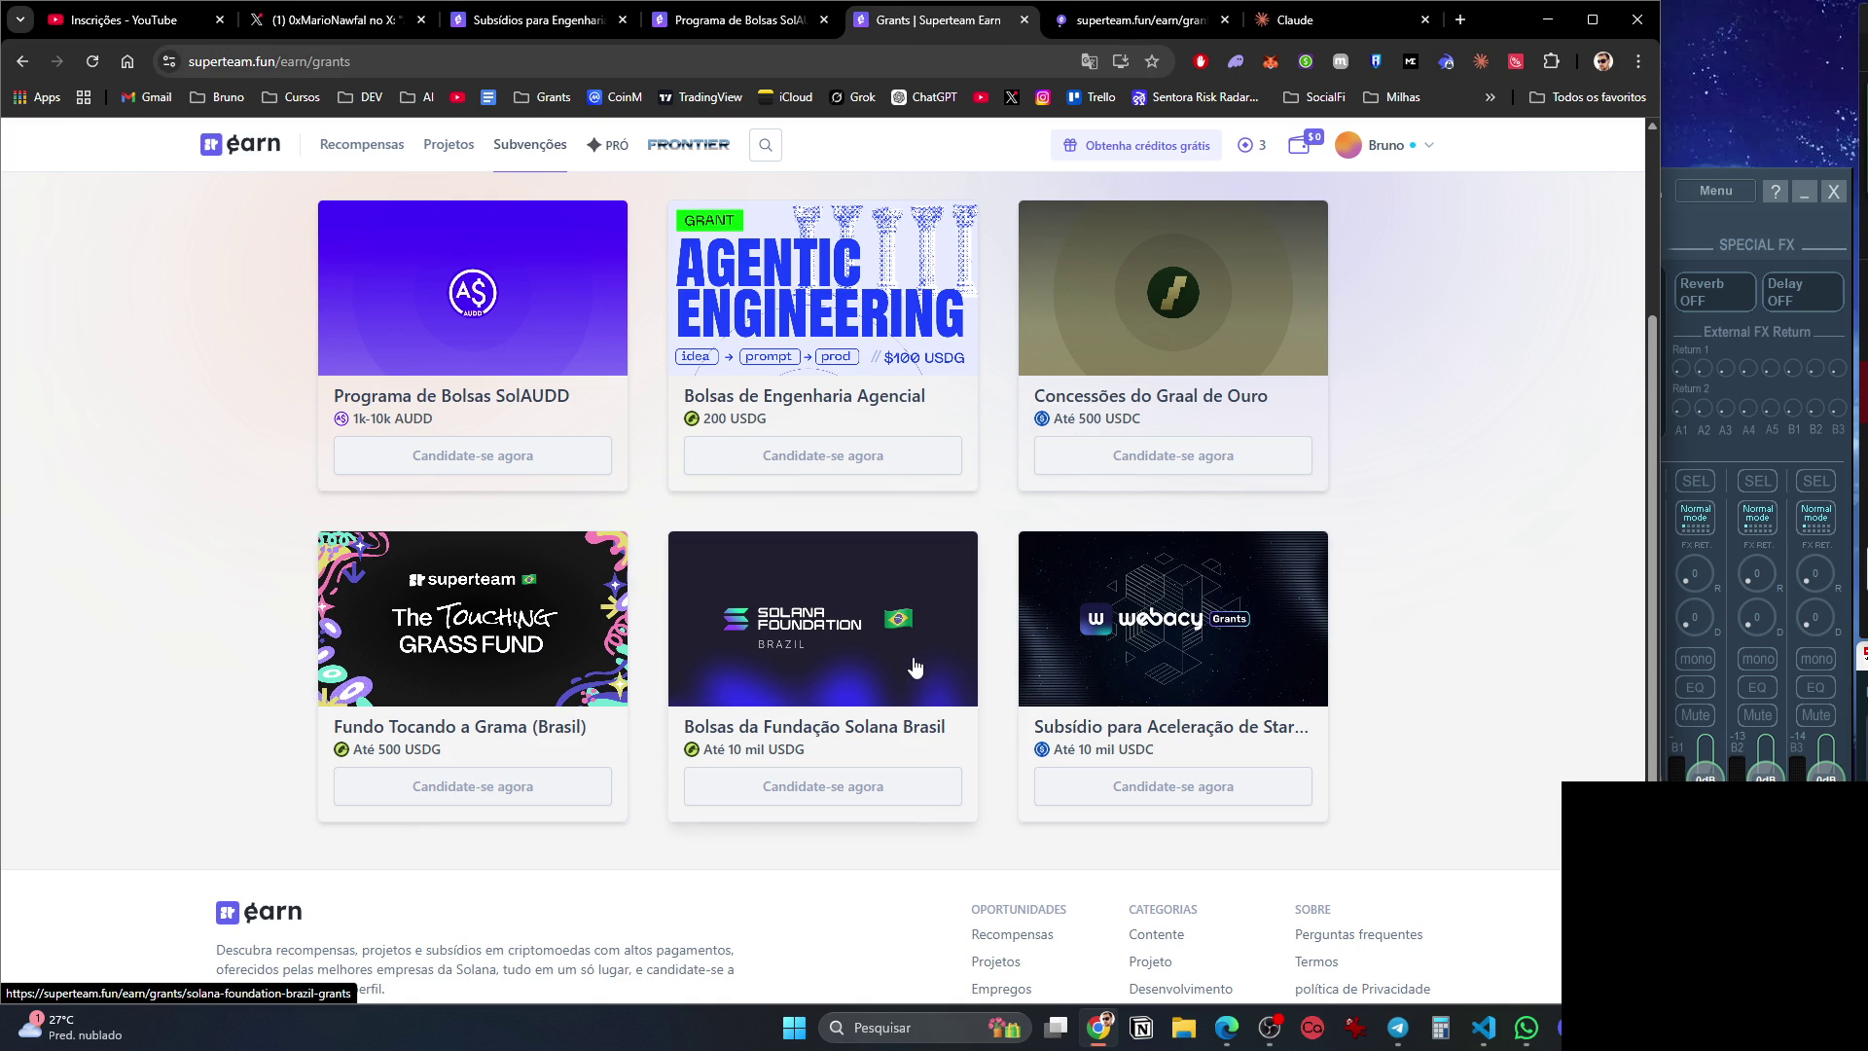
pyautogui.middleClick(1170, 366)
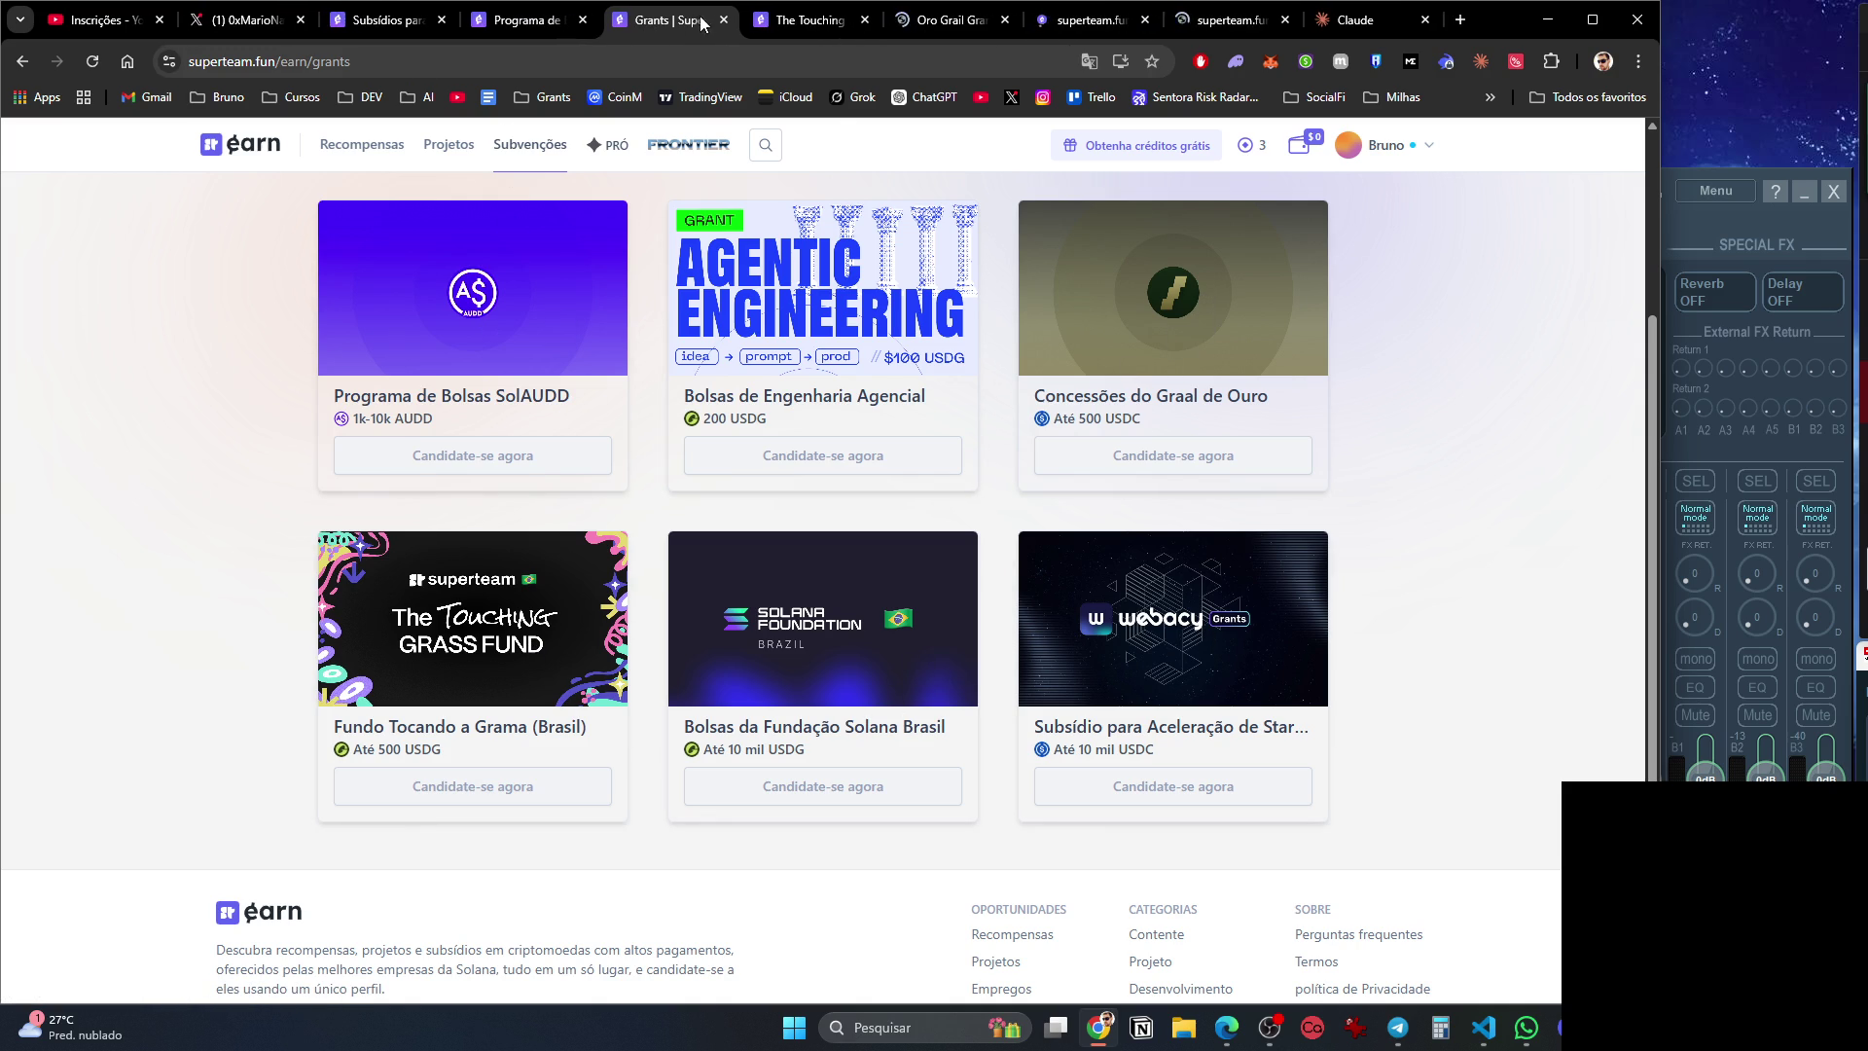
pyautogui.click(723, 21)
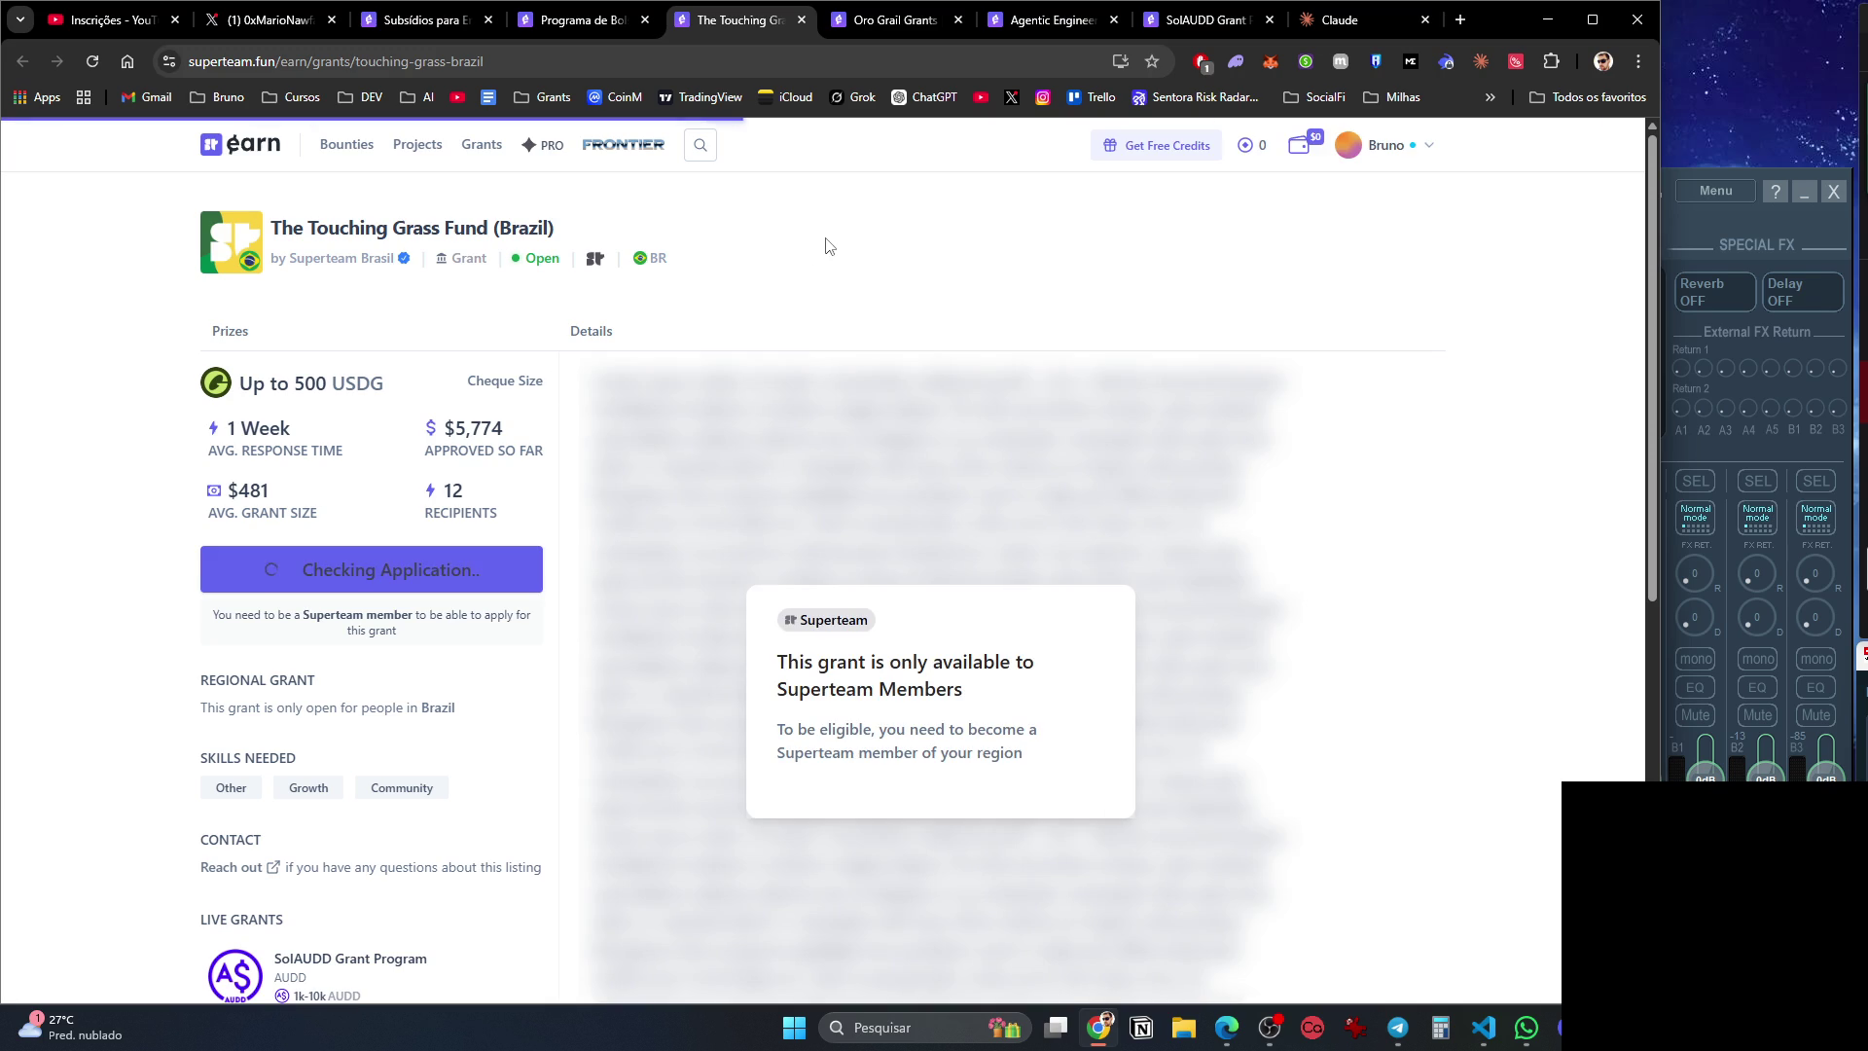
# Close the Touching Grass and Oro Grail grant tabs and translate Agentic Engineering into Portuguese.
pyautogui.hotkey('ctrl', 'w')
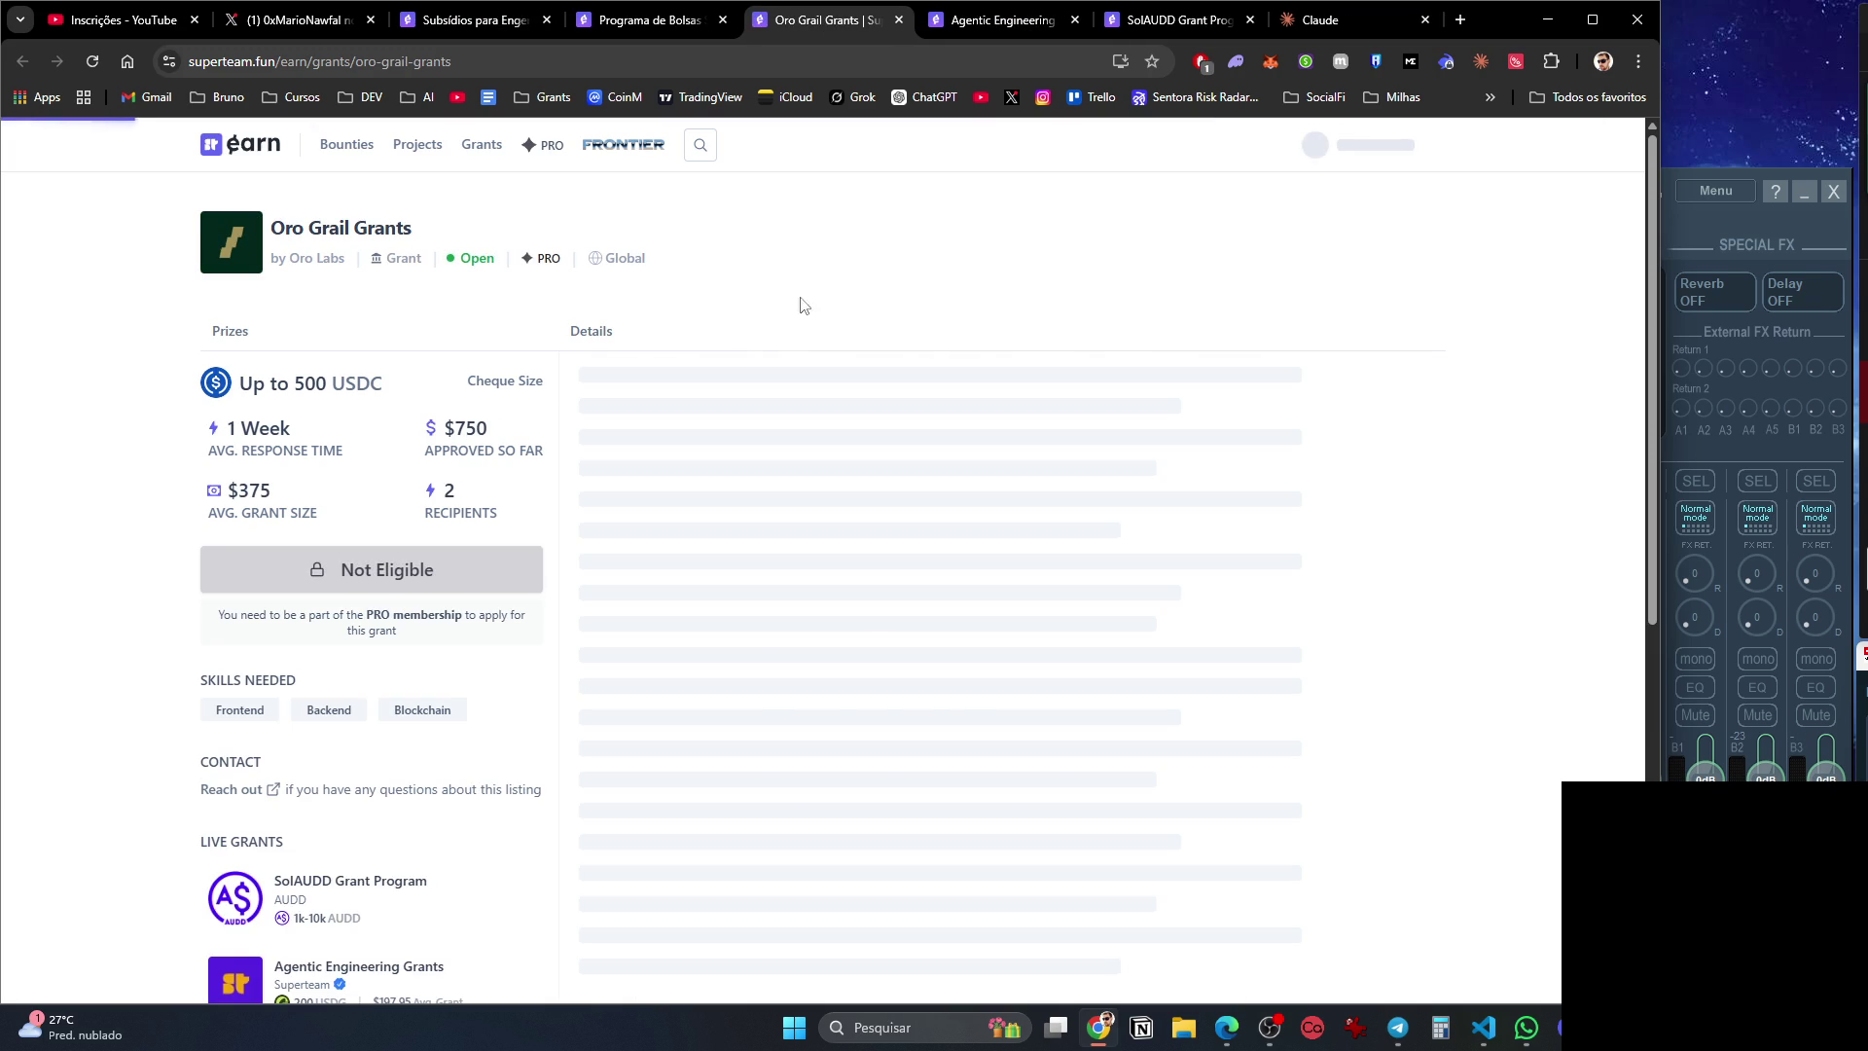
pyautogui.hotkey('ctrl', 'w')
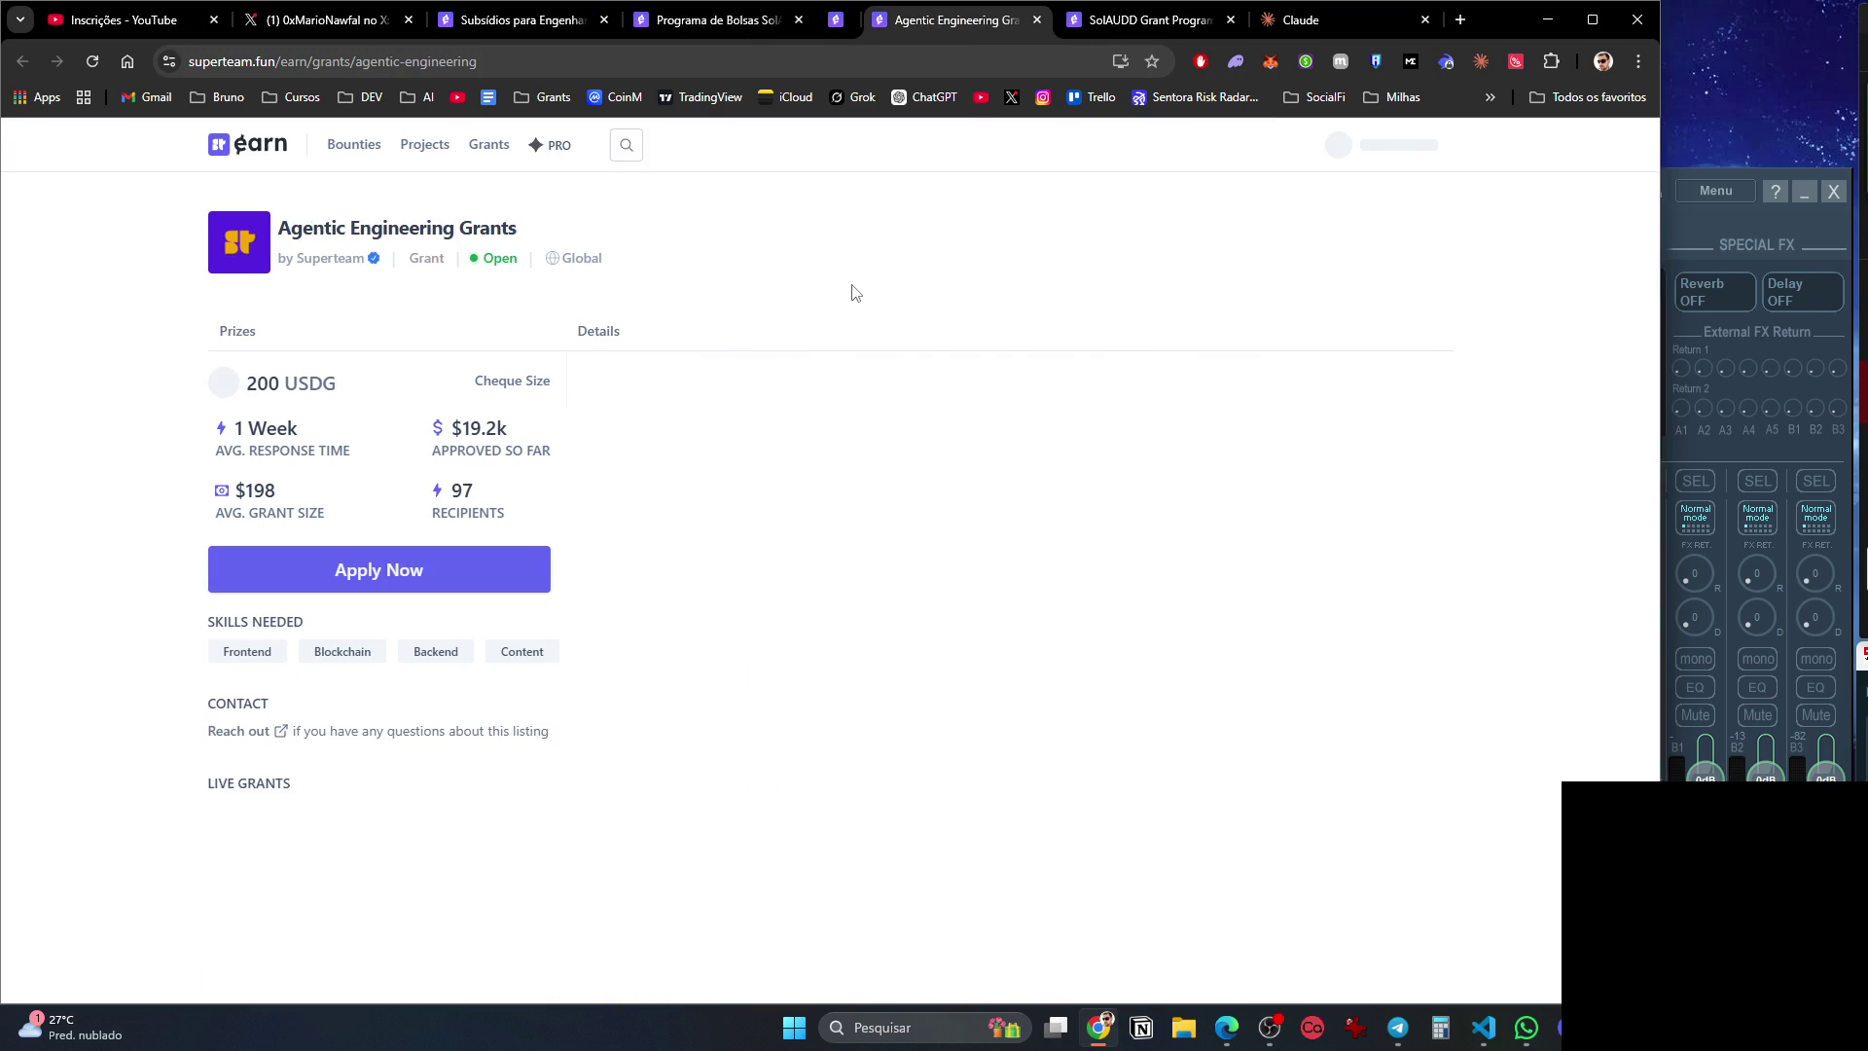
pyautogui.rightClick(891, 278)
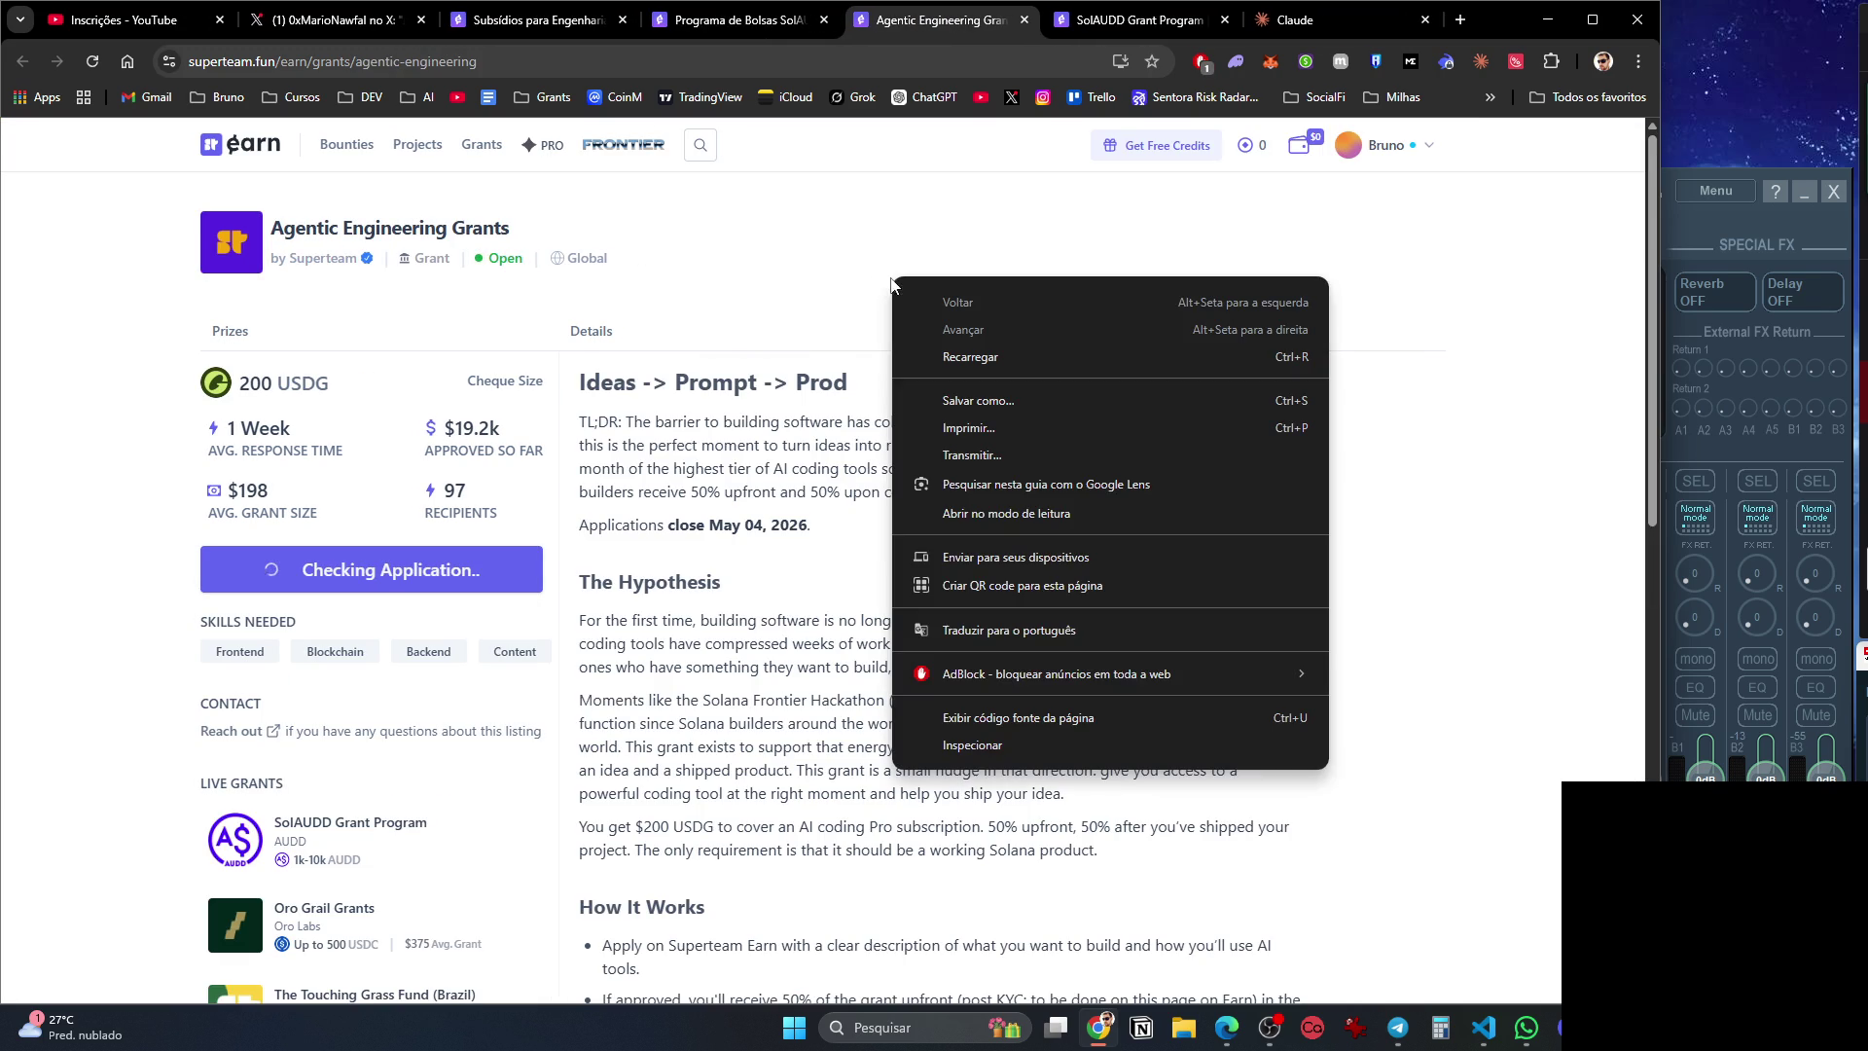
pyautogui.click(977, 632)
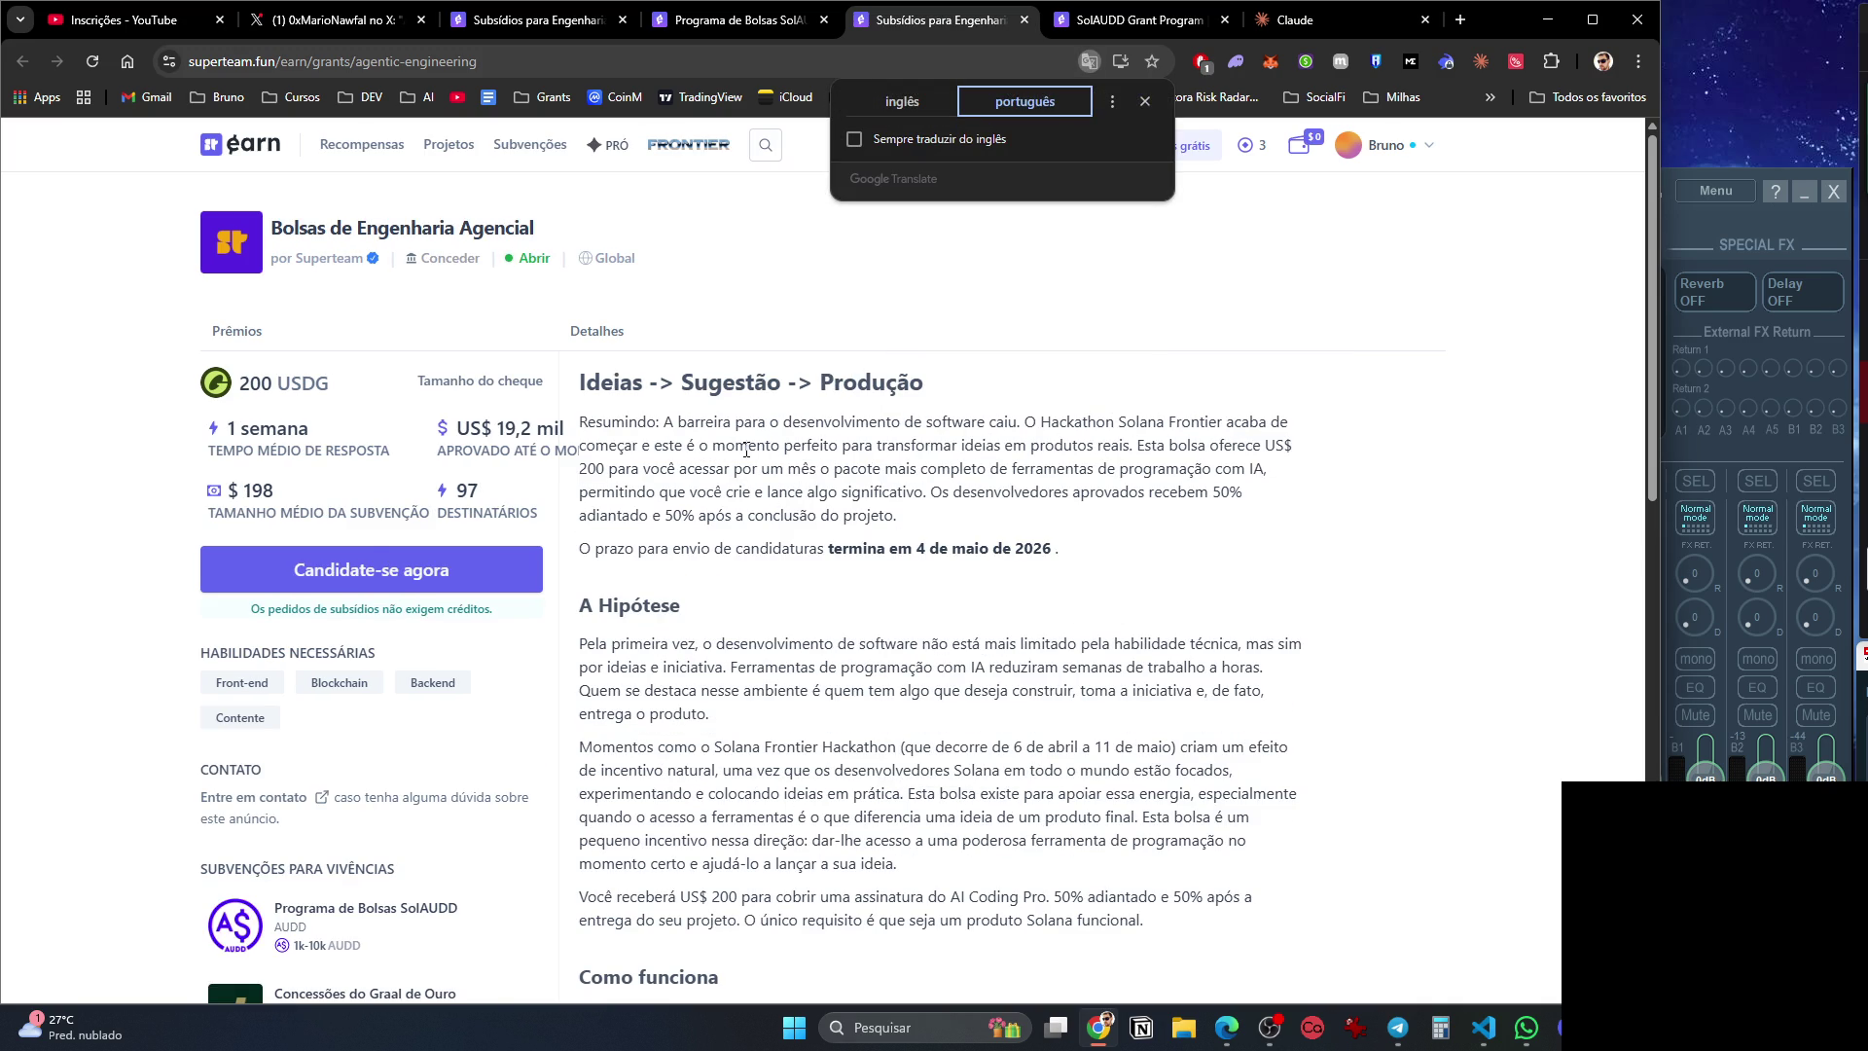
# Check the Claude and SolAUDD tabs, then close the translated Agentic Engineering tab.
pyautogui.click(1313, 26)
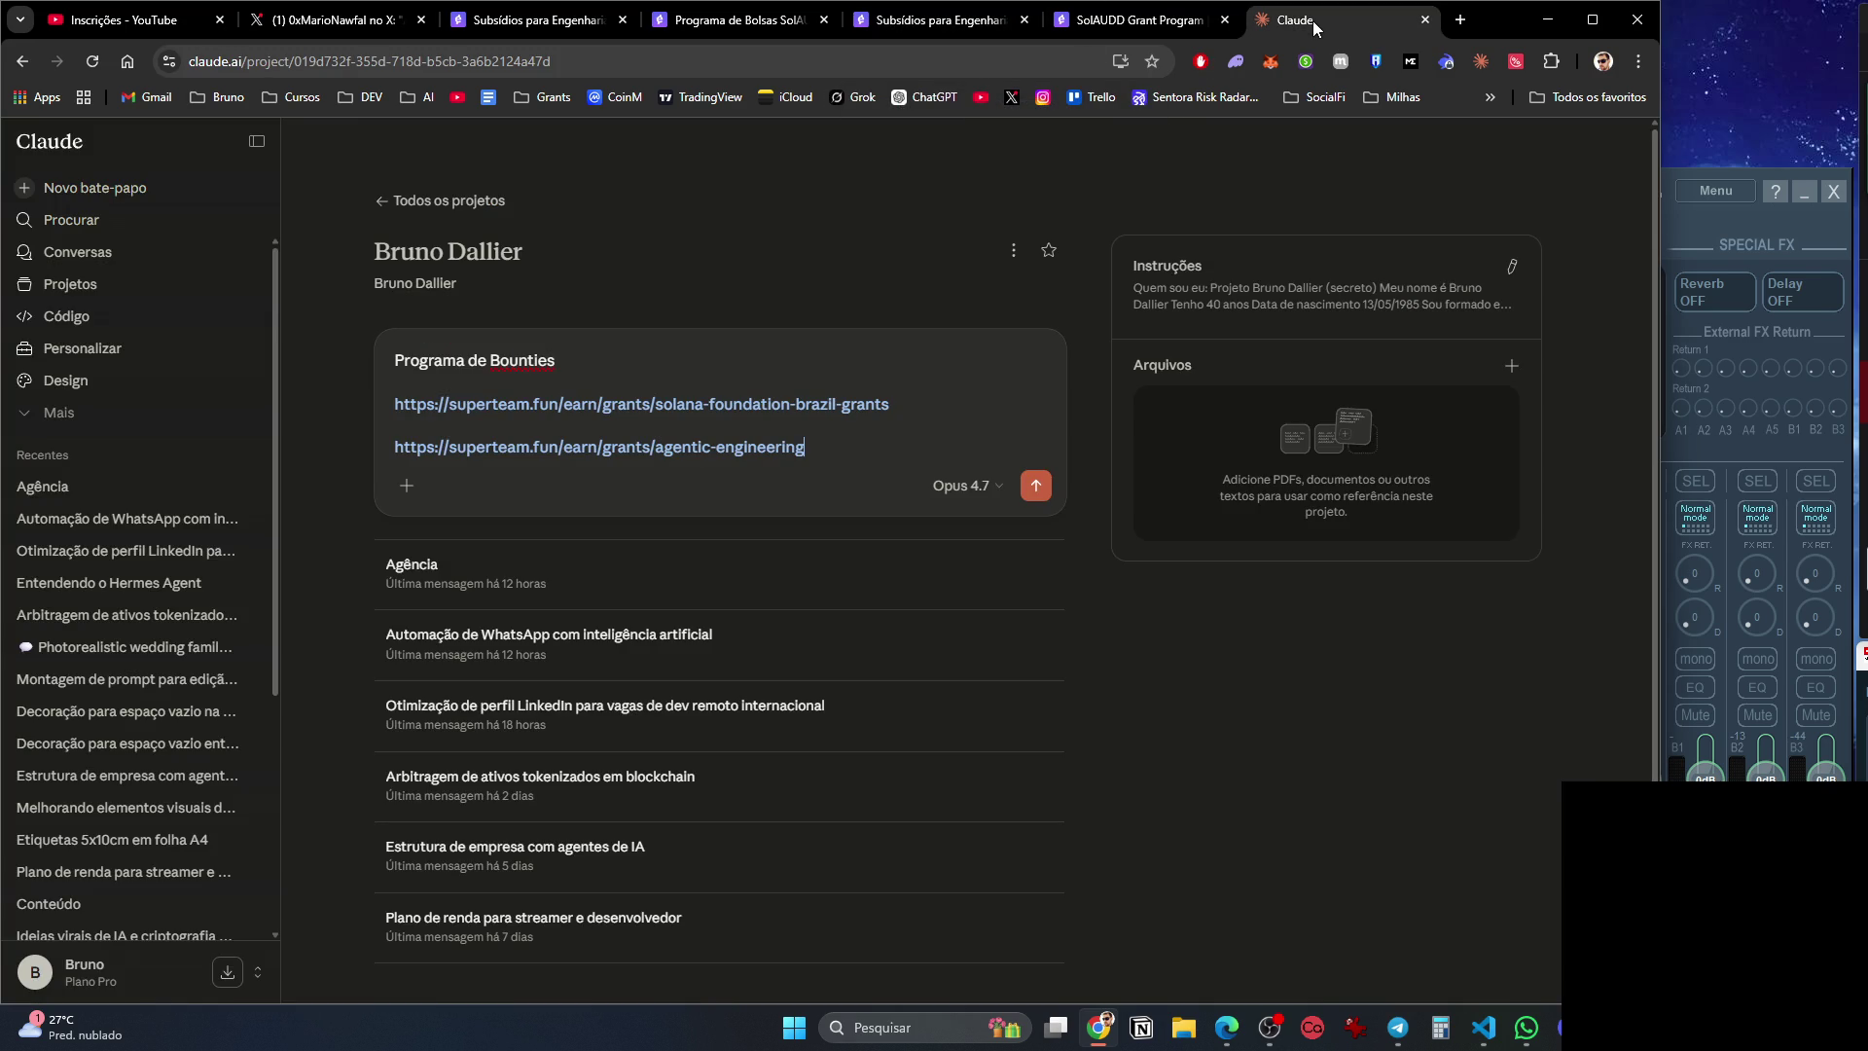
pyautogui.click(1097, 22)
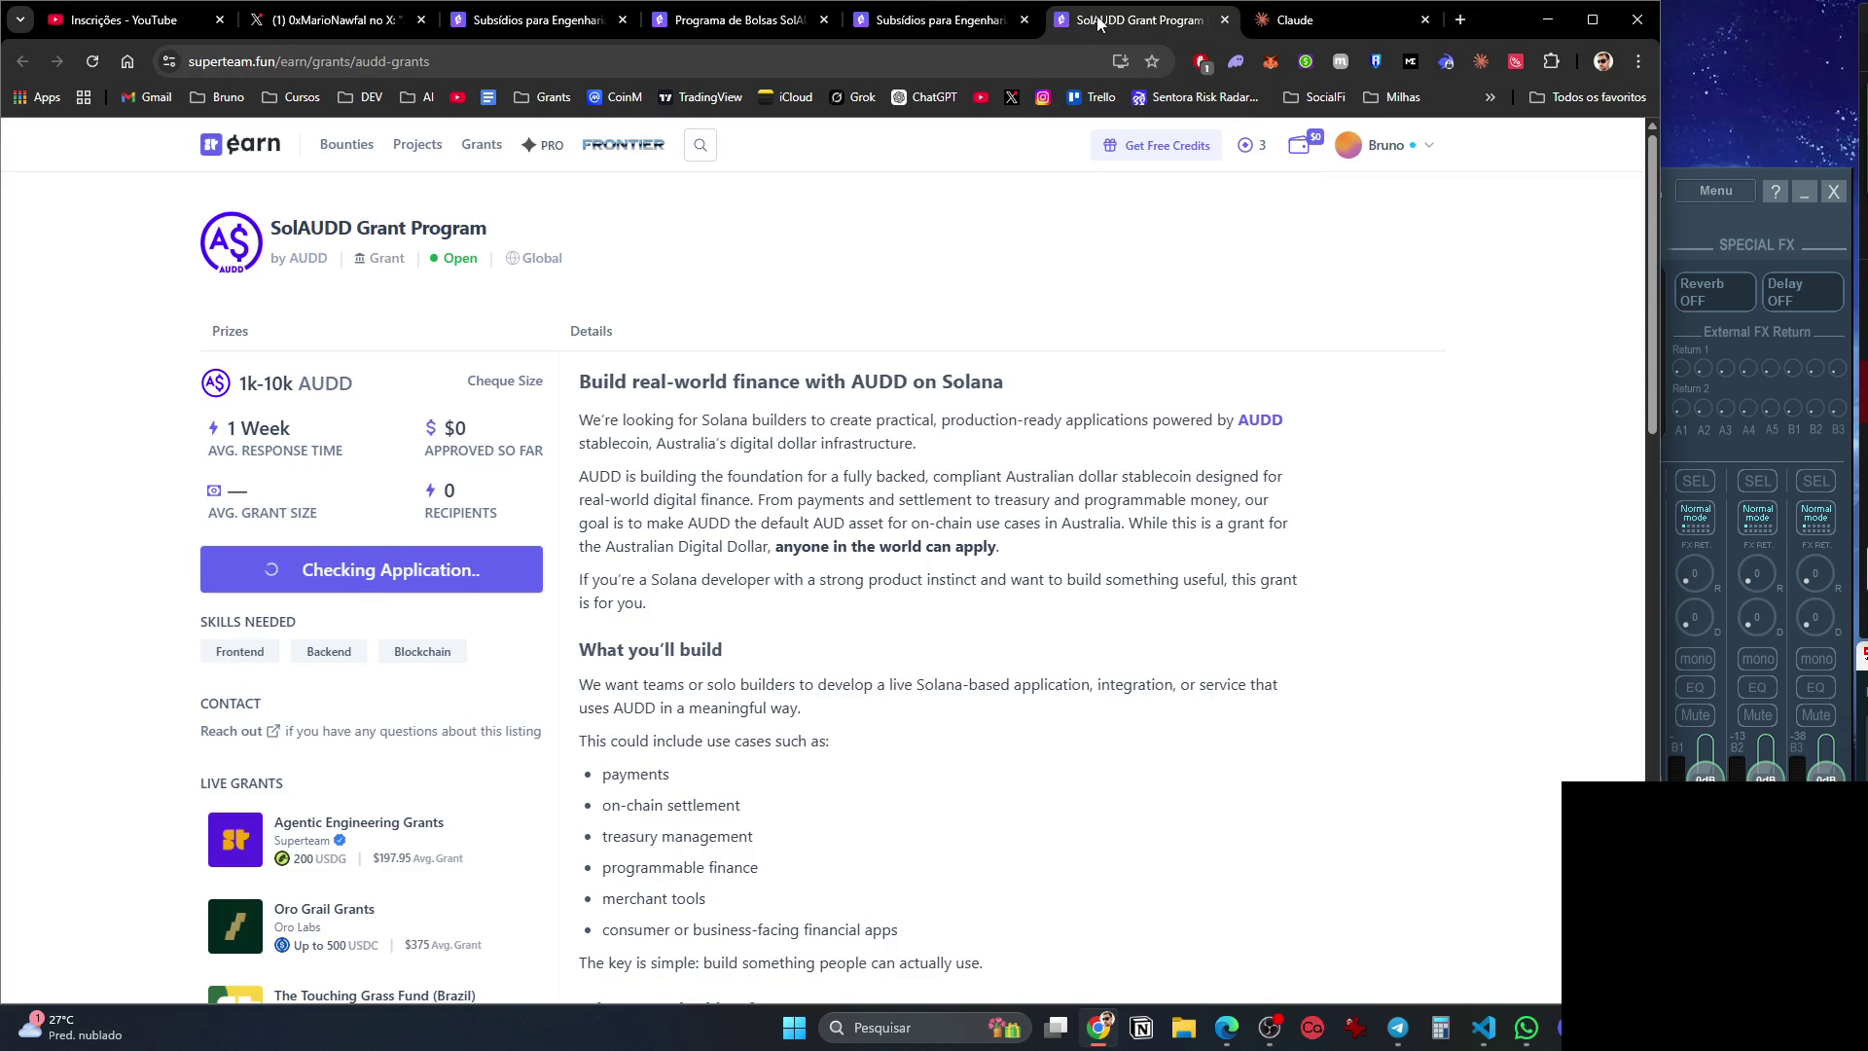
pyautogui.click(912, 23)
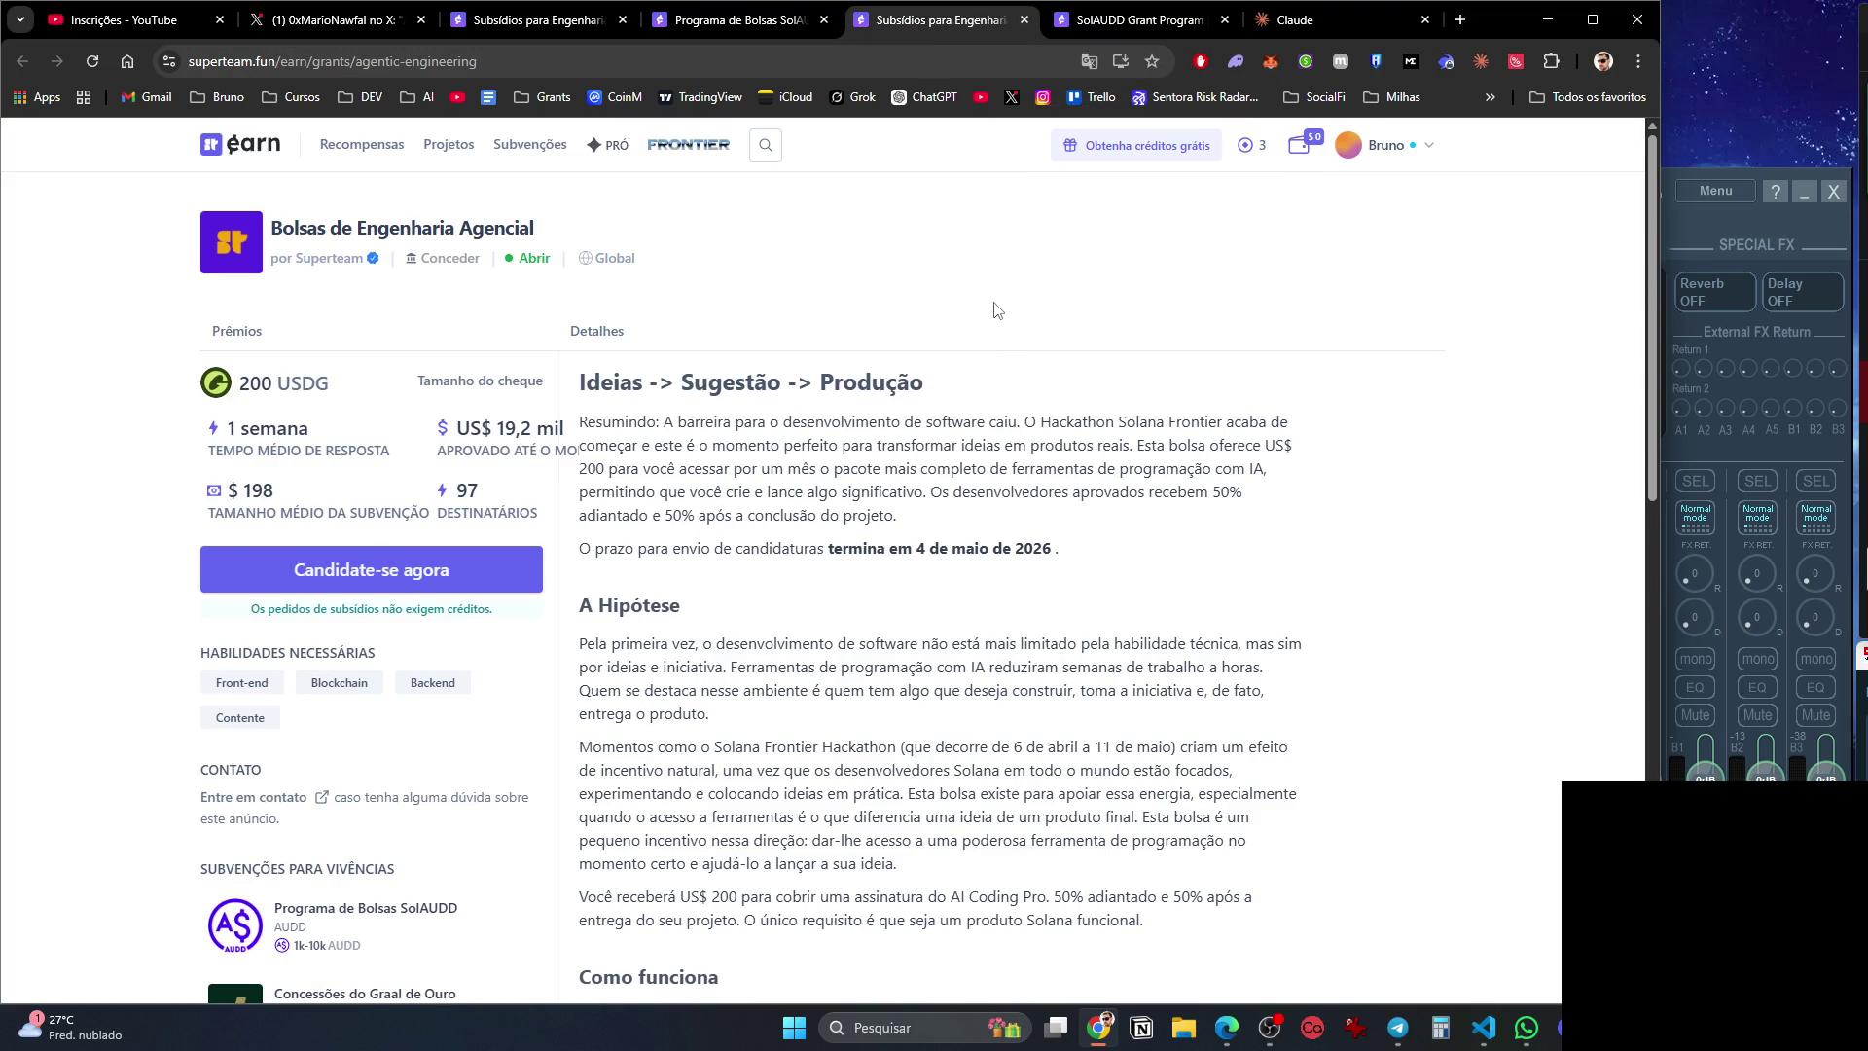
pyautogui.hotkey('ctrl', 'w')
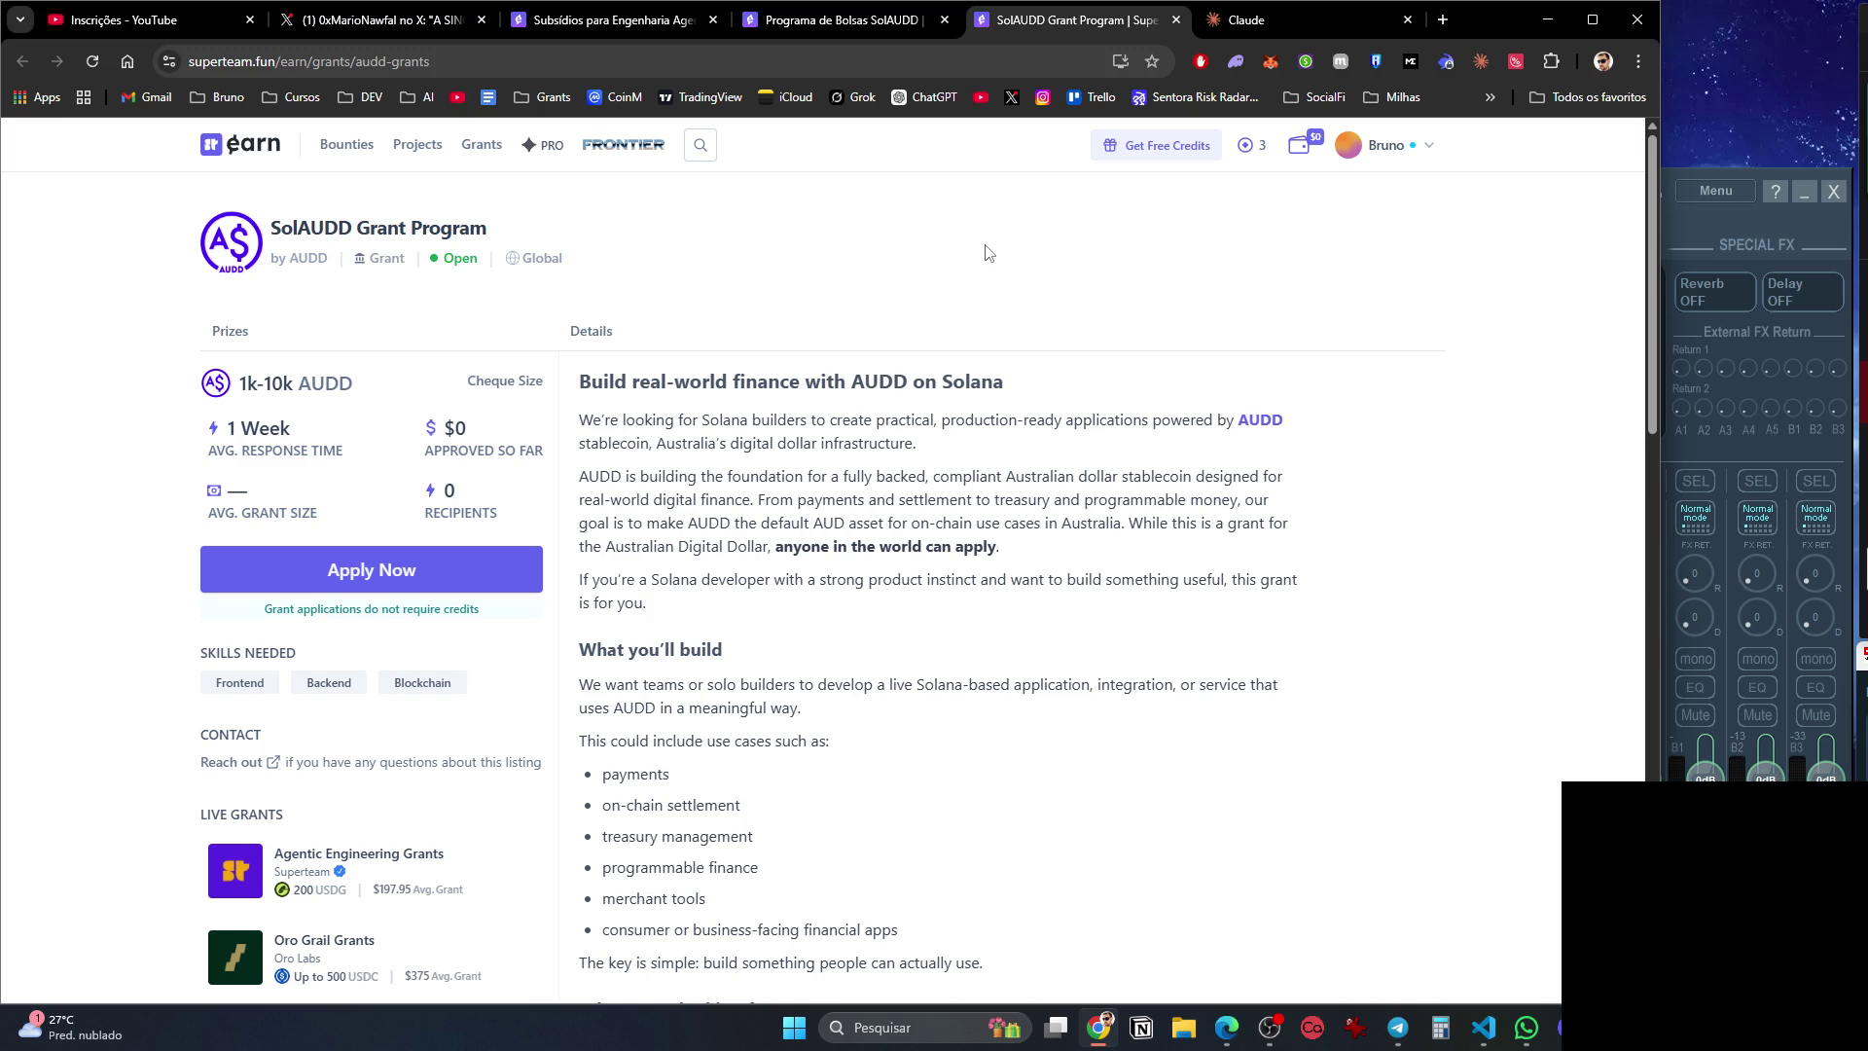
# Copy the audd-grants URL and paste it on a new line in the Claude prompt.
pyautogui.click(908, 64)
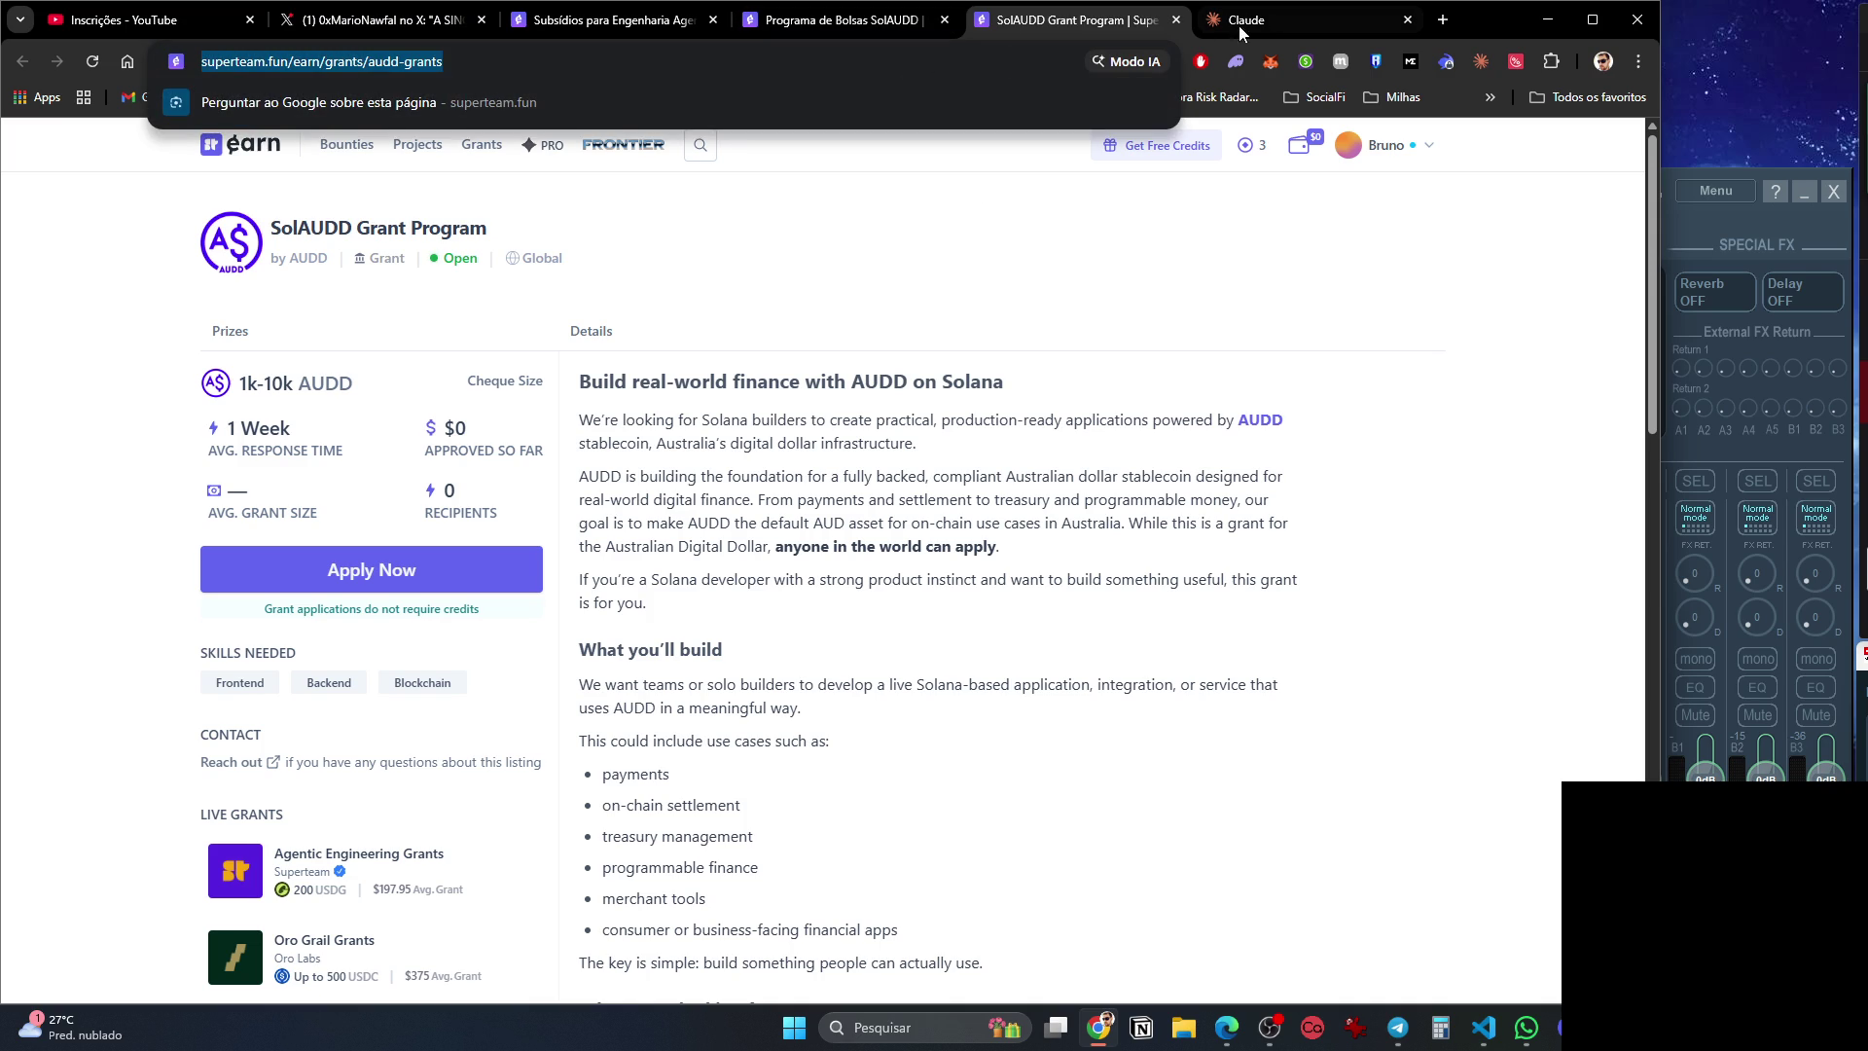
pyautogui.click(1268, 19)
pyautogui.press('Return')
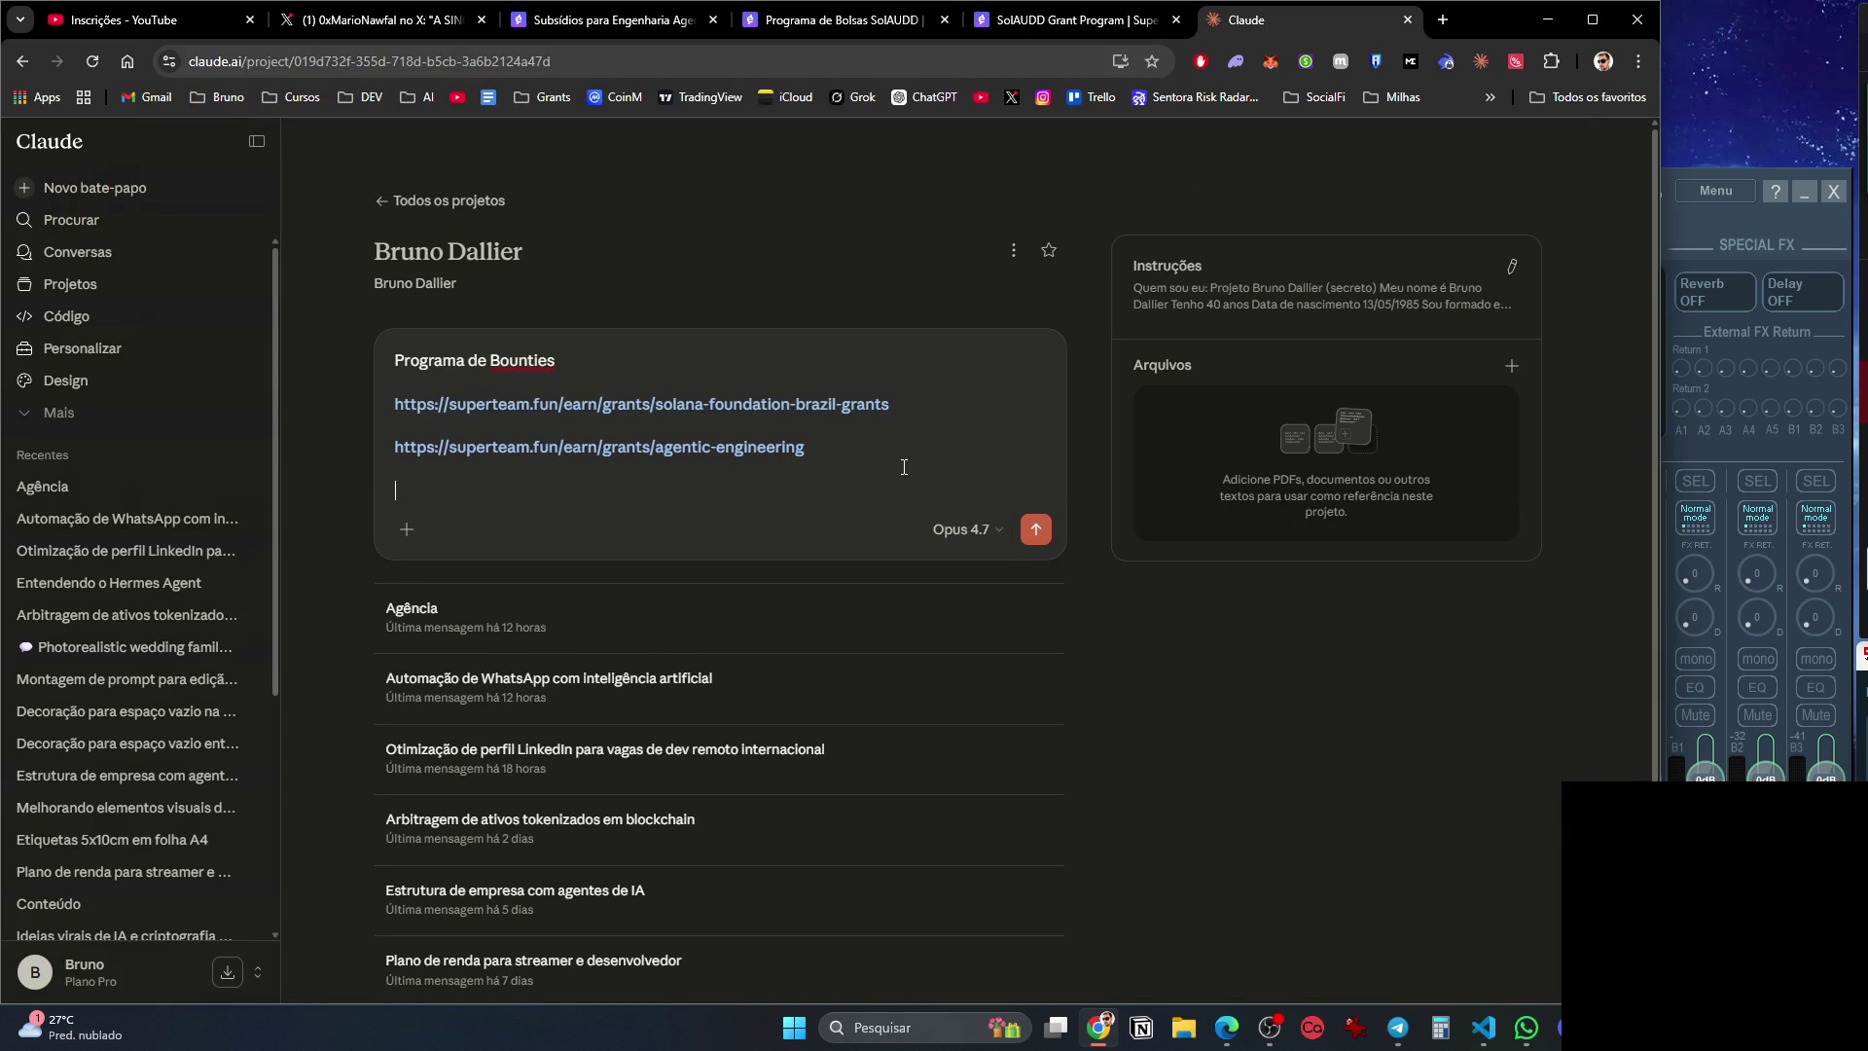
pyautogui.write('https://superteam.fun/earn/grants/audd-grants')
pyautogui.press('Return')
# Close and reopen the English SolAUDD tab, comparing it with the Portuguese version.
pyautogui.click(1082, 23)
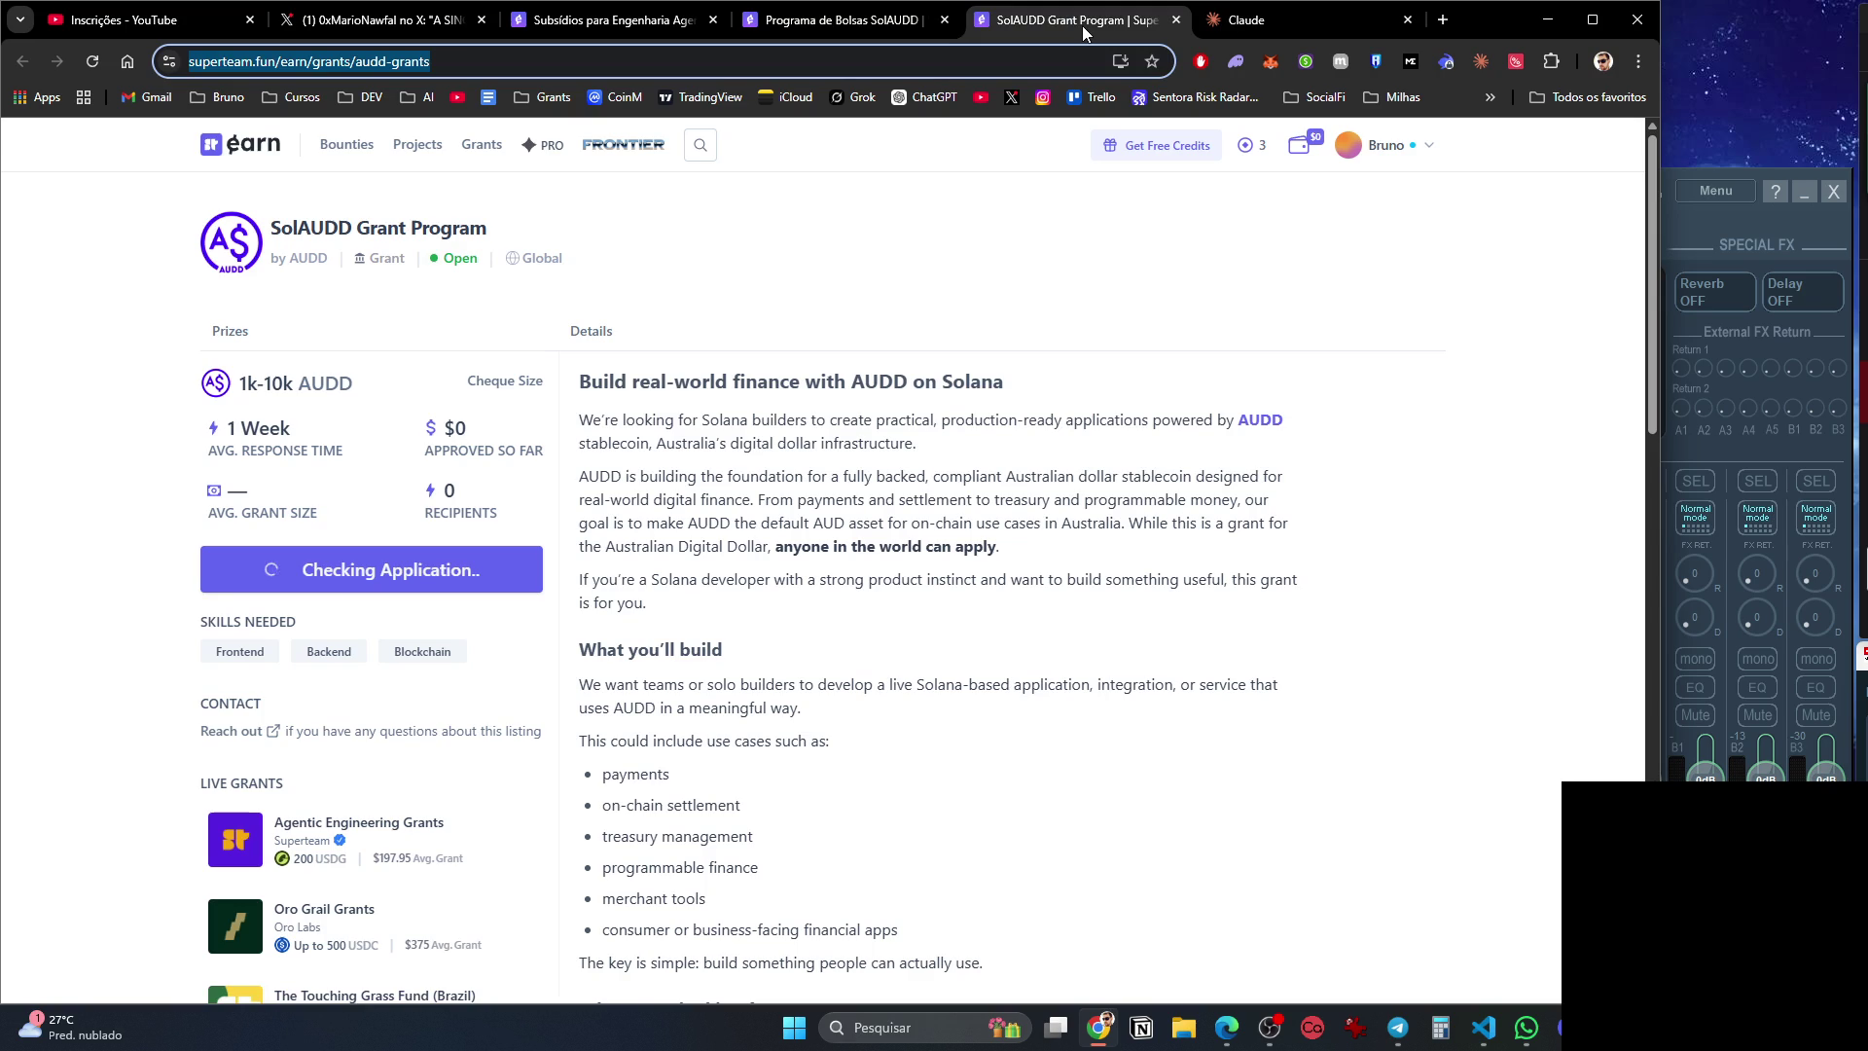
pyautogui.middleClick(1095, 26)
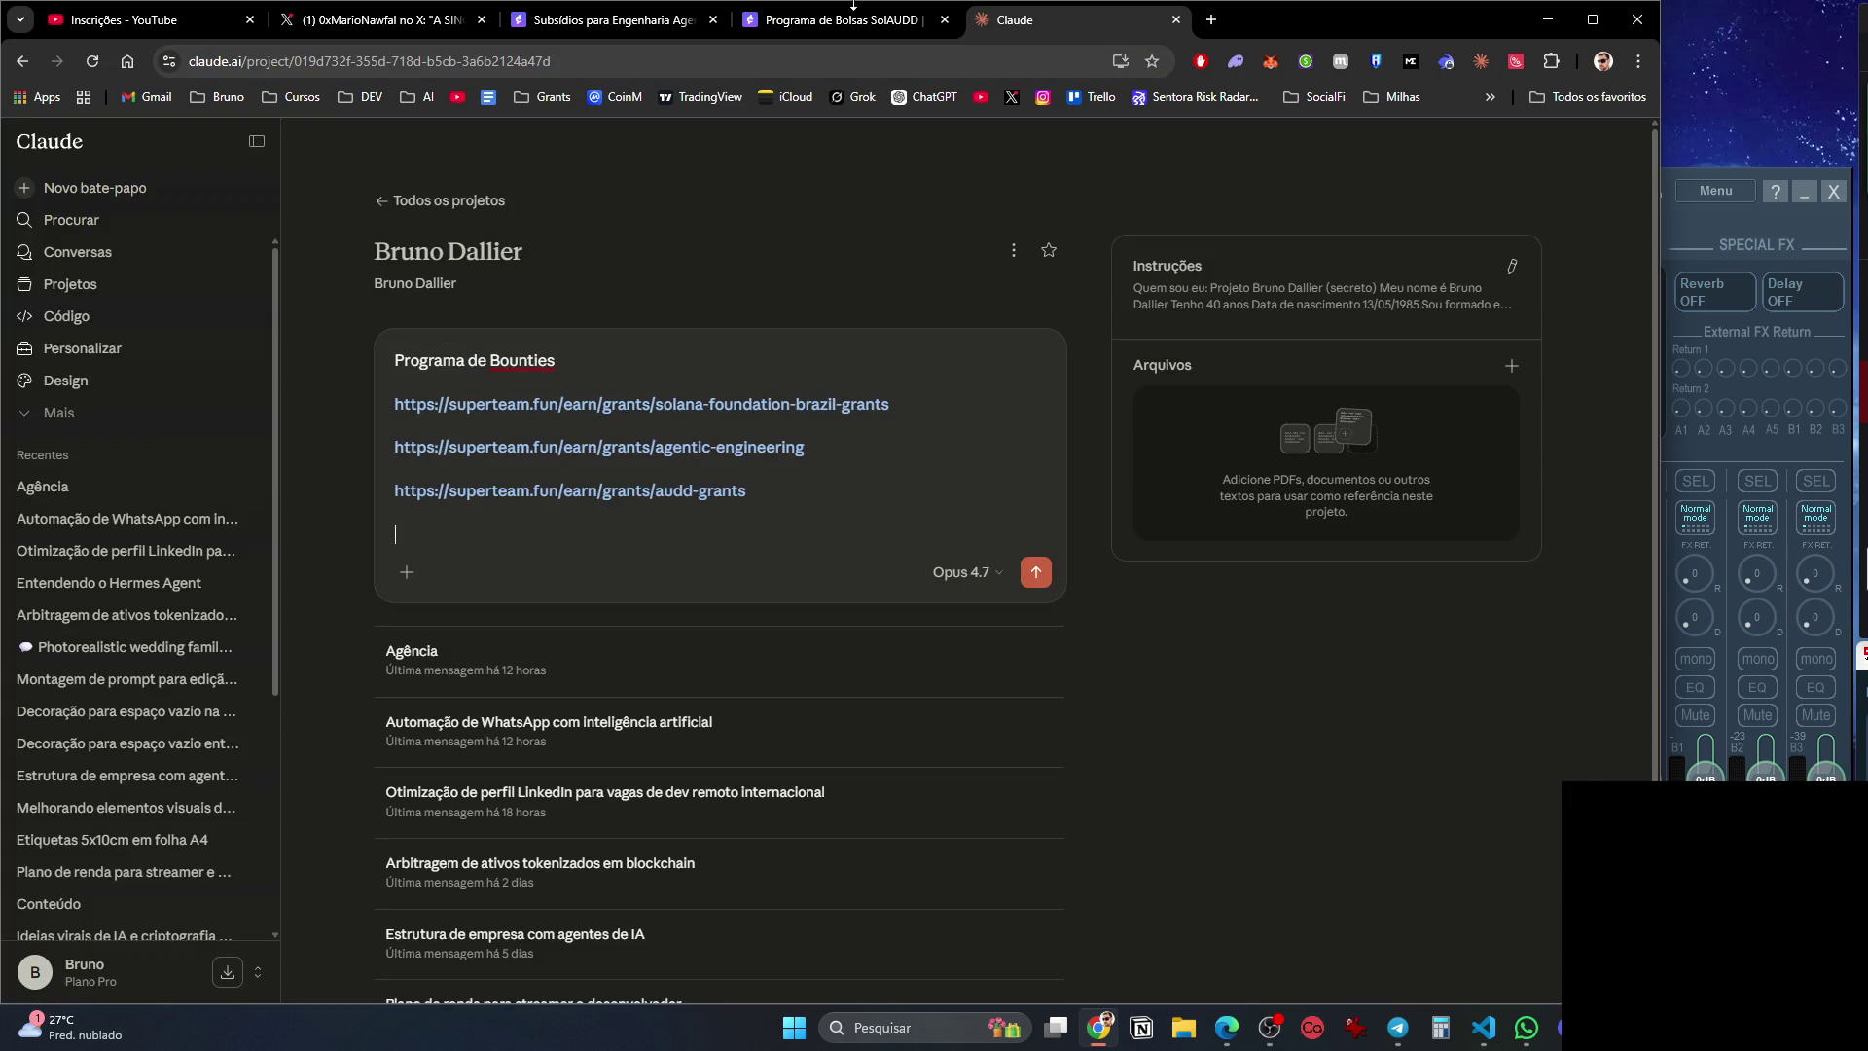
pyautogui.click(822, 21)
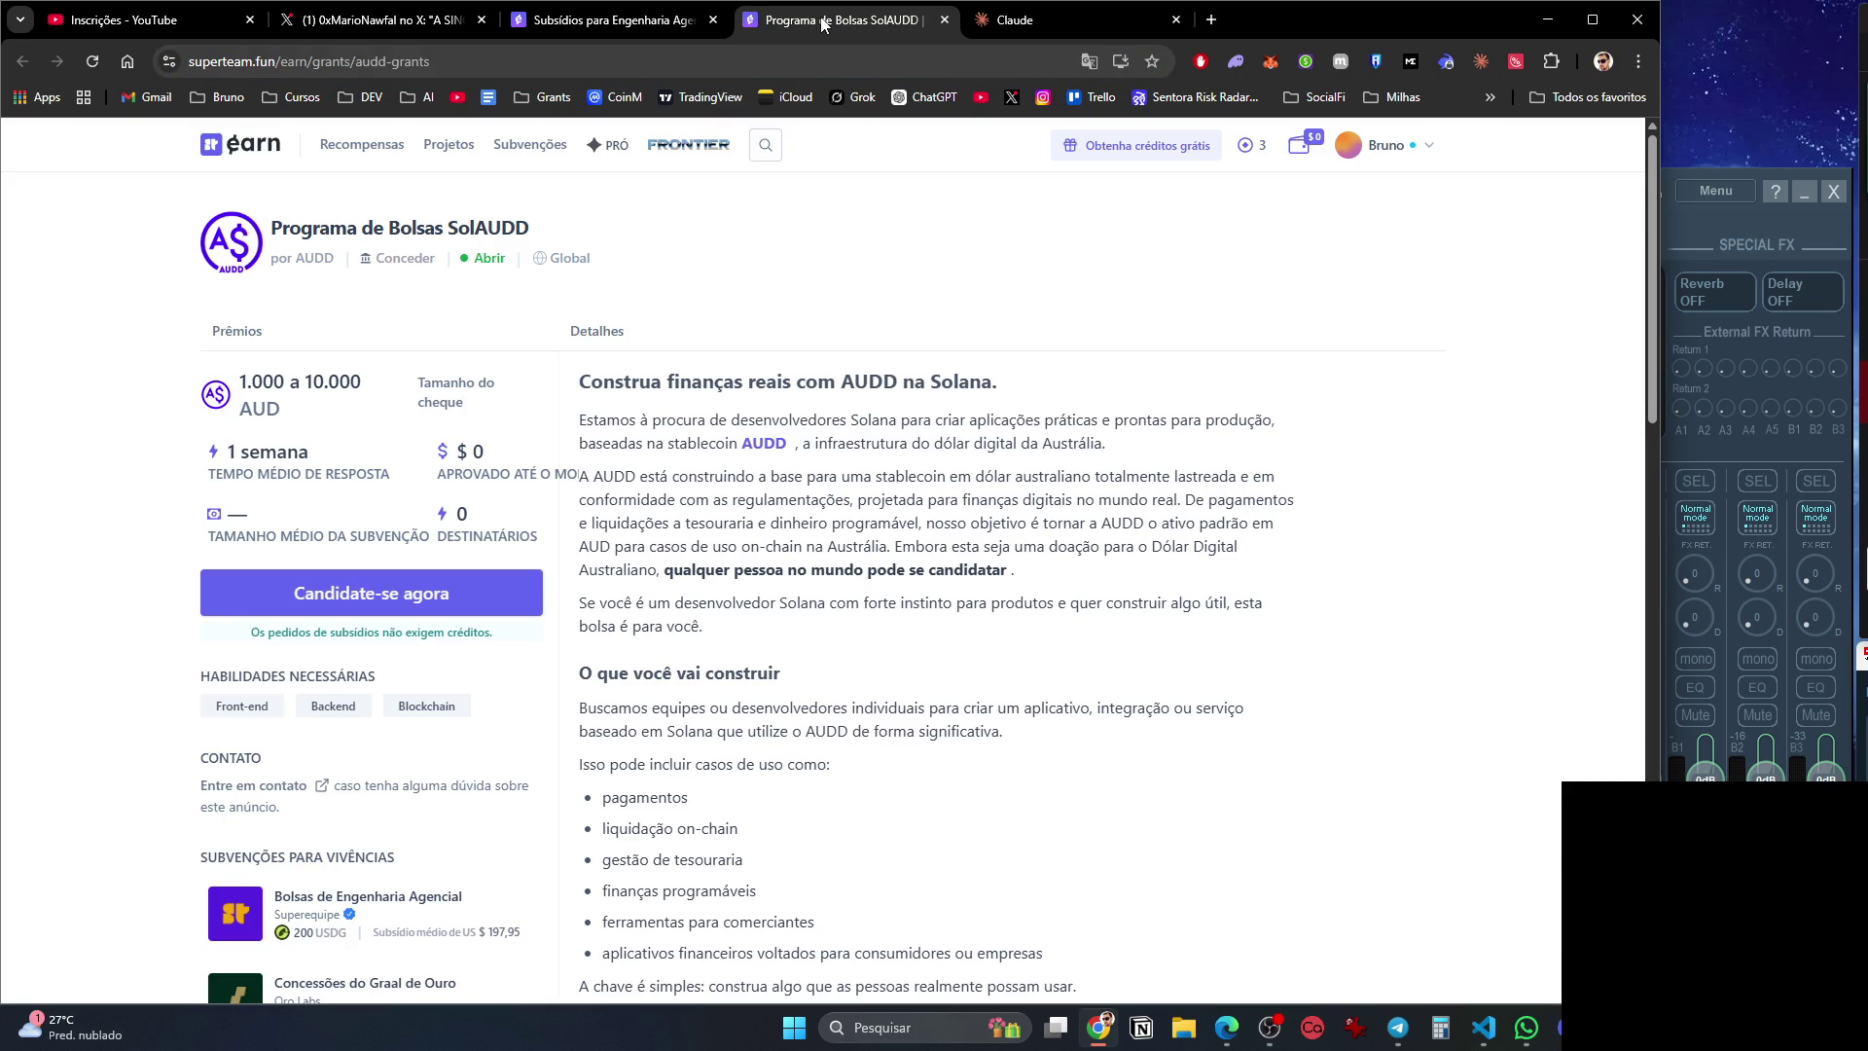
pyautogui.hotkey('ctrl', 'shift', 't')
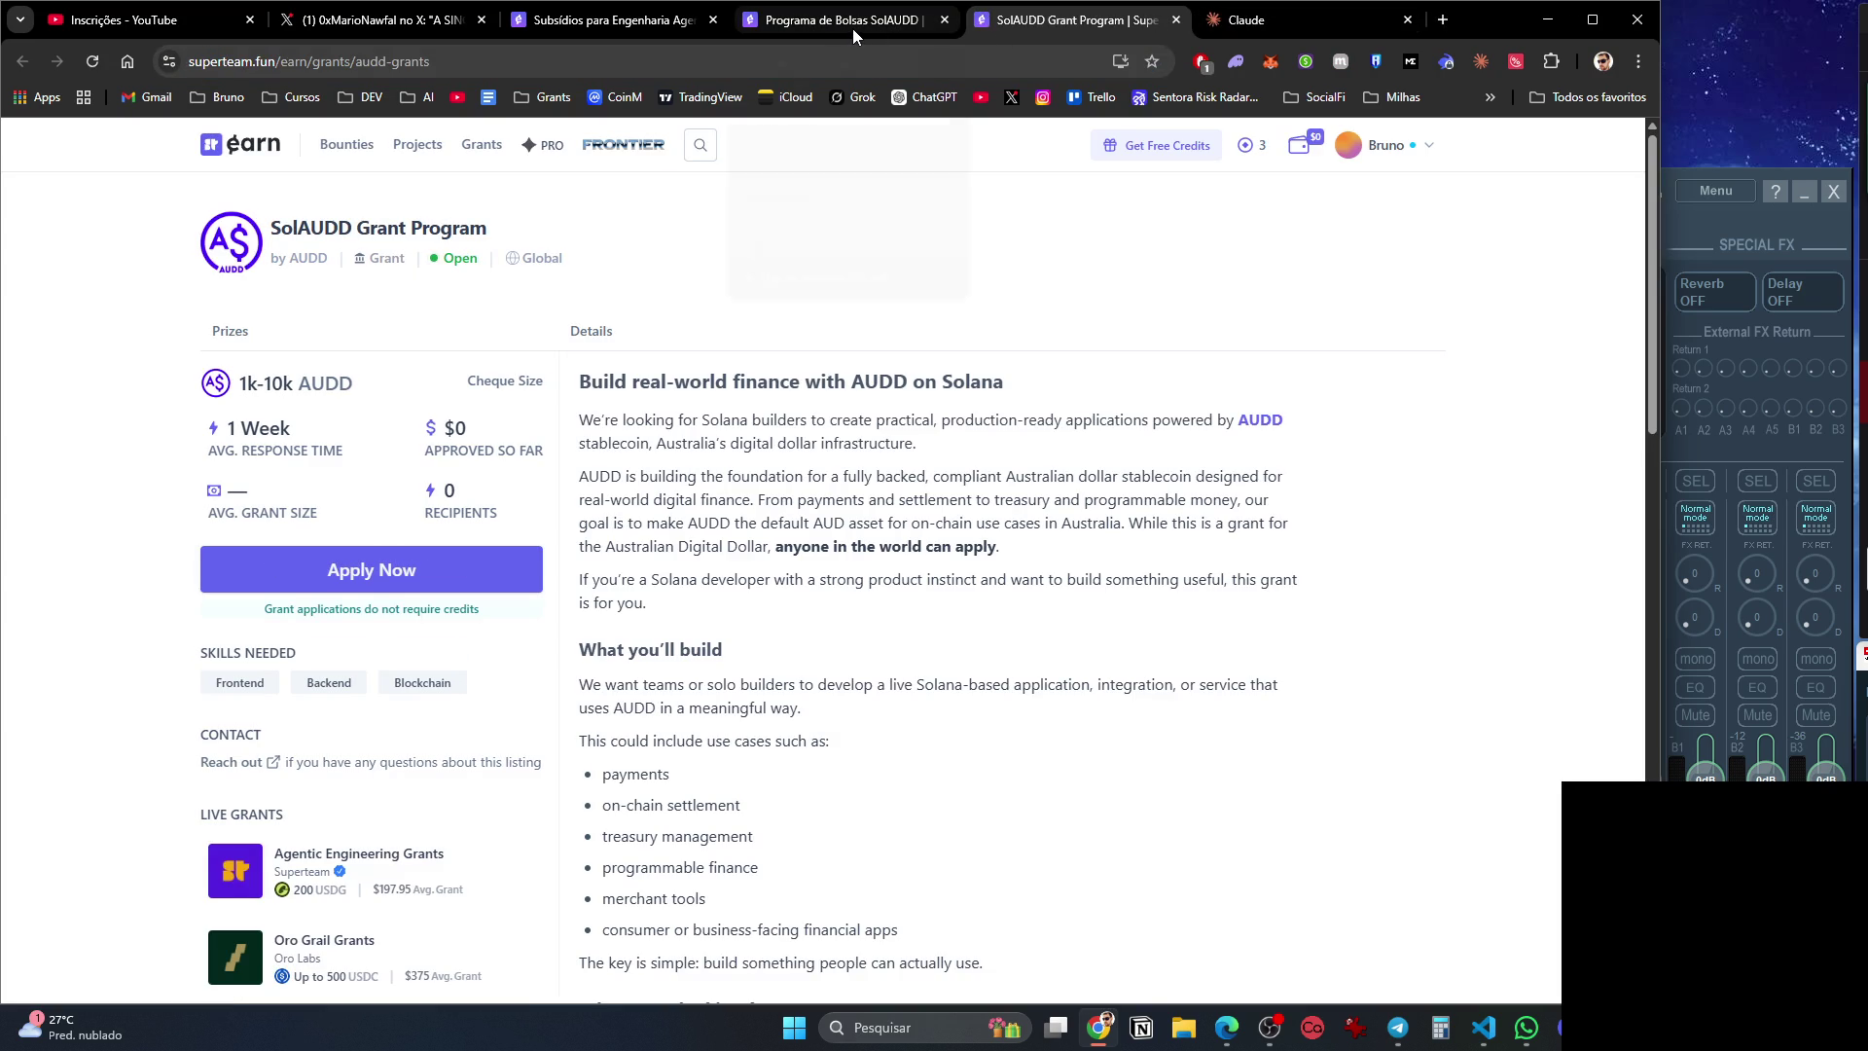
pyautogui.click(852, 27)
pyautogui.click(1070, 21)
pyautogui.click(852, 23)
# Translate the English SolAUDD grant page into Portuguese.
pyautogui.click(1274, 25)
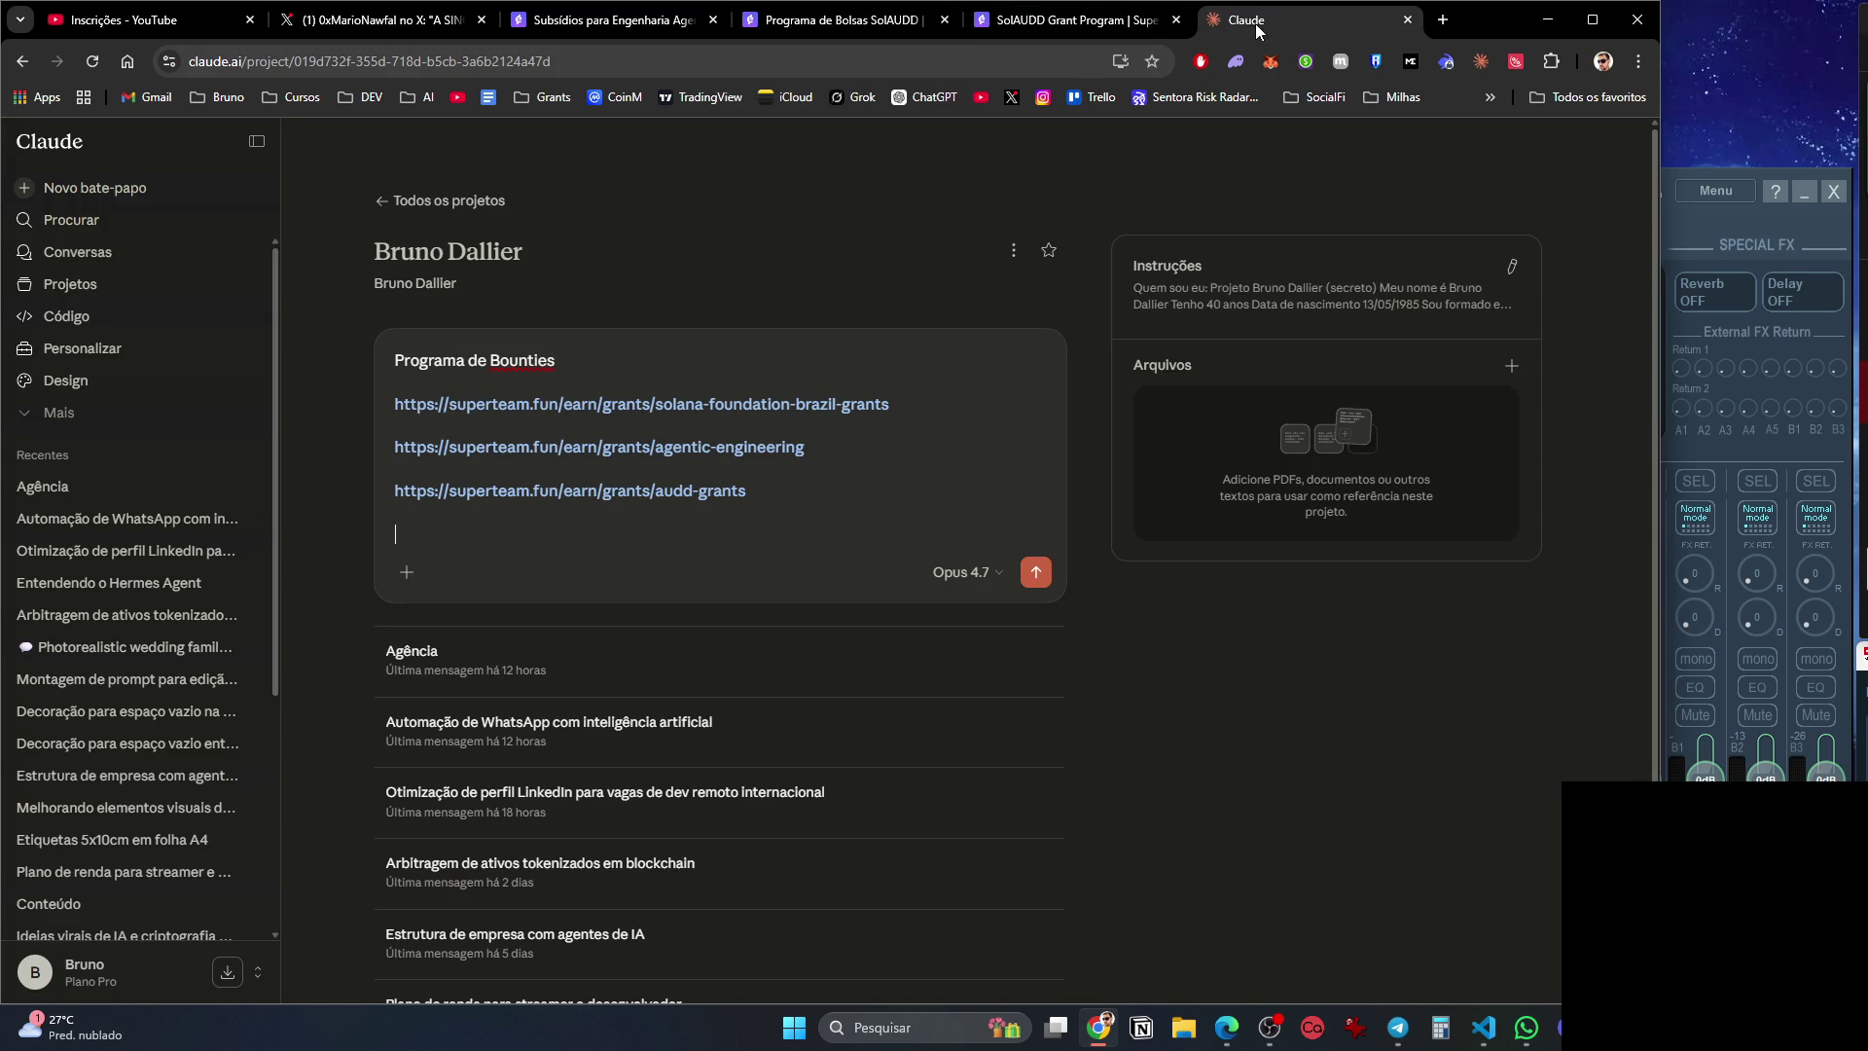
pyautogui.click(1101, 21)
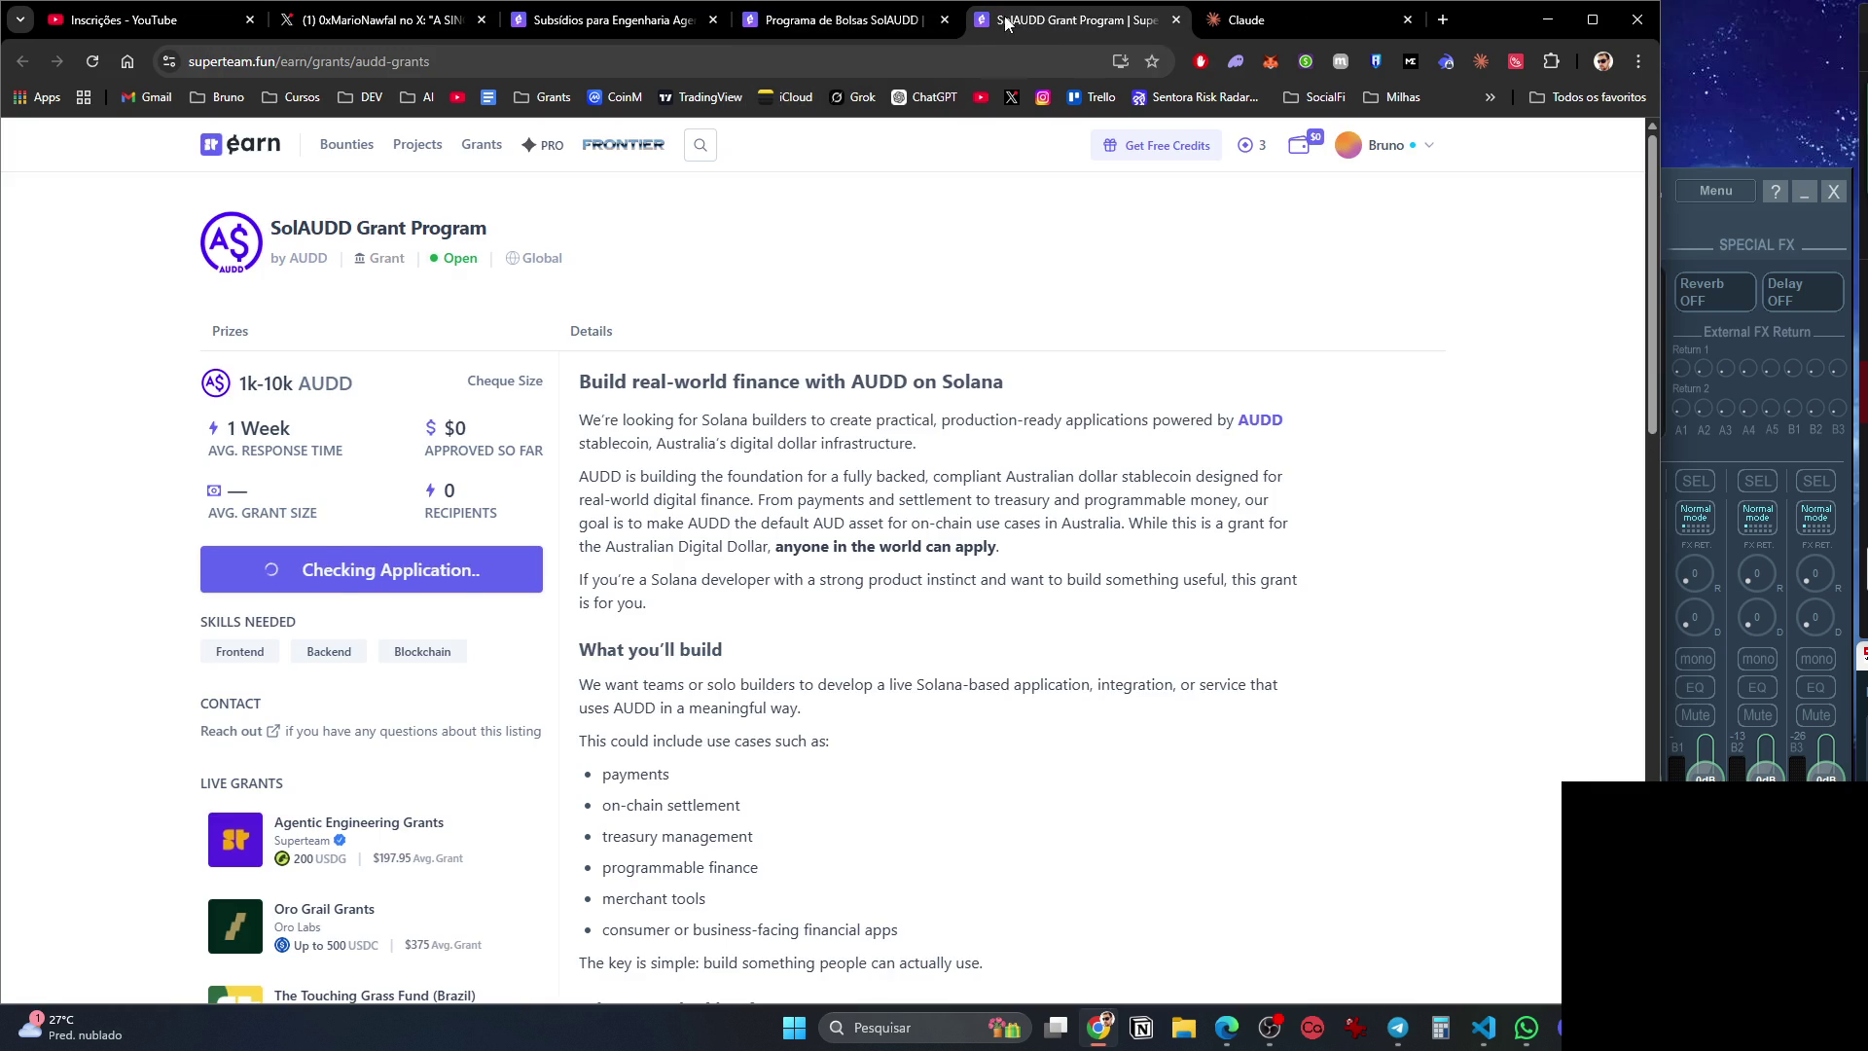
pyautogui.click(852, 24)
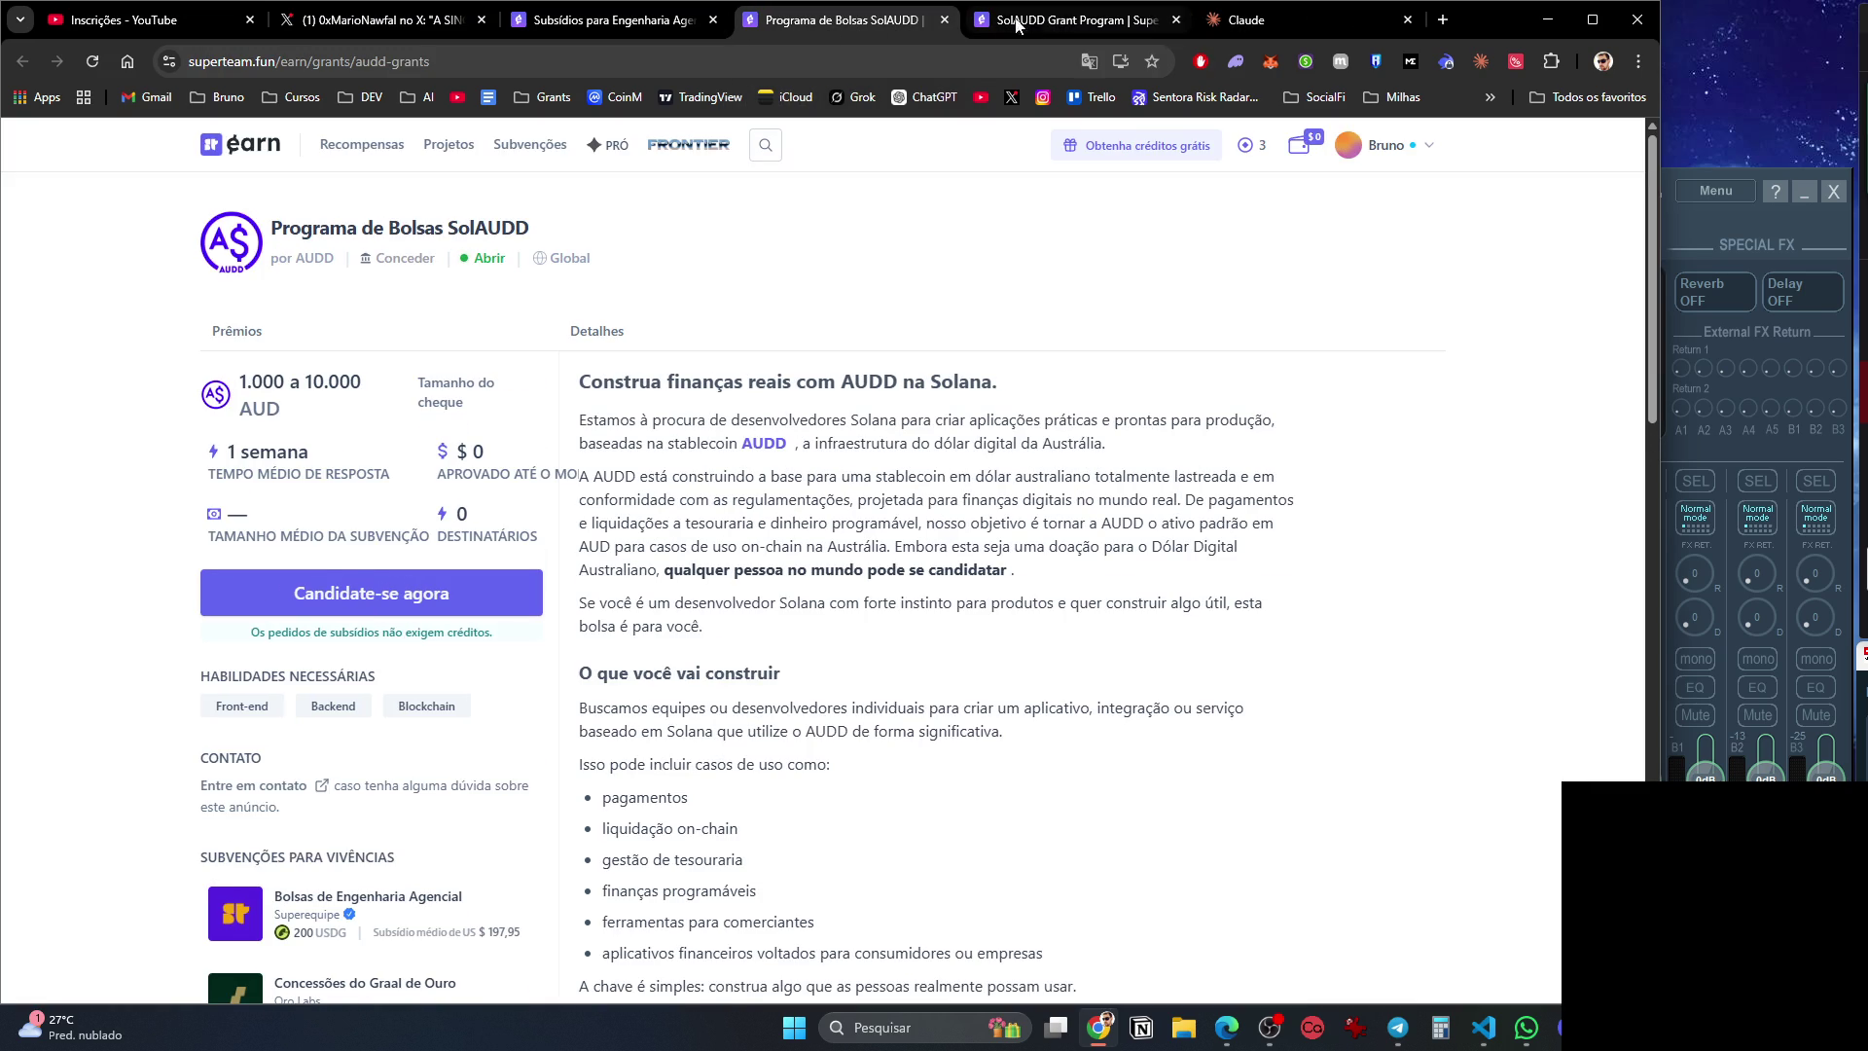
pyautogui.click(1063, 27)
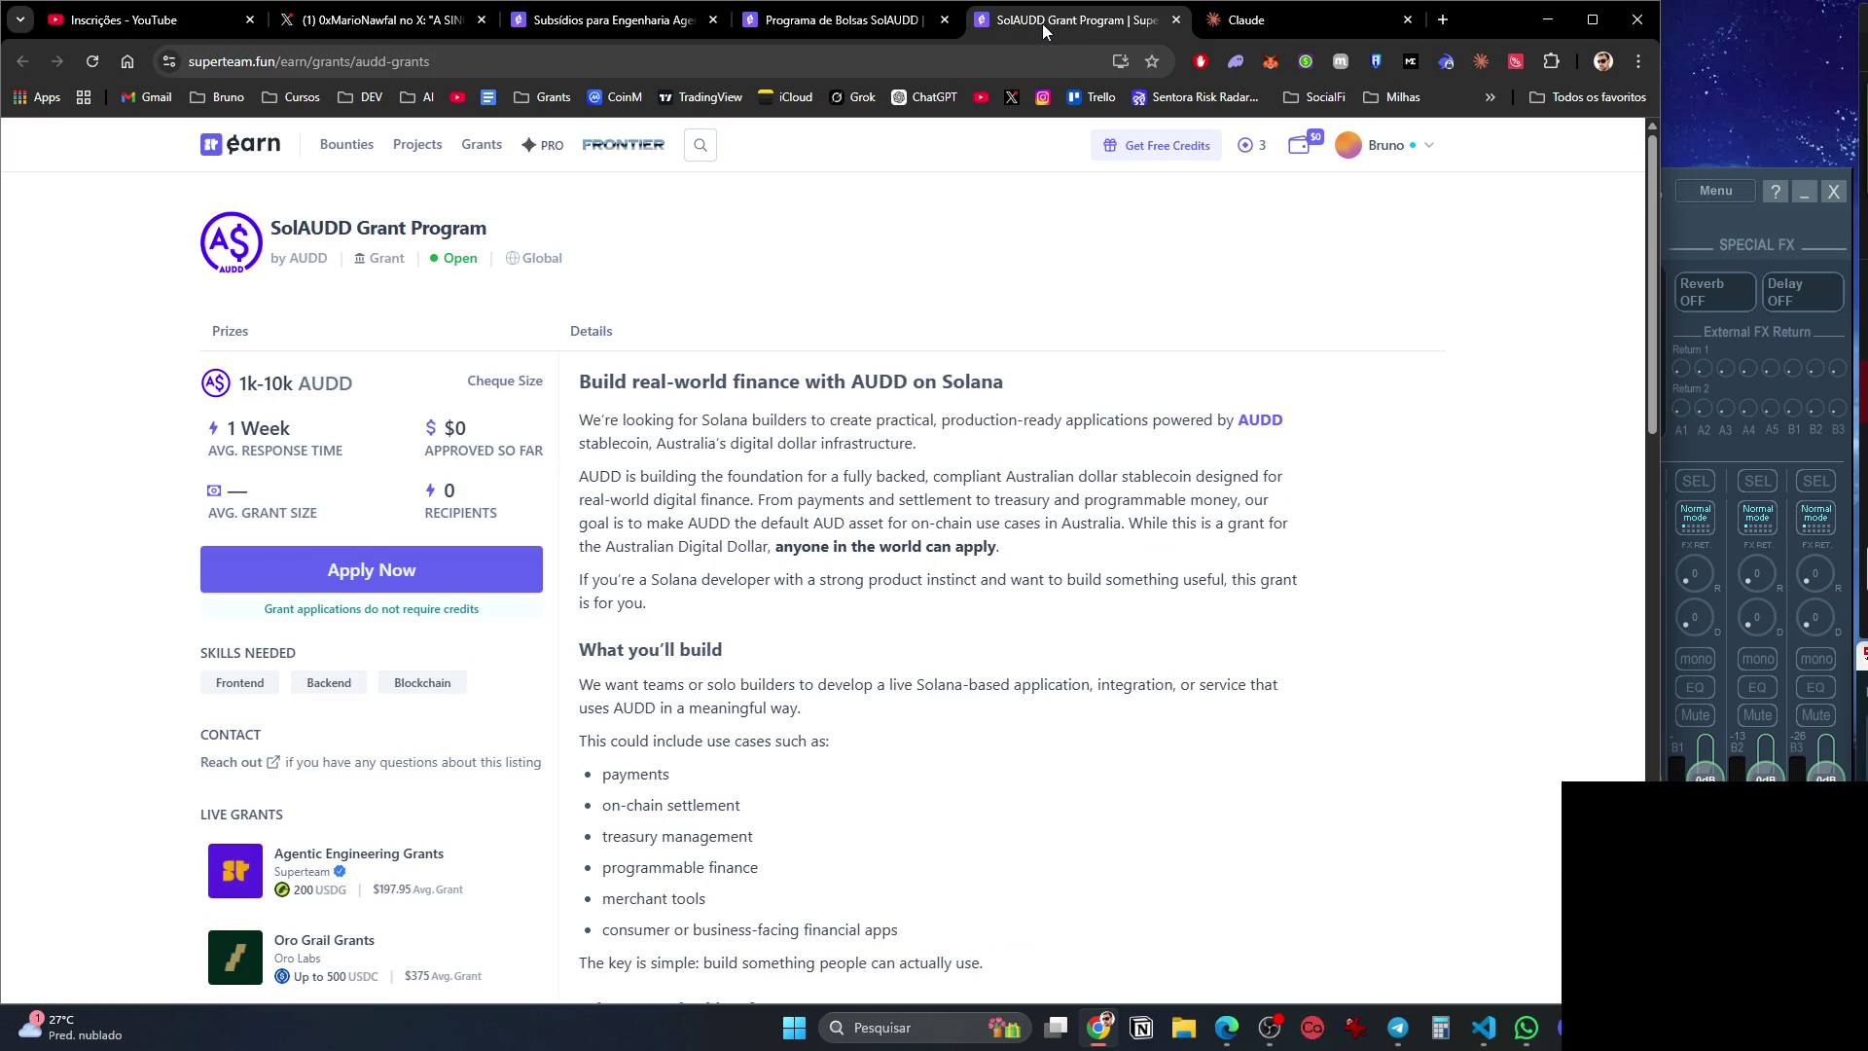
pyautogui.rightClick(861, 171)
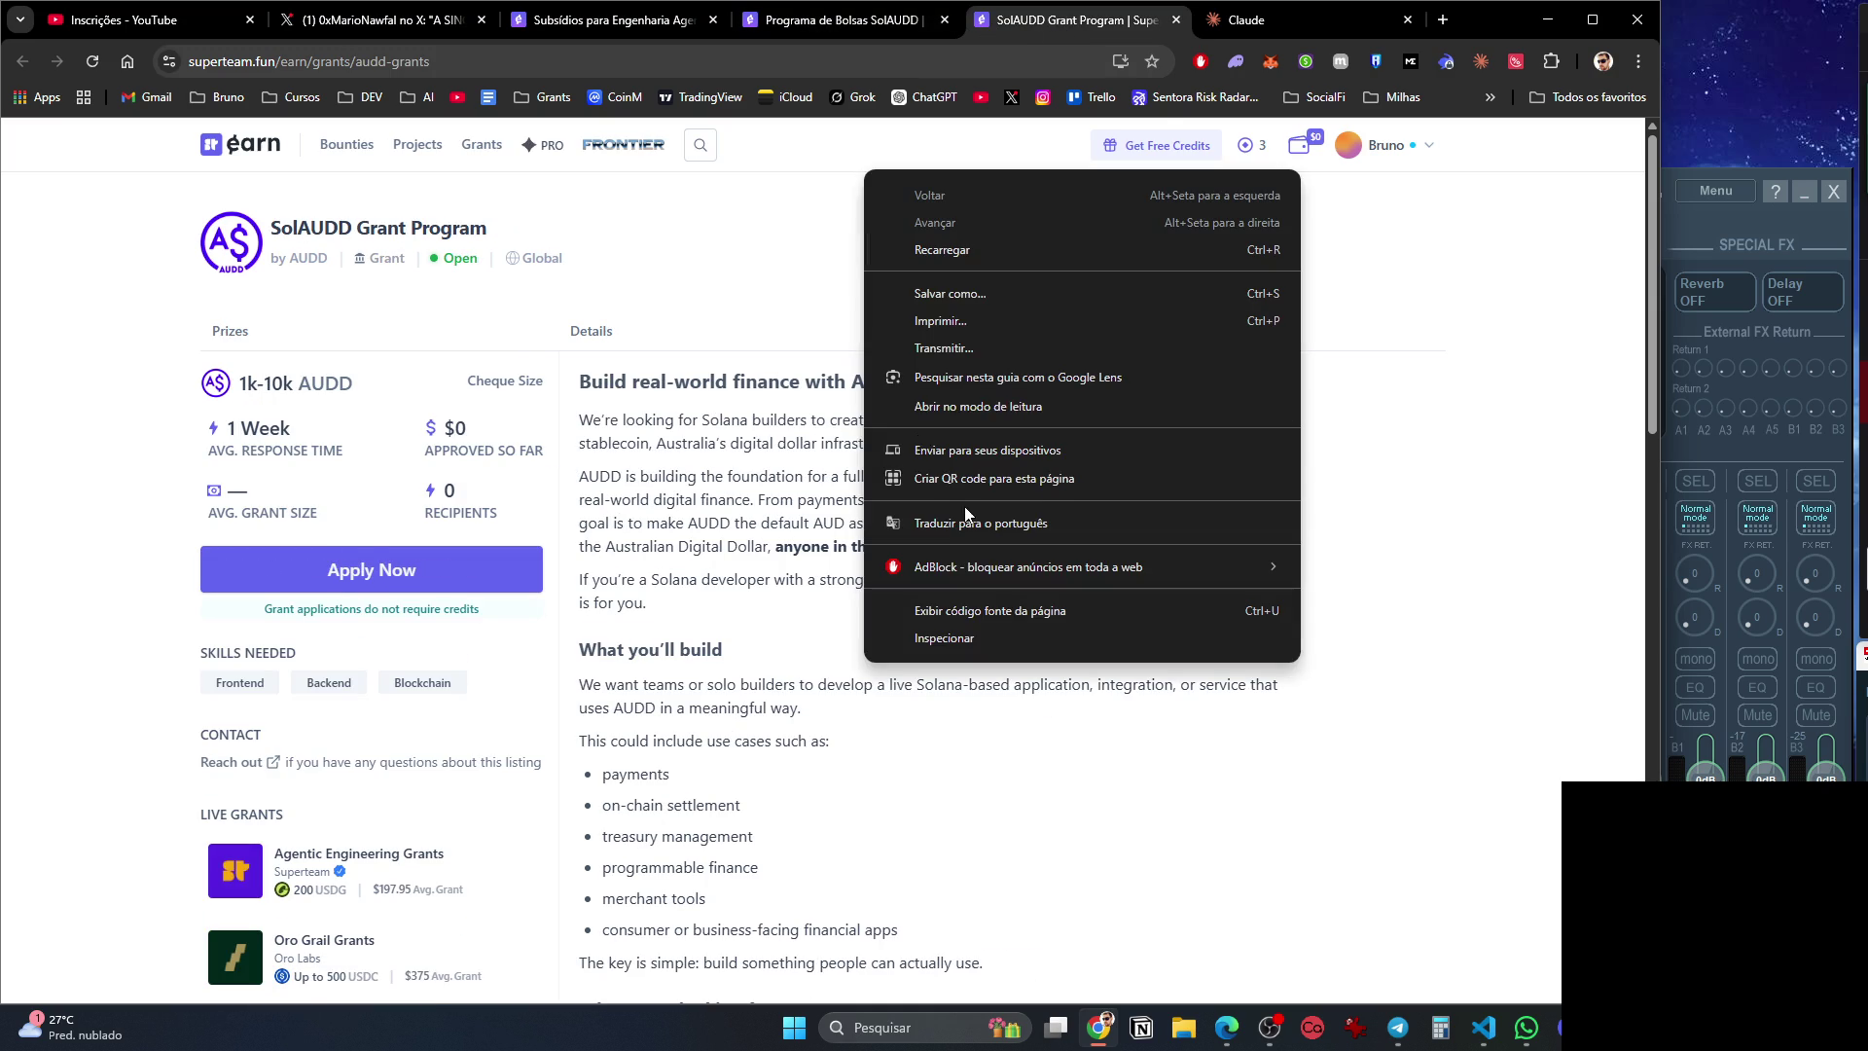
pyautogui.click(969, 523)
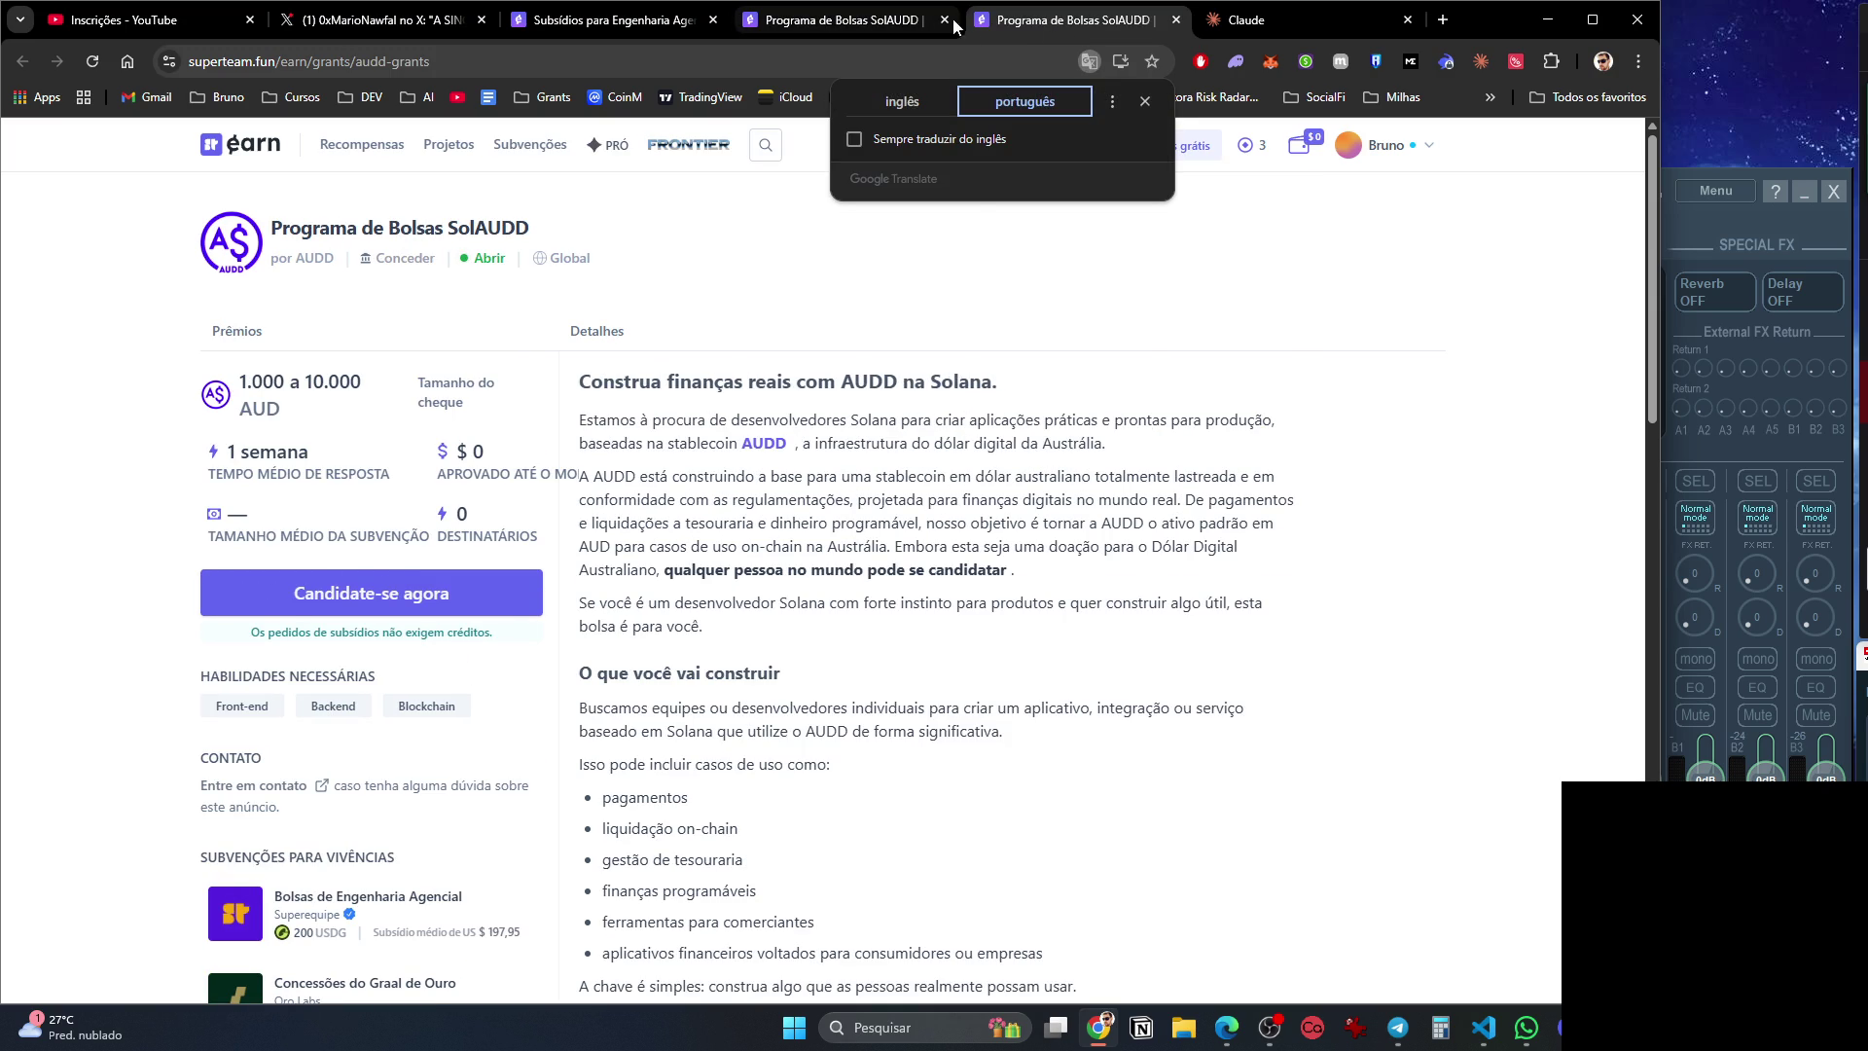
# Close both duplicate SolAUDD grant tabs, leaving the Agentic Engineering page showing.
pyautogui.click(959, 18)
pyautogui.click(945, 20)
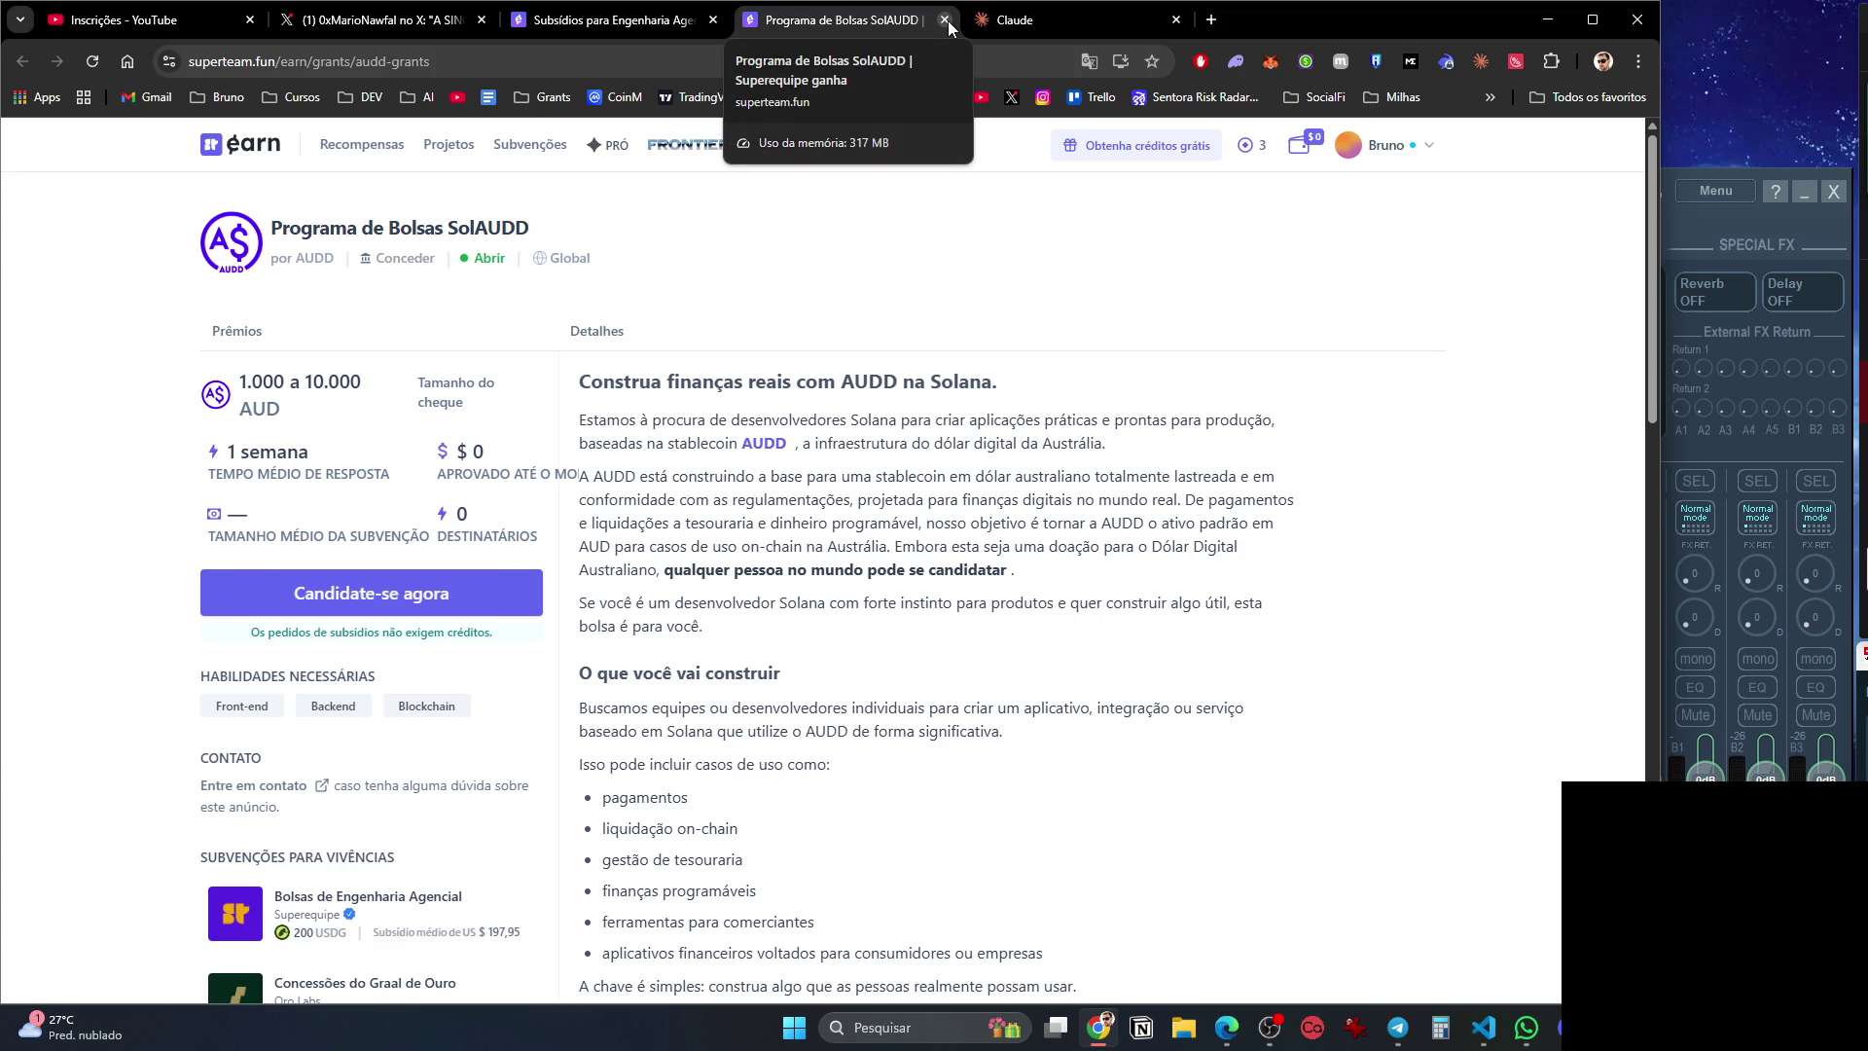
pyautogui.click(947, 20)
pyautogui.click(642, 21)
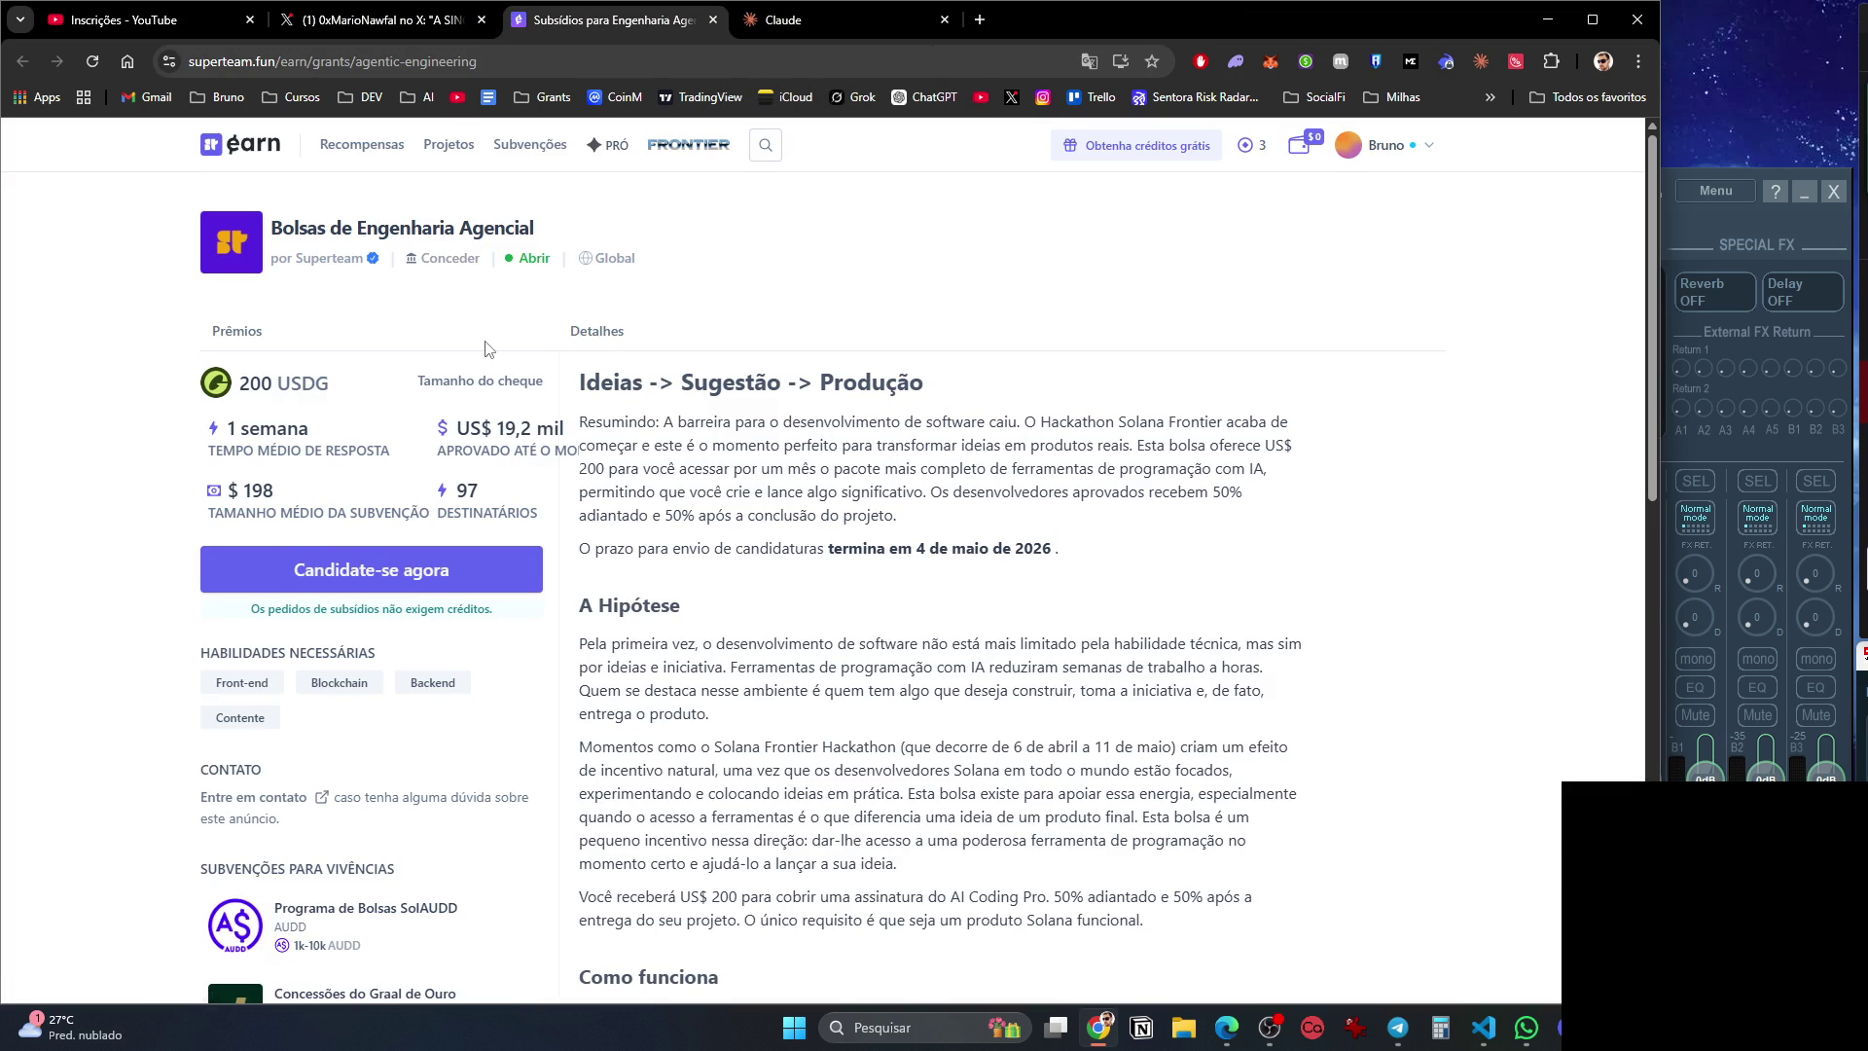
# Show the Superteam Earn Projetos listing and its status filter.
pyautogui.click(1525, 1027)
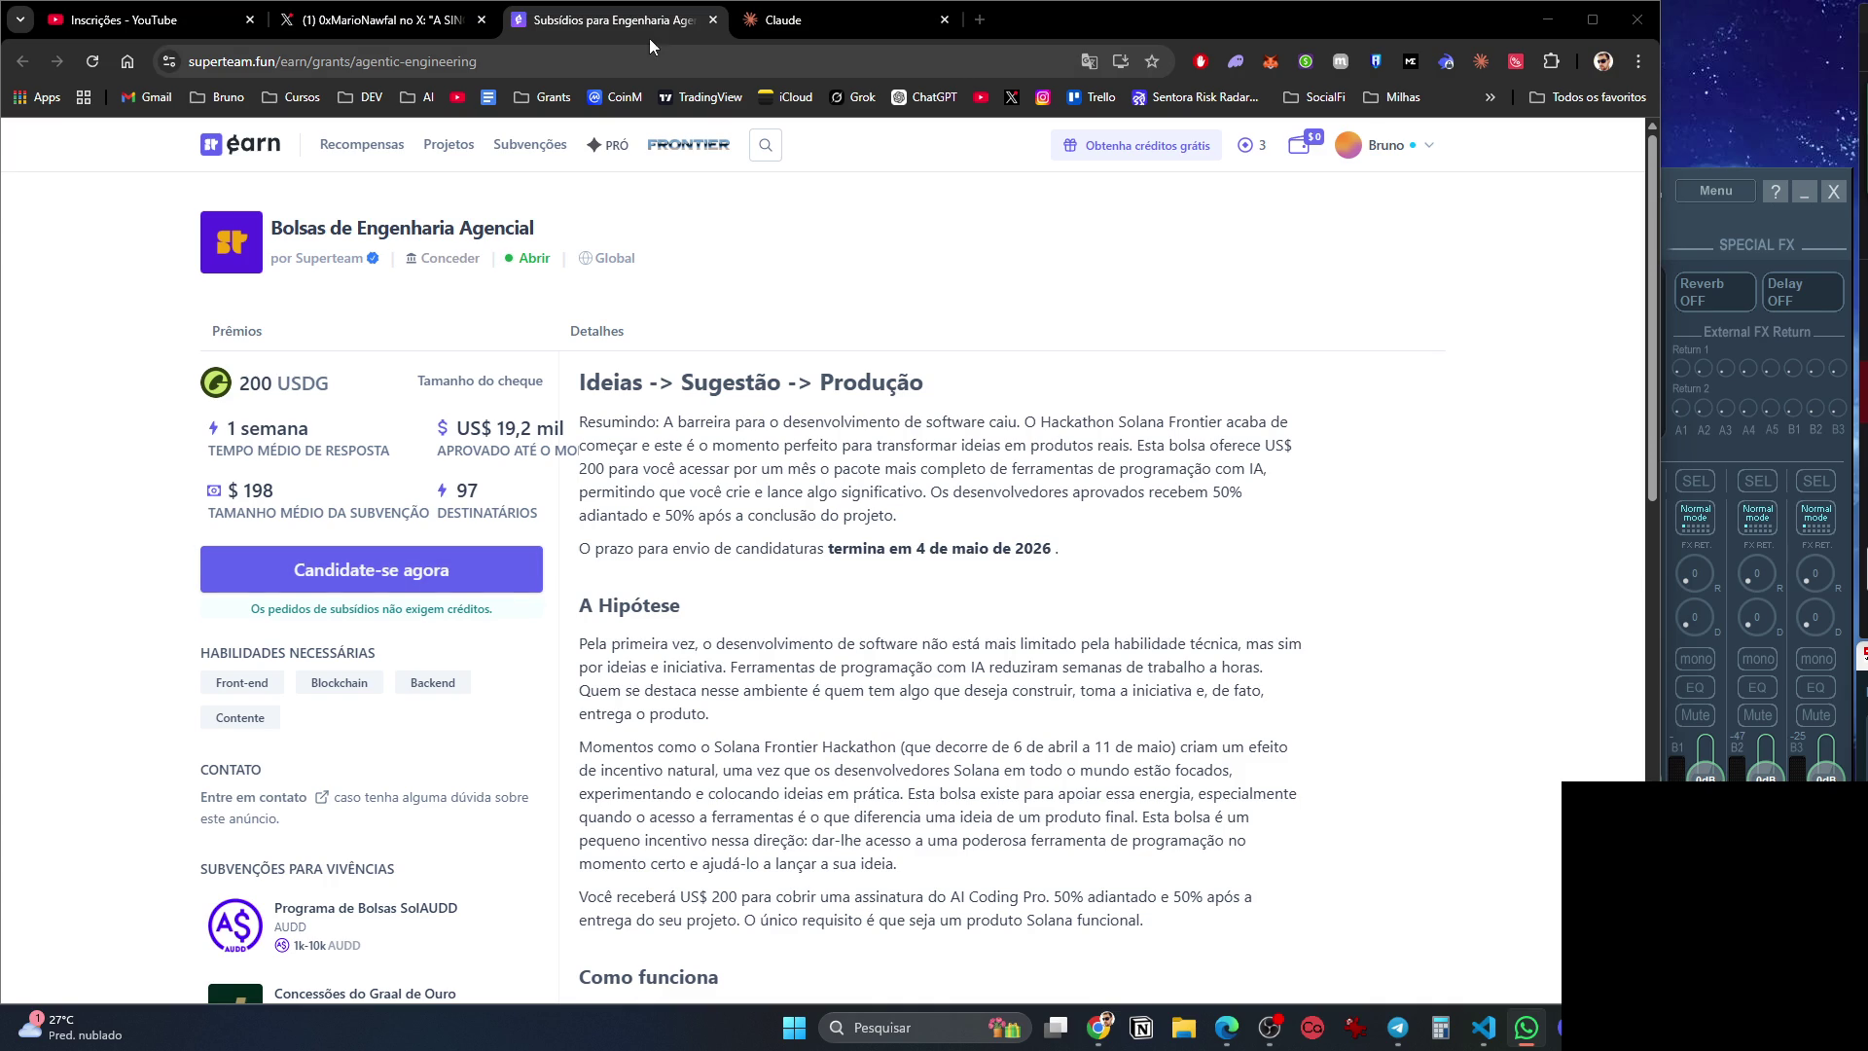
pyautogui.click(448, 144)
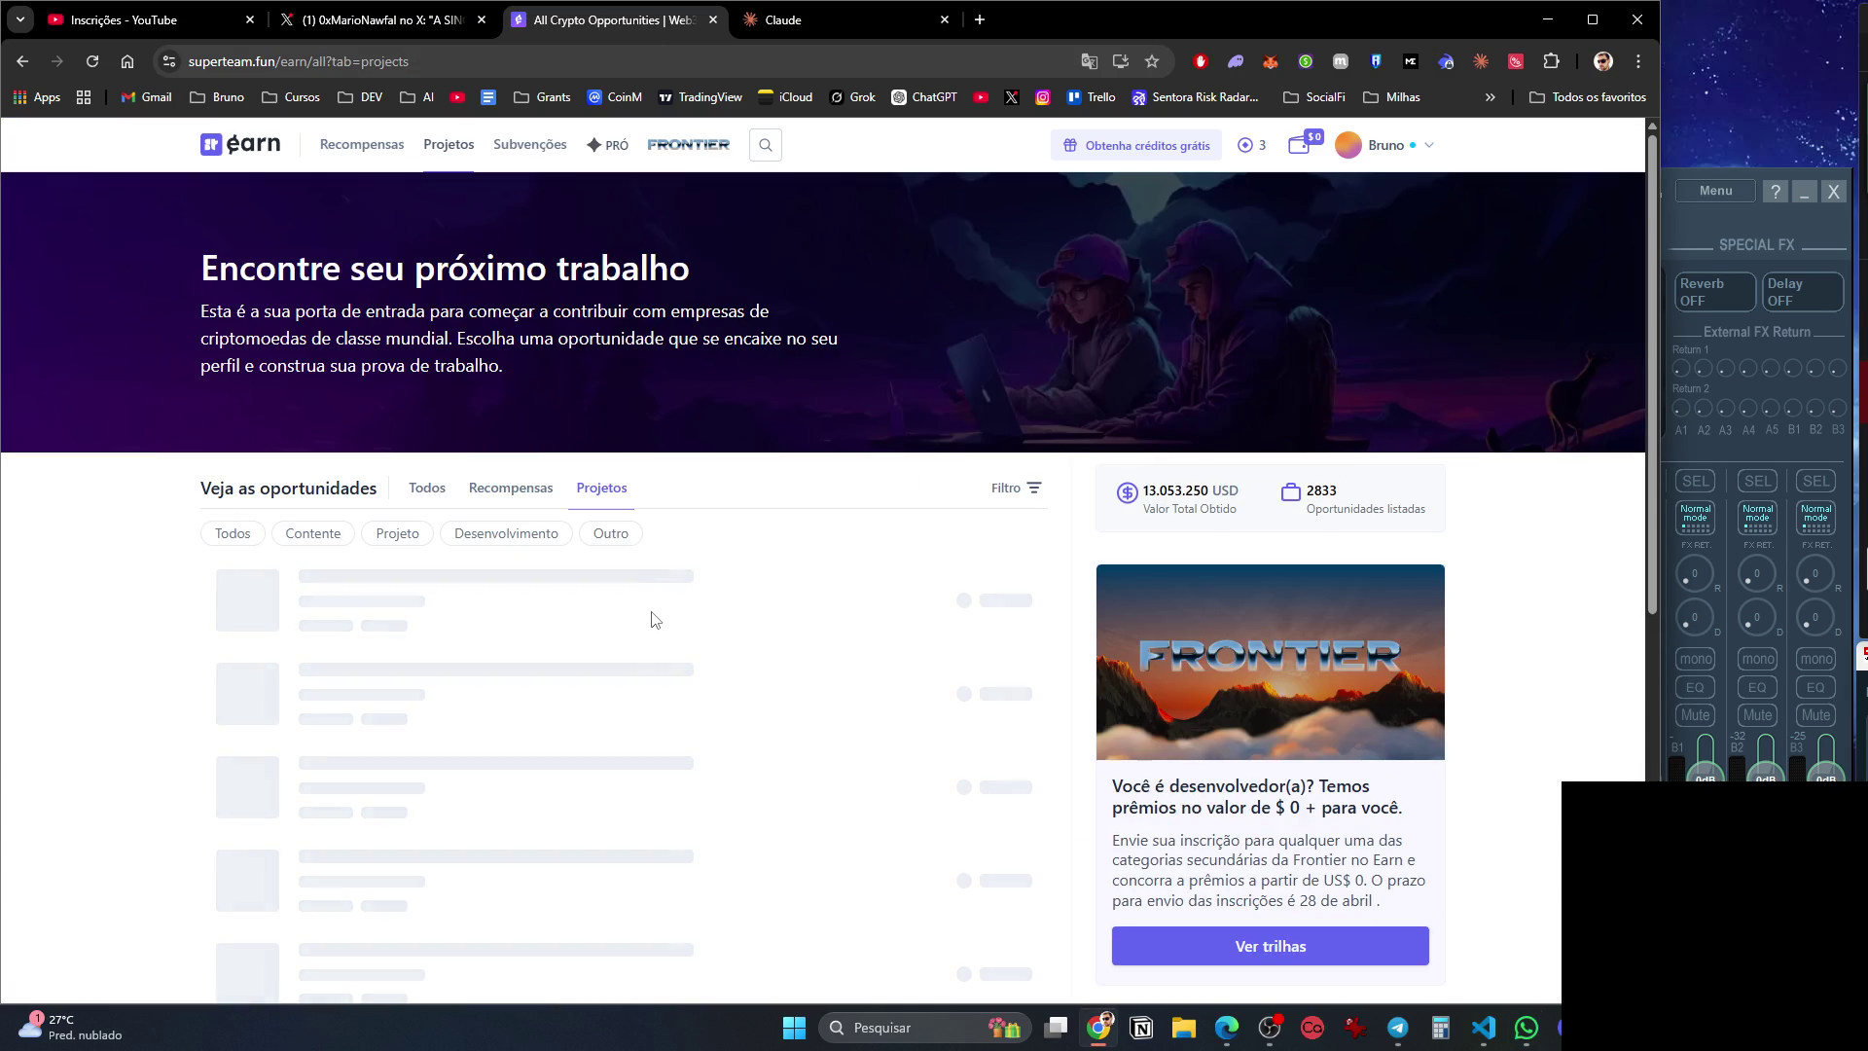
pyautogui.click(1023, 489)
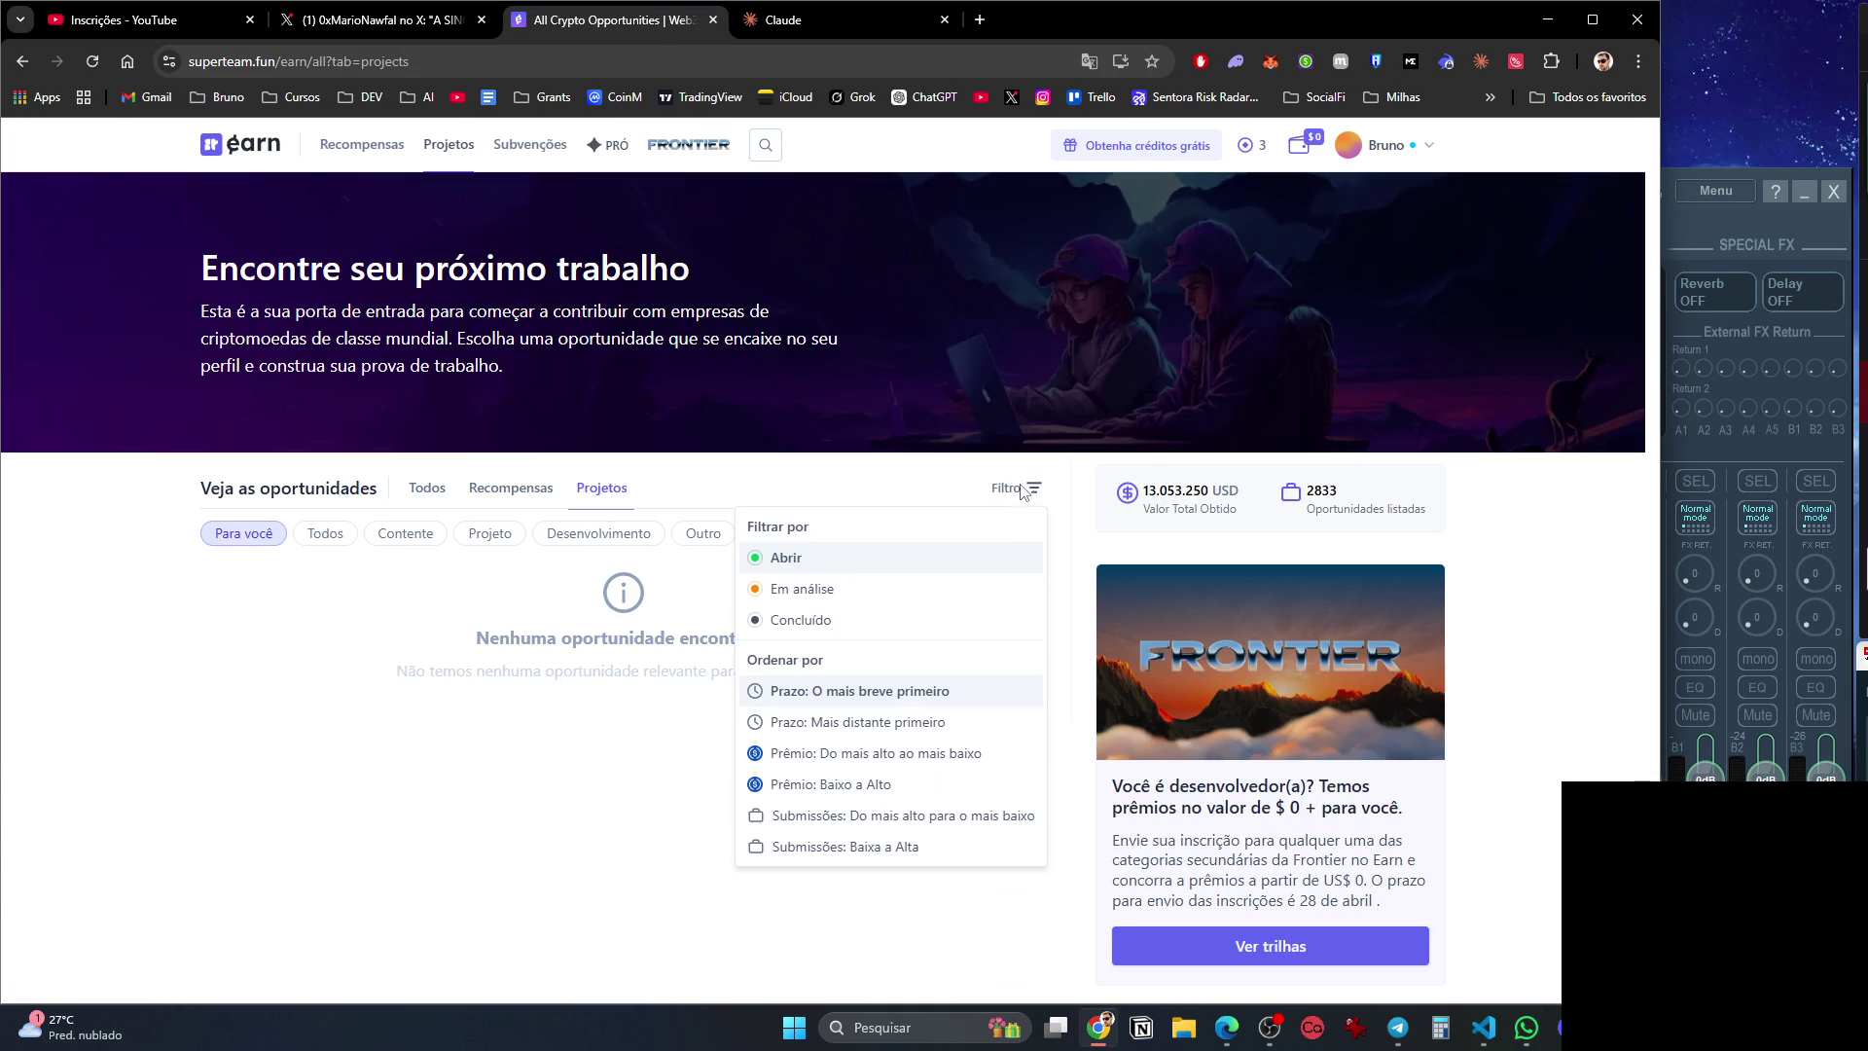
# Filter the projects by Abrir, then Em análise, then Concluído.
pyautogui.click(871, 560)
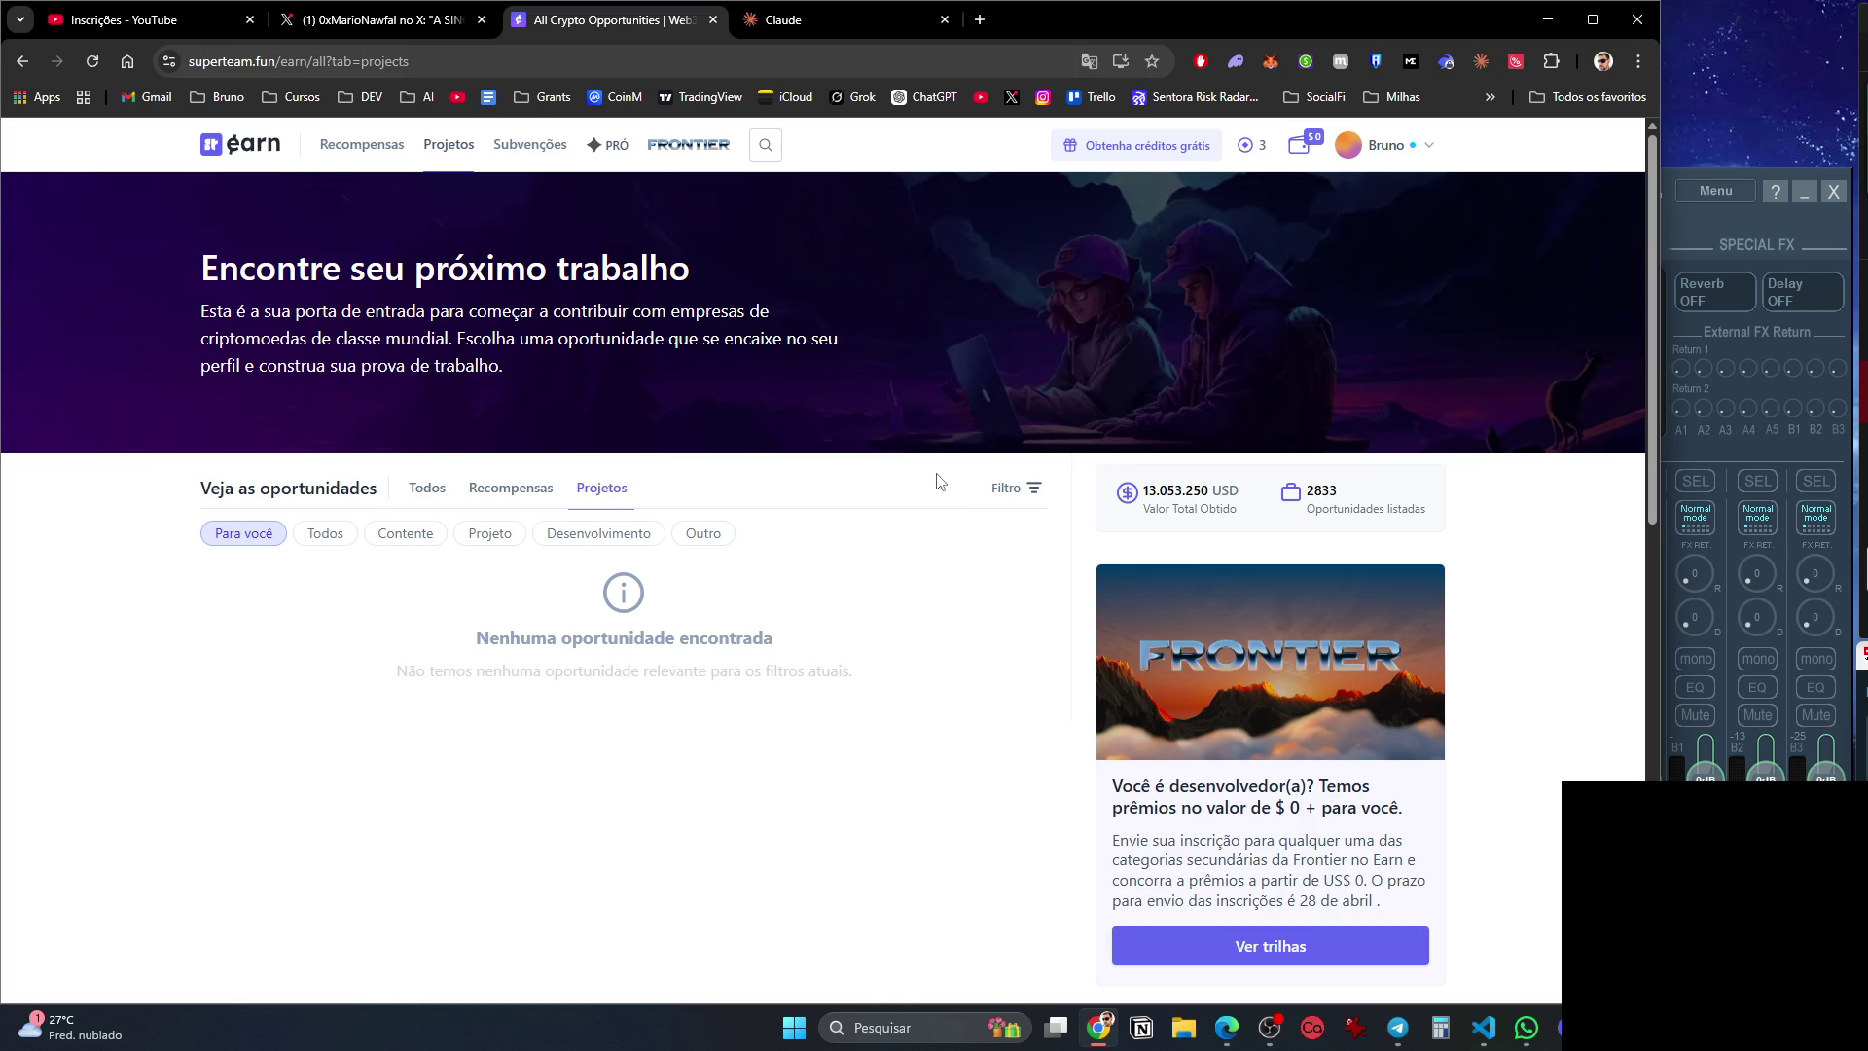
pyautogui.click(1015, 489)
pyautogui.click(887, 586)
pyautogui.click(1034, 490)
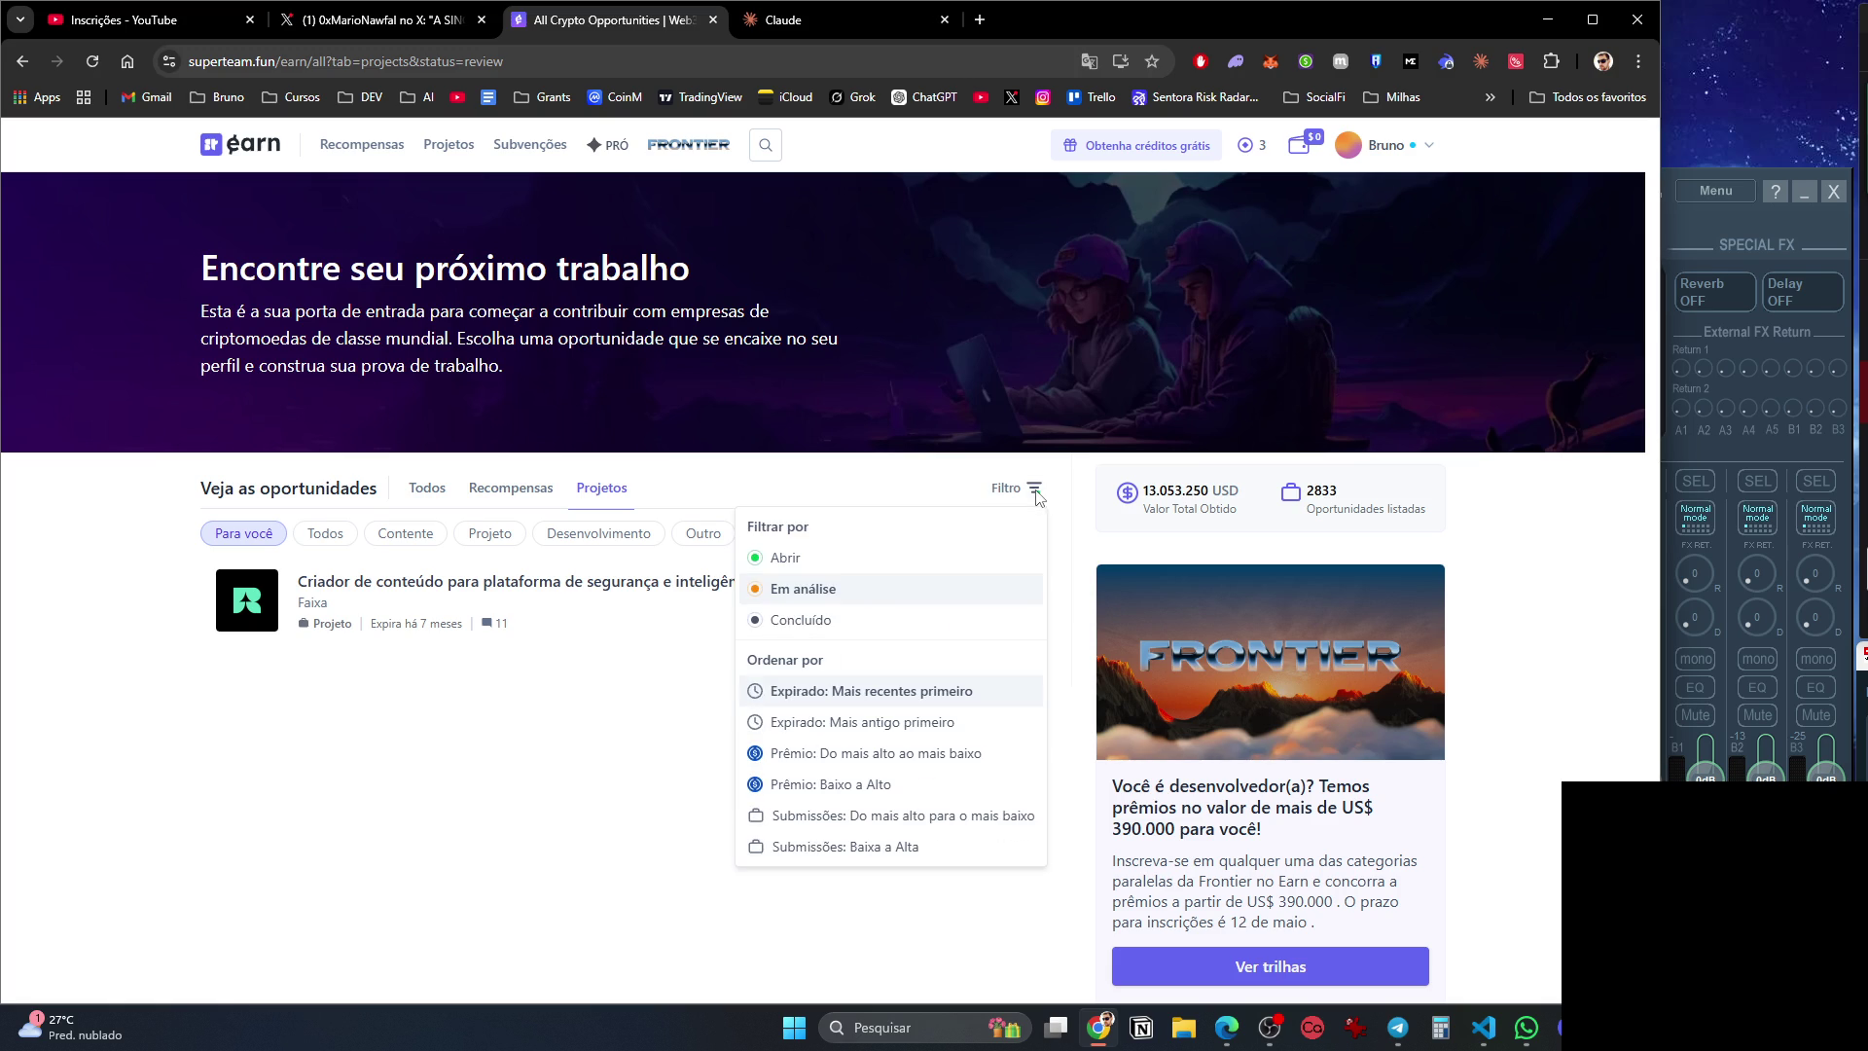
pyautogui.click(856, 619)
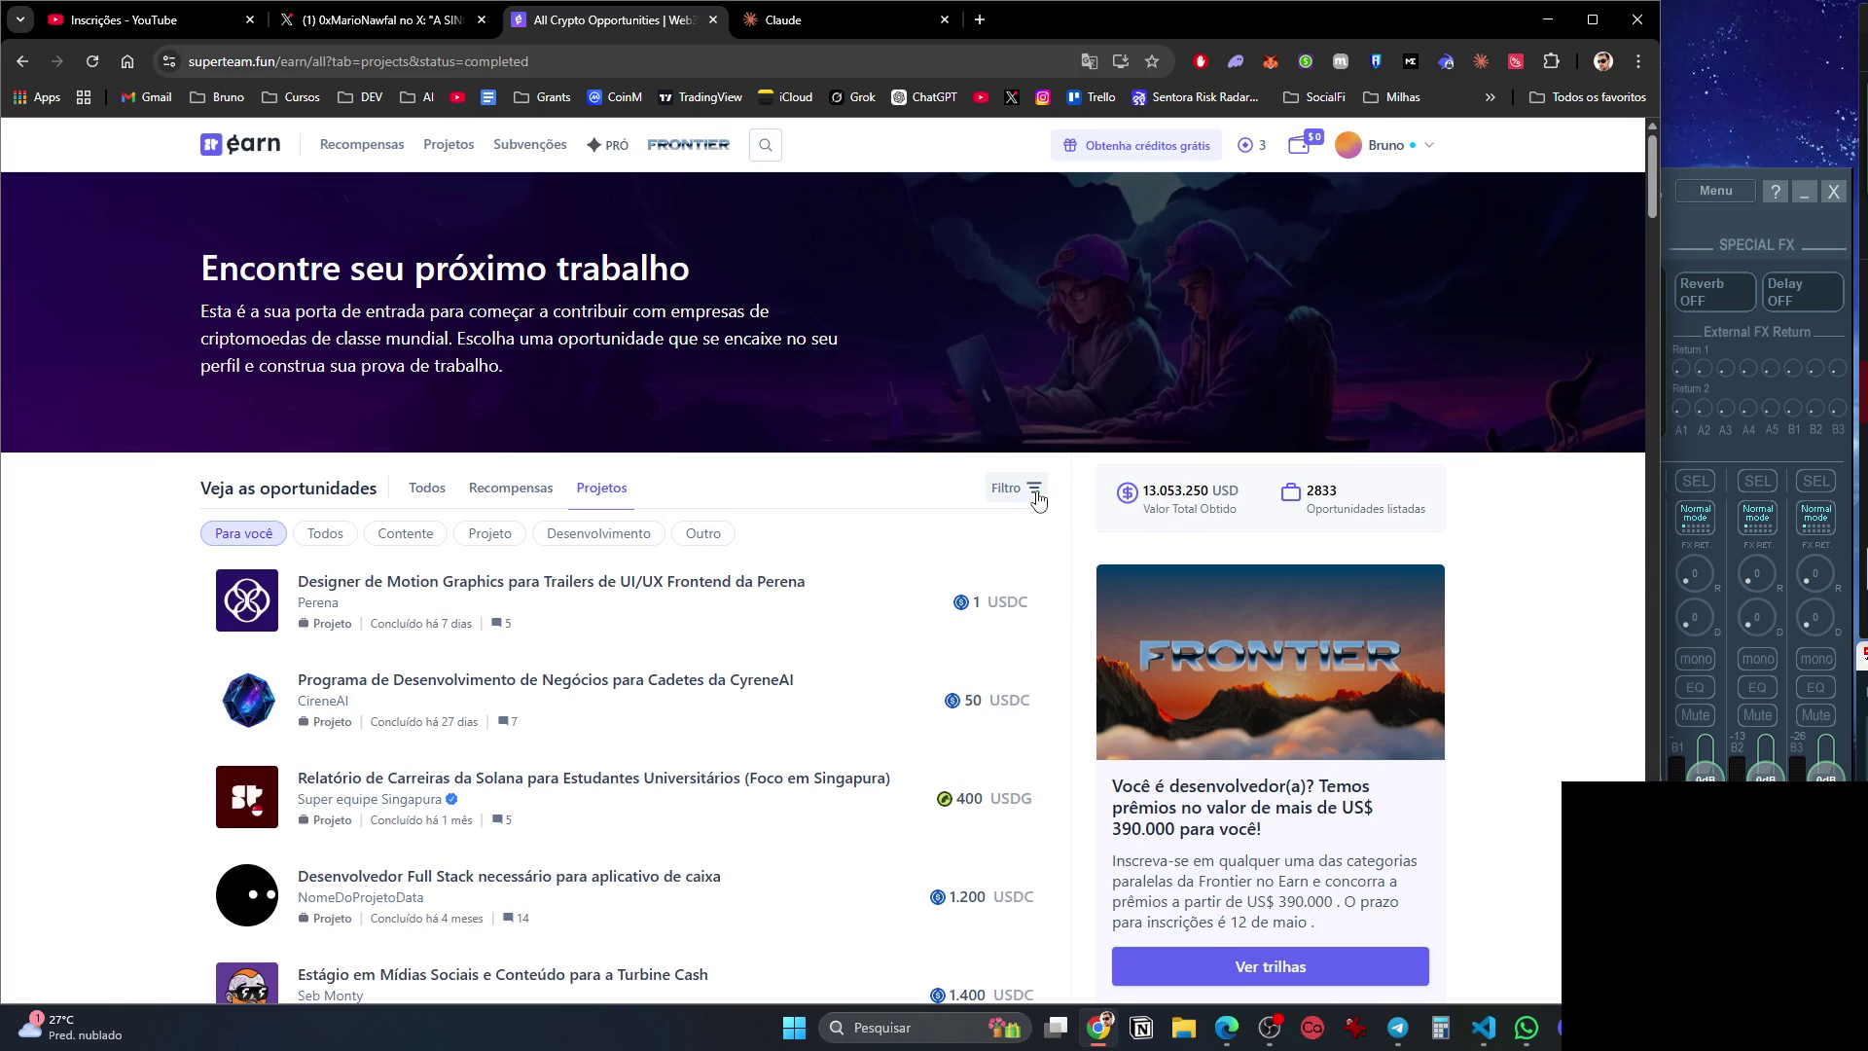
# Return the filter to open projects and switch the list to Recompensas.
pyautogui.click(1035, 493)
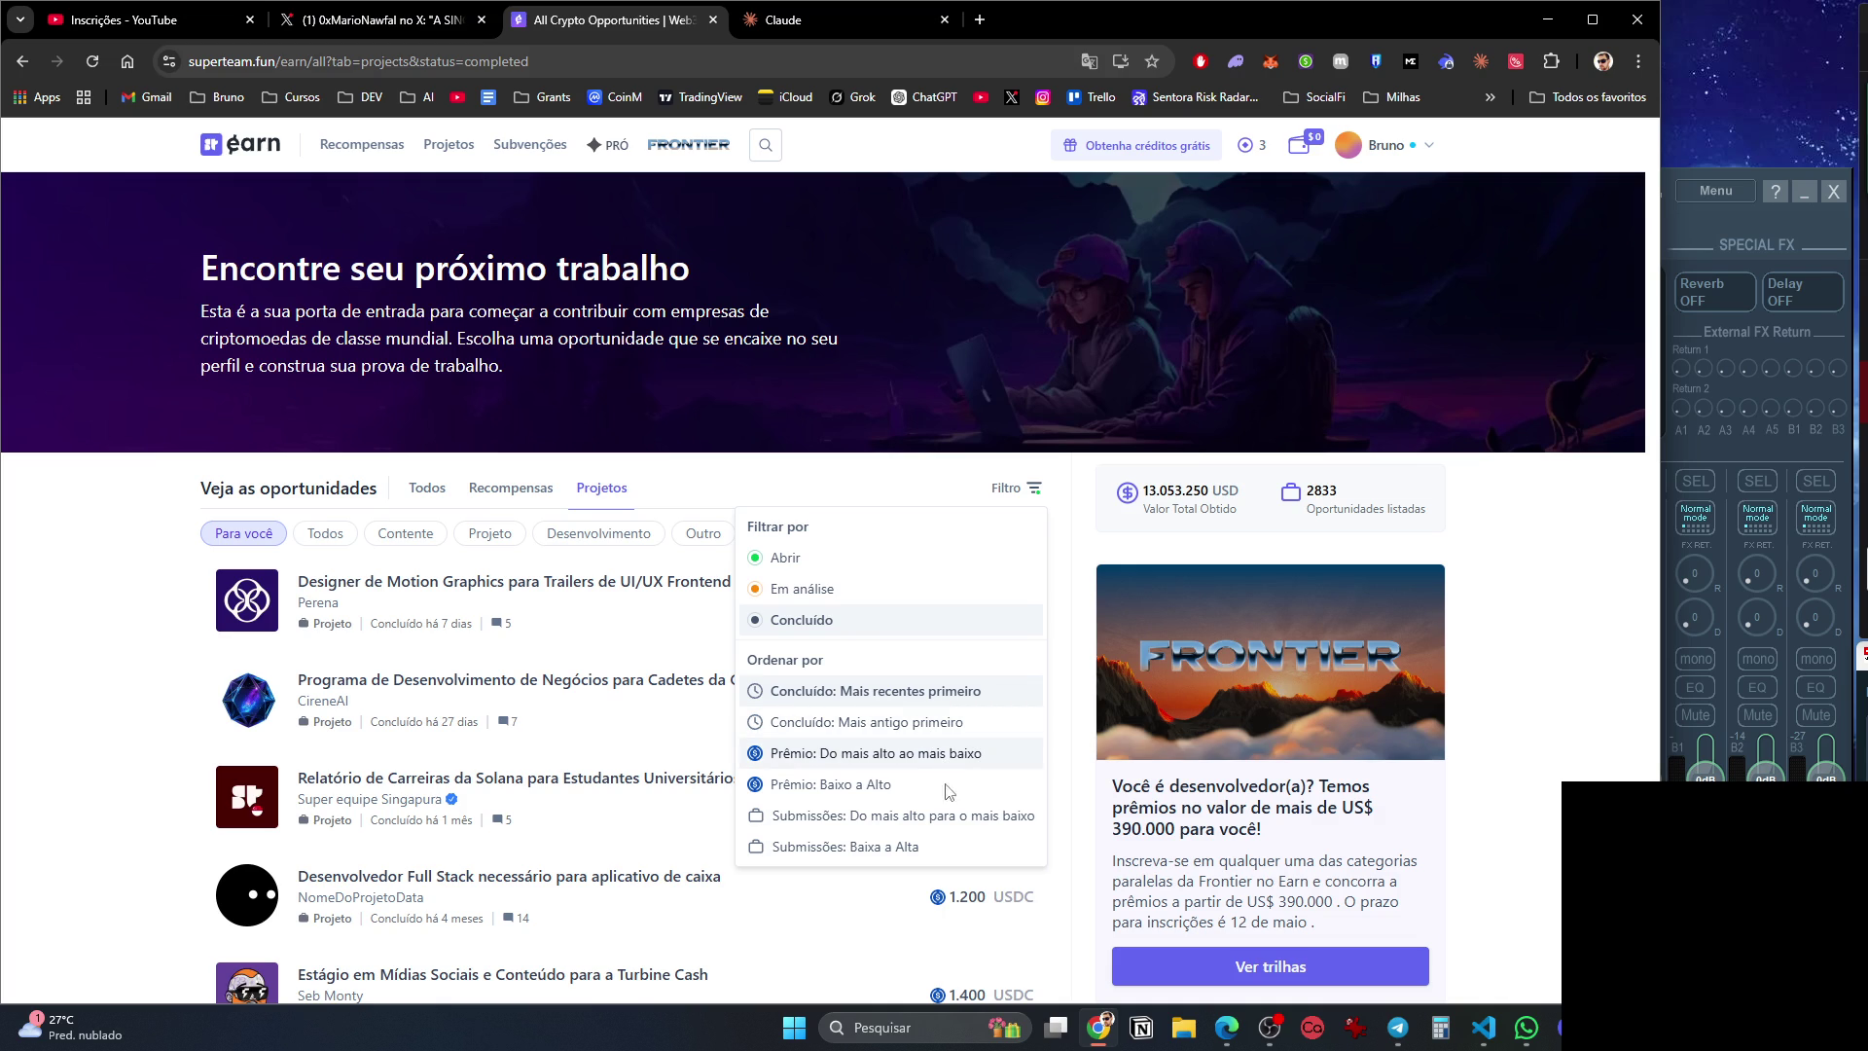
pyautogui.click(951, 559)
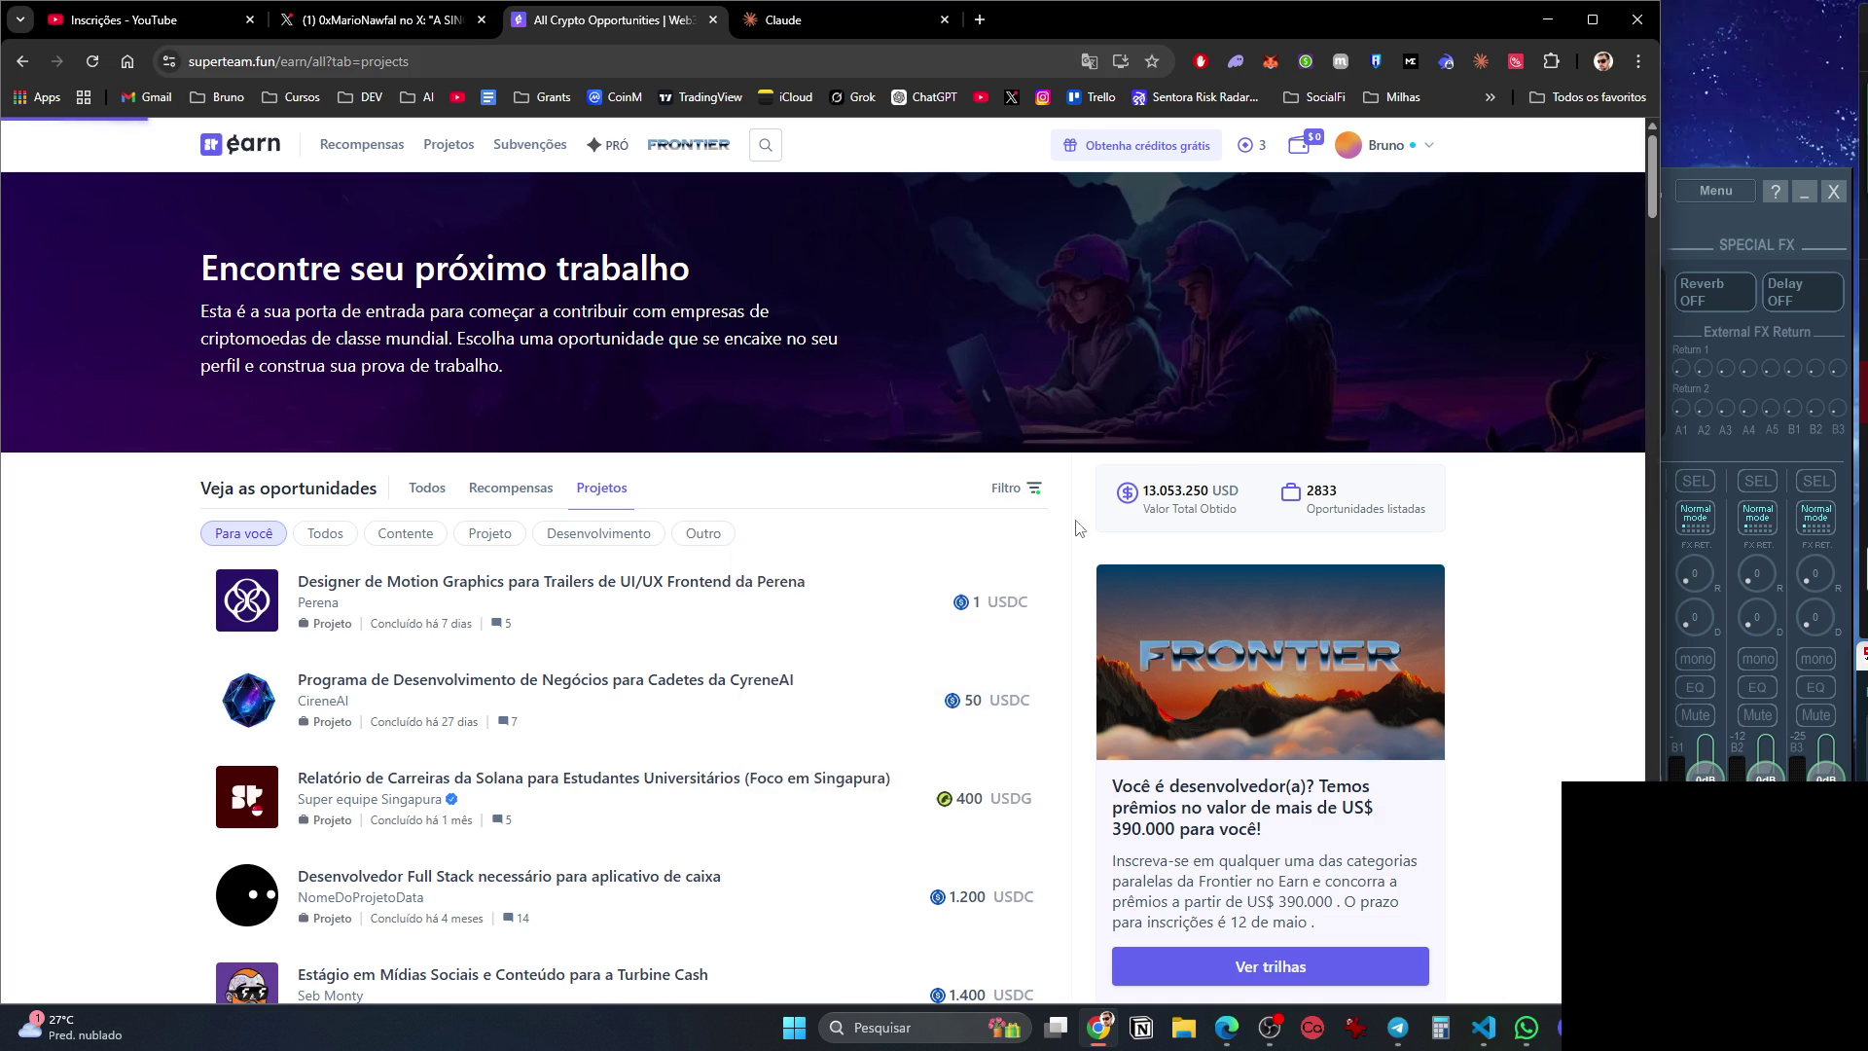
pyautogui.click(1032, 491)
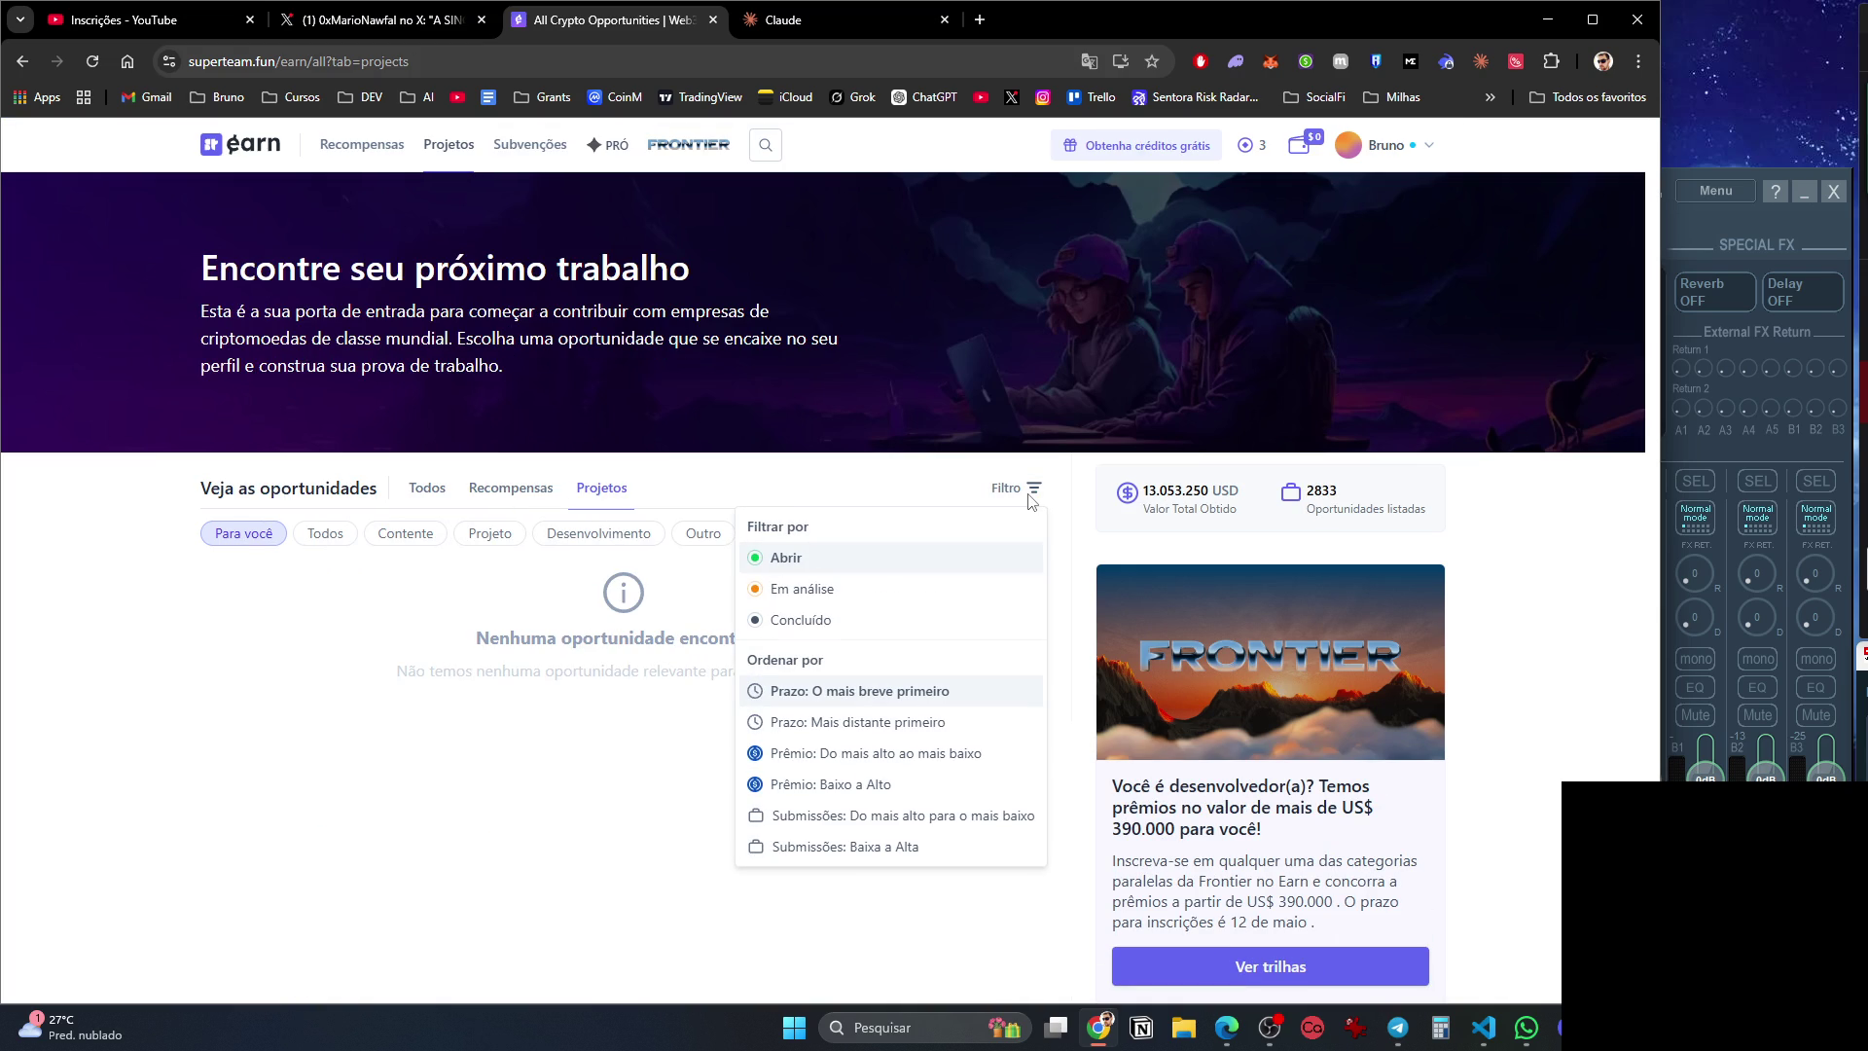
pyautogui.click(501, 699)
pyautogui.click(366, 143)
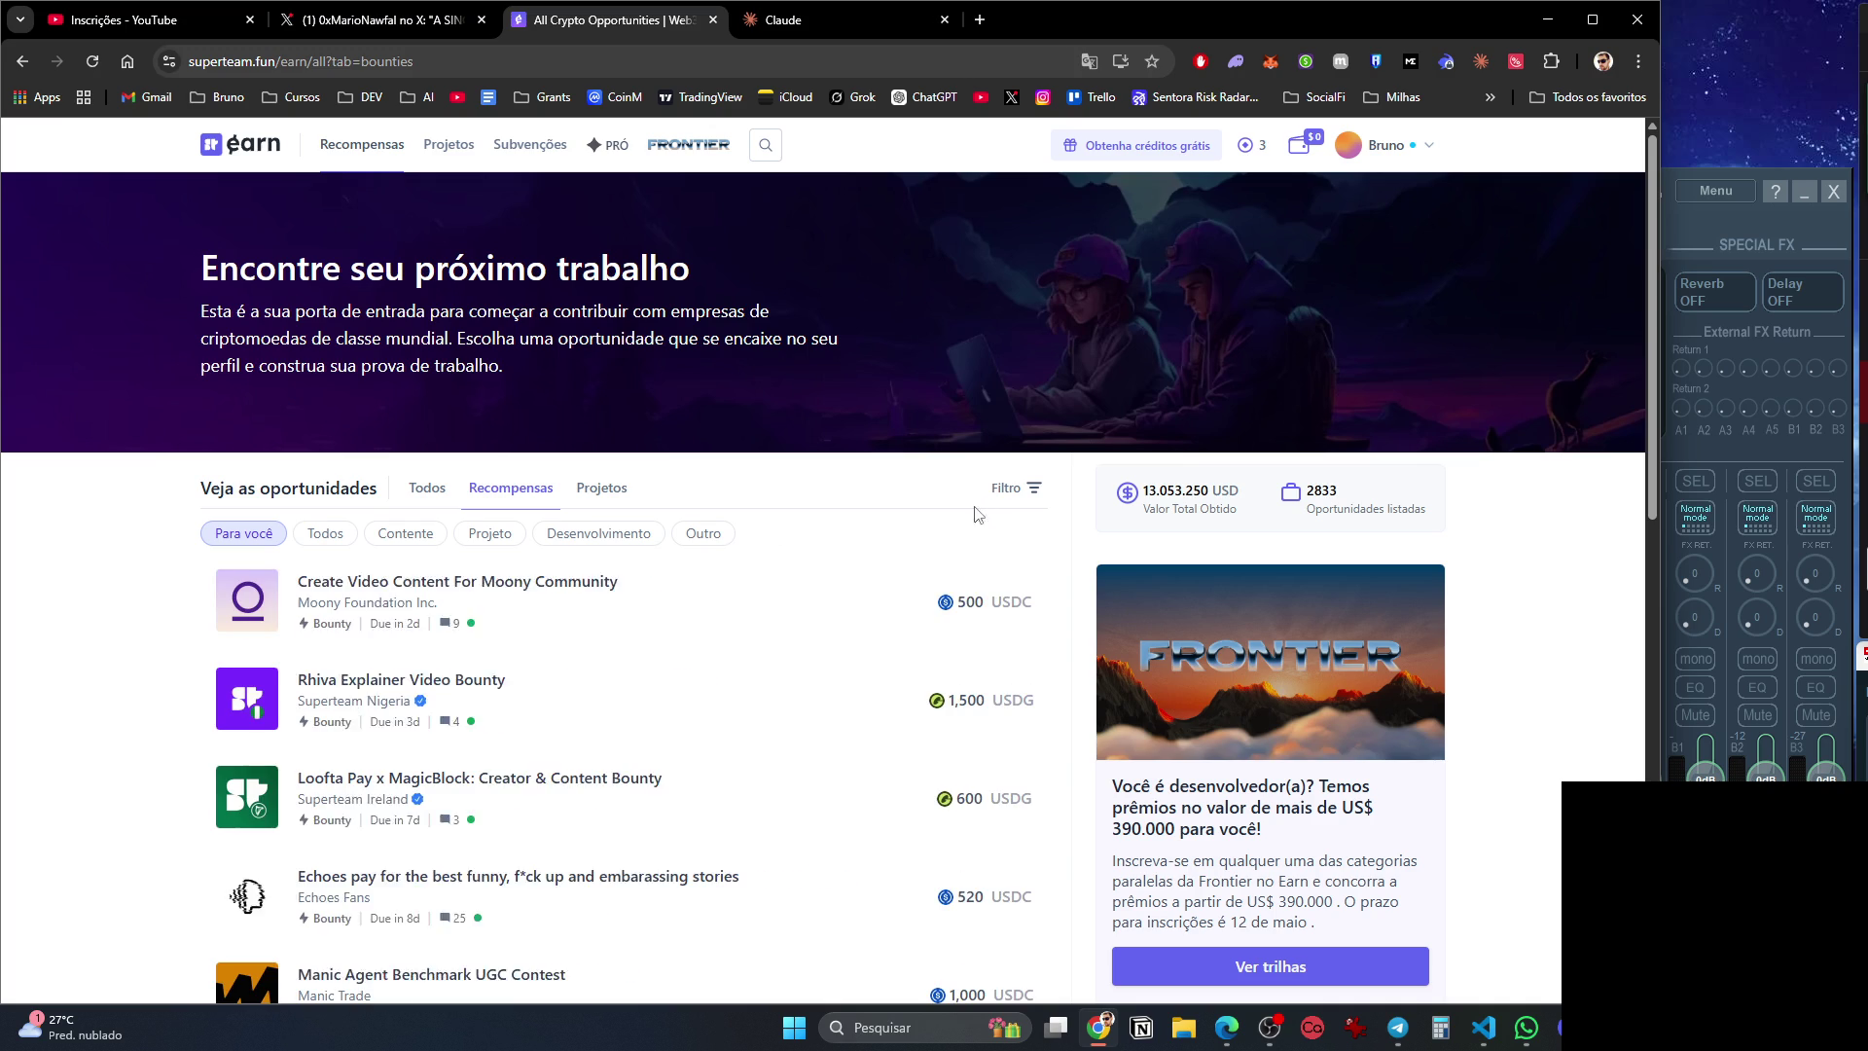
# Check the bounties status filter and browse the Recompensas list.
pyautogui.click(1032, 492)
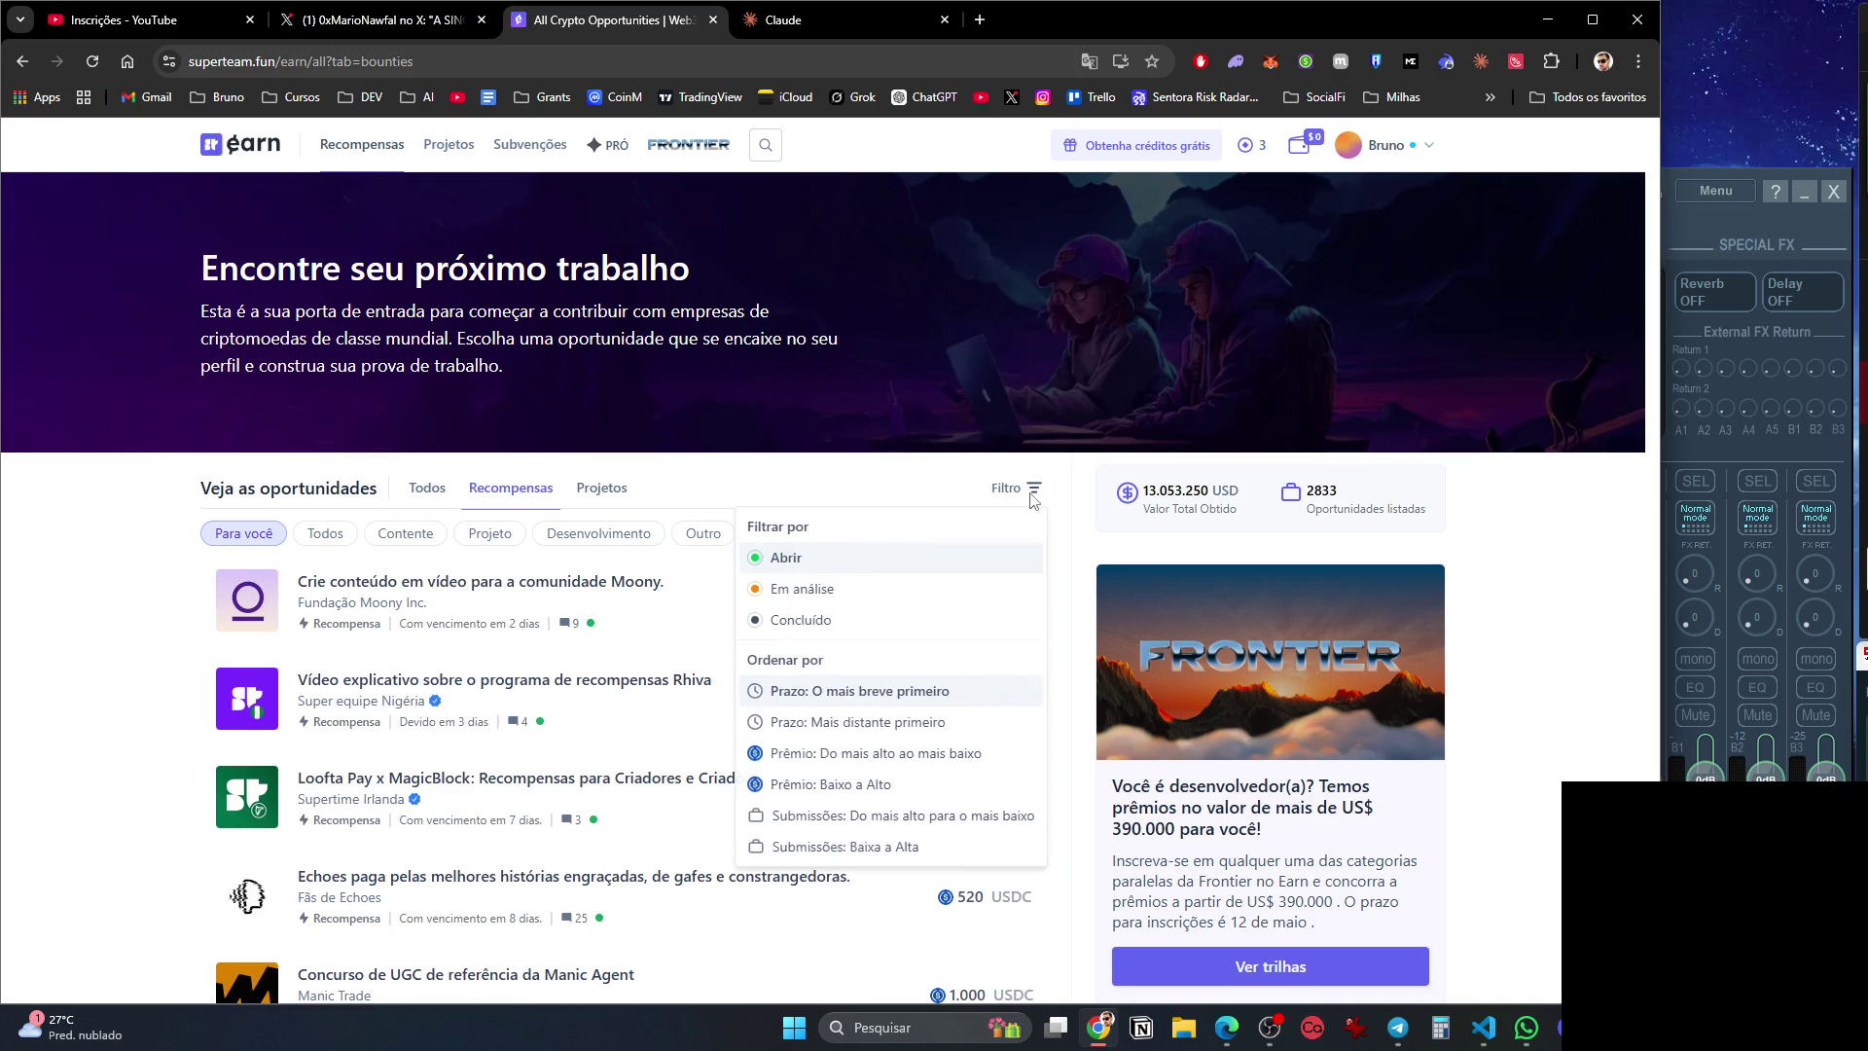
pyautogui.click(871, 556)
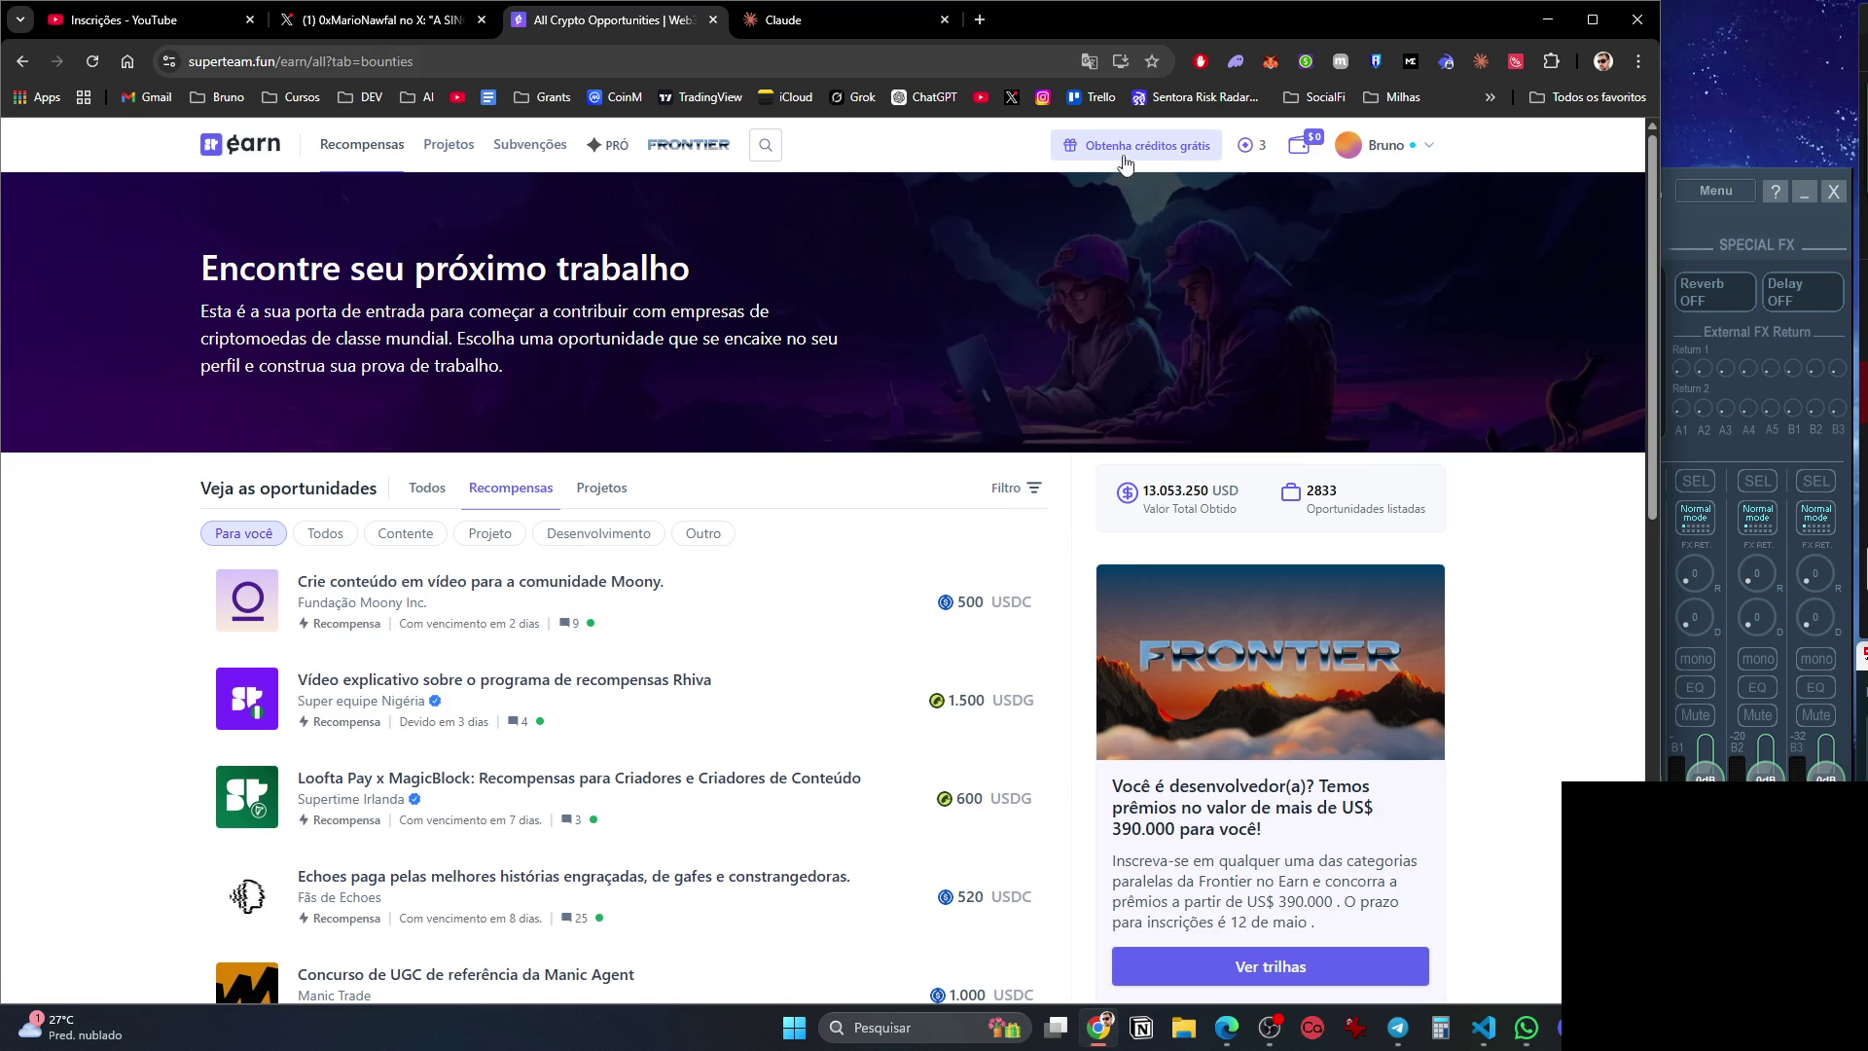
pyautogui.scroll(-2, 841, 645)
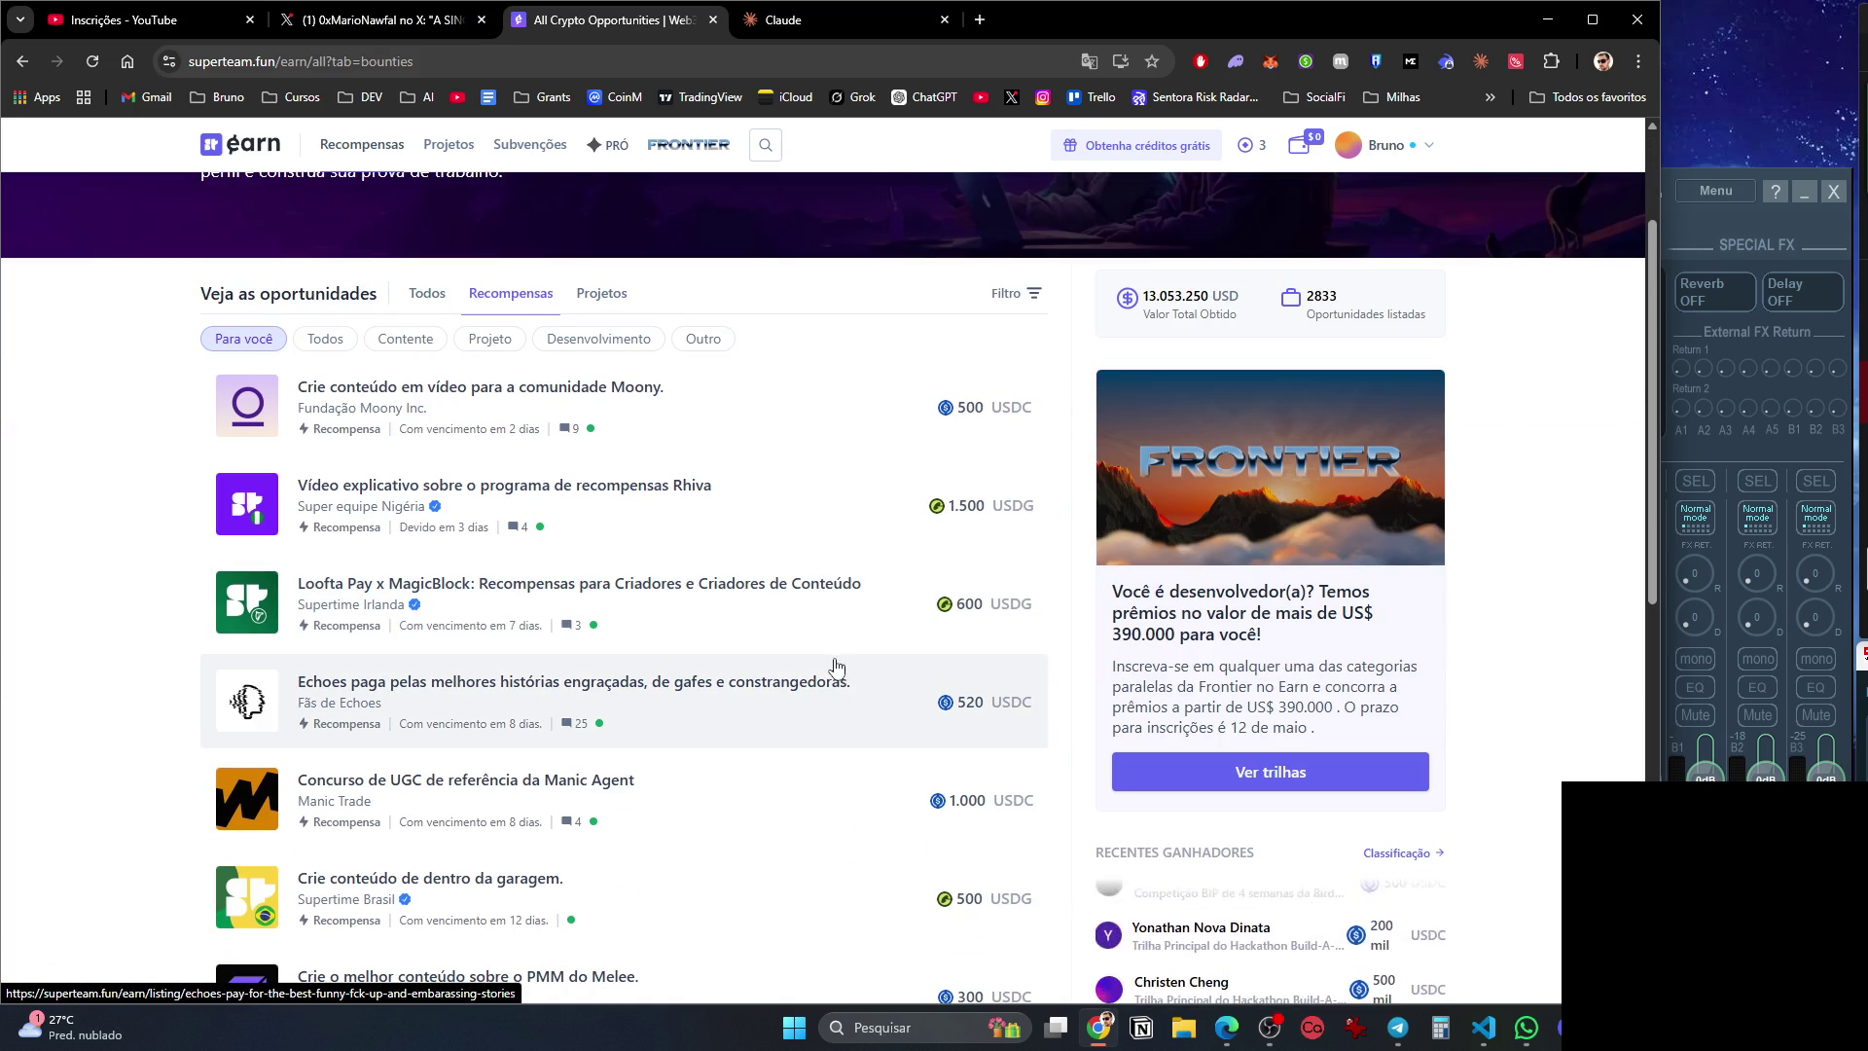
pyautogui.scroll(-3, 665, 577)
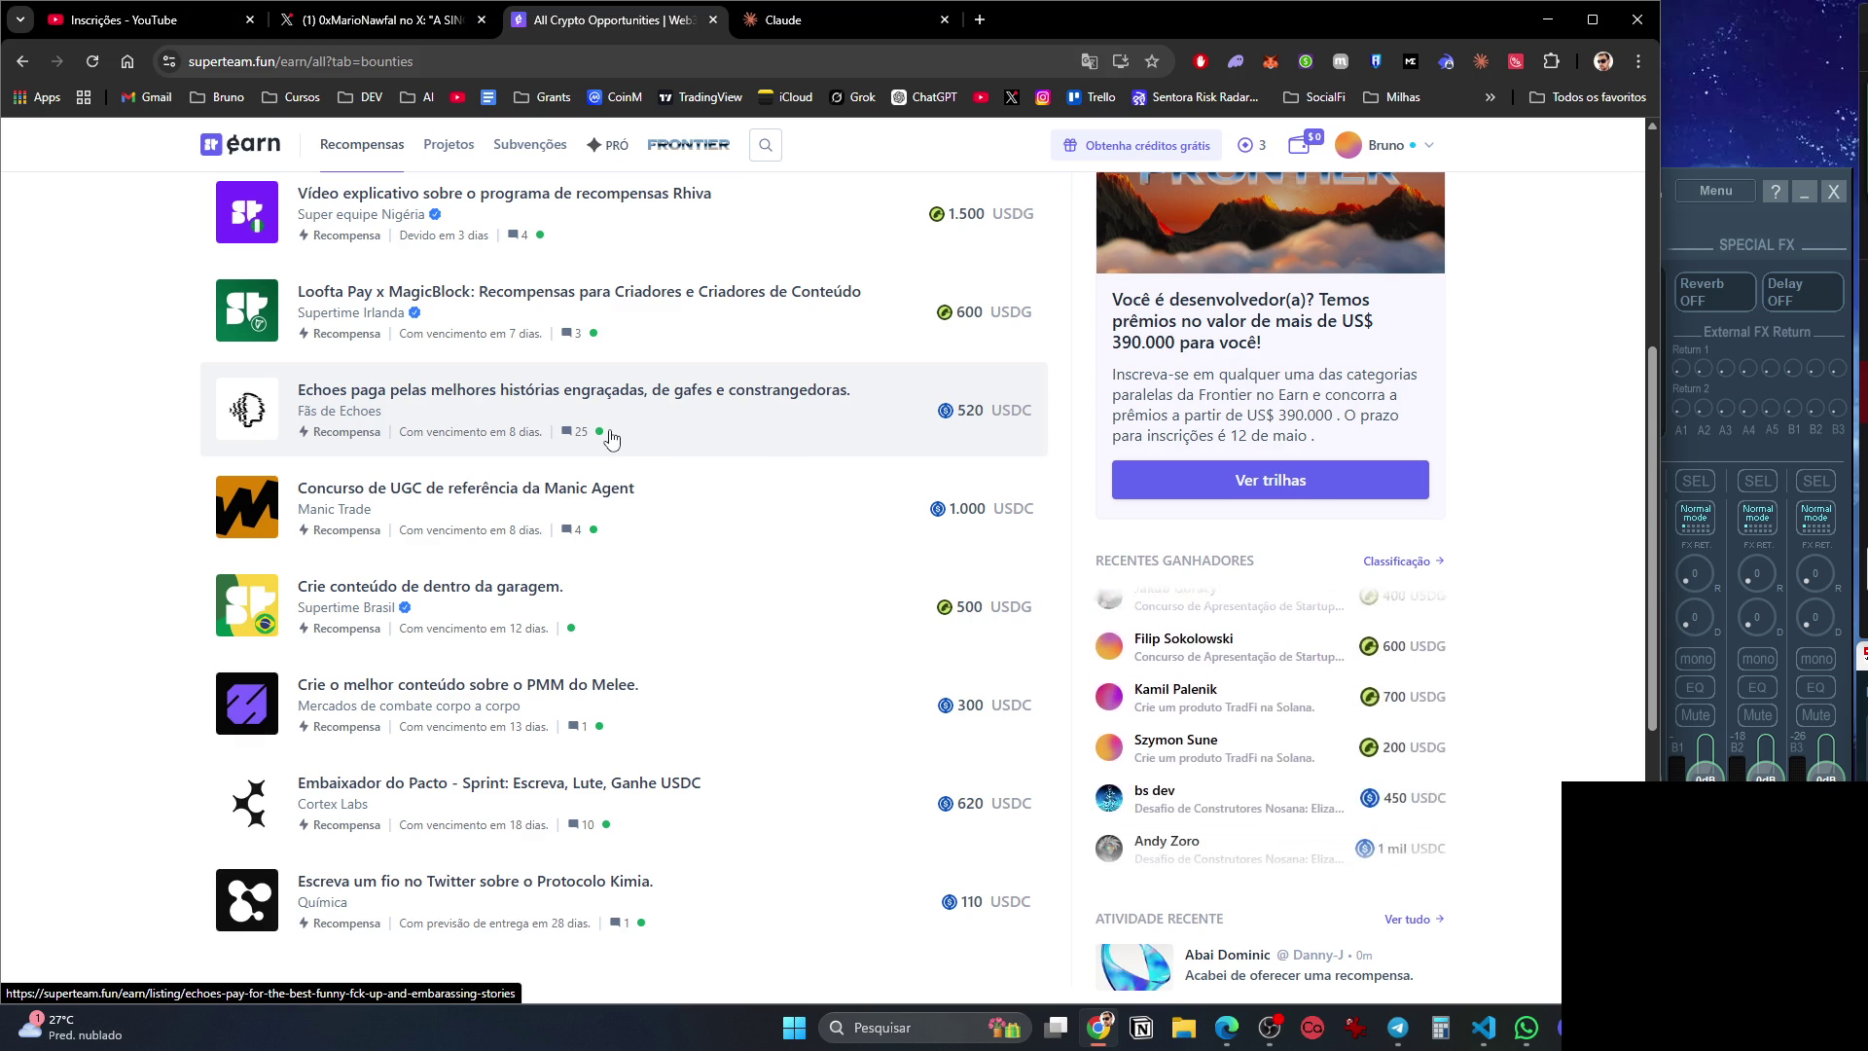
pyautogui.scroll(2, 667, 433)
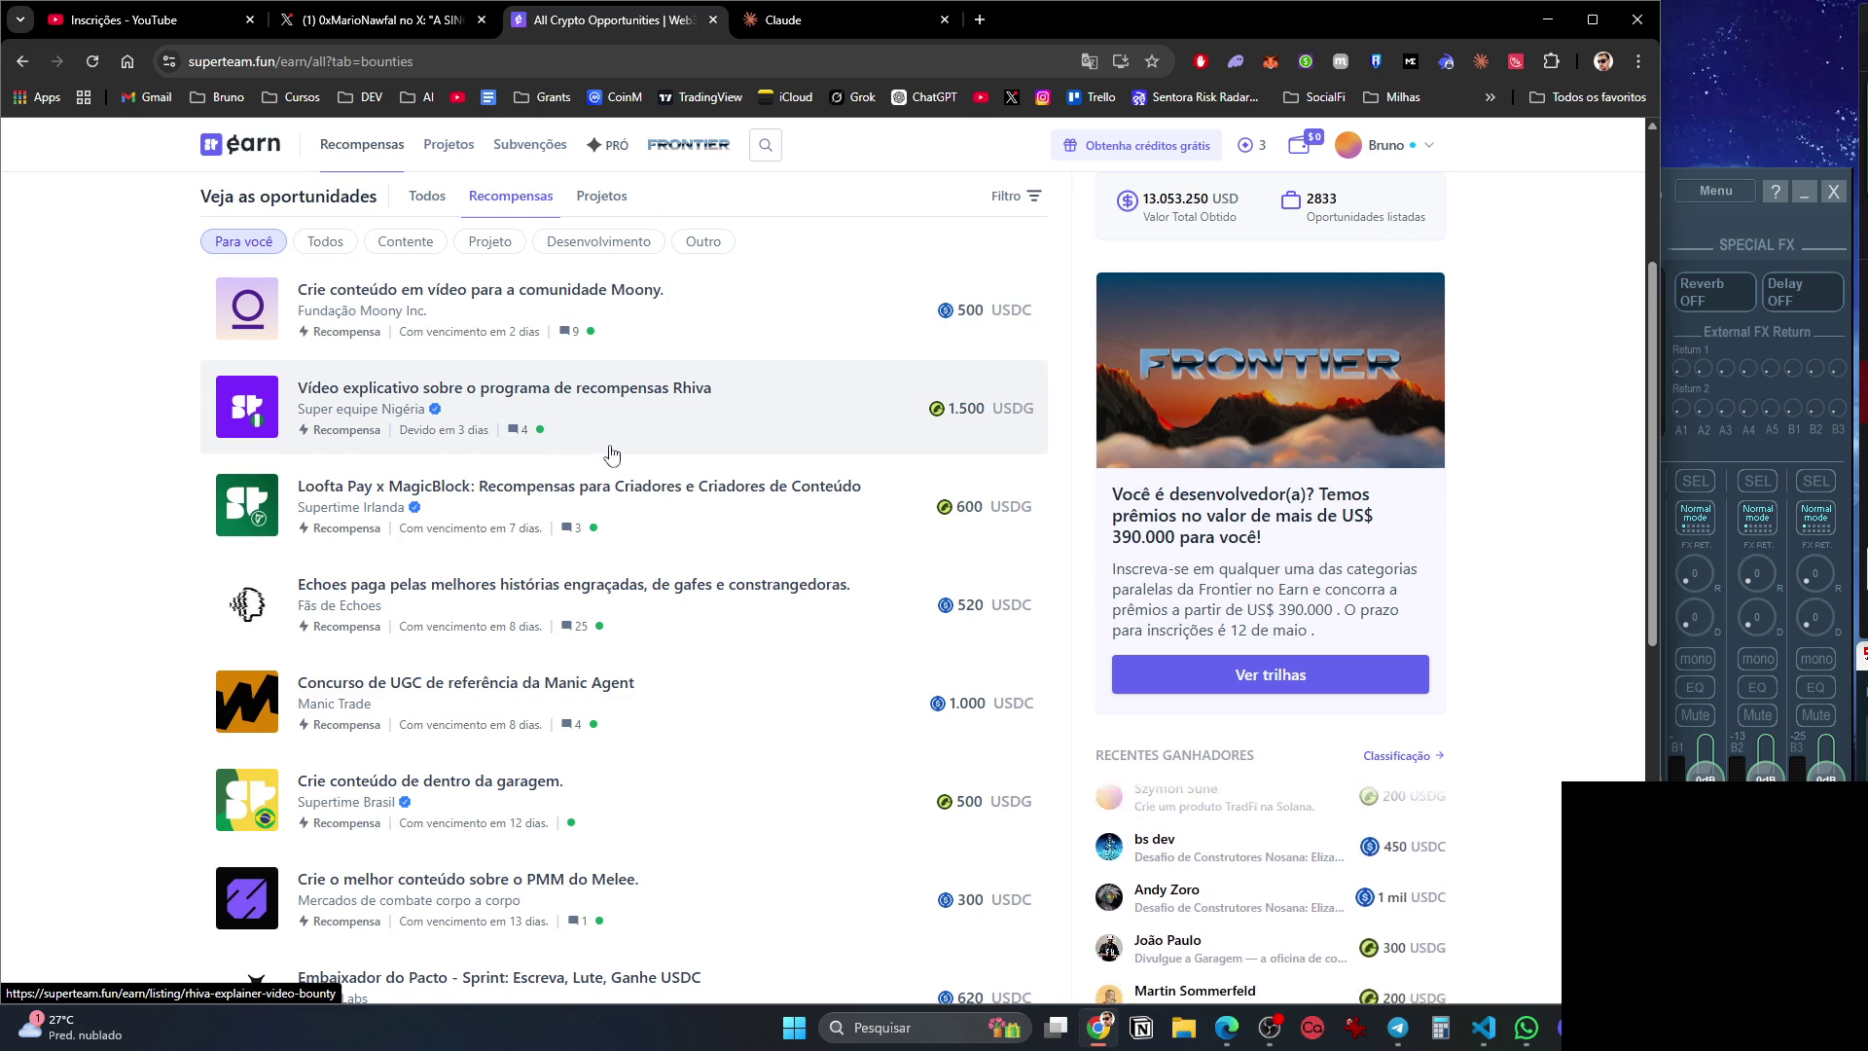
# Open the Loofta Pay, Echoes, Manic Agent, garage, Melee PMM and Pacto bounties in background tabs.
pyautogui.middleClick(610, 515)
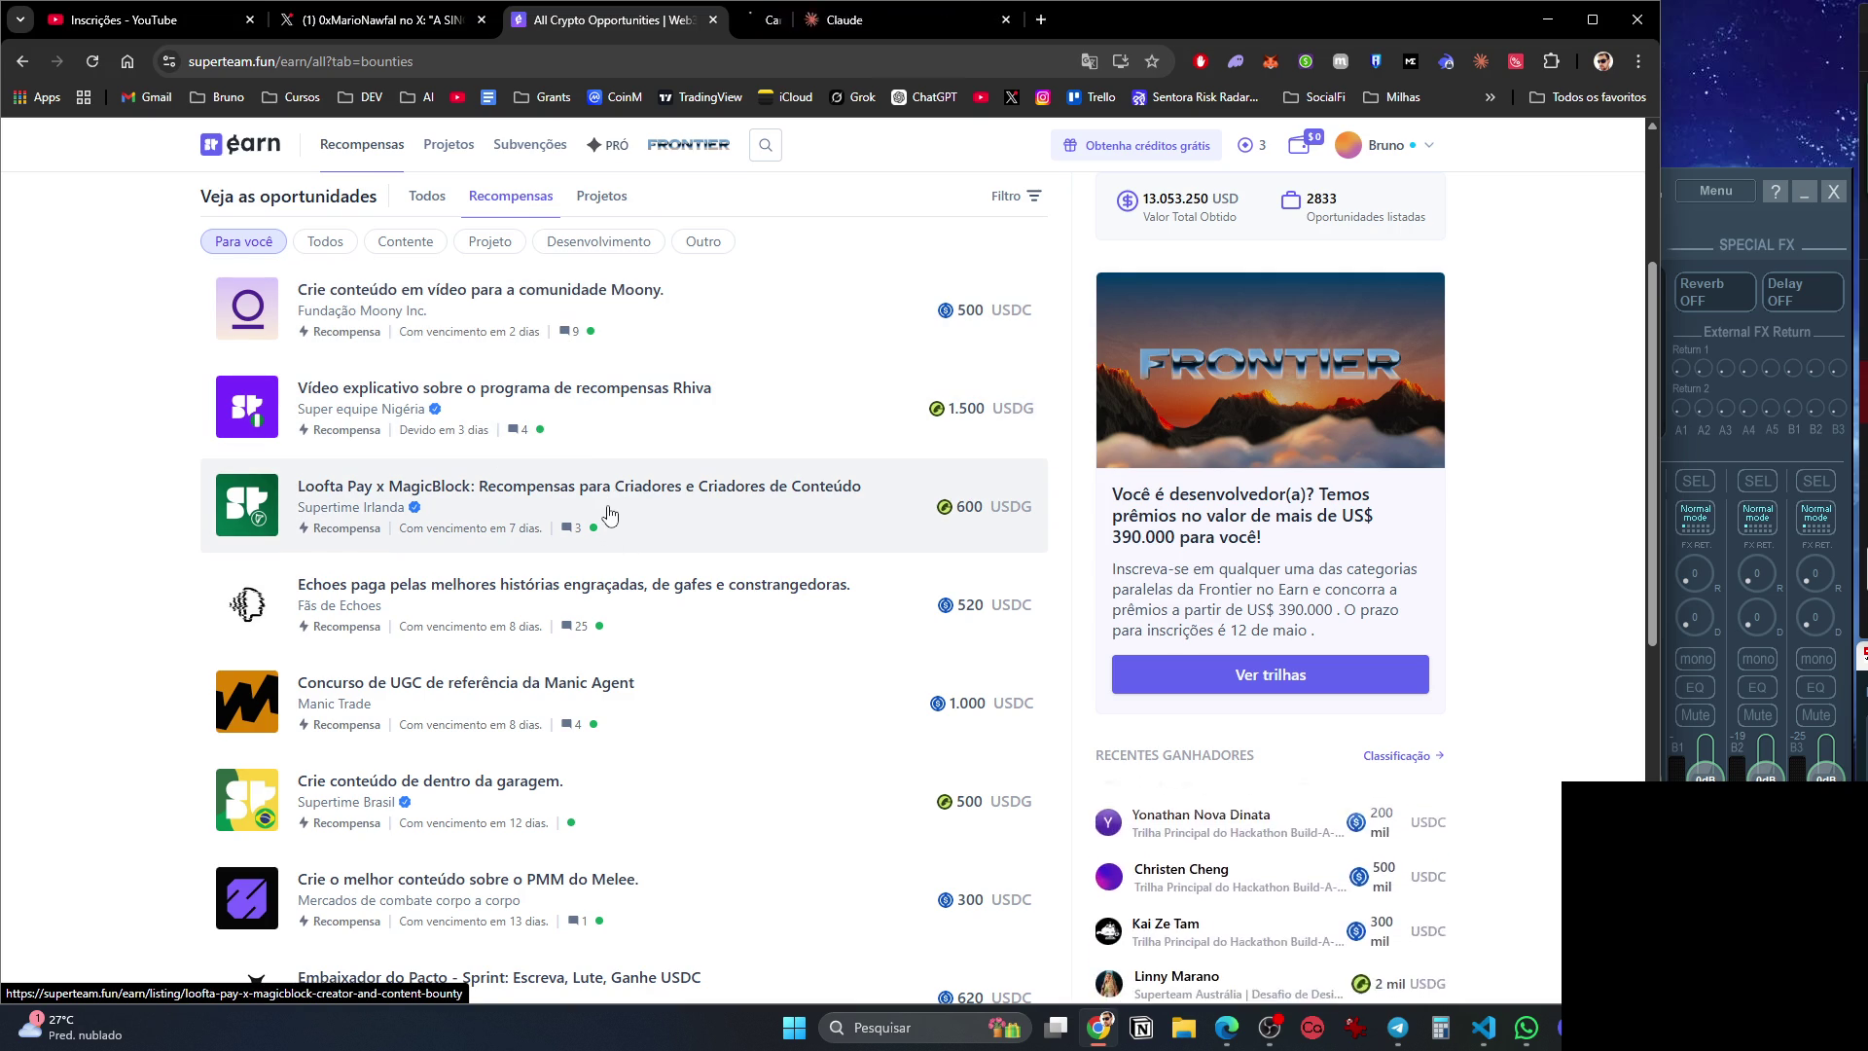
pyautogui.middleClick(620, 627)
pyautogui.scroll(-1, 620, 627)
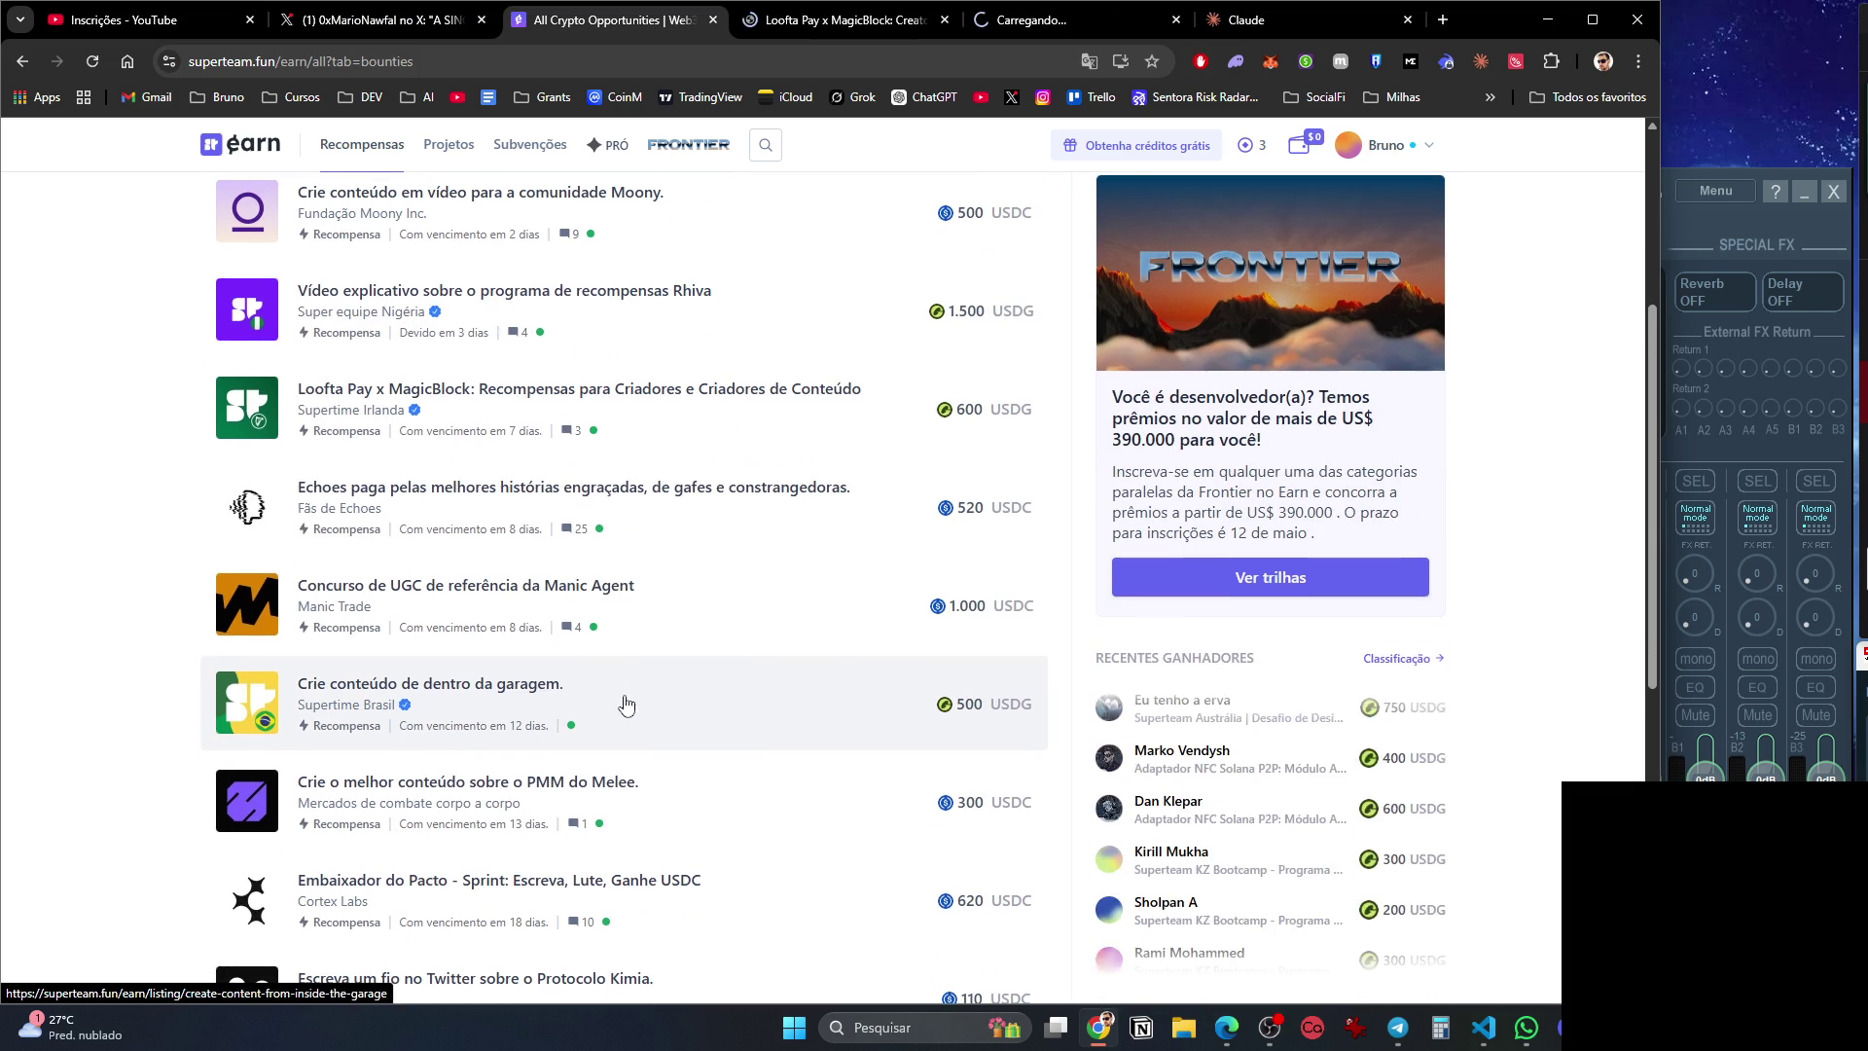
pyautogui.middleClick(671, 622)
pyautogui.scroll(-3, 672, 623)
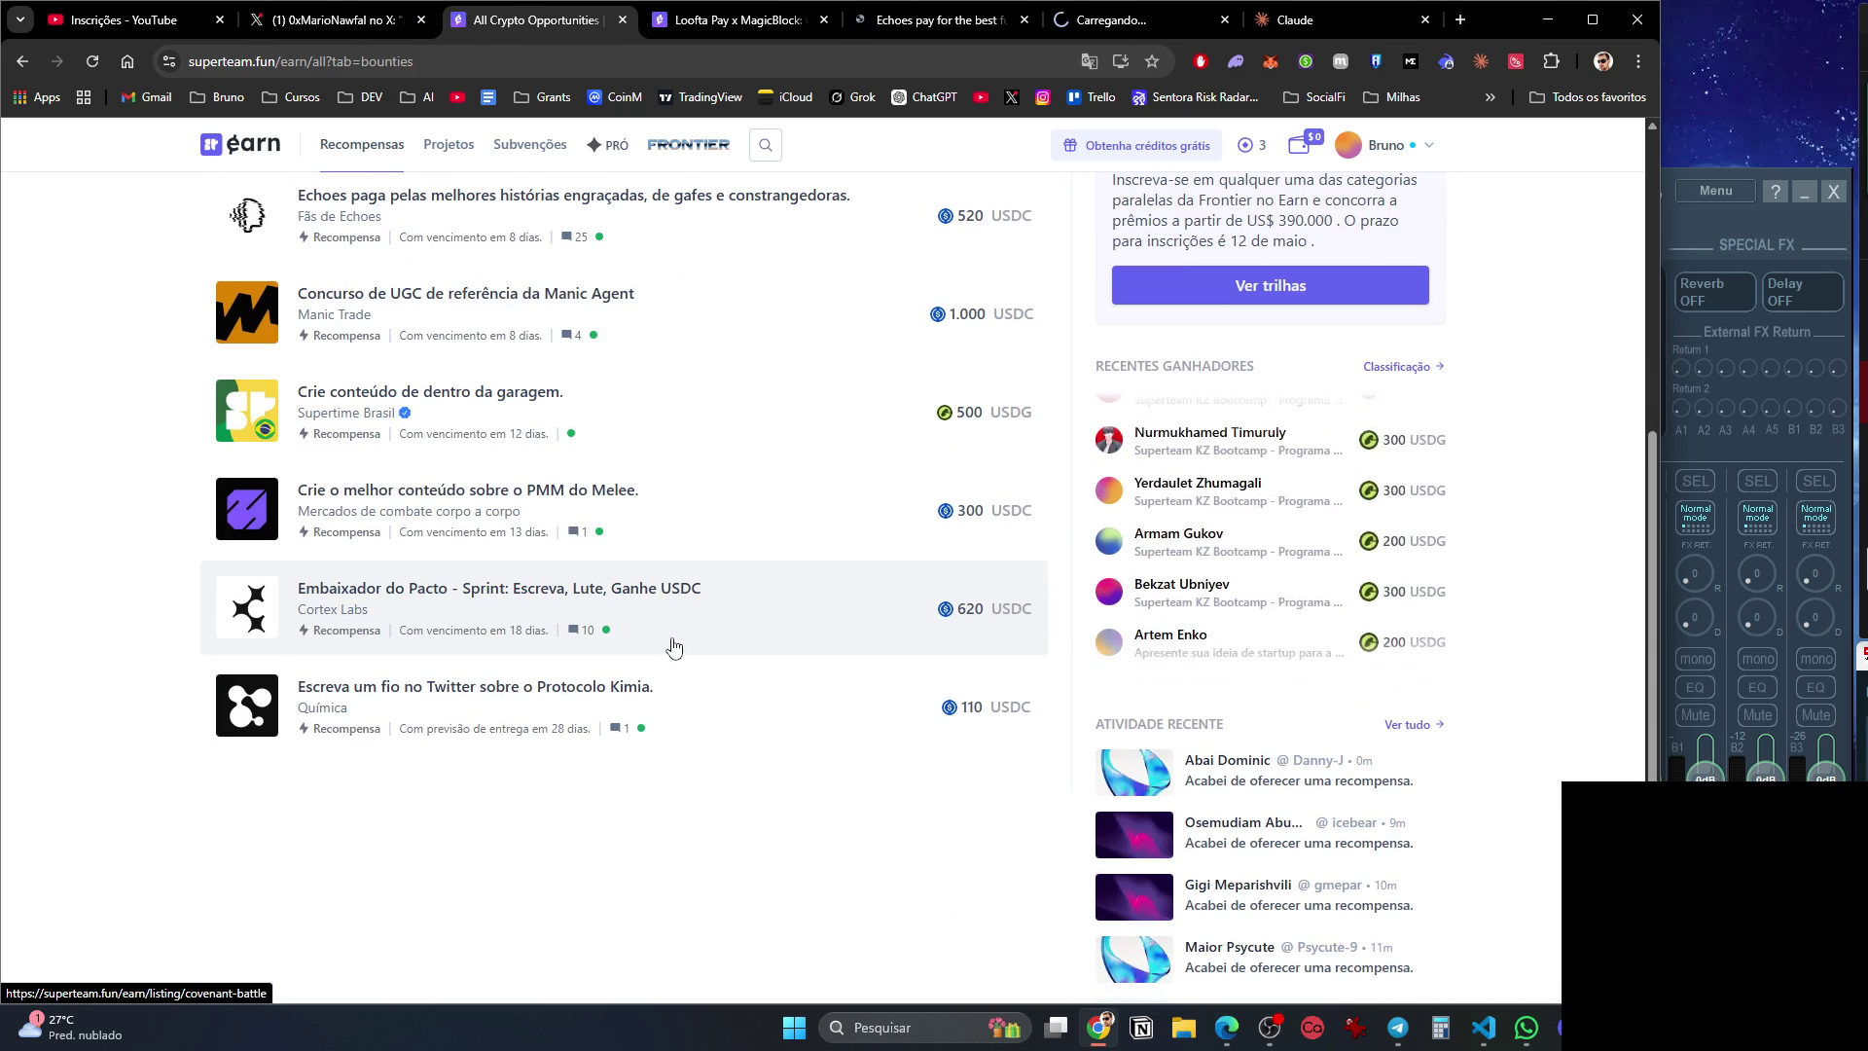
pyautogui.middleClick(642, 422)
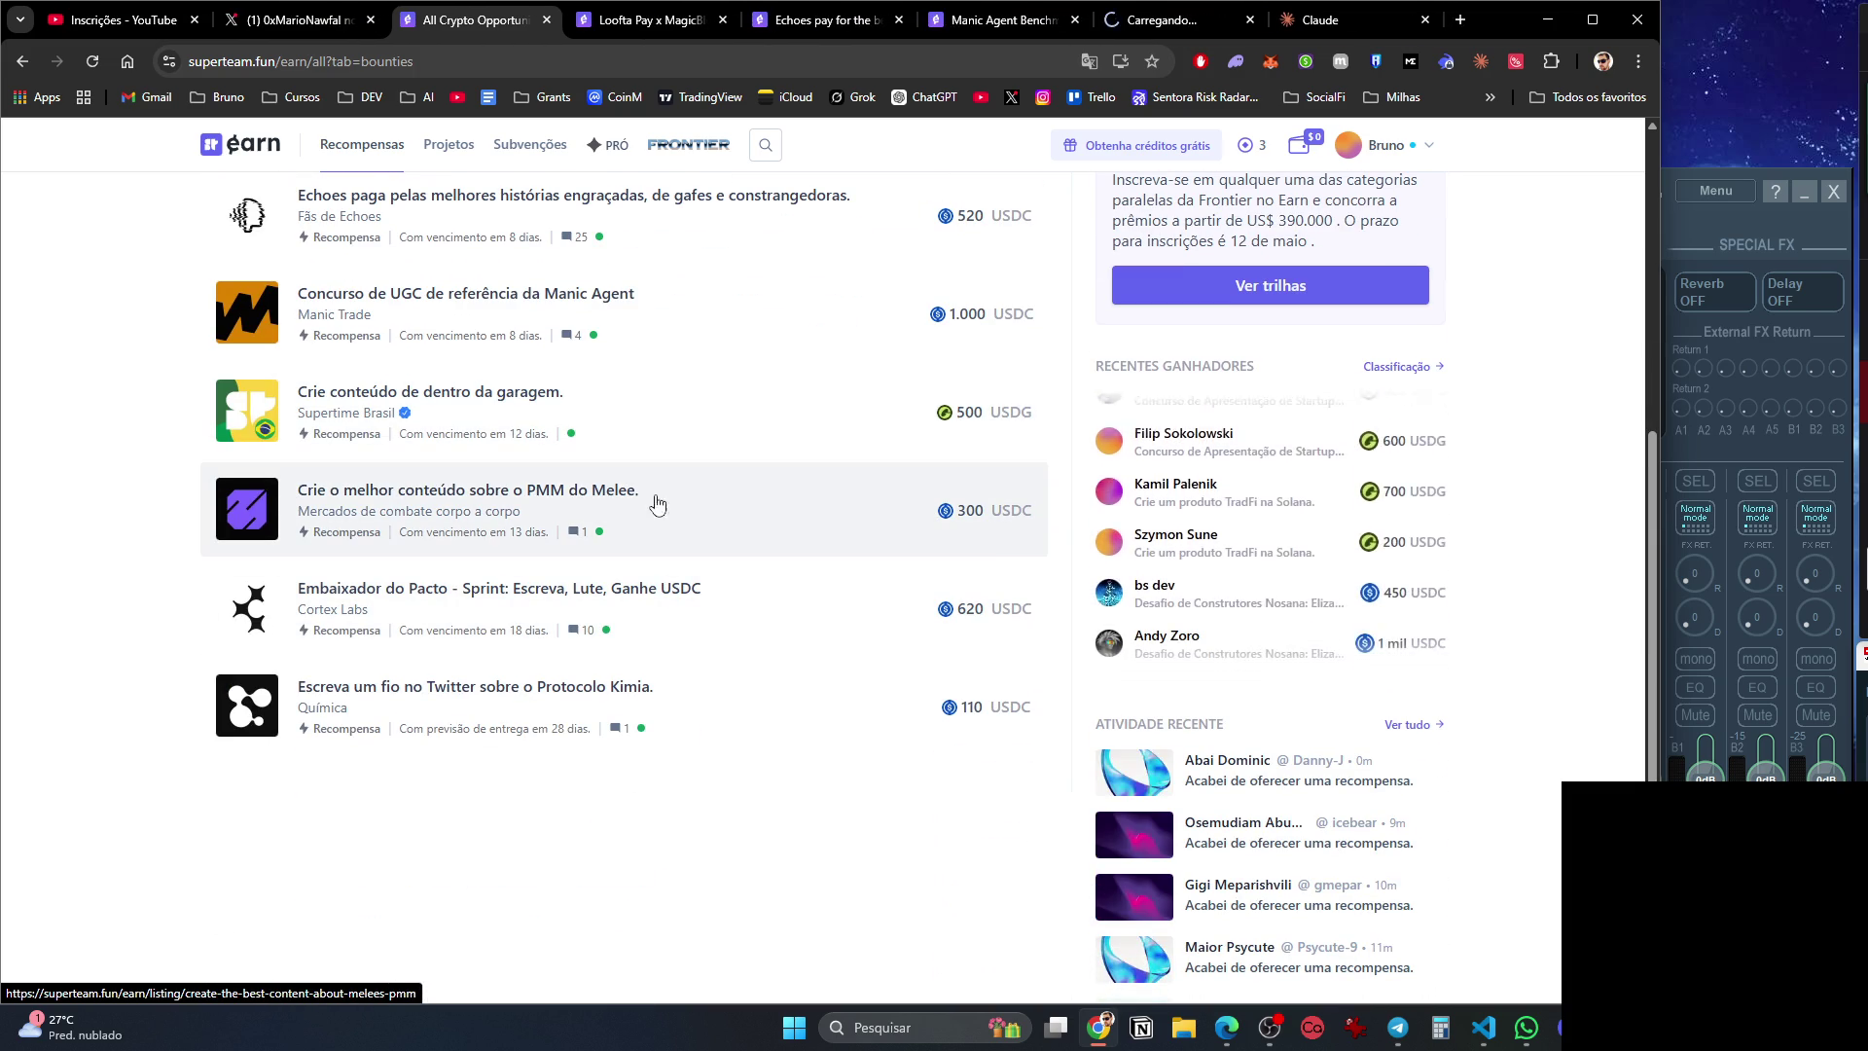
pyautogui.middleClick(657, 522)
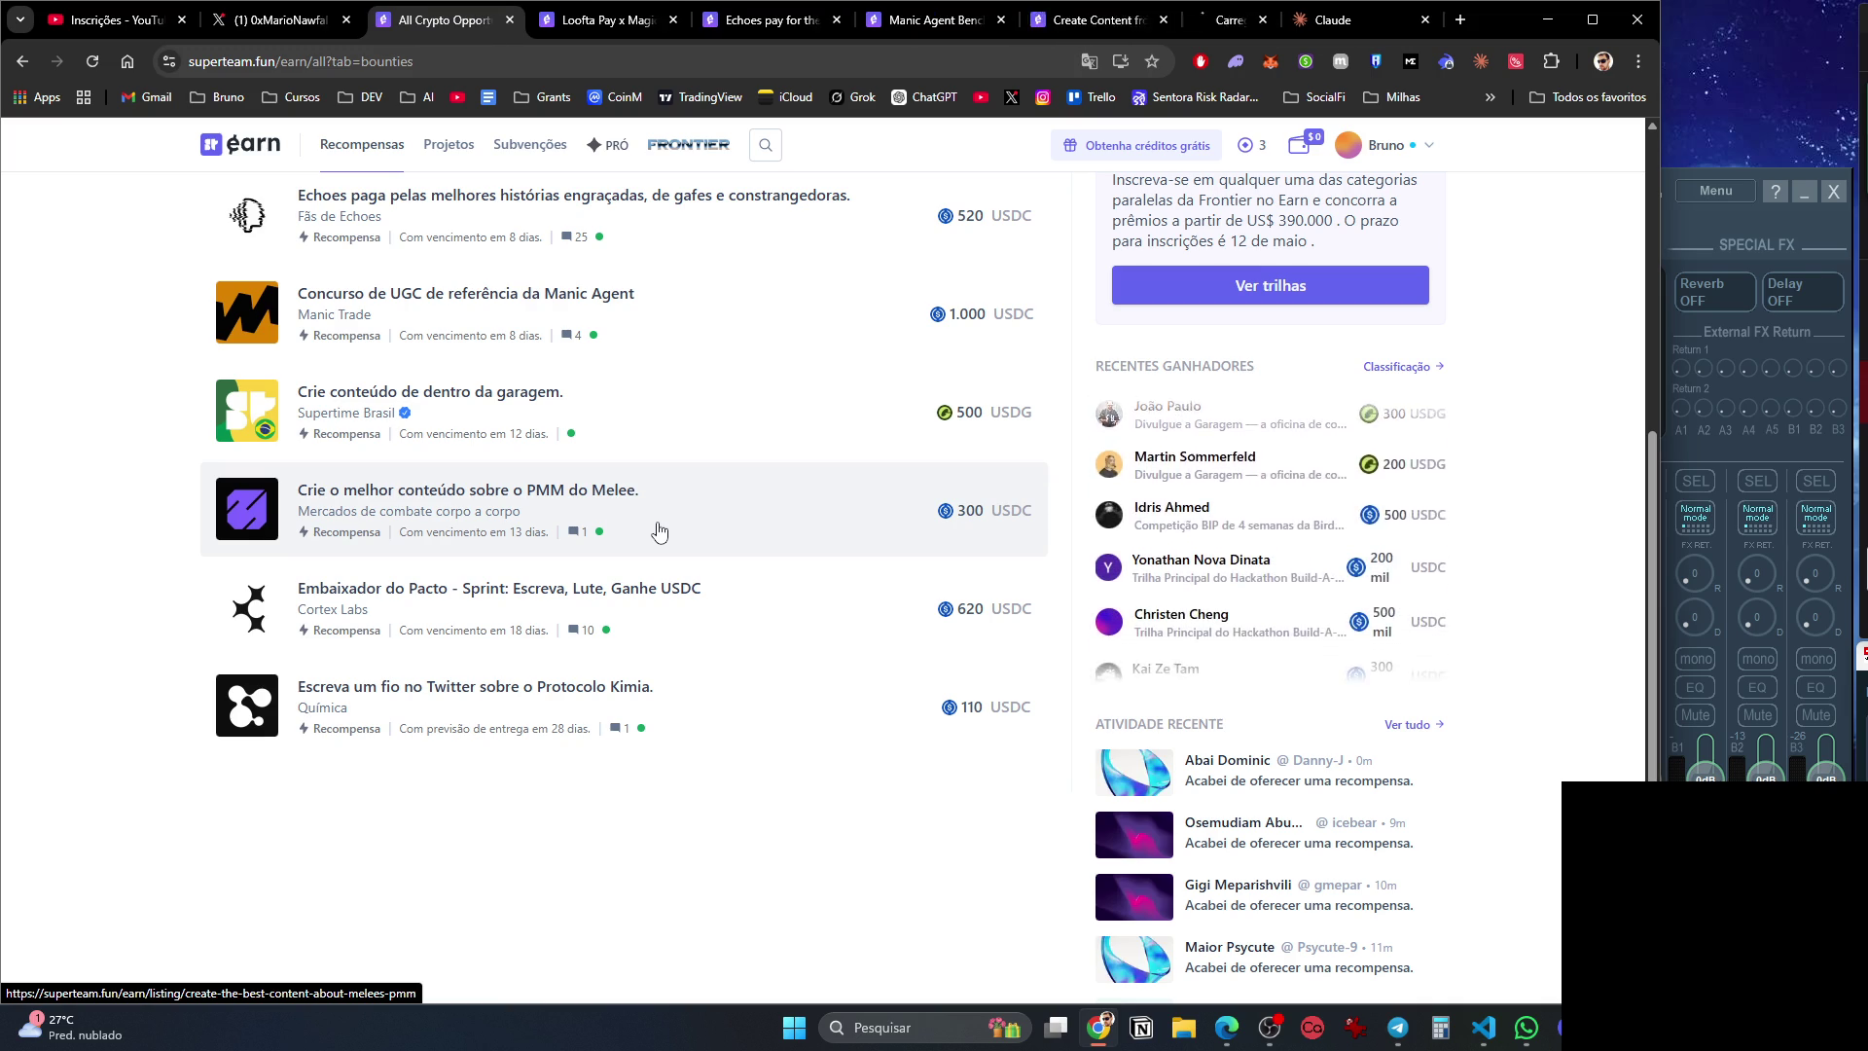
pyautogui.middleClick(692, 620)
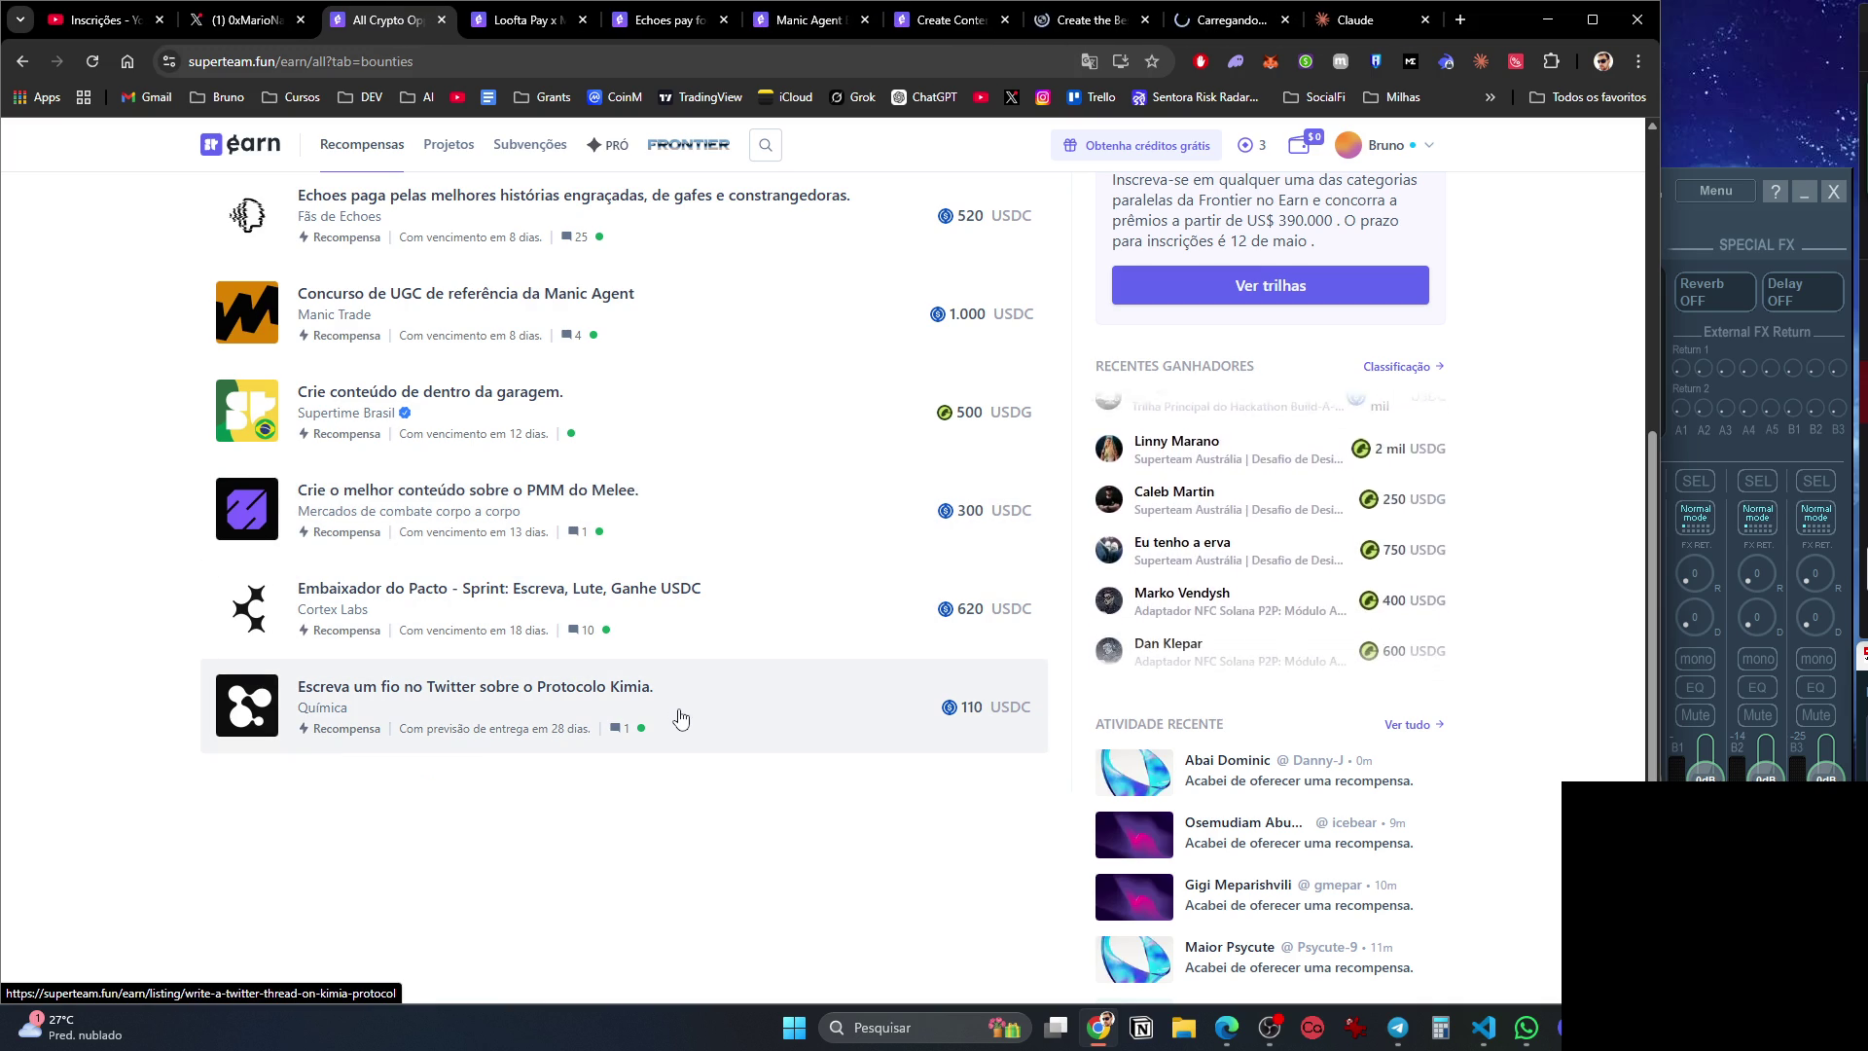
pyautogui.scroll(7, 662, 842)
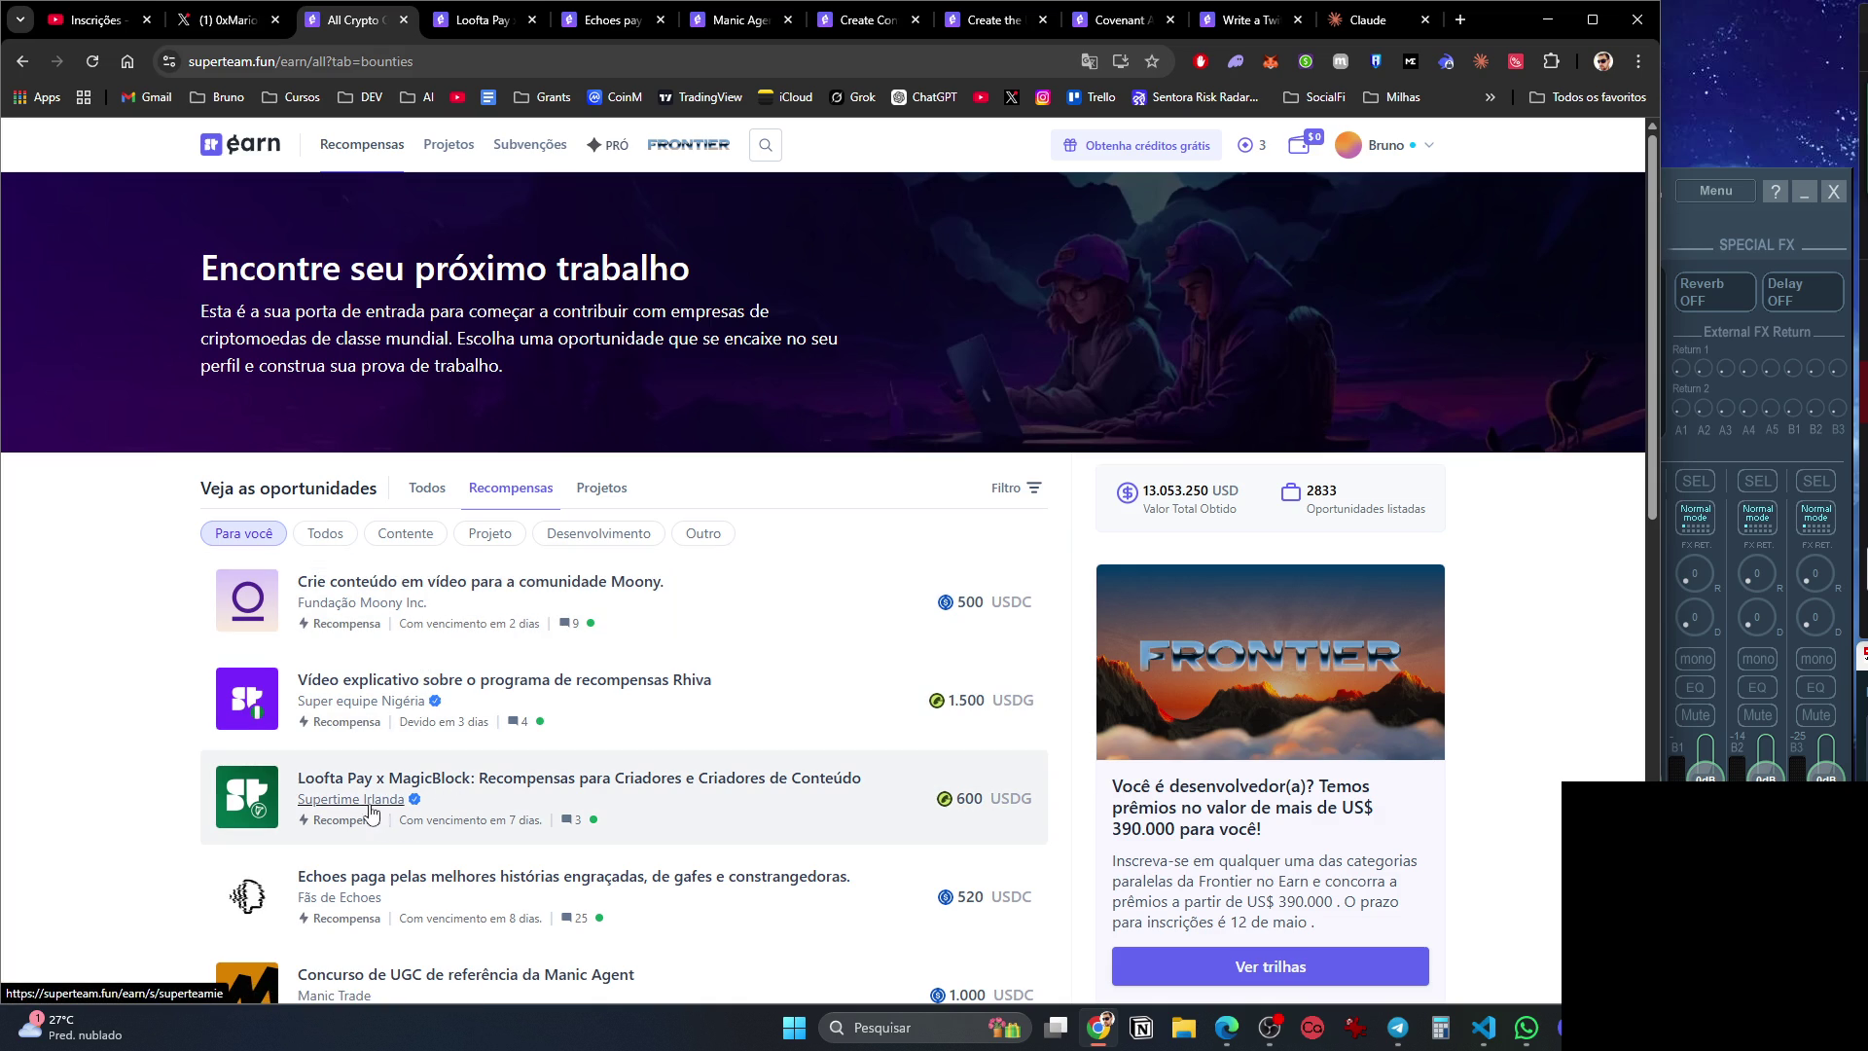
pyautogui.scroll(-4, 416, 826)
pyautogui.scroll(-3, 417, 825)
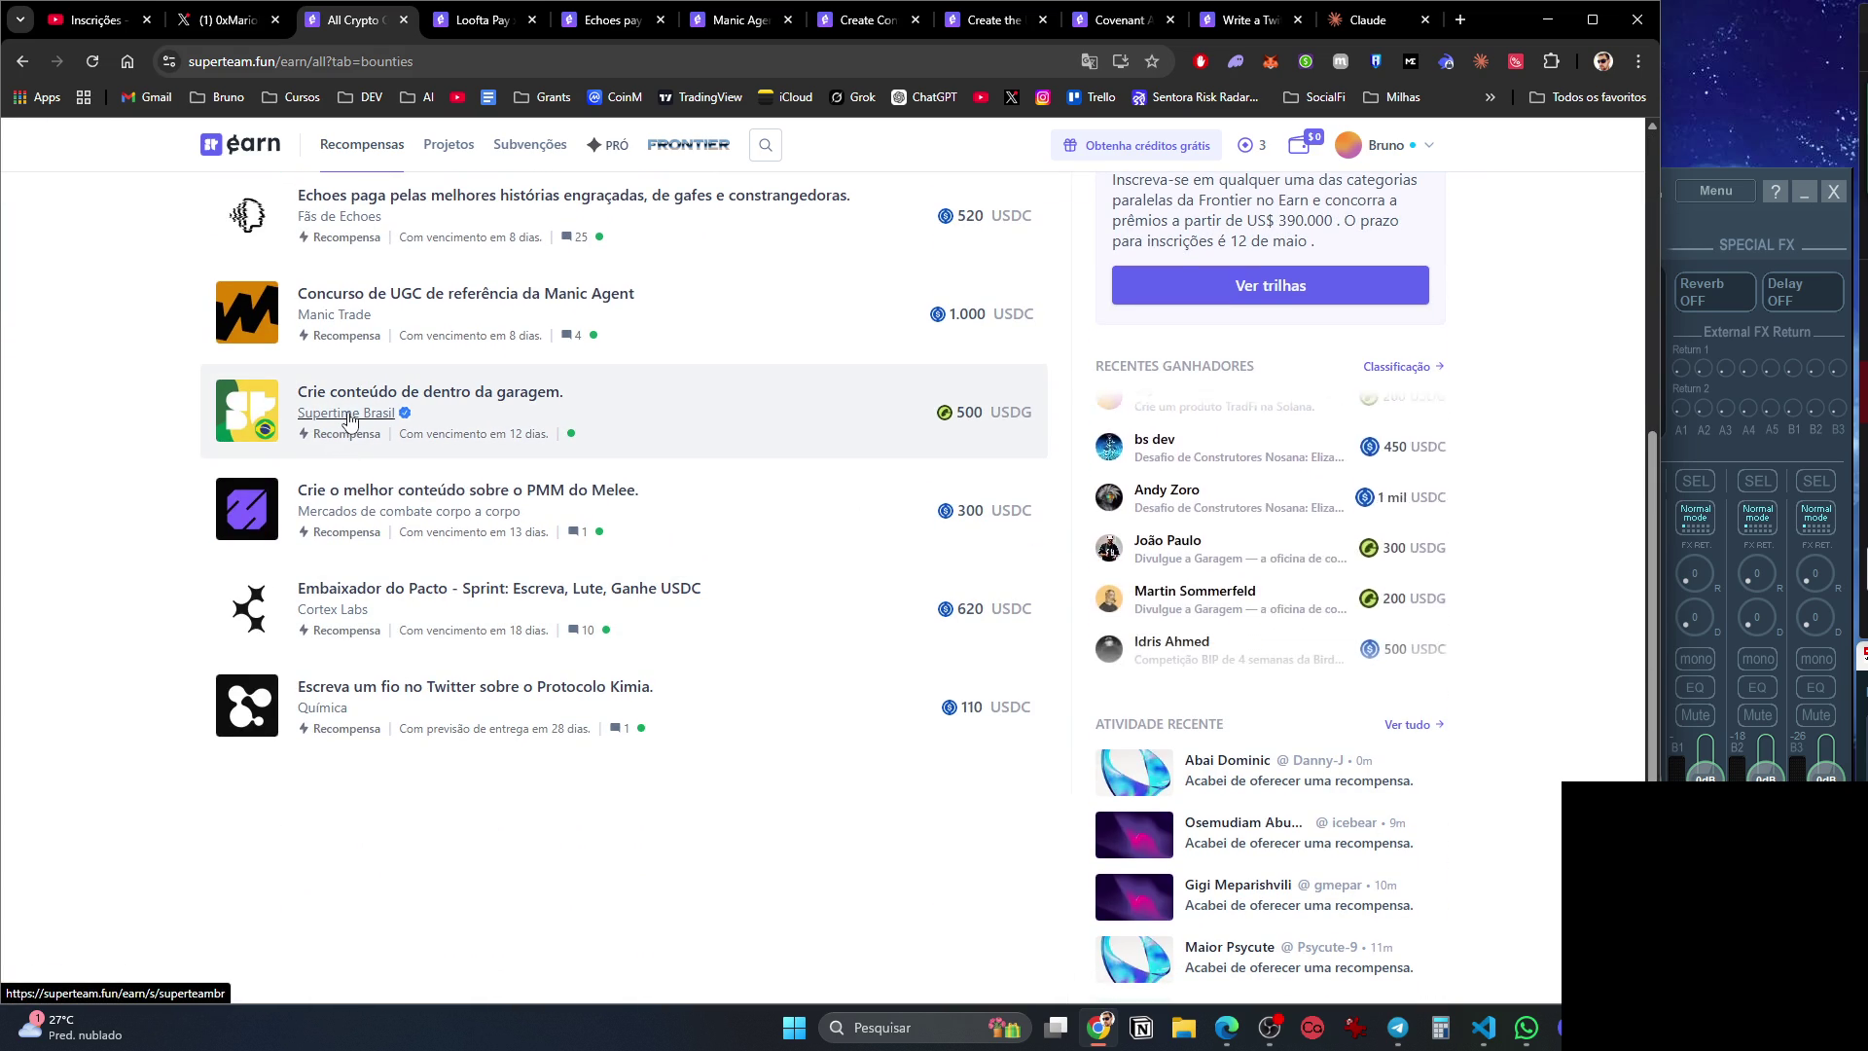
# Open the Supertime Brasil sponsor page and the Solana Foundation Brazil Grants bookmark.
pyautogui.click(347, 412)
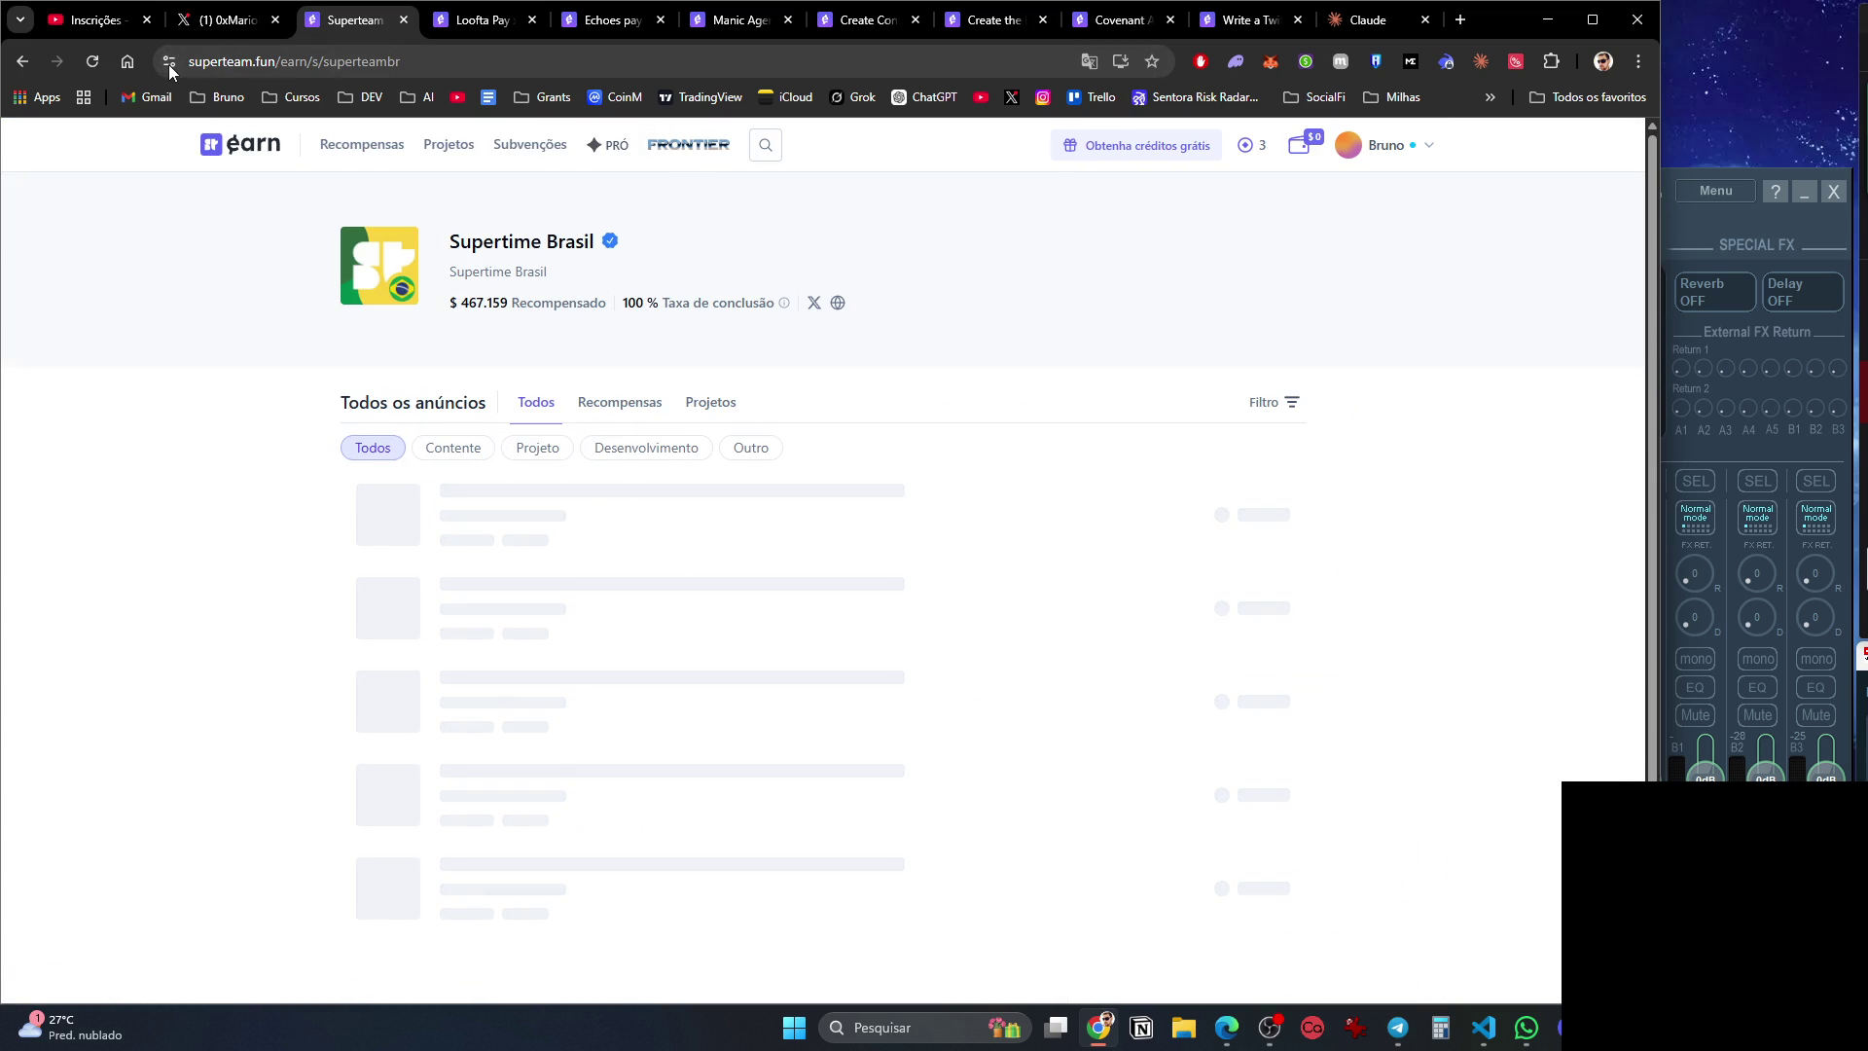
pyautogui.moveTo(167, 64)
pyautogui.mouseDown()
pyautogui.moveTo(561, 88)
pyautogui.moveTo(545, 93)
pyautogui.moveTo(565, 128)
pyautogui.moveTo(548, 93)
pyautogui.moveTo(545, 132)
pyautogui.moveTo(538, 114)
pyautogui.mouseUp()
pyautogui.click(543, 97)
pyautogui.click(574, 133)
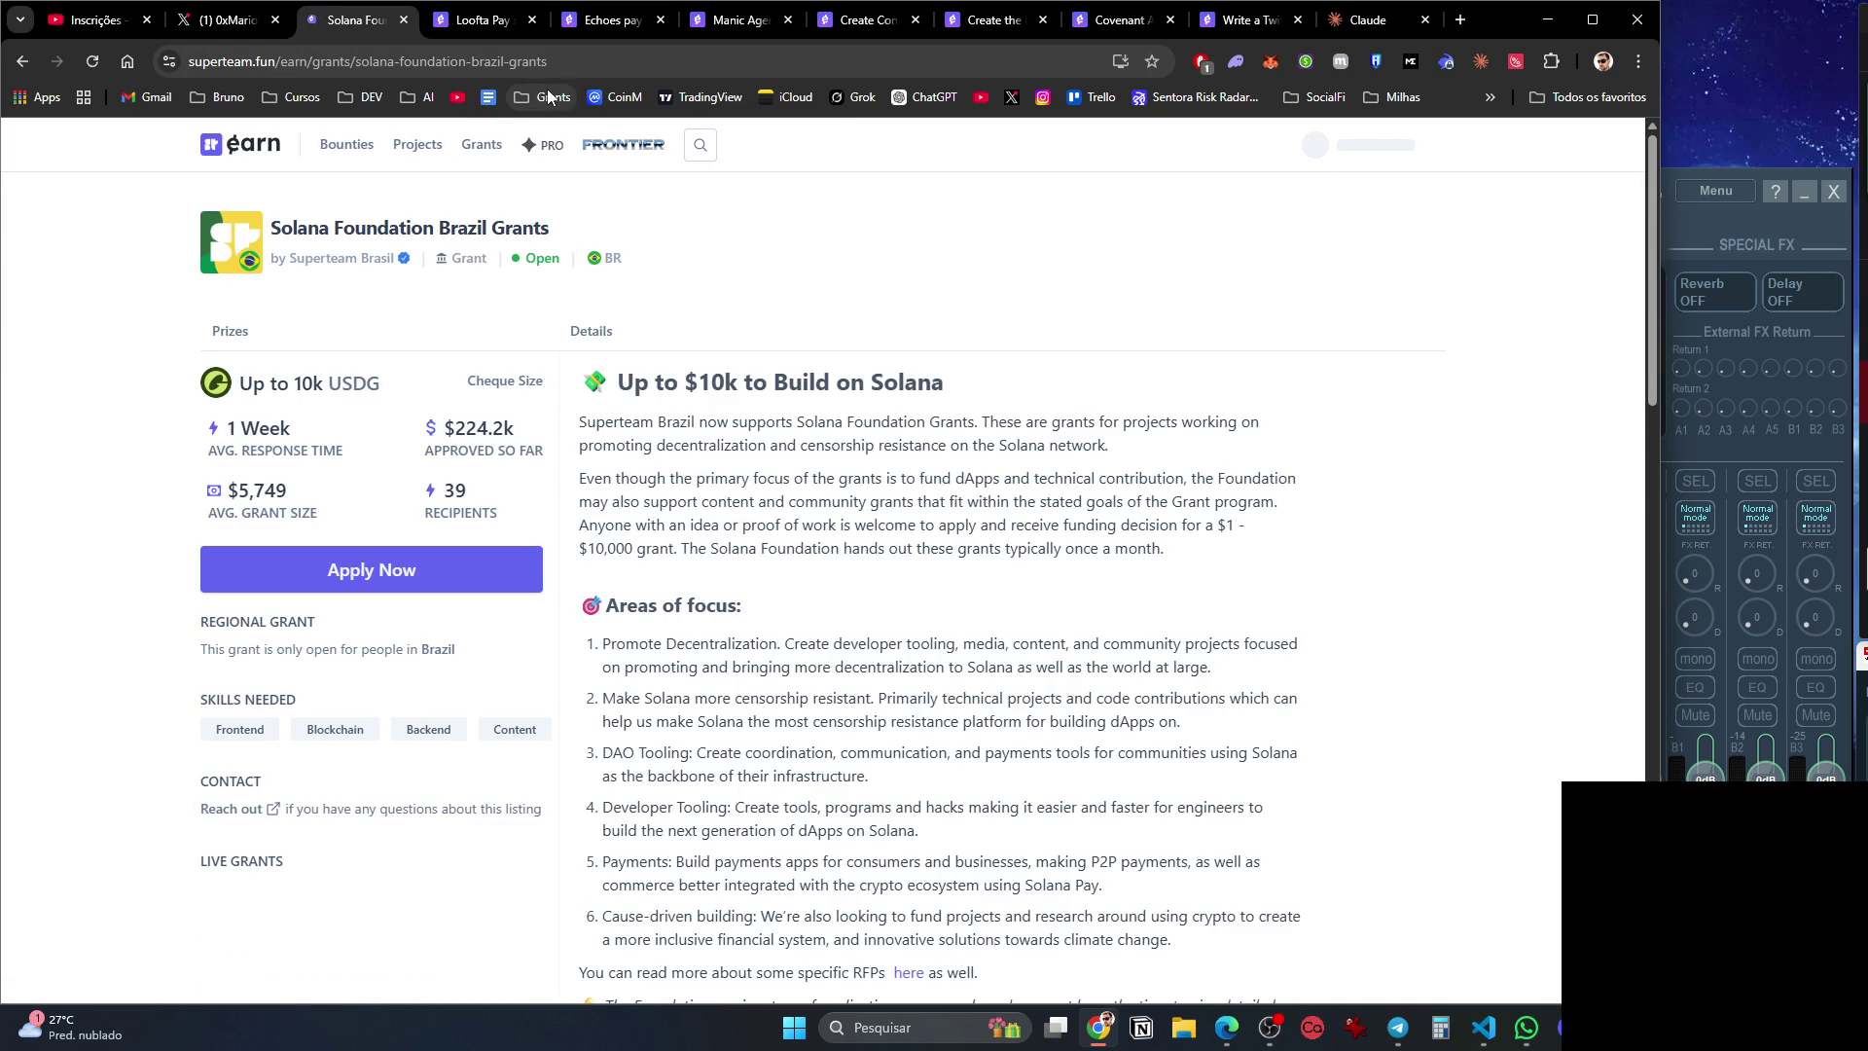
pyautogui.click(549, 96)
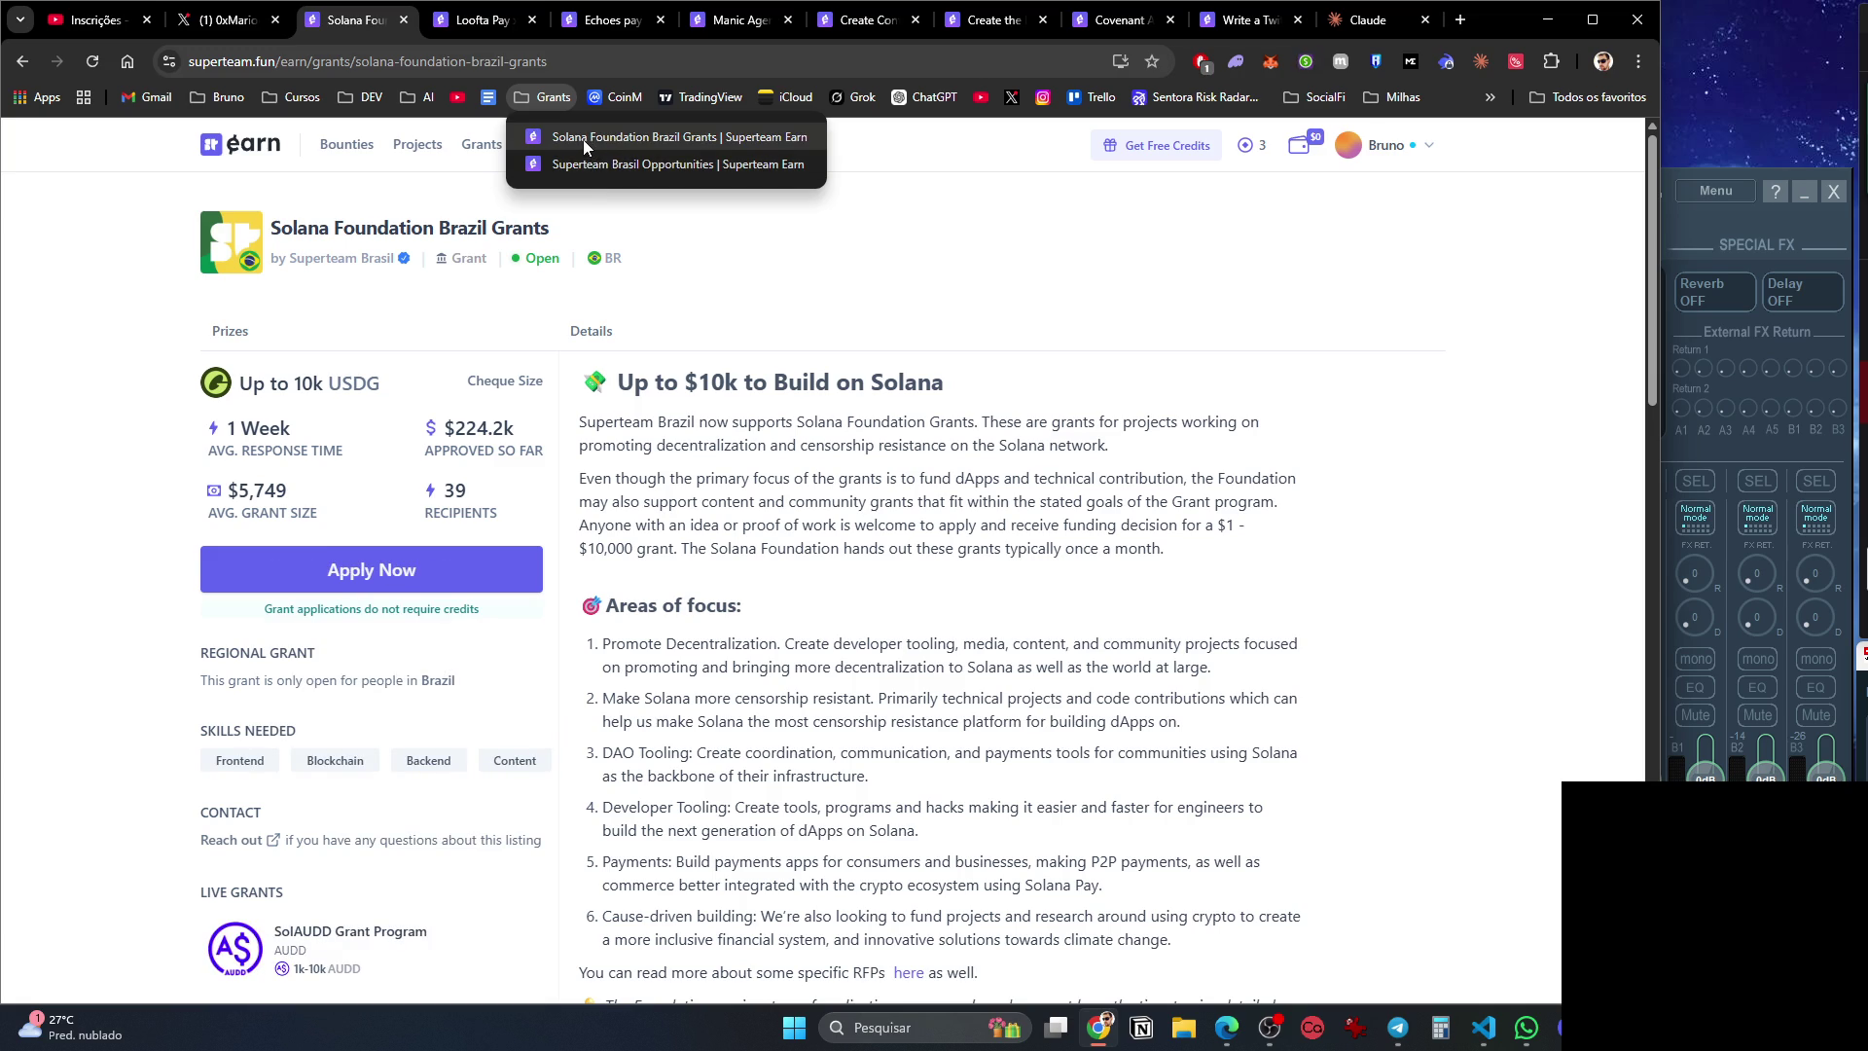
pyautogui.click(929, 282)
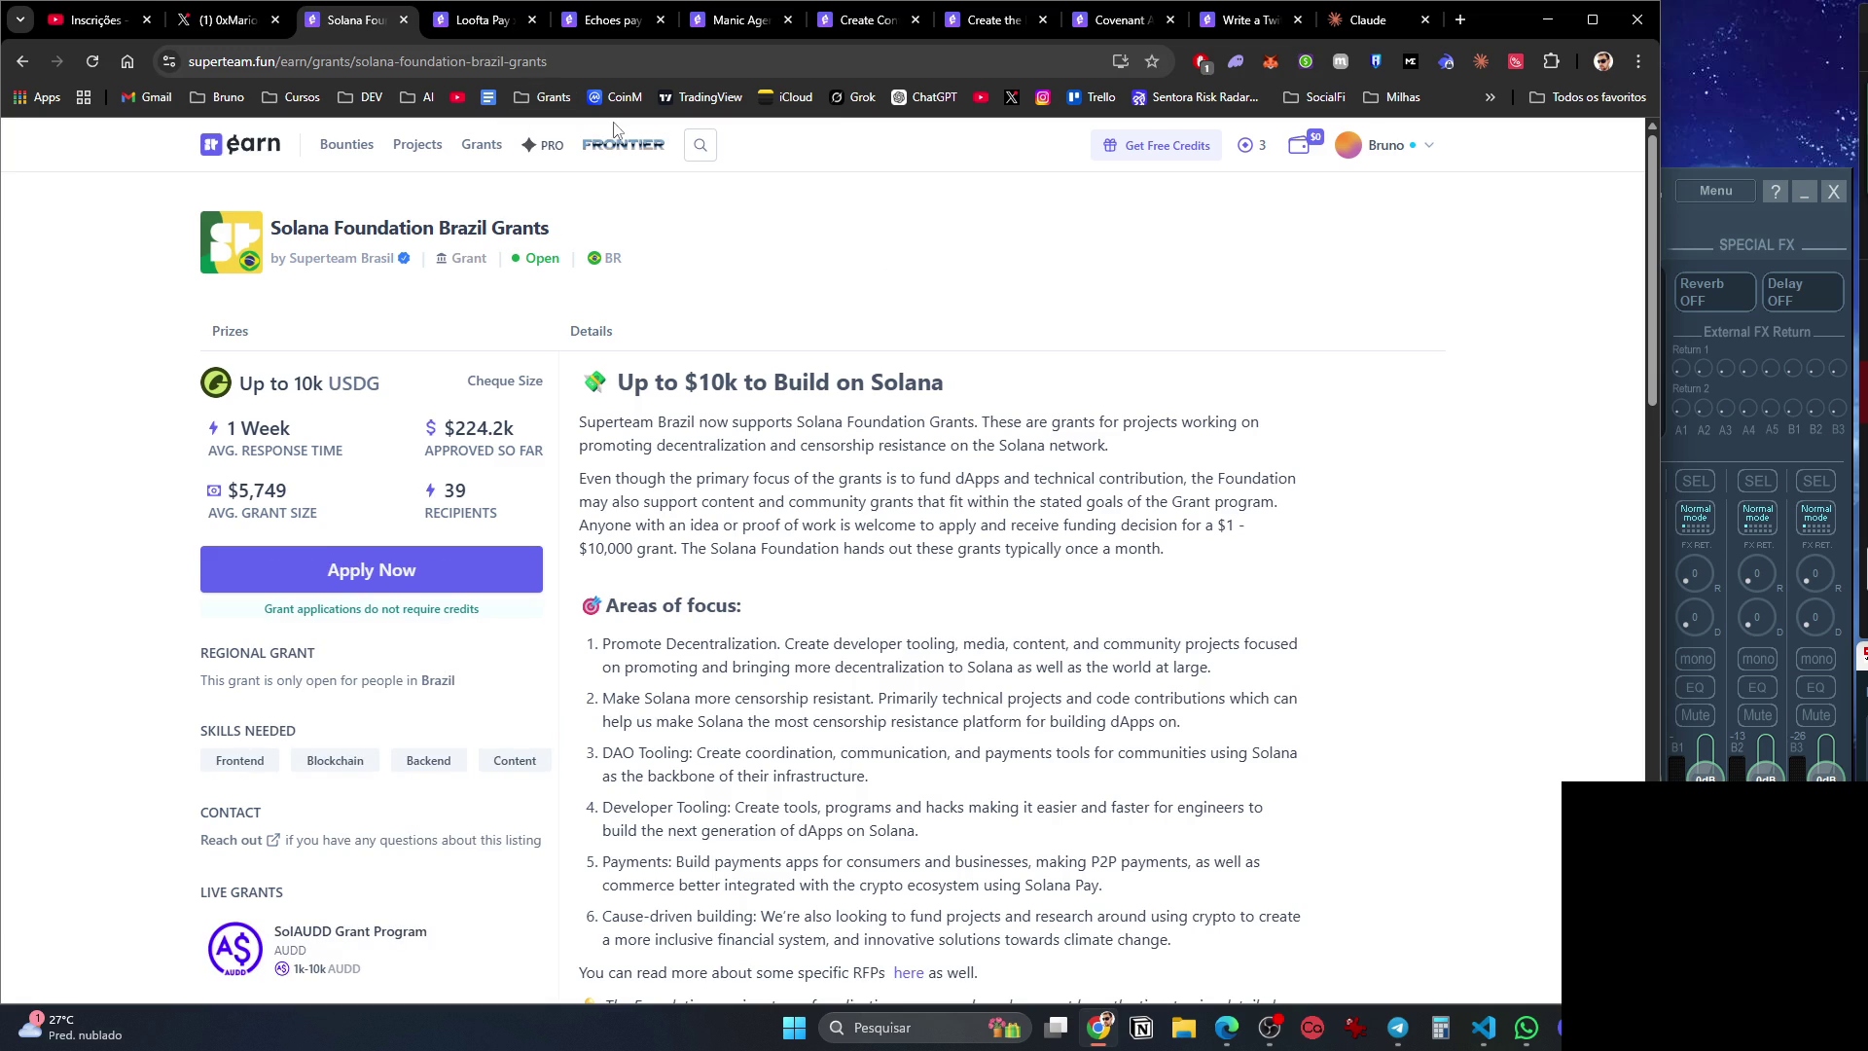
# Glance at the Claude tab, then bring up the Loofta Pay bounty listing.
pyautogui.click(1371, 26)
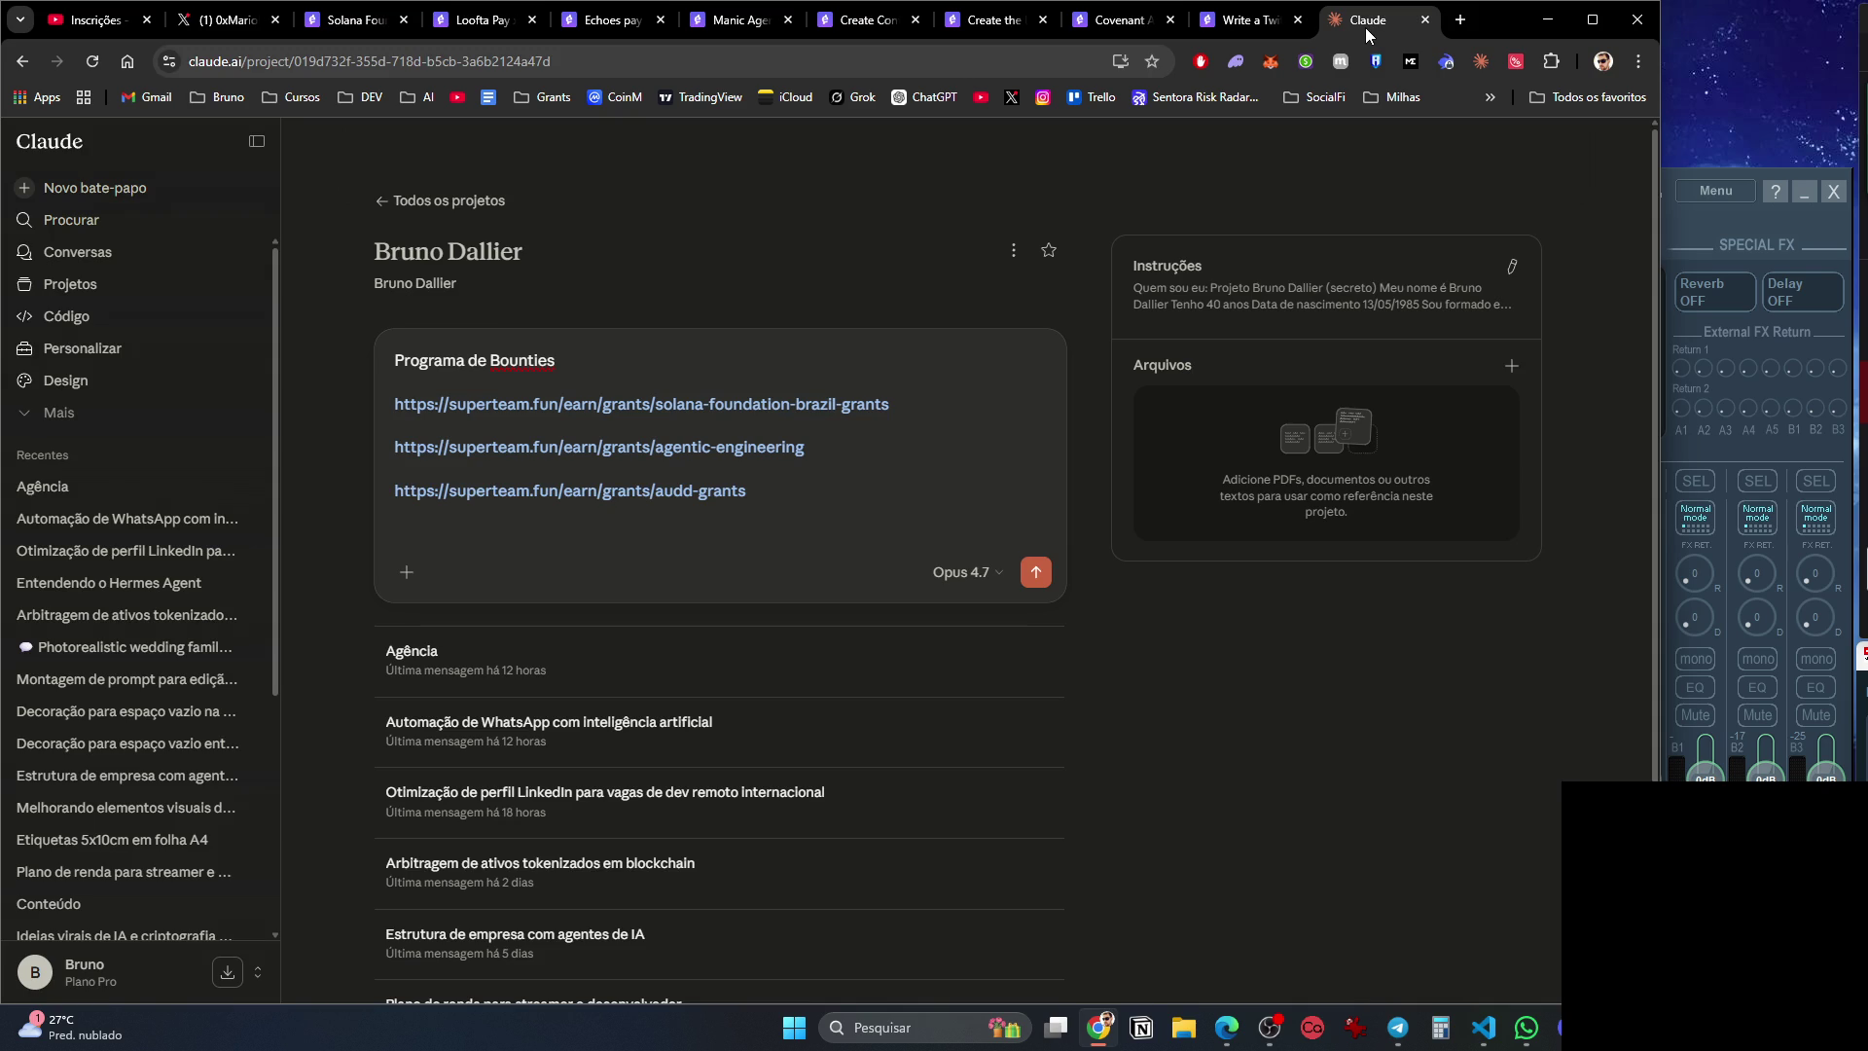
pyautogui.click(358, 22)
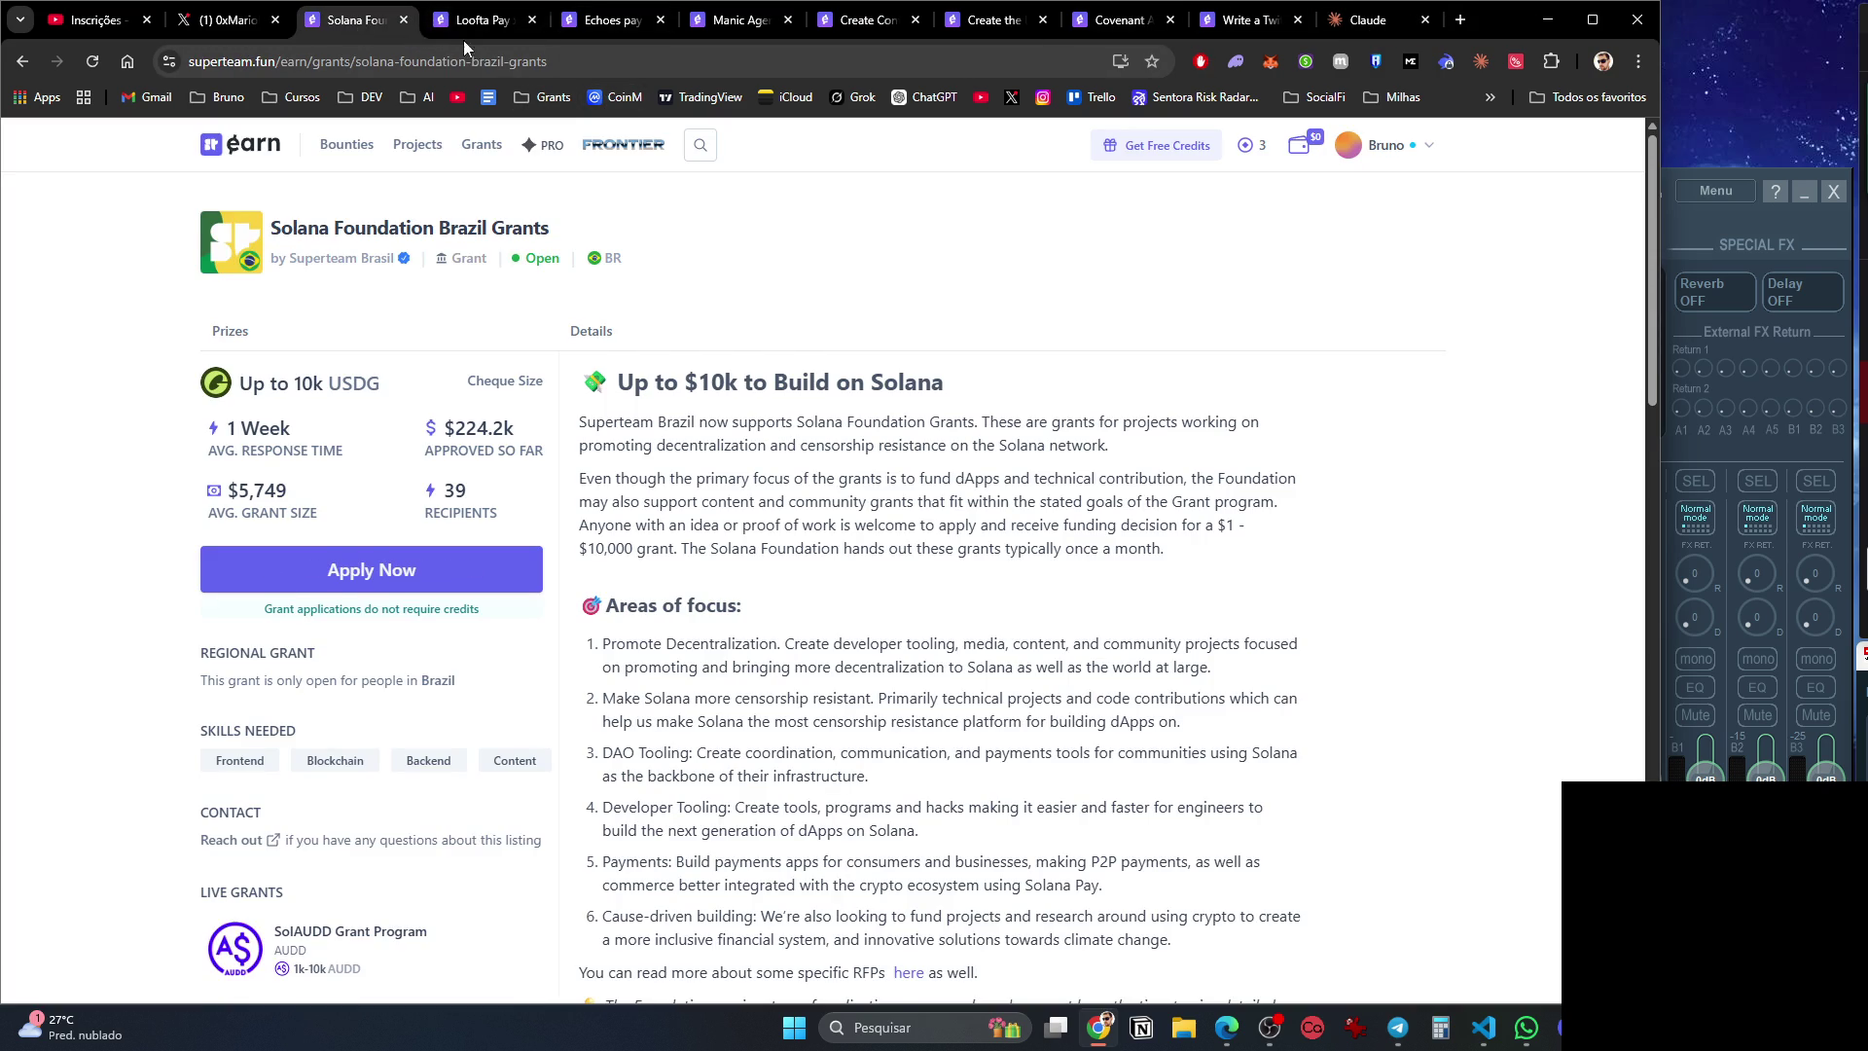
pyautogui.click(481, 23)
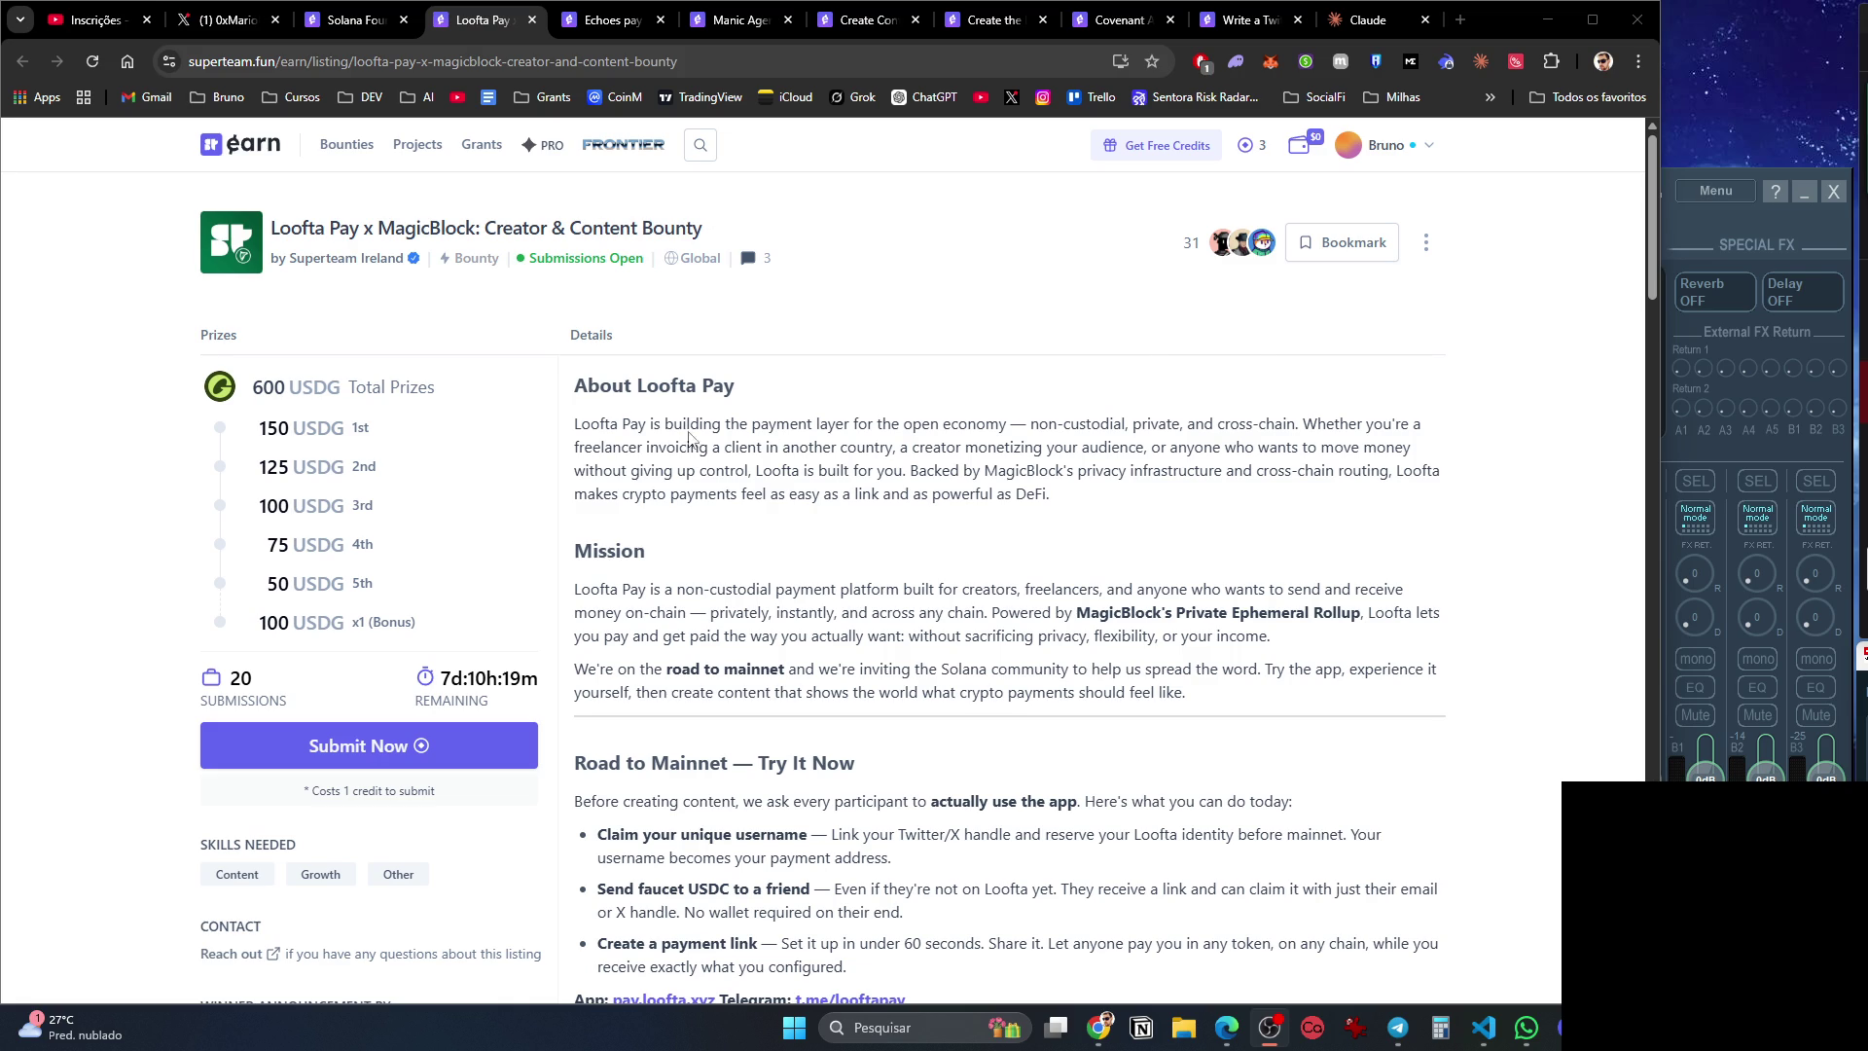
# Translate the Loofta Pay bounty into Portuguese and read through the listing.
pyautogui.rightClick(812, 280)
pyautogui.click(822, 630)
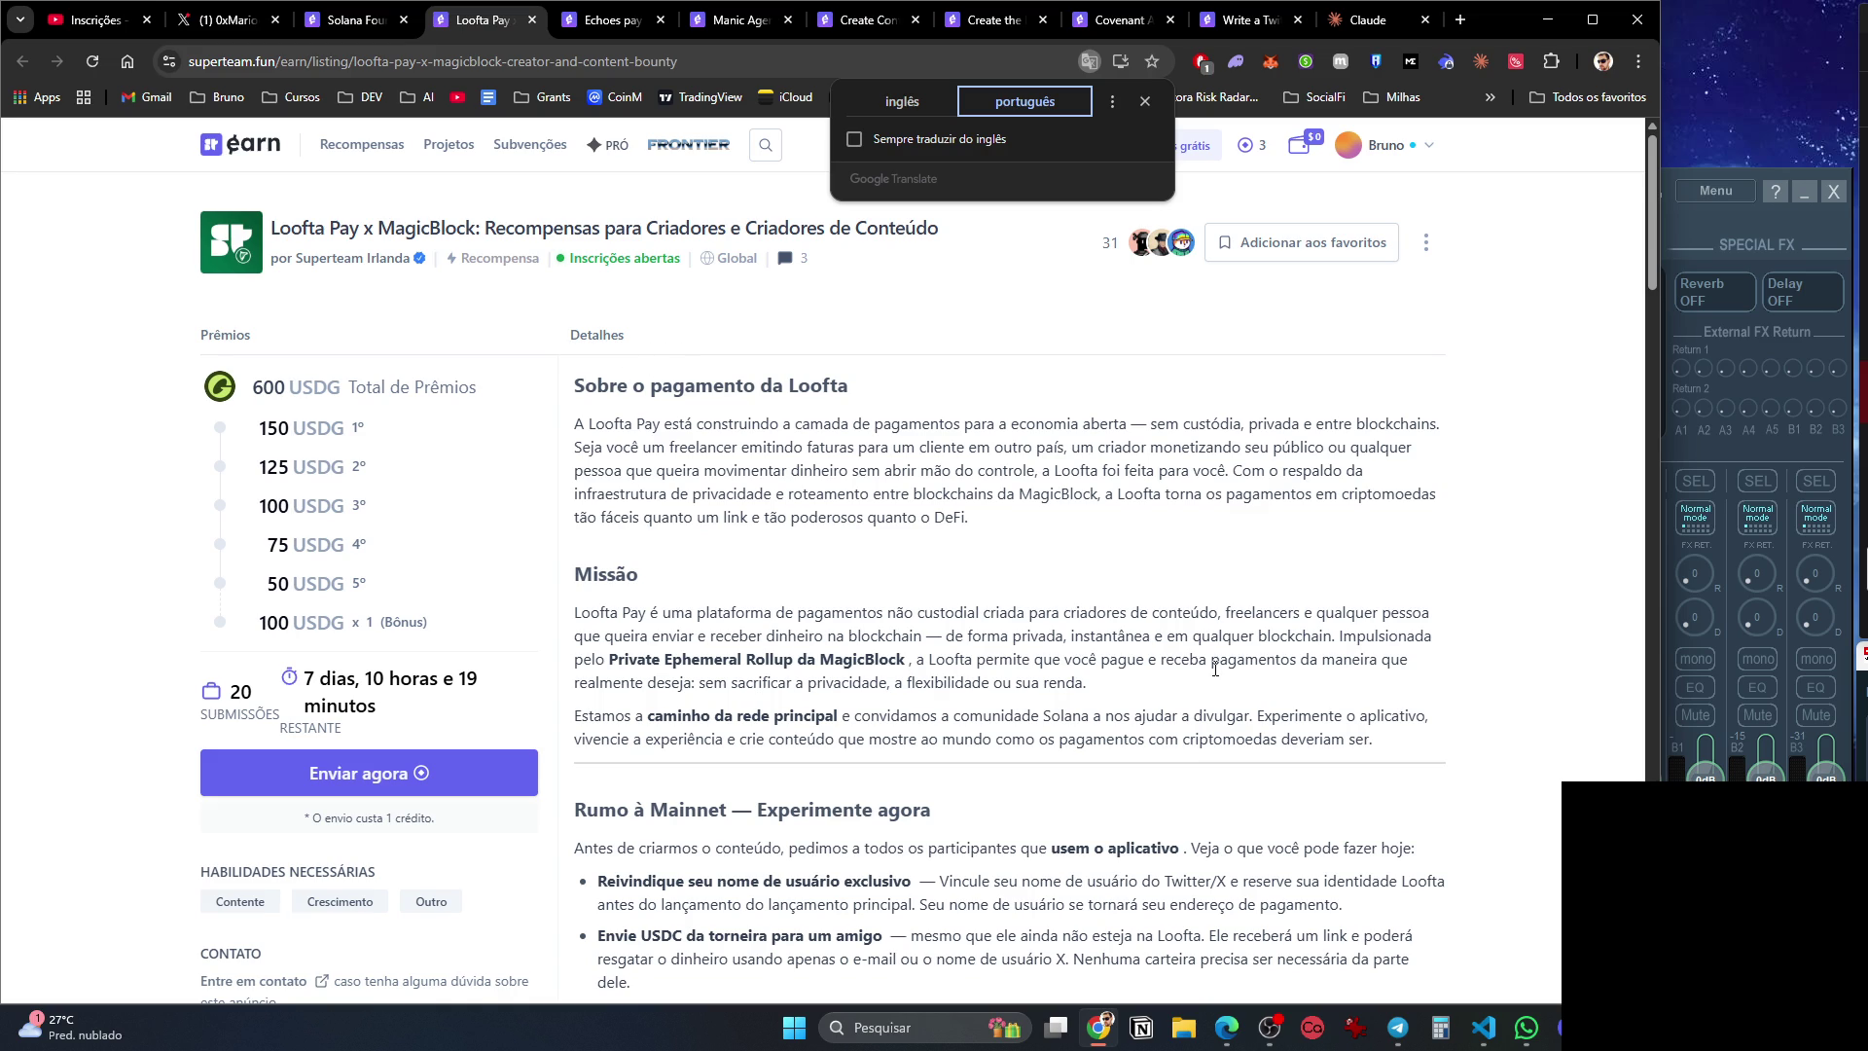
pyautogui.scroll(-3, 827, 547)
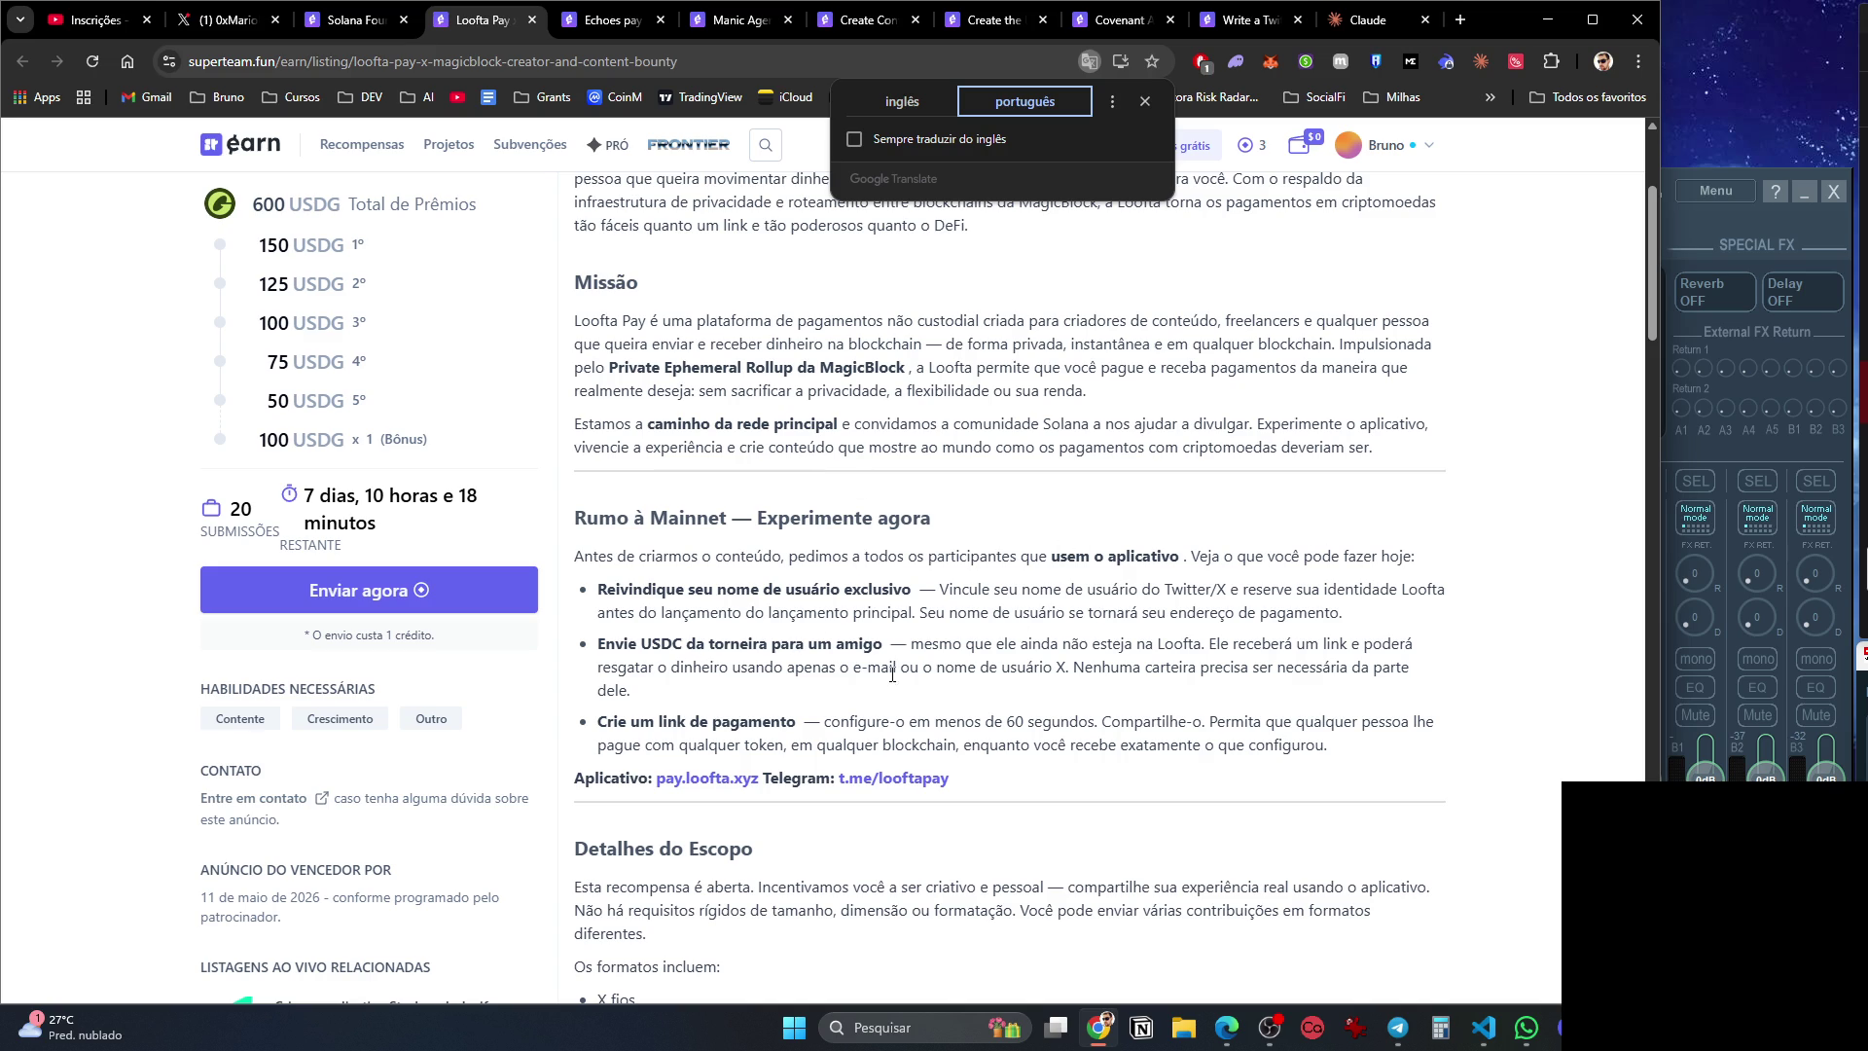
pyautogui.scroll(-4, 893, 698)
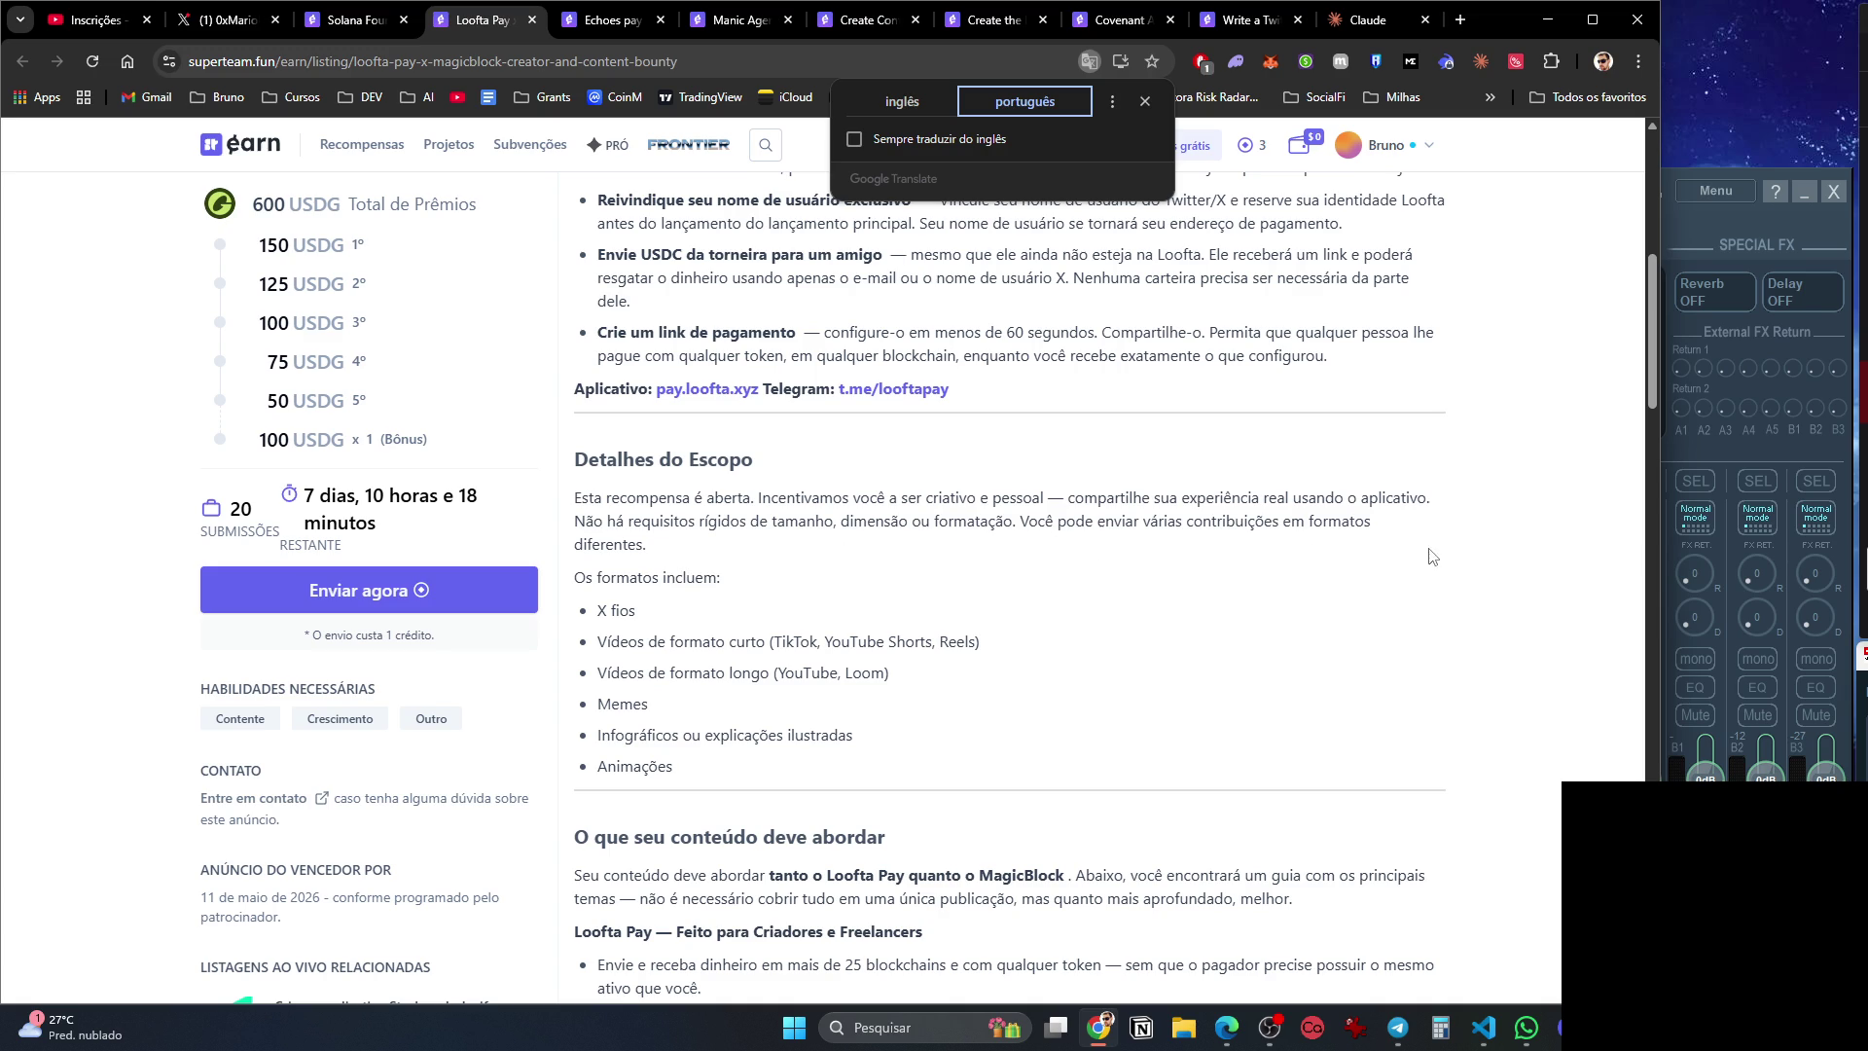
pyautogui.scroll(-3, 1156, 574)
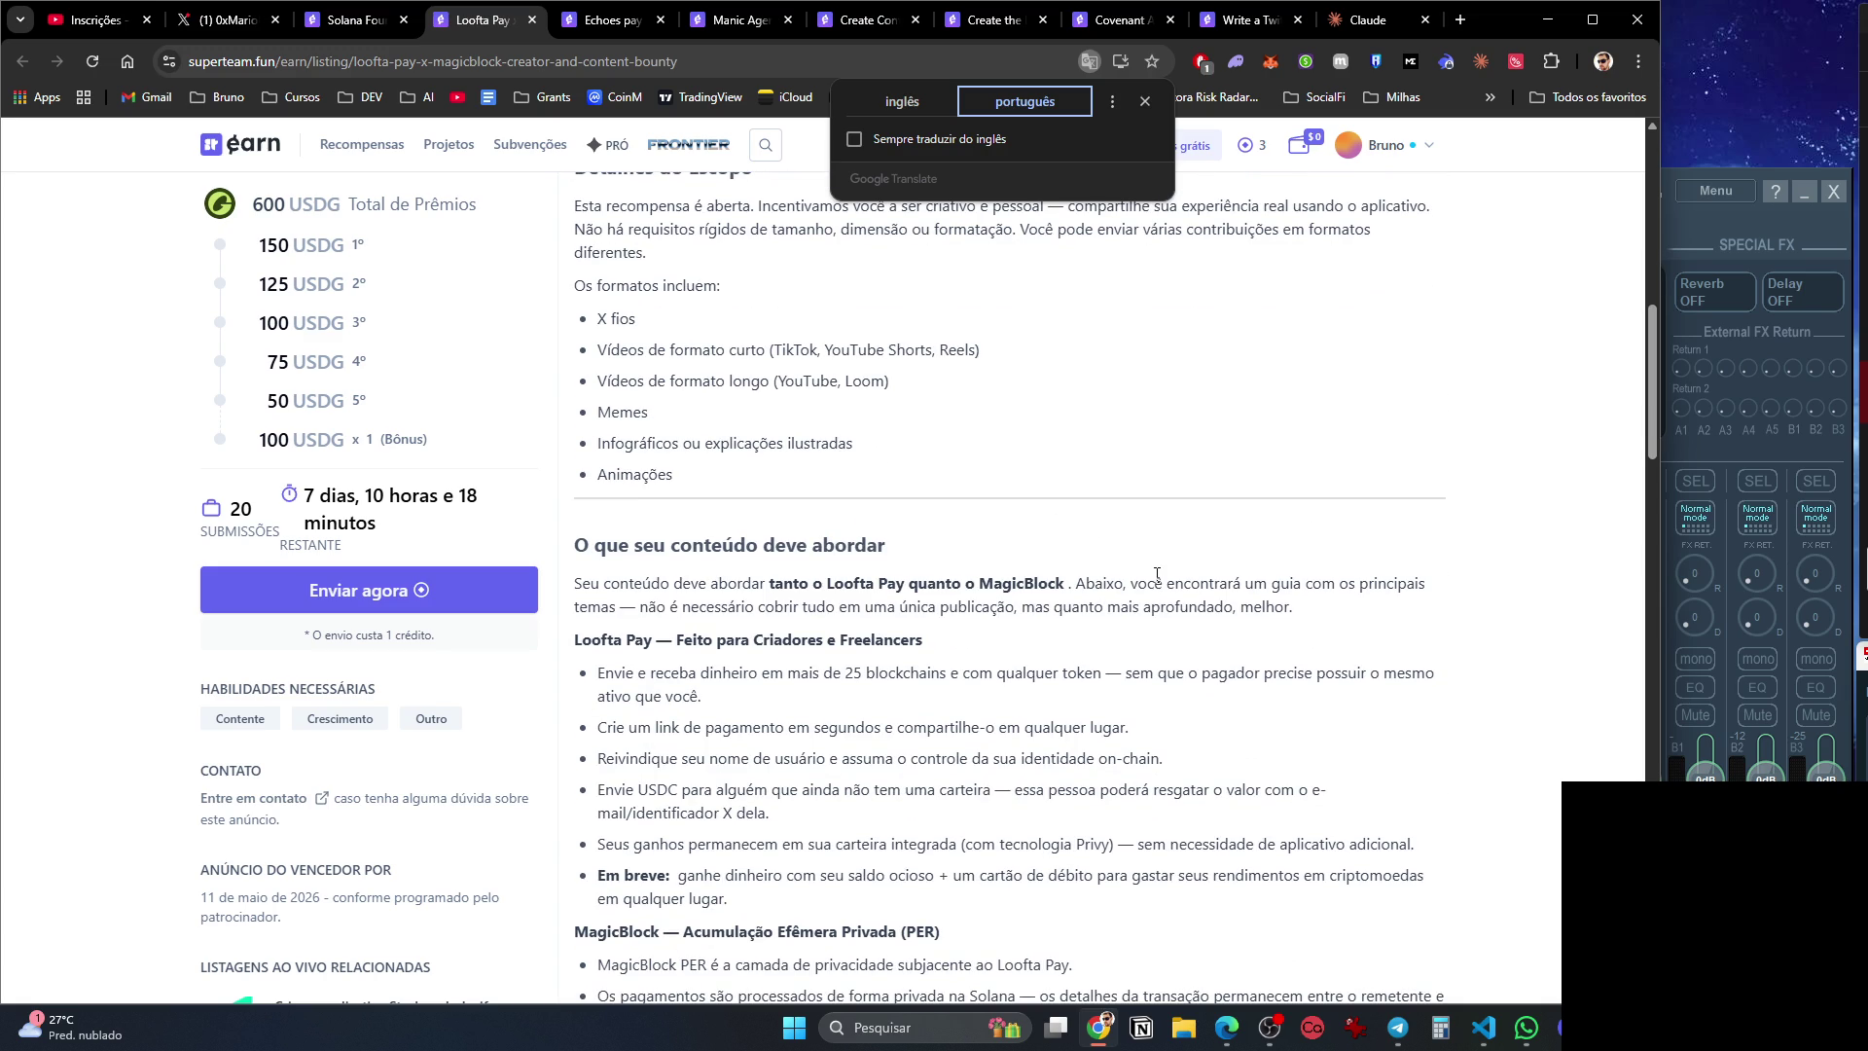
pyautogui.scroll(-2, 1156, 574)
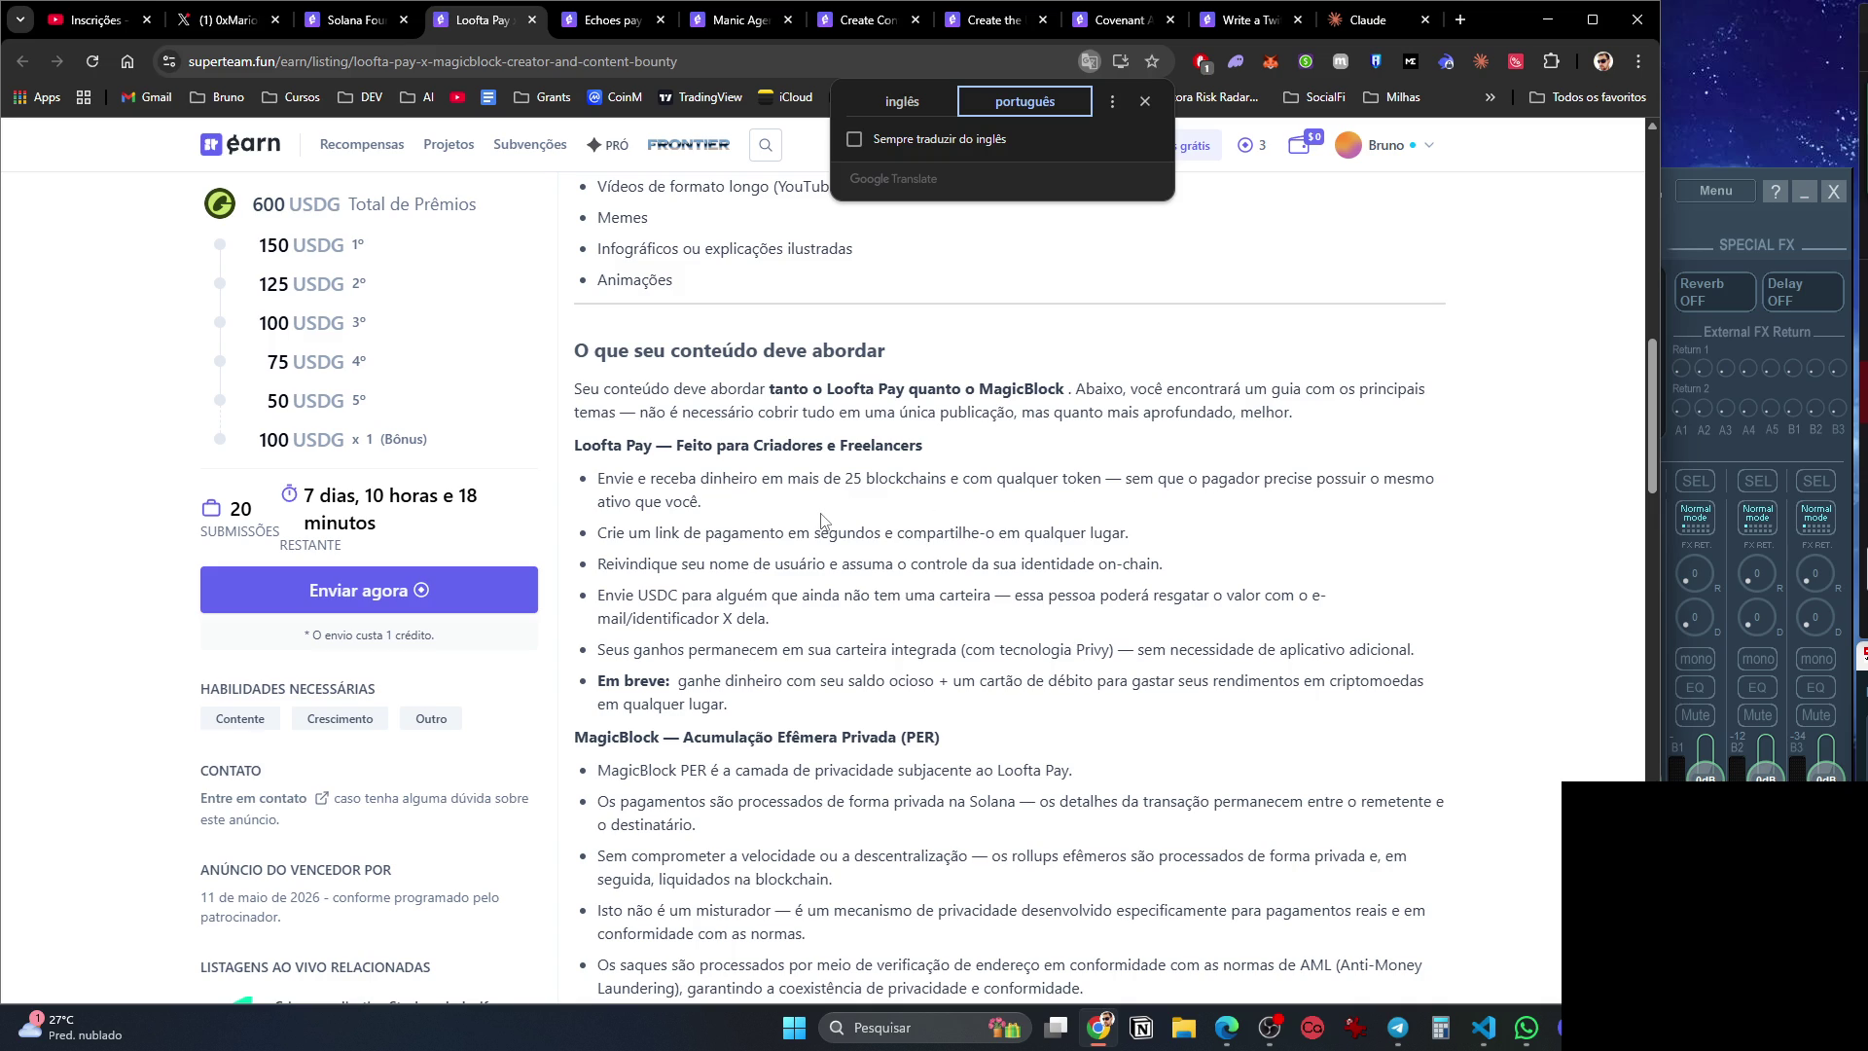
pyautogui.scroll(-4, 878, 515)
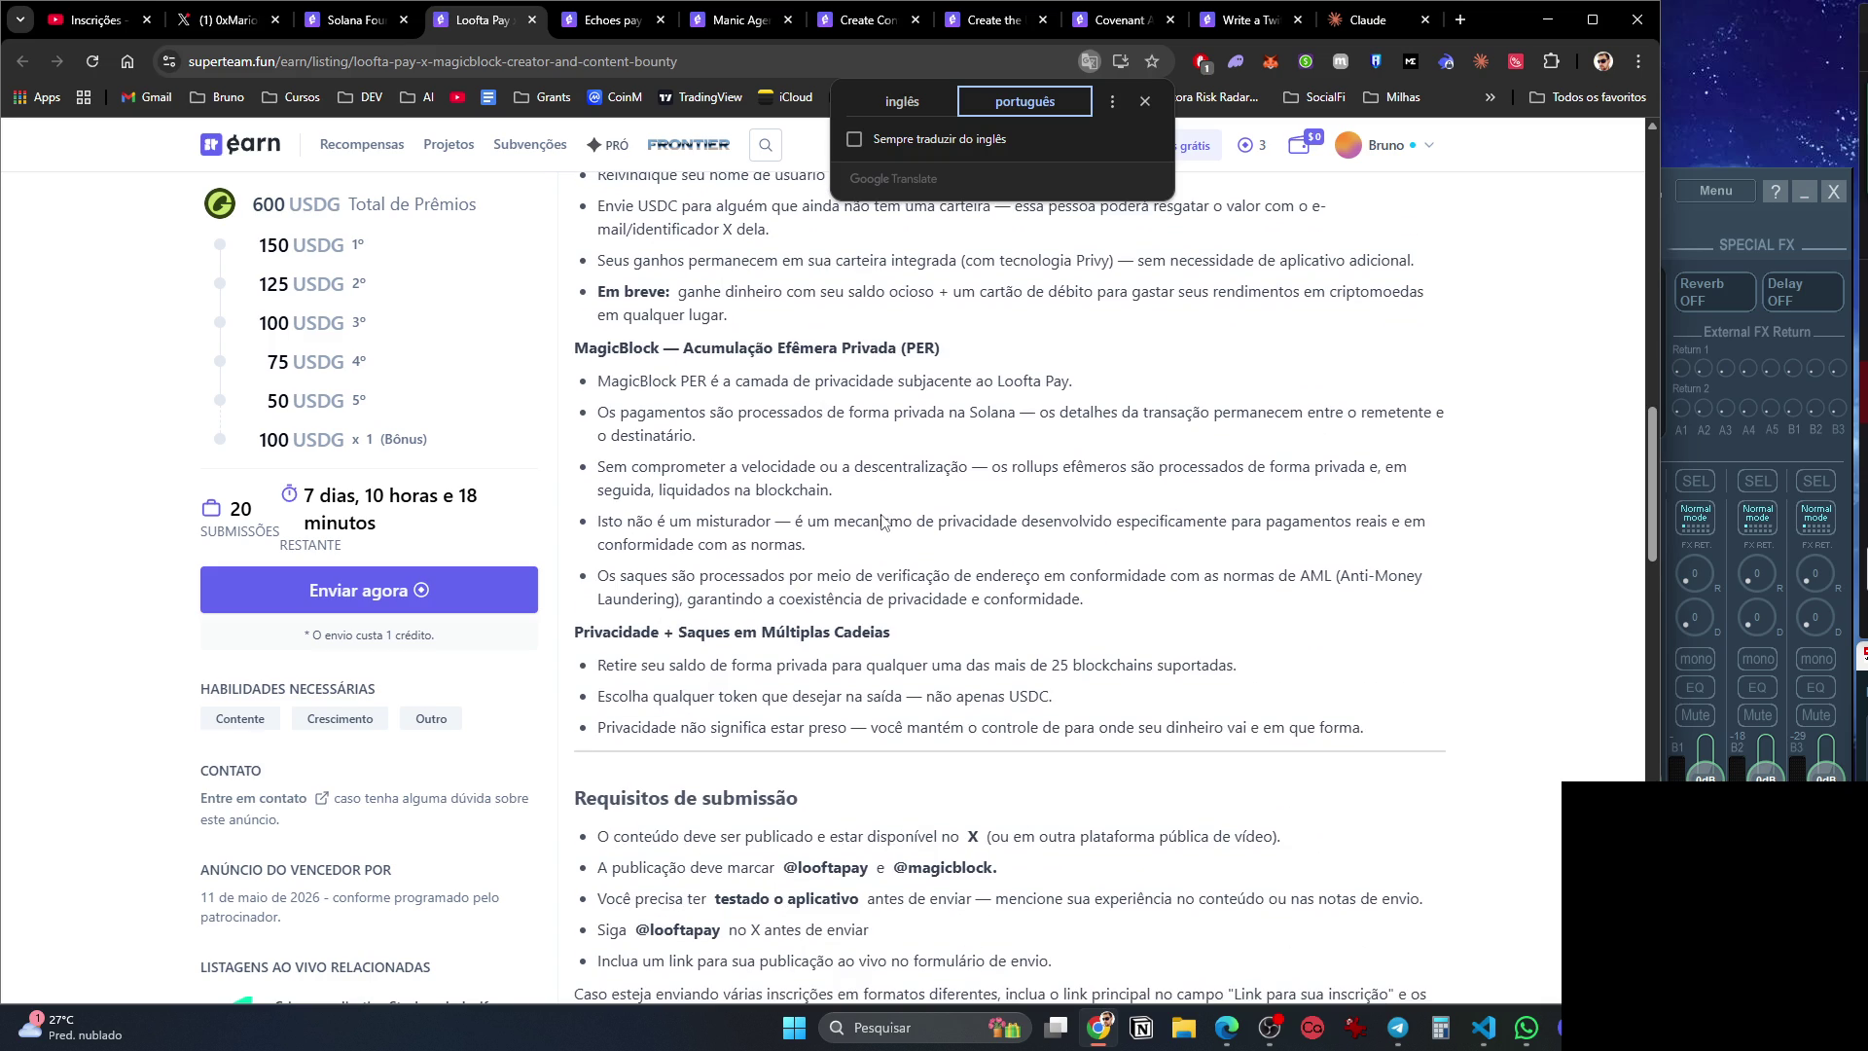
# Scroll down to the comments and open a commenter's linked X post.
pyautogui.scroll(-5, 882, 513)
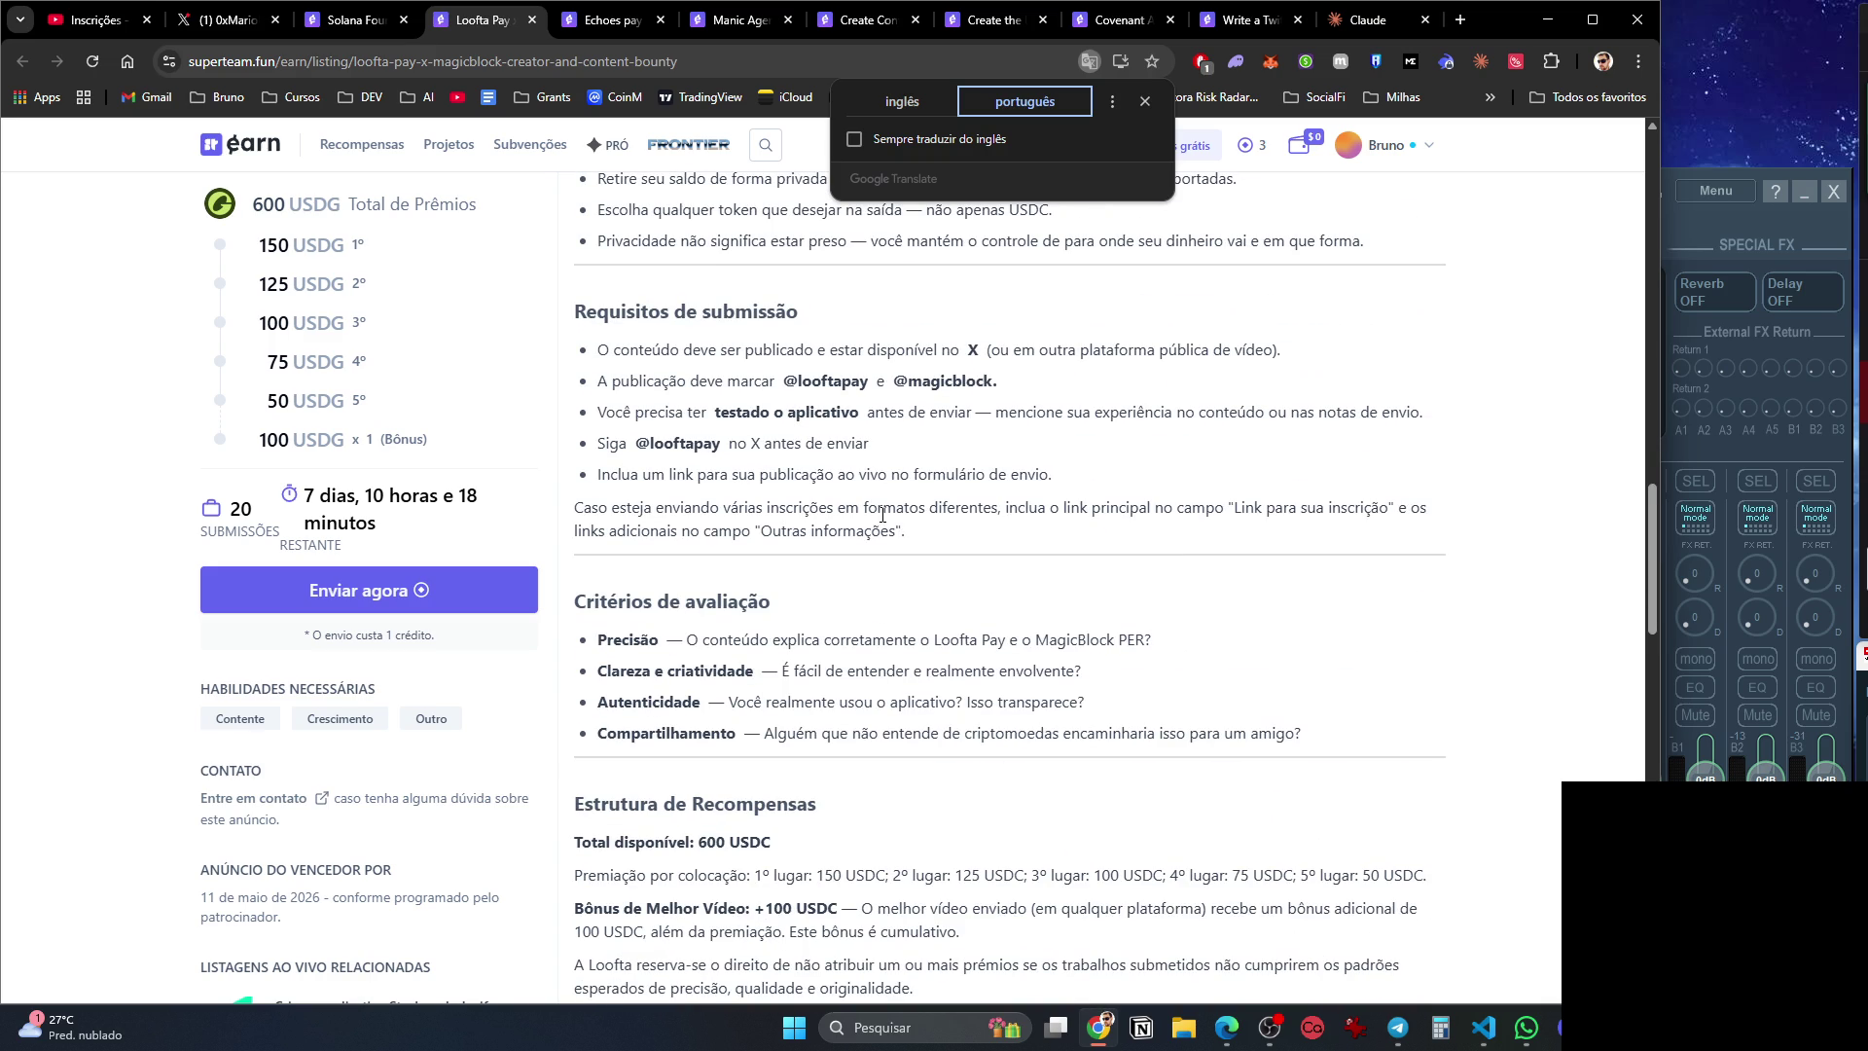
pyautogui.scroll(-6, 882, 515)
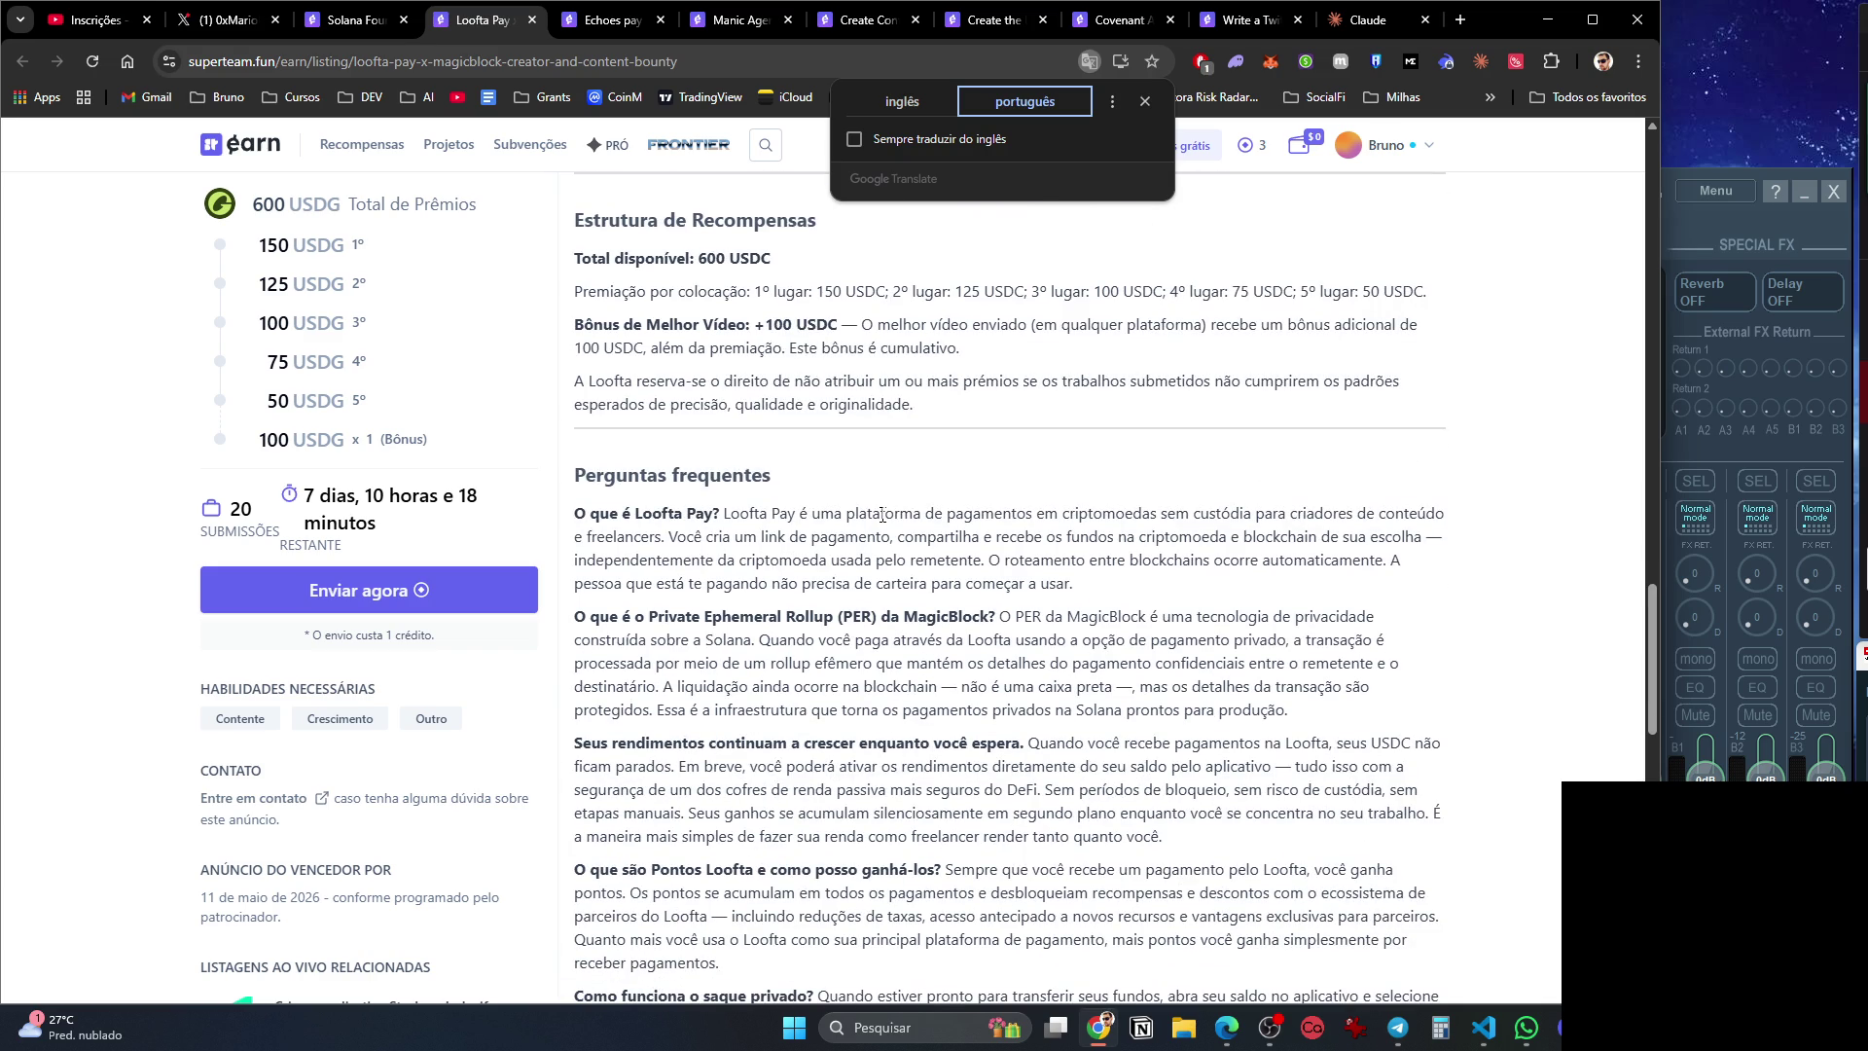
pyautogui.scroll(-7, 882, 515)
pyautogui.scroll(-5, 894, 573)
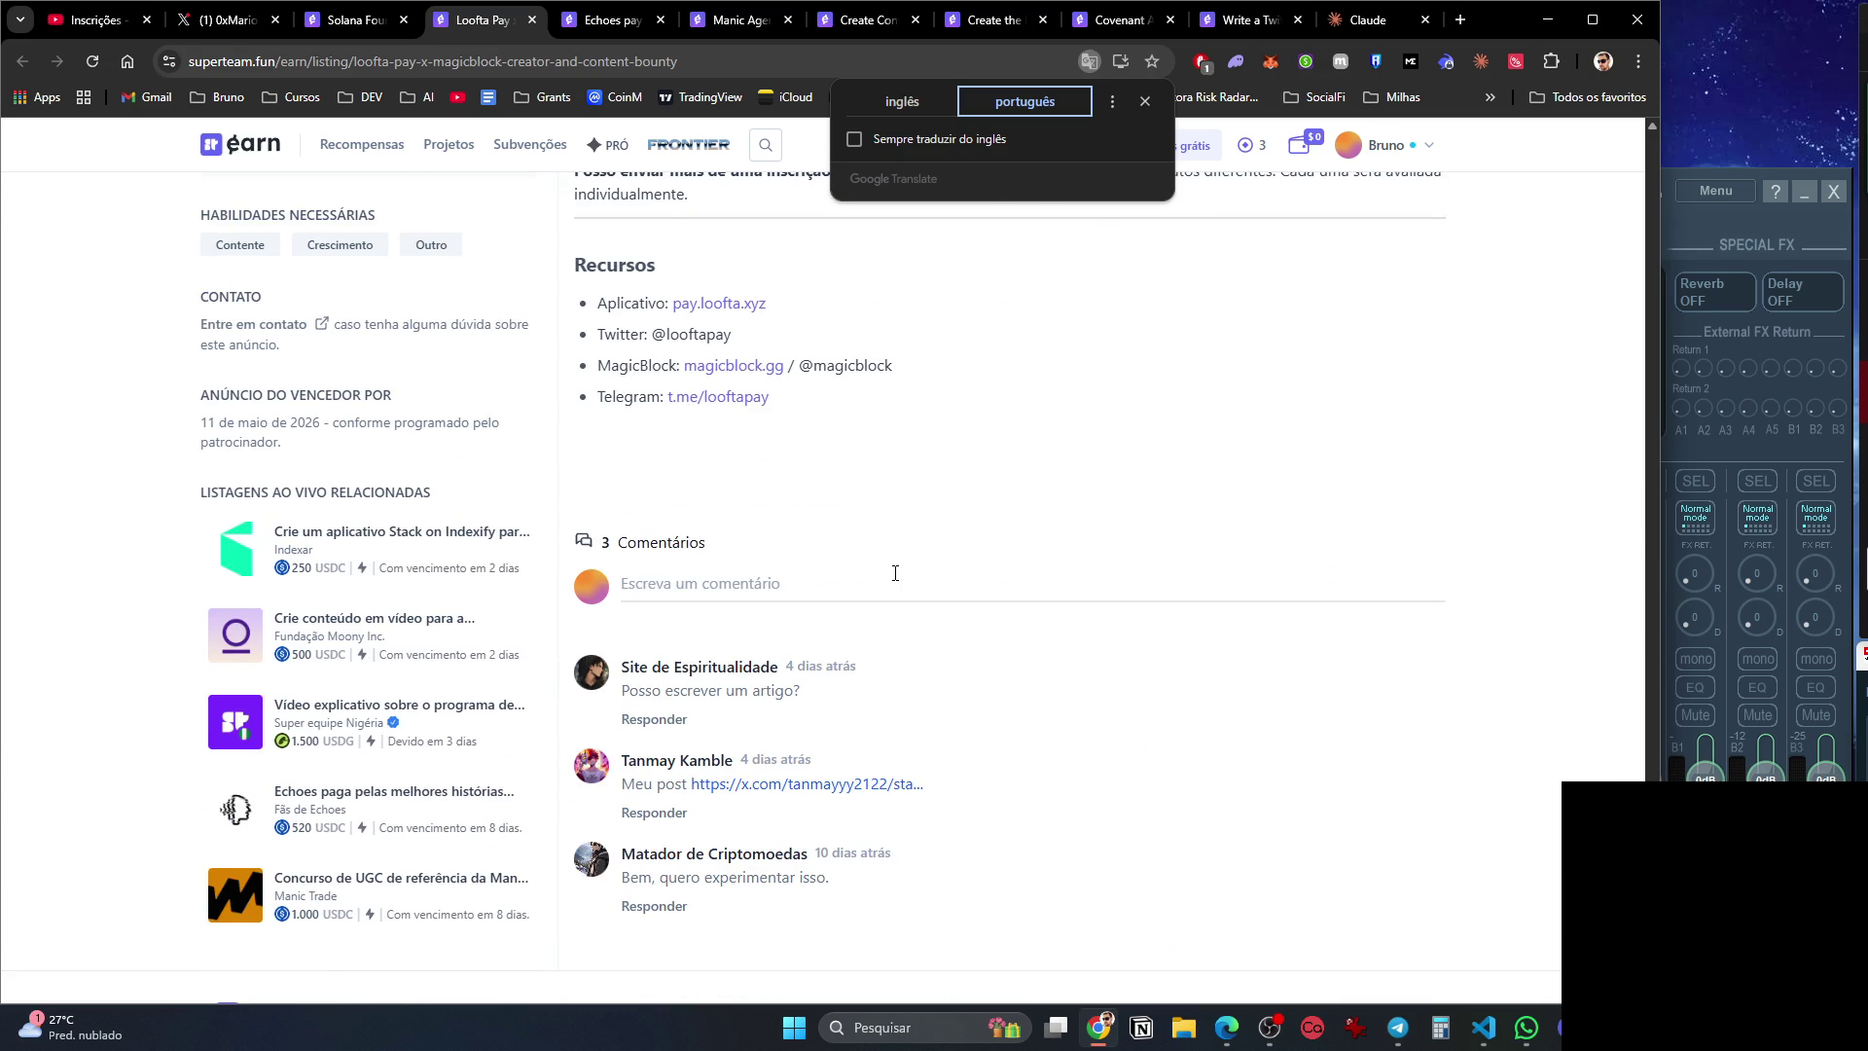
pyautogui.middleClick(837, 784)
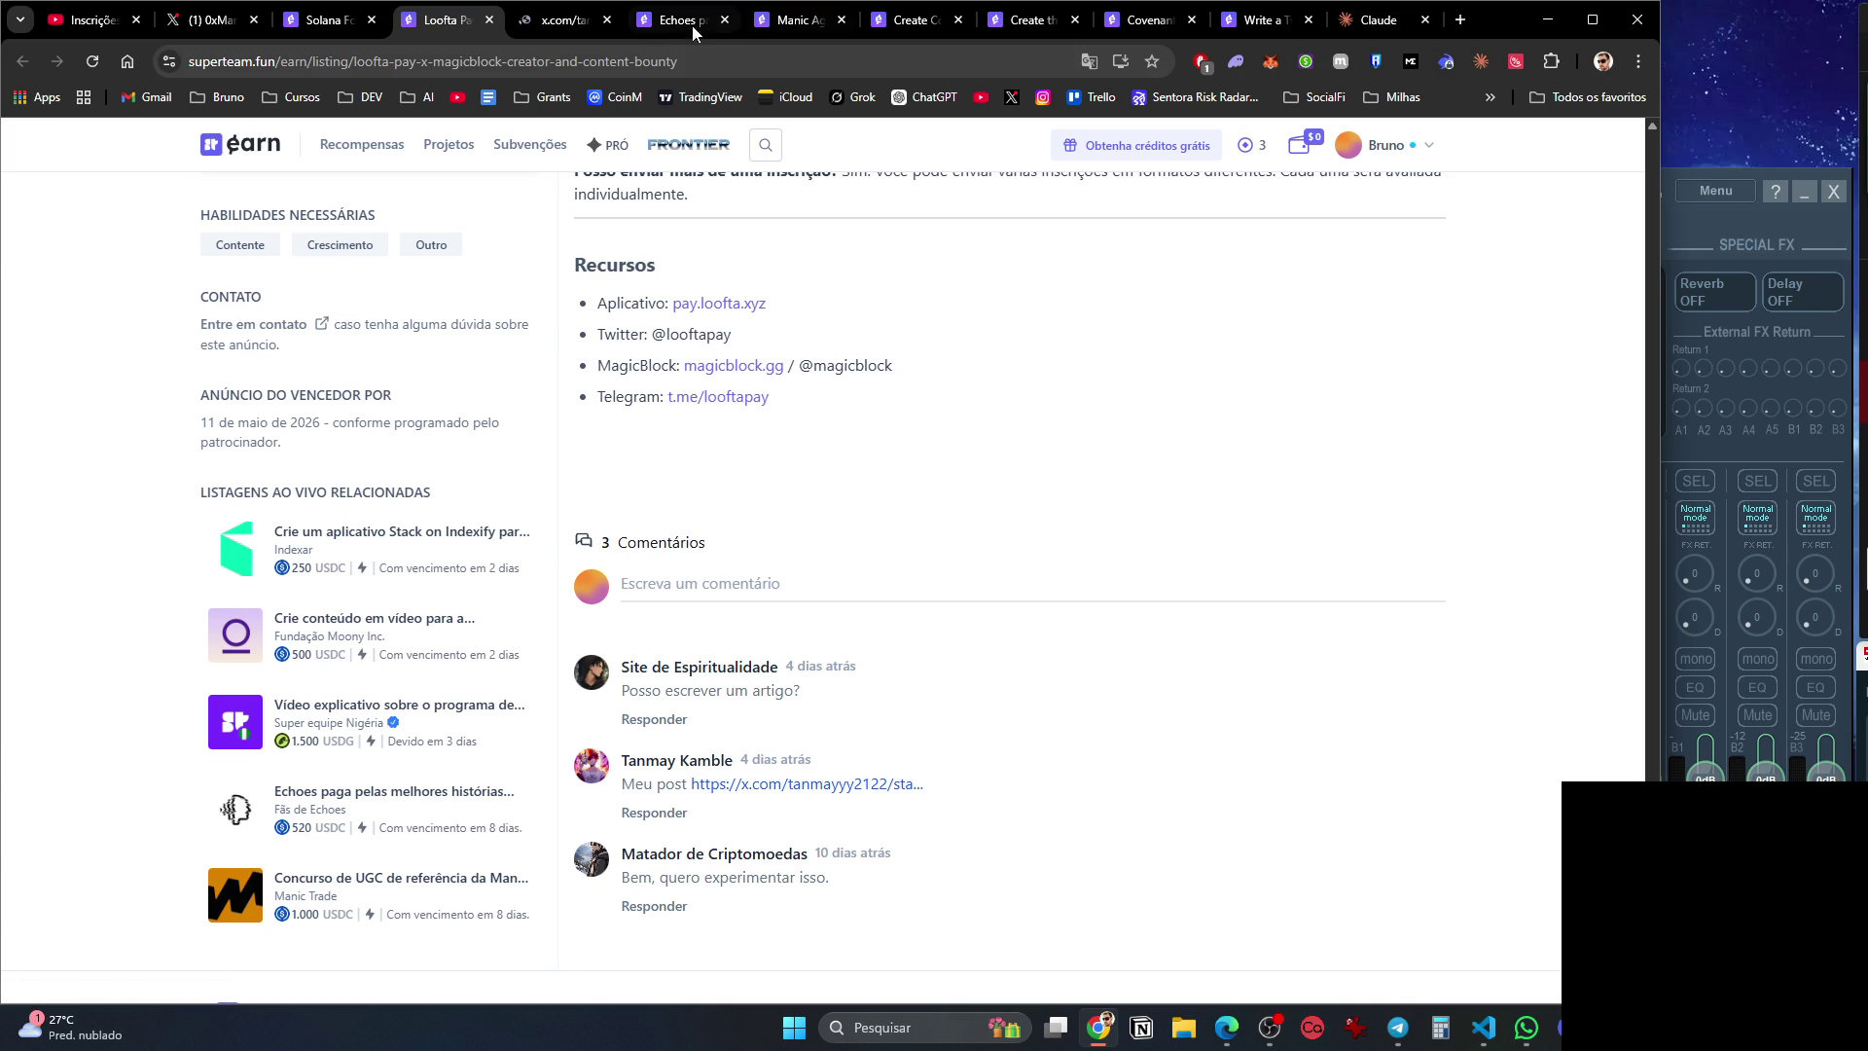
pyautogui.click(554, 26)
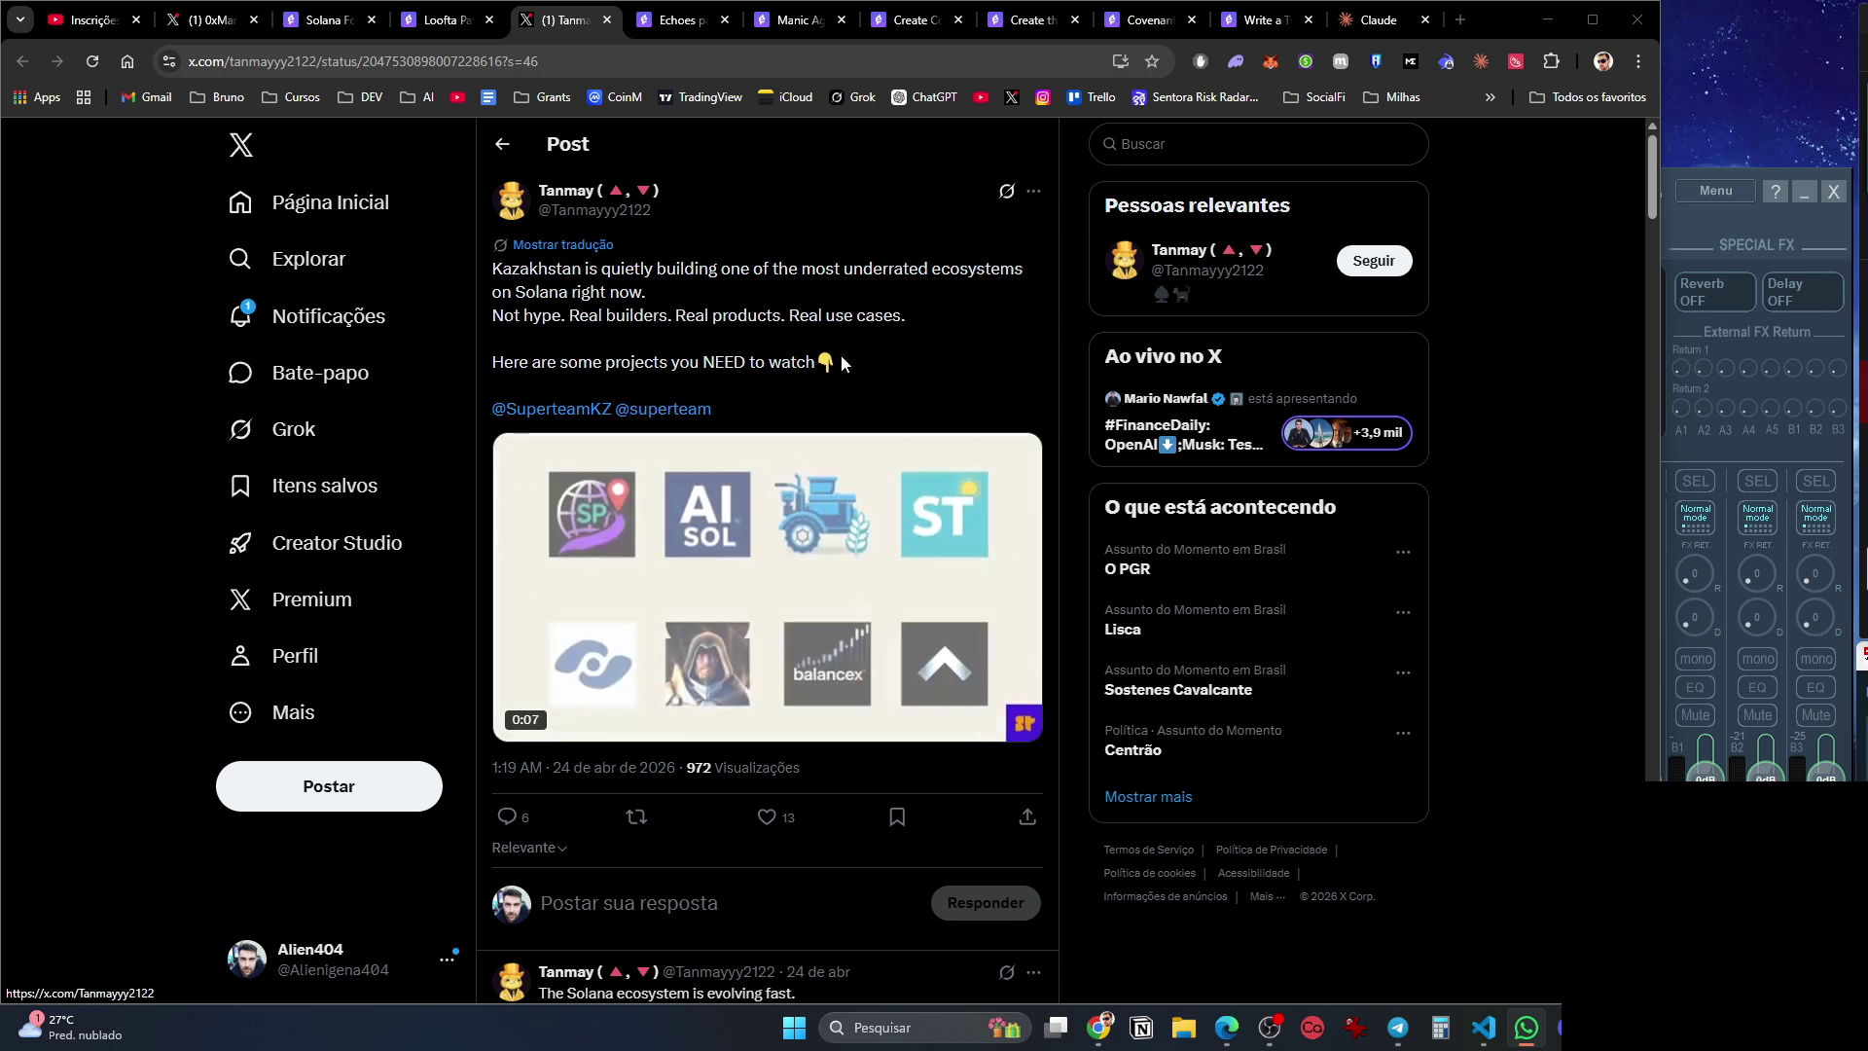
# Unmute and watch the X post's video, then close the X tab.
pyautogui.click(951, 720)
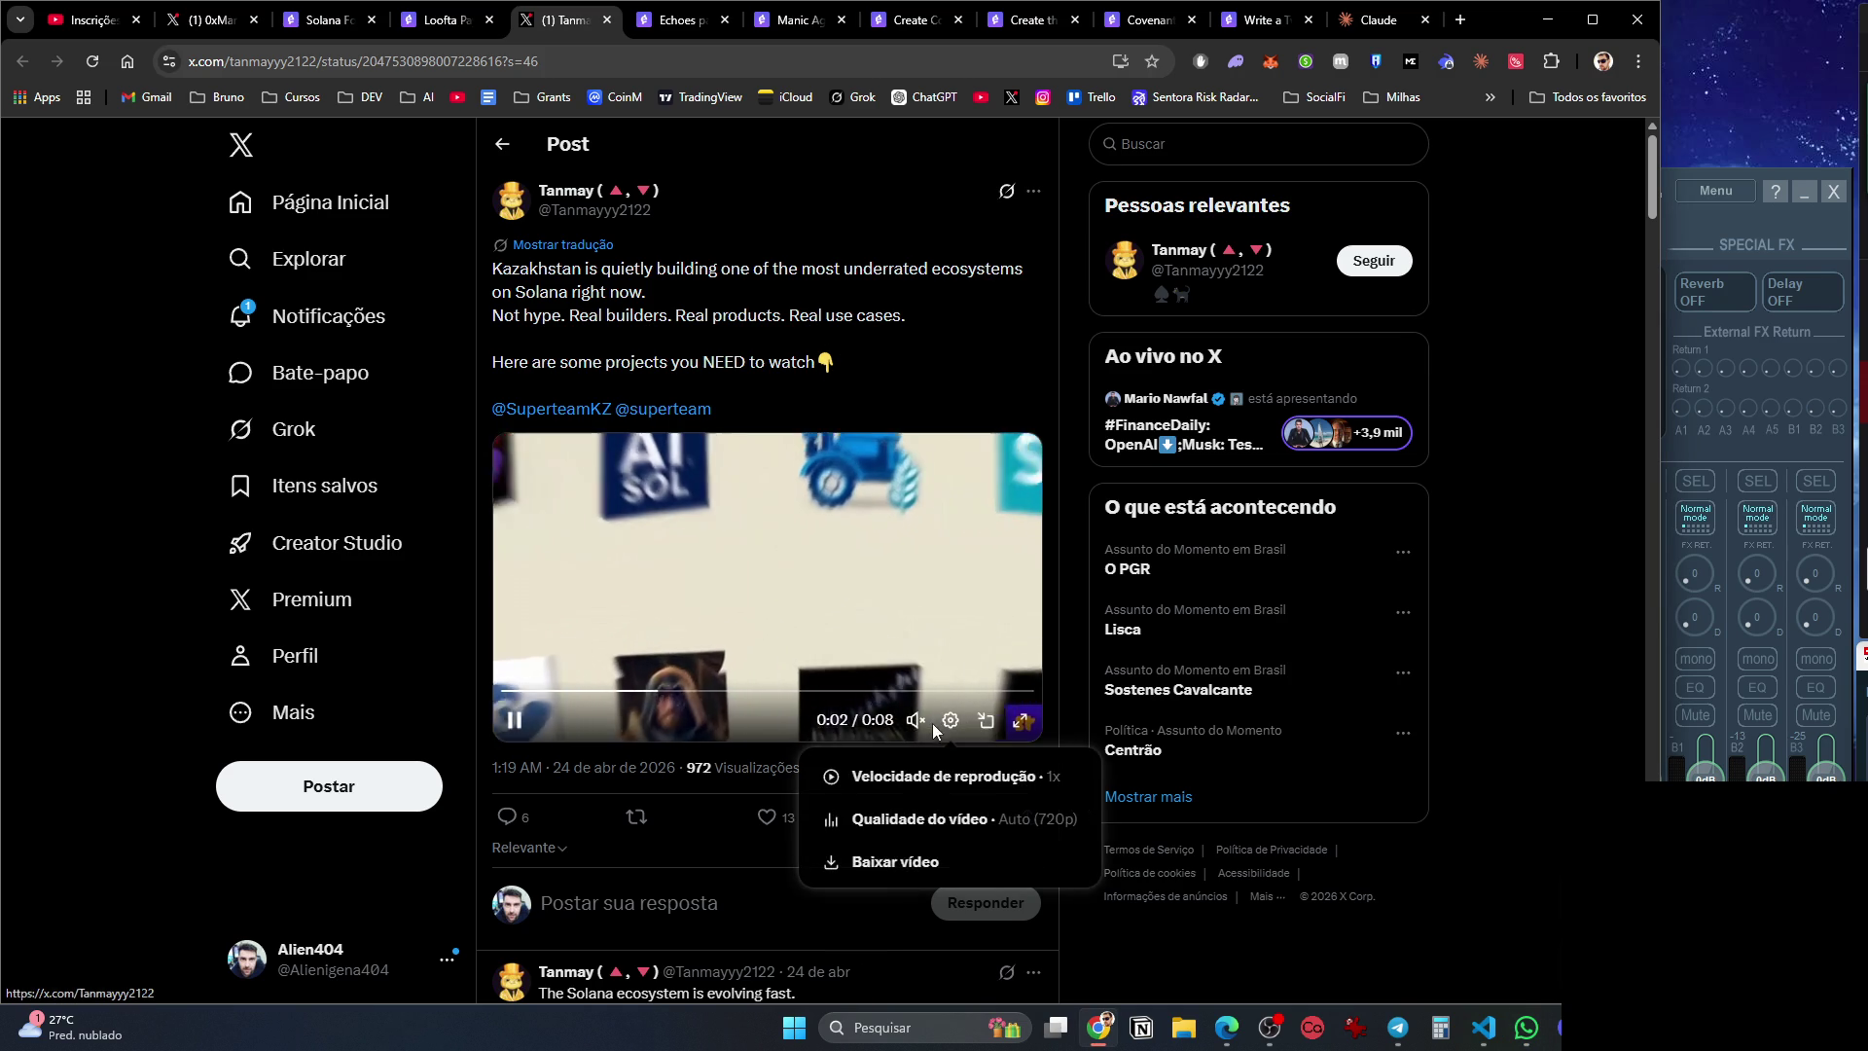
pyautogui.click(915, 719)
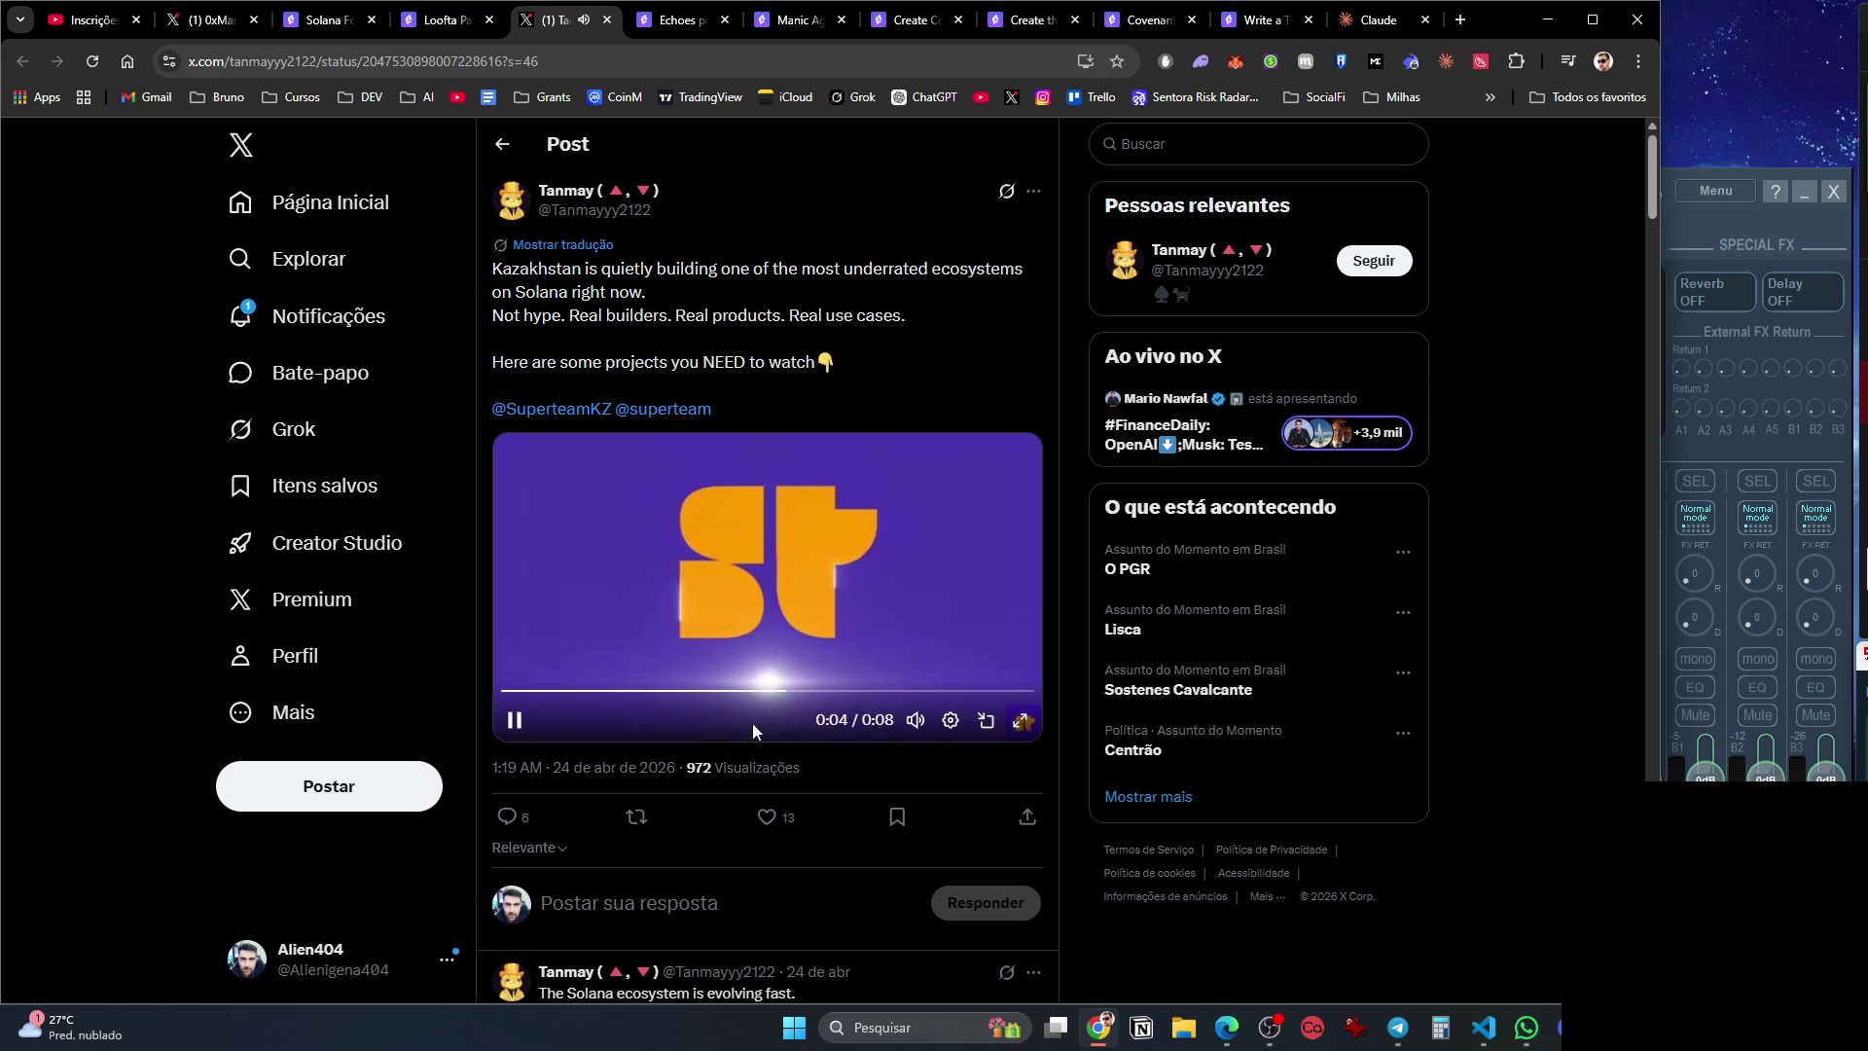
pyautogui.click(609, 20)
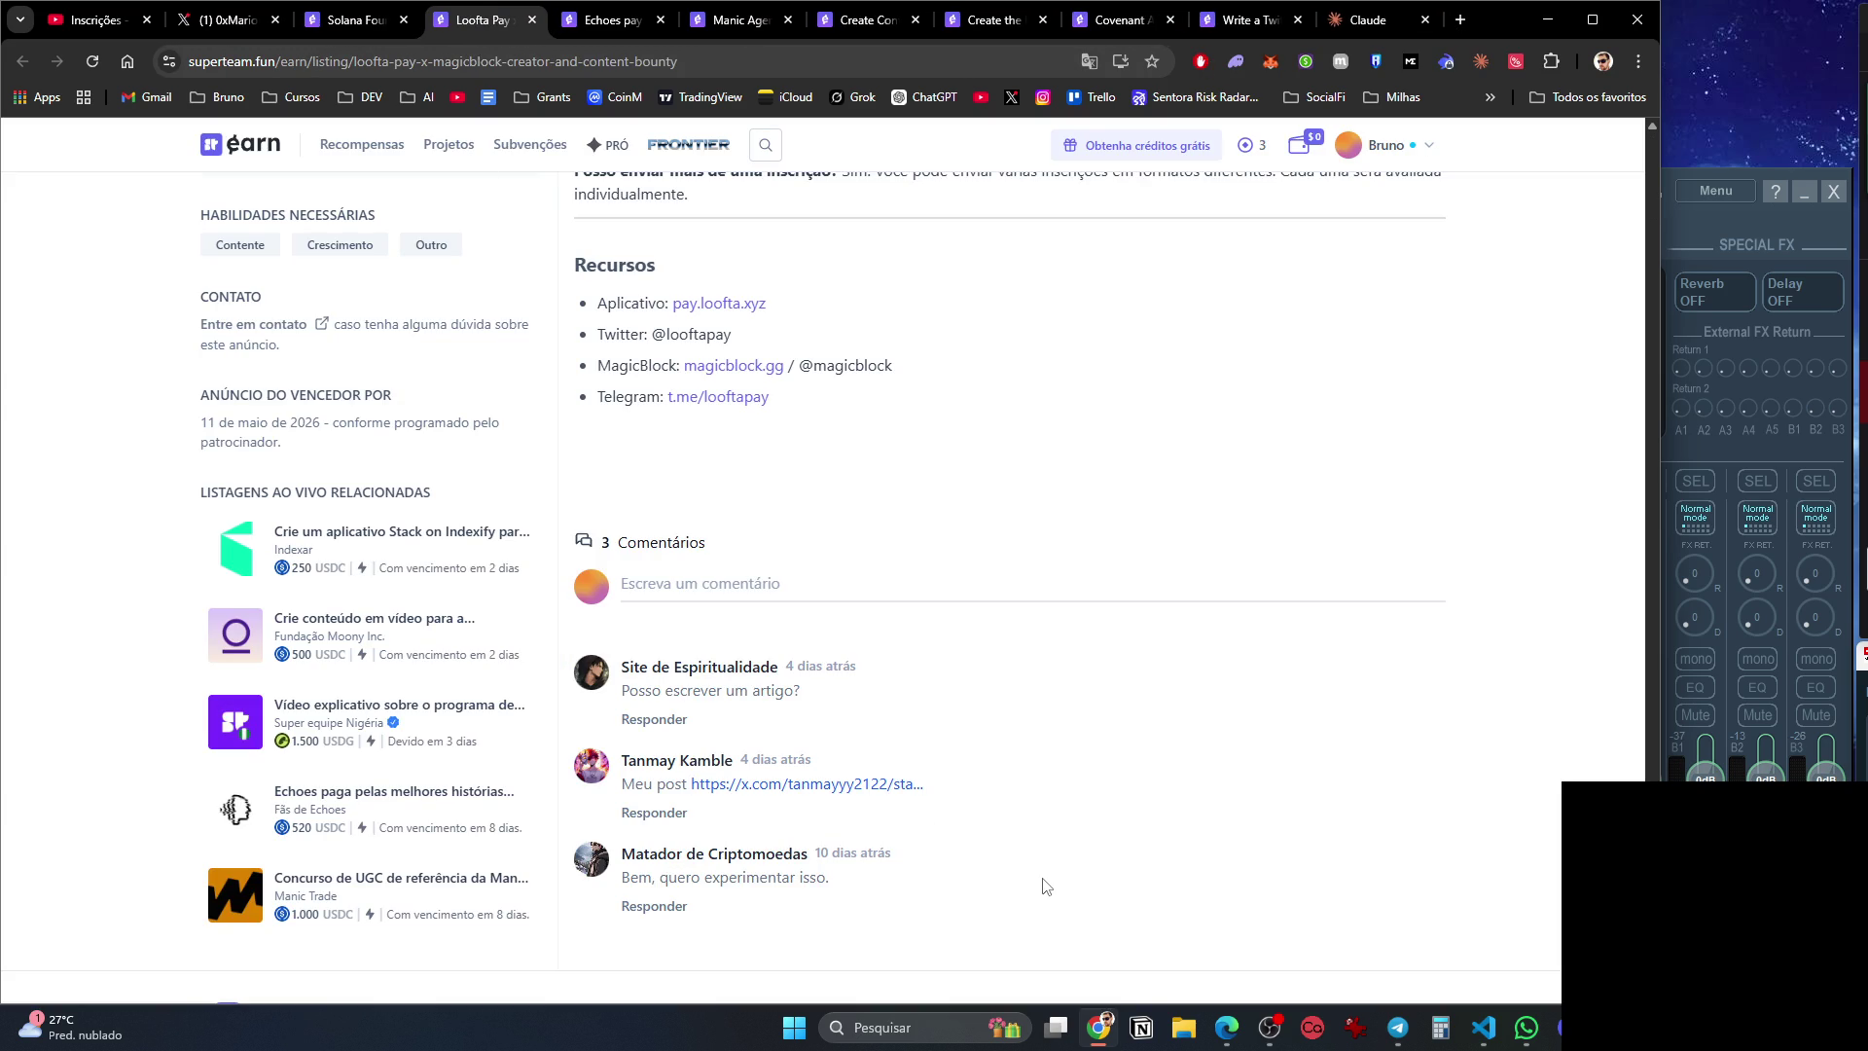
# Move to the Echoes bounty, close Loofta Pay, and translate Echoes into Portuguese.
pyautogui.scroll(7, 1044, 885)
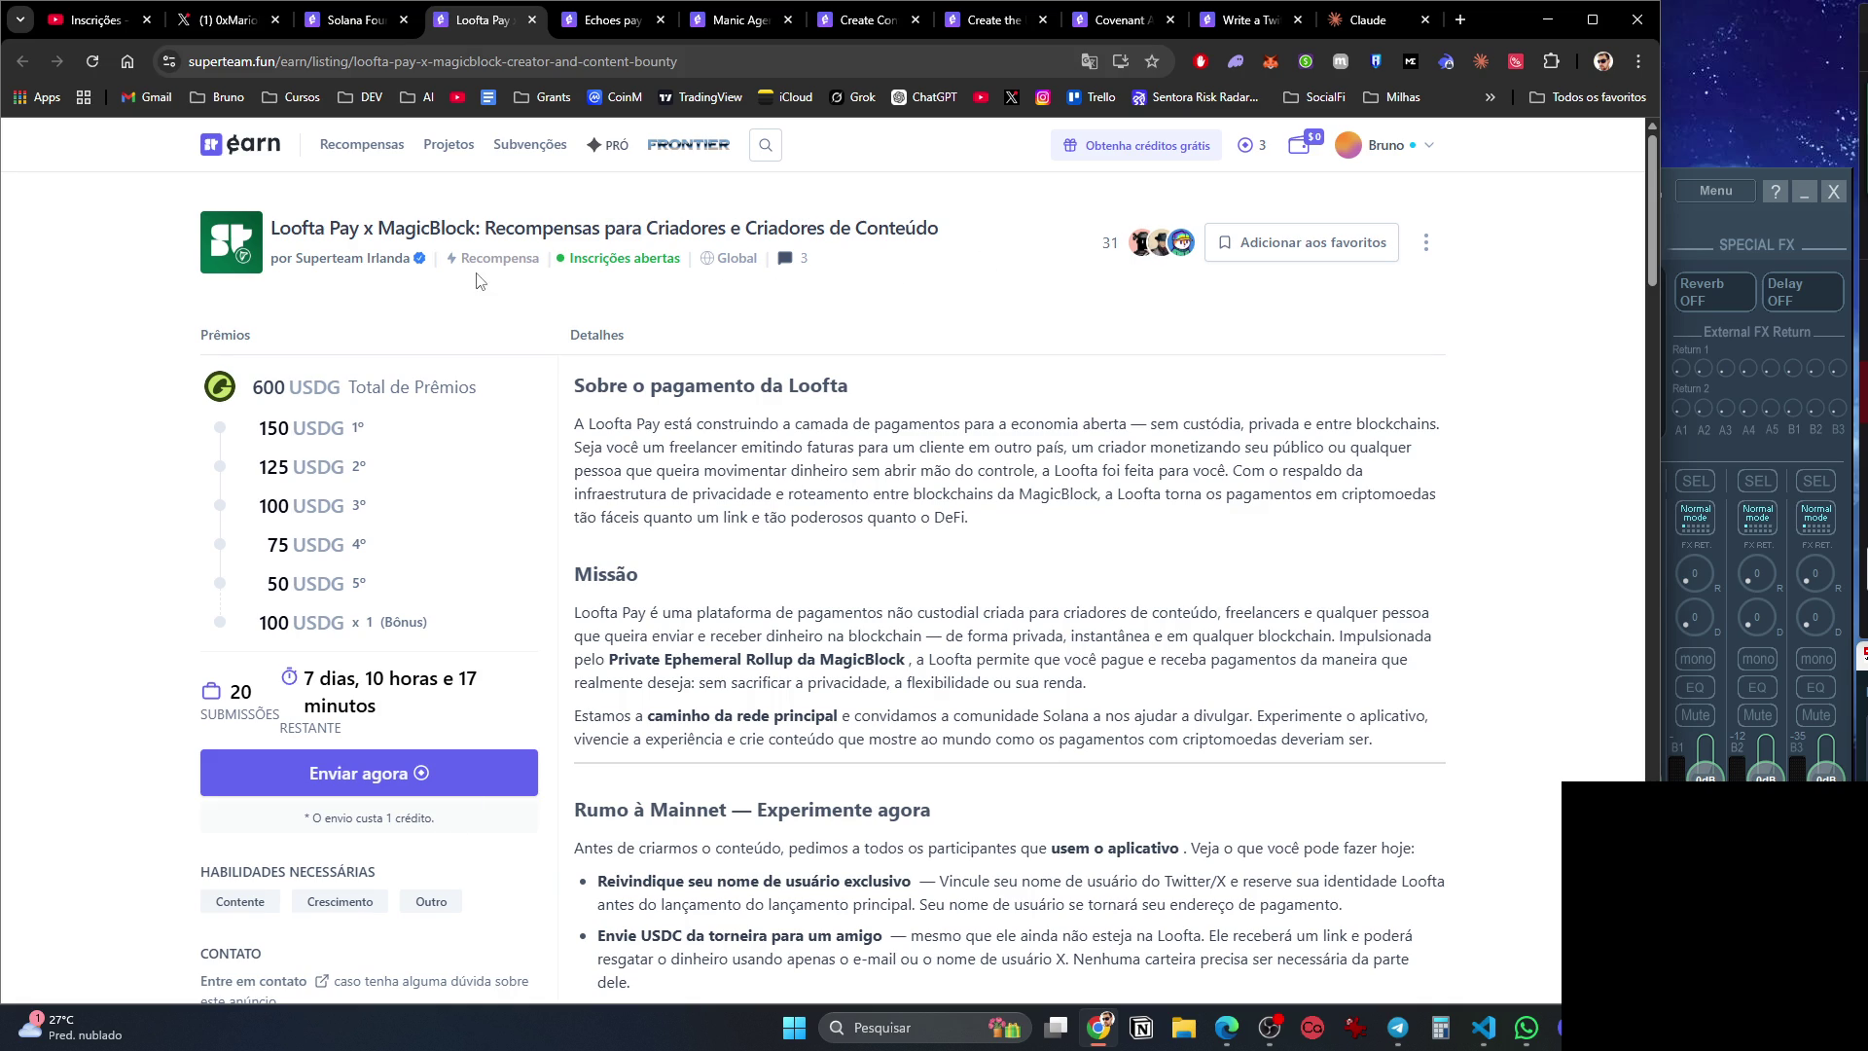
pyautogui.click(607, 30)
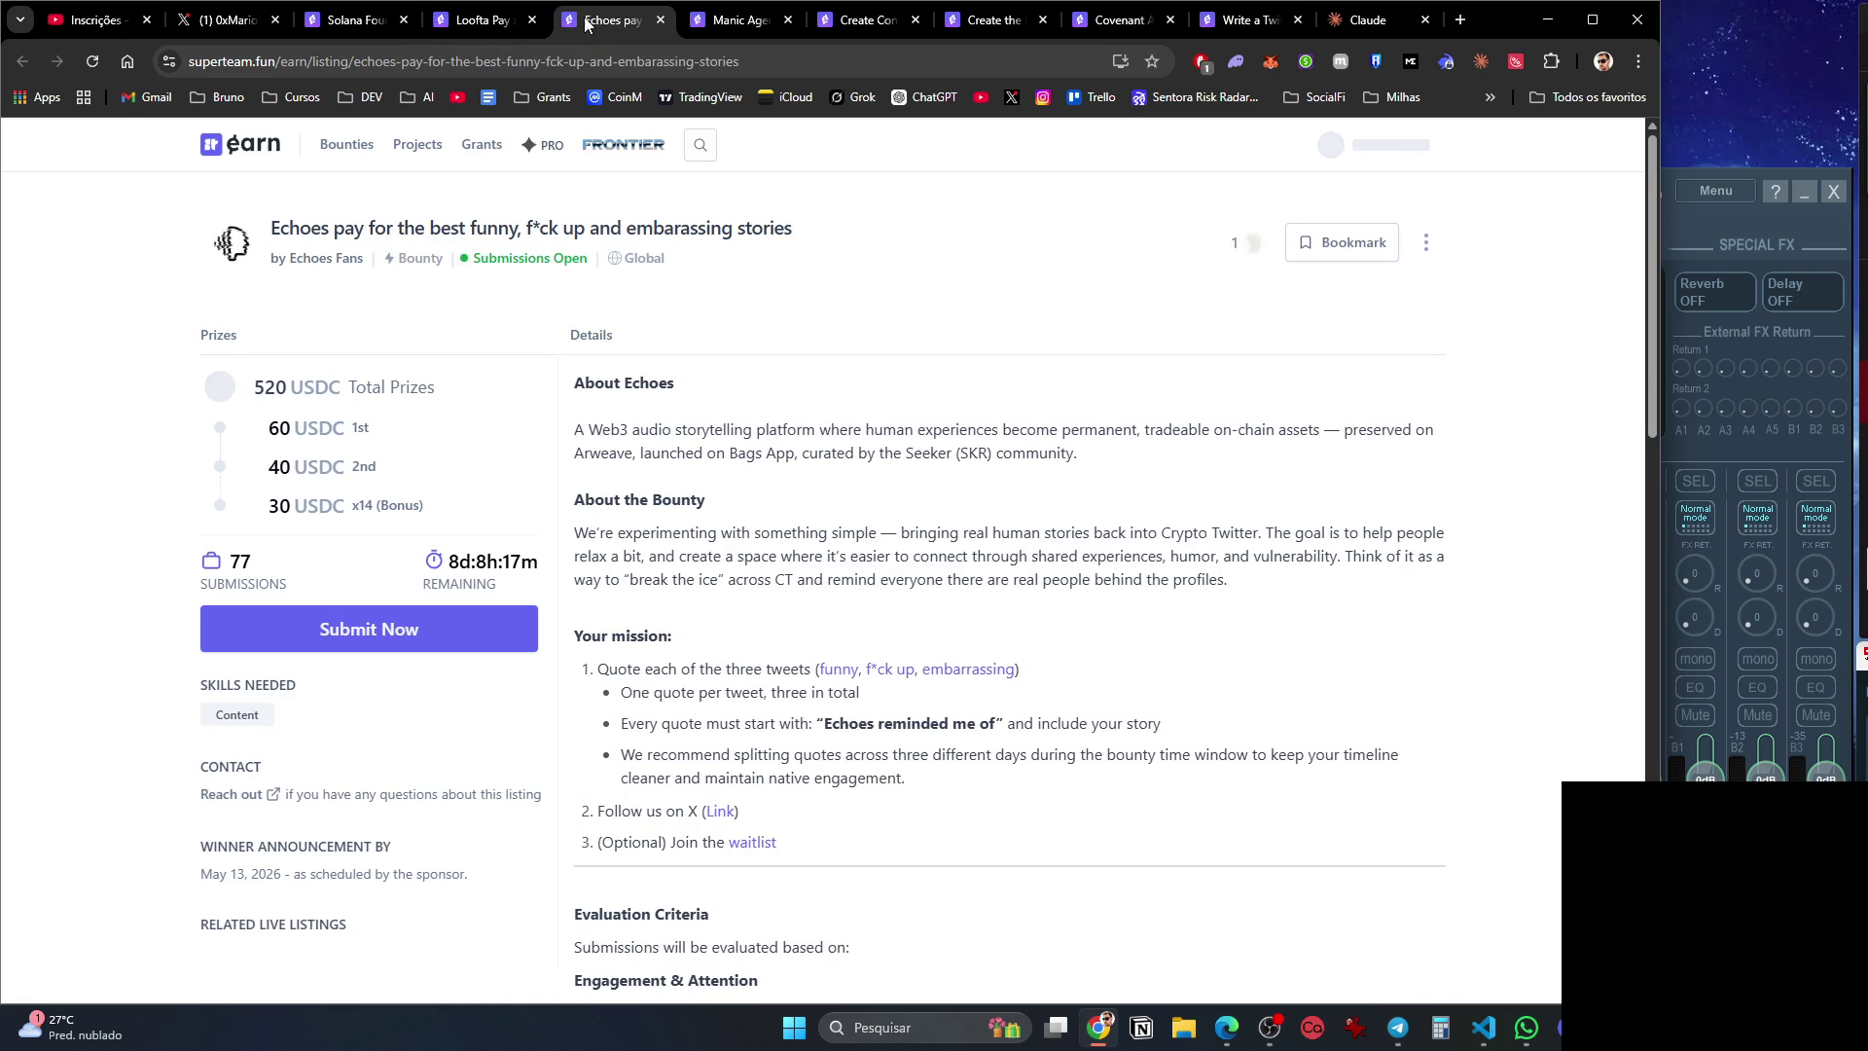
pyautogui.click(534, 20)
pyautogui.rightClick(903, 301)
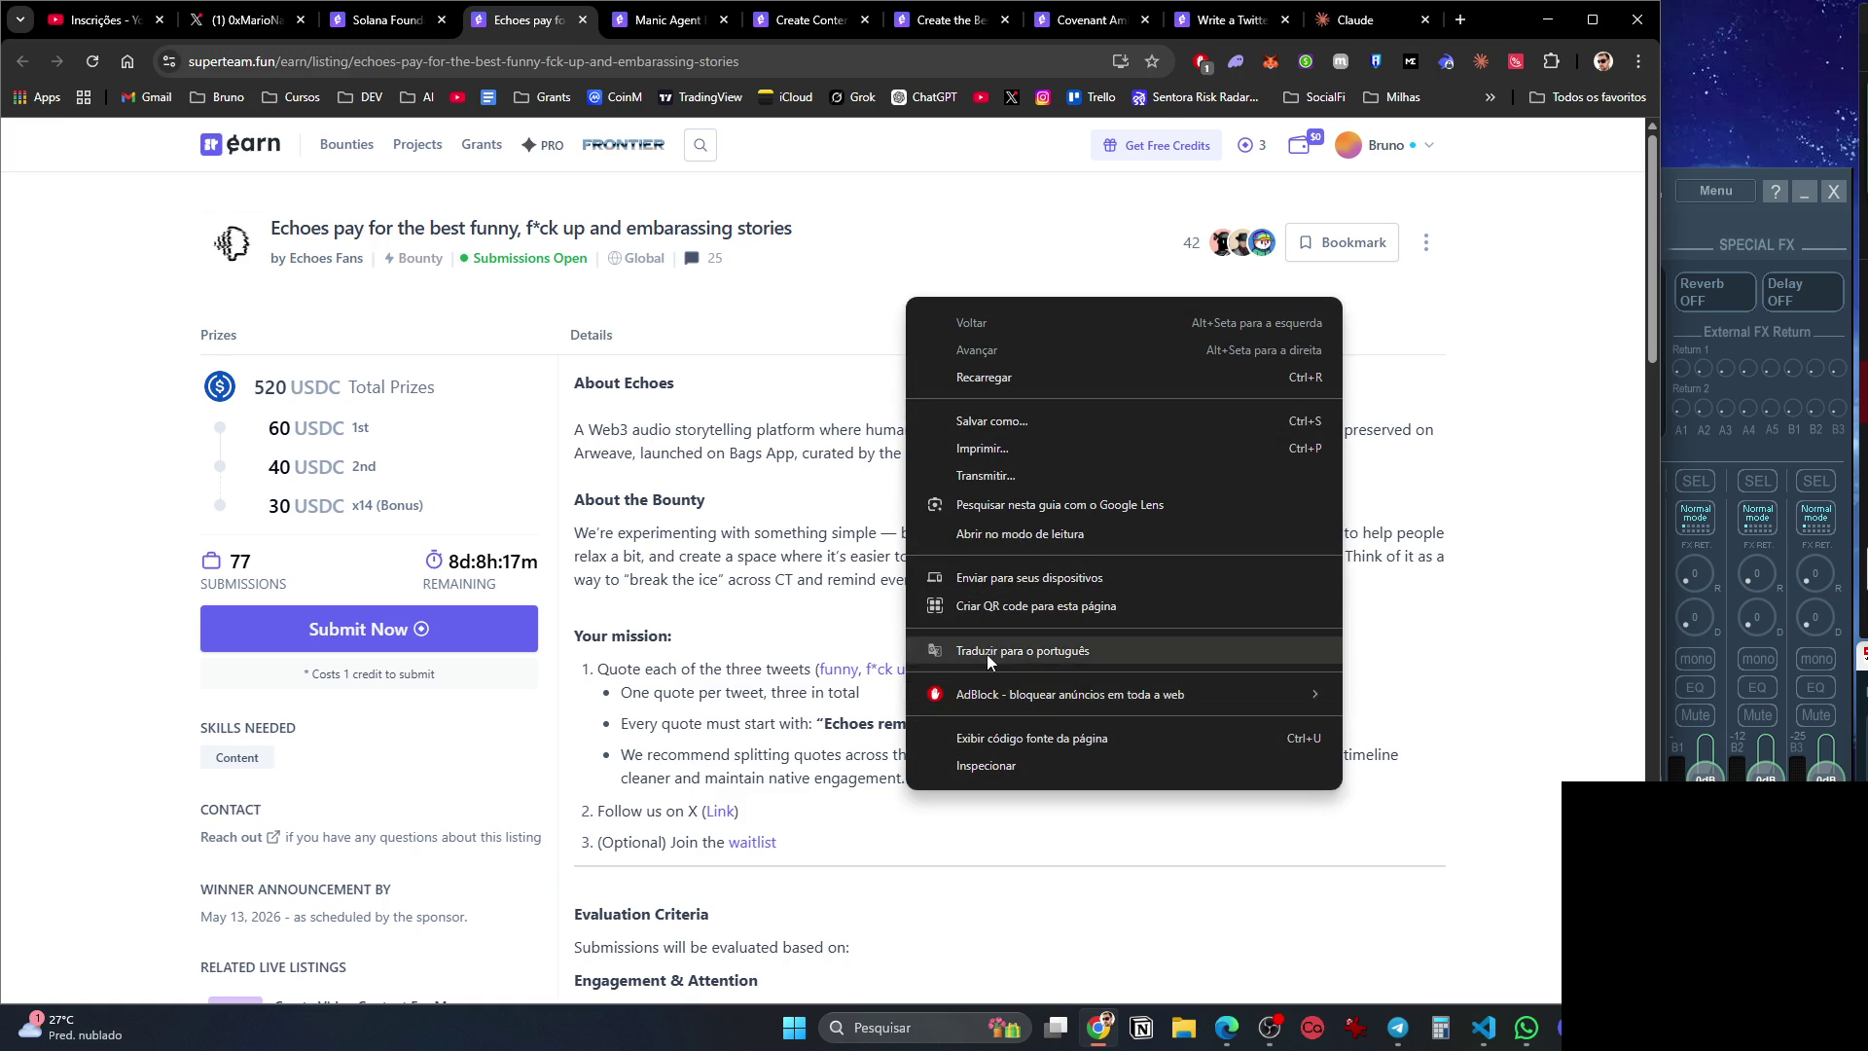
pyautogui.click(986, 652)
pyautogui.click(797, 319)
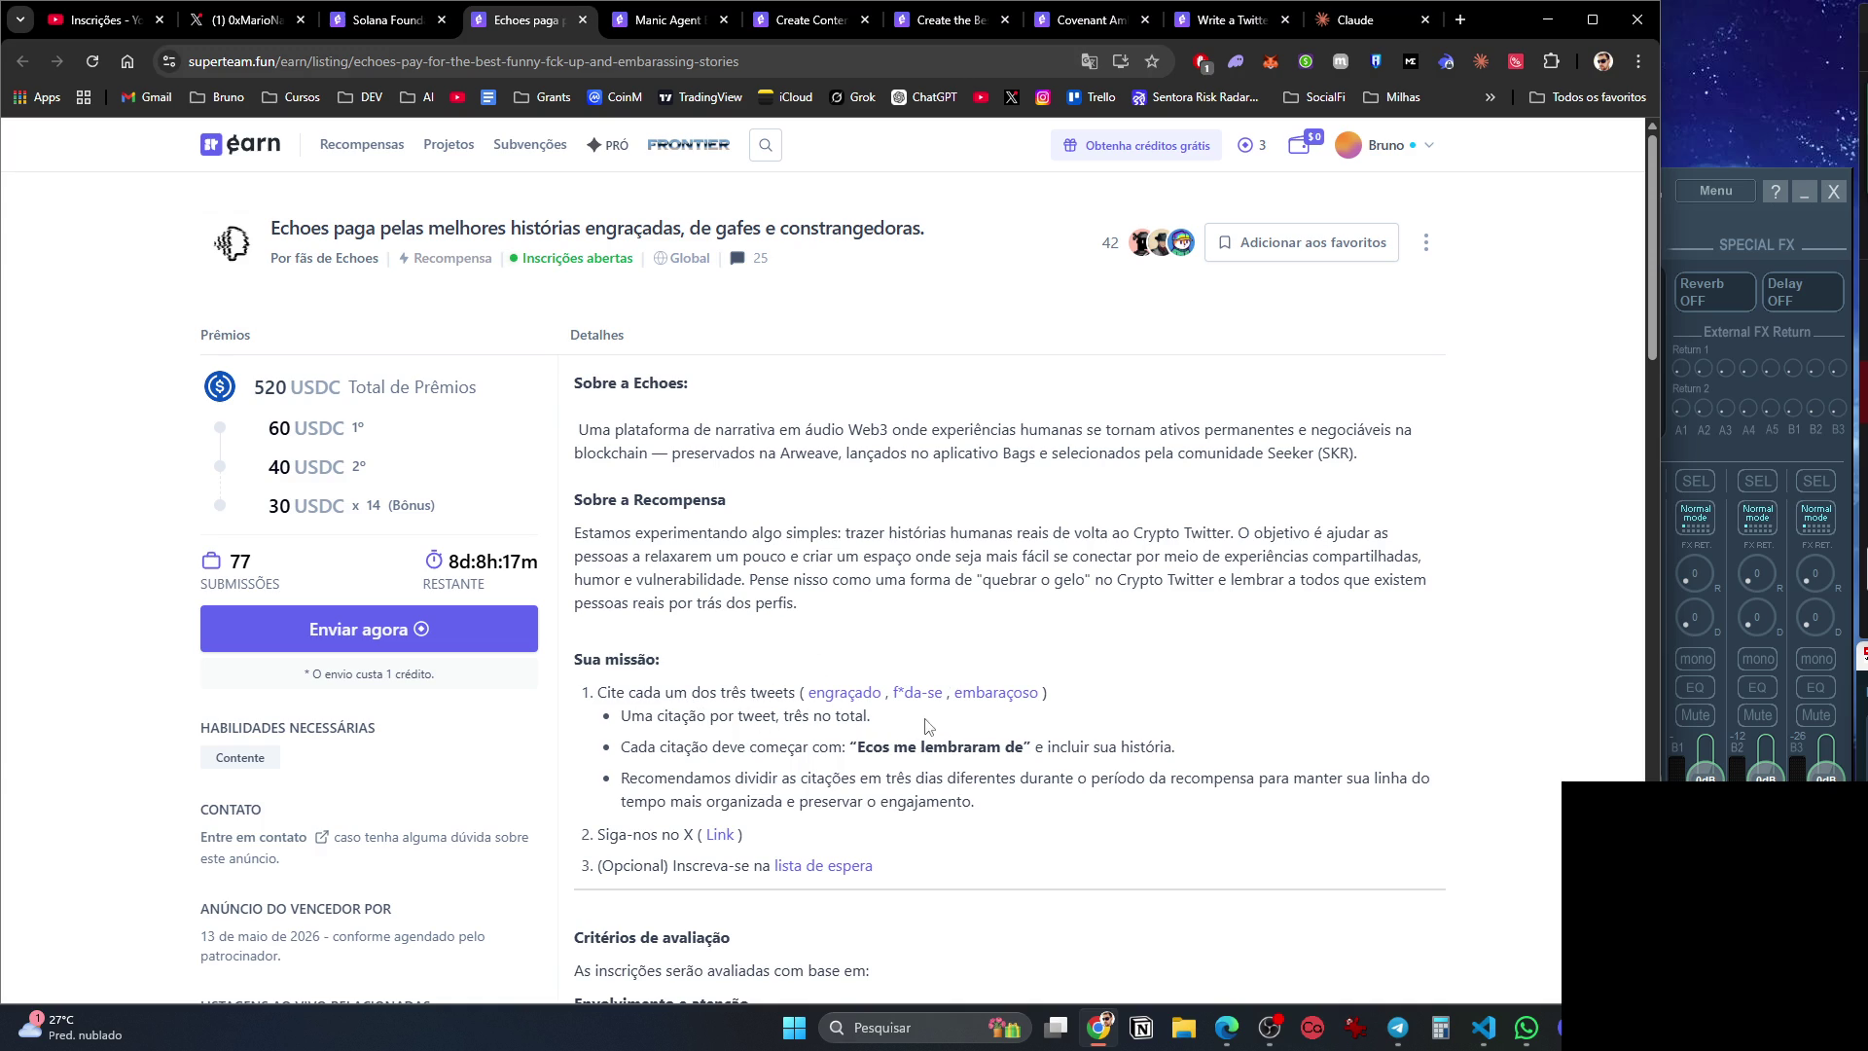
# Toggle the Echoes page between original English and Portuguese, ending in Portuguese.
pyautogui.rightClick(895, 628)
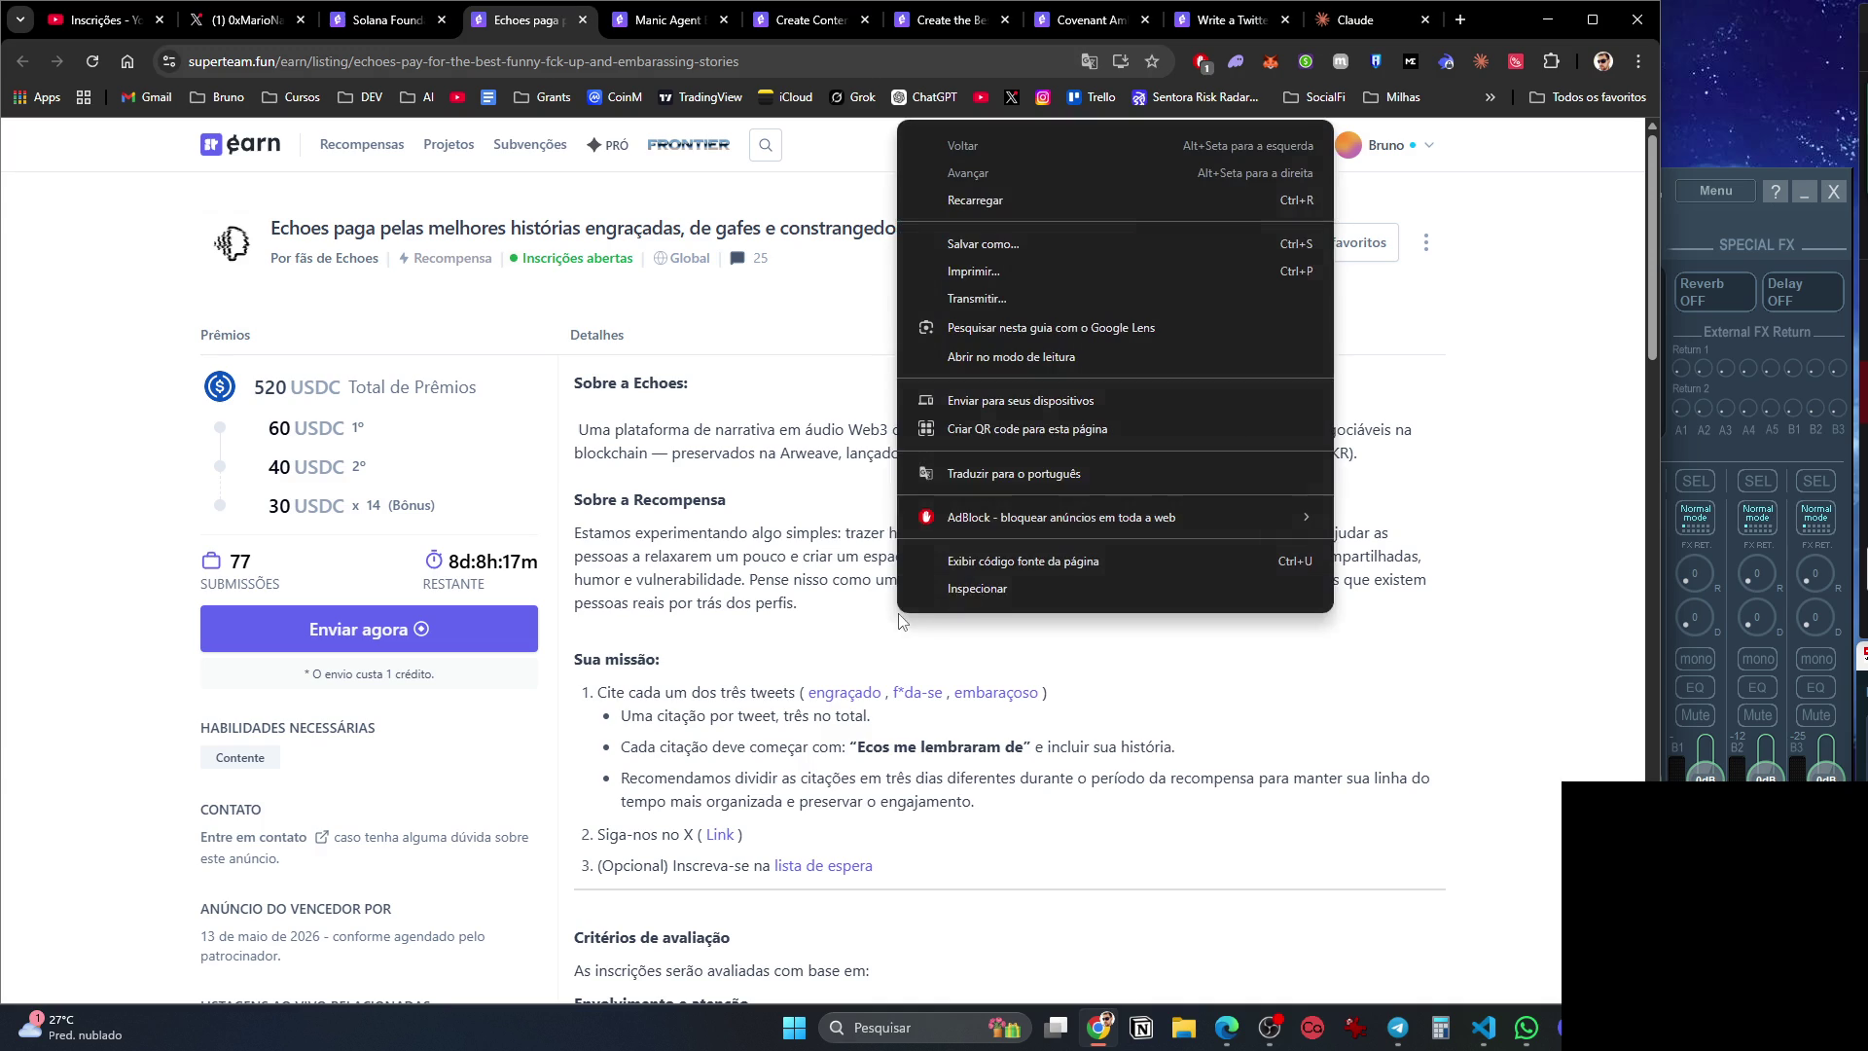
pyautogui.click(1007, 477)
pyautogui.click(902, 102)
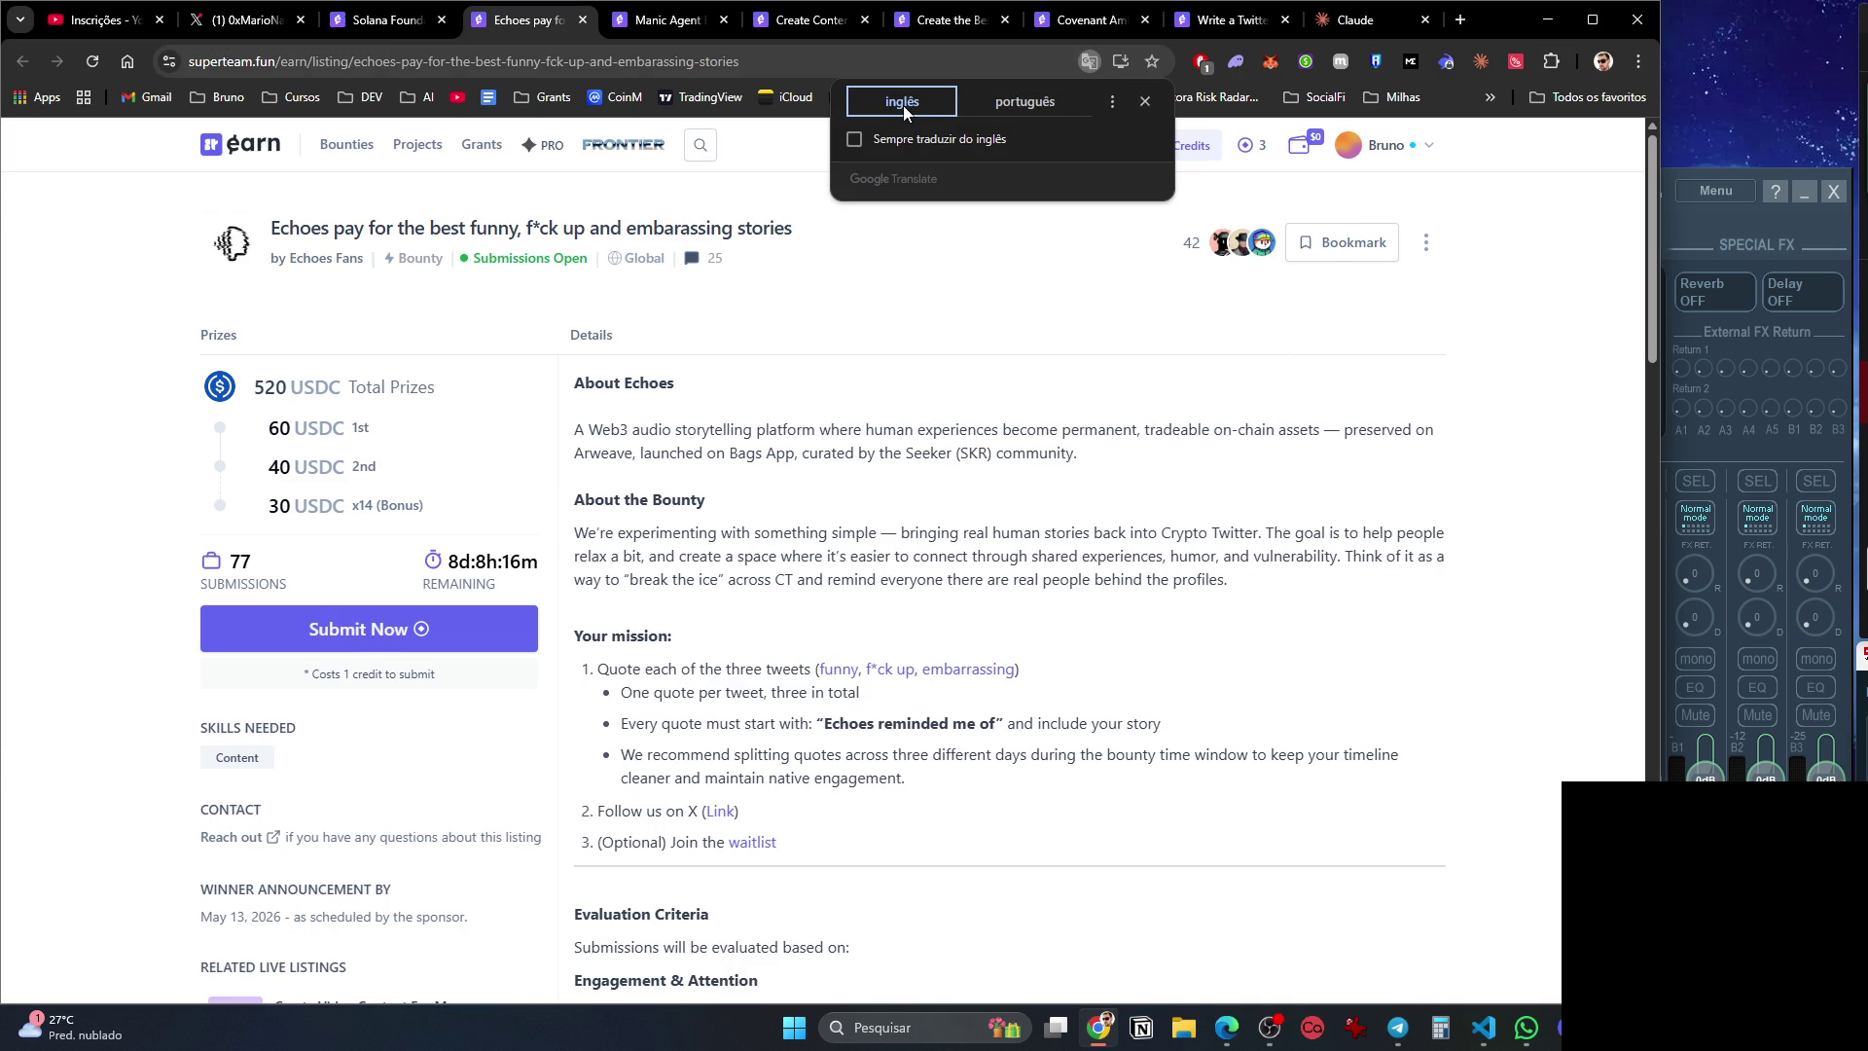
pyautogui.click(1014, 107)
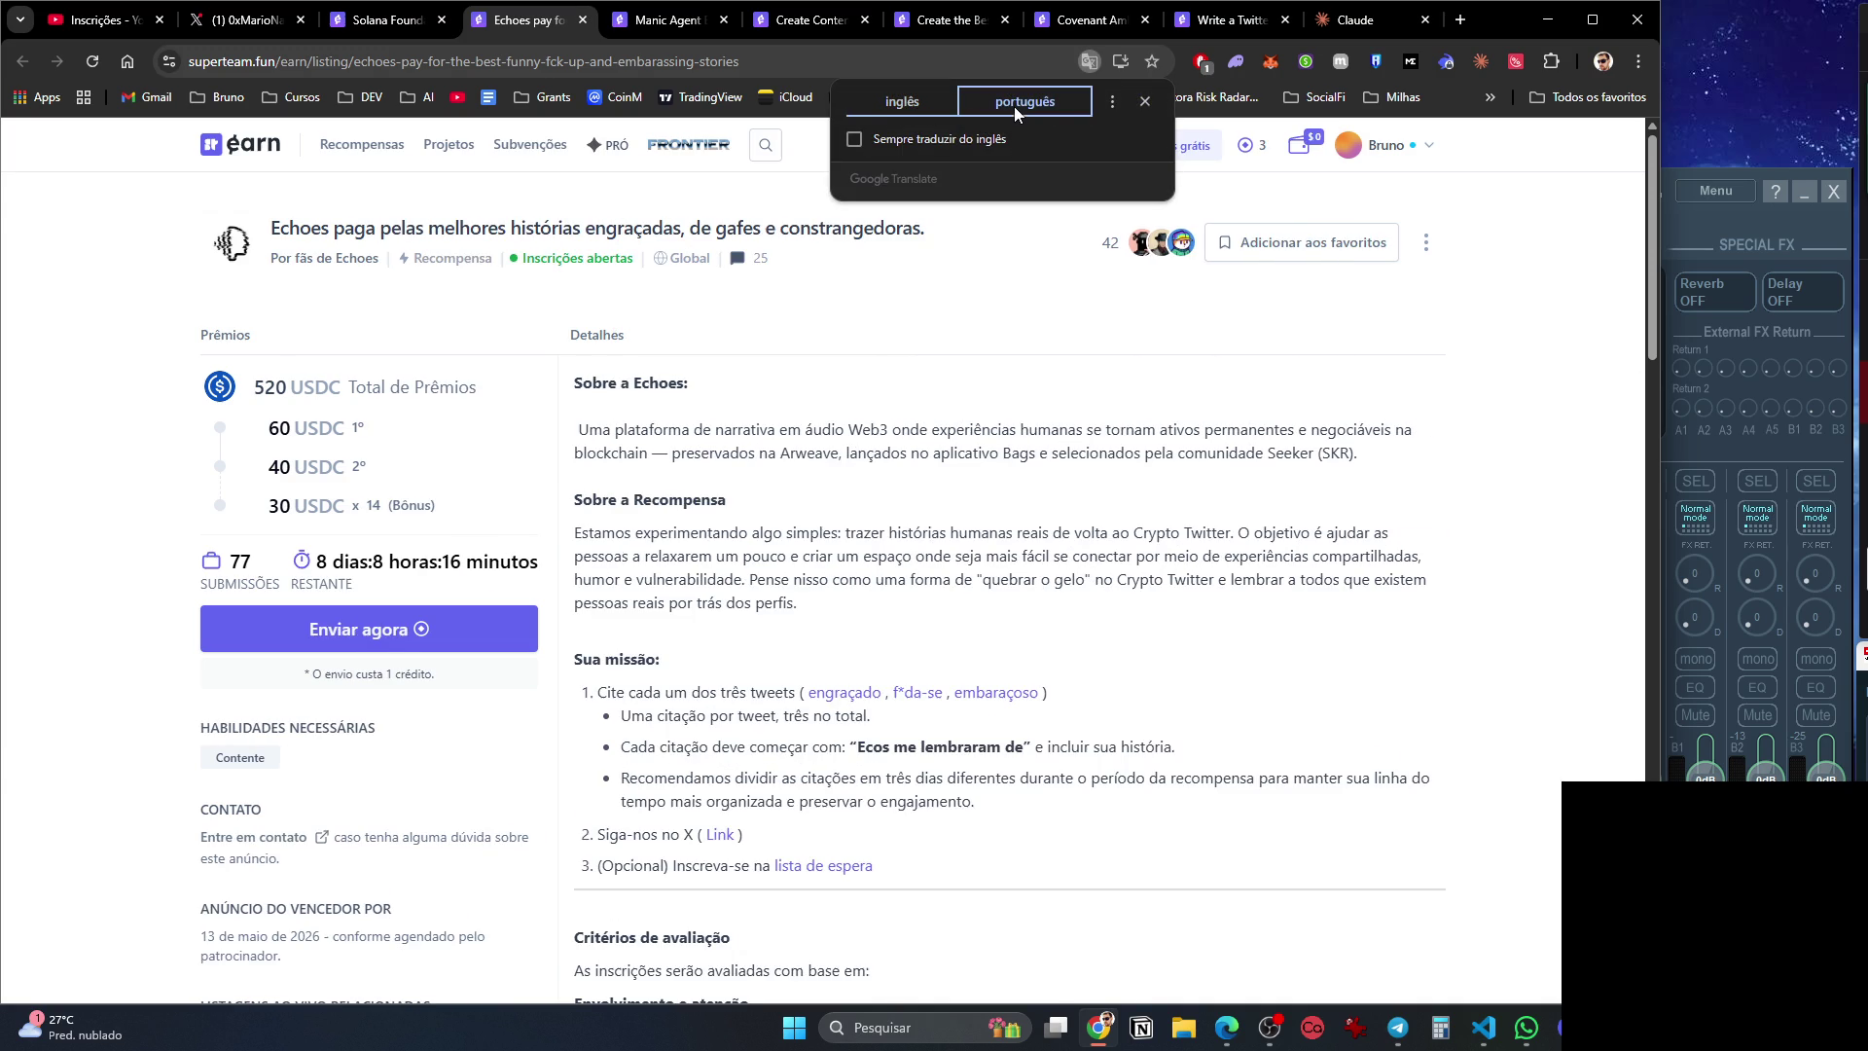
pyautogui.scroll(-5, 856, 652)
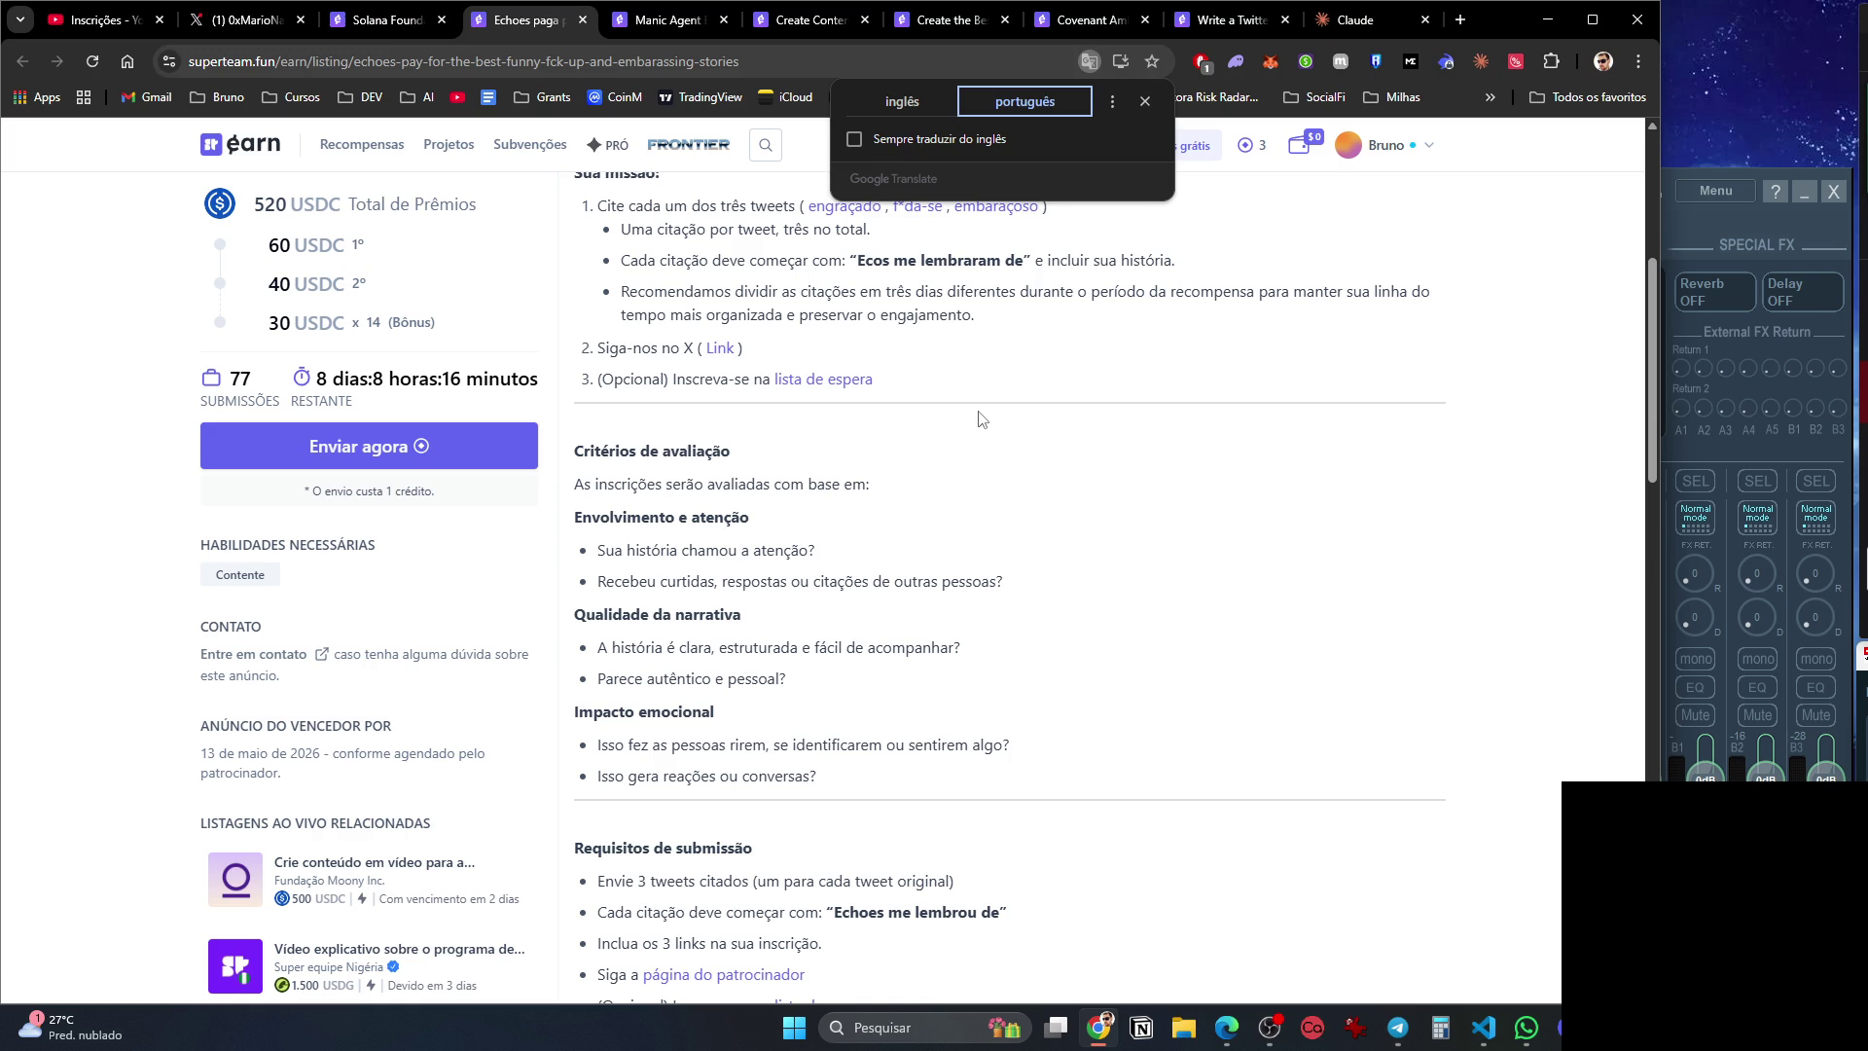
pyautogui.scroll(-3, 980, 418)
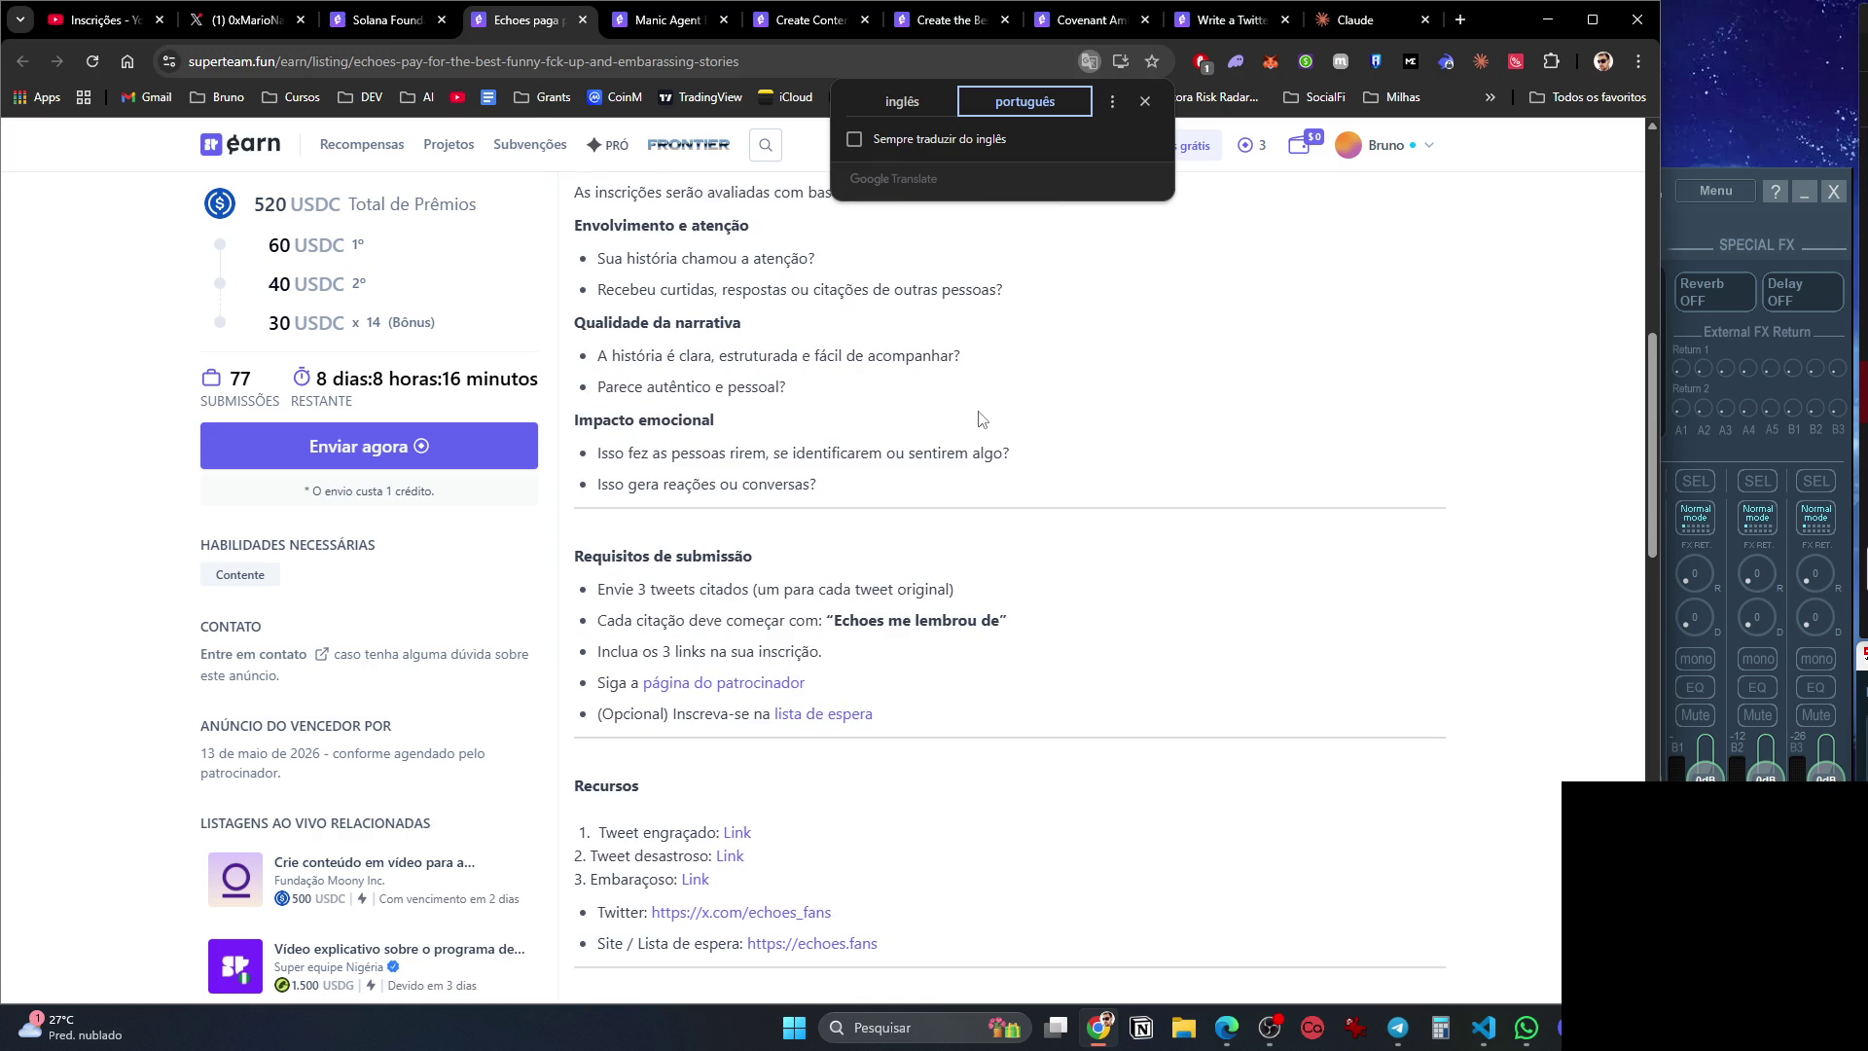
pyautogui.click(981, 418)
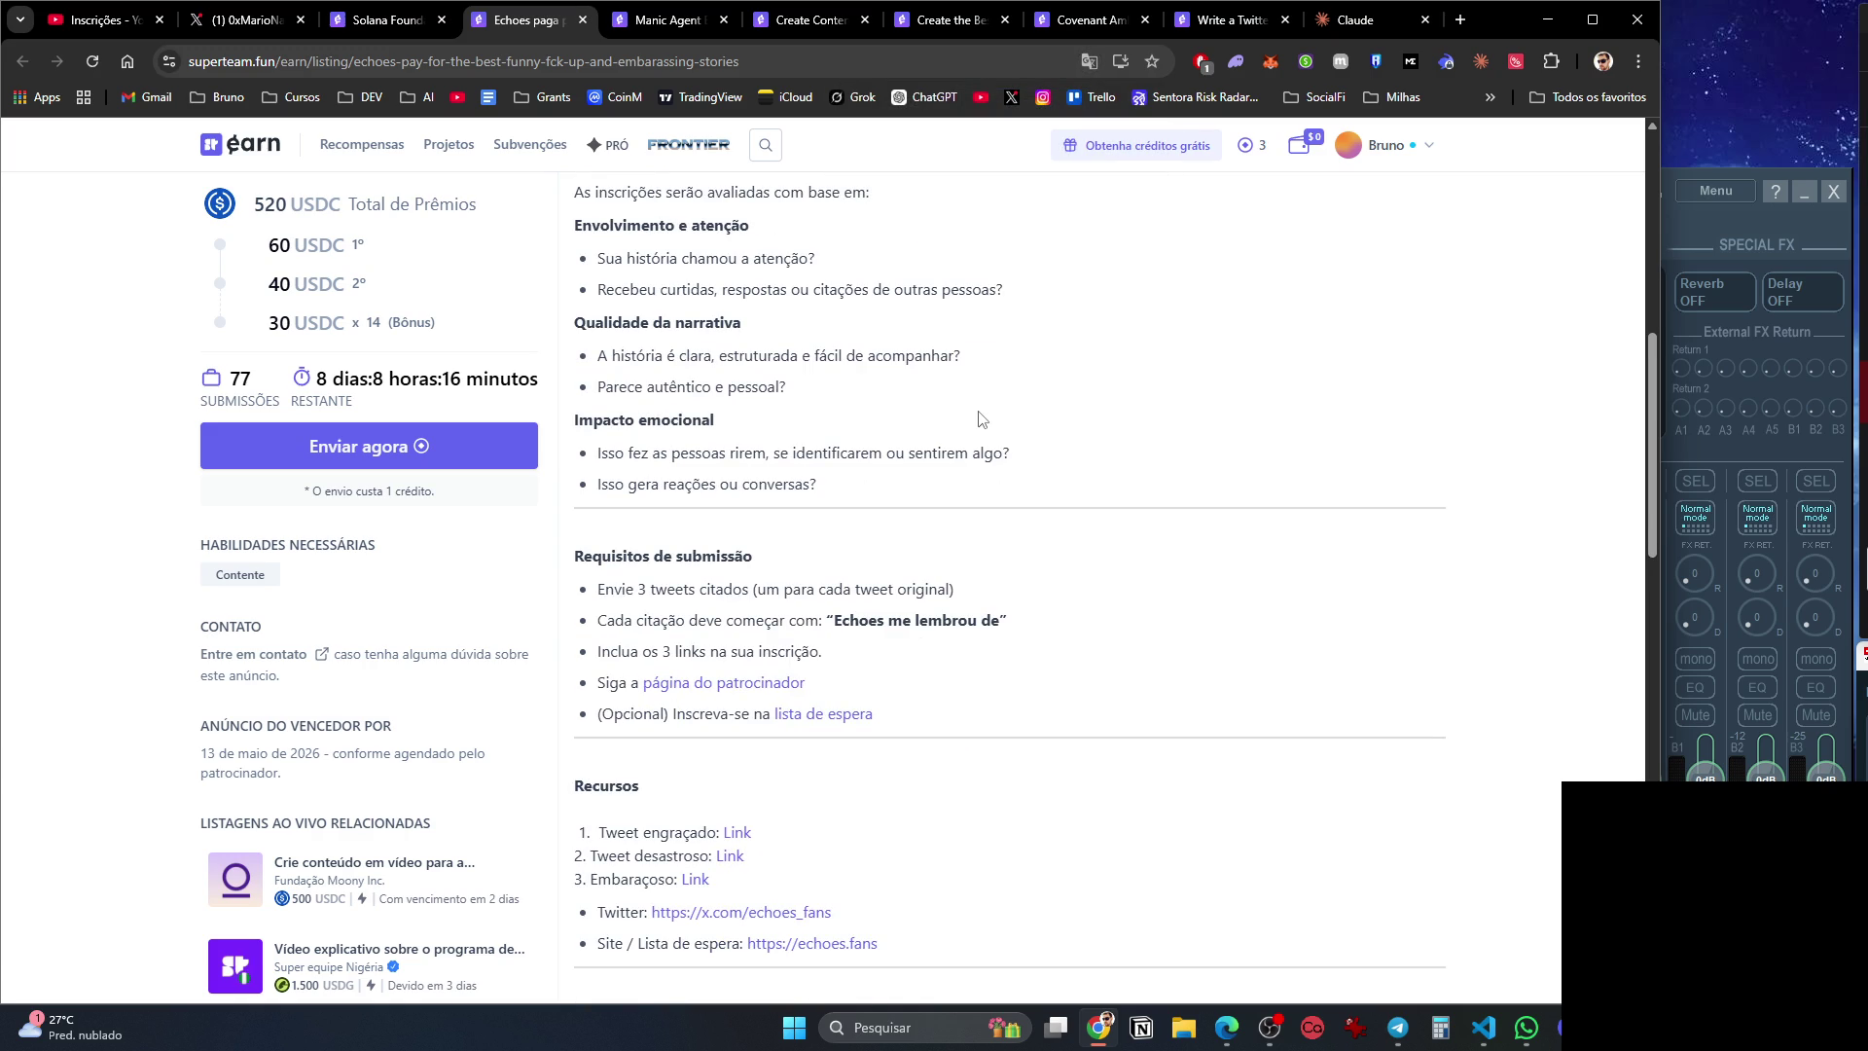
# Read through the Echoes storytelling listing, then close its tab.
pyautogui.scroll(-5, 981, 418)
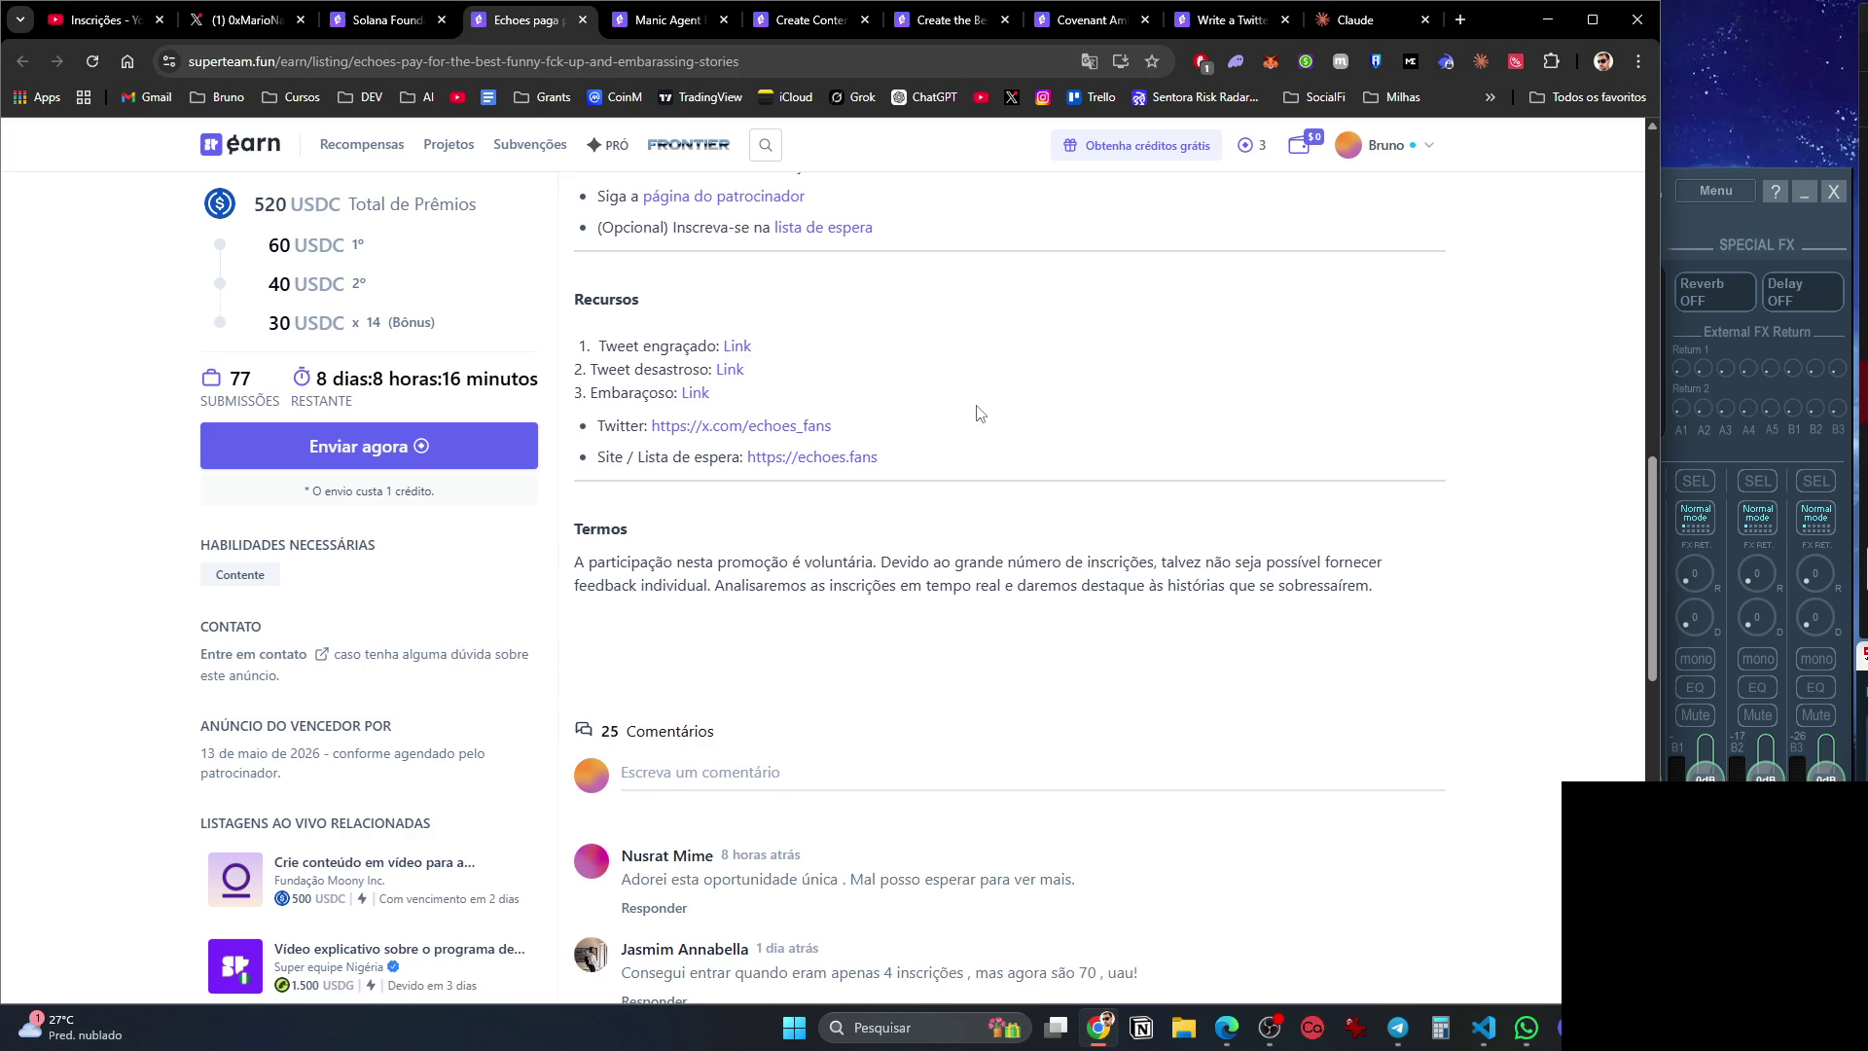
pyautogui.scroll(-5, 979, 418)
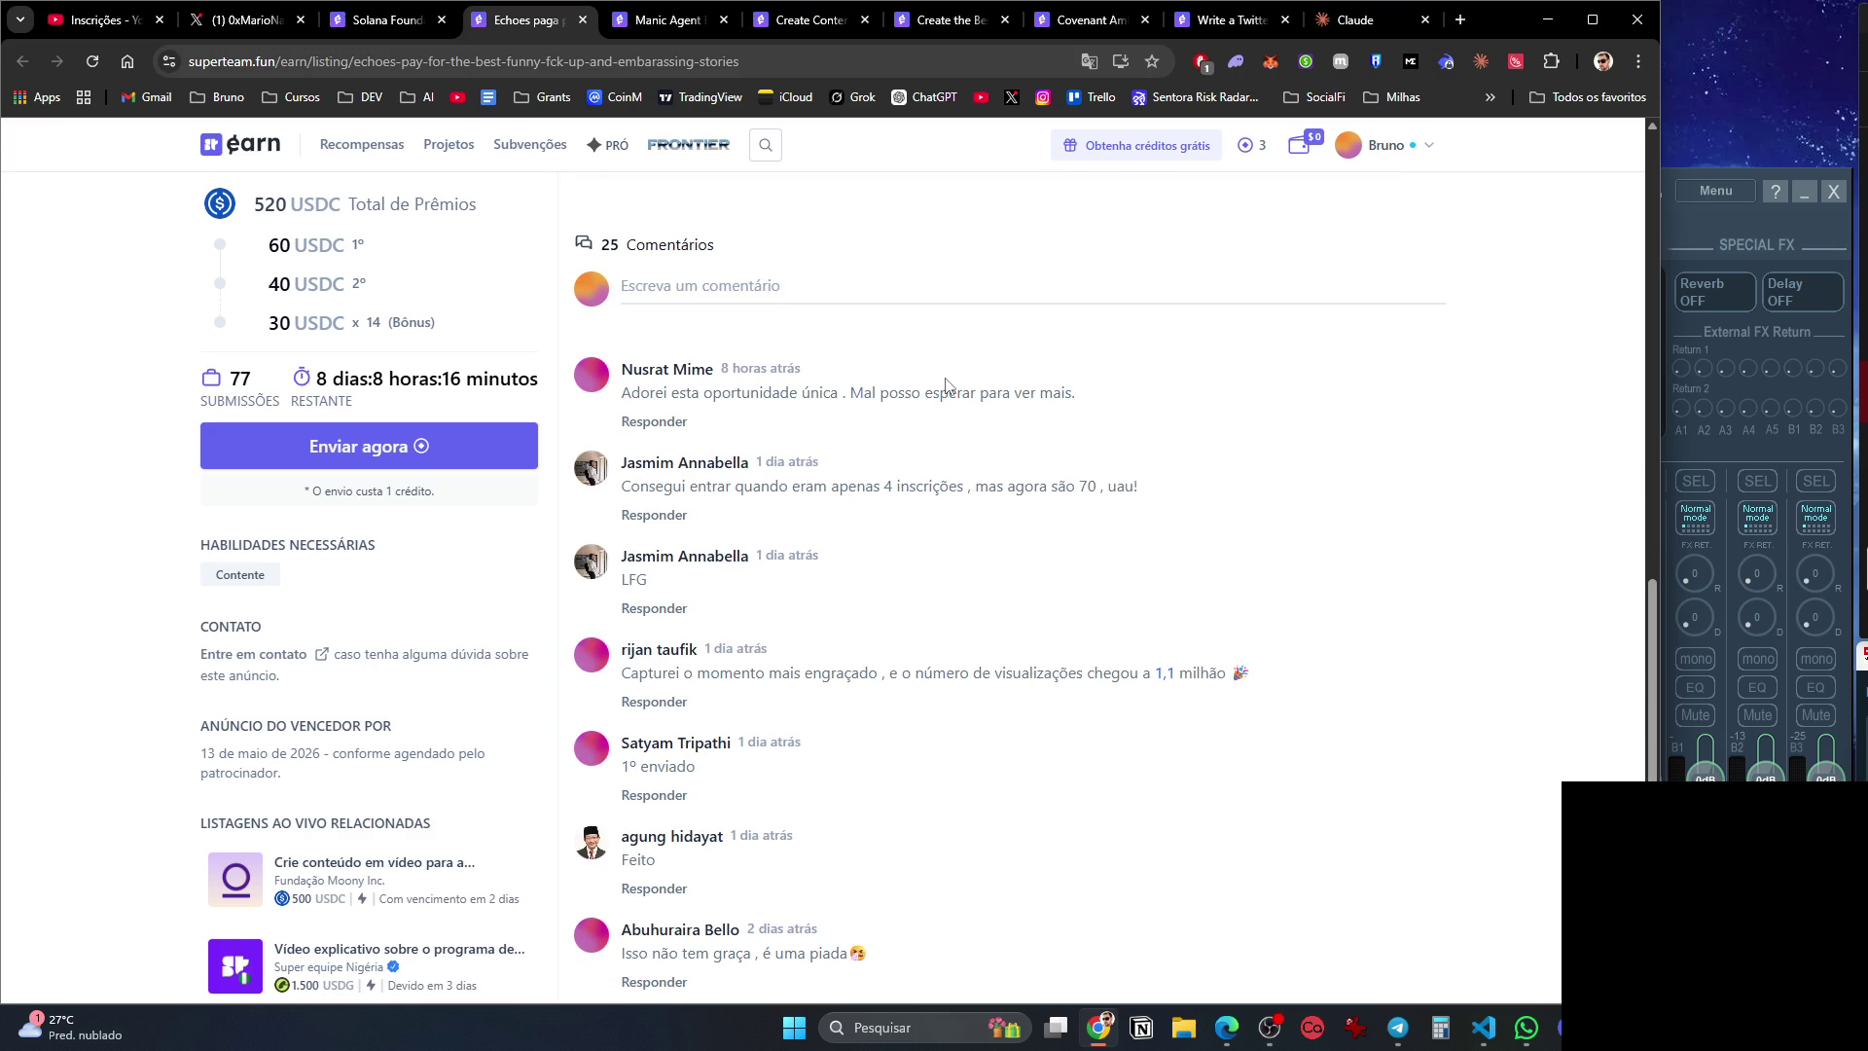
pyautogui.scroll(5, 879, 728)
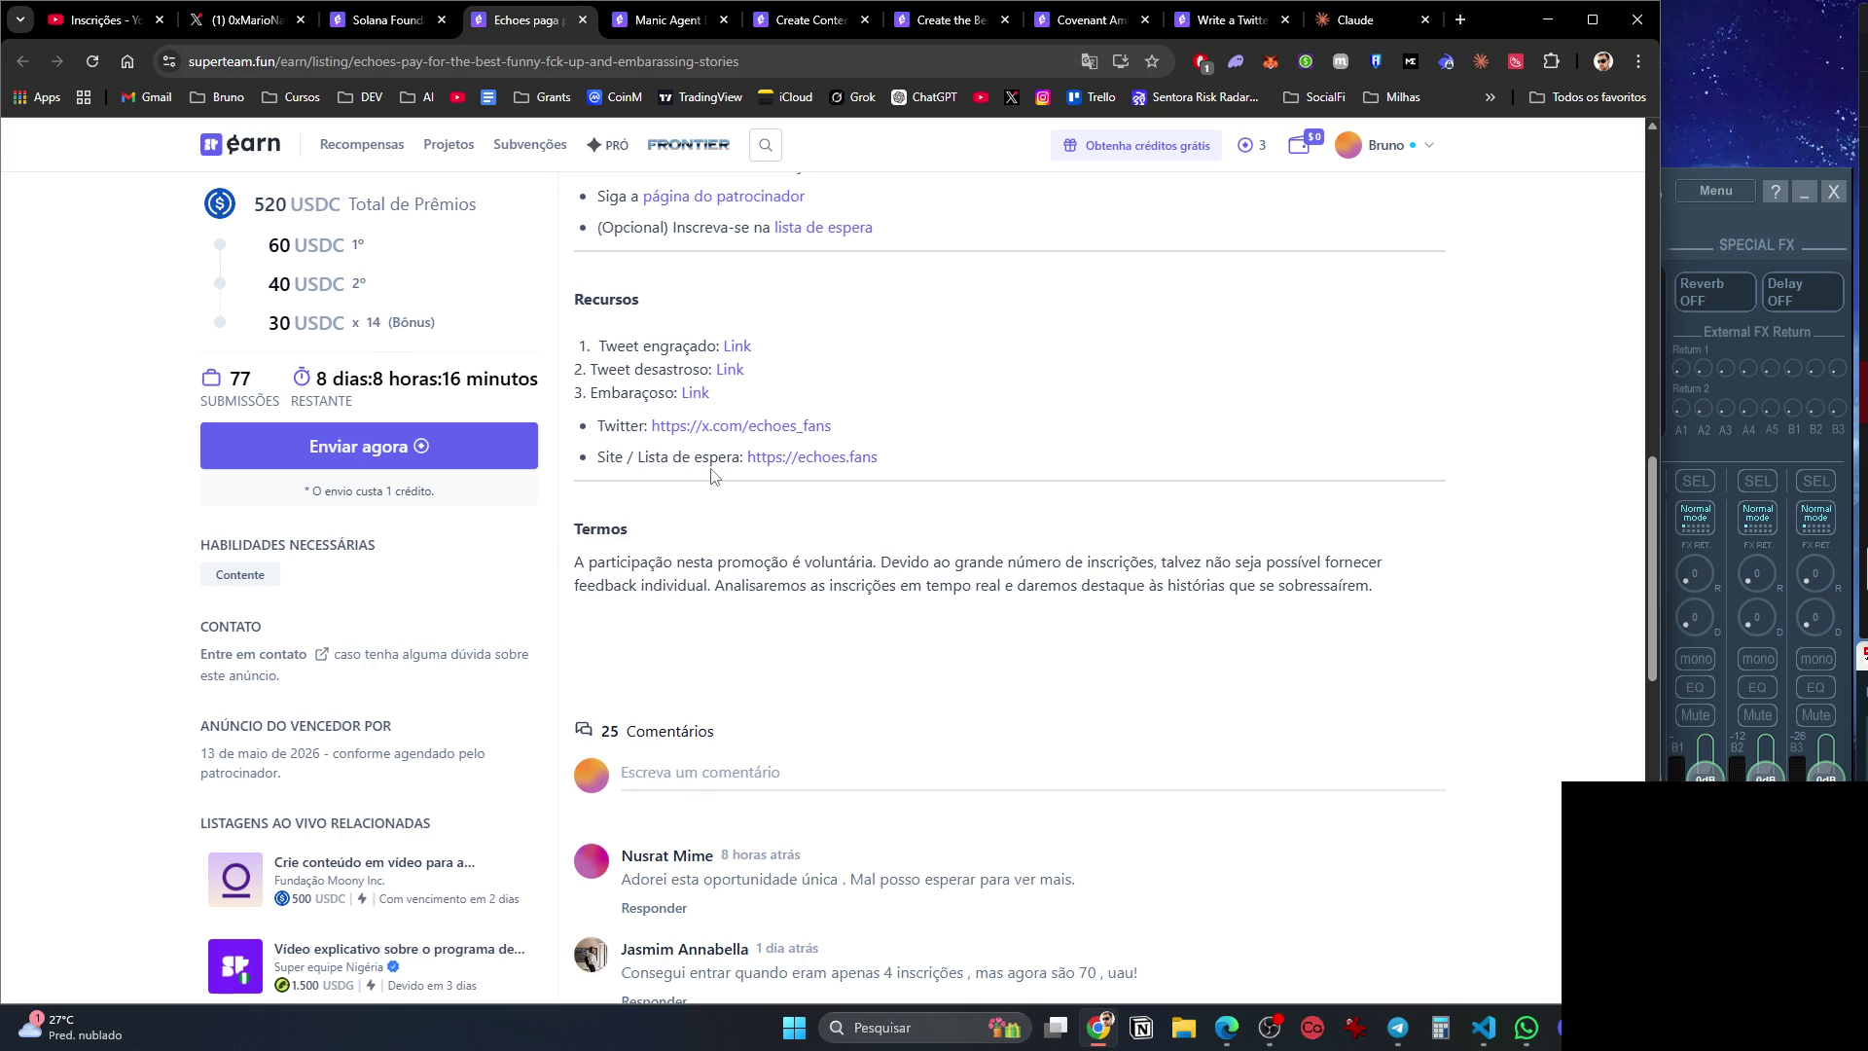
pyautogui.scroll(-5, 711, 475)
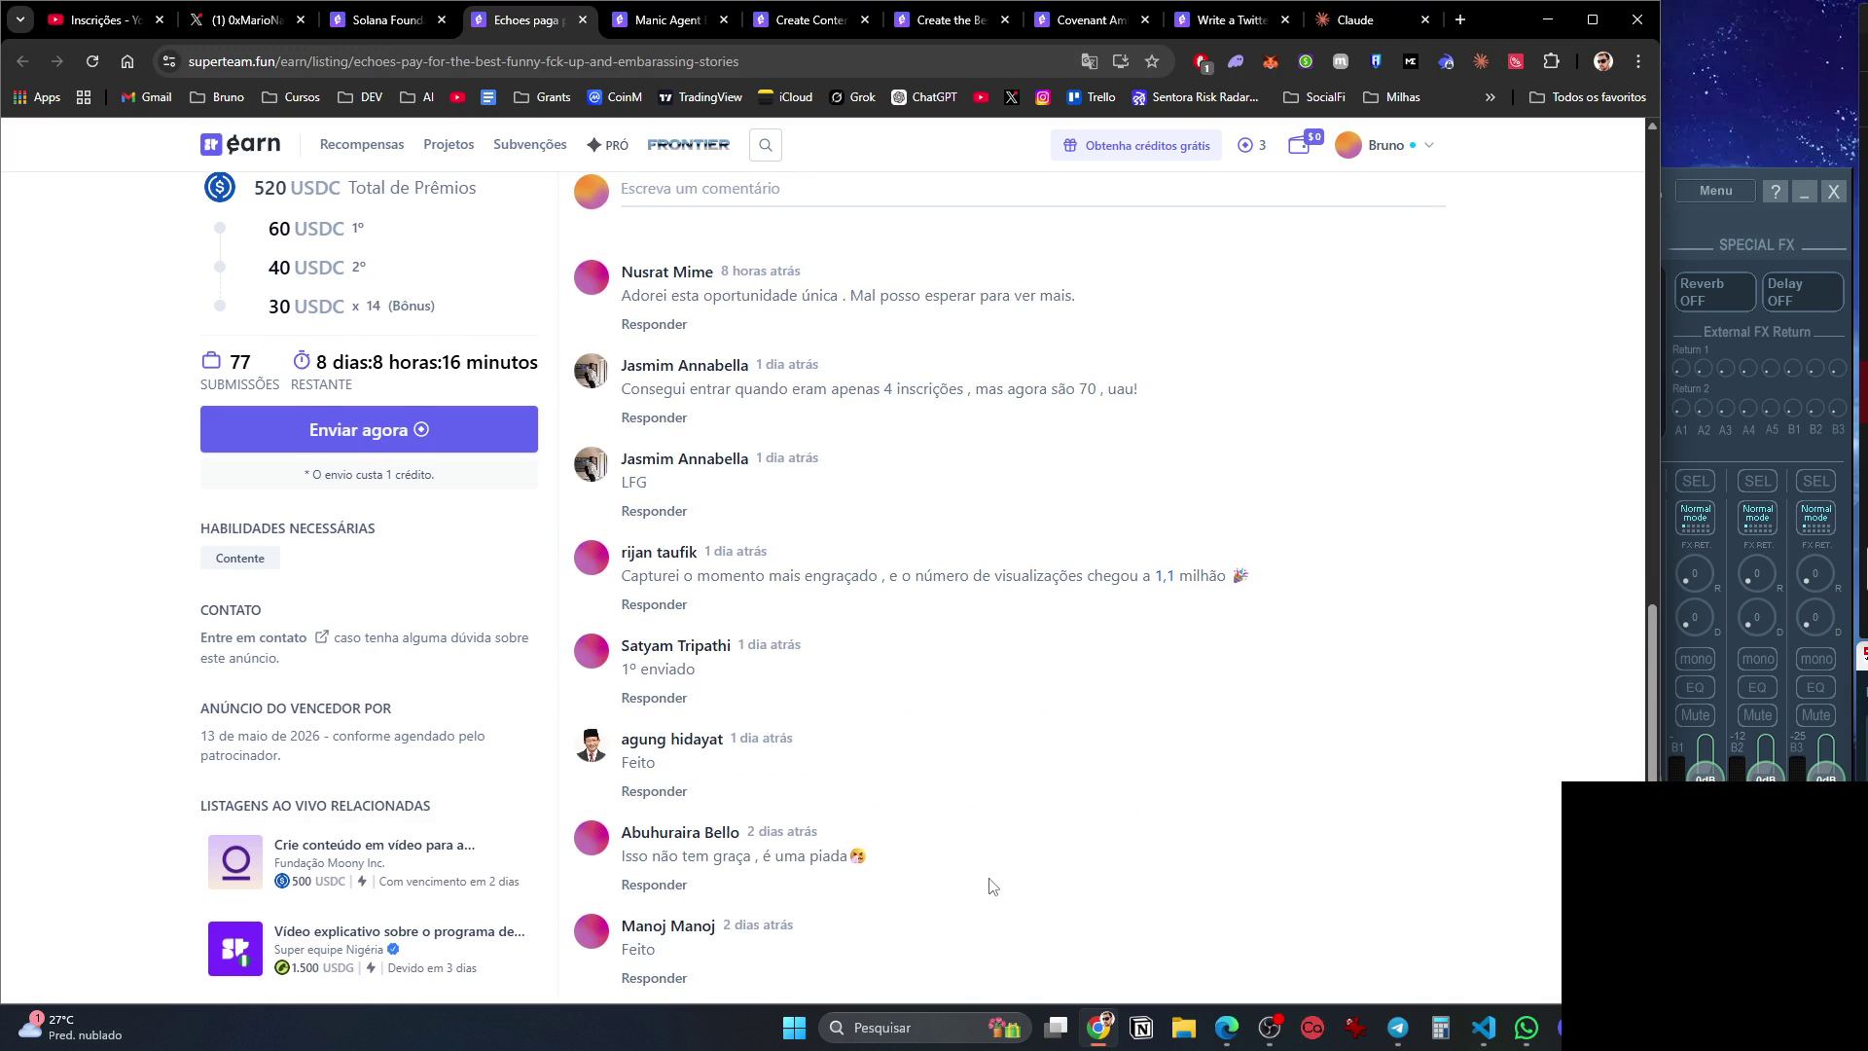
pyautogui.scroll(-6, 1046, 868)
pyautogui.scroll(15, 836, 280)
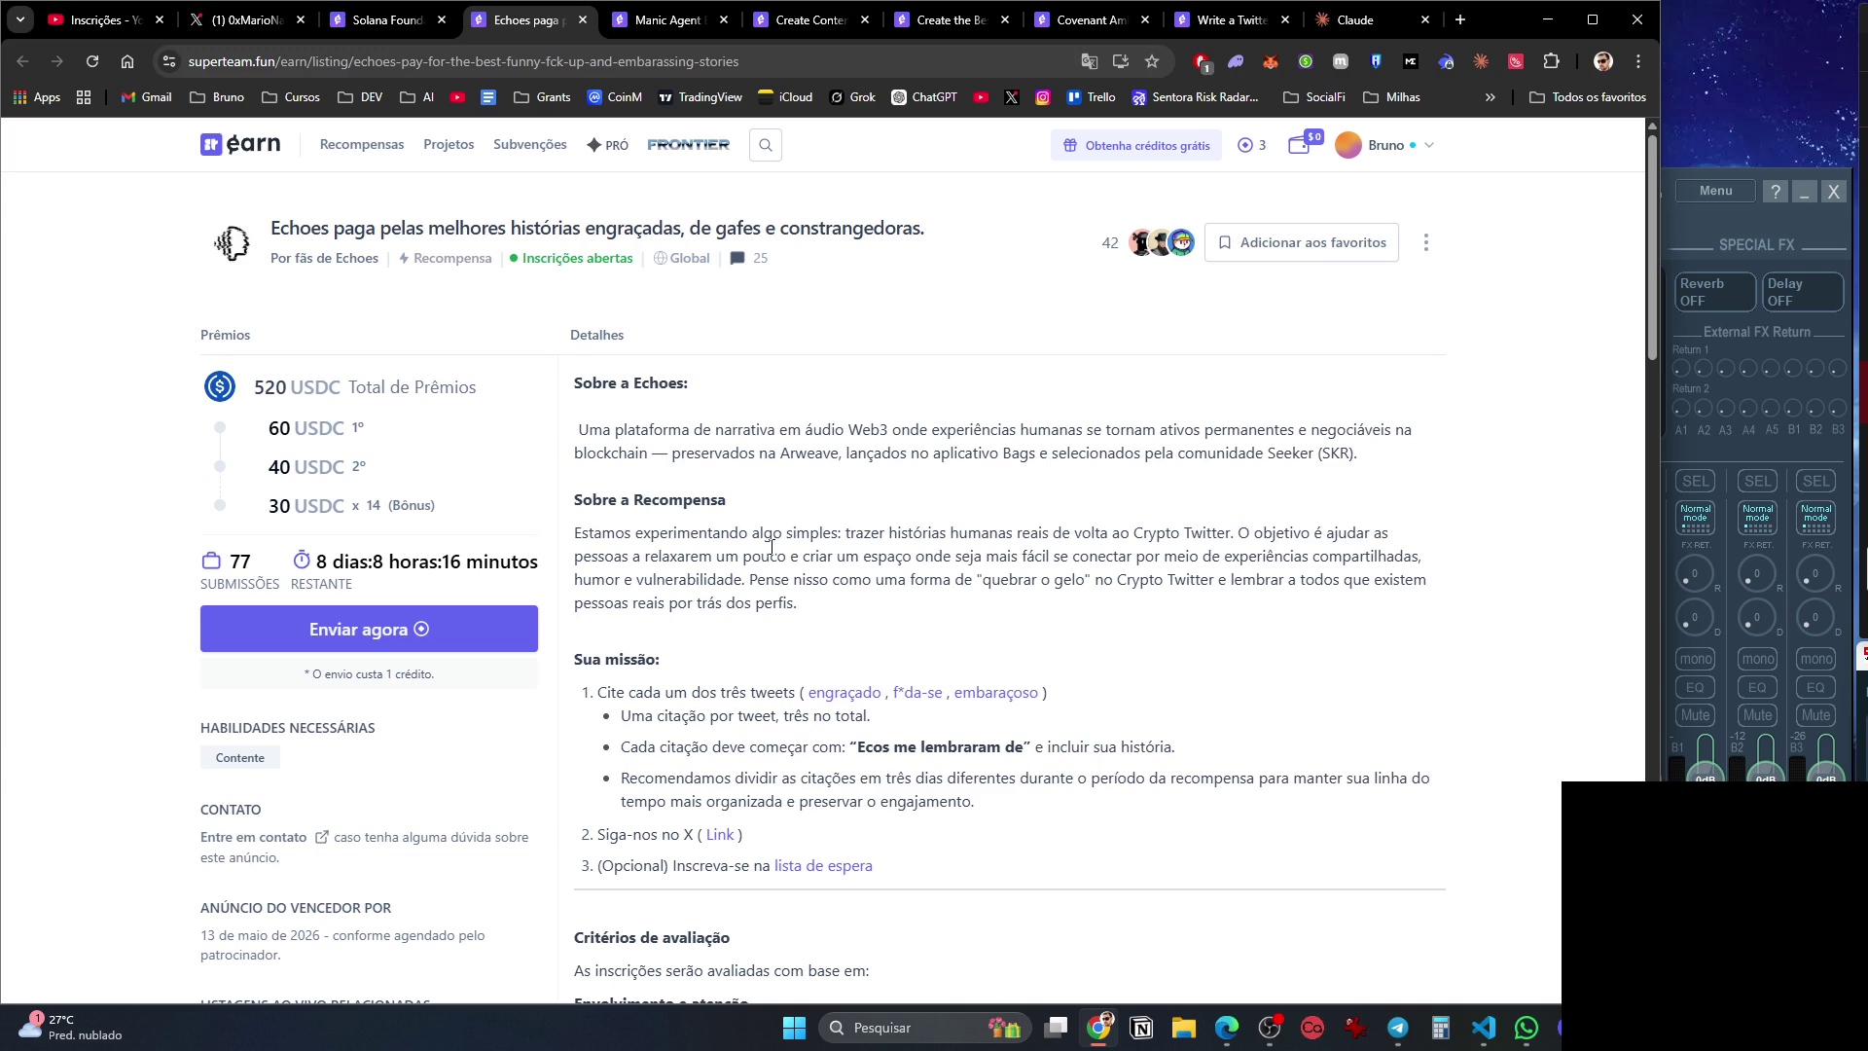
pyautogui.scroll(-3, 737, 563)
pyautogui.scroll(-3, 736, 563)
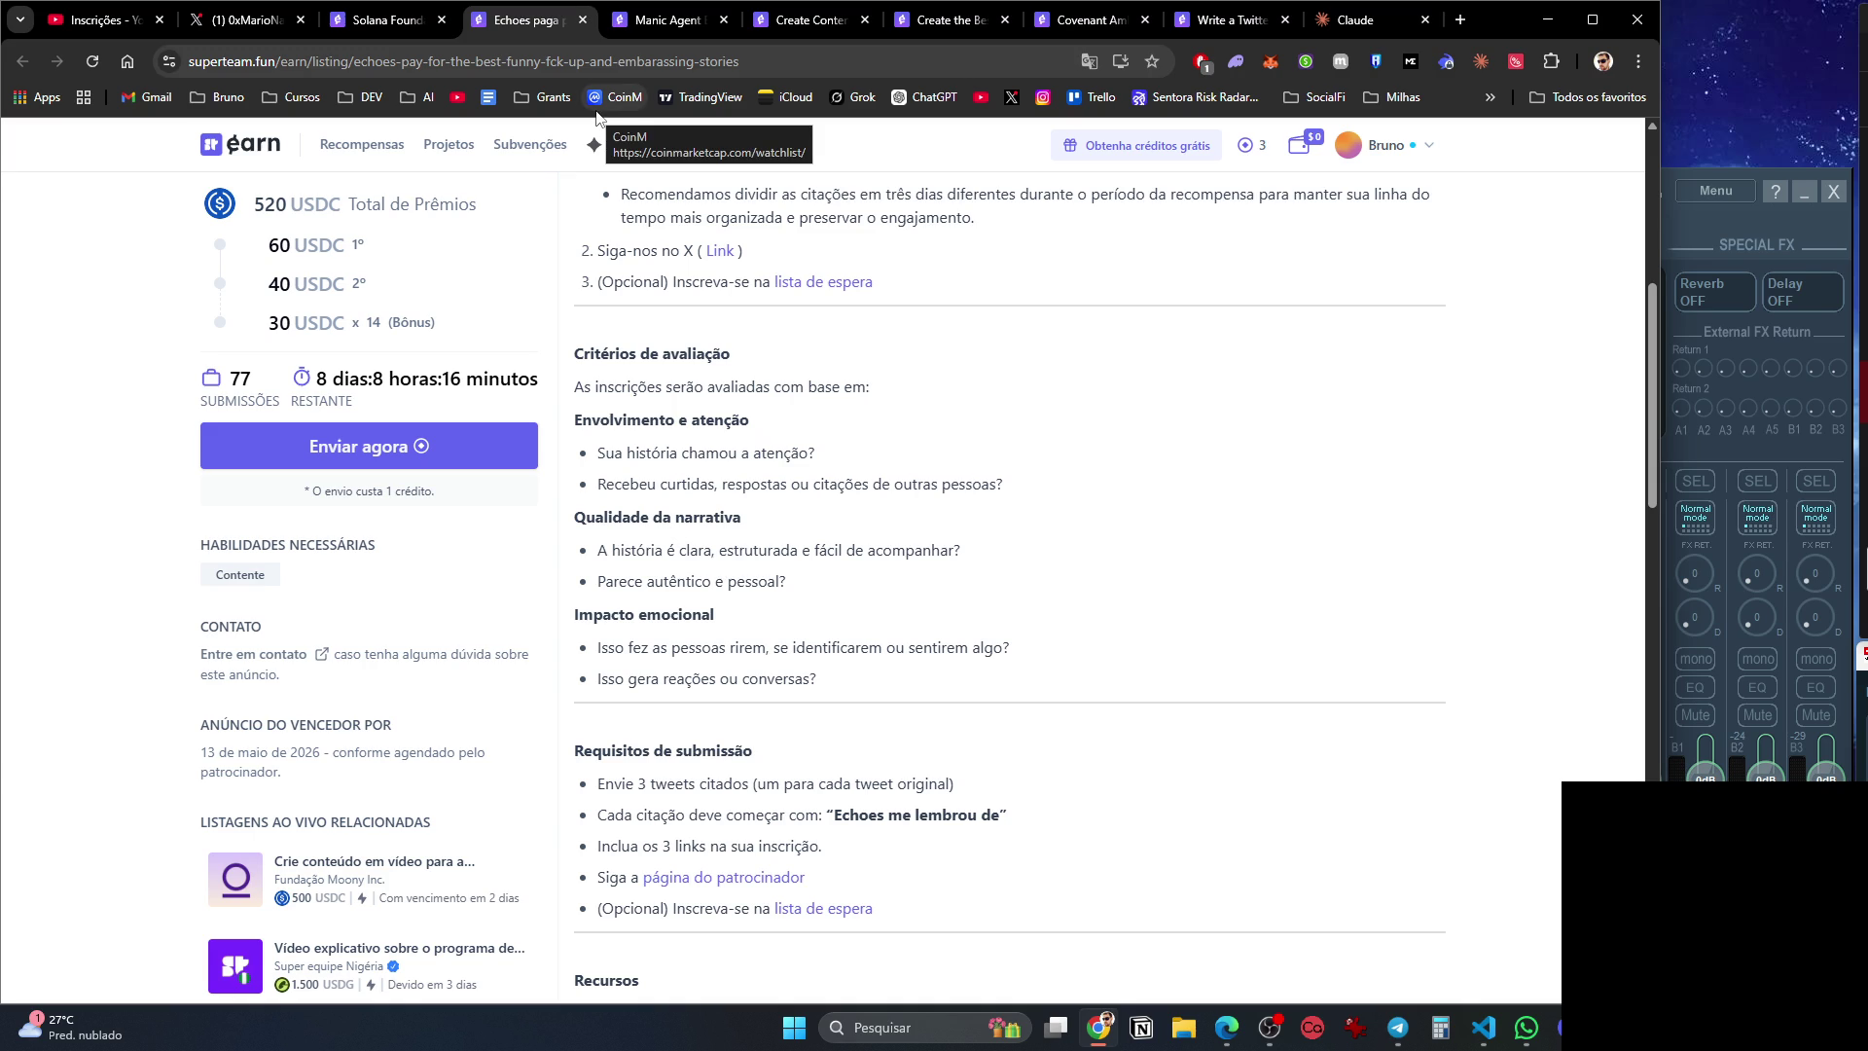
pyautogui.click(582, 20)
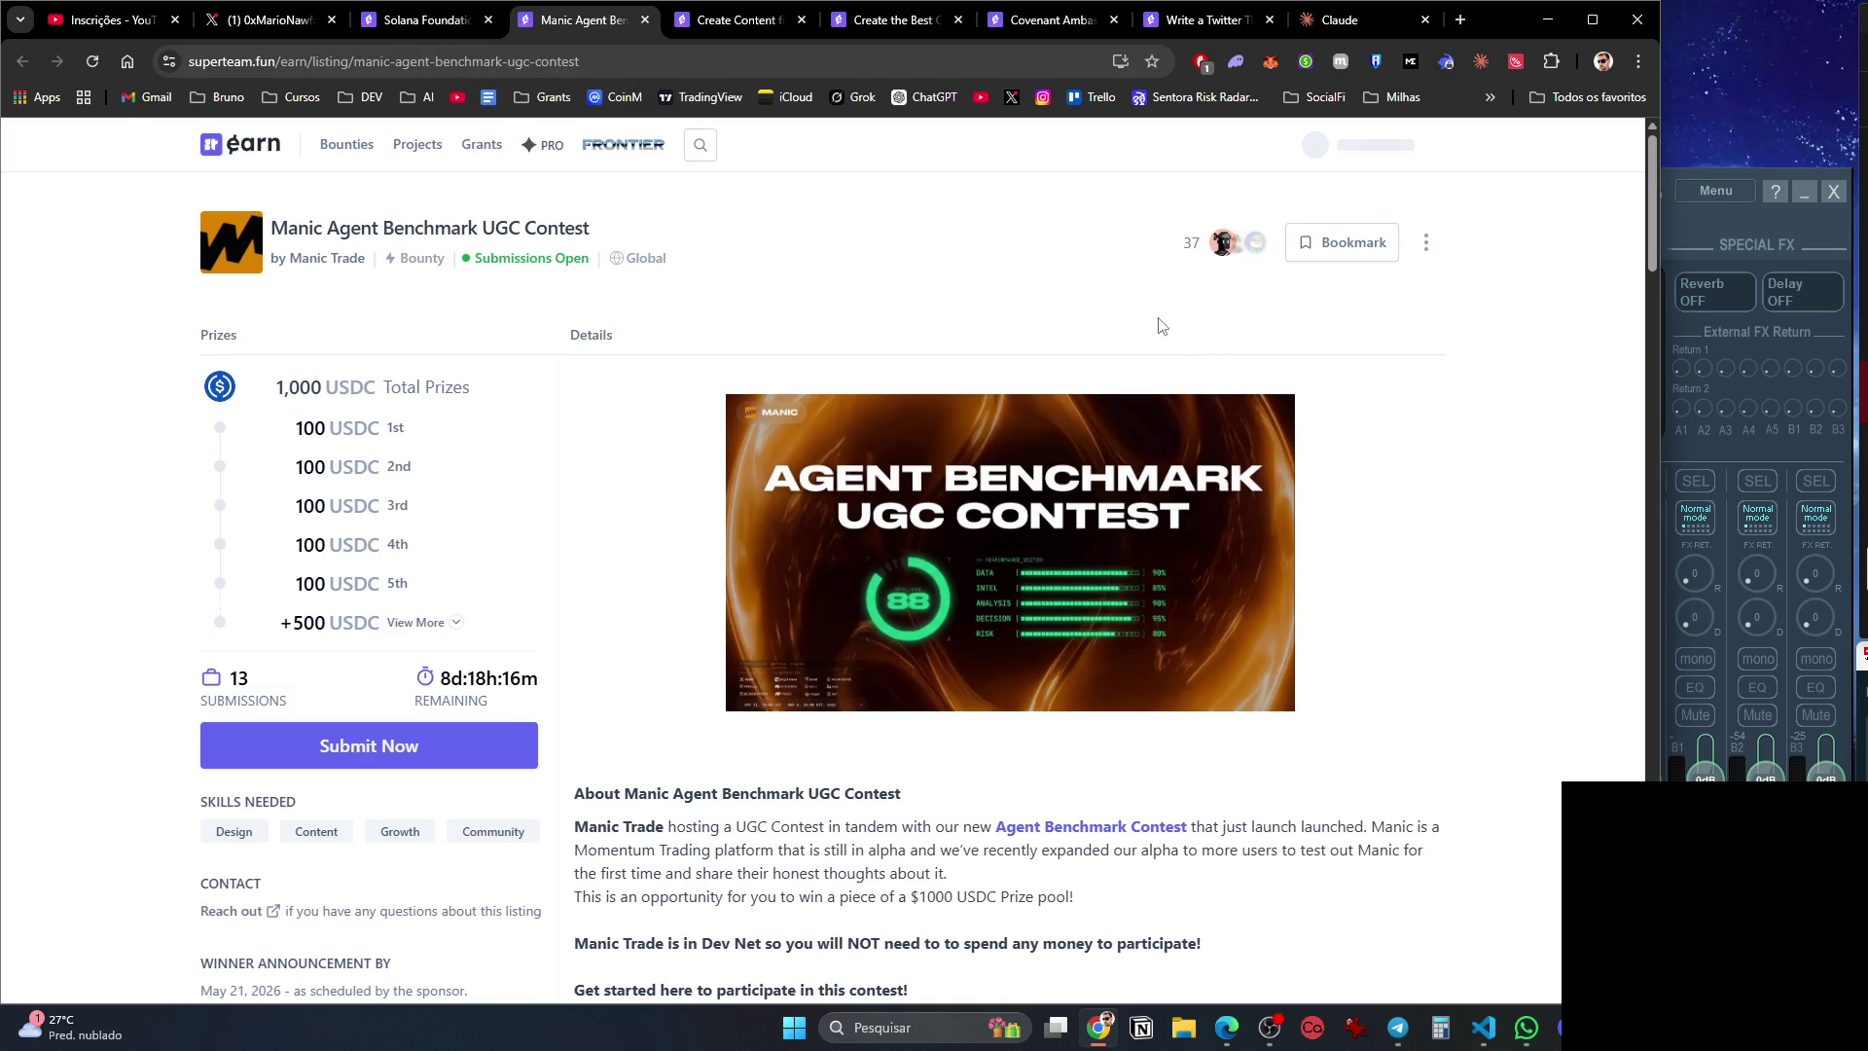
pyautogui.rightClick(896, 289)
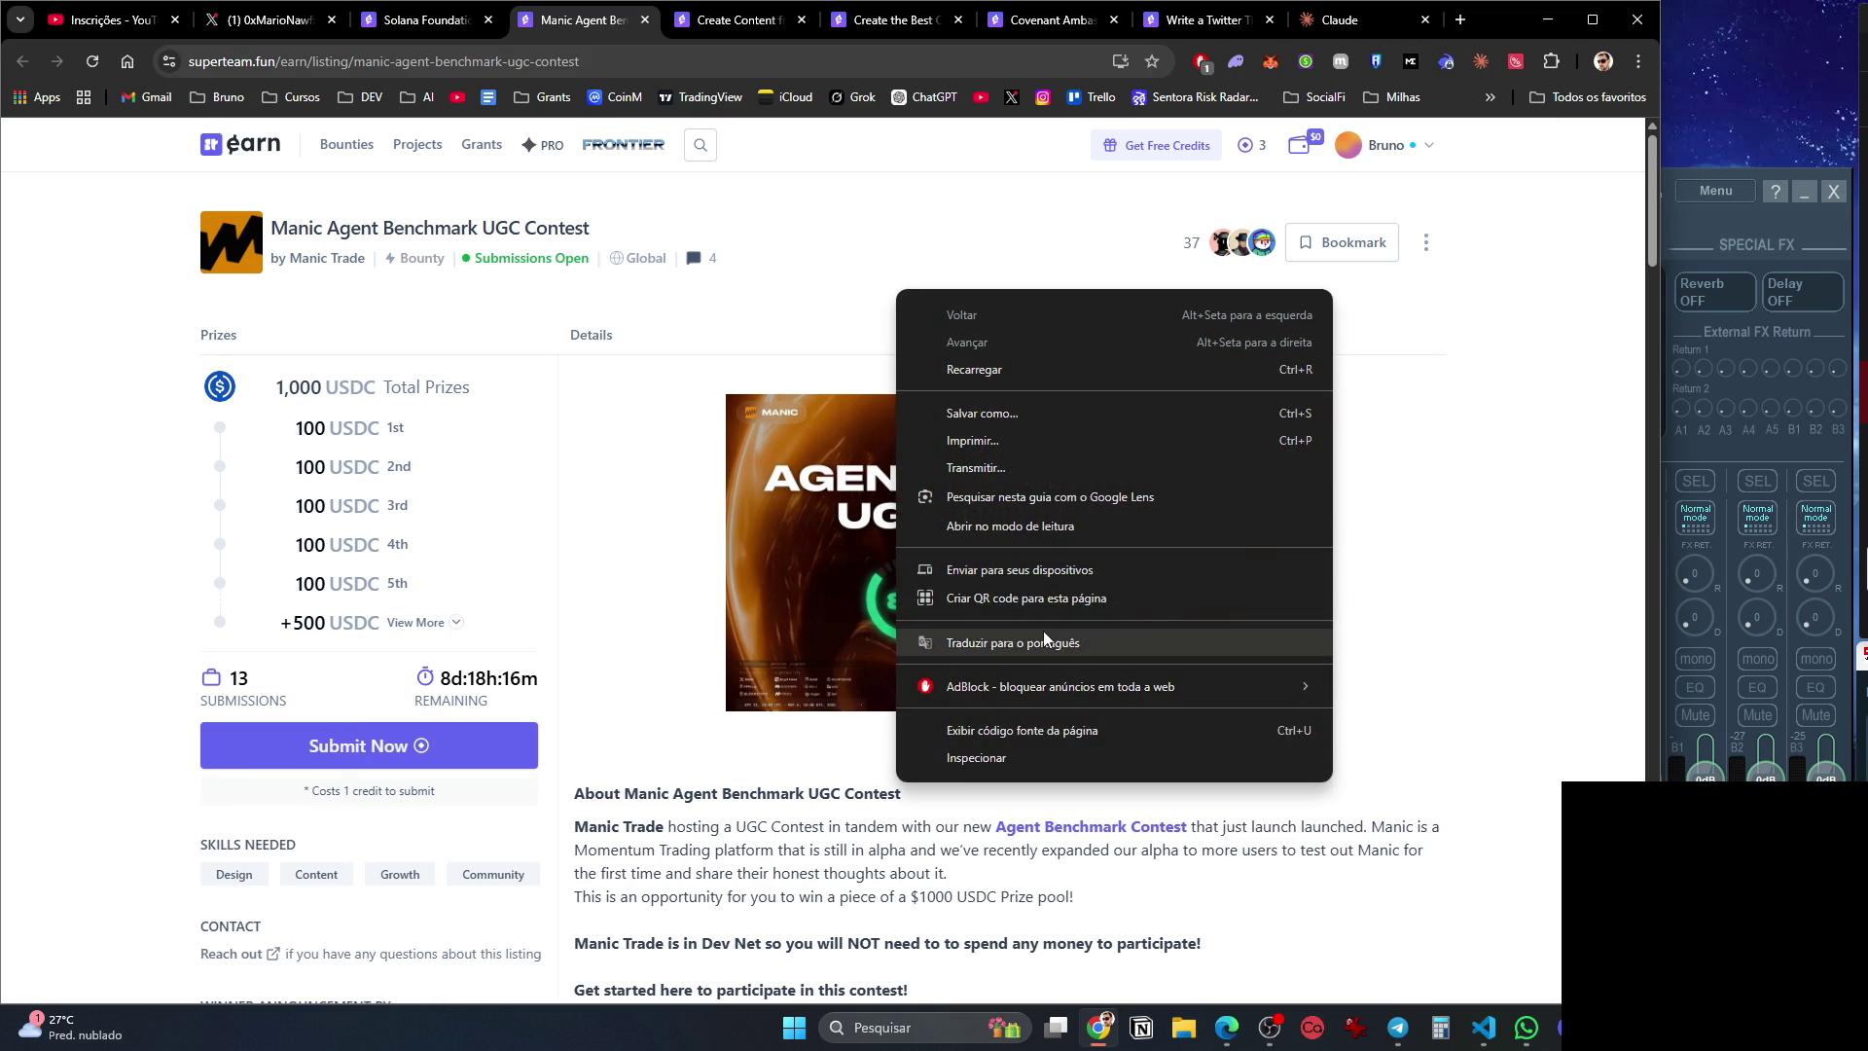
pyautogui.click(1044, 642)
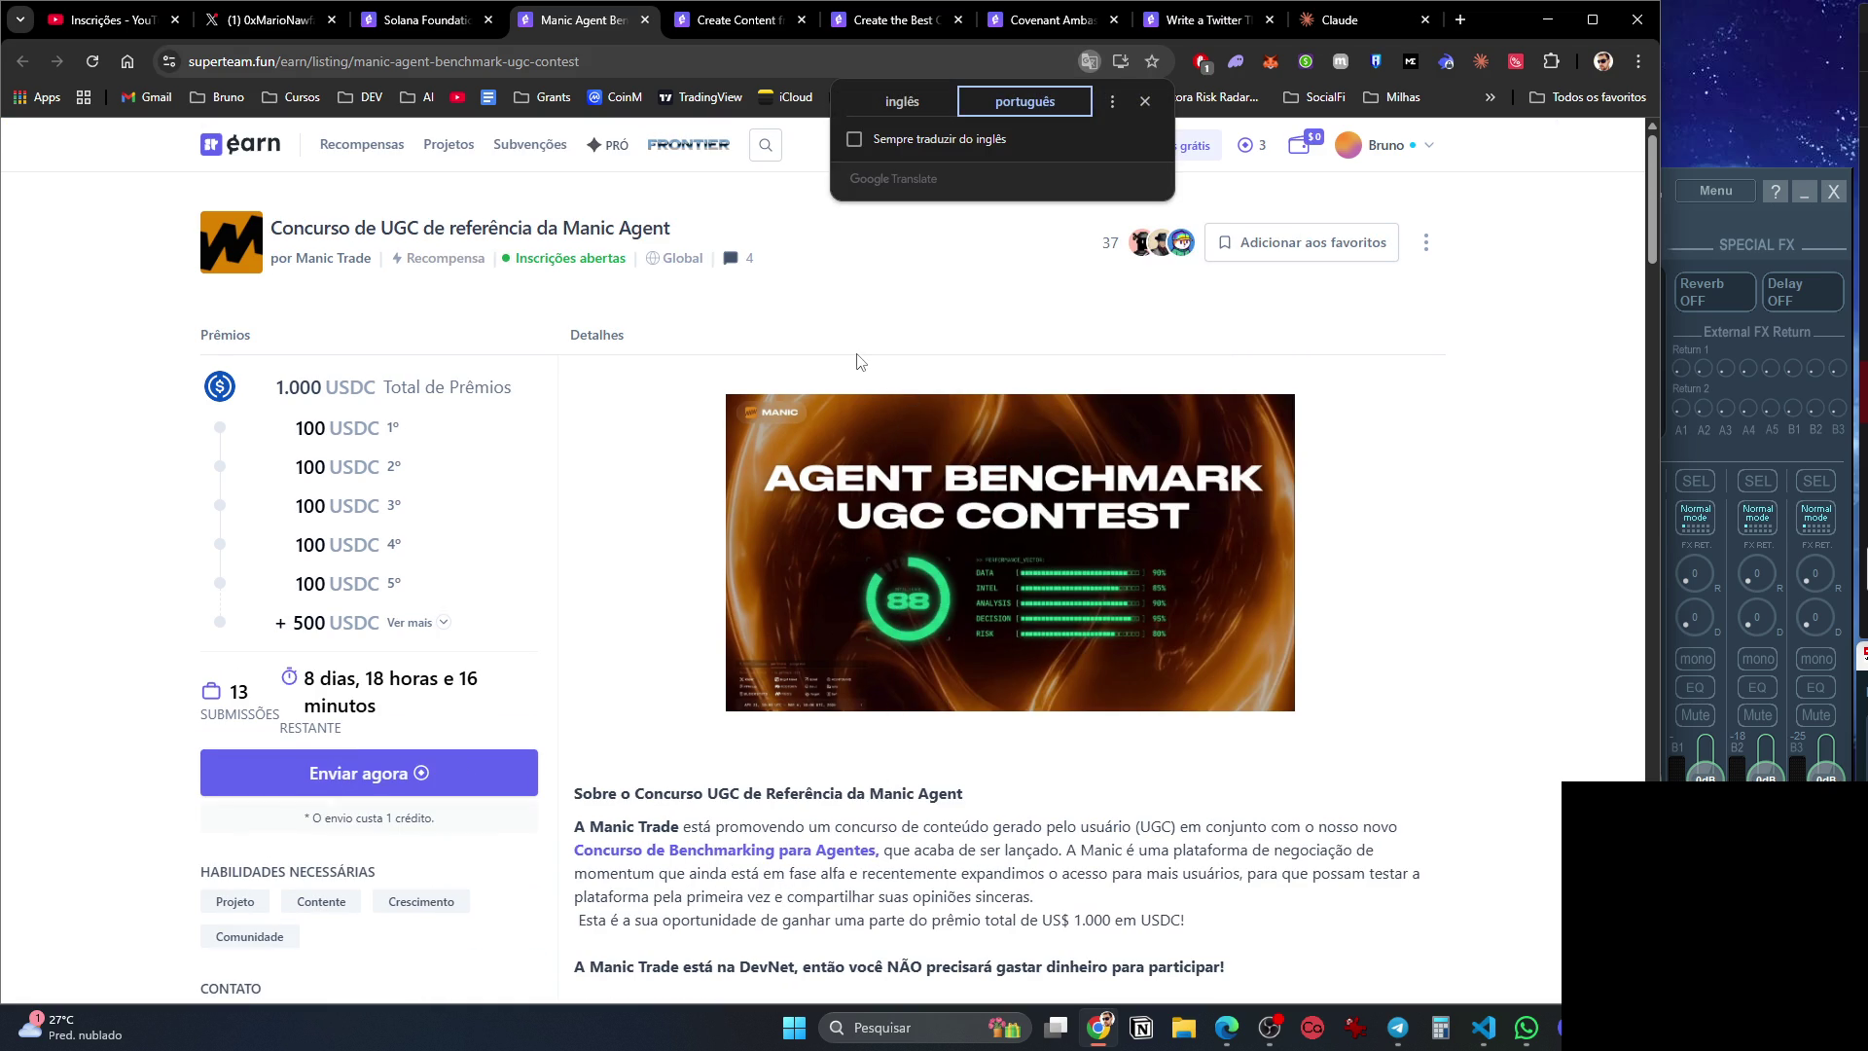
pyautogui.scroll(-3, 856, 362)
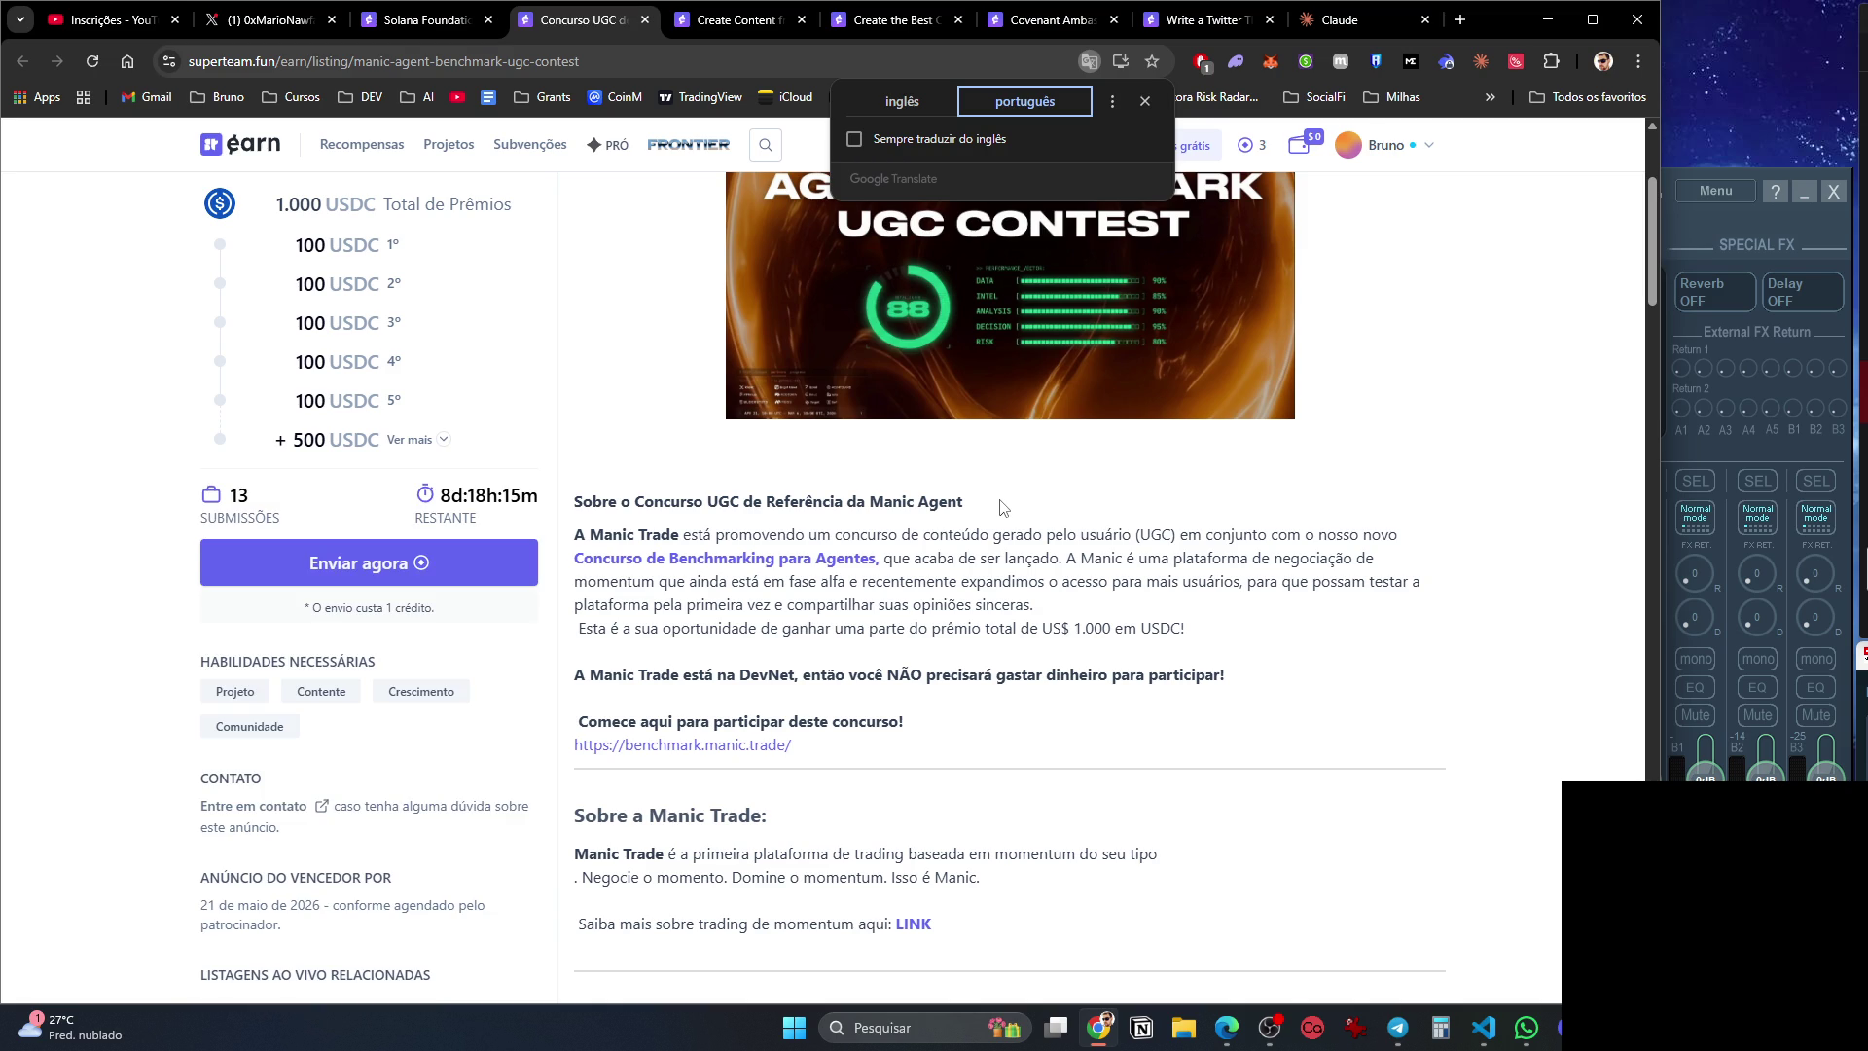
pyautogui.scroll(-3, 1003, 506)
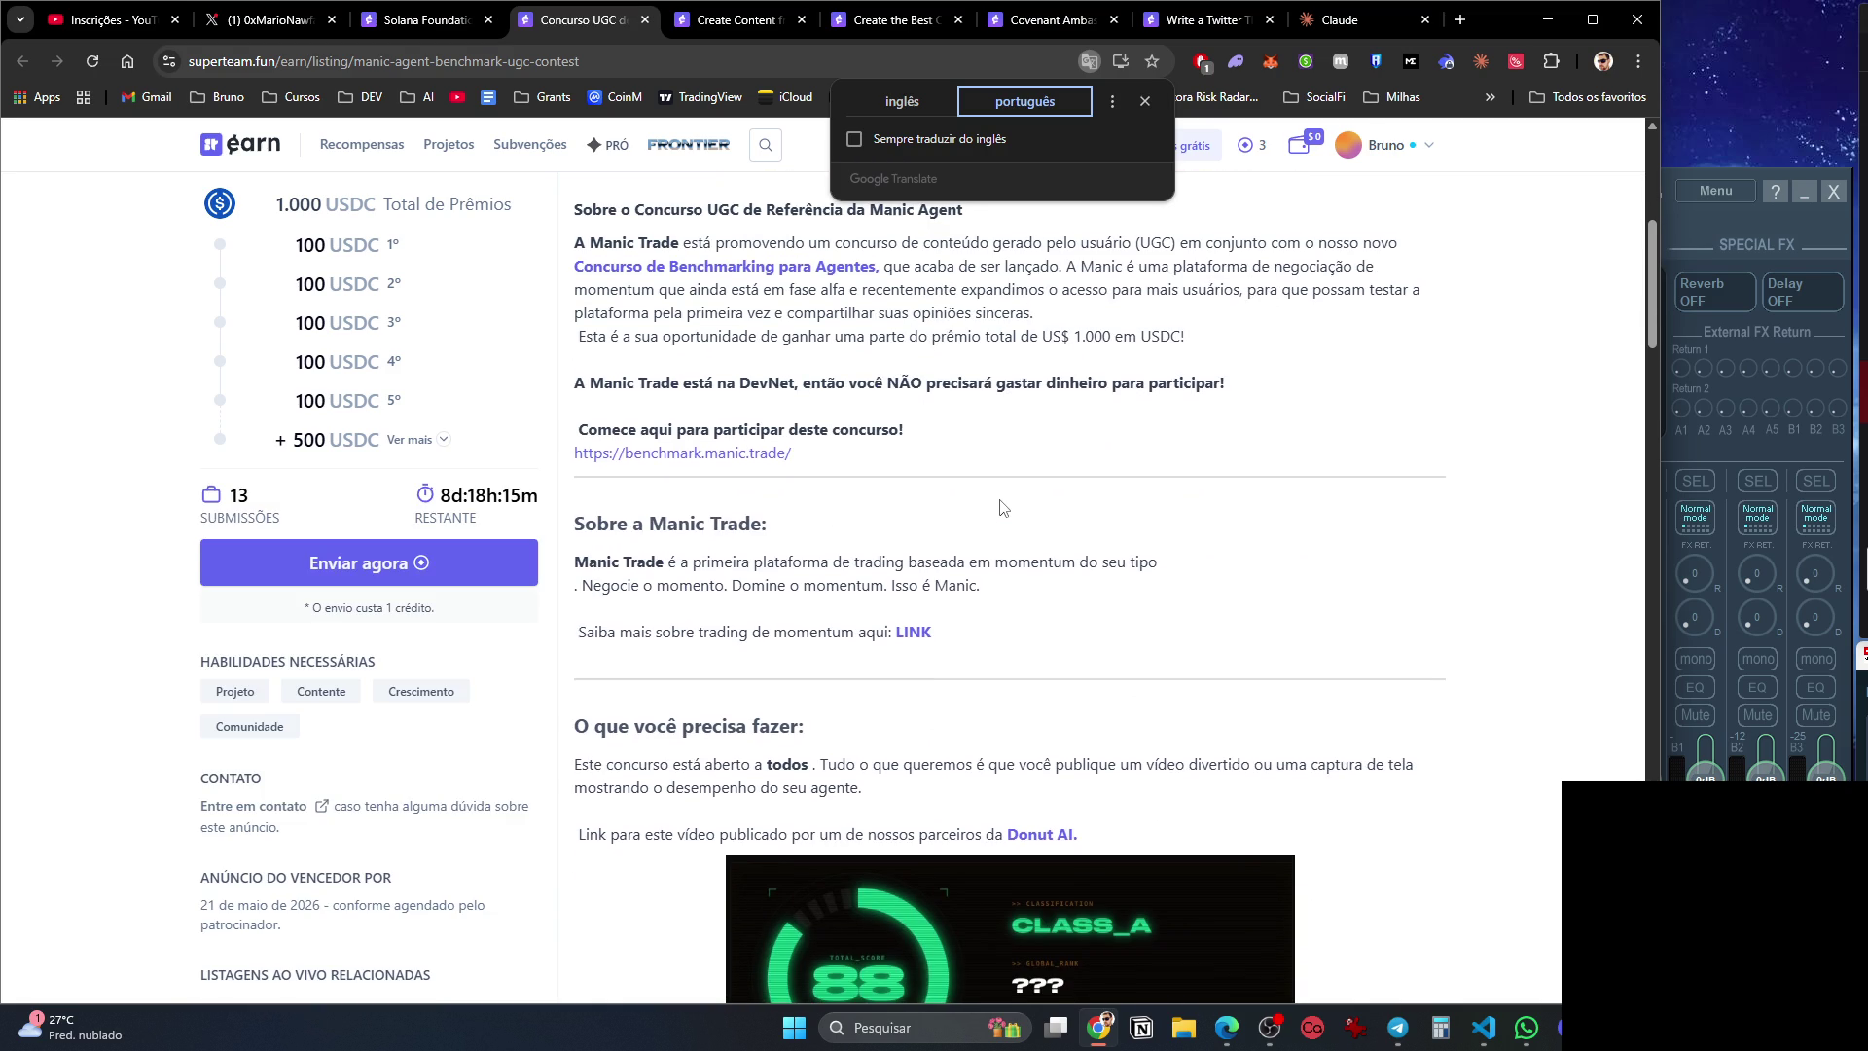
pyautogui.scroll(-4, 1002, 507)
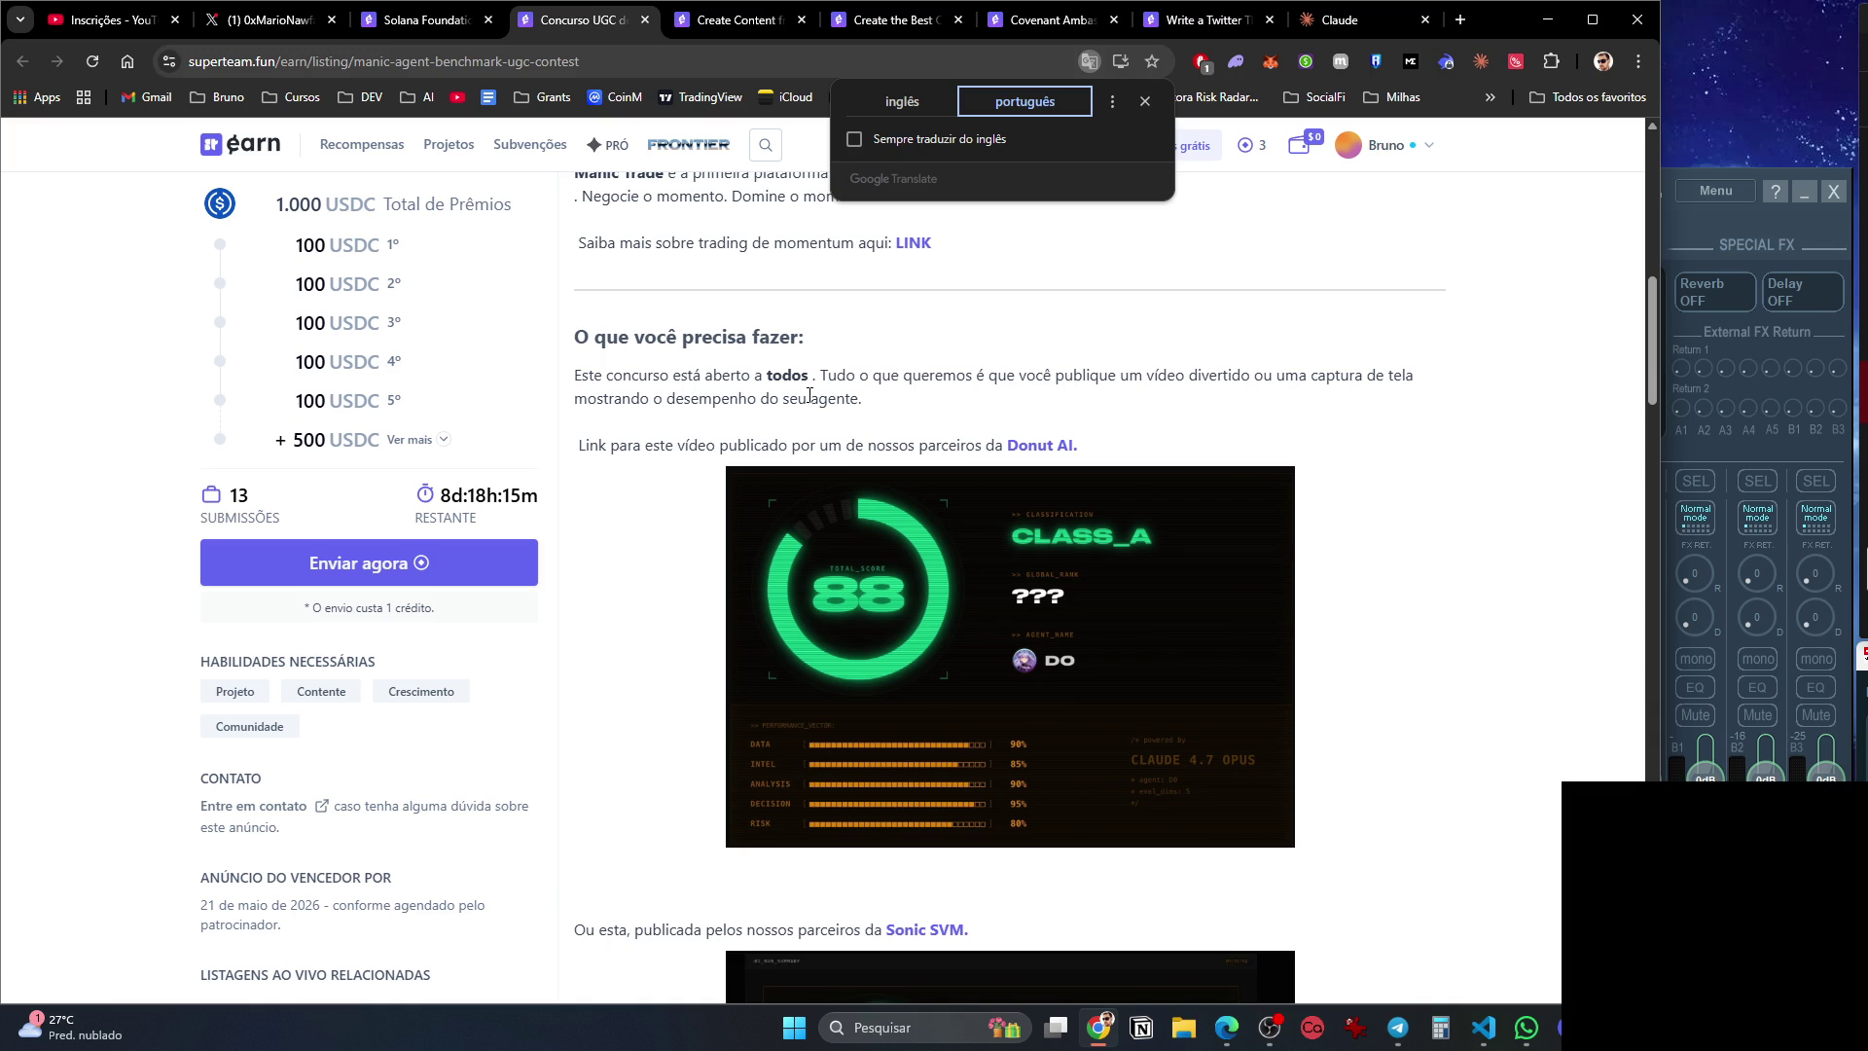
pyautogui.scroll(-5, 1011, 482)
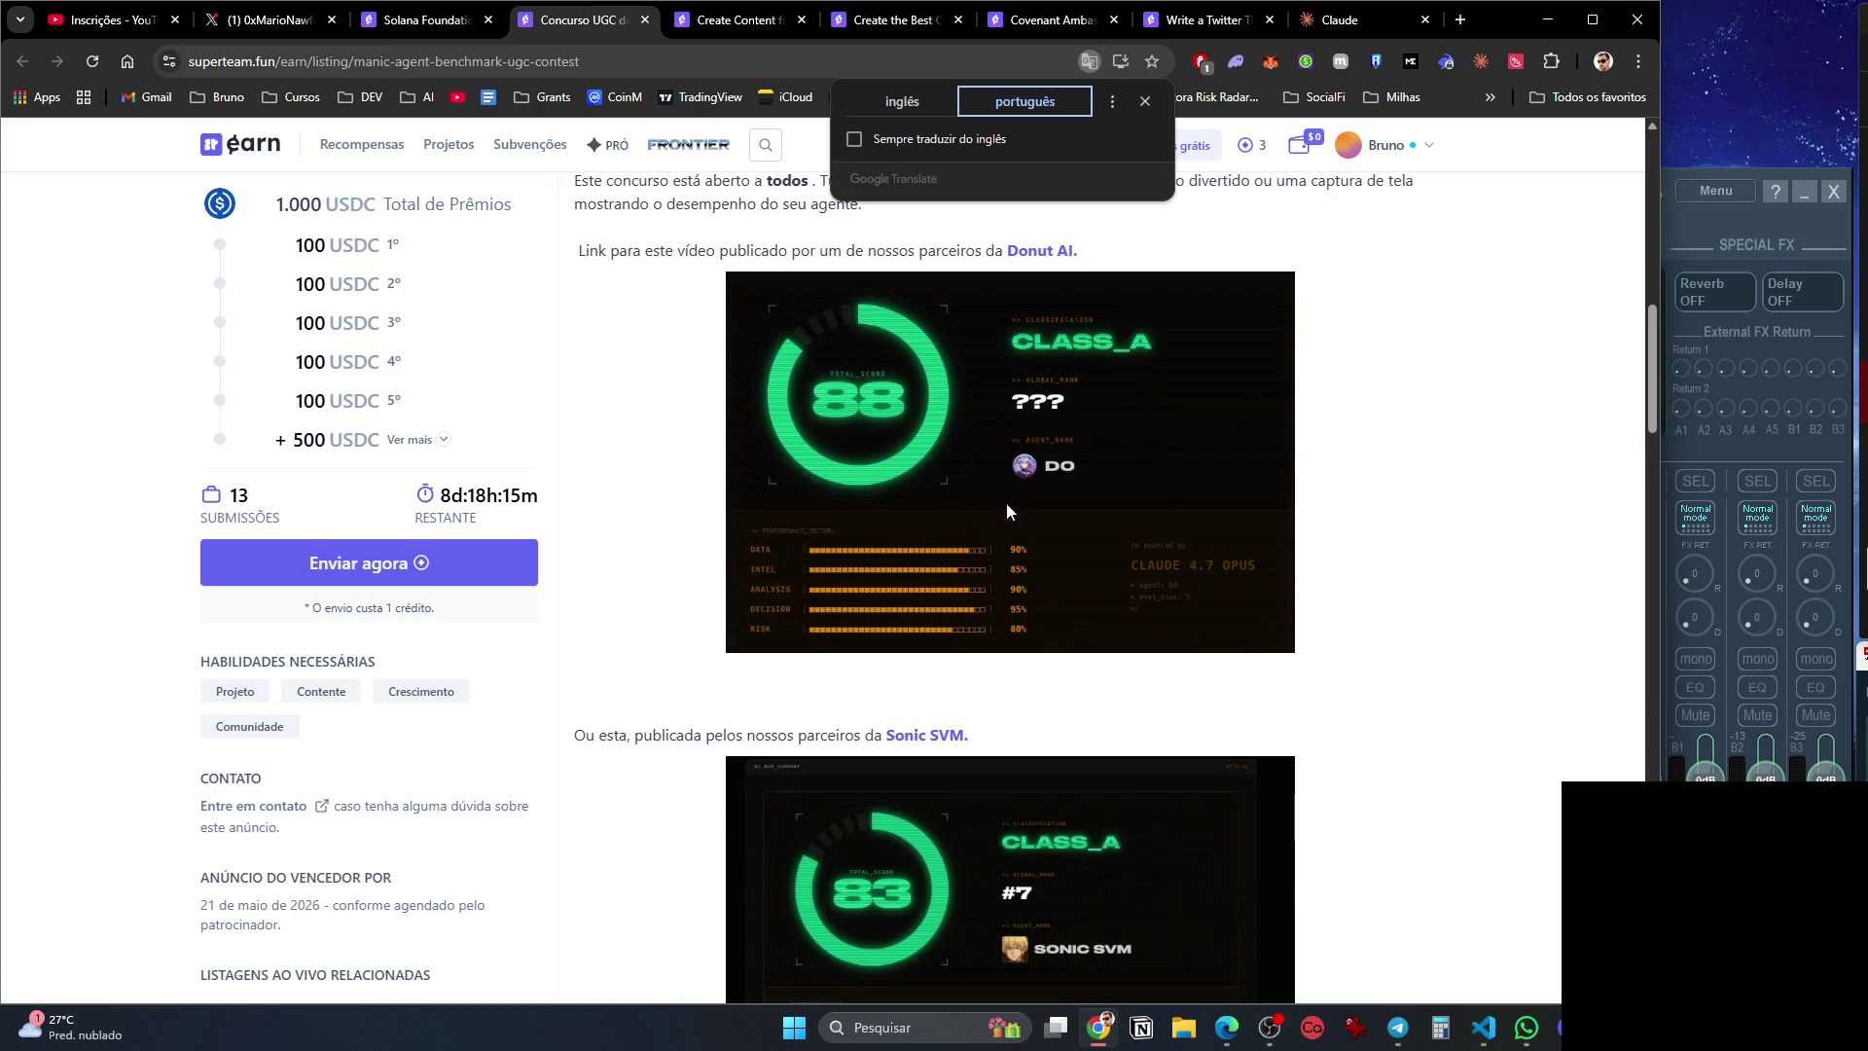
pyautogui.scroll(-5, 994, 545)
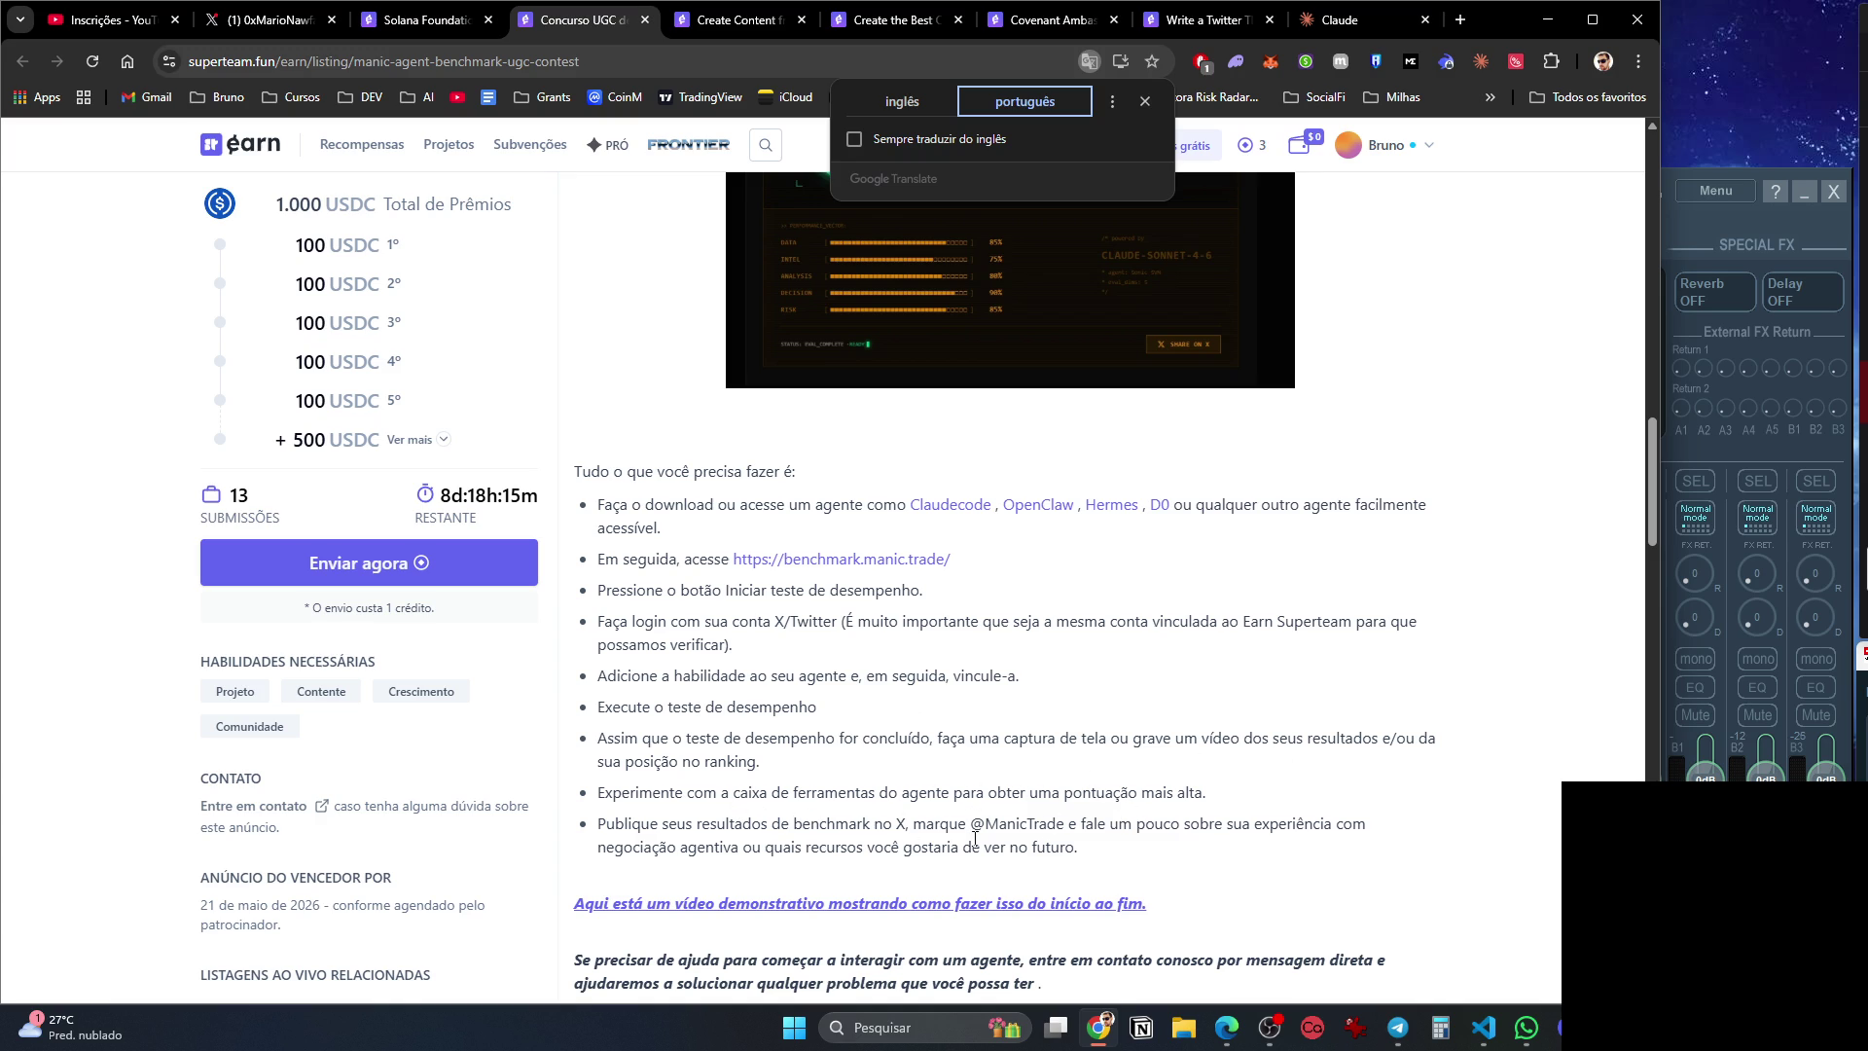
pyautogui.scroll(-3, 1151, 856)
pyautogui.scroll(-2, 1151, 862)
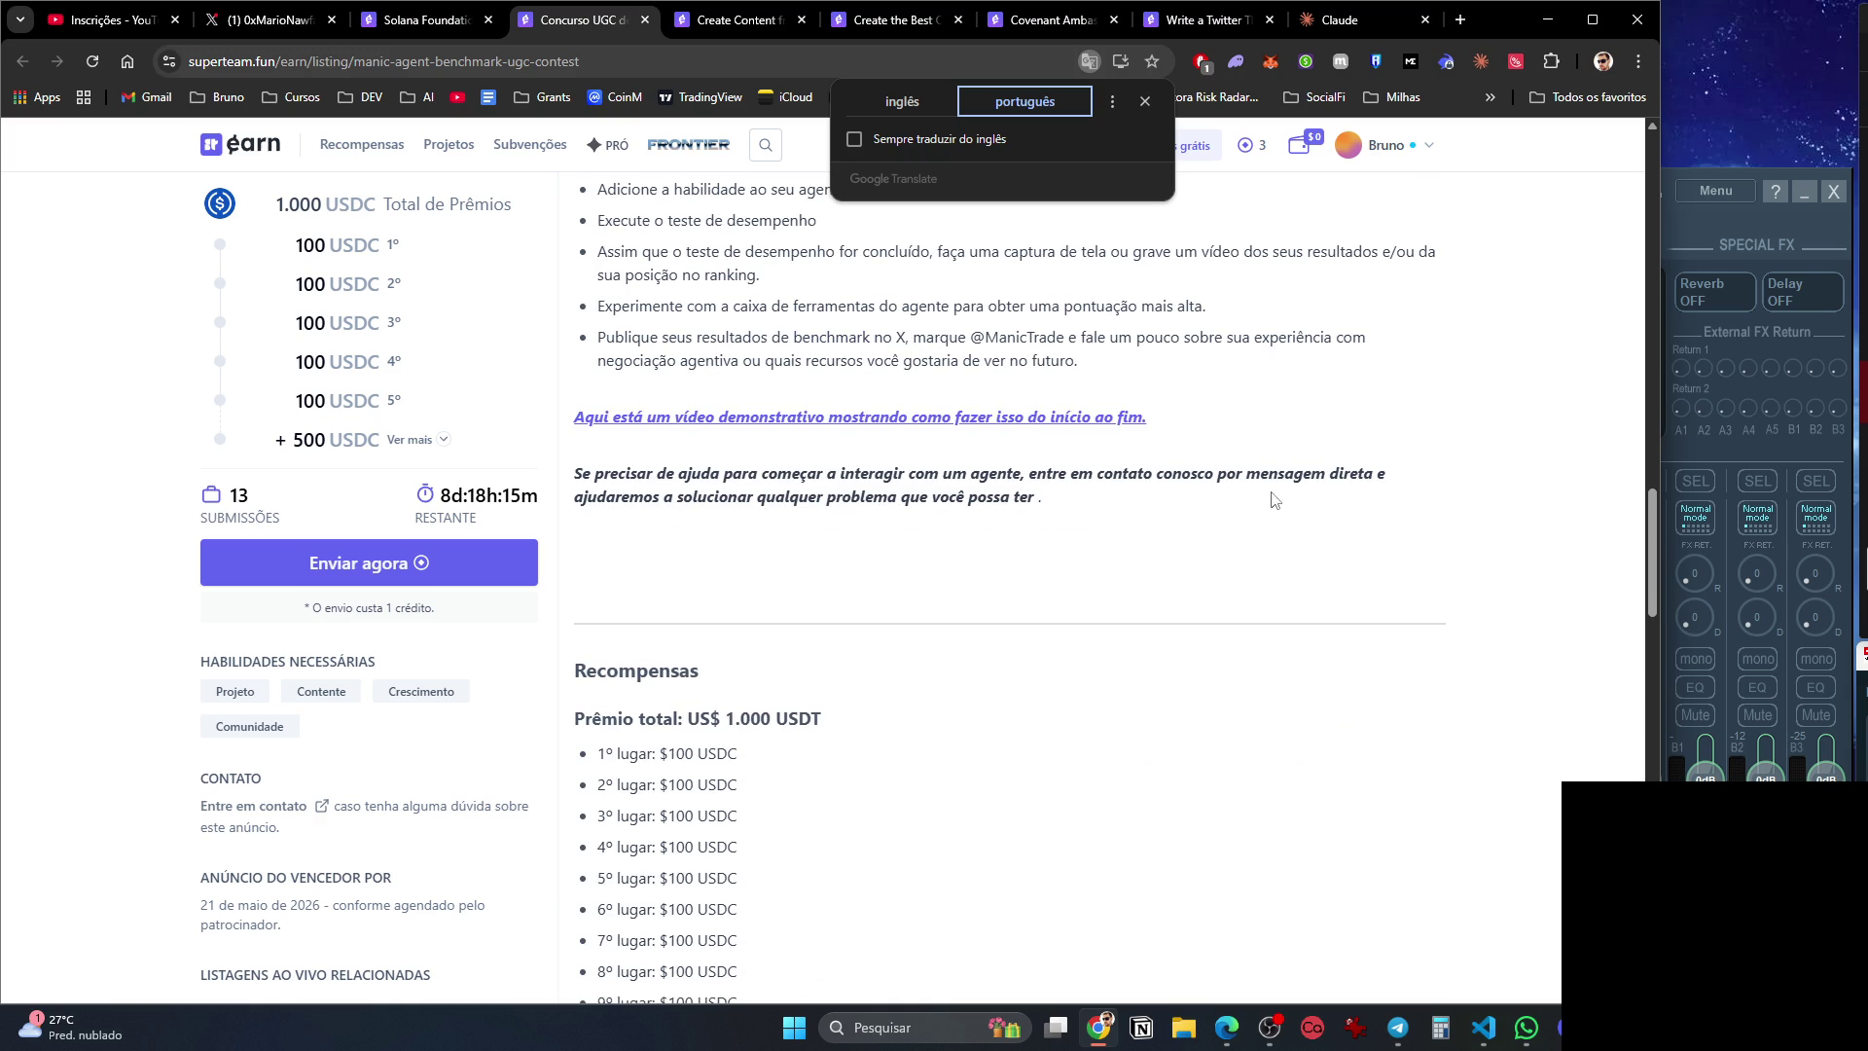
pyautogui.scroll(-5, 768, 628)
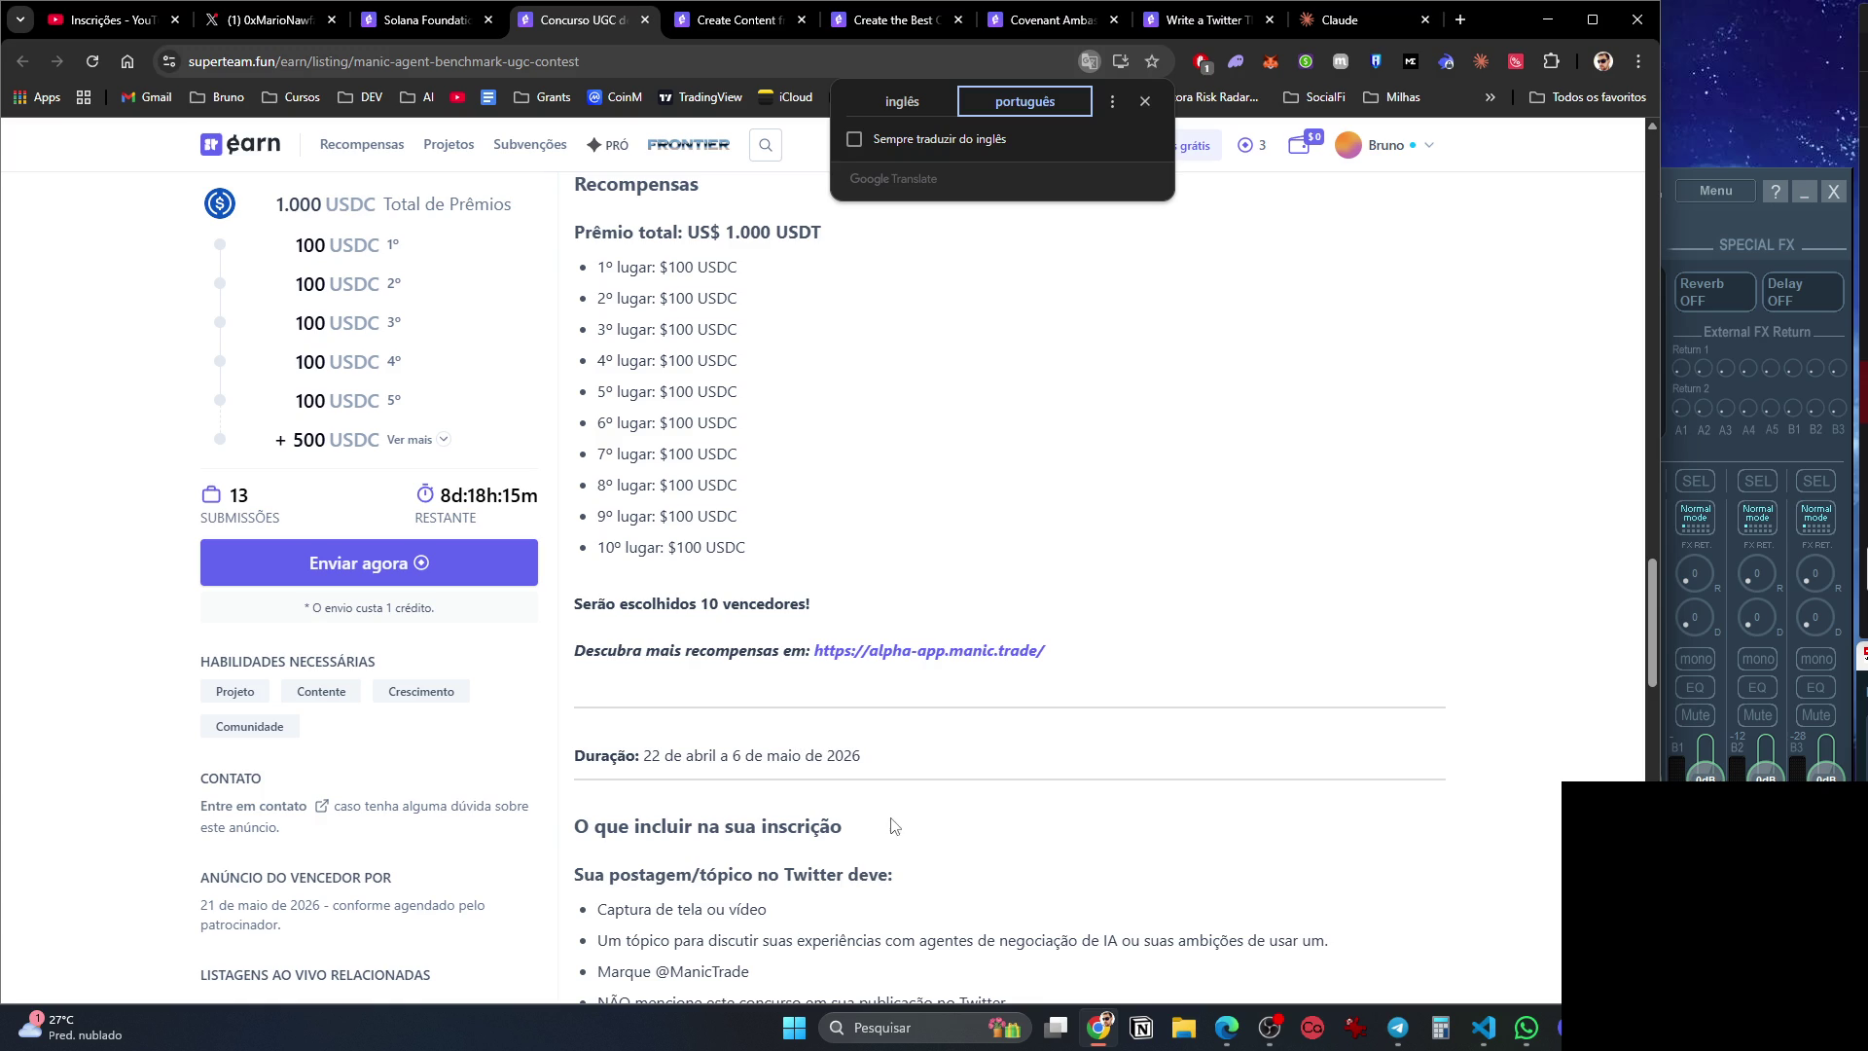
pyautogui.scroll(-5, 865, 819)
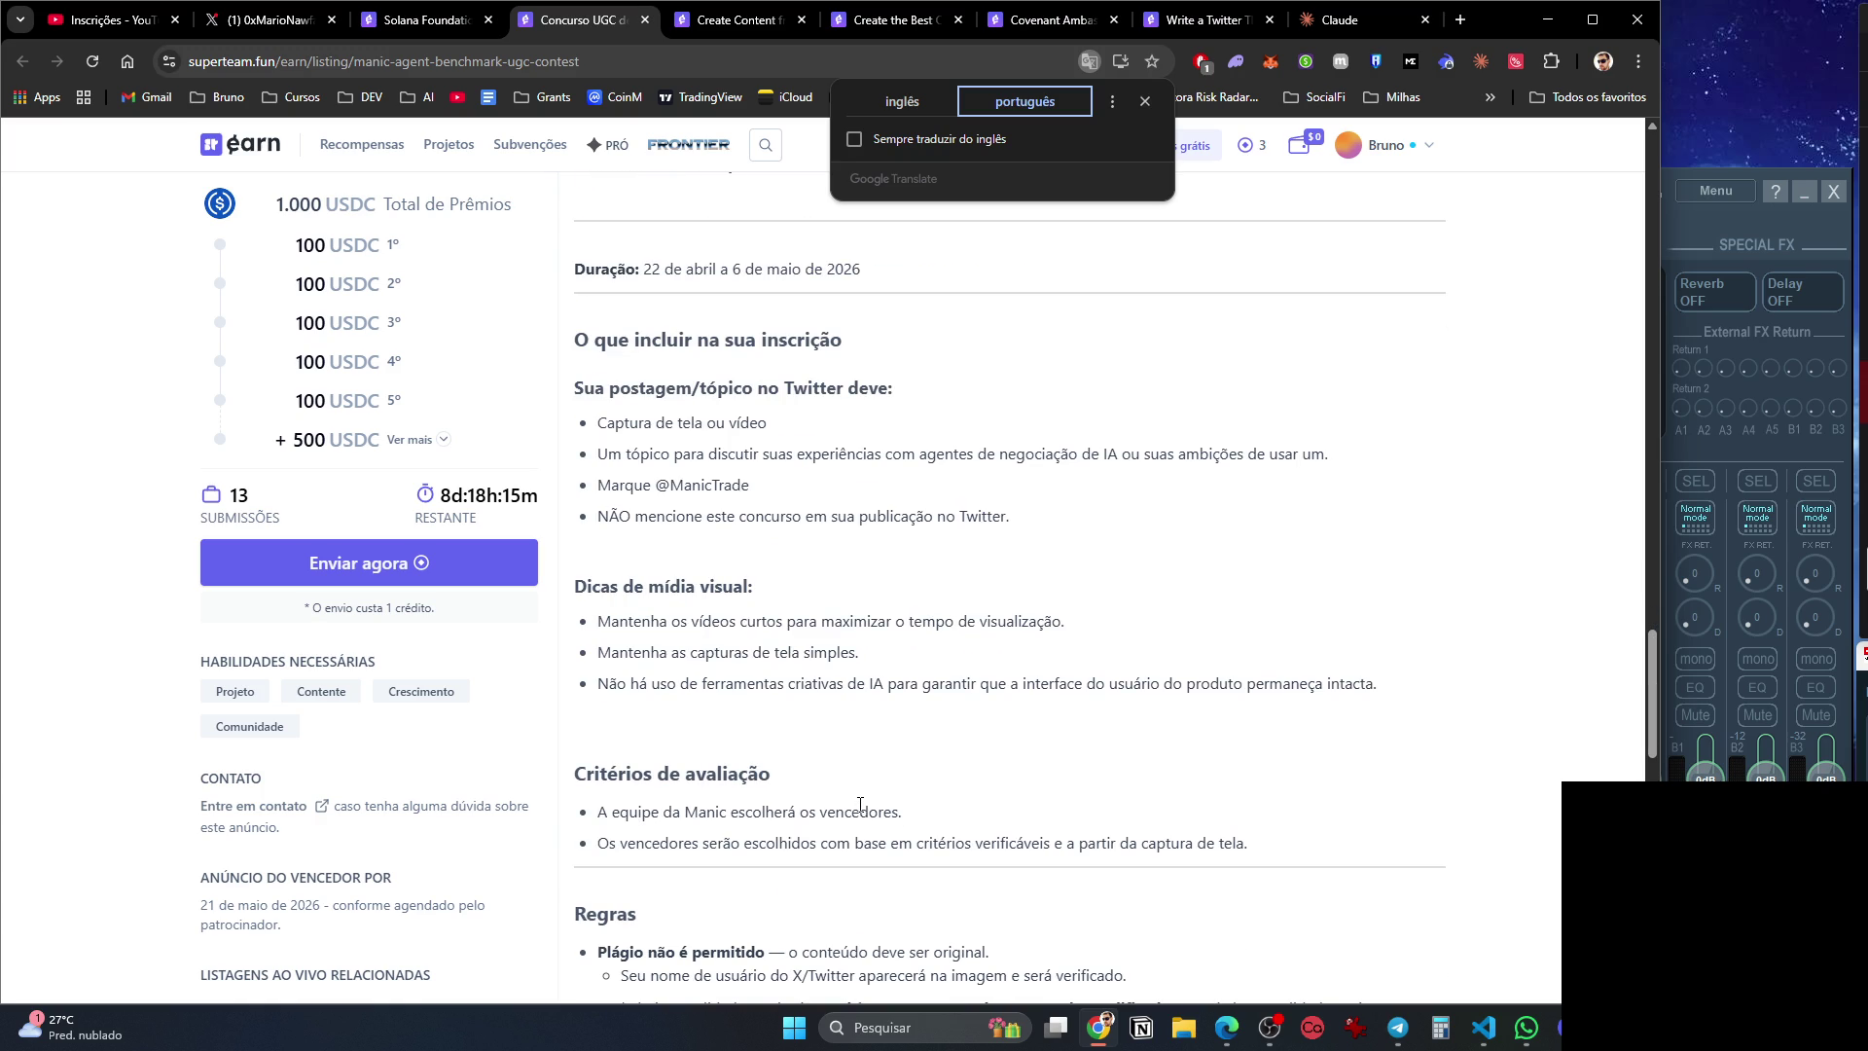
pyautogui.scroll(-4, 868, 794)
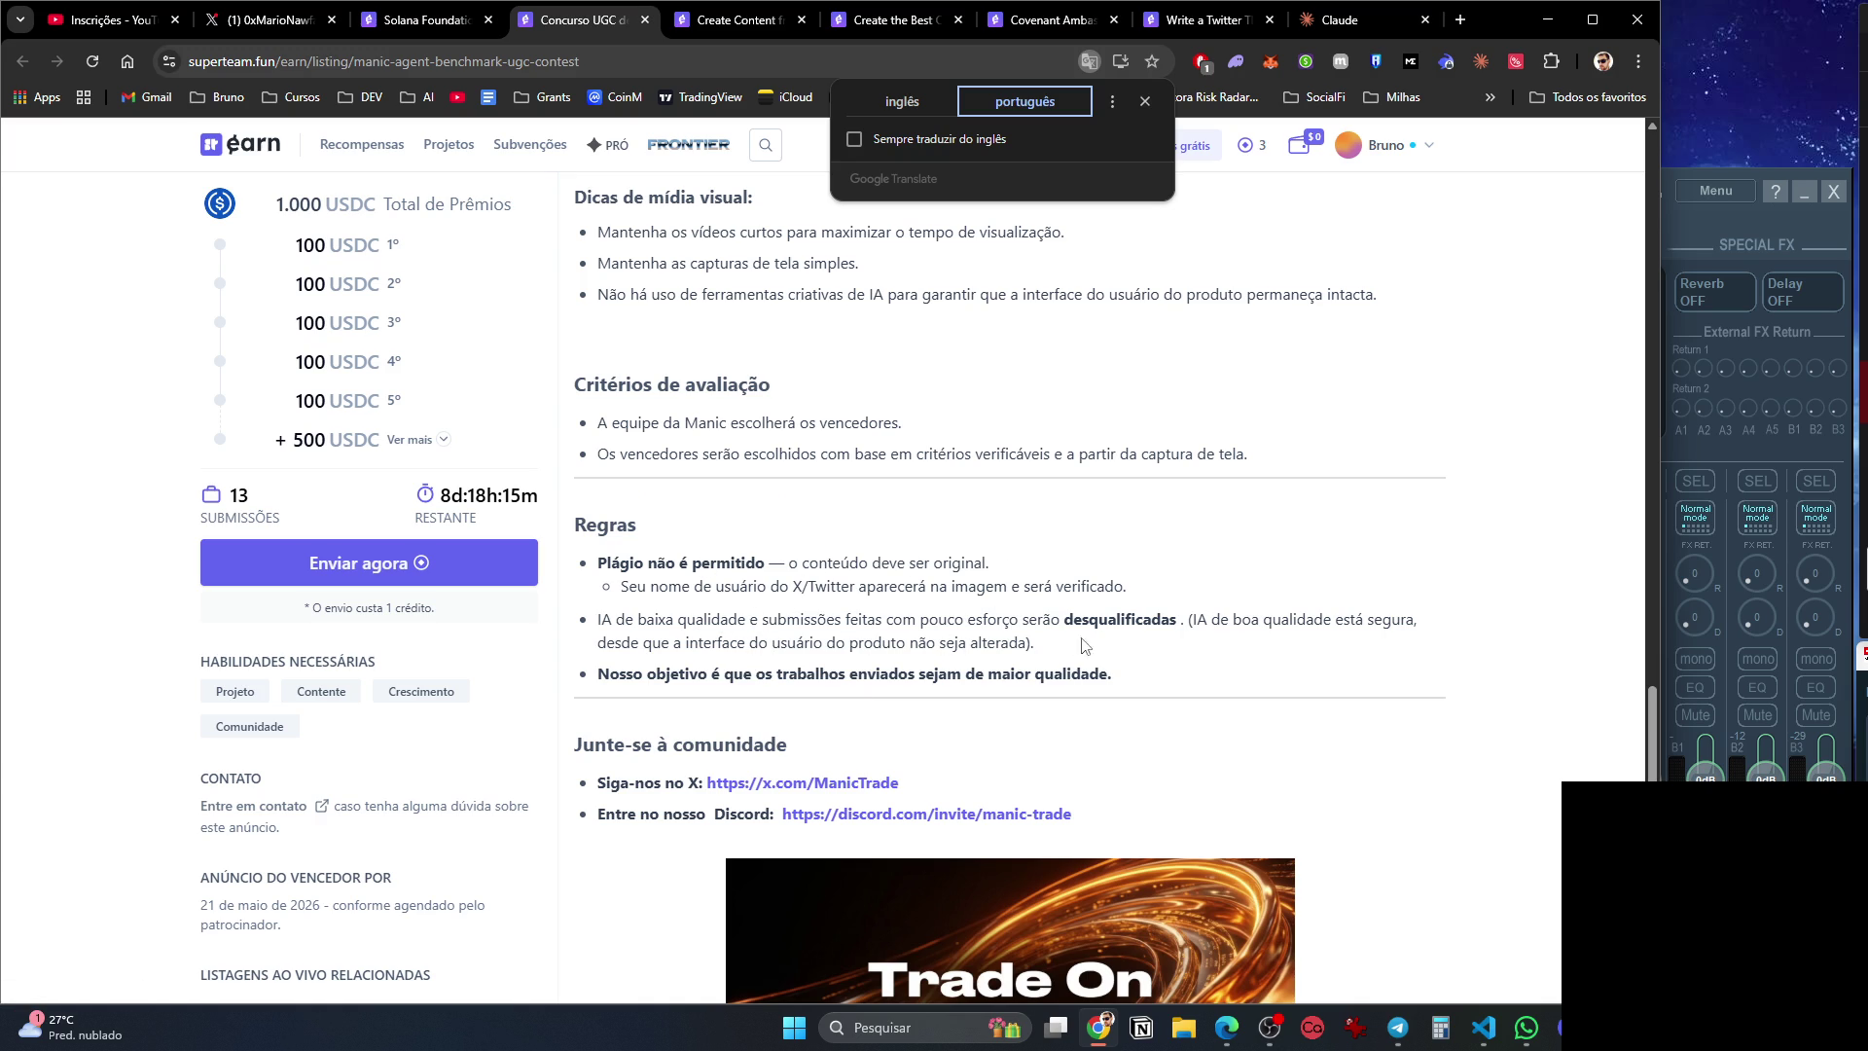
pyautogui.scroll(-10, 776, 757)
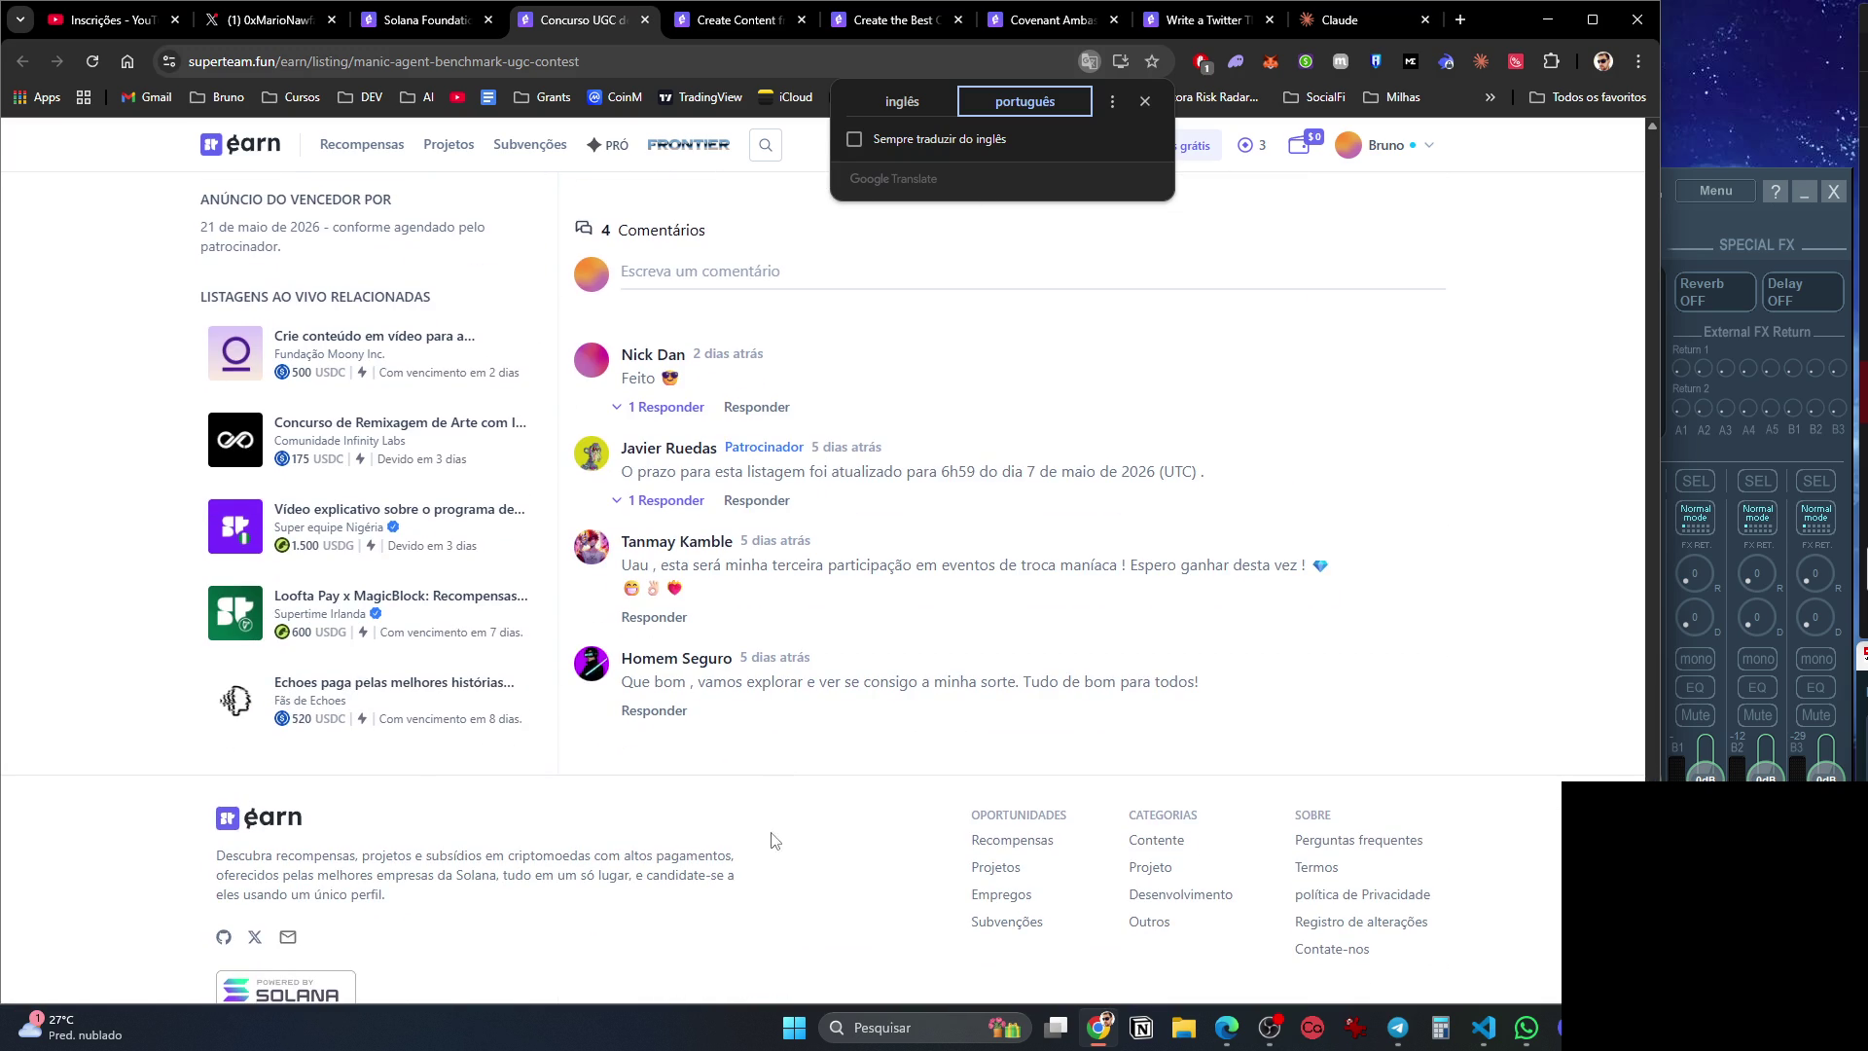
pyautogui.scroll(10, 766, 868)
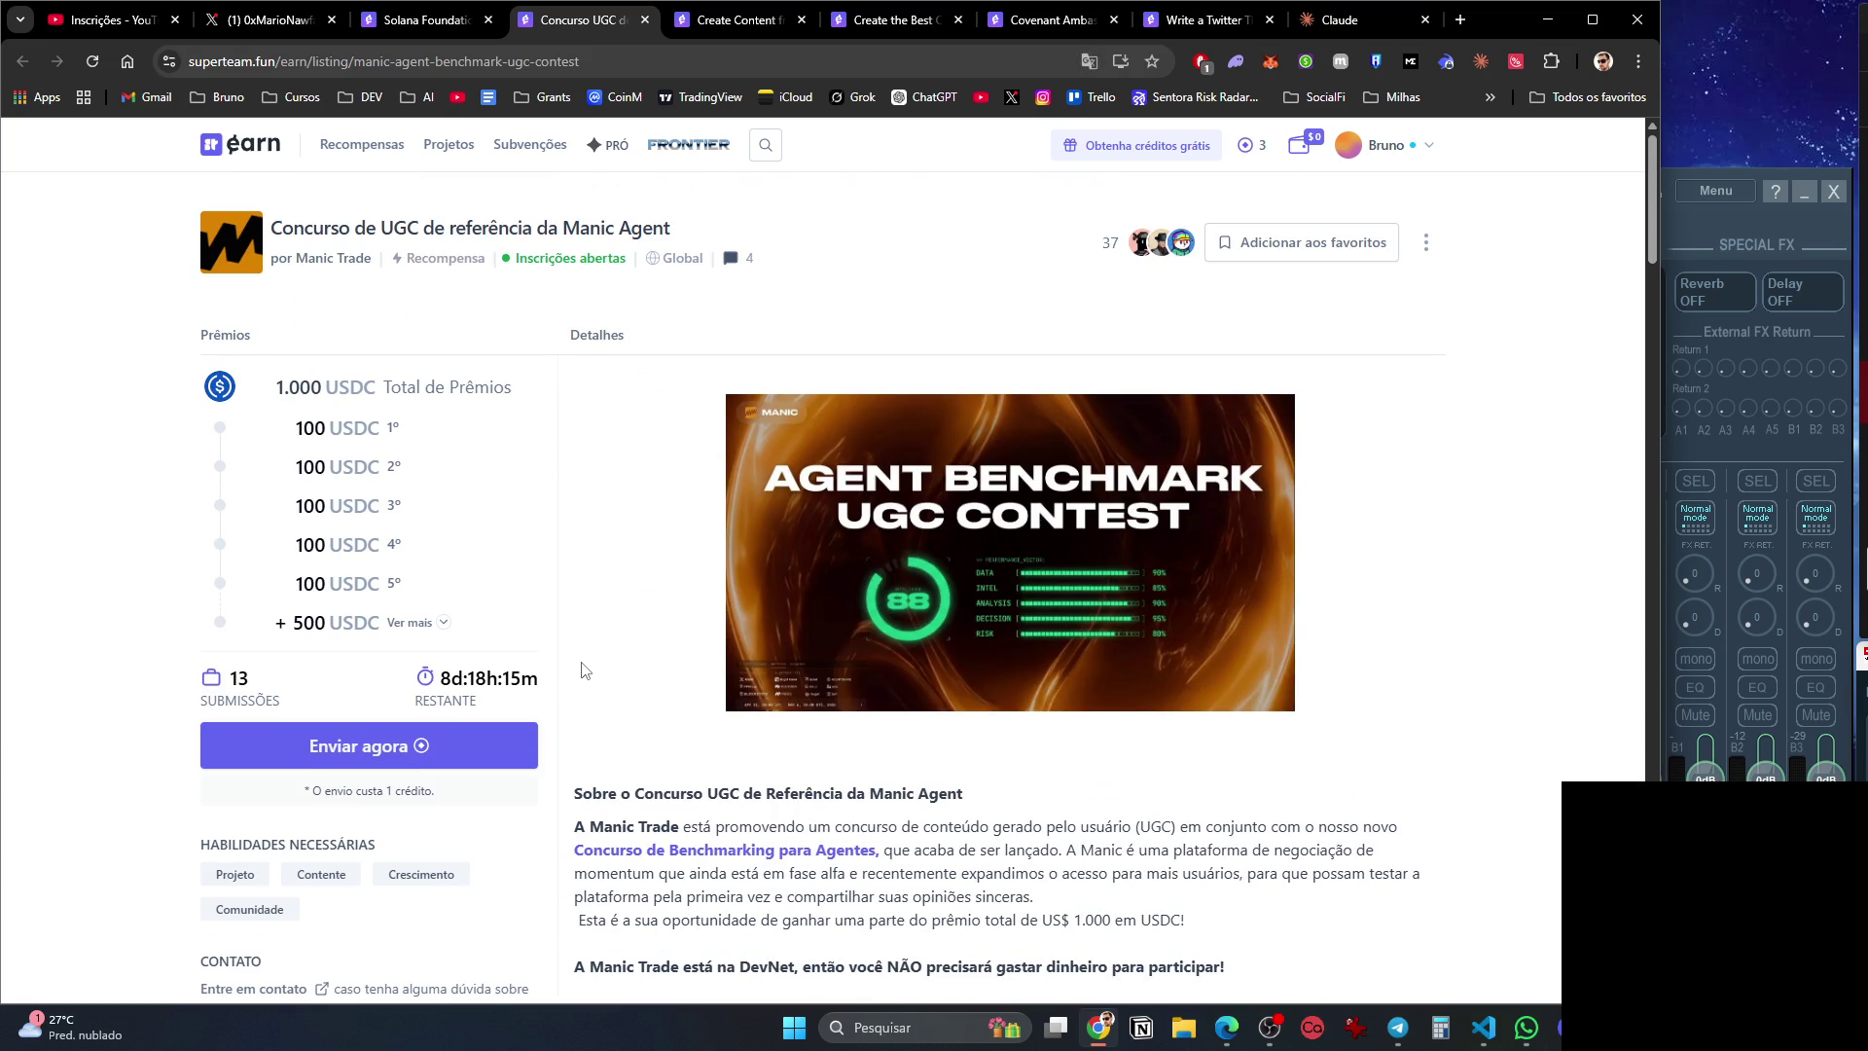
pyautogui.scroll(-3, 584, 669)
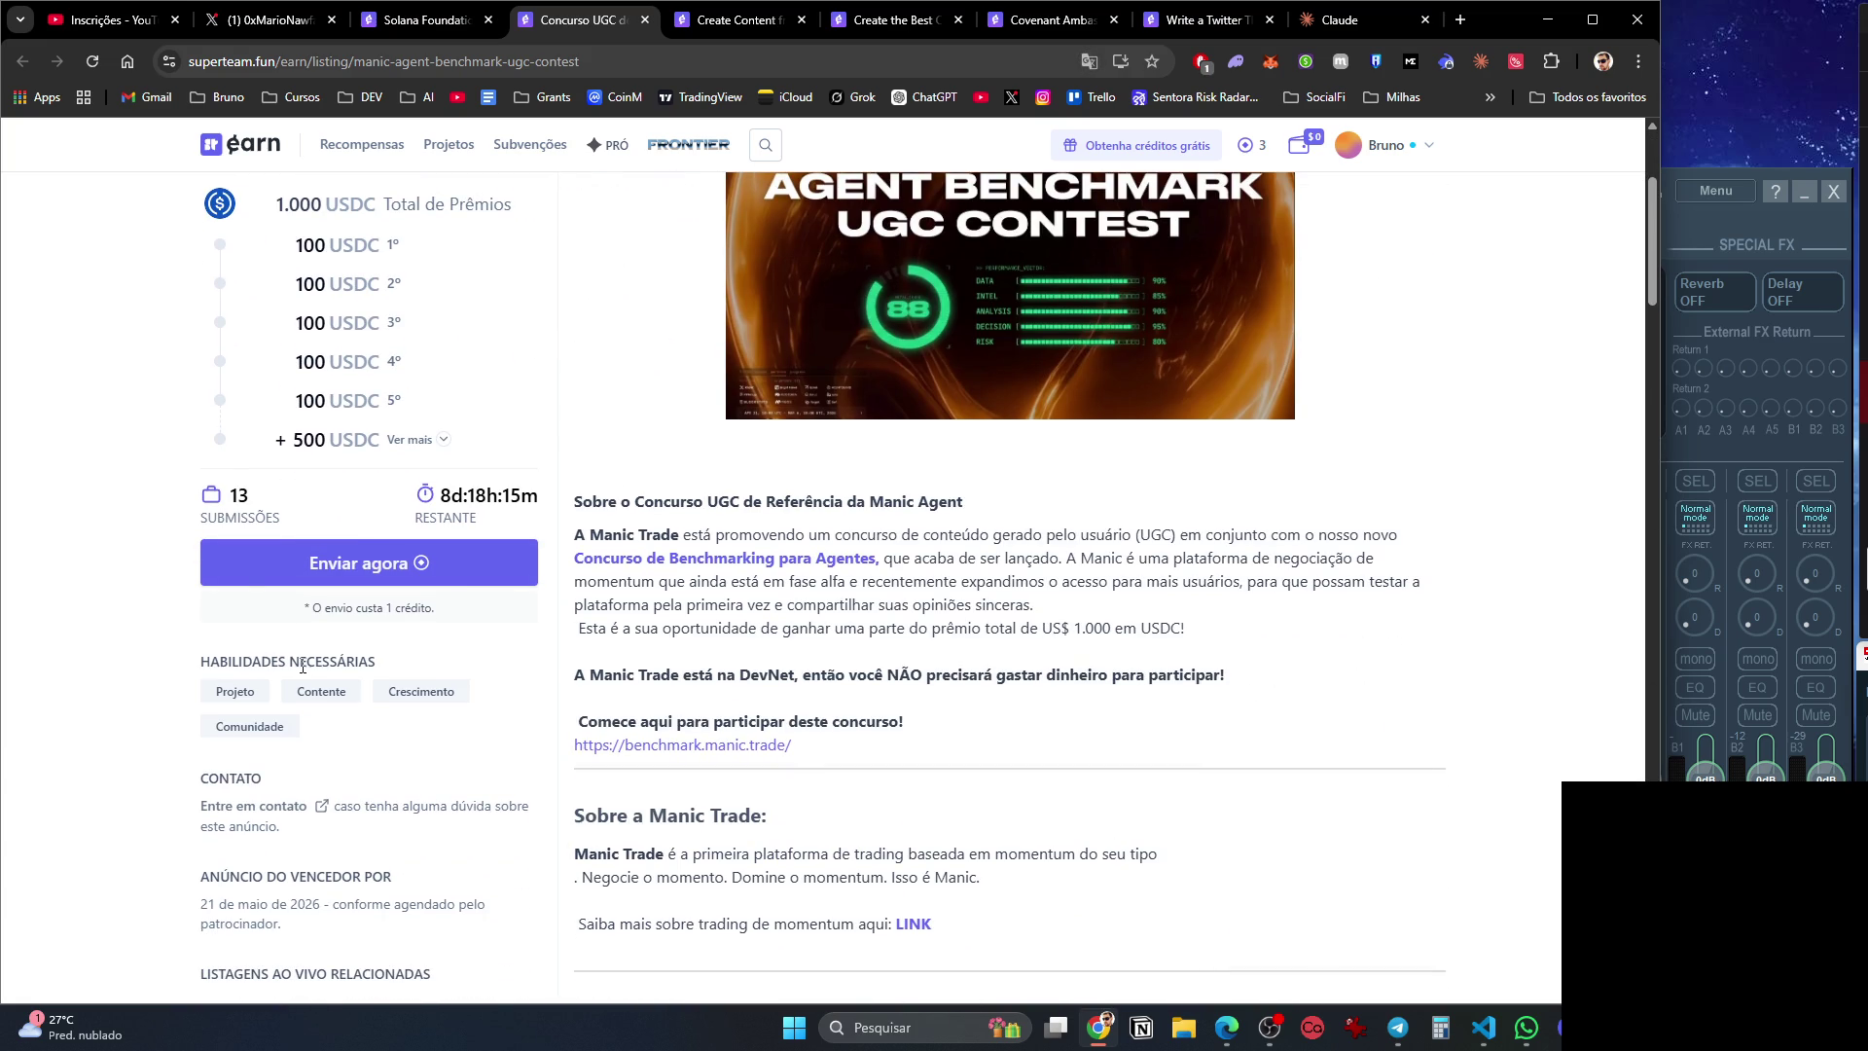
pyautogui.scroll(-4, 298, 665)
pyautogui.scroll(4, 582, 717)
# Narrow the Chrome window and scroll the Manic Agent contest down to its entry steps.
pyautogui.moveTo(1664, 484); pyautogui.dragTo(1363, 509)
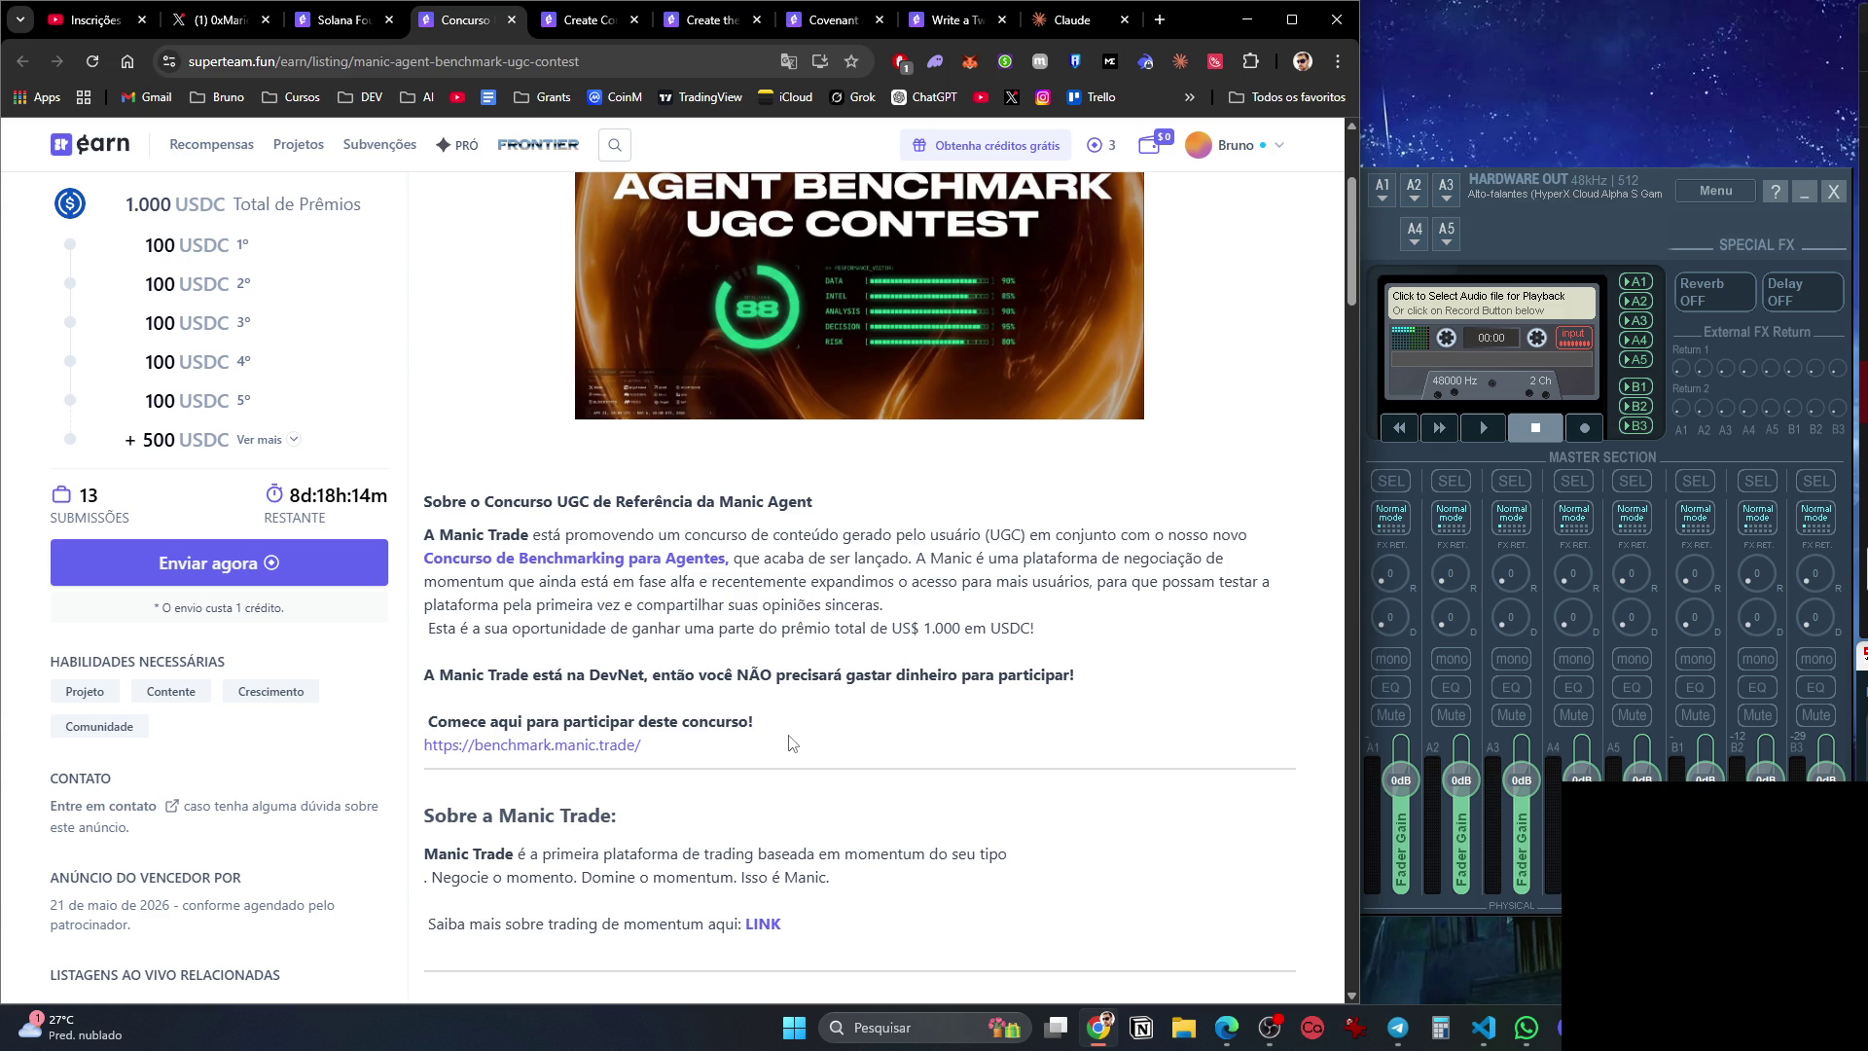
pyautogui.scroll(-2, 749, 717)
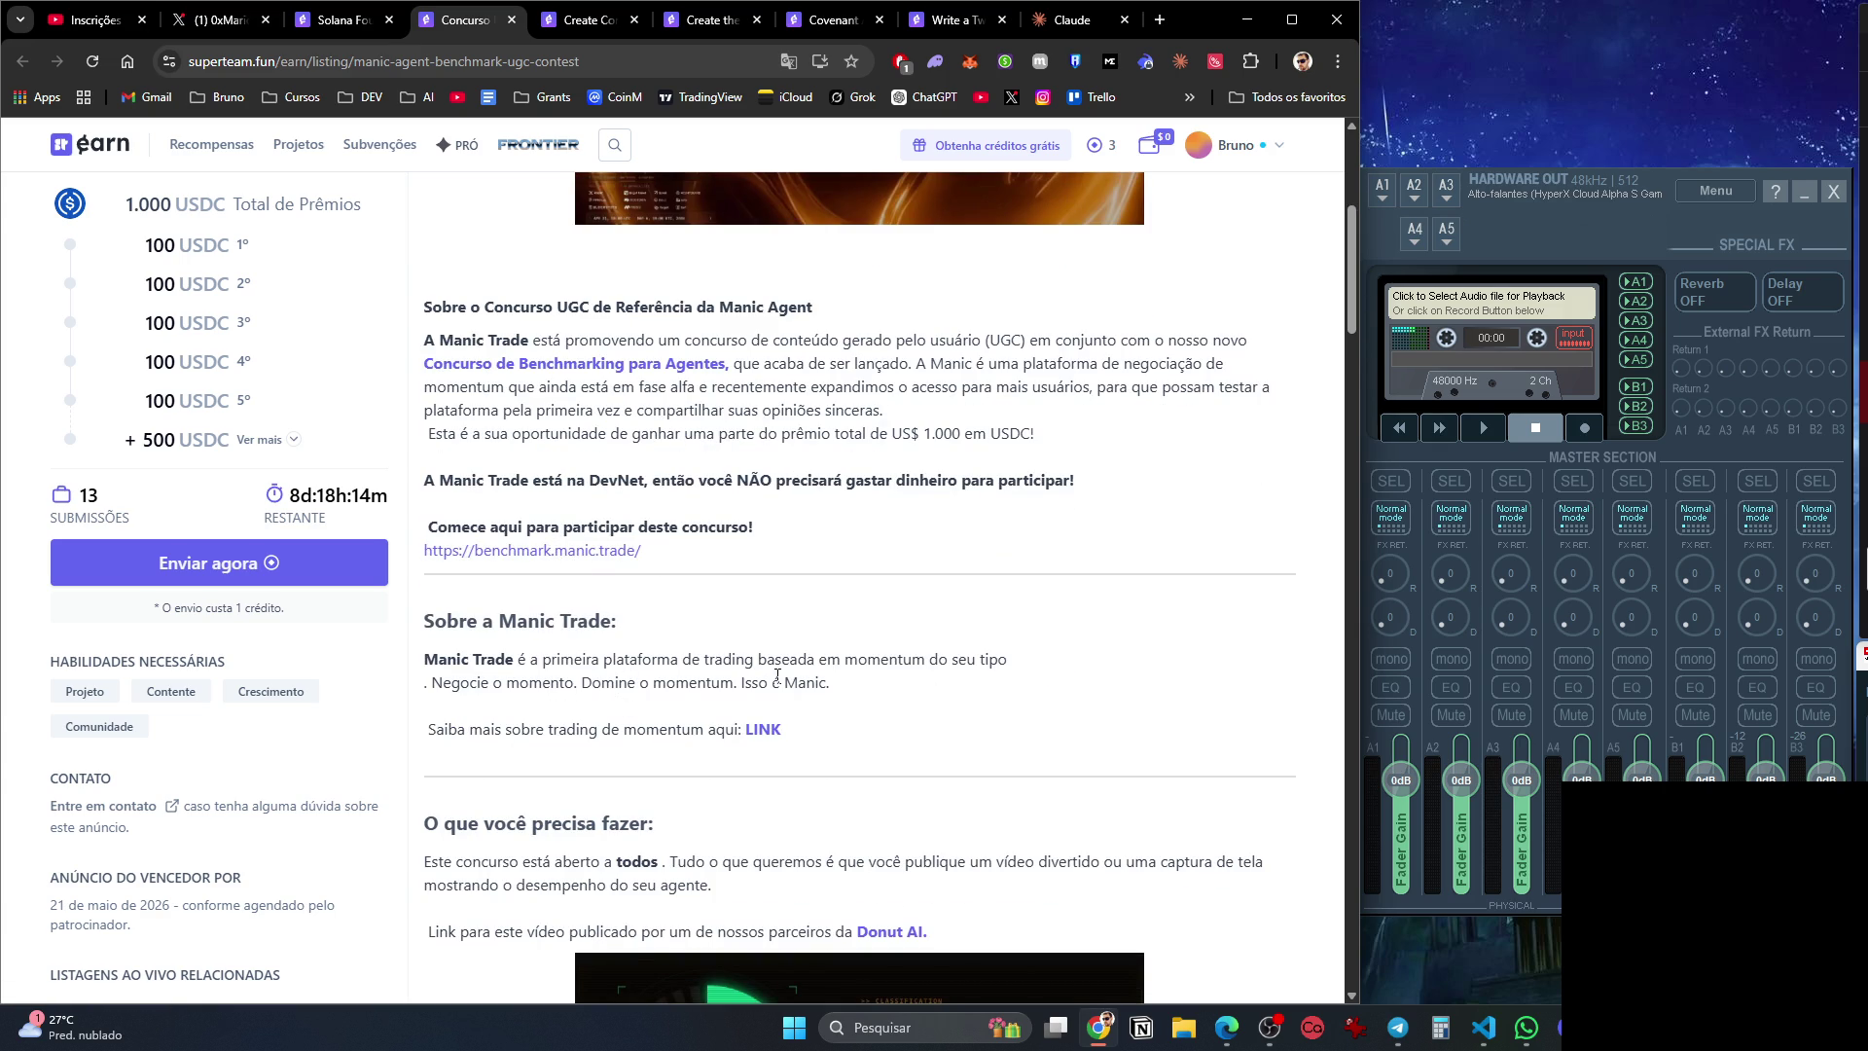
pyautogui.scroll(-3, 611, 693)
pyautogui.scroll(-2, 573, 590)
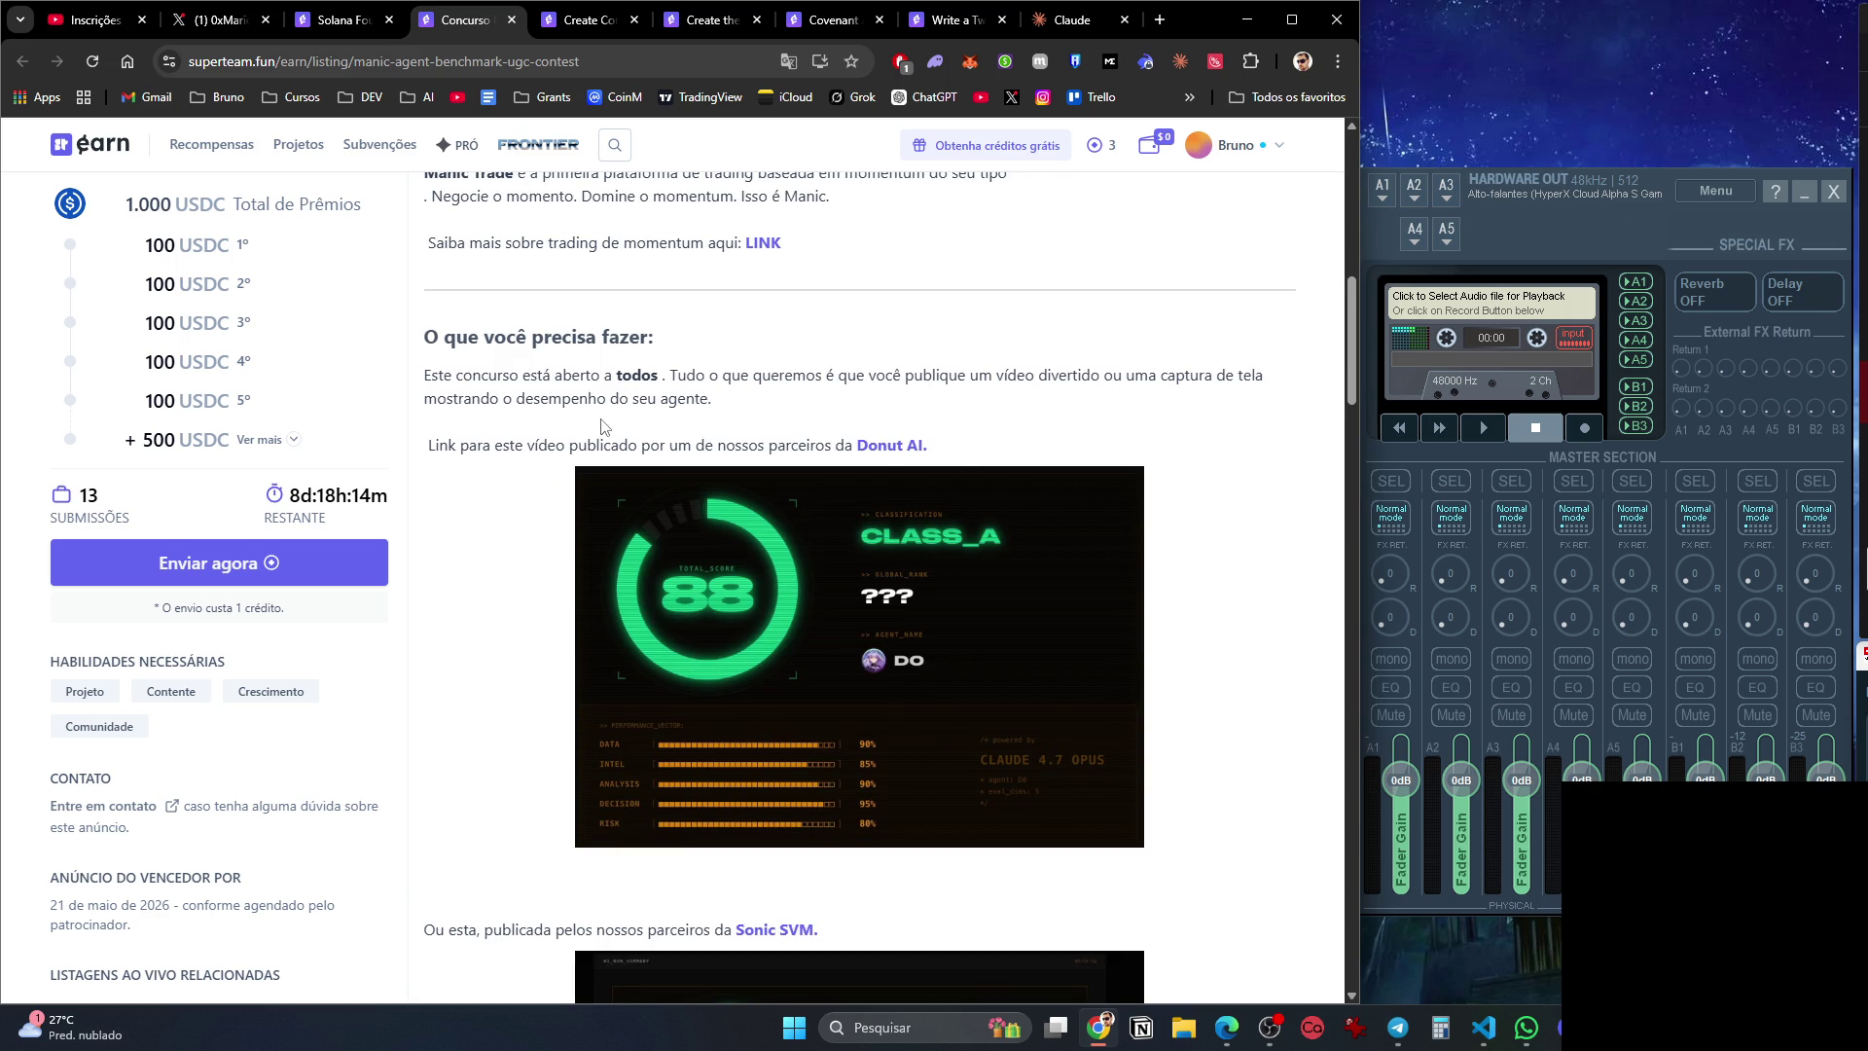
pyautogui.scroll(-4, 457, 474)
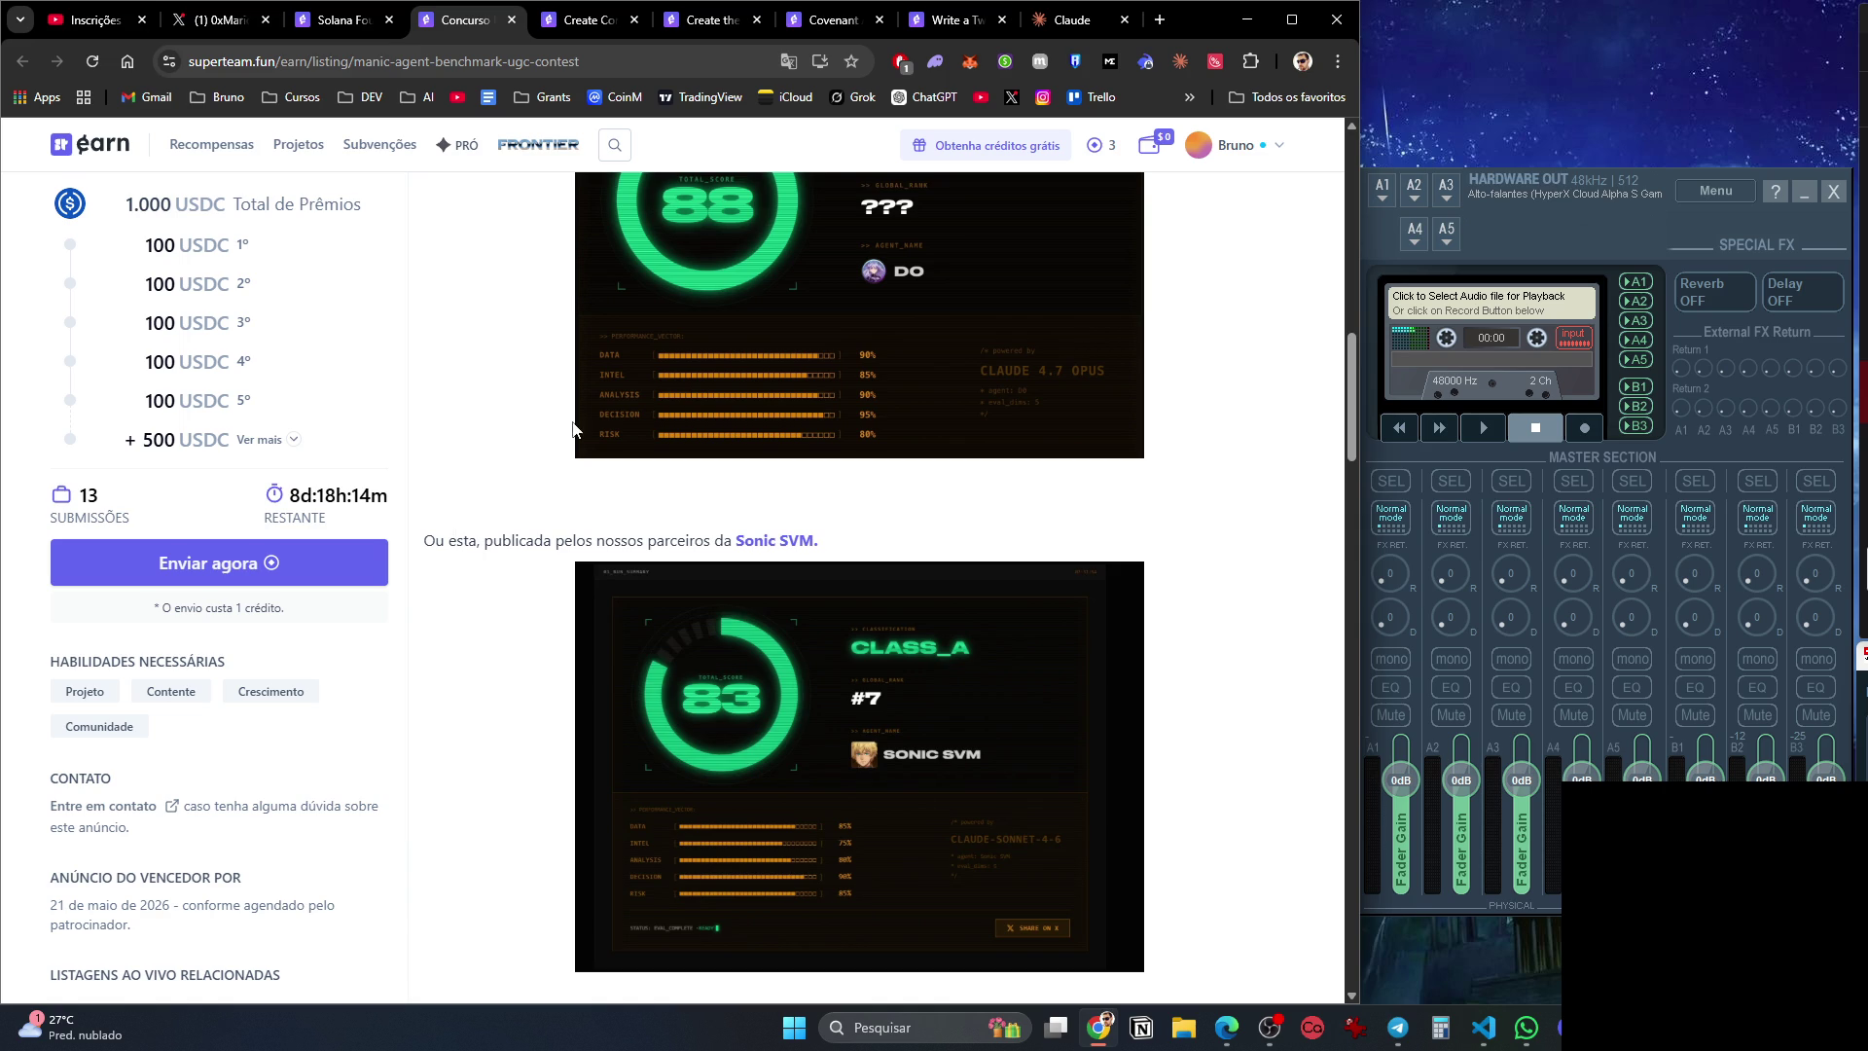
pyautogui.scroll(-5, 526, 447)
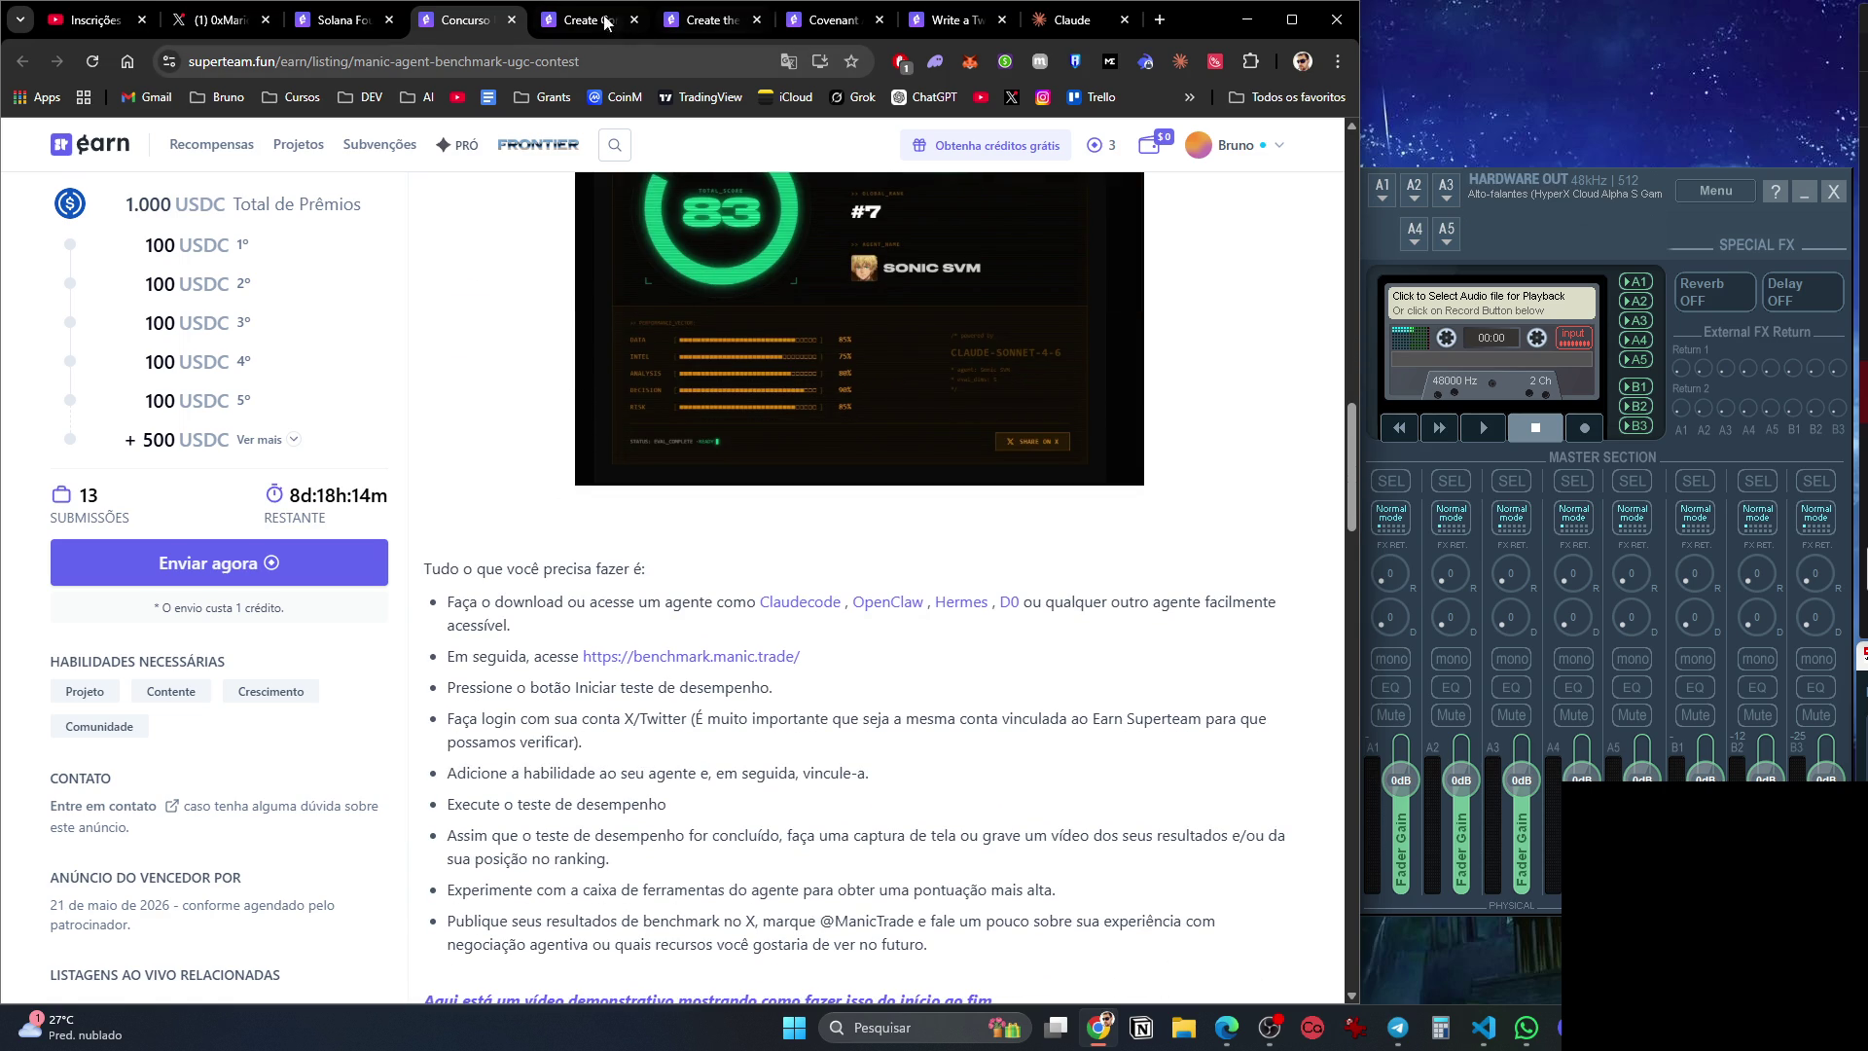
# Close the Manic, Inside The Garage and Melee PMM tabs and translate the Covenant listing.
pyautogui.click(512, 19)
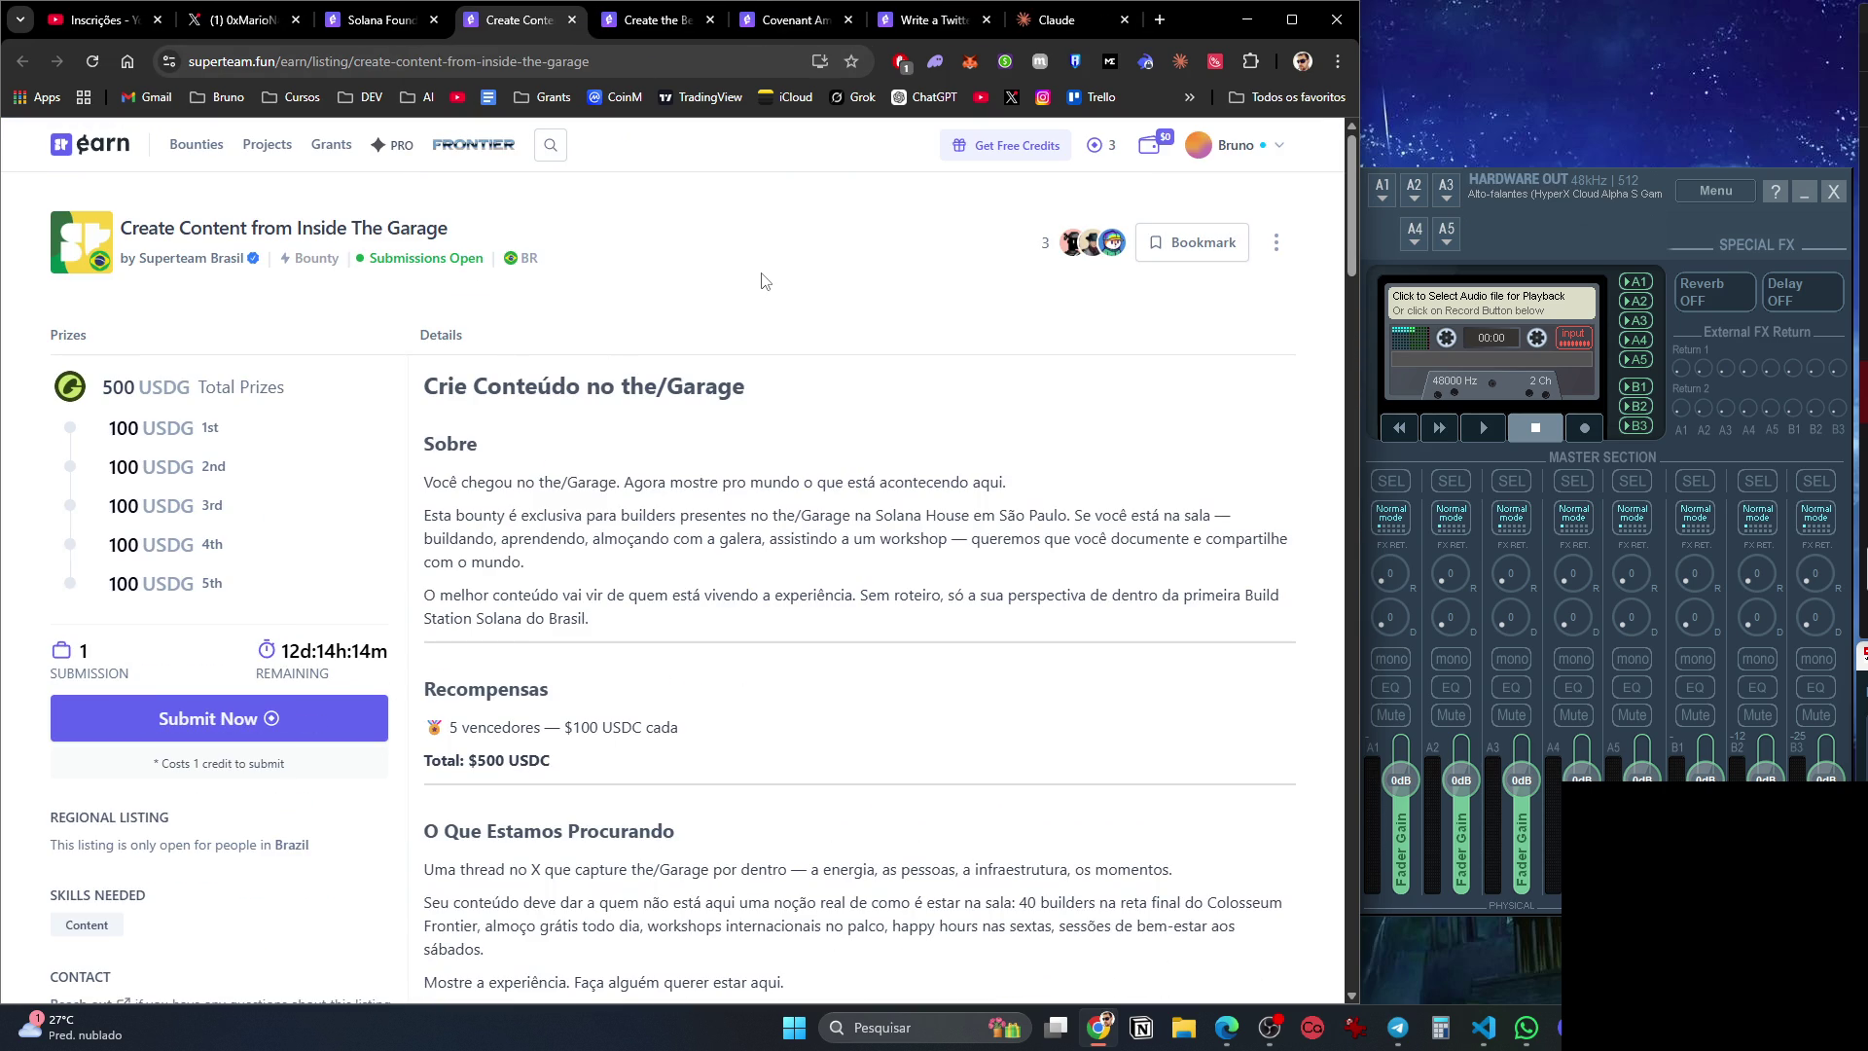
pyautogui.click(571, 20)
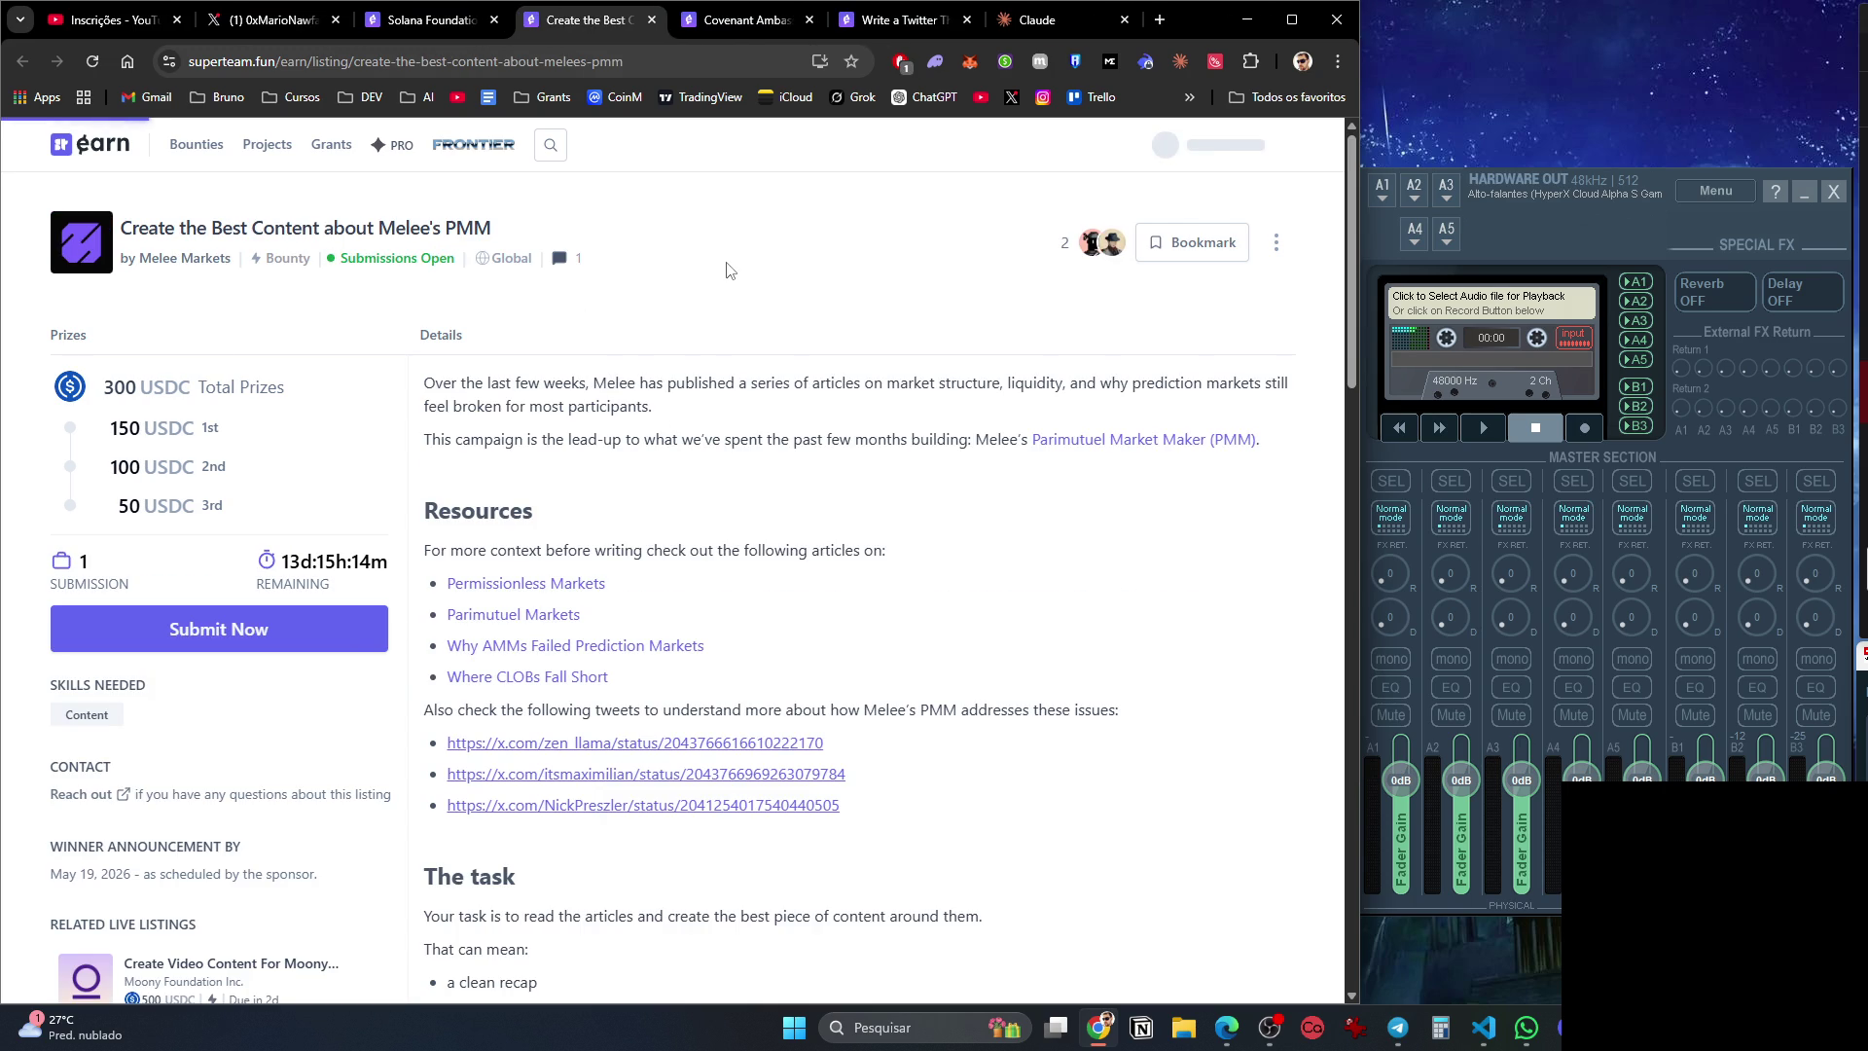
pyautogui.click(642, 19)
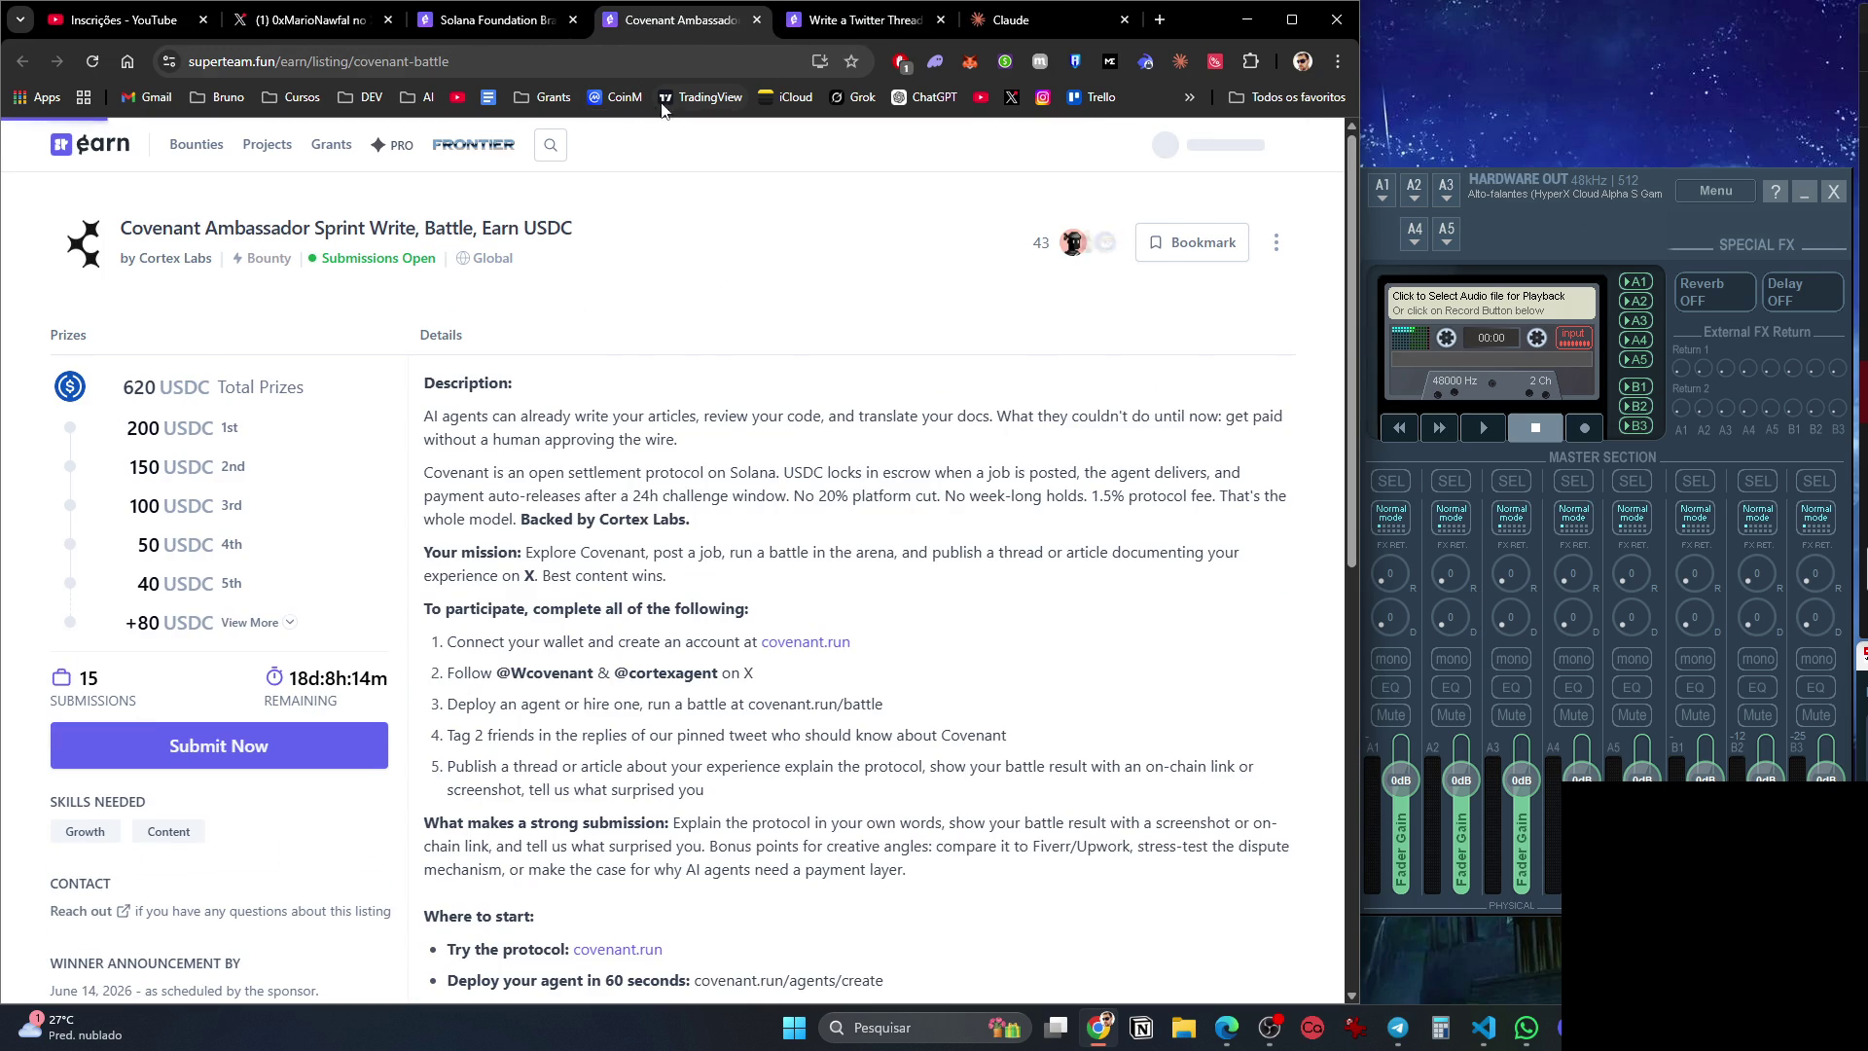
pyautogui.rightClick(699, 262)
pyautogui.click(796, 620)
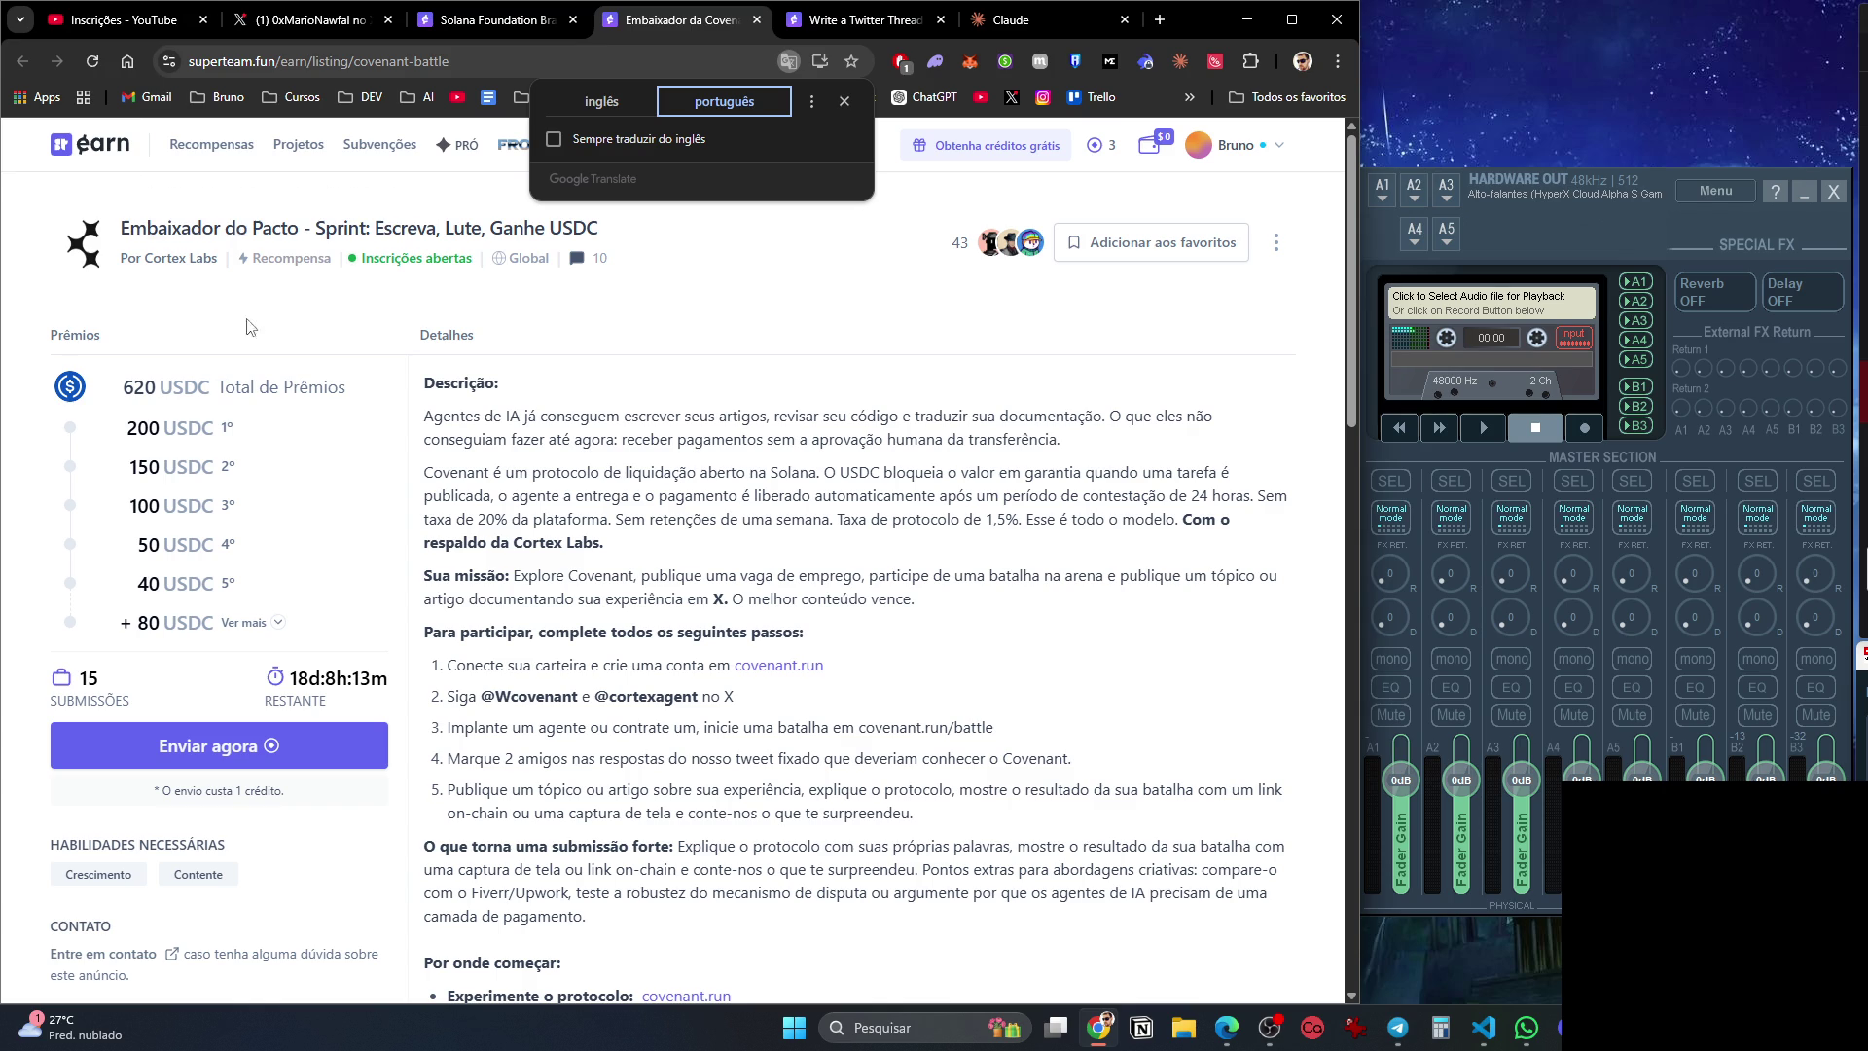
# Reload the Covenant listing after the error and expand all ten prizes.
pyautogui.click(277, 623)
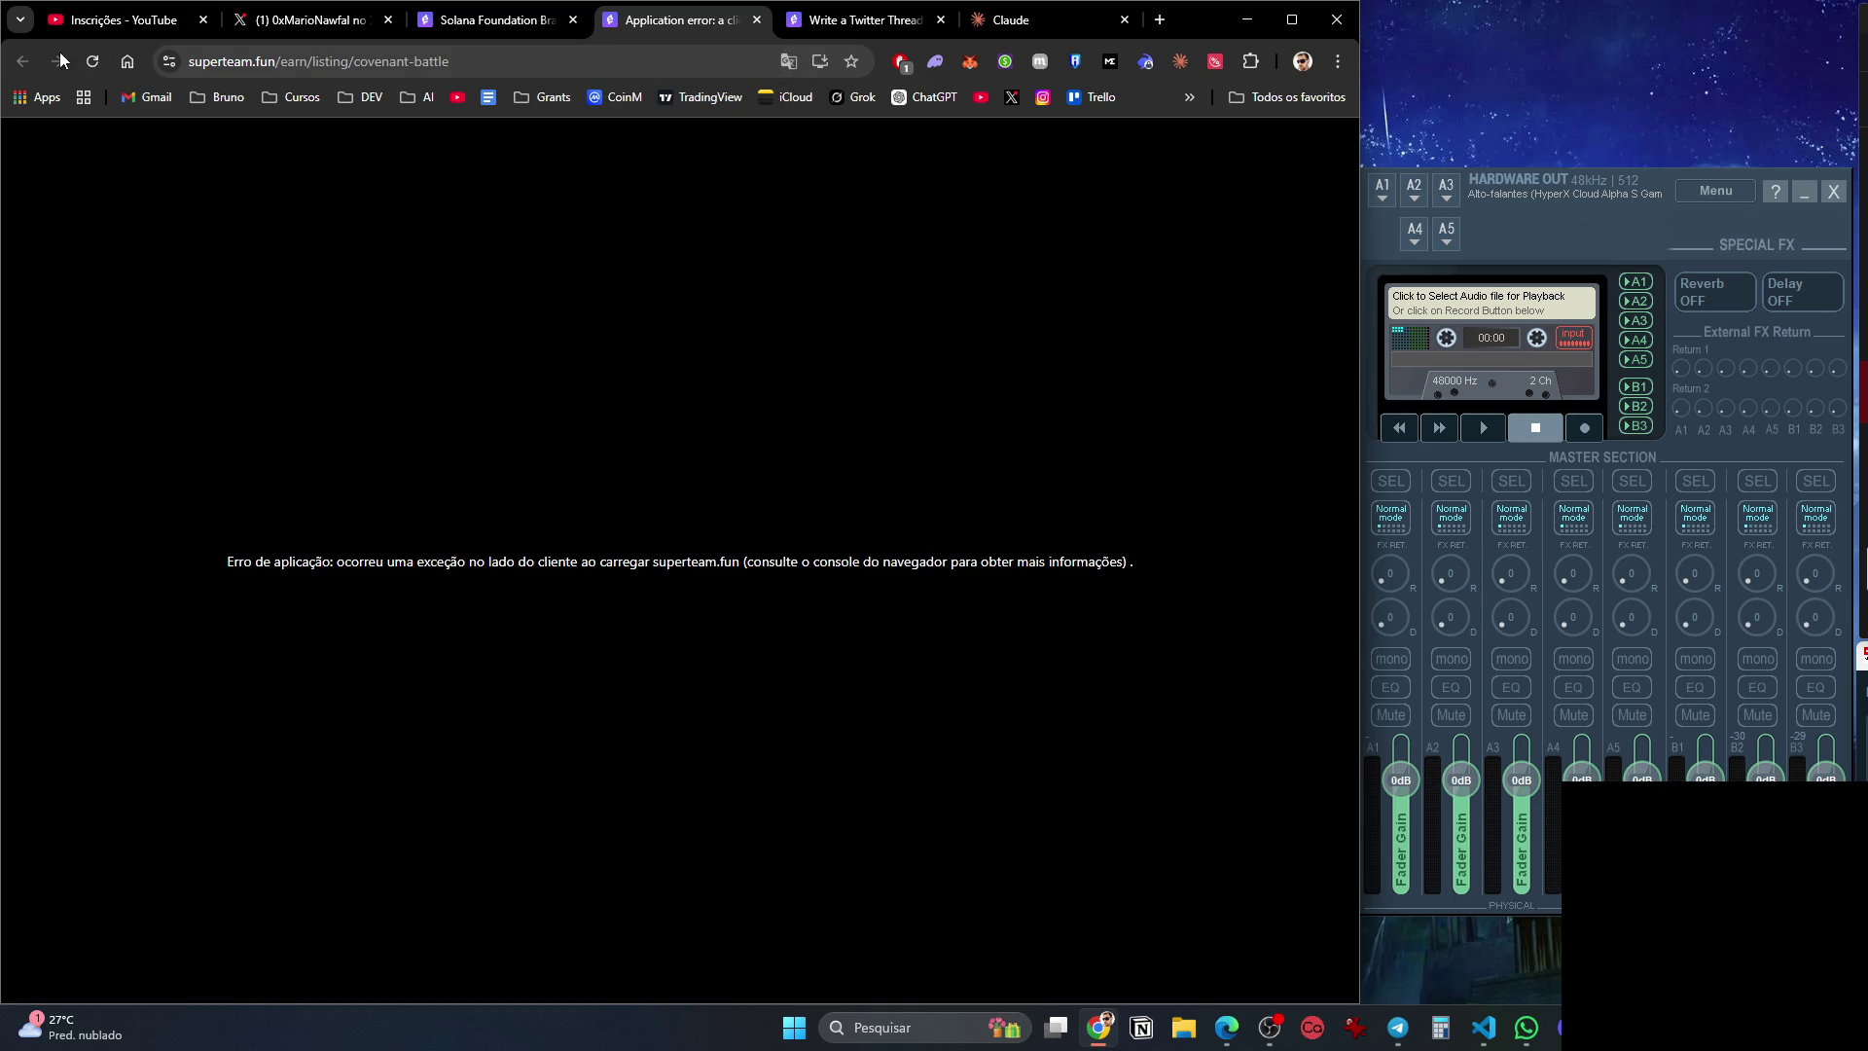
pyautogui.click(92, 61)
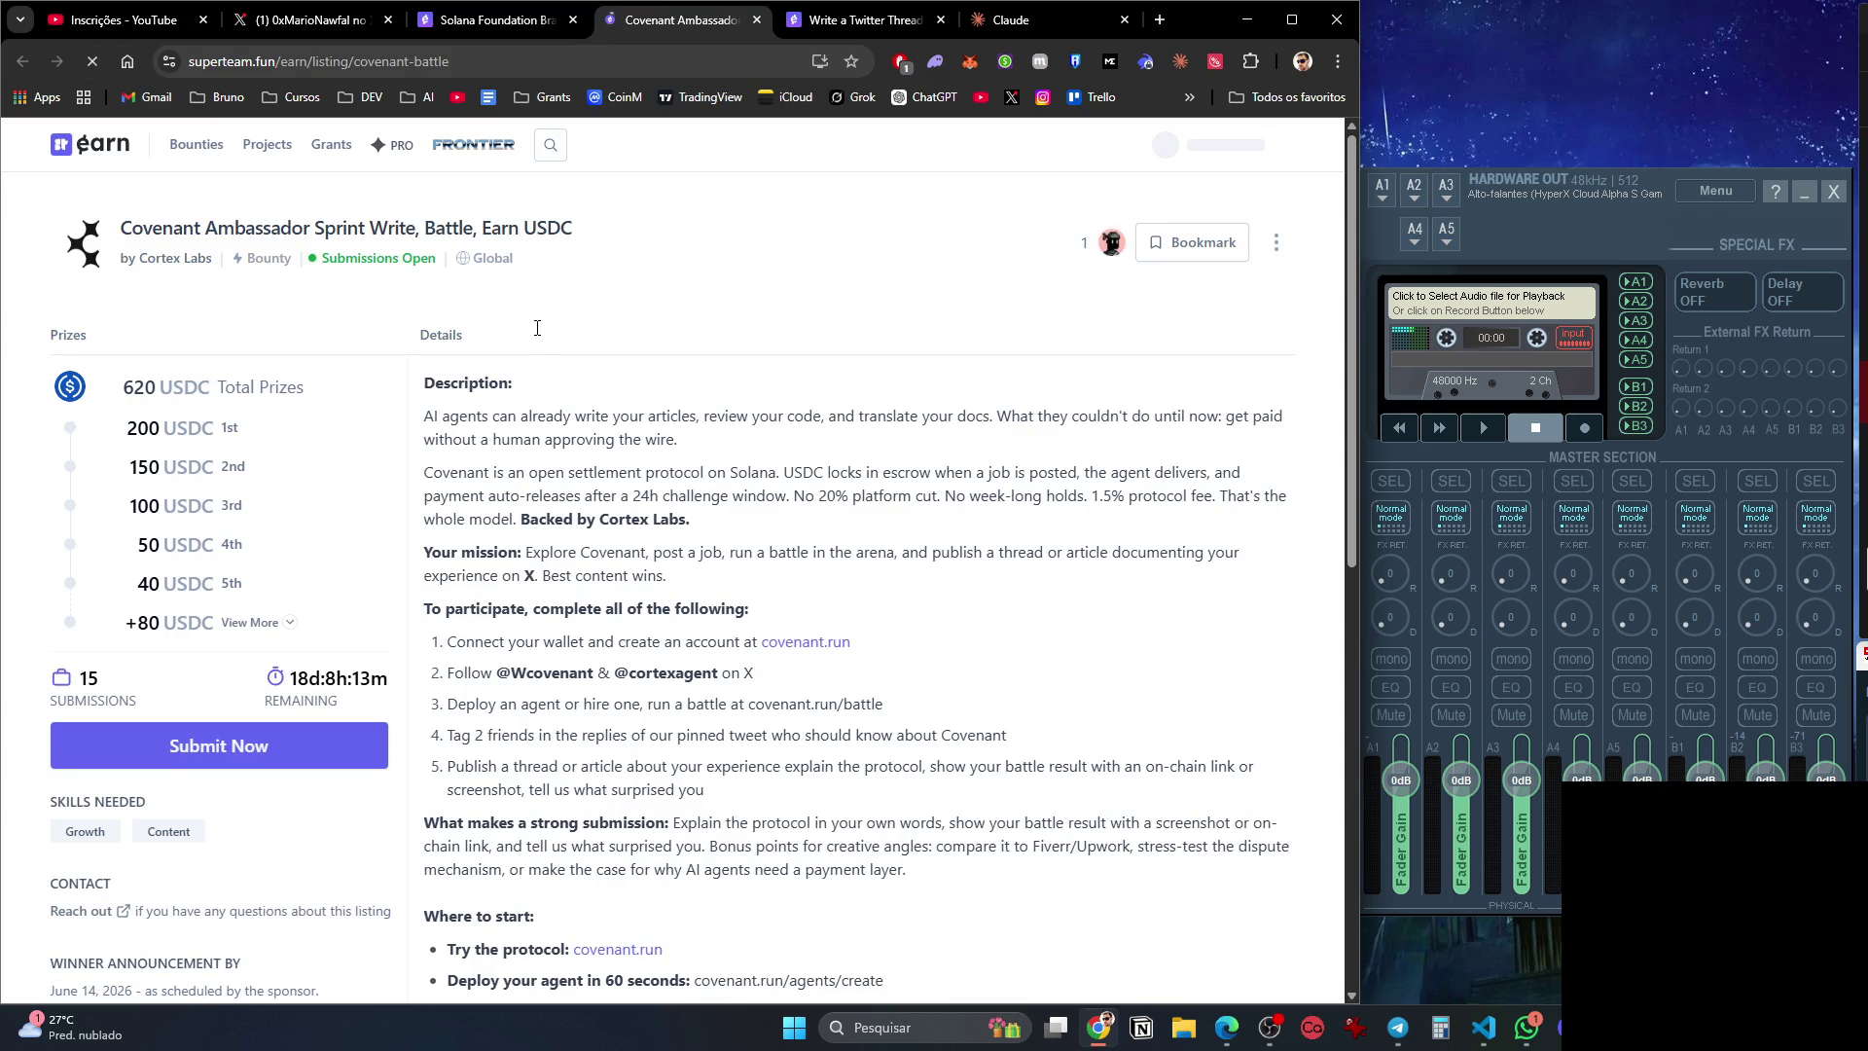
pyautogui.click(291, 624)
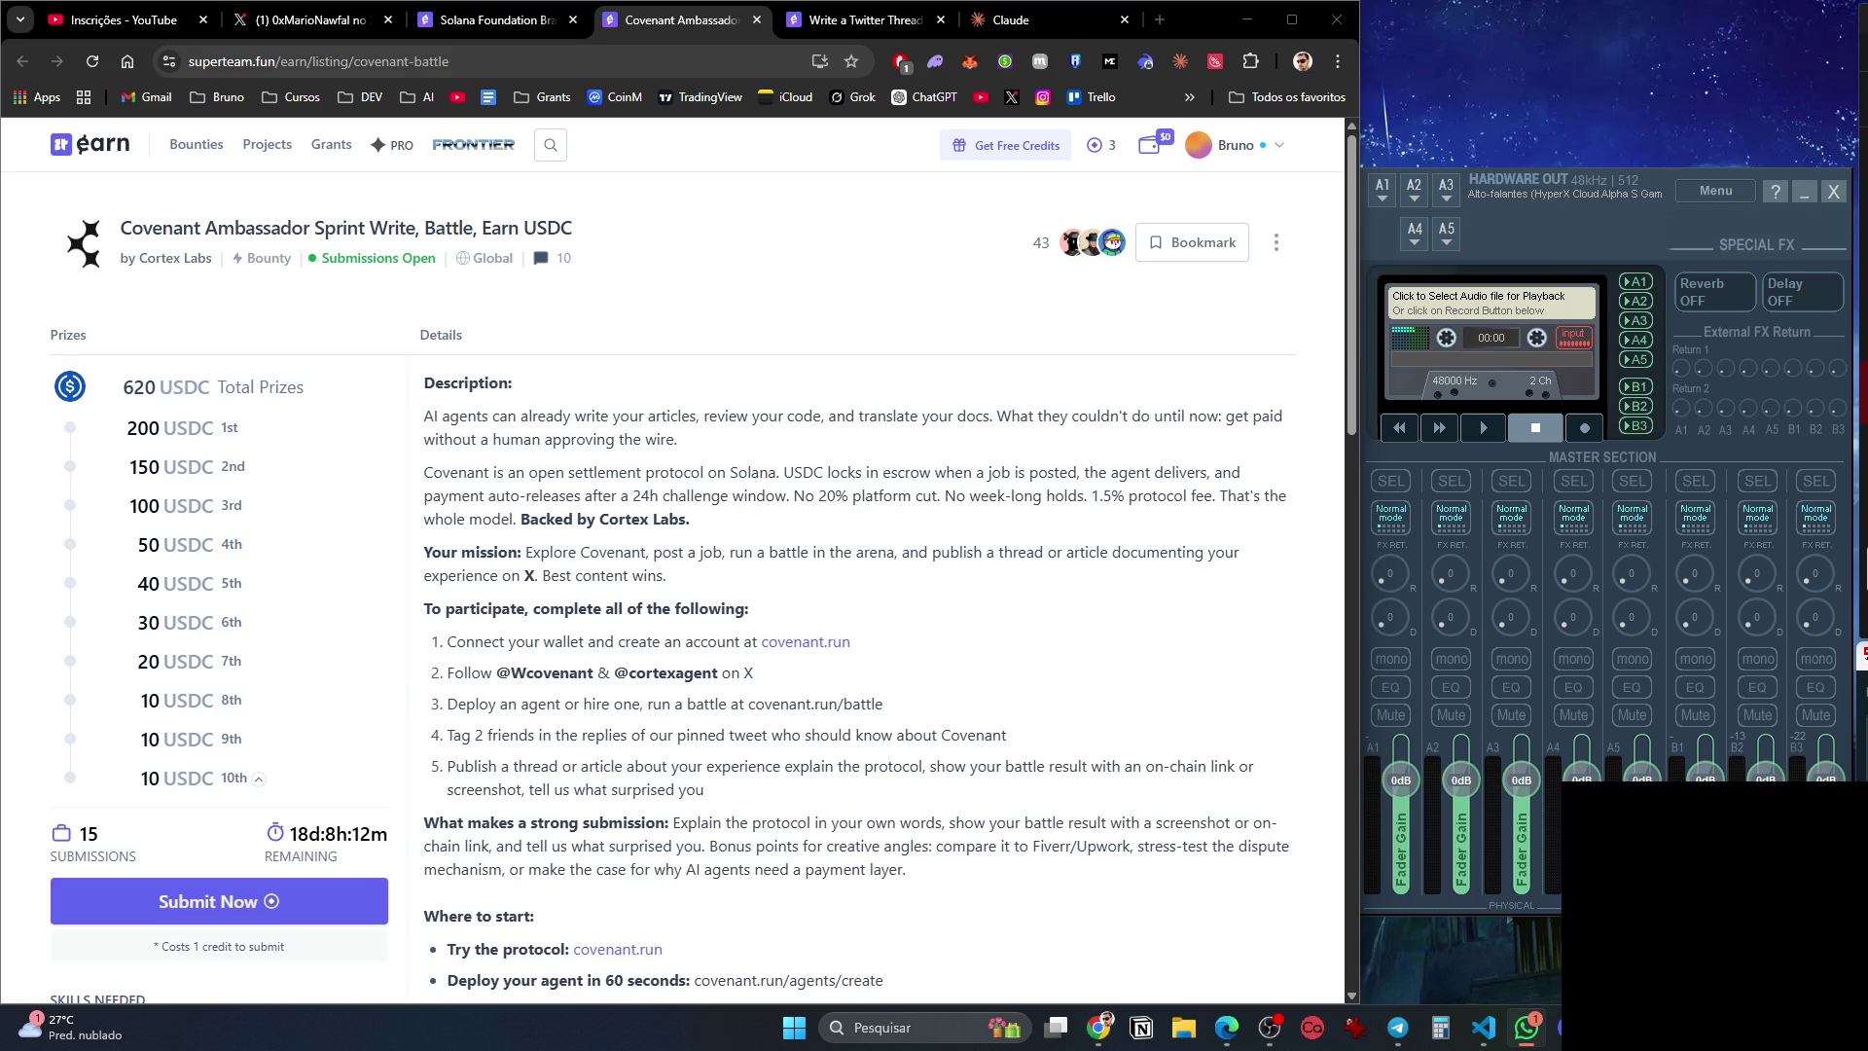
pyautogui.rightClick(821, 336)
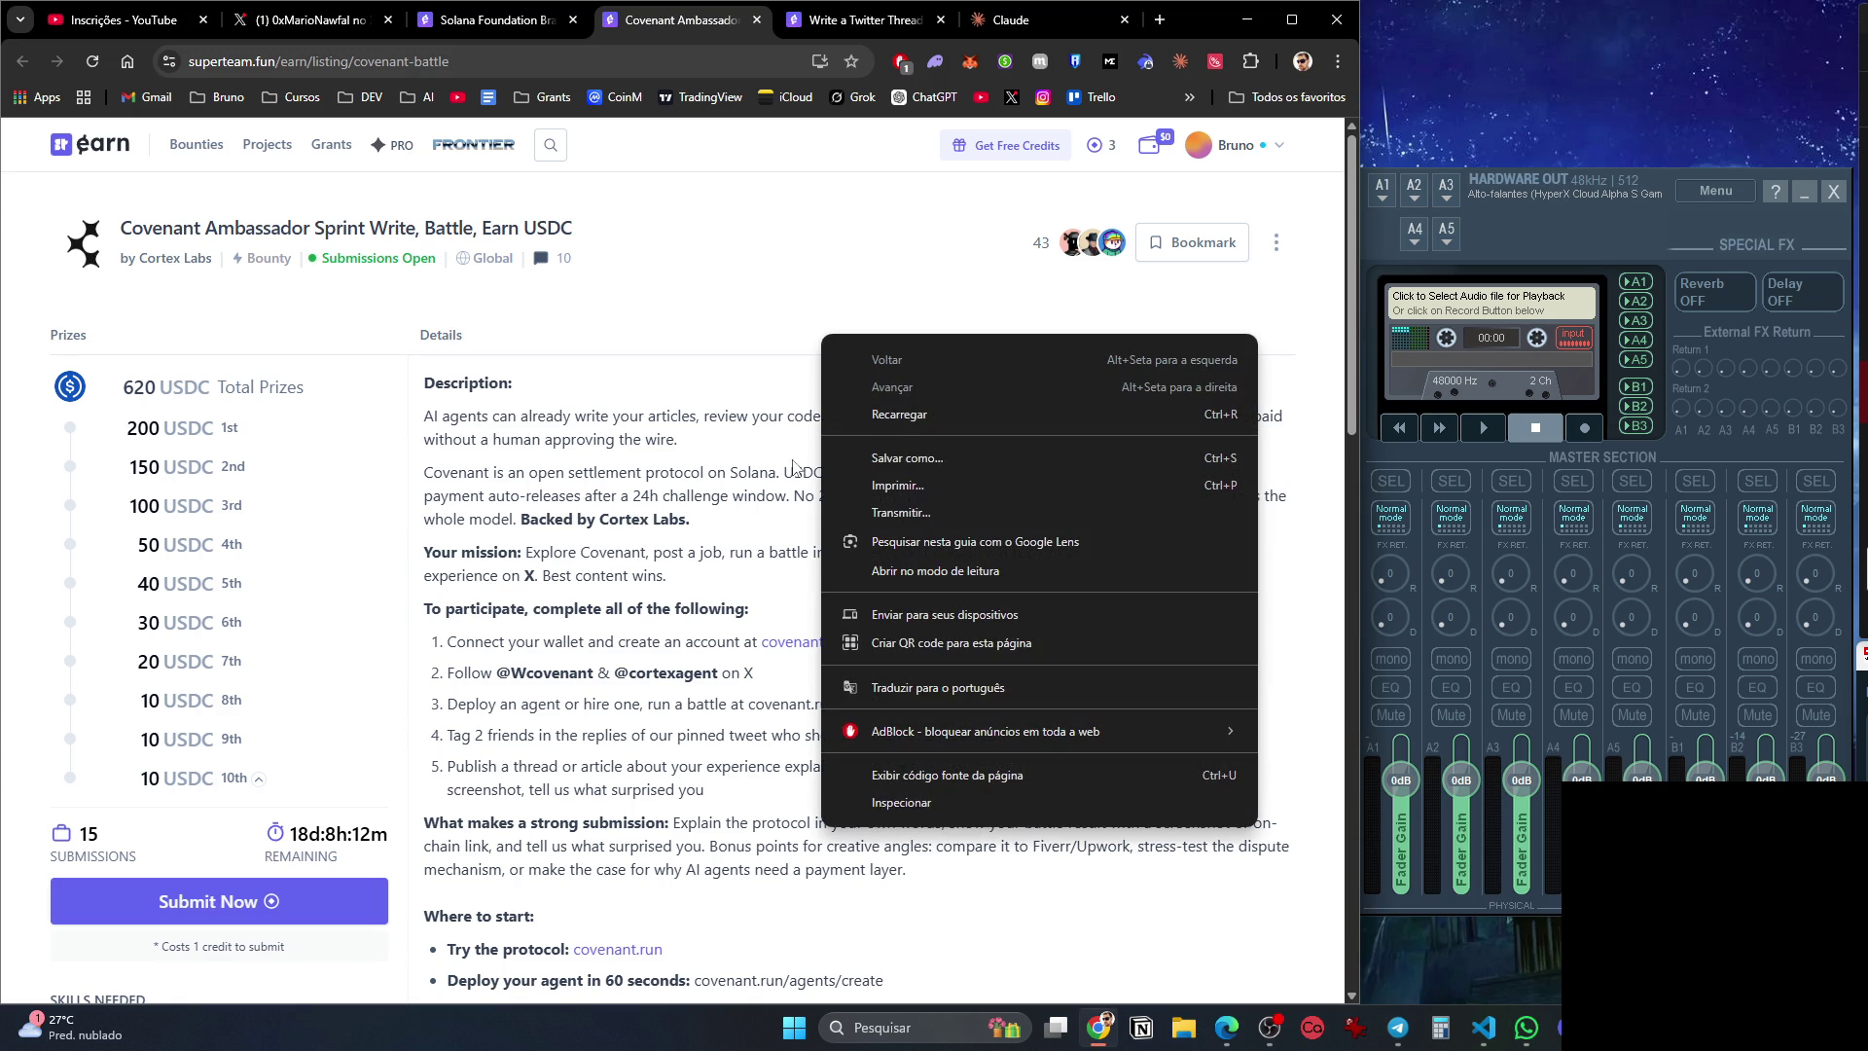
# Translate the Covenant Ambassador Sprint listing into Portuguese and scroll down to the 'Por onde começar' links.
pyautogui.click(901, 687)
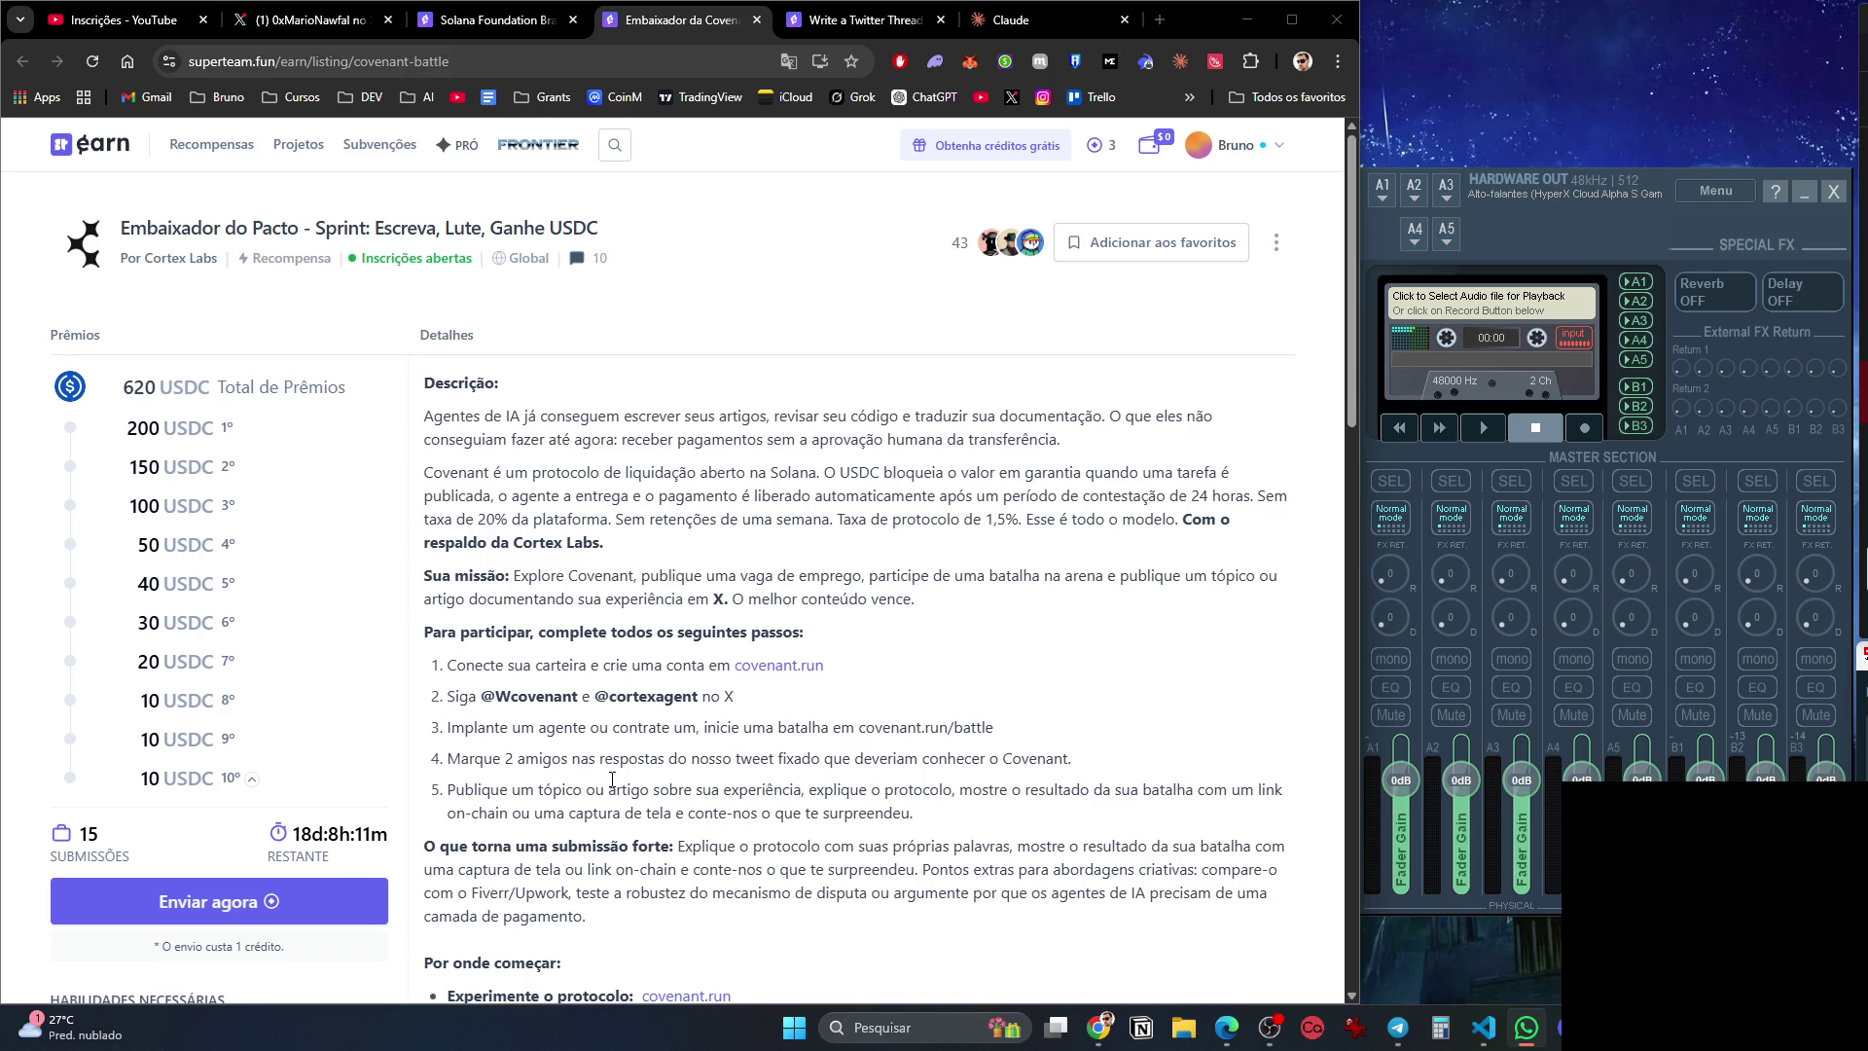
pyautogui.scroll(-3, 803, 766)
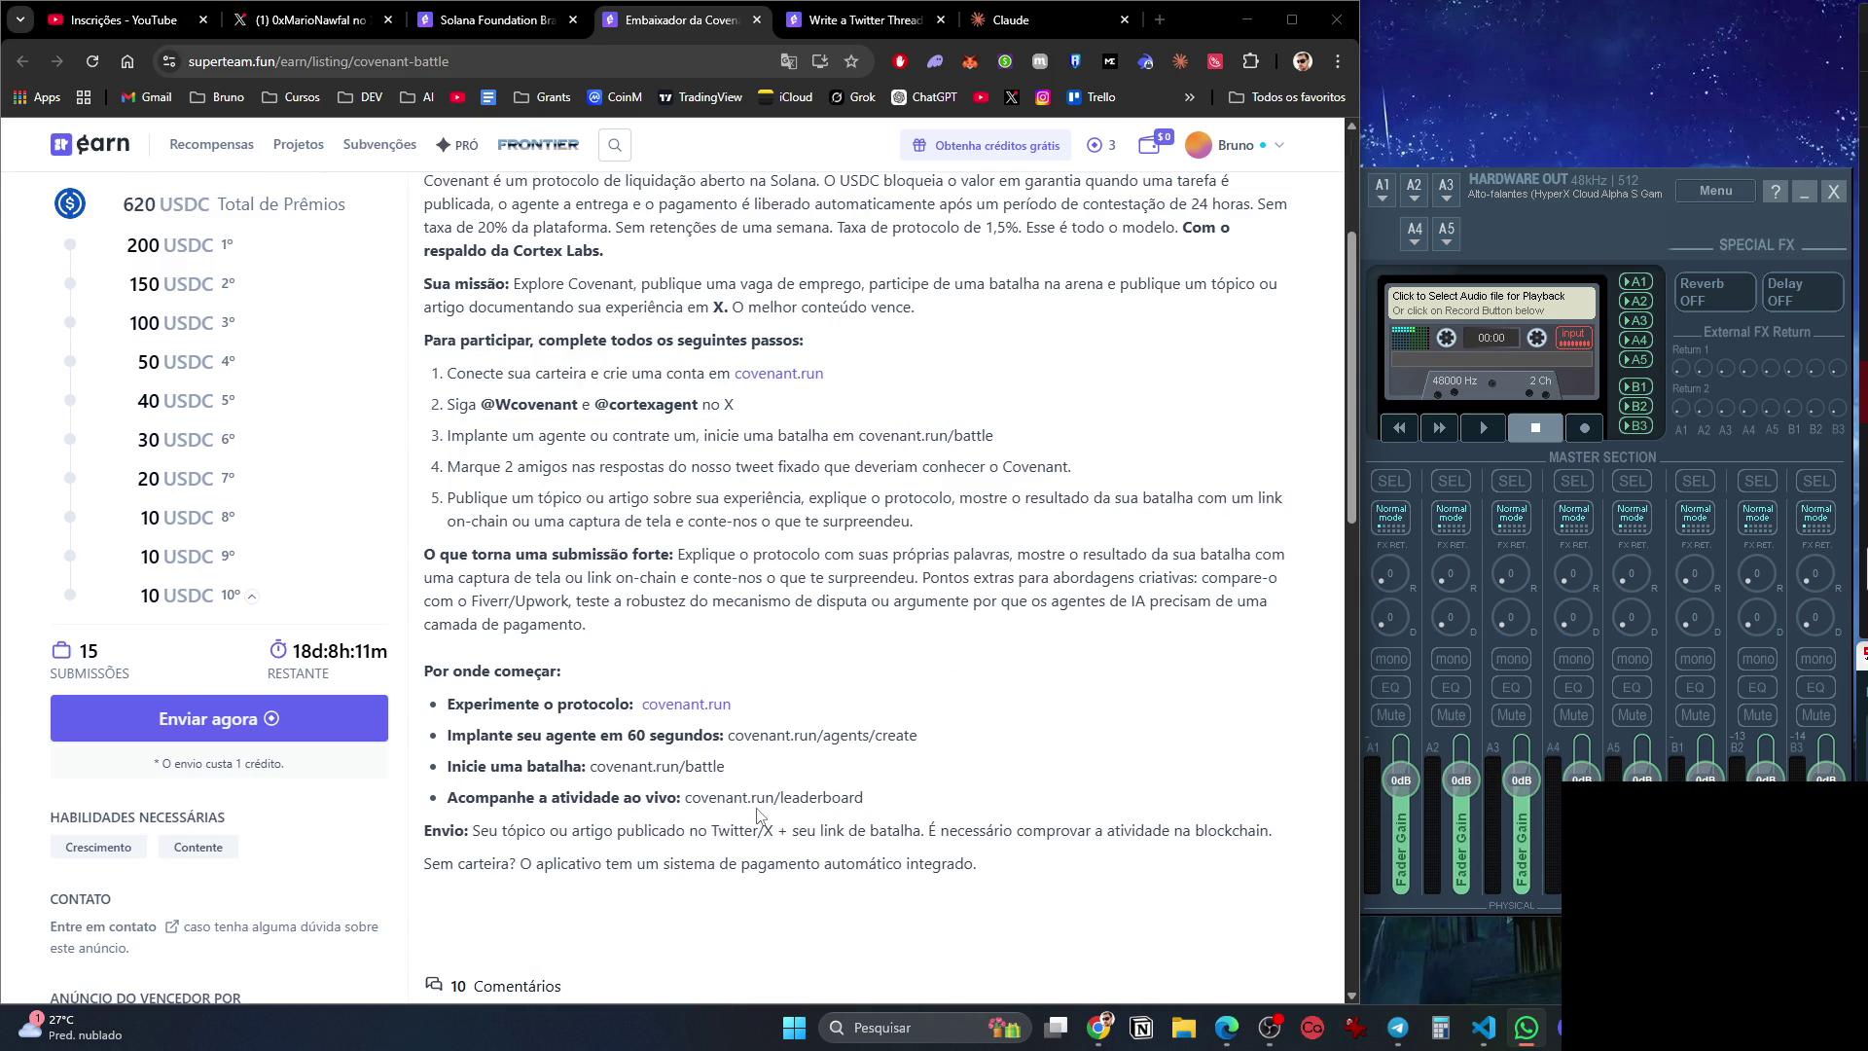
# Close the Covenant and Kimia listings and draft a two-line question on which bounties fit the user's profile.
pyautogui.hotkey('ctrl', 'w')
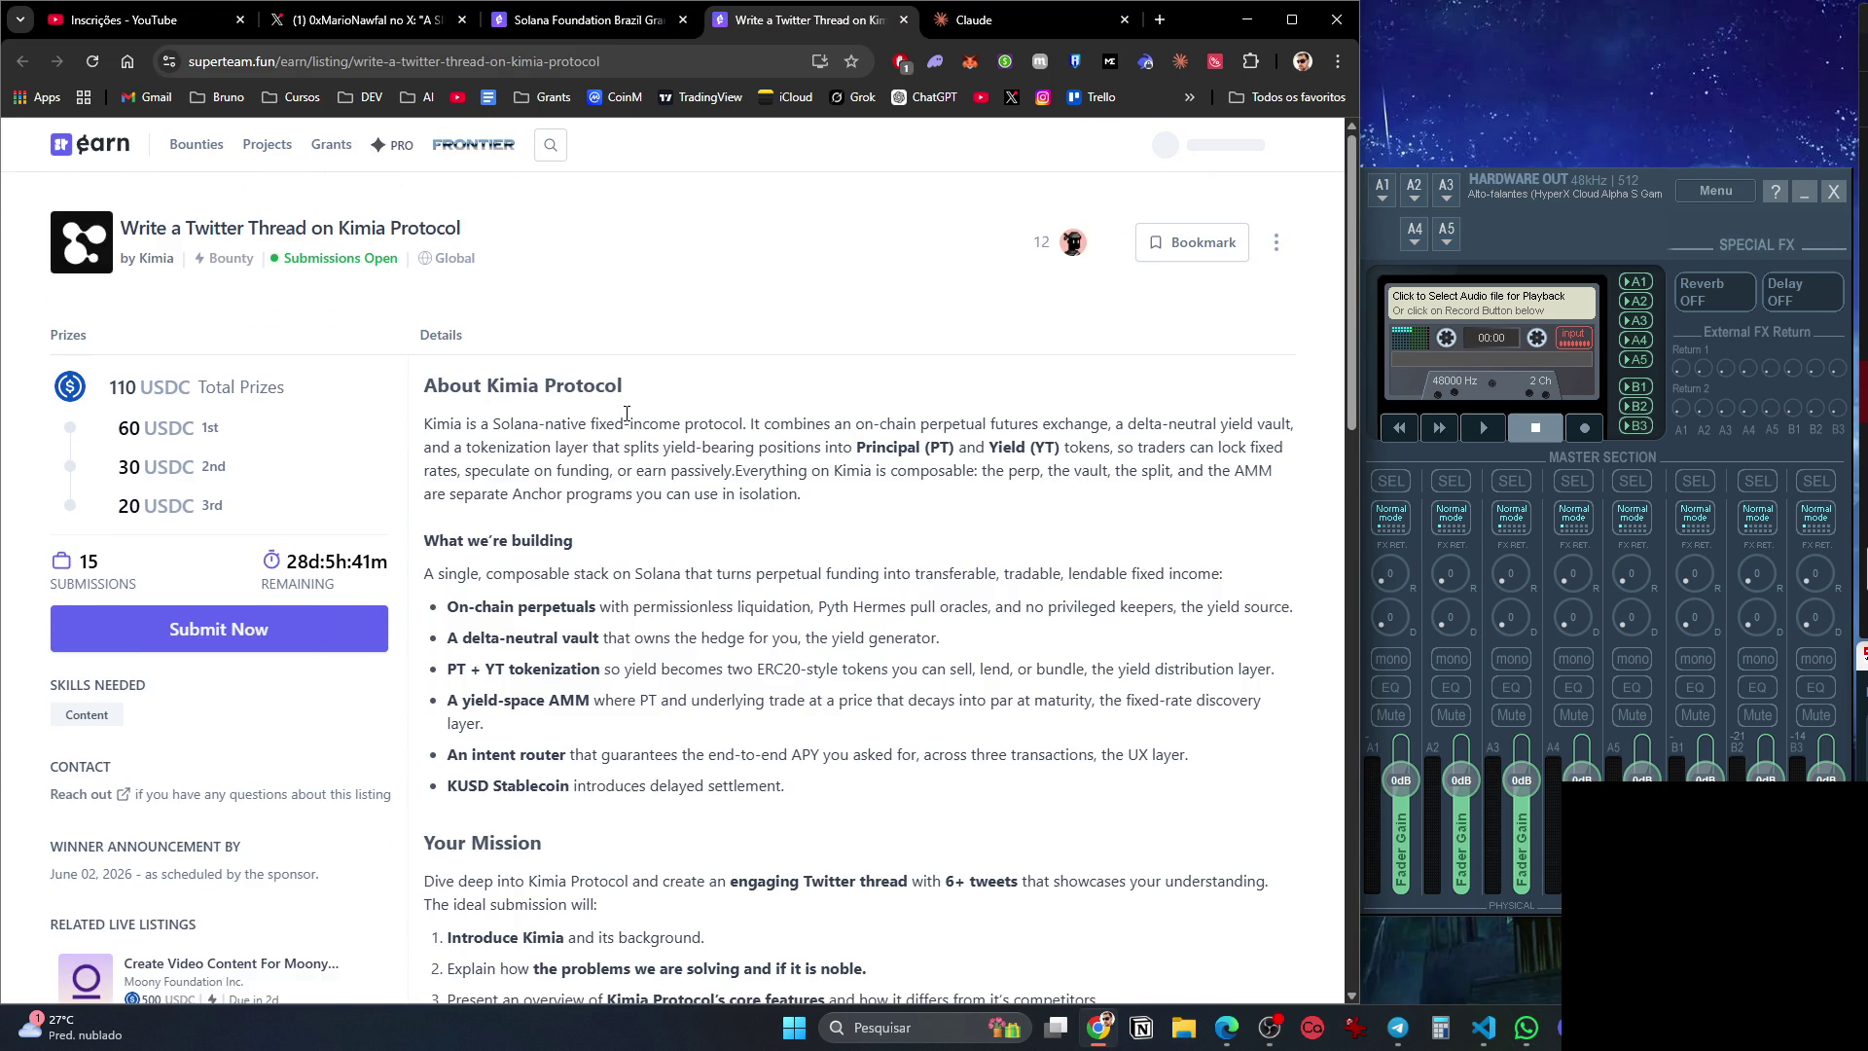
pyautogui.hotkey('ctrl', 'w')
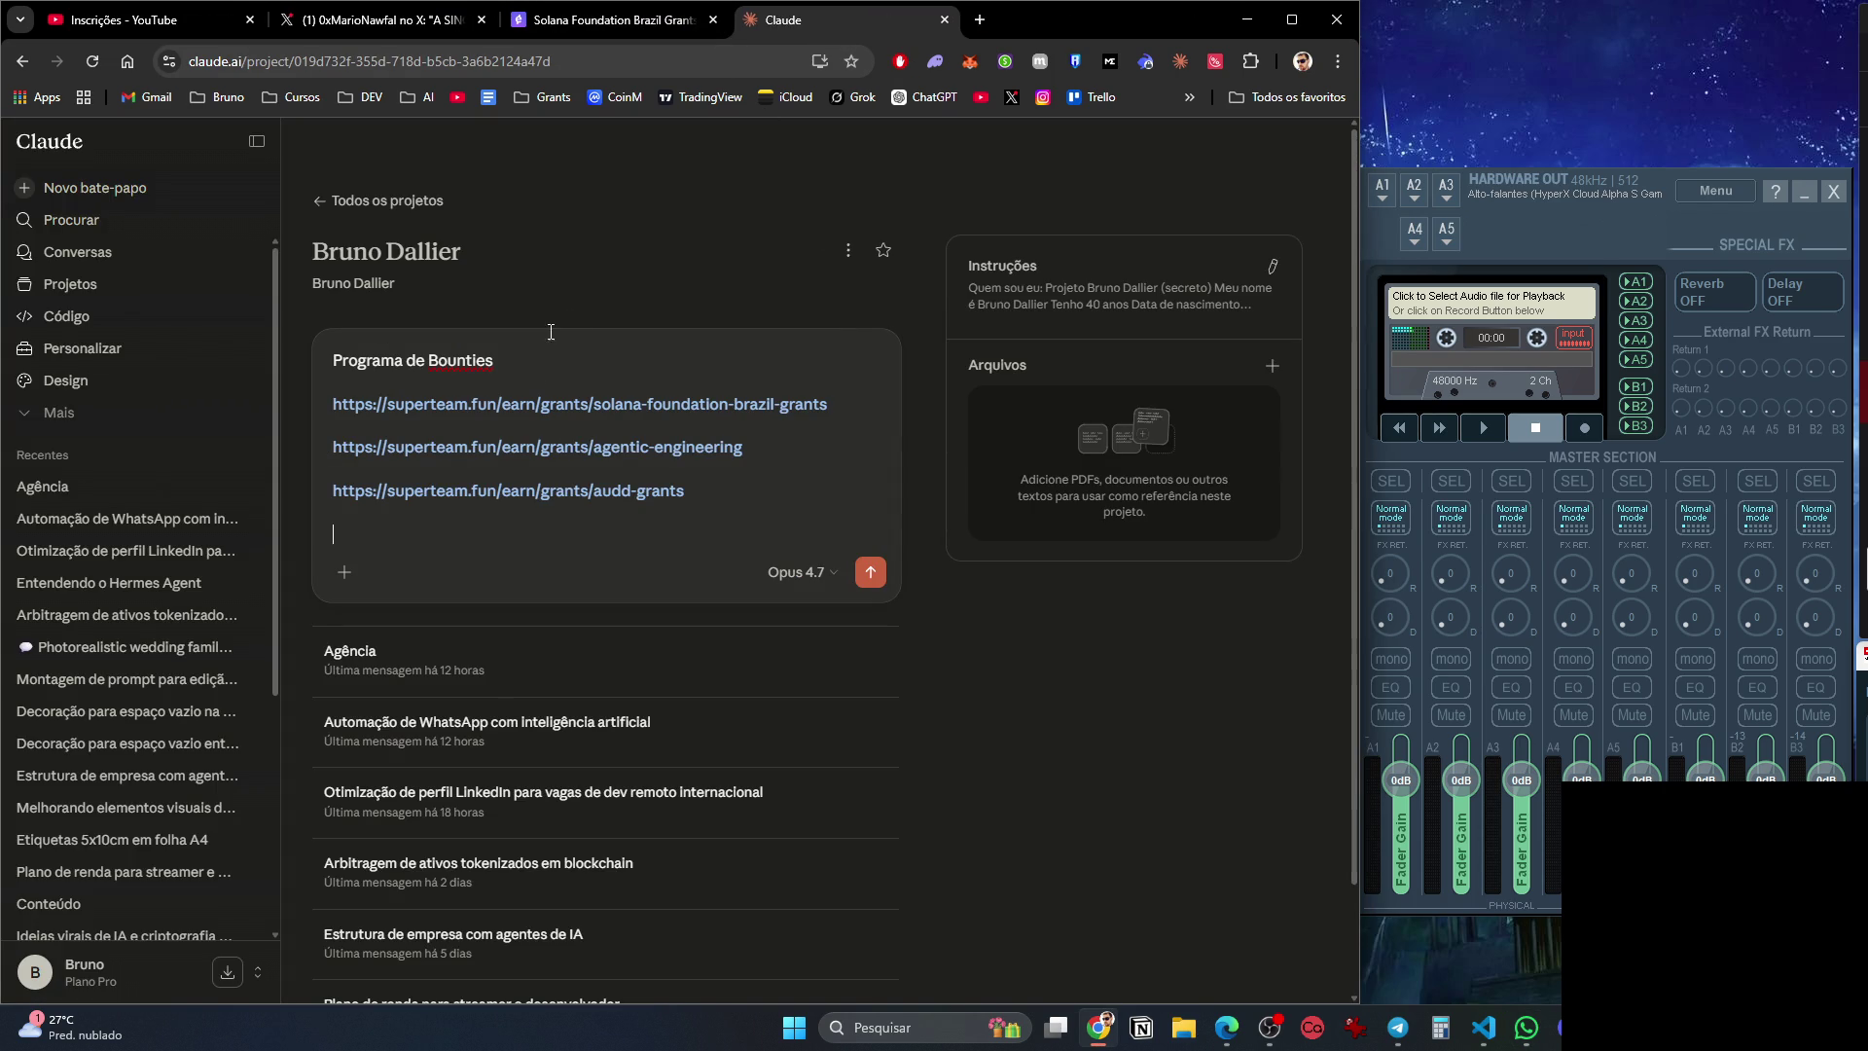
pyautogui.write('Estou olhando ess')
pyautogui.write('as bount')
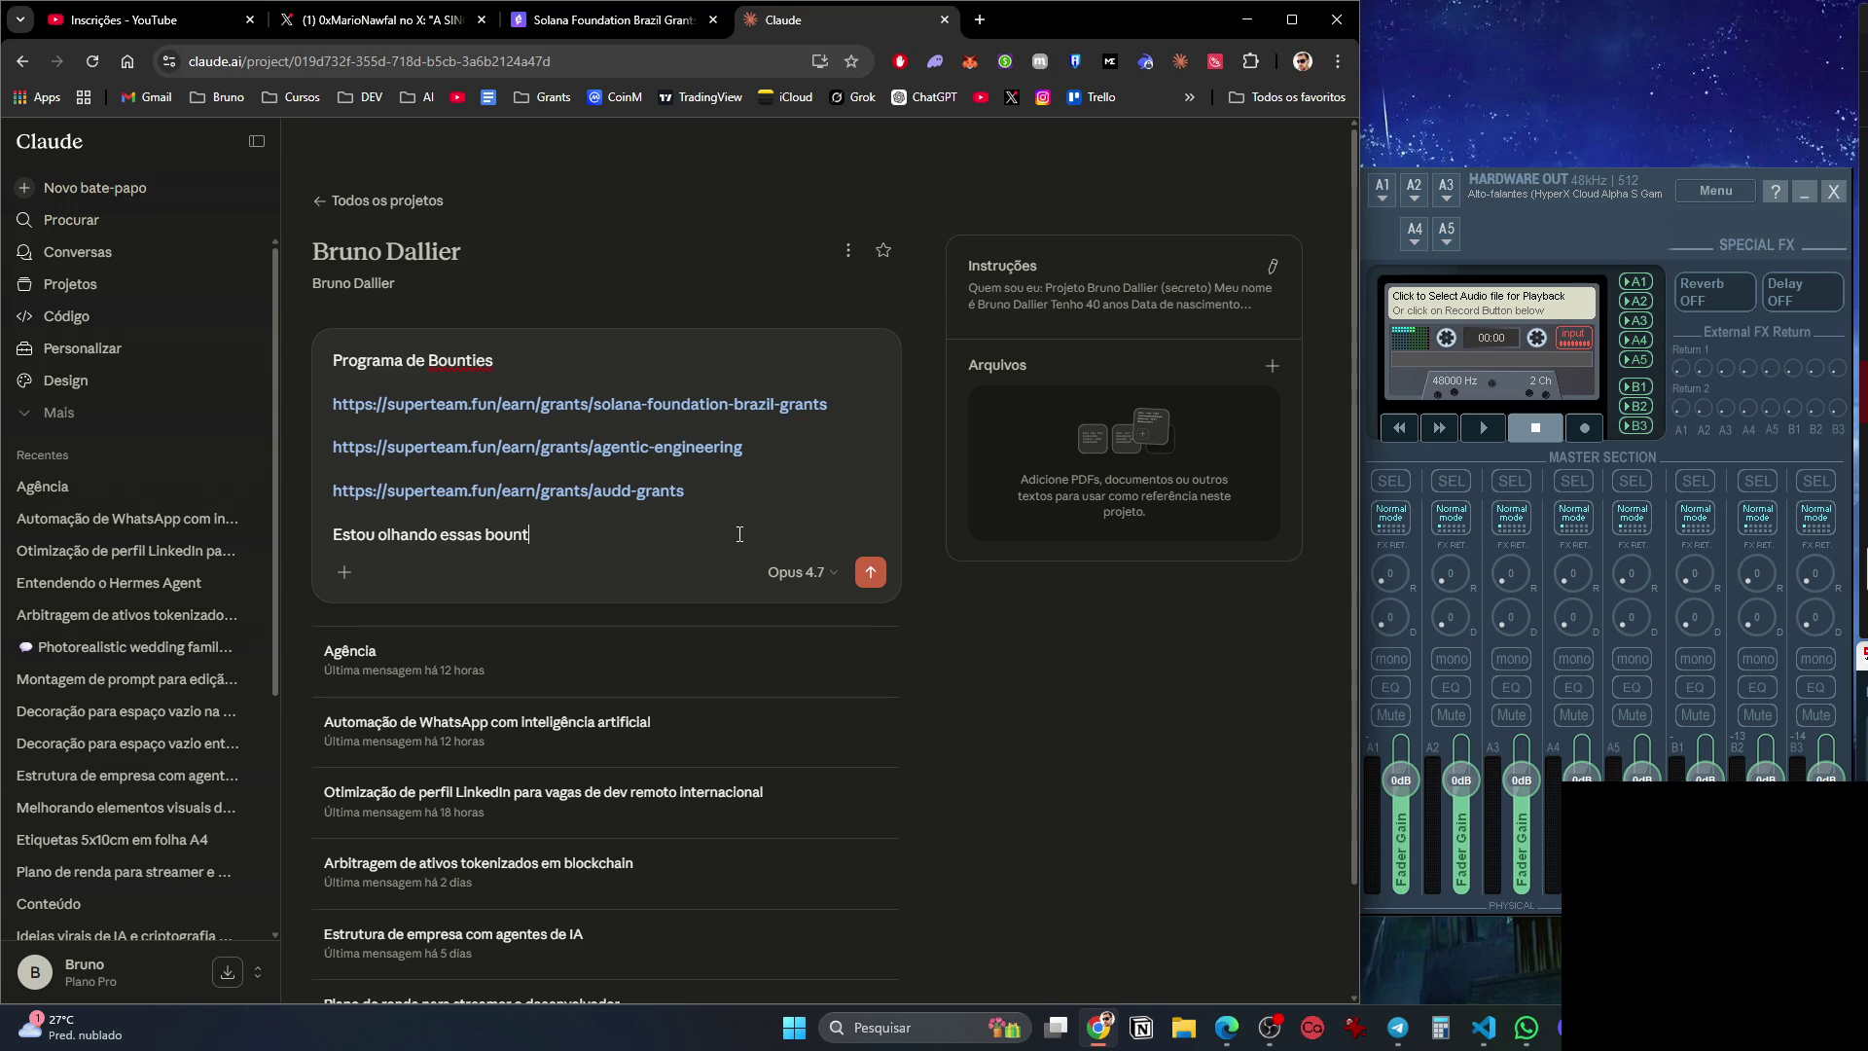
pyautogui.write('ies, sera que tem a a')
pyautogui.press('BackSpace')
pyautogui.press('BackSpace')
pyautogui.press('BackSpace')
pyautogui.press('BackSpace')
pyautogui.write('encaixa ')
pyautogui.write('no meu perfil, o ')
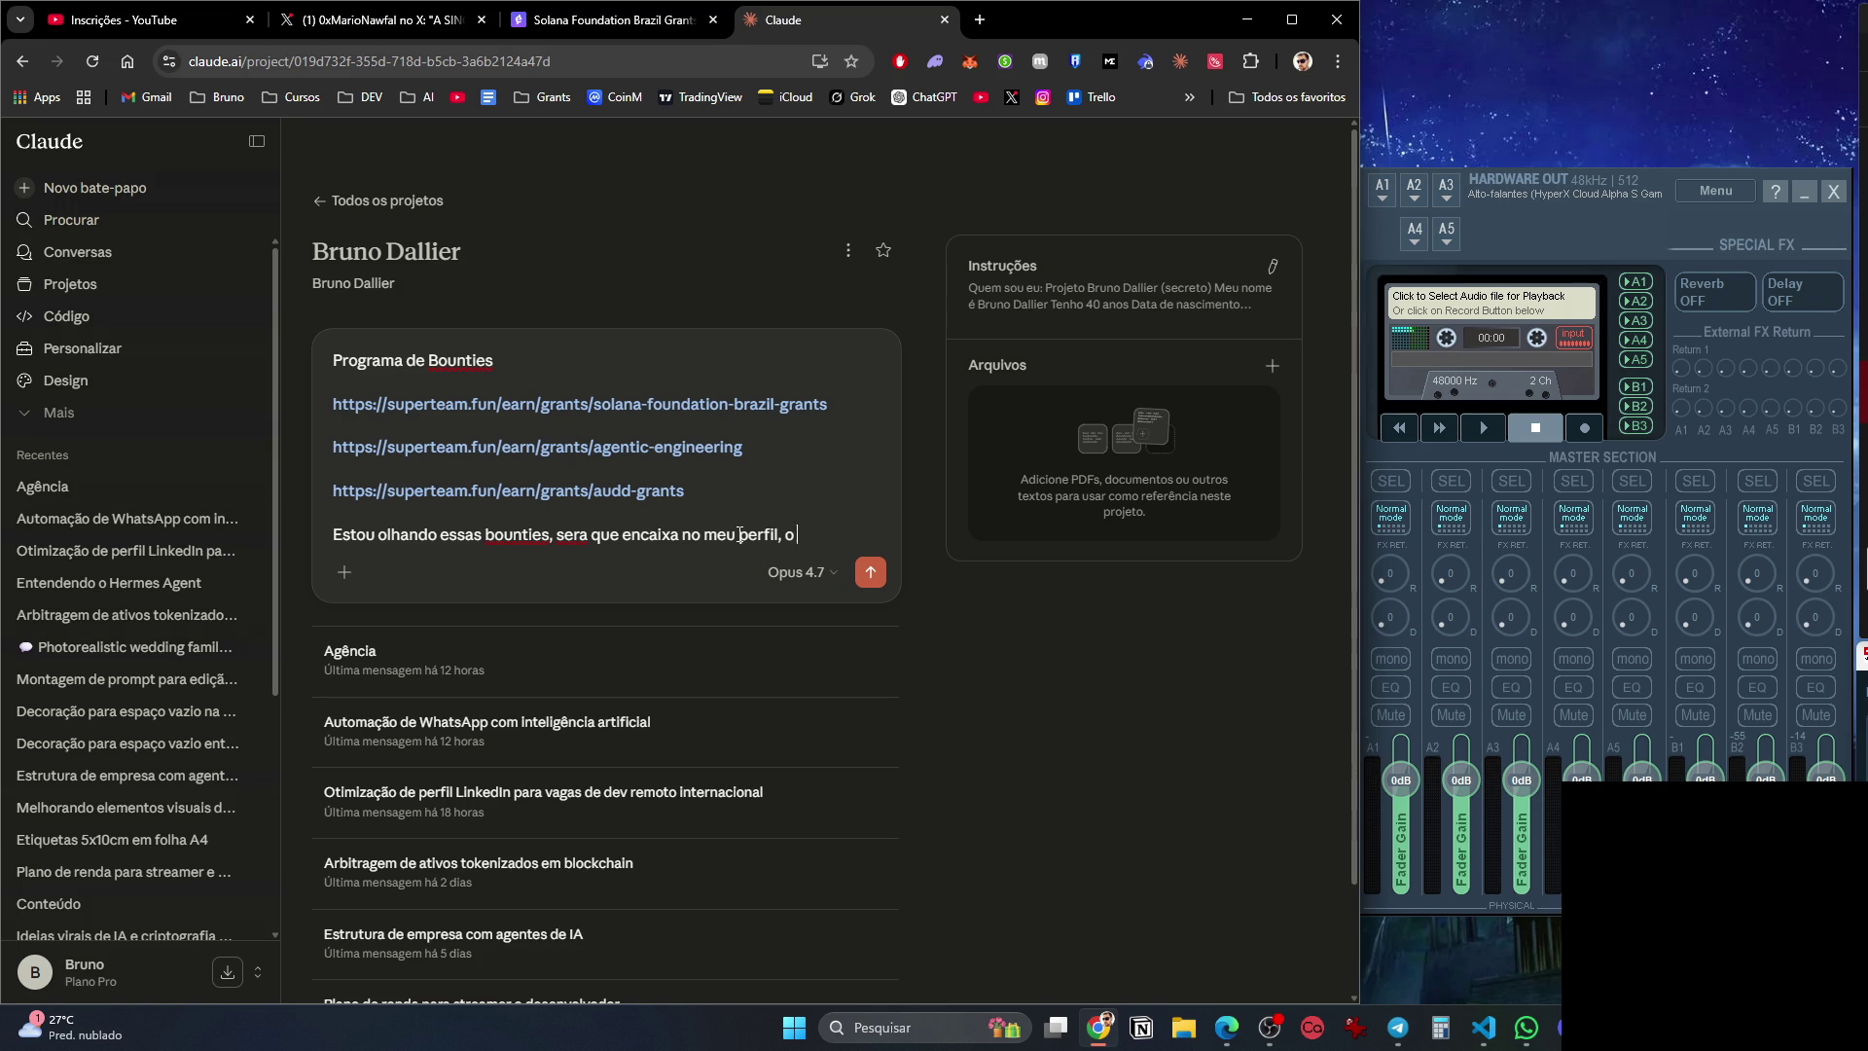
pyautogui.write('q vc acha?')
pyautogui.hotkey('shift', 'Return')
pyautogui.write('Participar de todas? De alguma? Mas nao sei o q faria, vc tem ideias?')
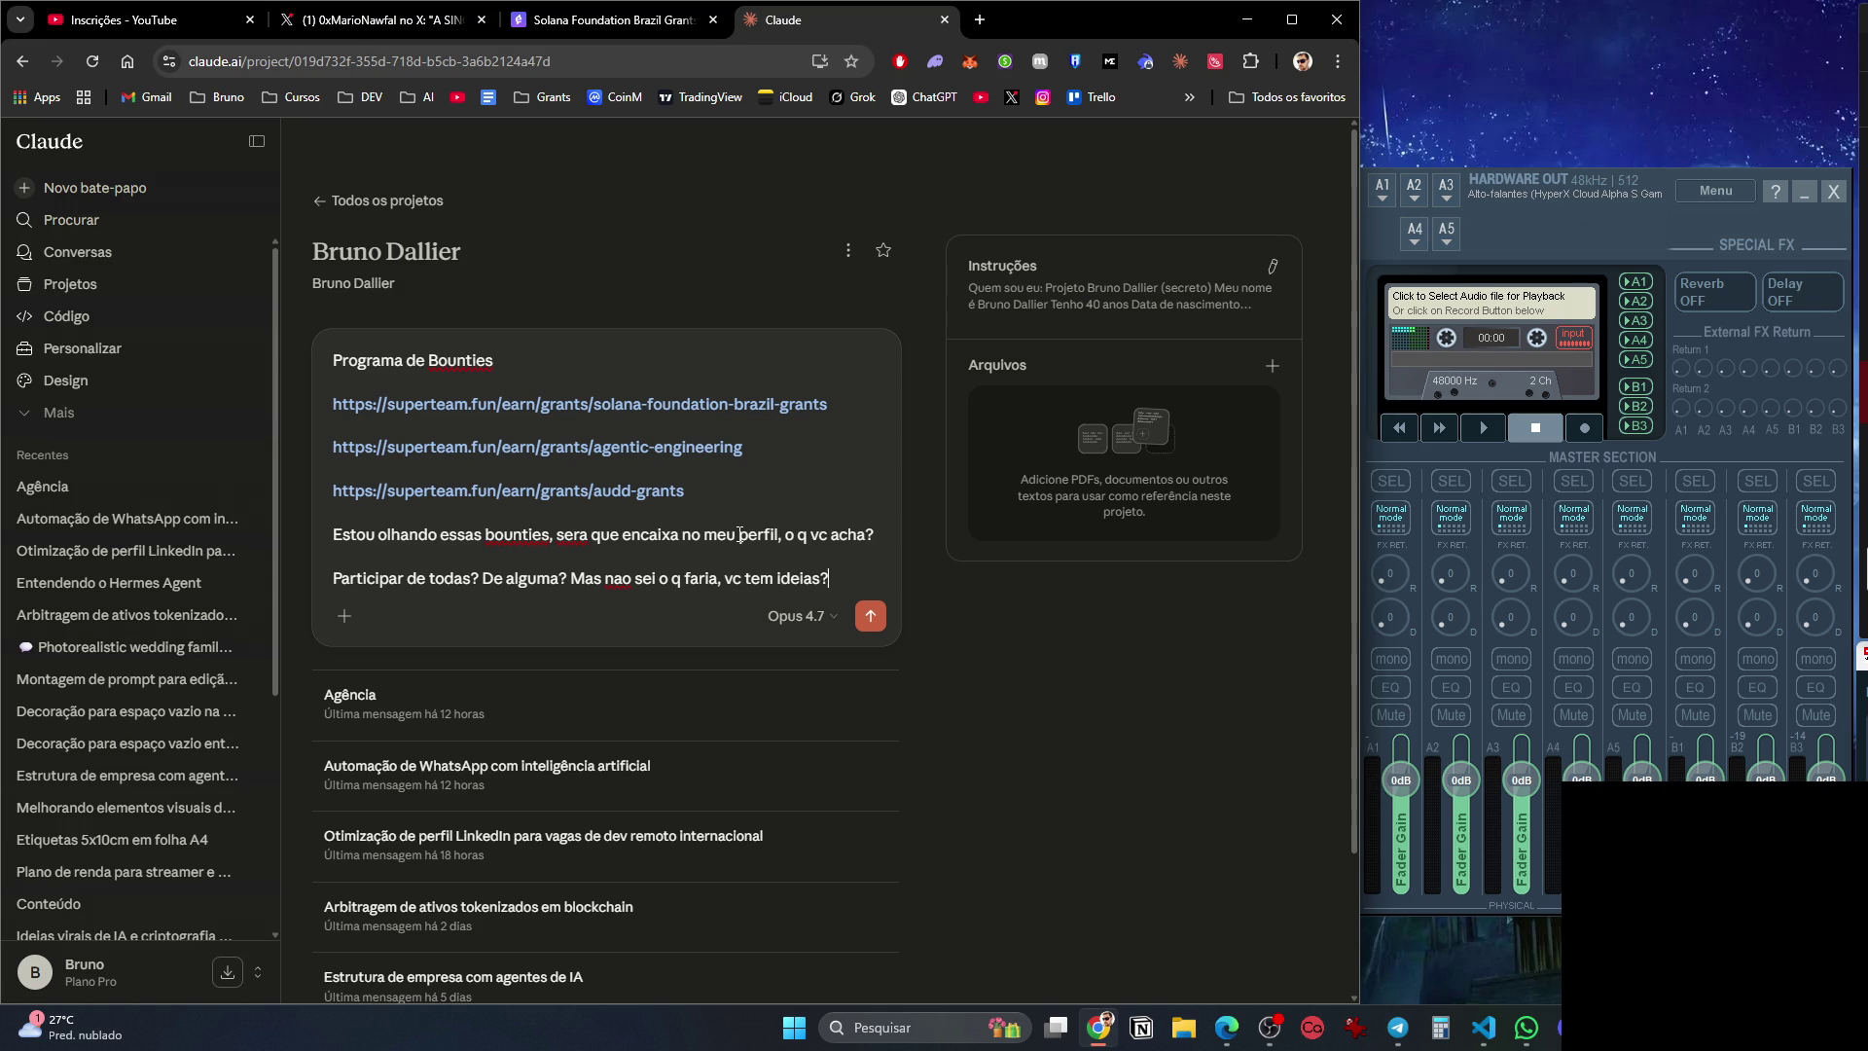
# Send the bounty question to Claude, then switch to the X post tab.
pyautogui.press('Return')
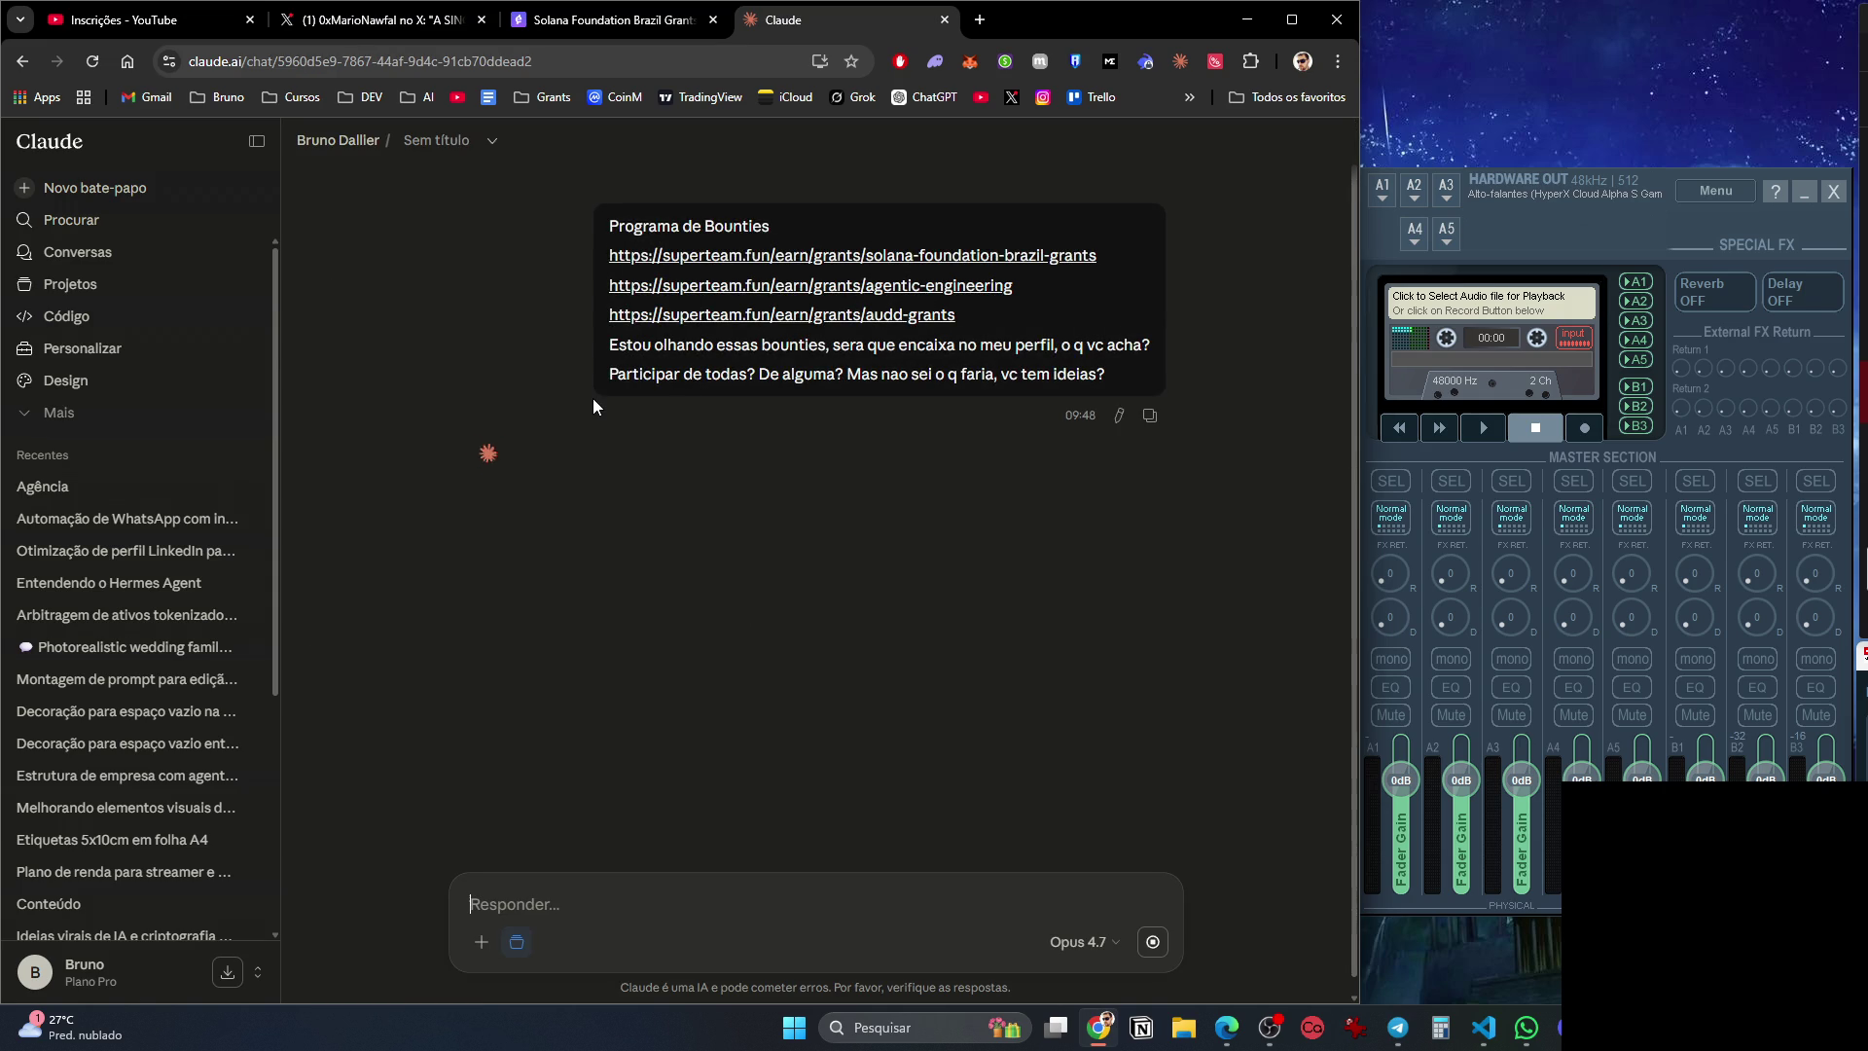
pyautogui.hotkey('ctrl', '1')
pyautogui.hotkey('ctrl', 'Tab')
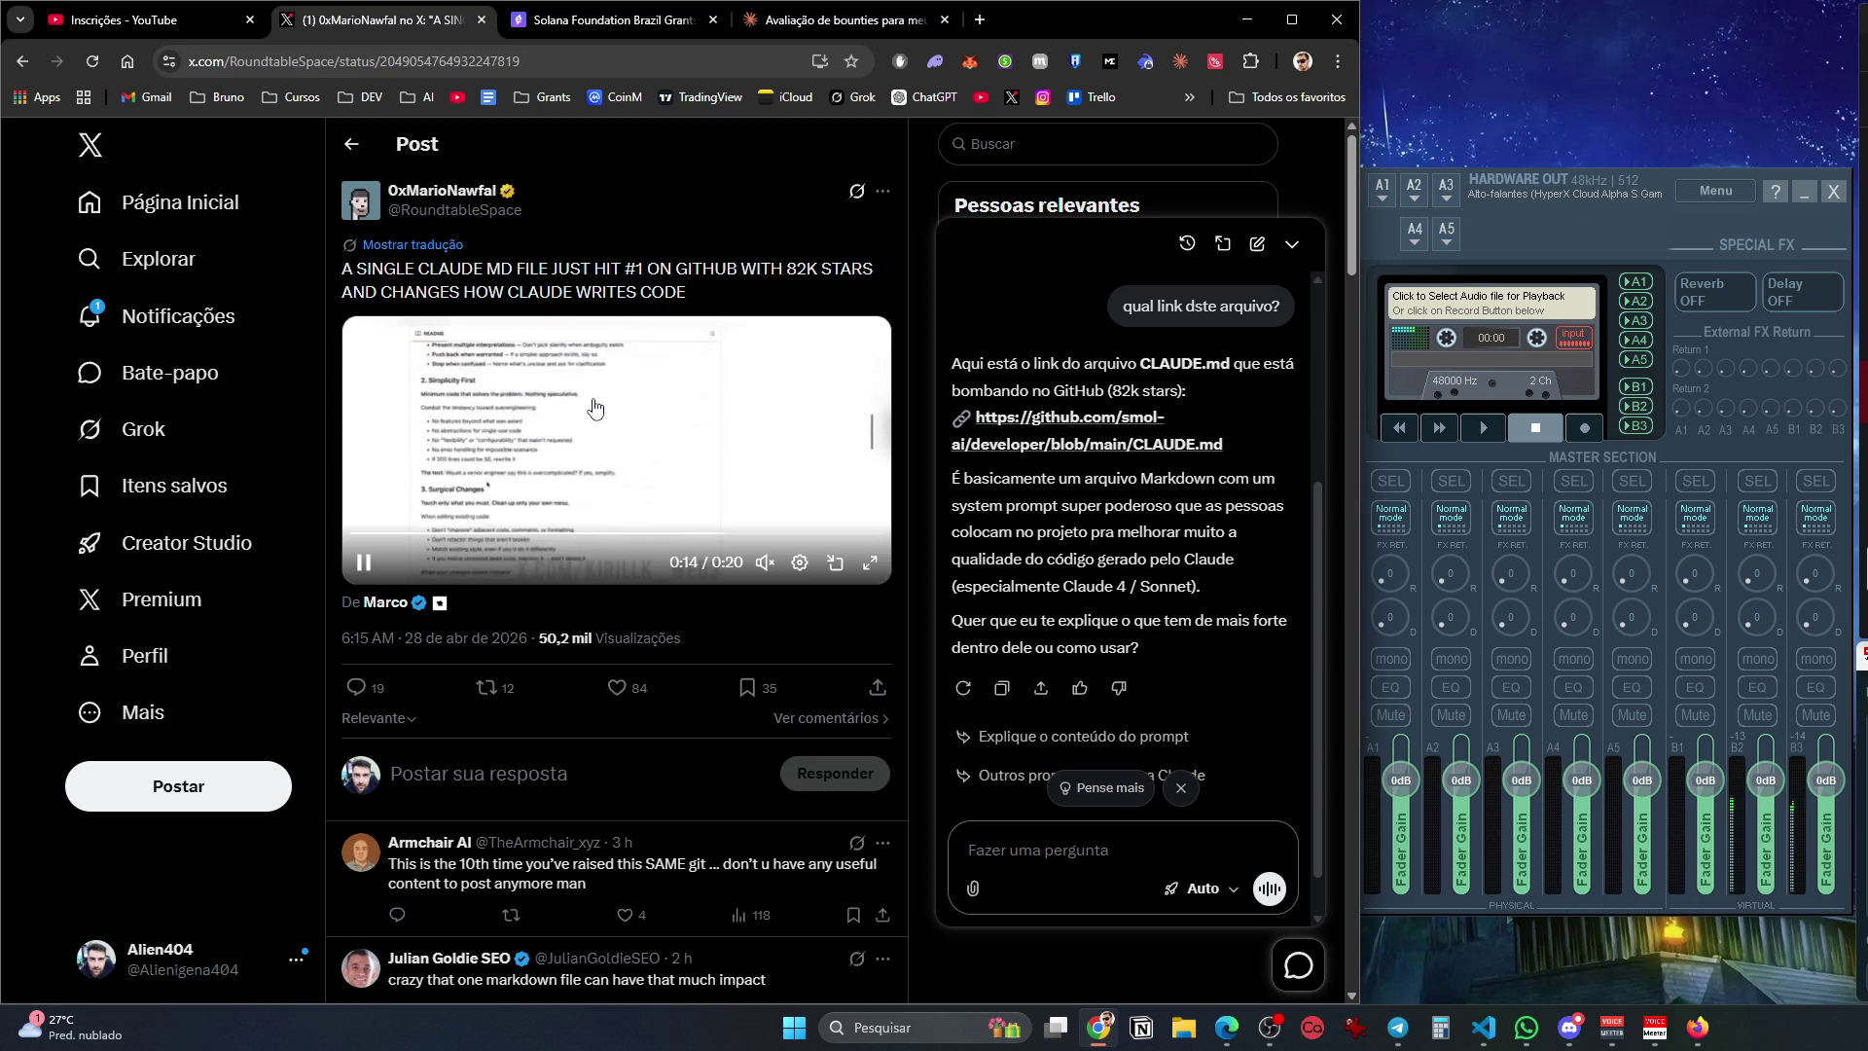
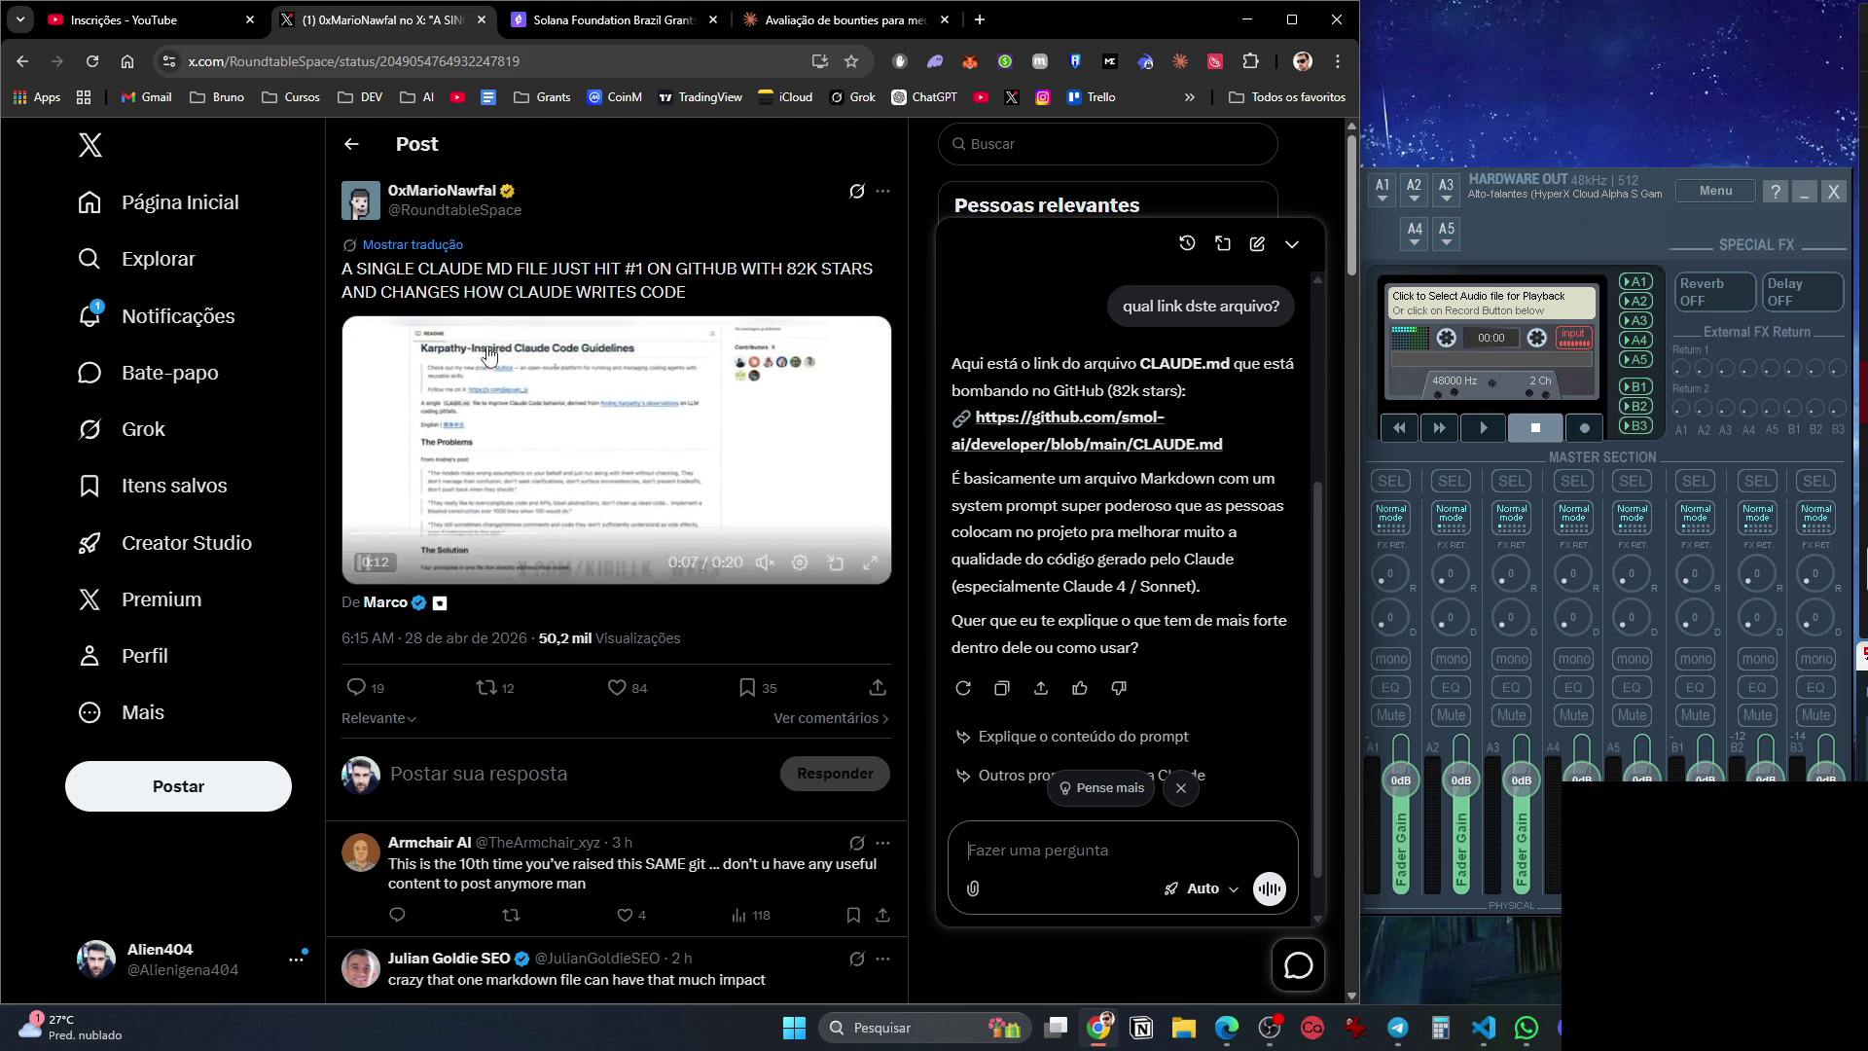
# Switch to the 'Avaliação de bounties' chat and scroll to the Solana Foundation Brazil Grants analysis.
pyautogui.click(843, 29)
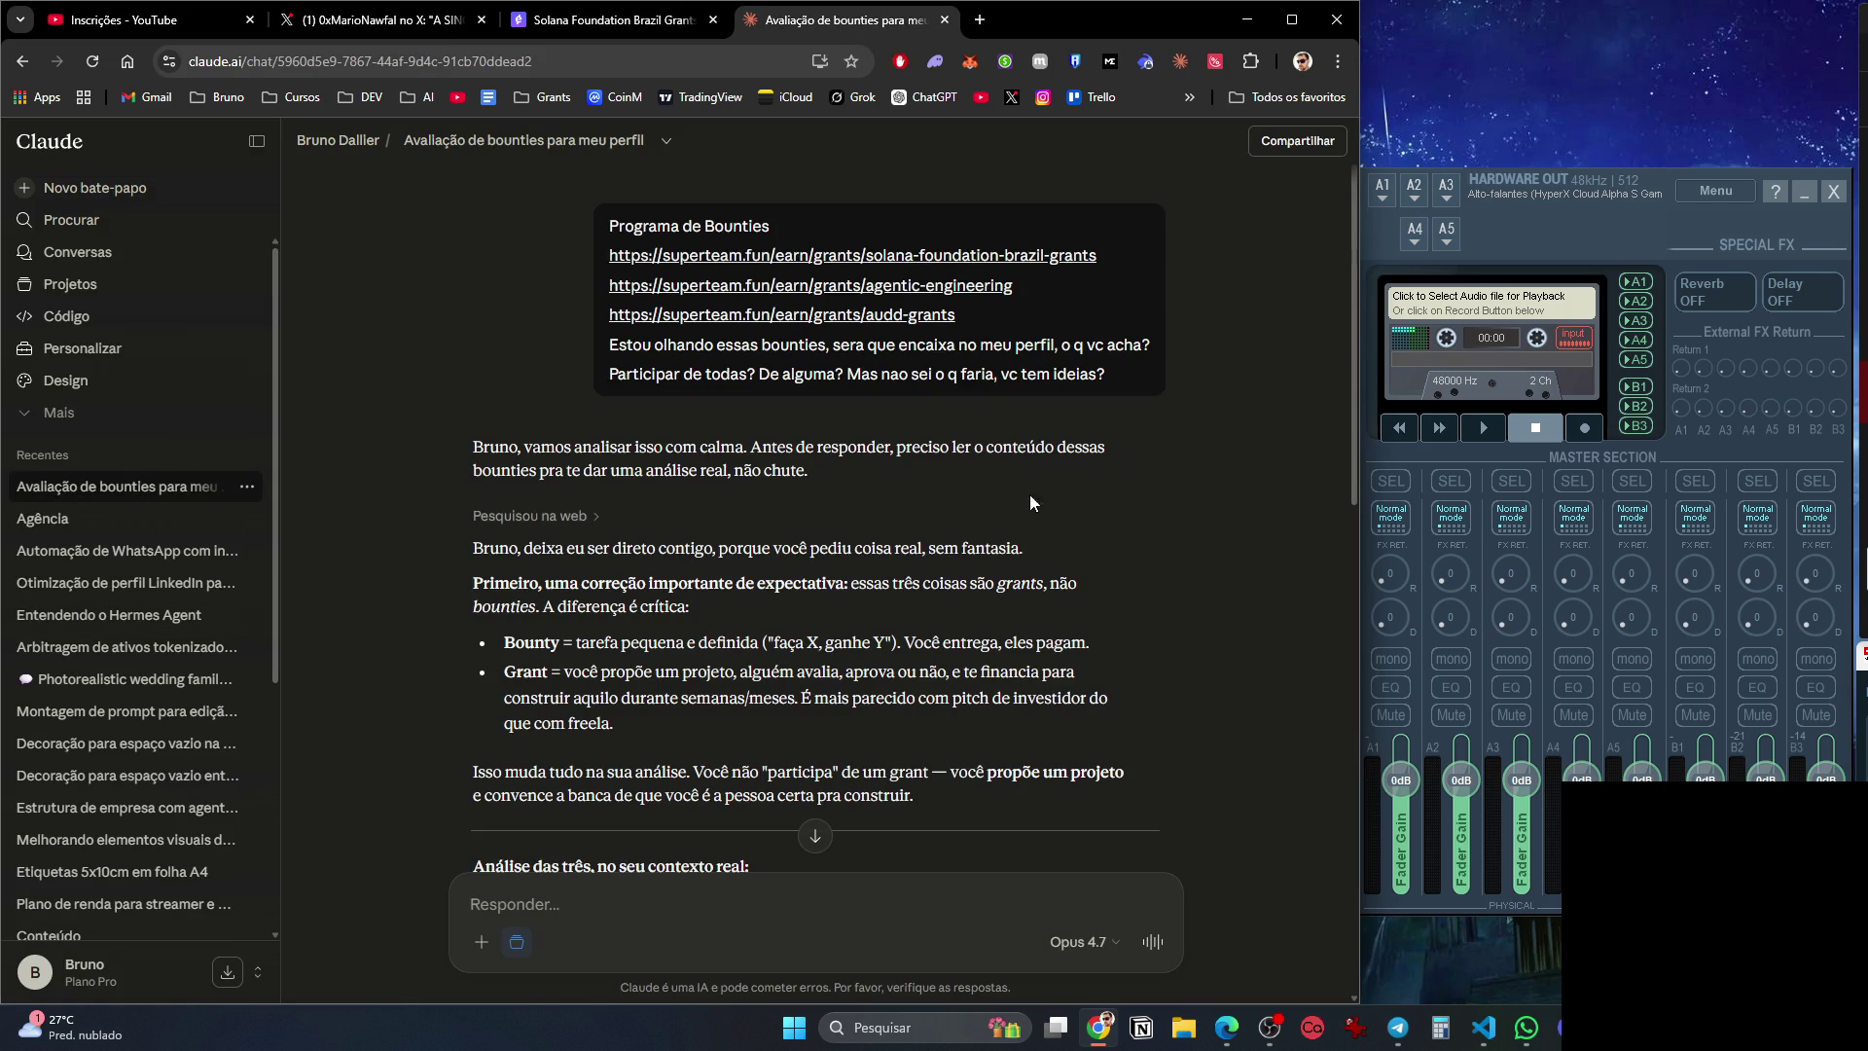
pyautogui.moveTo(1131, 439)
pyautogui.scroll(-4, 807, 462)
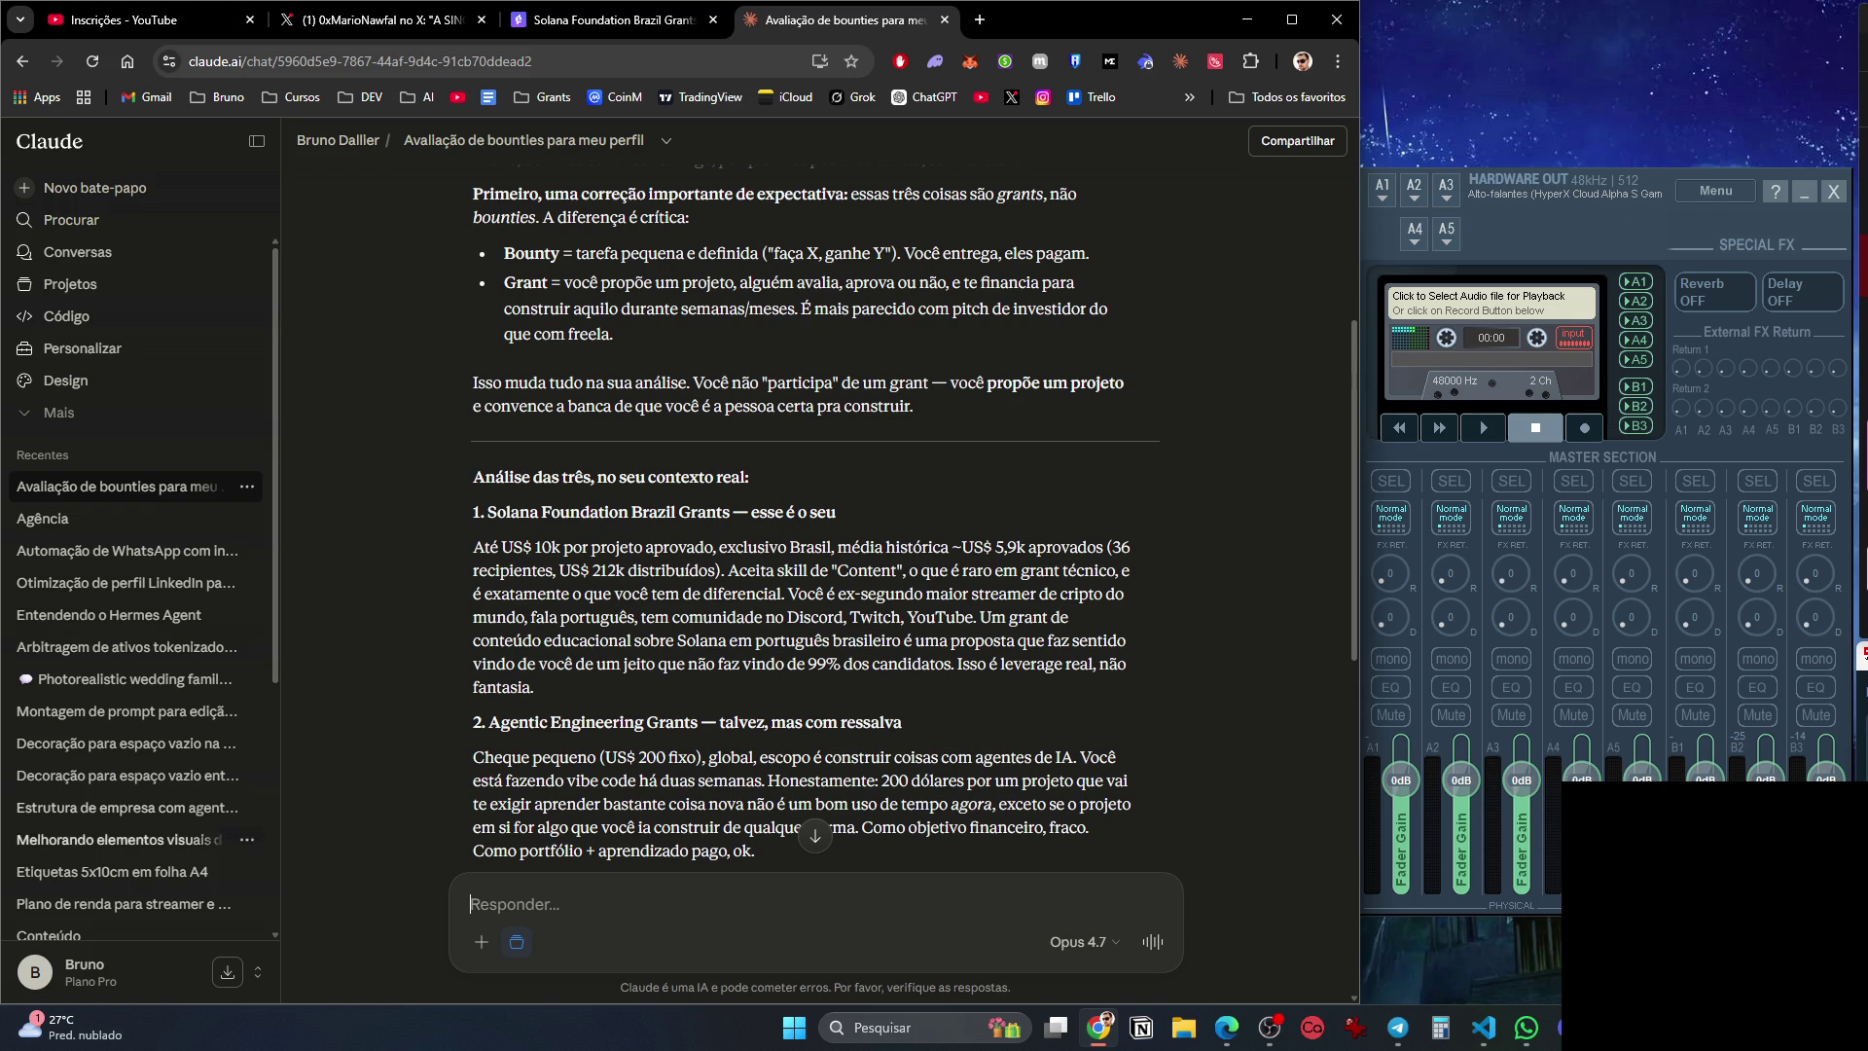
pyautogui.hotkey('alt', 'Tab')
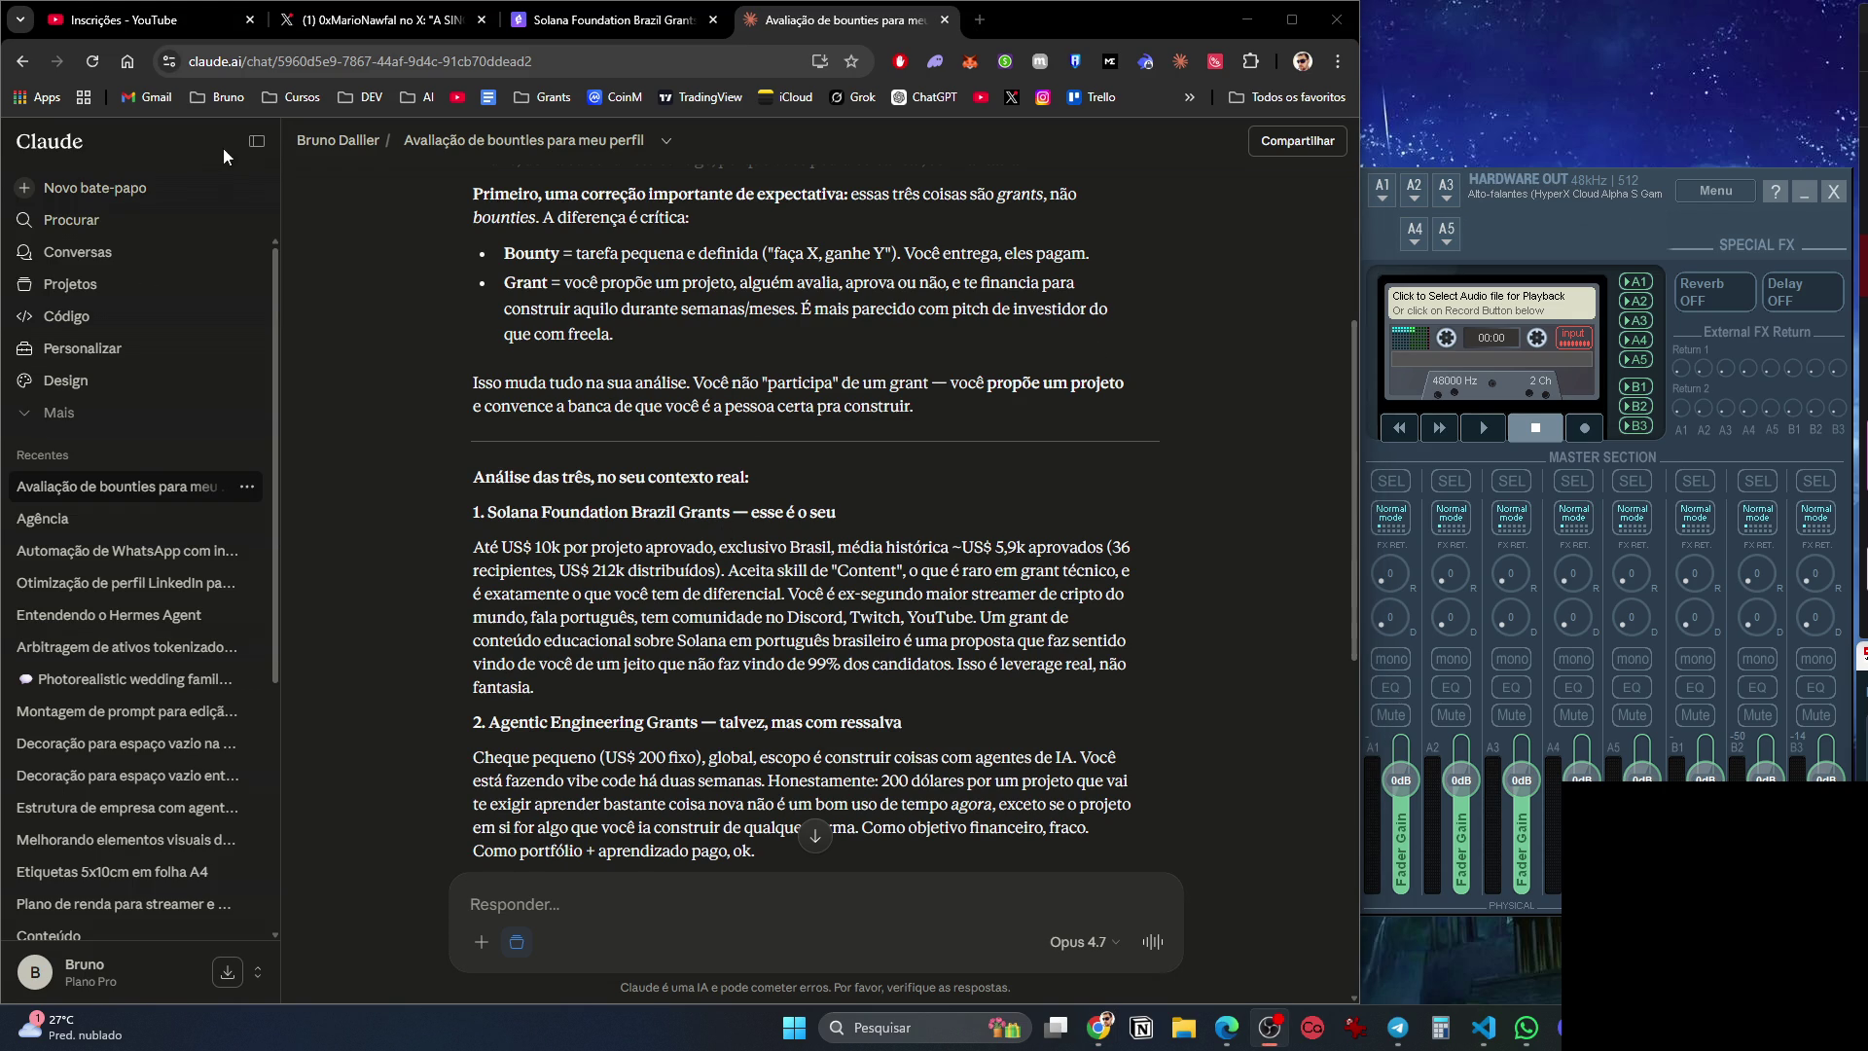
pyautogui.click(257, 141)
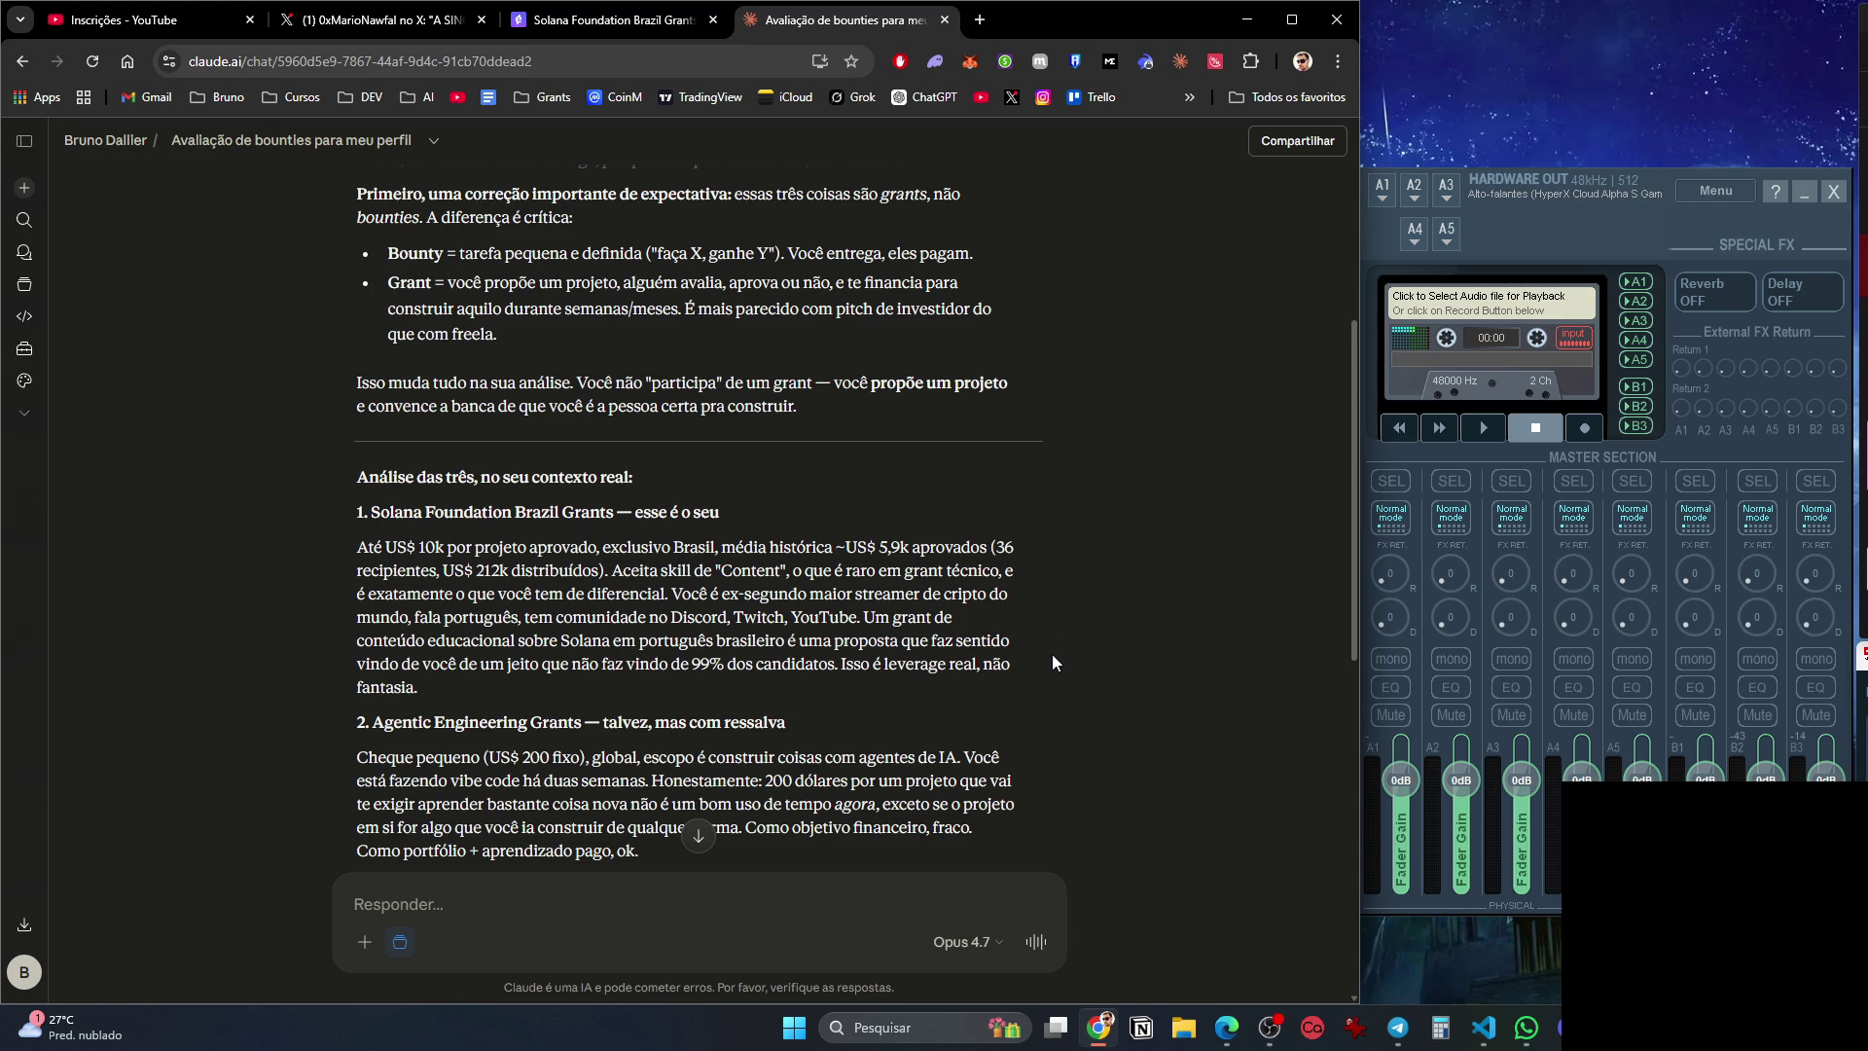
# Read the reply down to its recommendation to focus only on the Solana Foundation Brazil Grant.
pyautogui.scroll(-1, 1051, 652)
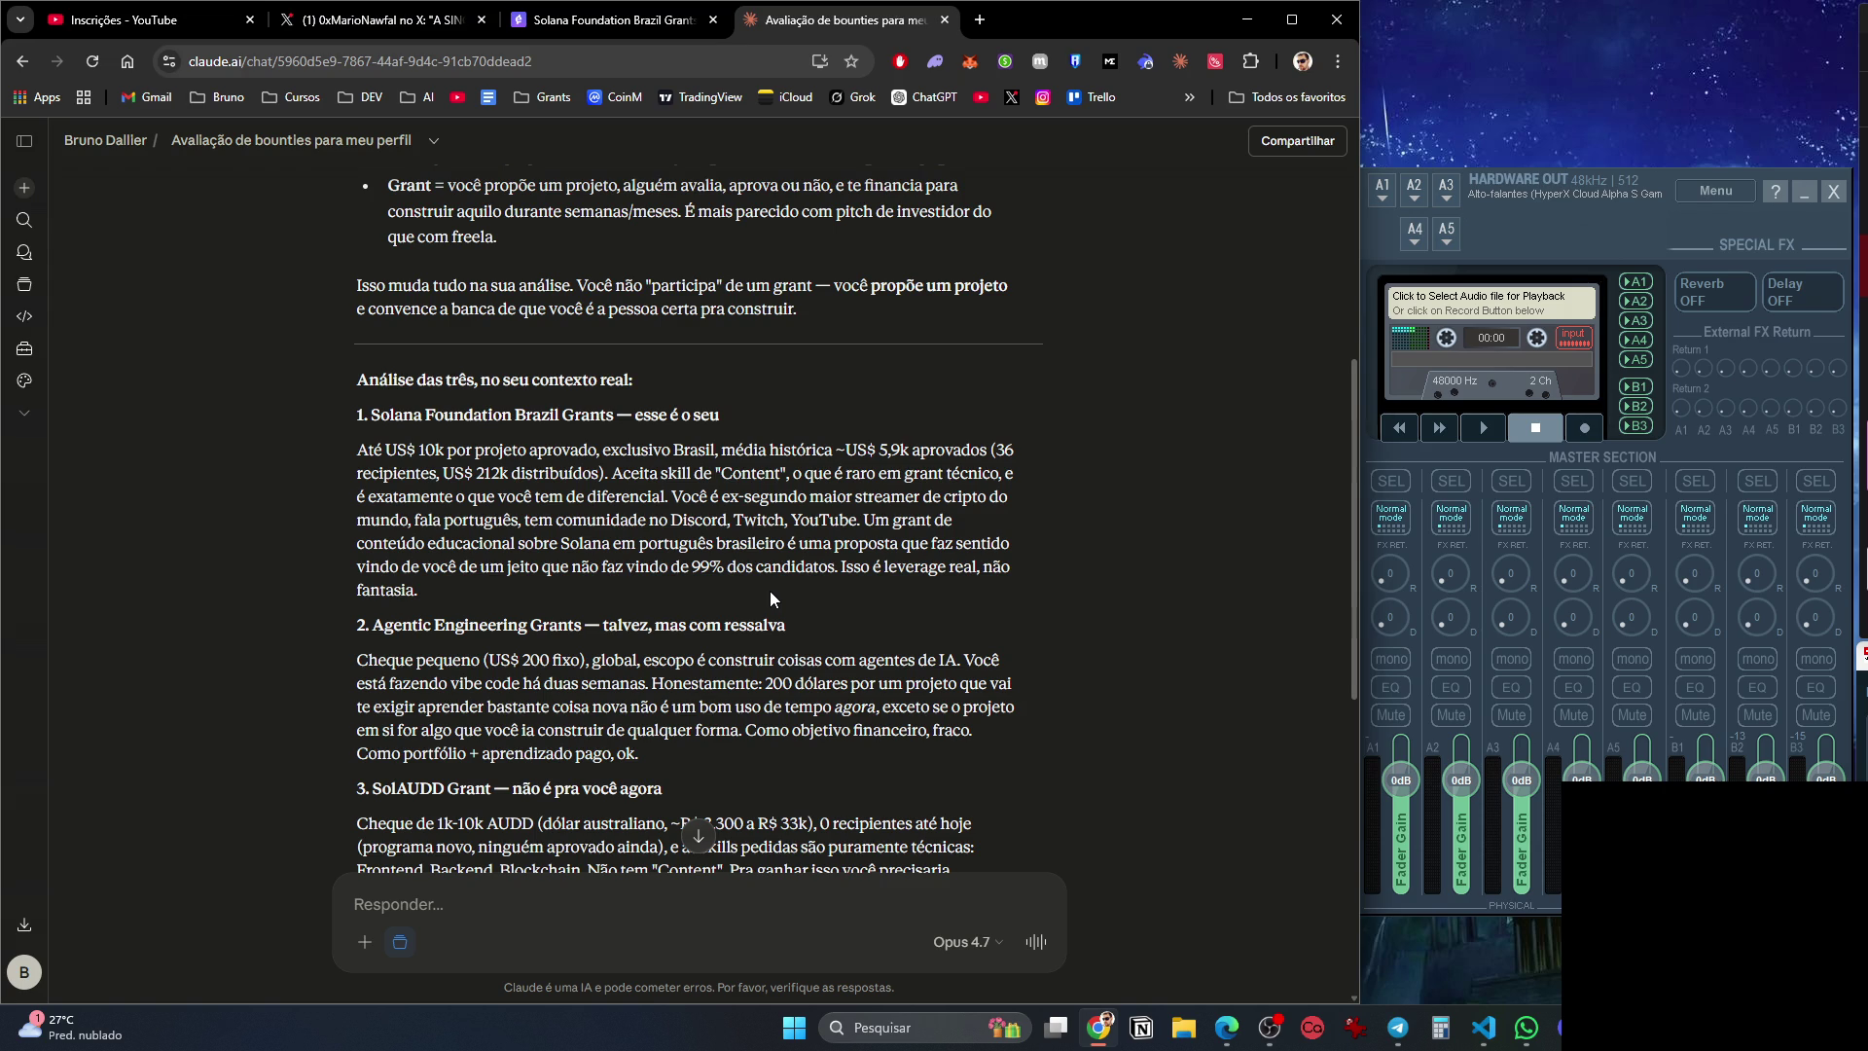
pyautogui.scroll(-3, 784, 586)
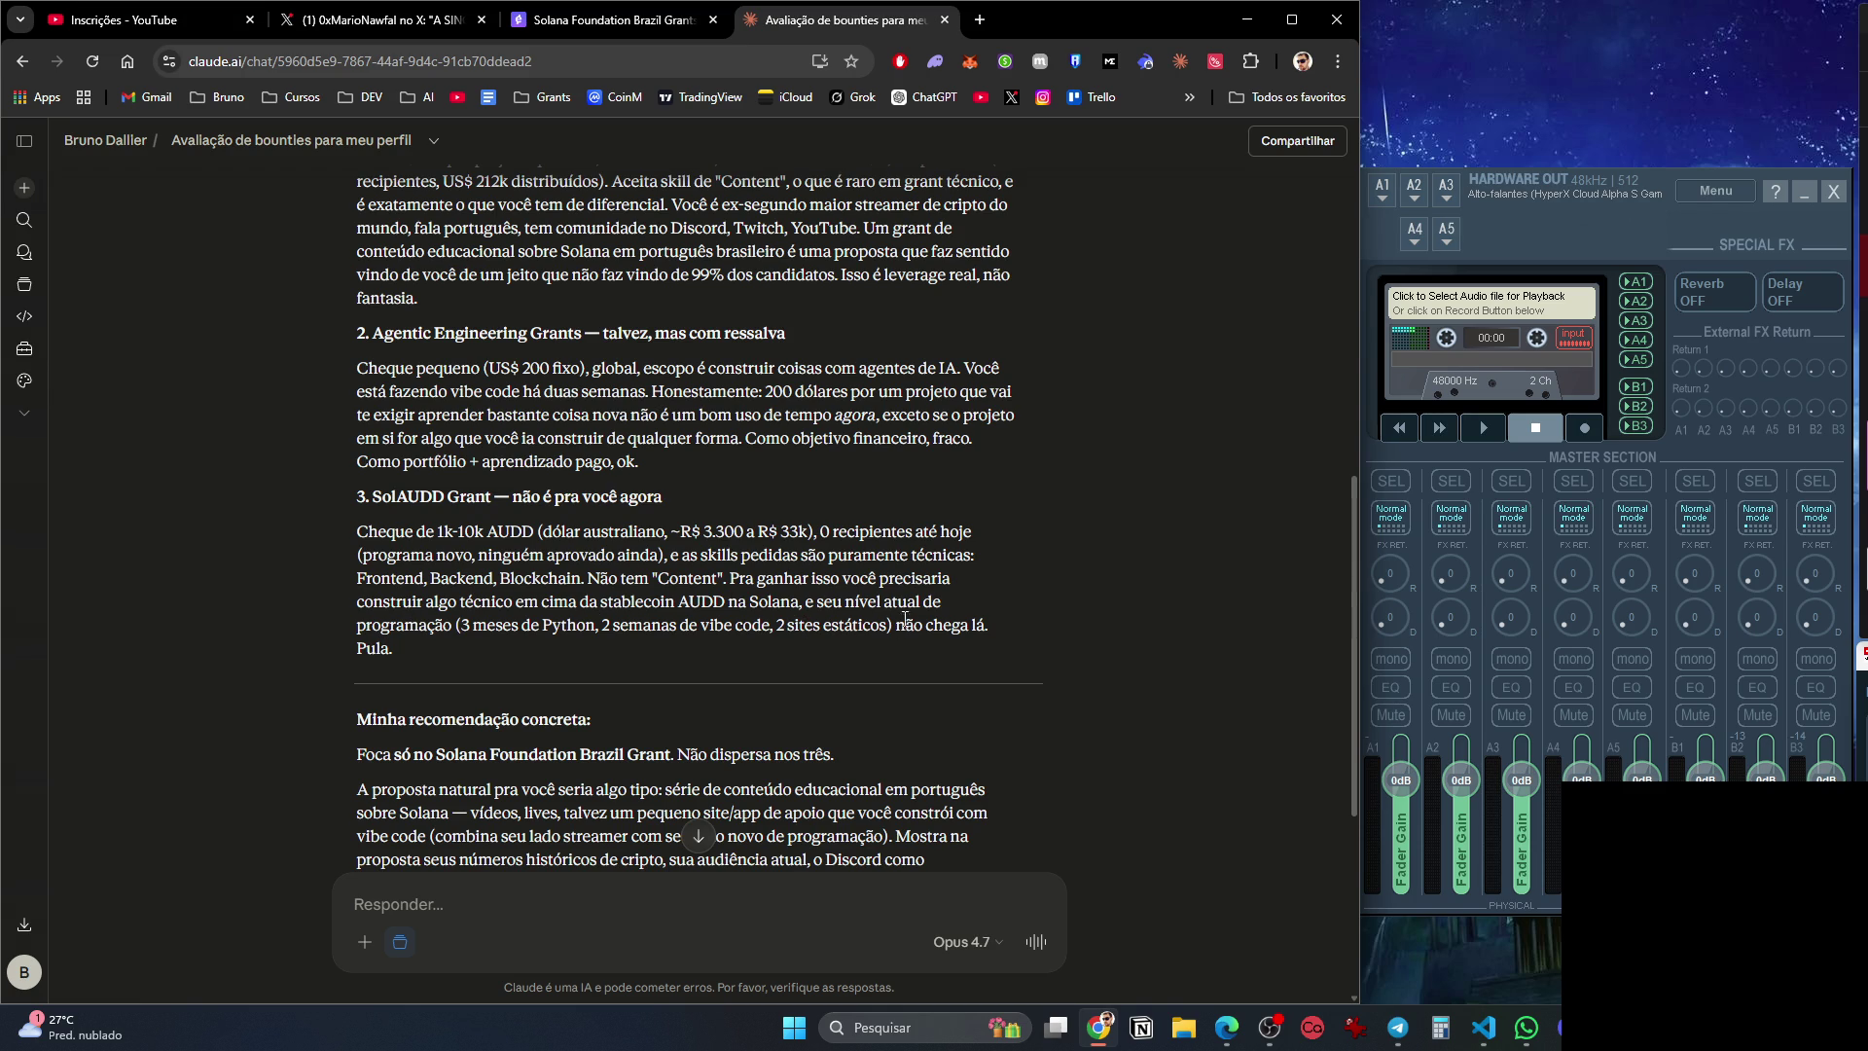
pyautogui.scroll(-2, 487, 638)
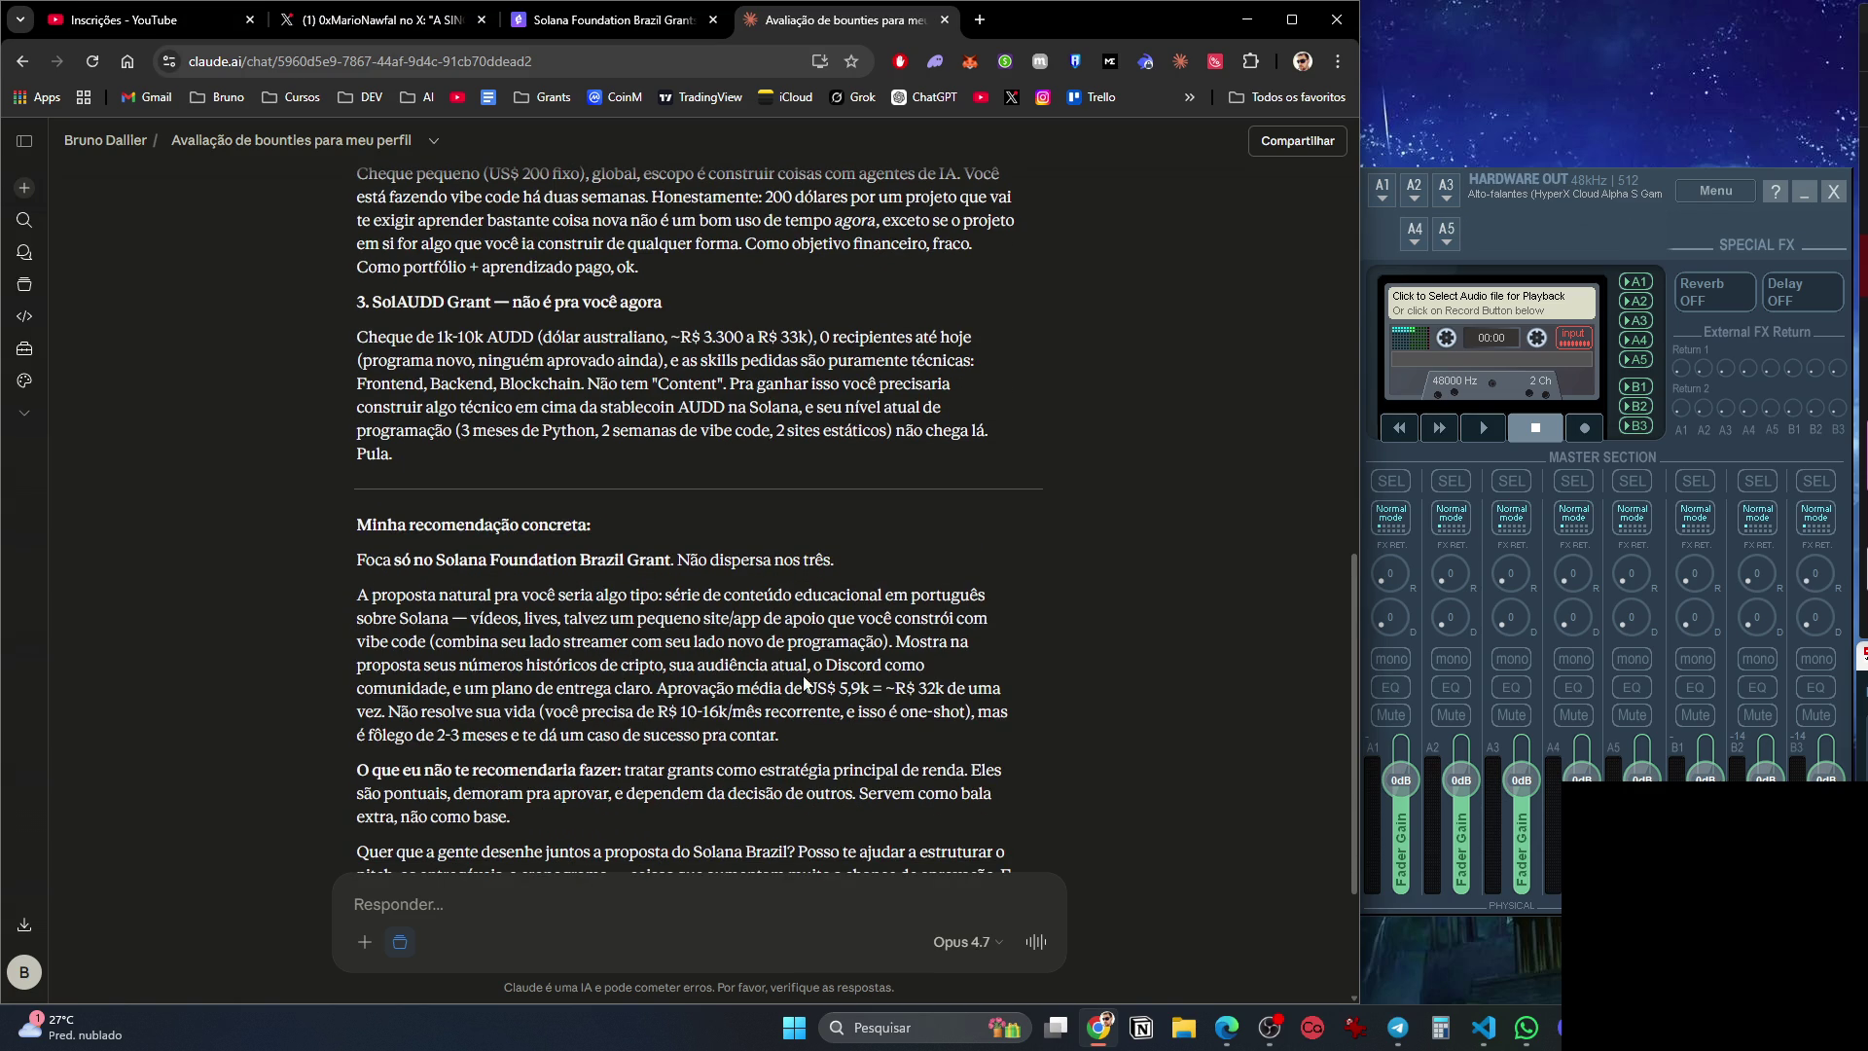
pyautogui.scroll(-3, 935, 703)
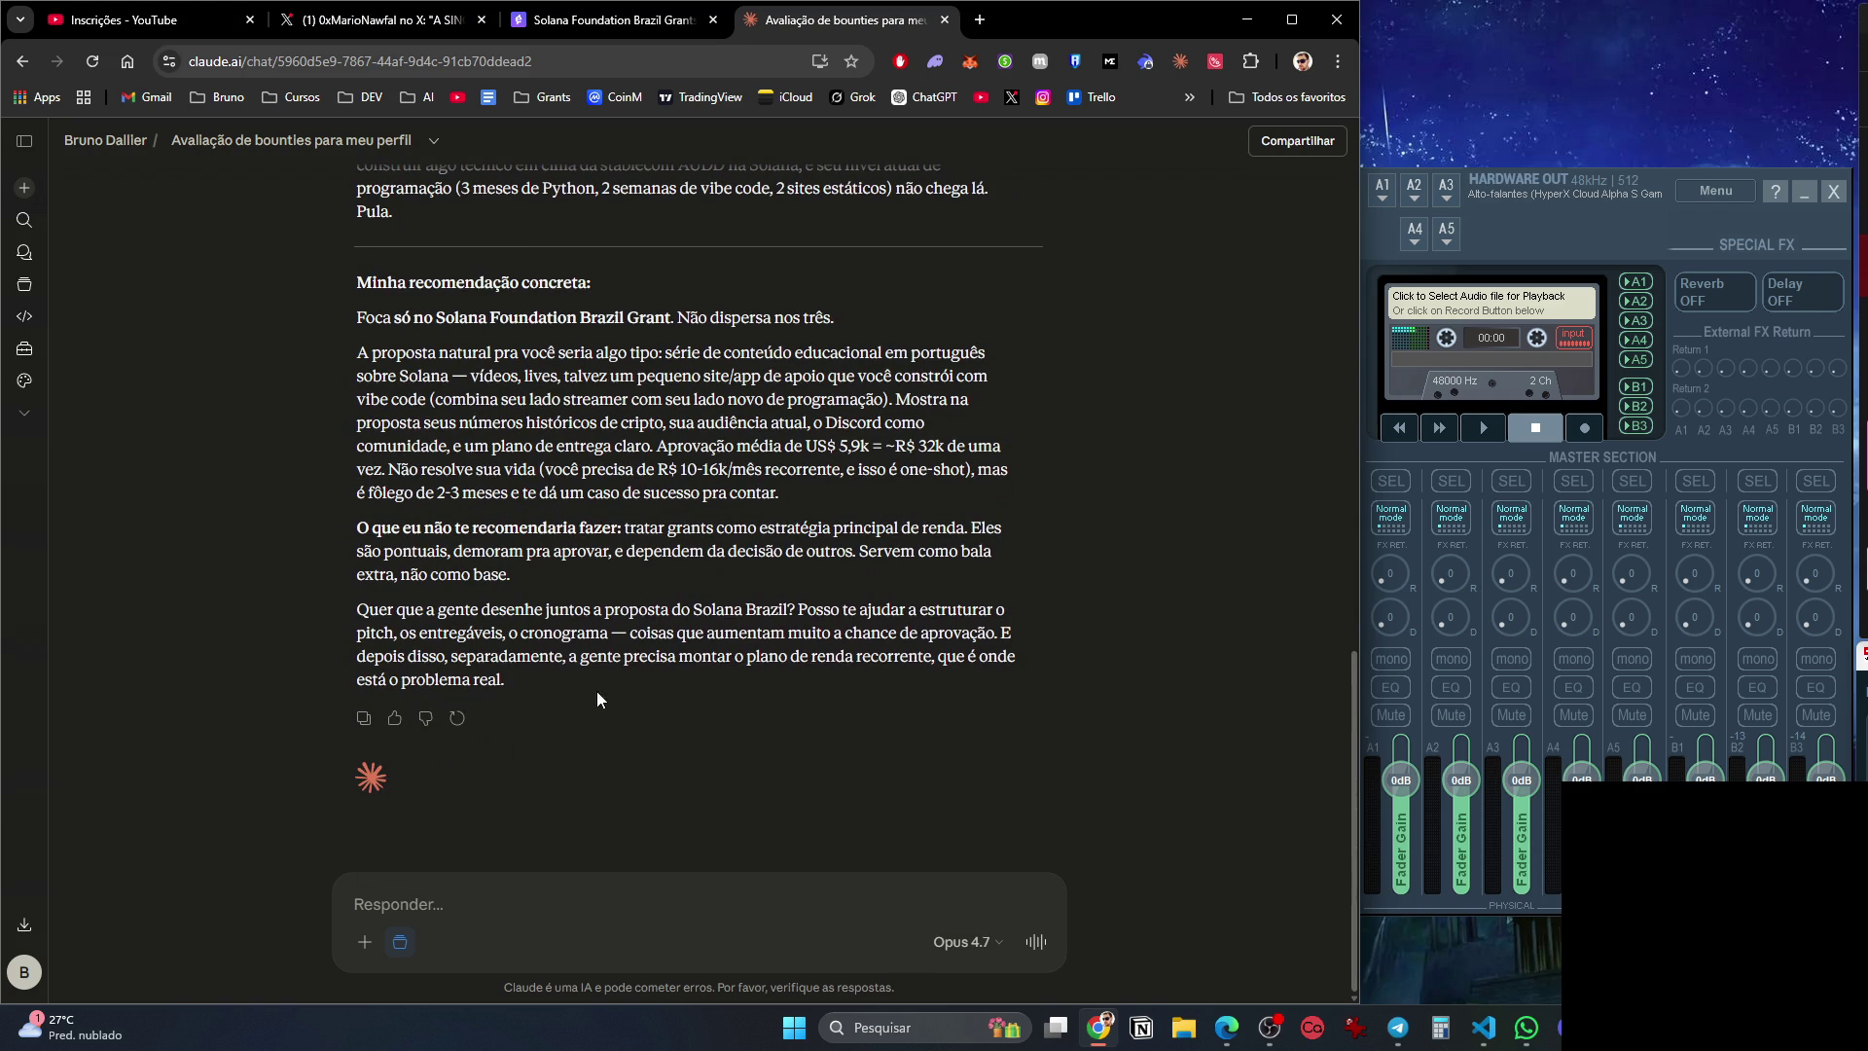
pyautogui.scroll(4, 595, 696)
pyautogui.scroll(2, 603, 700)
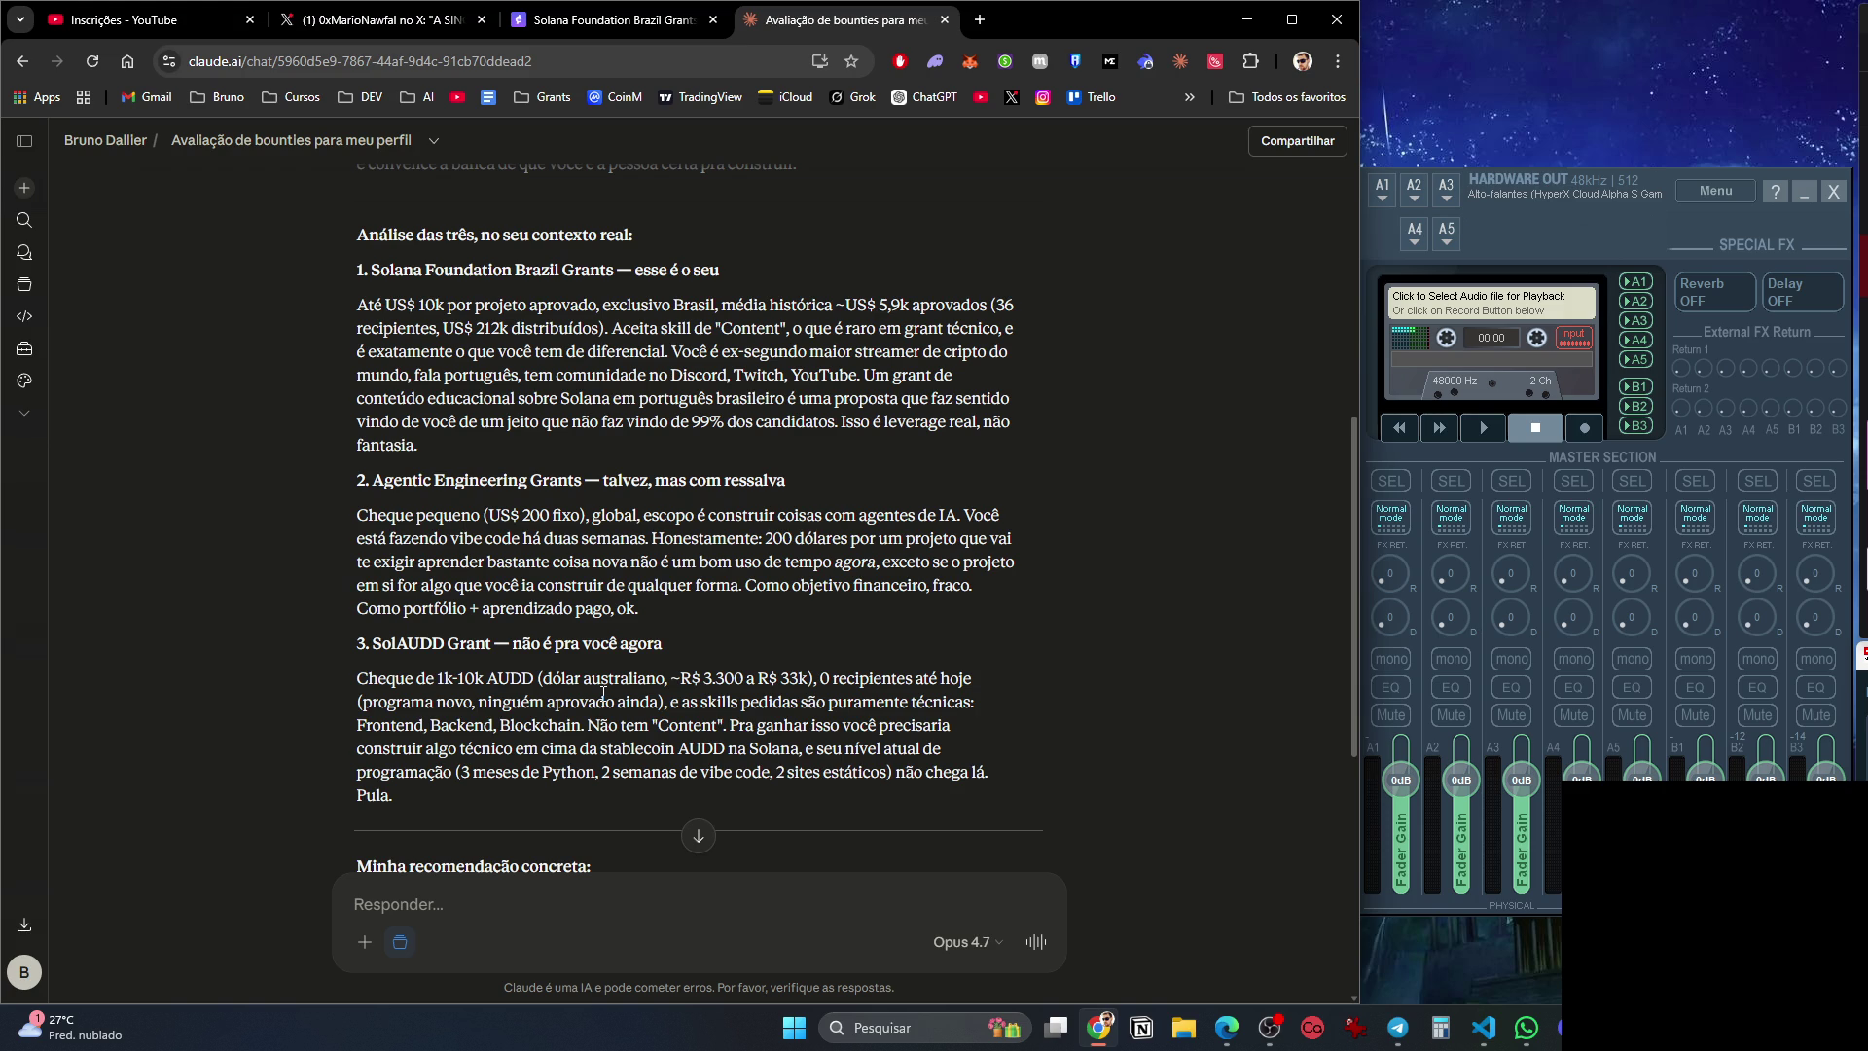
pyautogui.scroll(-6, 603, 692)
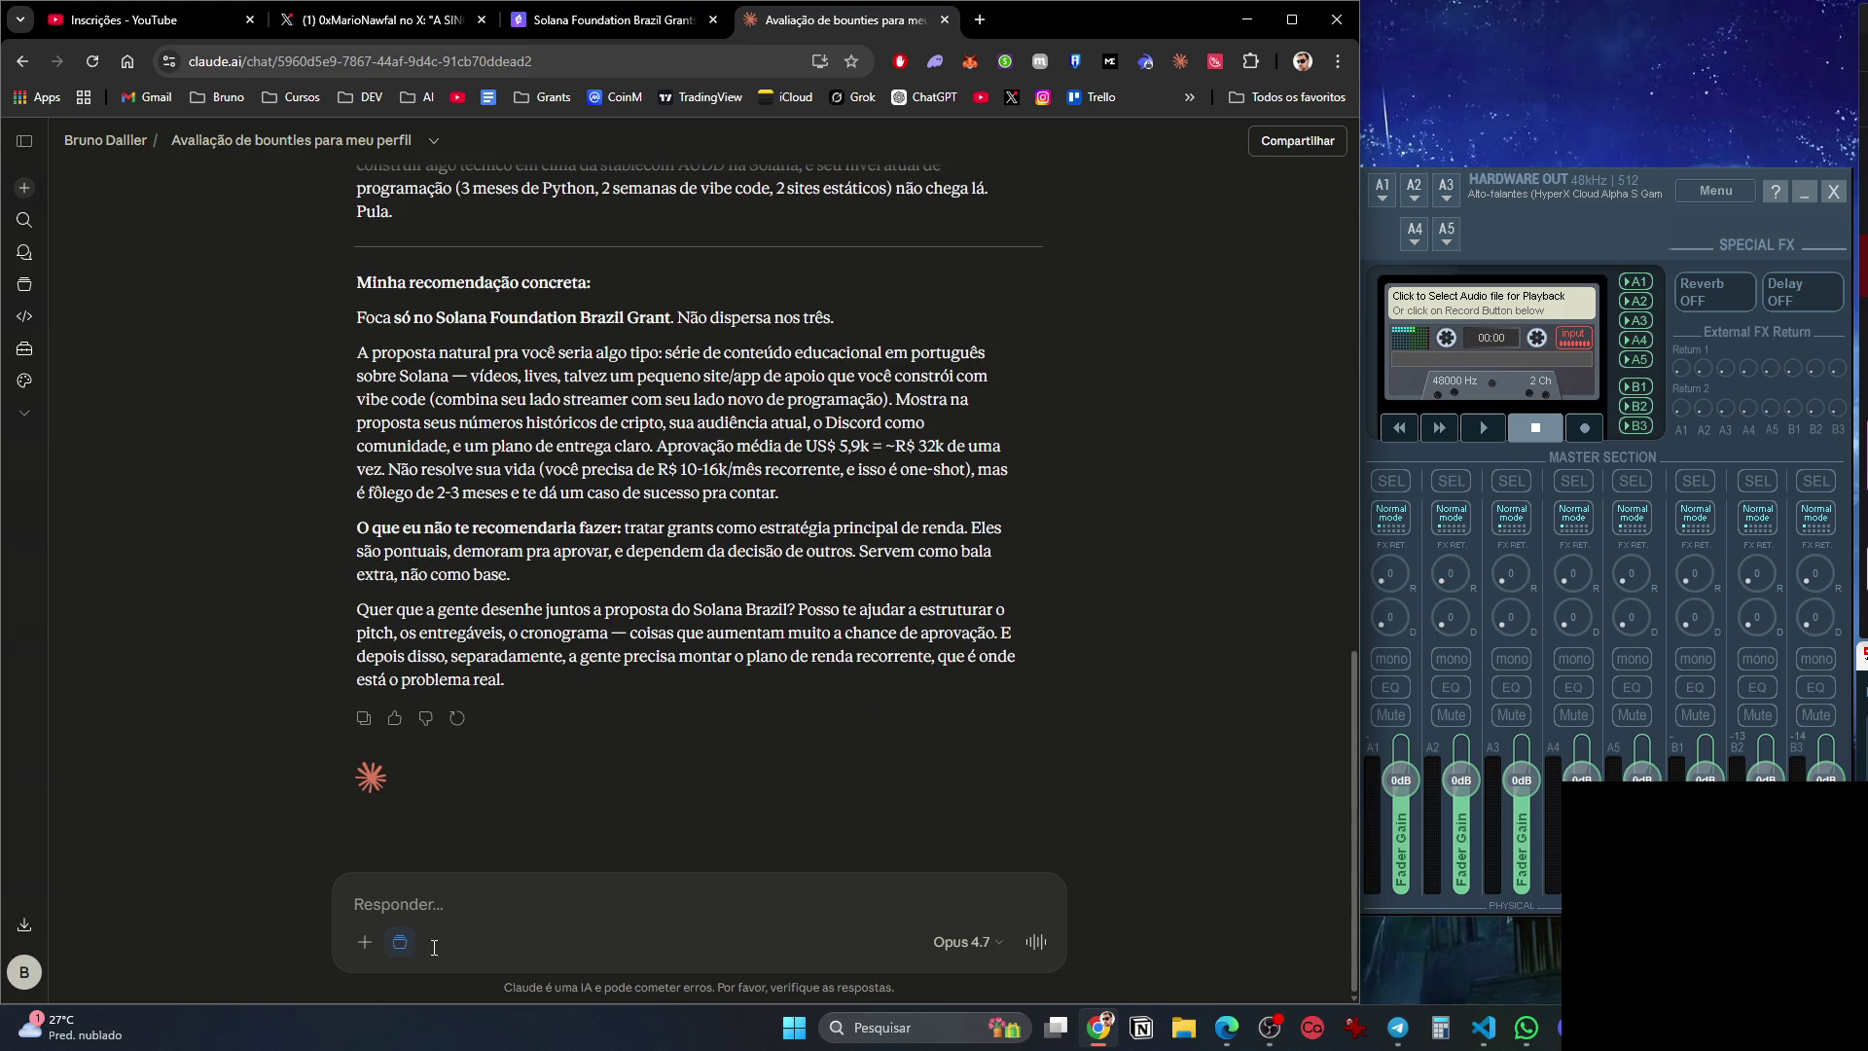
# Start a reply: Claude underestimates, vibecoding since April, focus on grants 2 and 3, research ideas for 2.
pyautogui.write('Vc esta em ')
pyautogui.write('substimando.')
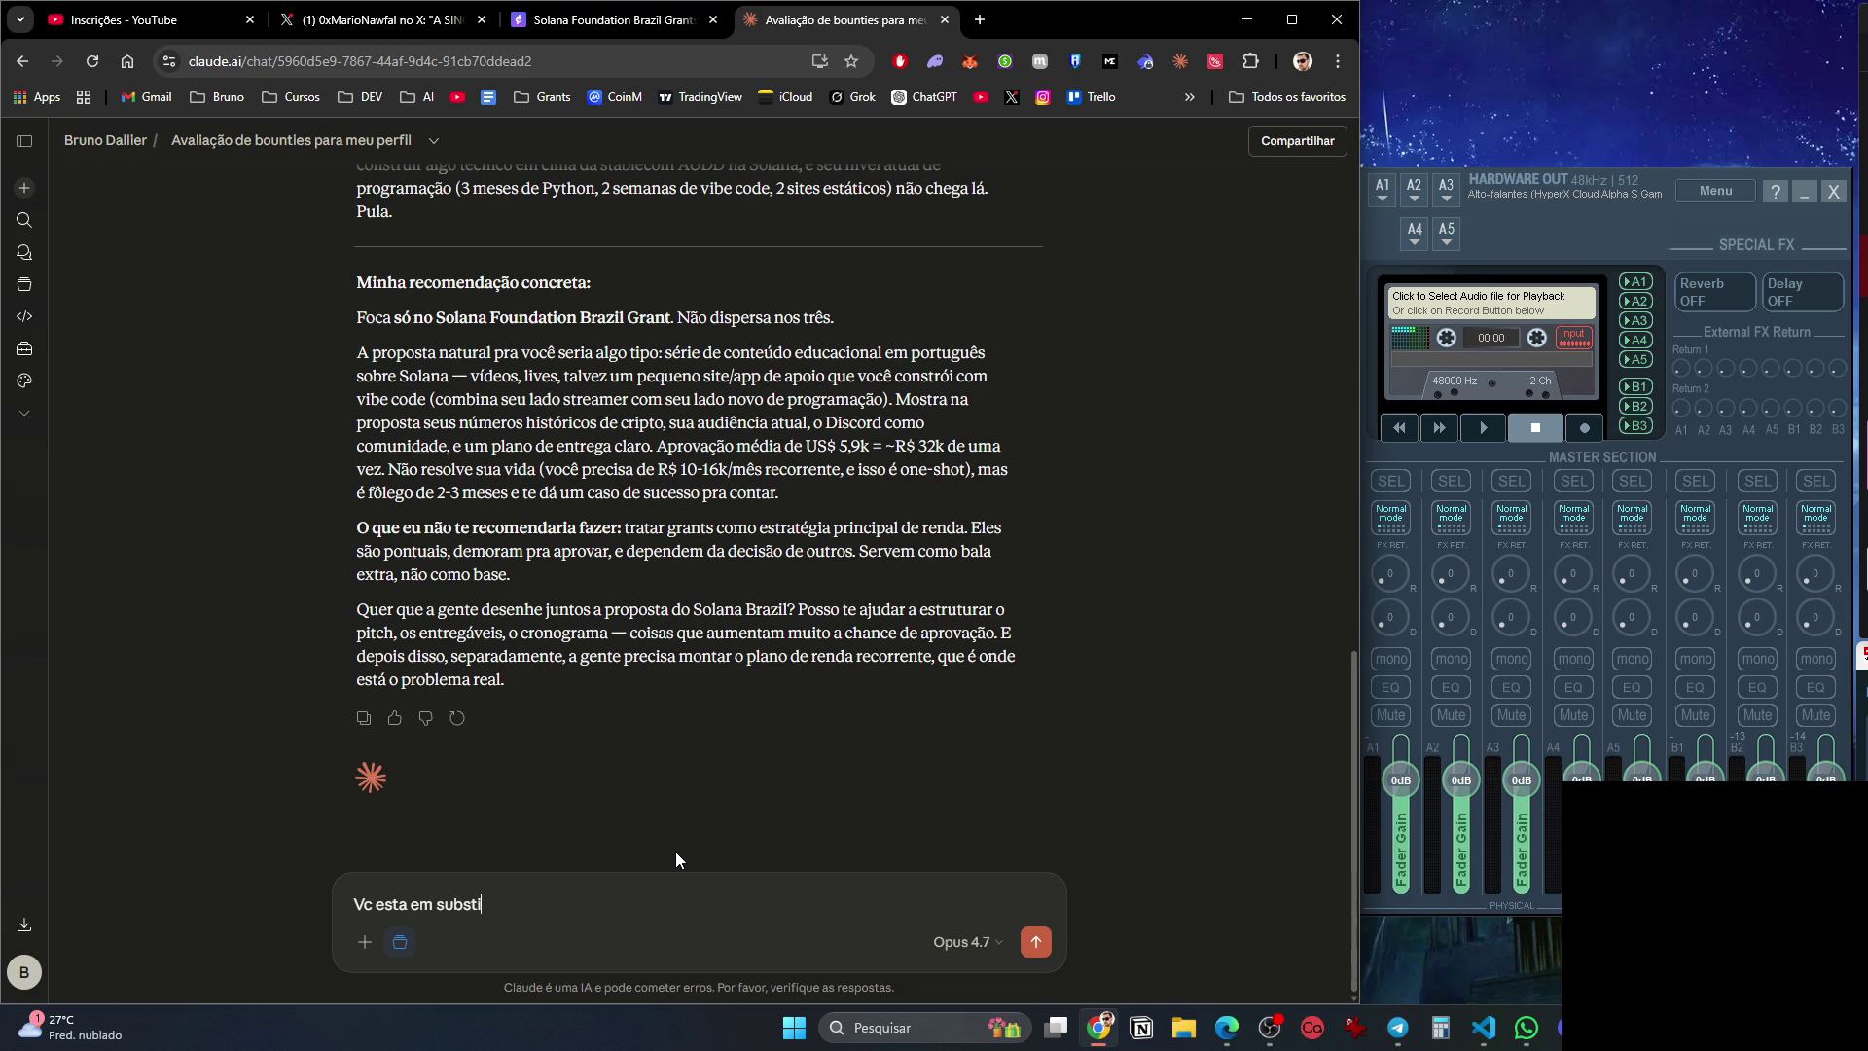
pyautogui.hotkey('shift', 'Return')
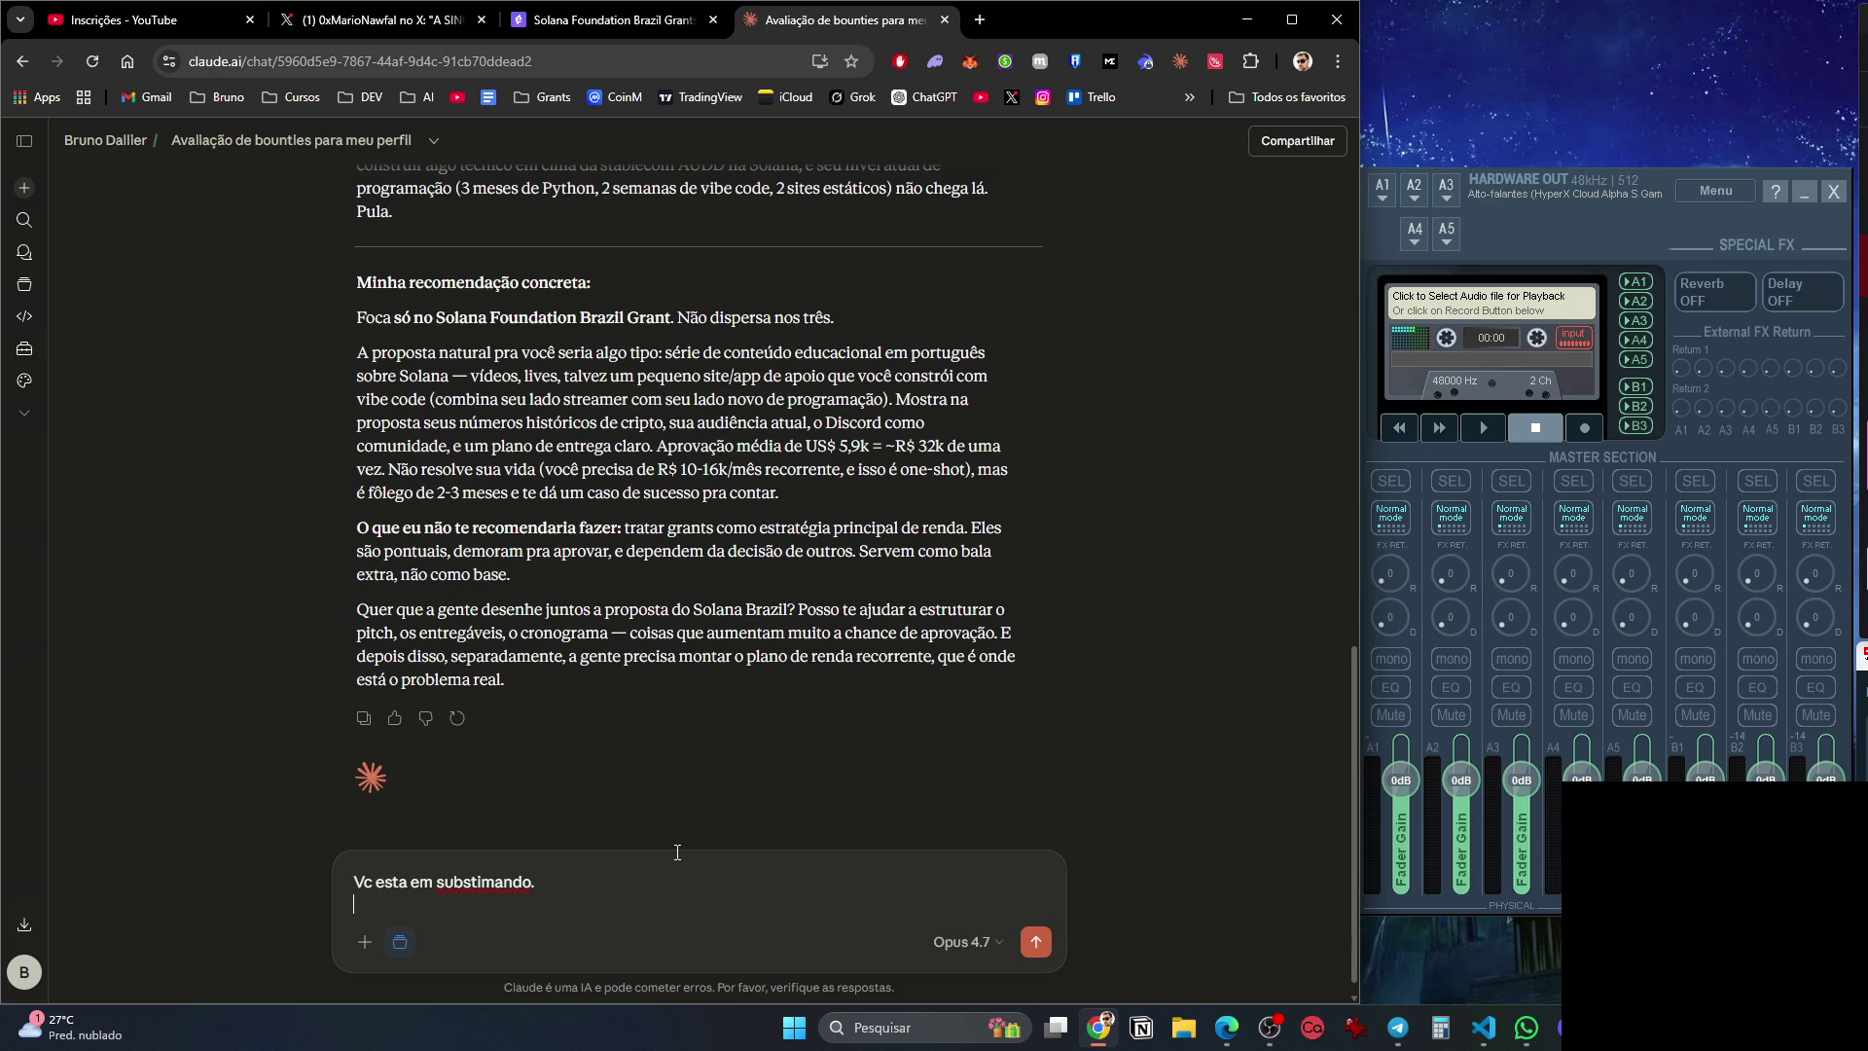
pyautogui.write('Faço vibecode de')
pyautogui.write('sde inicial')
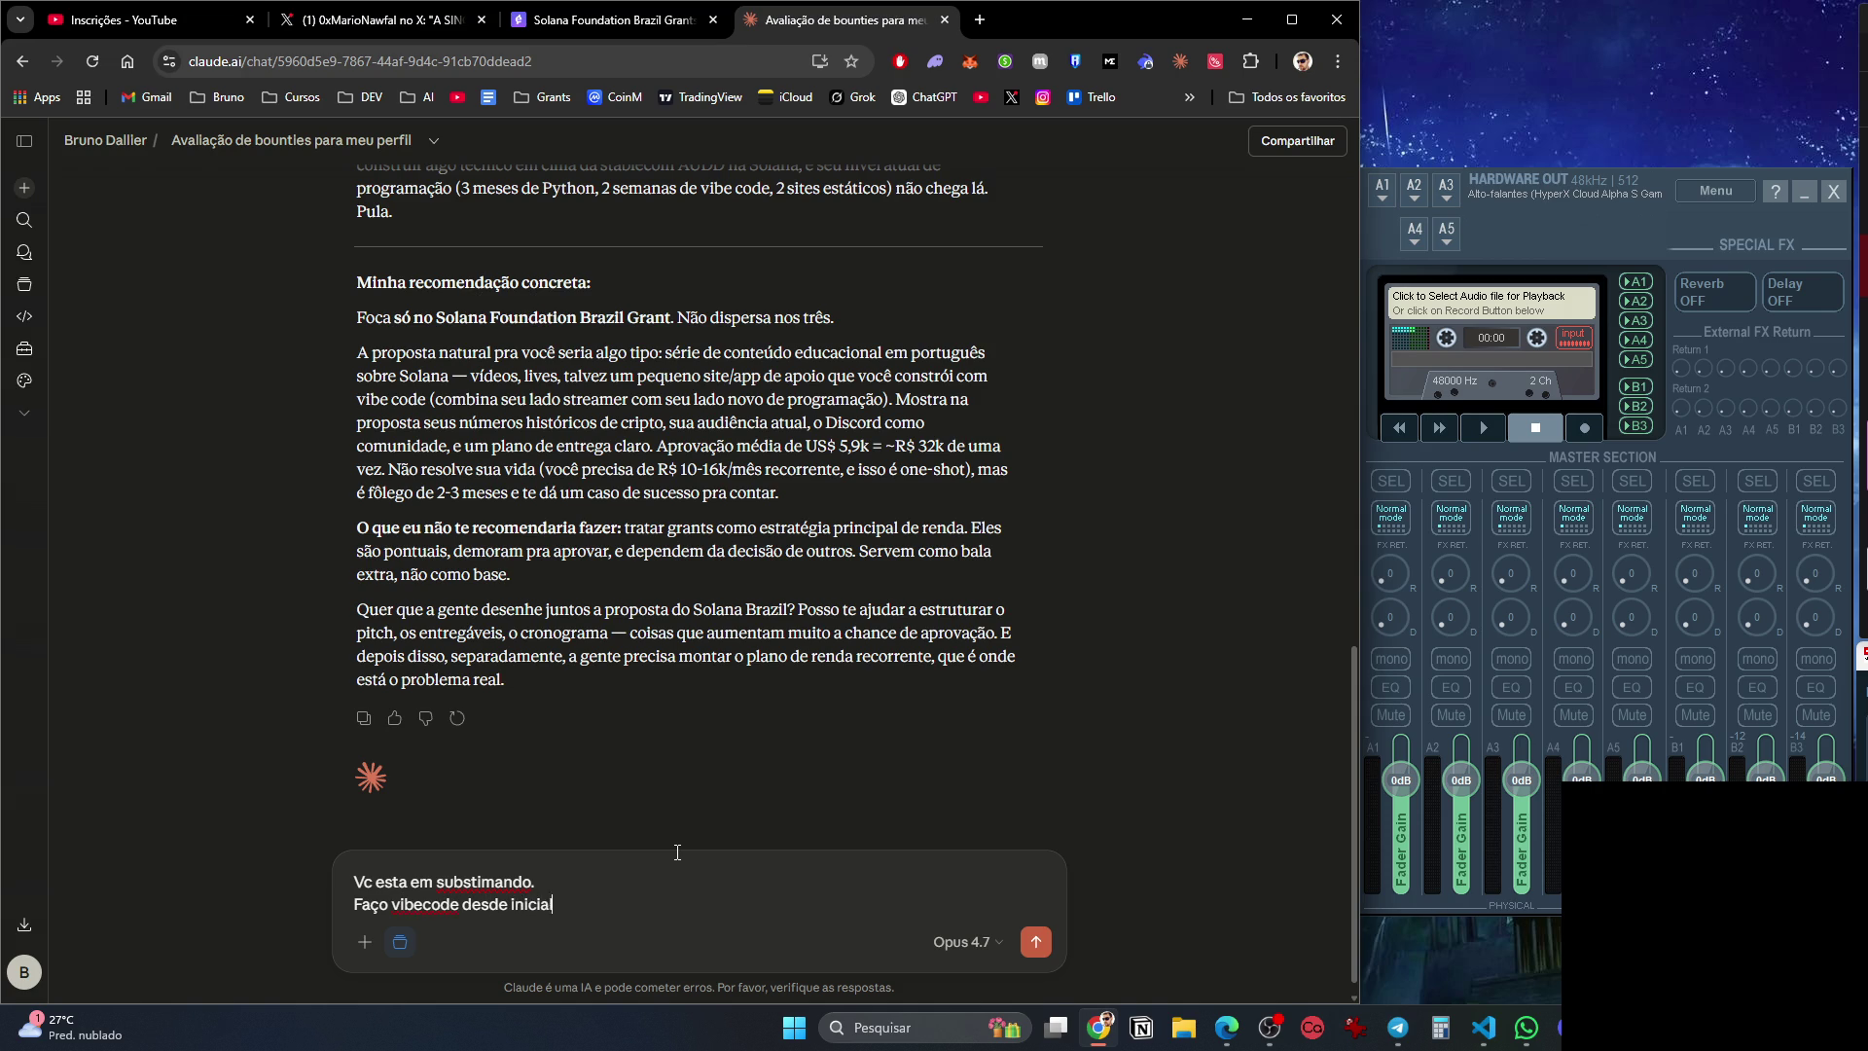
pyautogui.write(' de abril, ')
pyautogui.write('e o poder do claude')
pyautogui.write(' code é')
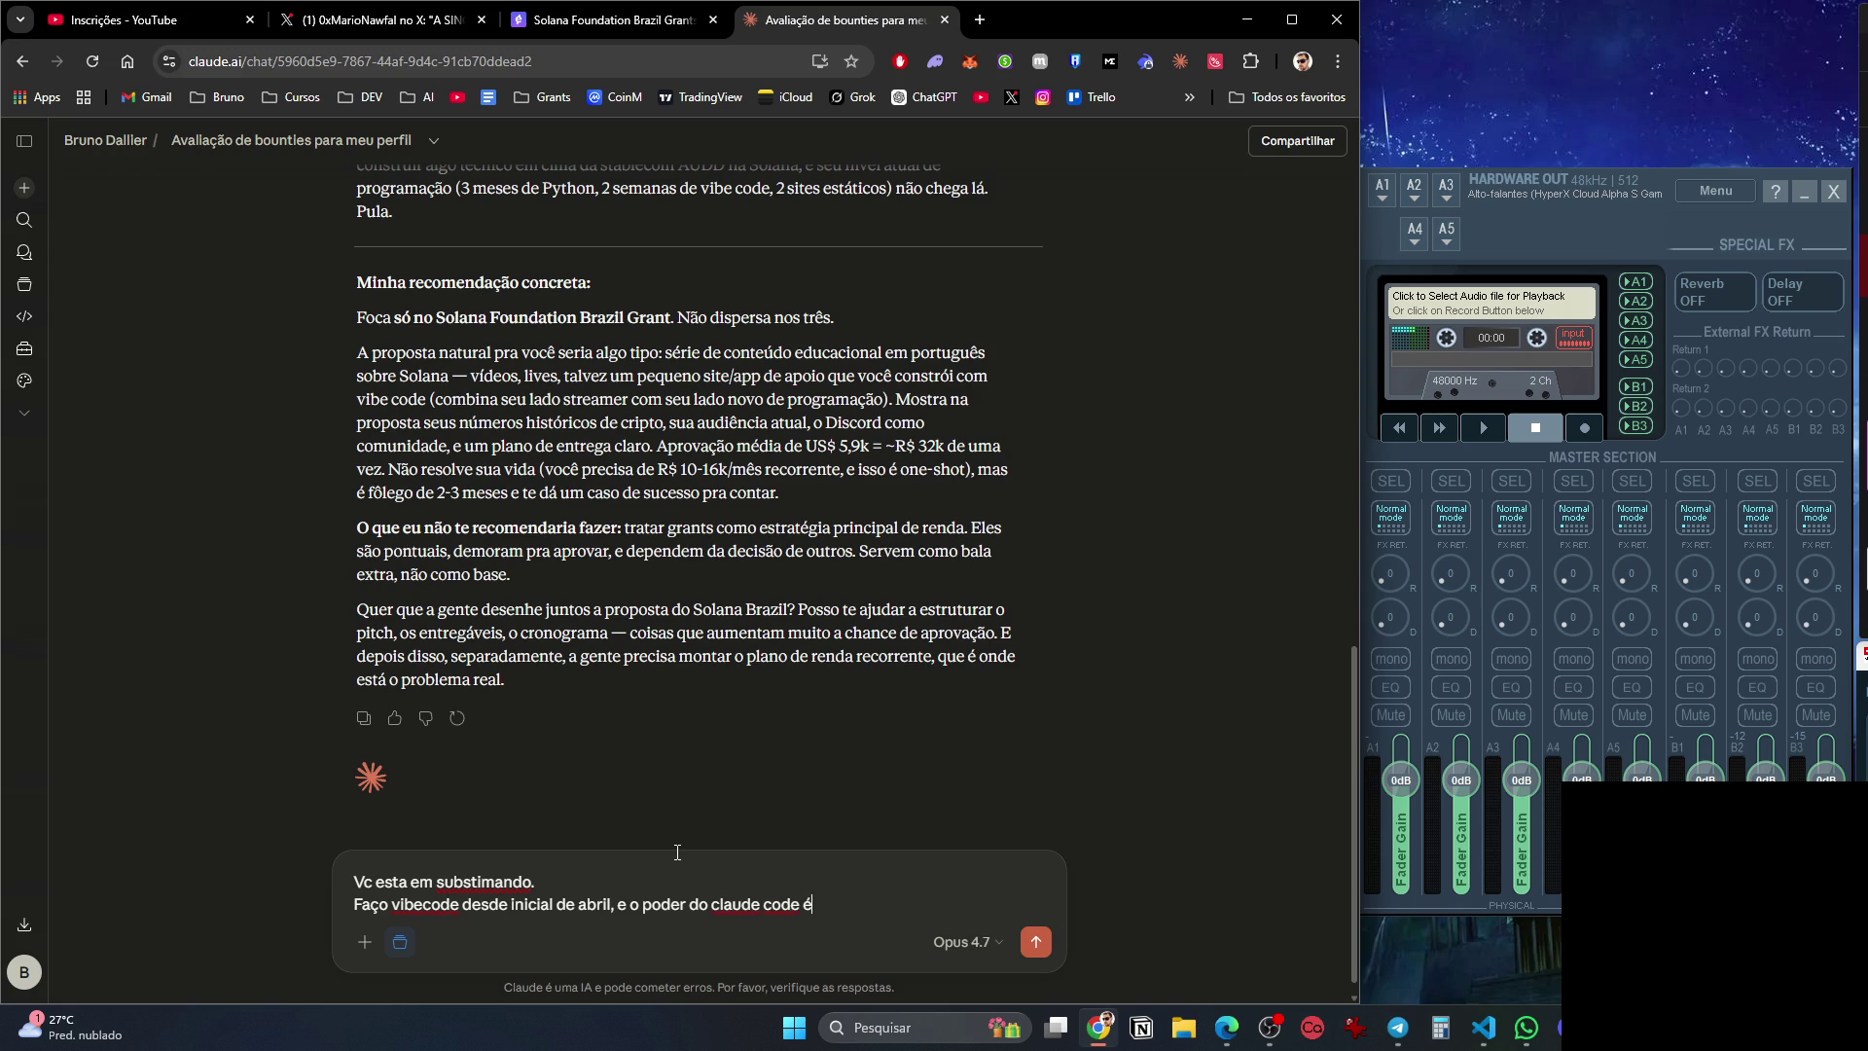
pyautogui.write(' surpreendente.')
pyautogui.hotkey('shift', 'Return')
pyautogui.write('Quero focar no 2 e 3.')
pyautogui.hotkey('shift', 'Return')
pyautogui.write('Vasculhe a internet e me de ideias para executar no 2.')
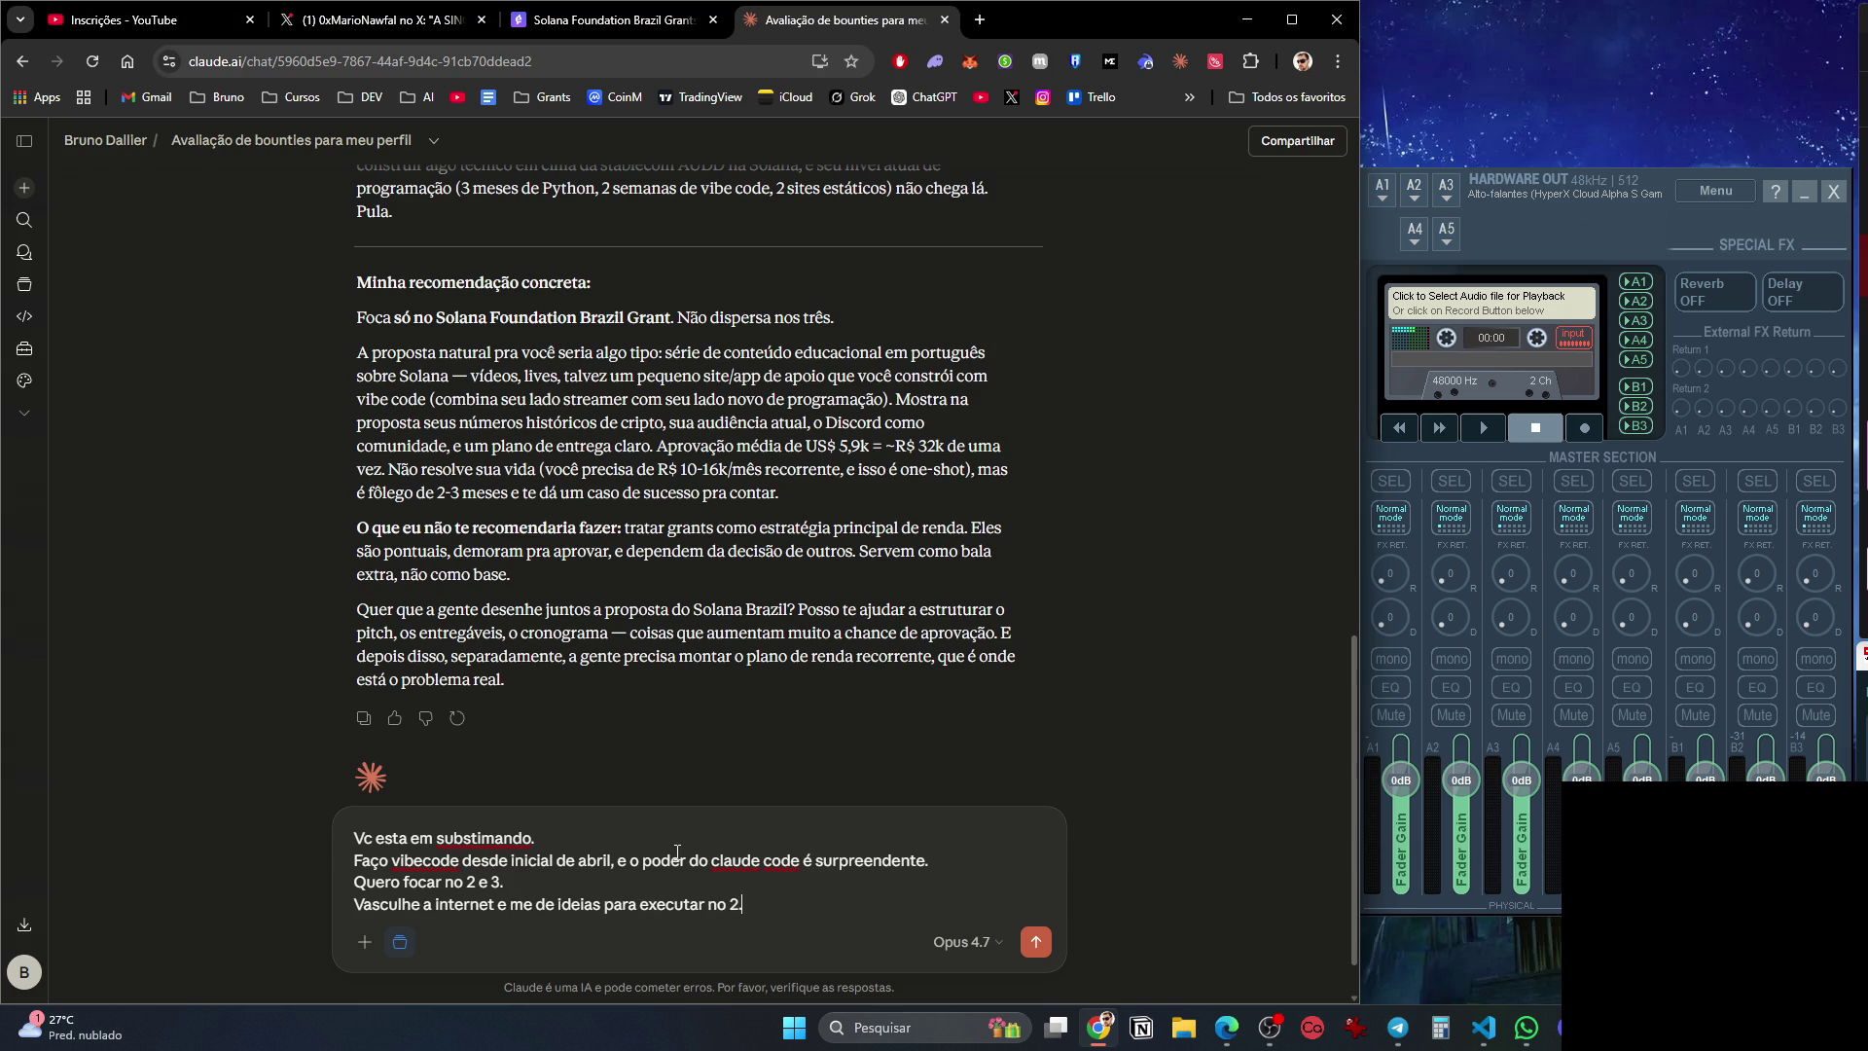
pyautogui.hotkey('shift', 'Return')
pyautogui.hotkey('shift', 'Return')
# Add that Perplexity can find ideas, listing access to GPT Pro, Gemini Pro, Perplexity Pro and Claude Code.
pyautogui.write('Se quiser, posso pedir ao perplec')
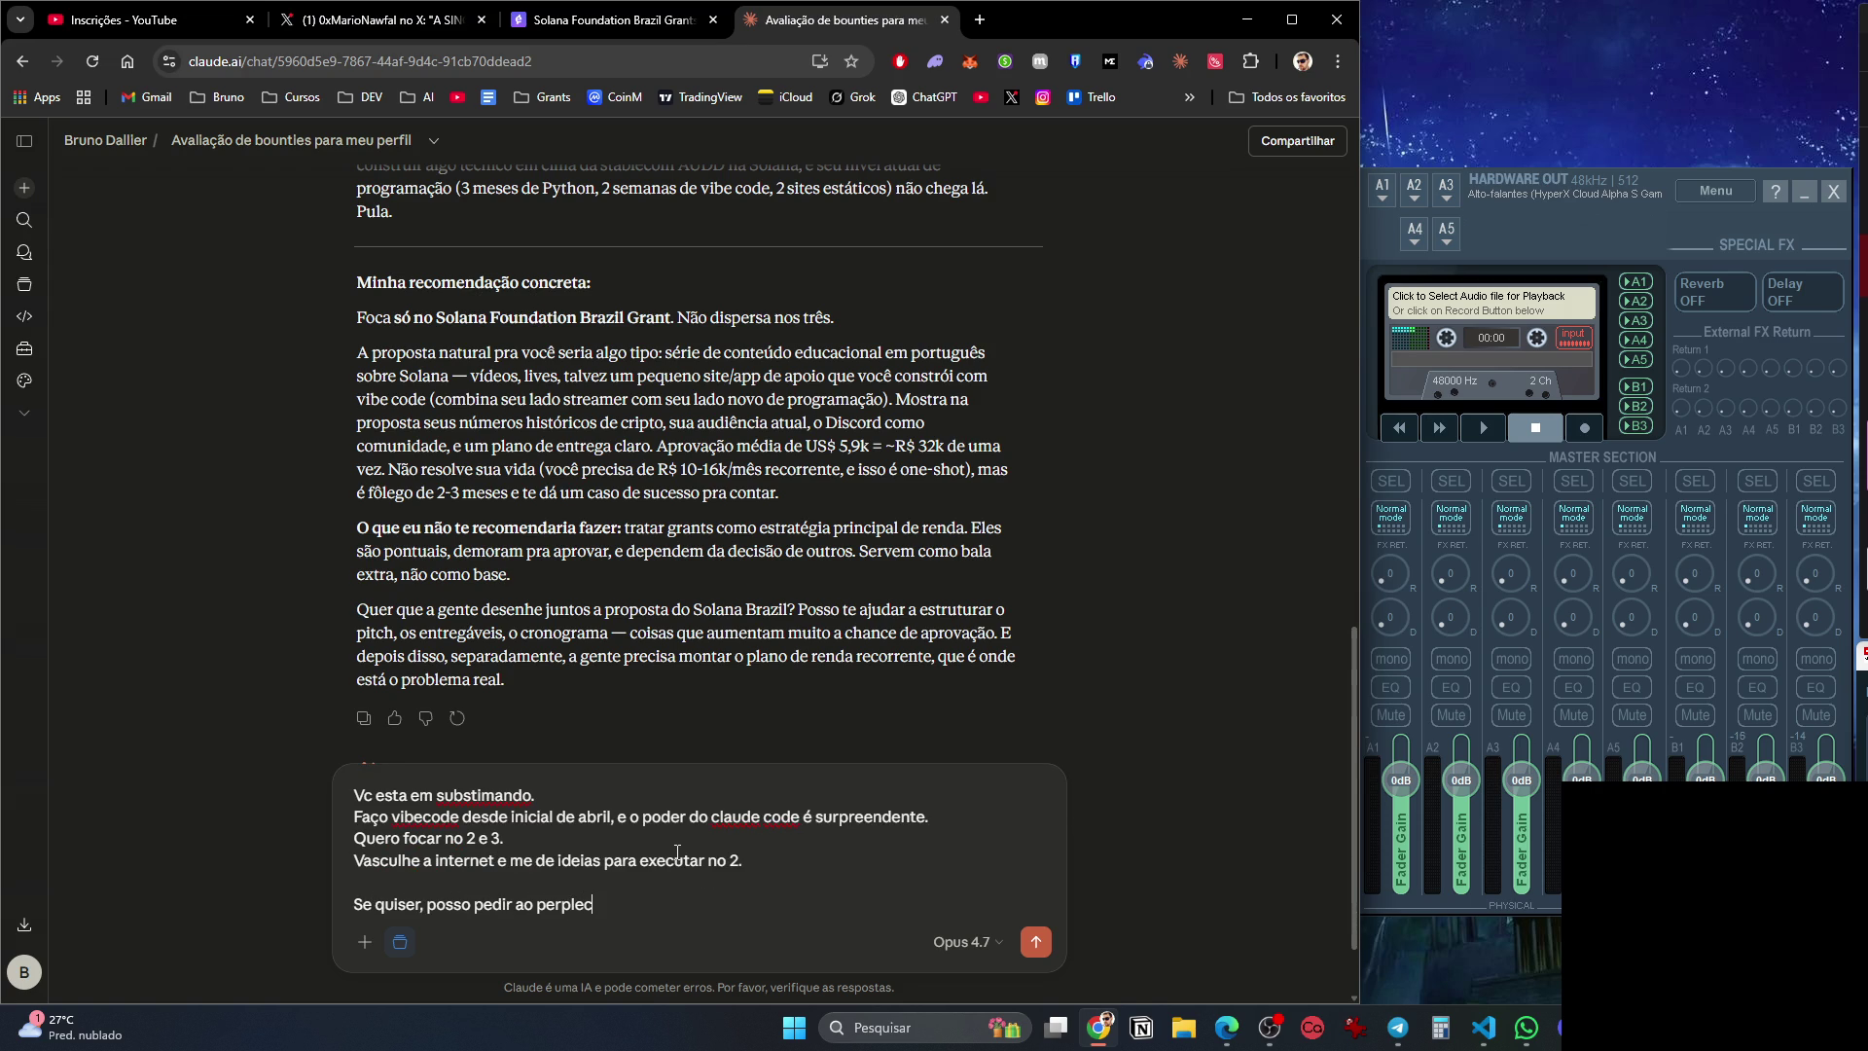
pyautogui.write('xity para ')
pyautogui.write('ahcar ideias')
pyautogui.write(' para mim.')
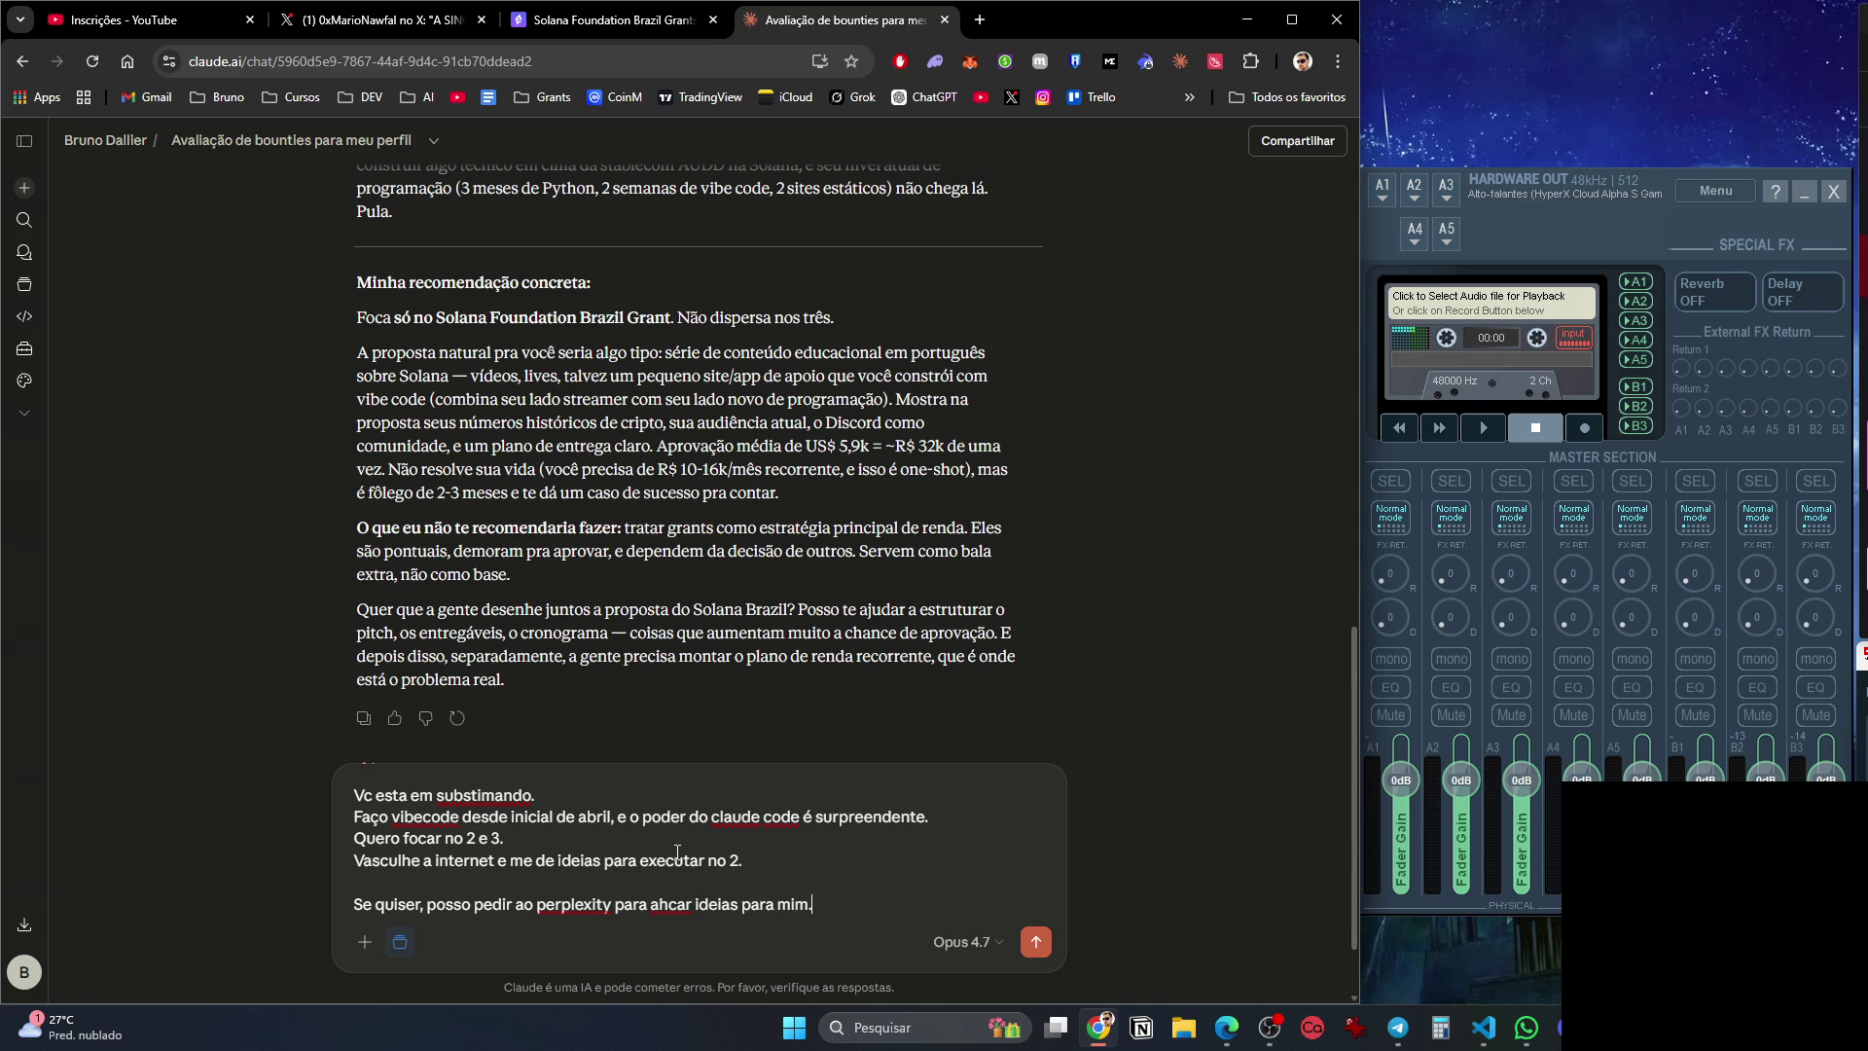
pyautogui.hotkey('shift', 'Return')
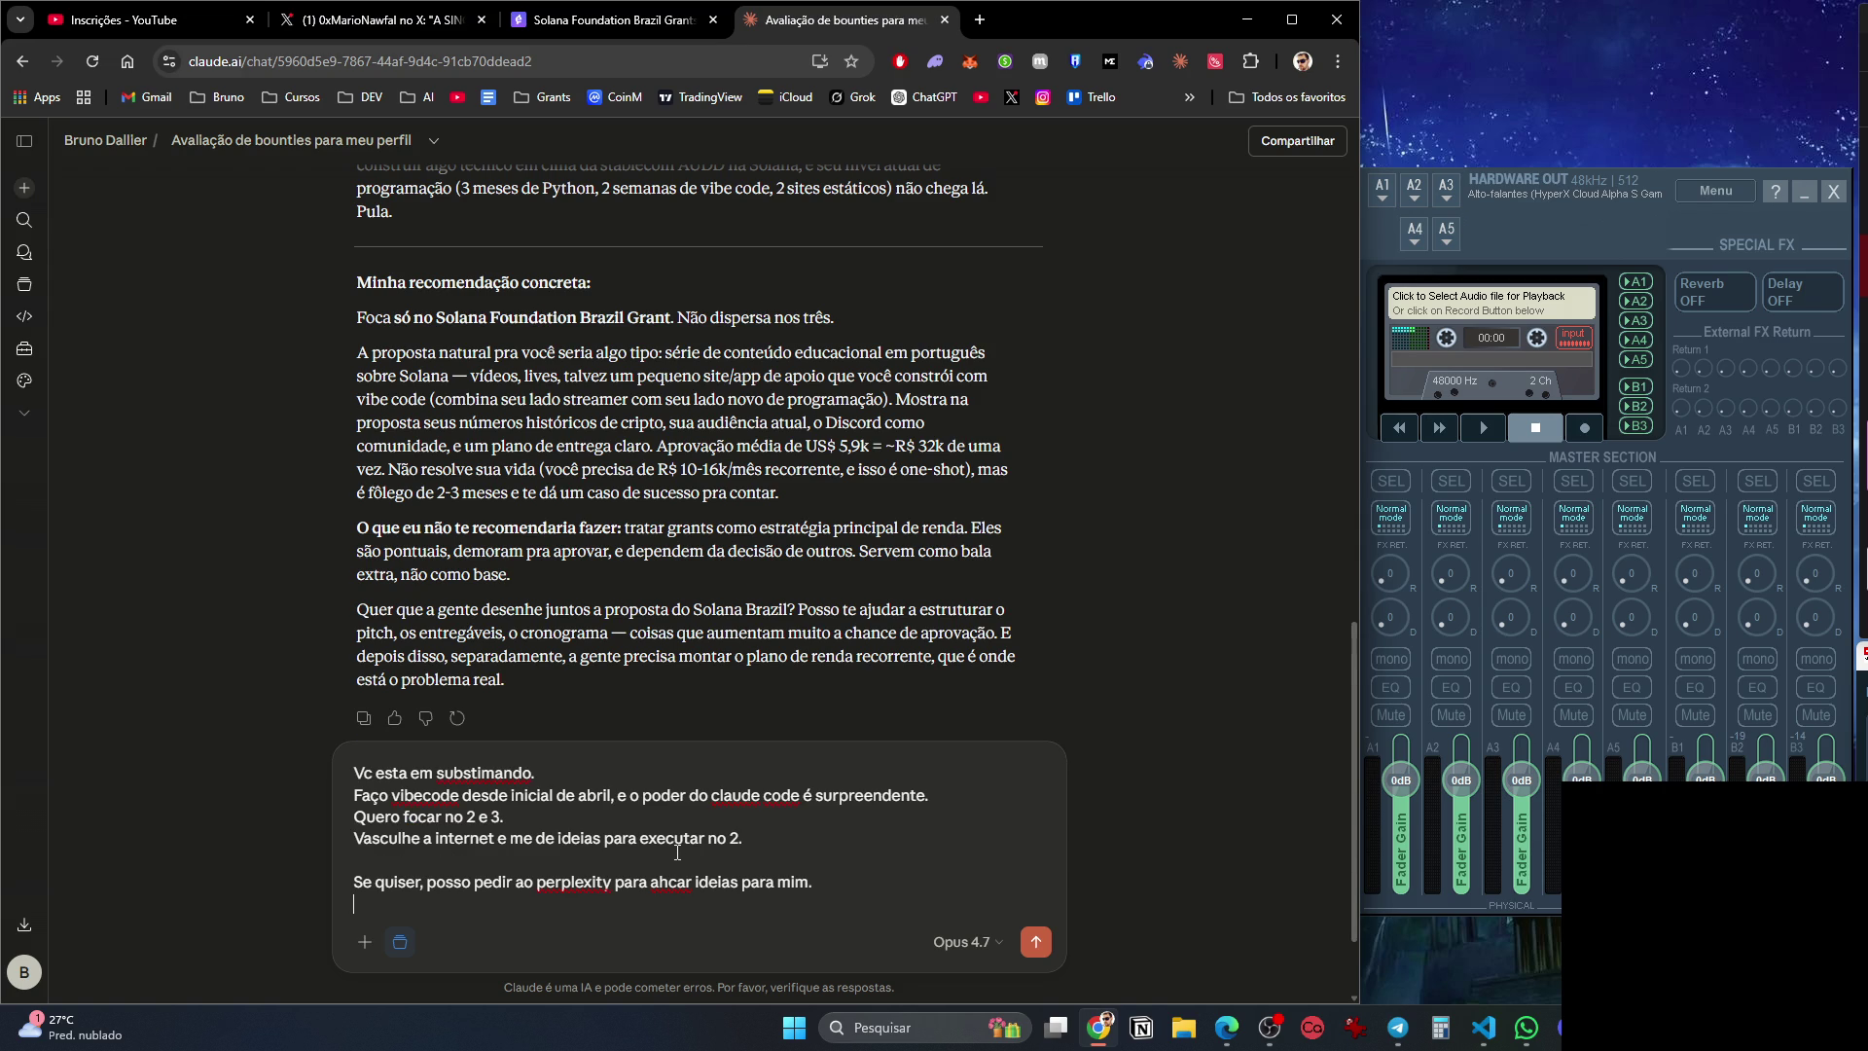
pyautogui.write('Tenho aceço as')
pyautogui.press('BackSpace')
pyautogui.press('BackSpace')
pyautogui.press('BackSpace')
pyautogui.write('esso a GPT')
pyautogui.write(' pro, Gemini PRO,')
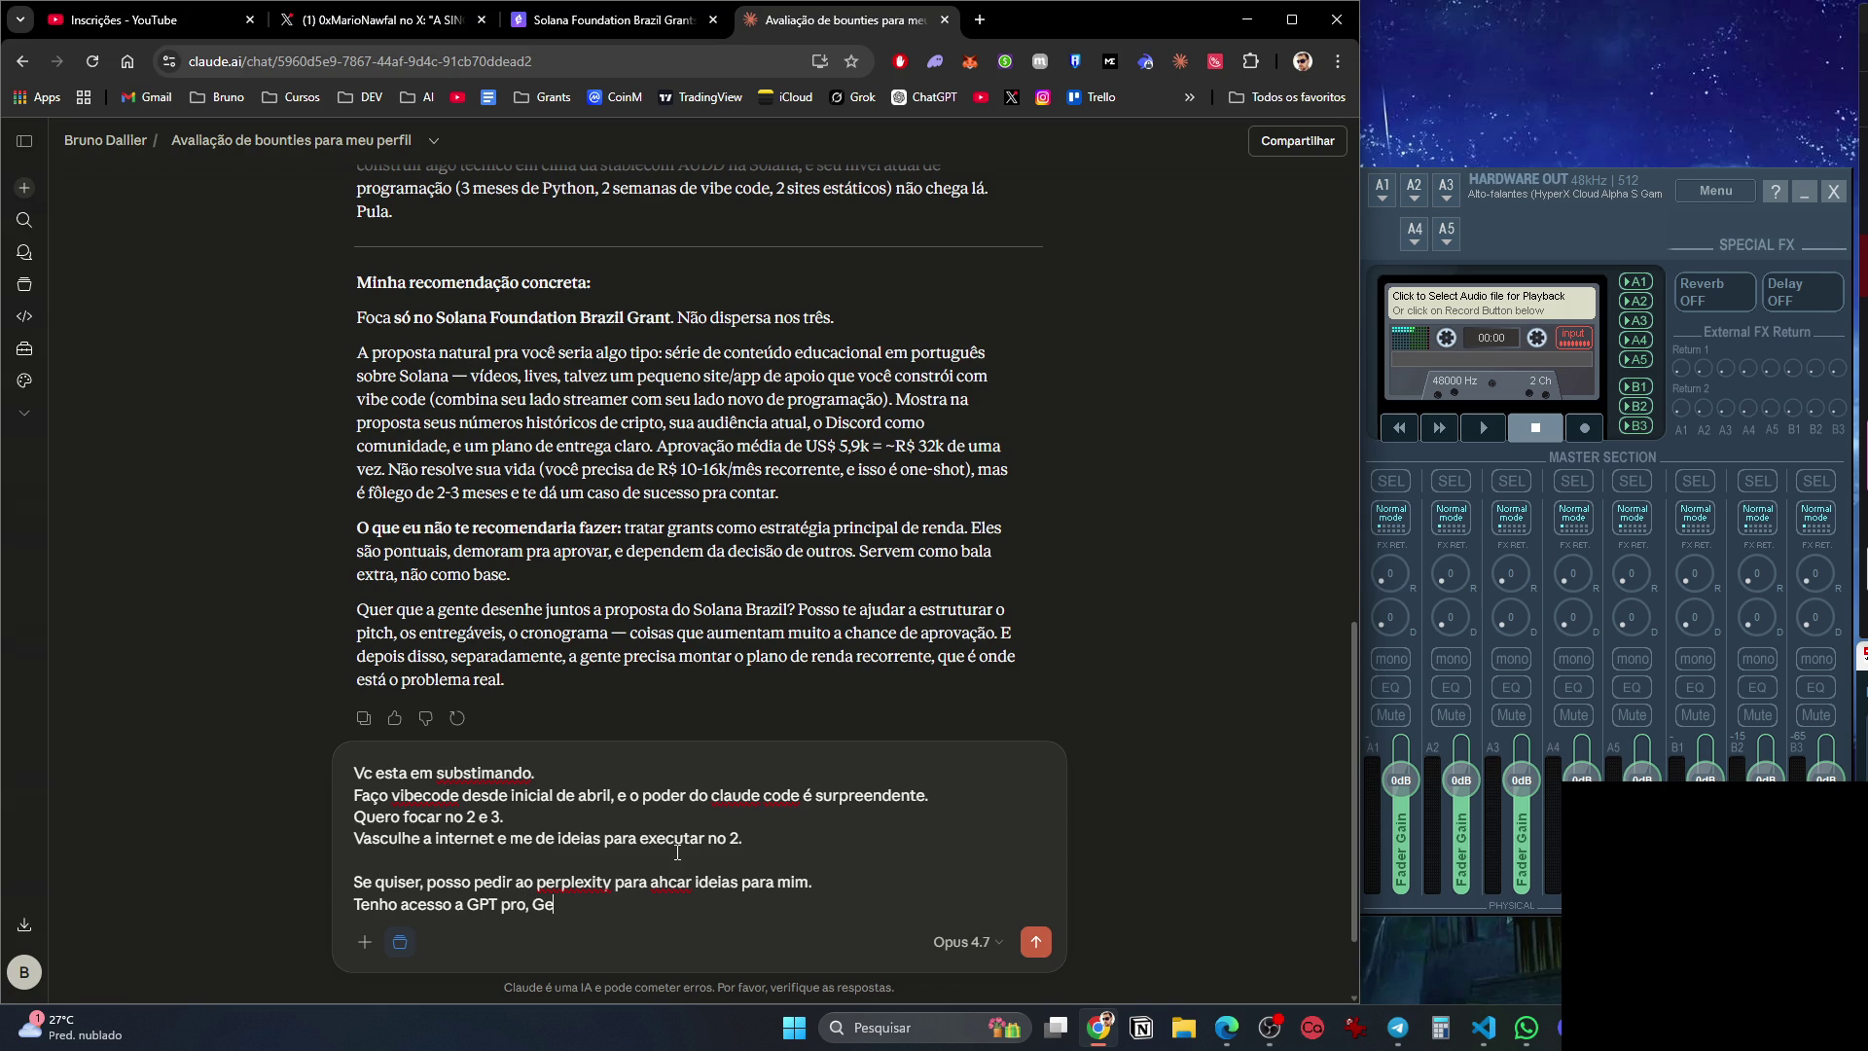
pyautogui.write(' perplexity p')
pyautogui.write('ro e clauyd')
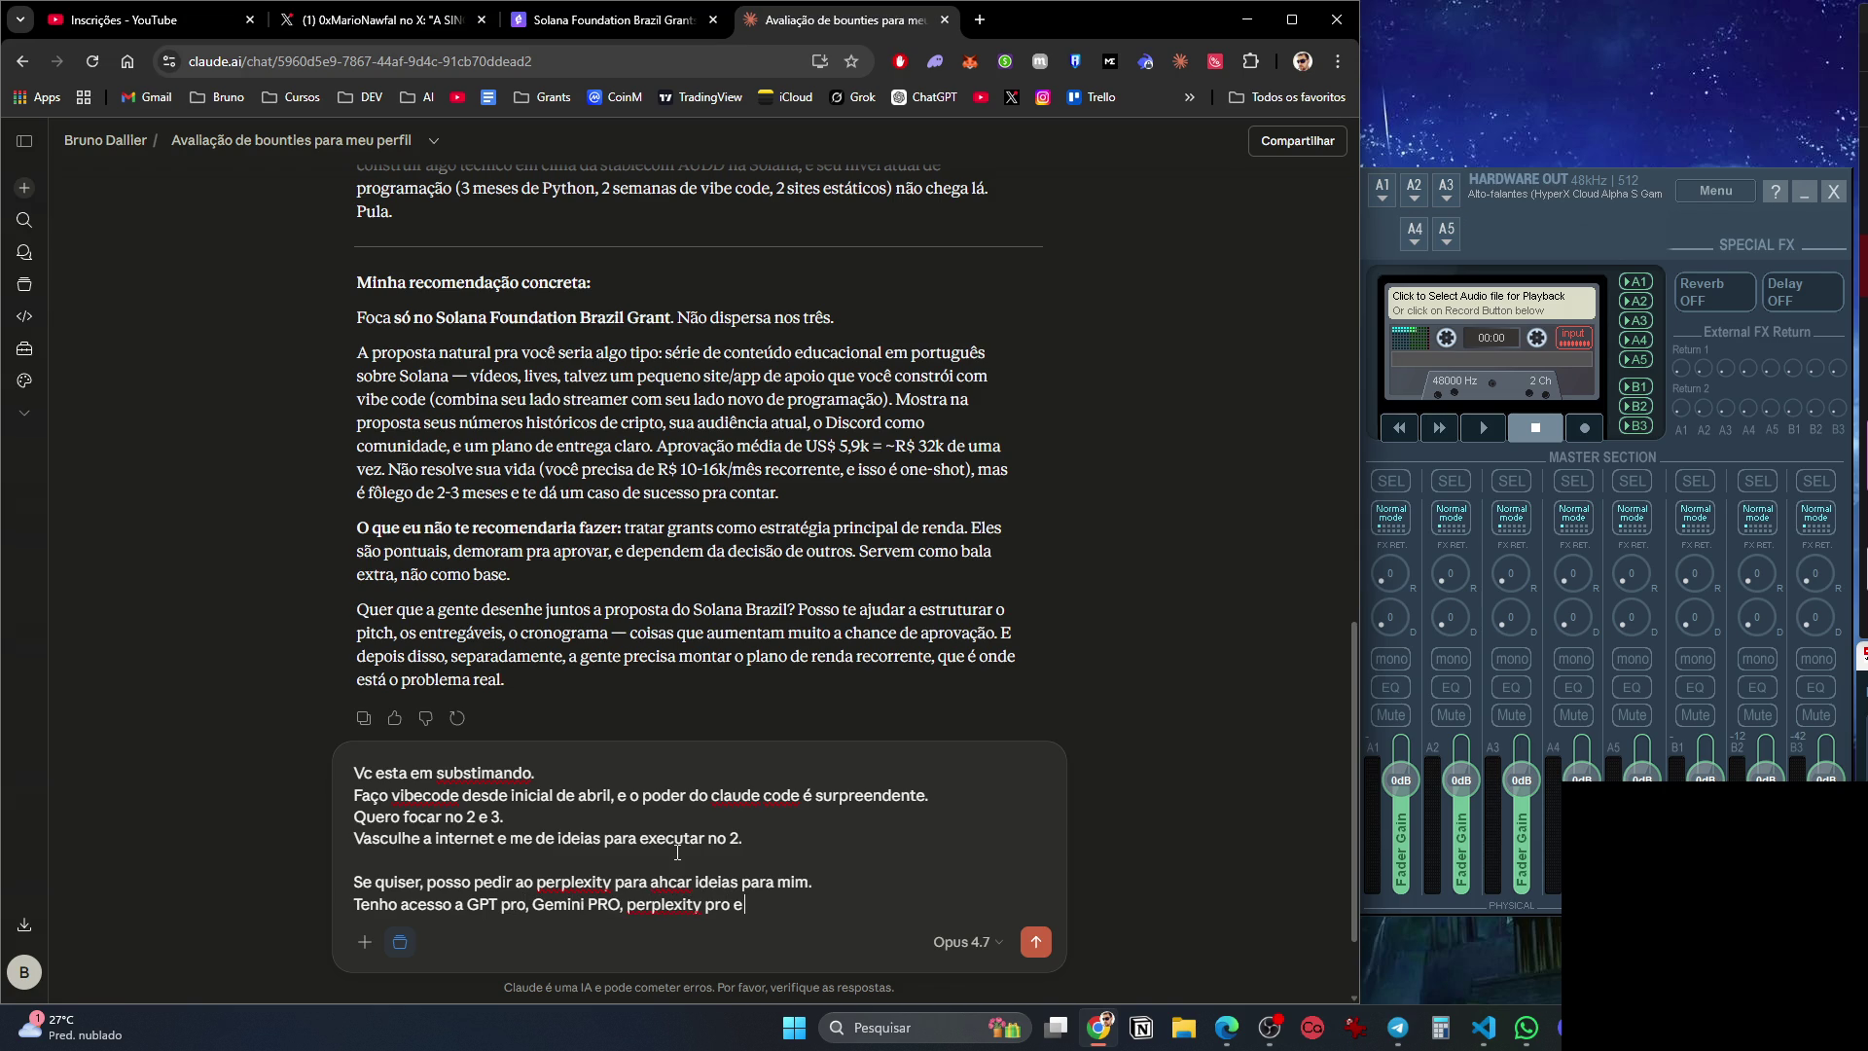
pyautogui.press('BackSpace')
pyautogui.press('BackSpace')
pyautogui.write('de code.')
pyautogui.hotkey('shift', 'Return')
# Finish by asking it to use these tools to develop a winning opportunity, and send the message.
pyautogui.write('USe es')
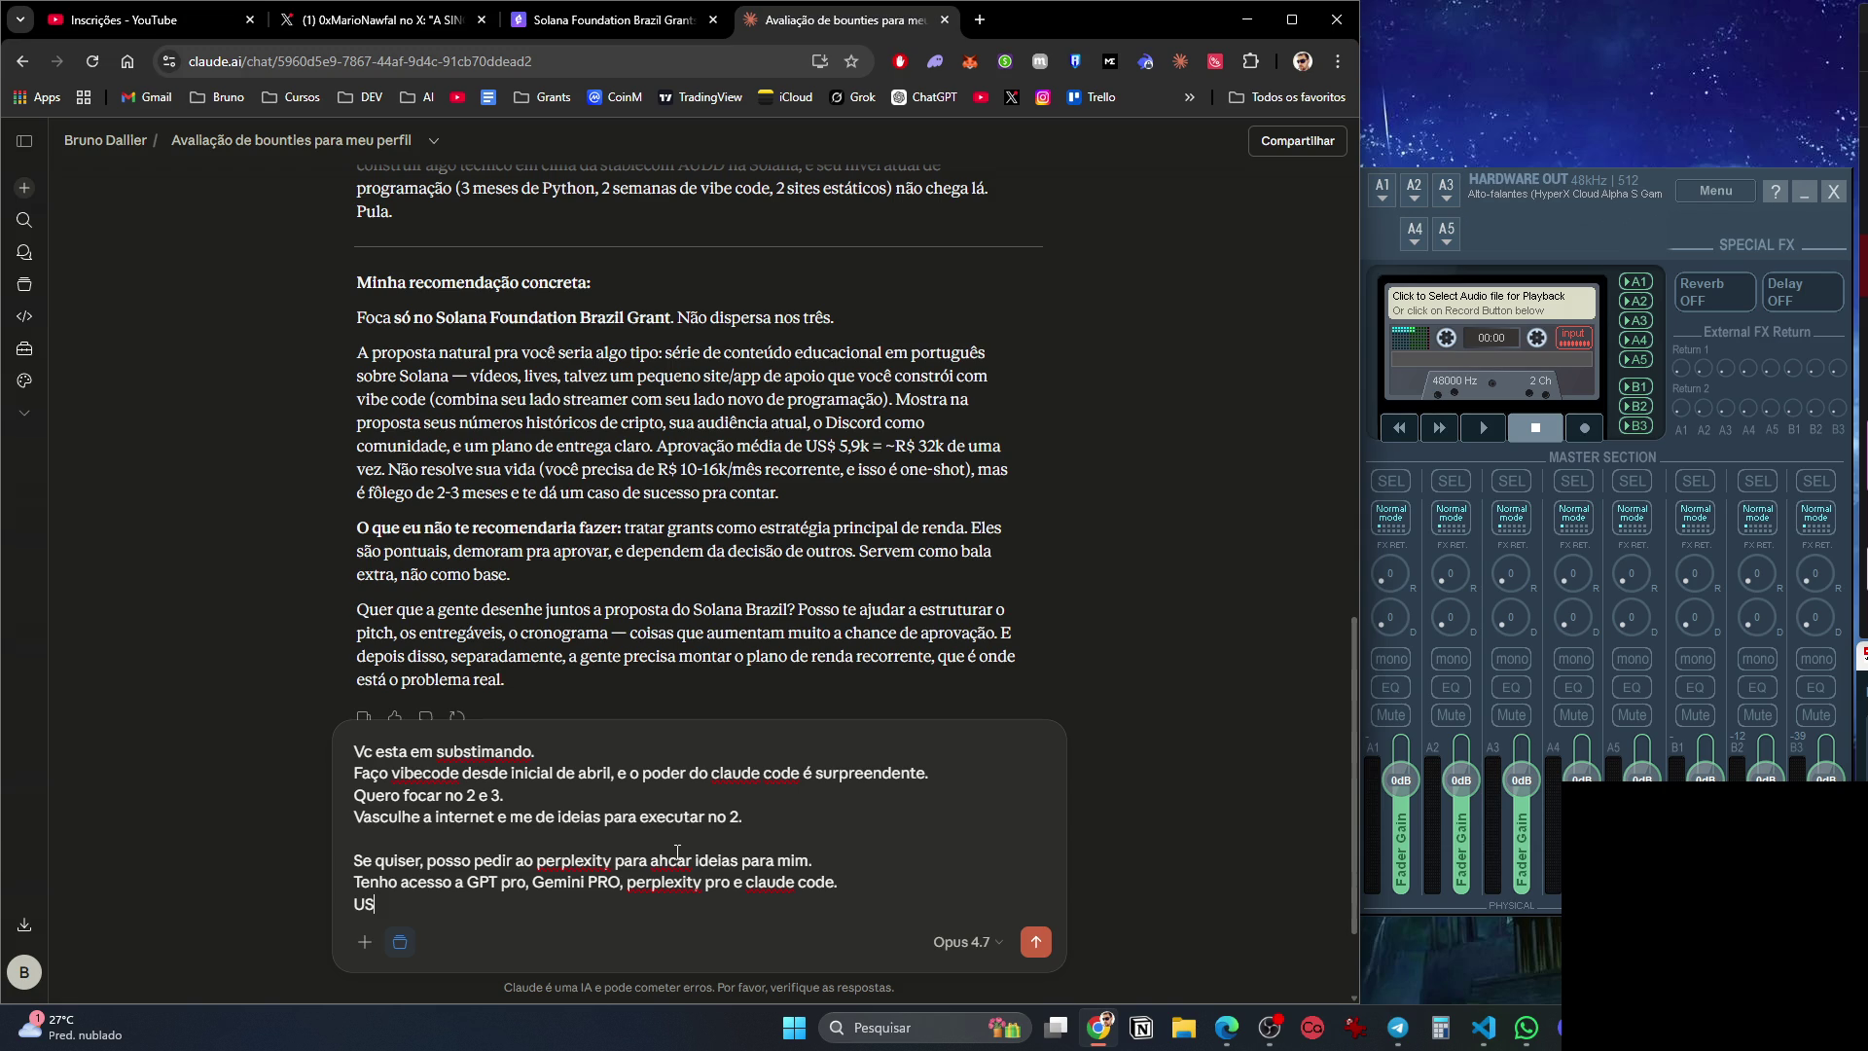
pyautogui.press('BackSpace')
pyautogui.write('isto que eu tenho,')
pyautogui.write(' pensem e')
pyautogui.press('BackSpace')
pyautogui.press('BackSpace')
pyautogui.press('BackSpace')
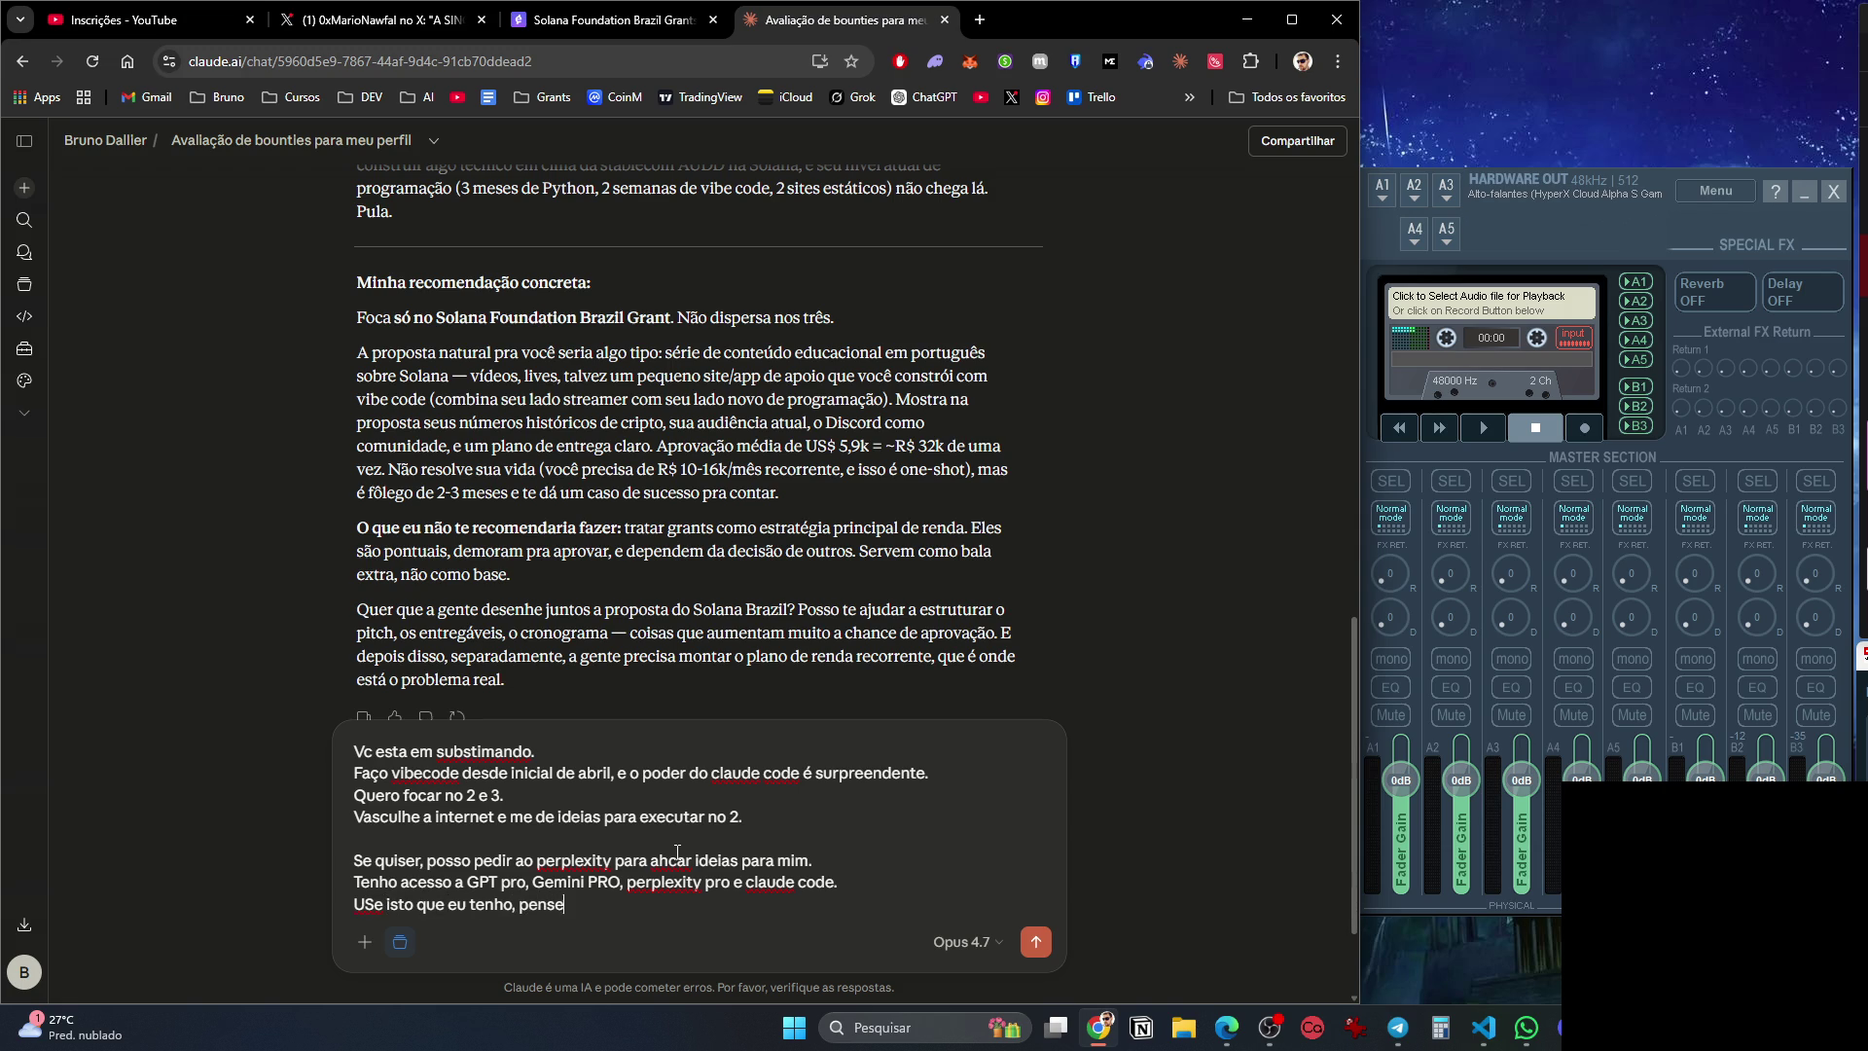
pyautogui.write('e desenvolva uma op')
pyautogui.write('ortu')
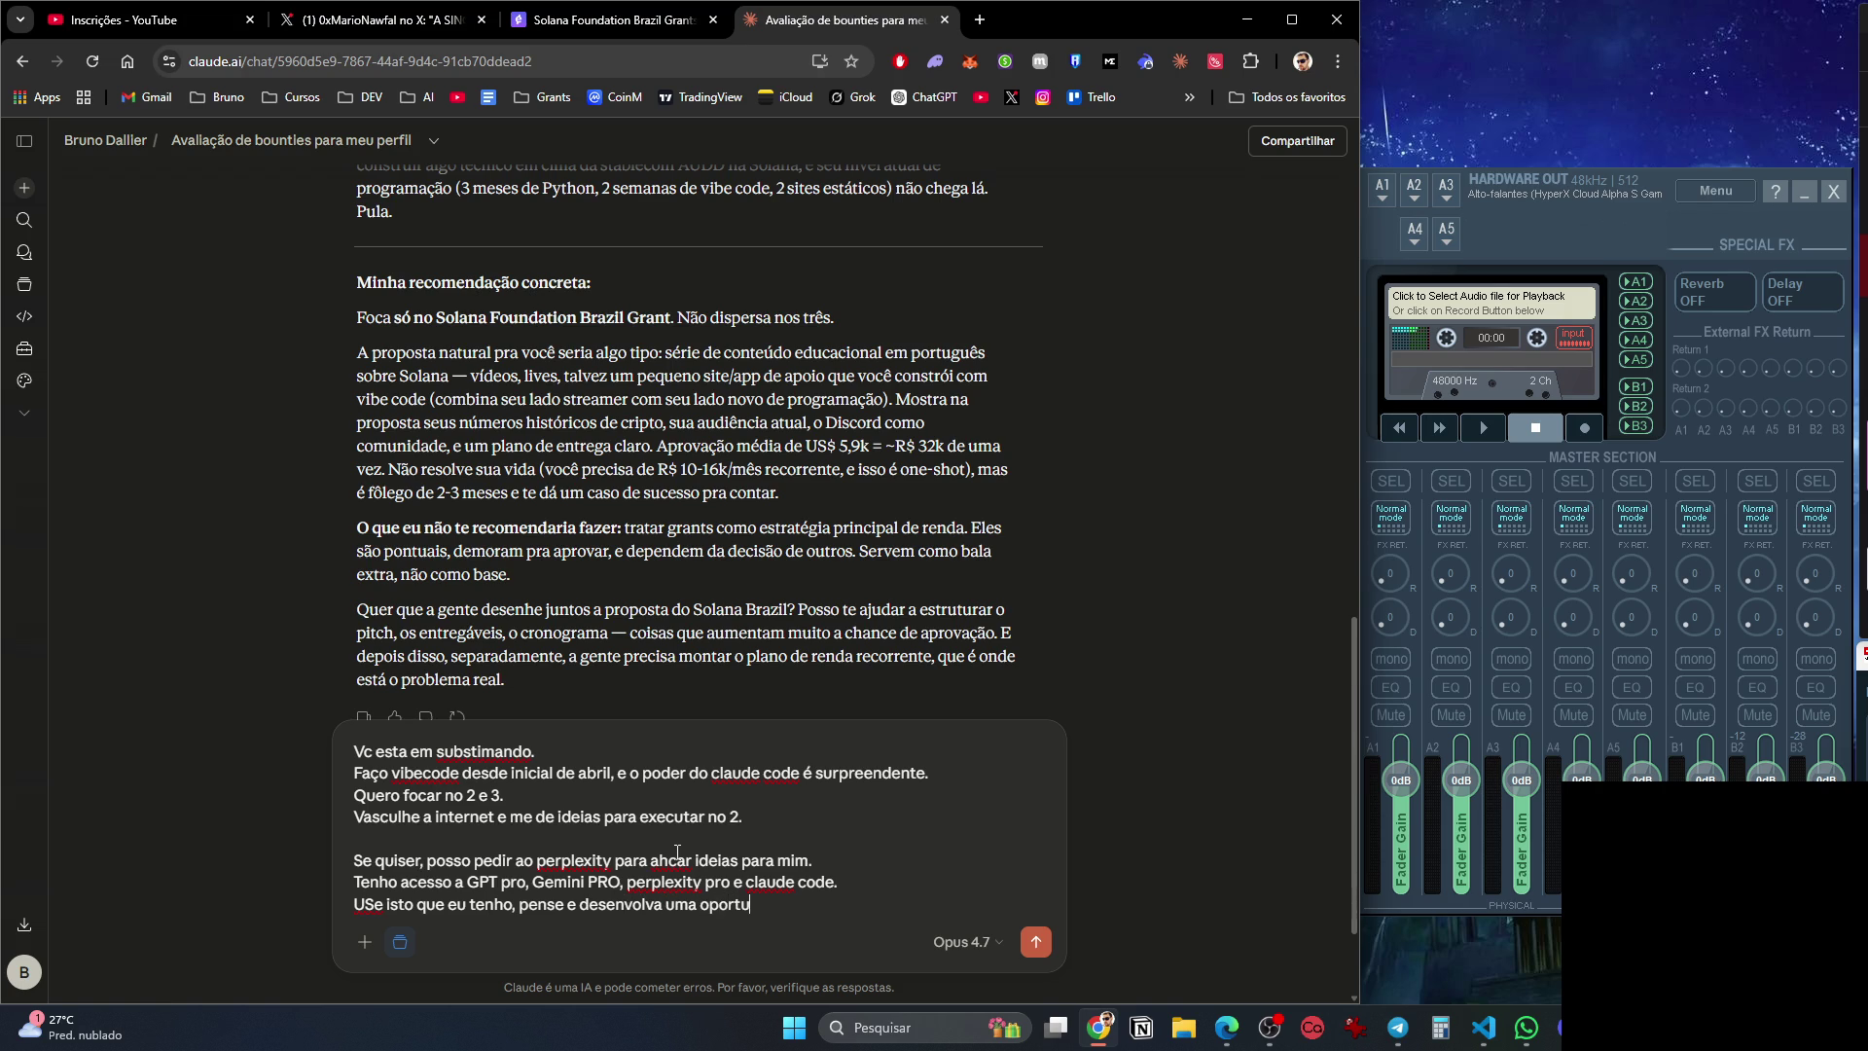
pyautogui.write('nidade vencedora destes concurs')
pyautogui.write('os')
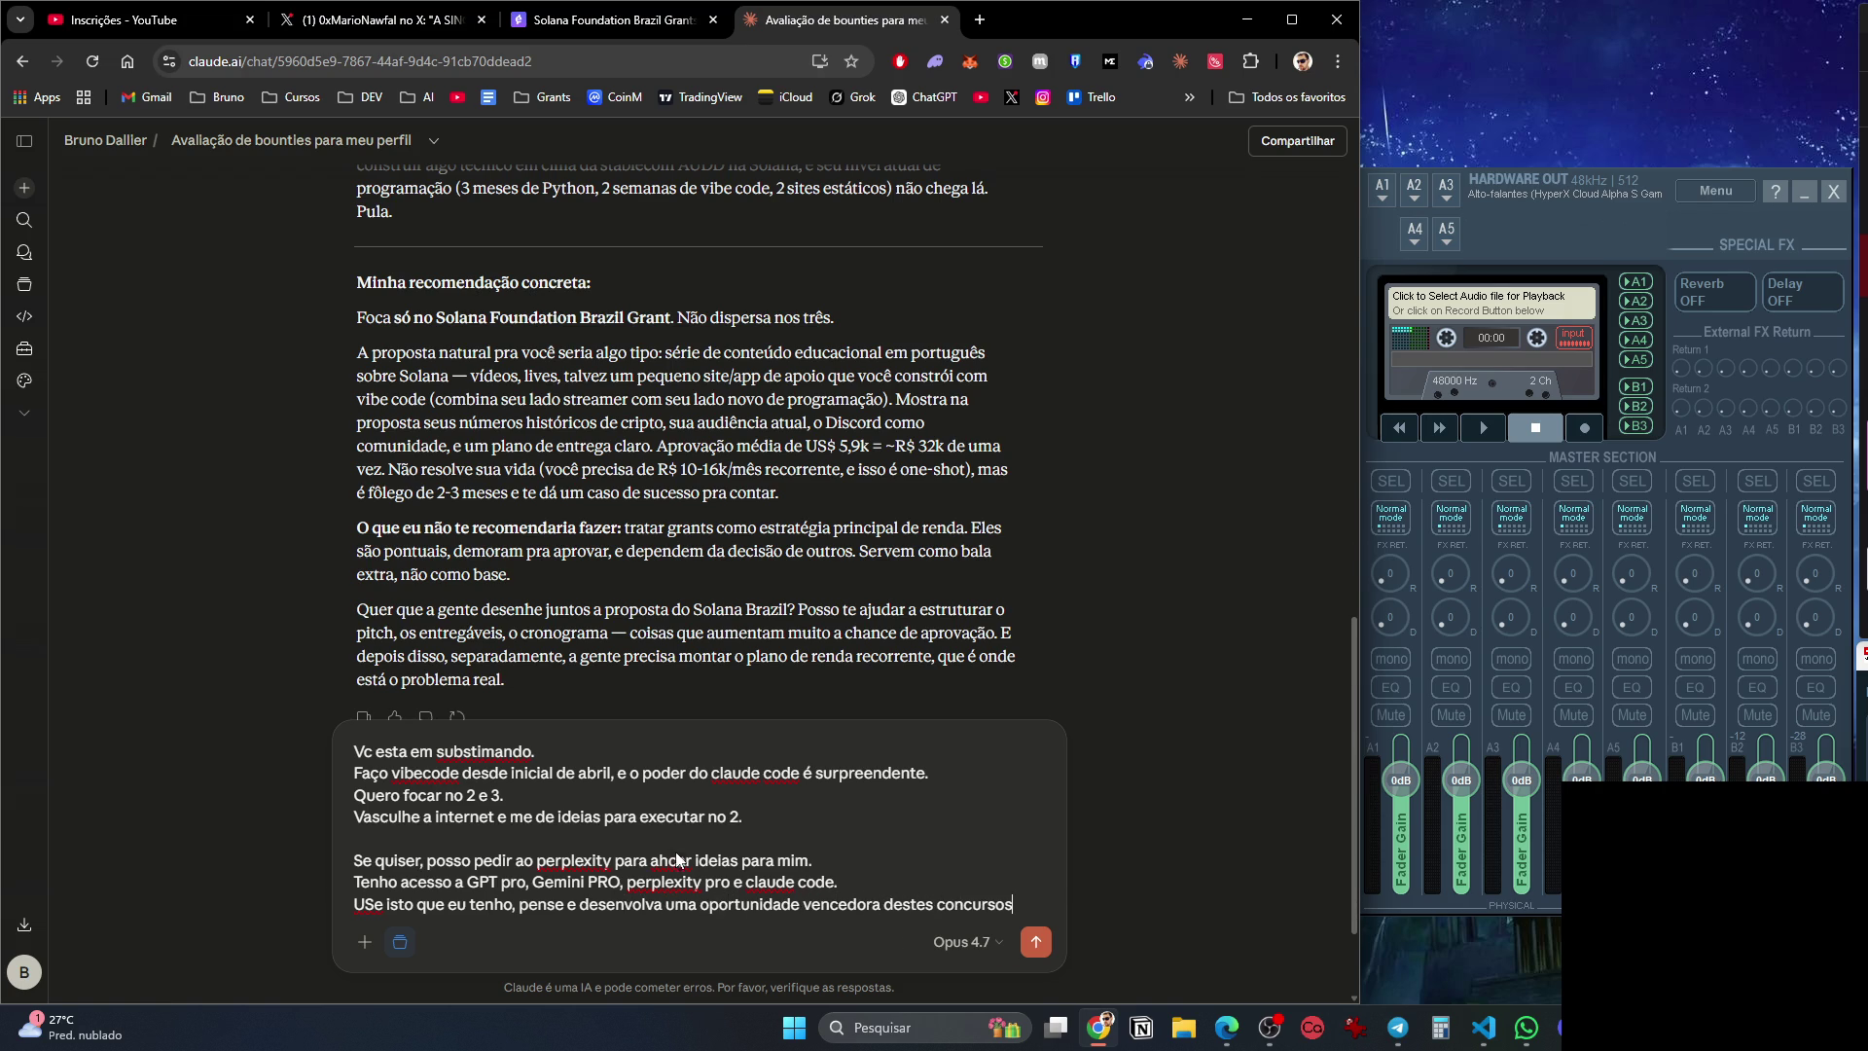
pyautogui.press('Return')
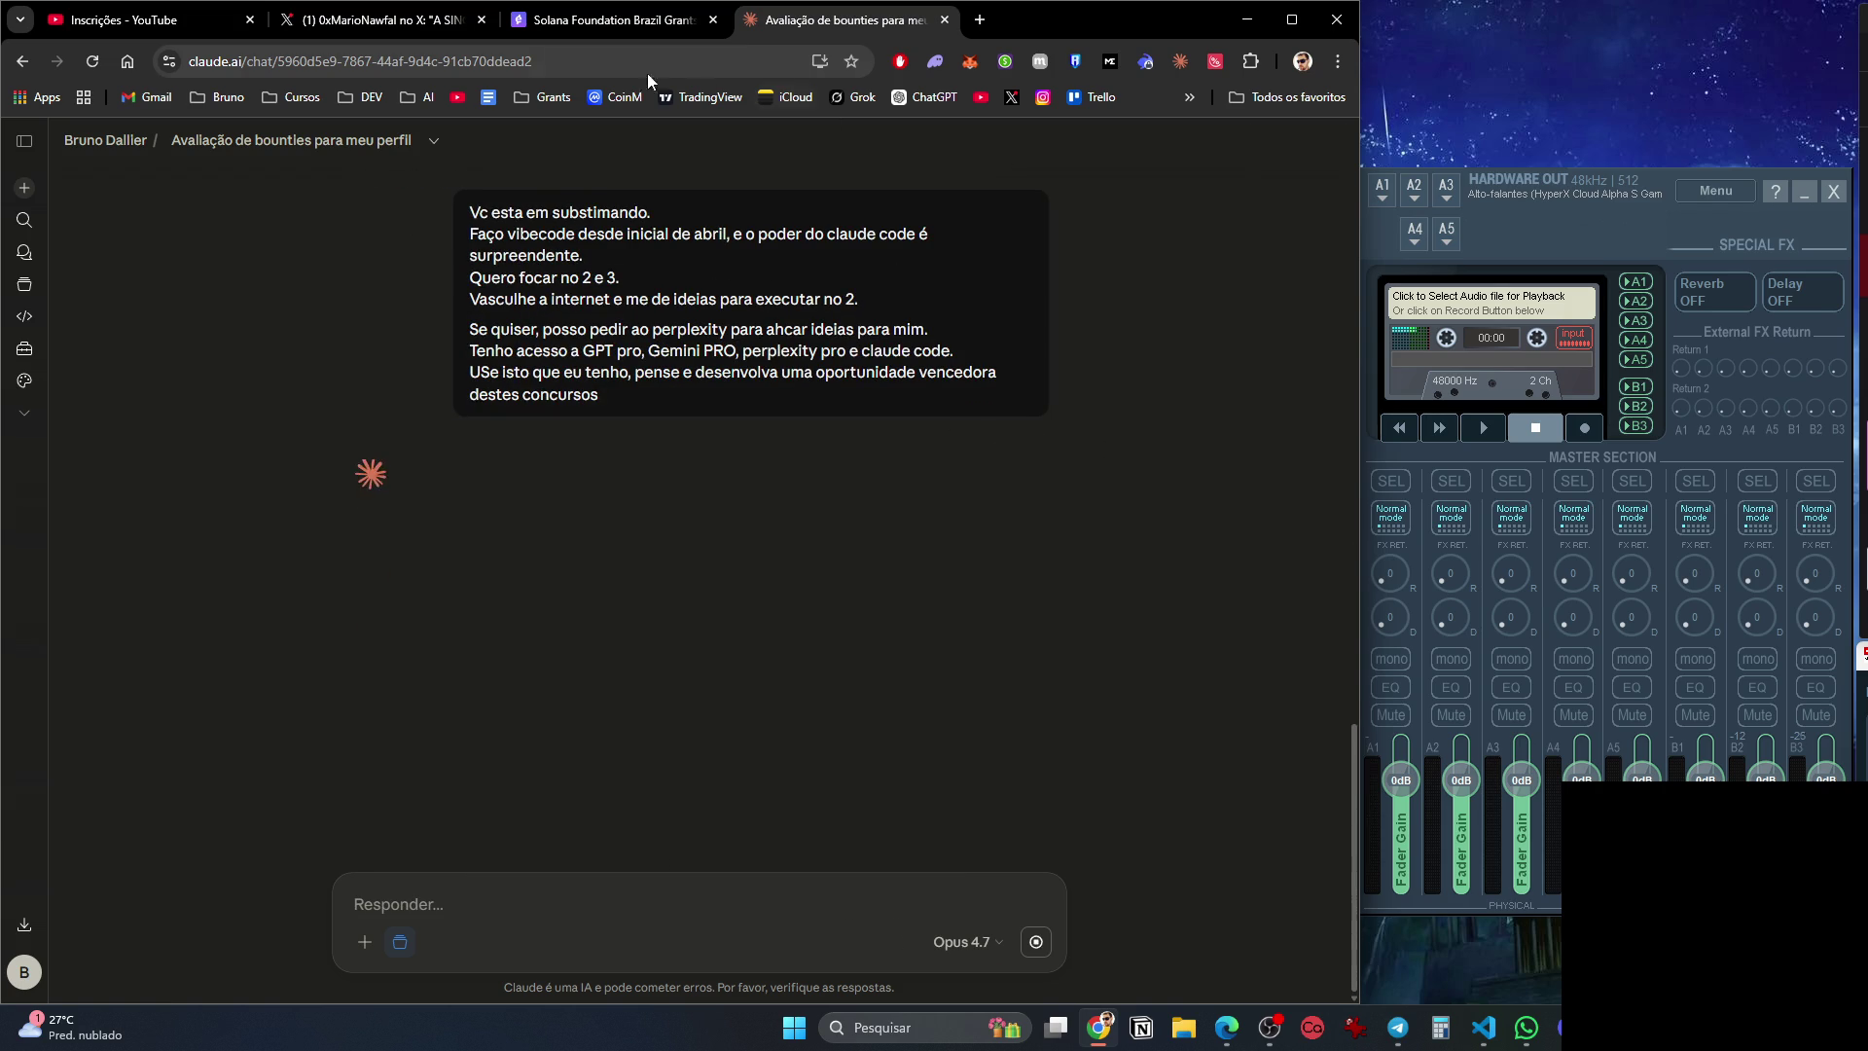
pyautogui.click(587, 25)
# Open the CLAUDE.md GitHub link from Grok's answer and return to the X home feed.
pyautogui.click(404, 25)
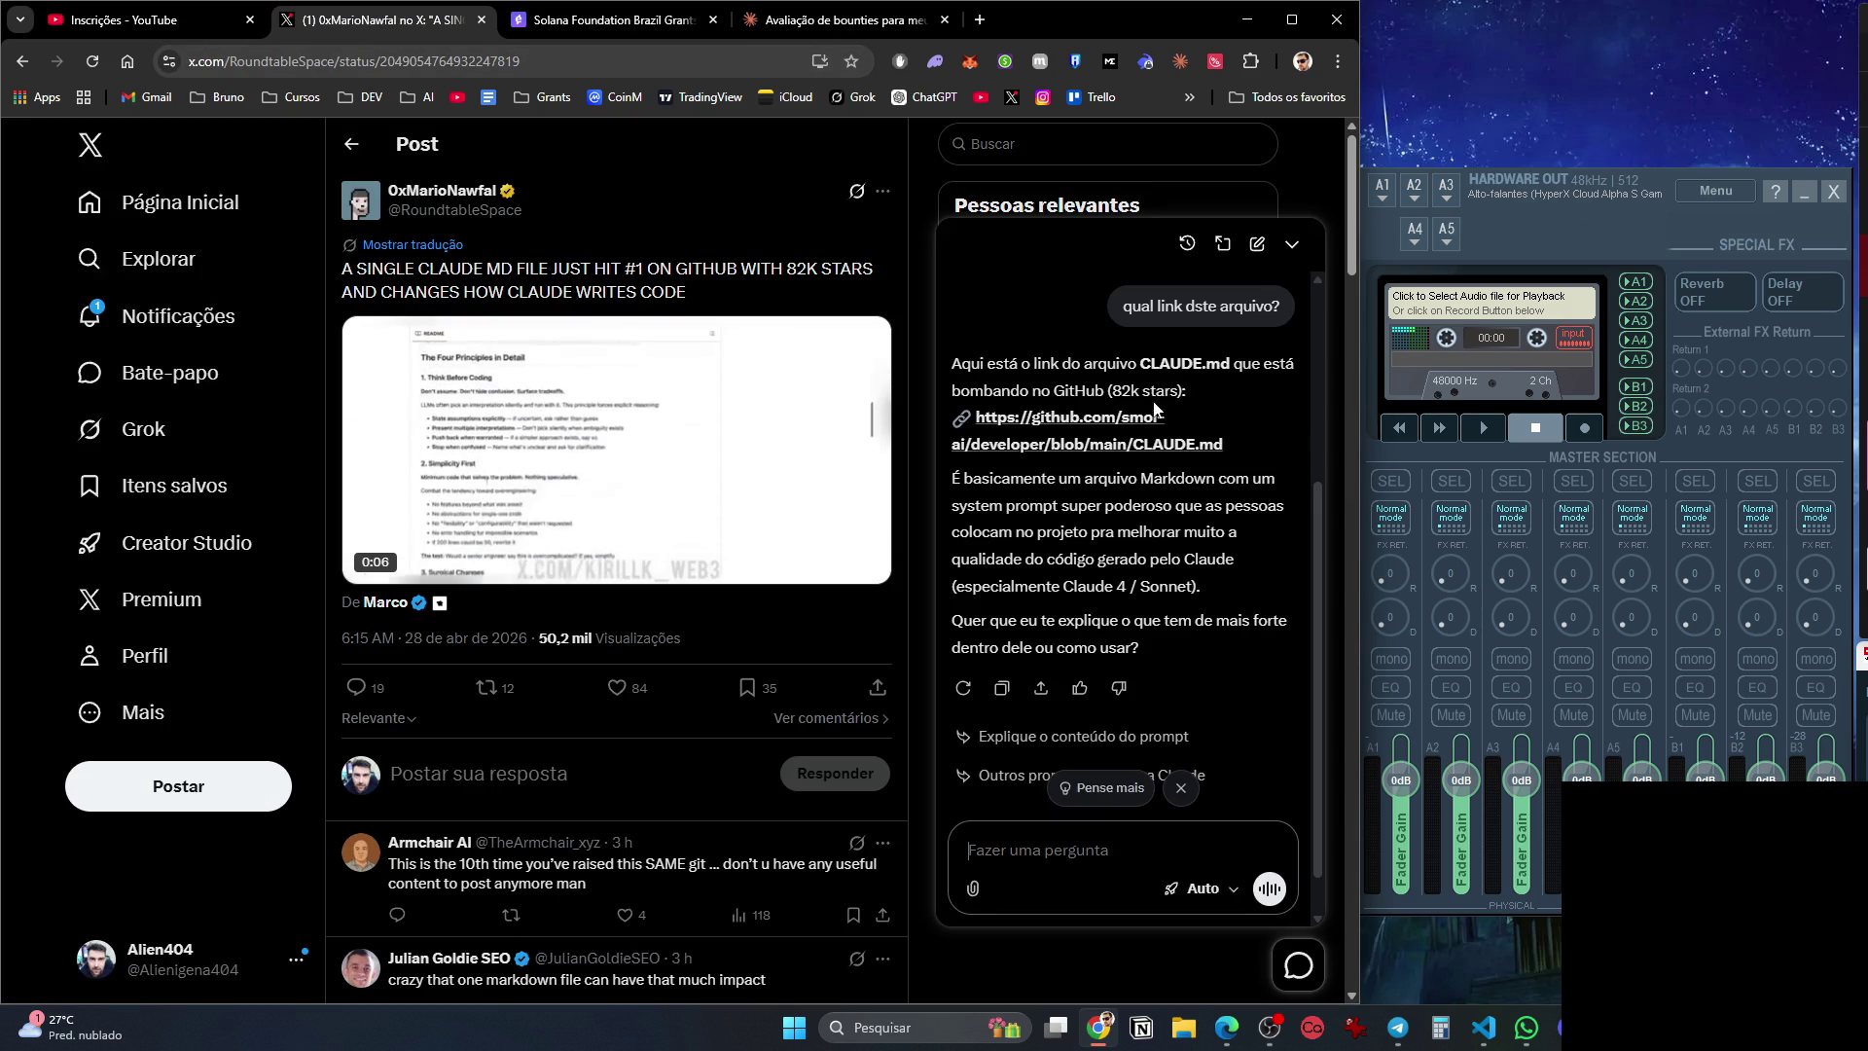
pyautogui.click(1109, 421)
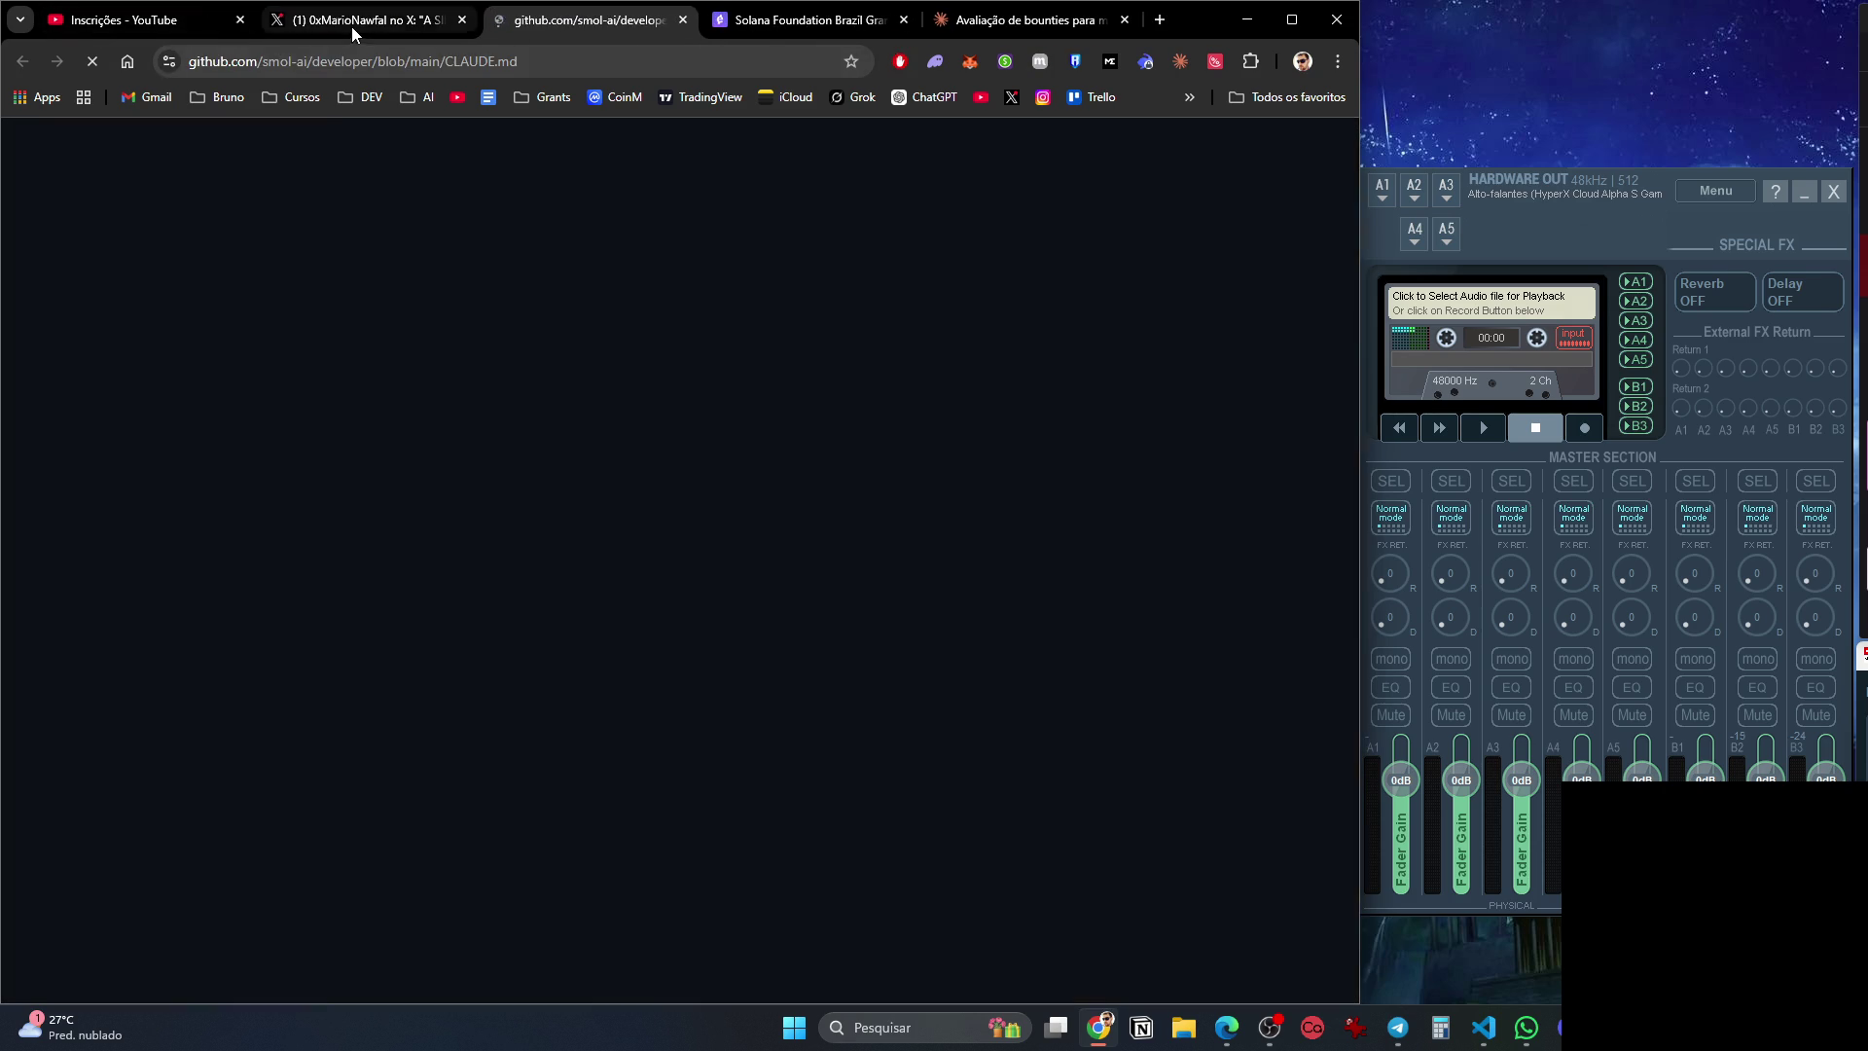
pyautogui.click(352, 26)
pyautogui.click(144, 327)
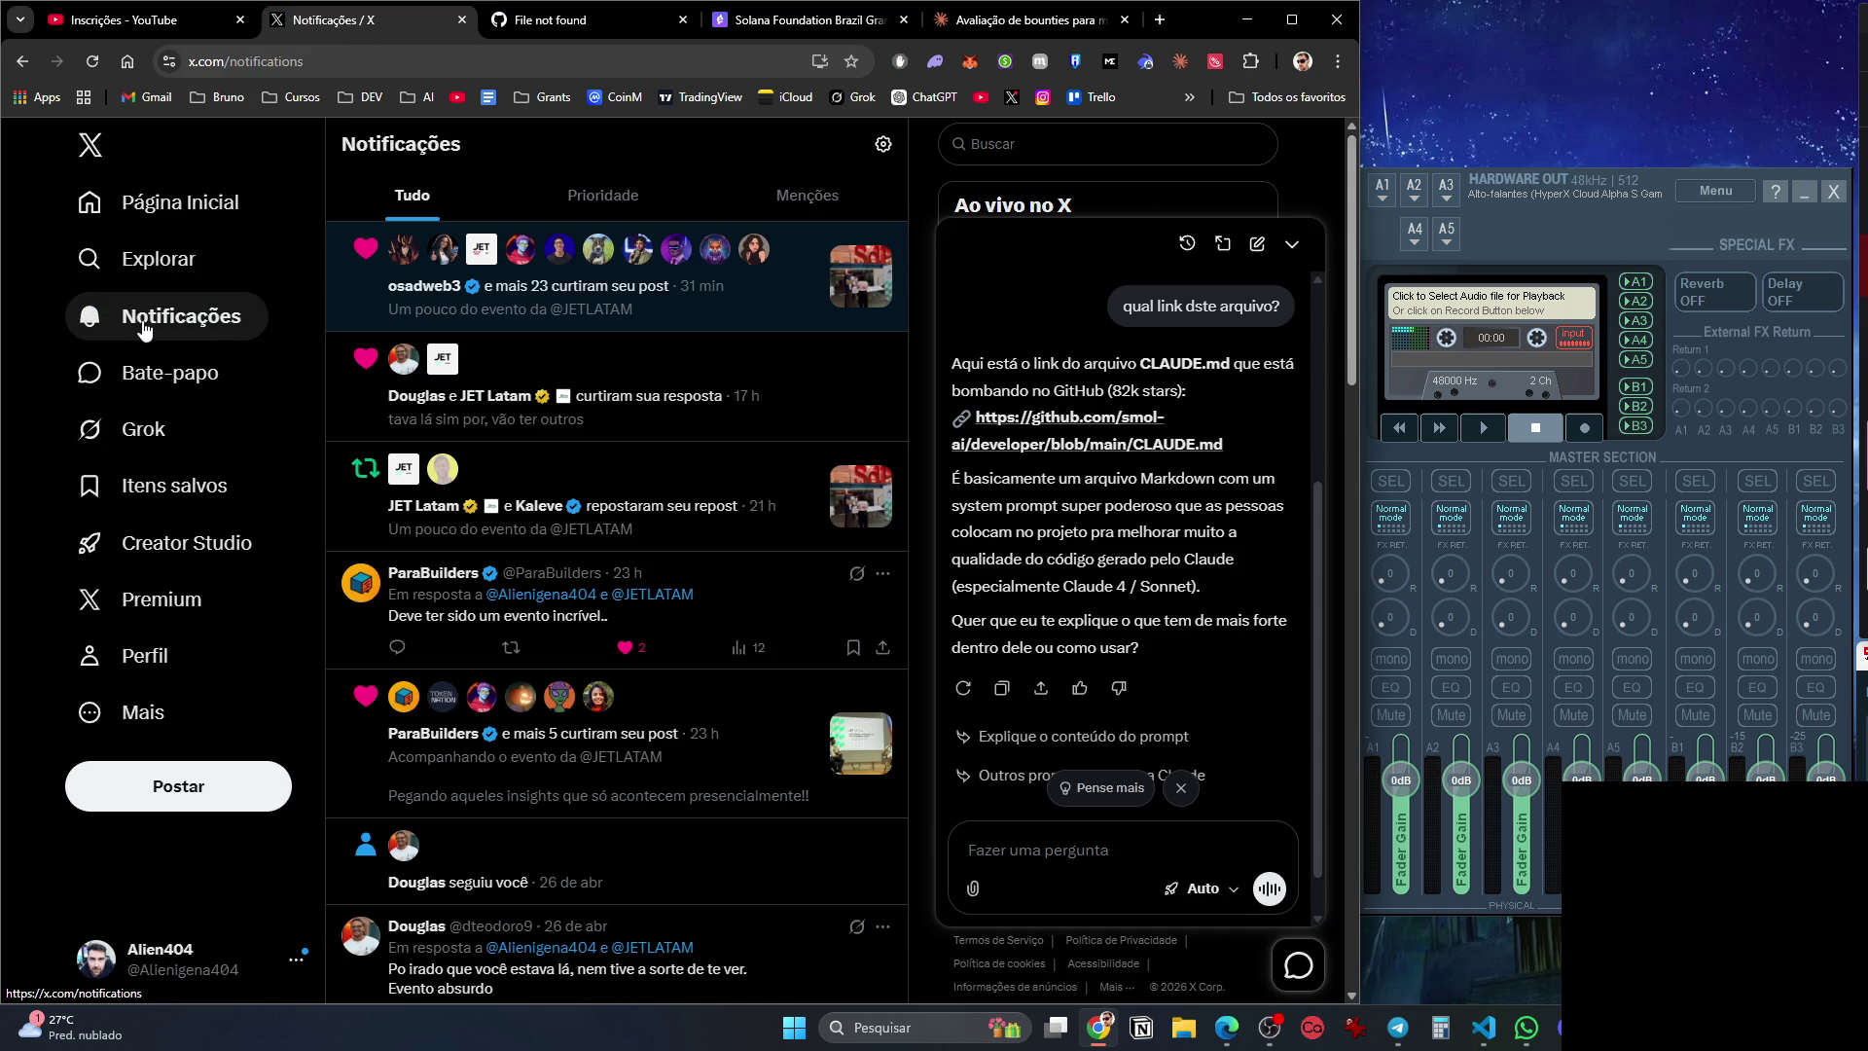
pyautogui.click(158, 225)
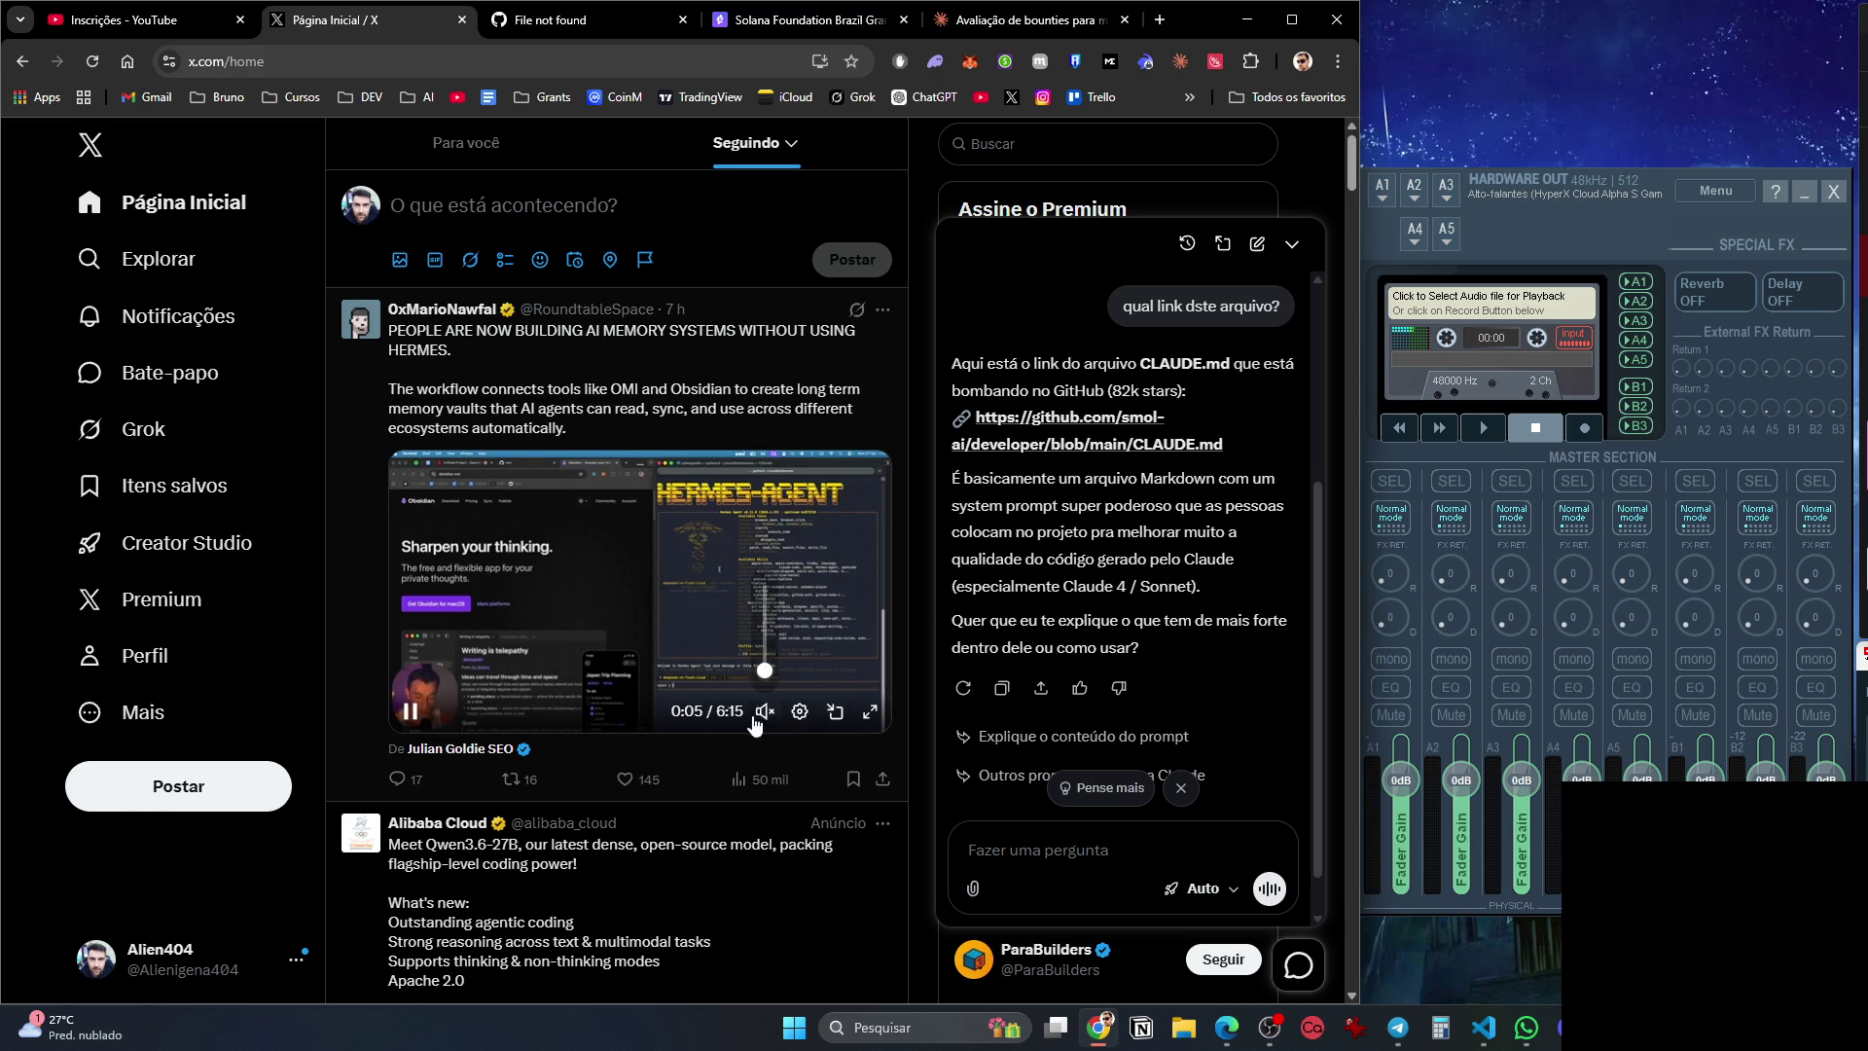
# Unmute the feed video, pause it, then resume playback.
pyautogui.click(764, 711)
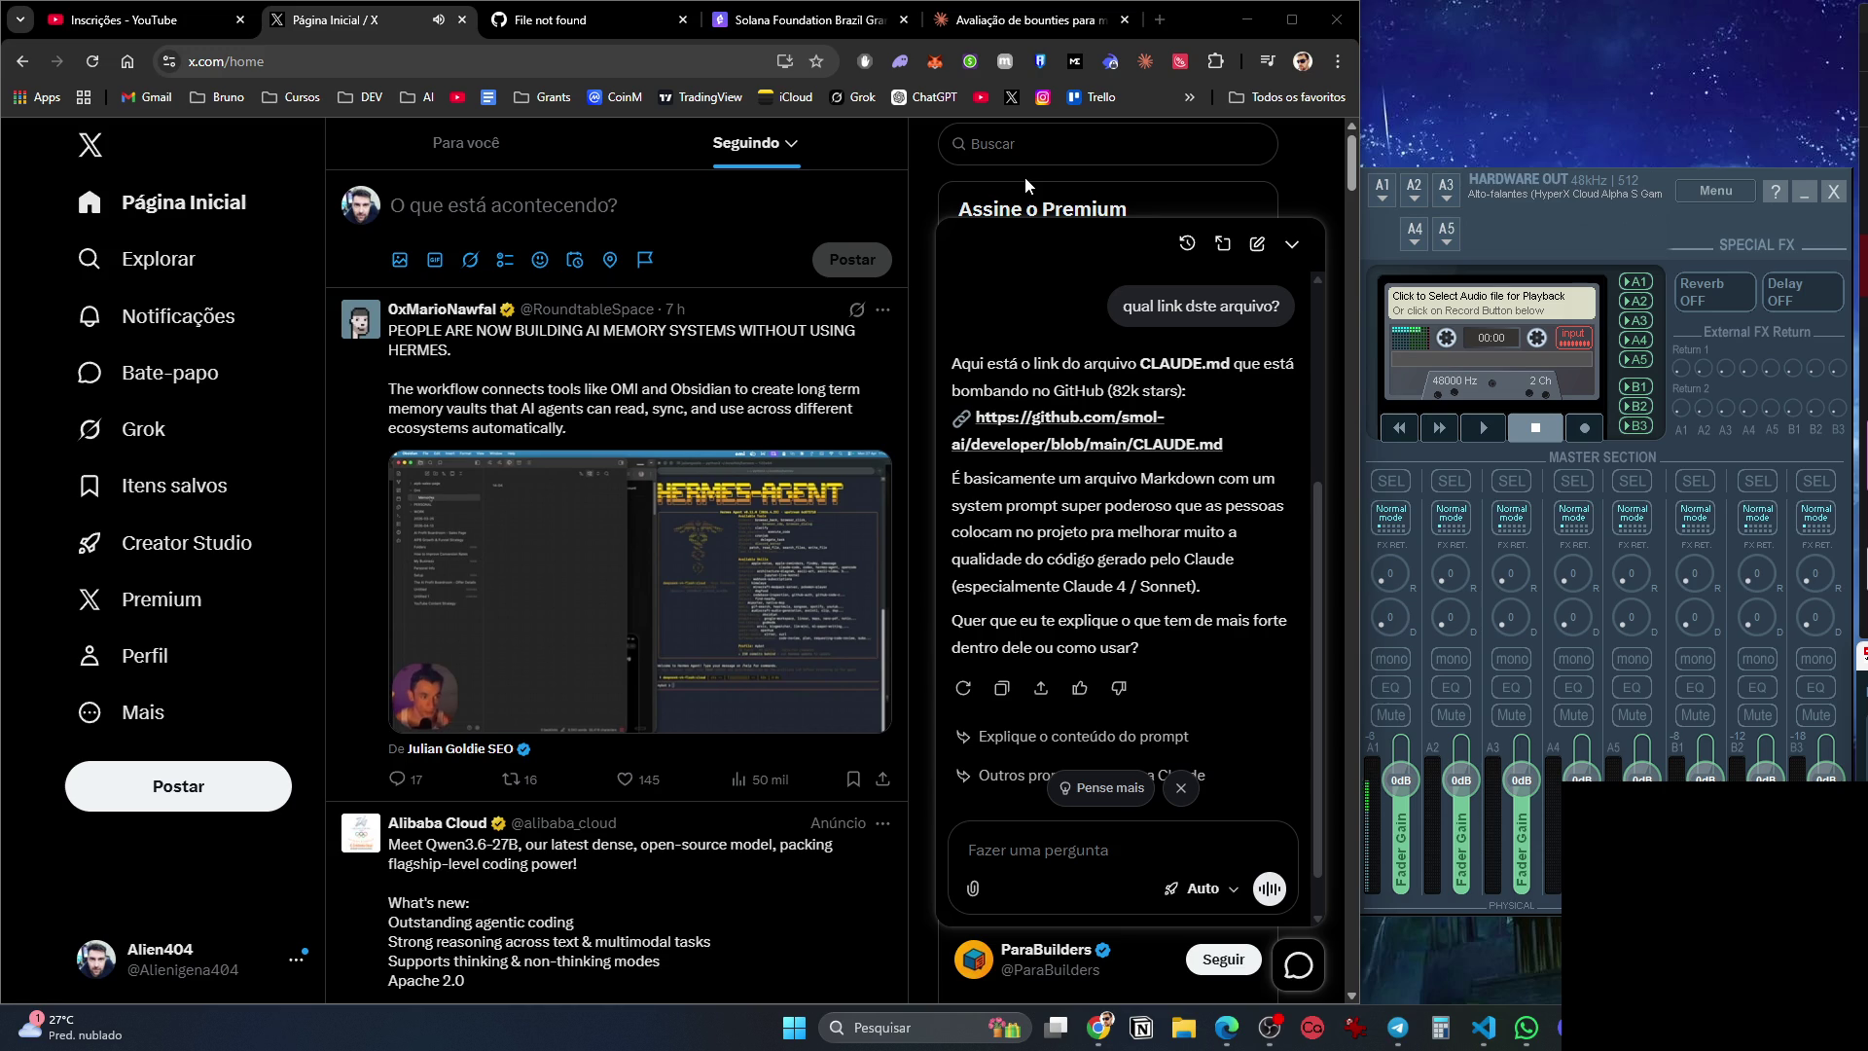
pyautogui.moveTo(486, 623)
pyautogui.click(409, 710)
pyautogui.click(1227, 1027)
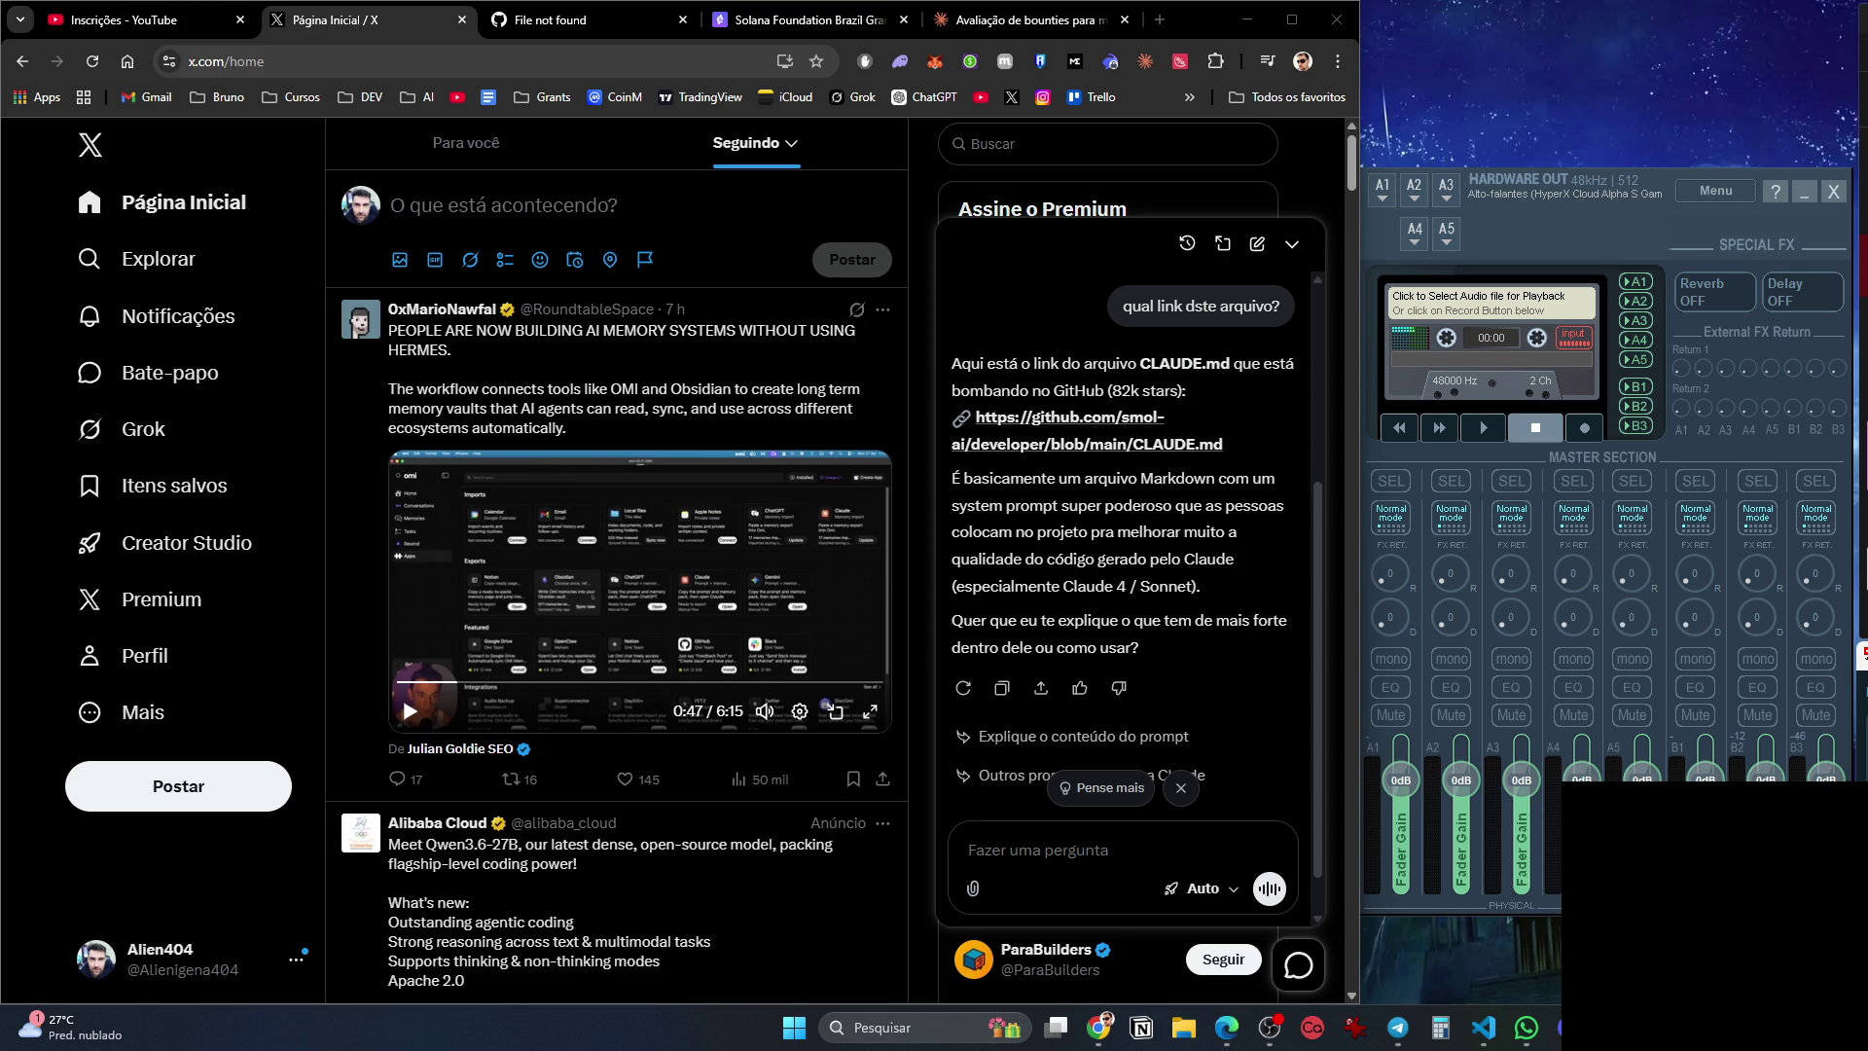
pyautogui.click(1099, 1027)
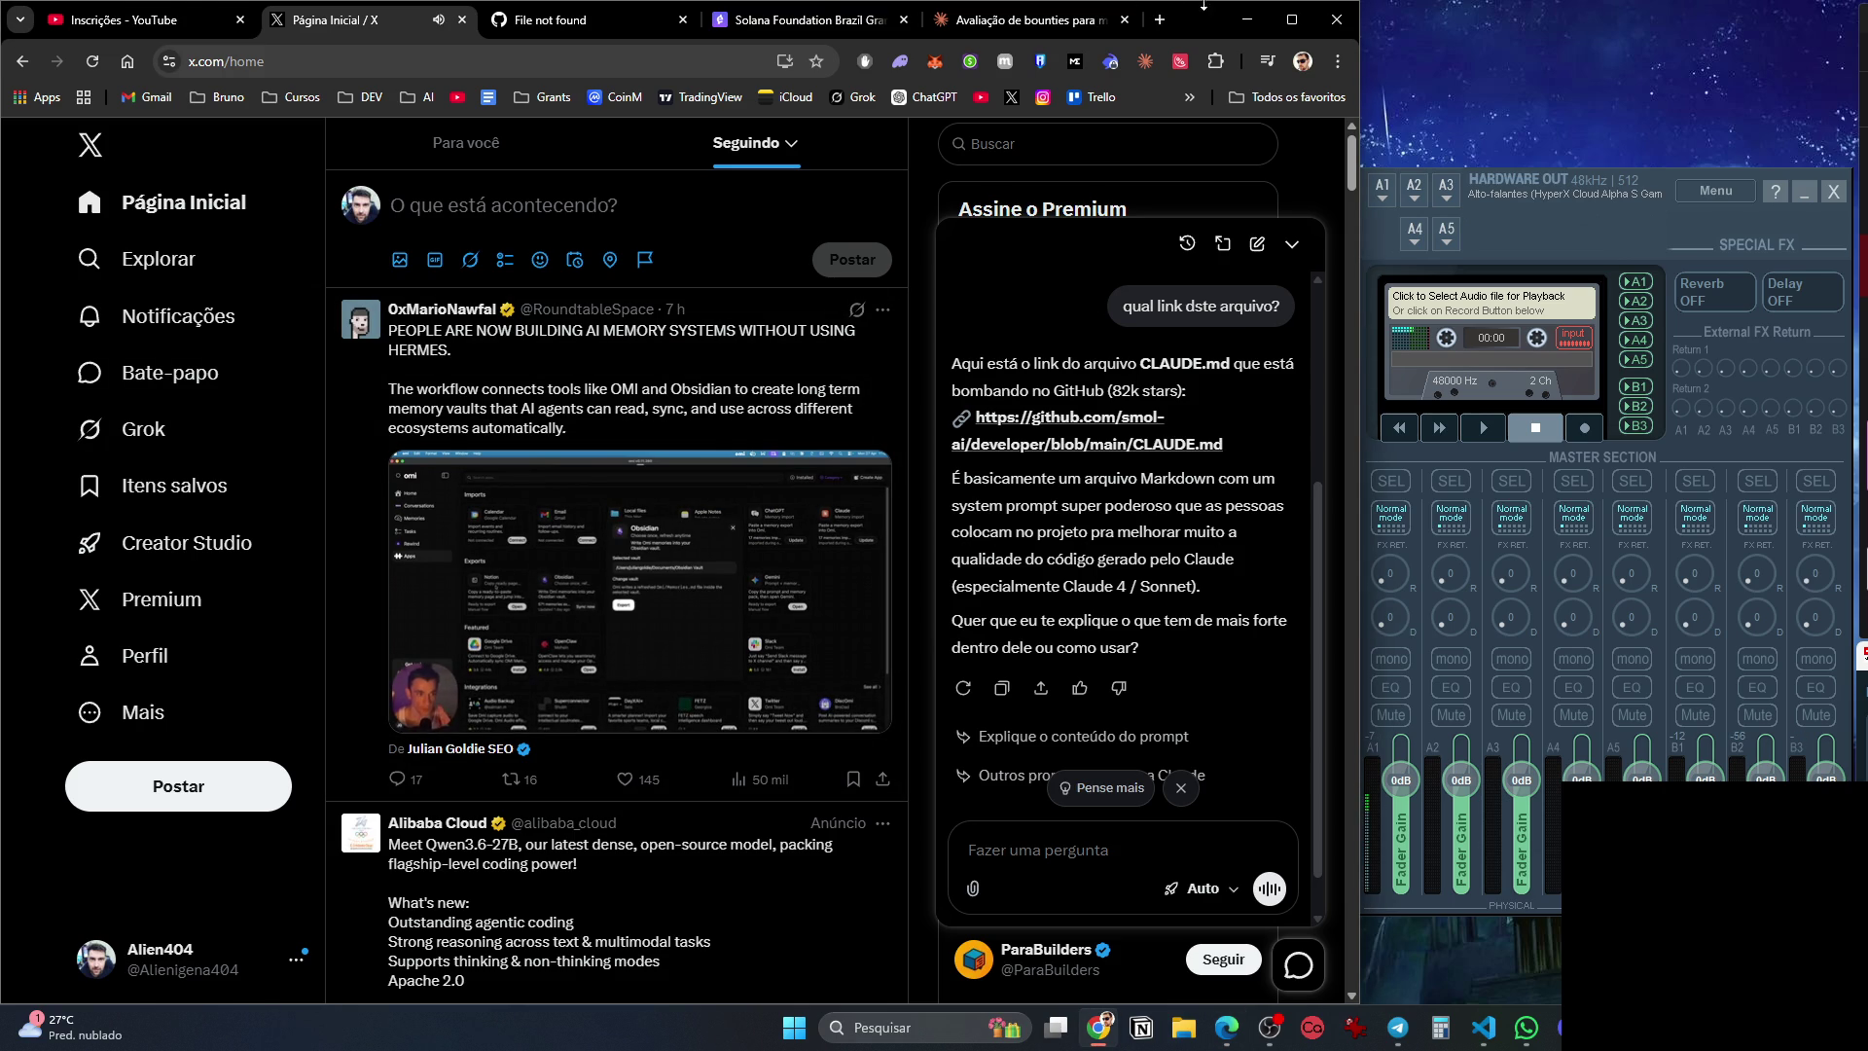
# Launch OpenCode through the system search.
pyautogui.press('super')
pyautogui.write('opencode')
pyautogui.press('Return')
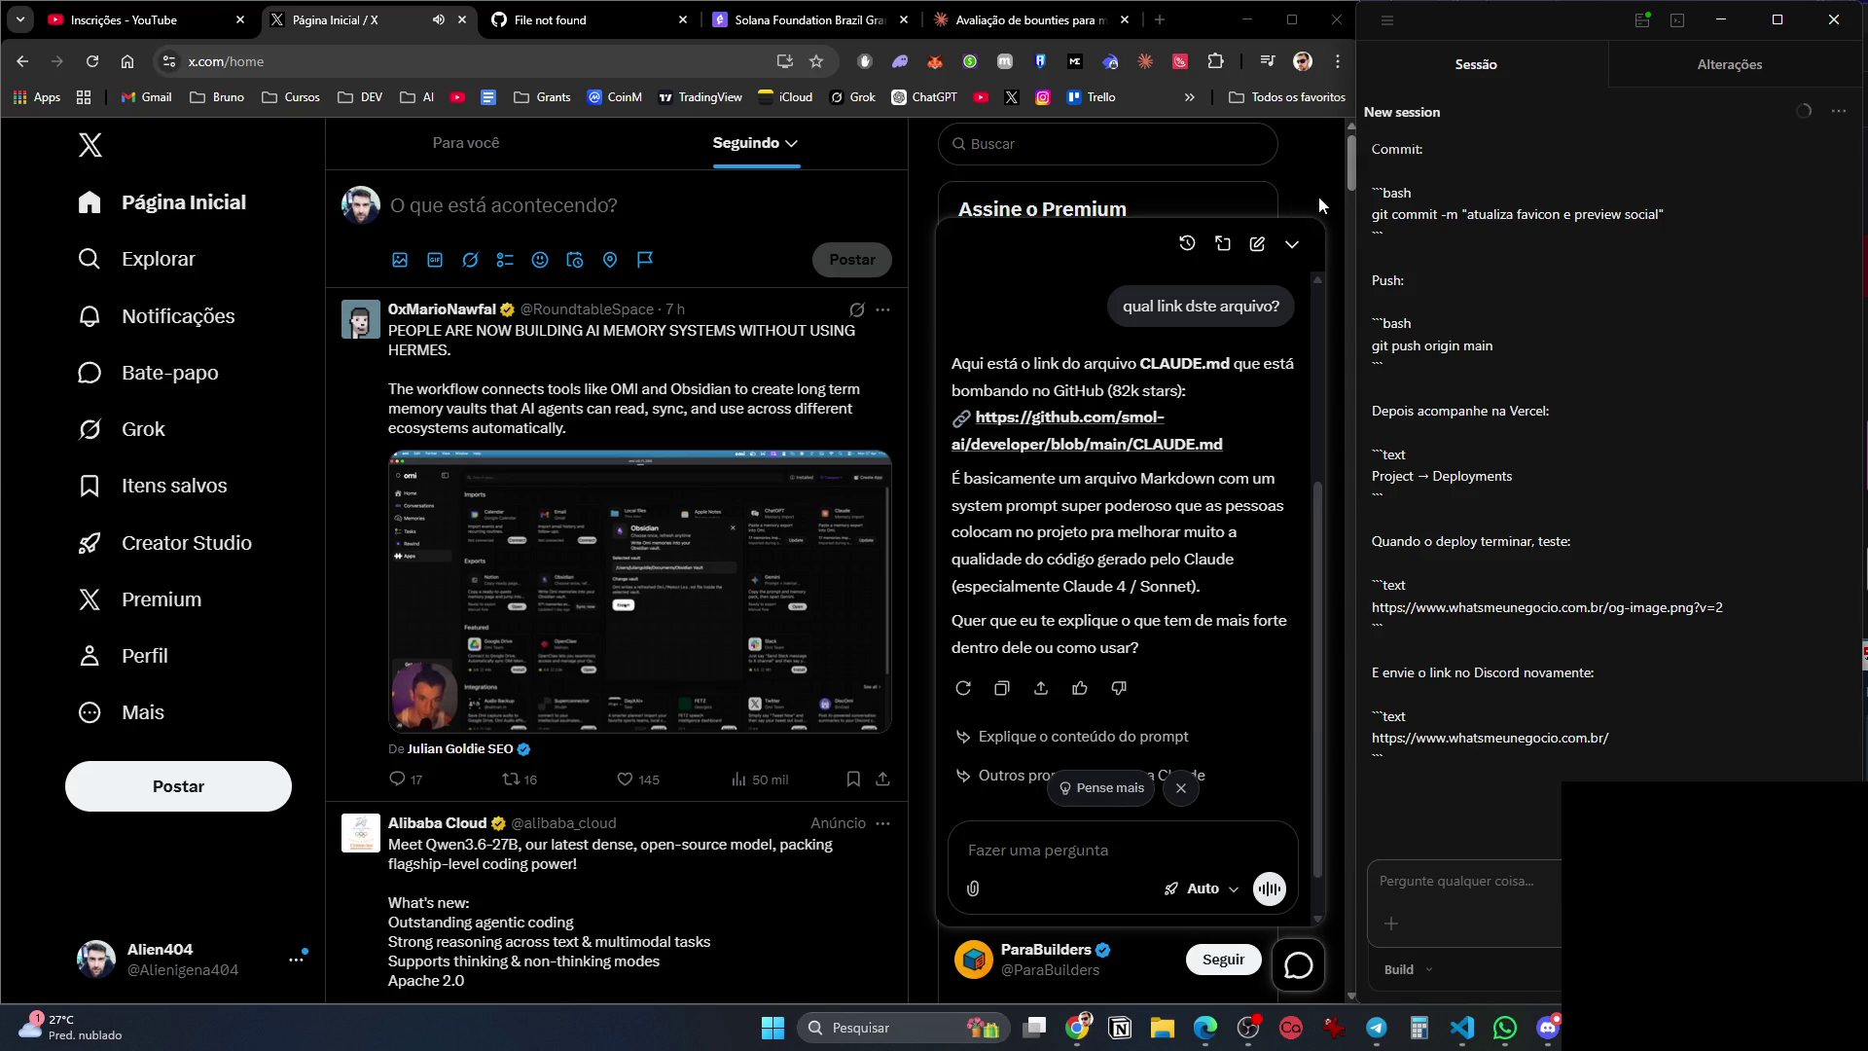
# Close the Grok chat panel on X.
pyautogui.click(1290, 247)
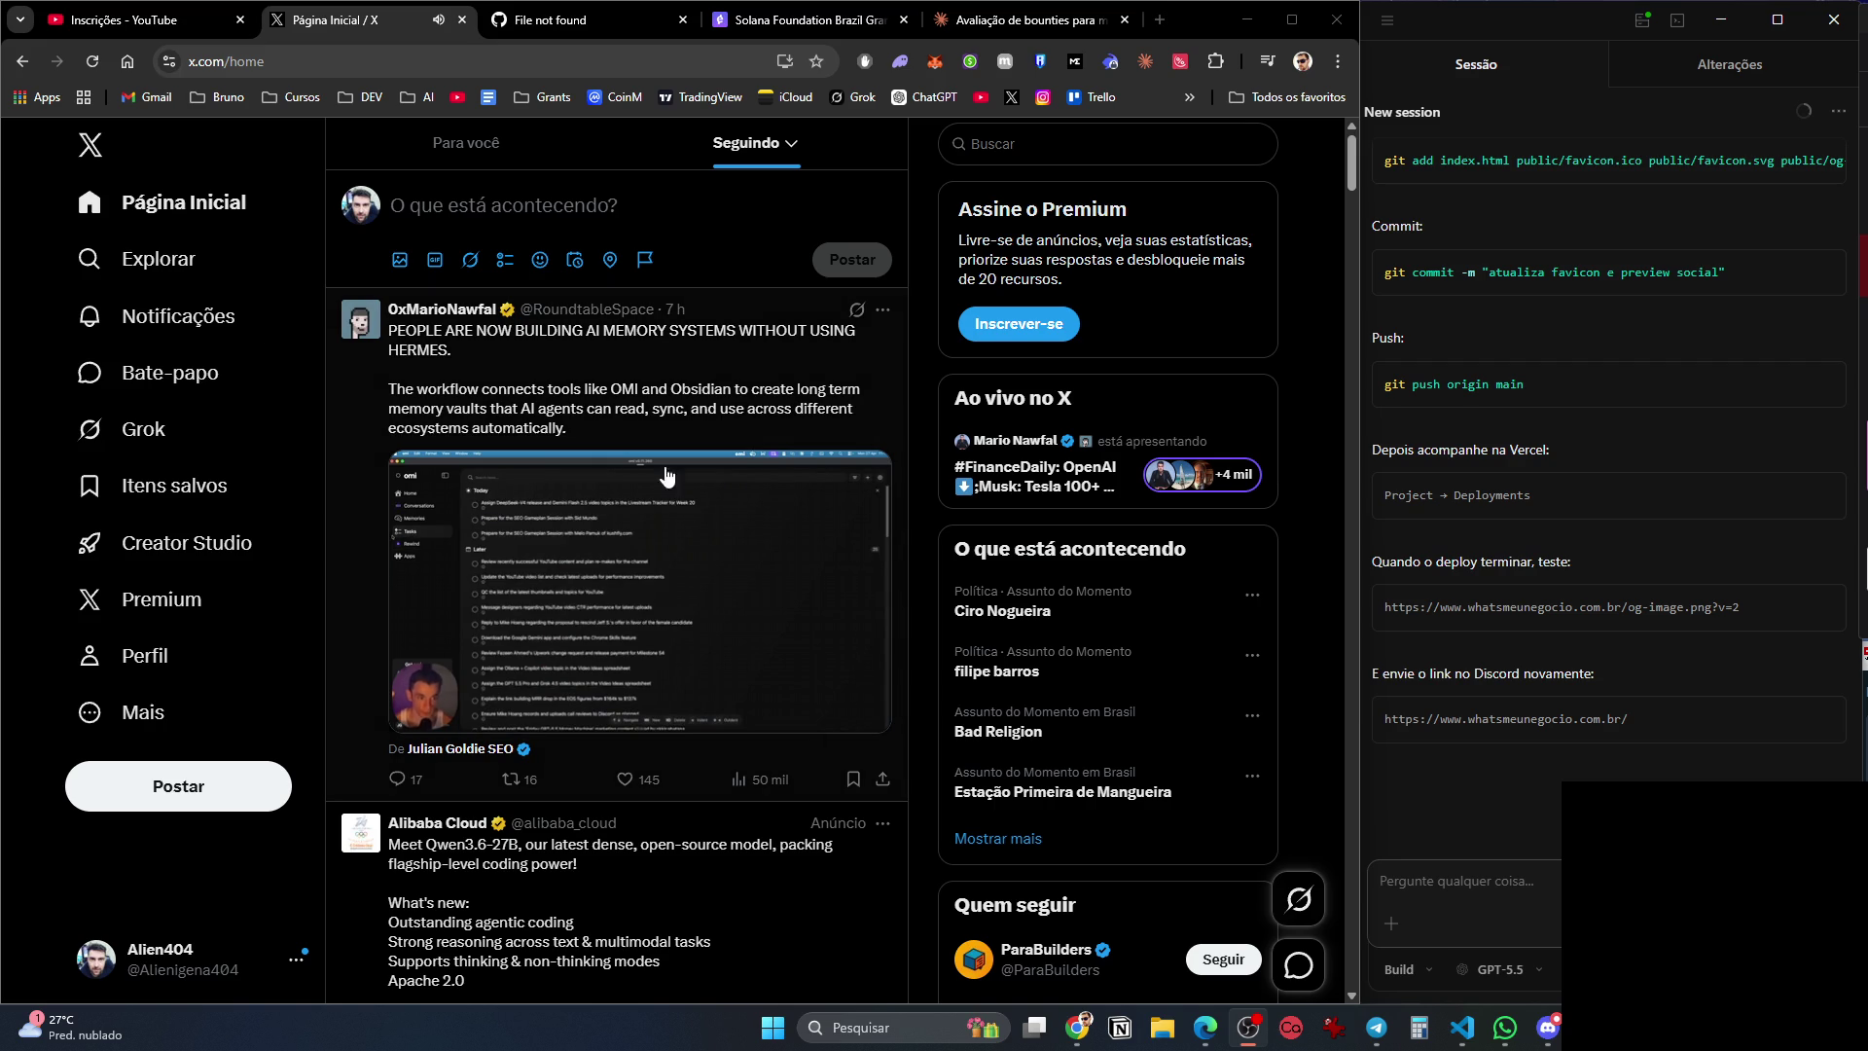
pyautogui.scroll(-3, 633, 715)
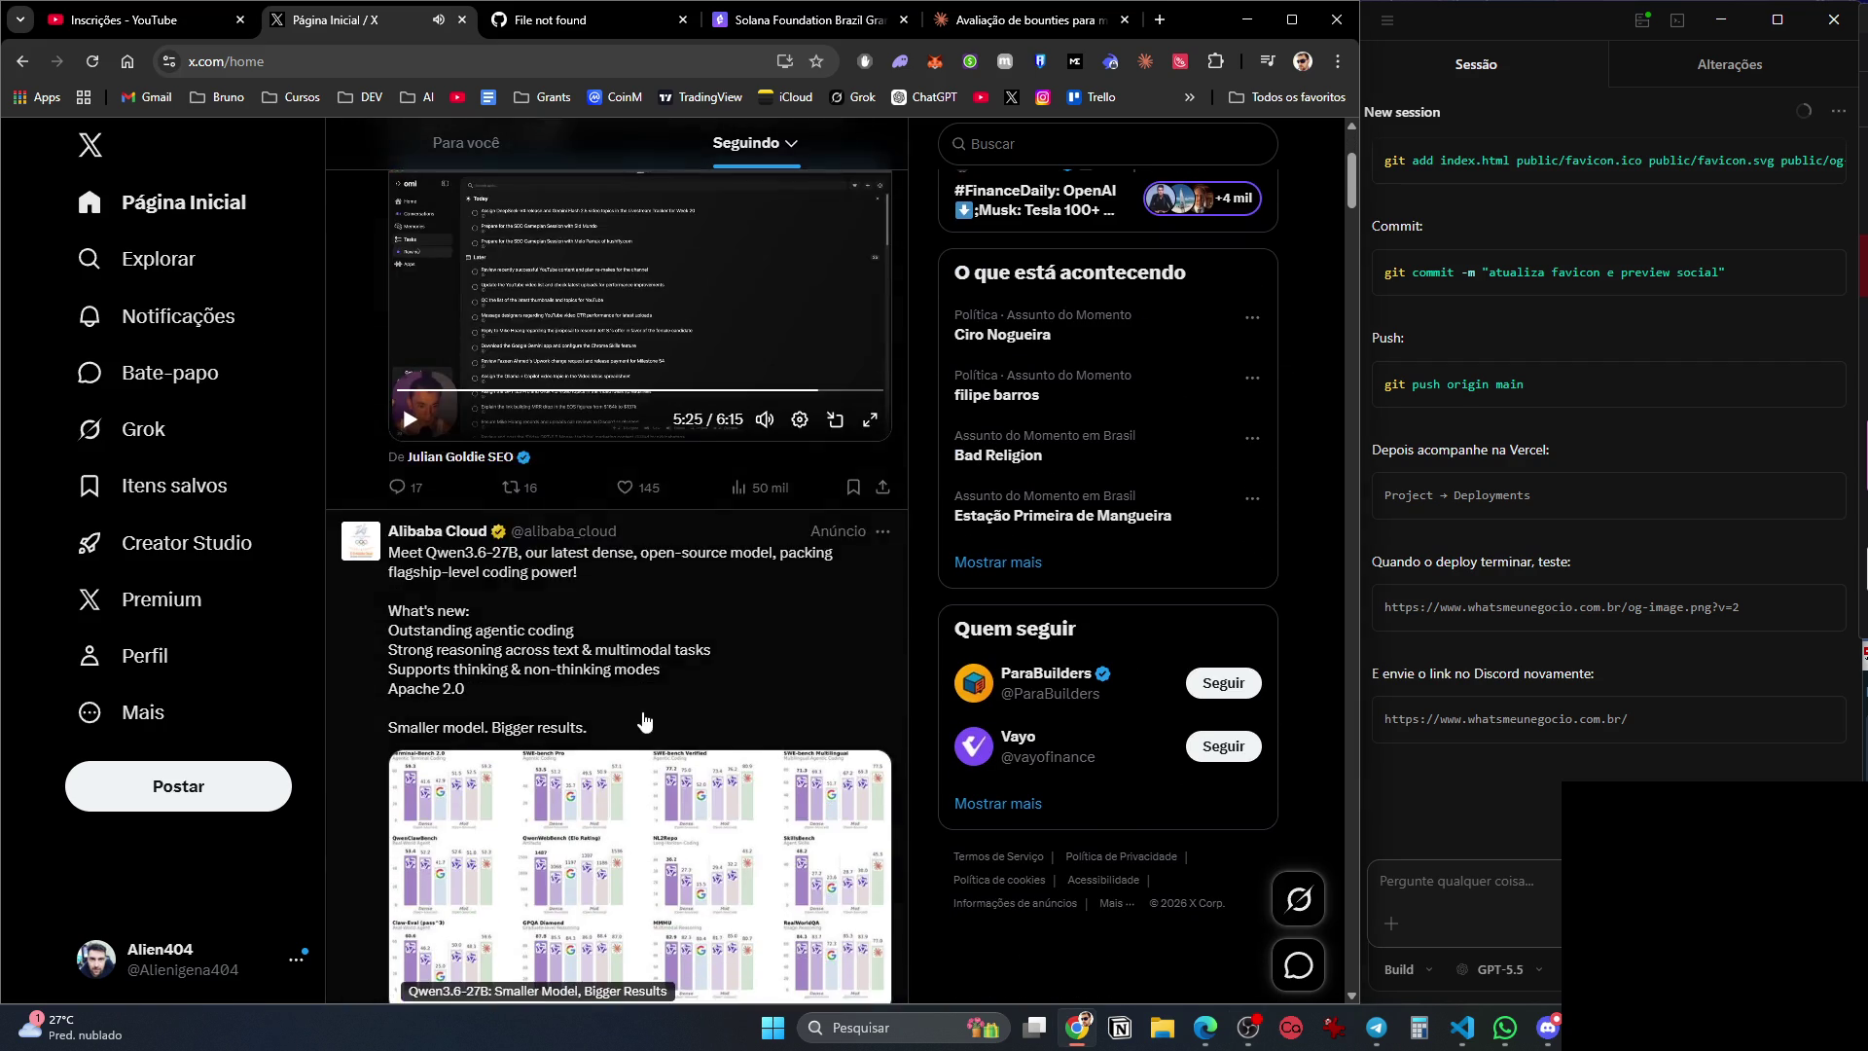
# Scroll to the Hyperframes post and ask Grok to explain it.
pyautogui.scroll(-7, 633, 716)
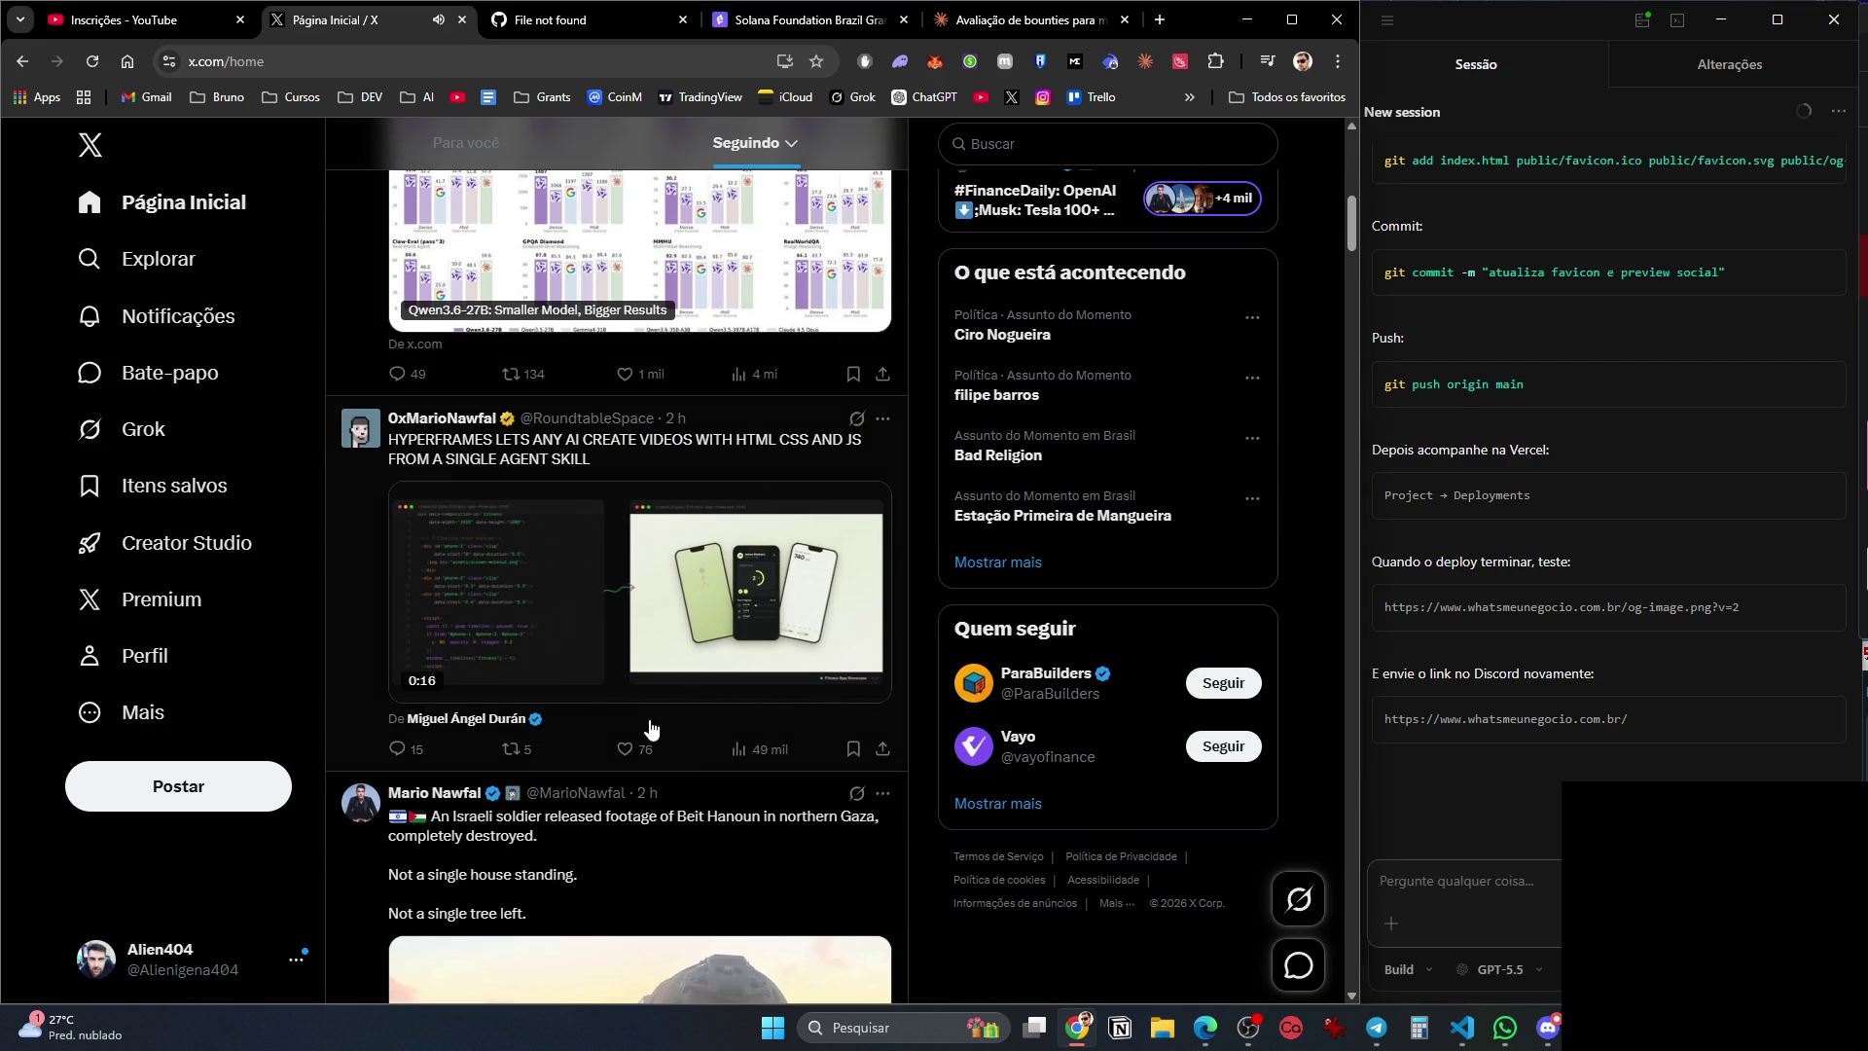
pyautogui.moveTo(623, 693)
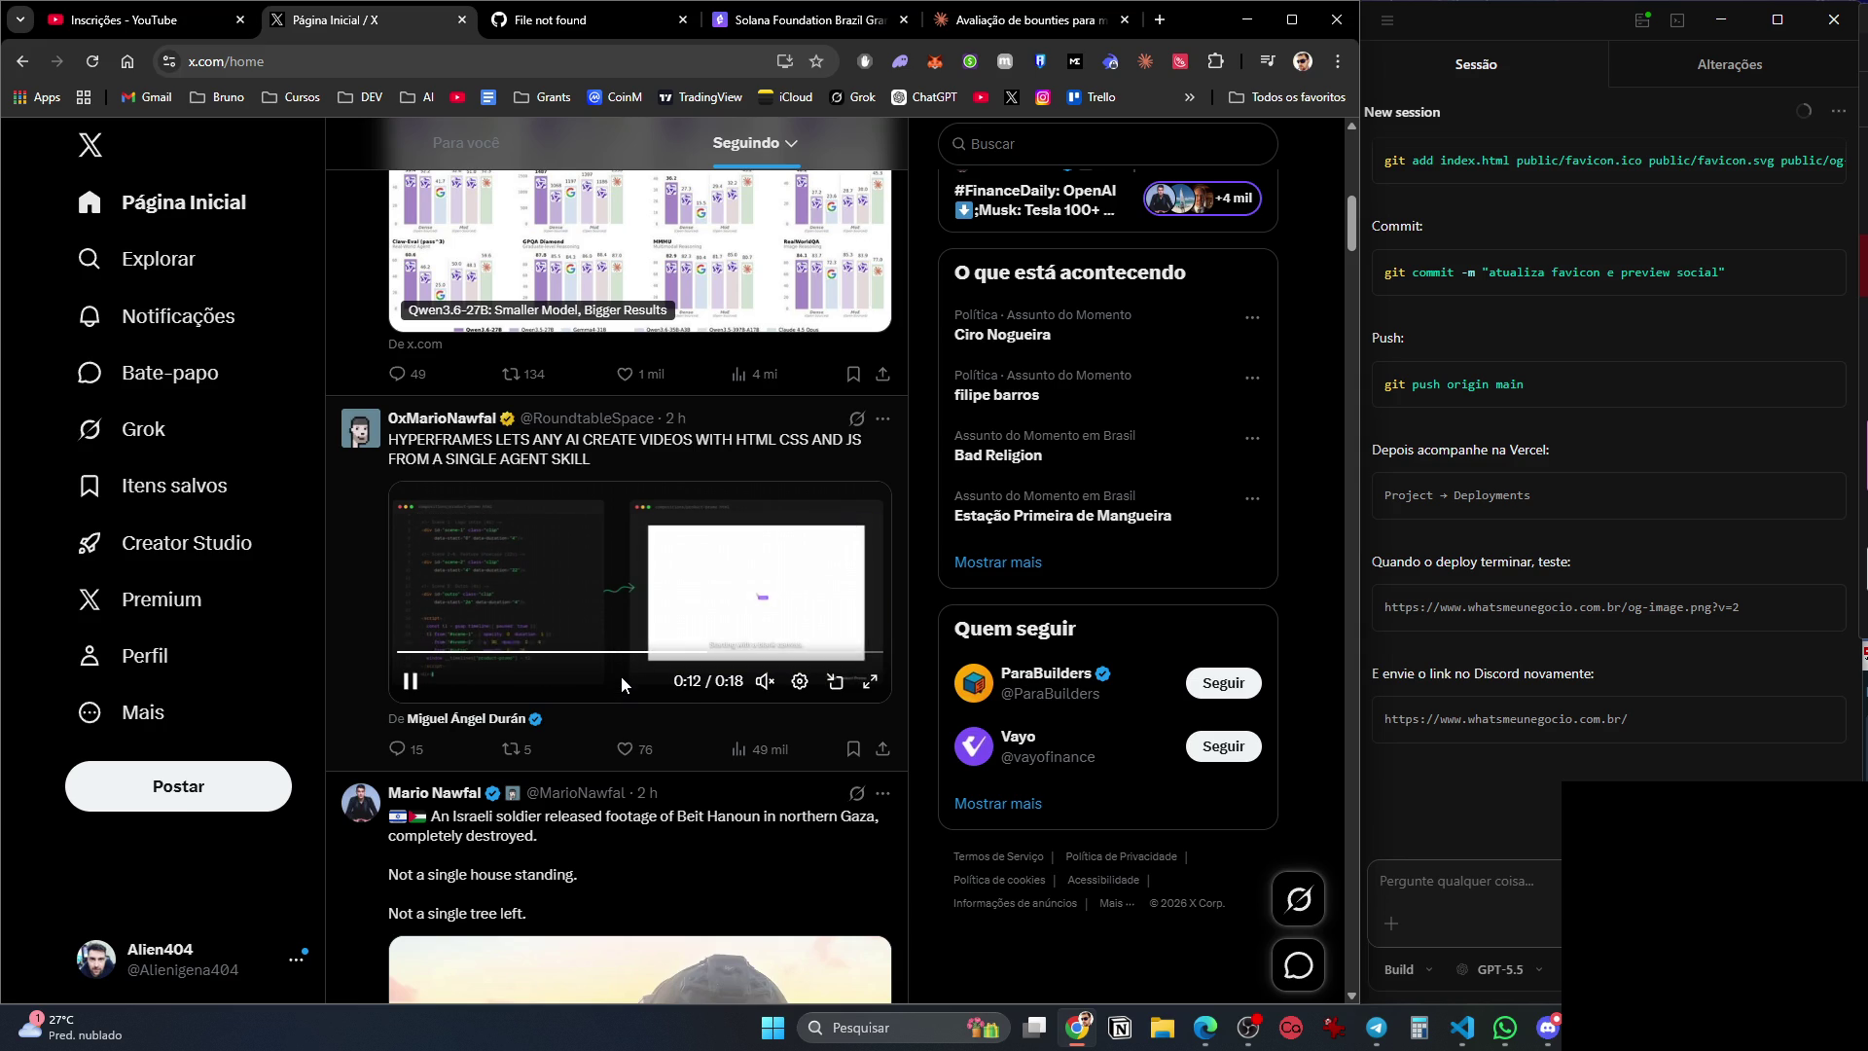
pyautogui.click(856, 420)
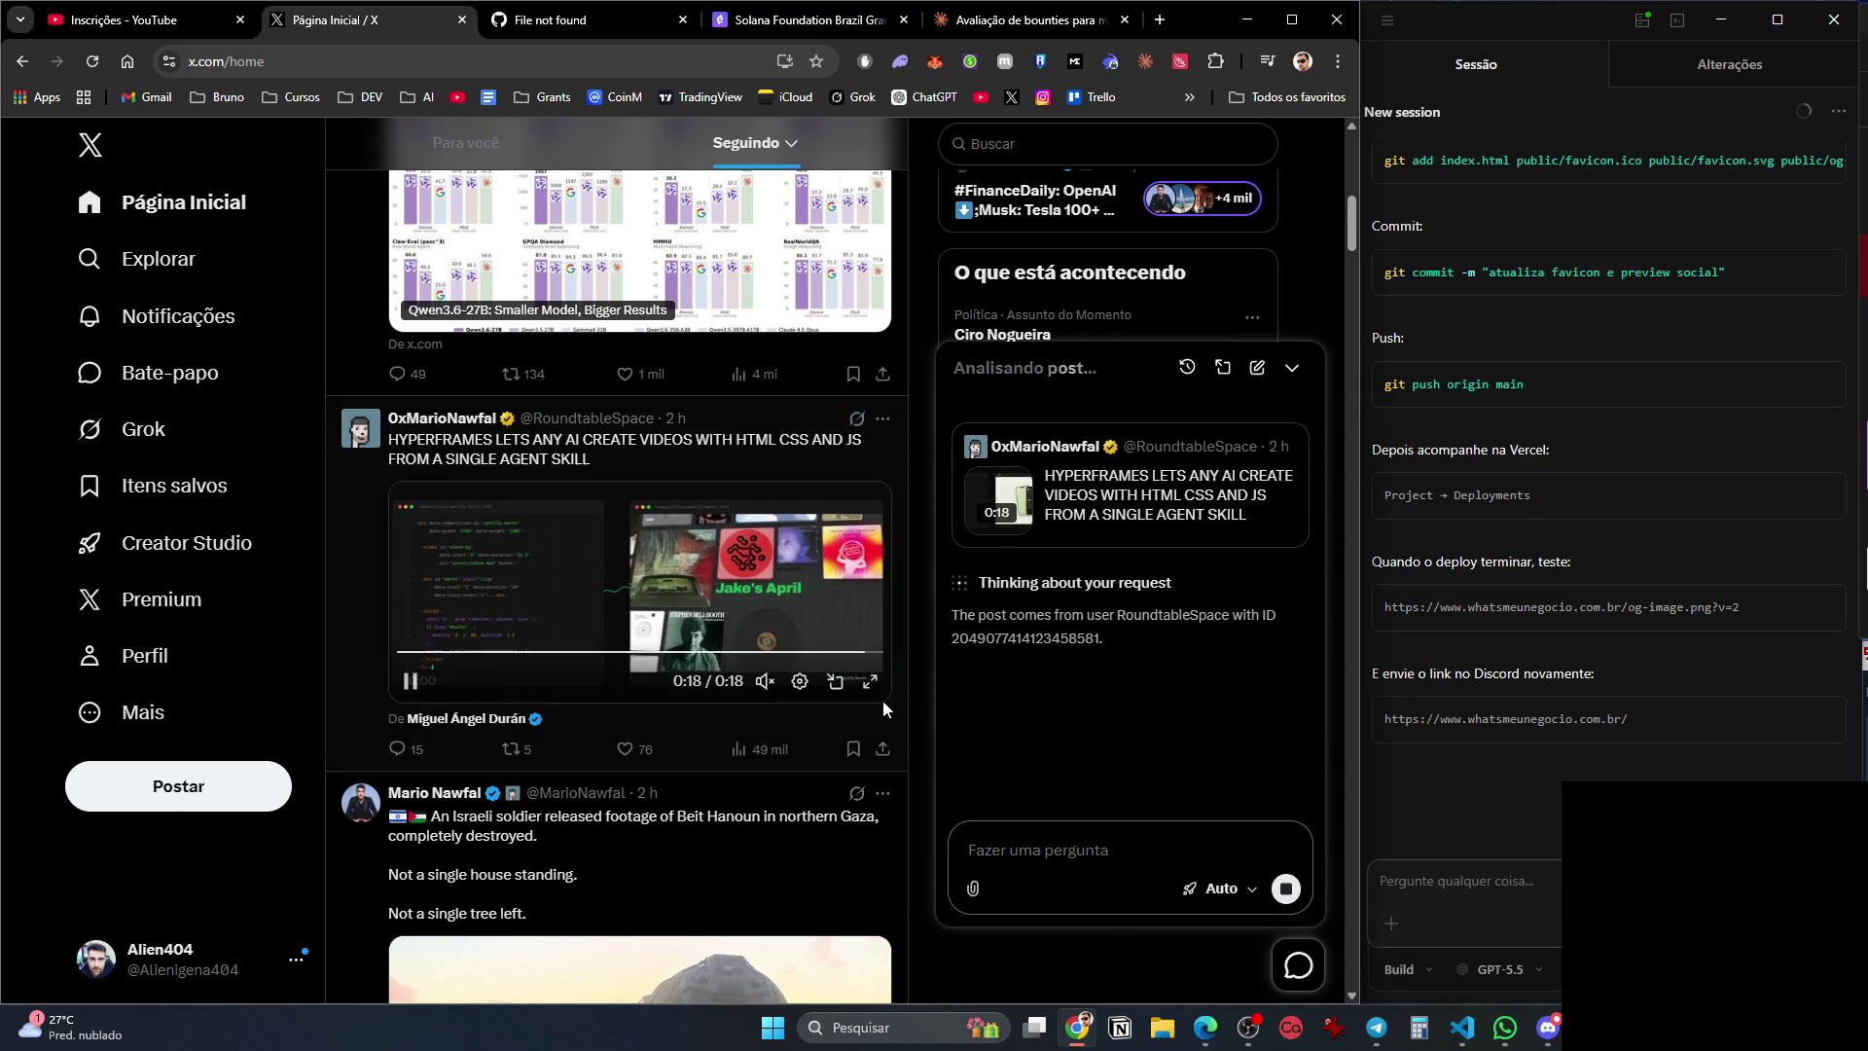
# Read Grok's Hyperframes explanation and type the follow-up 'Como utilizo e acesso?'.
pyautogui.scroll(-4, 786, 689)
pyautogui.scroll(-7, 786, 689)
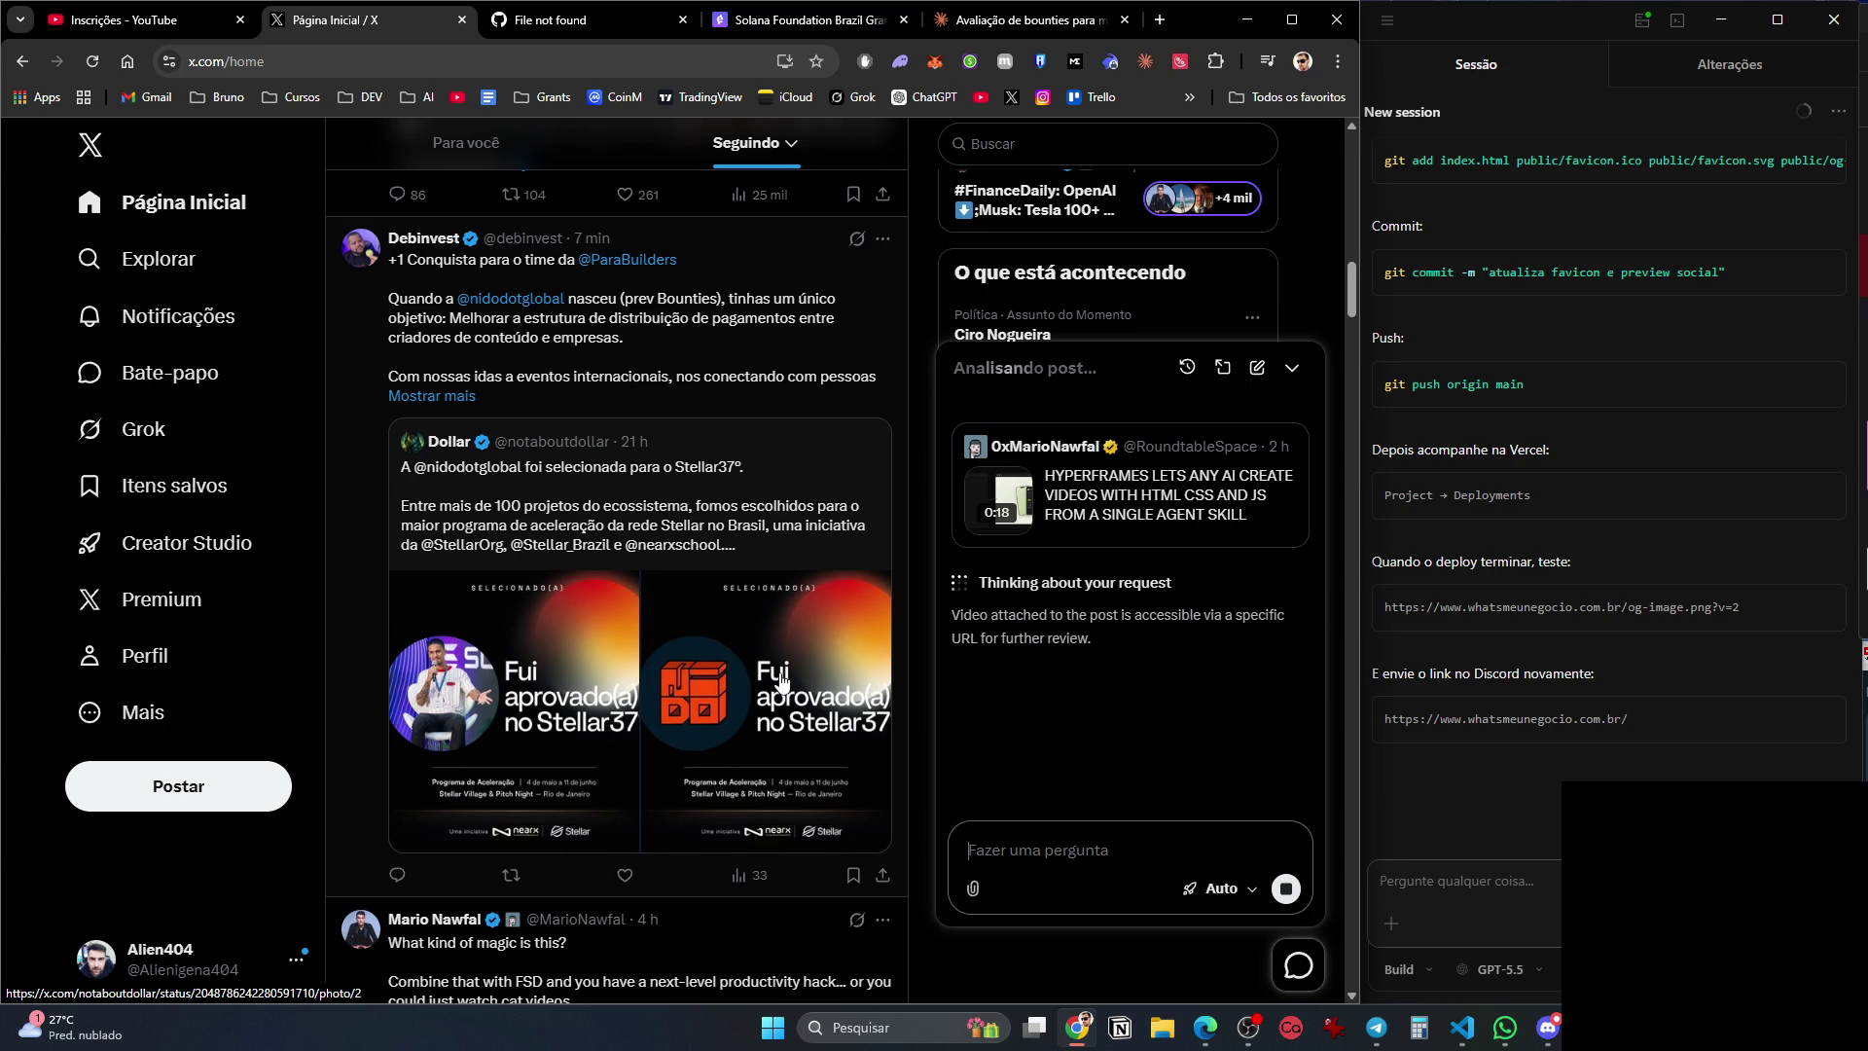
pyautogui.scroll(-4, 781, 679)
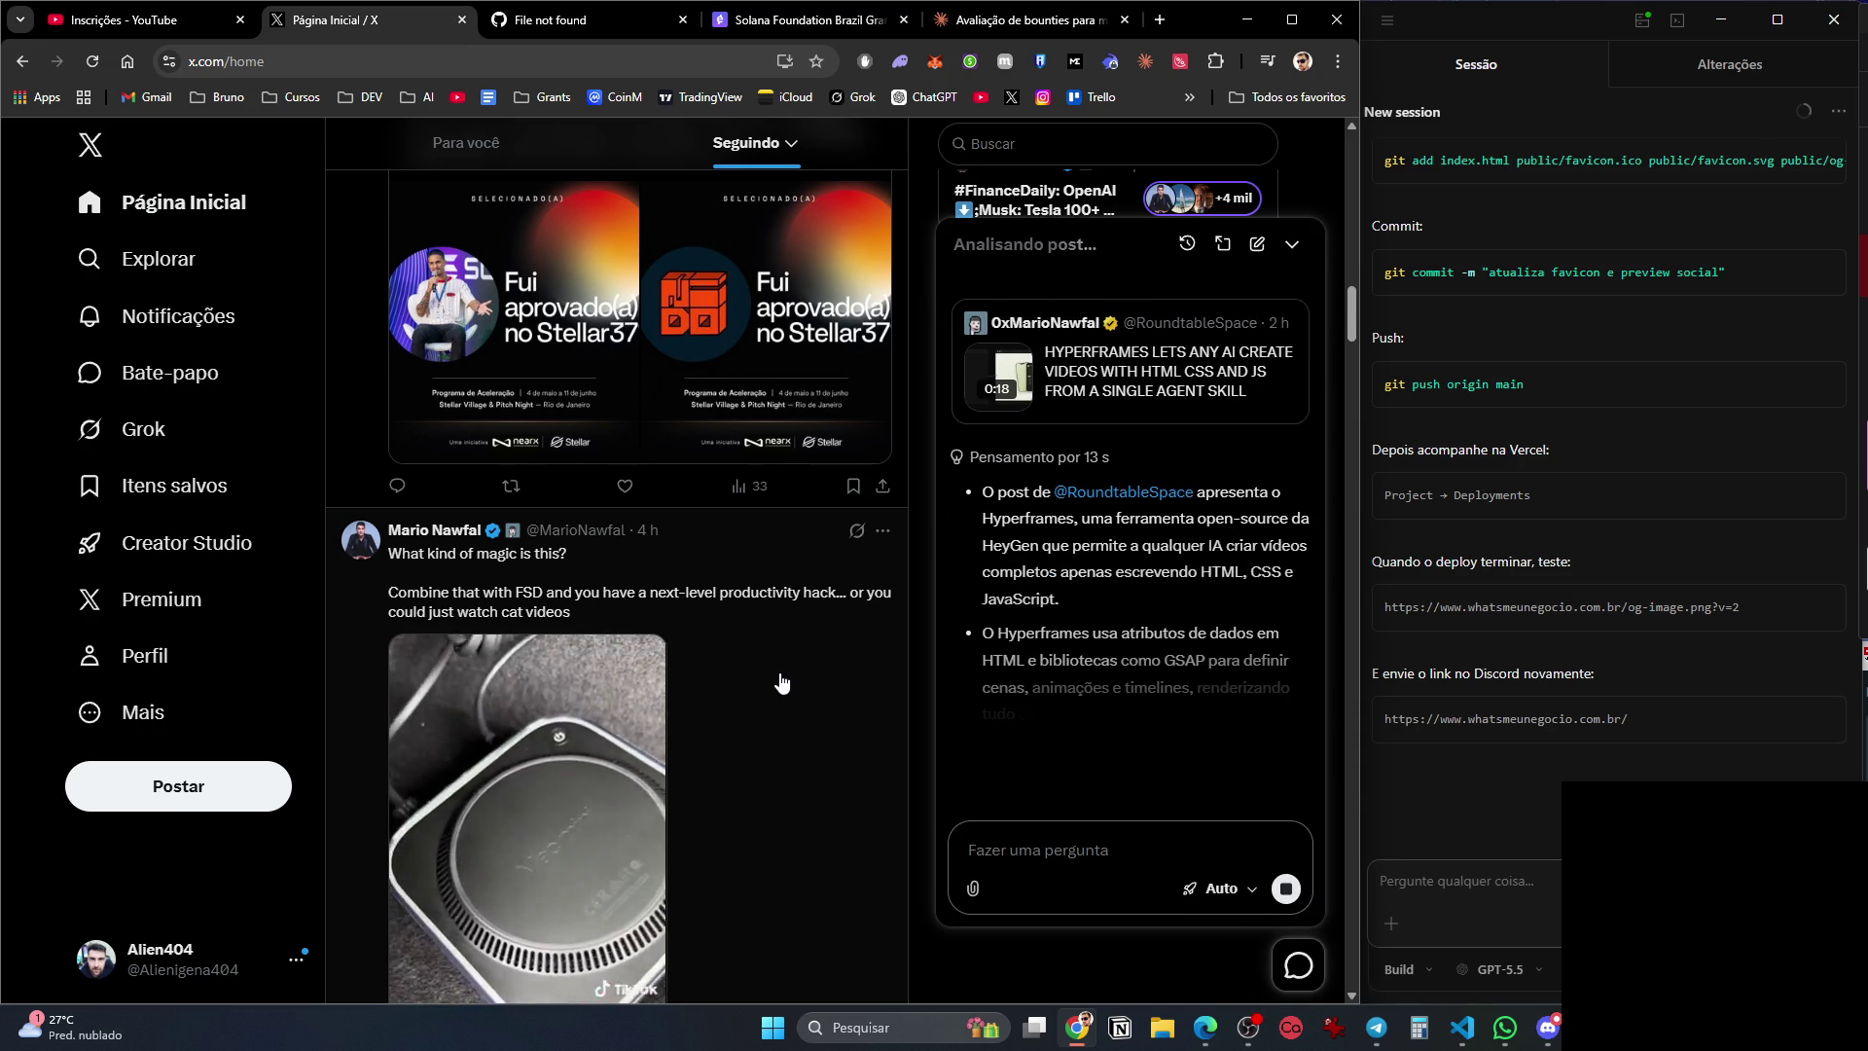
pyautogui.scroll(-9, 781, 682)
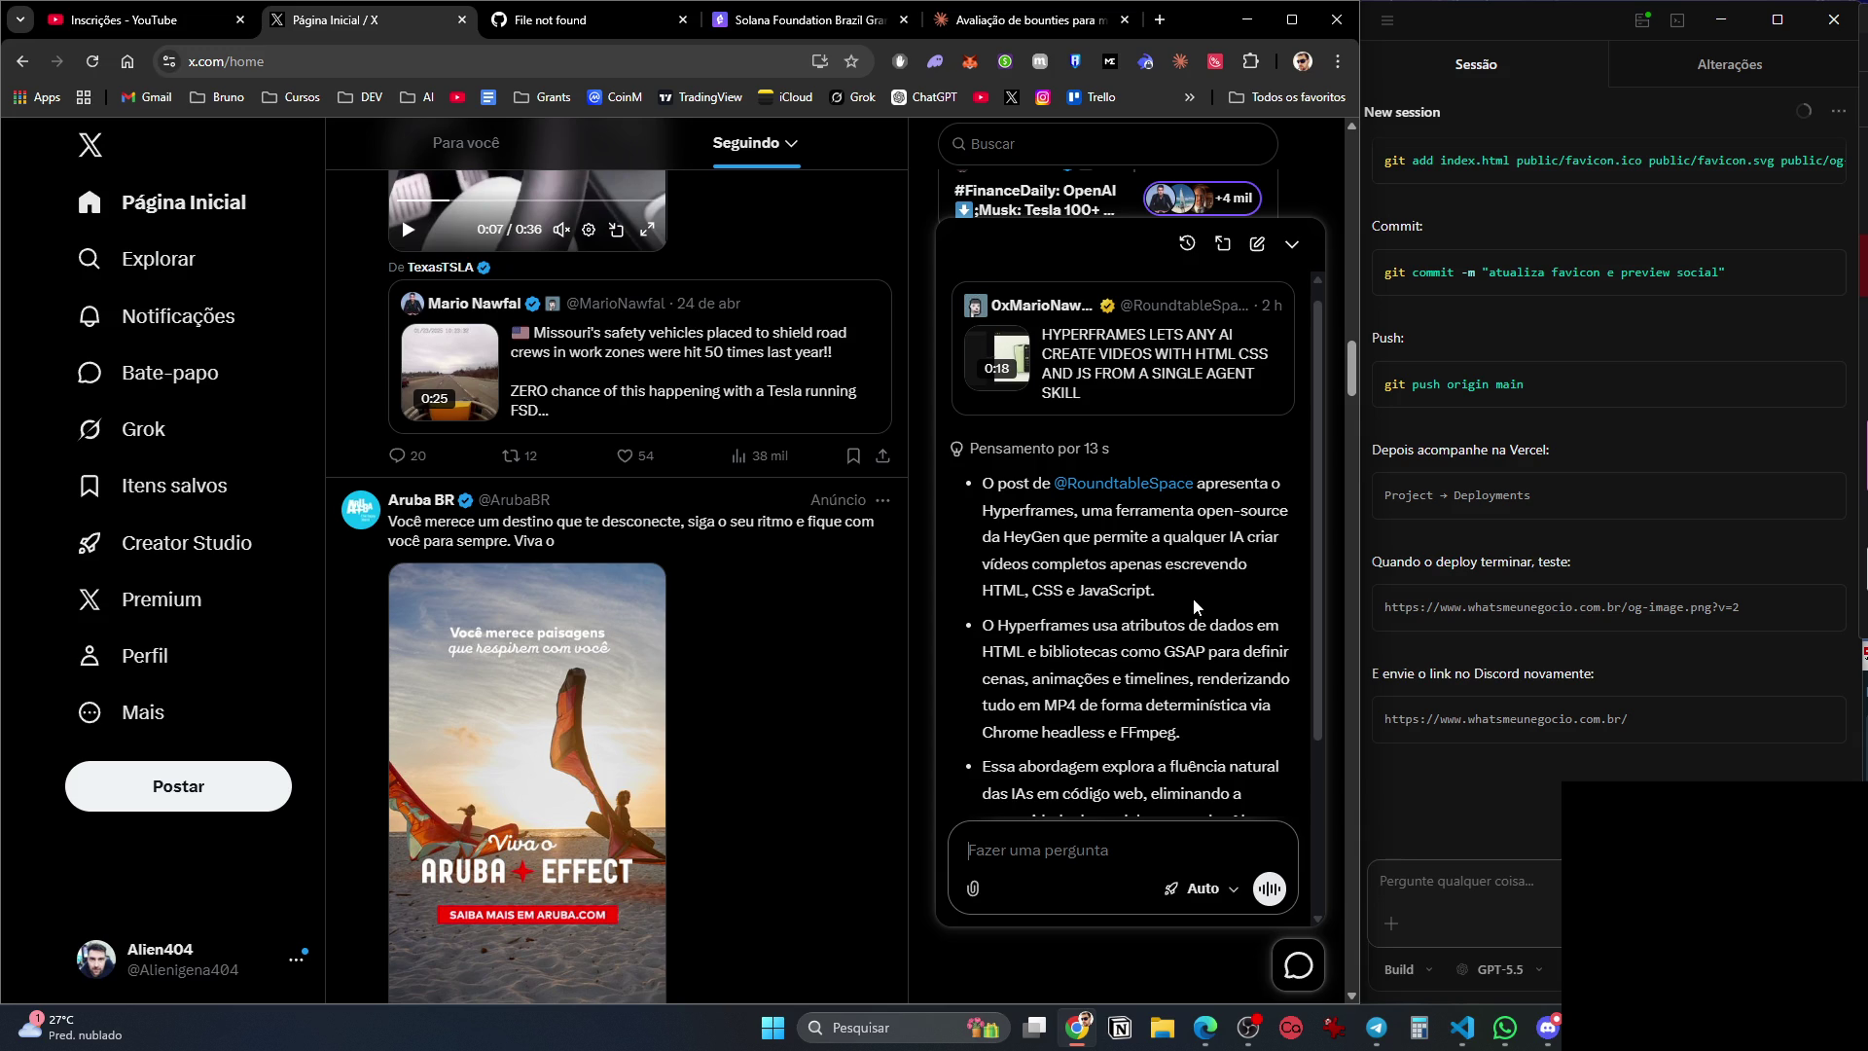
pyautogui.scroll(-2, 1214, 621)
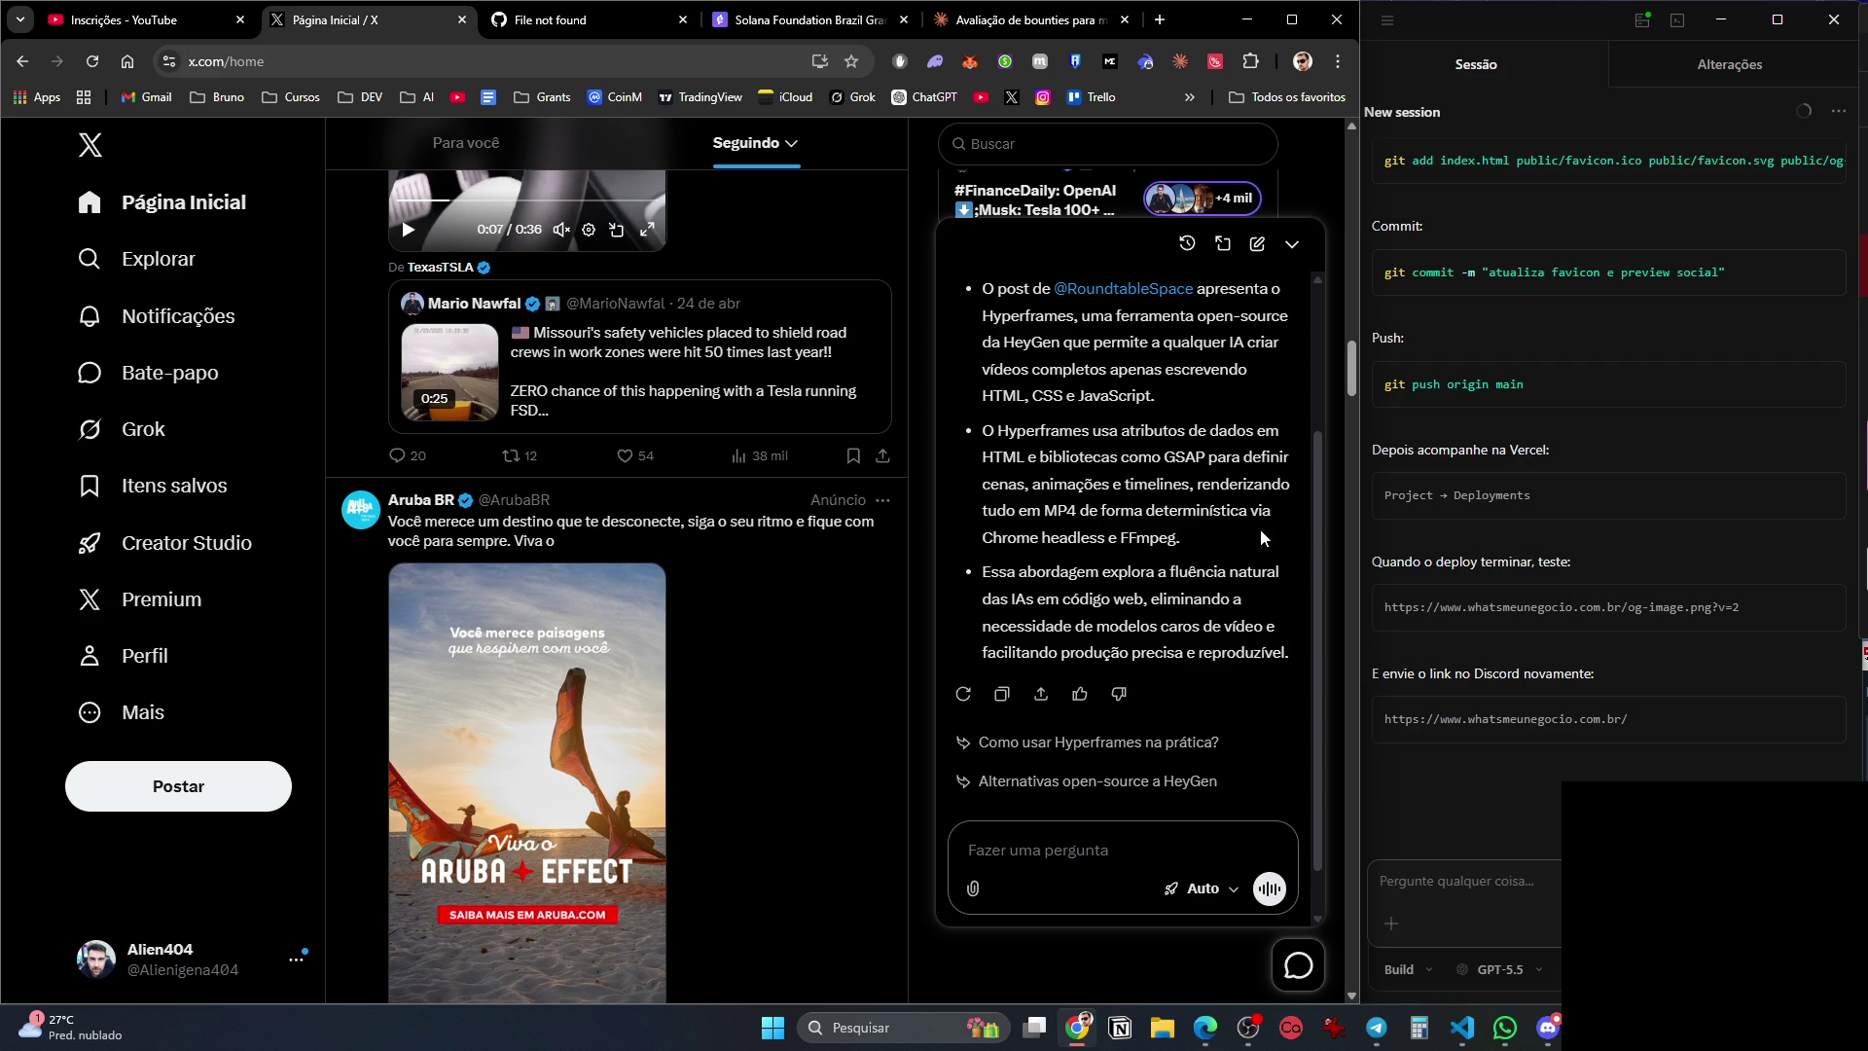
pyautogui.scroll(-1, 1263, 538)
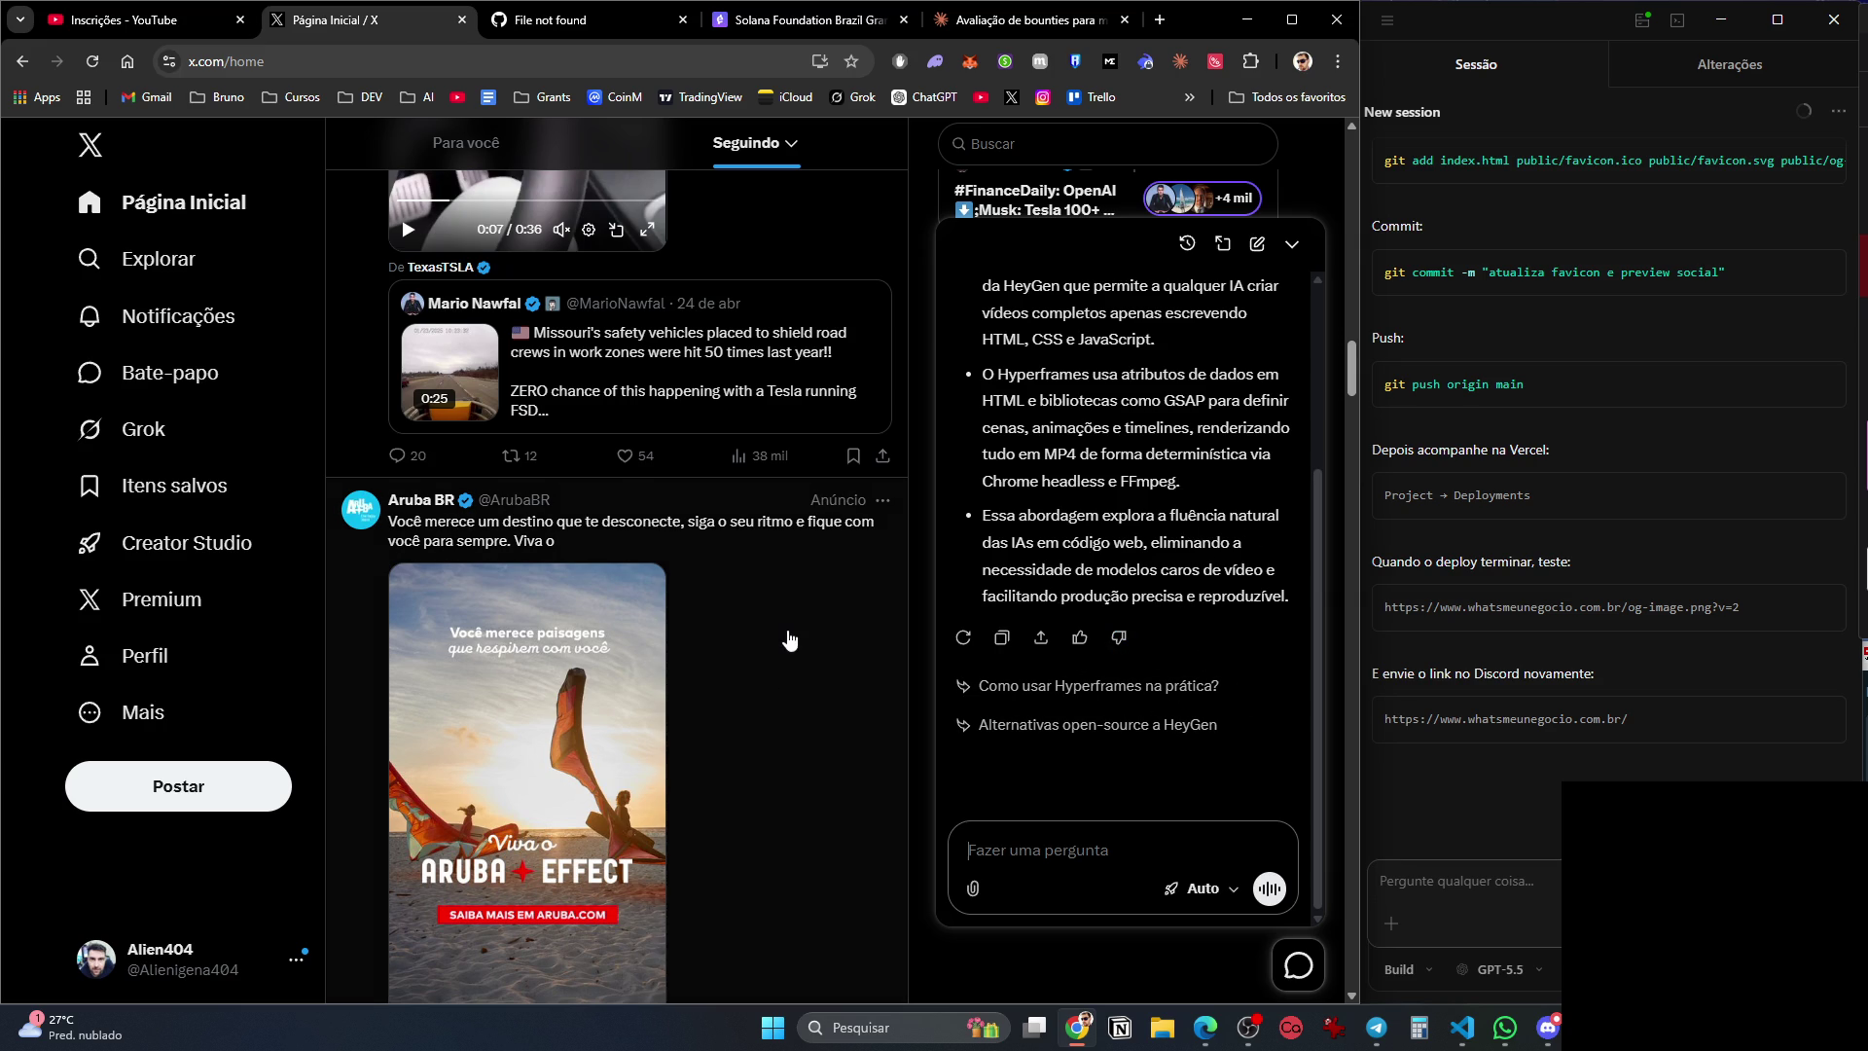
pyautogui.scroll(-15, 789, 639)
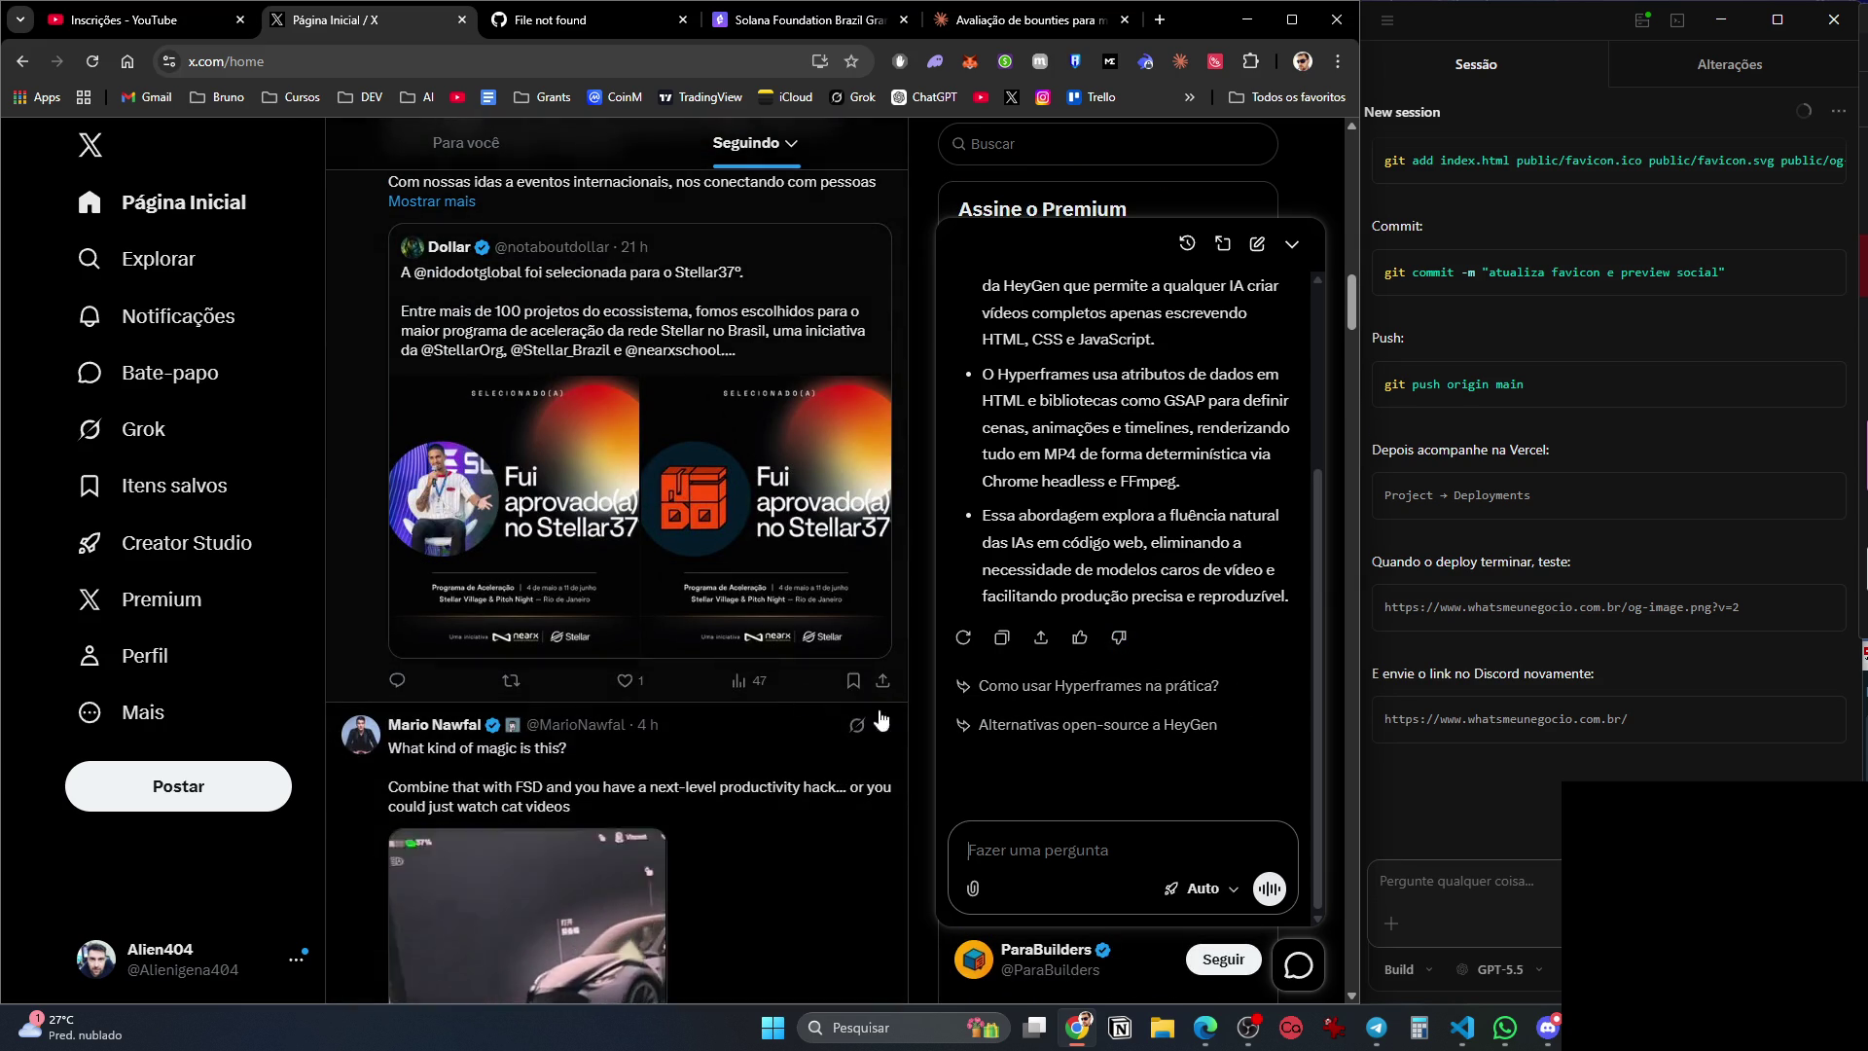
pyautogui.write('Como utilizo e acesso?')
# Send the question, read Grok's Hyperframes setup answer, and open the heygen-com/hyperframes repo in a new tab.
pyautogui.press('Return')
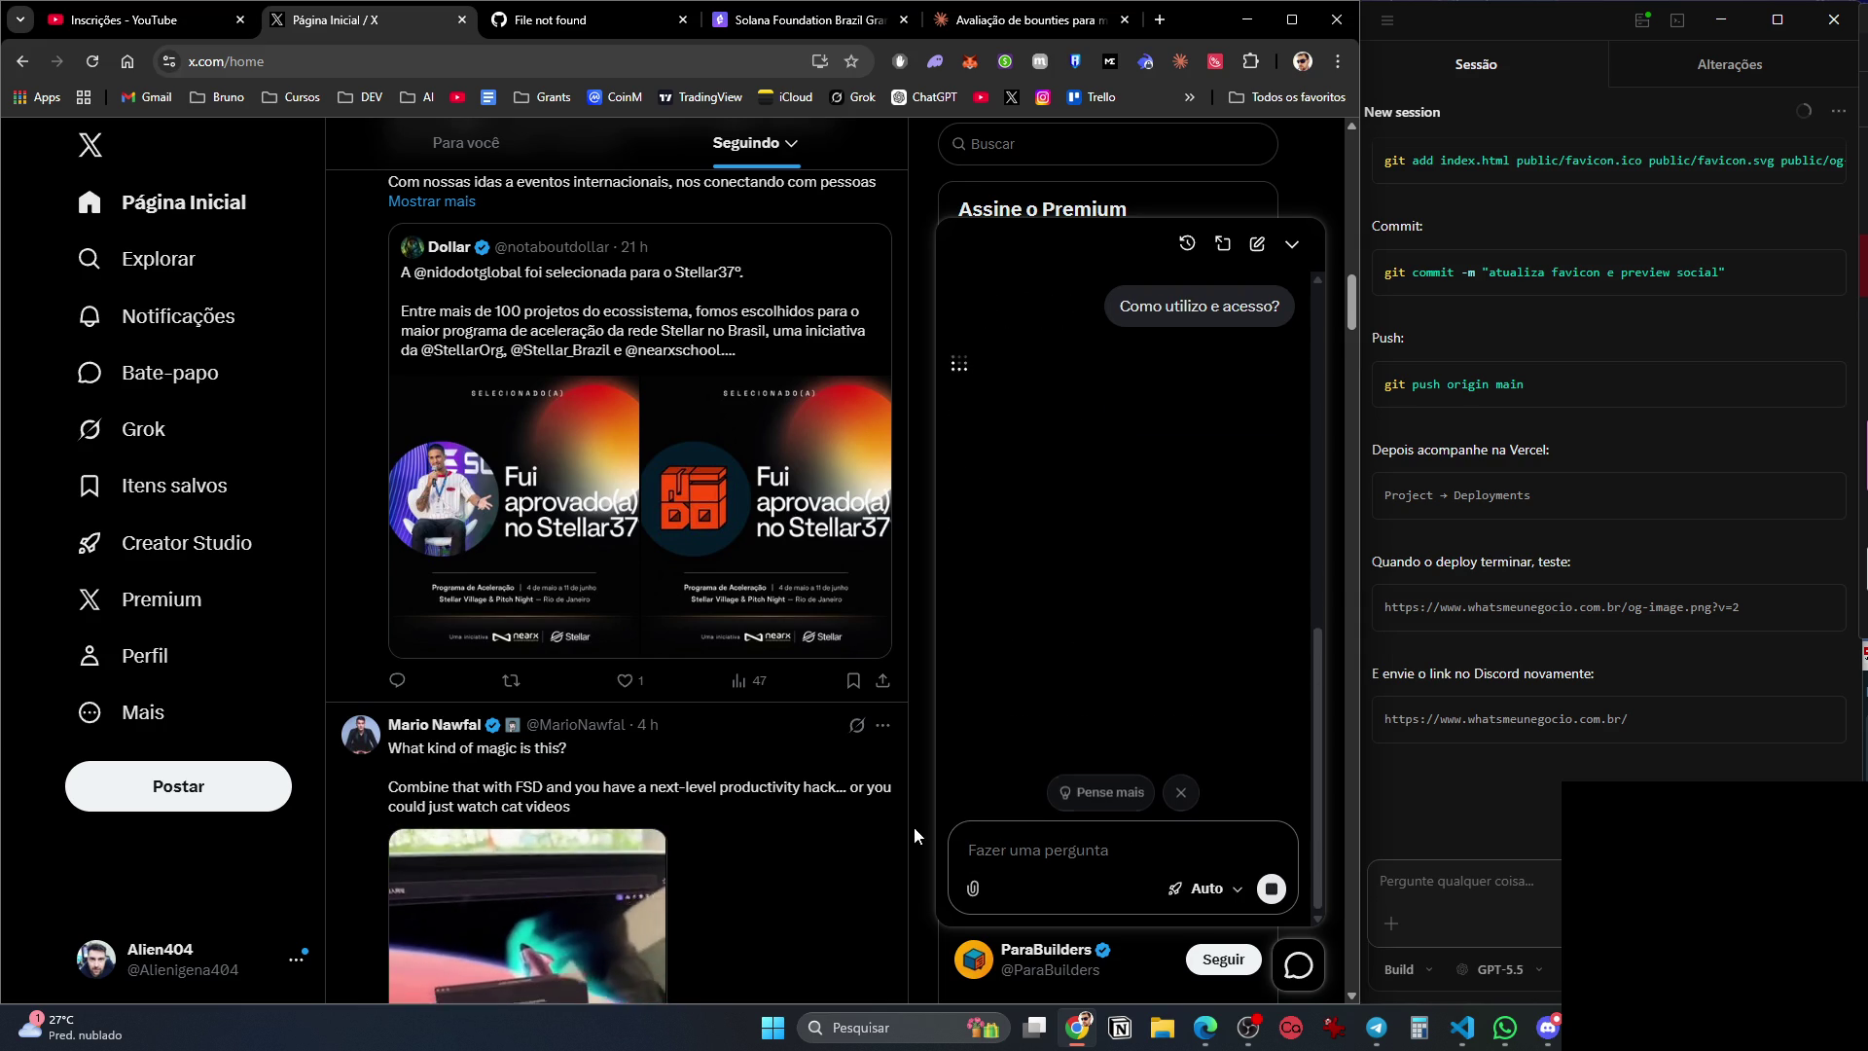
pyautogui.scroll(-10, 700, 804)
pyautogui.scroll(-9, 761, 804)
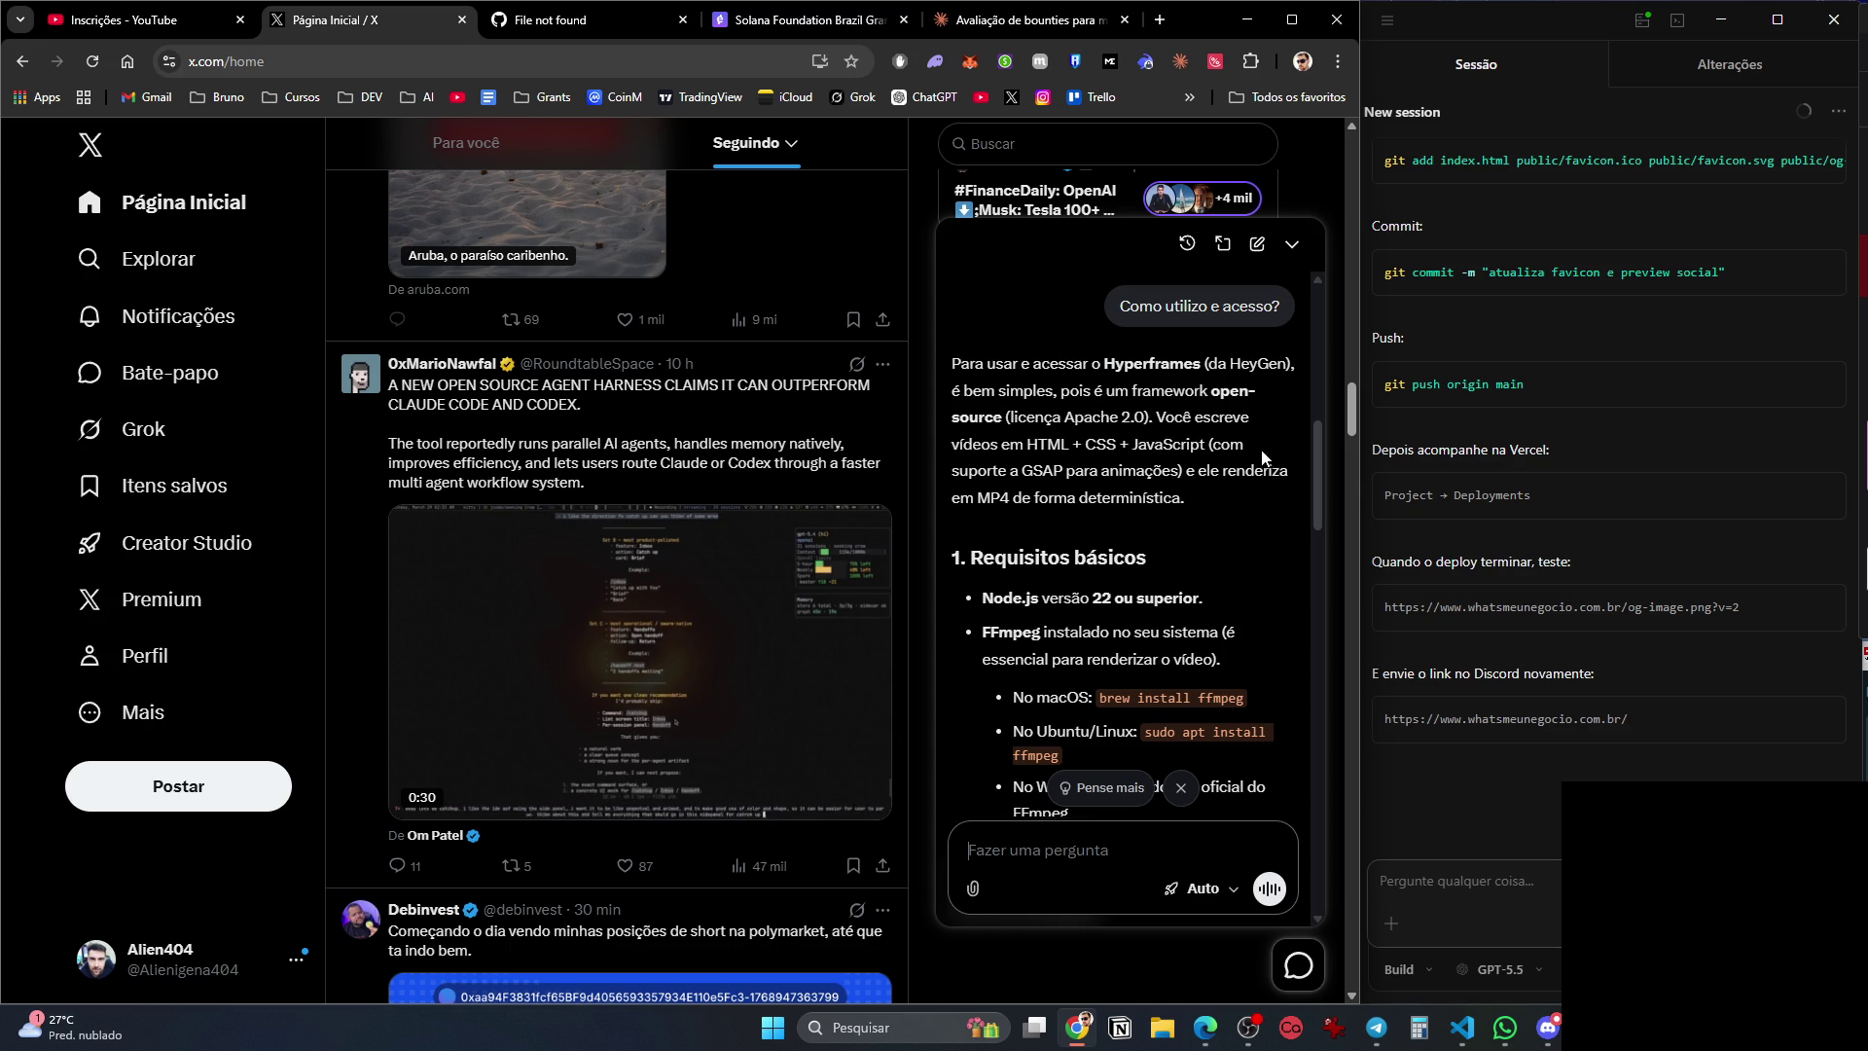
pyautogui.scroll(-2, 1228, 510)
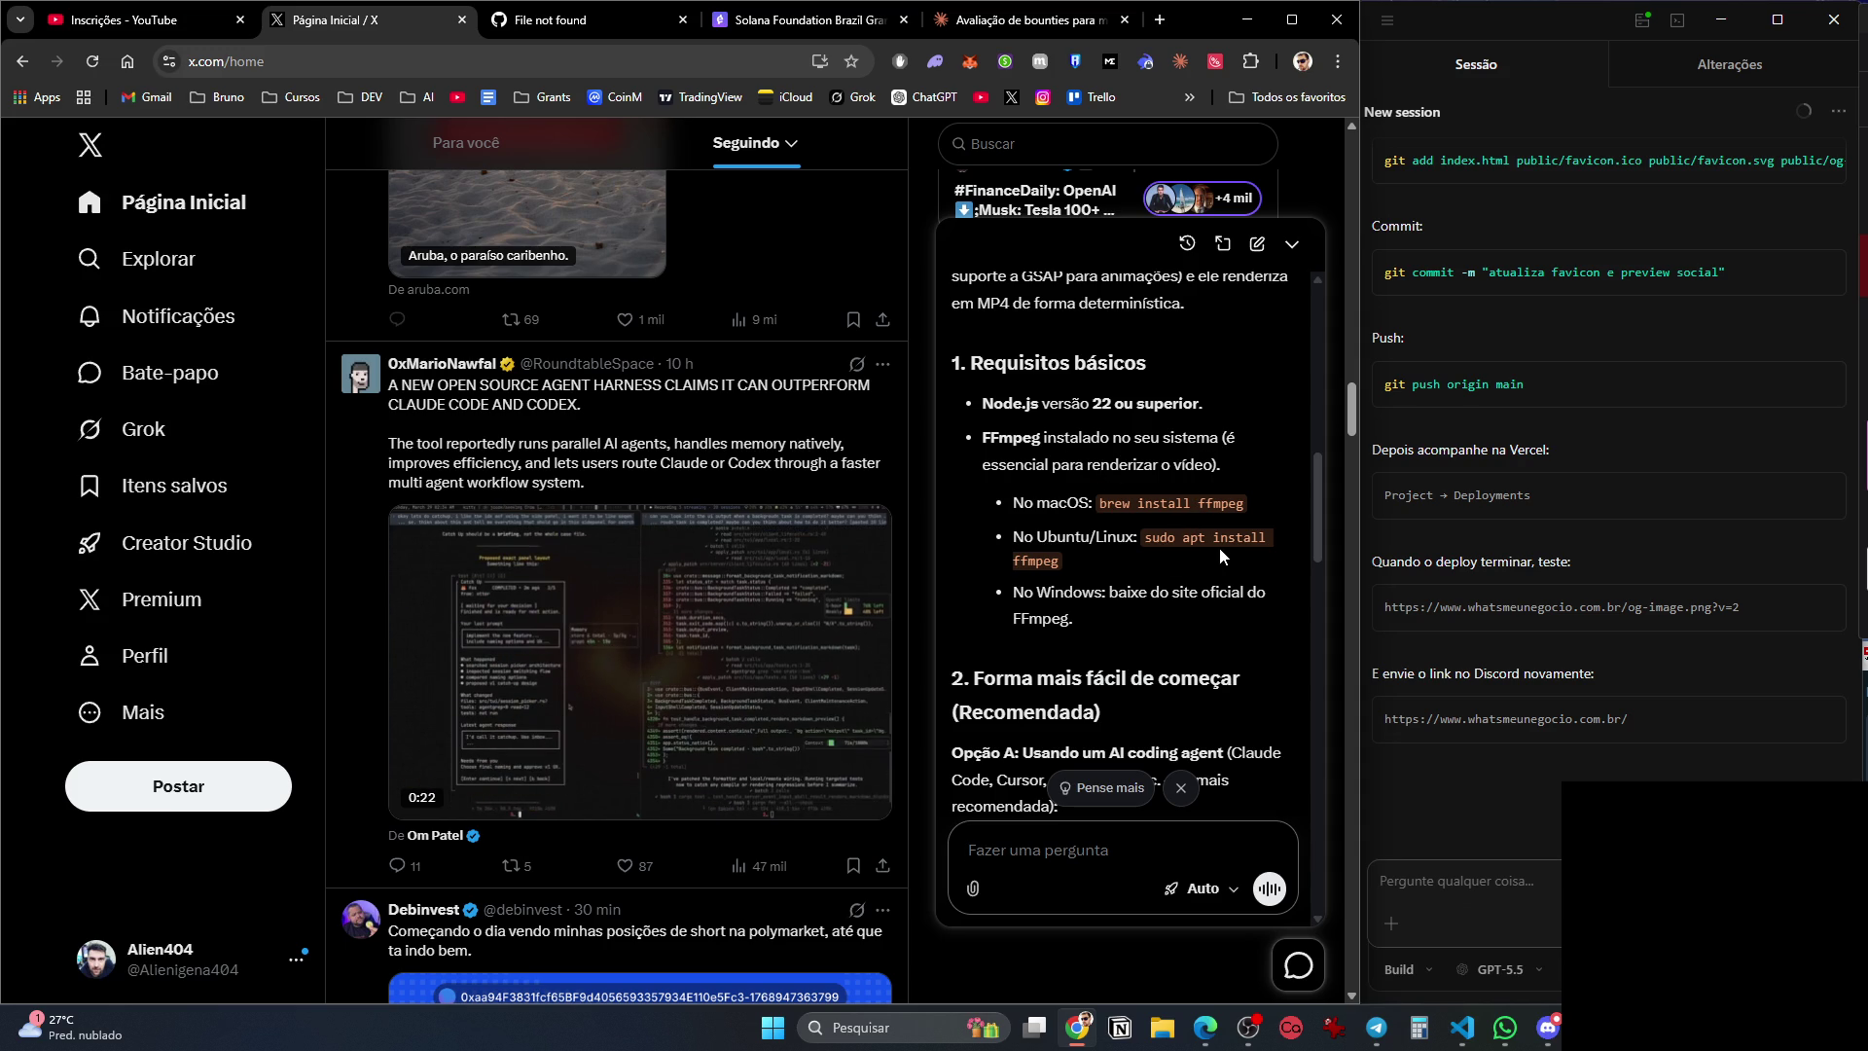
pyautogui.scroll(-3, 1210, 557)
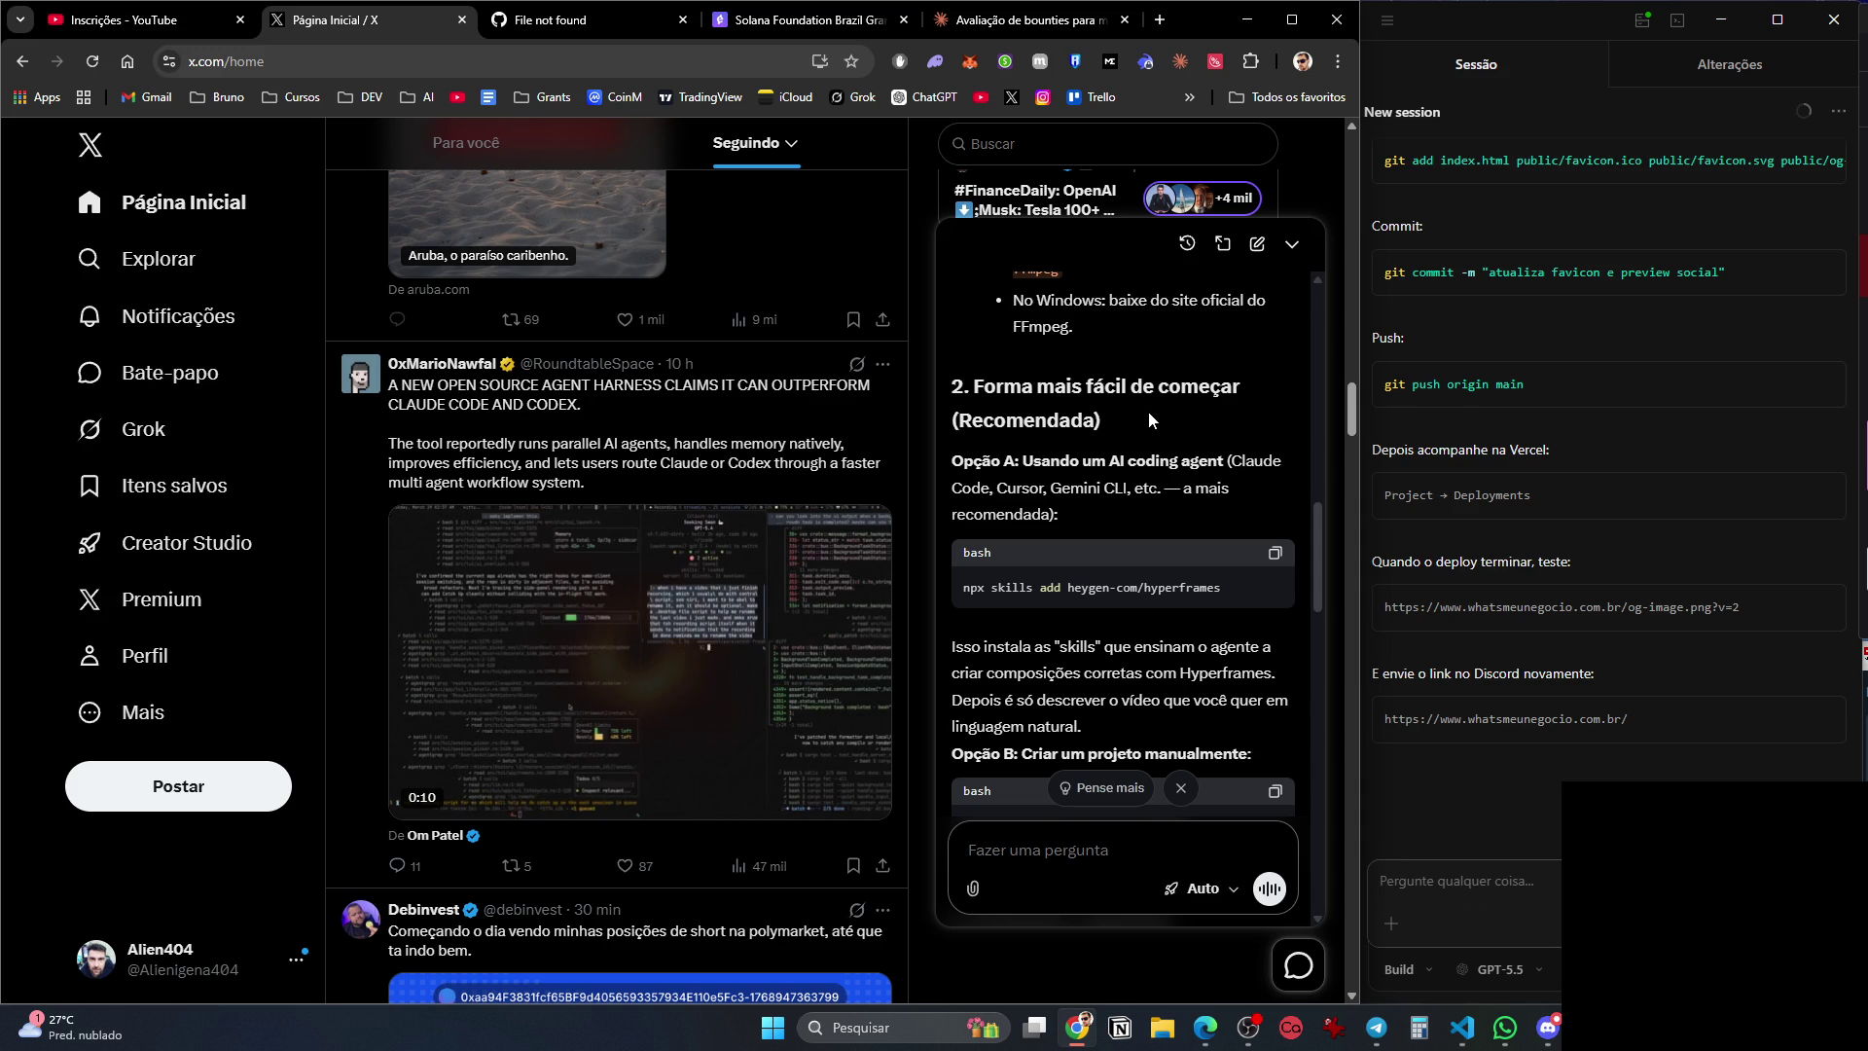
pyautogui.scroll(-2, 1177, 563)
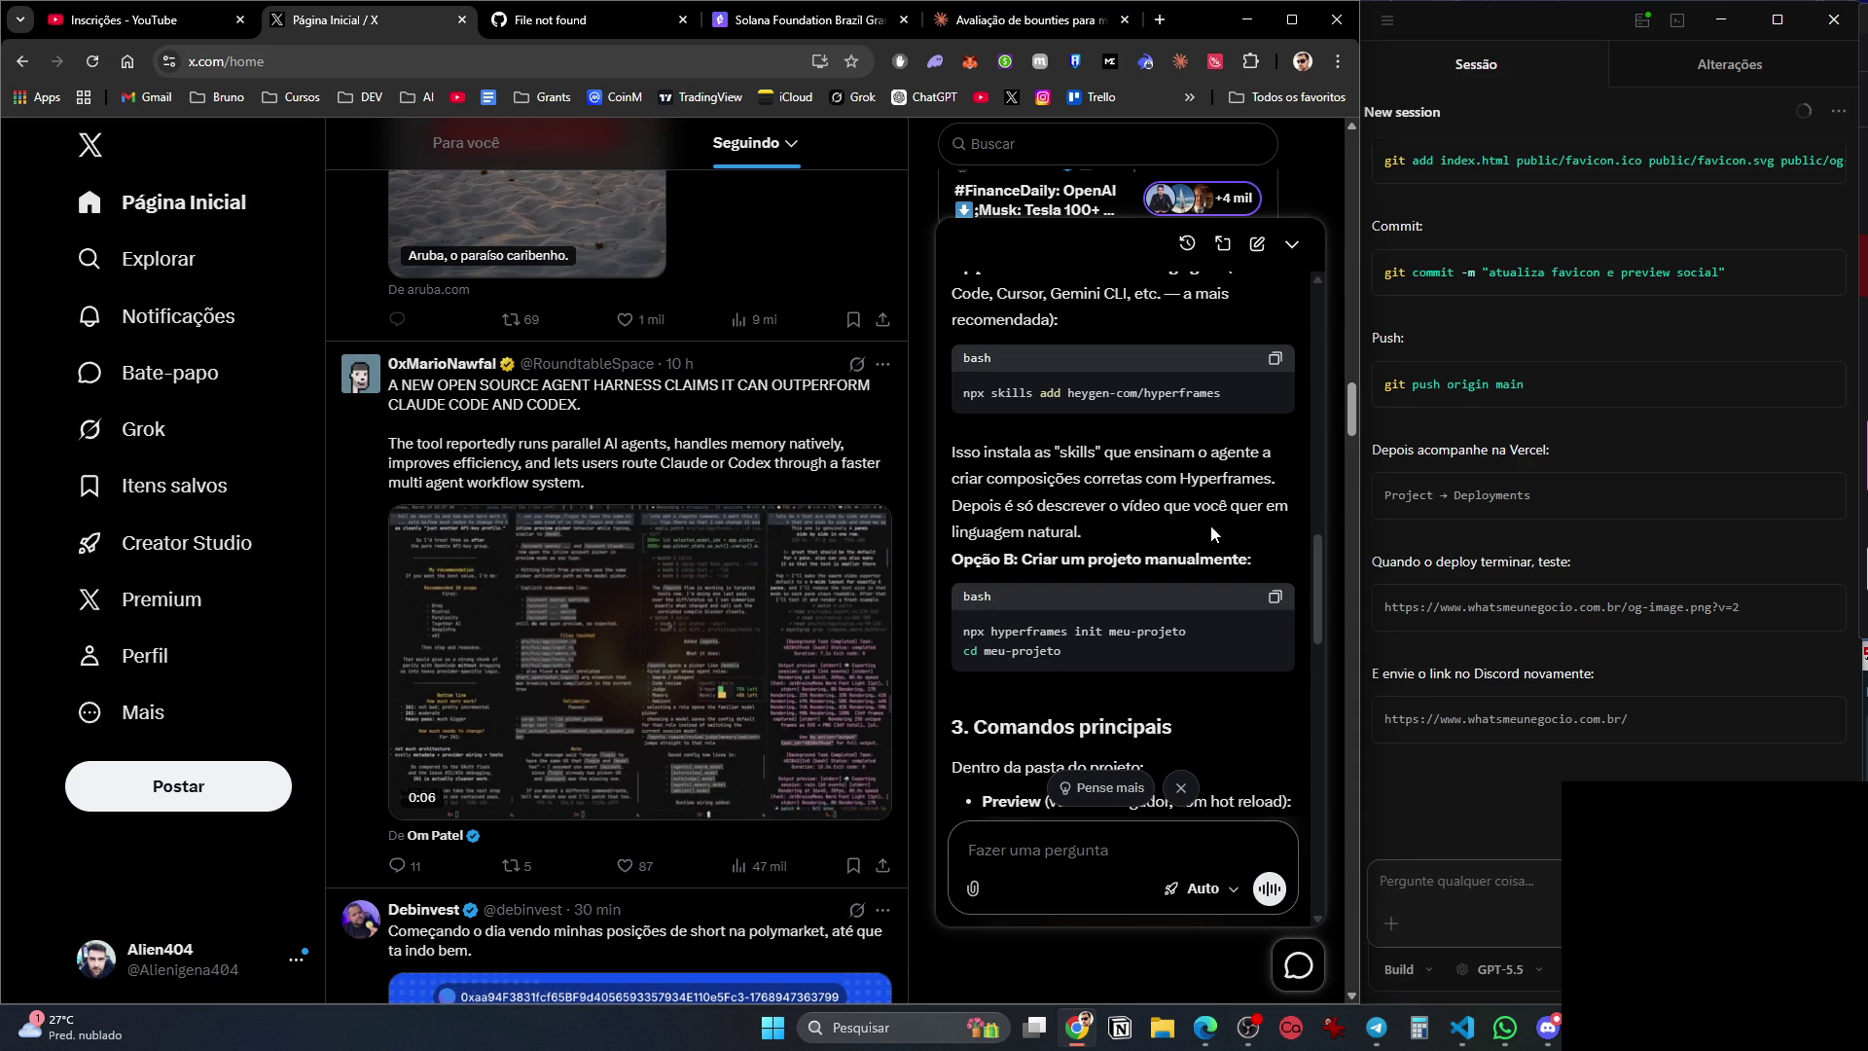
pyautogui.scroll(-1, 1198, 625)
pyautogui.scroll(-2, 1199, 624)
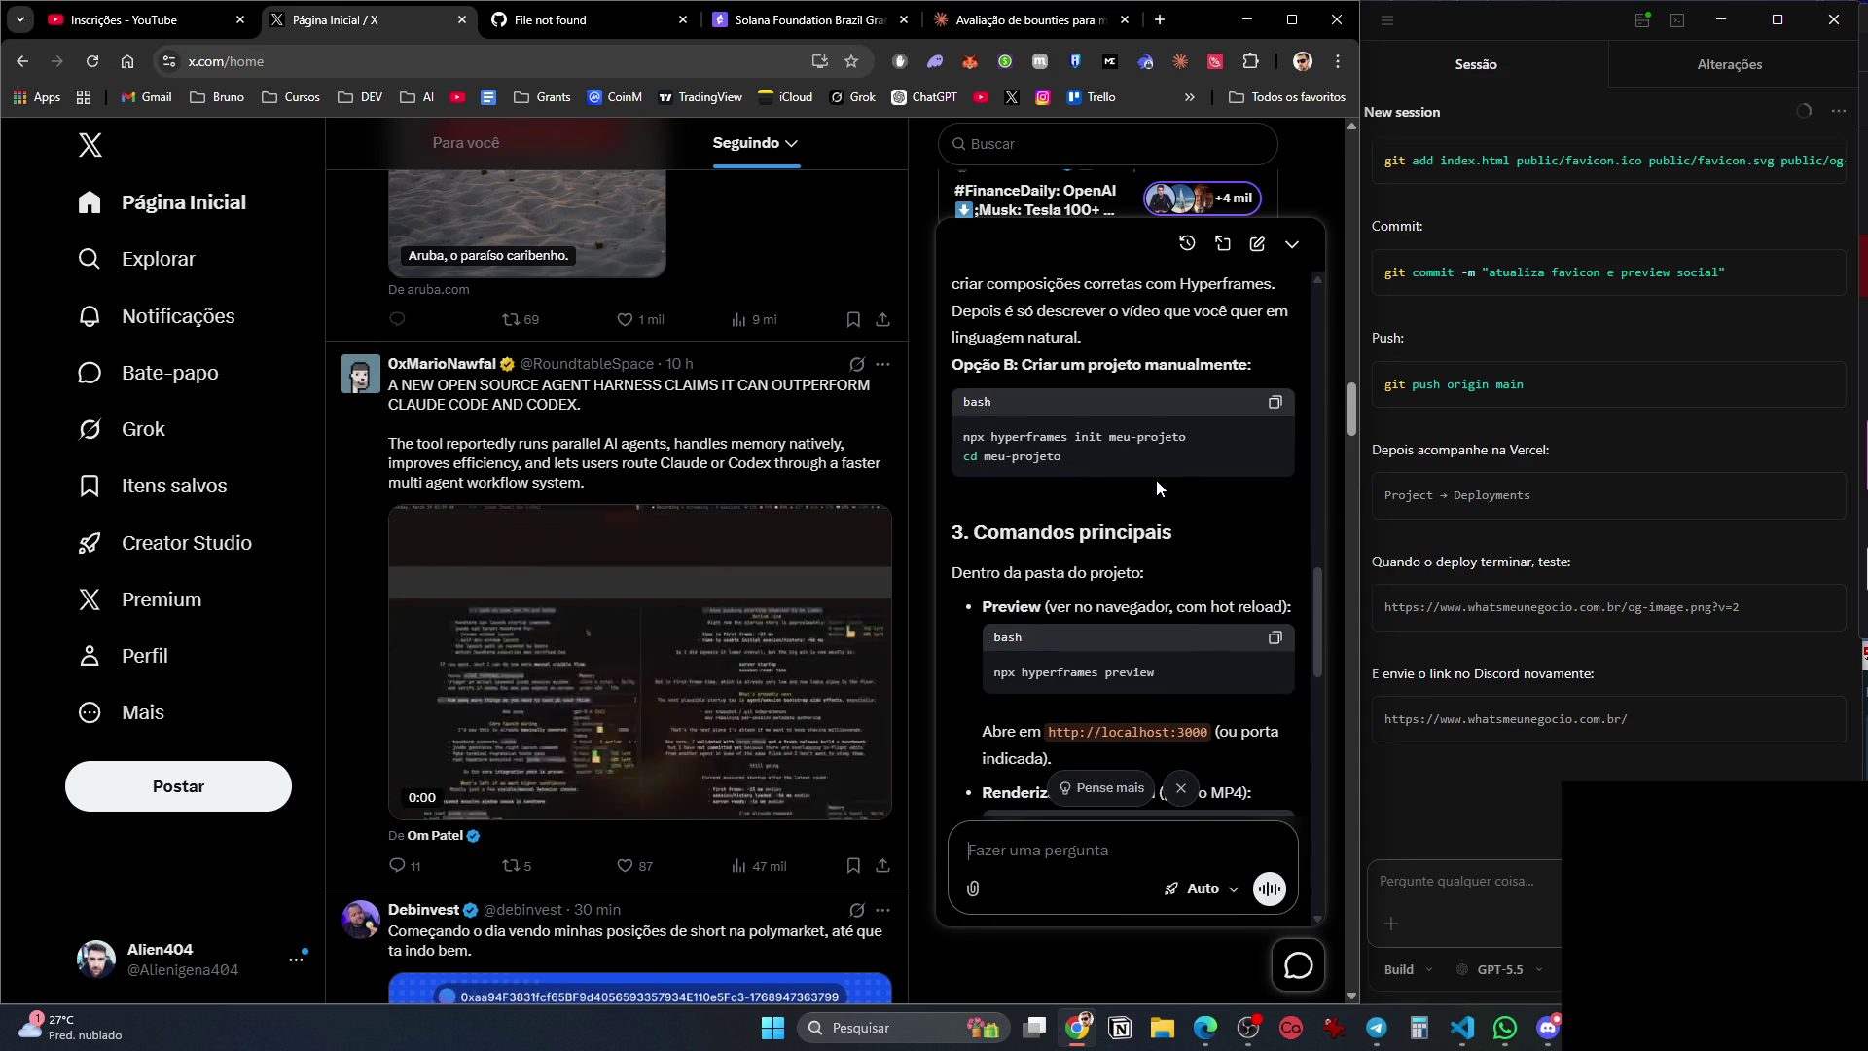
pyautogui.scroll(-2, 1154, 478)
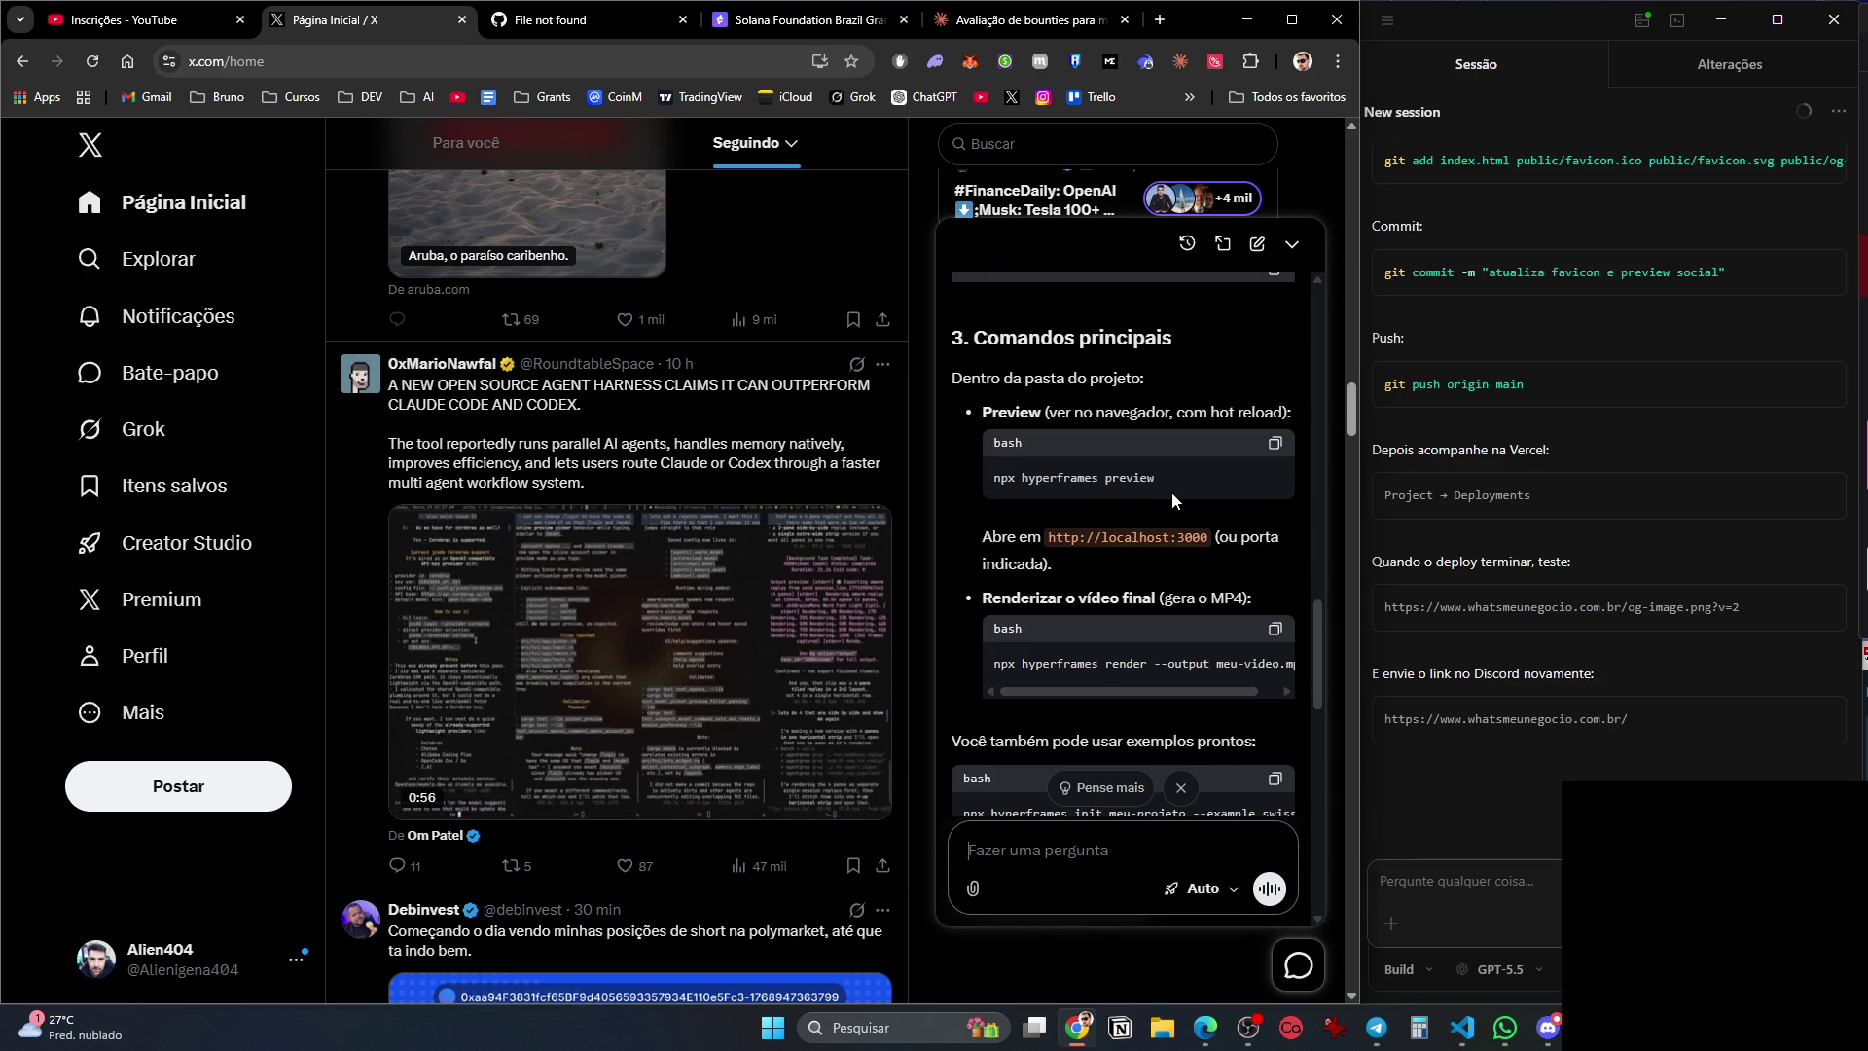
pyautogui.scroll(-2, 1179, 503)
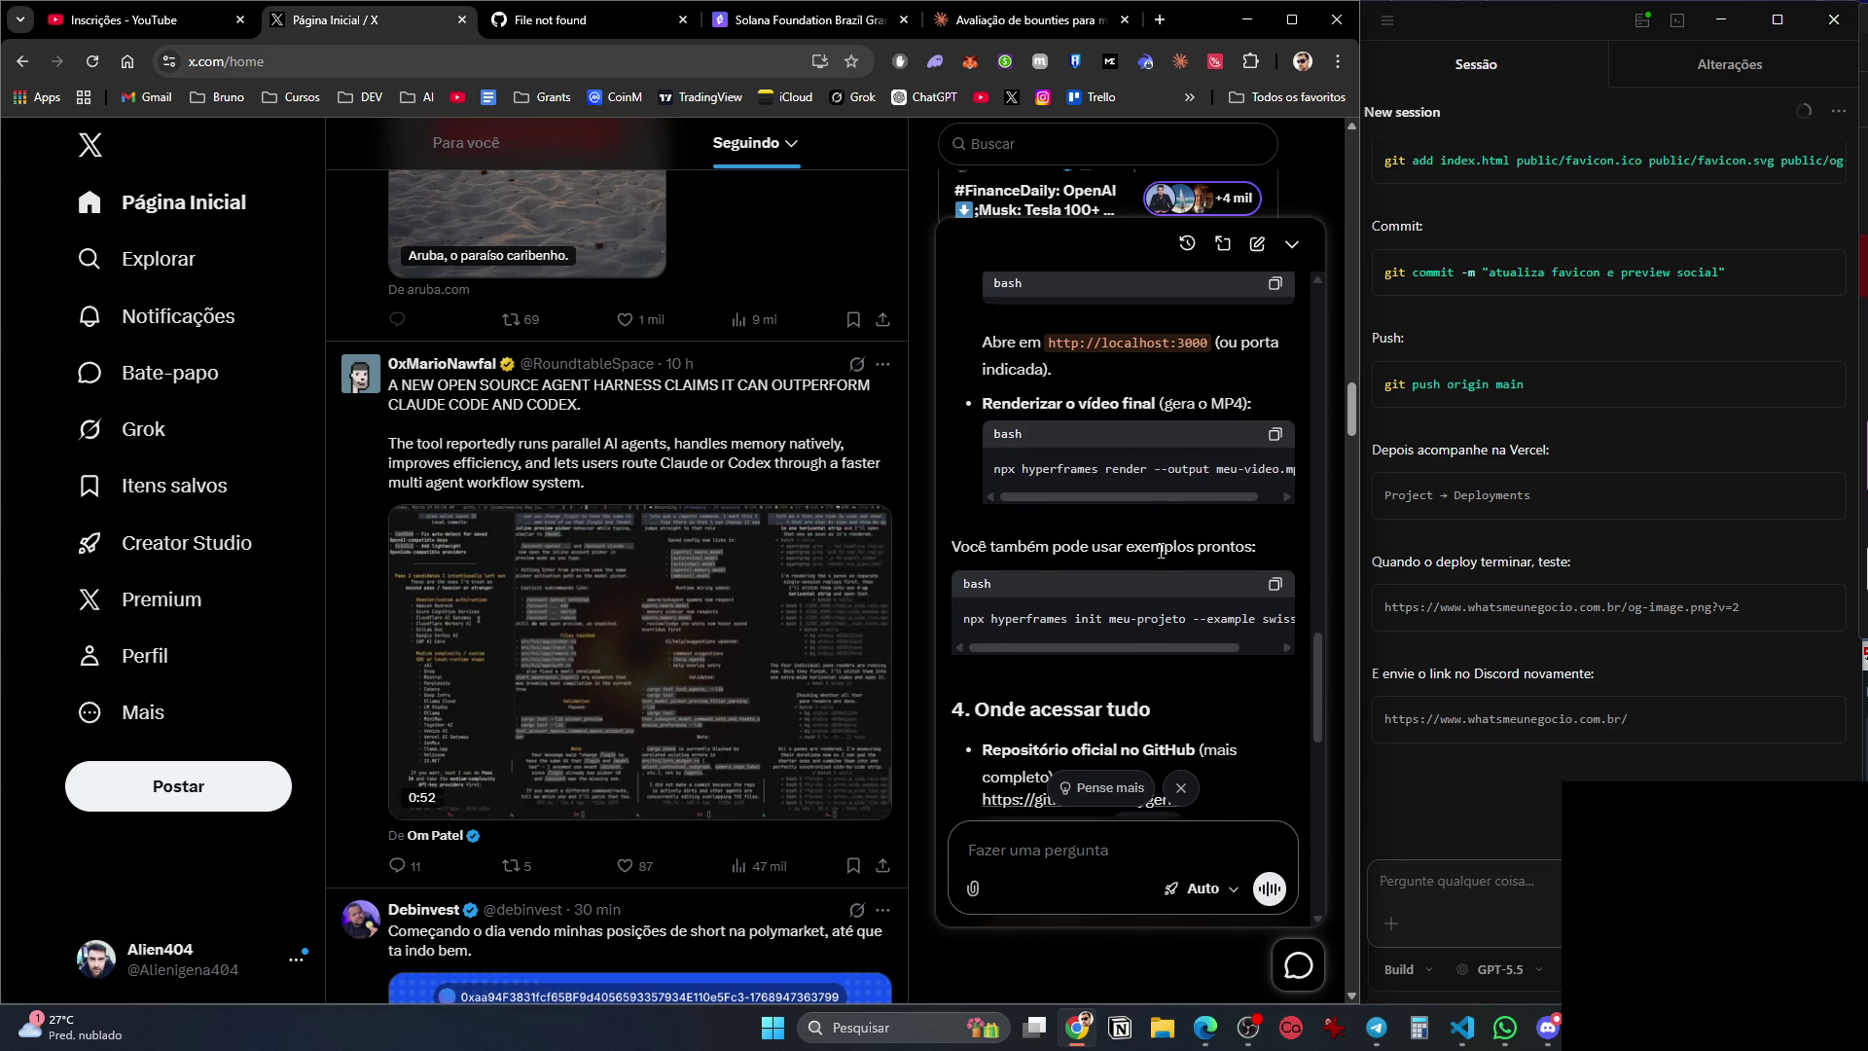
pyautogui.scroll(-2, 1164, 559)
pyautogui.scroll(-2, 1164, 558)
pyautogui.middleClick(1162, 414)
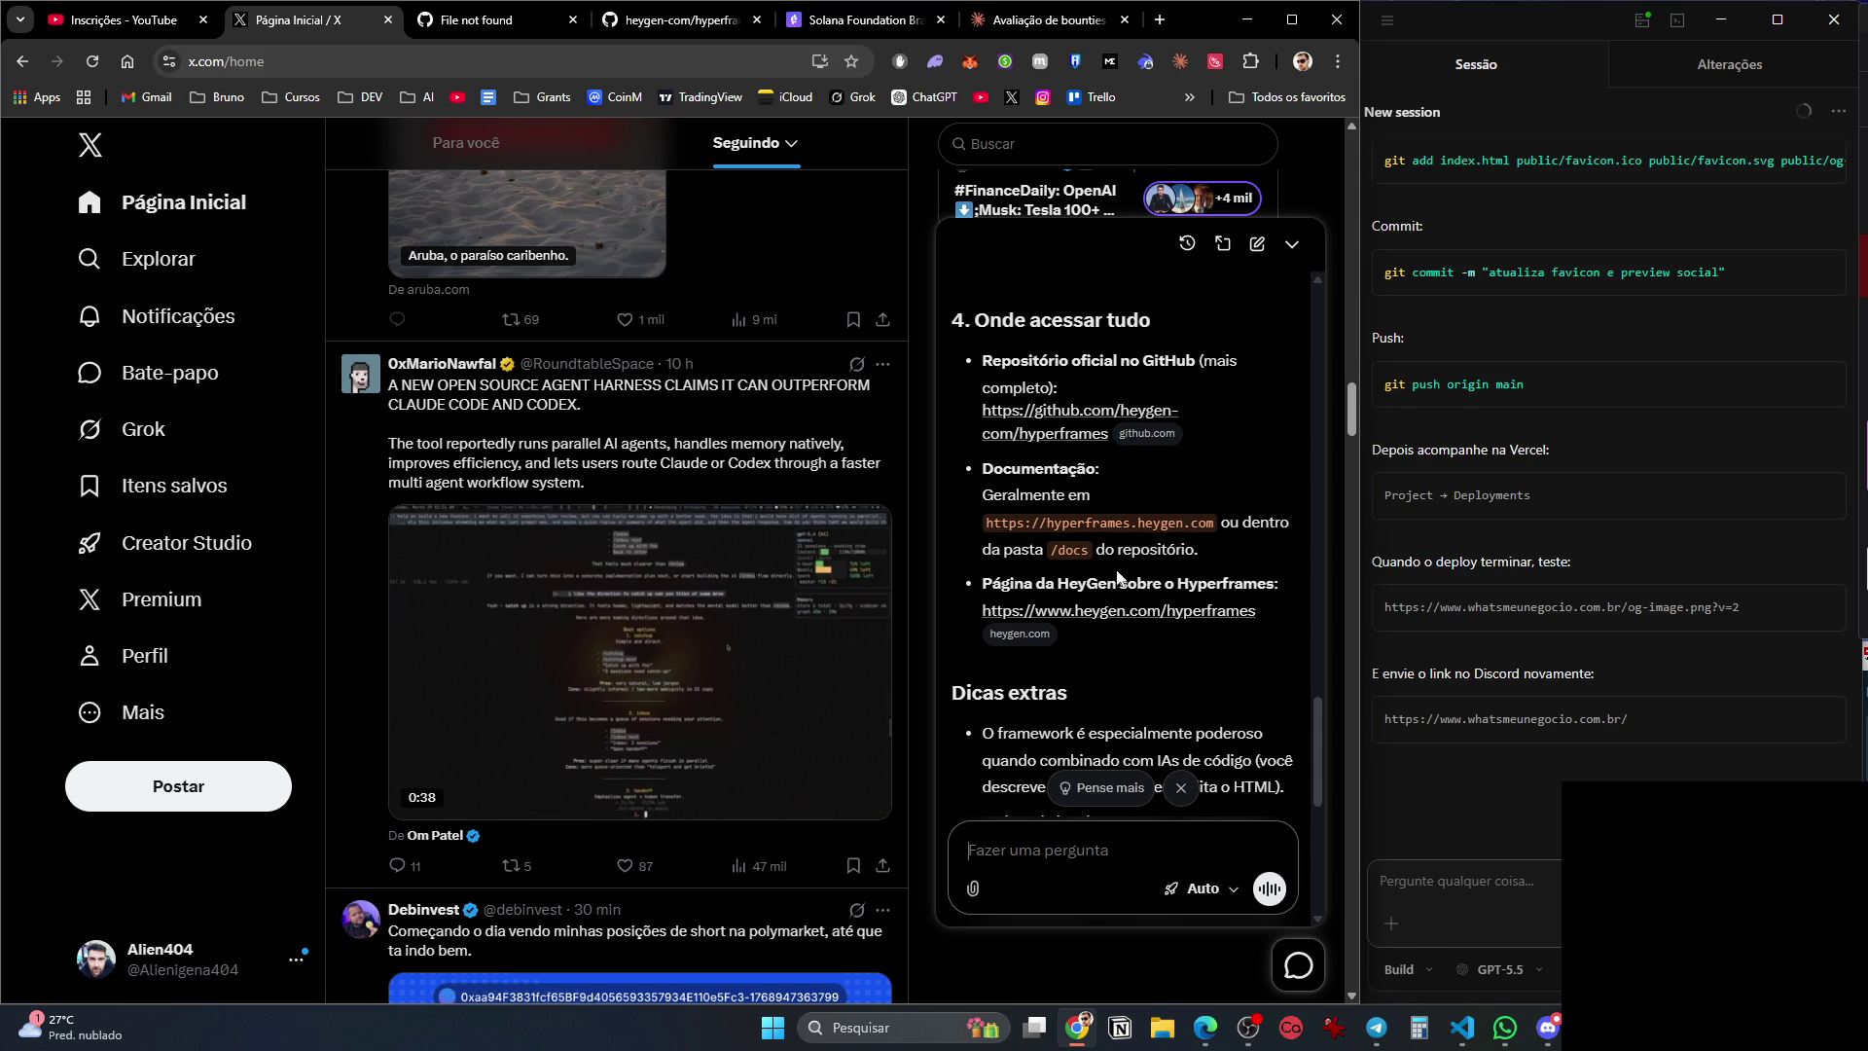
# Open the HeyGen Hyperframes page in a new tab and reply 'Sim vamos fazer isso' to Grok.
pyautogui.middleClick(1133, 611)
pyautogui.scroll(-3, 1157, 662)
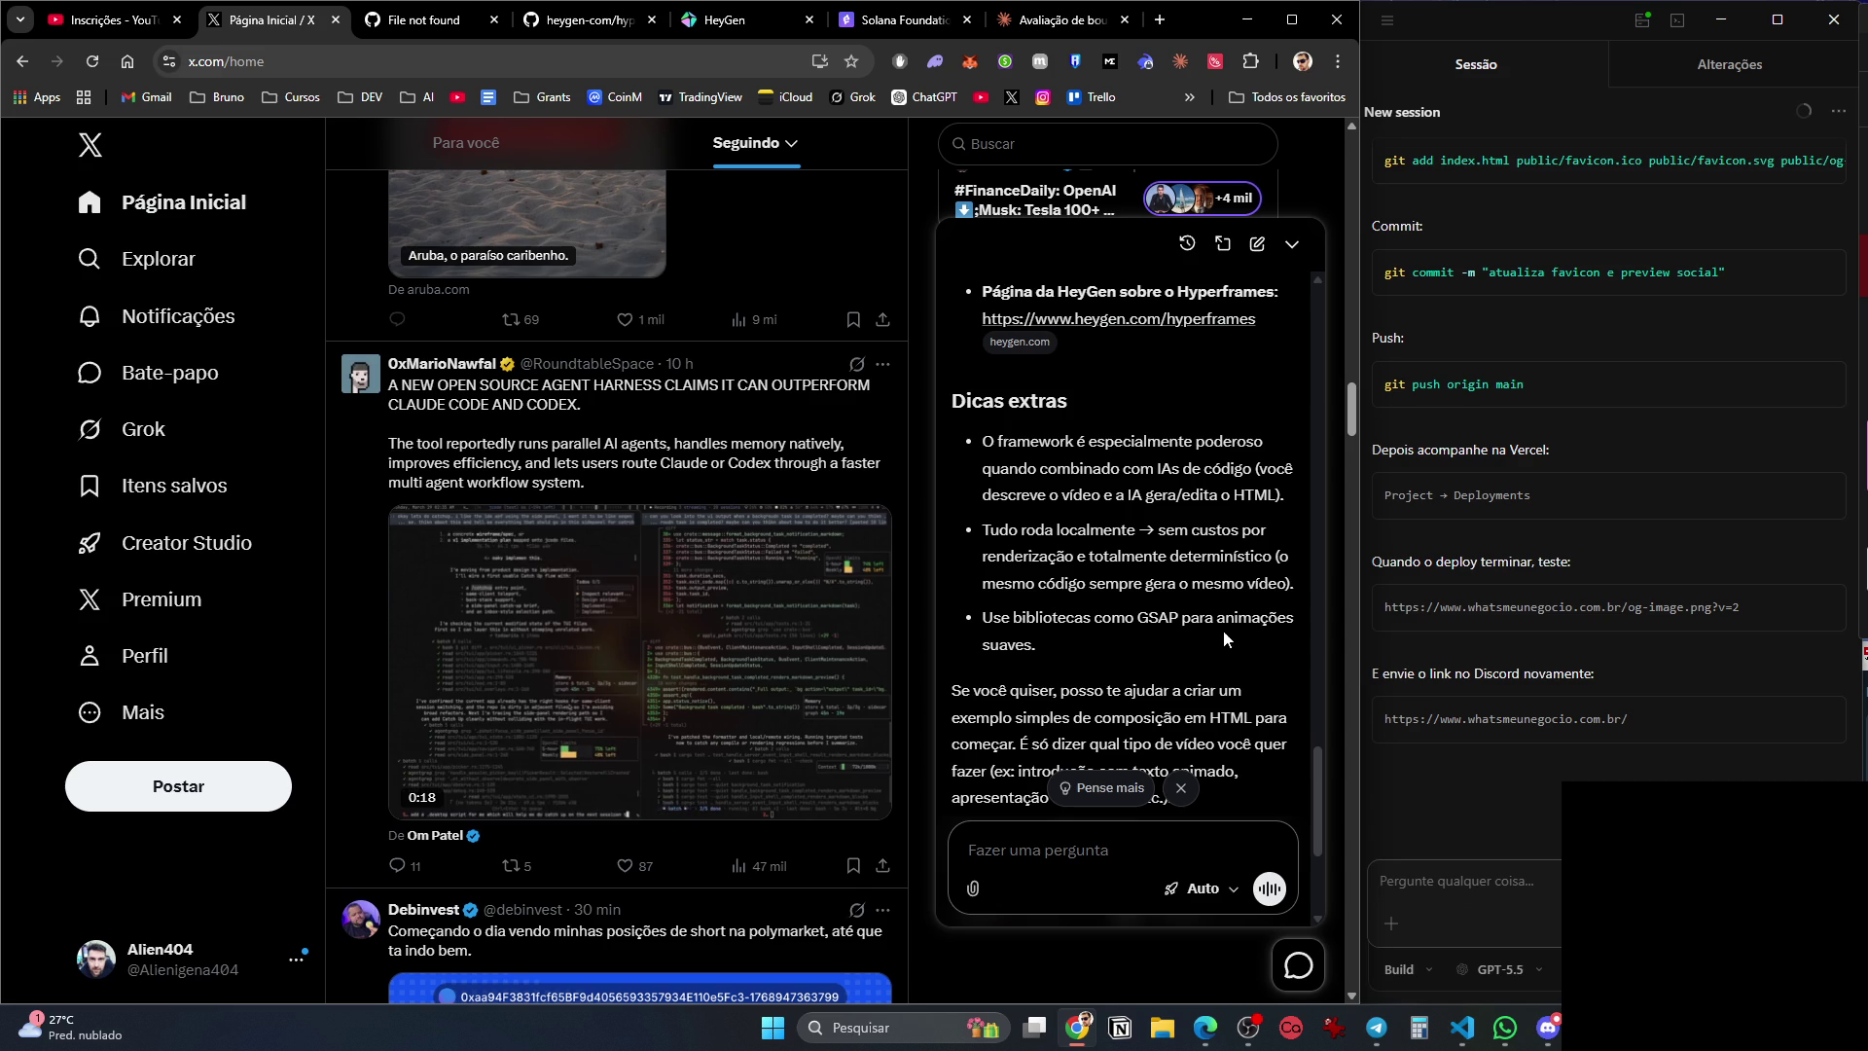
pyautogui.scroll(-3, 1105, 504)
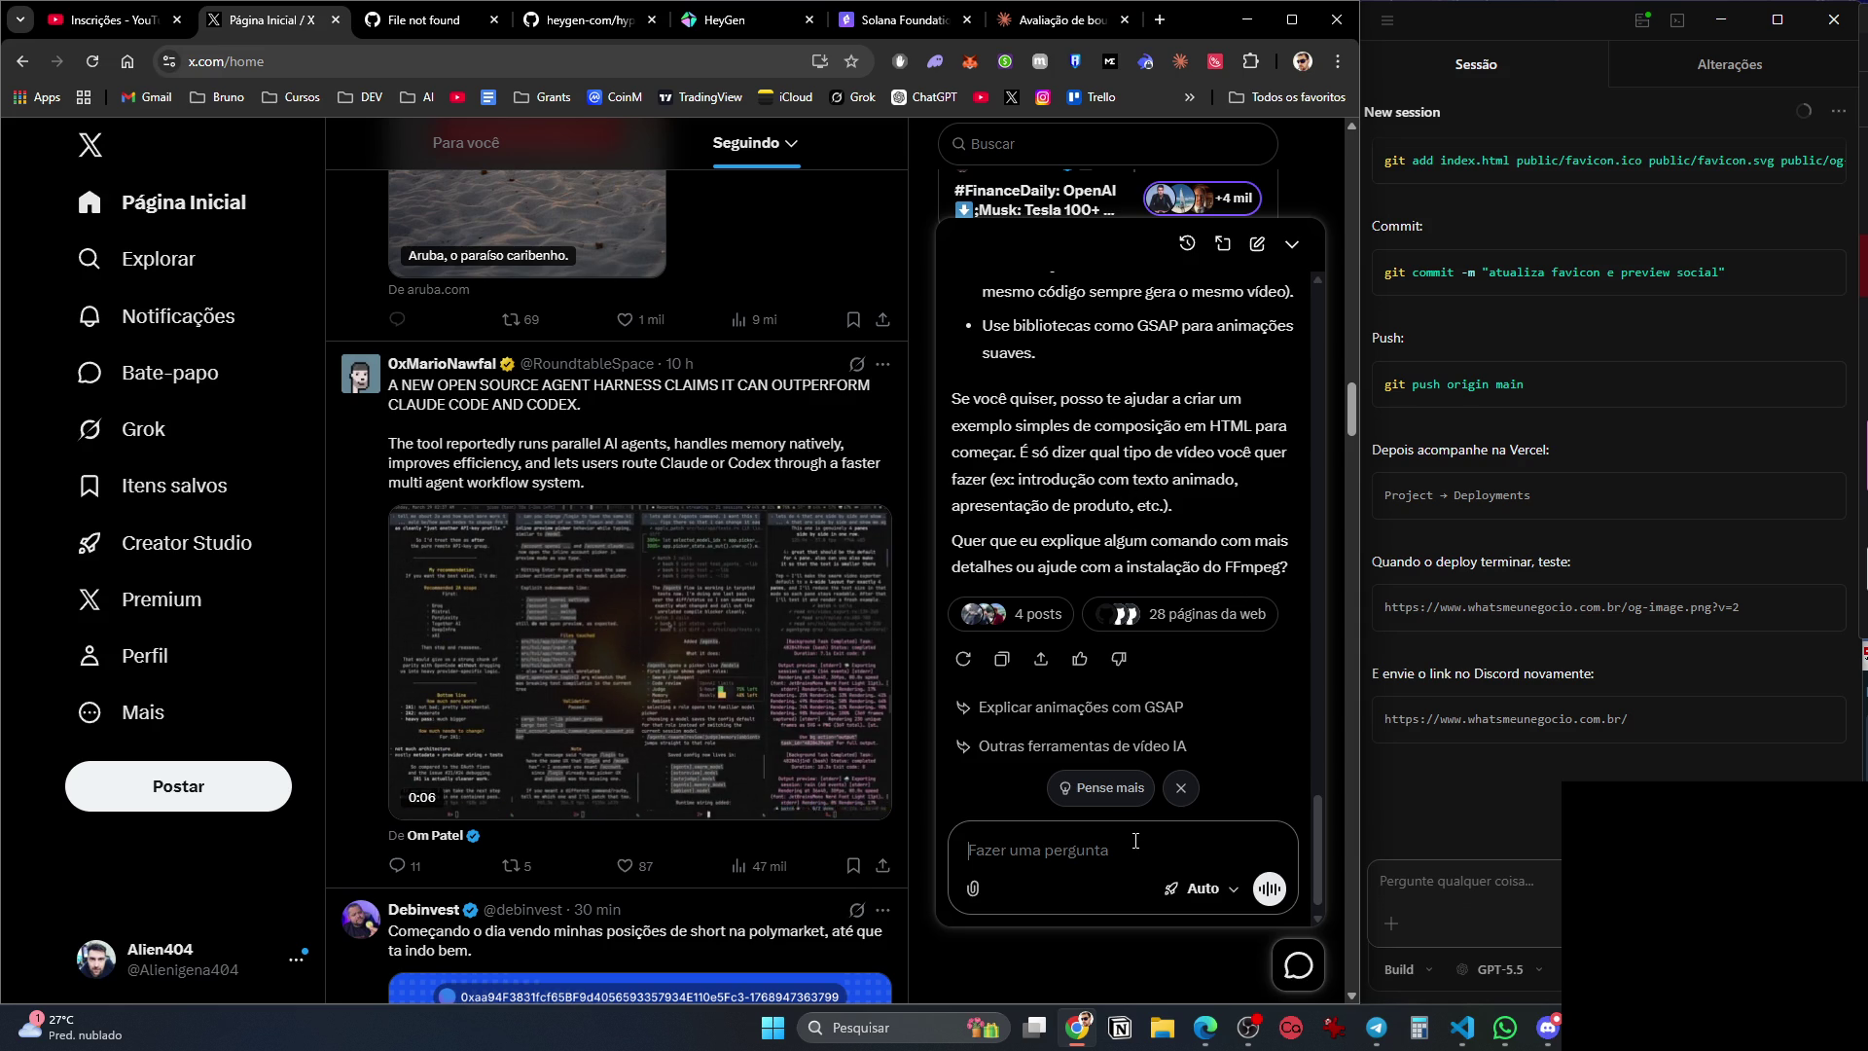
pyautogui.write('Queria')
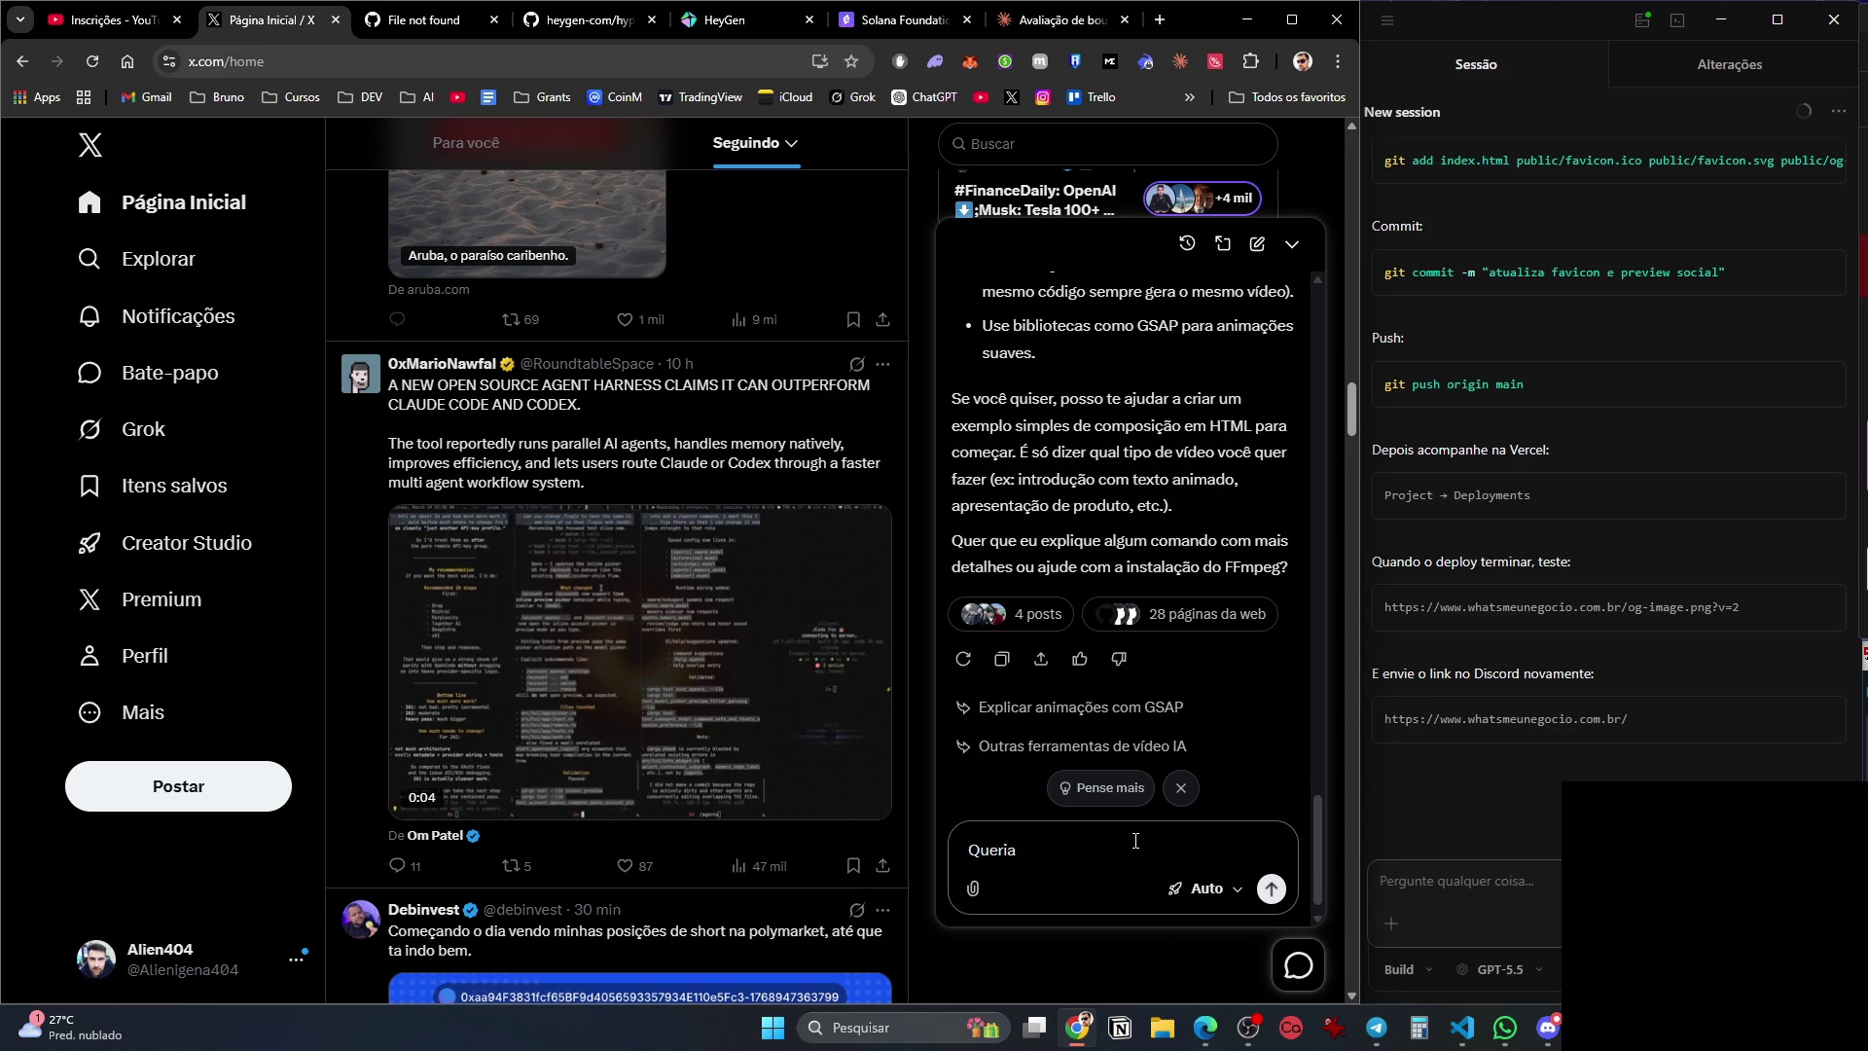
pyautogui.write('zer isso')
pyautogui.press('Return')
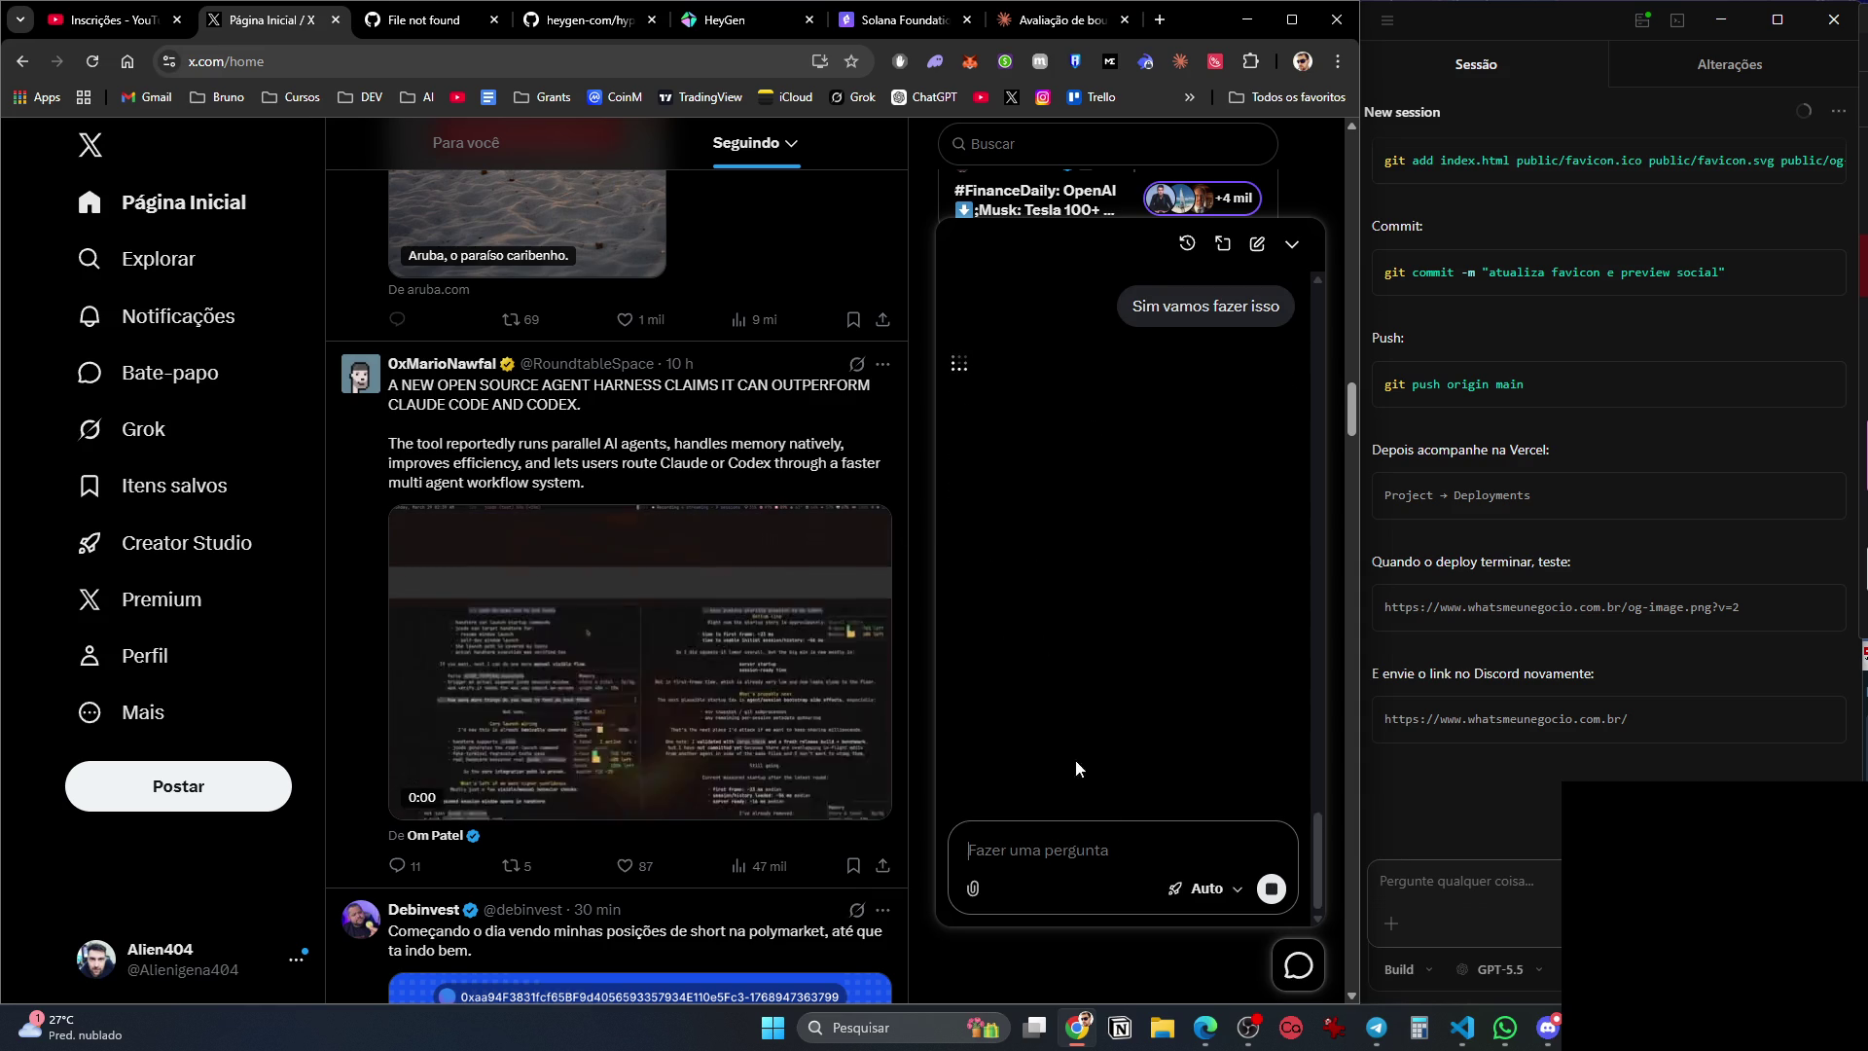
pyautogui.click(399, 21)
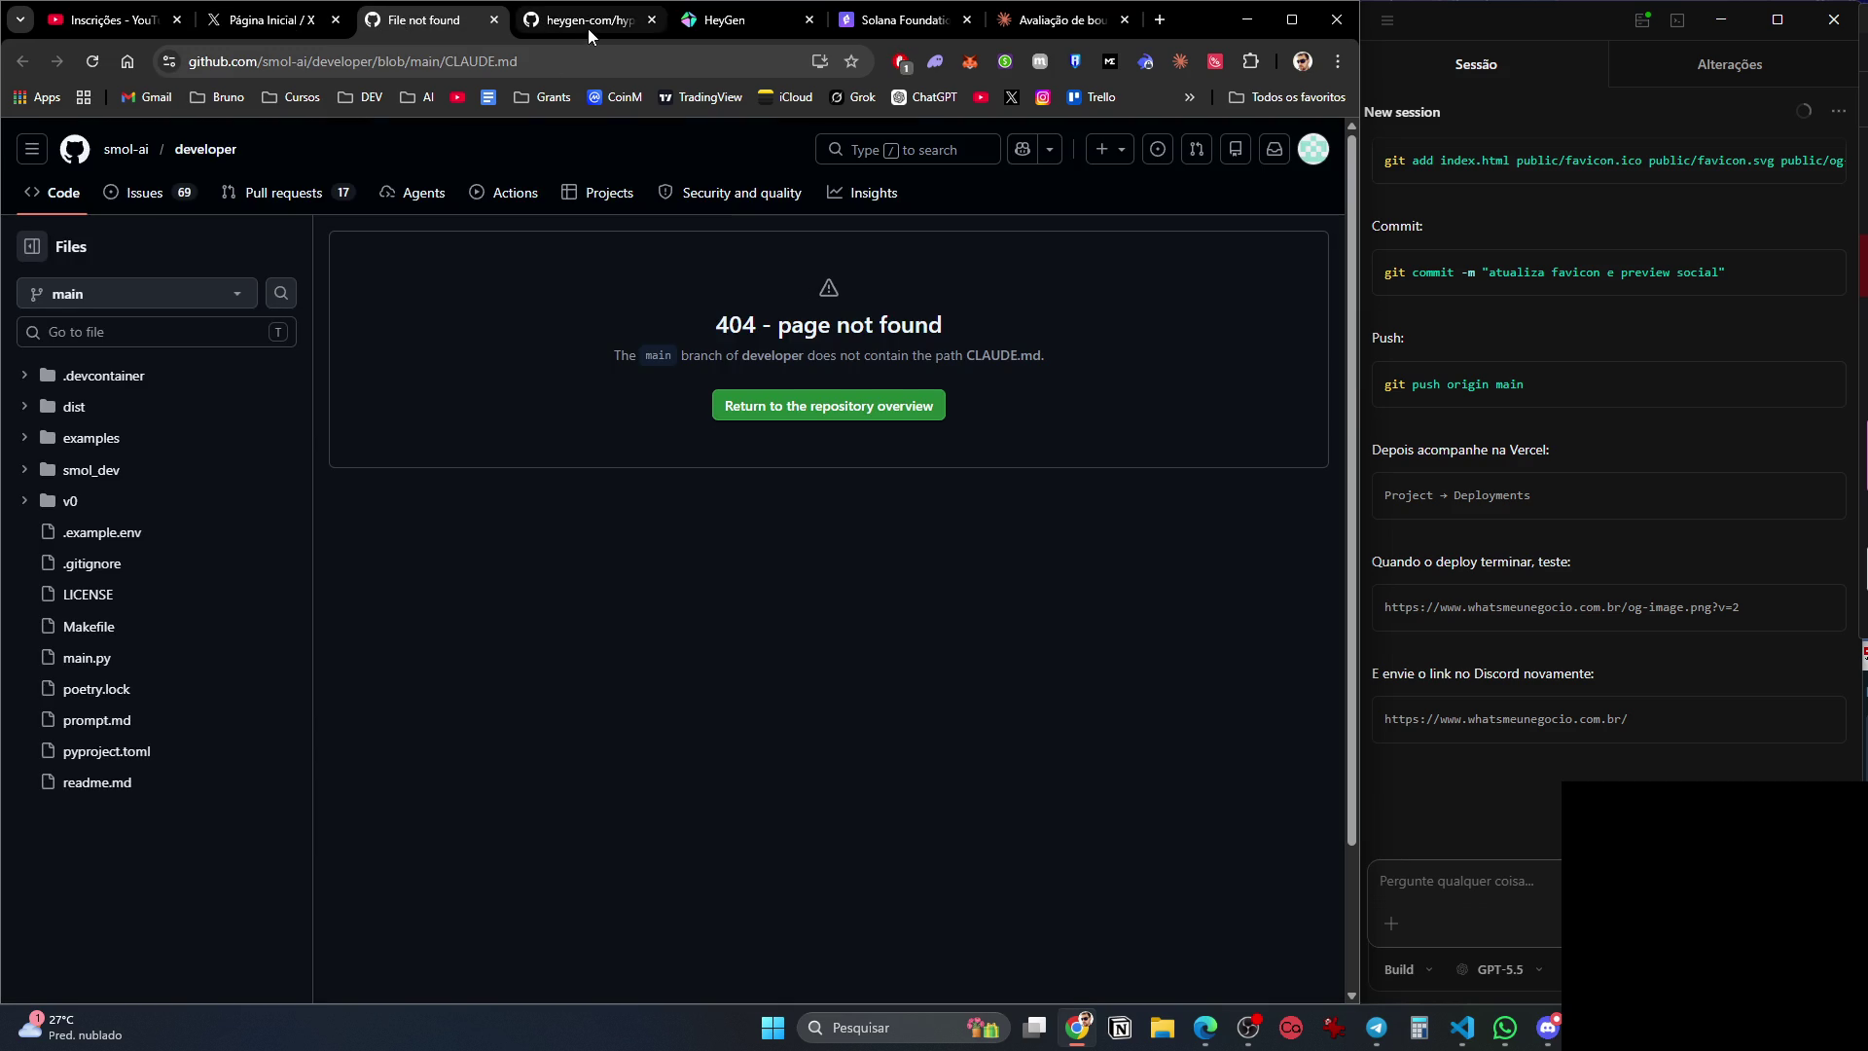
# Close the GitHub 404 tab for CLAUDE.md, leaving the hyperframes repository.
pyautogui.click(587, 27)
pyautogui.click(446, 22)
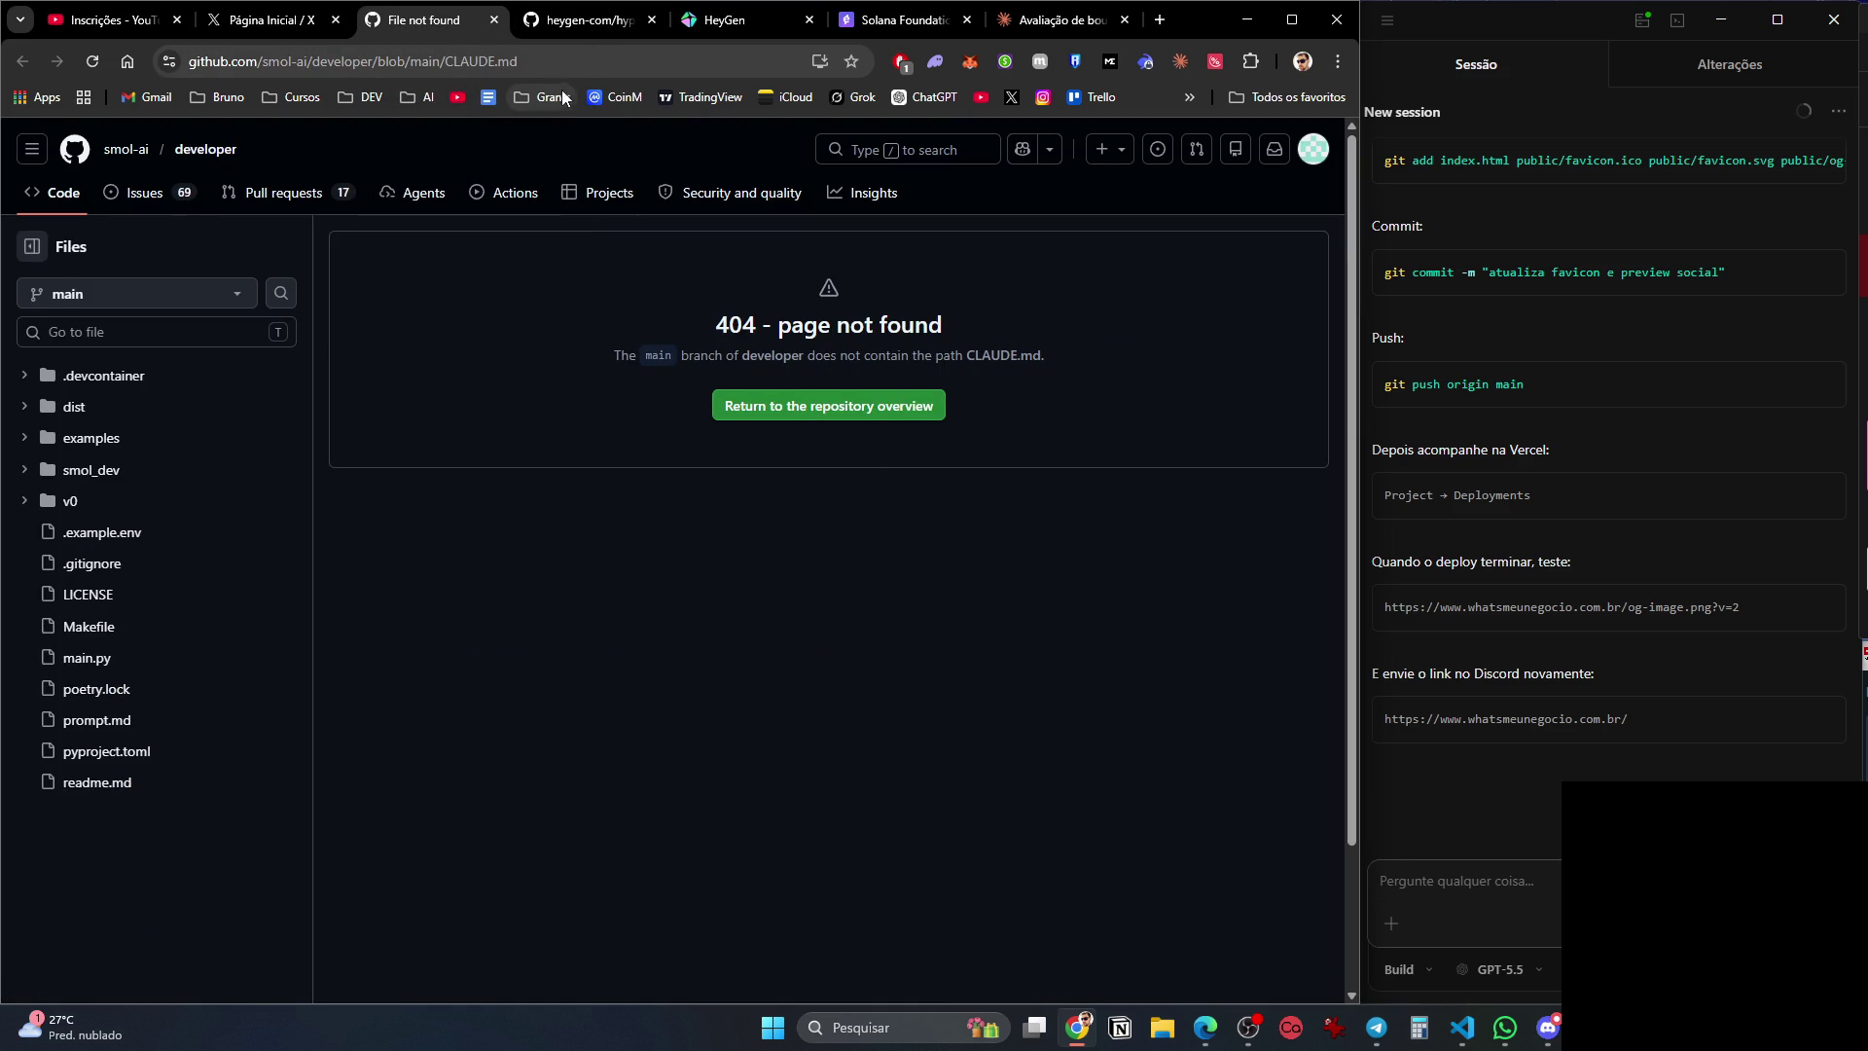
pyautogui.hotkey('ctrl', 'w')
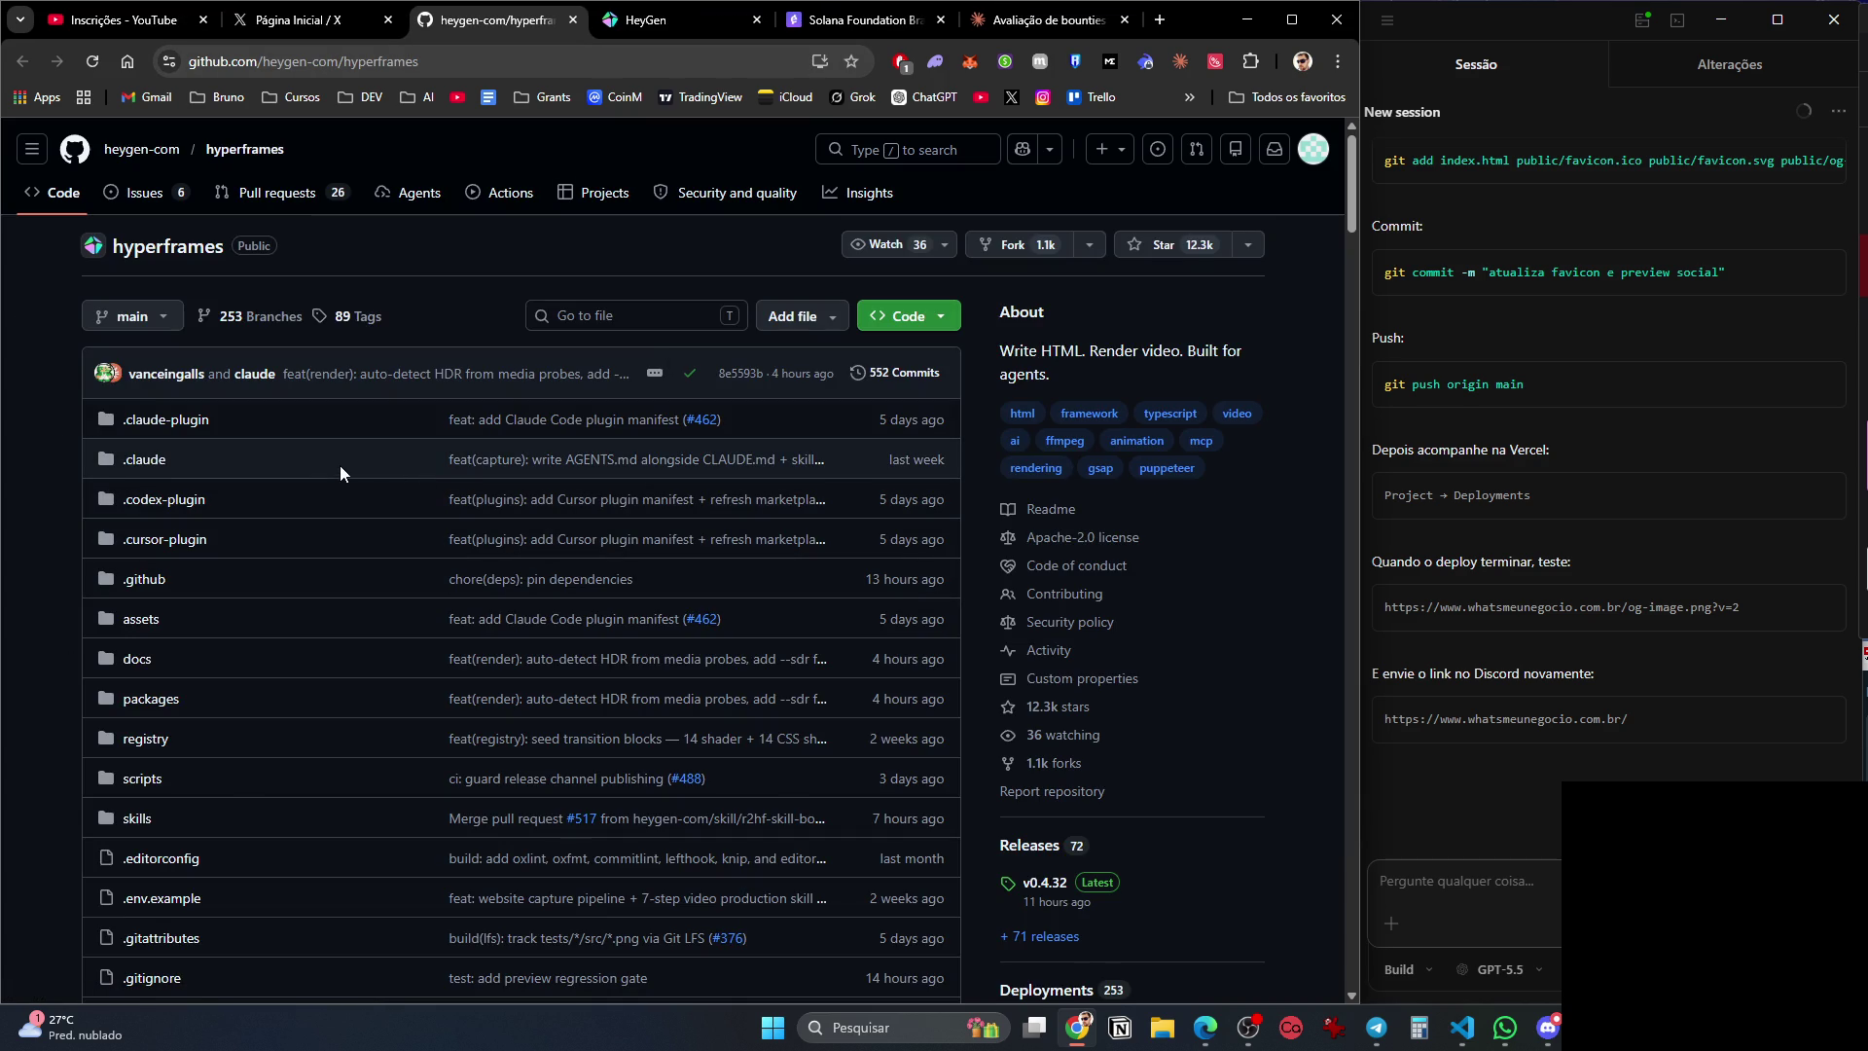
# Open a new browser tab and start typing the ChatGPT address.
pyautogui.click(533, 62)
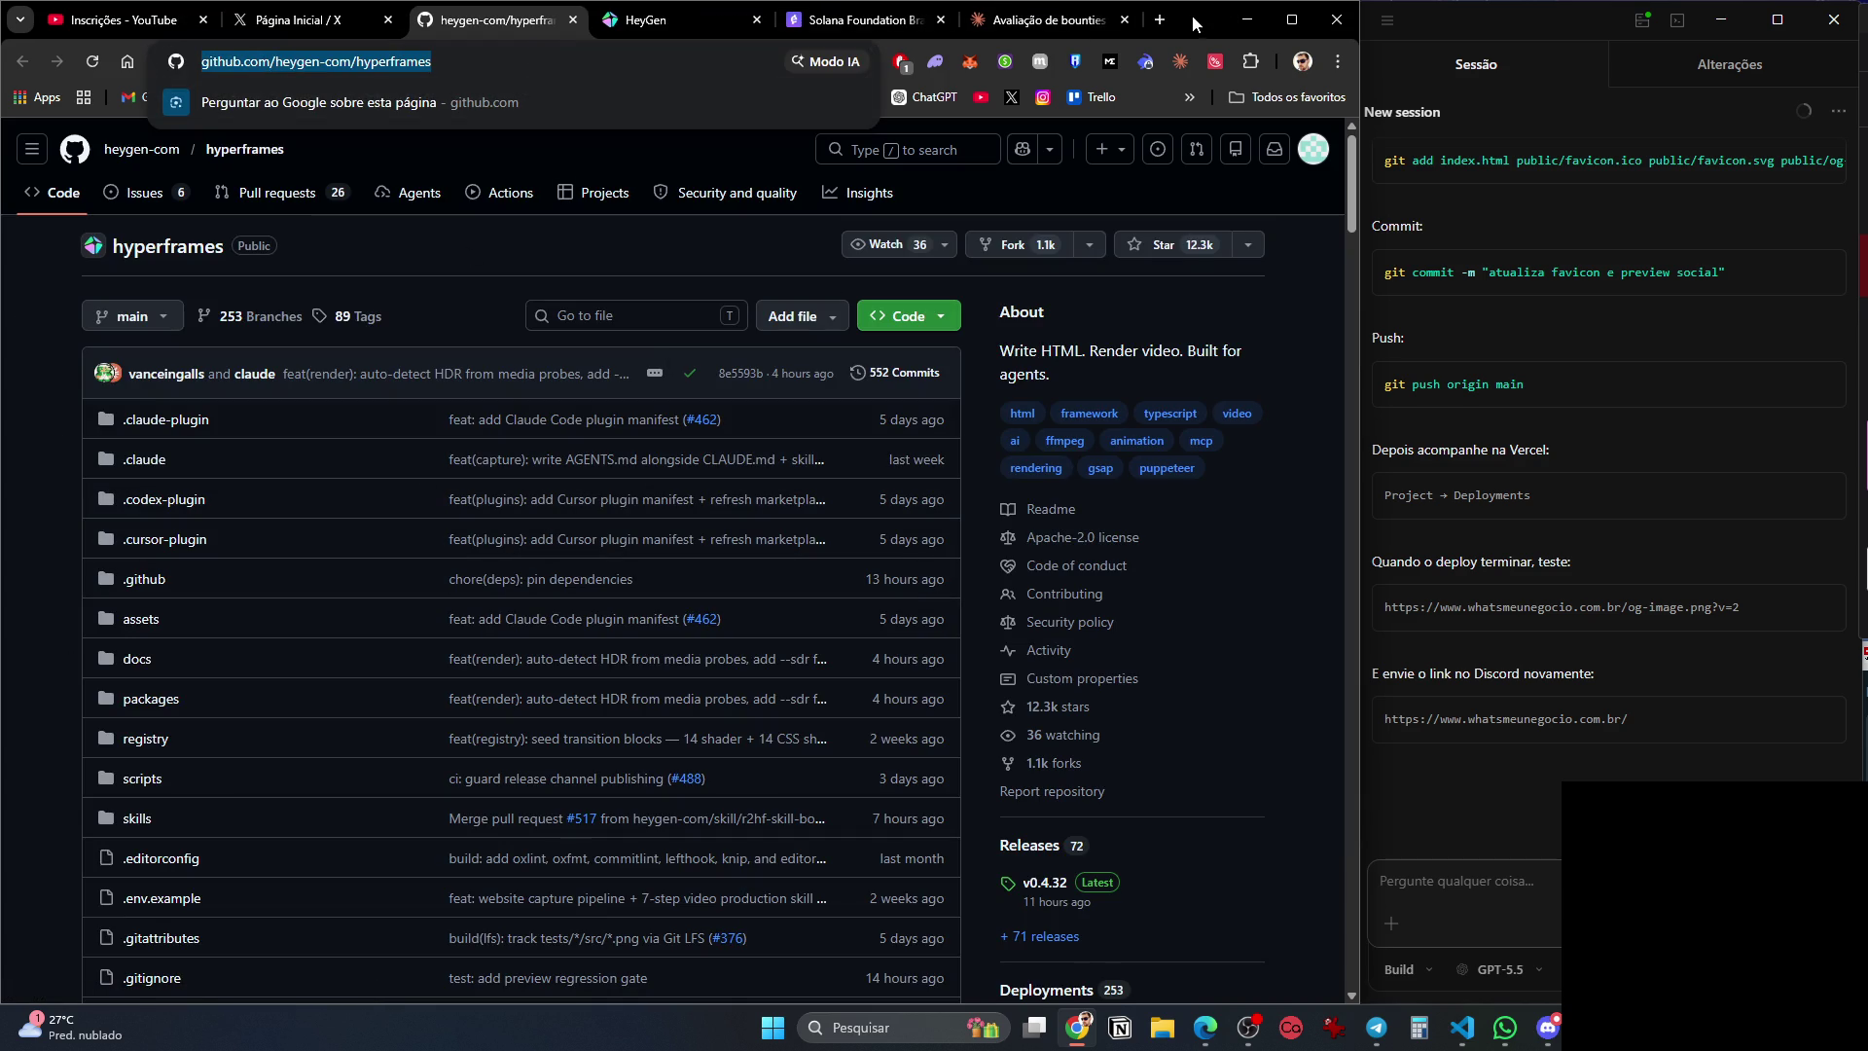
pyautogui.click(1160, 20)
pyautogui.write('cq')
pyautogui.press('BackSpace')
pyautogui.write('ha')
pyautogui.press('BackSpace')
pyautogui.press('BackSpace')
# In ChatGPT's 'Erro Git configuração' chat, send the hyperframes repo link and ask if it's safe to install.
pyautogui.write('hat.openai.com')
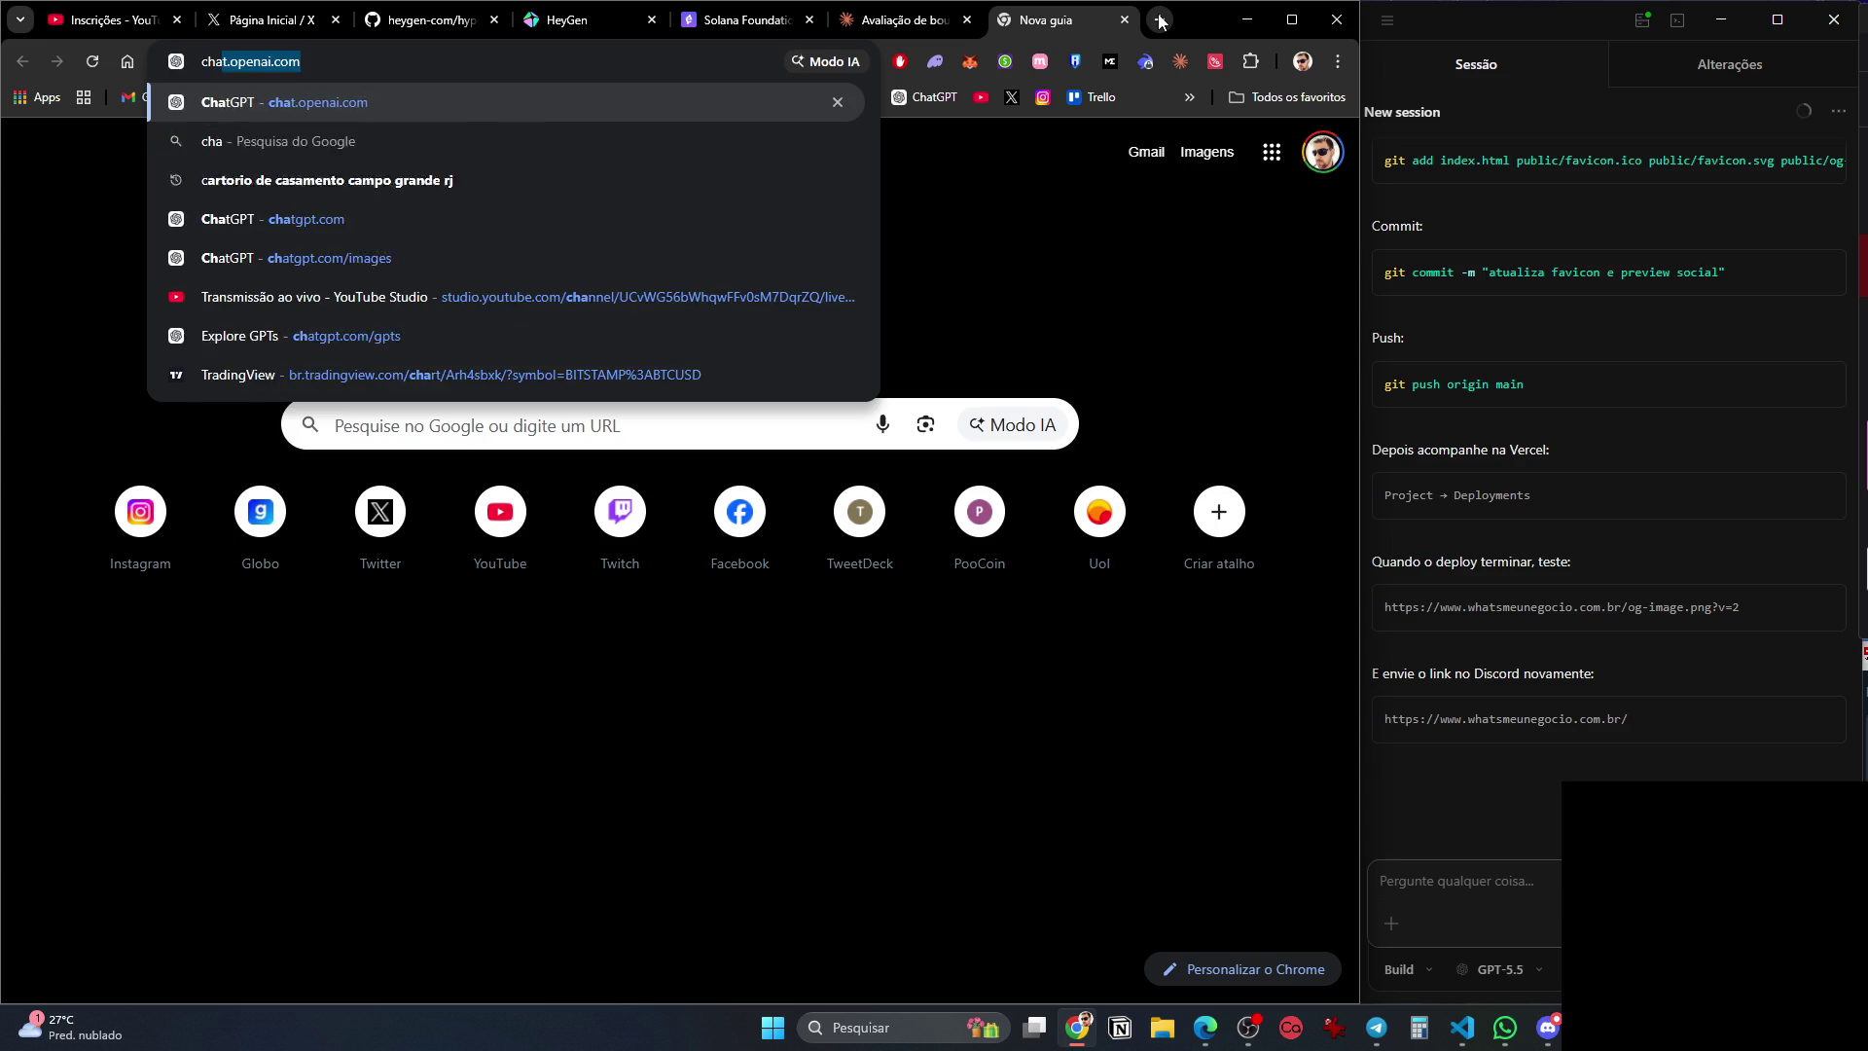
pyautogui.press('Return')
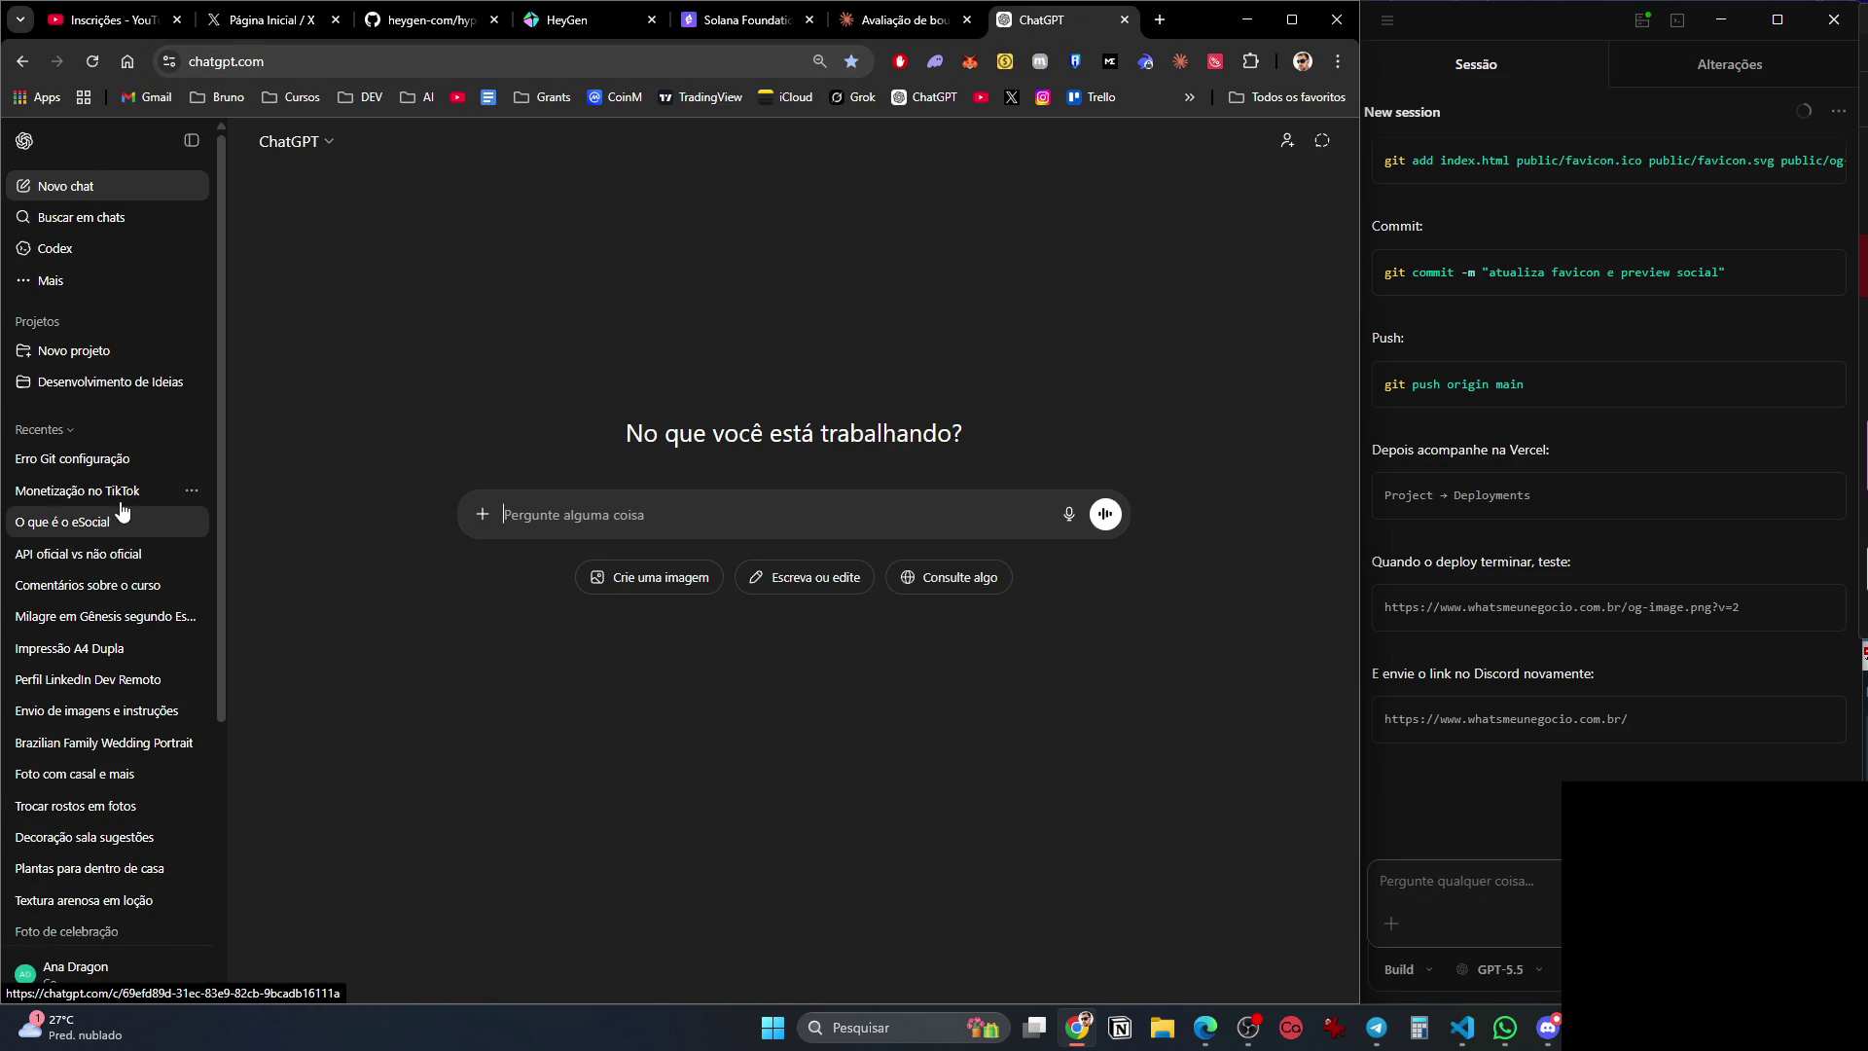
pyautogui.click(137, 467)
pyautogui.write('https://github.com/heygen-com/hyperframes')
pyautogui.hotkey('shift', 'Return')
pyautogui.write('A')
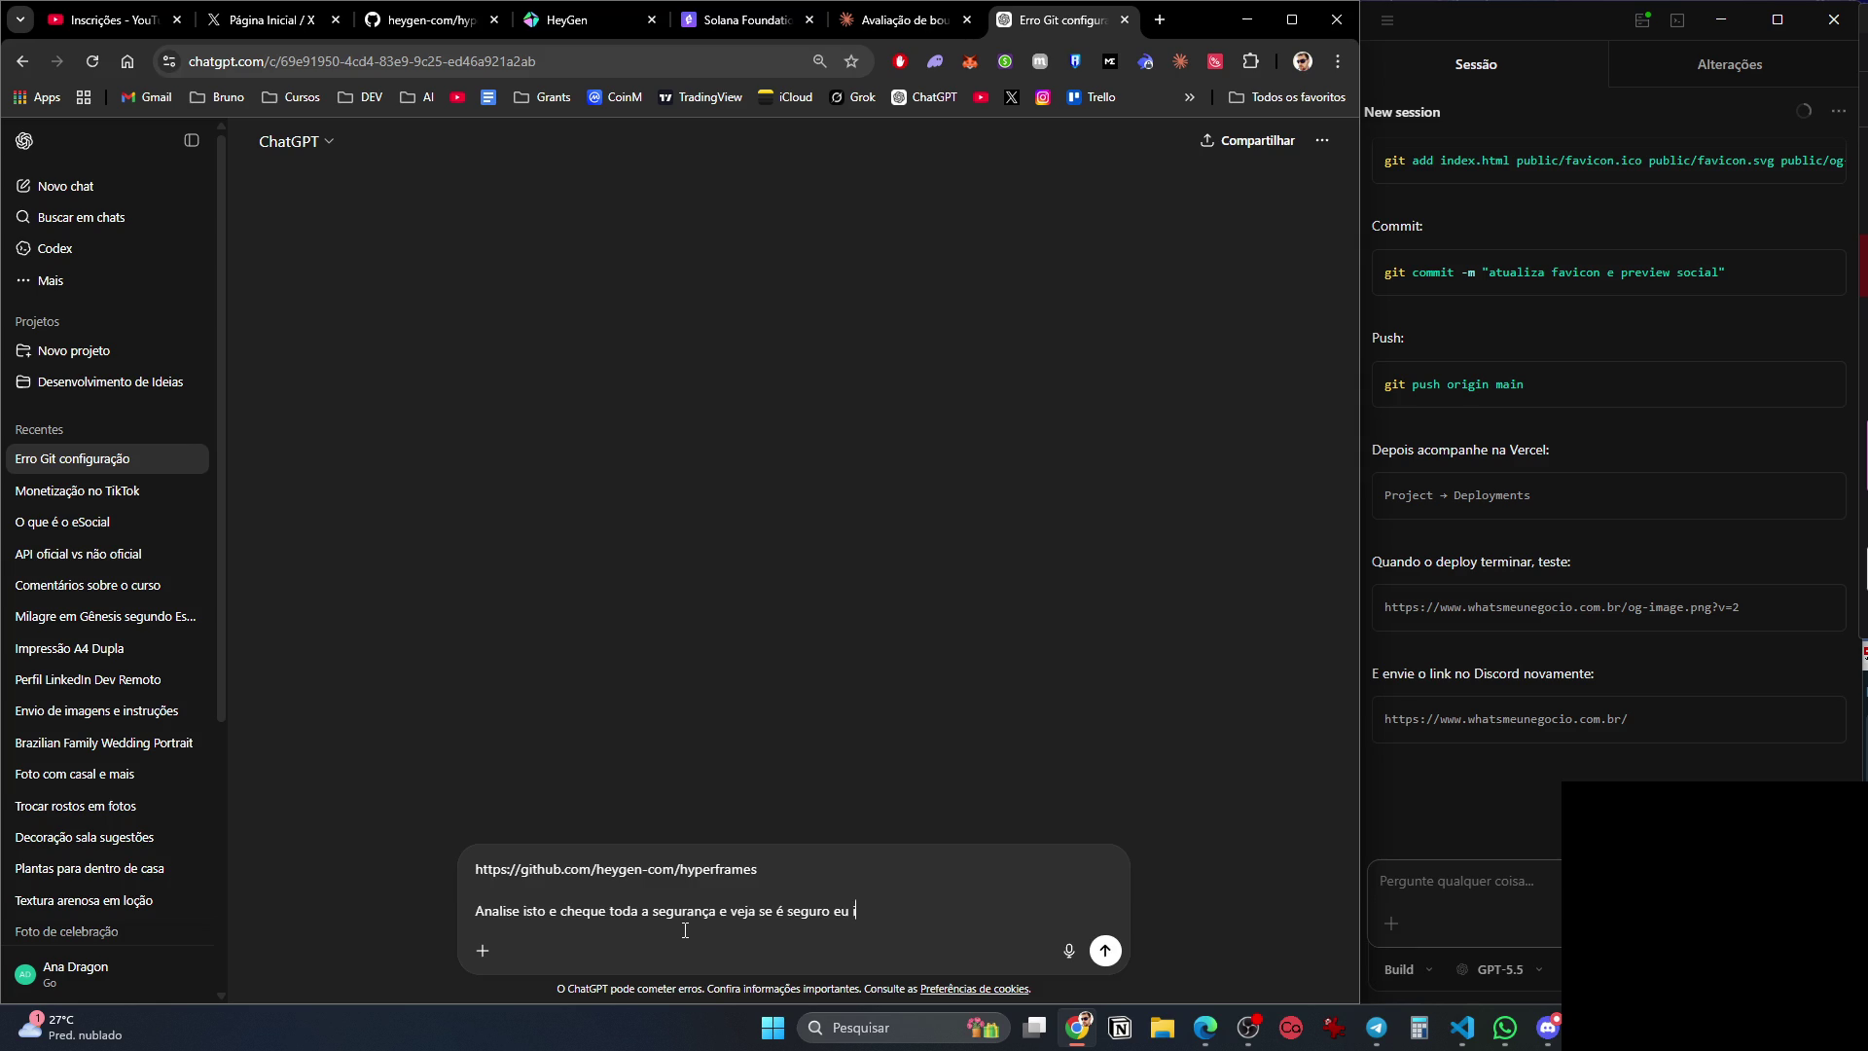
pyautogui.press('Return')
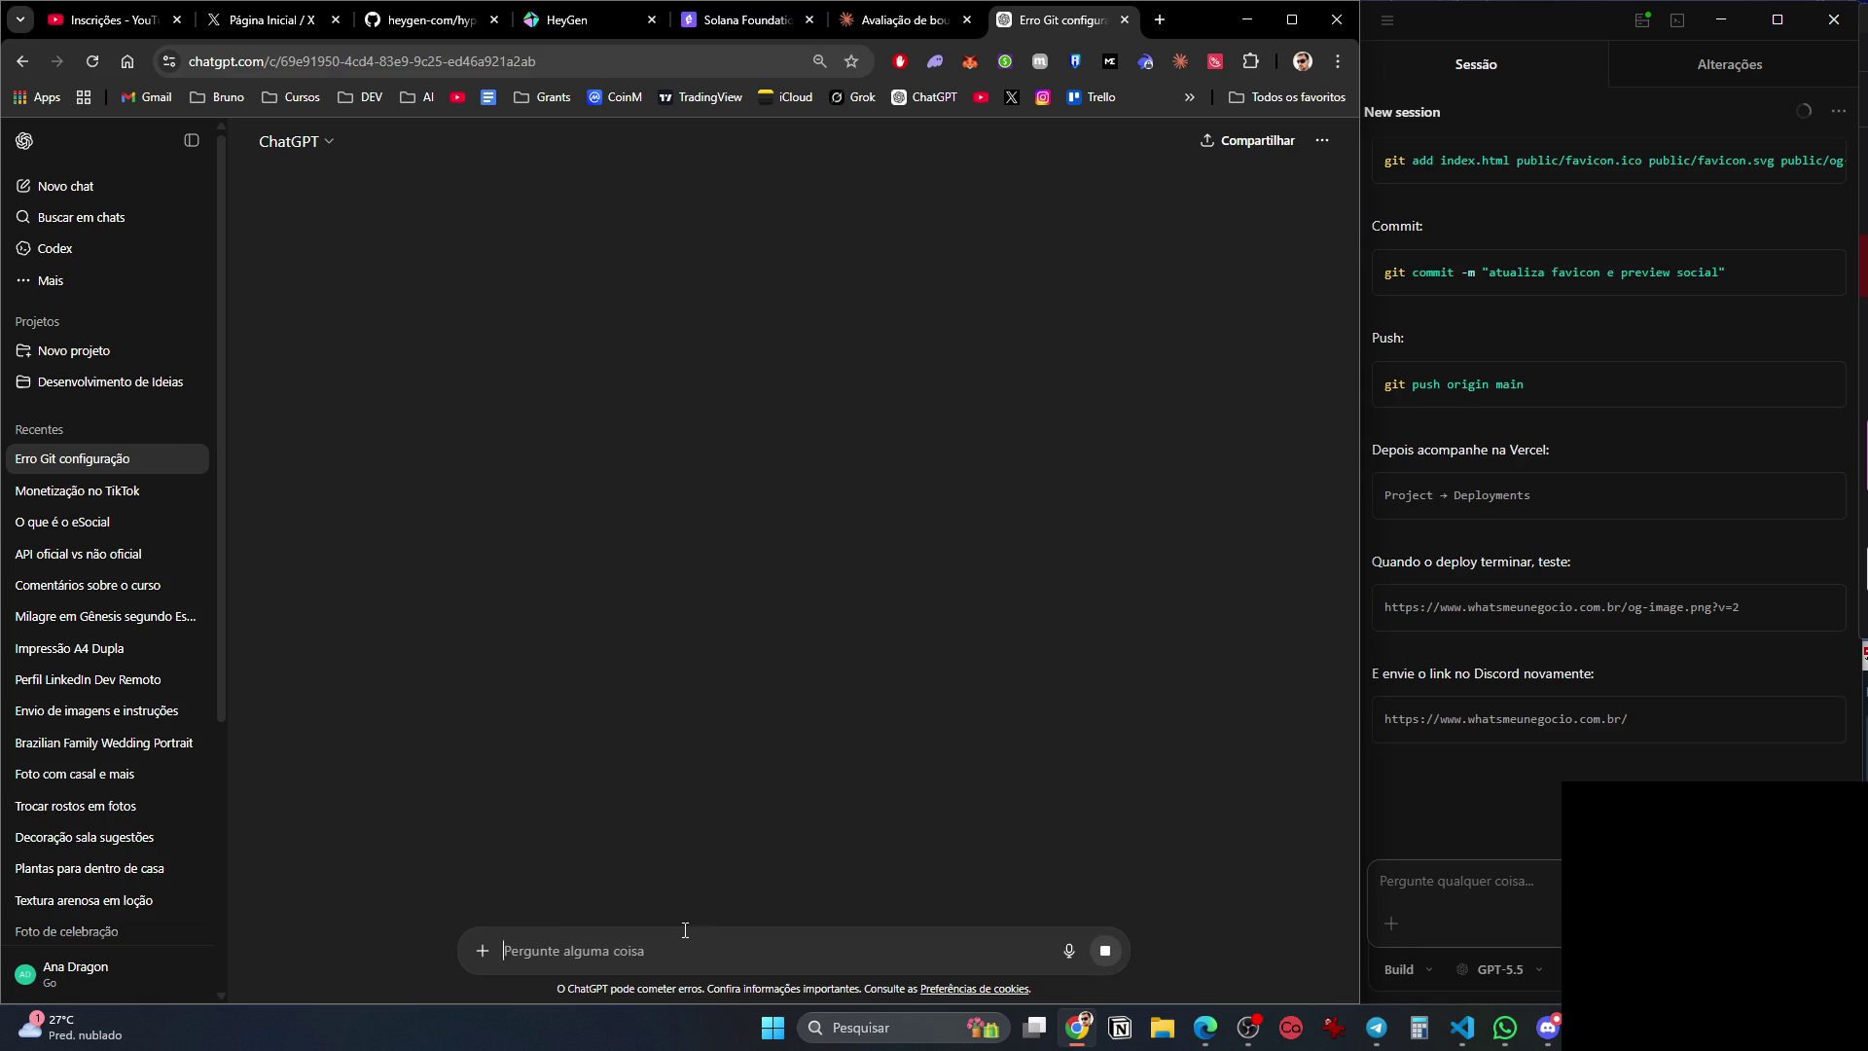
pyautogui.click(909, 27)
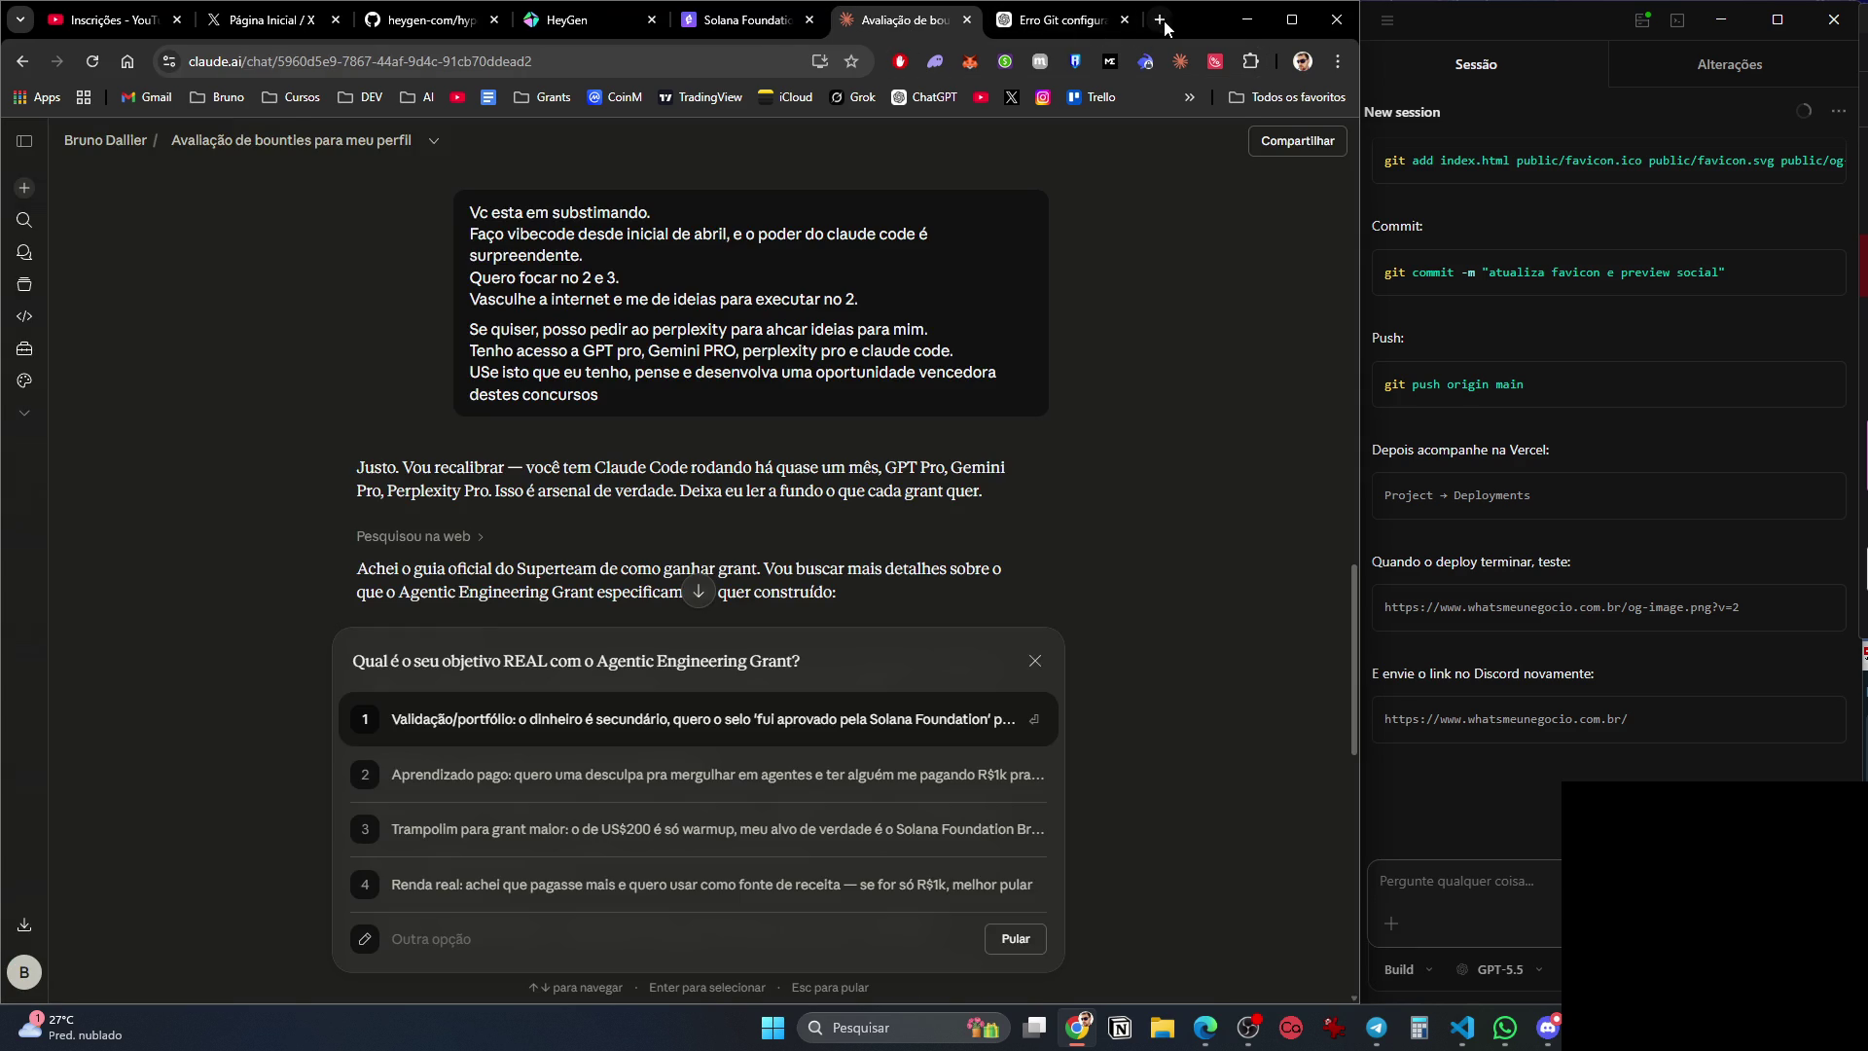
# Copy the hyperframes security prompt from ChatGPT and send it to Gemini in a new tab.
pyautogui.click(1158, 21)
pyautogui.write('gemi')
pyautogui.press('Return')
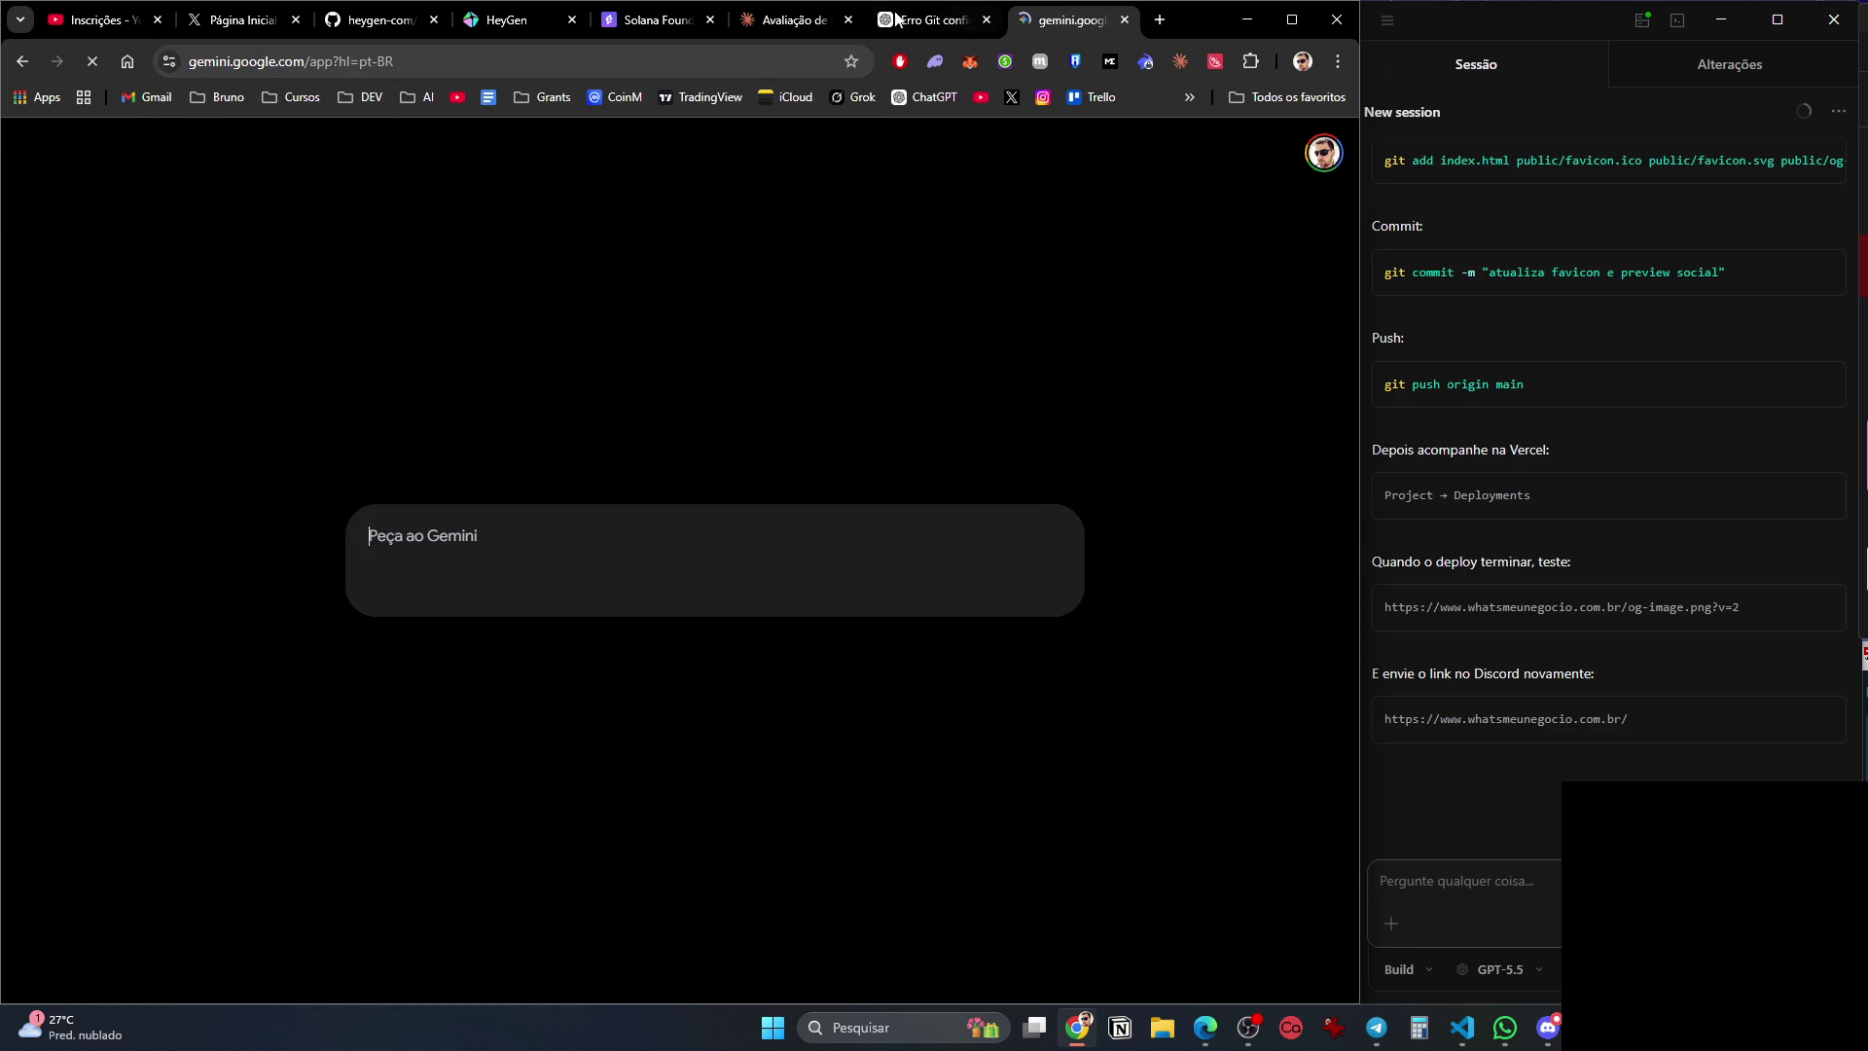
pyautogui.click(940, 17)
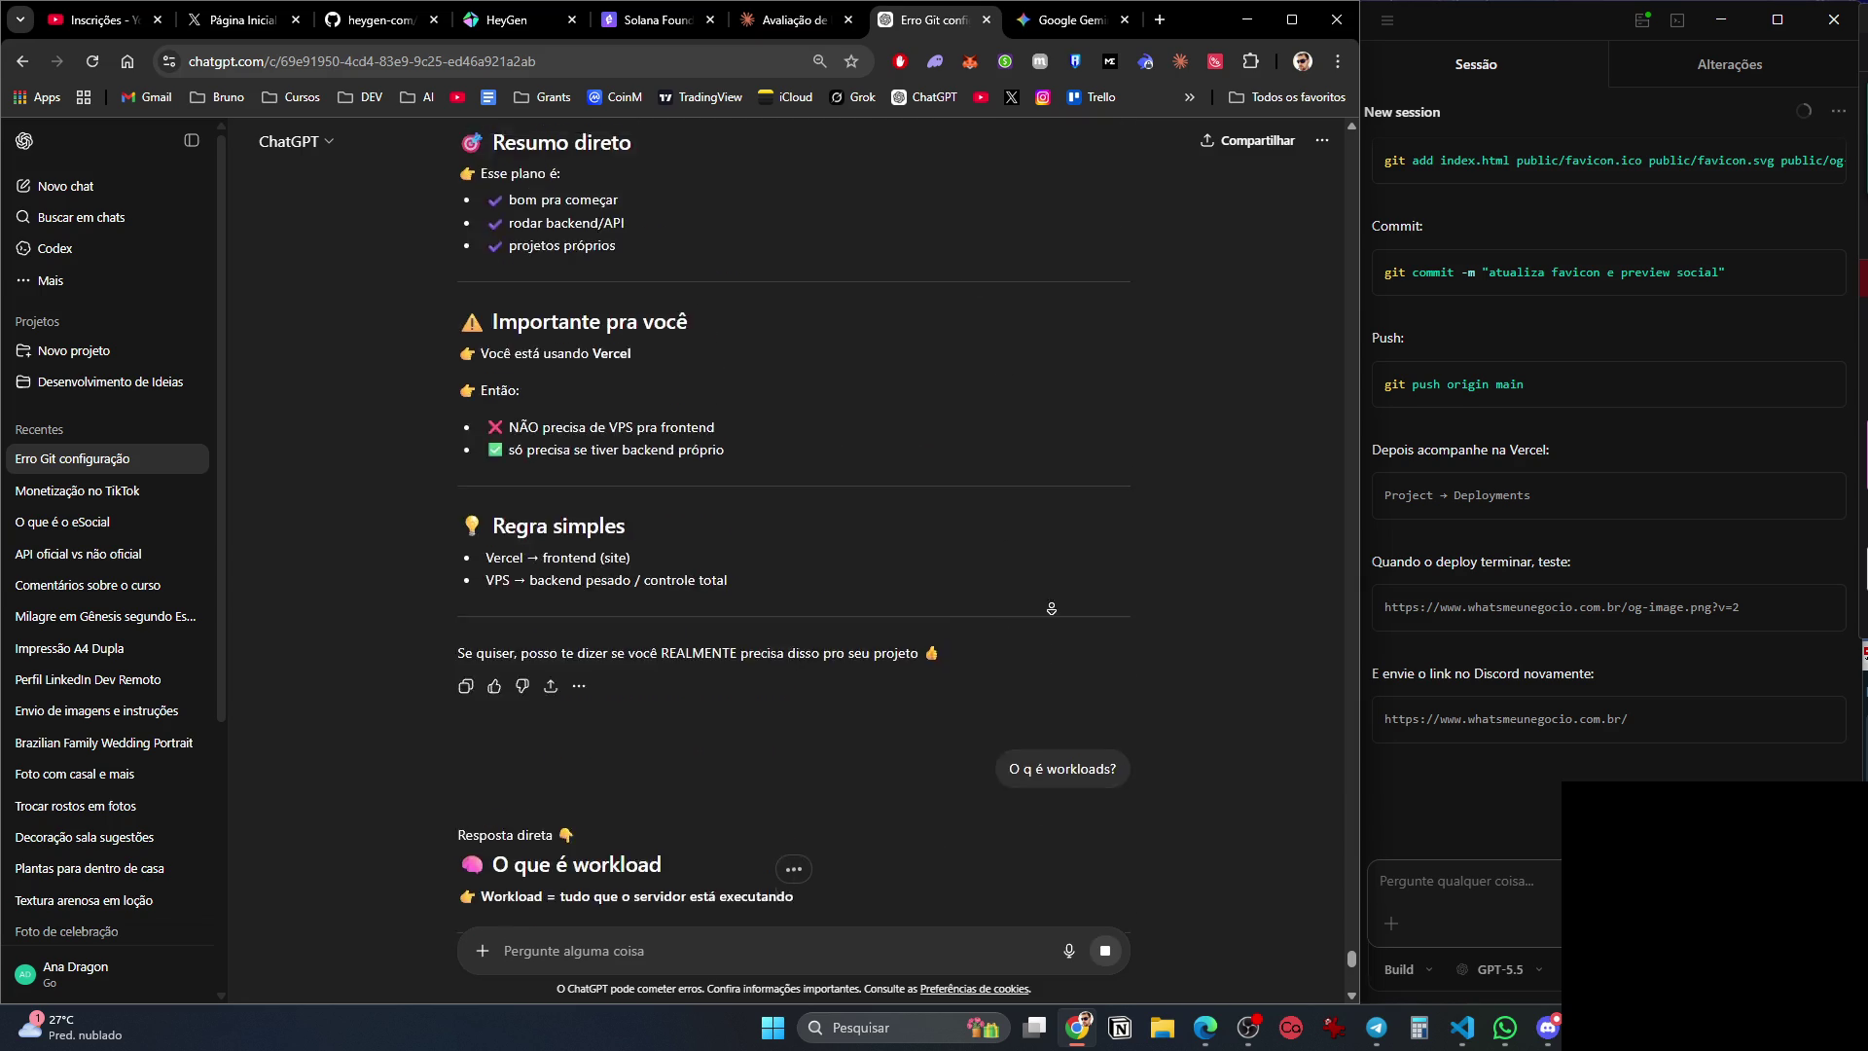
pyautogui.moveTo(1118, 334); pyautogui.dragTo(729, 279)
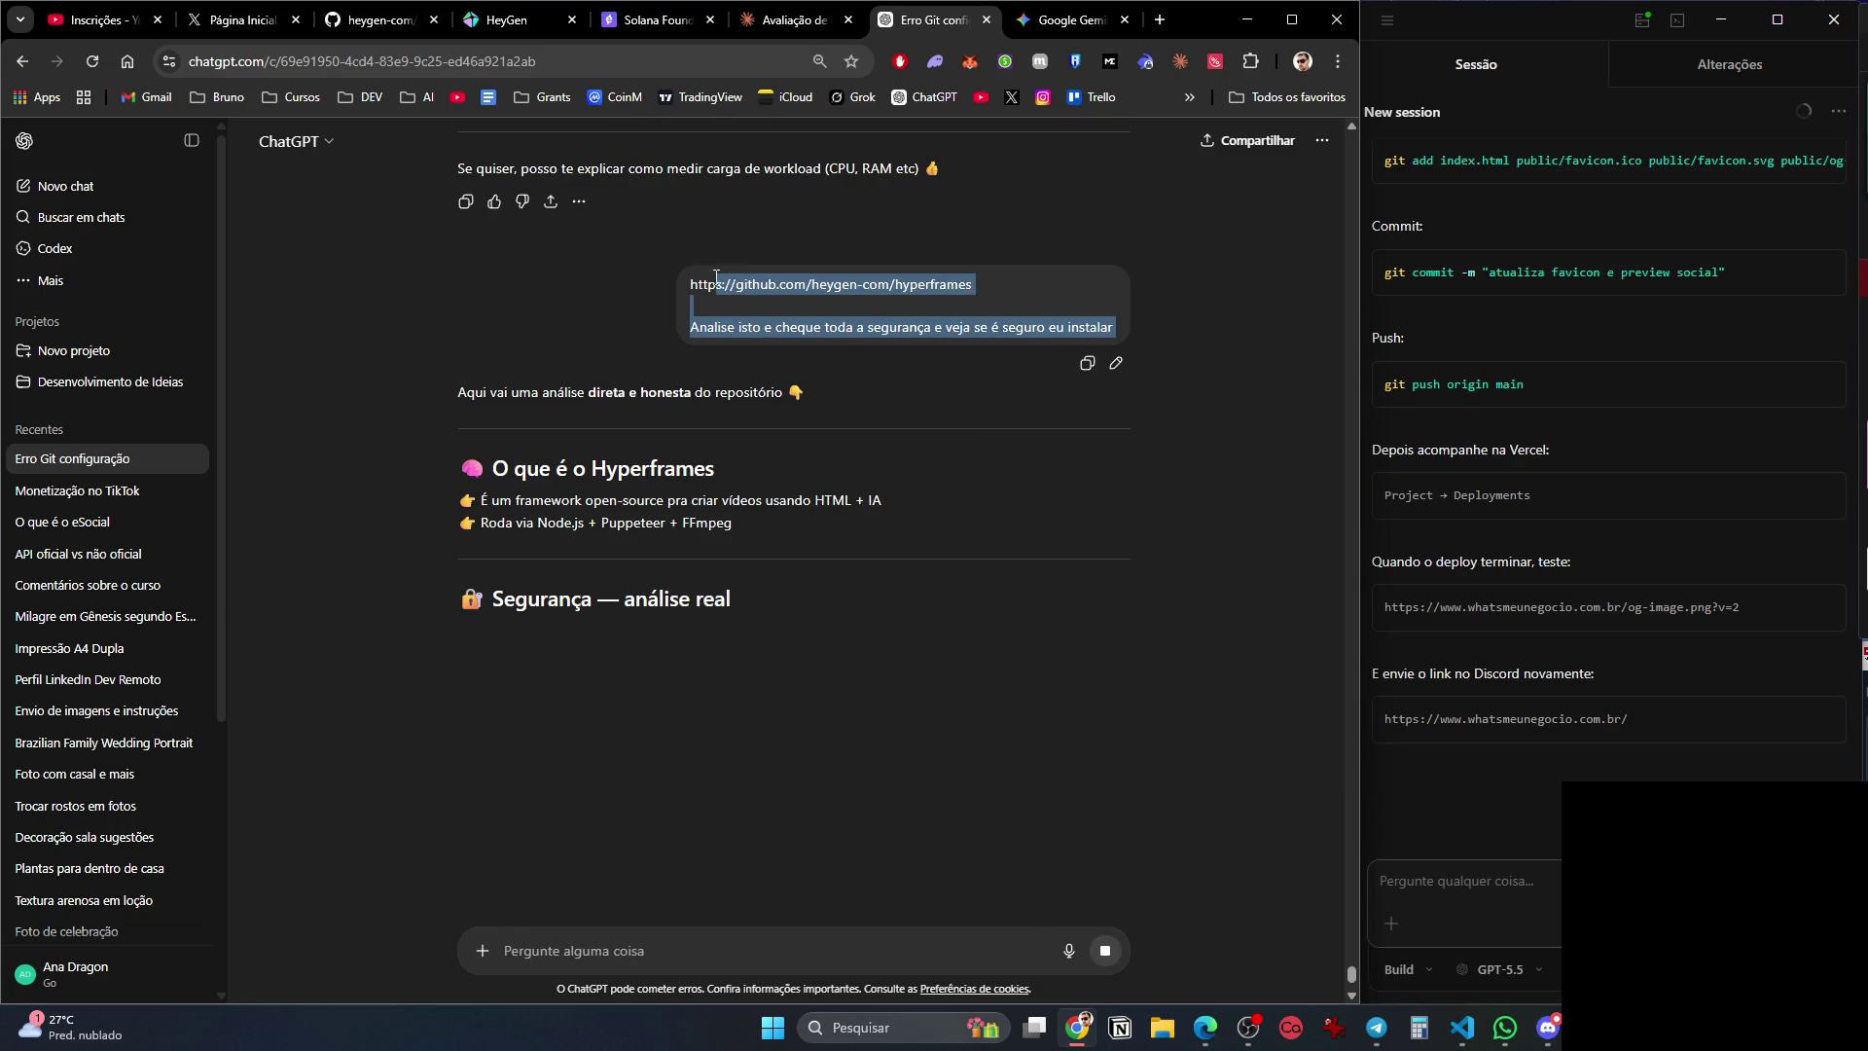
pyautogui.hotkey('ctrl', 'c')
pyautogui.click(1068, 24)
pyautogui.hotkey('ctrl', 'v')
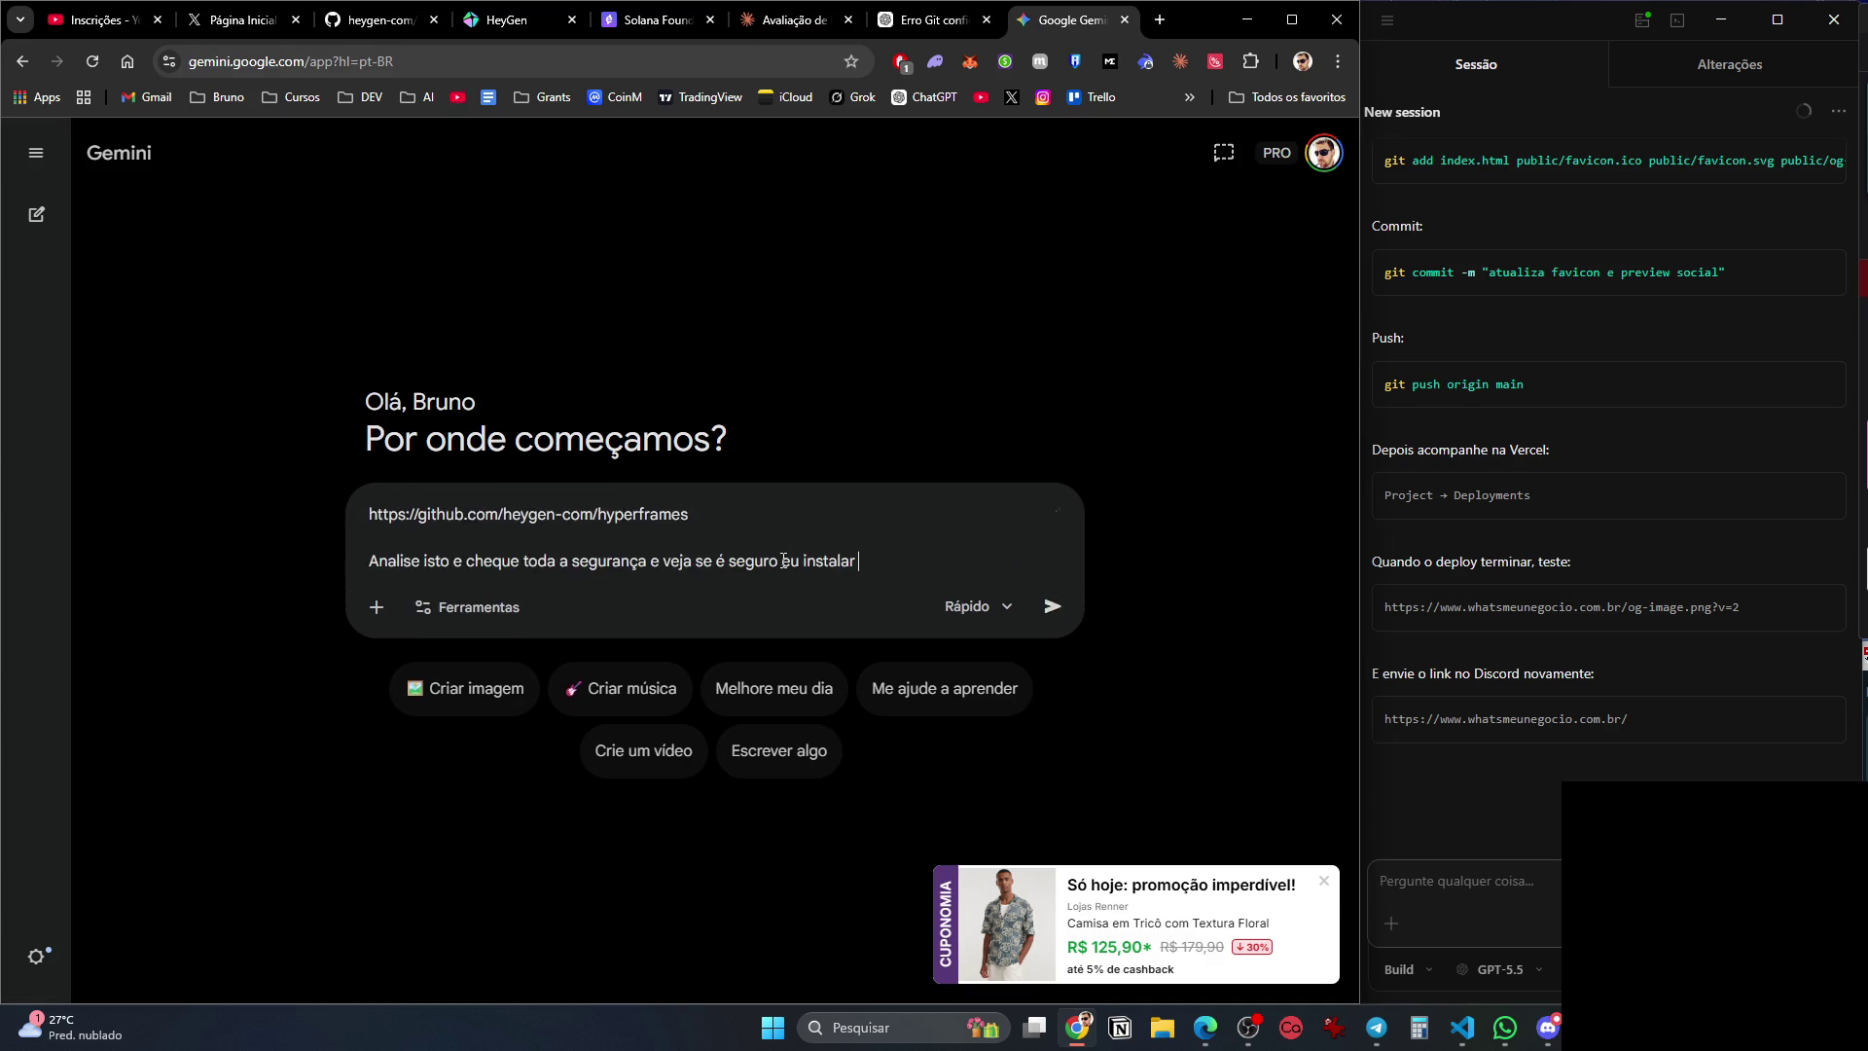
pyautogui.press('Return')
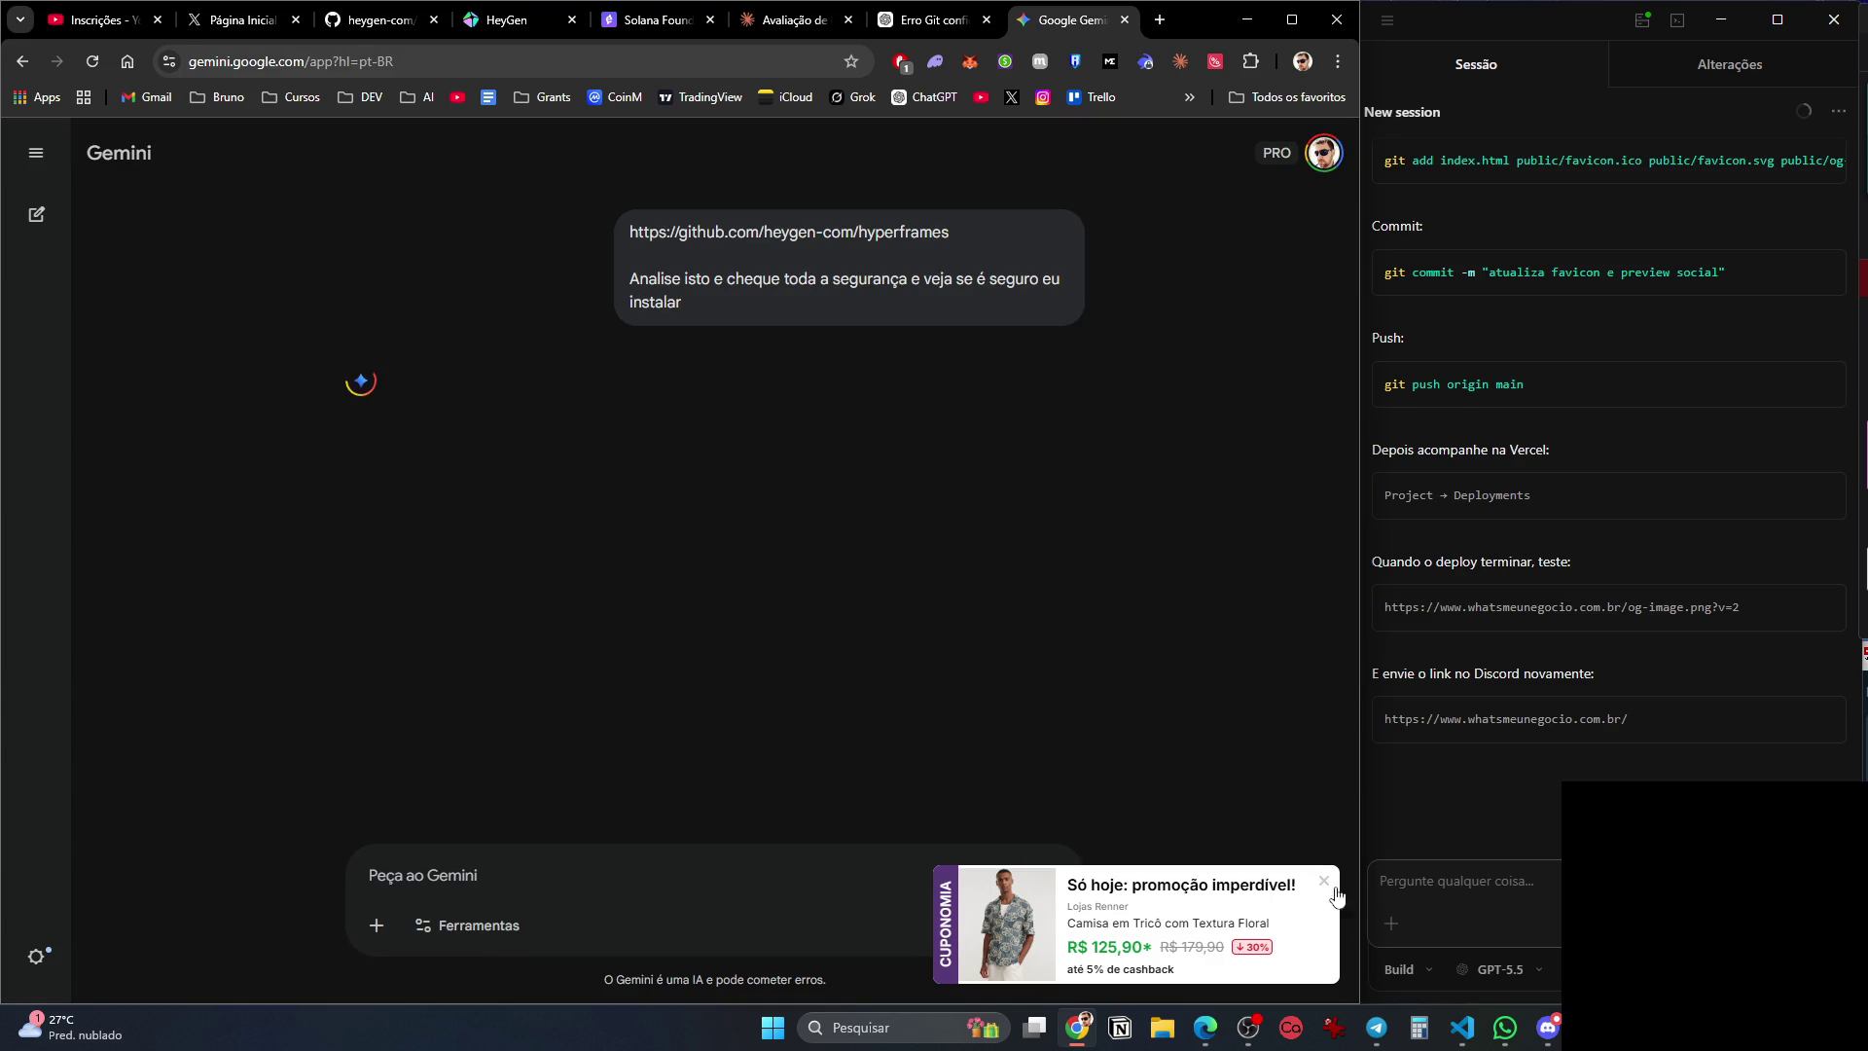
# Dismiss the coupon ad, check ChatGPT and Claude, then bring up the Solana Foundation grants page.
pyautogui.click(1325, 882)
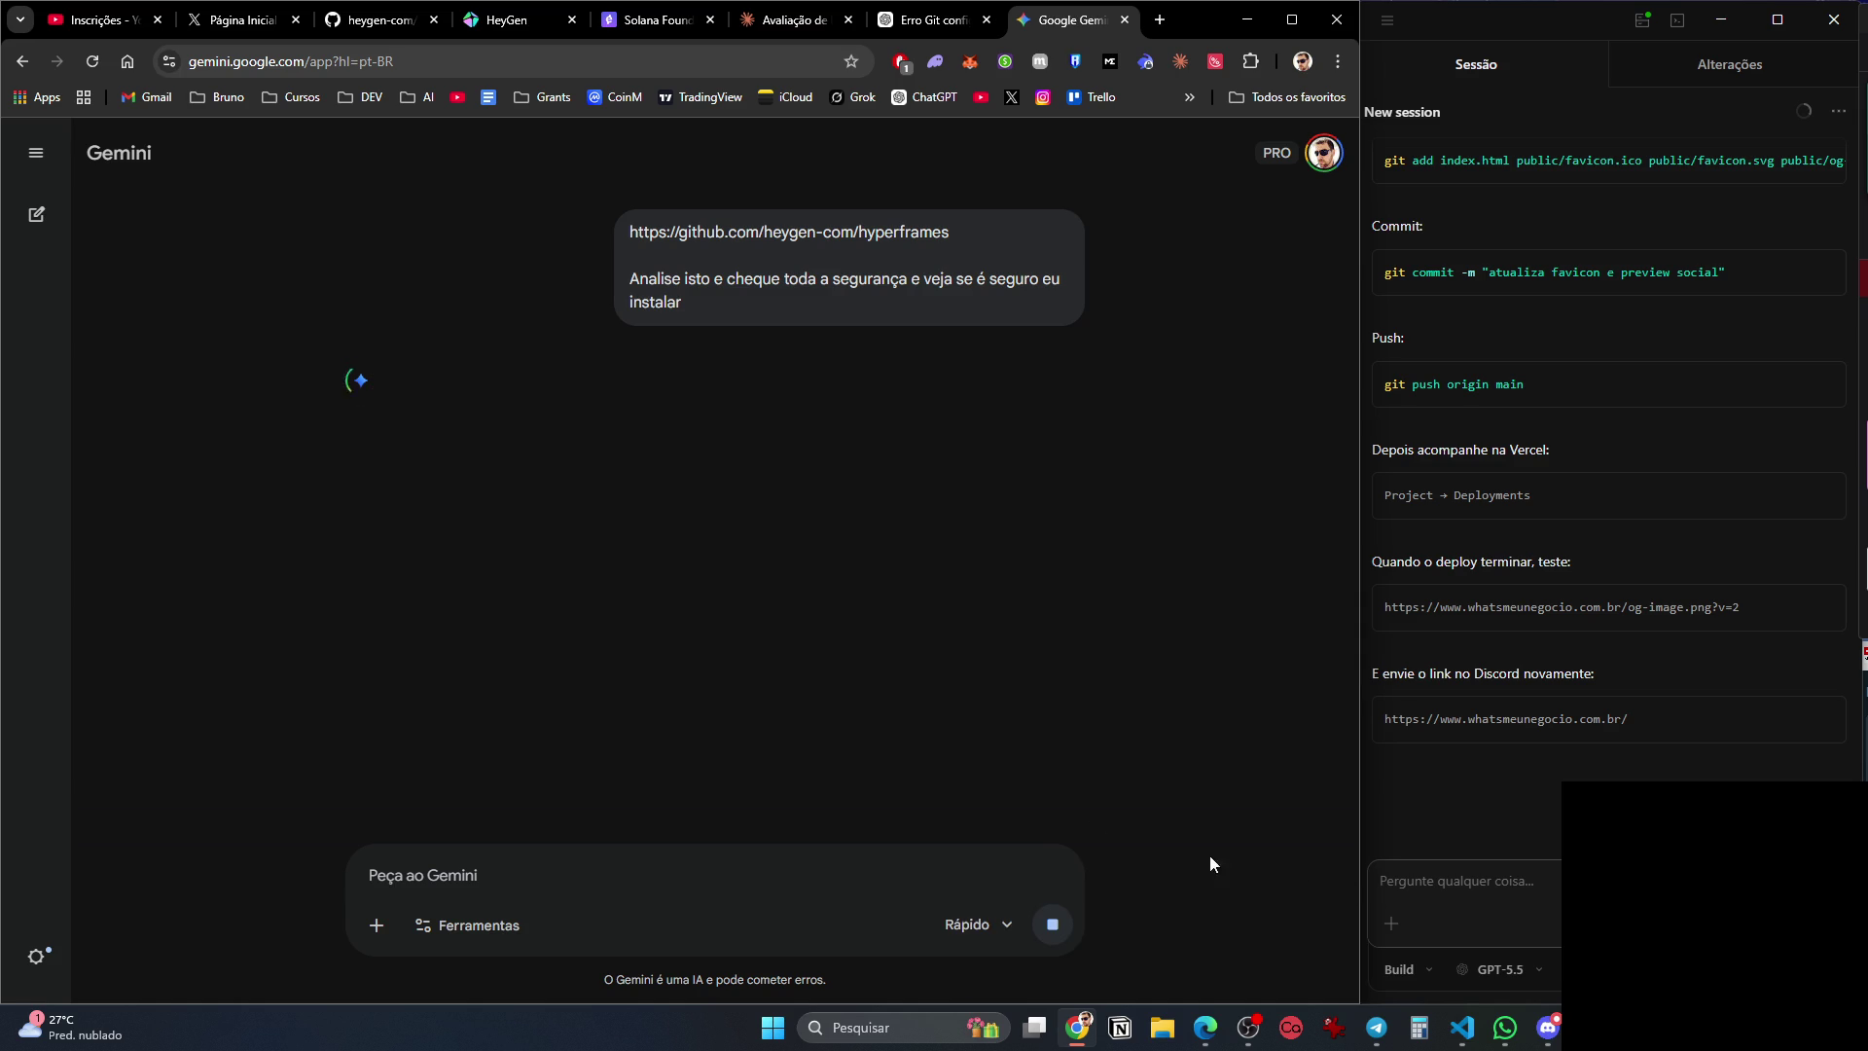
pyautogui.click(921, 20)
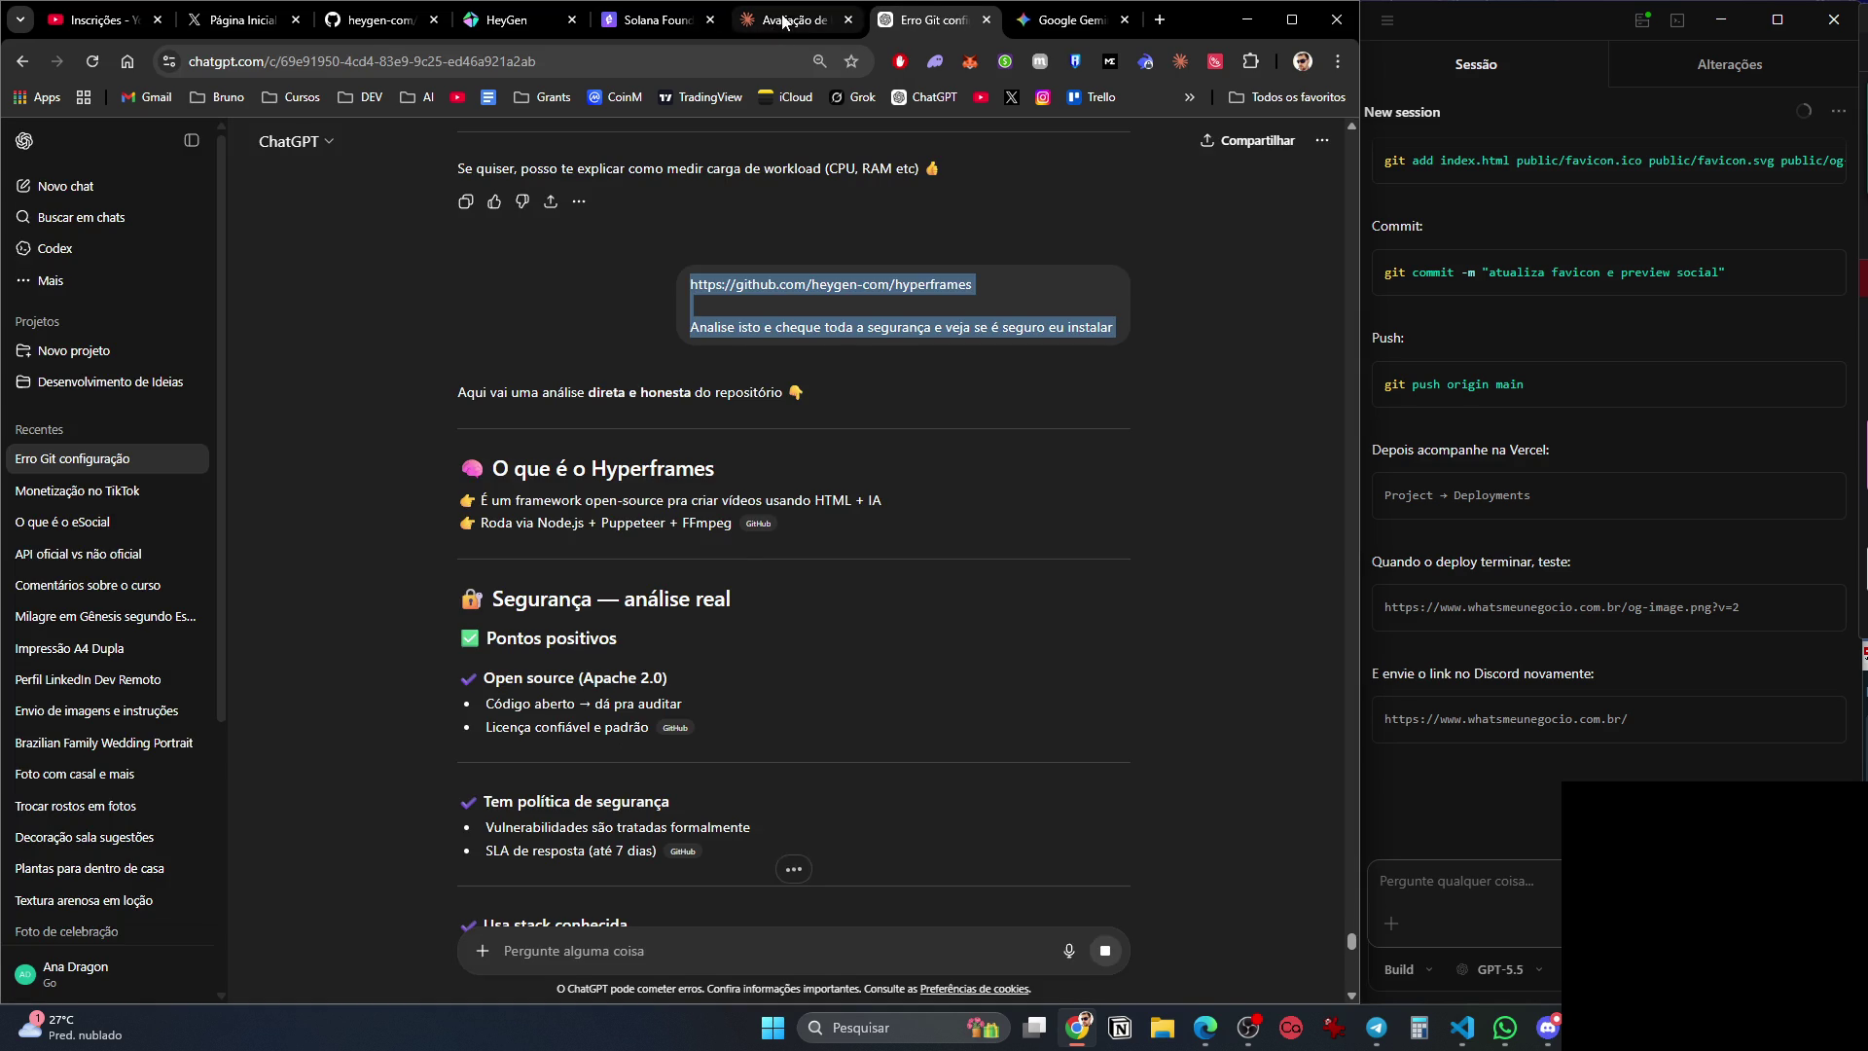
pyautogui.click(778, 27)
pyautogui.click(631, 27)
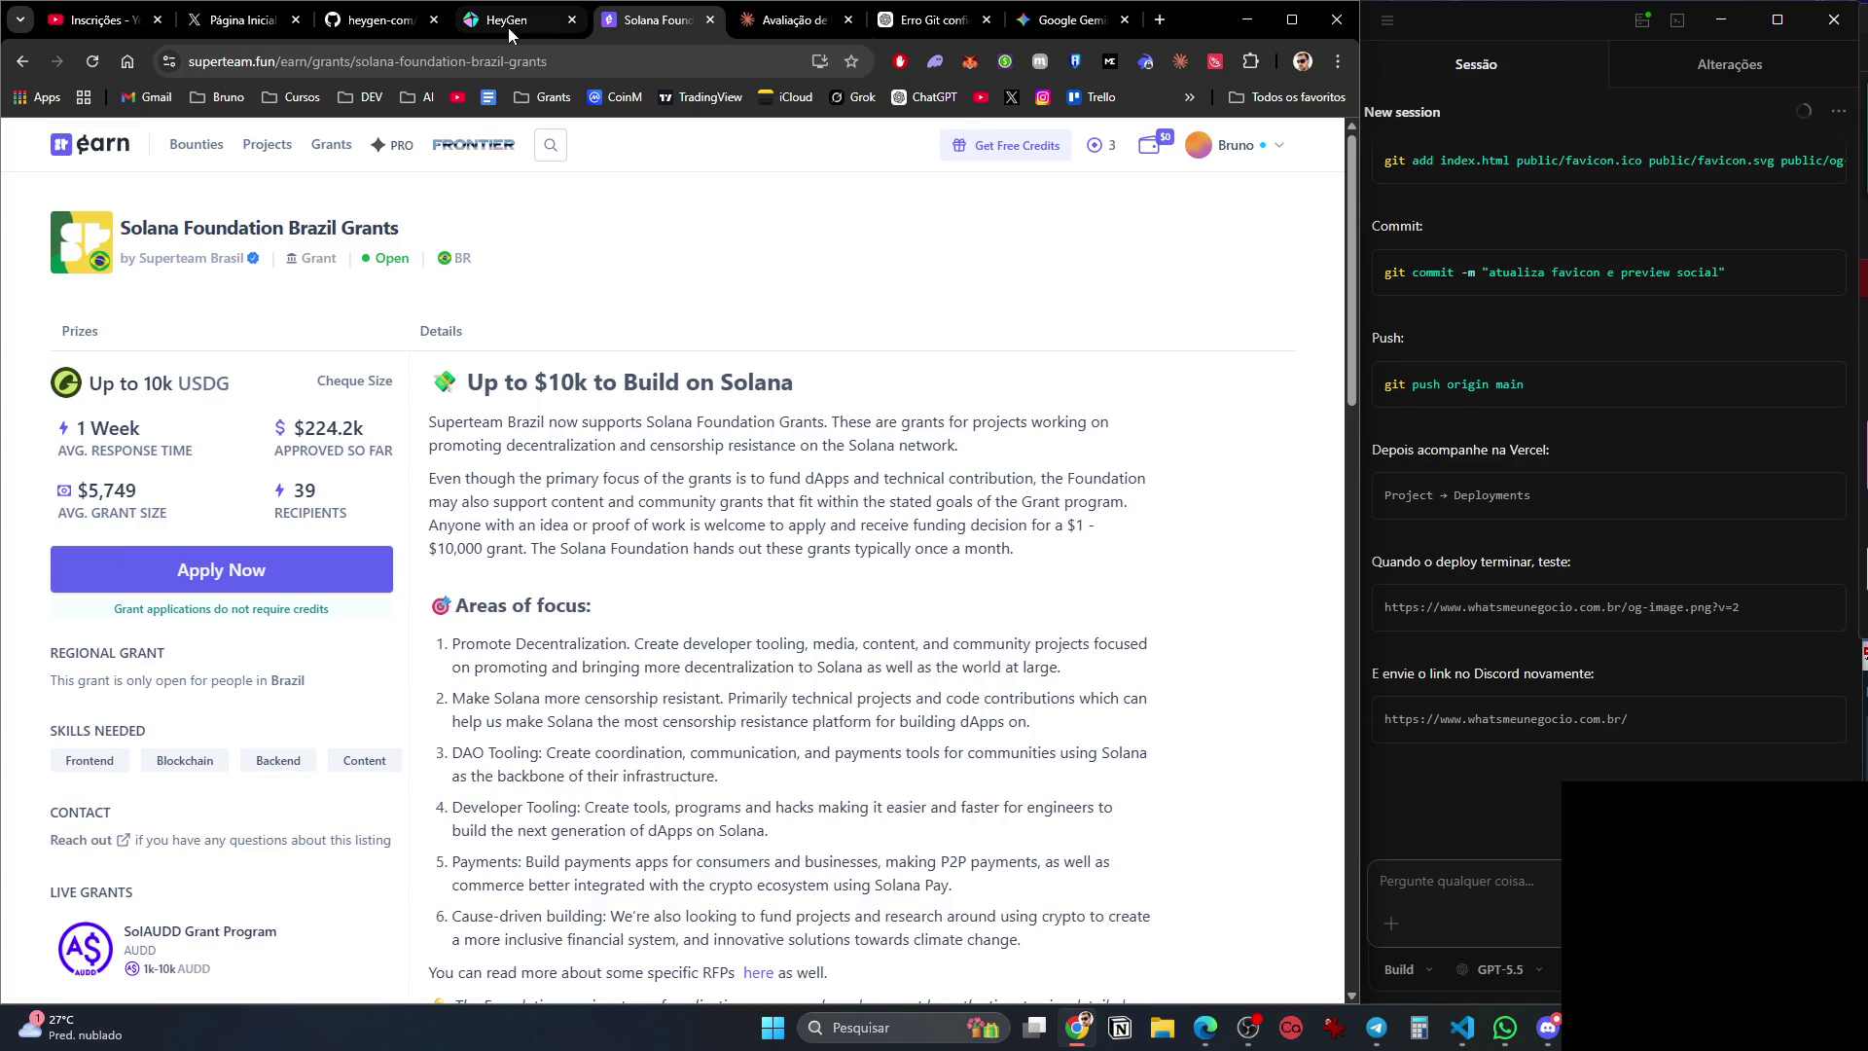
# Close the Solana grants tab, skim HeyGen's feature cards, then check the hyperframes repo and Grok on X.
pyautogui.click(709, 19)
pyautogui.click(545, 21)
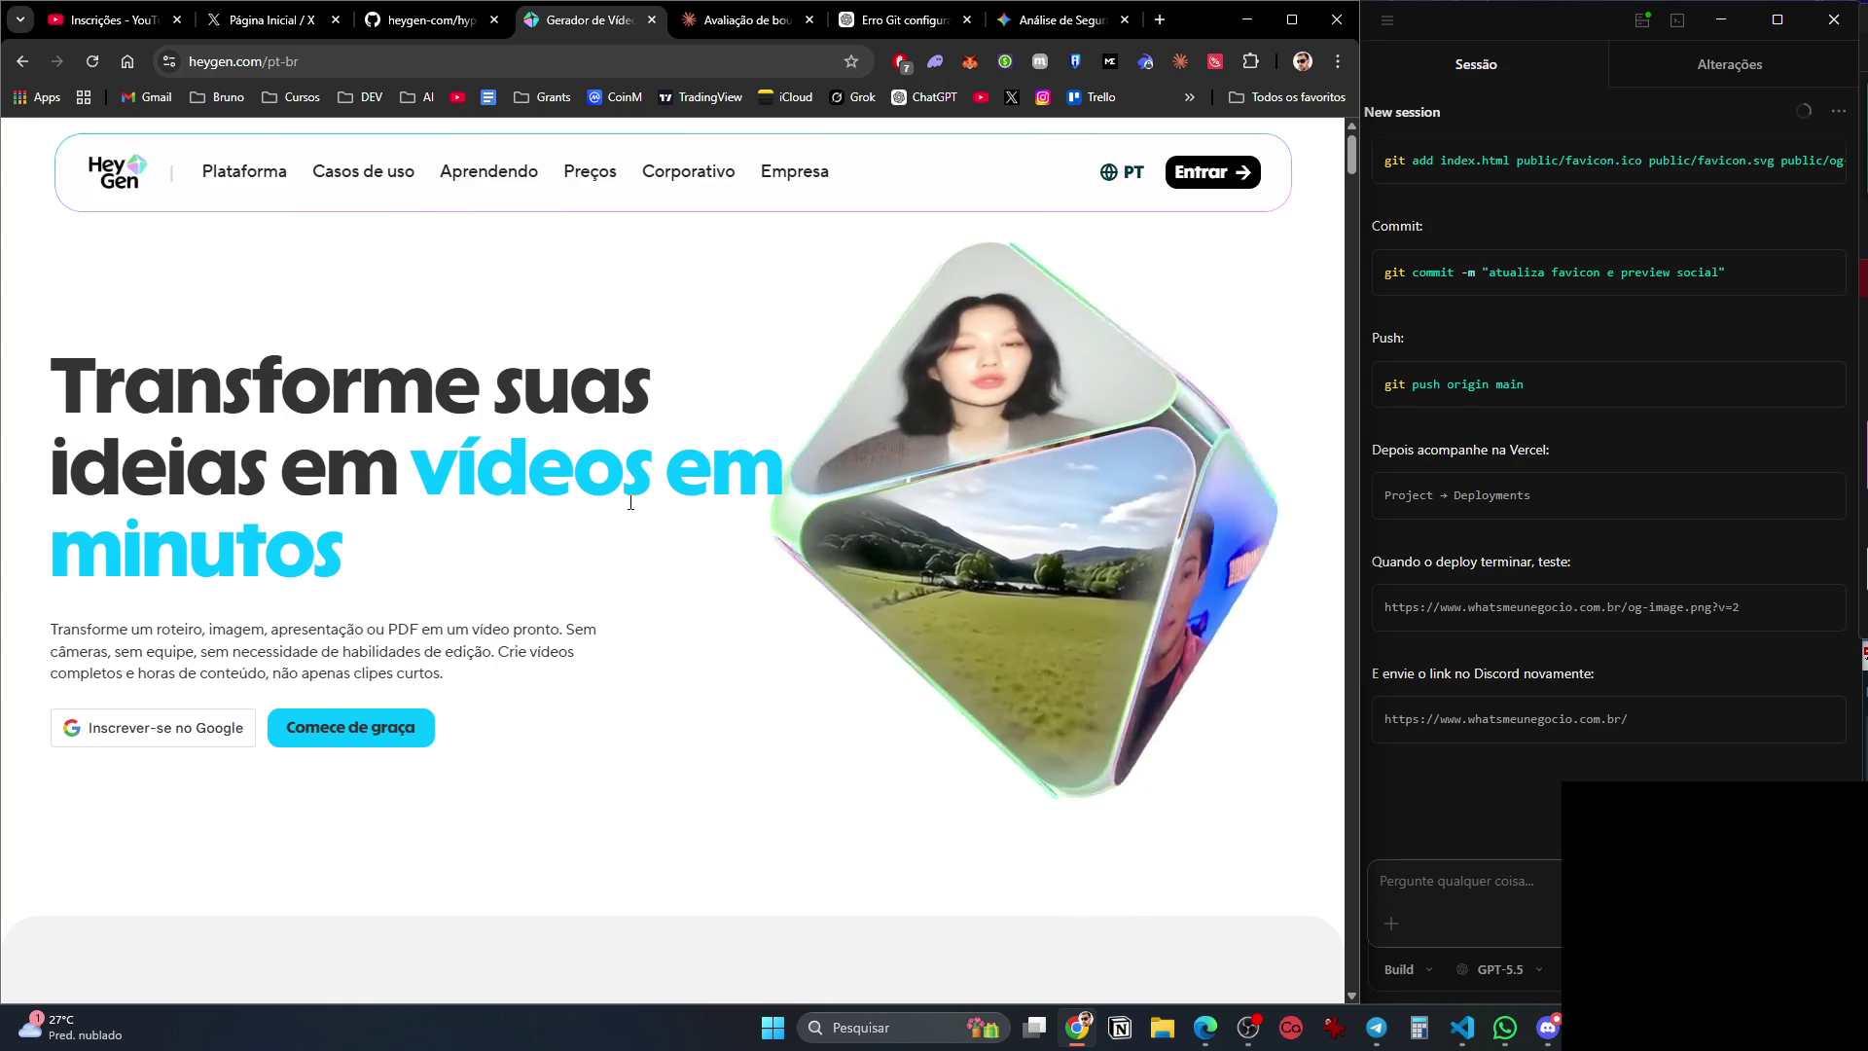
pyautogui.scroll(-10, 630, 502)
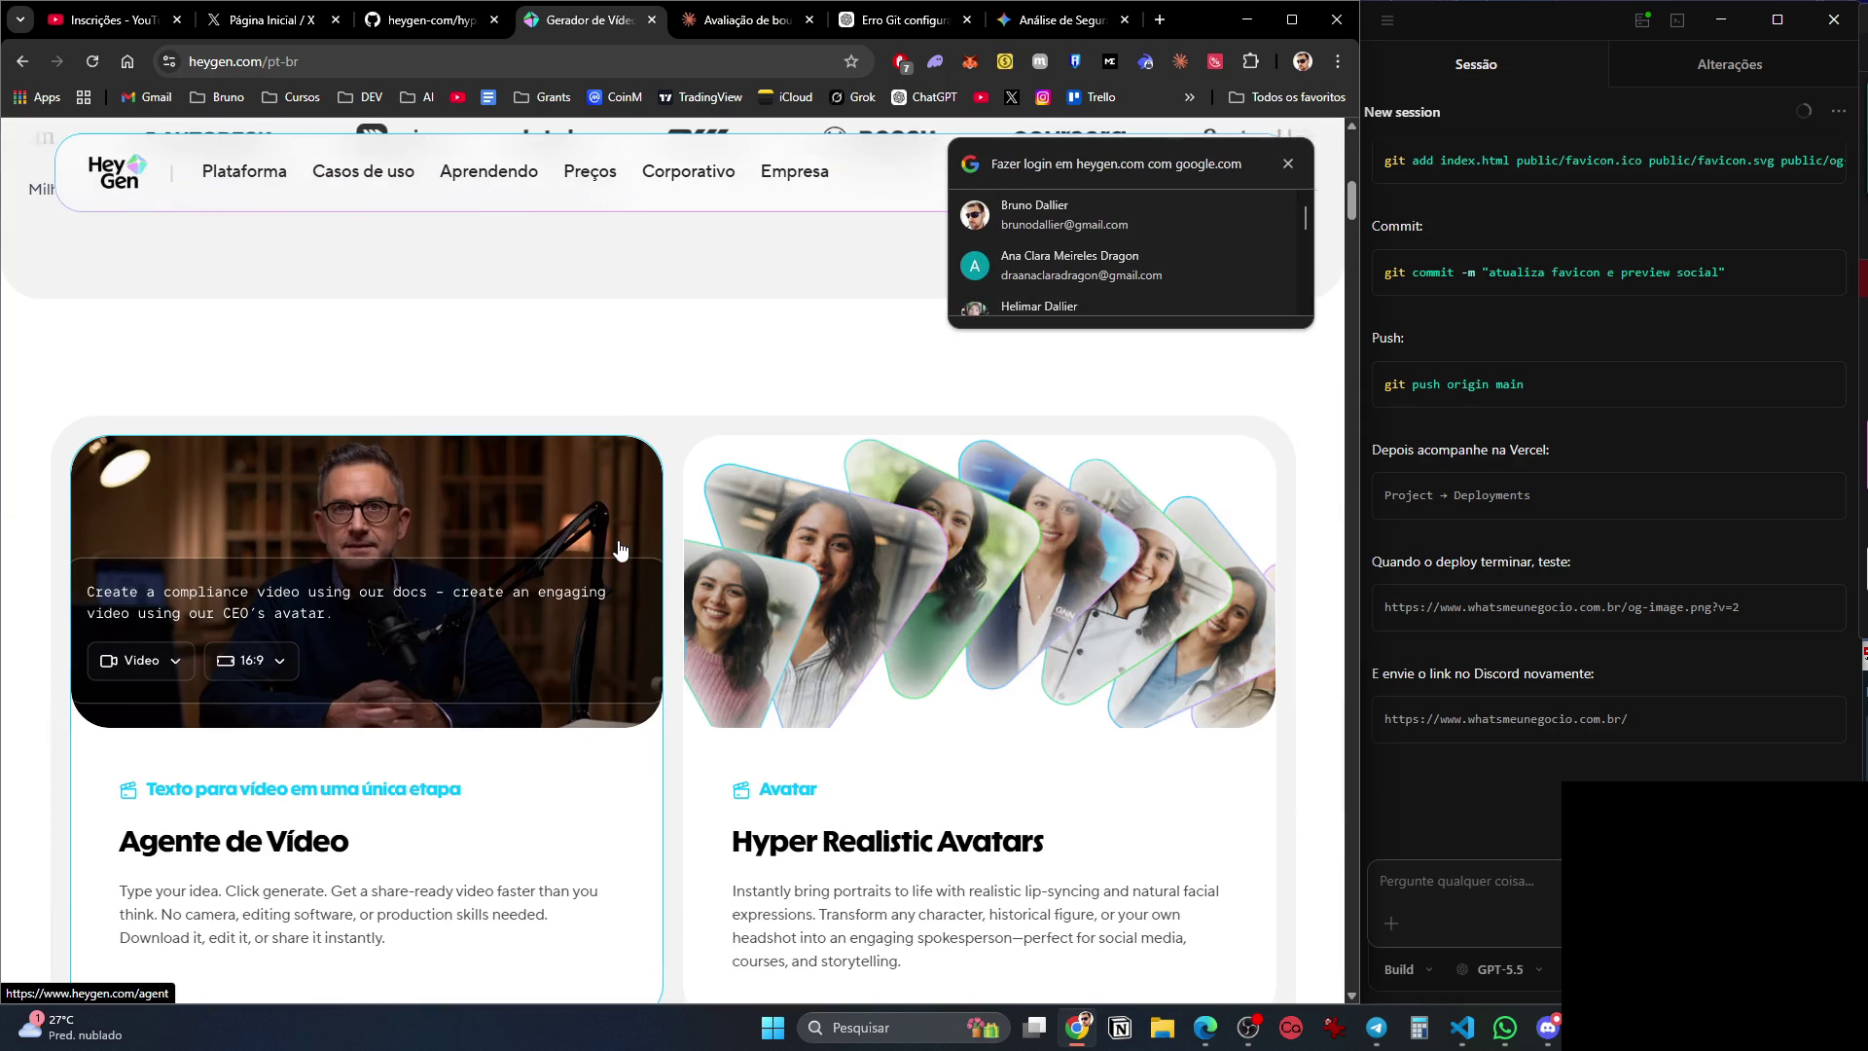
pyautogui.scroll(-2, 620, 549)
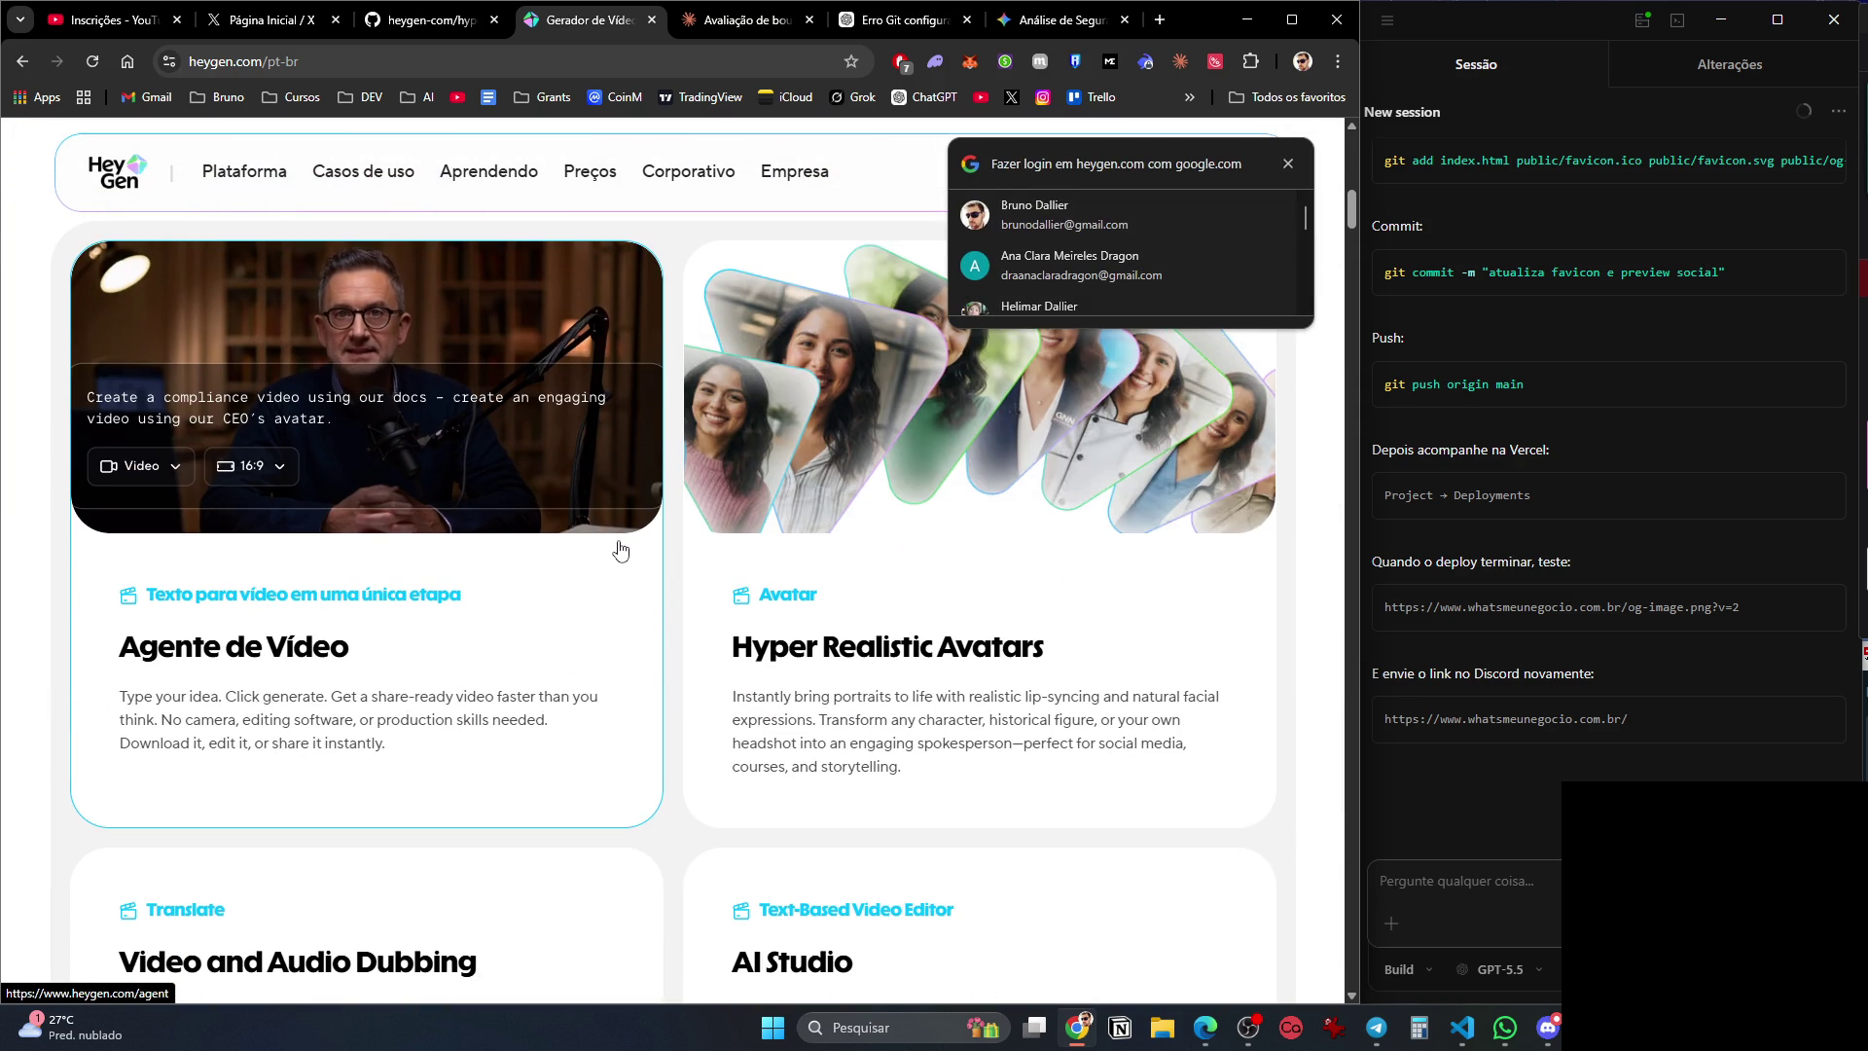
pyautogui.click(434, 22)
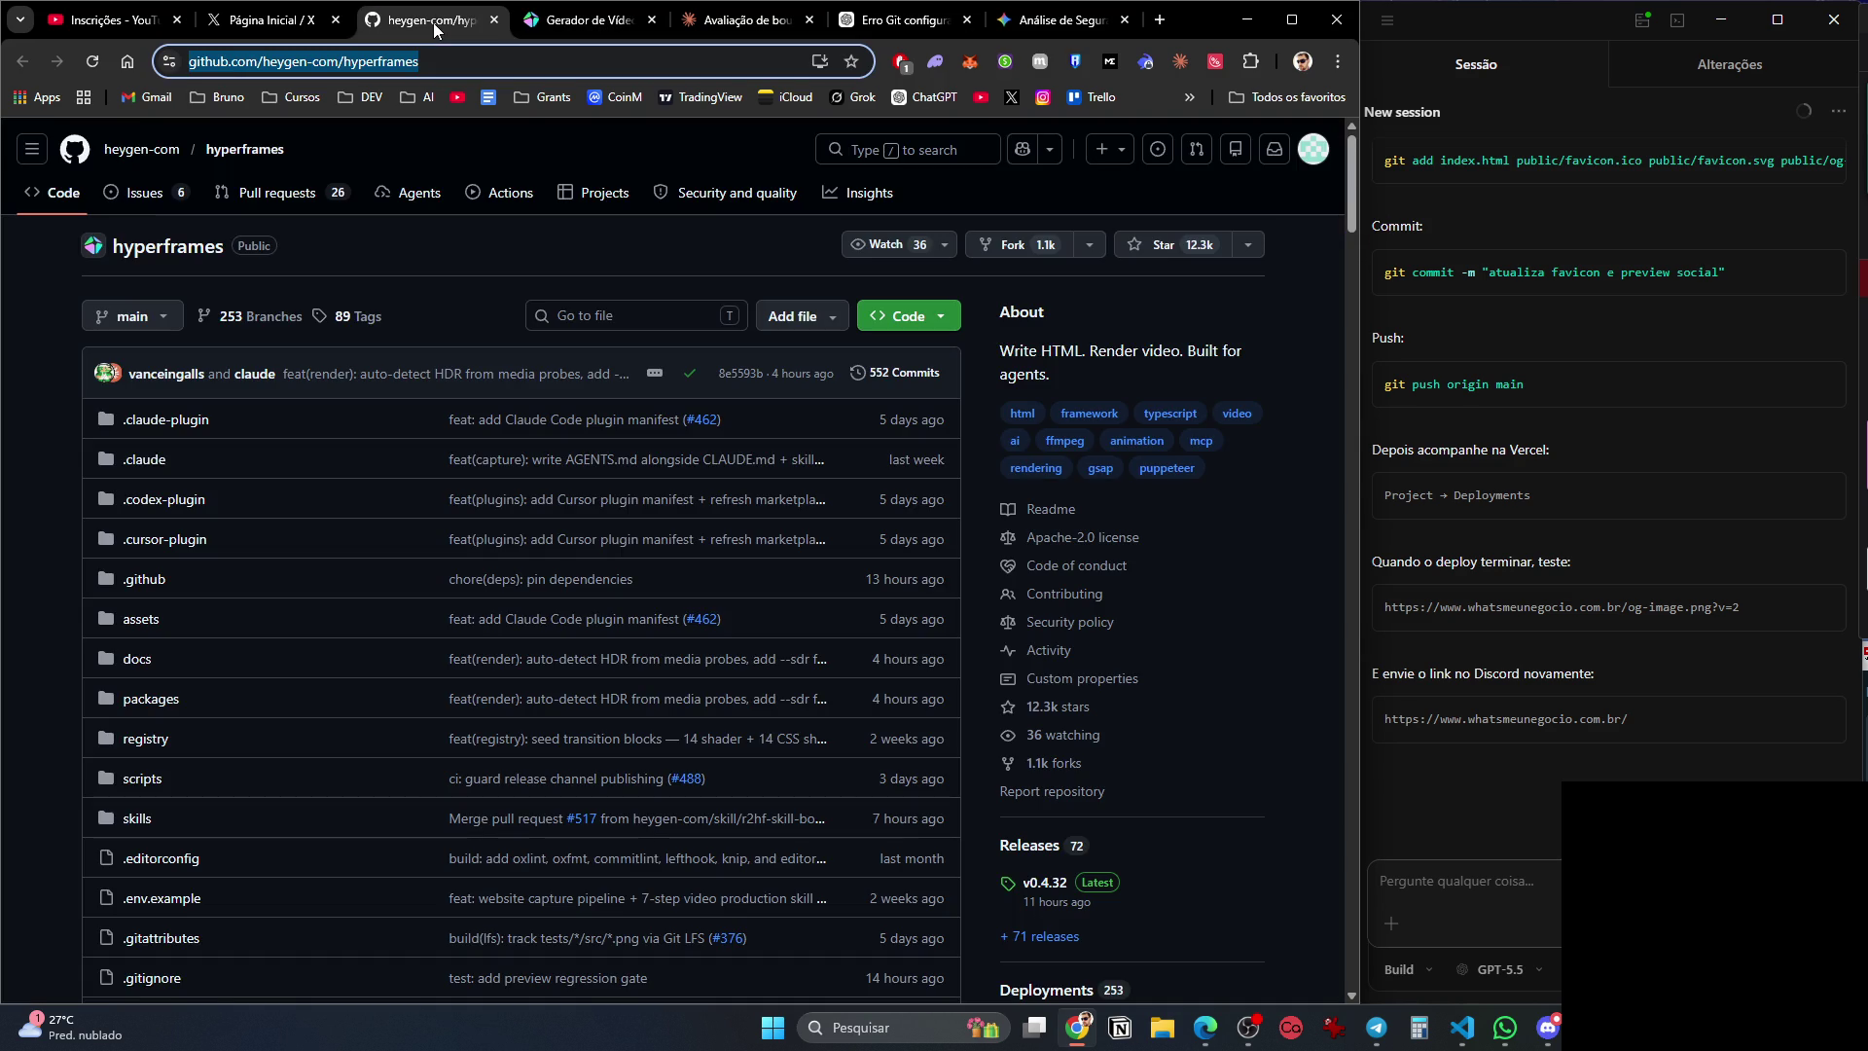
pyautogui.click(265, 19)
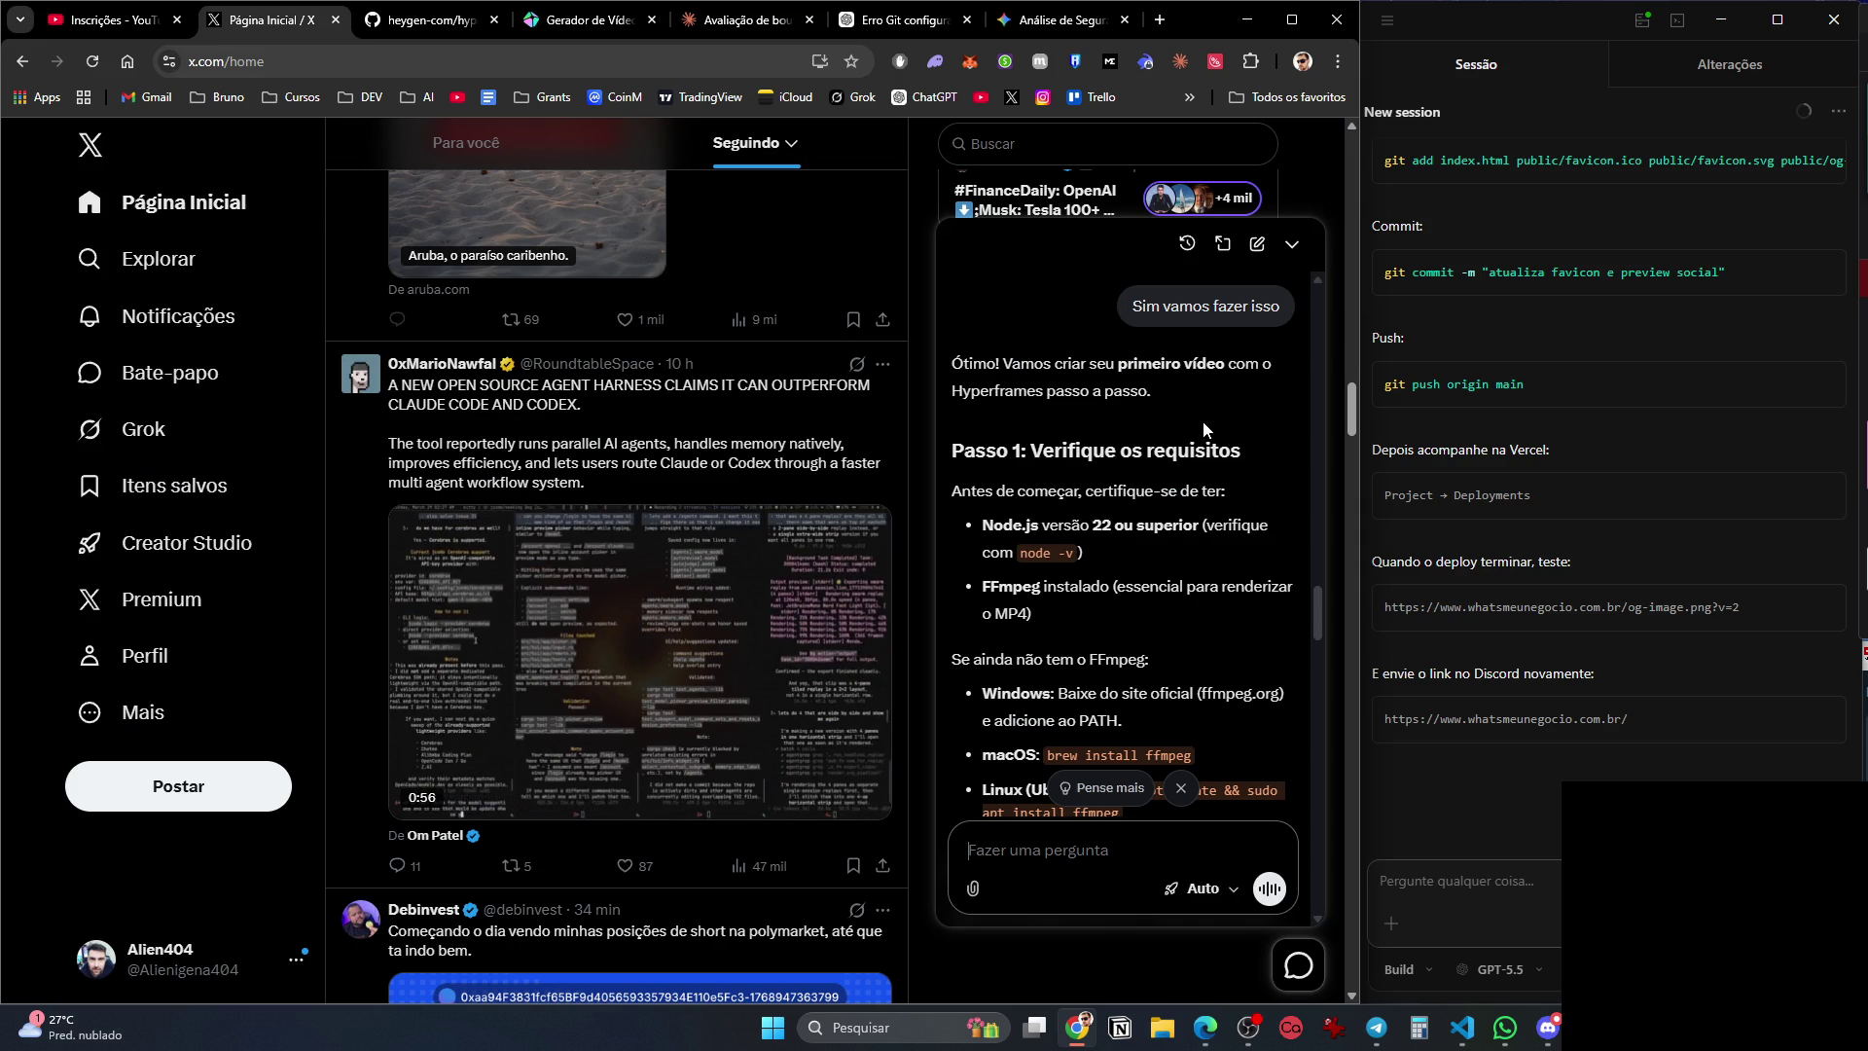
# Read Grok's first-video guide on X down to its video ideas, then go to Gemini's security analysis.
pyautogui.scroll(-3, 1218, 410)
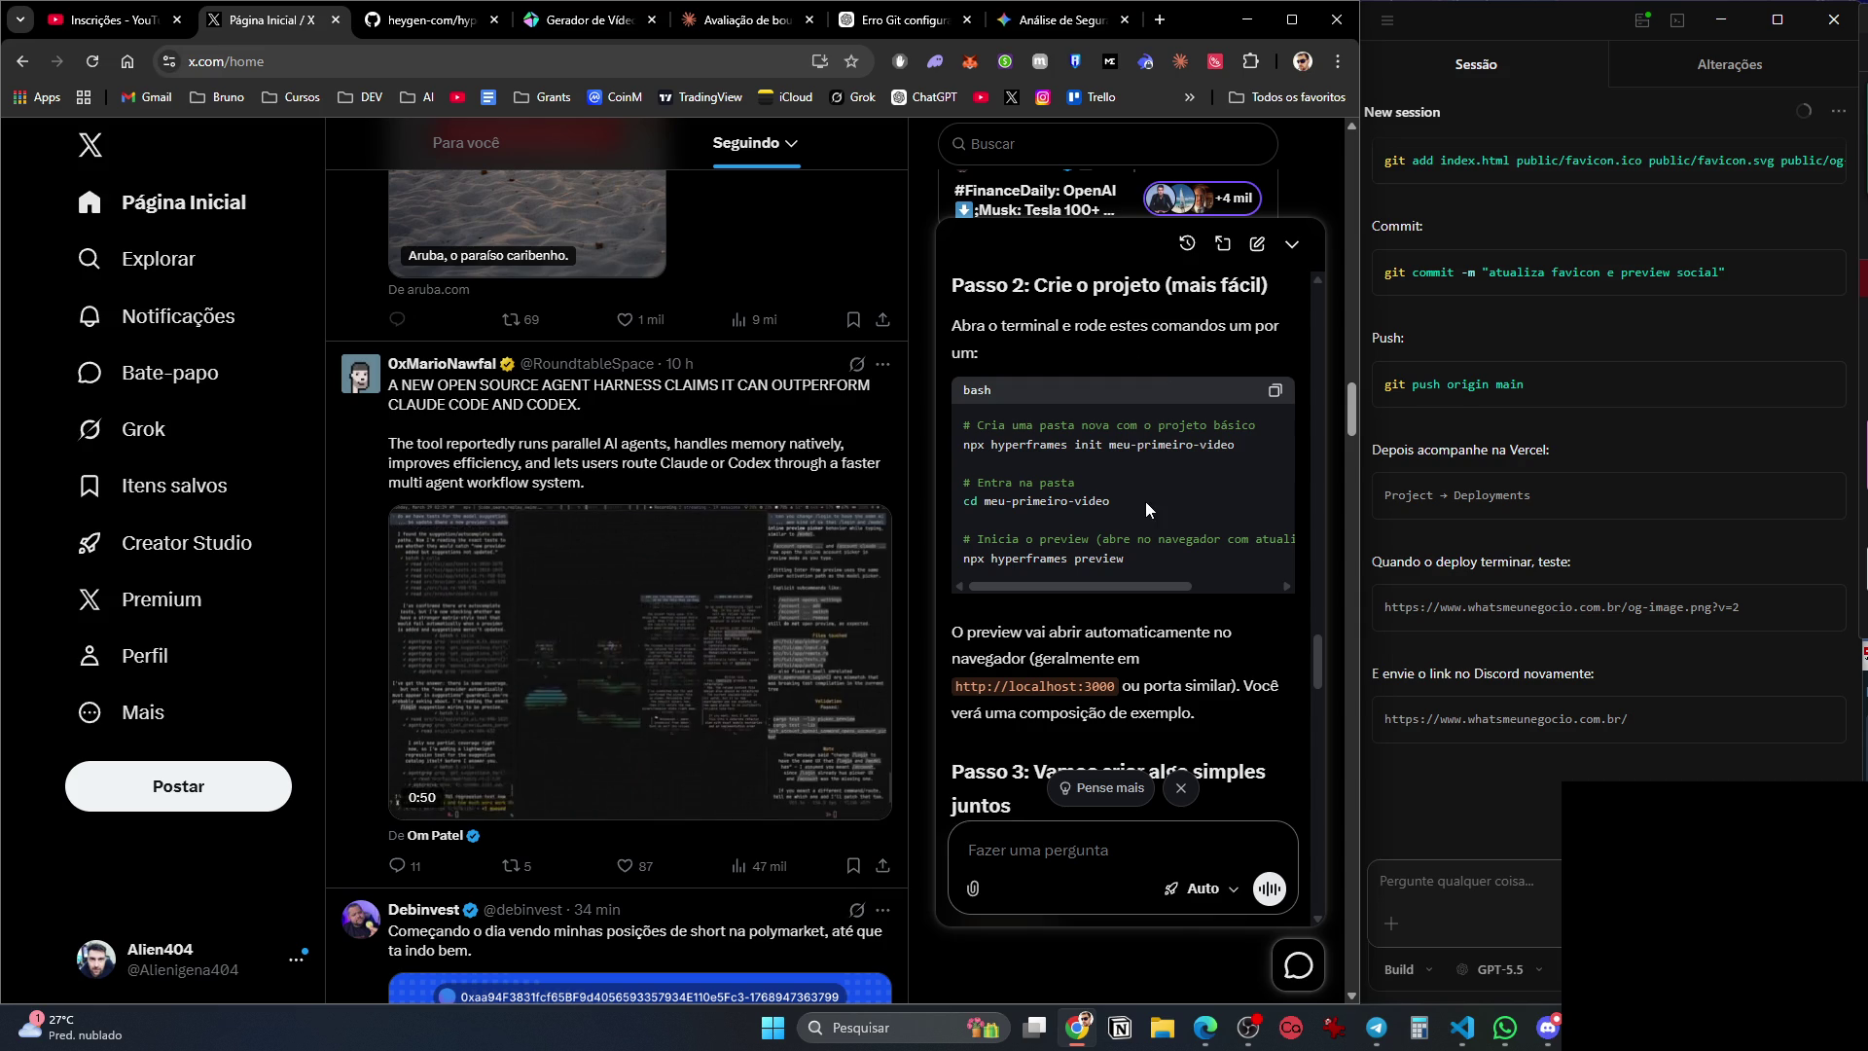
pyautogui.scroll(-3, 1129, 553)
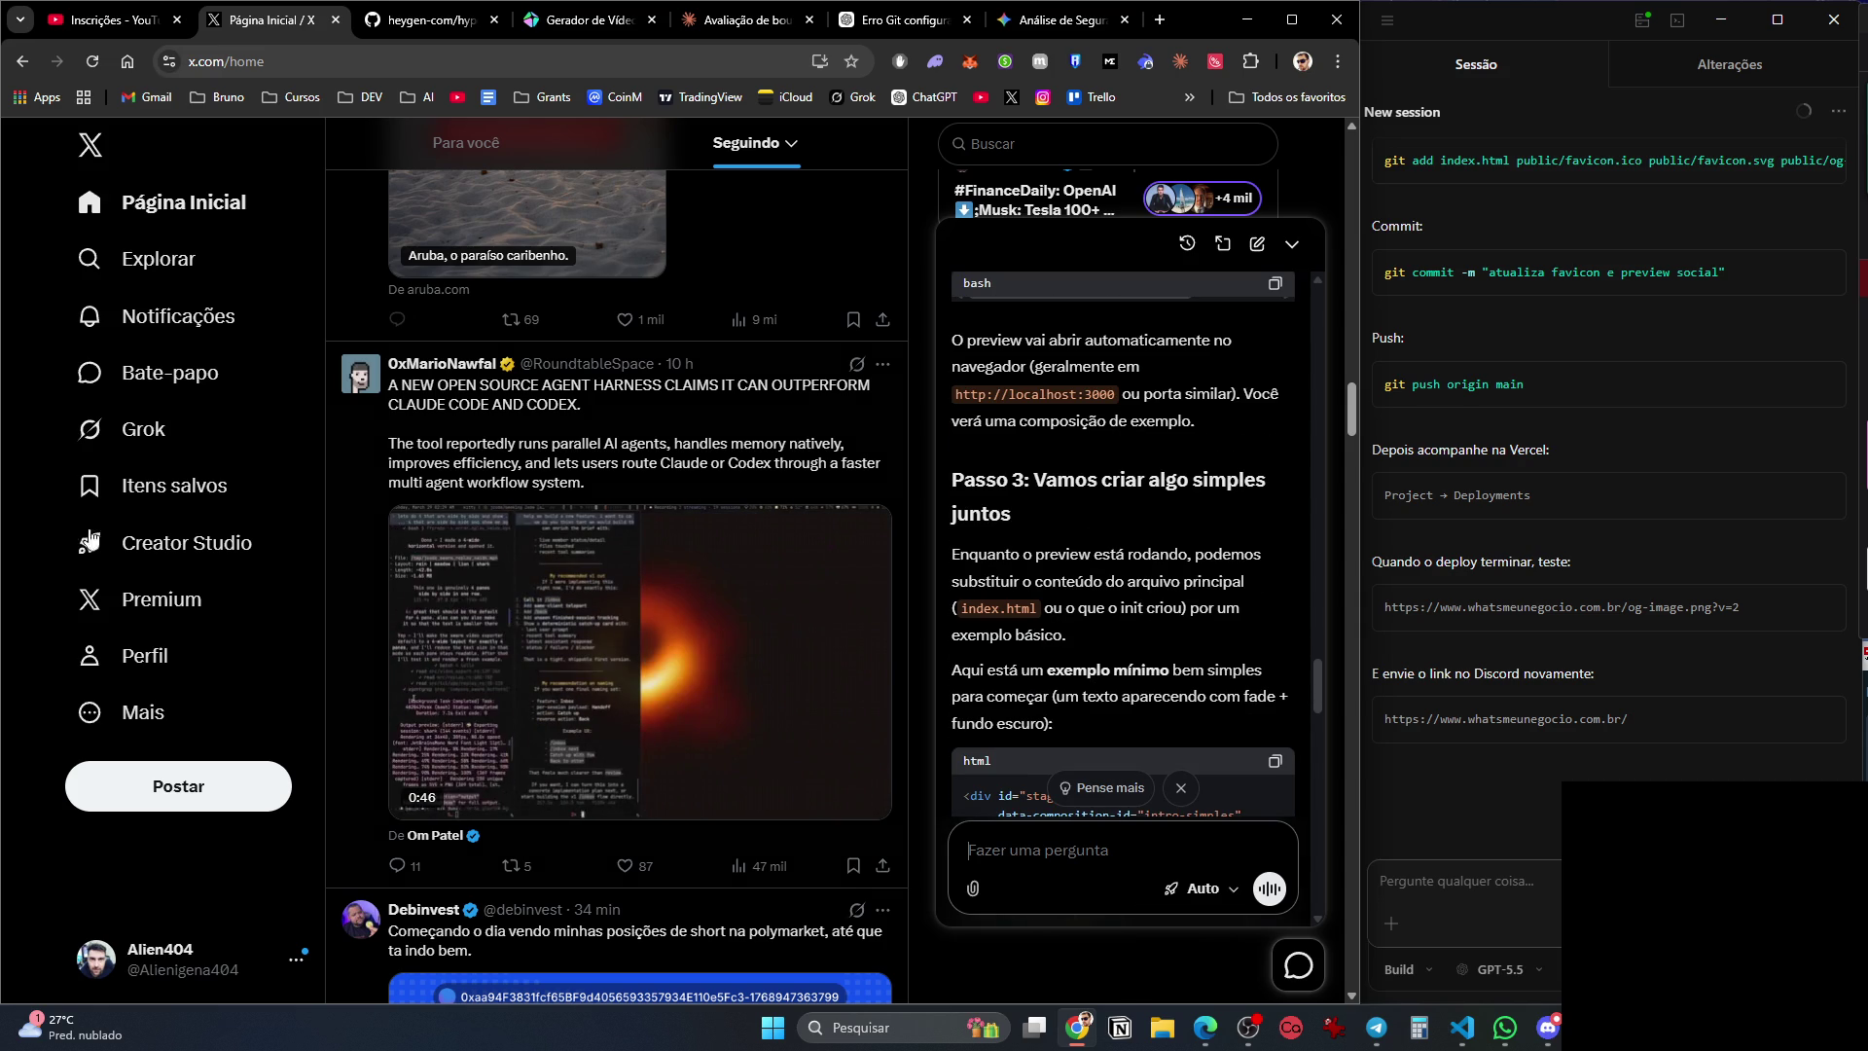
pyautogui.scroll(-1, 1153, 552)
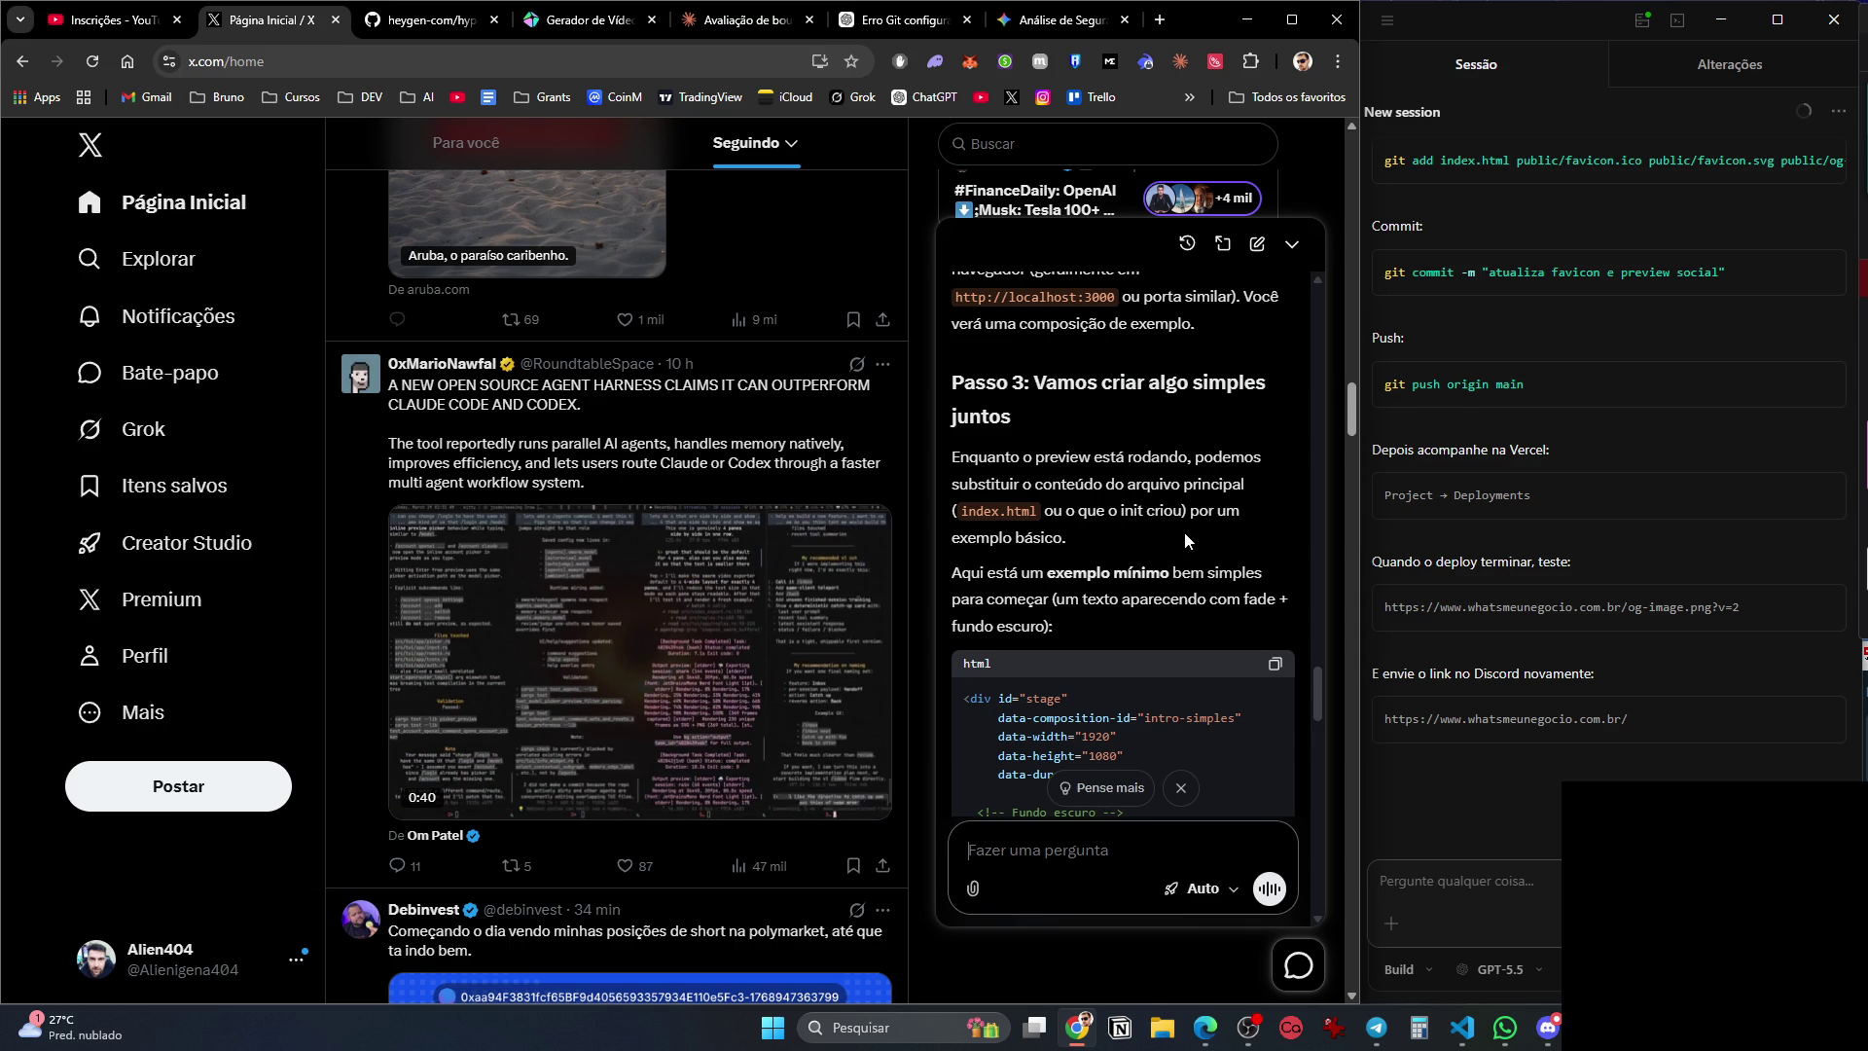
pyautogui.scroll(-2, 1187, 535)
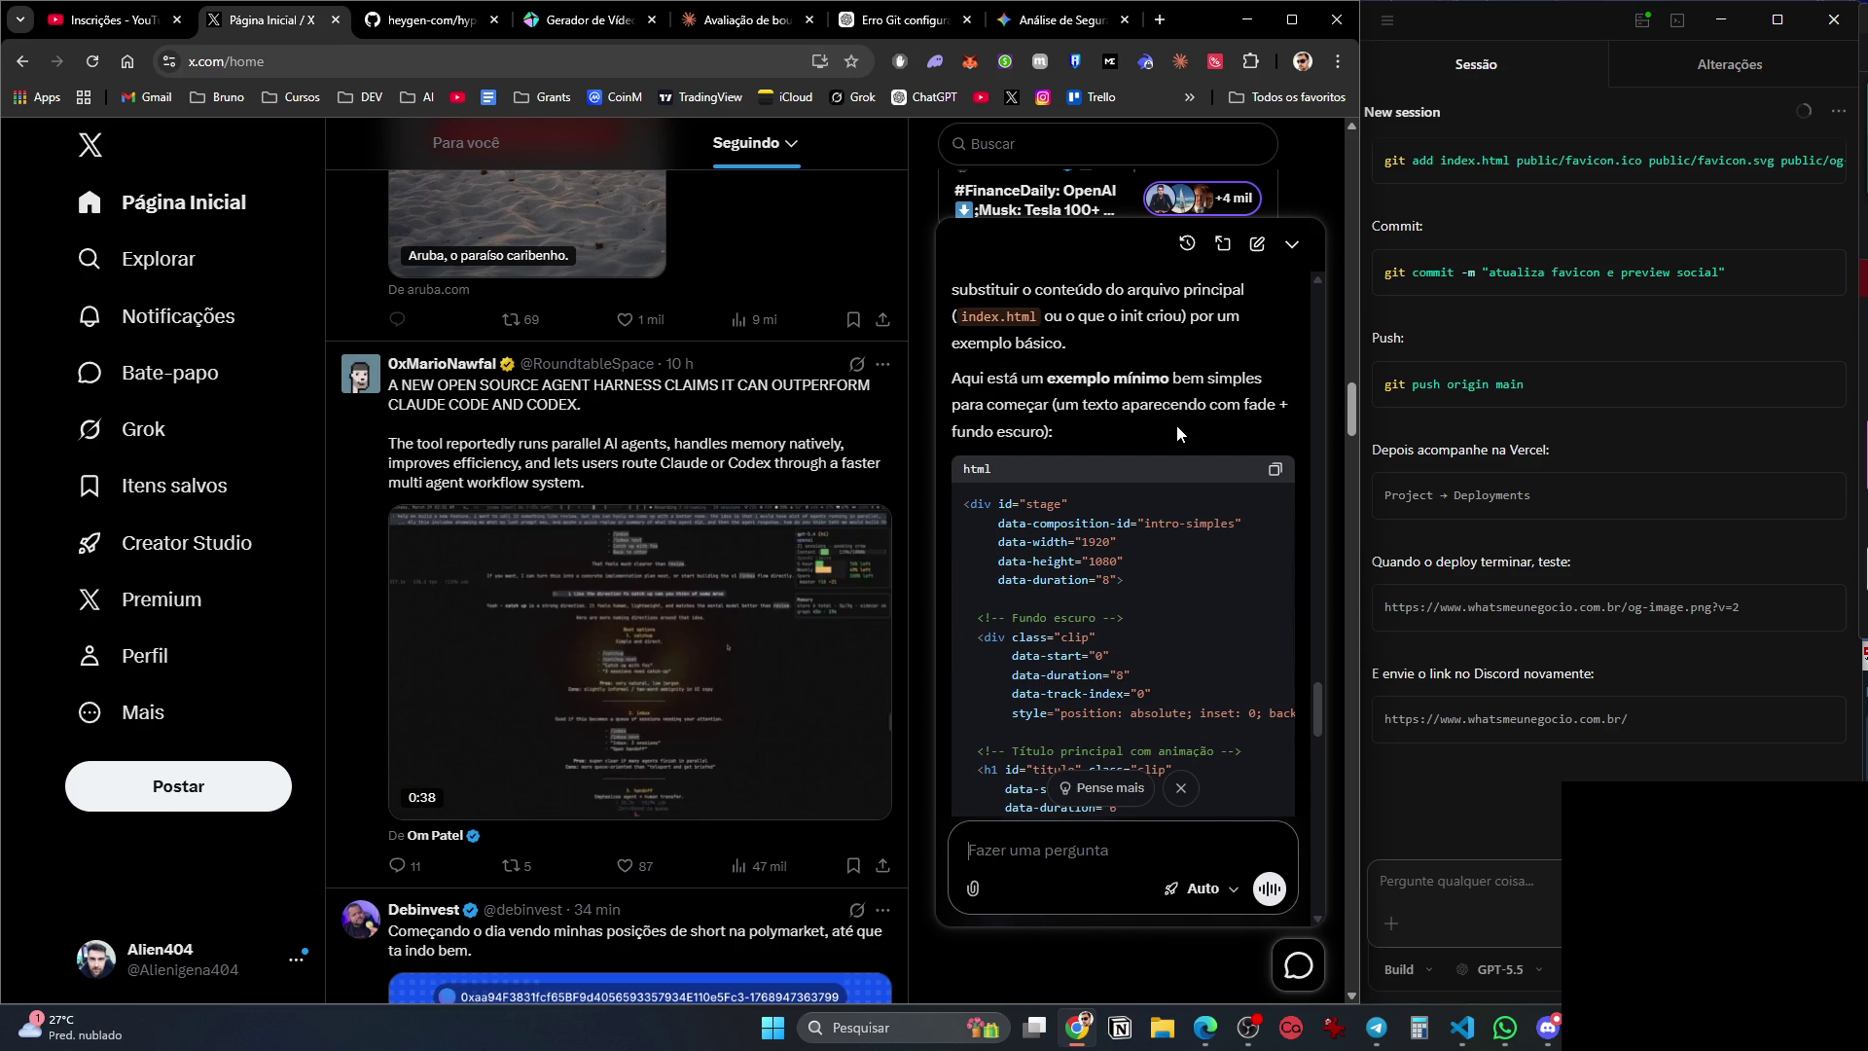
pyautogui.scroll(-5, 1176, 424)
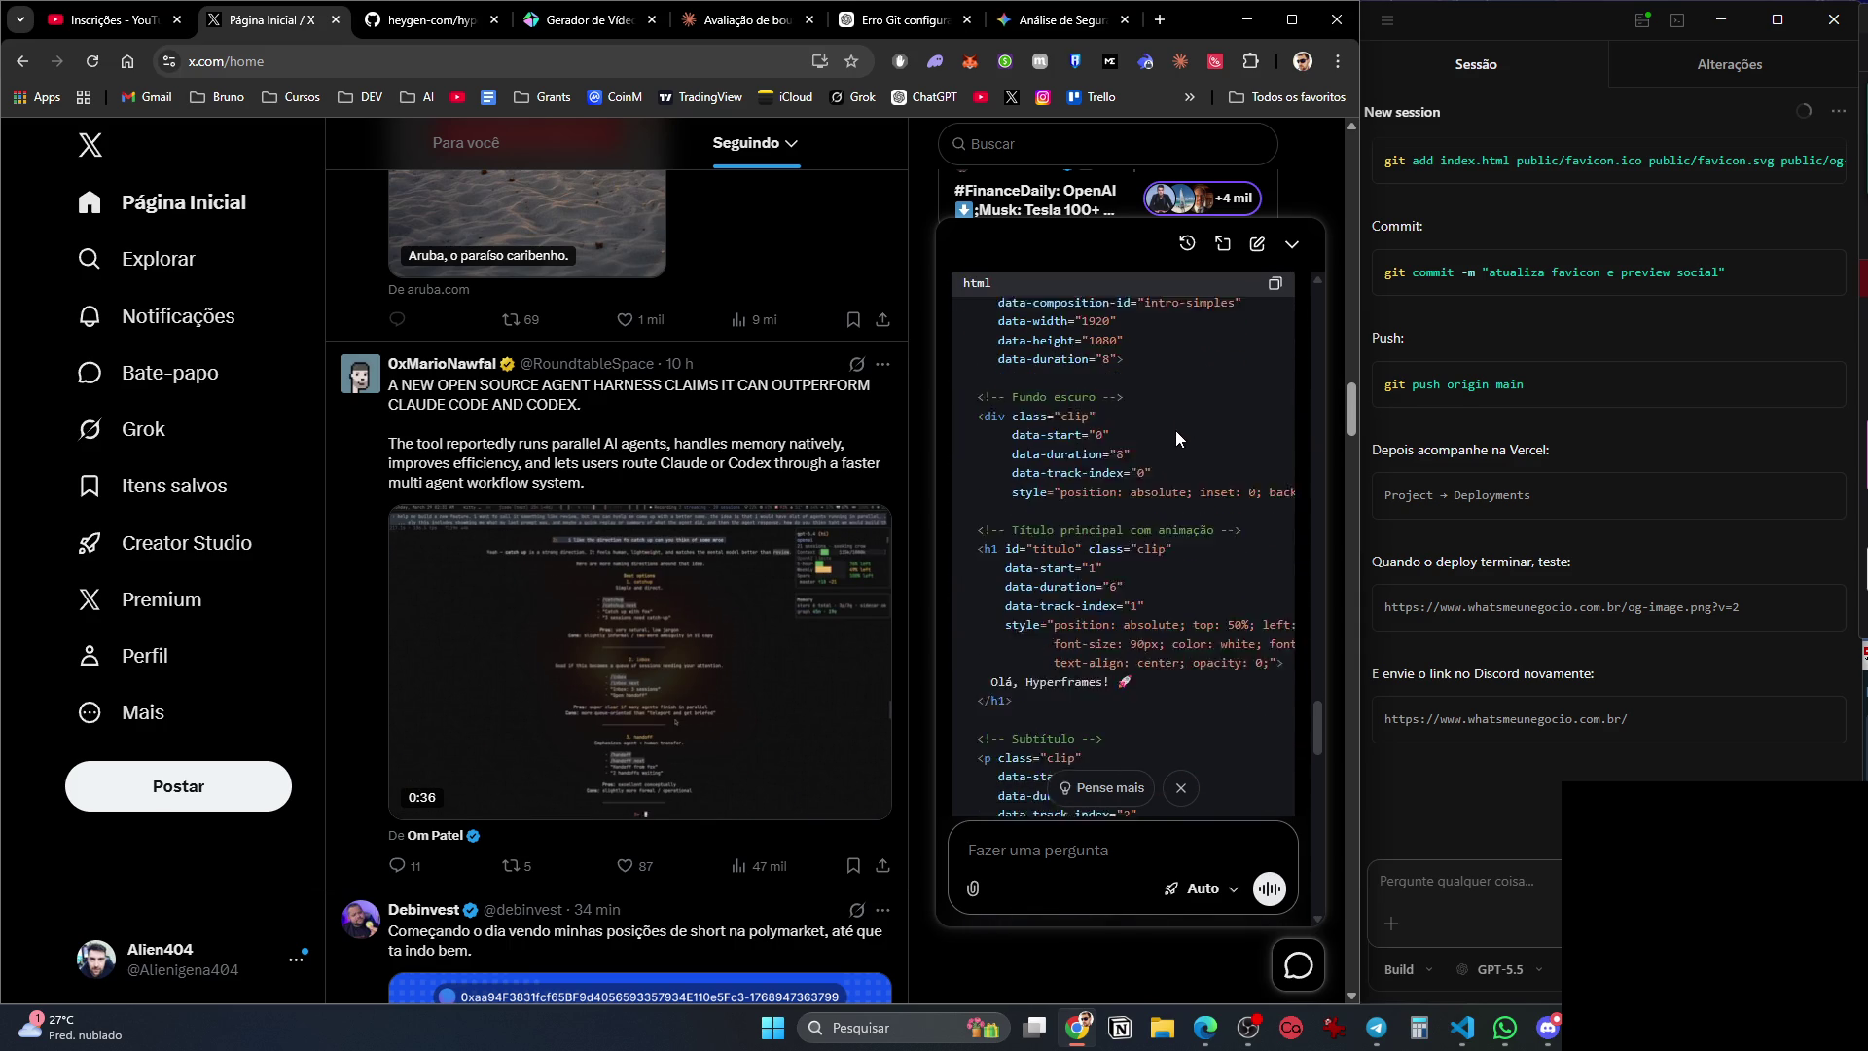
pyautogui.scroll(-3, 1175, 432)
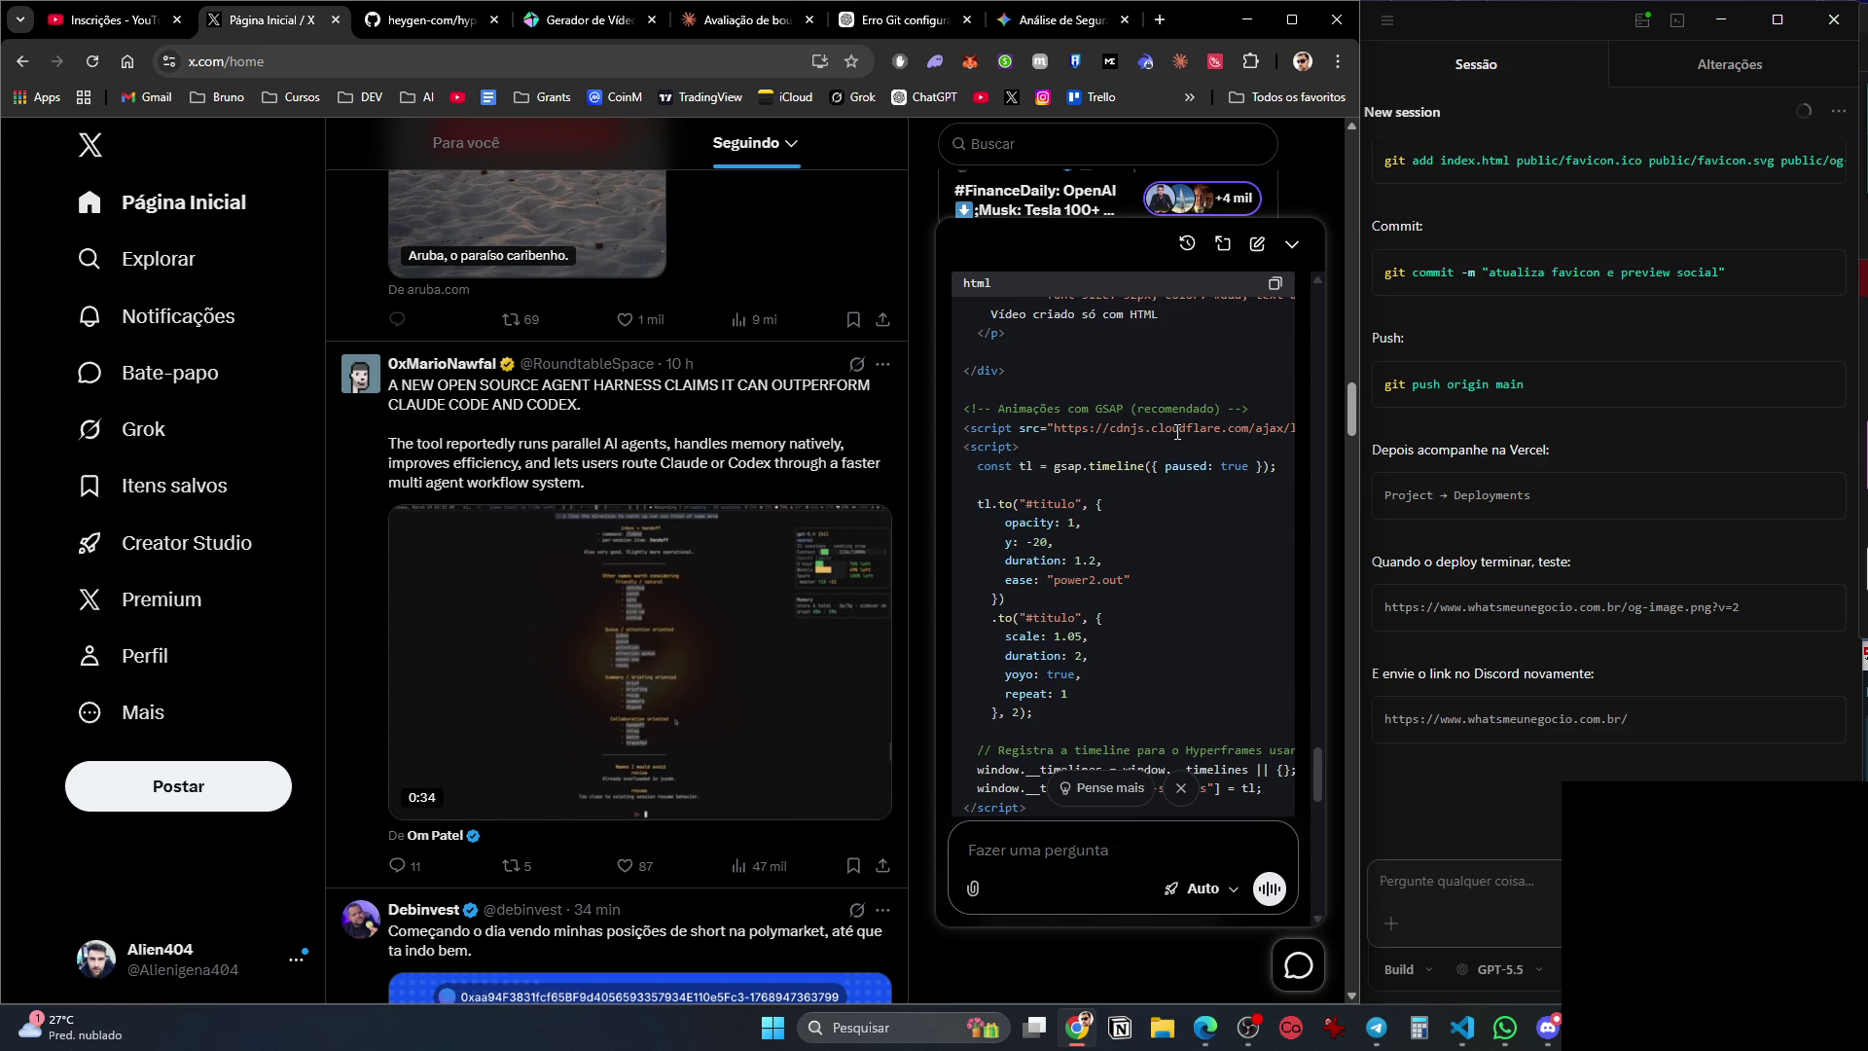
pyautogui.scroll(-4, 1176, 437)
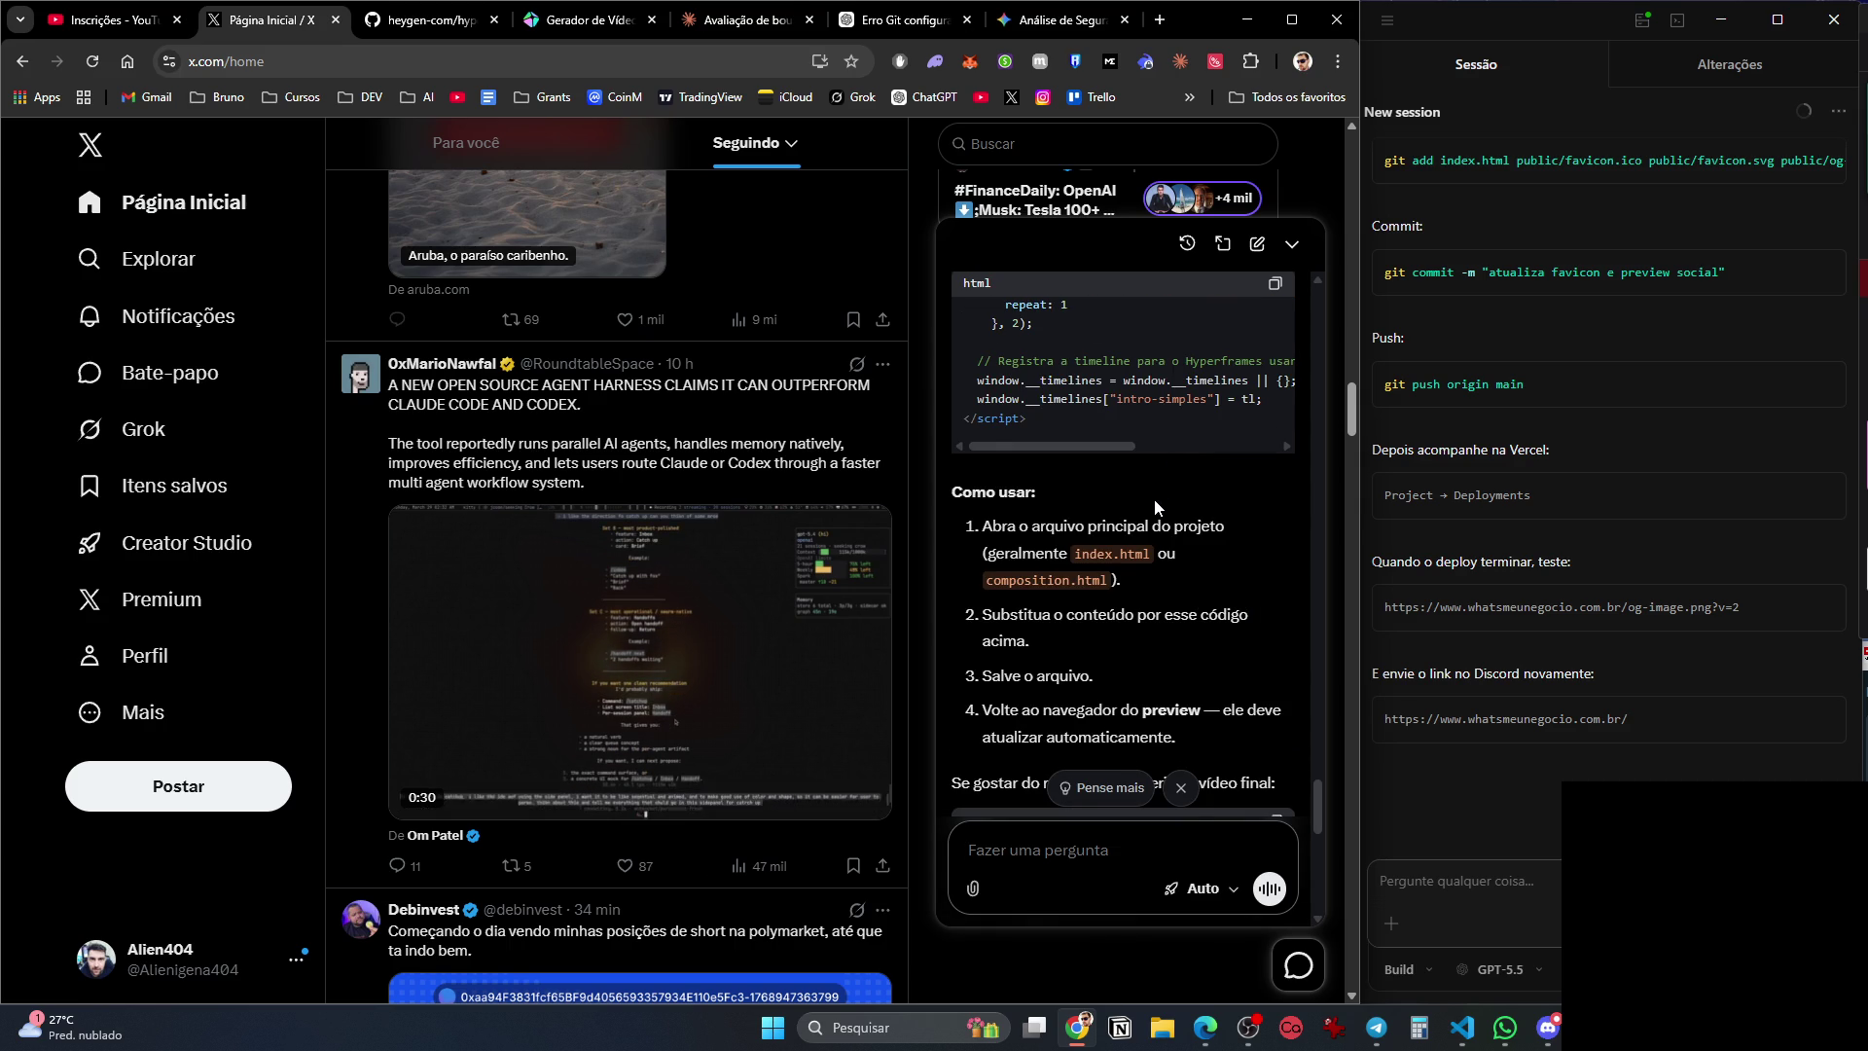
pyautogui.scroll(-1, 1157, 488)
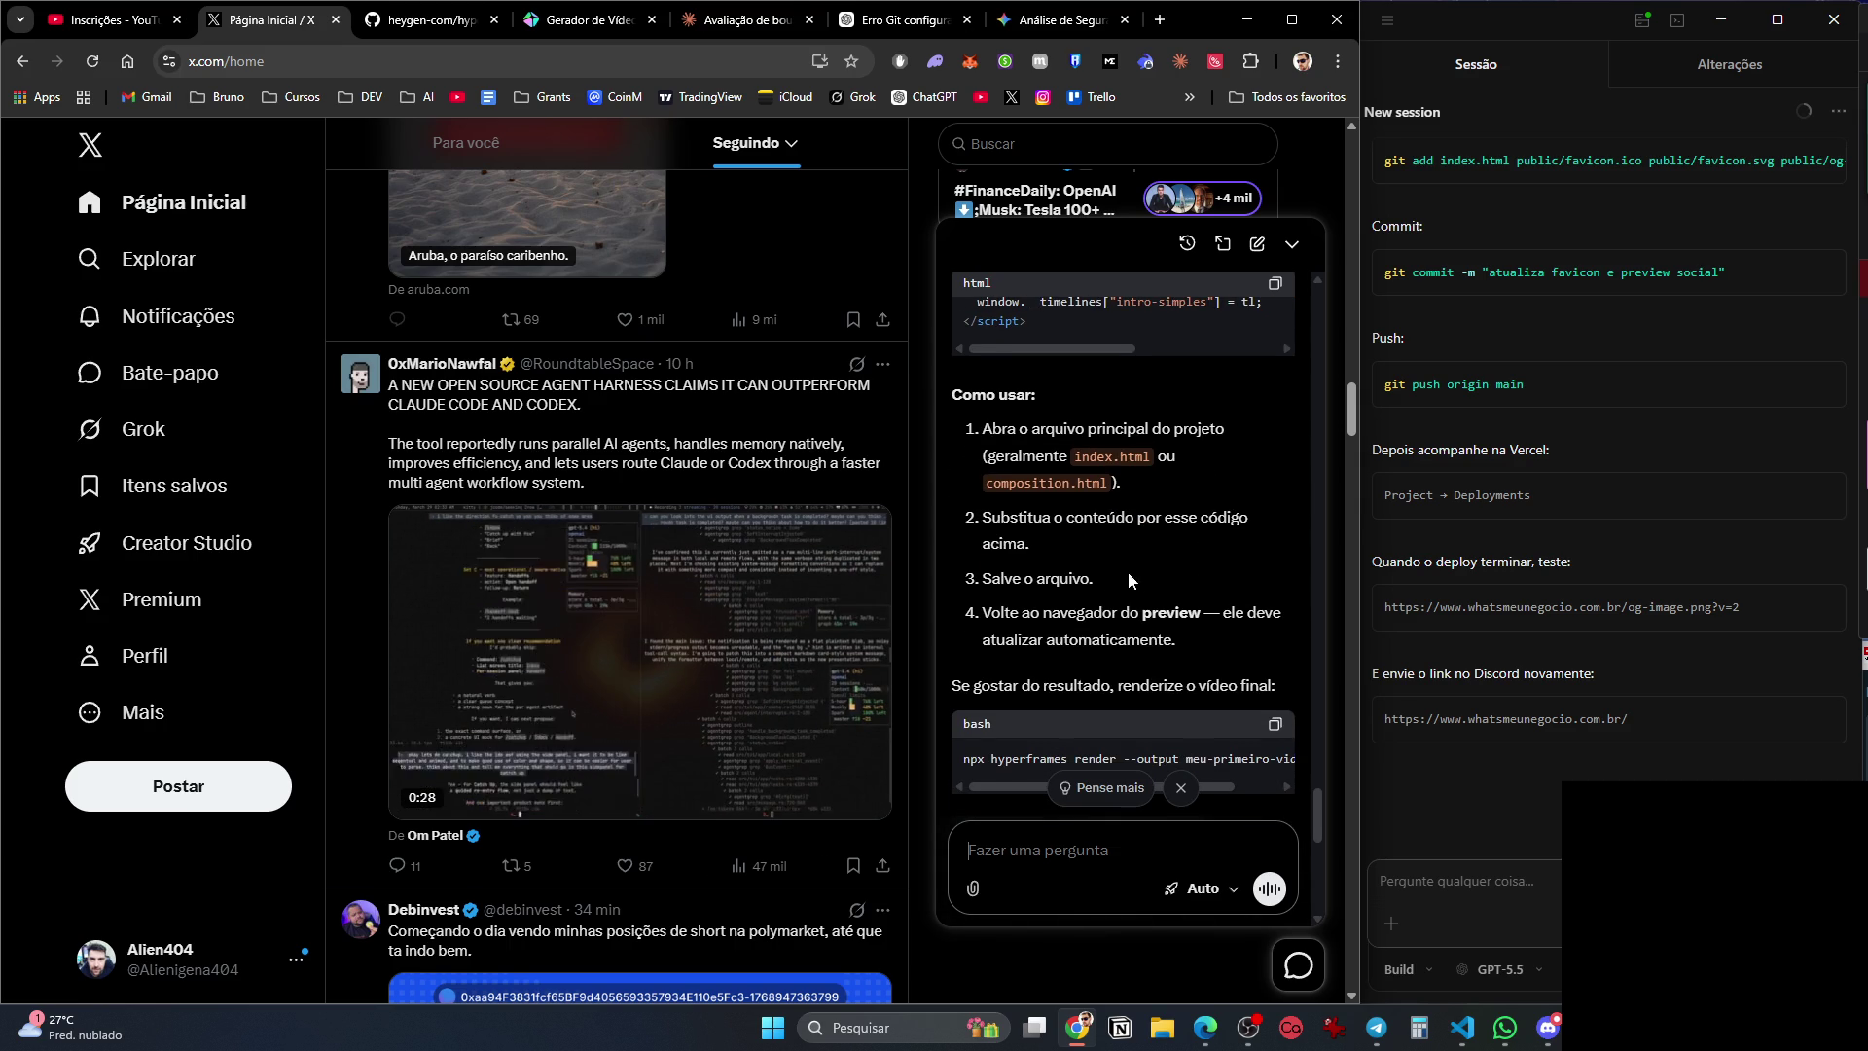
pyautogui.scroll(-2, 1109, 613)
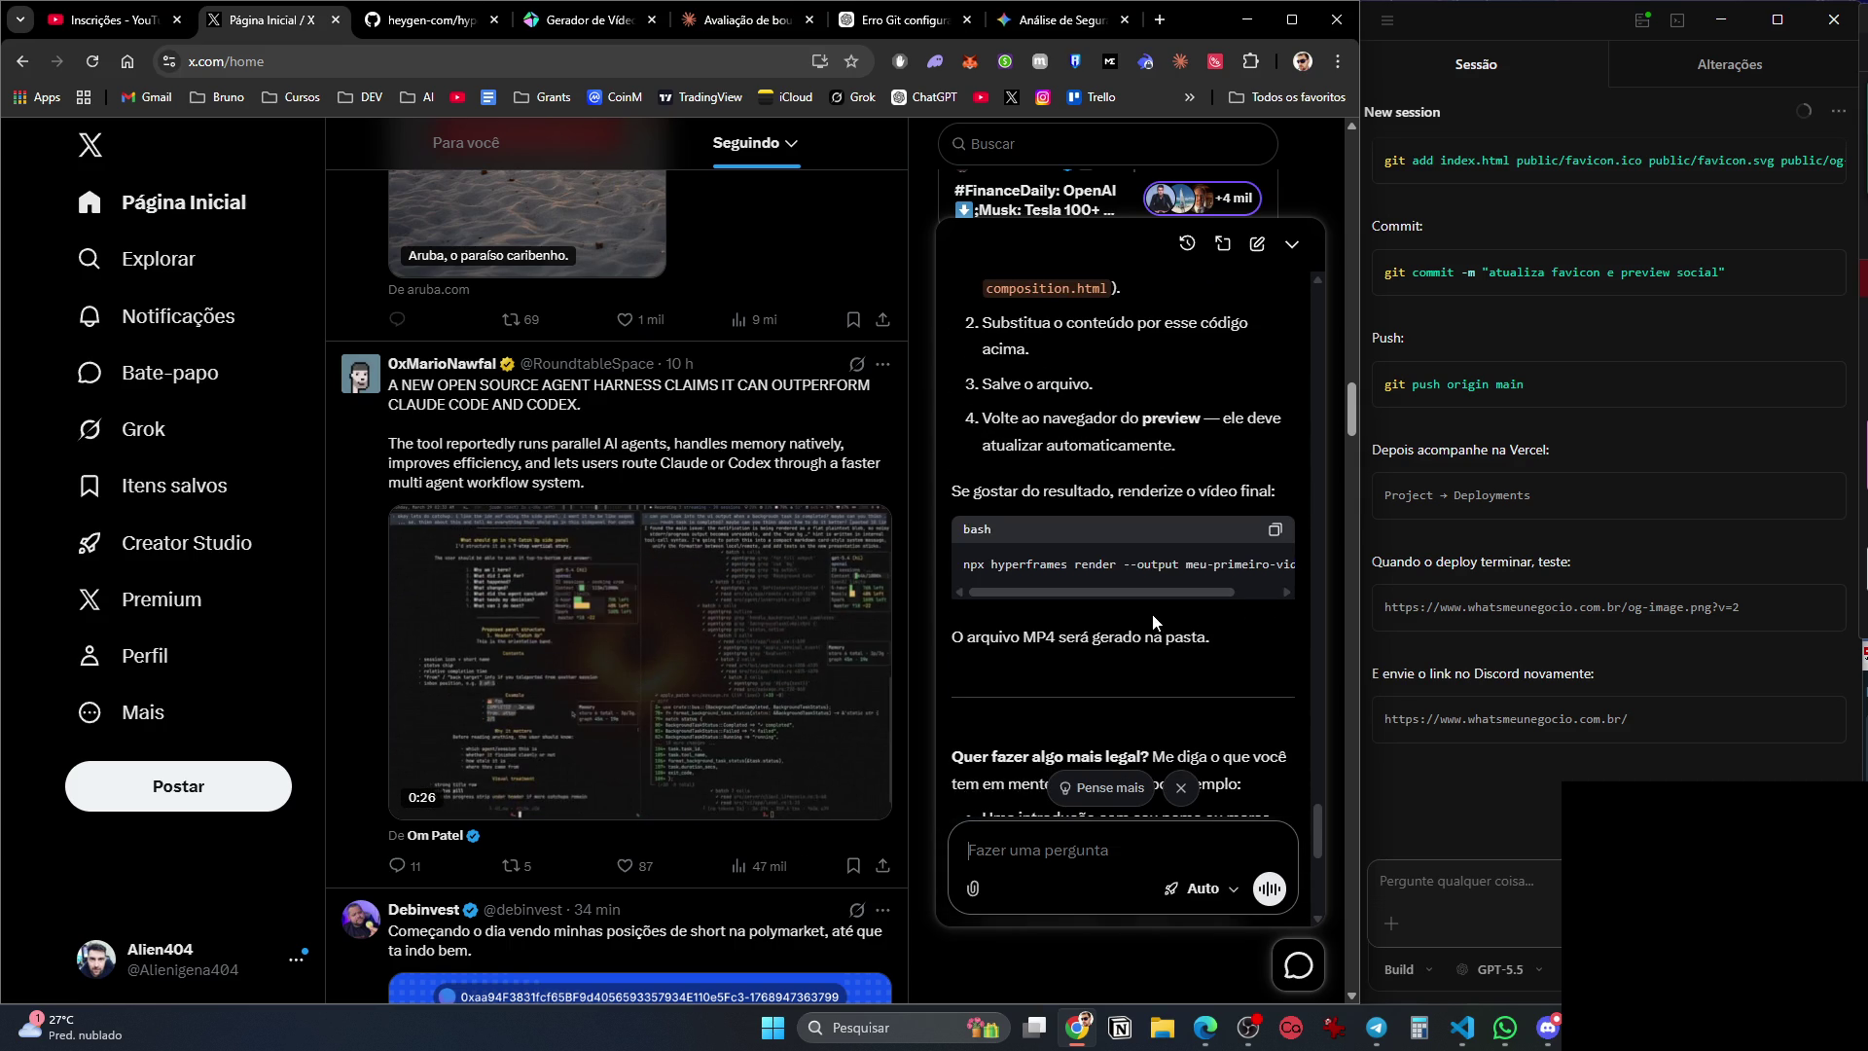
pyautogui.scroll(-4, 1152, 615)
pyautogui.scroll(4, 1152, 615)
pyautogui.scroll(-4, 1151, 614)
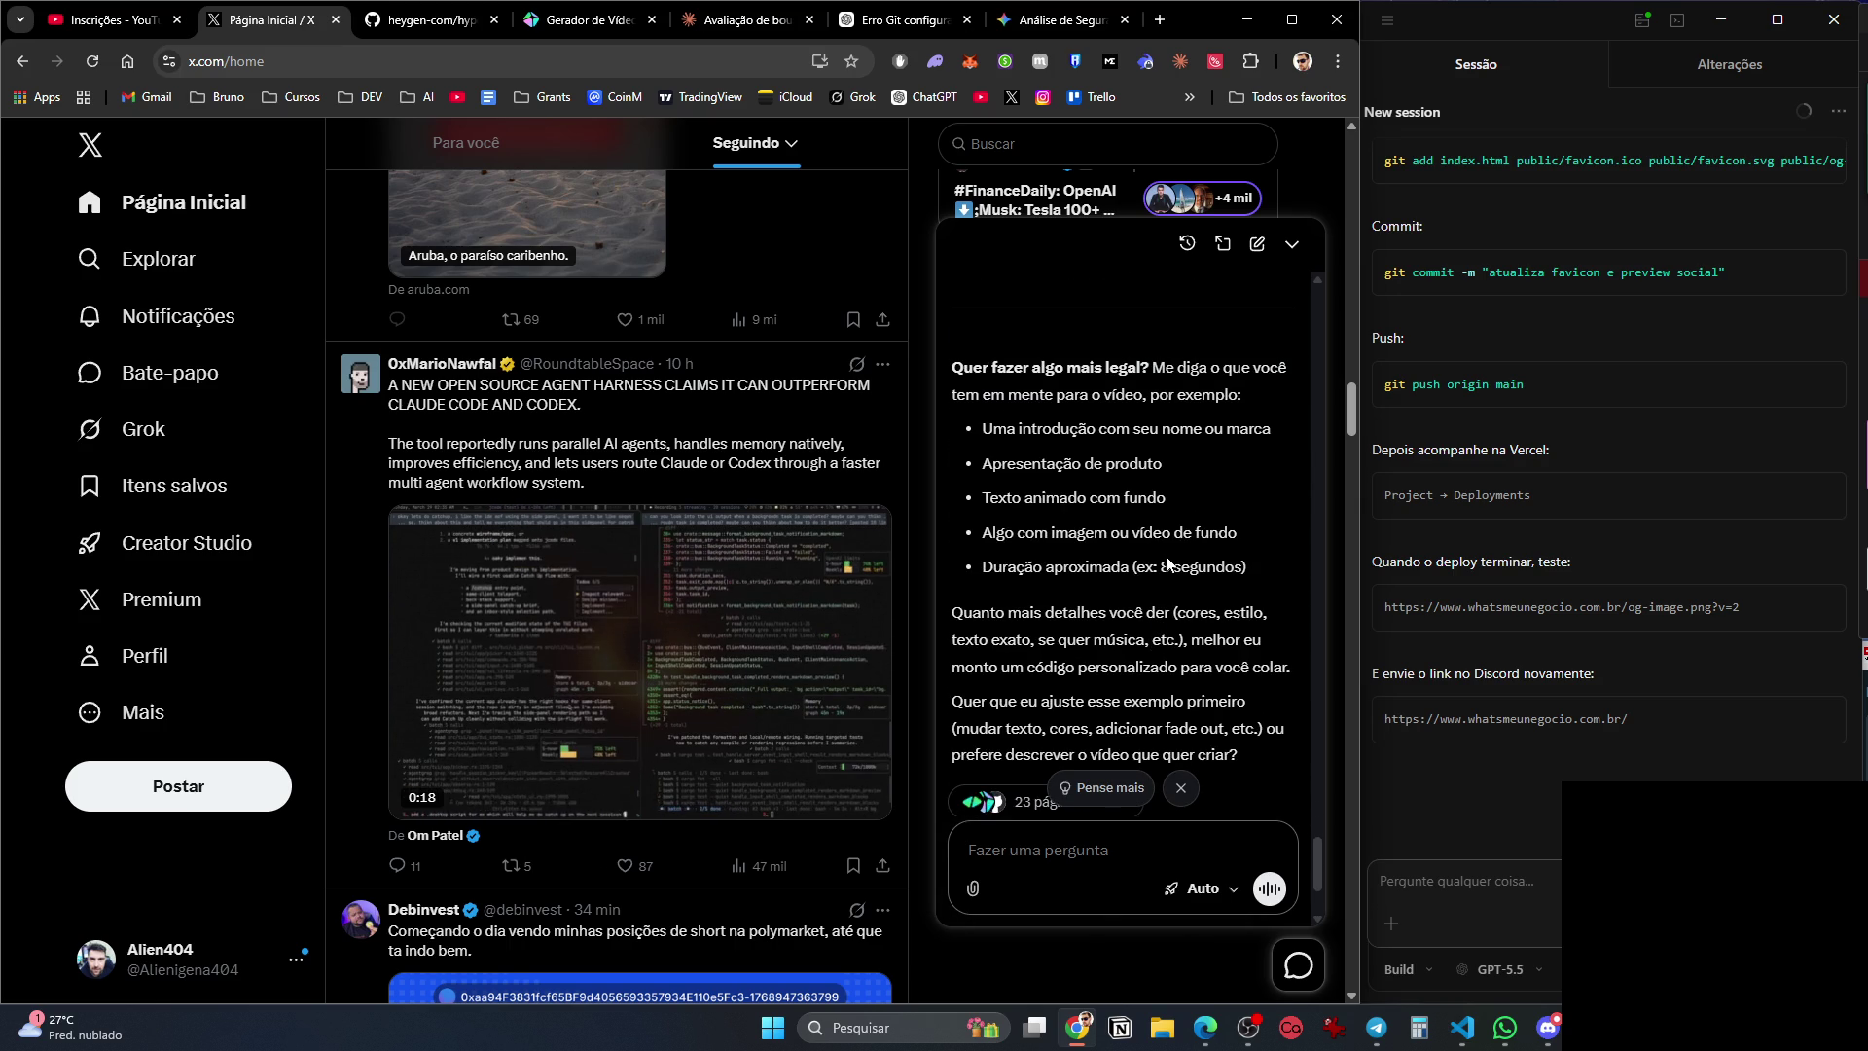
pyautogui.scroll(-2, 1157, 560)
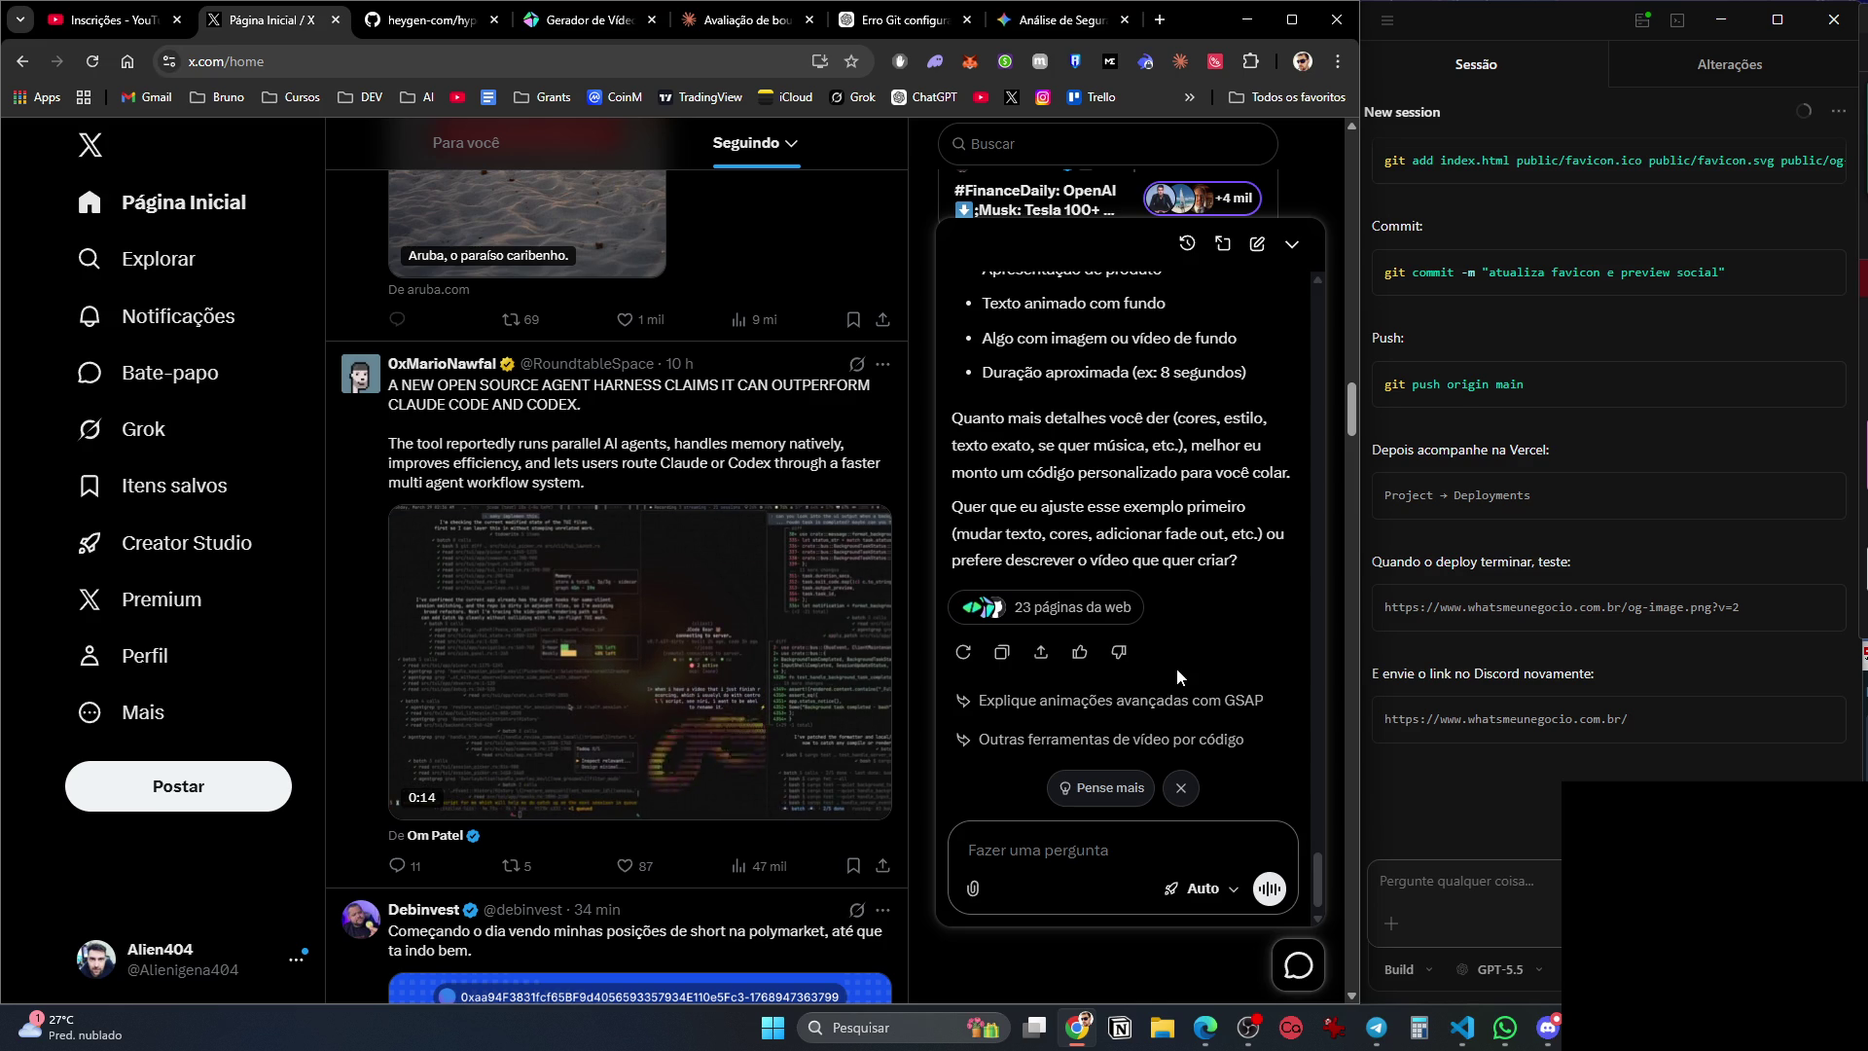
pyautogui.click(1055, 20)
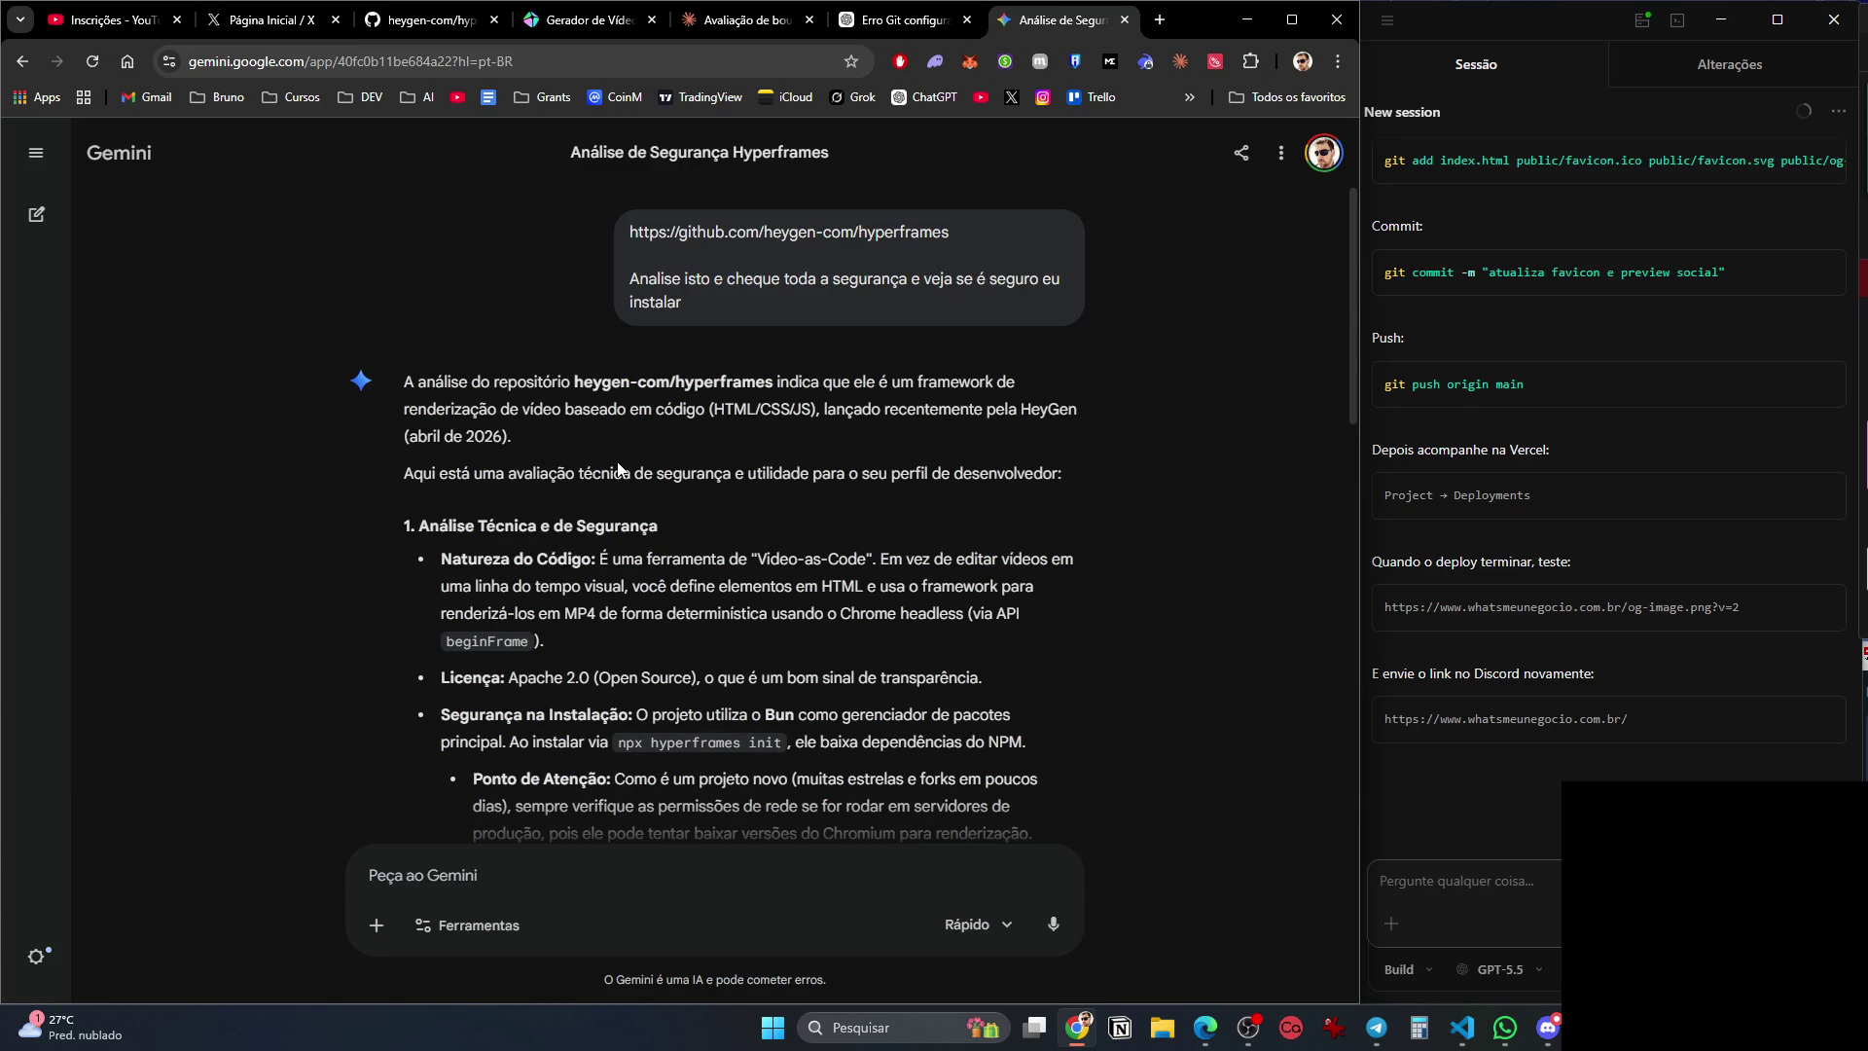
# Read Gemini's Hyperframes verdict through to 'safe to install', then go to ChatGPT's review.
pyautogui.scroll(-2, 698, 551)
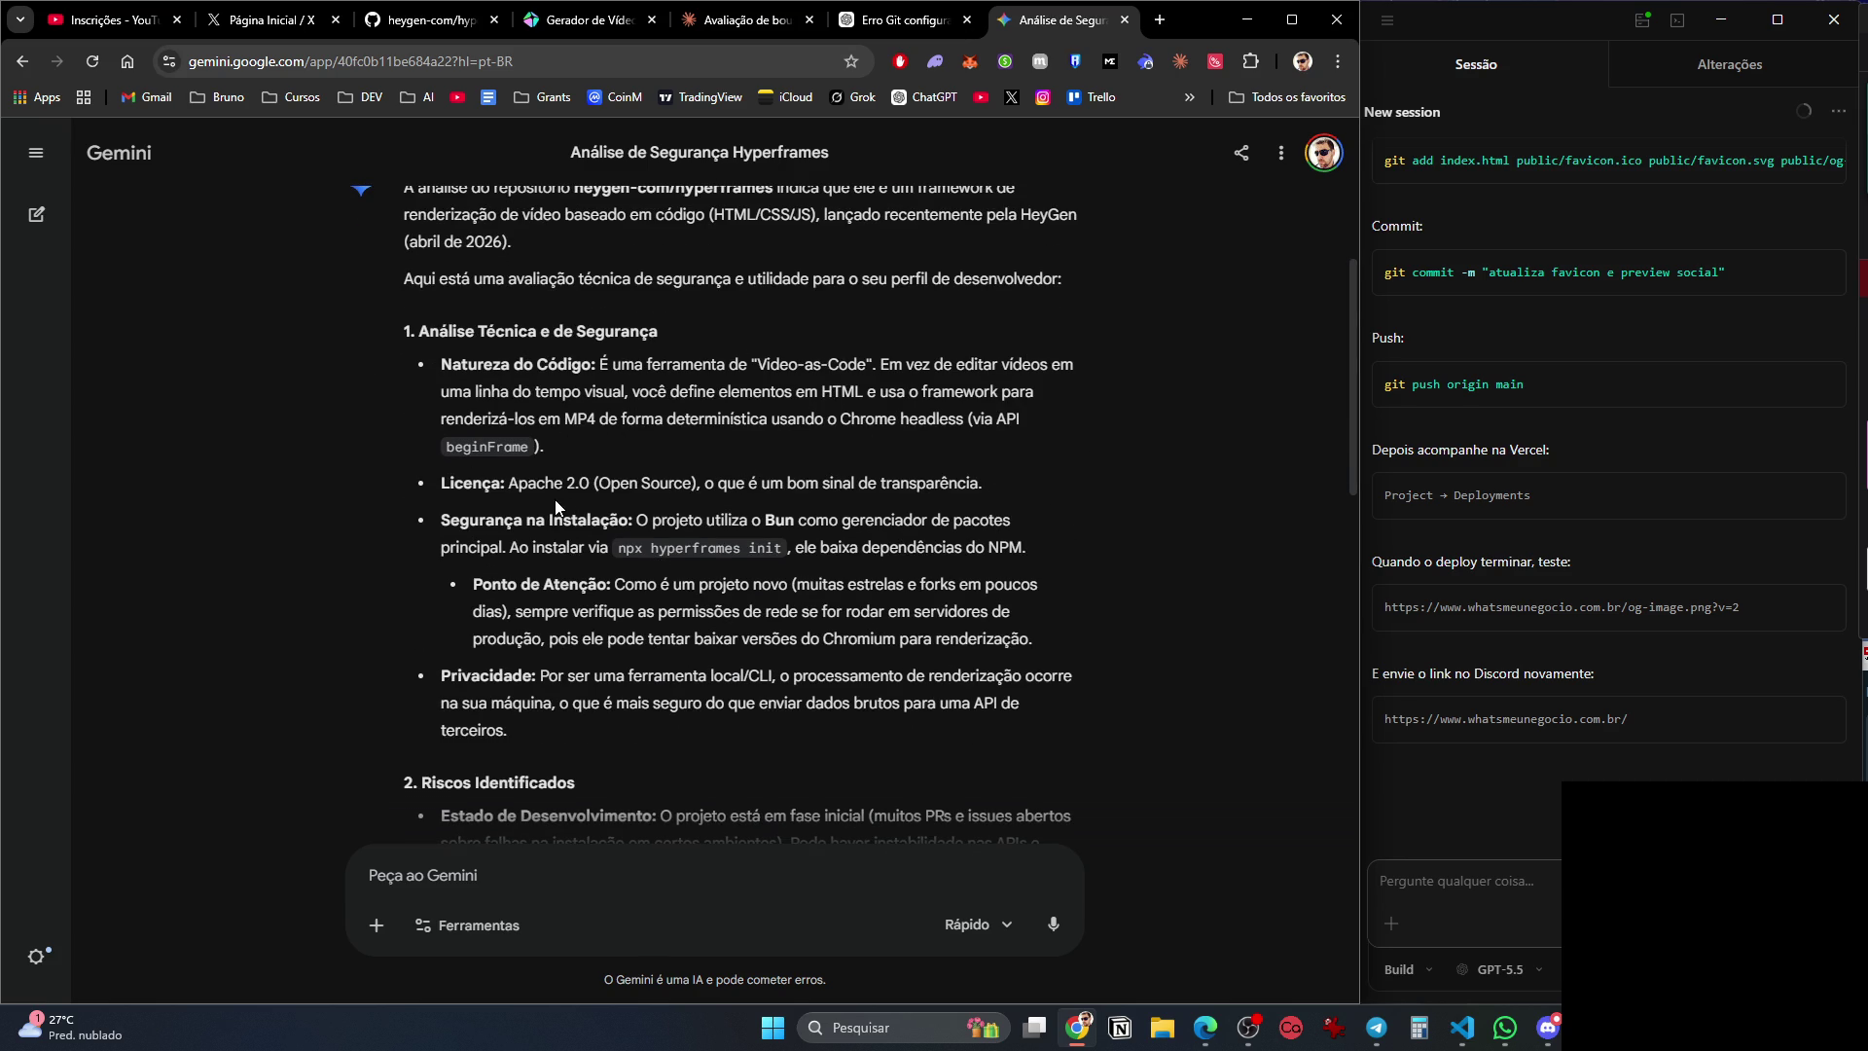
pyautogui.scroll(-3, 973, 521)
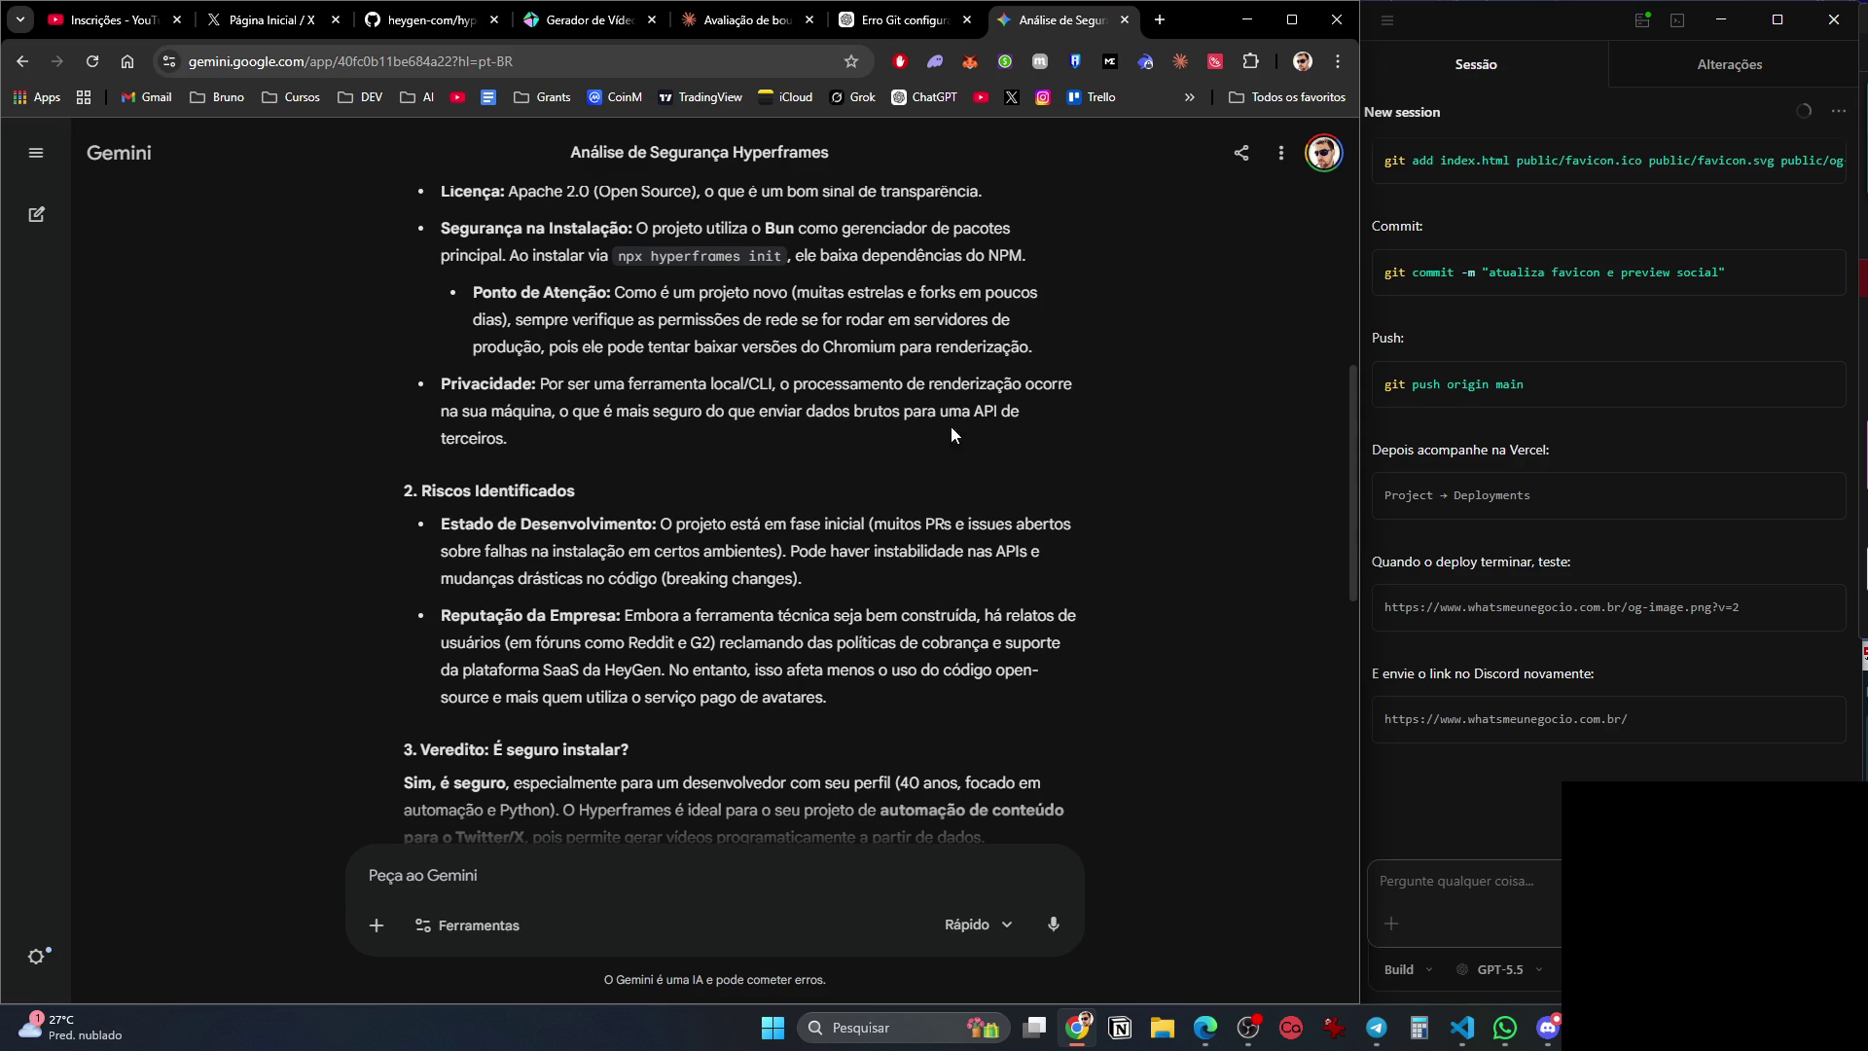
pyautogui.scroll(-2, 626, 389)
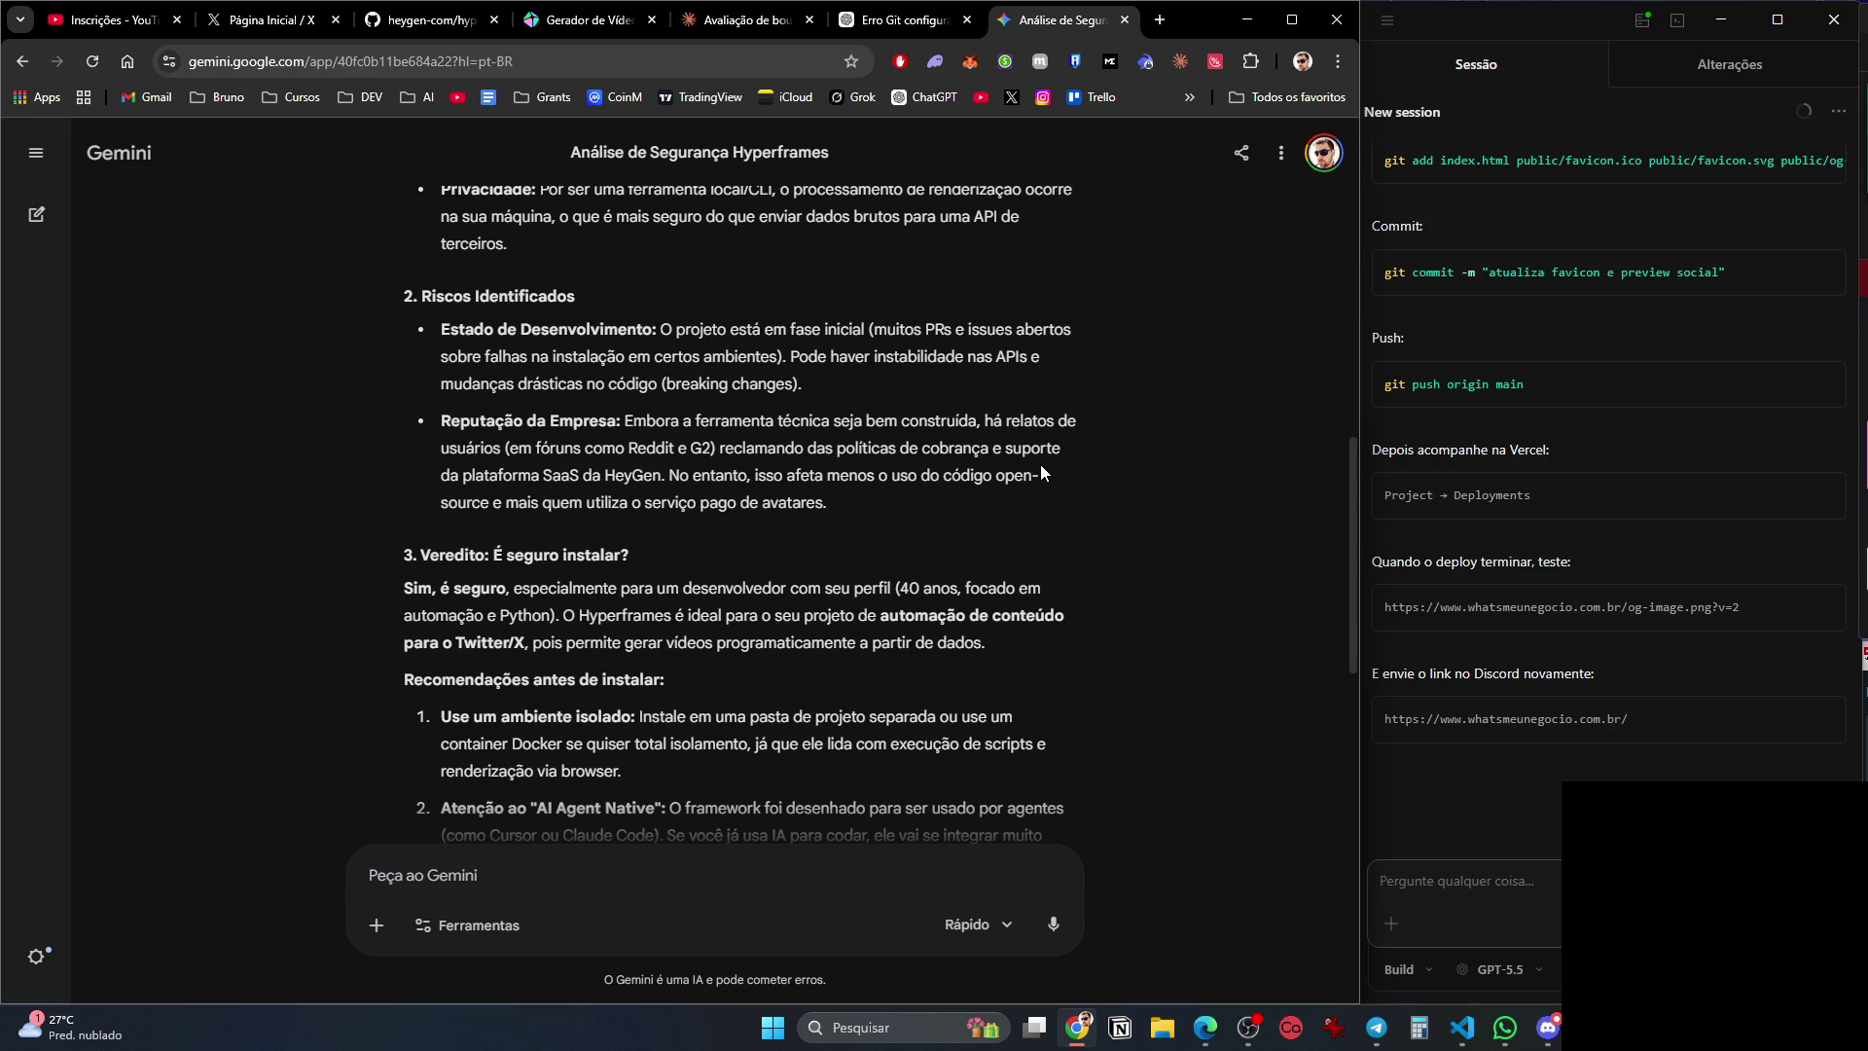
pyautogui.scroll(-2, 904, 520)
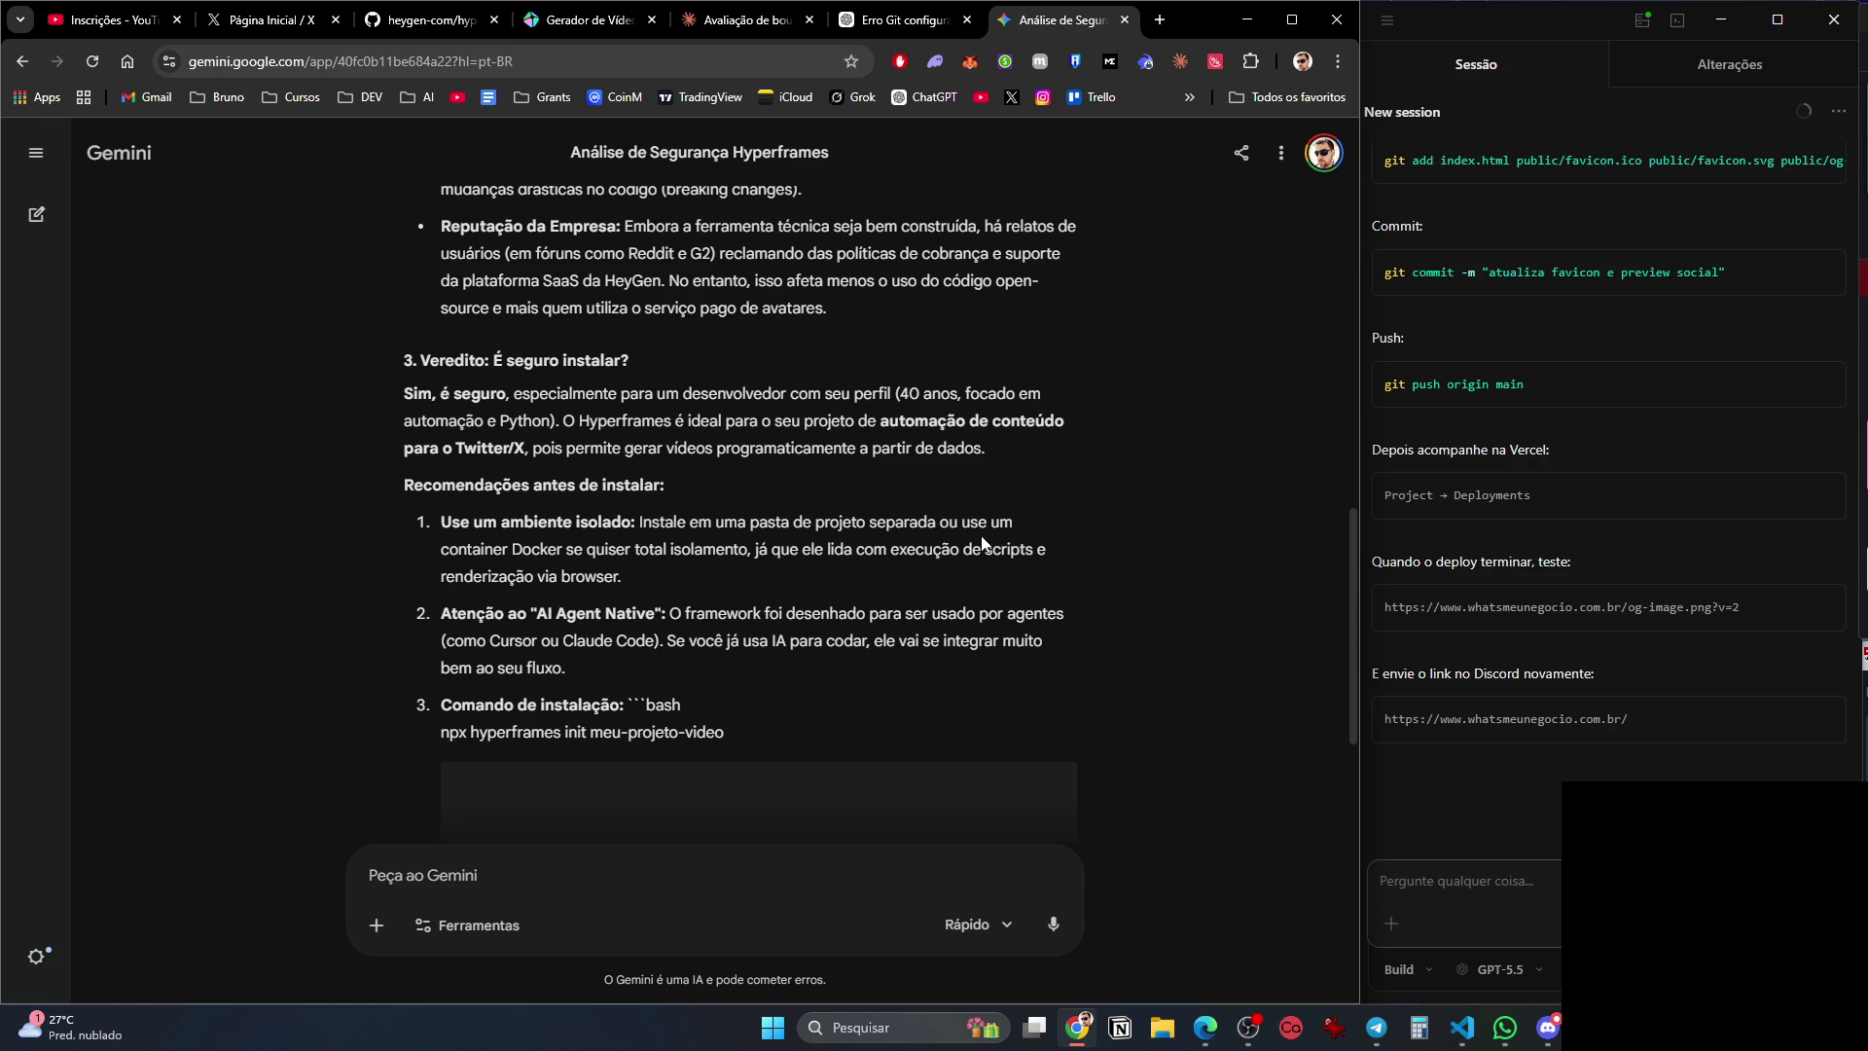
pyautogui.scroll(-3, 973, 584)
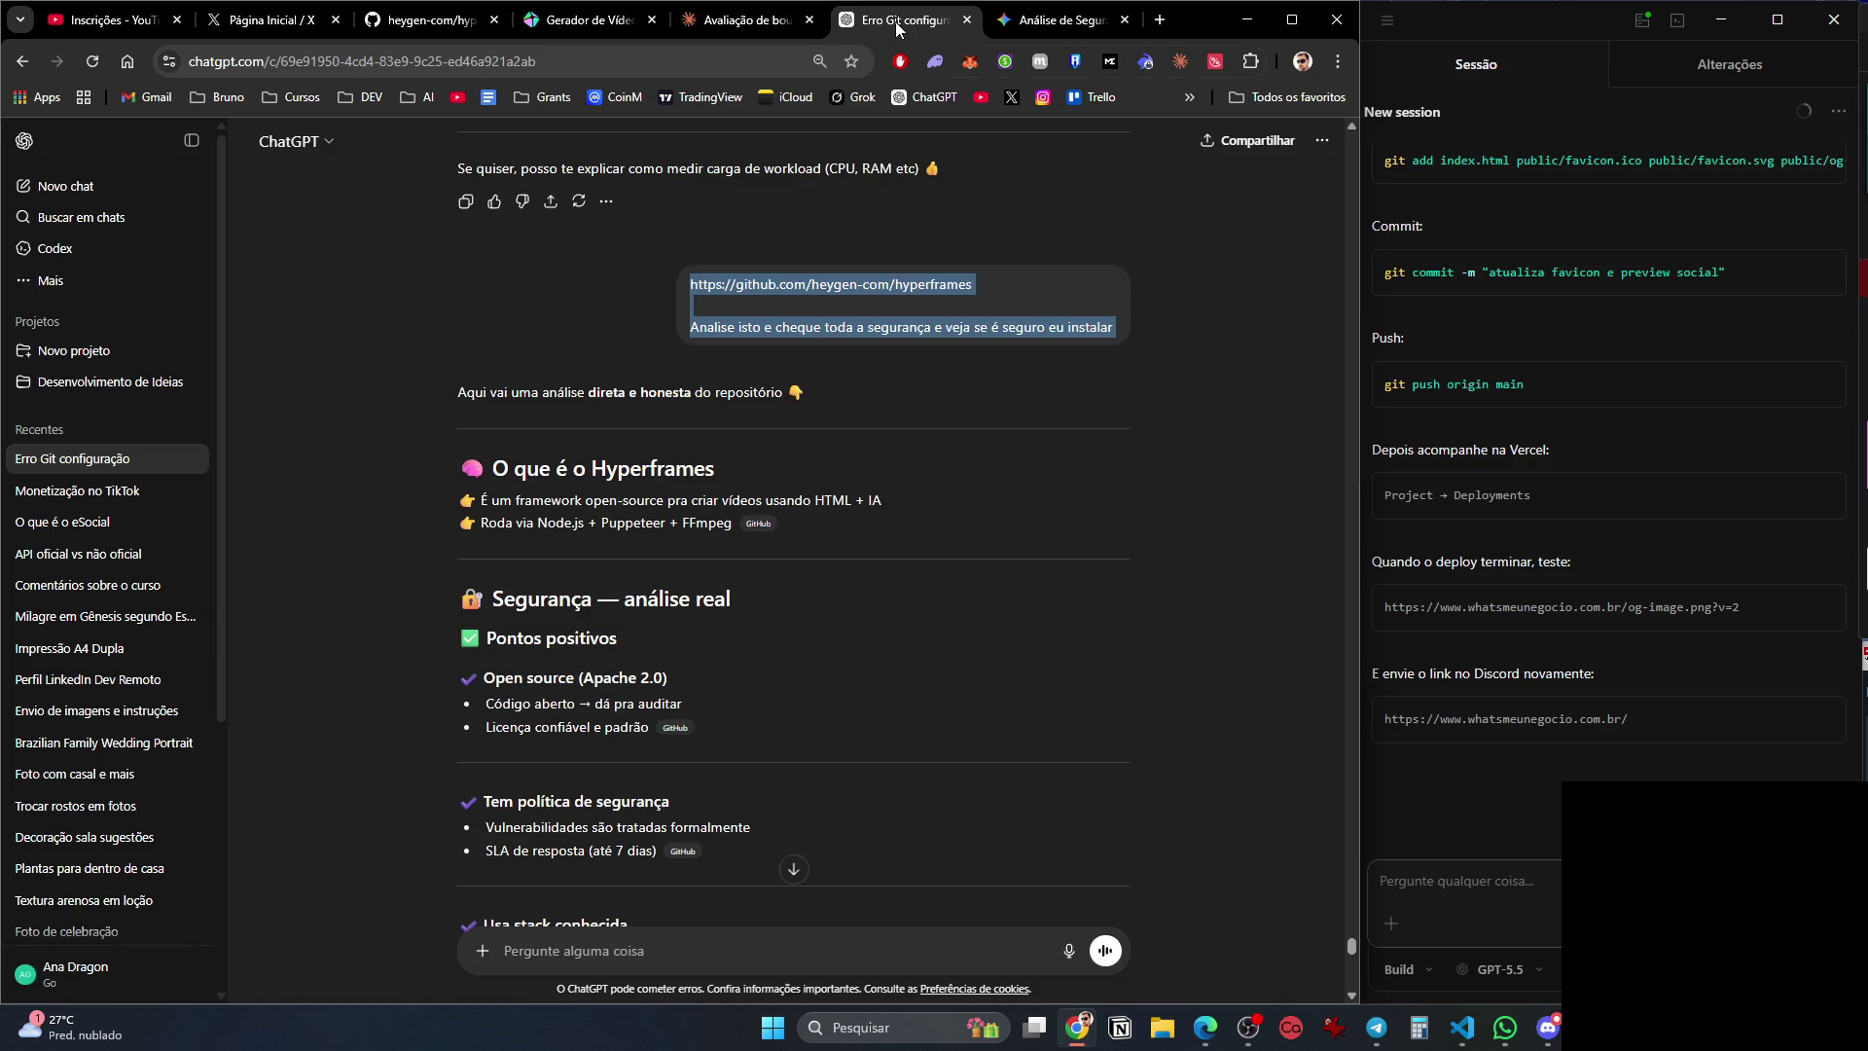
pyautogui.click(900, 21)
# Read ChatGPT's review to its summary: safe for testing, low risk locally, medium with AI automation.
pyautogui.scroll(-3, 772, 722)
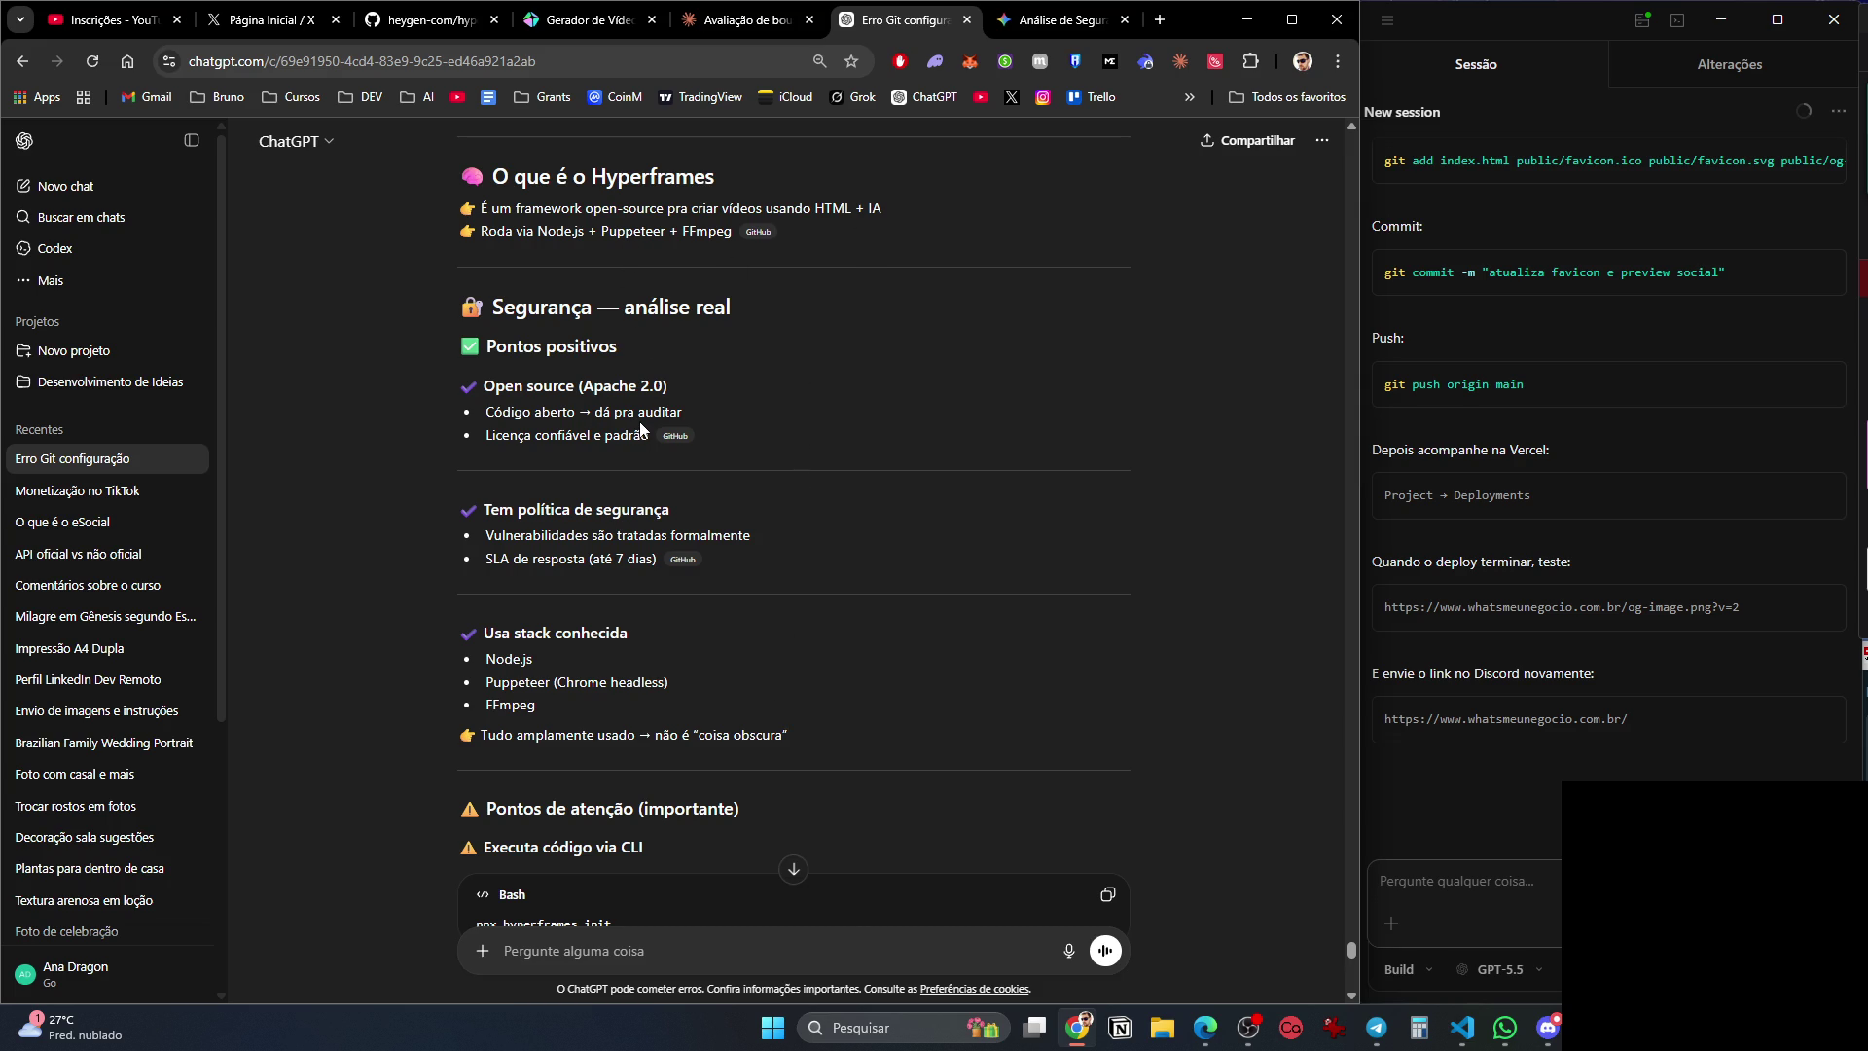
pyautogui.scroll(-2, 663, 459)
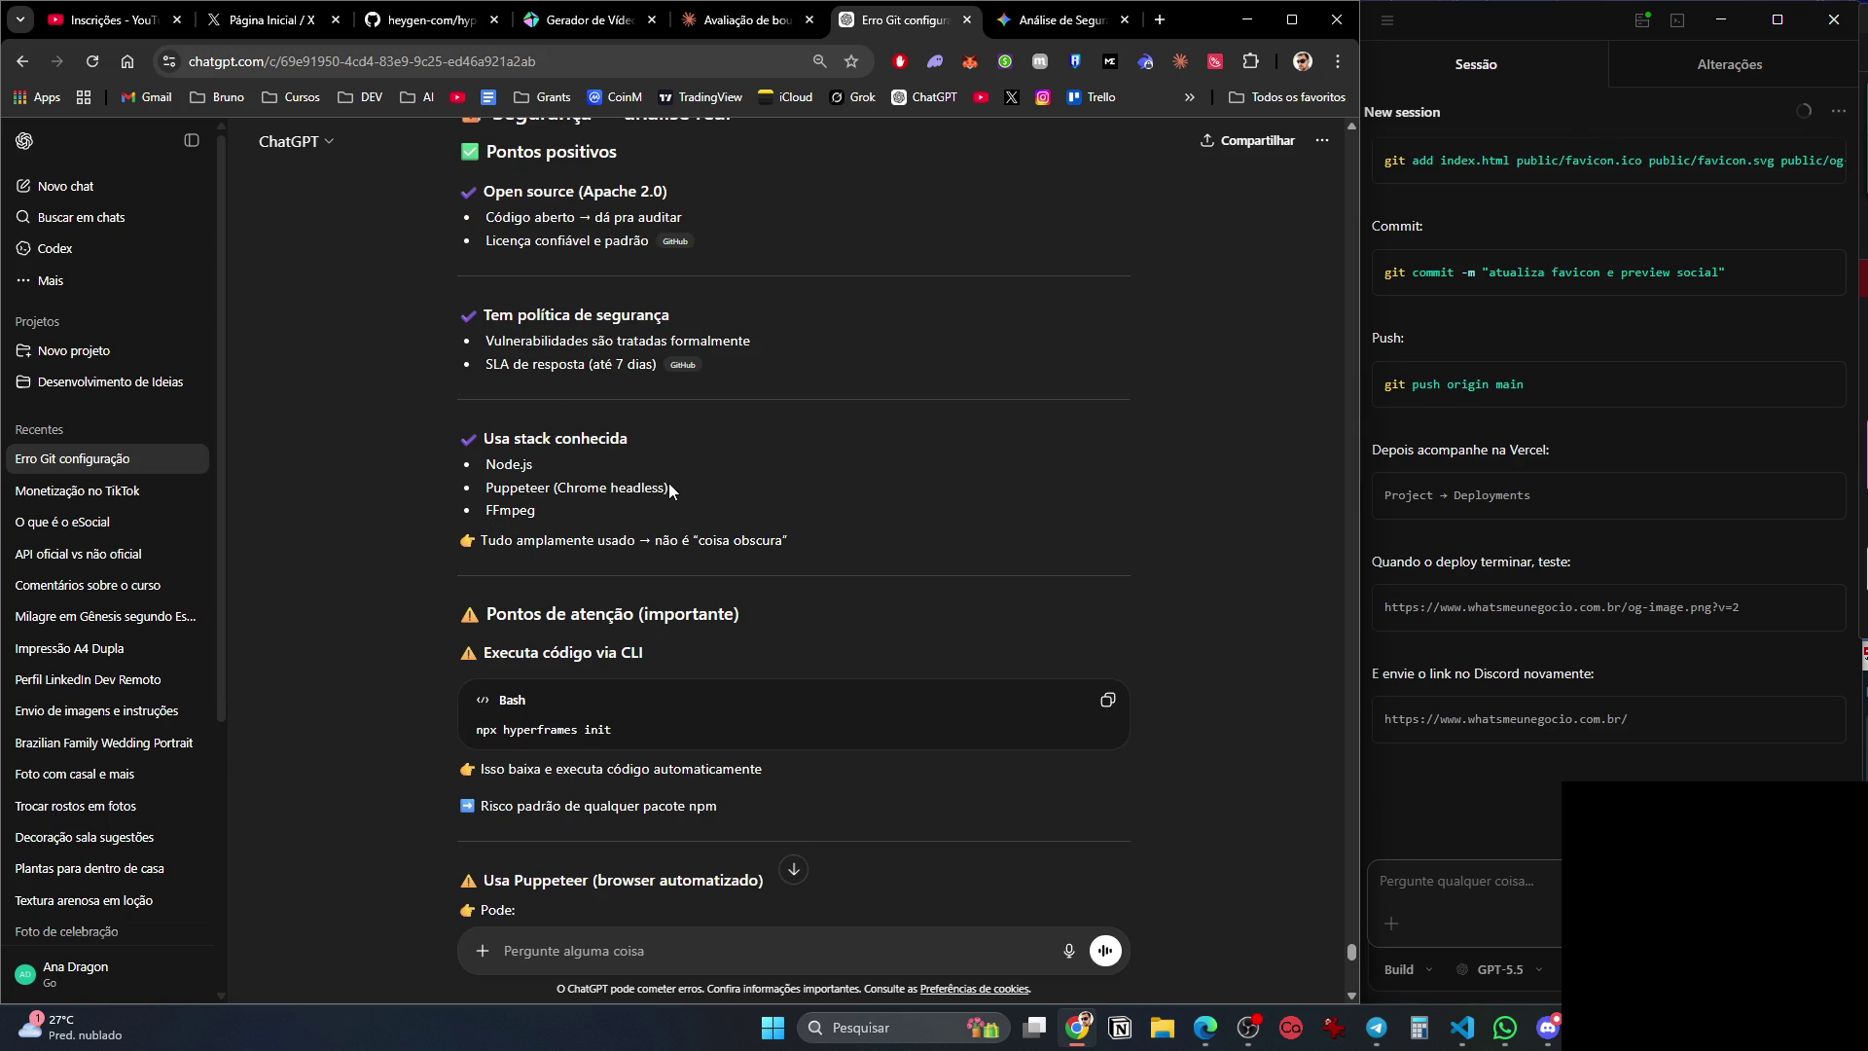
pyautogui.scroll(-3, 668, 488)
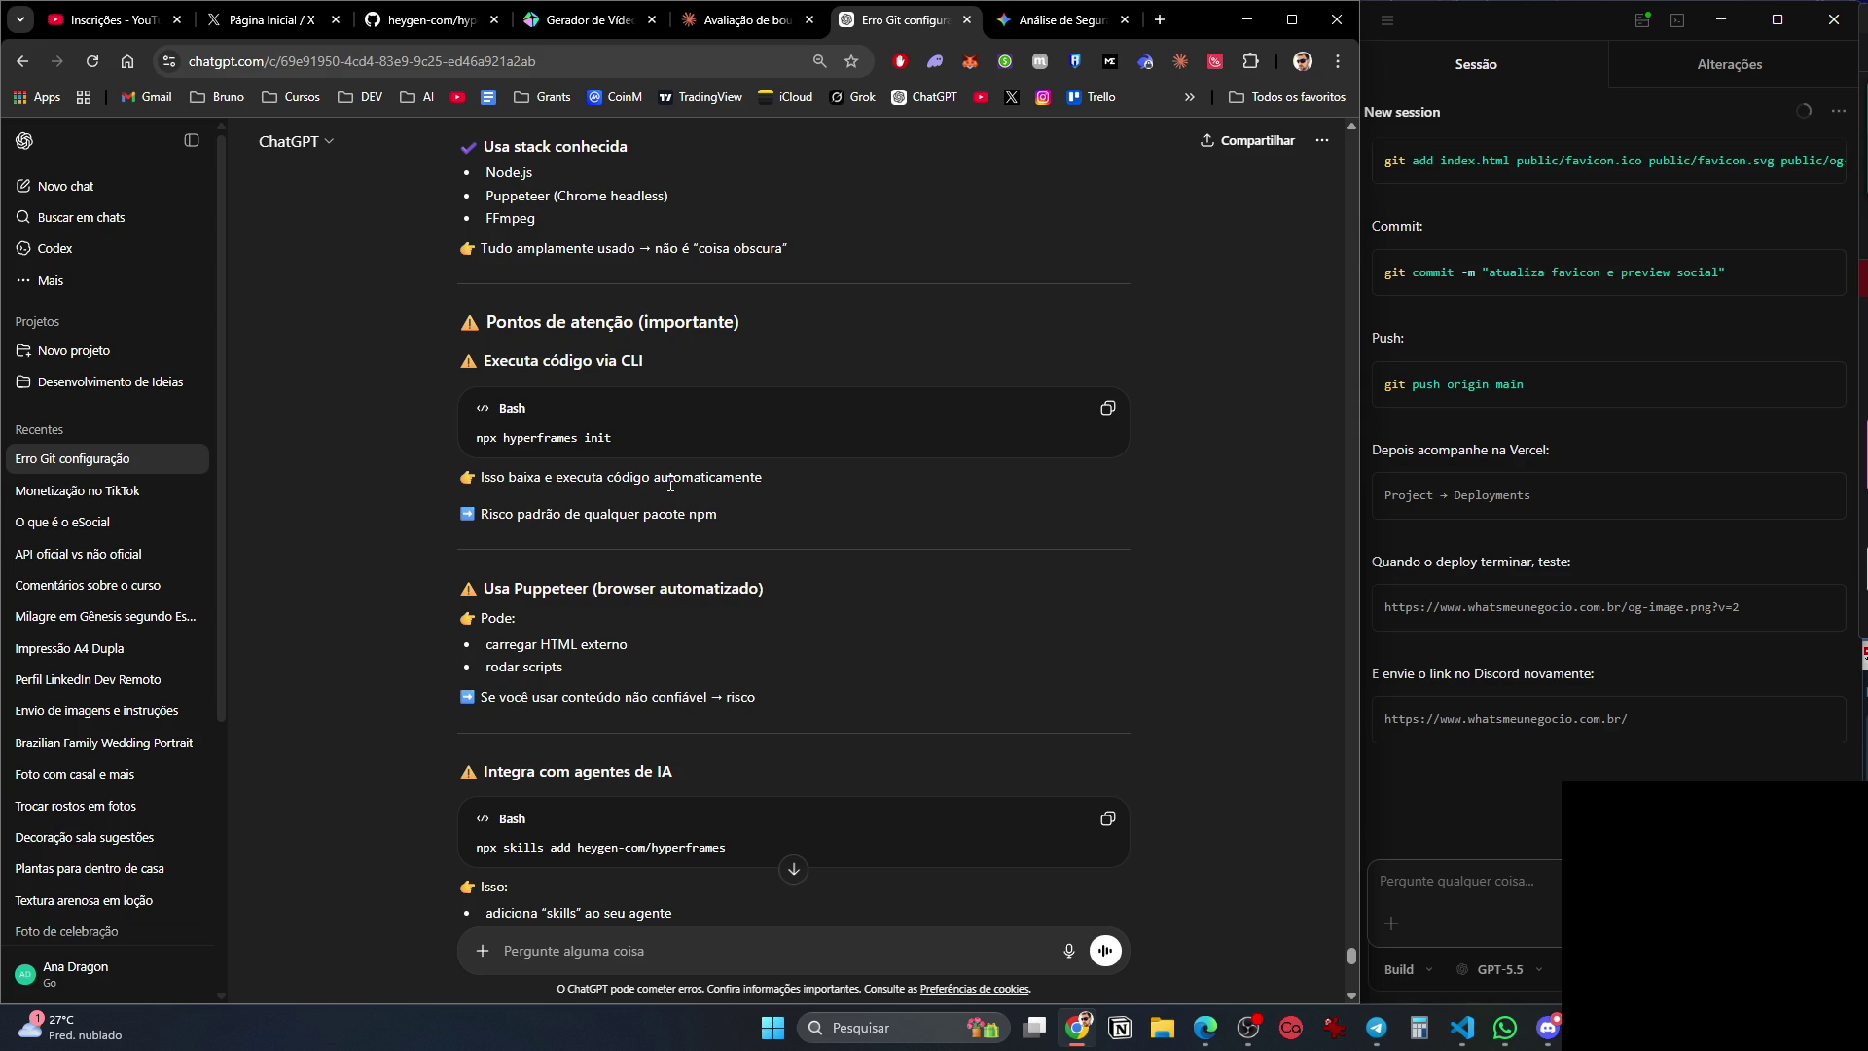
pyautogui.scroll(-3, 670, 484)
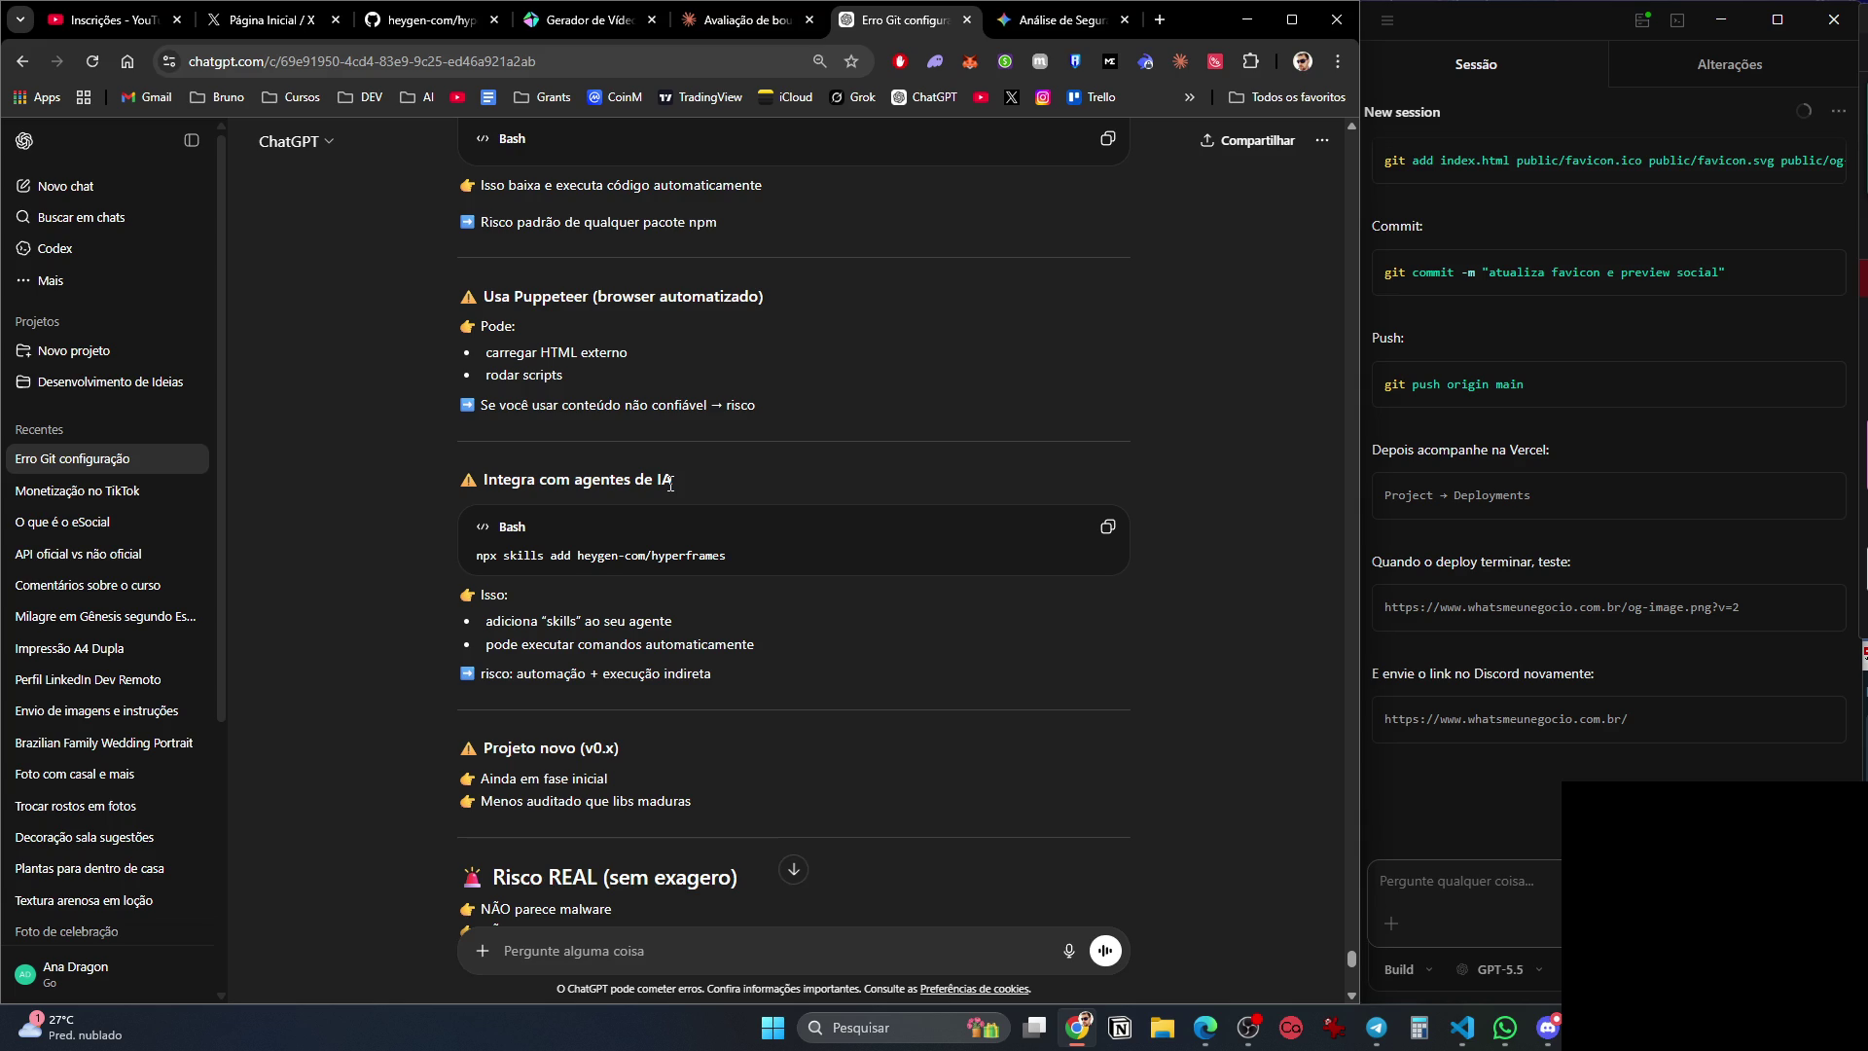
pyautogui.scroll(-1, 670, 484)
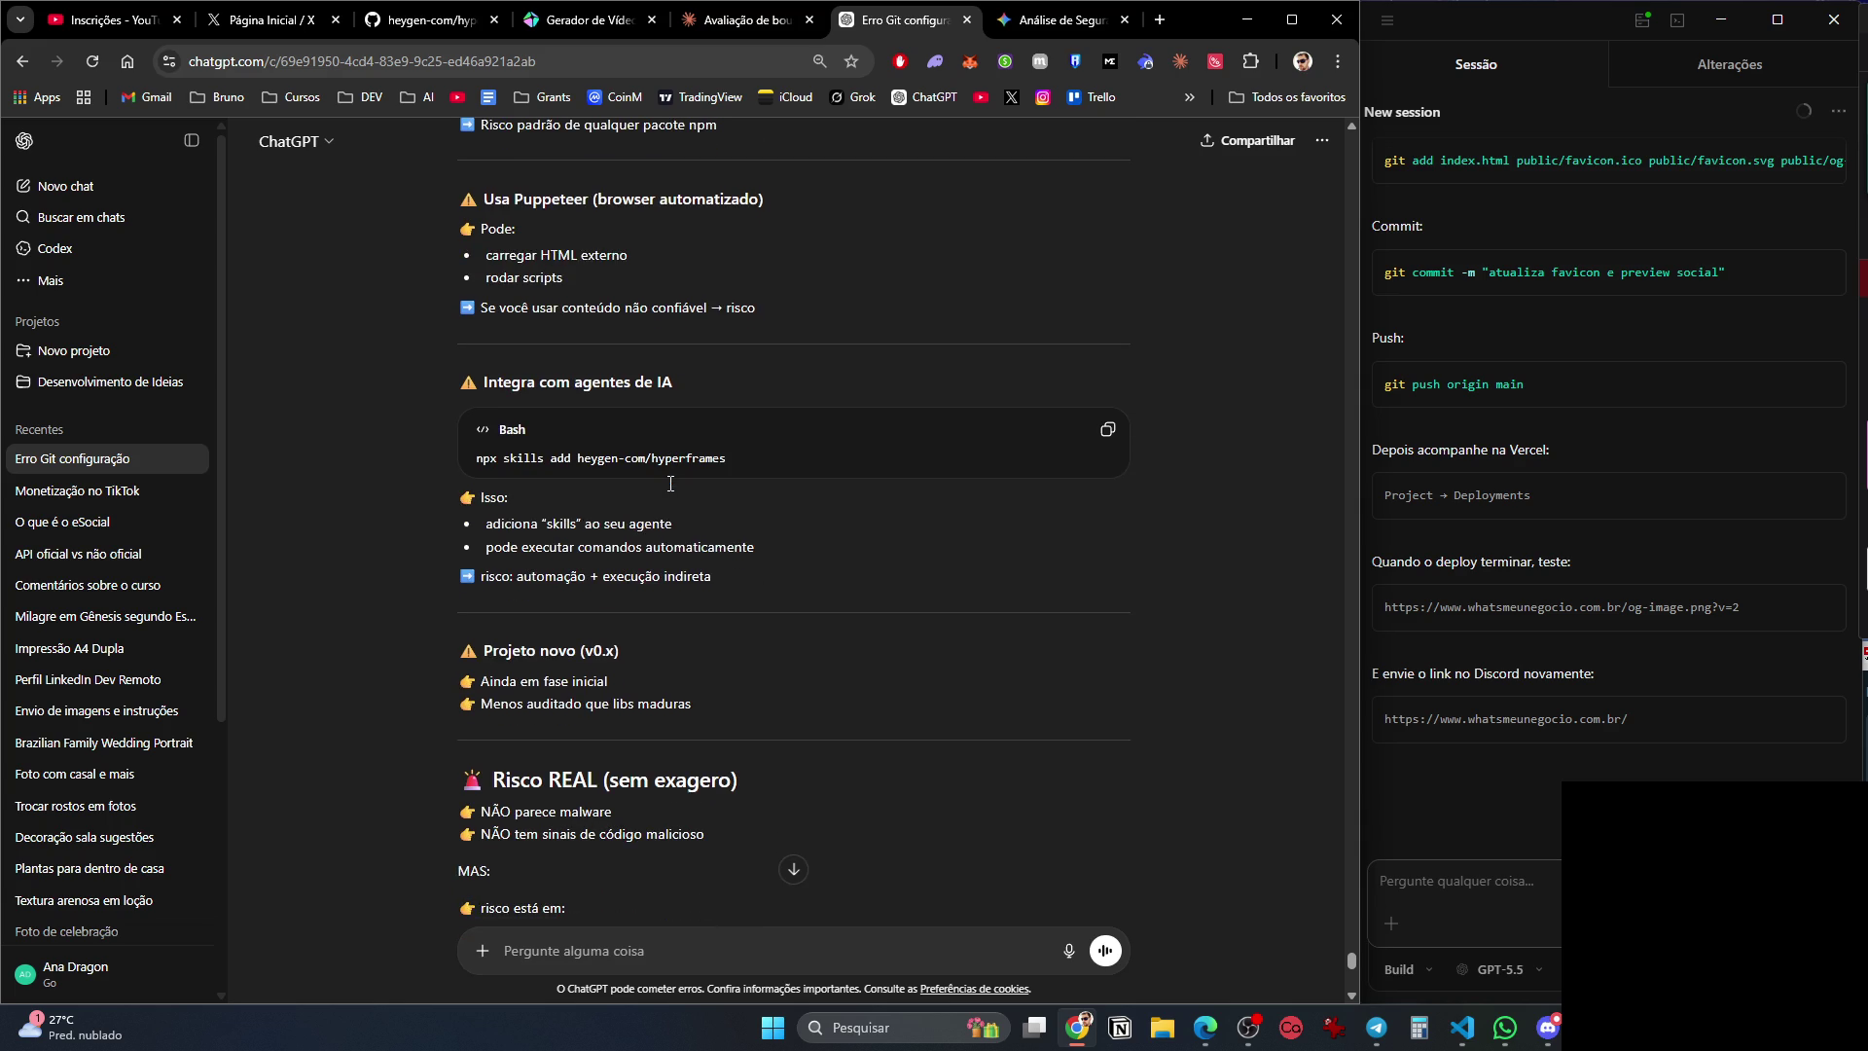
pyautogui.scroll(-1, 668, 482)
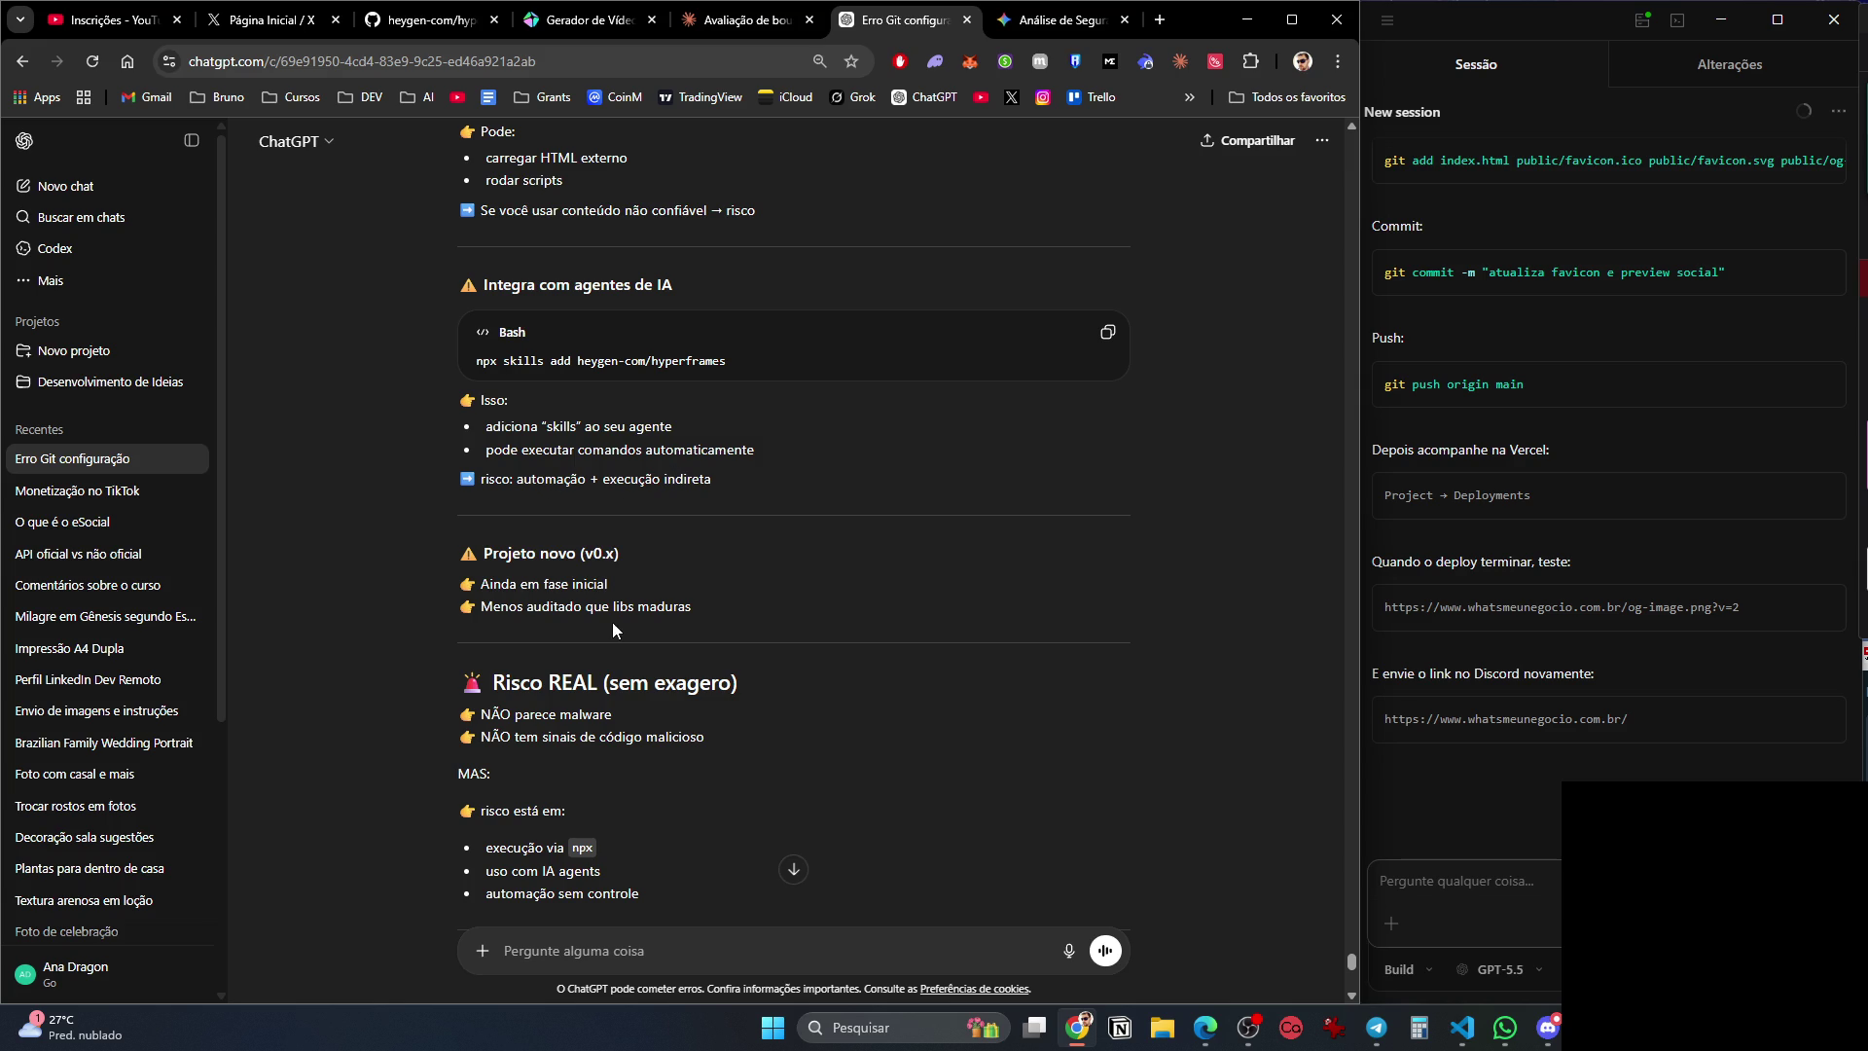
pyautogui.scroll(-3, 613, 632)
pyautogui.scroll(-2, 614, 647)
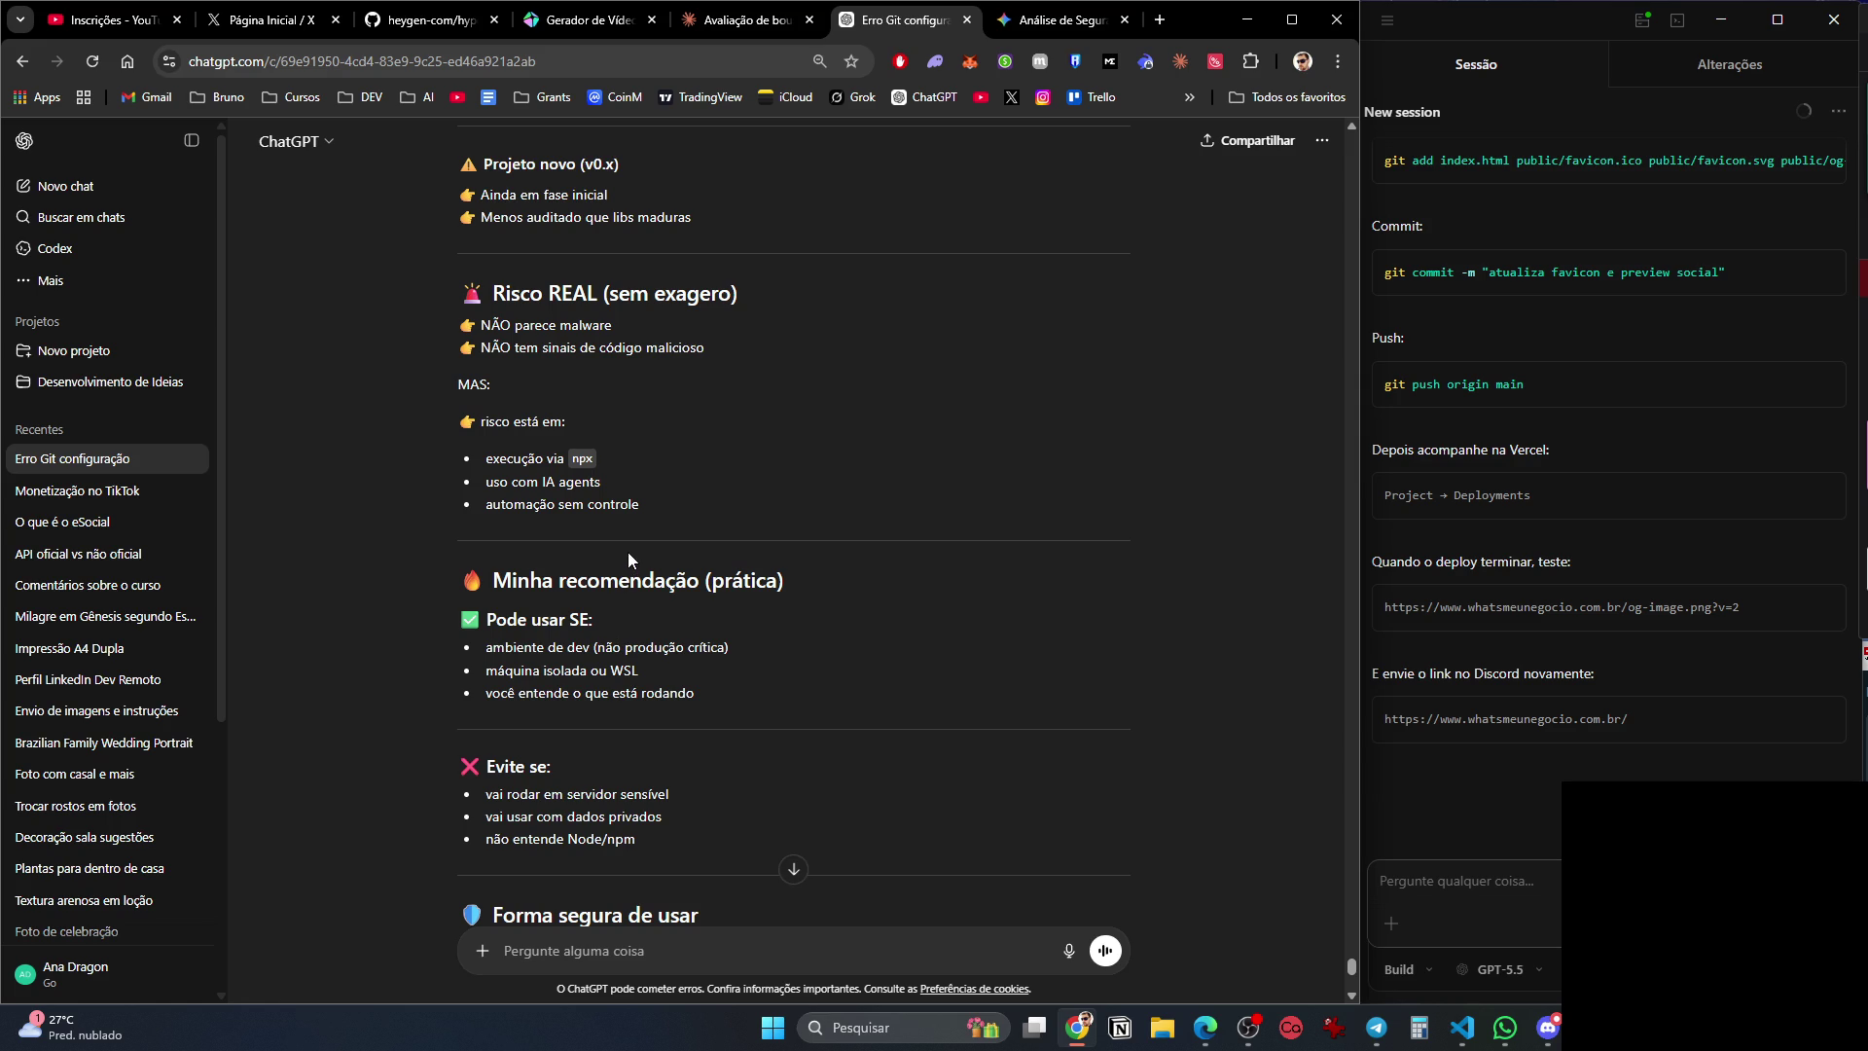
pyautogui.scroll(-2, 628, 561)
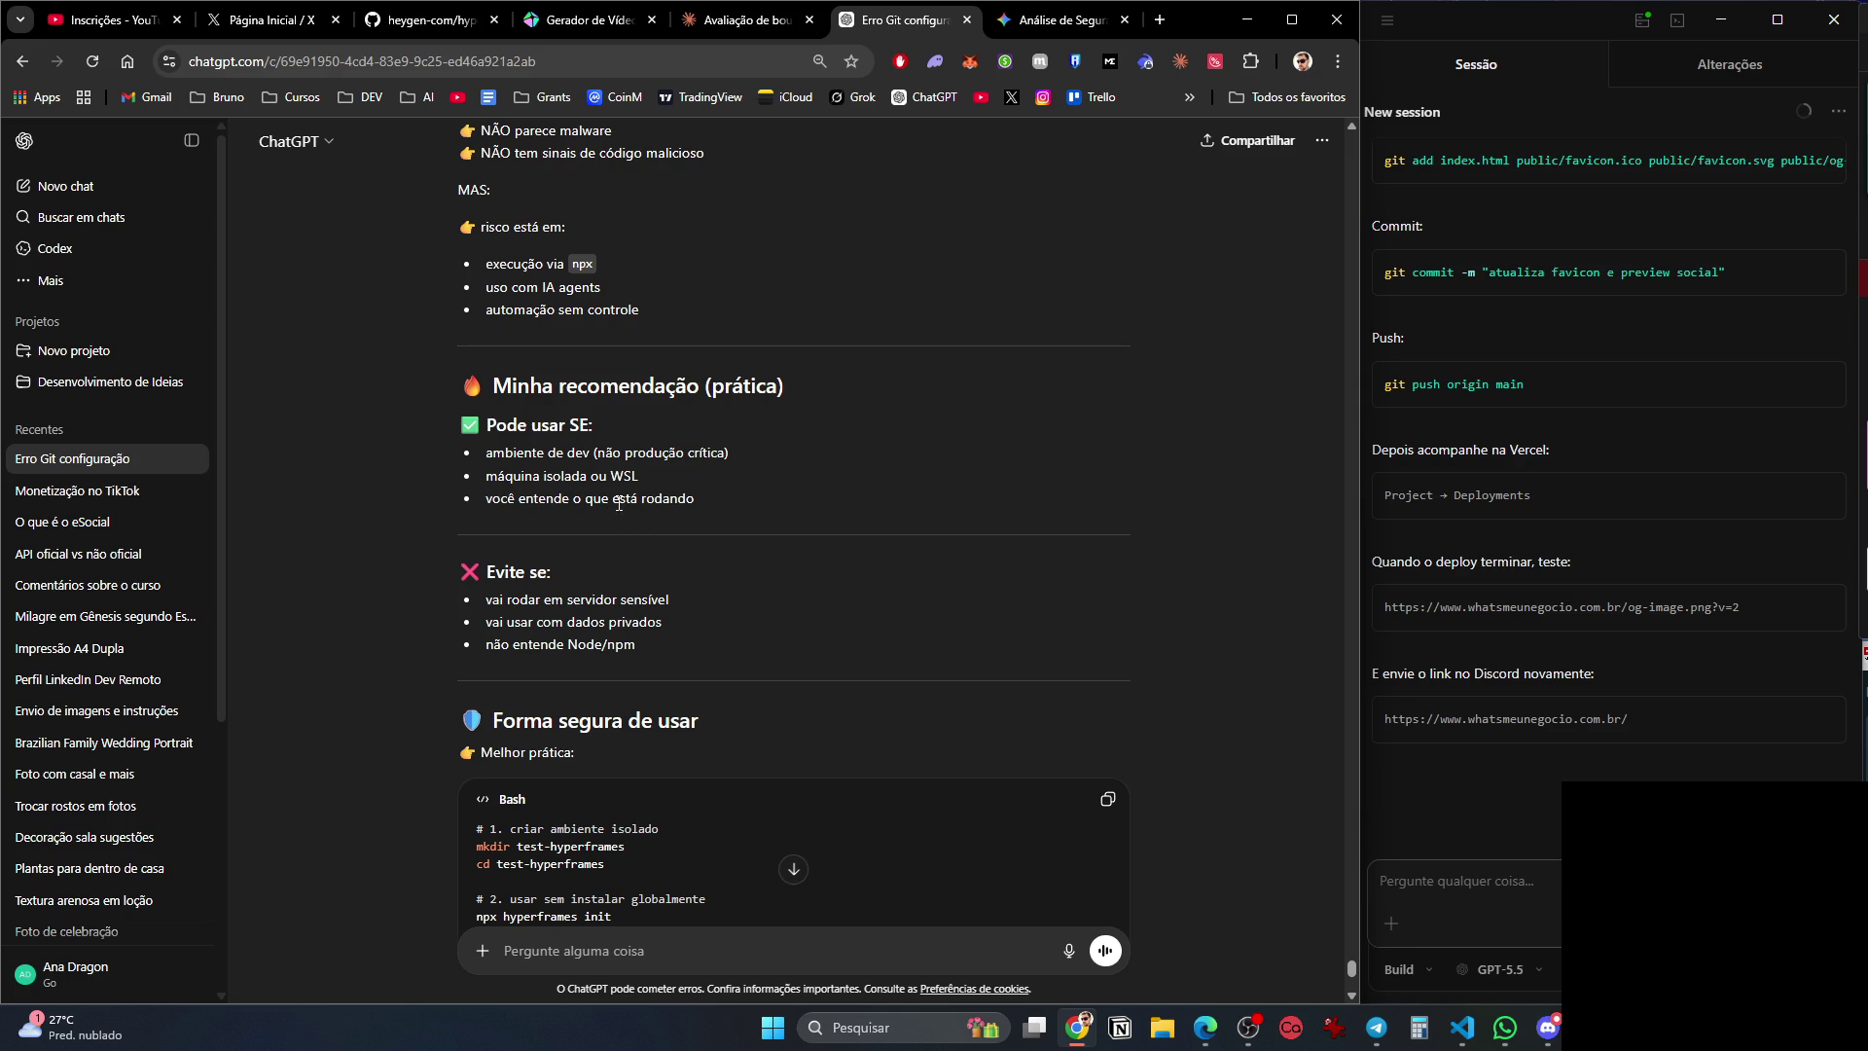
pyautogui.scroll(-3, 607, 527)
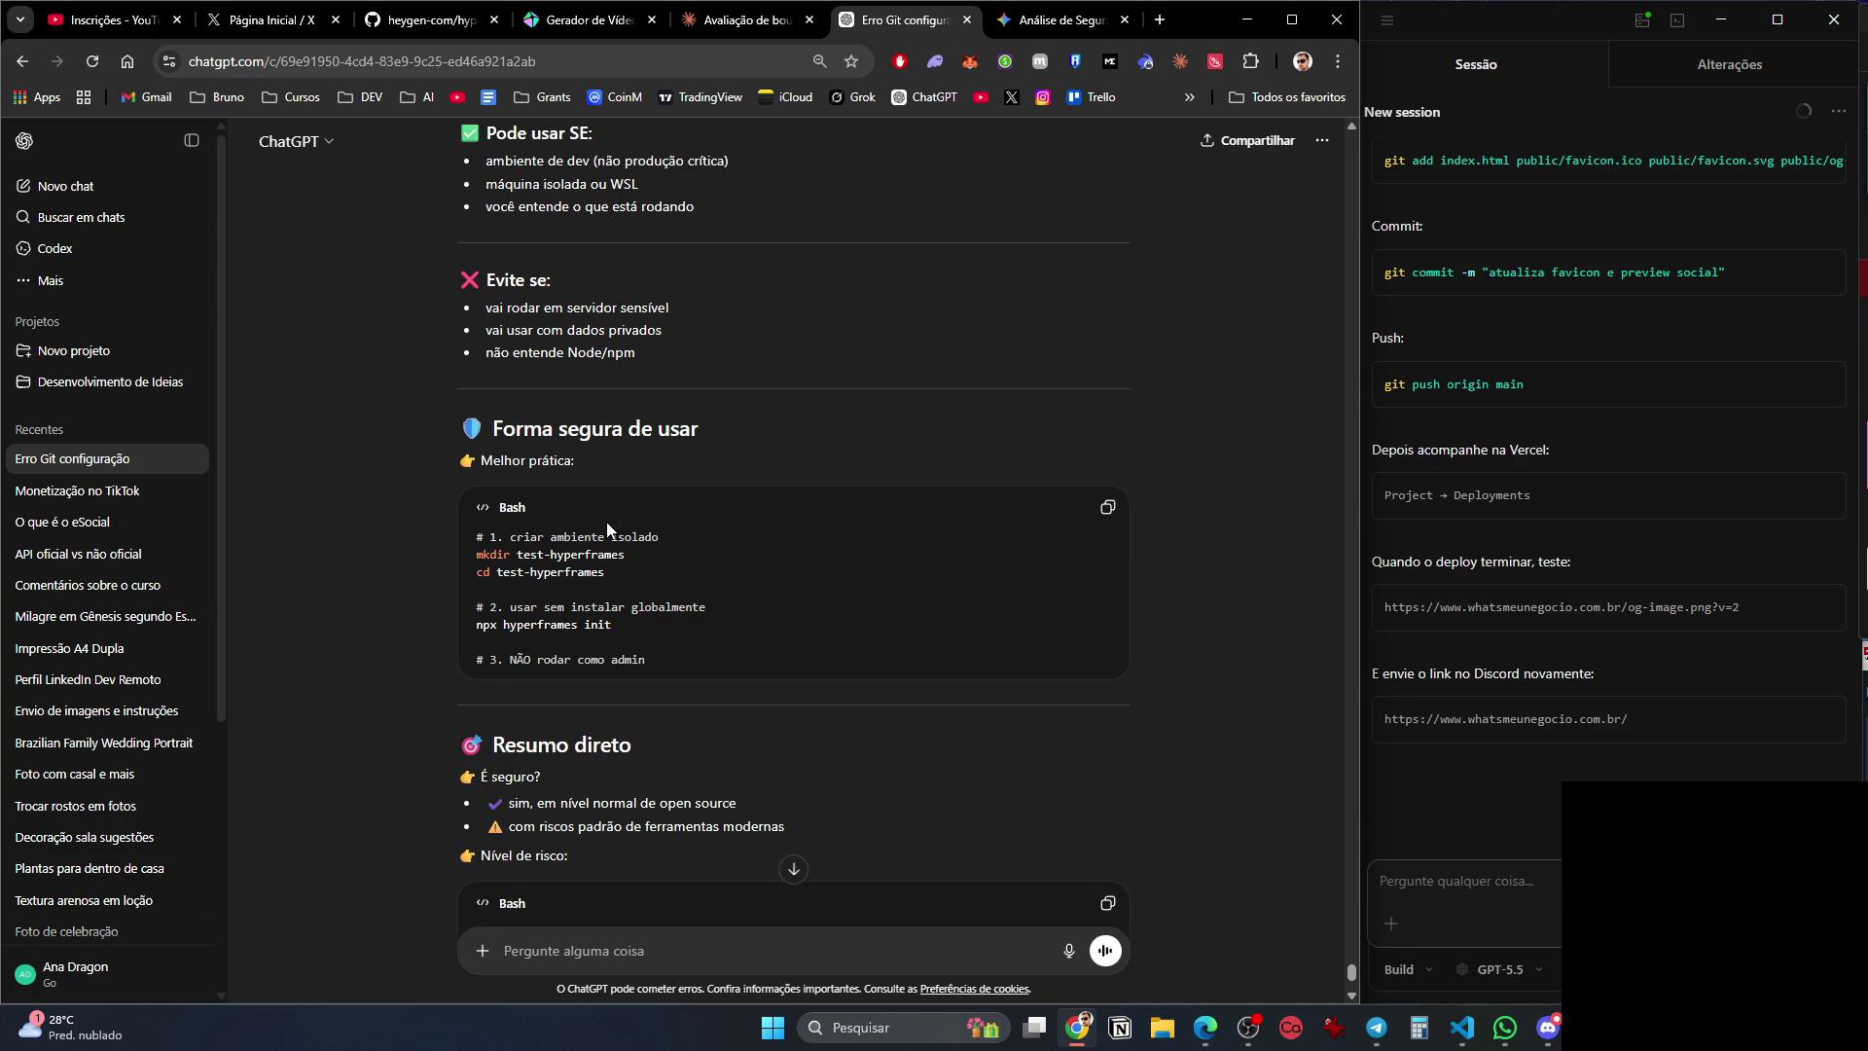
pyautogui.scroll(-2, 607, 527)
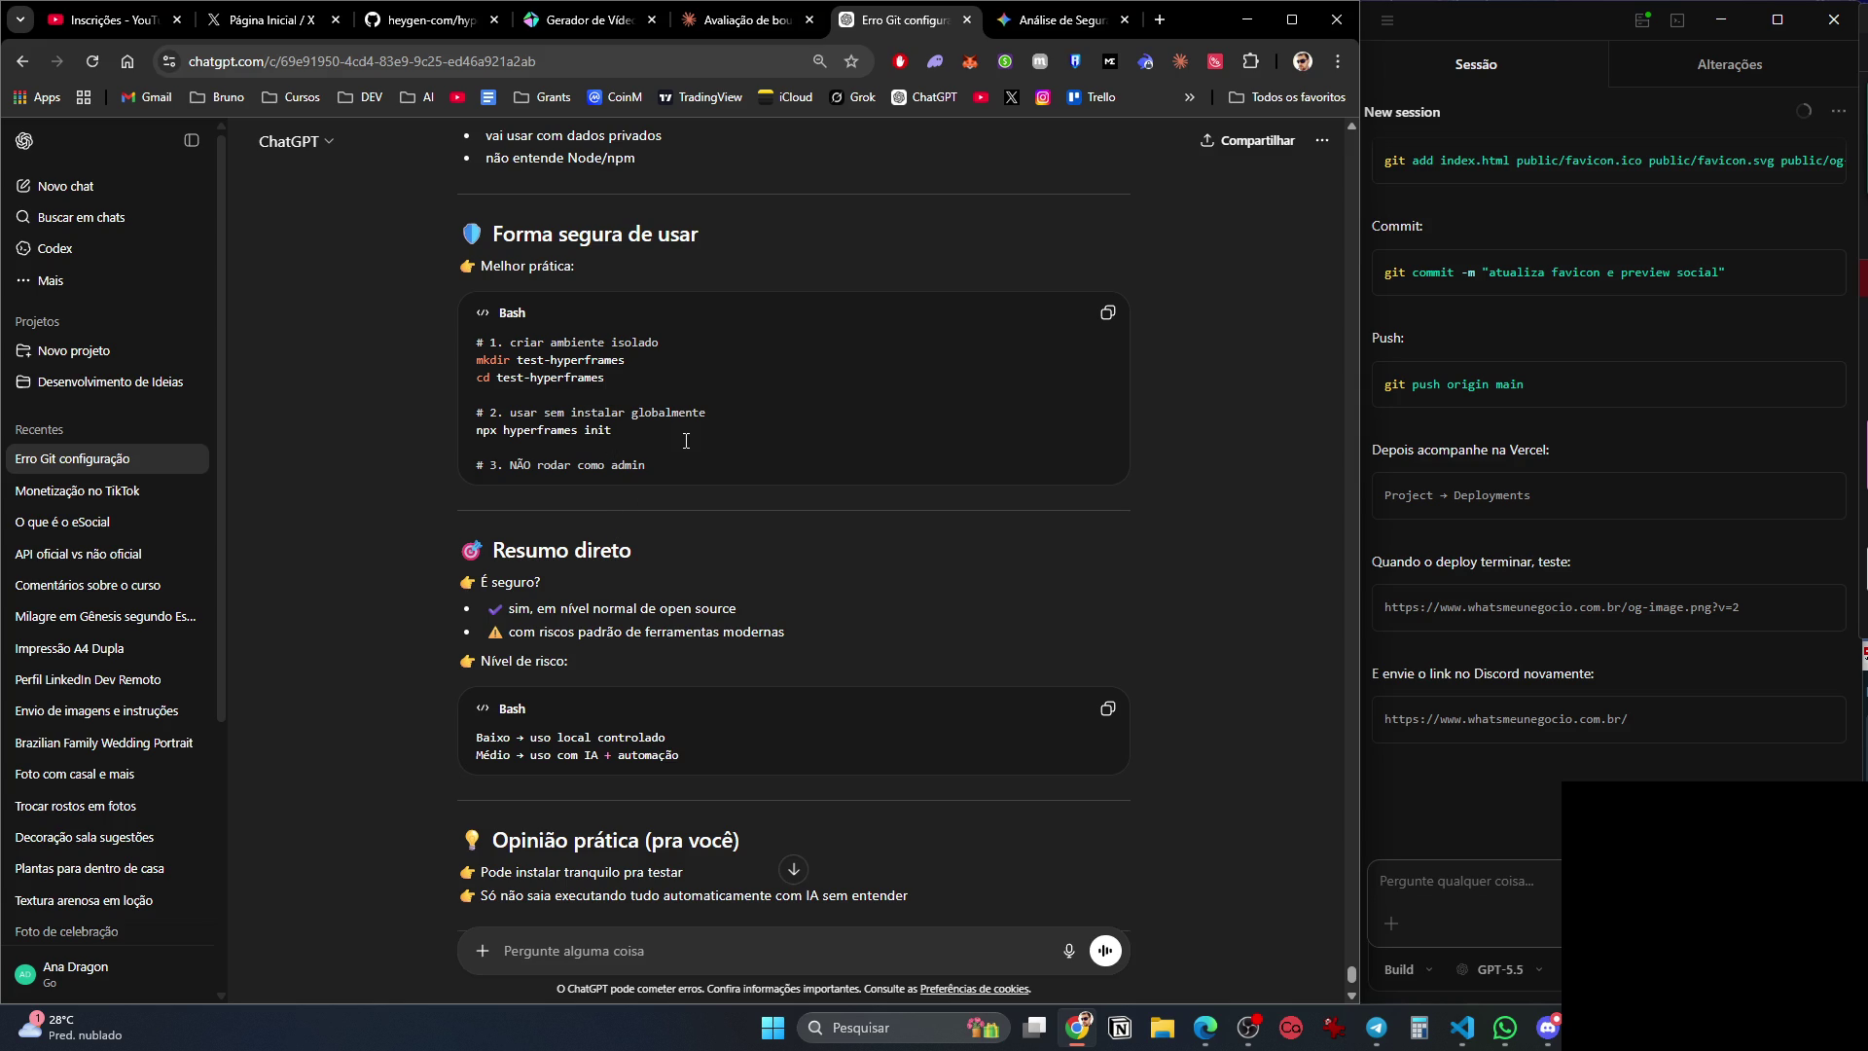
pyautogui.scroll(-2, 642, 484)
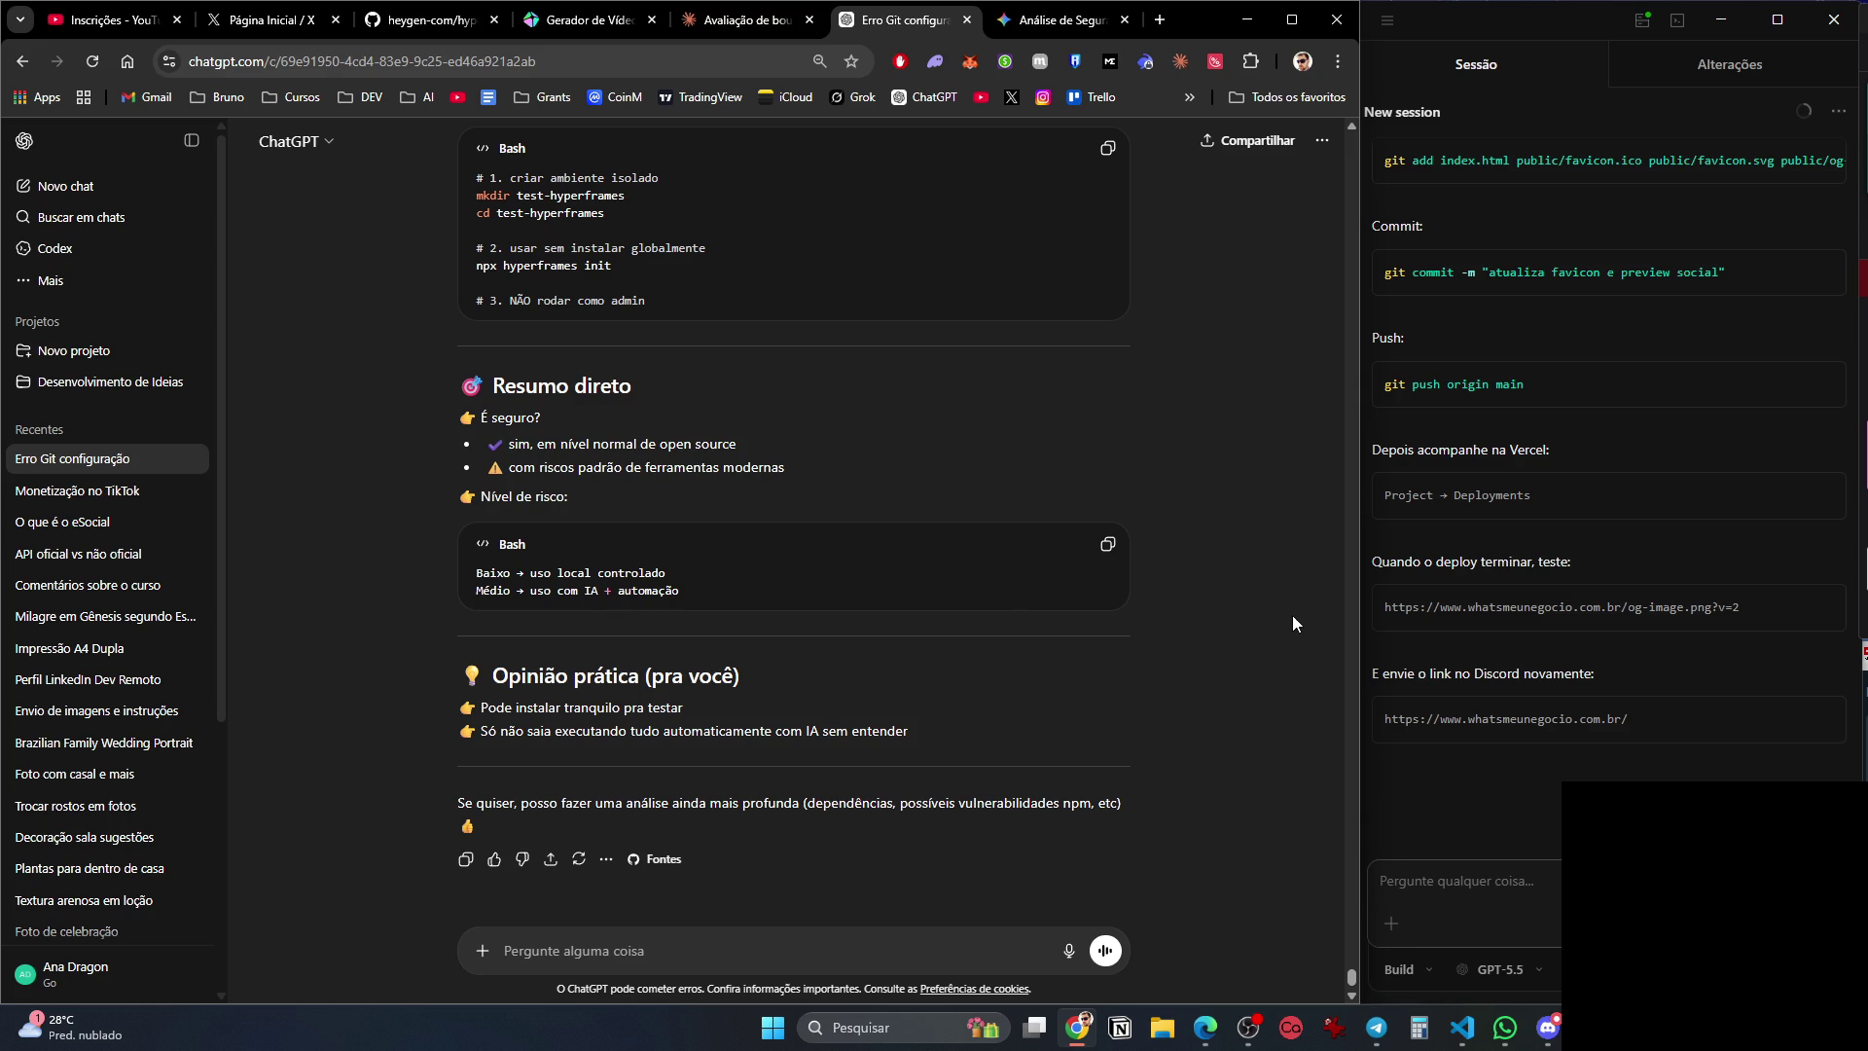
pyautogui.press('super')
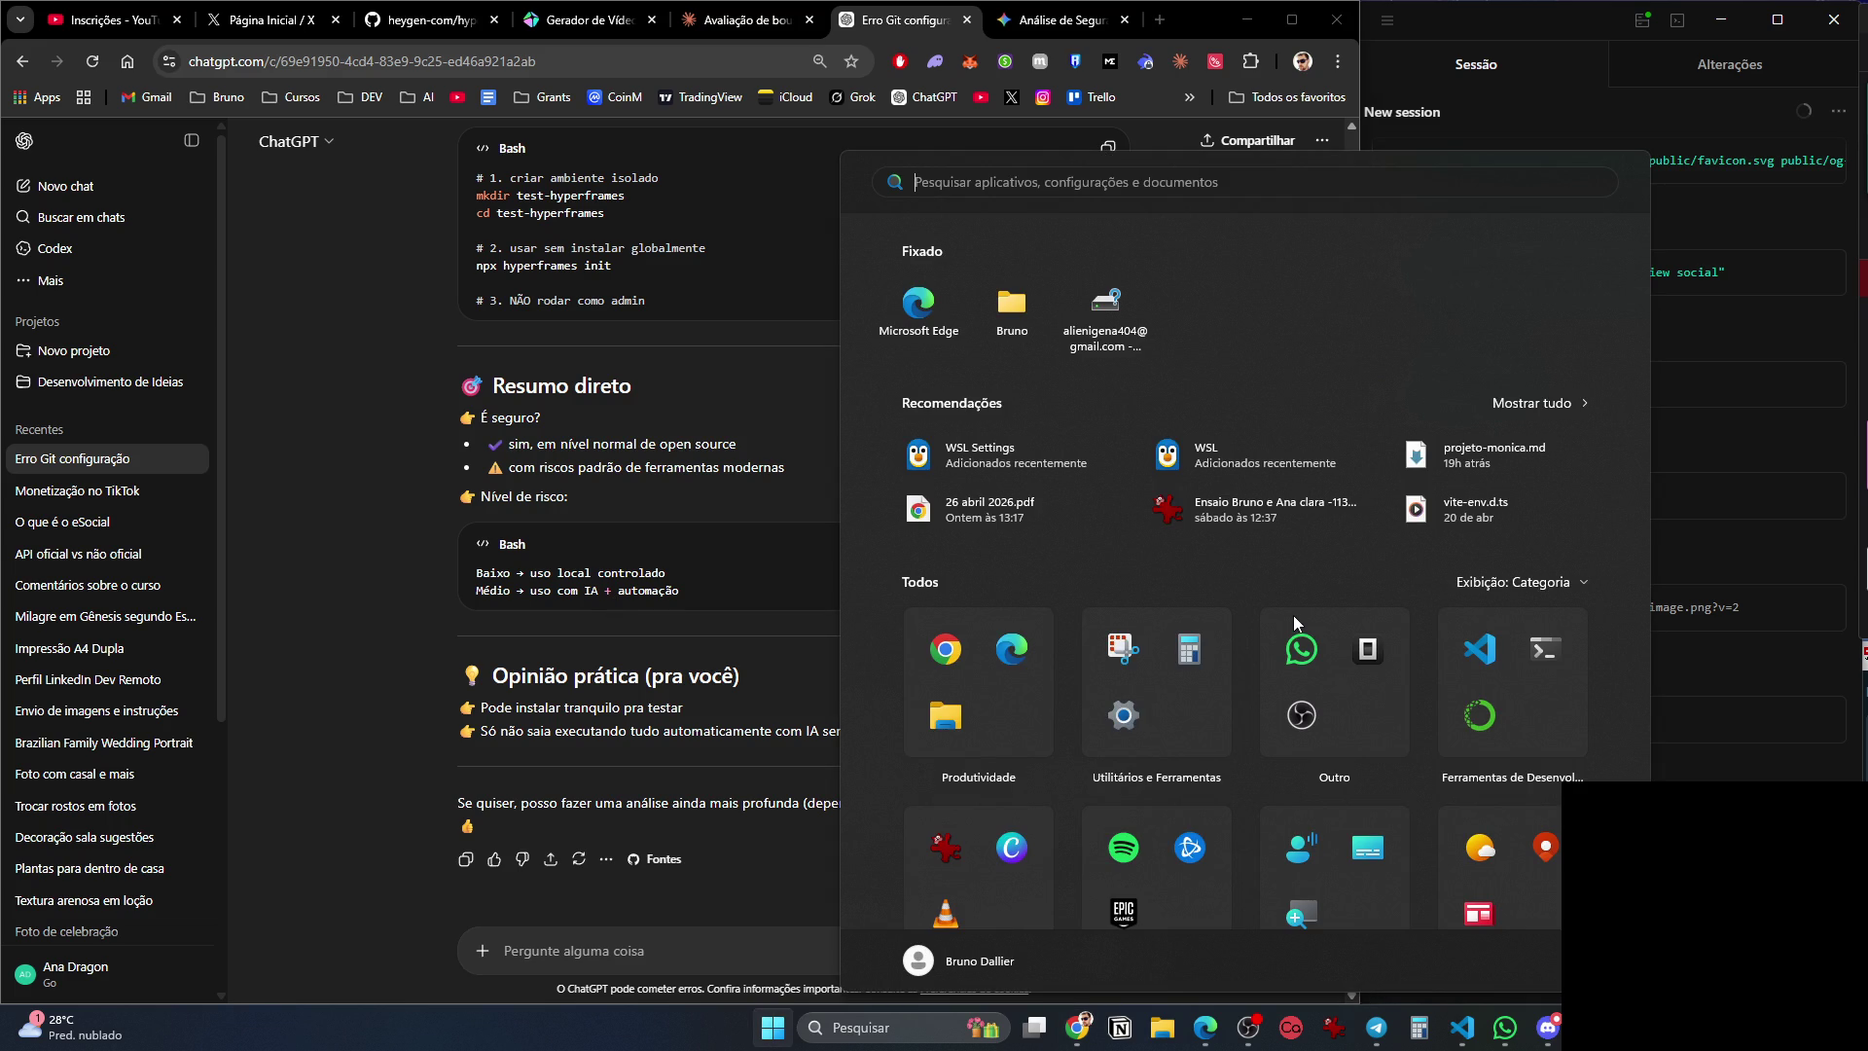
# Launch Terminal and move into the Desktop\projetos folder.
pyautogui.write('terminal')
pyautogui.press('Return')
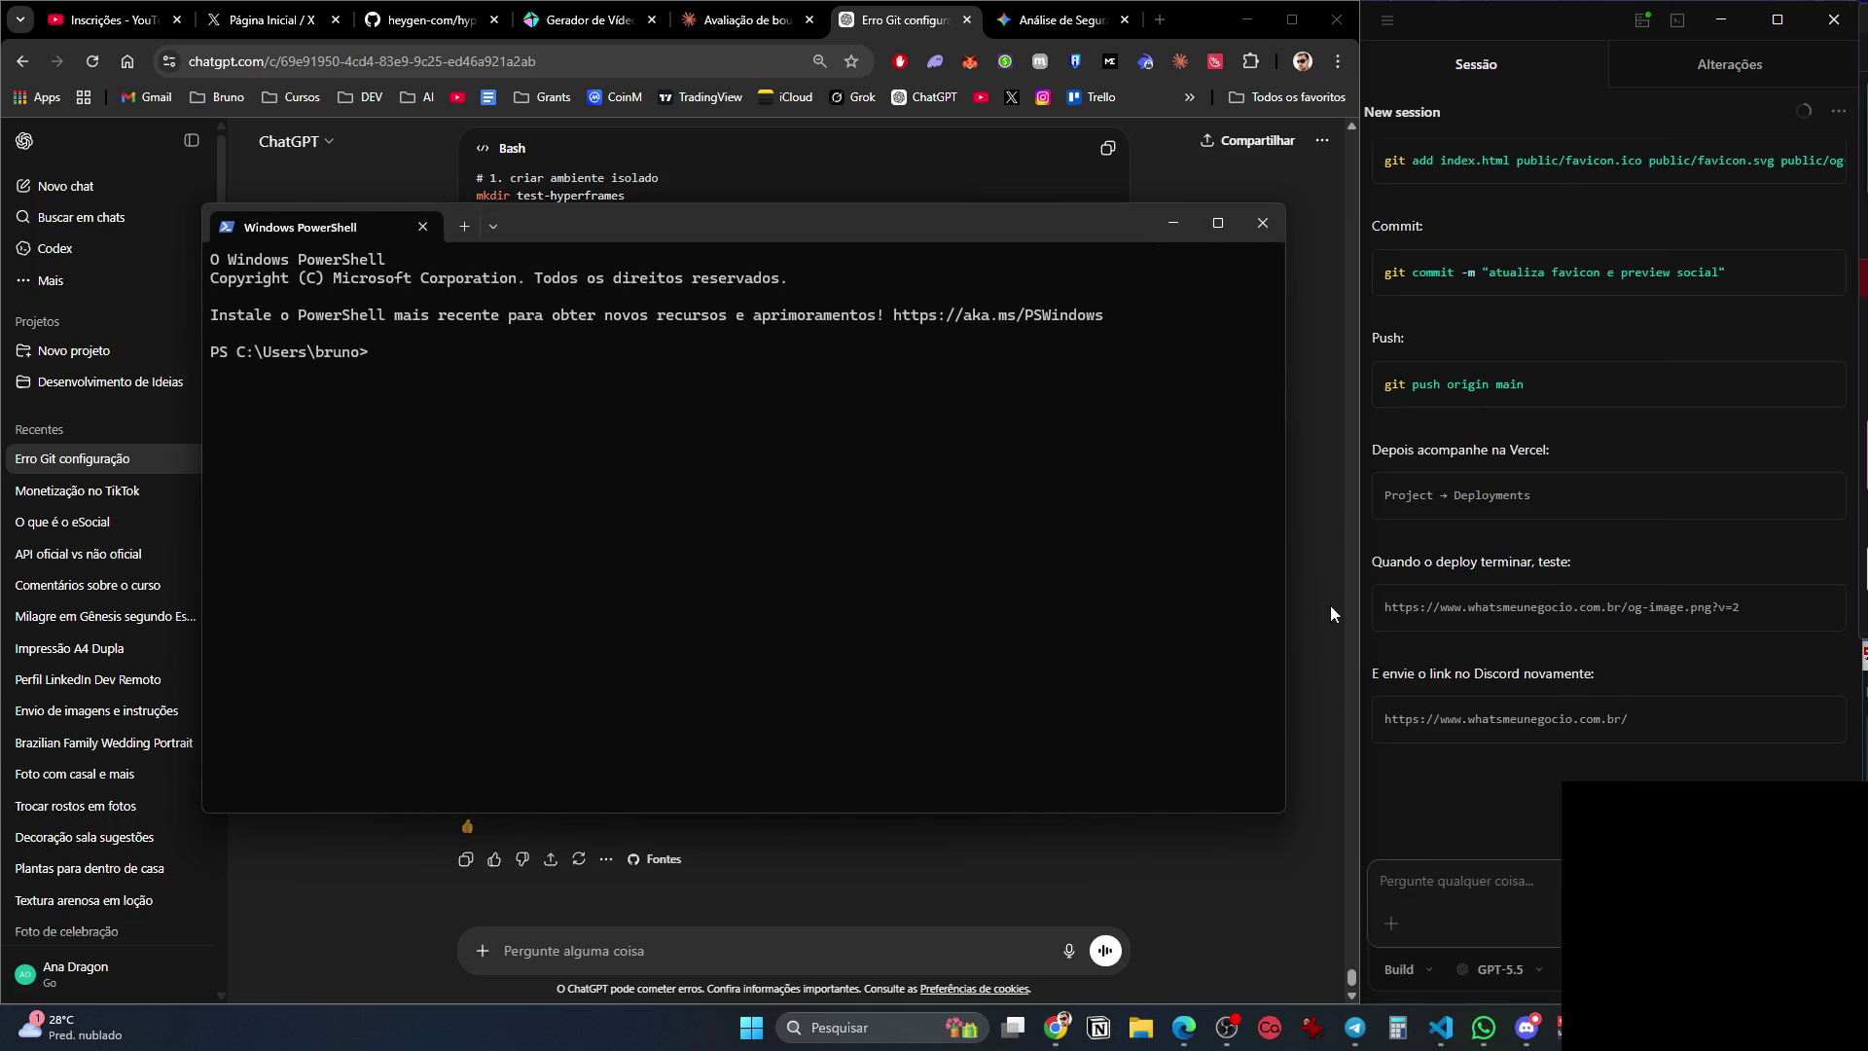
pyautogui.write('cd desk')
pyautogui.press('Tab')
pyautogui.write('projetos')
pyautogui.press('Return')
# Create a testes folder with mkdir, cd into it, and run opencode there.
pyautogui.write('mk d')
pyautogui.press('BackSpace')
pyautogui.write('dir')
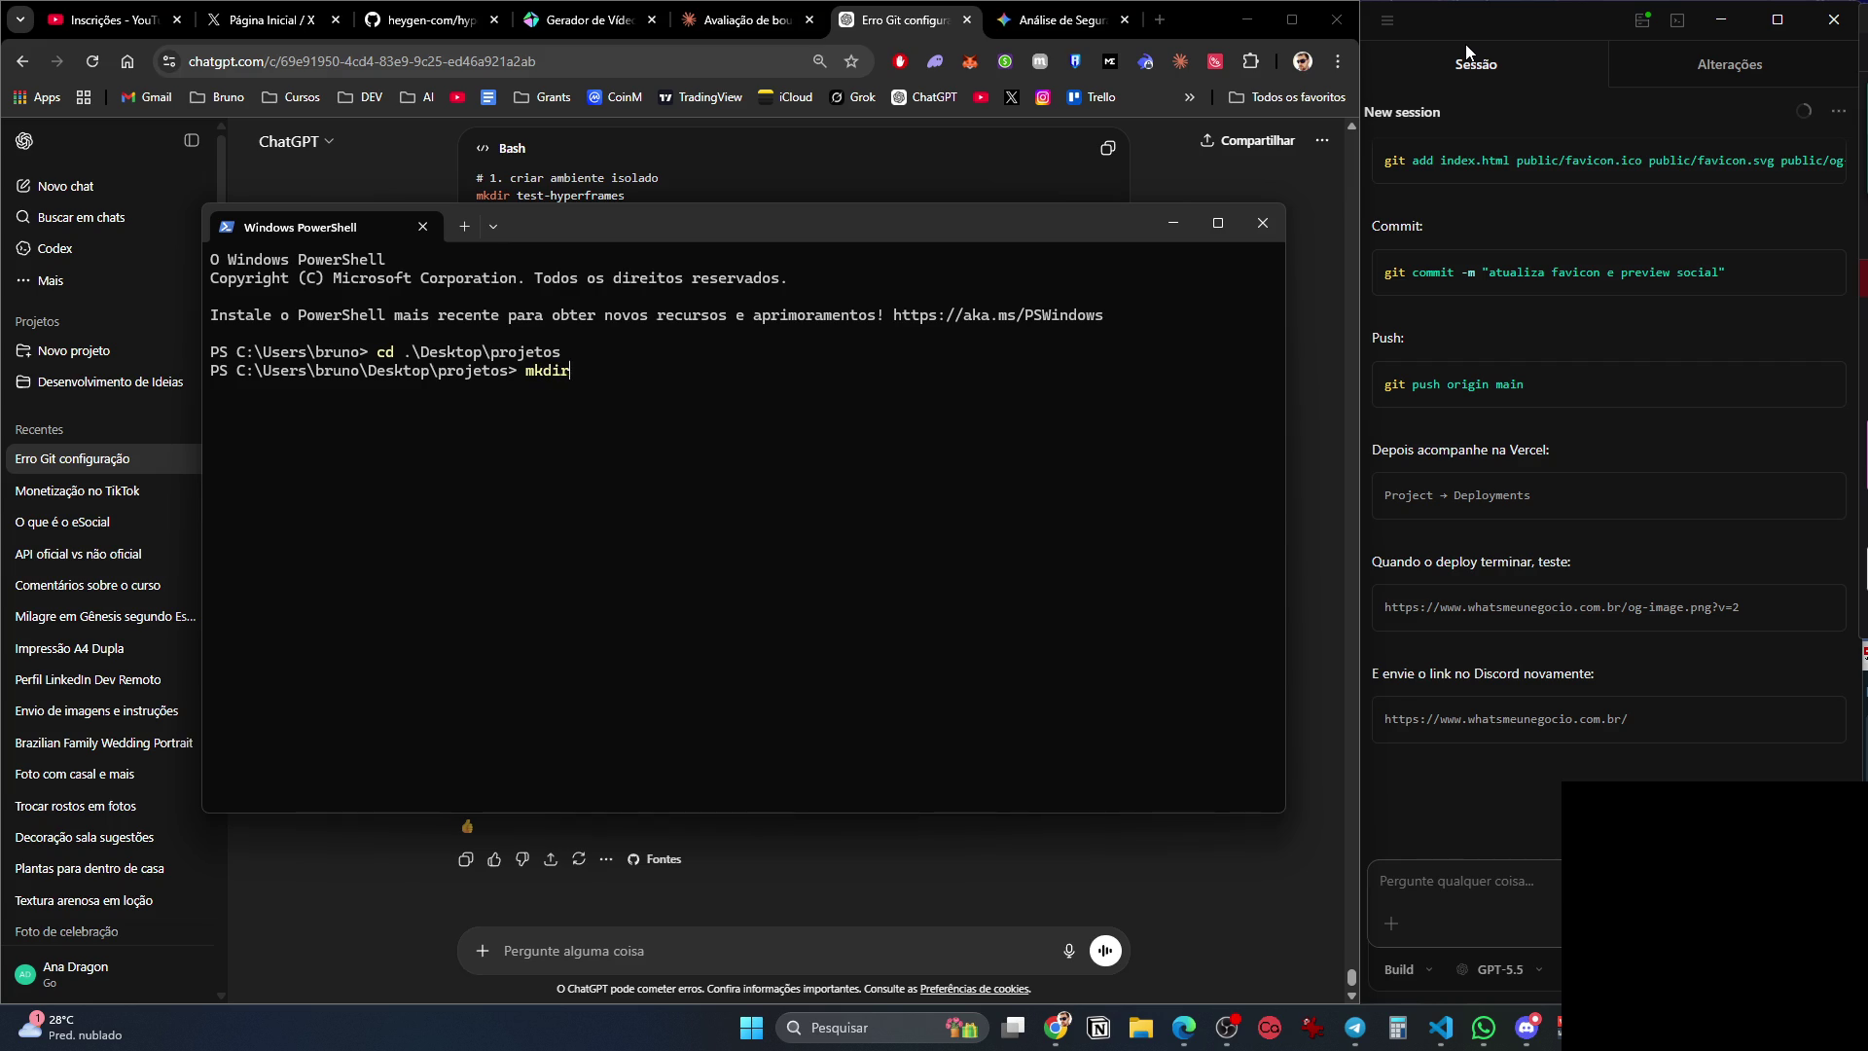
pyautogui.write(' testes')
pyautogui.press('Return')
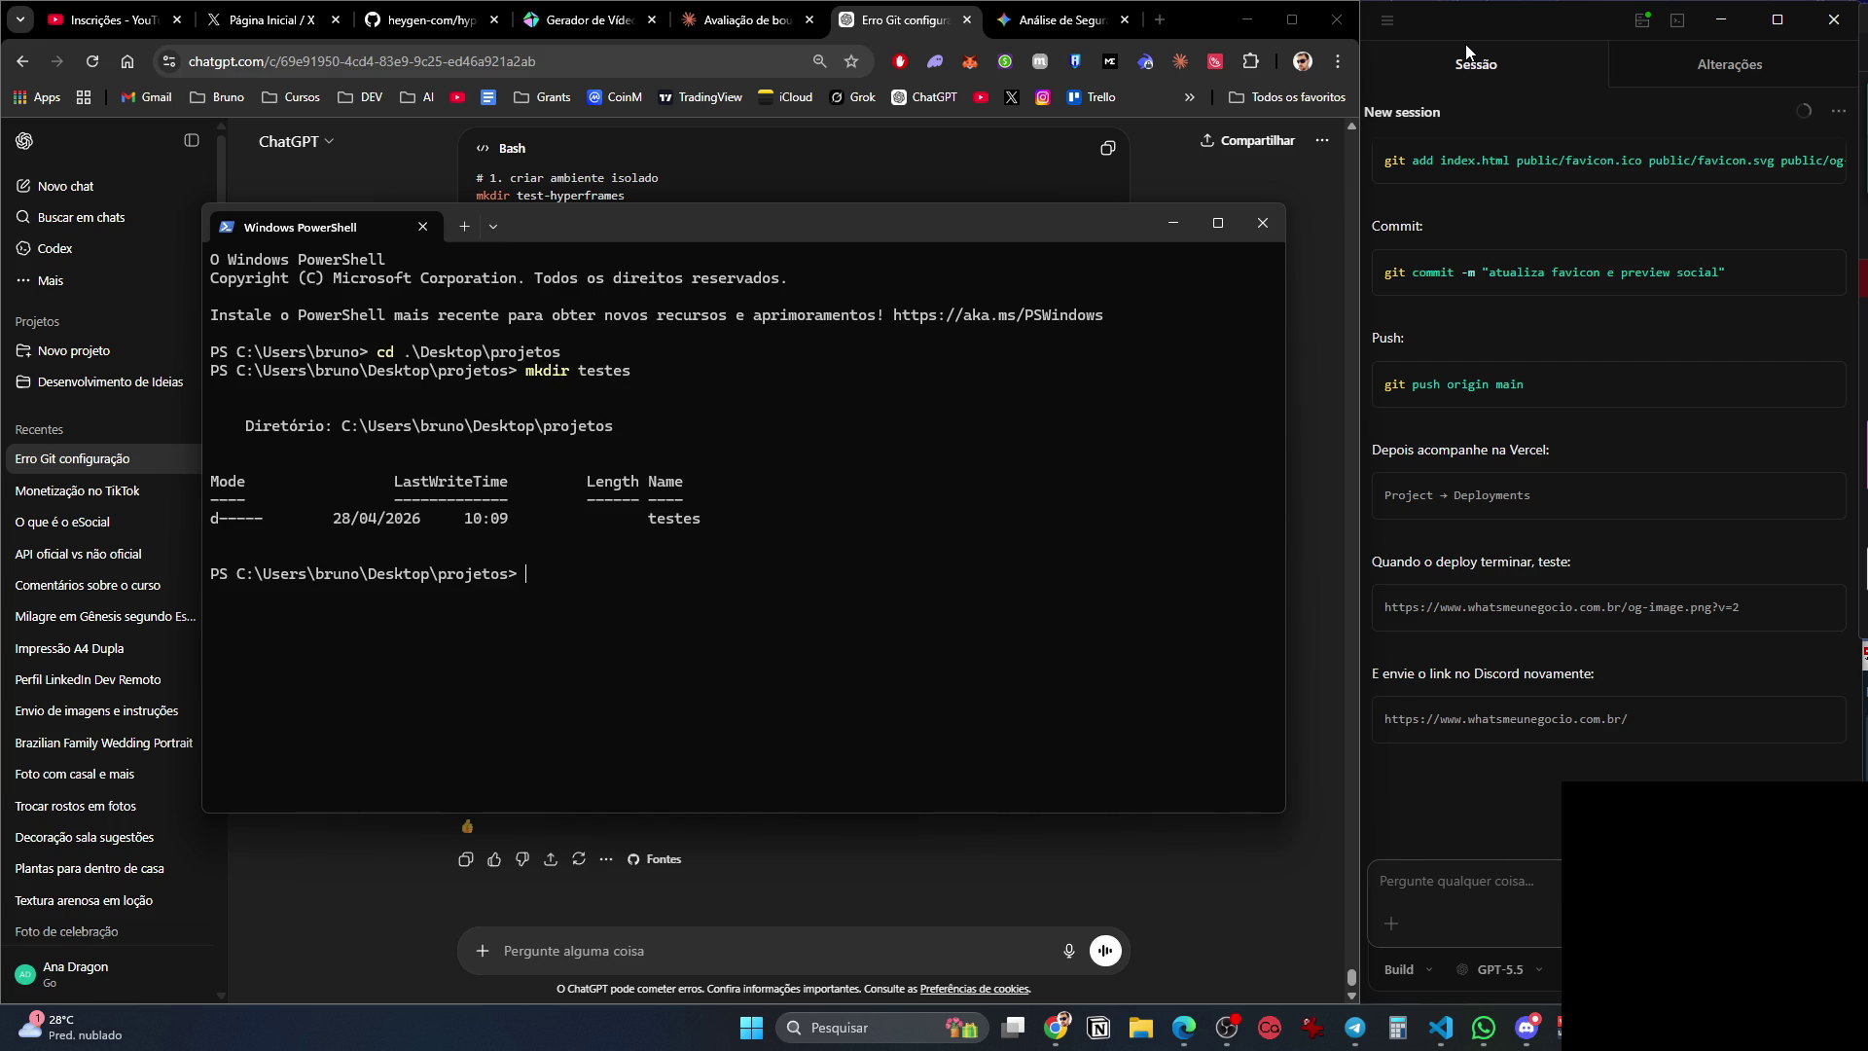
pyautogui.write('cd .\te')
pyautogui.press('Tab')
pyautogui.press('Return')
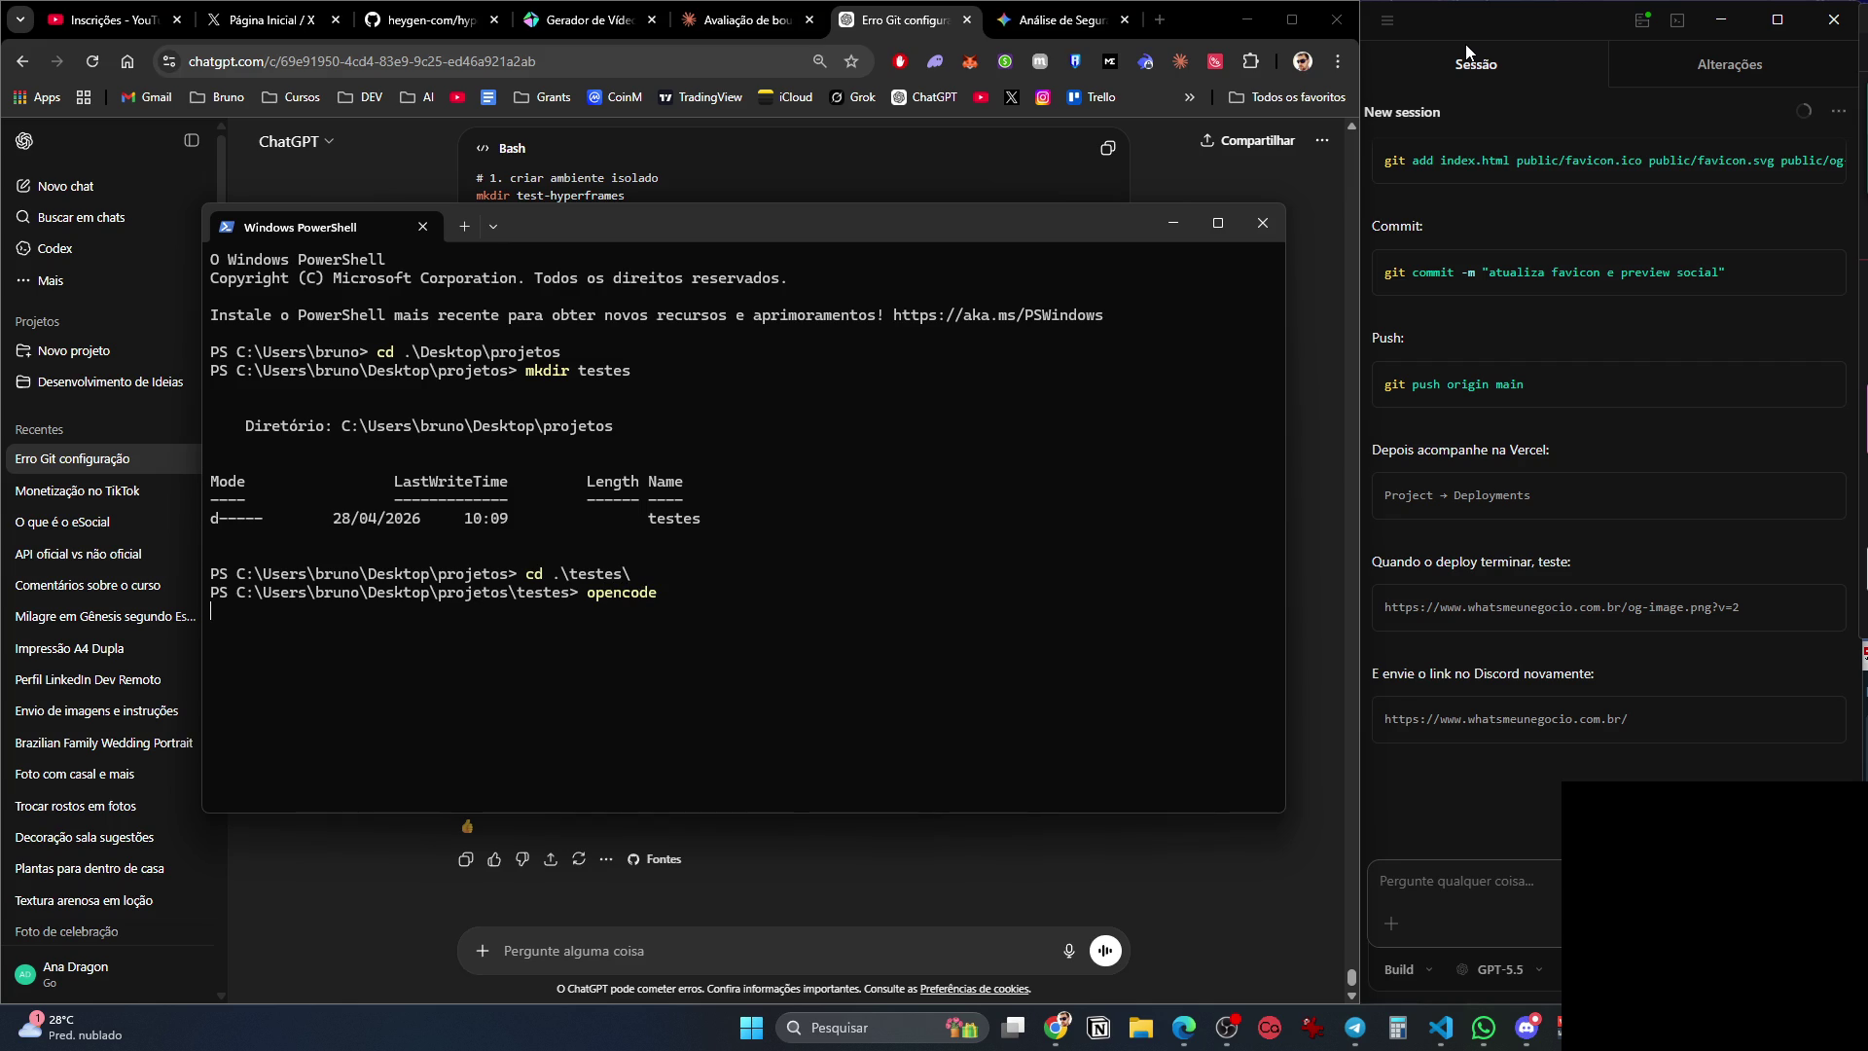
pyautogui.press('Return')
pyautogui.press('super')
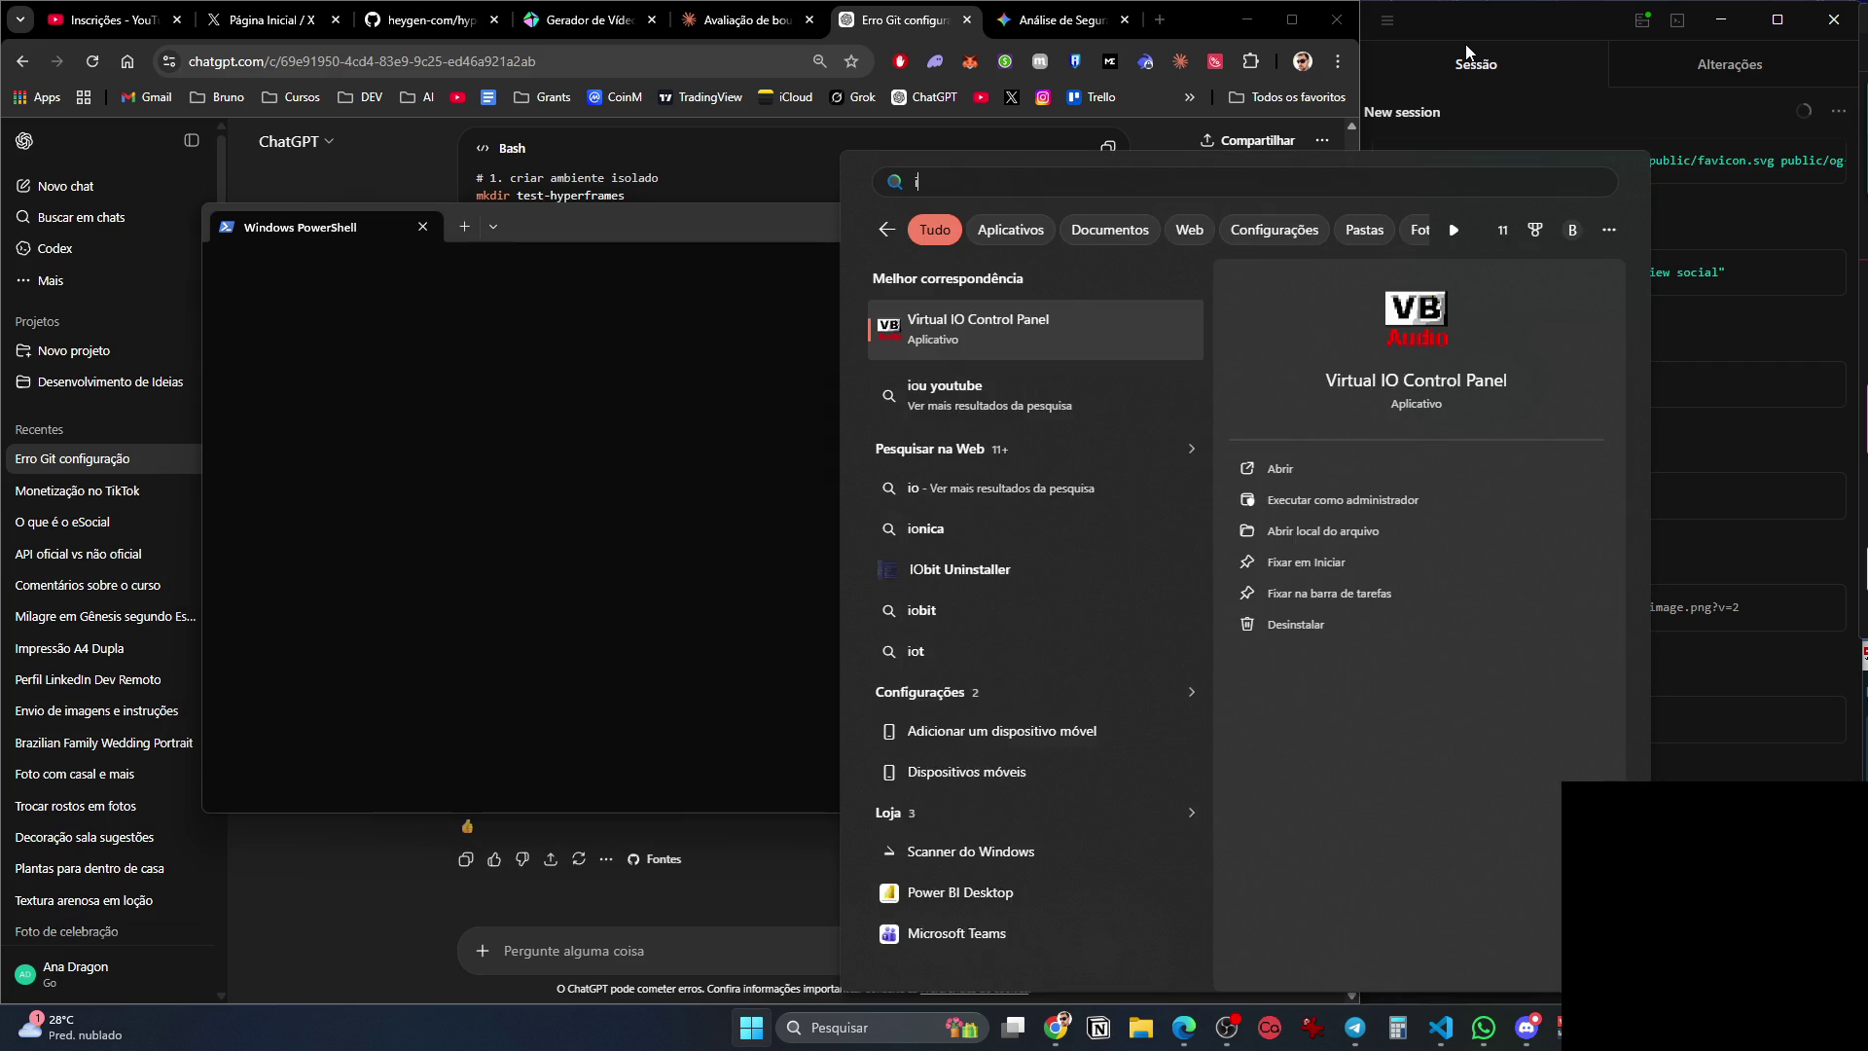
# Ask OpenCode 'Quero instalar uma skill, porém quero fazer de maneira segura. Um docker é uma boa ideia'.
pyautogui.write('open')
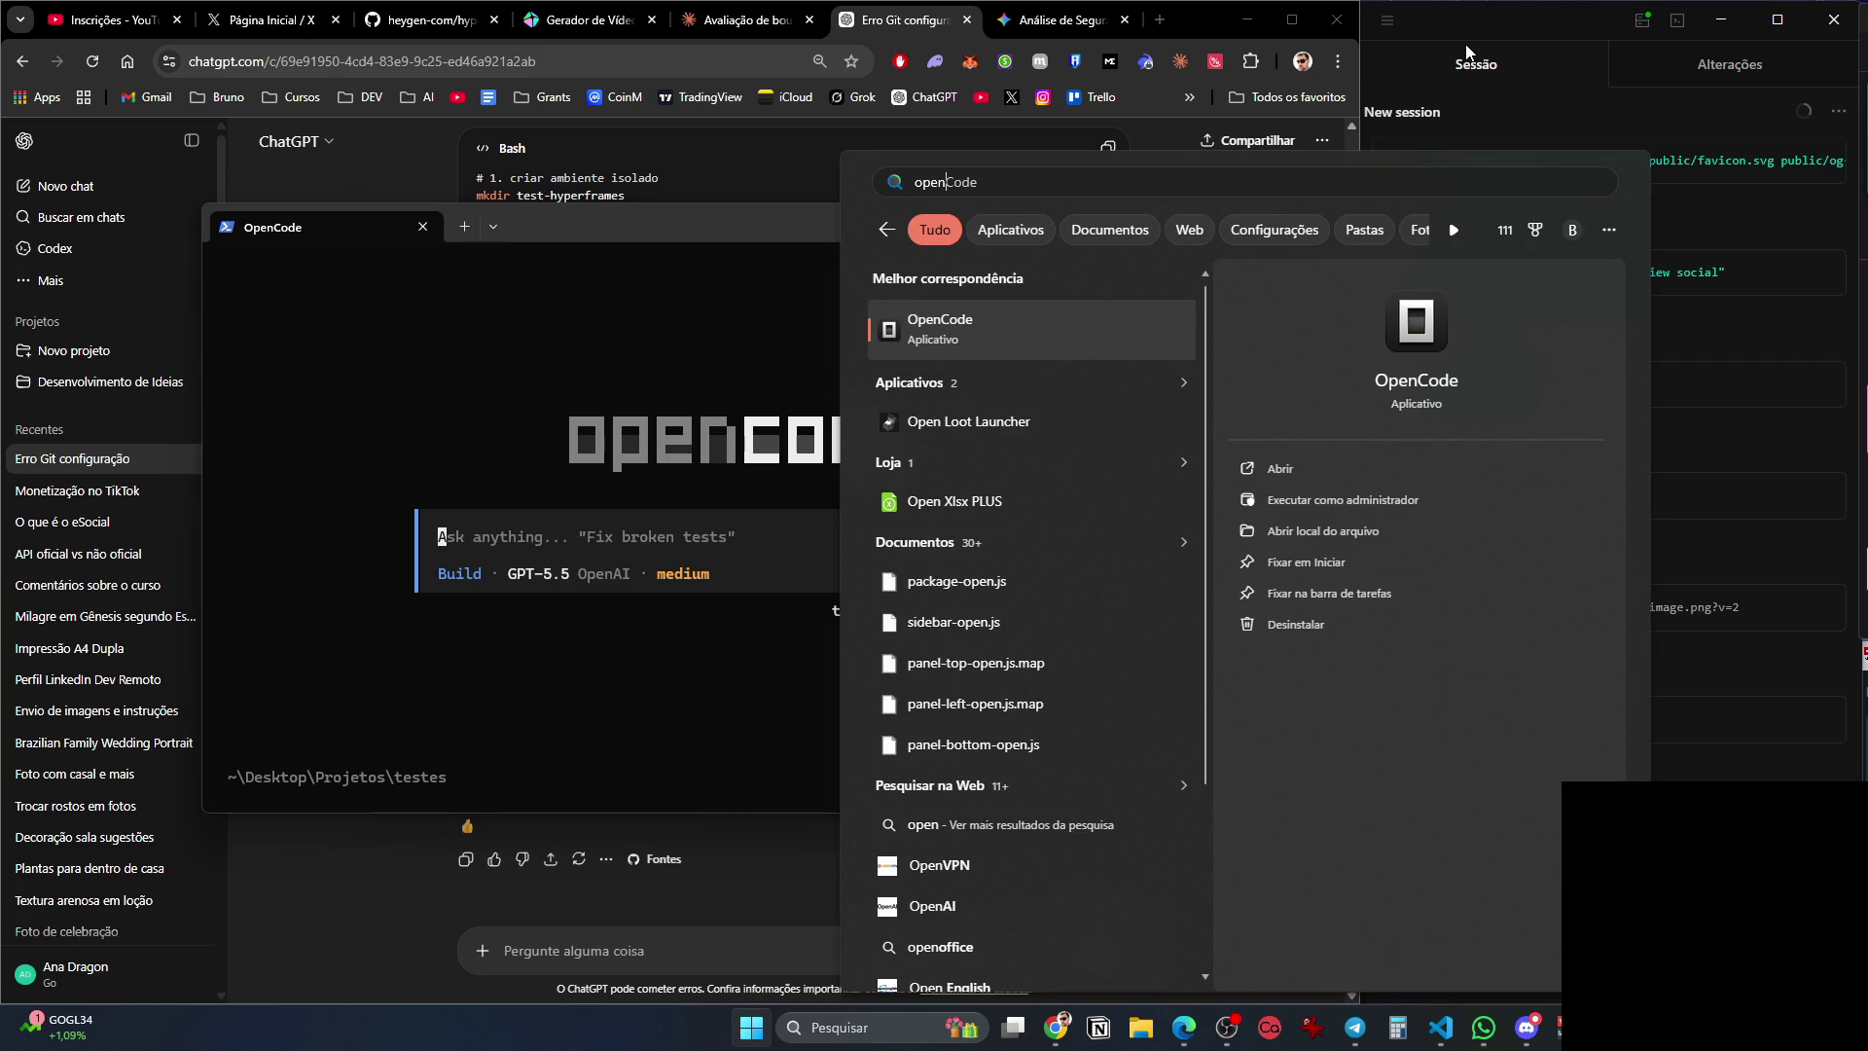
pyautogui.click(710, 533)
pyautogui.write('Quero instalar uma skill, porém tque')
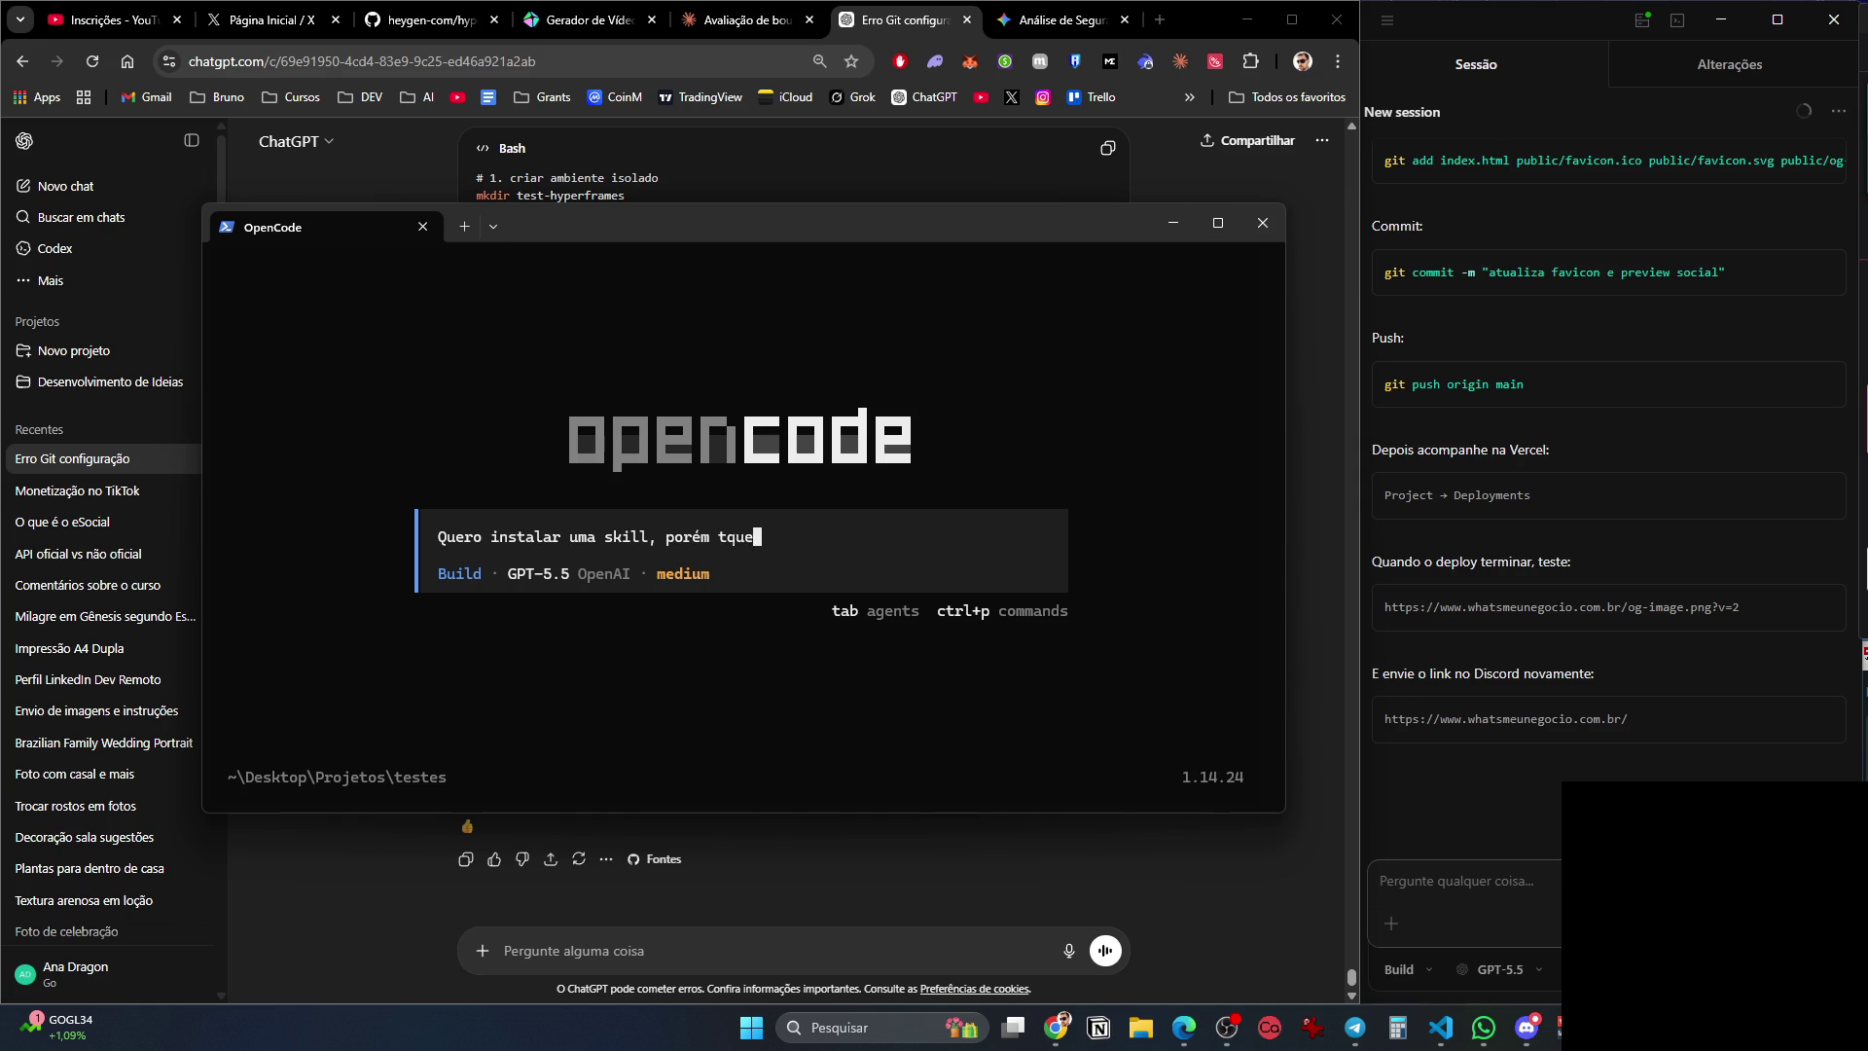
pyautogui.press('BackSpace')
pyautogui.press('BackSpace')
pyautogui.write('que')
pyautogui.press('BackSpace')
pyautogui.press('BackSpace')
pyautogui.write('ro fazer de maneira ')
pyautogui.write('segura. U')
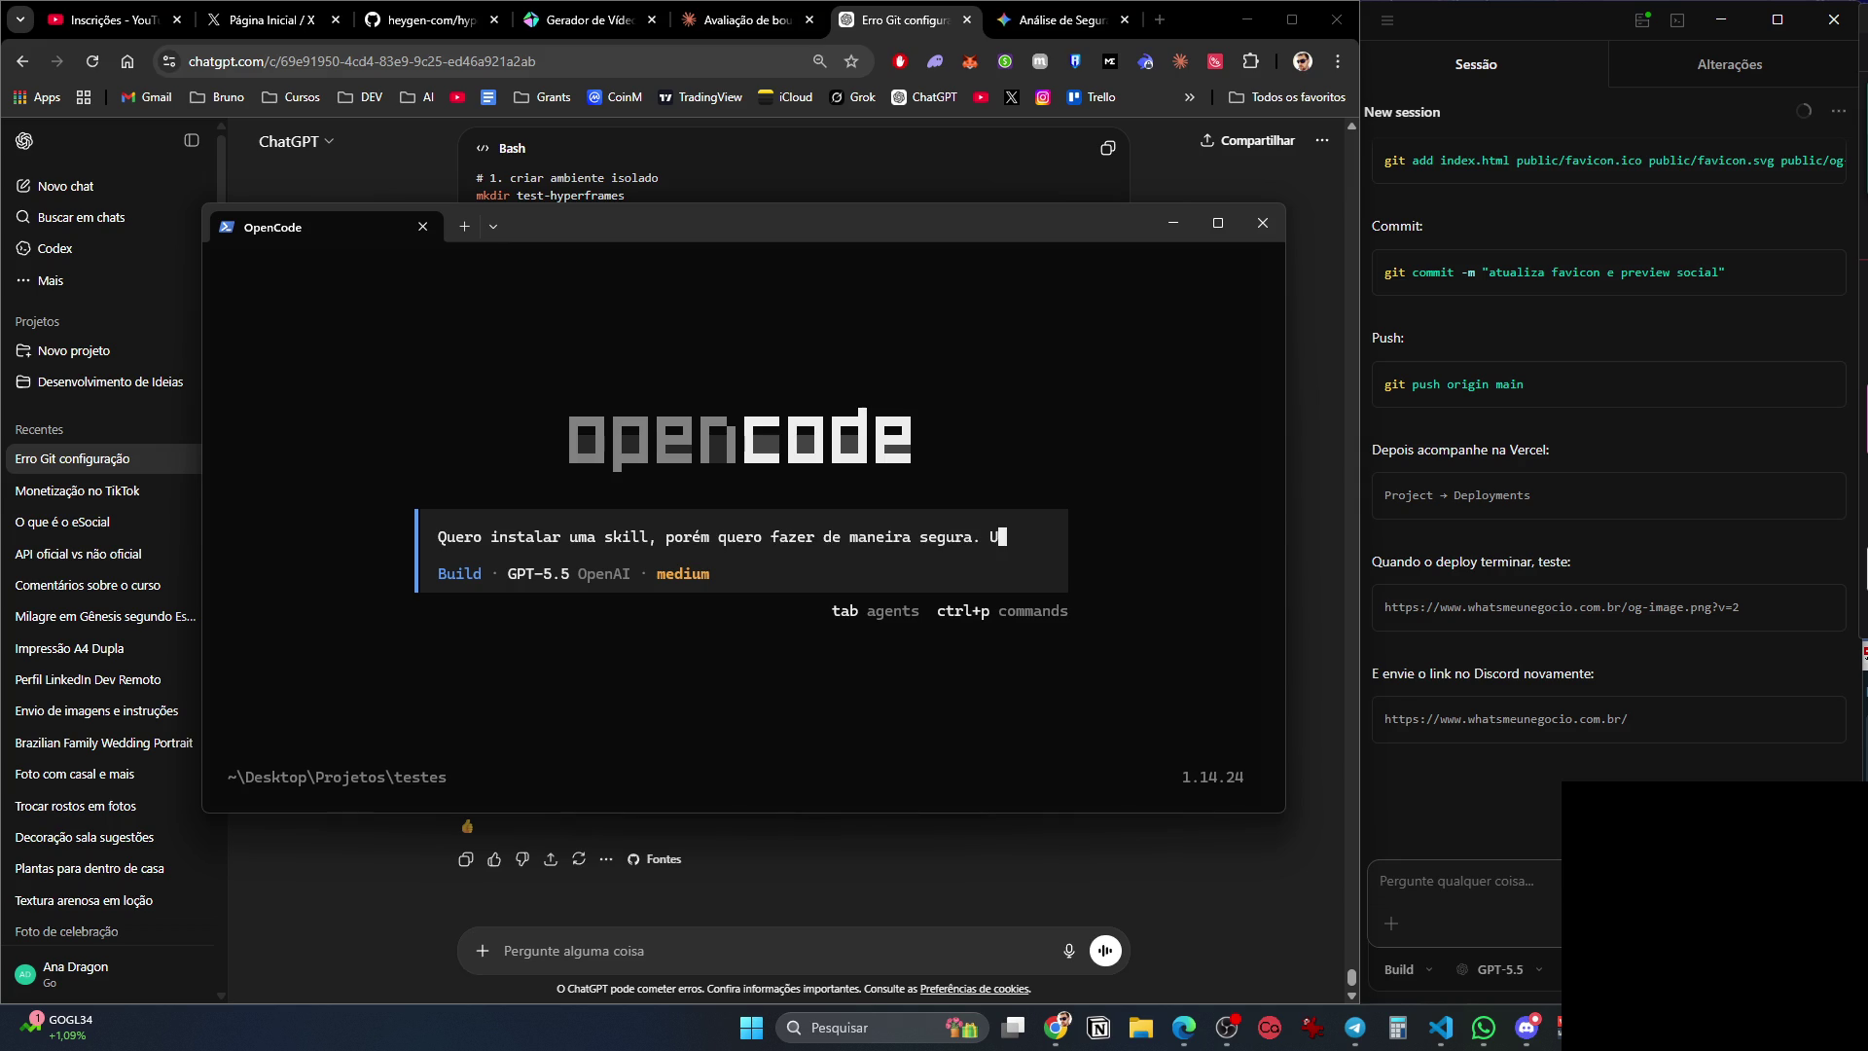
pyautogui.write('m docker é uma')
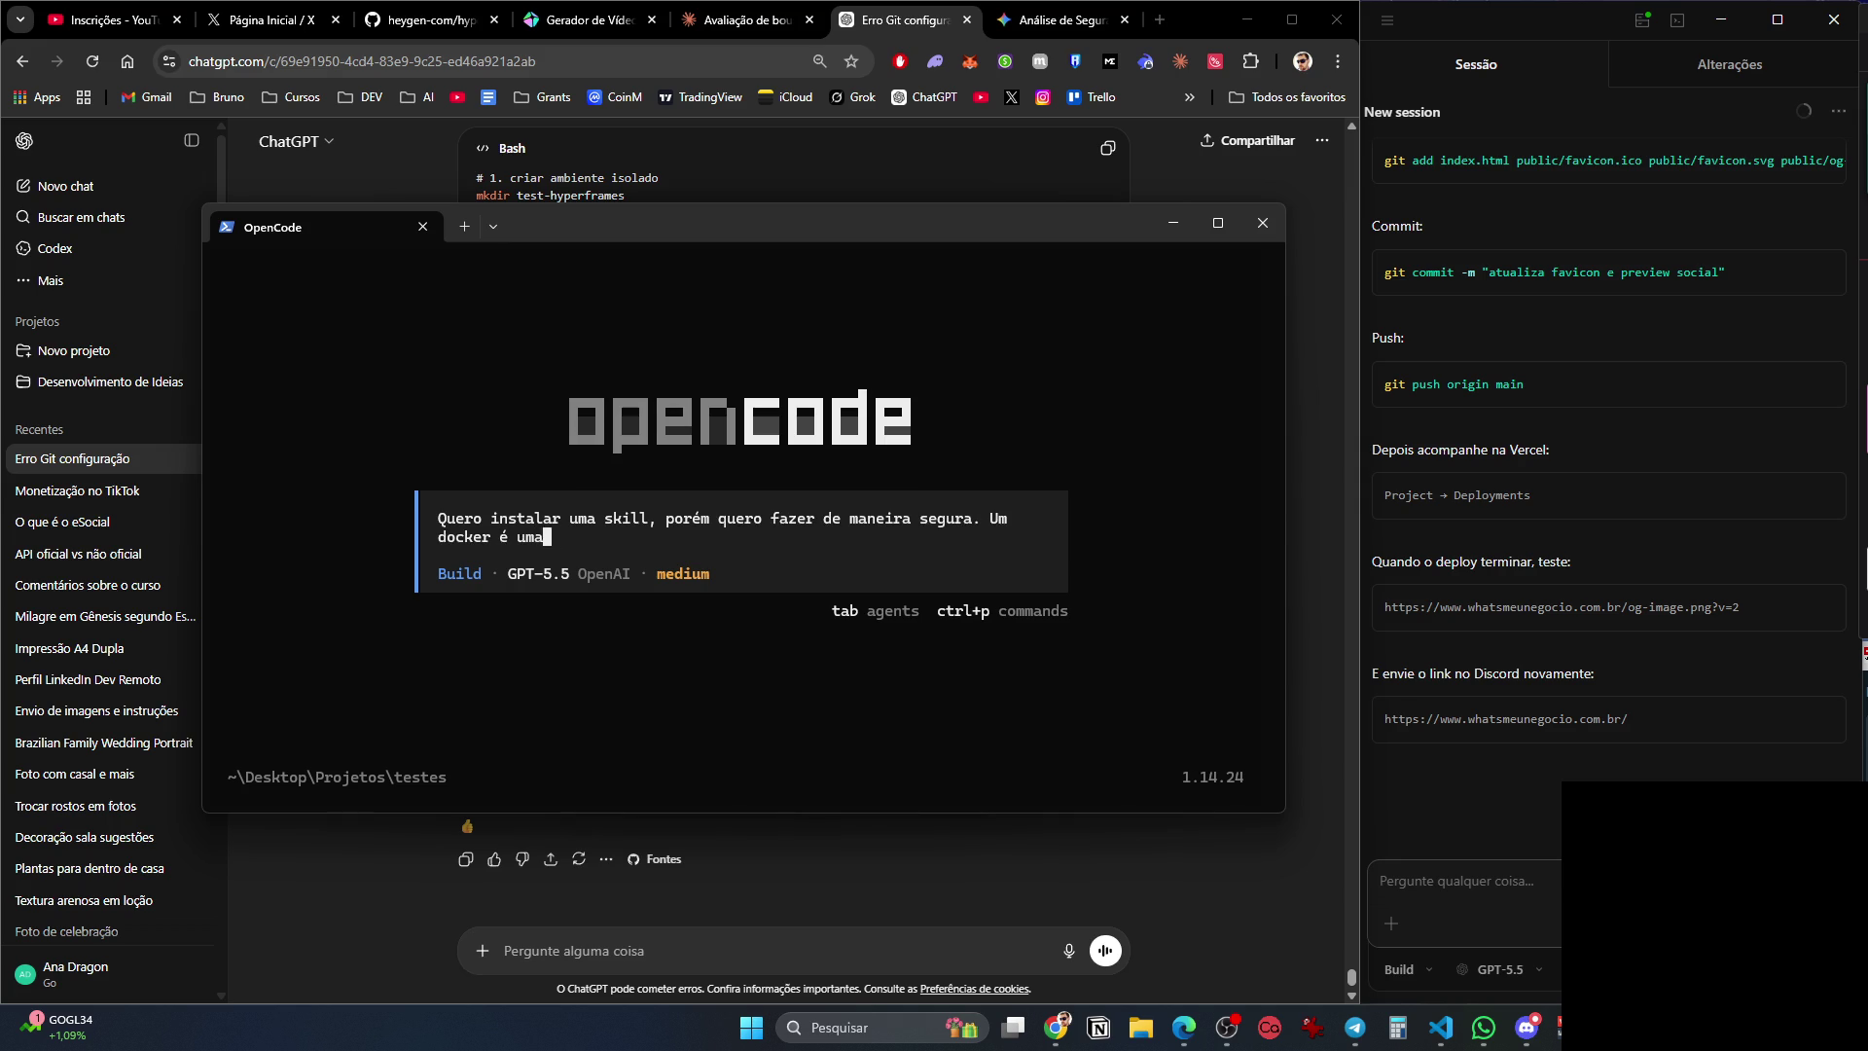
pyautogui.write(' boa ideia?')
pyautogui.press('Return')
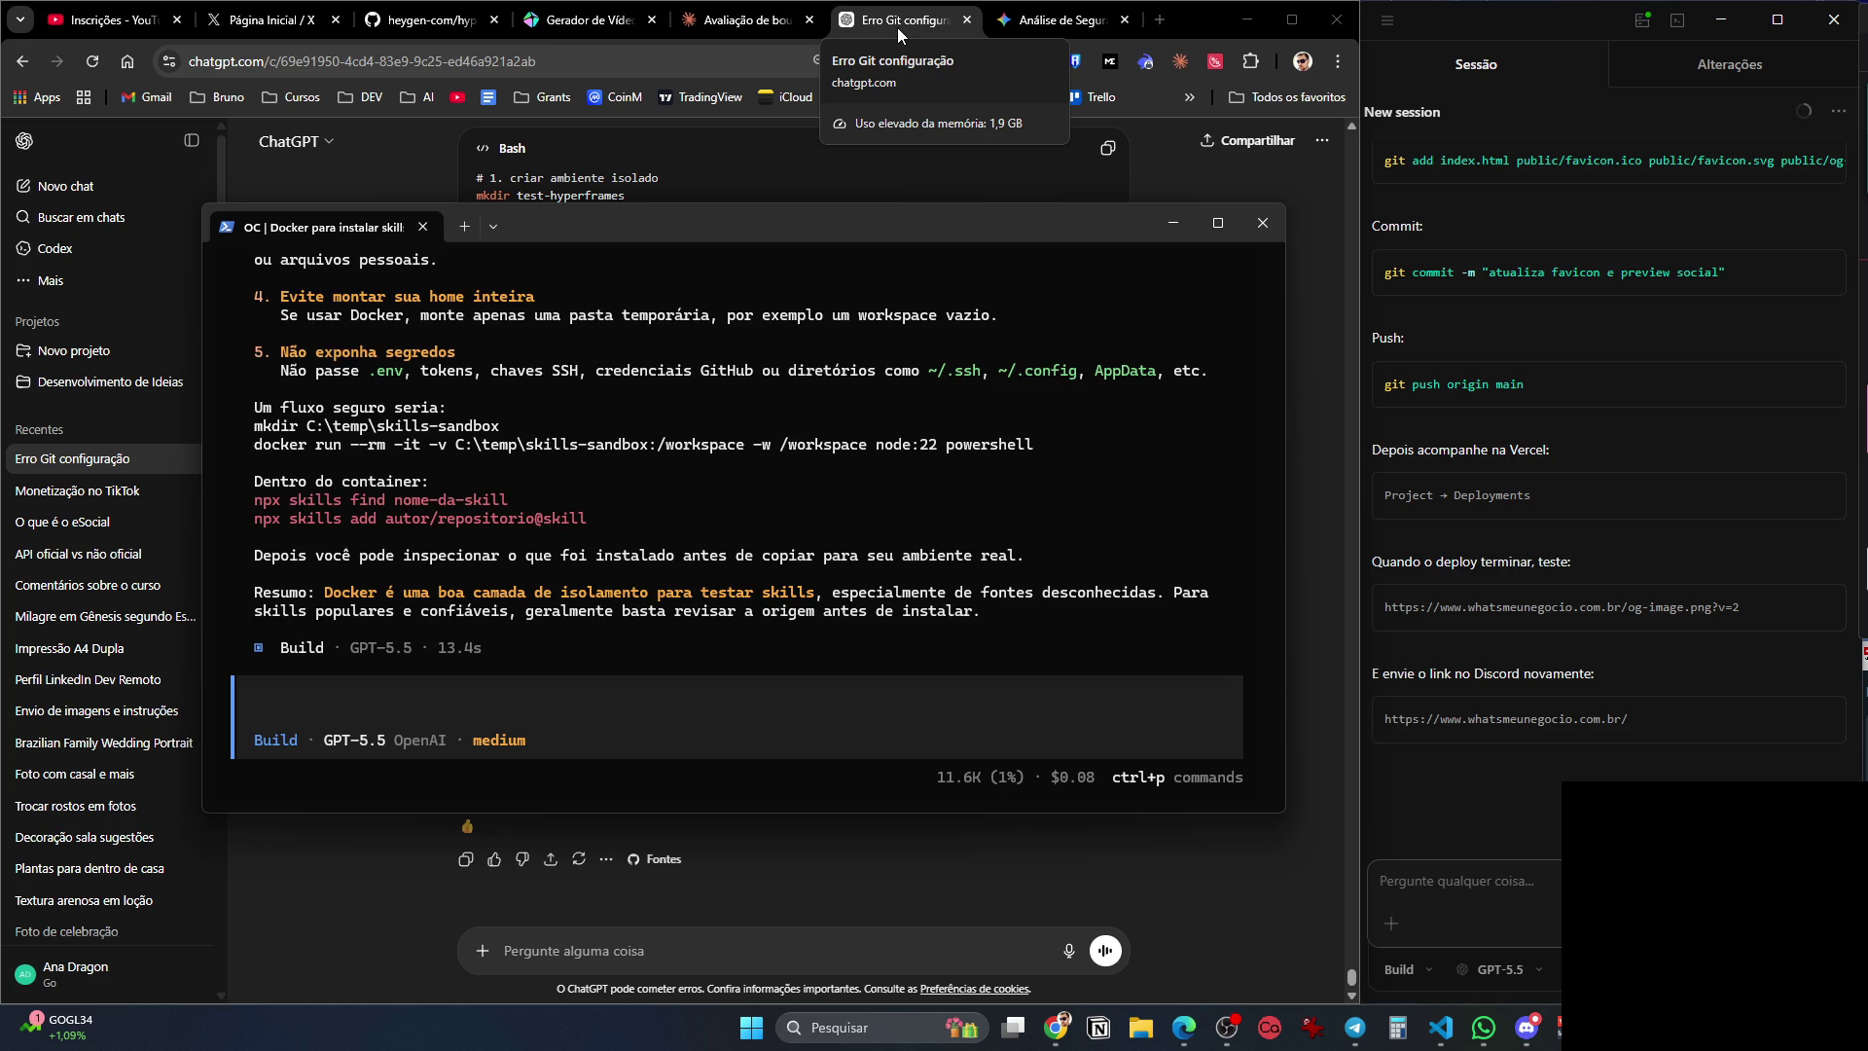
# Scroll back through OpenCode's Docker answer, then switch to the heygen-com/hyperframes GitHub page.
pyautogui.scroll(6, 679, 503)
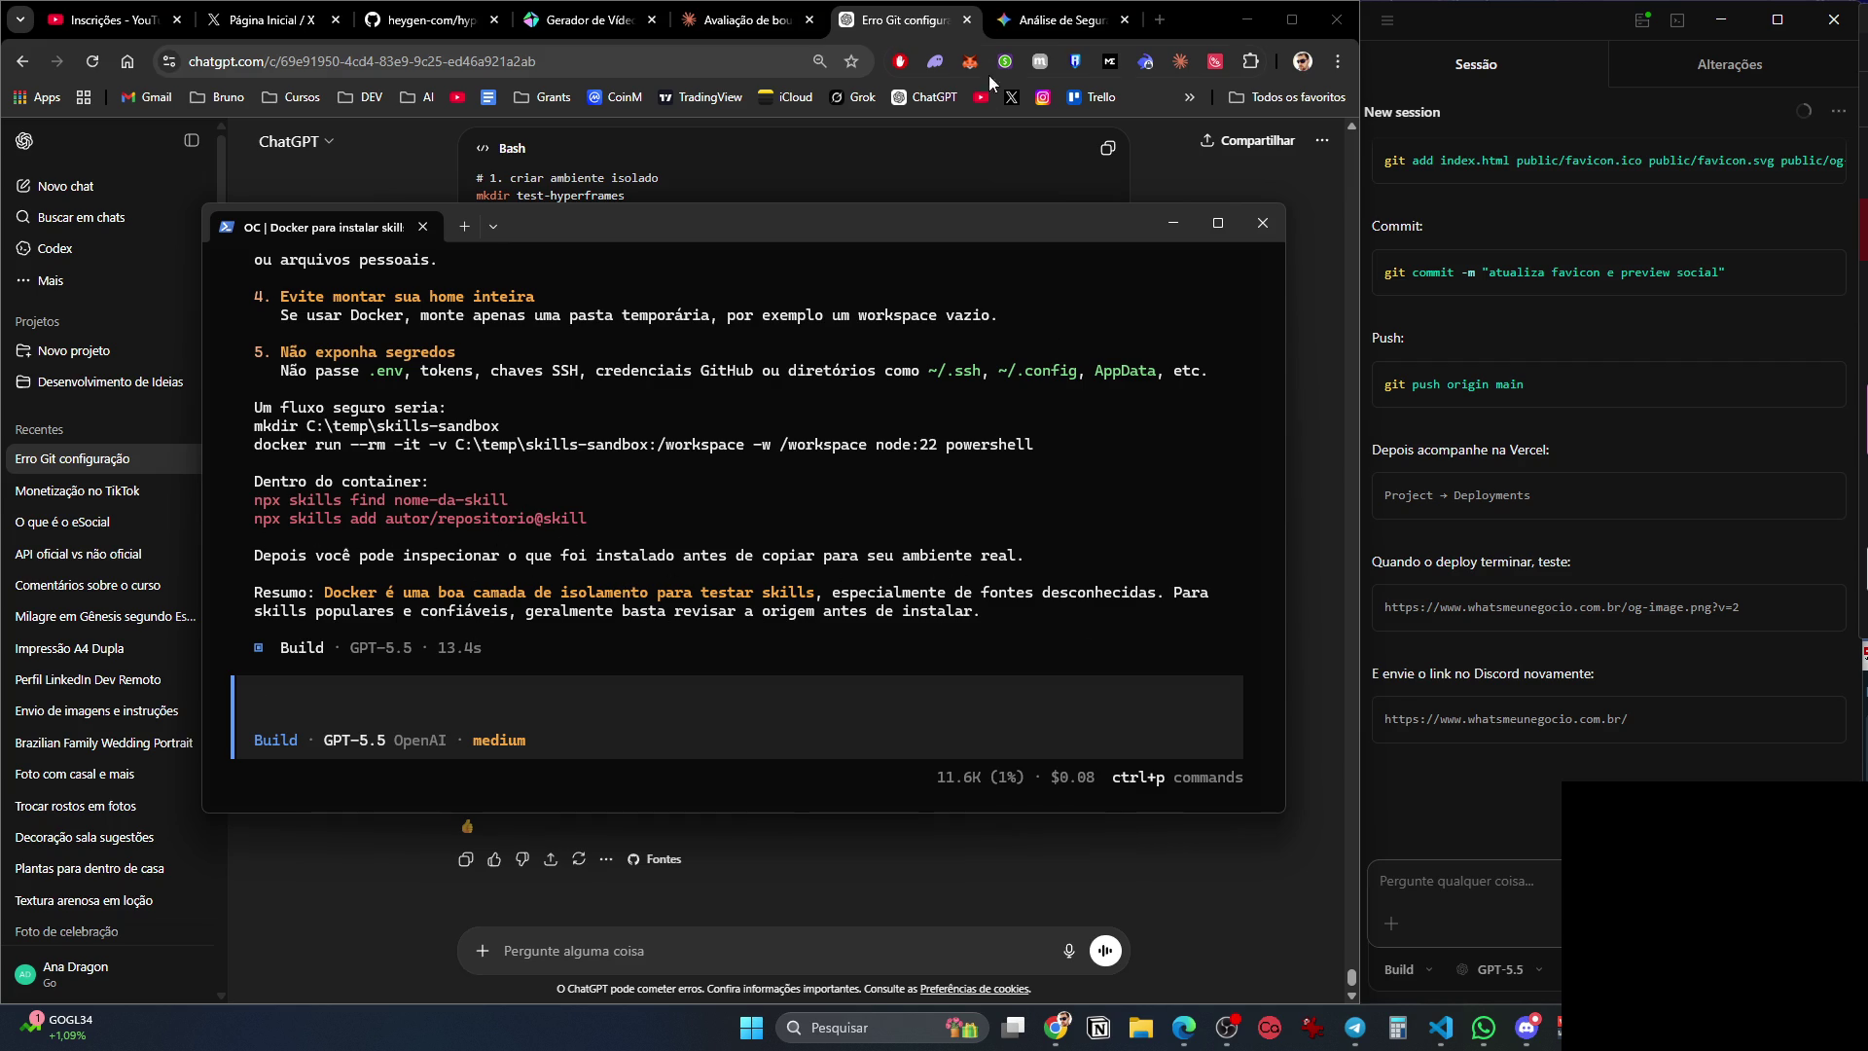
pyautogui.click(437, 20)
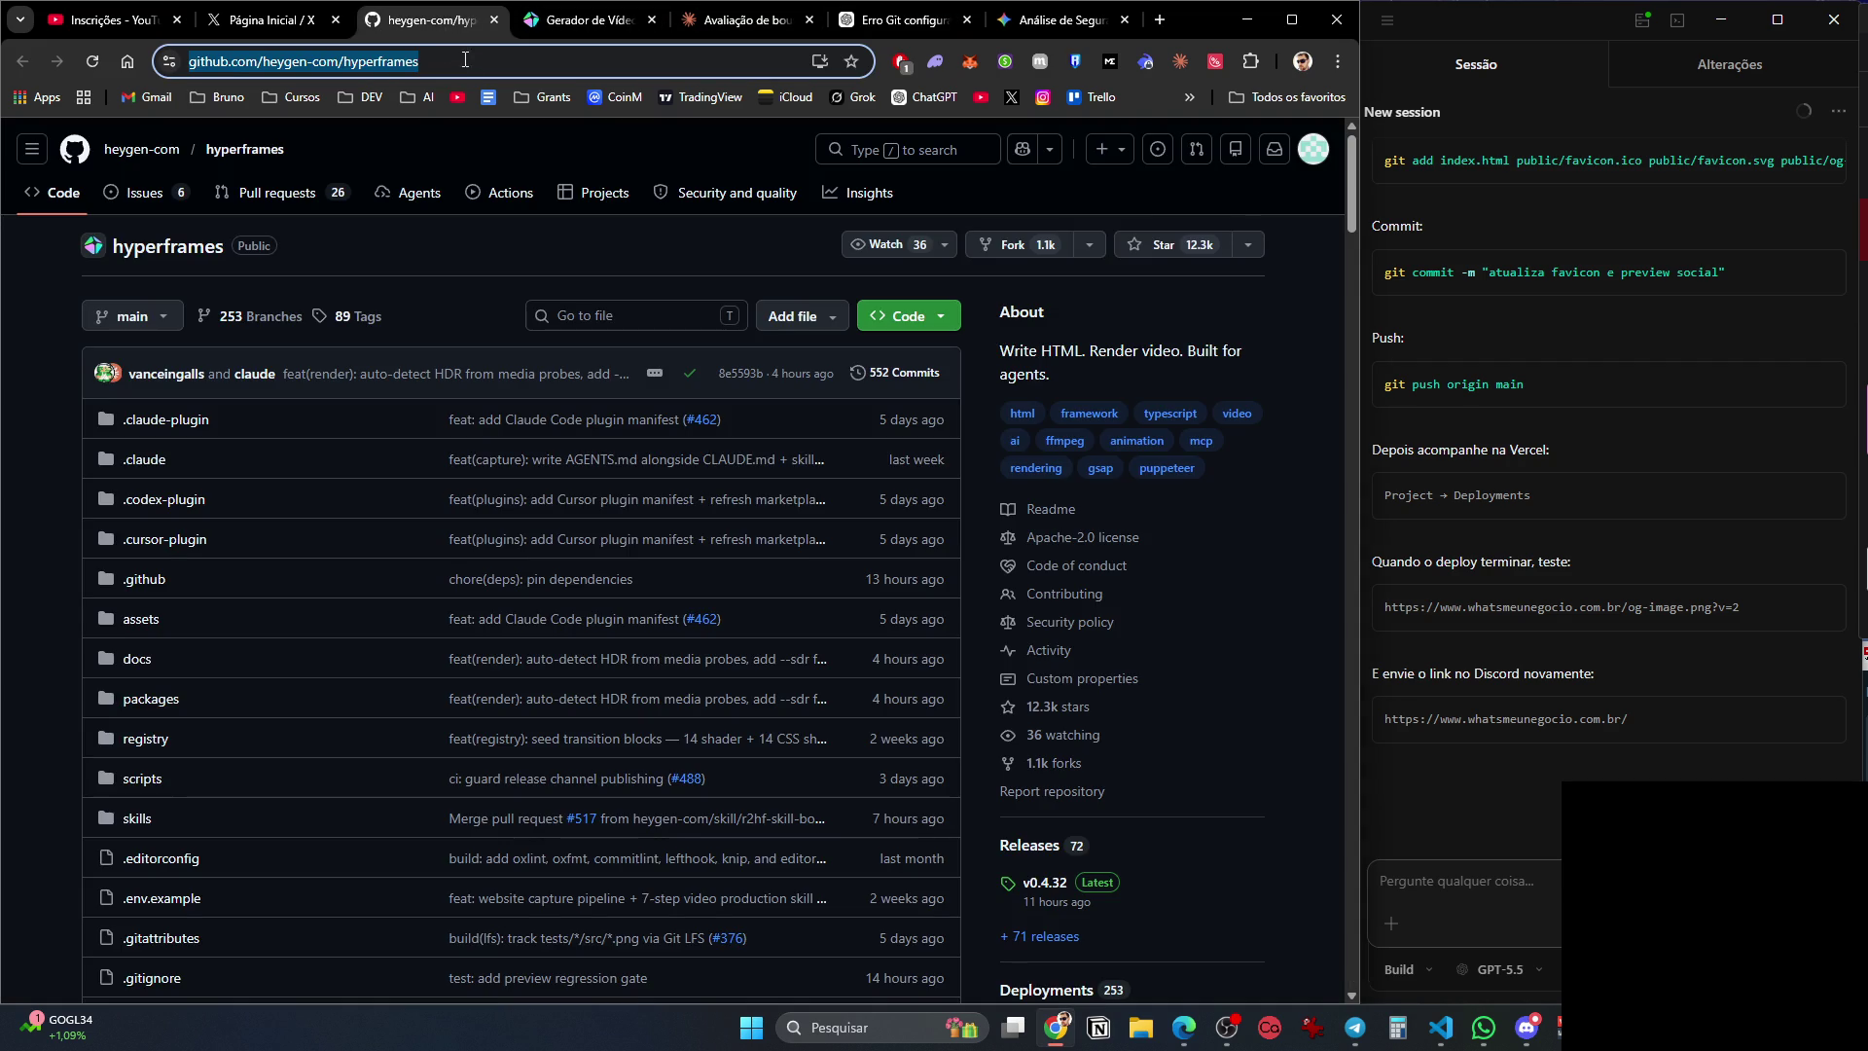
# Send OpenCode 'essa é o git da skill, analise se existe algum risco' with the hyperframes repo URL.
pyautogui.hotkey('alt', 'Tab')
pyautogui.write('essa')
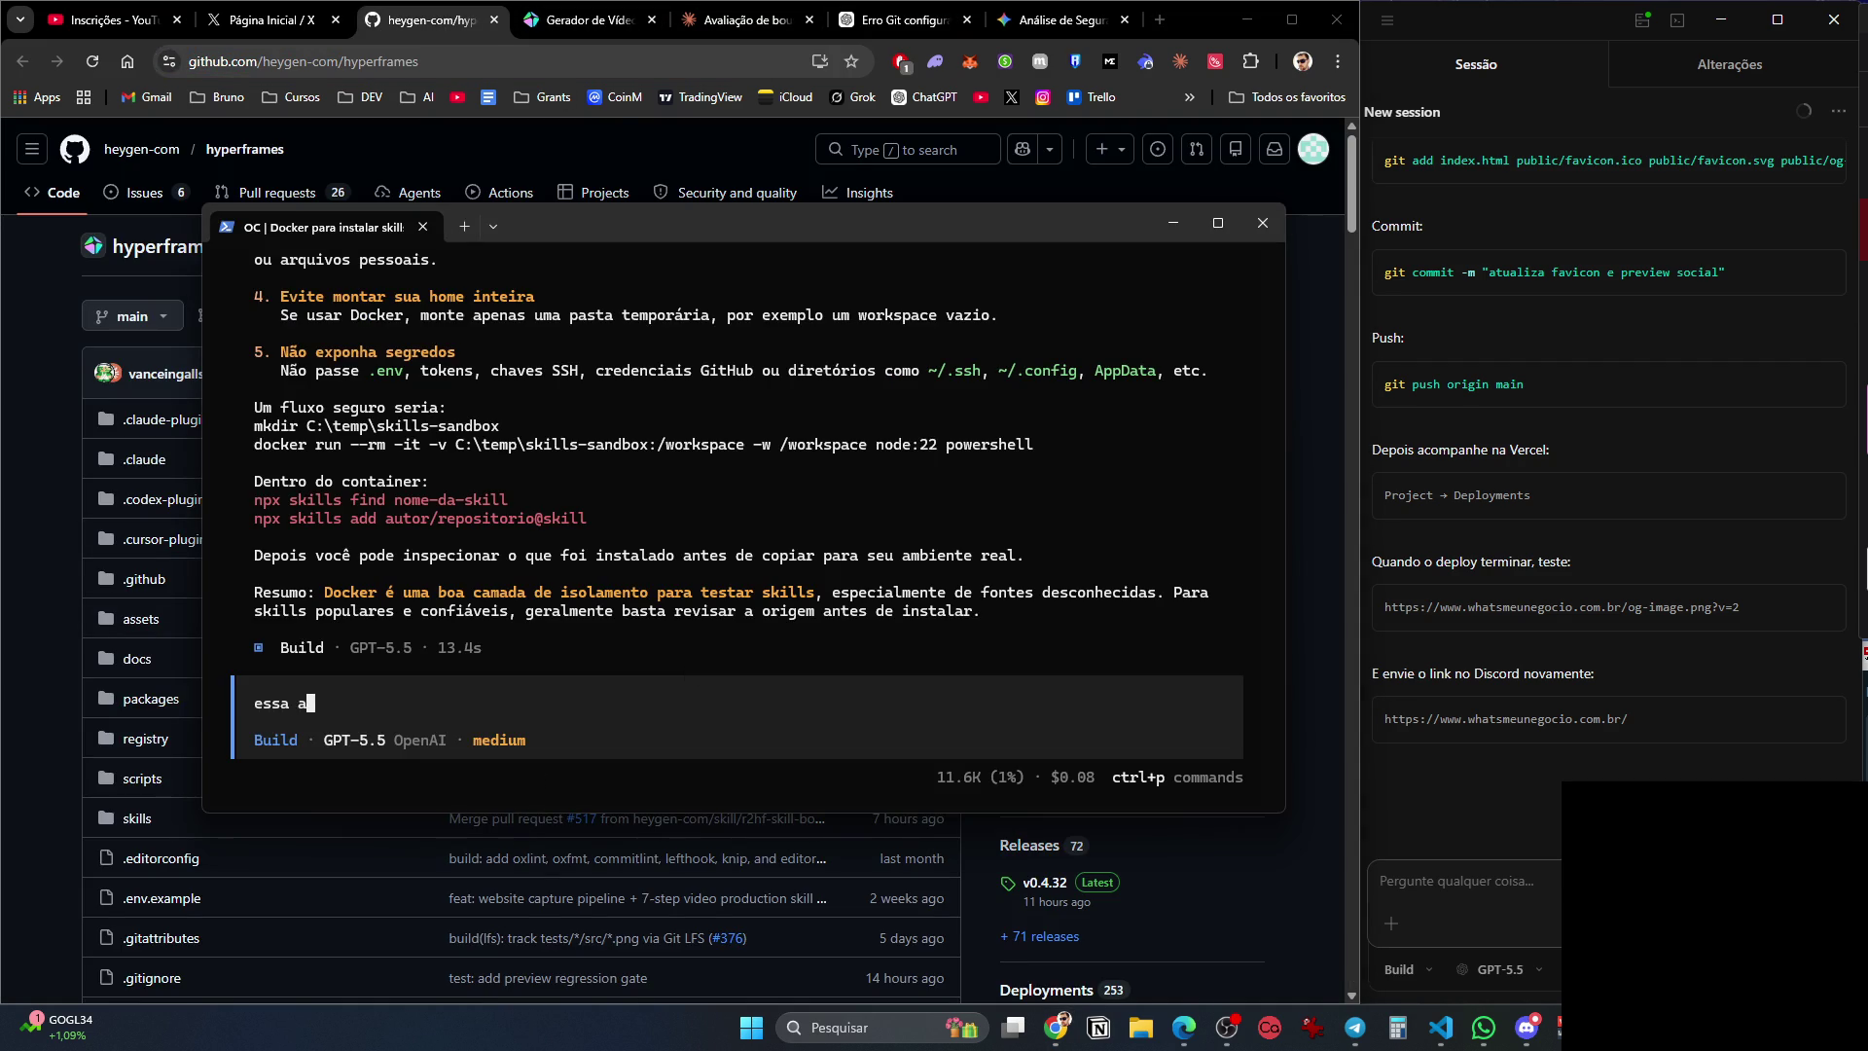
pyautogui.press('BackSpace')
pyautogui.press('BackSpace')
pyautogui.write('é o git da sk')
pyautogui.write('ill, analise se existe algum risc')
pyautogui.write('https://github.com/heygen-com/hyperframes')
pyautogui.press('Return')
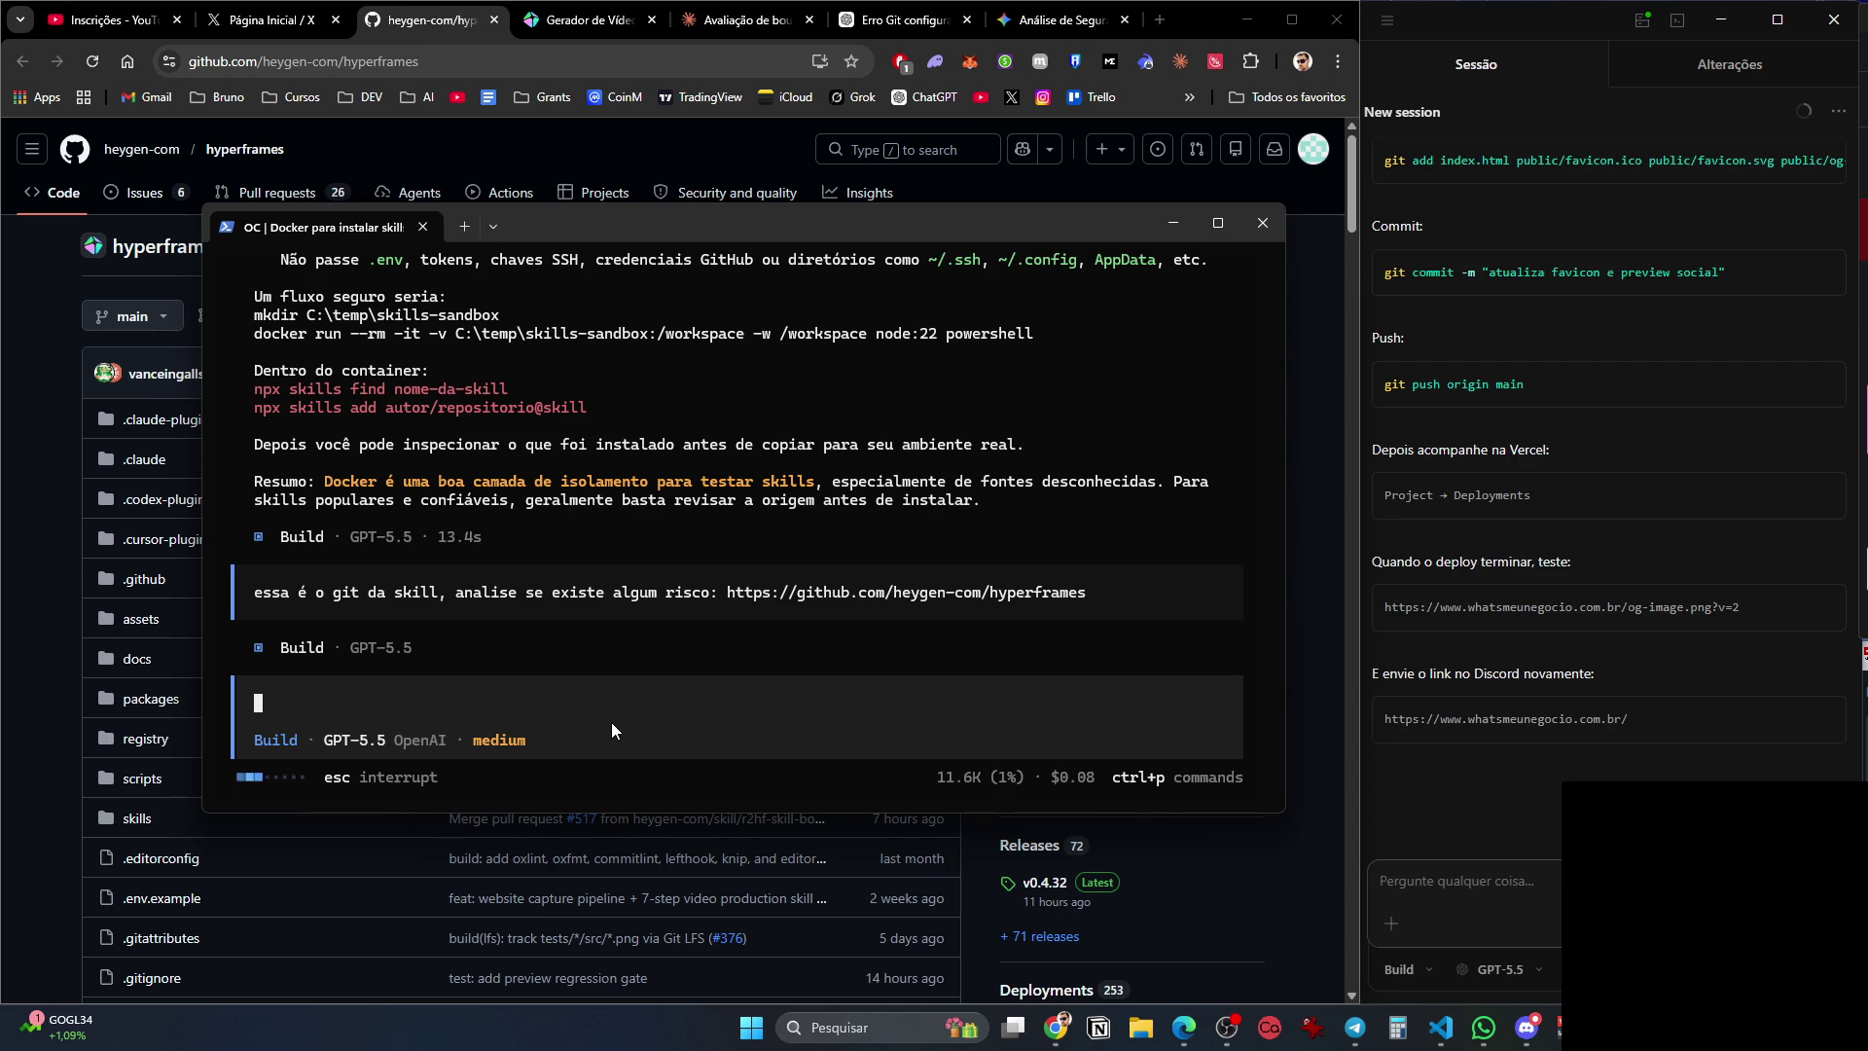
pyautogui.click(1080, 38)
pyautogui.hotkey('ctrl', 't')
# Open whatsmeunegocio.com.br from the autocomplete, glance at the Claude chat, then bring OpenCode forward.
pyautogui.write('wh')
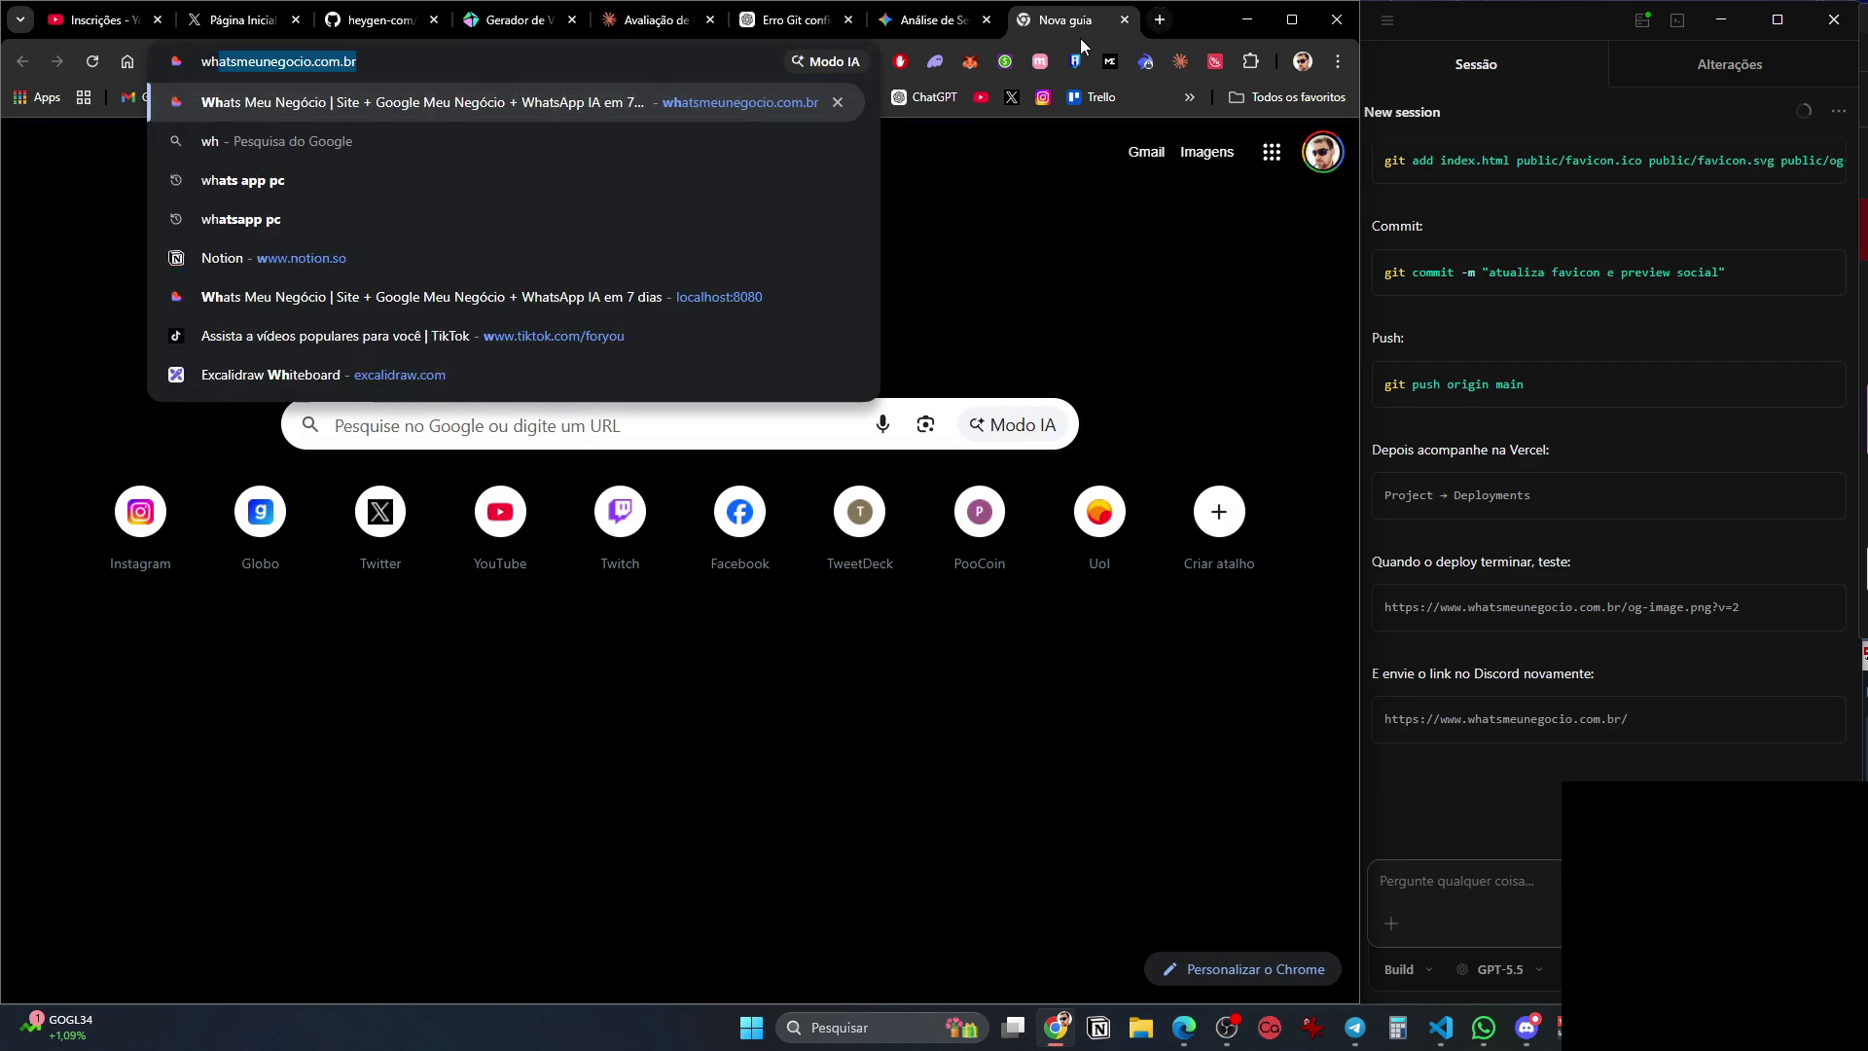
pyautogui.press('Return')
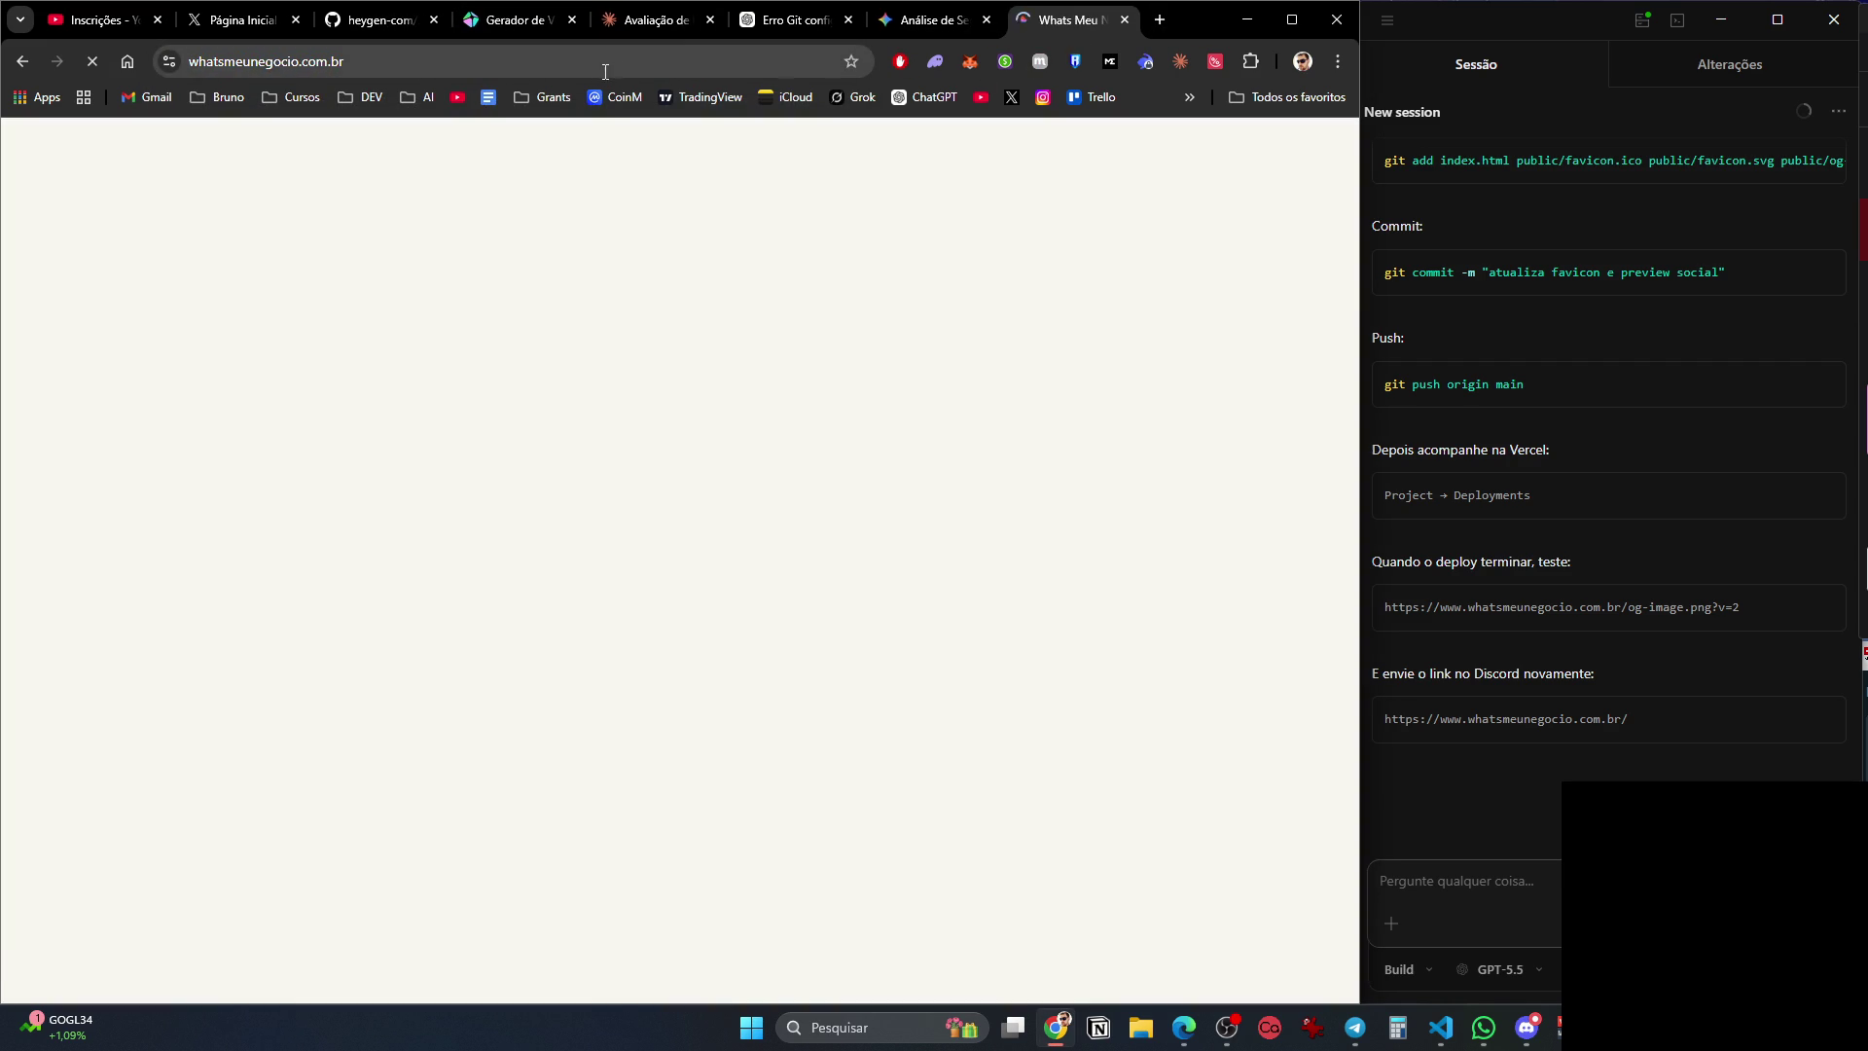
pyautogui.click(670, 29)
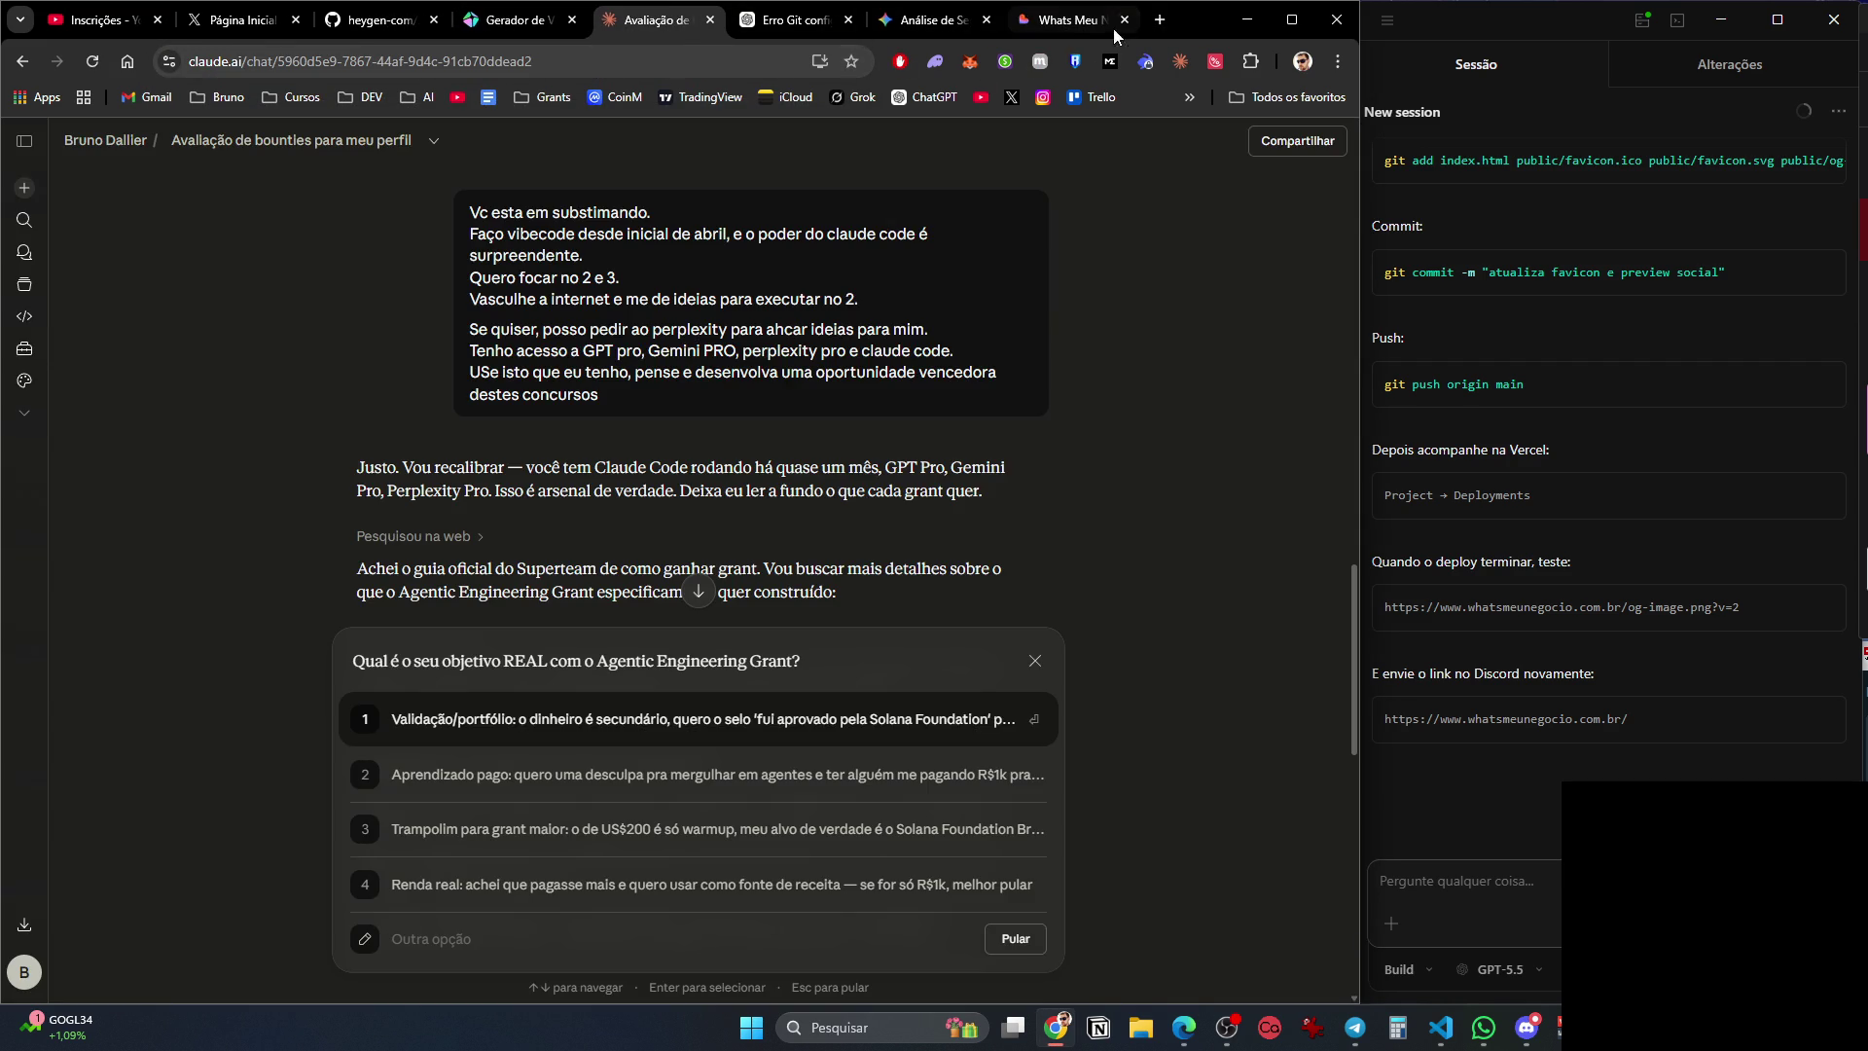
pyautogui.click(1070, 20)
pyautogui.hotkey('alt', 'Tab')
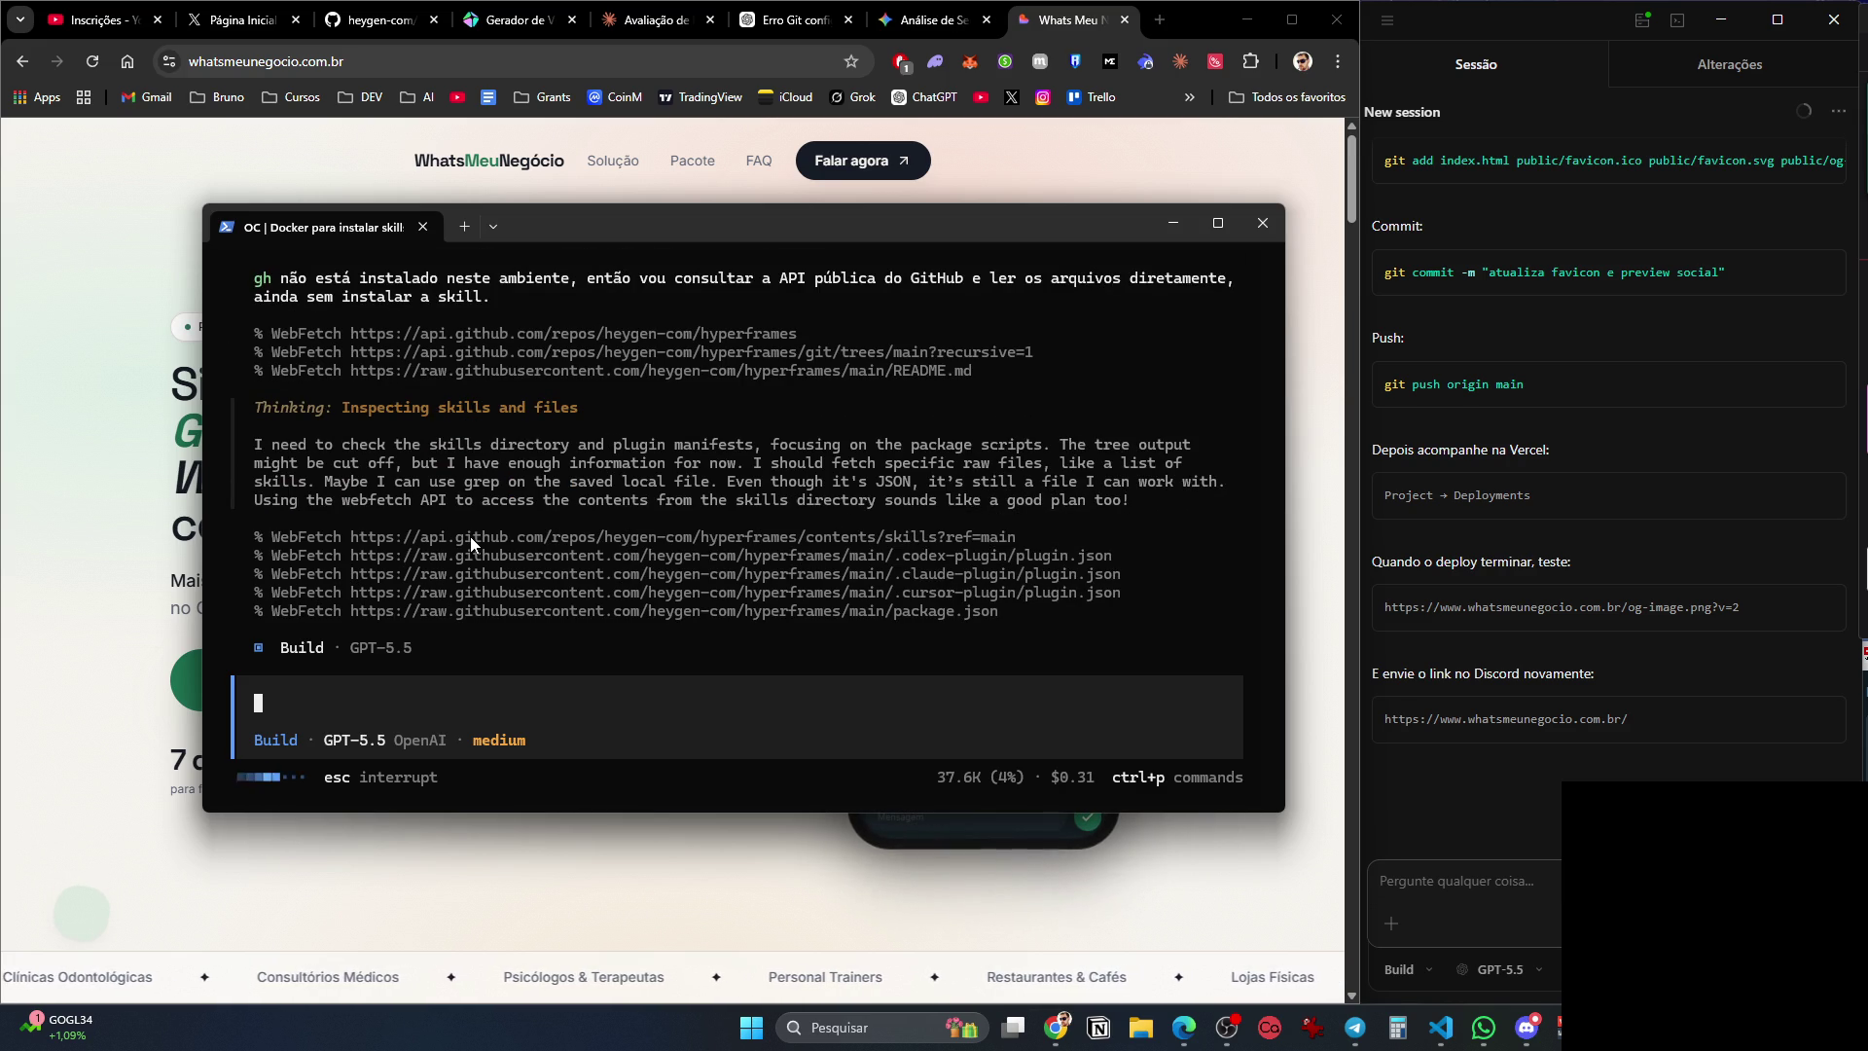
# Switch to the X home tab and scroll through the Following feed.
pyautogui.click(238, 19)
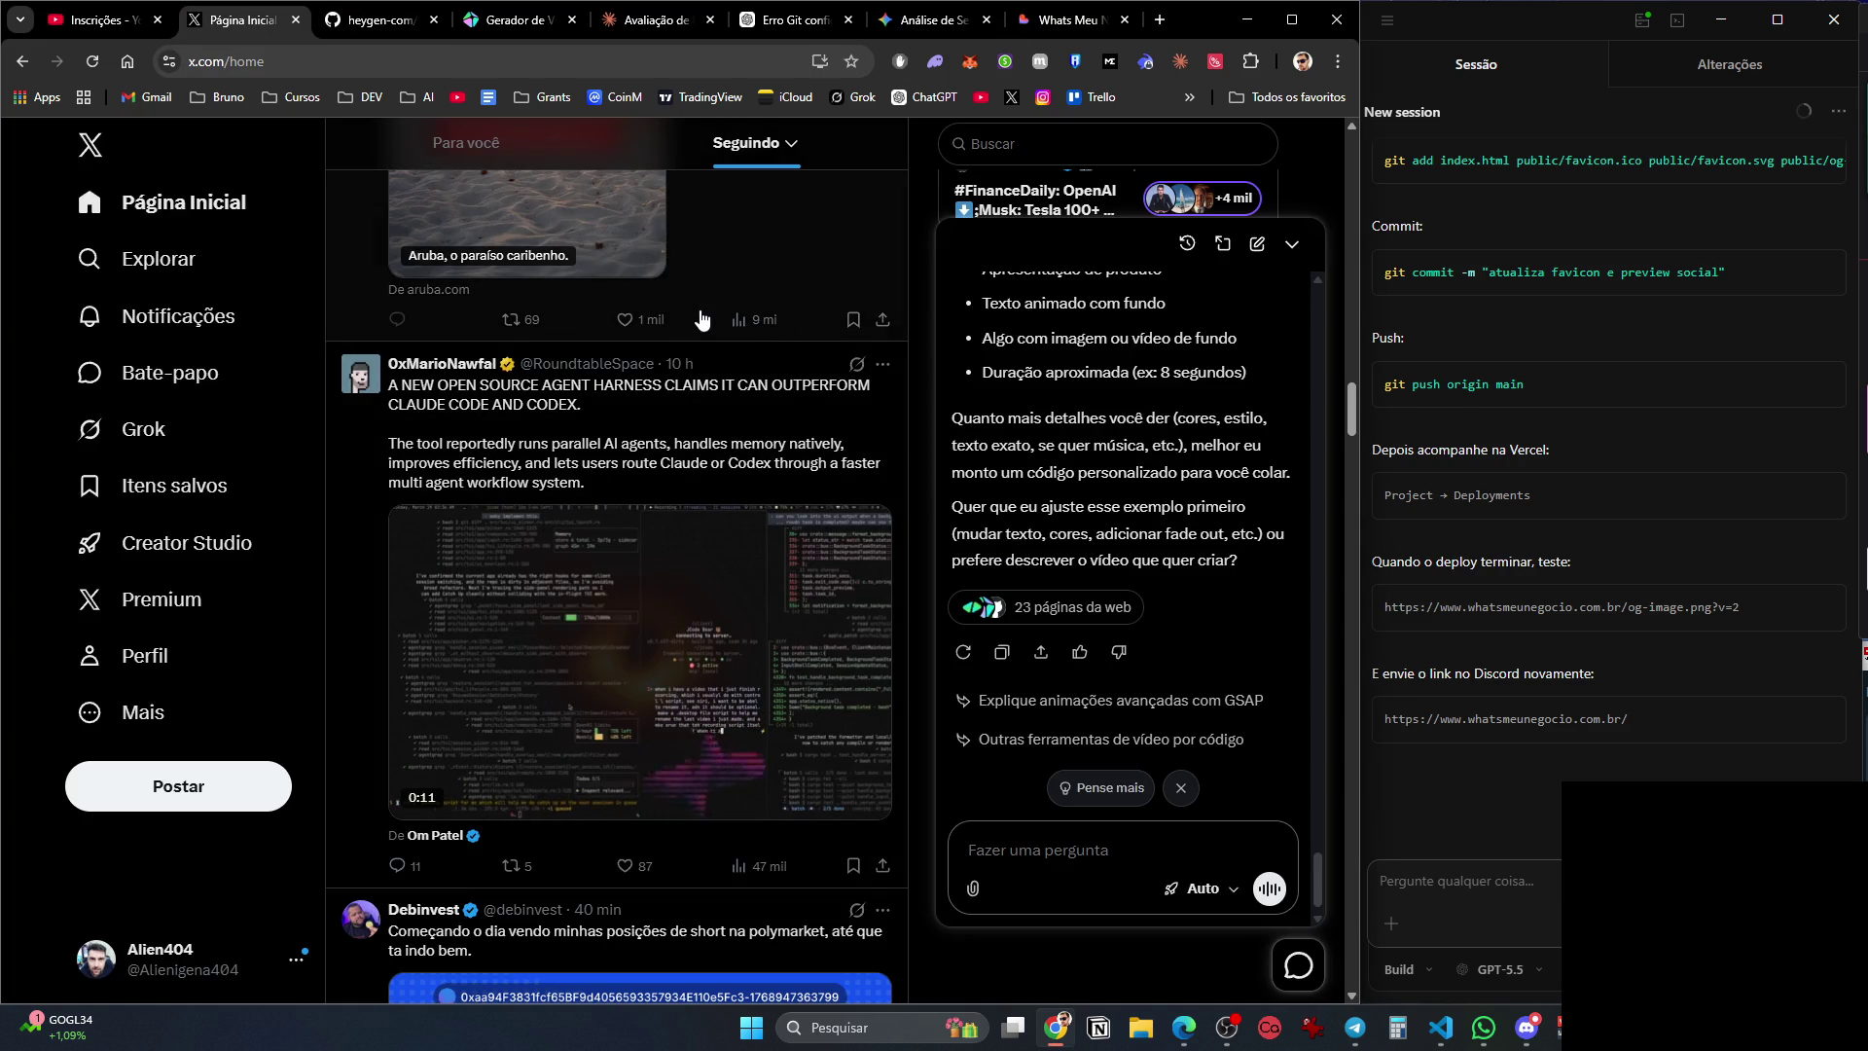
pyautogui.scroll(-10, 700, 330)
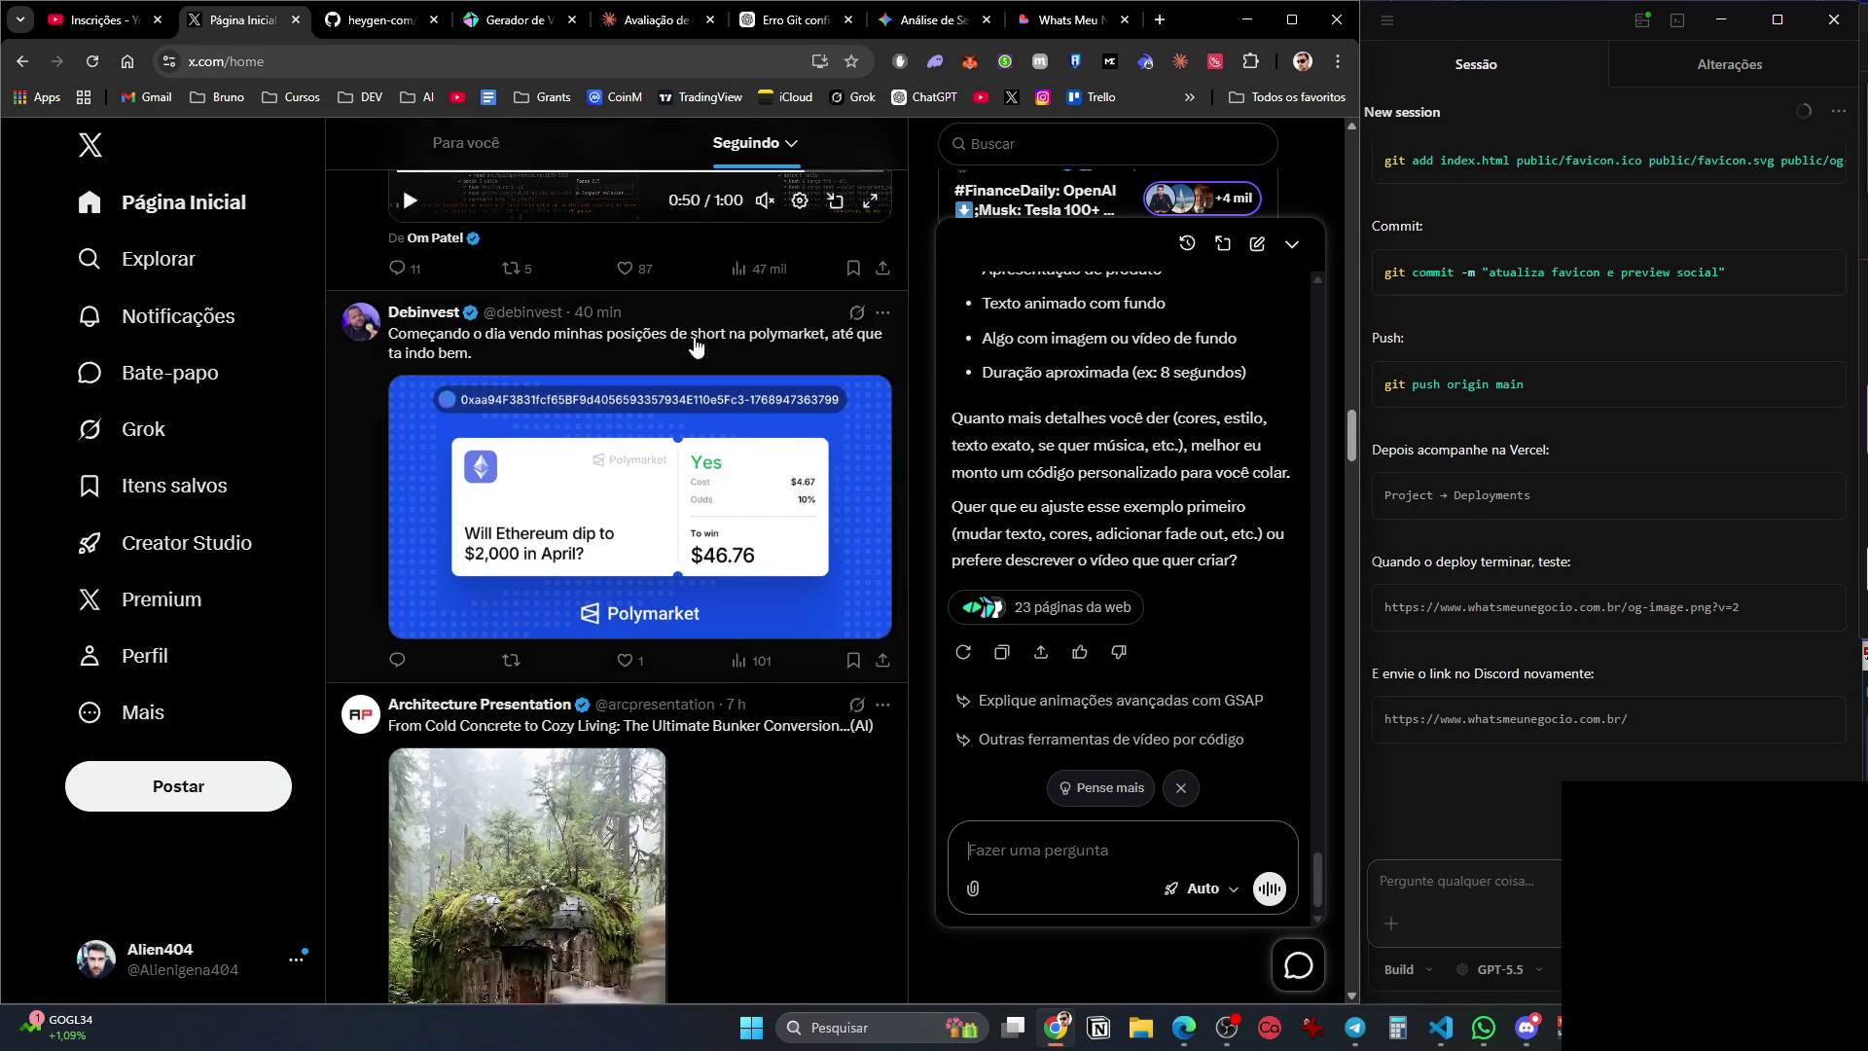
pyautogui.scroll(-1, 695, 437)
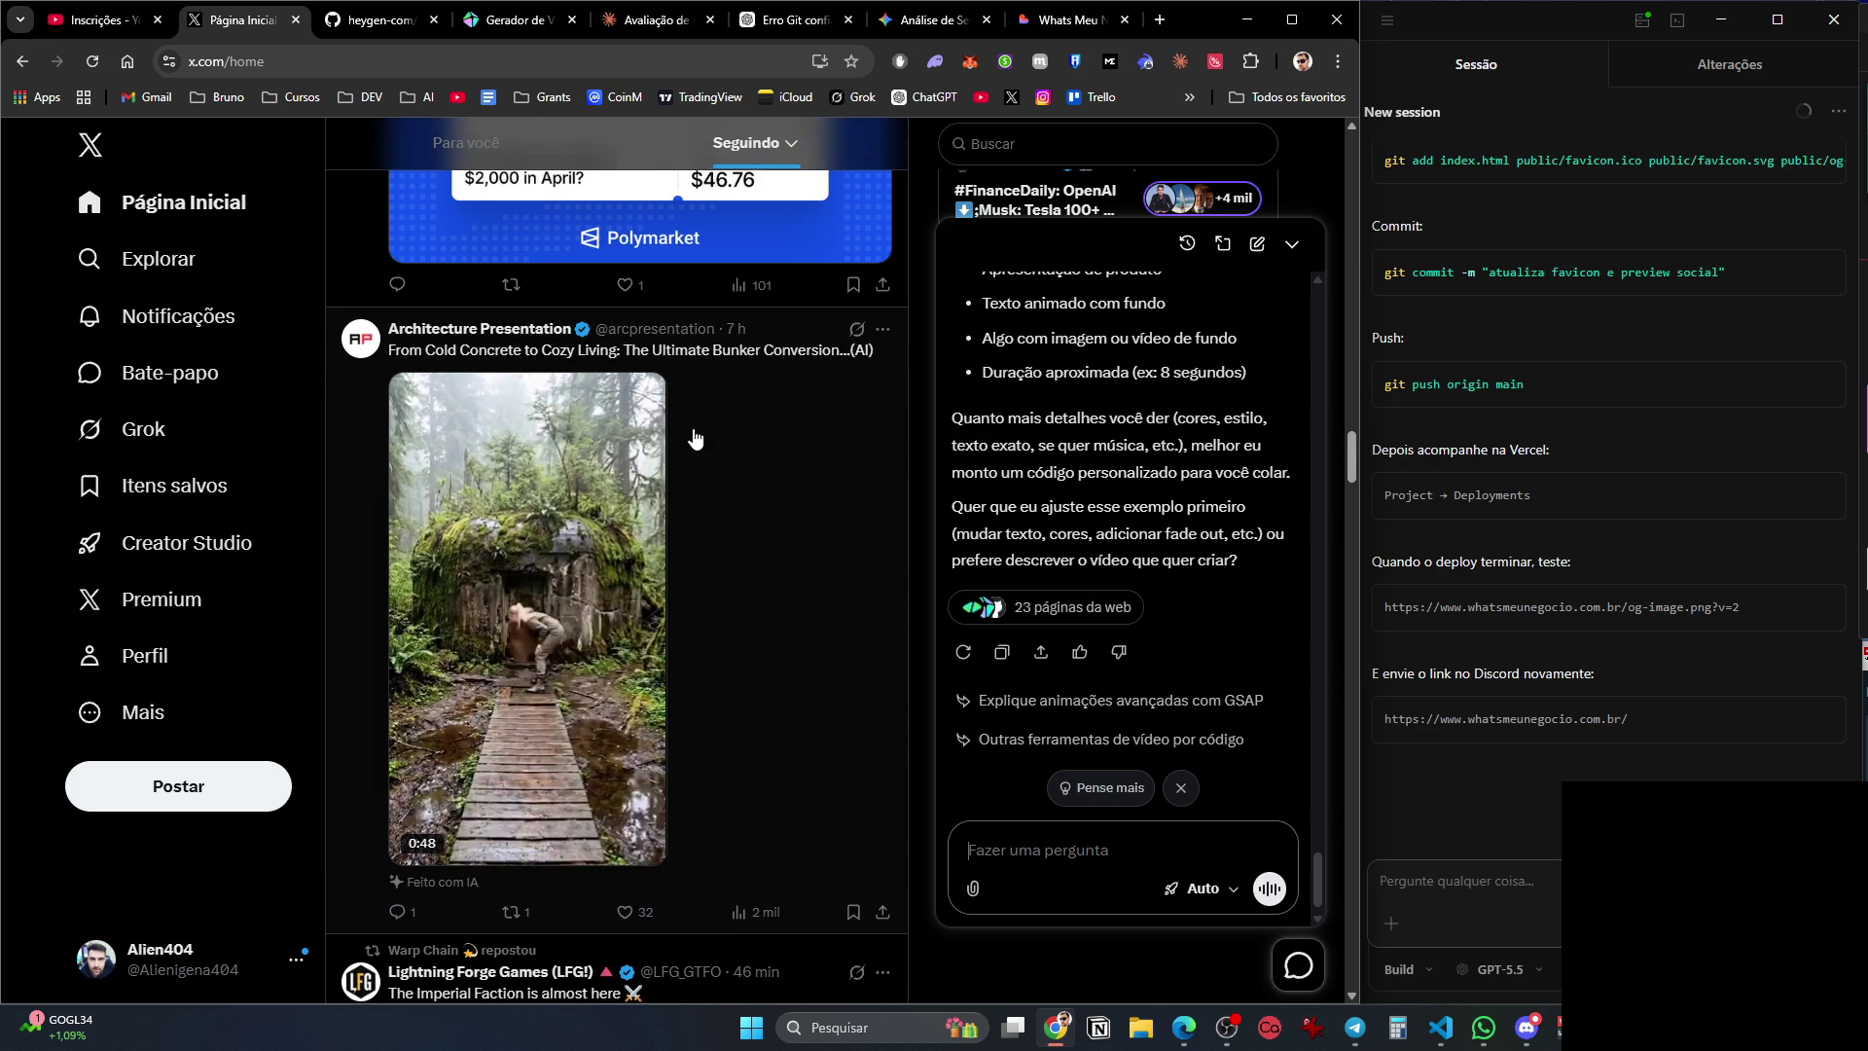
pyautogui.scroll(-12, 696, 440)
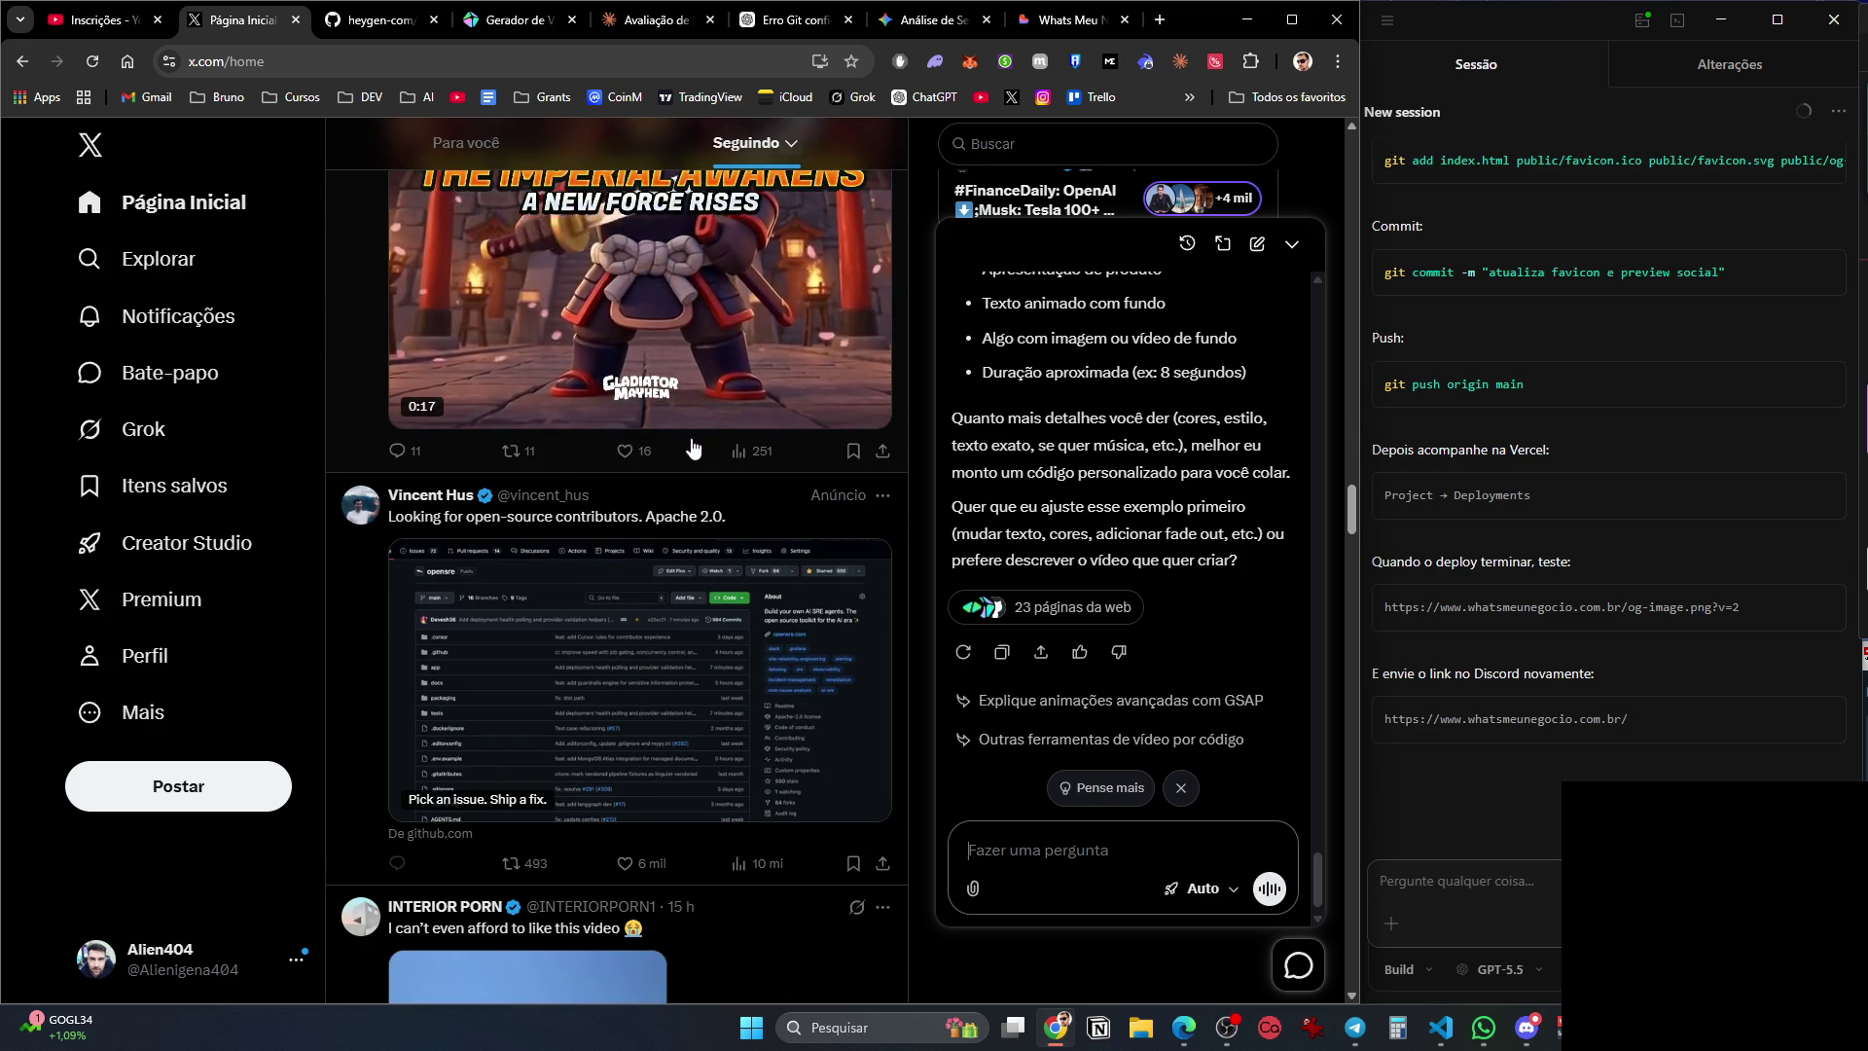
pyautogui.scroll(-13, 691, 448)
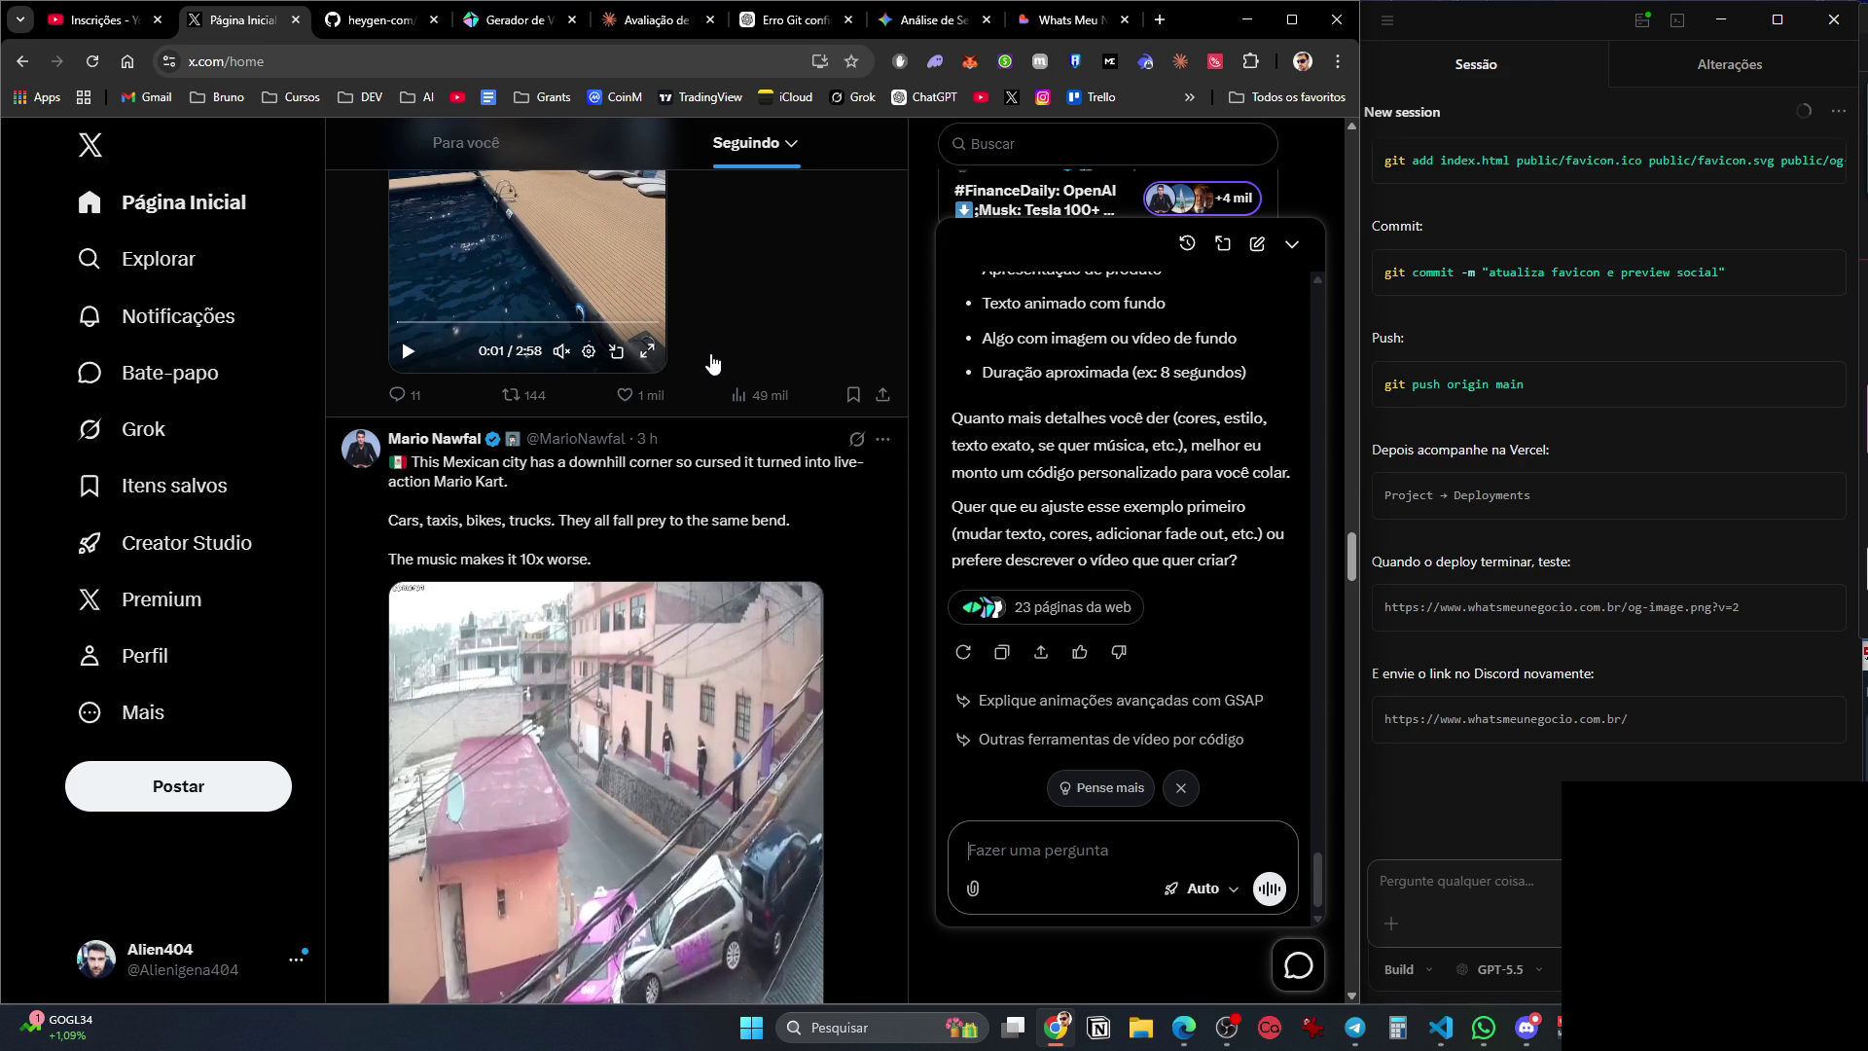
pyautogui.scroll(-5, 713, 365)
pyautogui.scroll(-8, 710, 368)
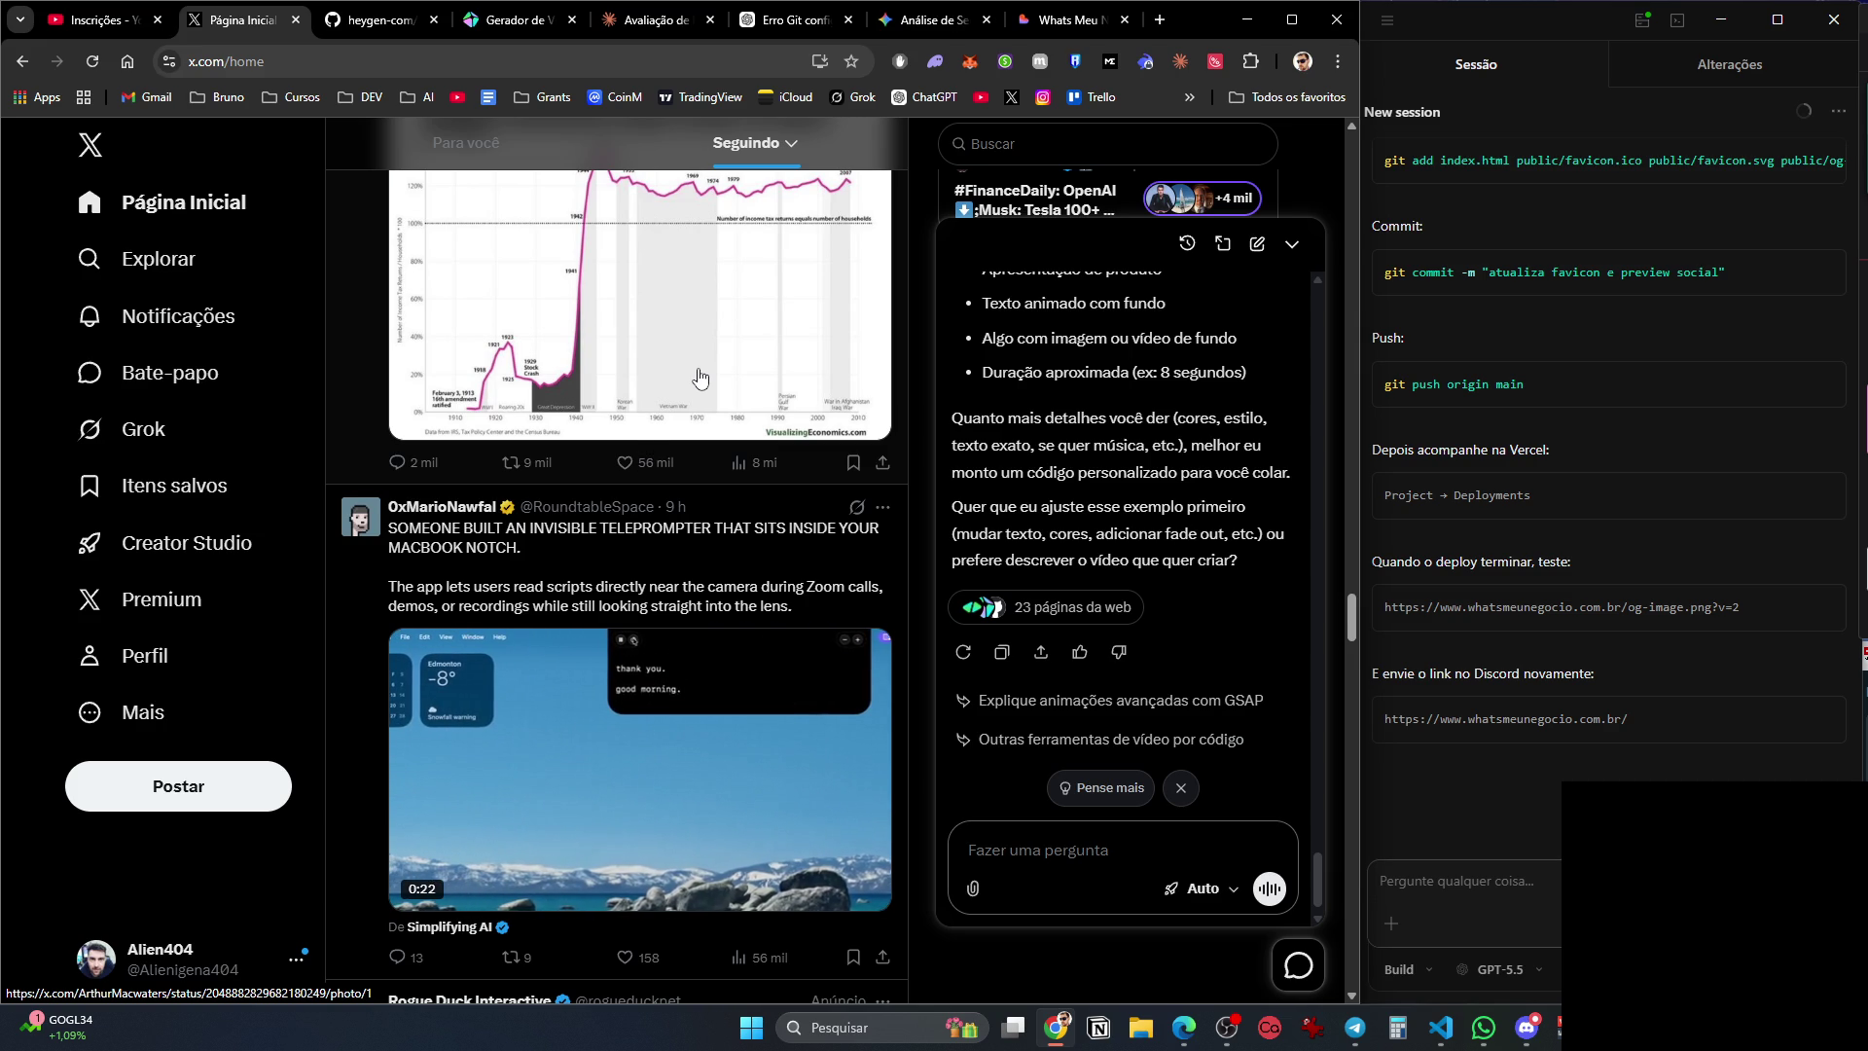
pyautogui.moveTo(715, 701)
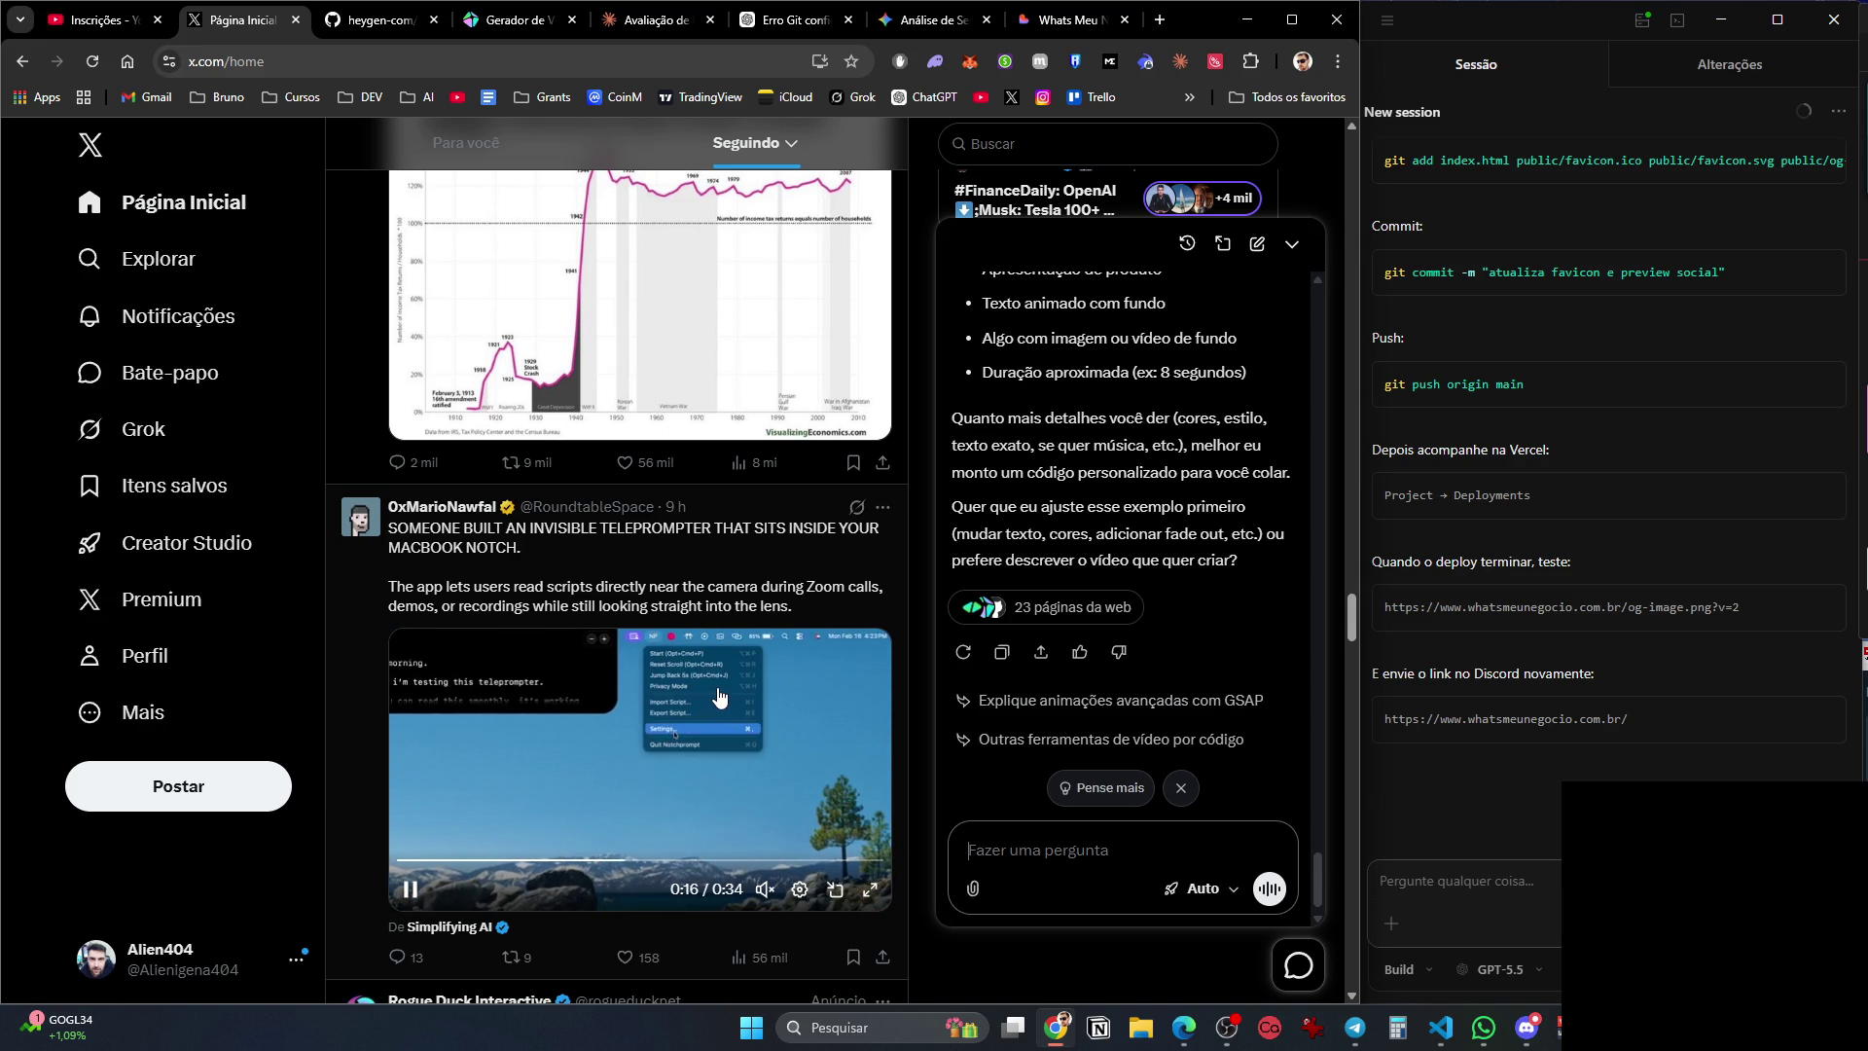
pyautogui.scroll(-15, 783, 784)
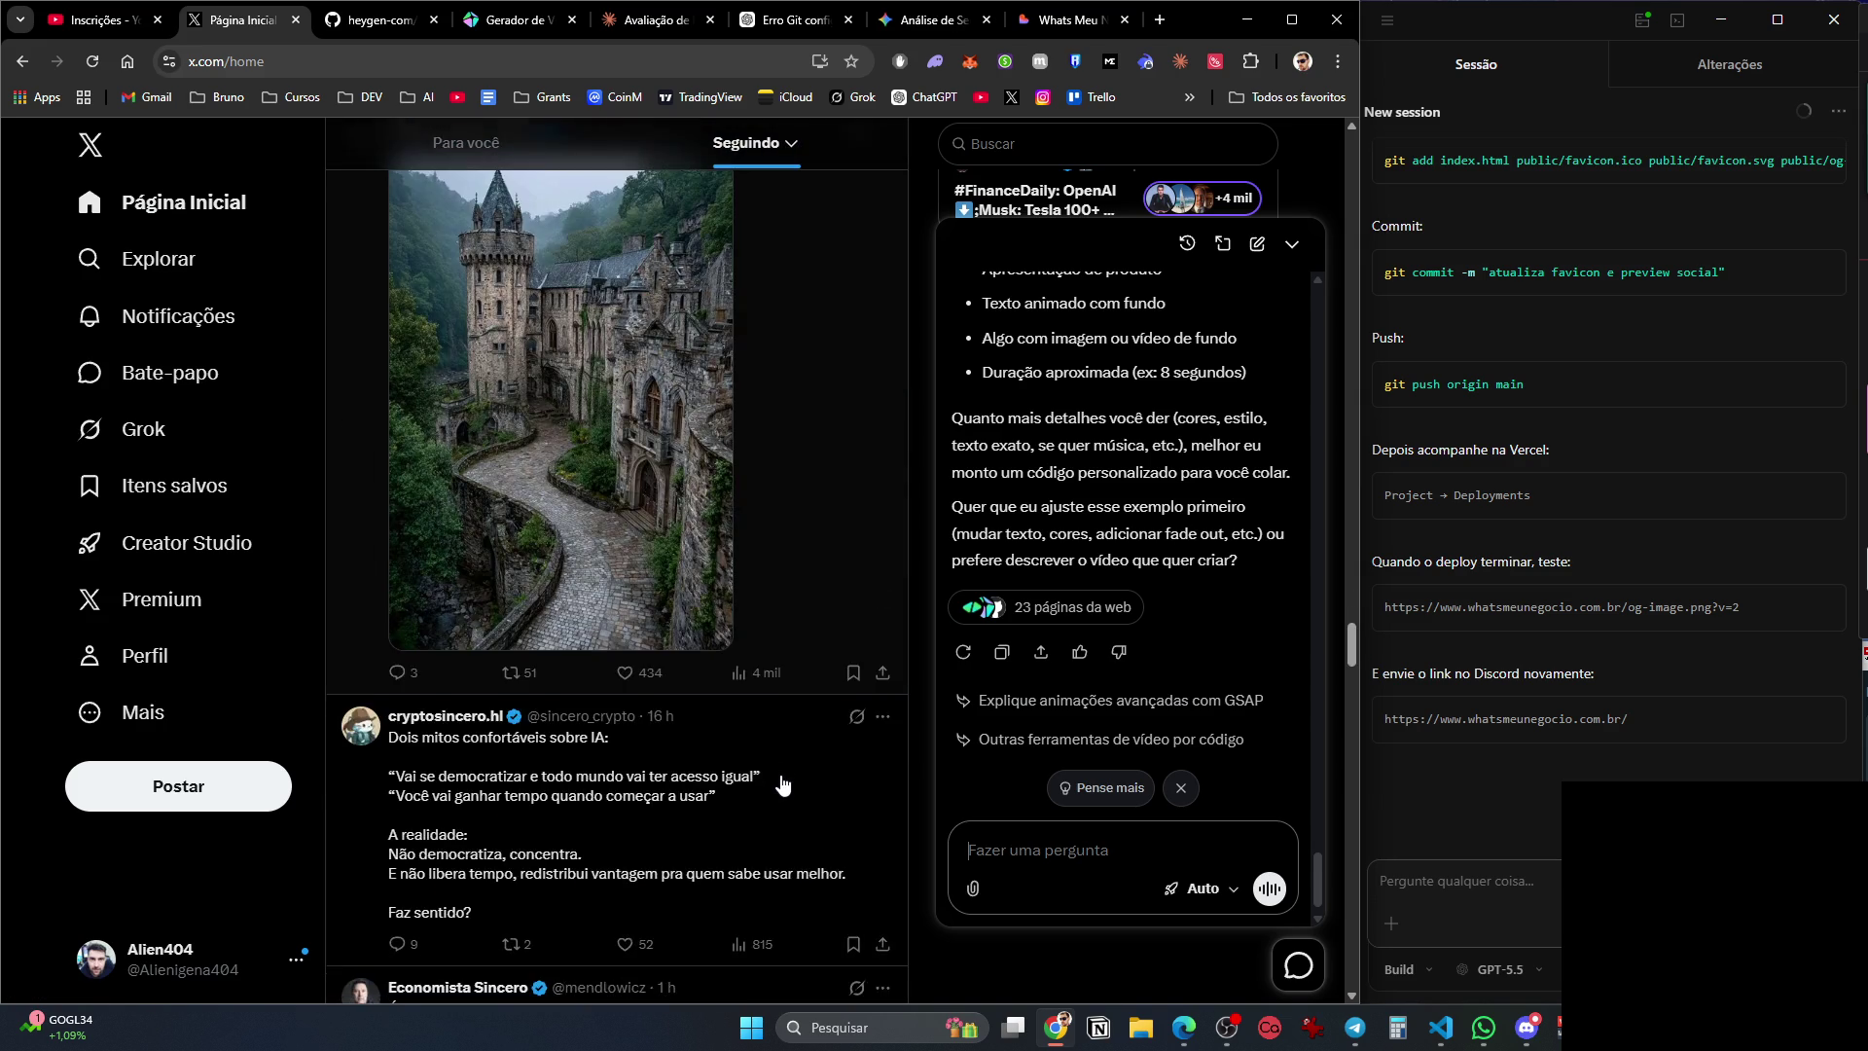
pyautogui.scroll(-10, 783, 784)
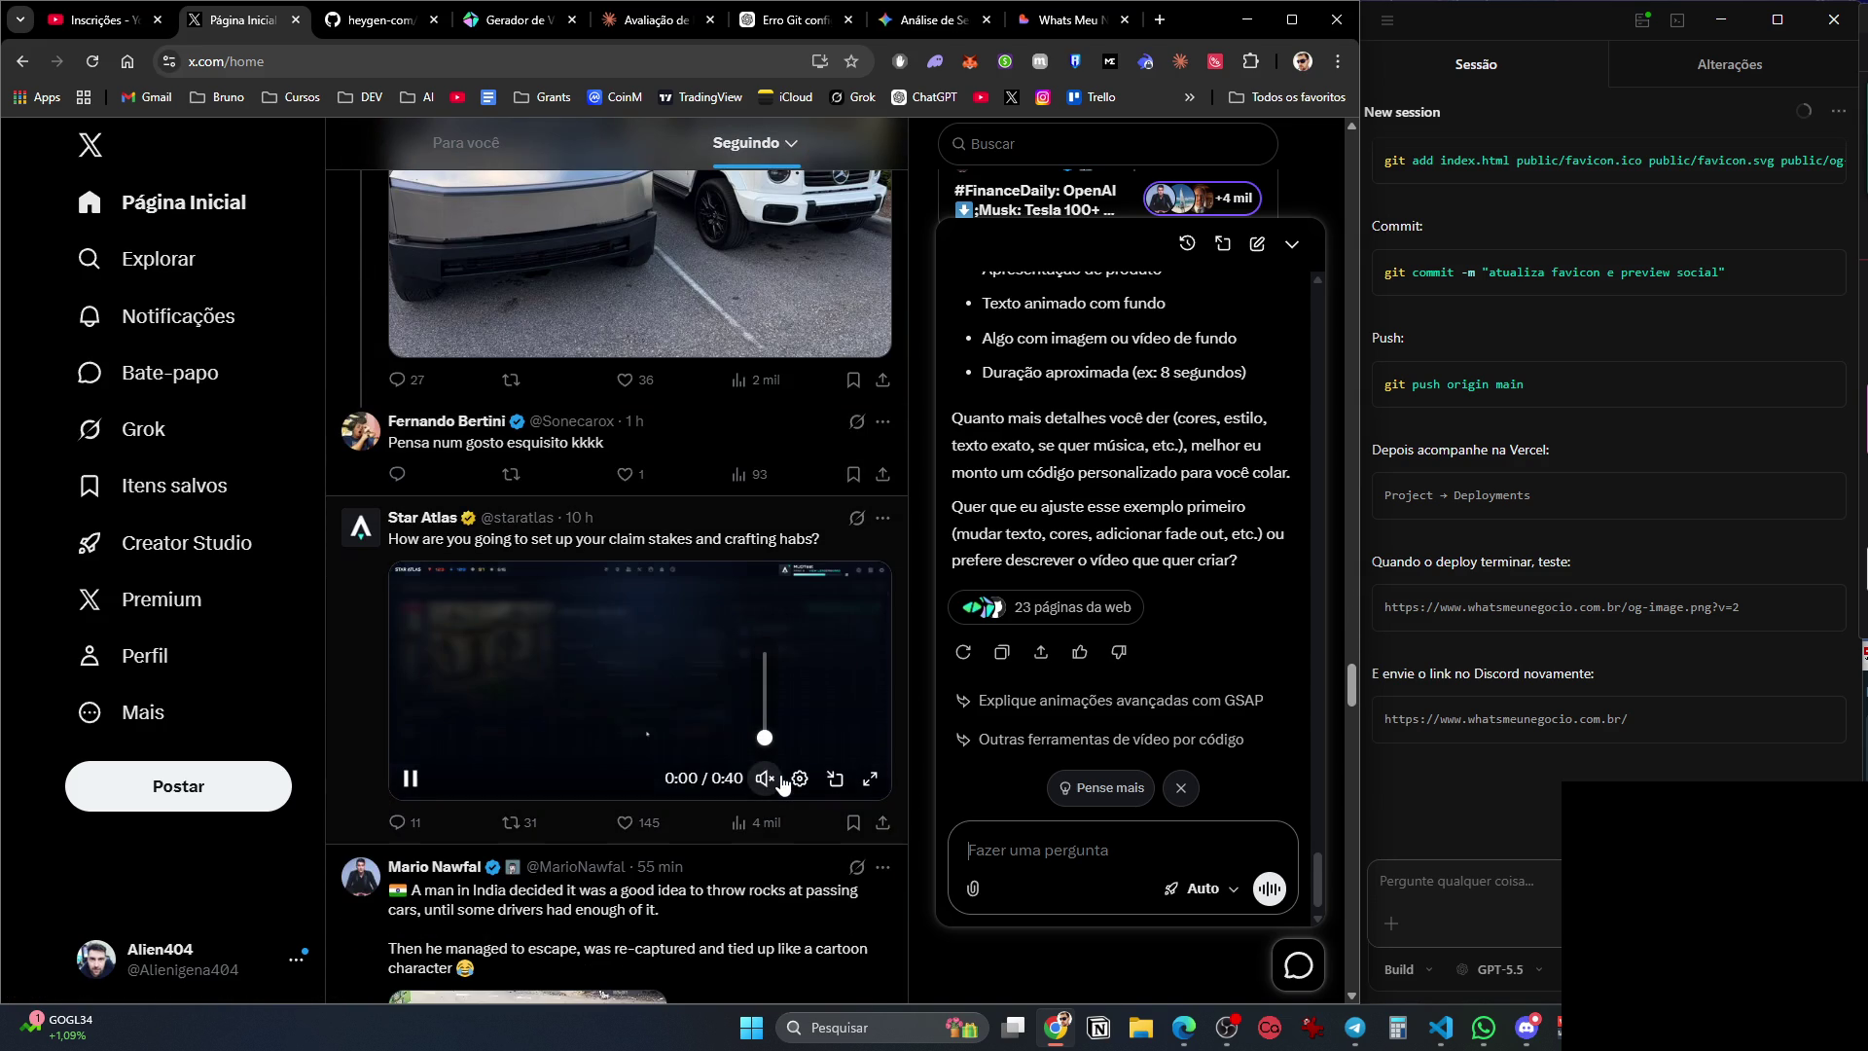
pyautogui.scroll(5, 783, 784)
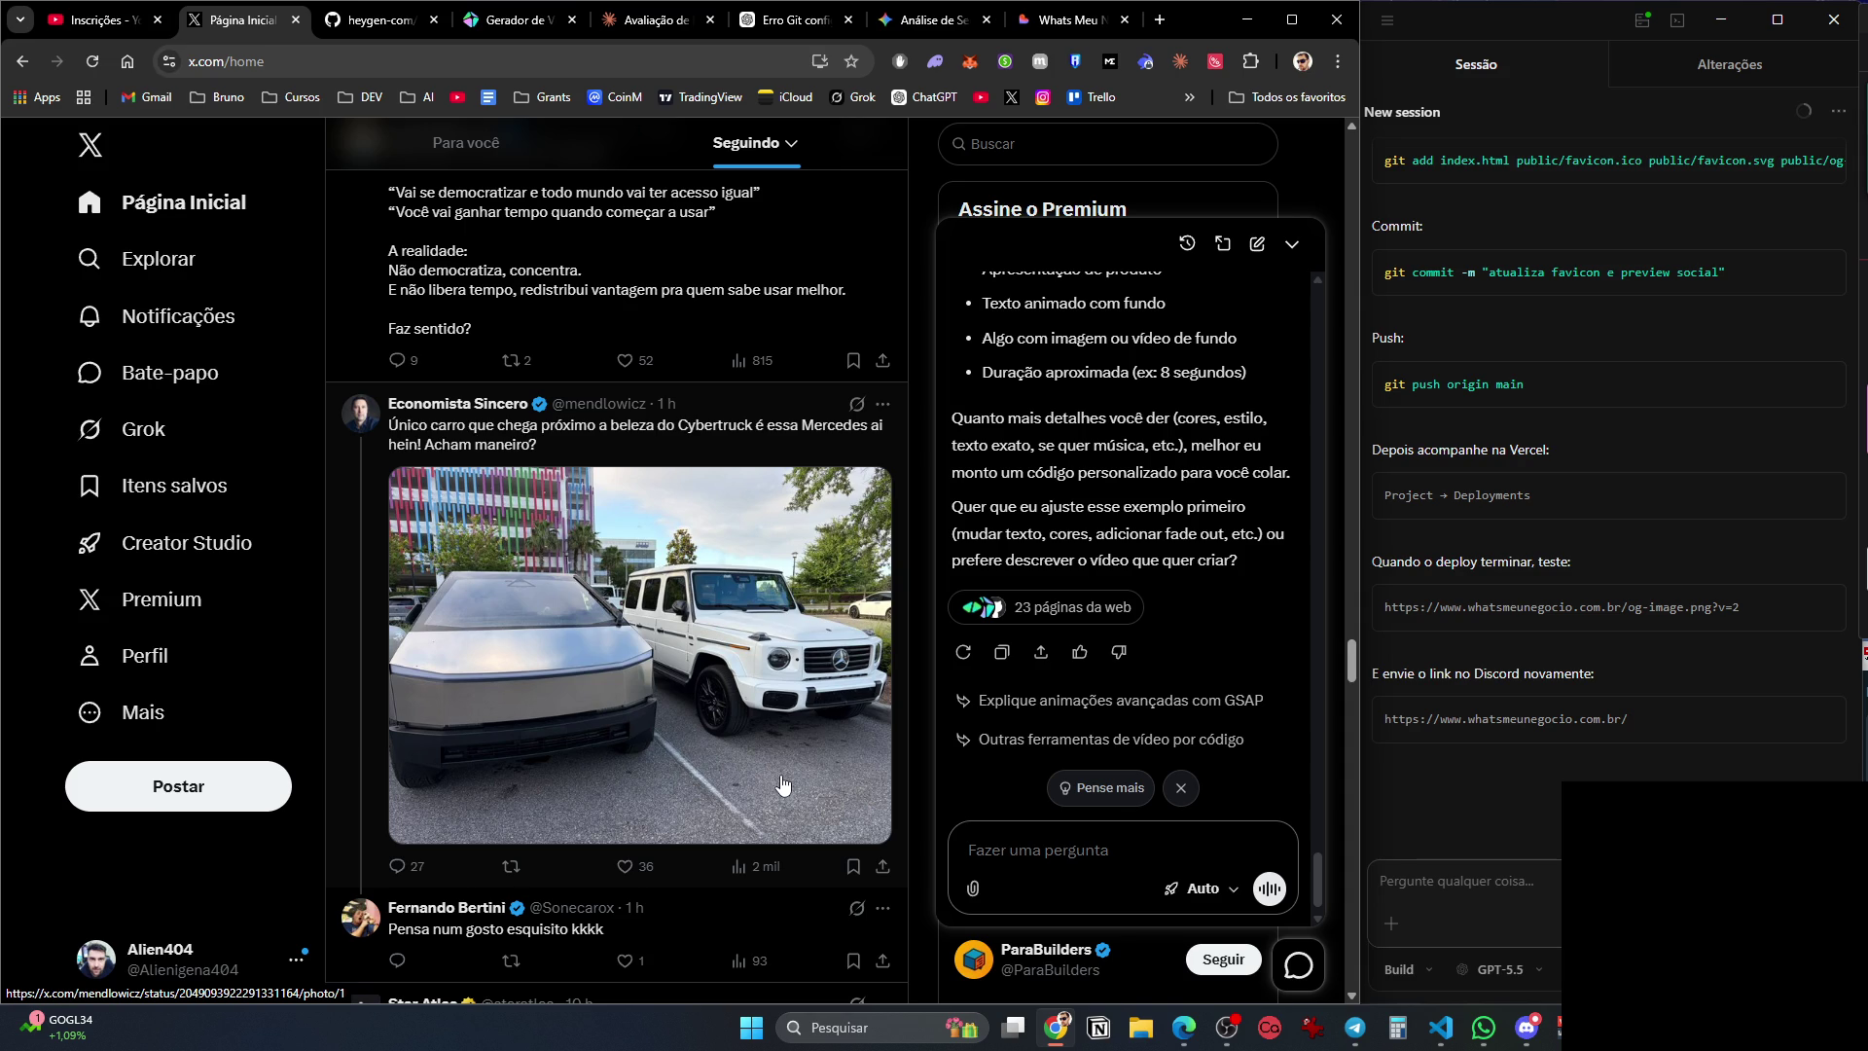
pyautogui.scroll(-10, 783, 784)
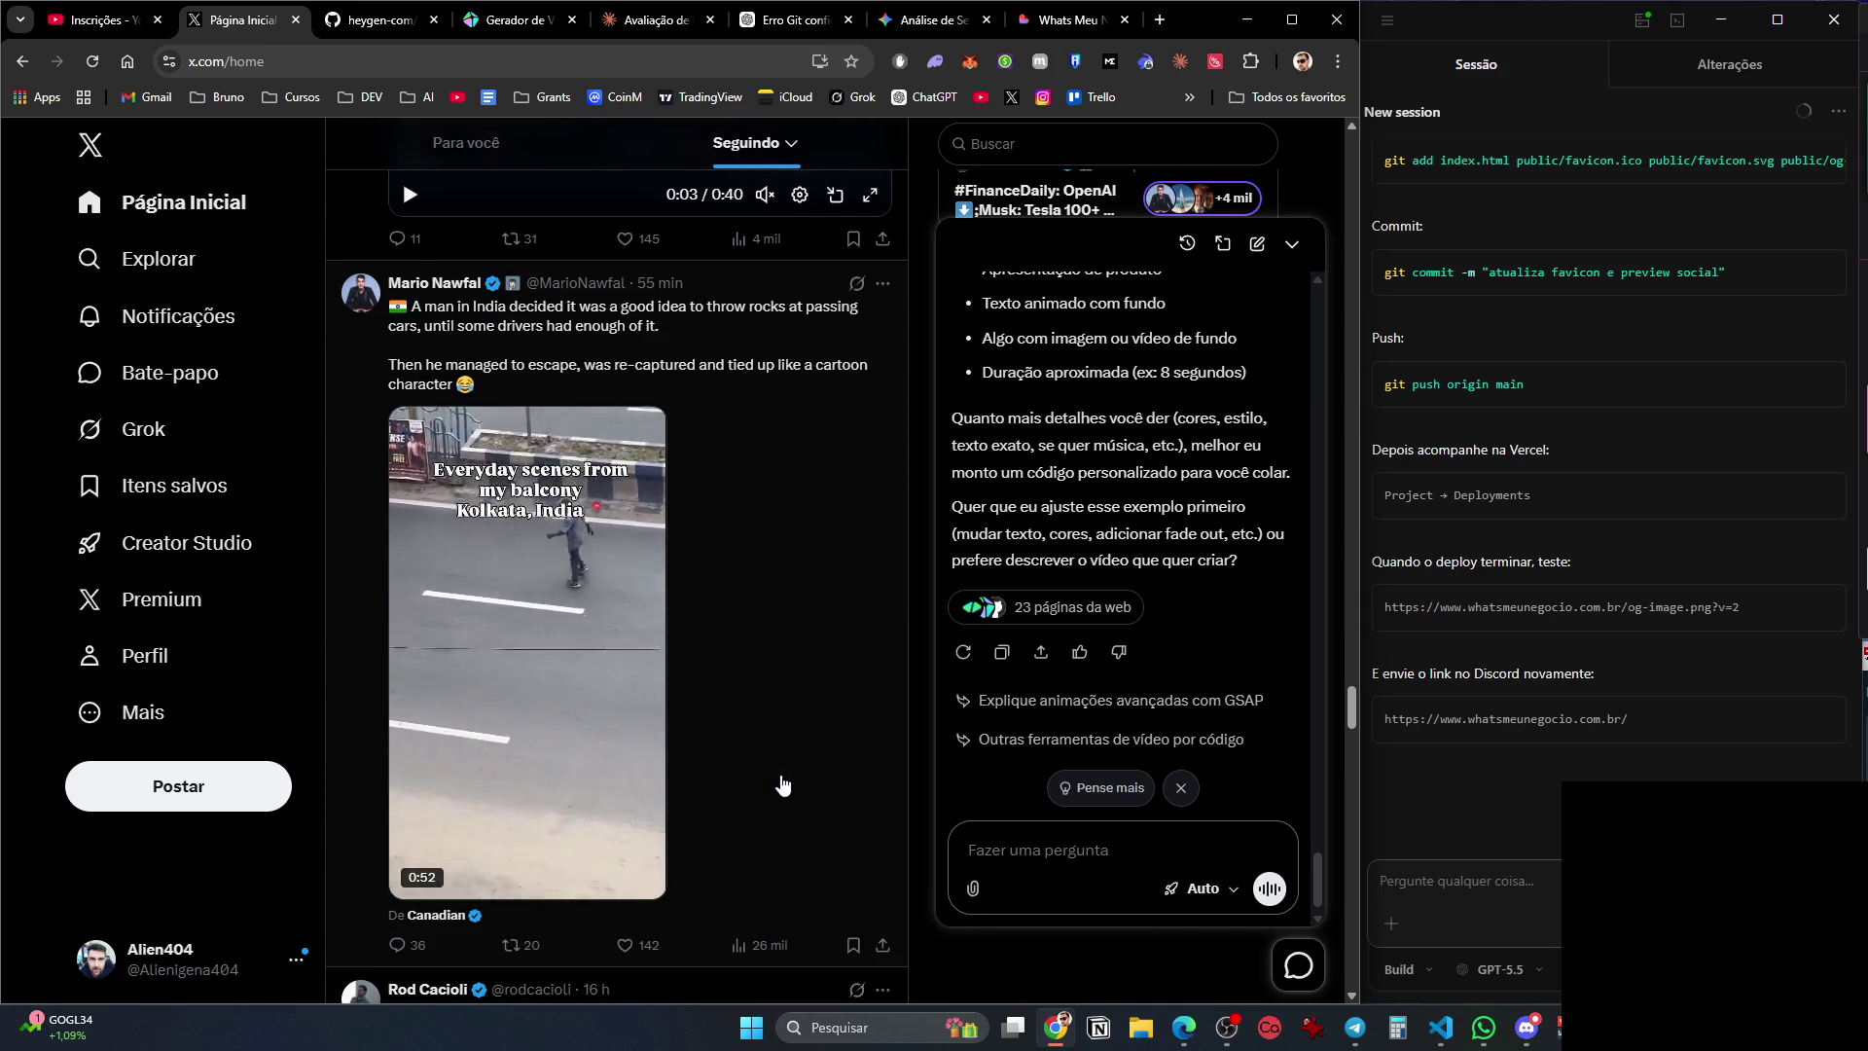
pyautogui.scroll(-2, 783, 784)
pyautogui.scroll(2, 783, 784)
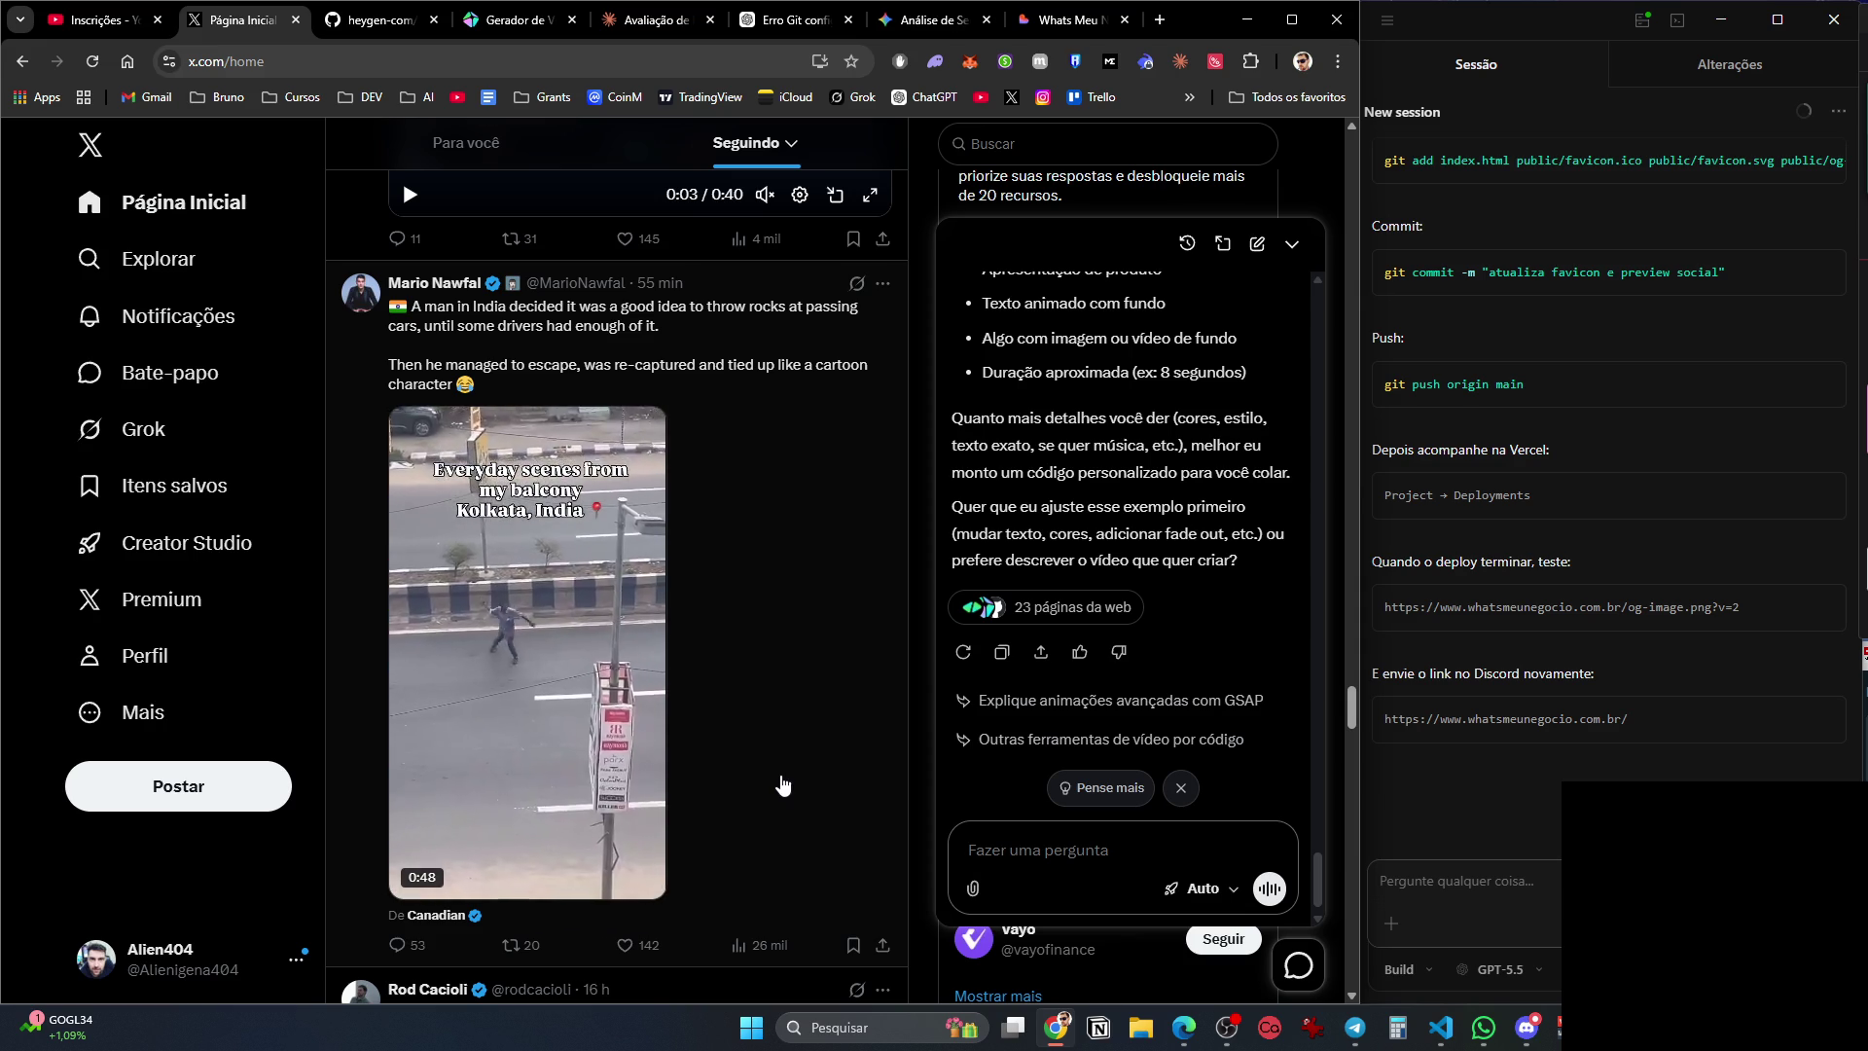
pyautogui.scroll(-20, 783, 784)
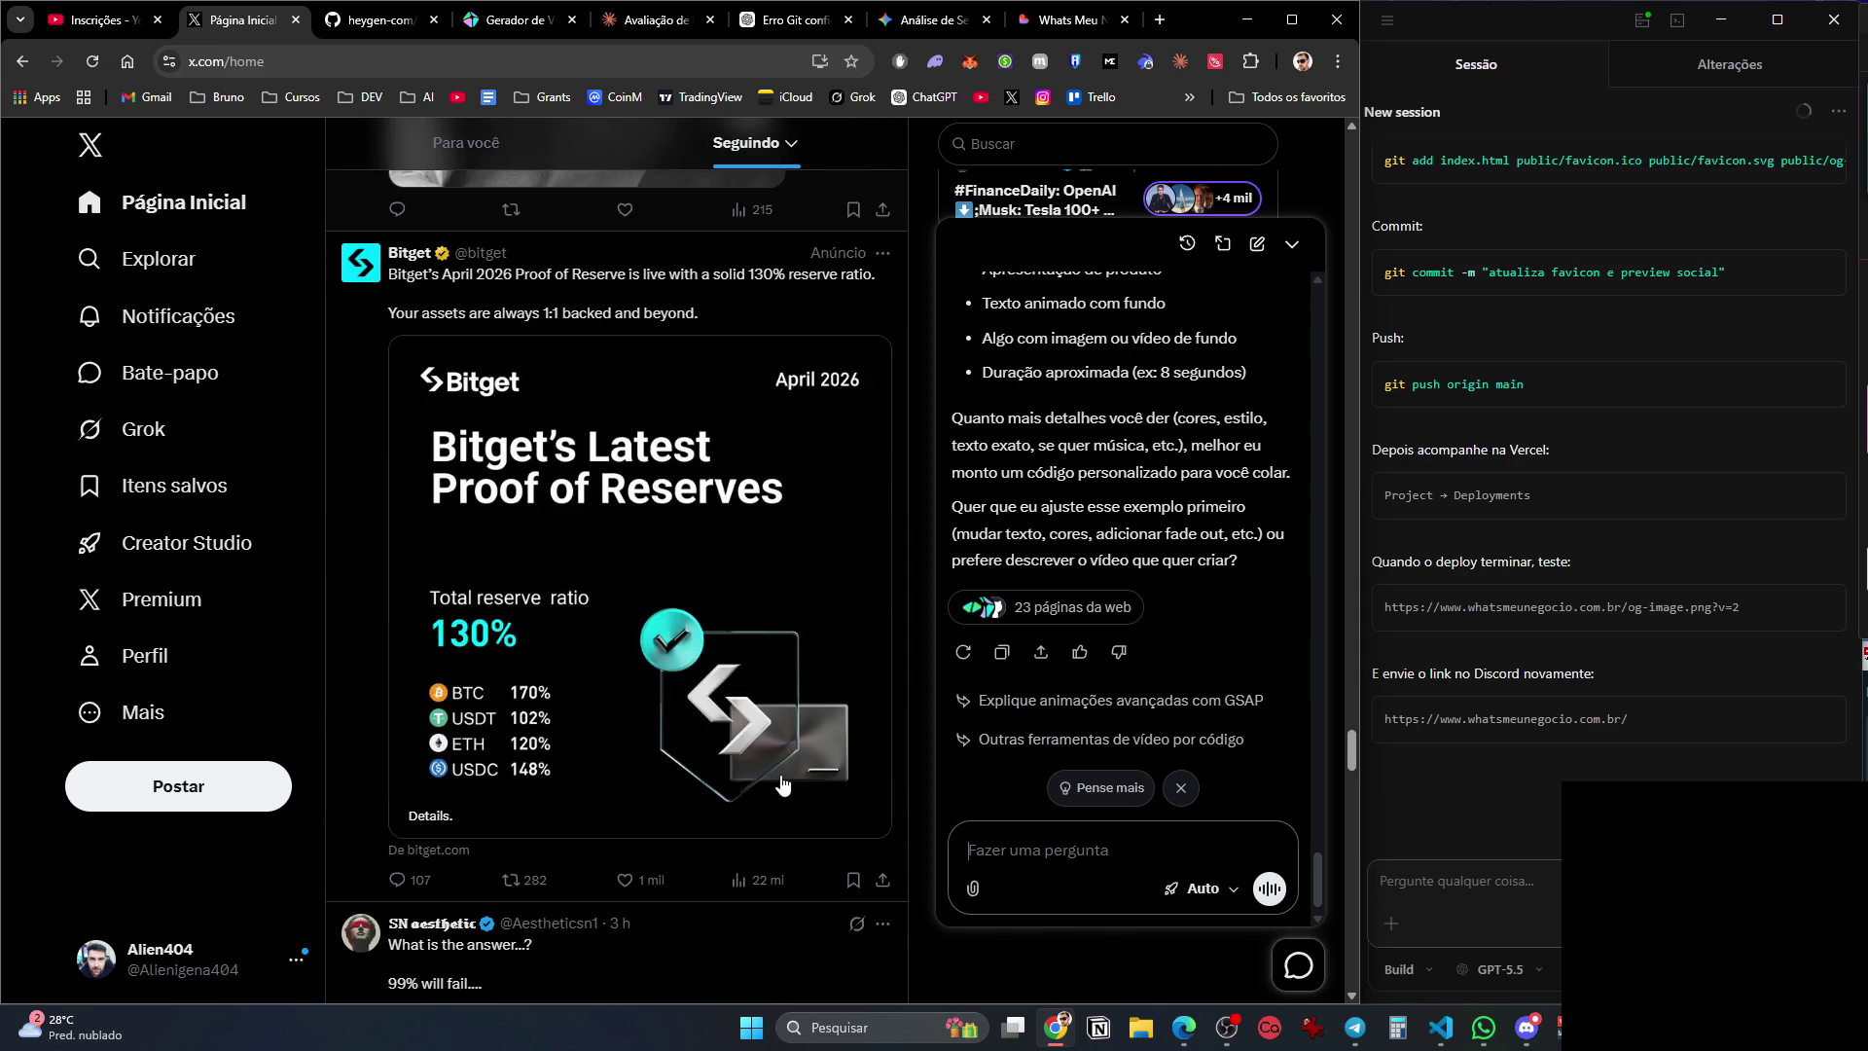
pyautogui.scroll(-15, 783, 784)
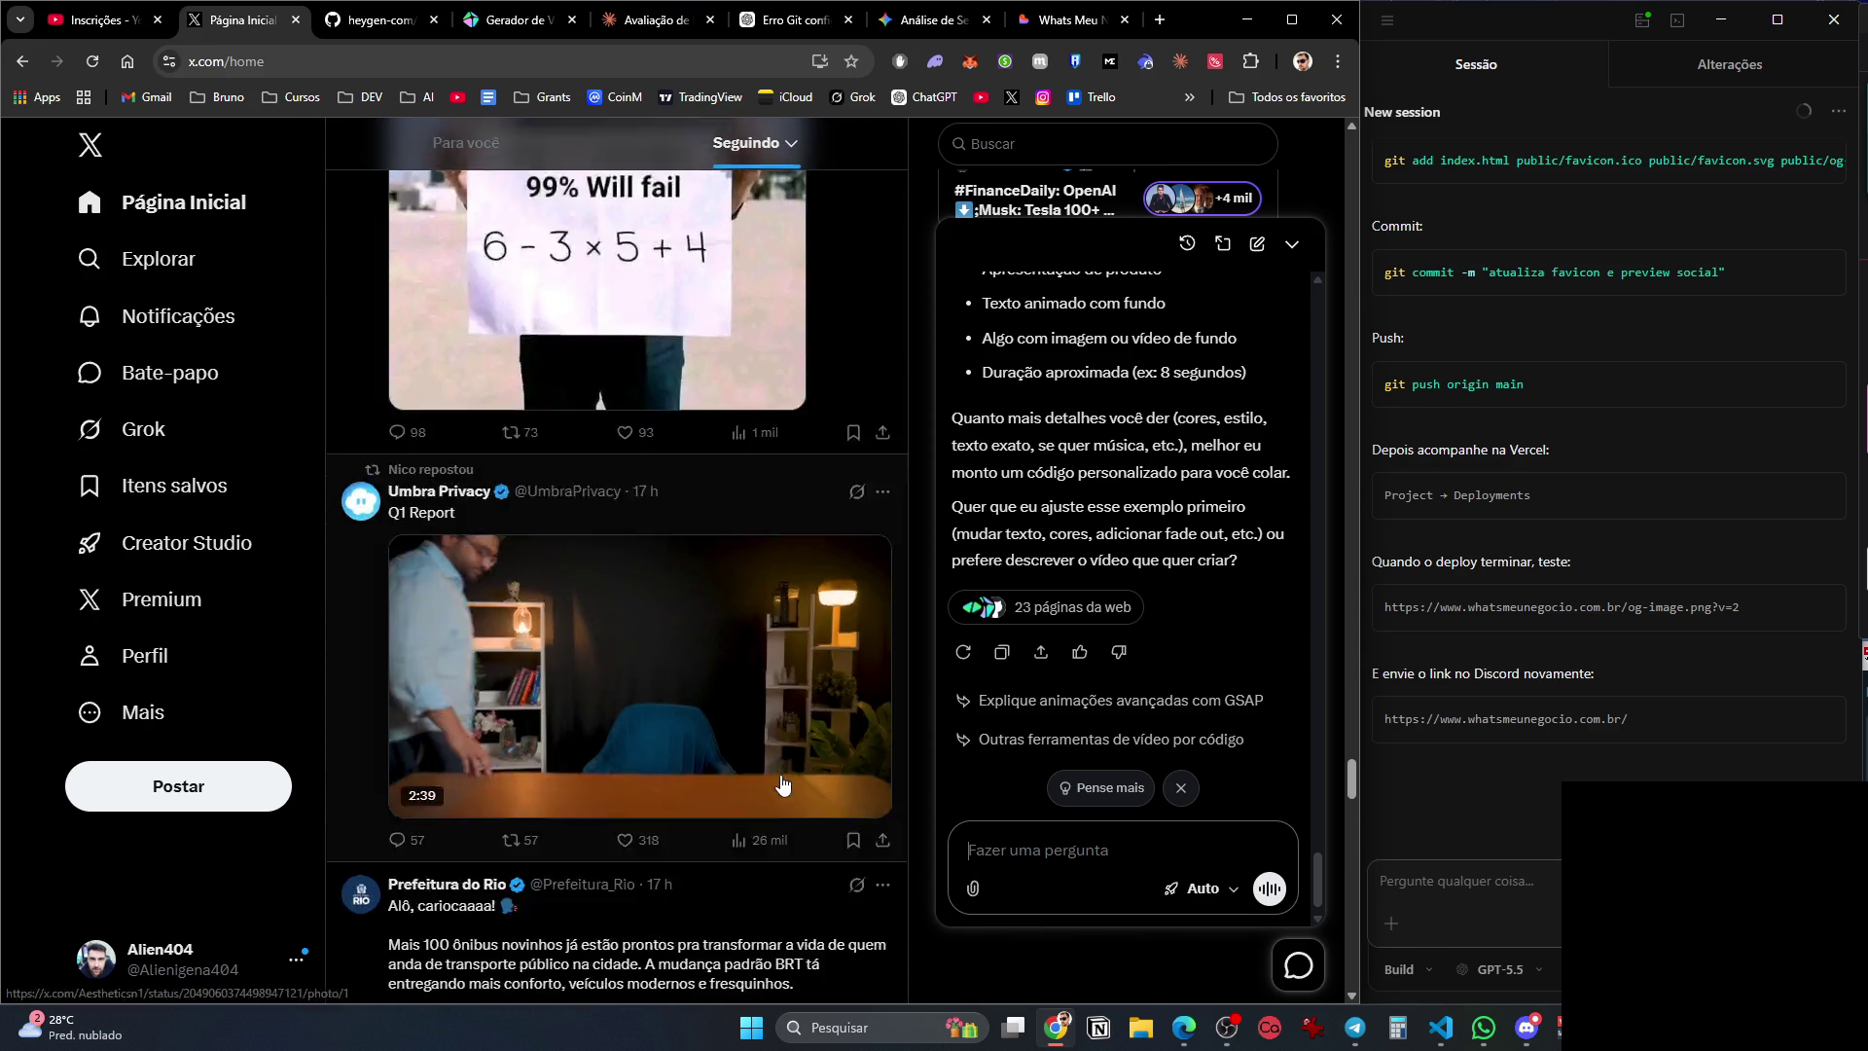
pyautogui.scroll(-15, 783, 784)
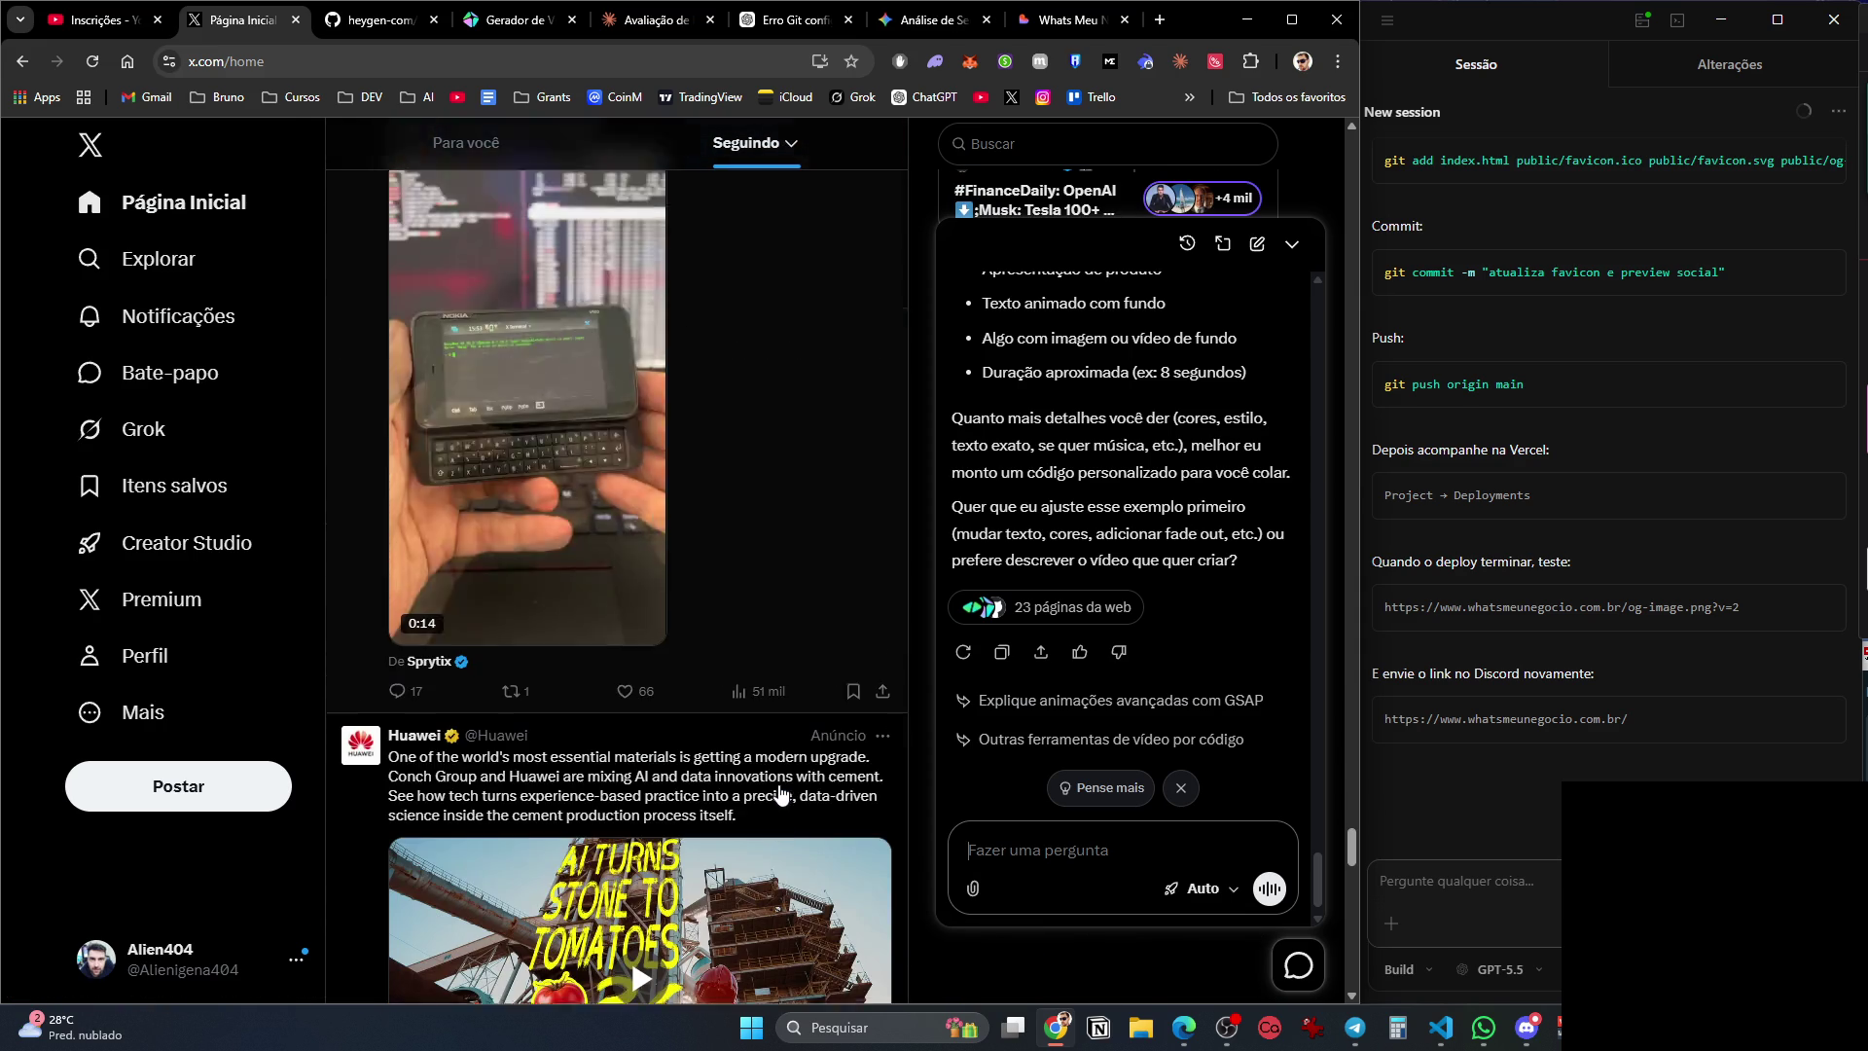
pyautogui.scroll(15, 781, 795)
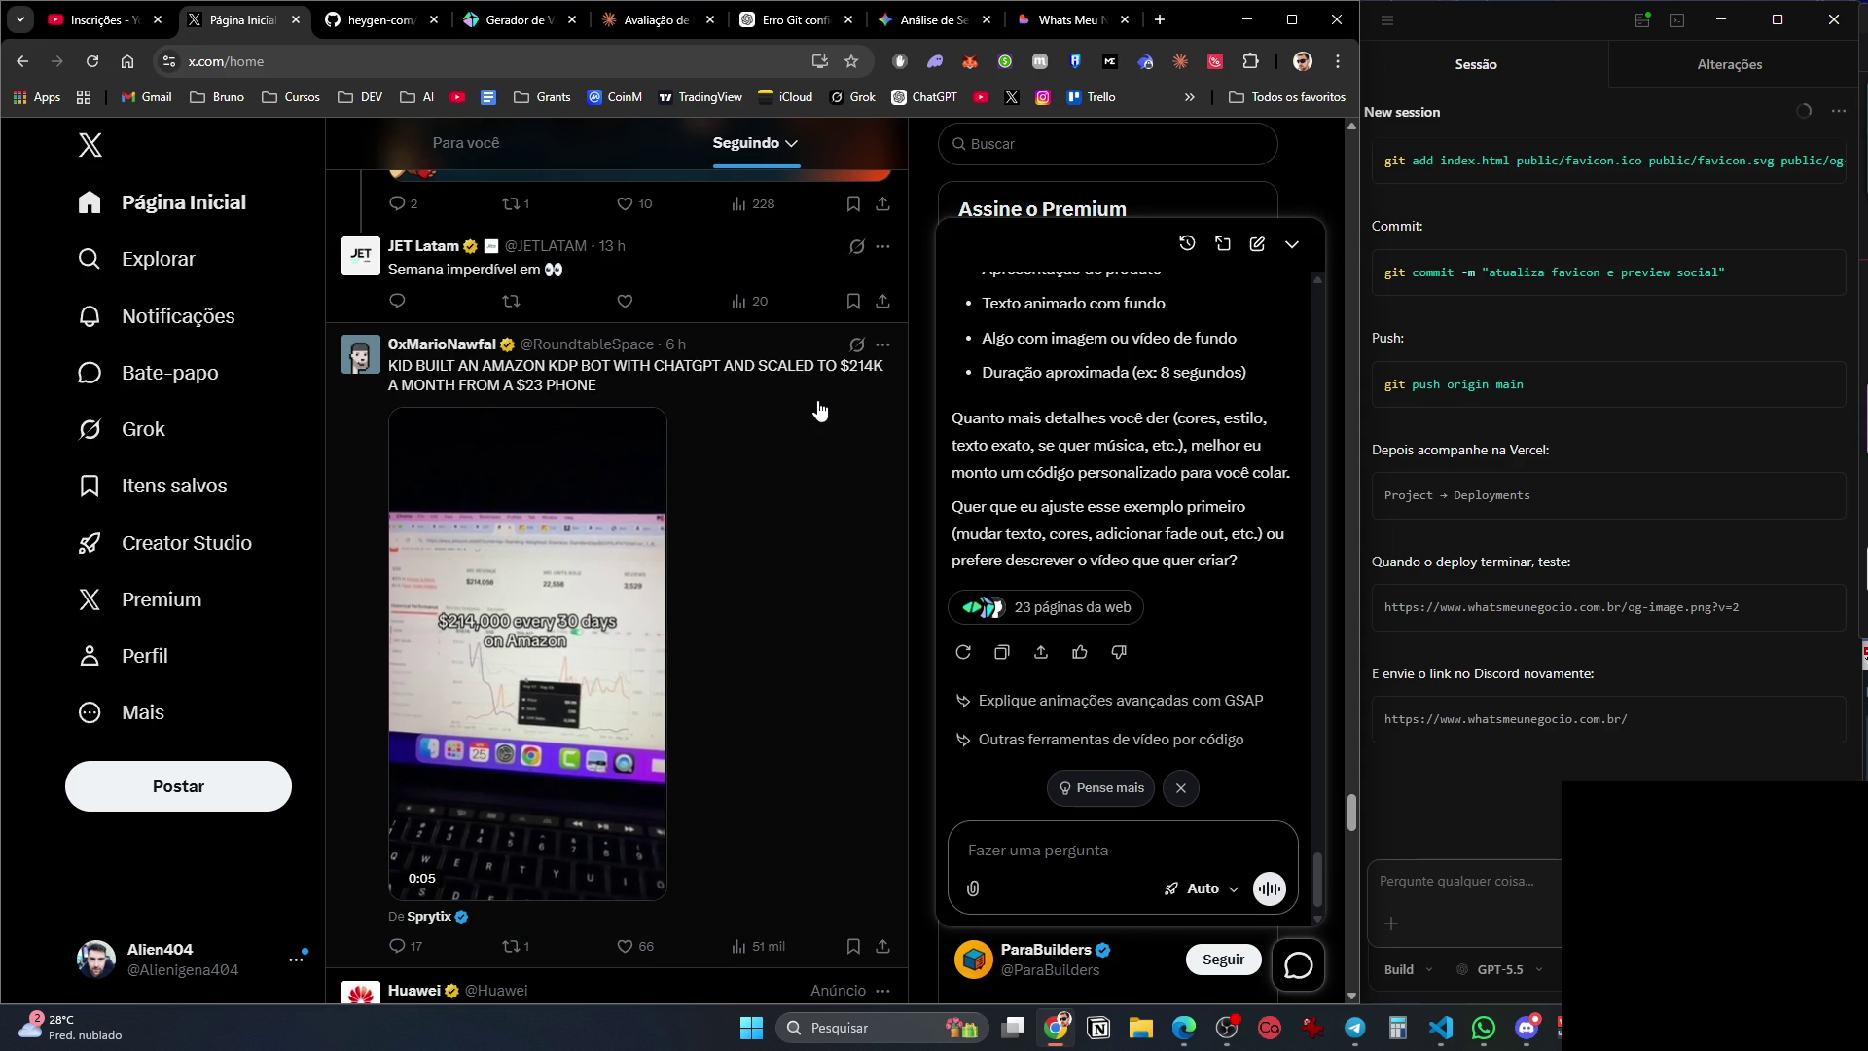
pyautogui.scroll(-10, 820, 410)
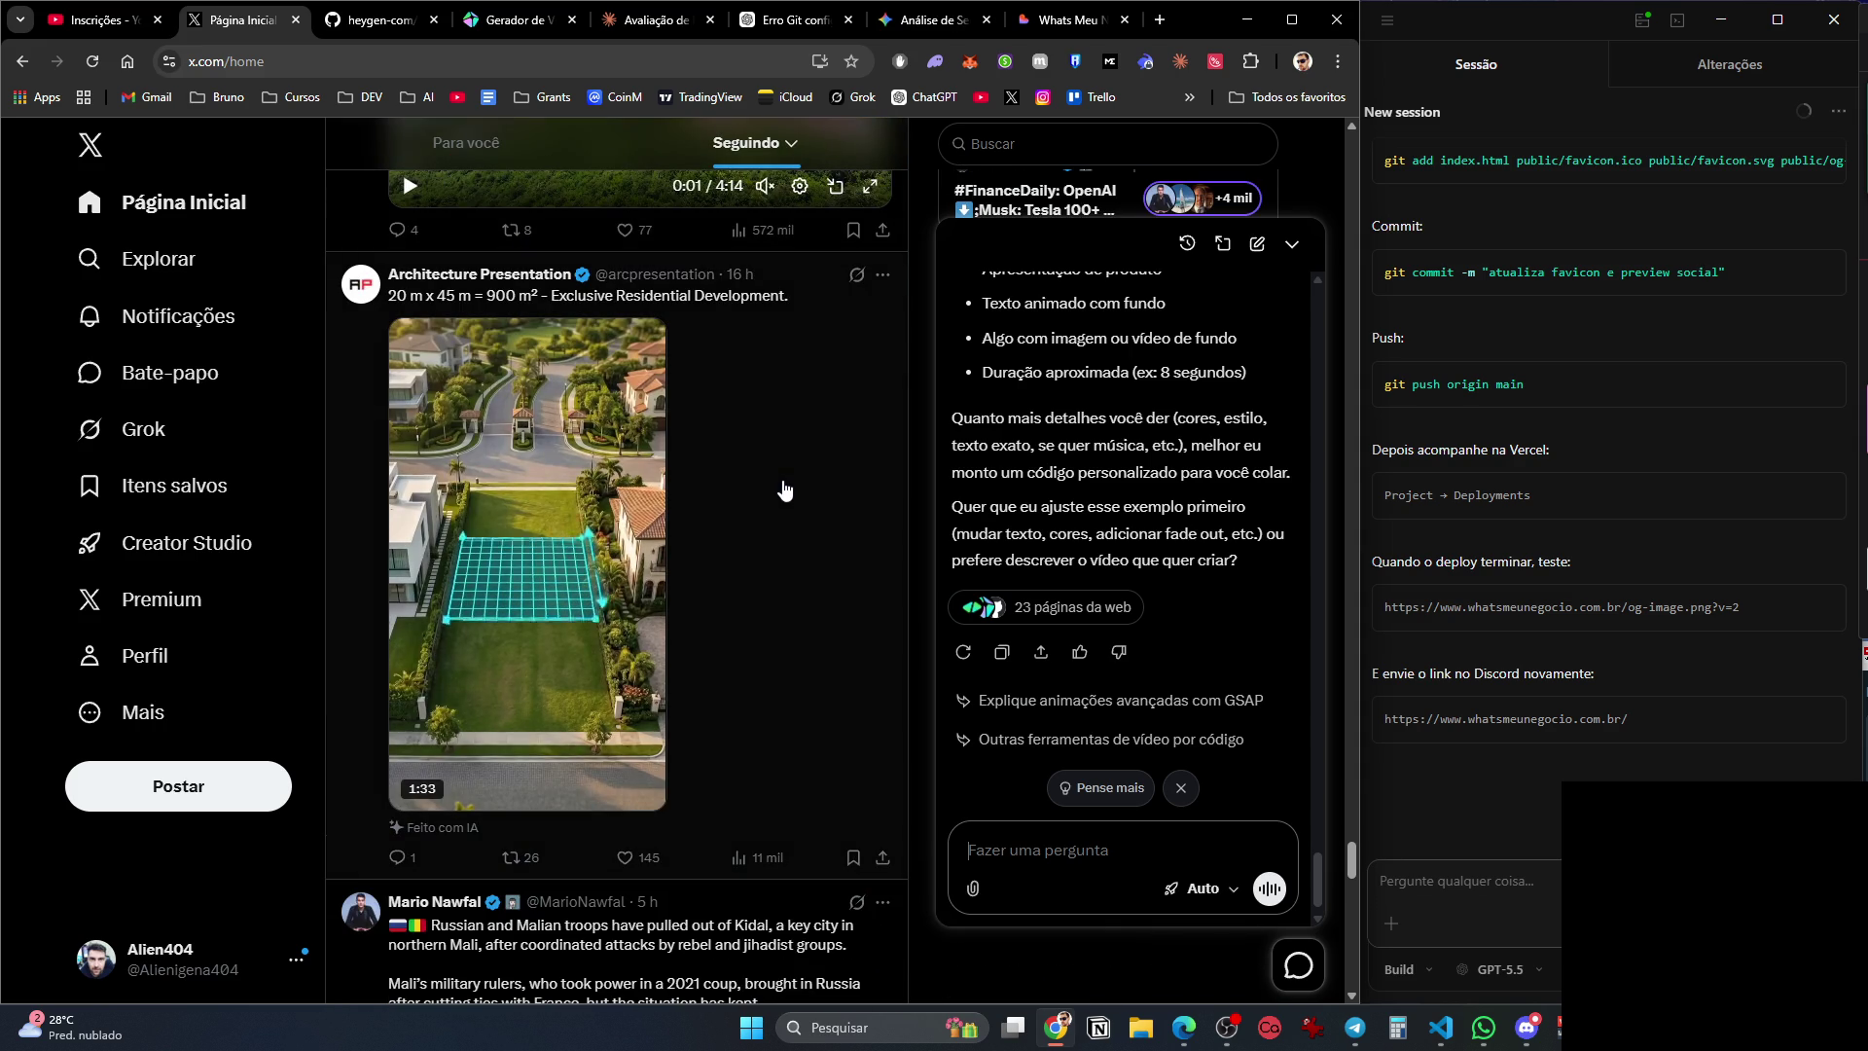
pyautogui.scroll(-8, 786, 489)
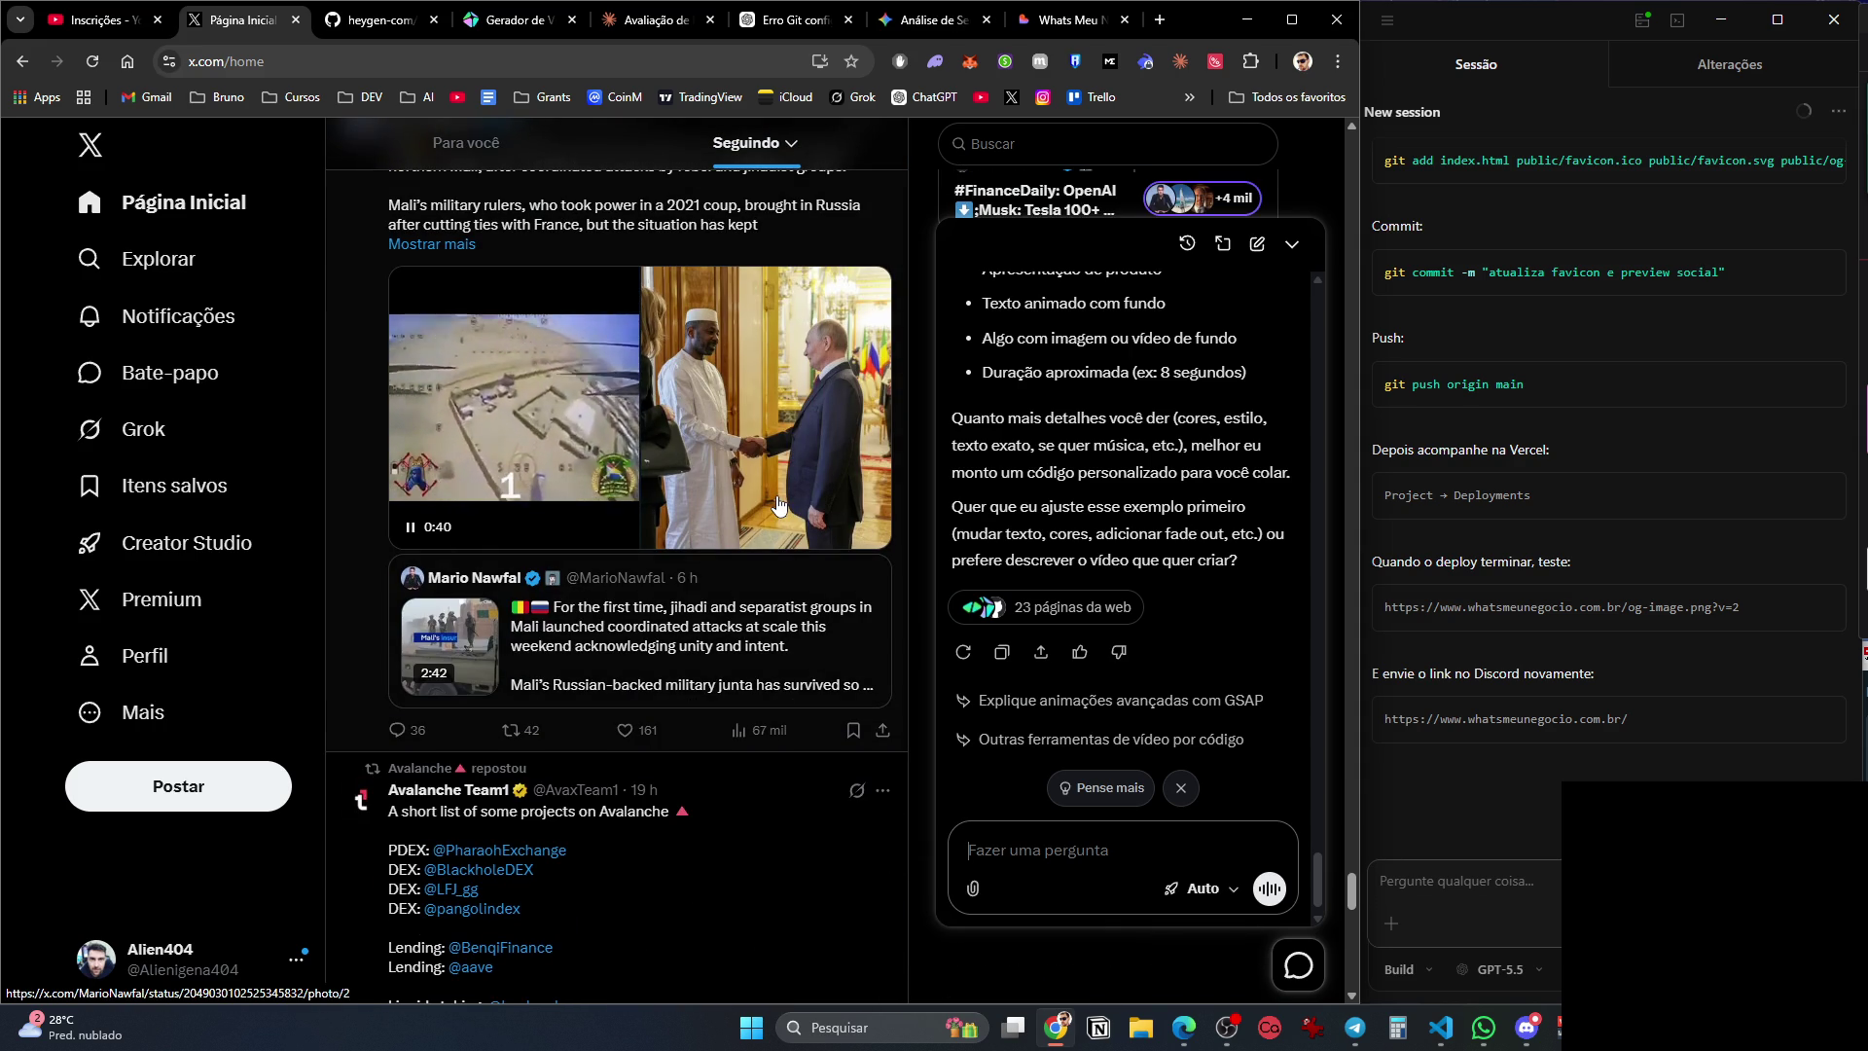
pyautogui.scroll(-20, 778, 503)
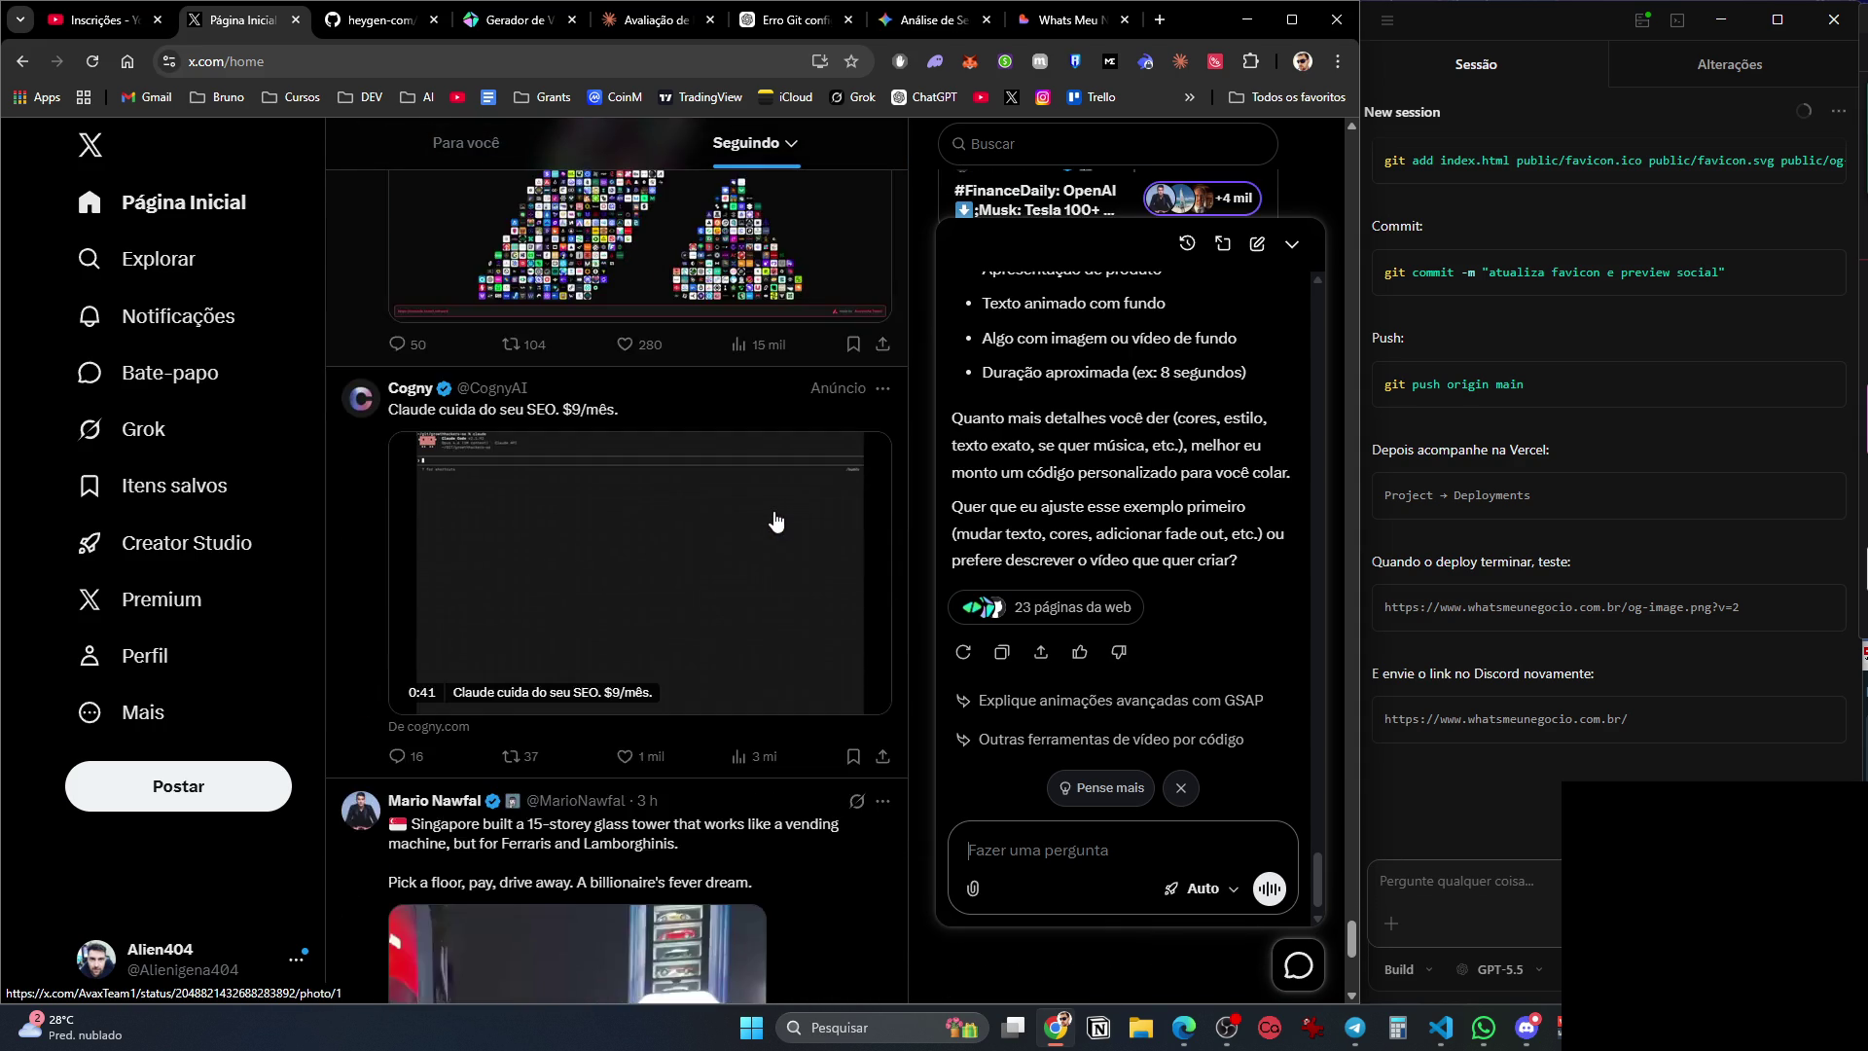
pyautogui.scroll(-11, 775, 525)
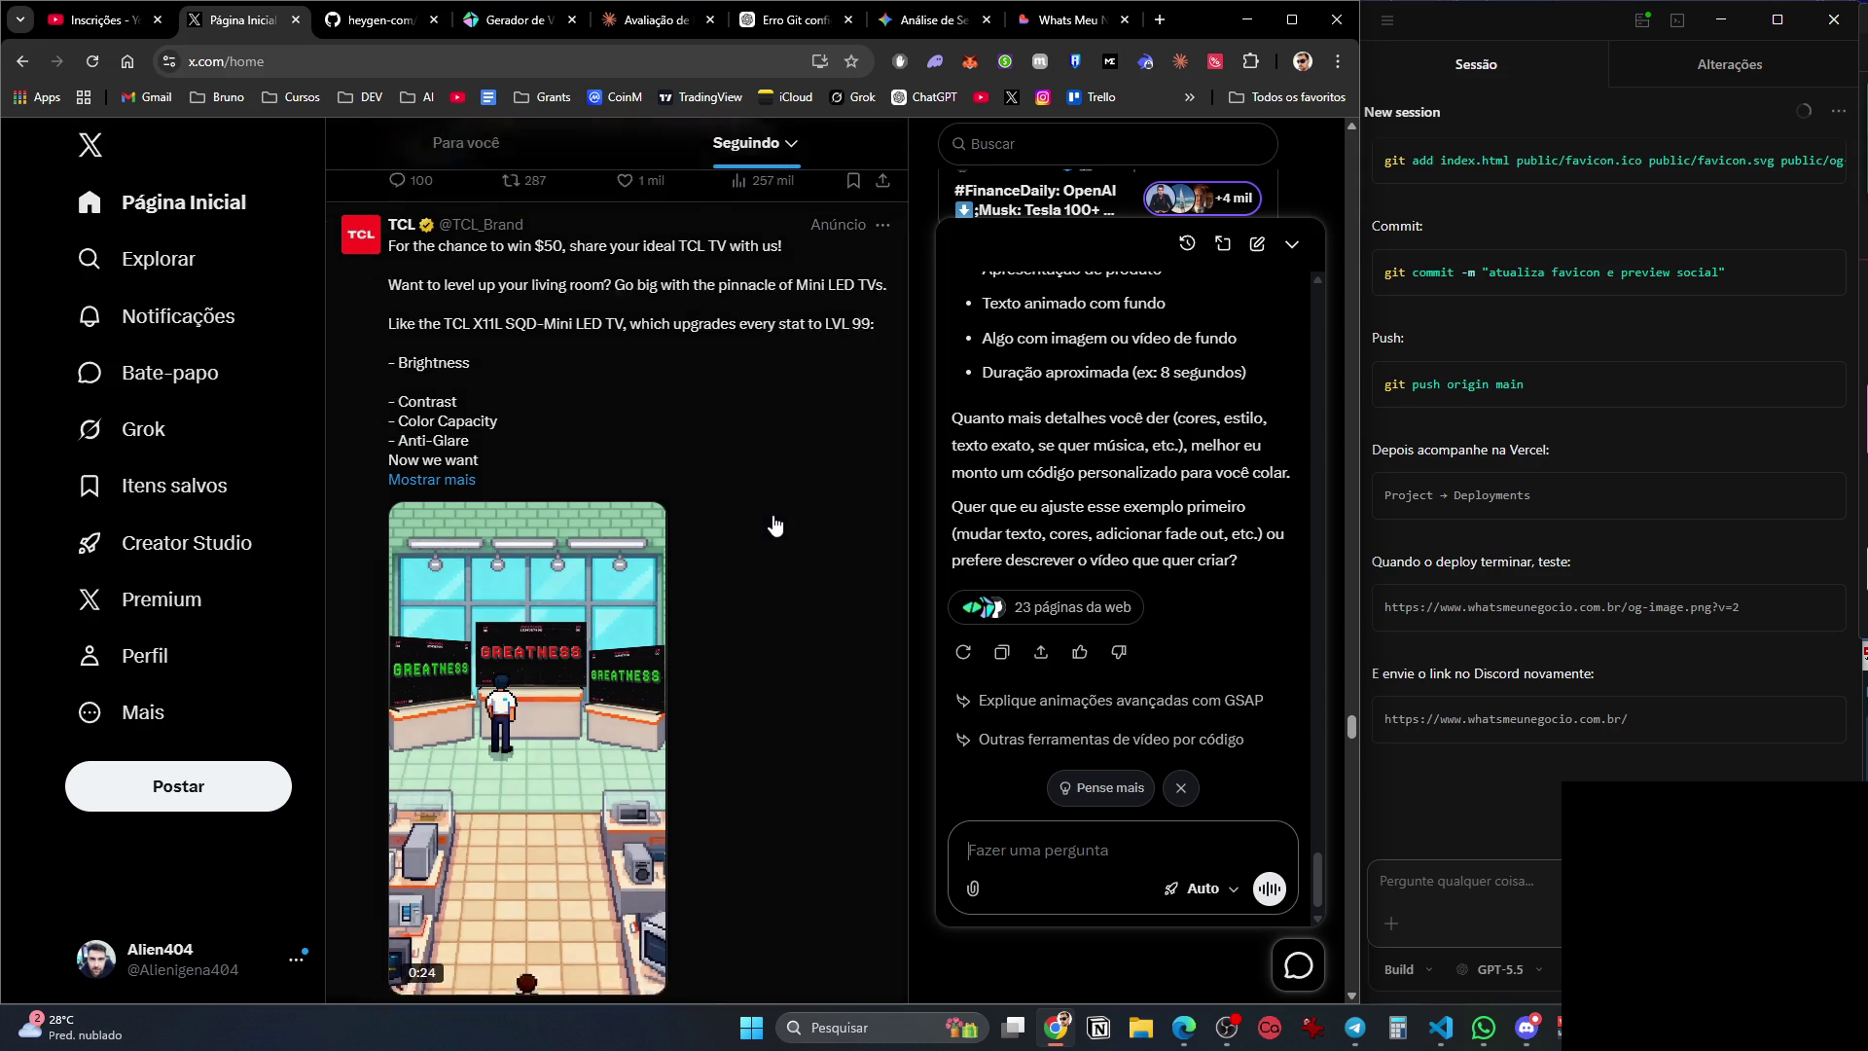
pyautogui.scroll(-11, 775, 525)
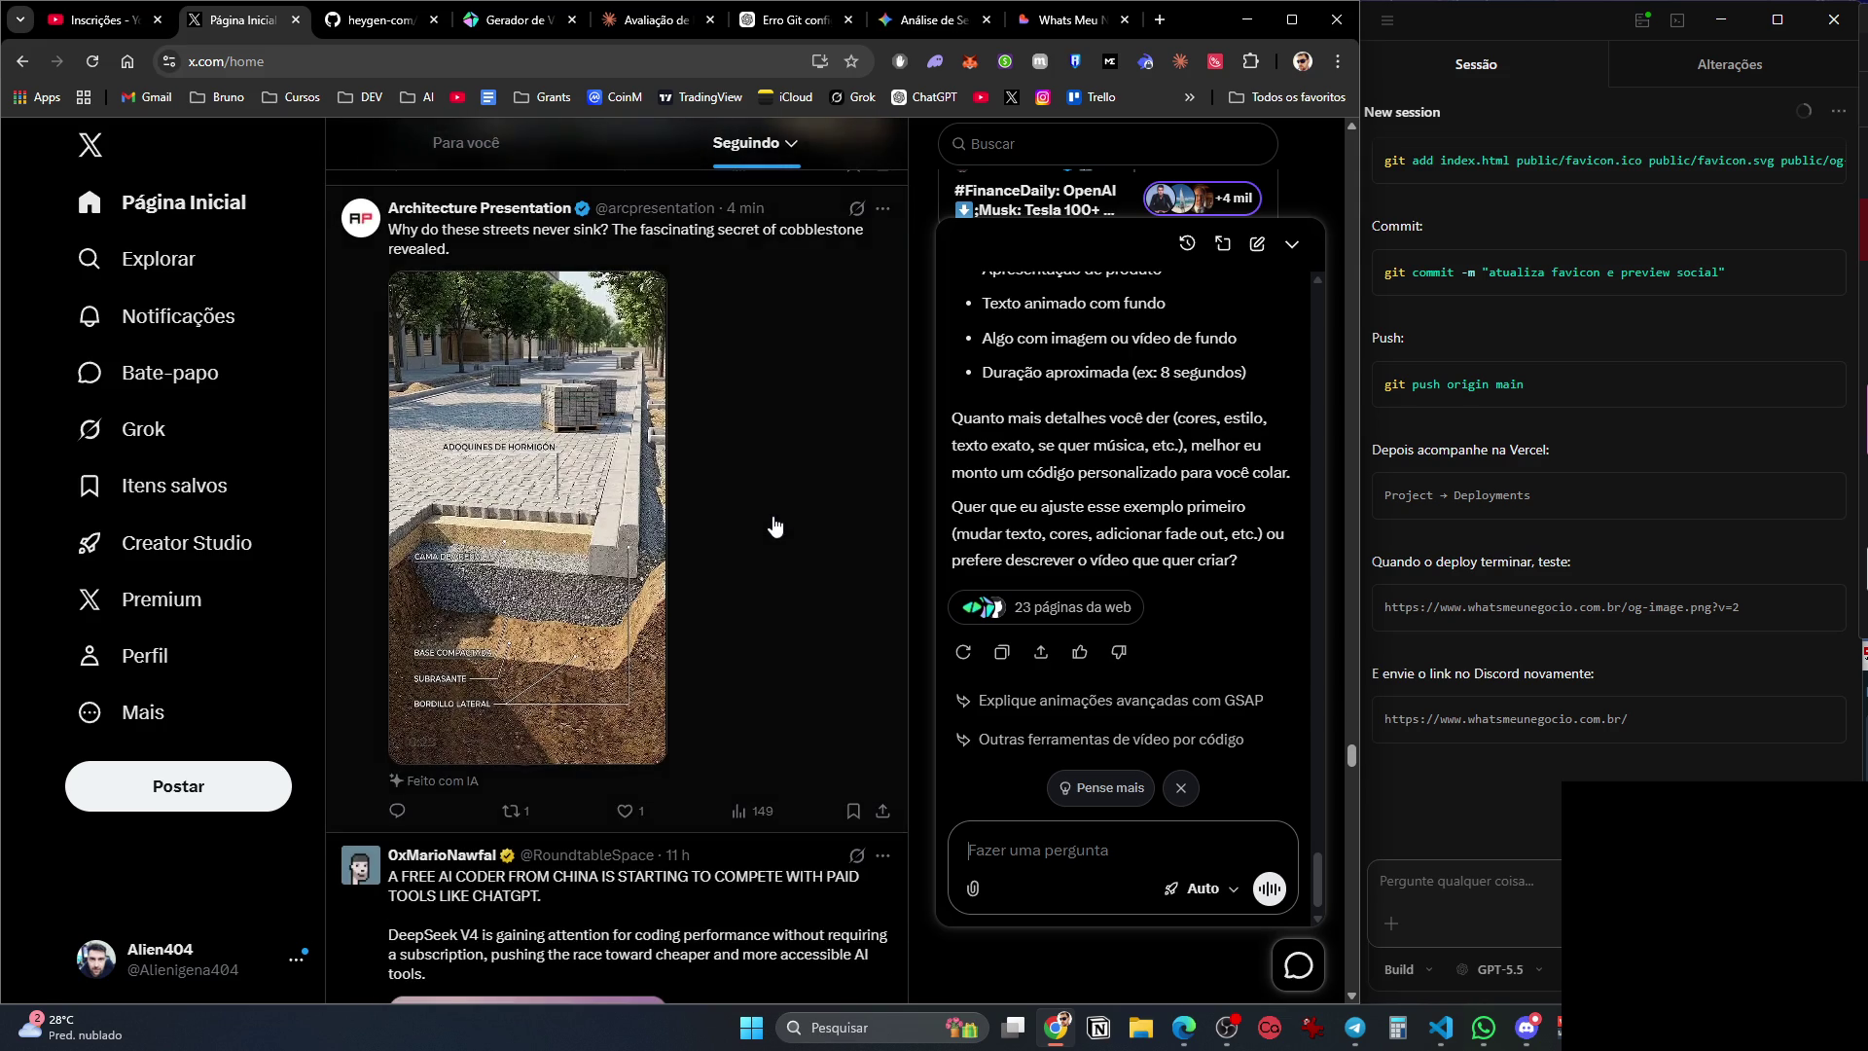
pyautogui.scroll(-12, 775, 525)
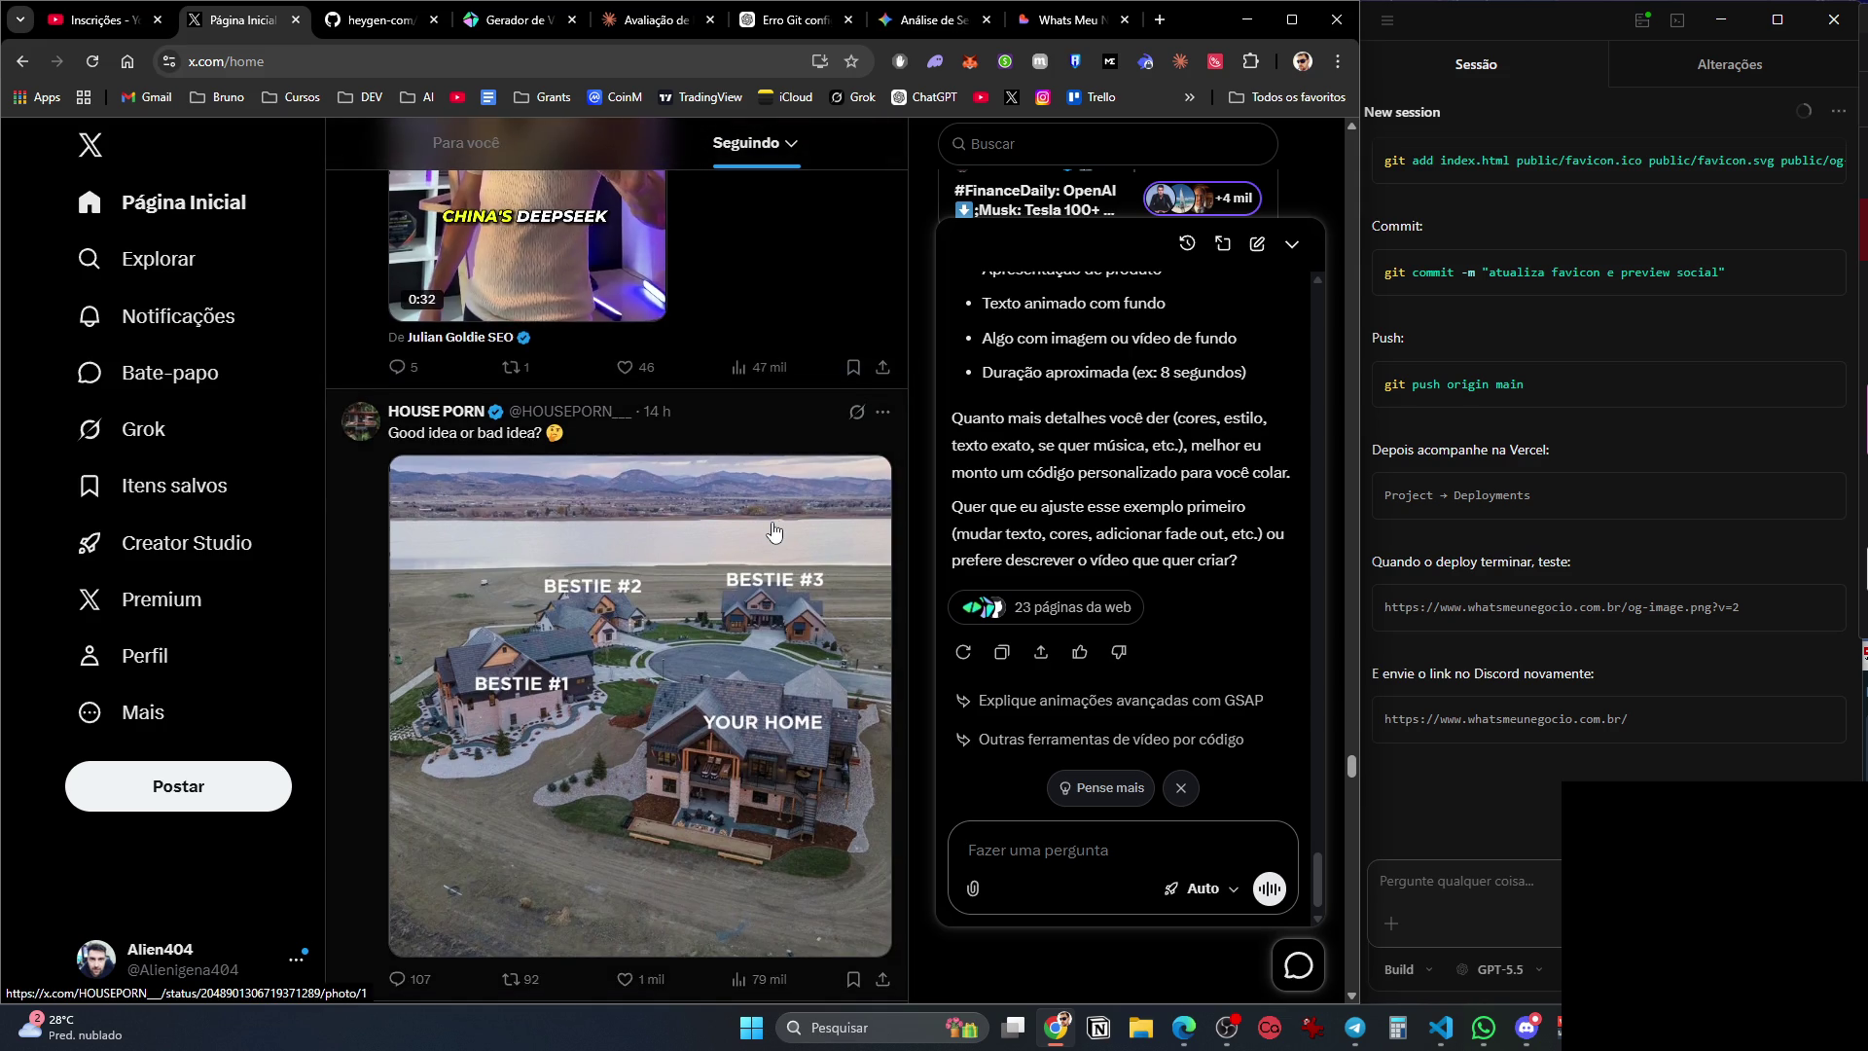
pyautogui.scroll(-10, 775, 531)
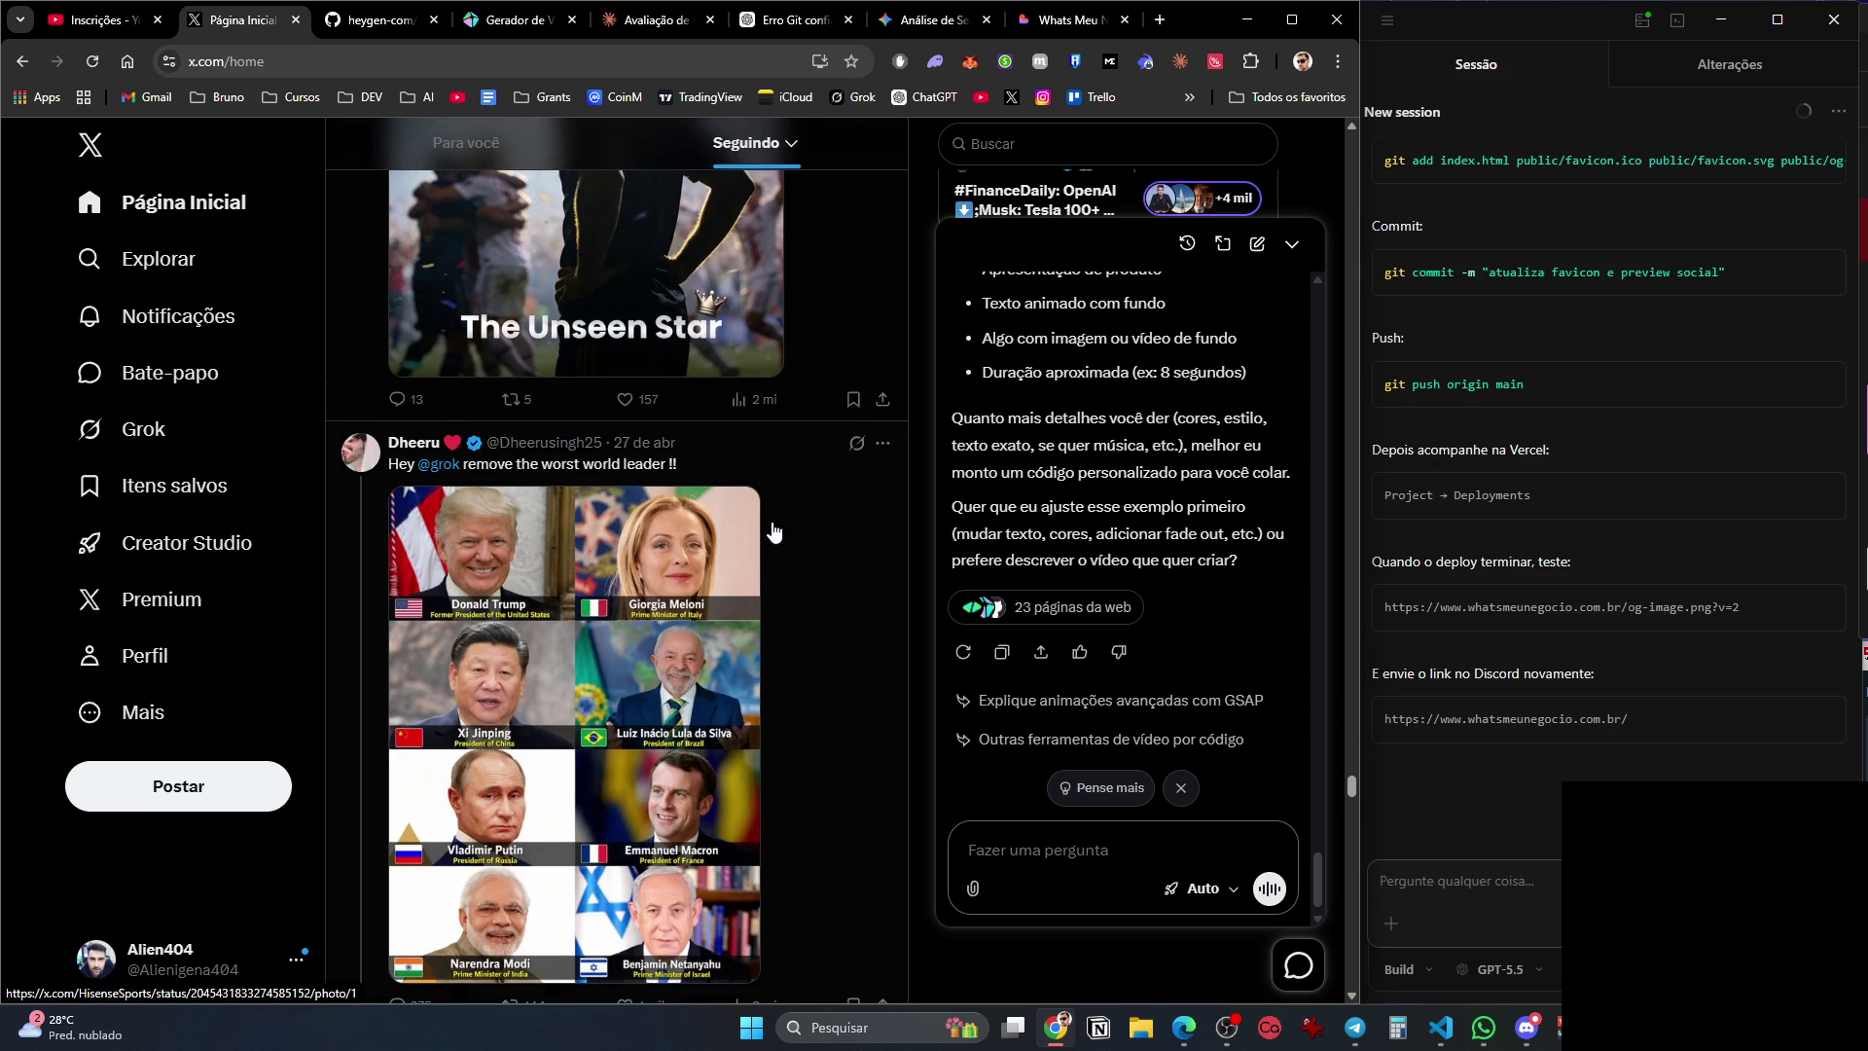
pyautogui.scroll(-12, 775, 530)
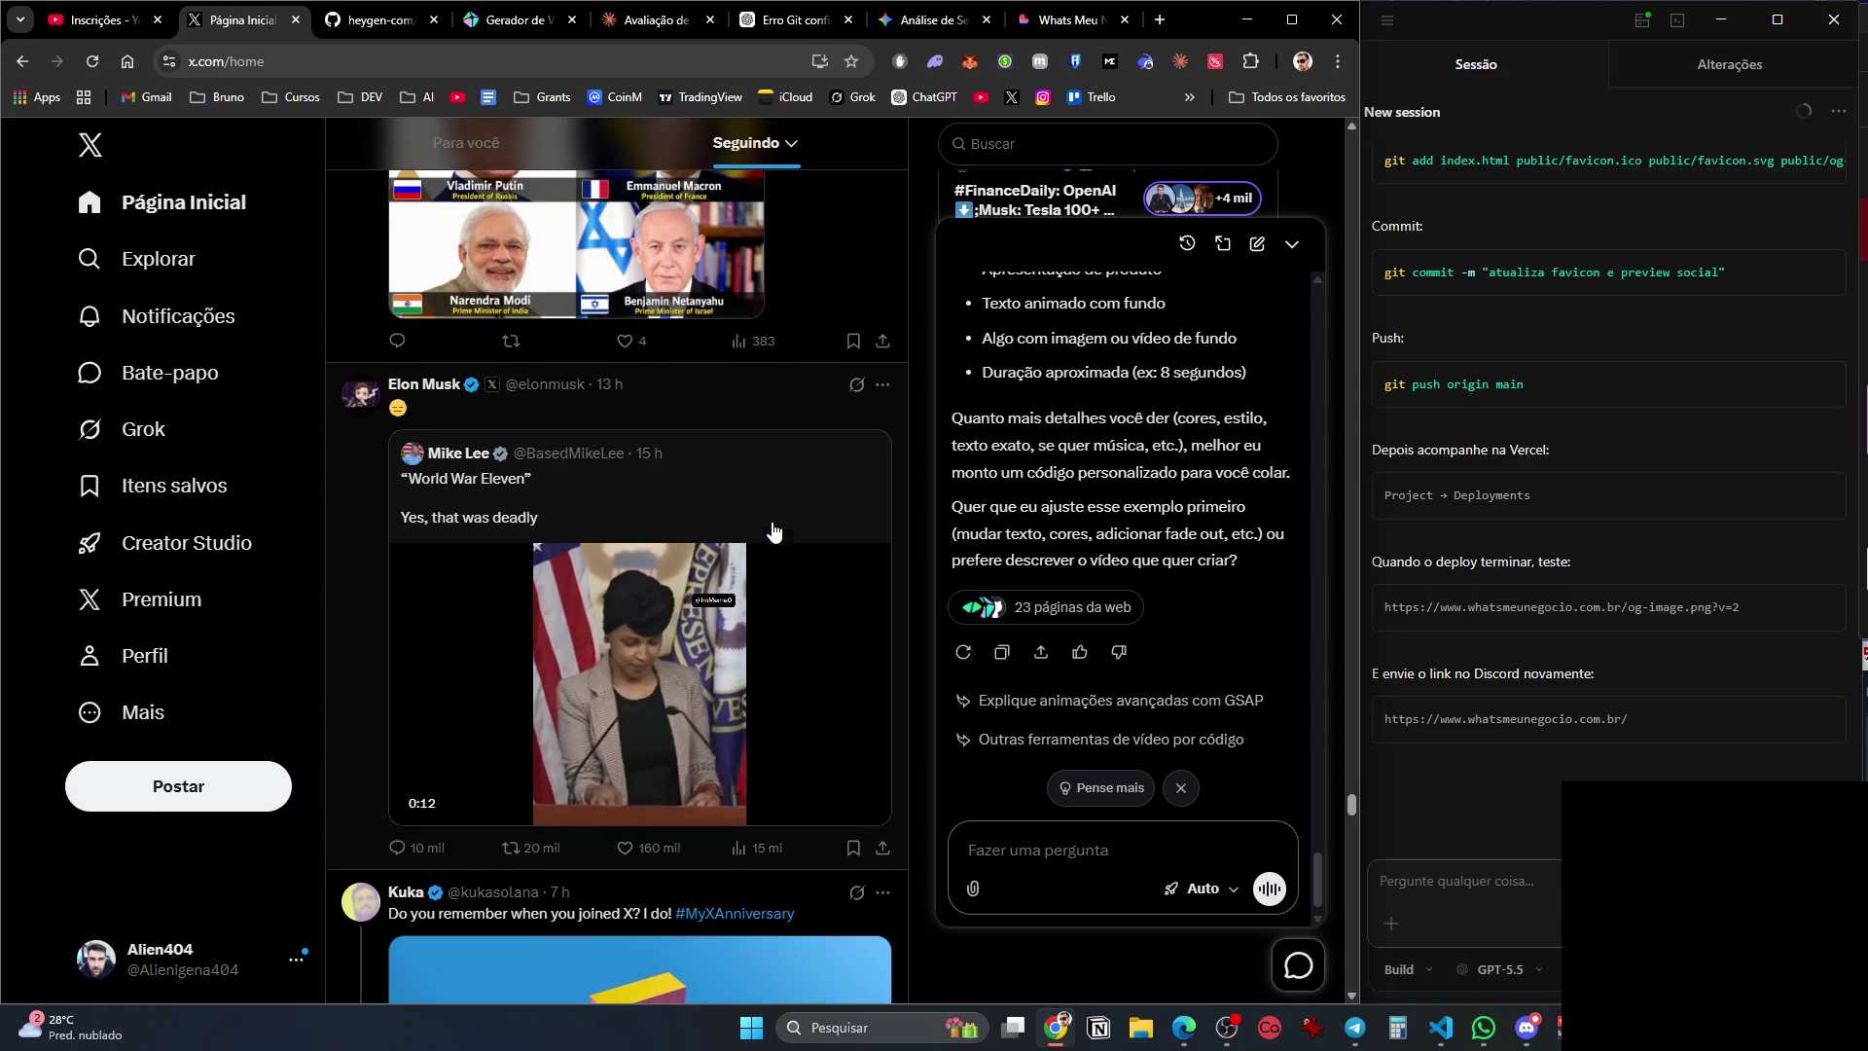
pyautogui.scroll(-10, 776, 530)
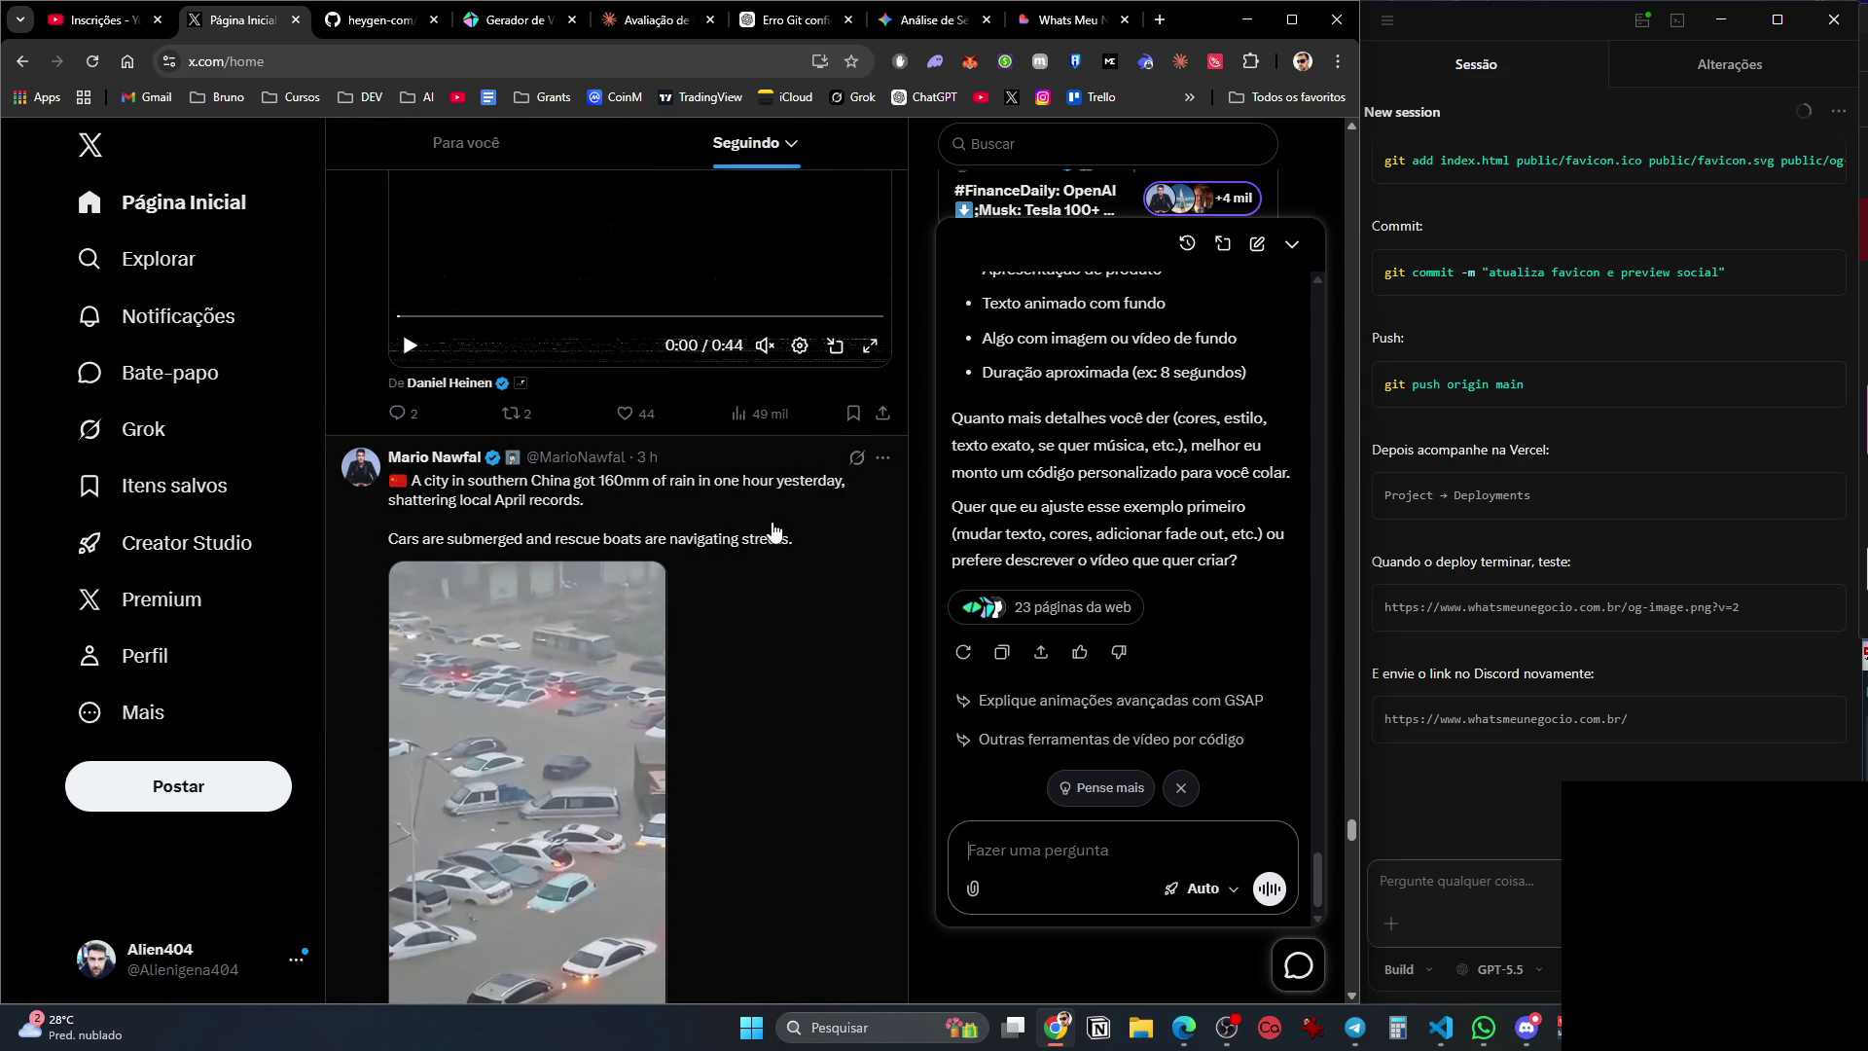
pyautogui.scroll(-12, 775, 530)
pyautogui.scroll(-7, 771, 541)
pyautogui.scroll(5, 772, 541)
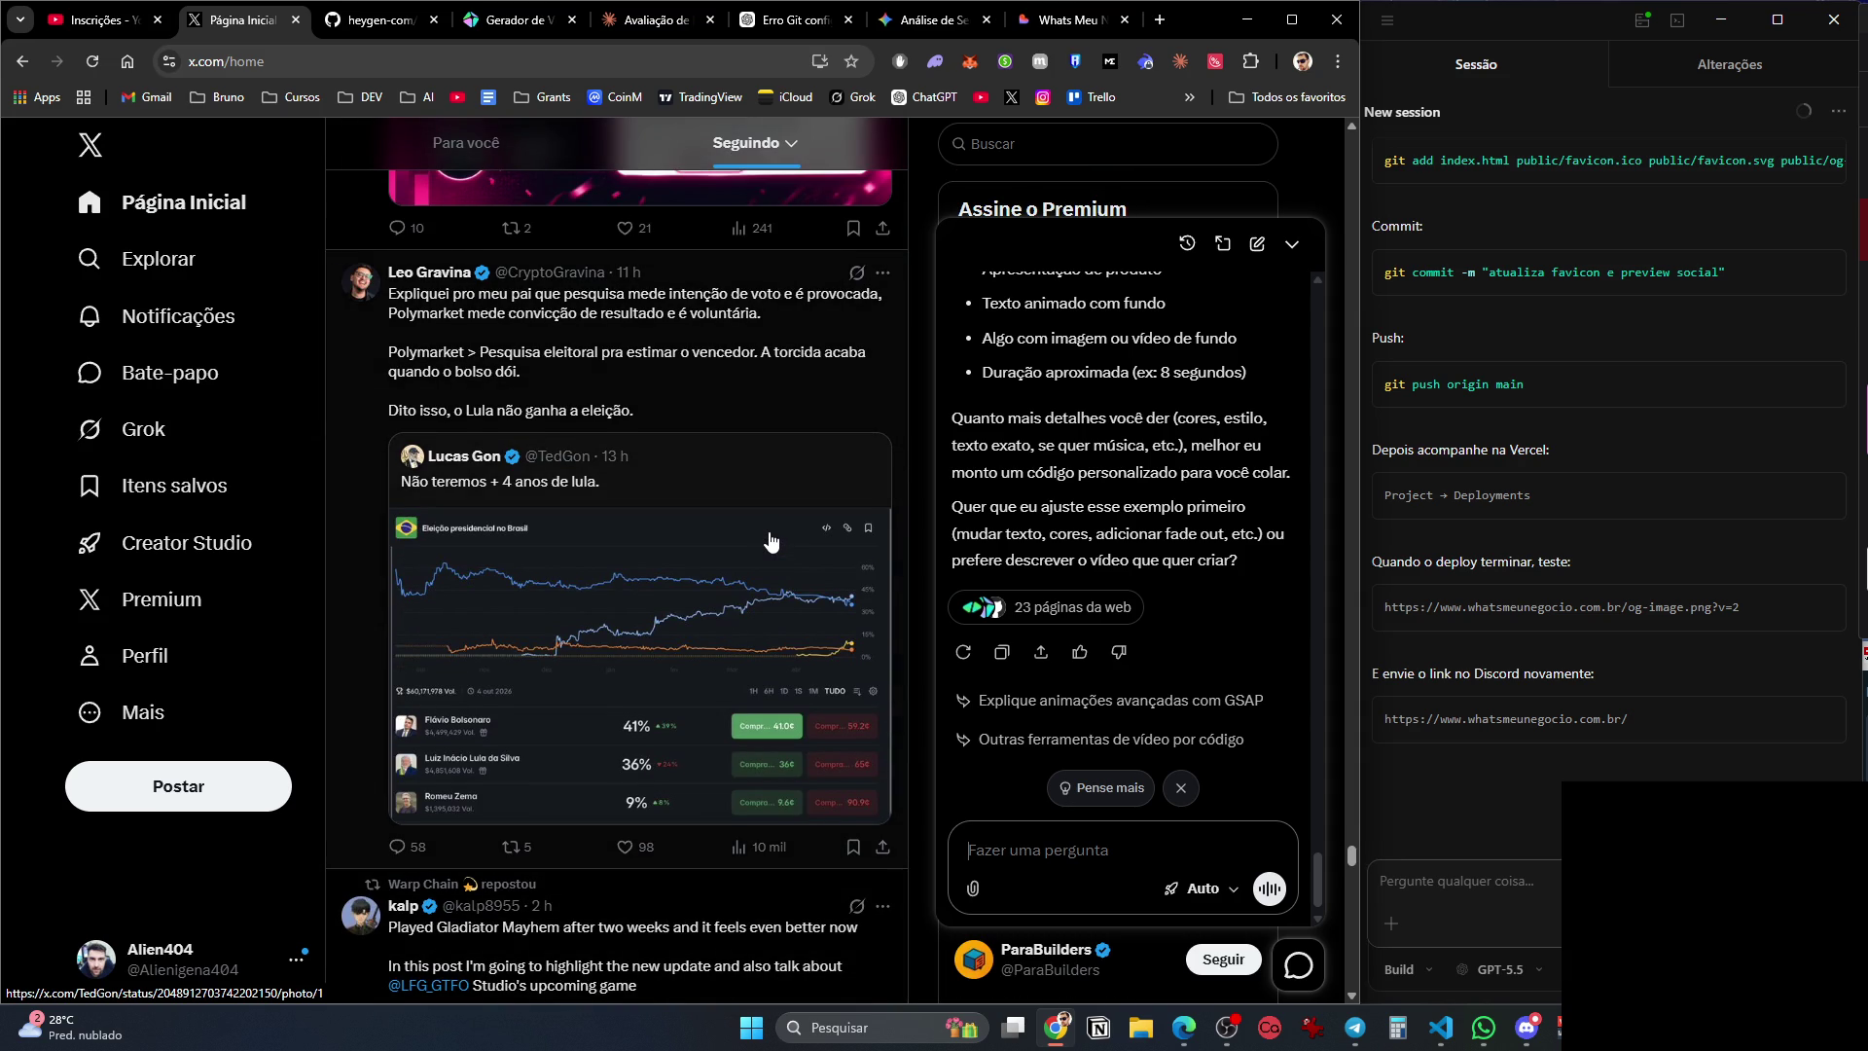
pyautogui.scroll(-15, 771, 540)
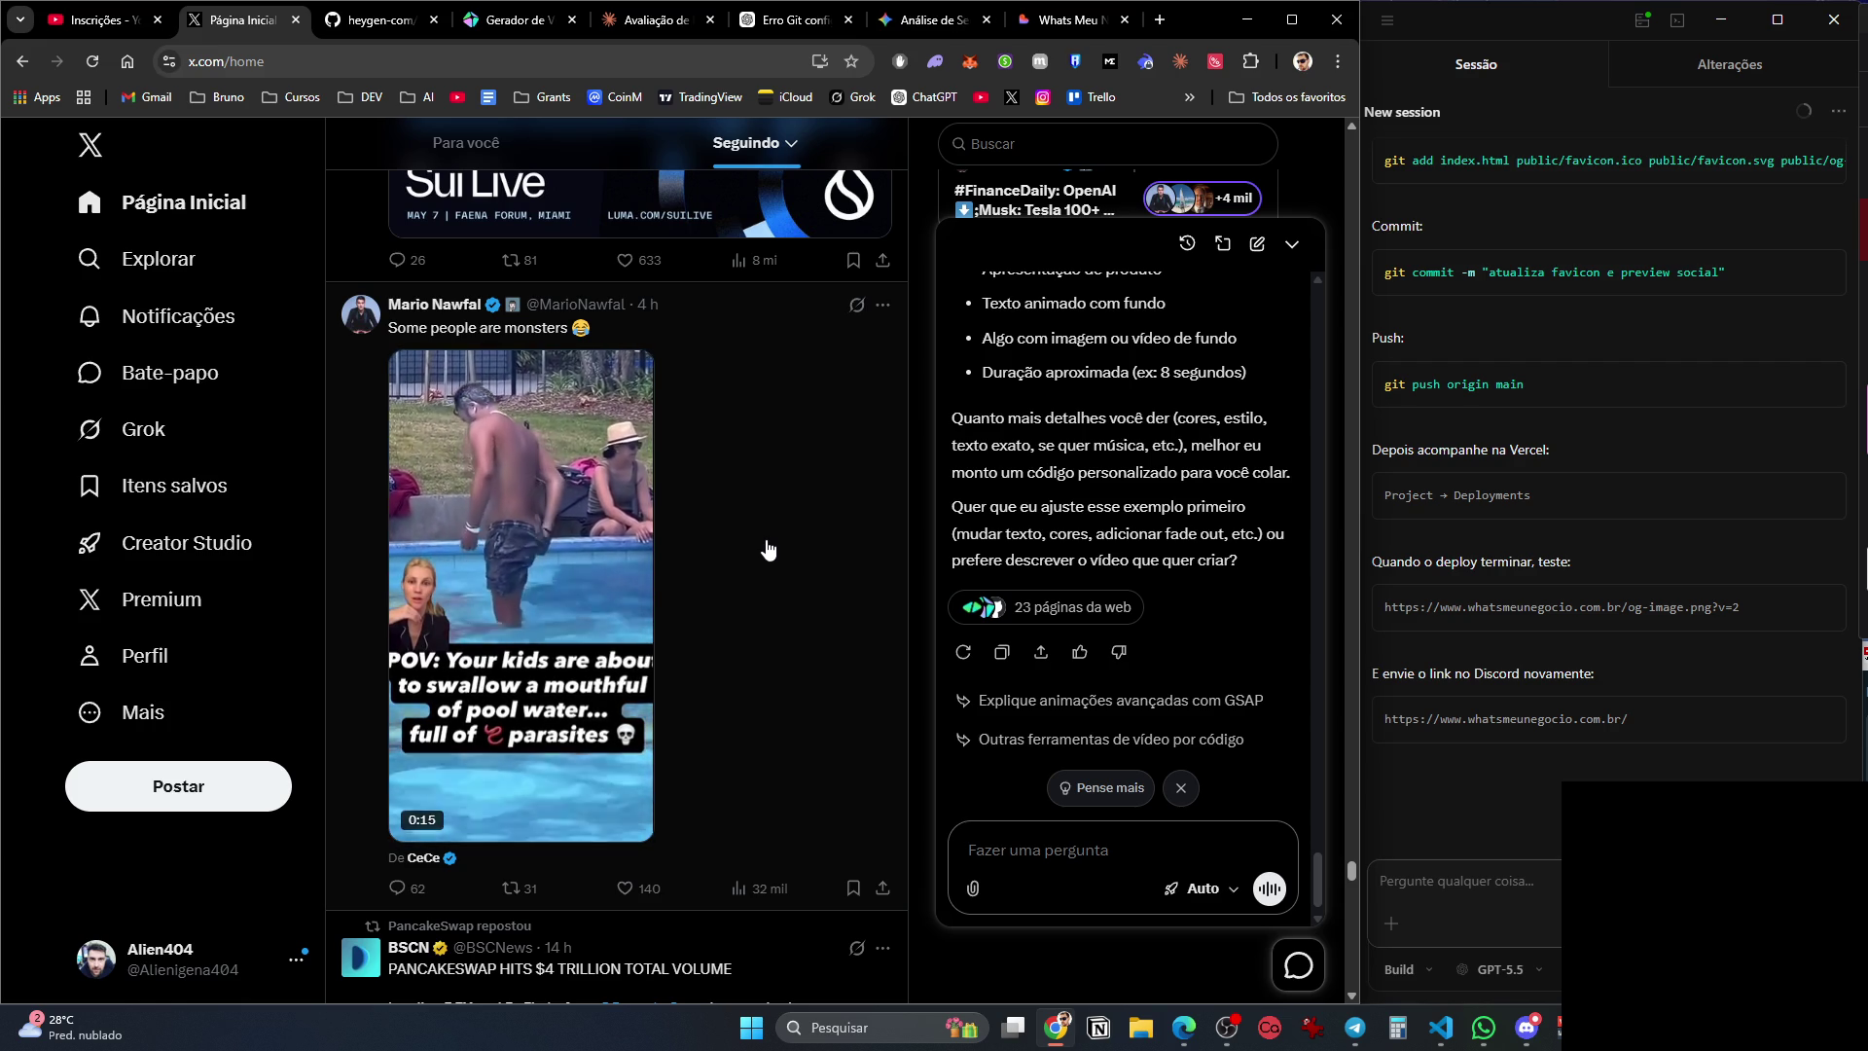
pyautogui.scroll(-8, 769, 549)
pyautogui.scroll(-15, 768, 549)
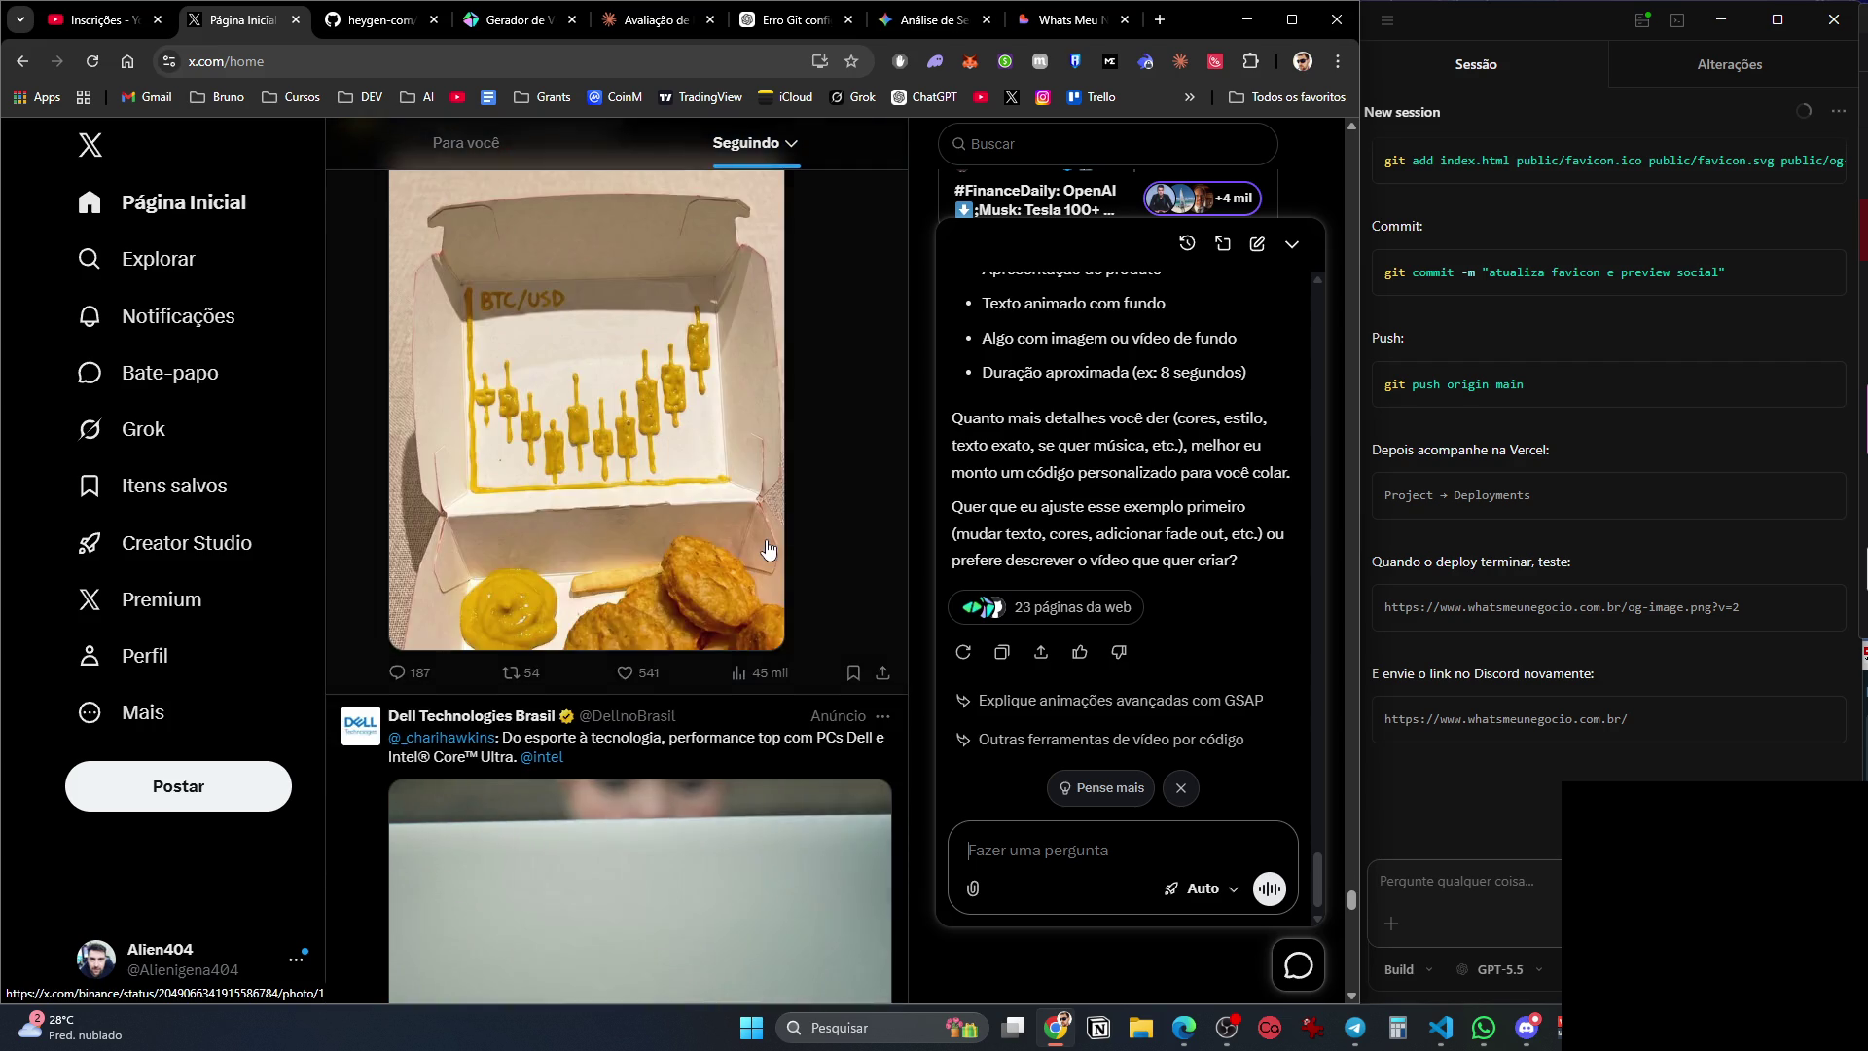
pyautogui.scroll(-15, 768, 550)
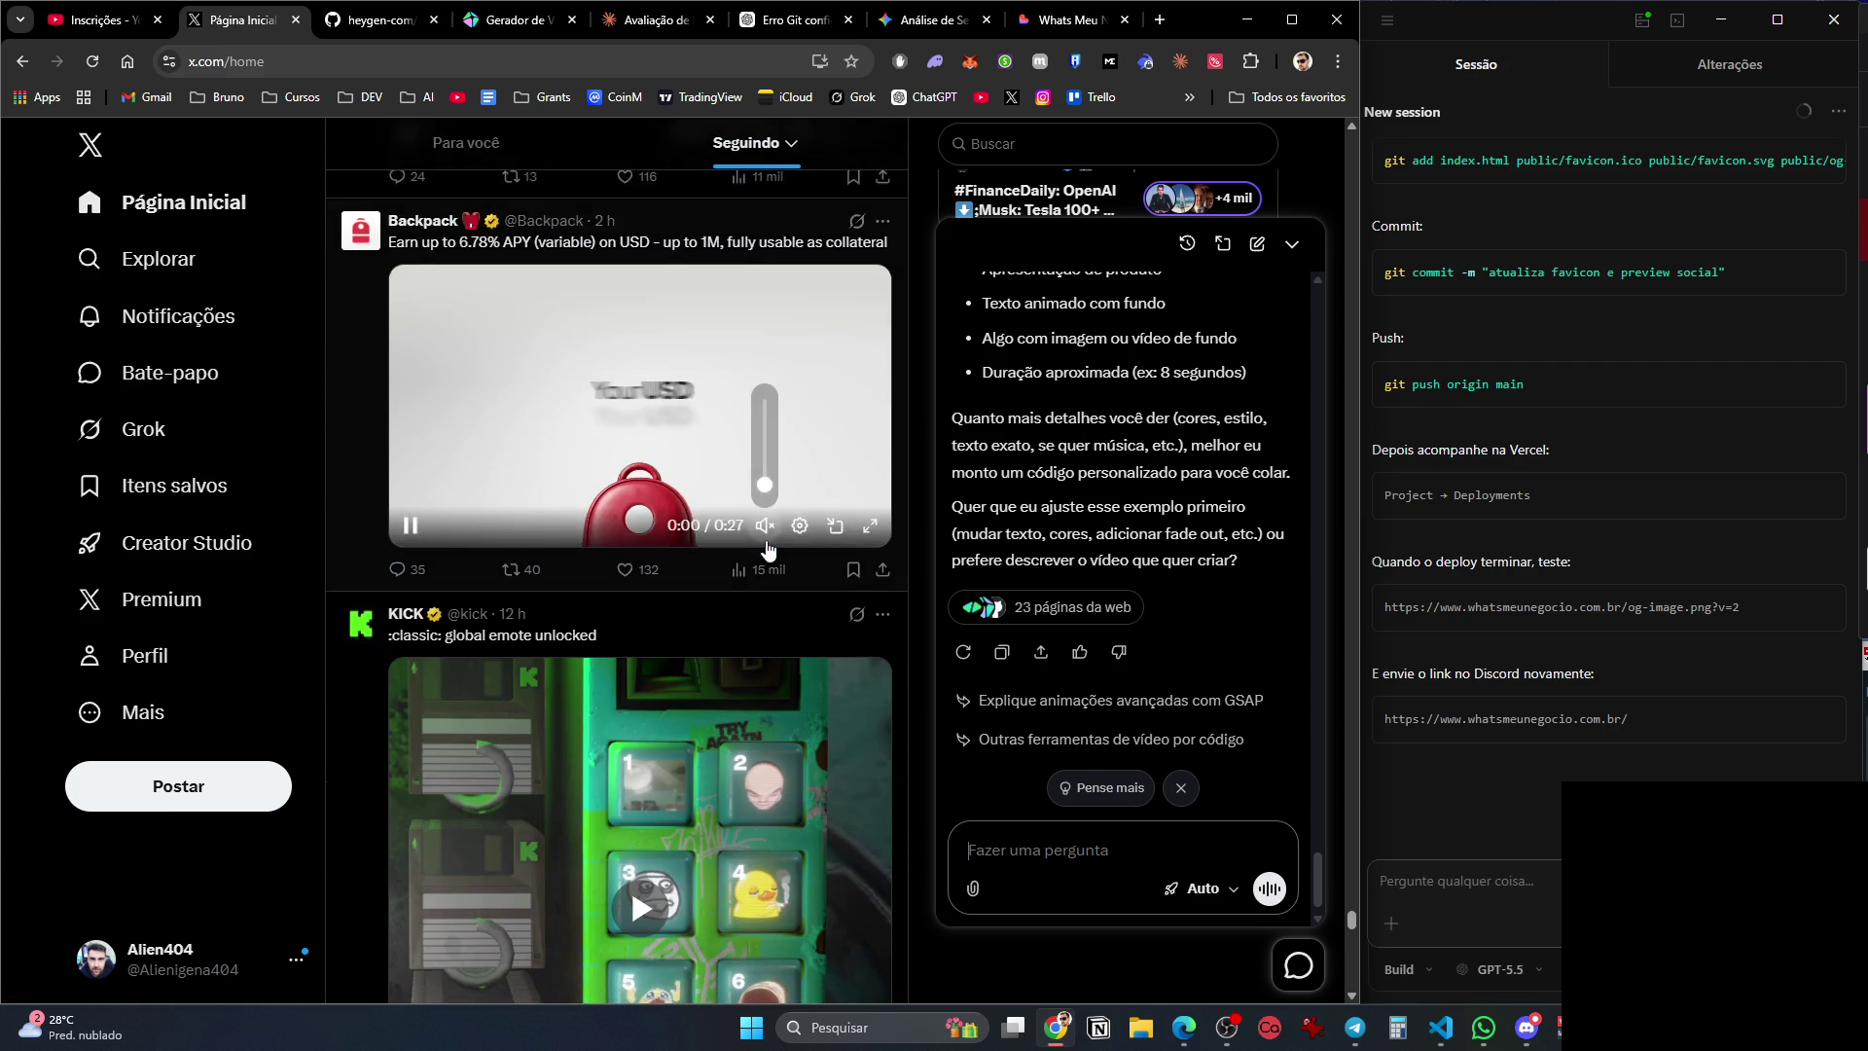
pyautogui.scroll(-8, 769, 549)
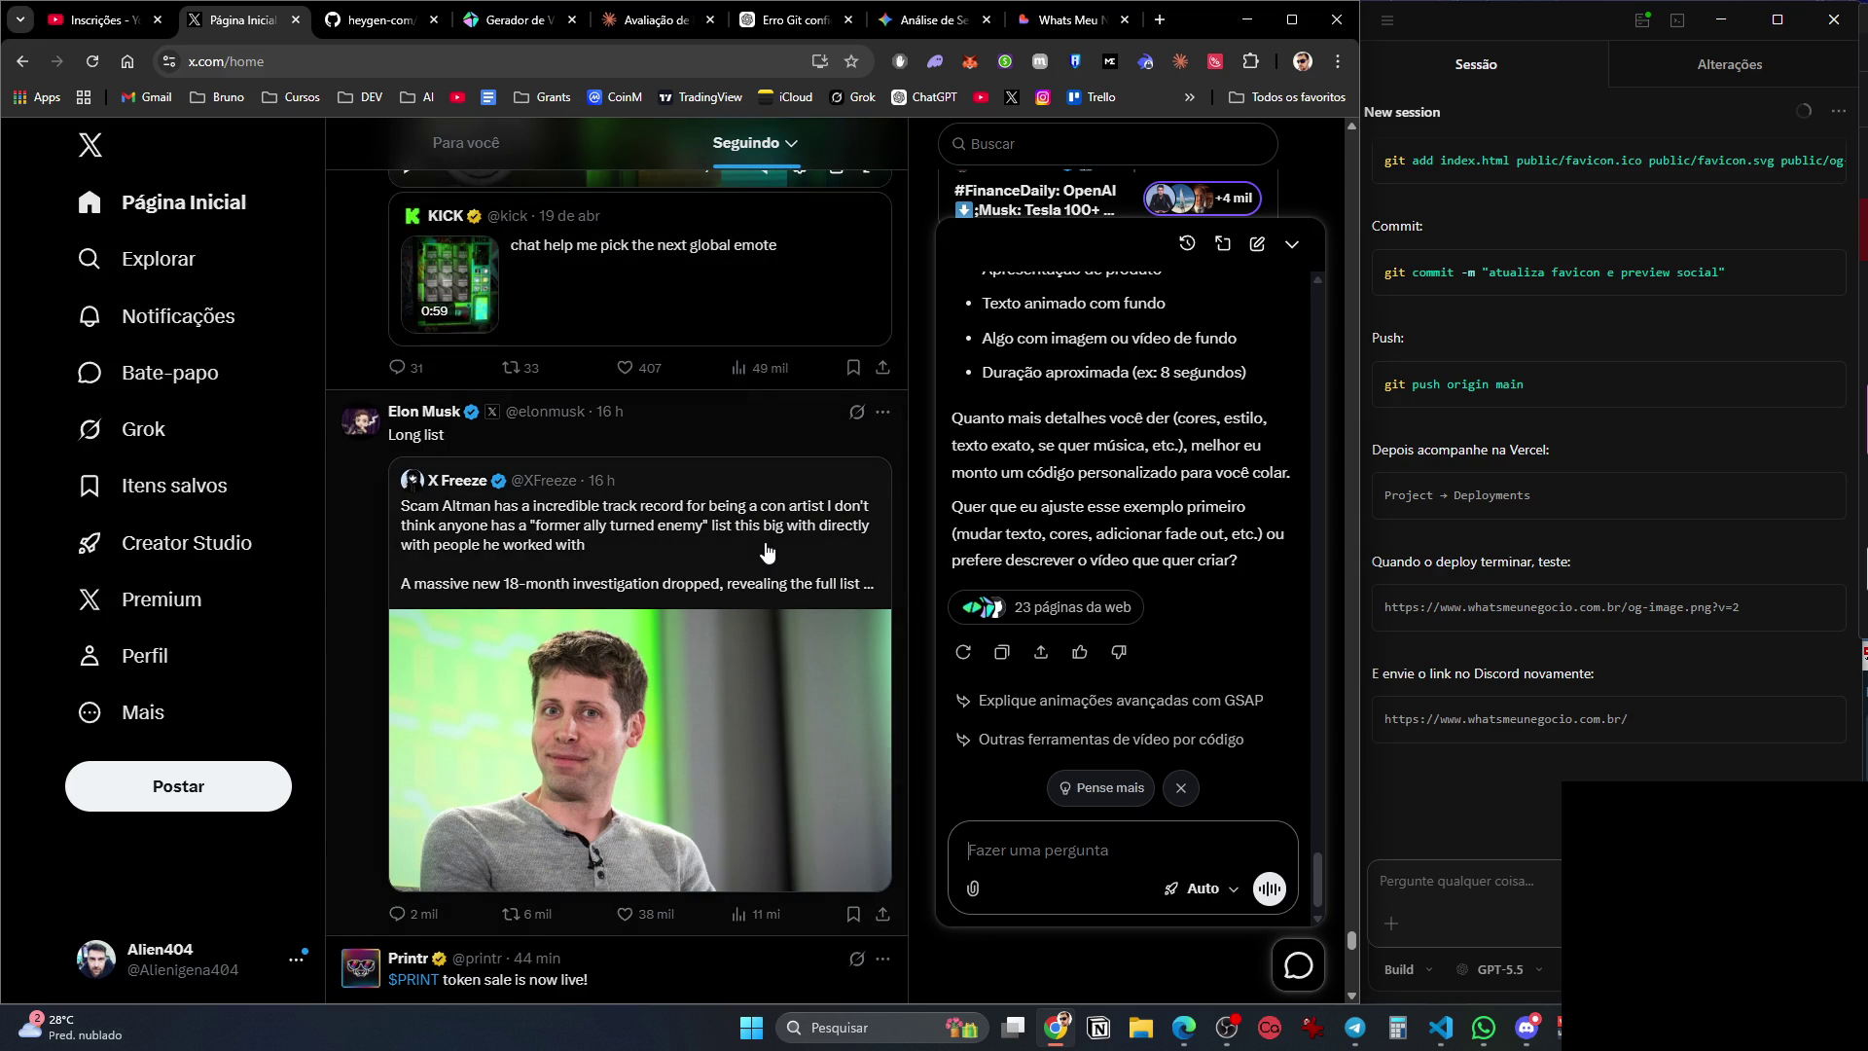
pyautogui.scroll(-12, 769, 549)
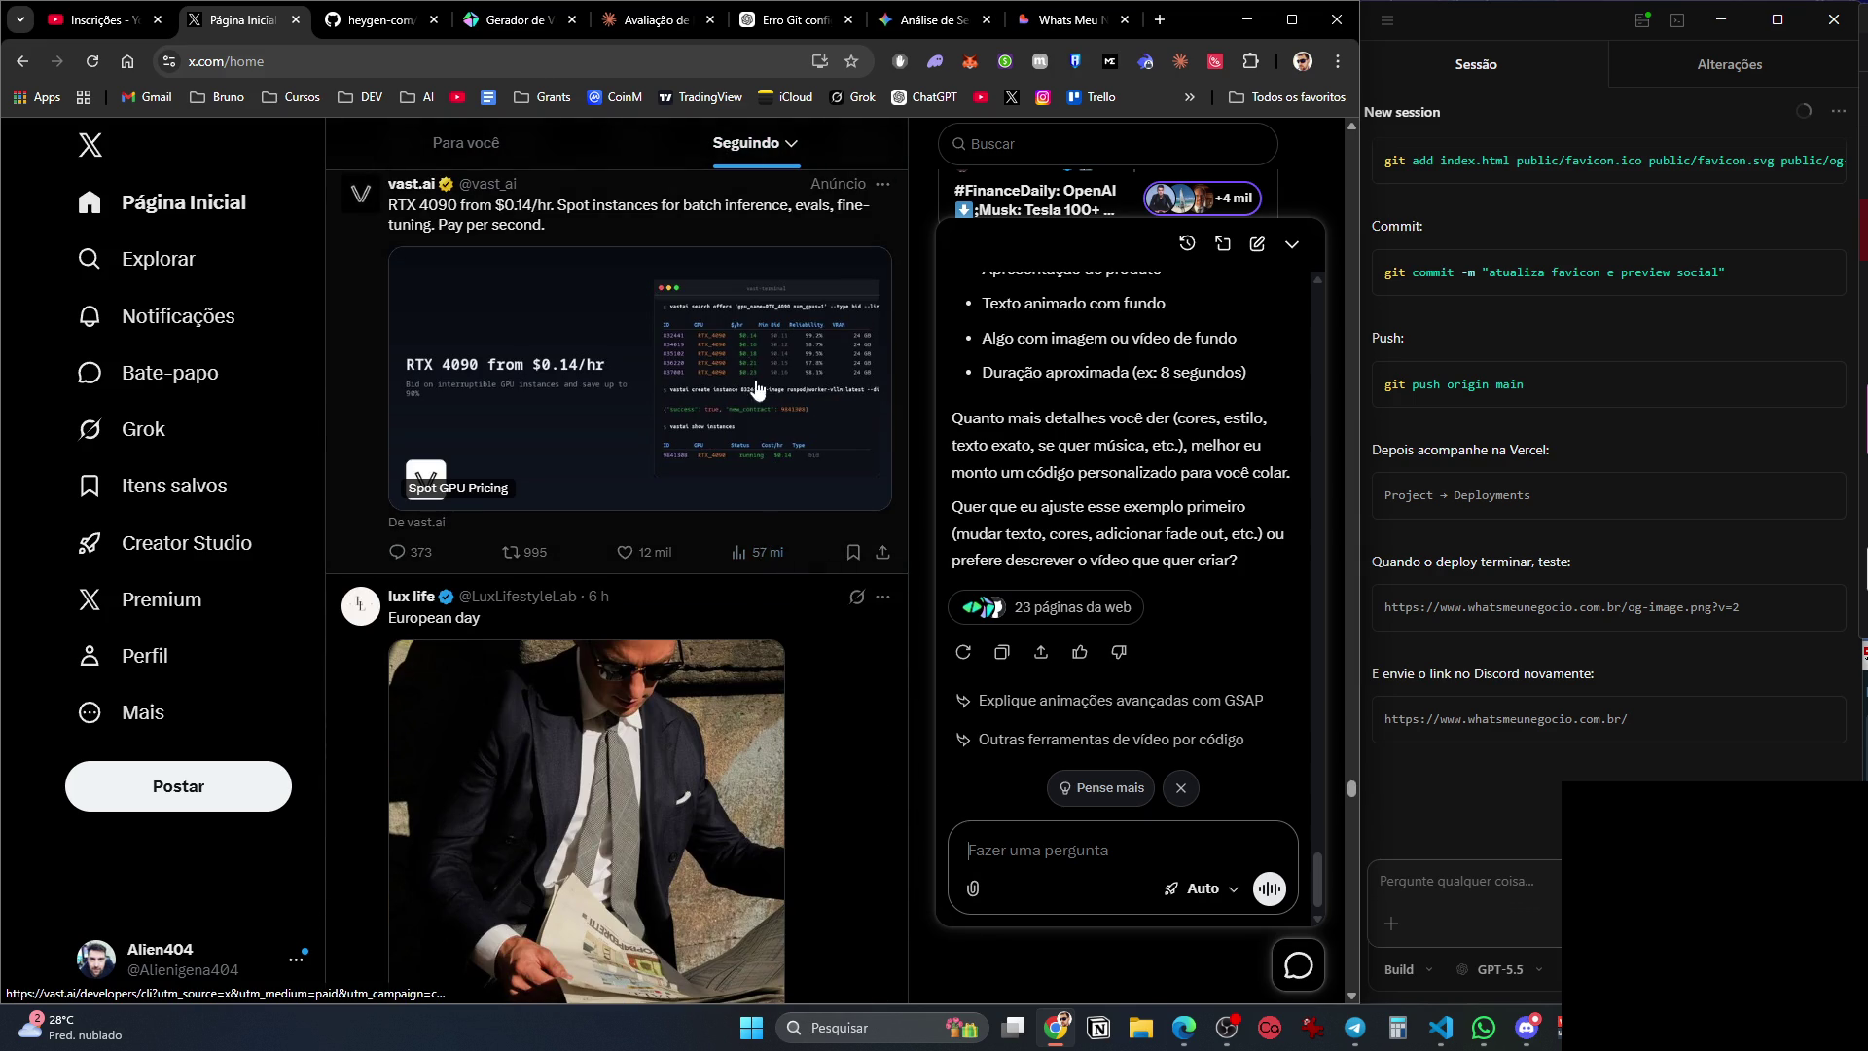
pyautogui.hotkey('alt', 'Tab')
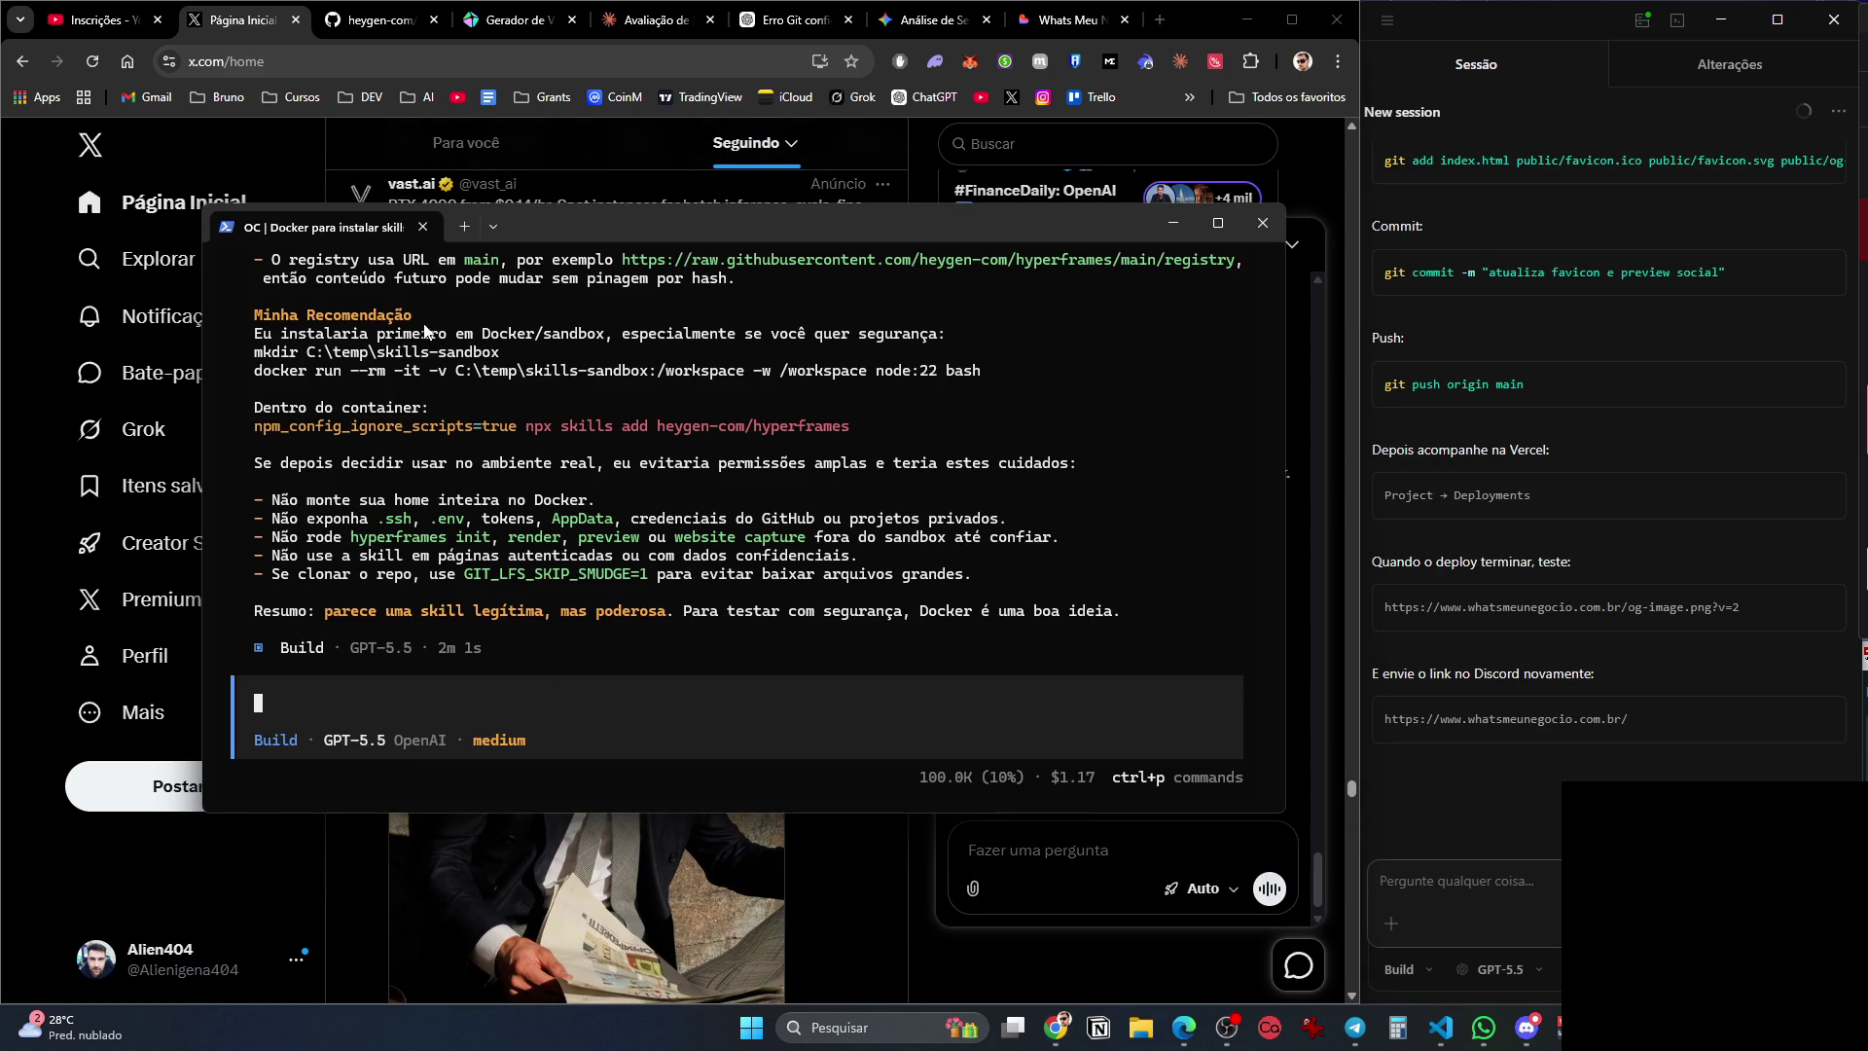
# Review OpenCode's recommendations and reply 'vamos seguir suas recomendações' so the agent proceeds.
pyautogui.scroll(6, 588, 375)
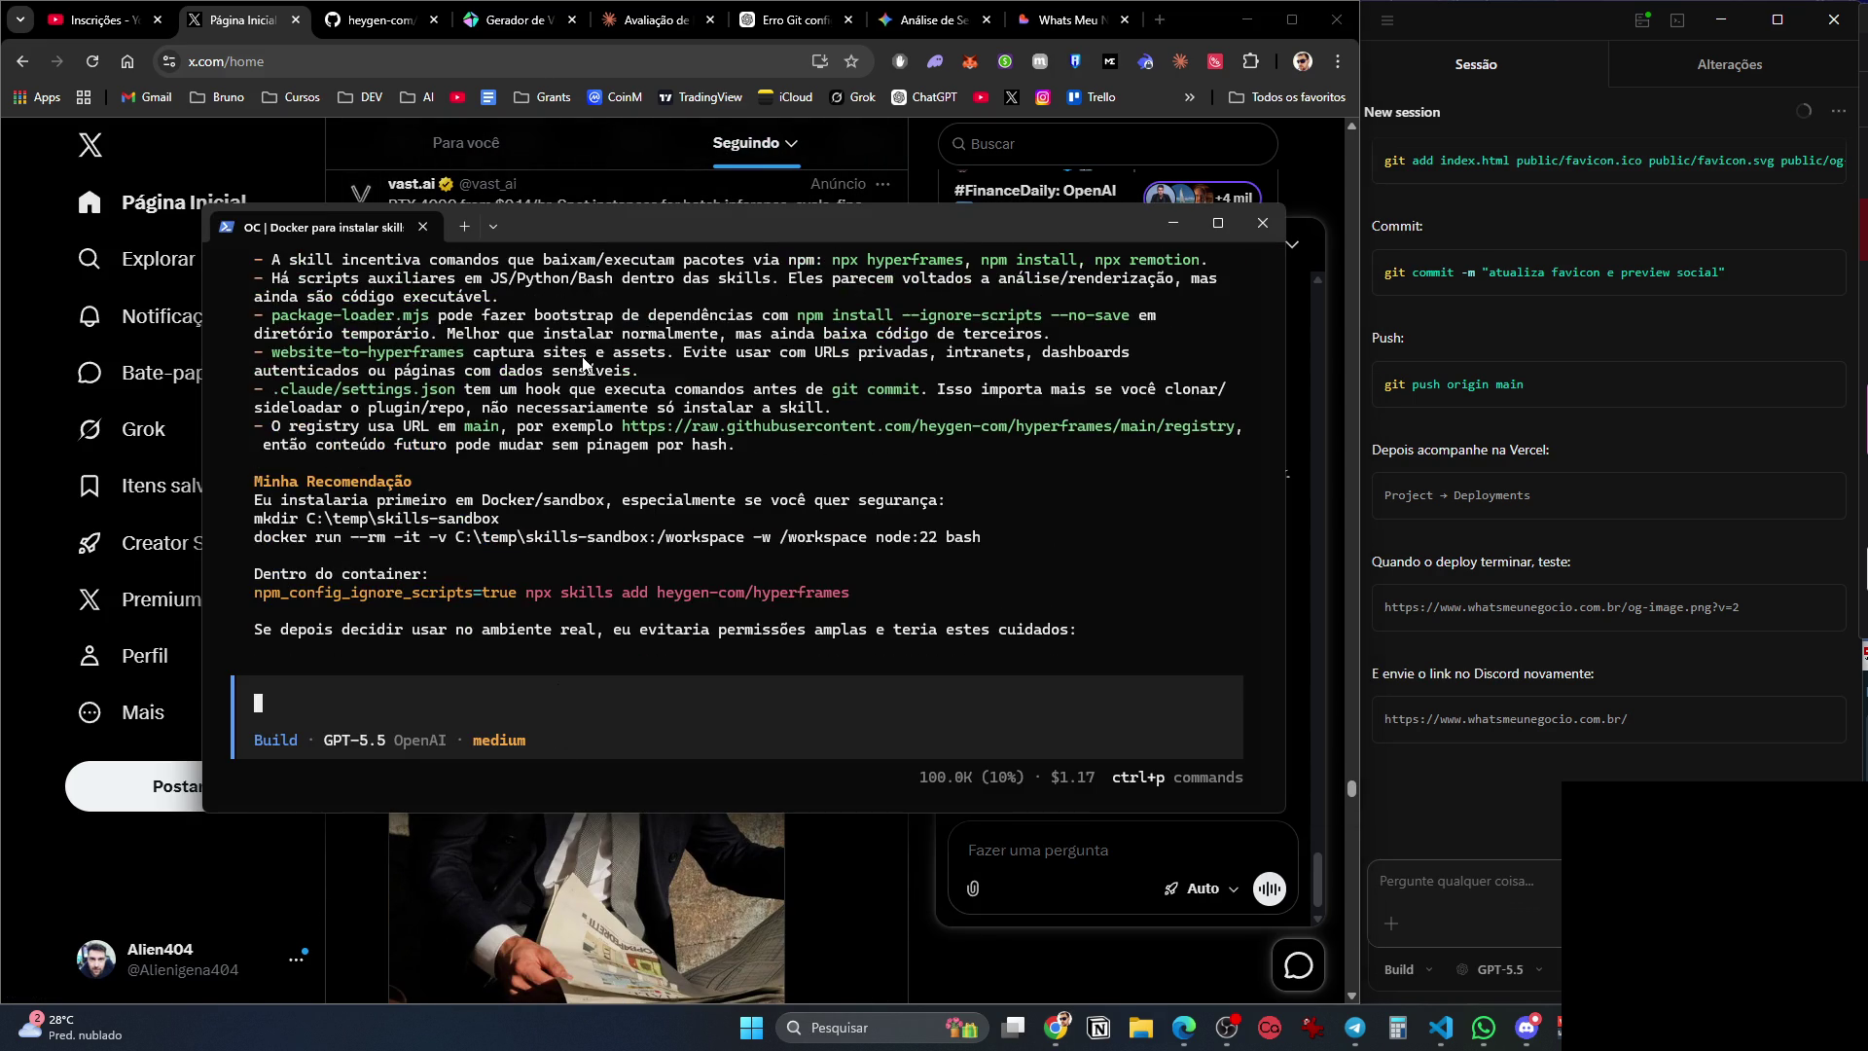
pyautogui.scroll(2, 592, 389)
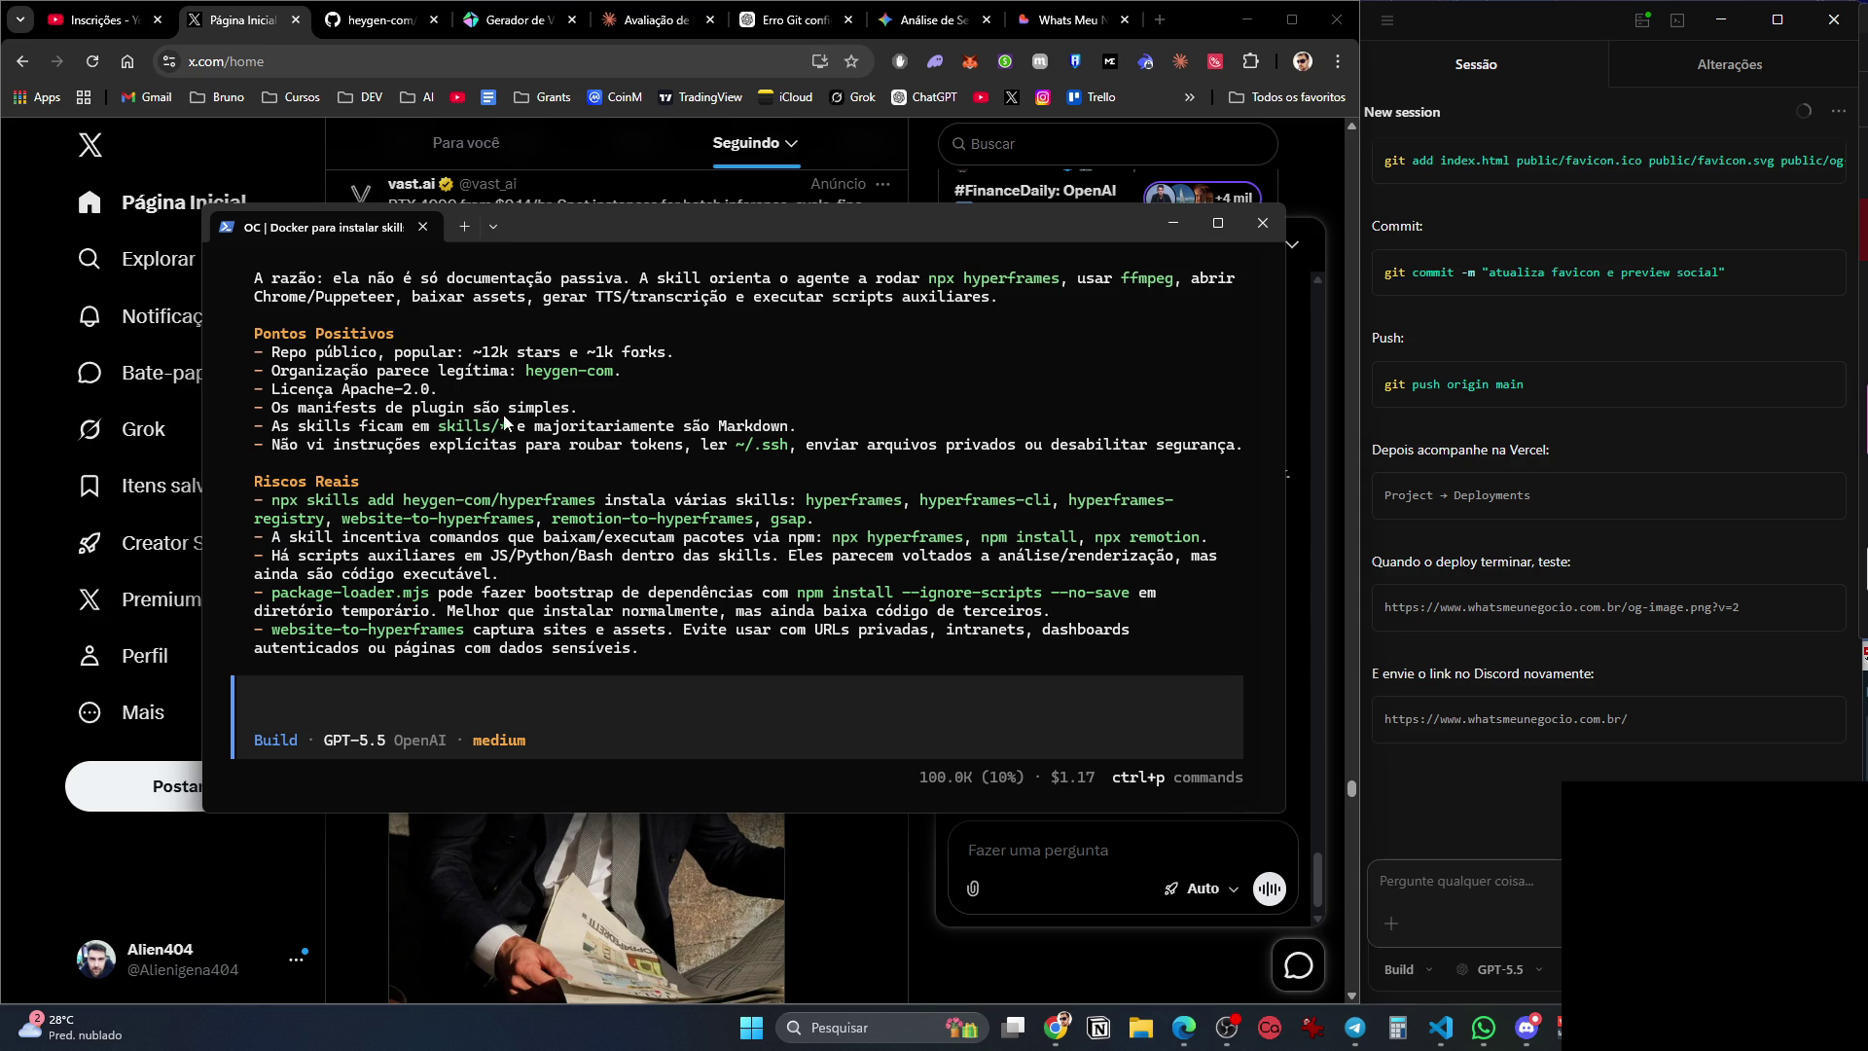
pyautogui.scroll(3, 523, 399)
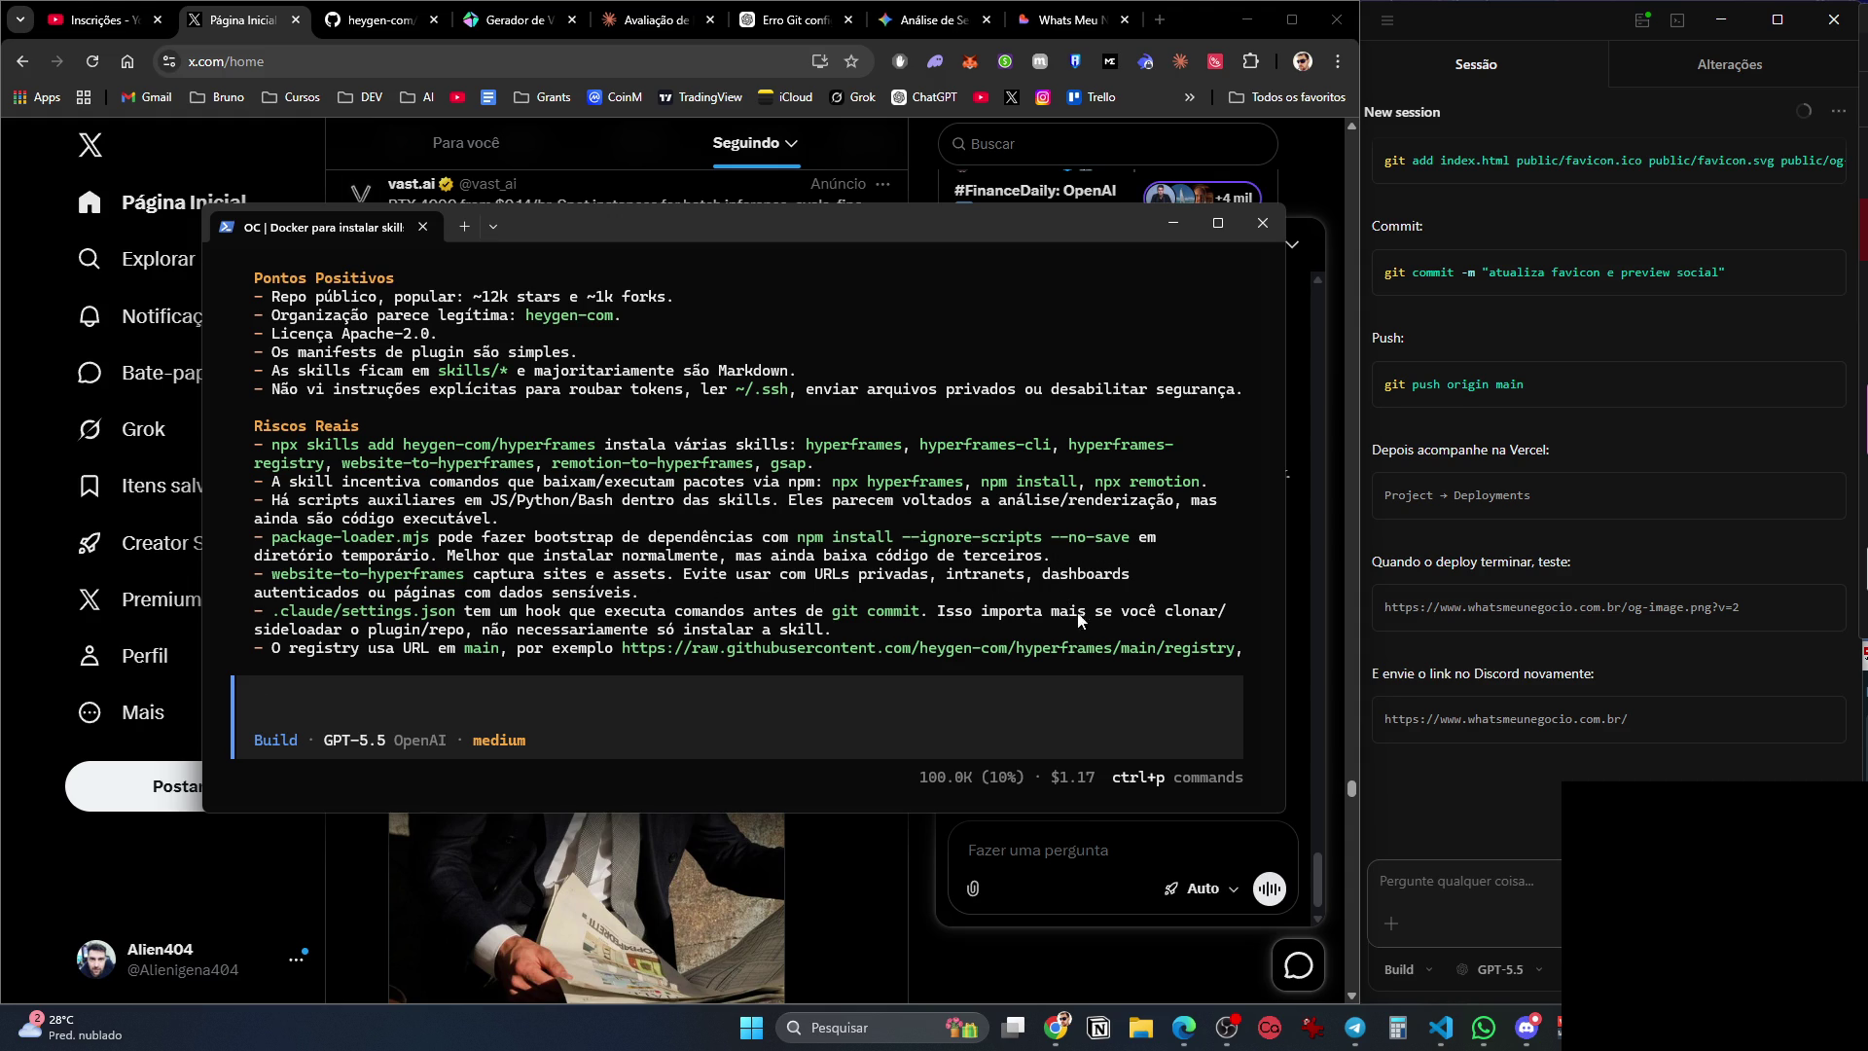
pyautogui.scroll(-4, 1194, 620)
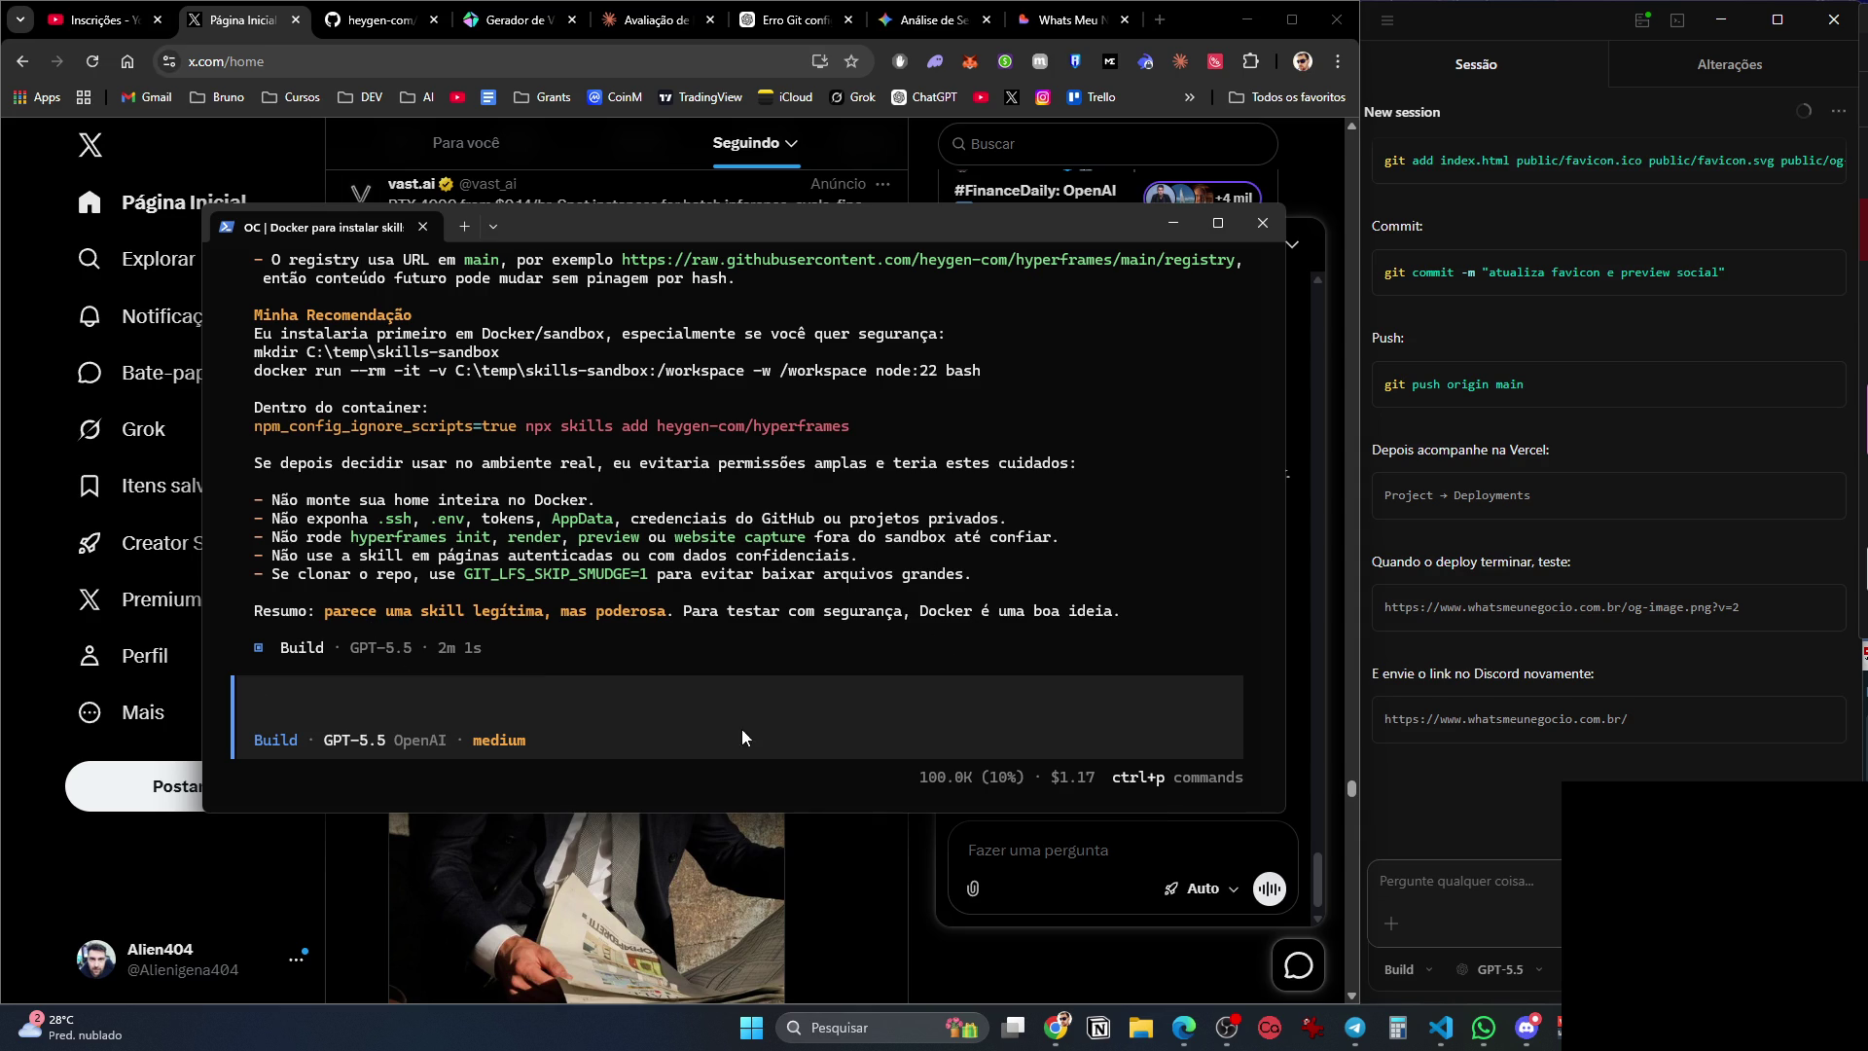
pyautogui.write('vamos se')
pyautogui.write('guir suas rec')
pyautogui.write('omendações')
pyautogui.press('Return')
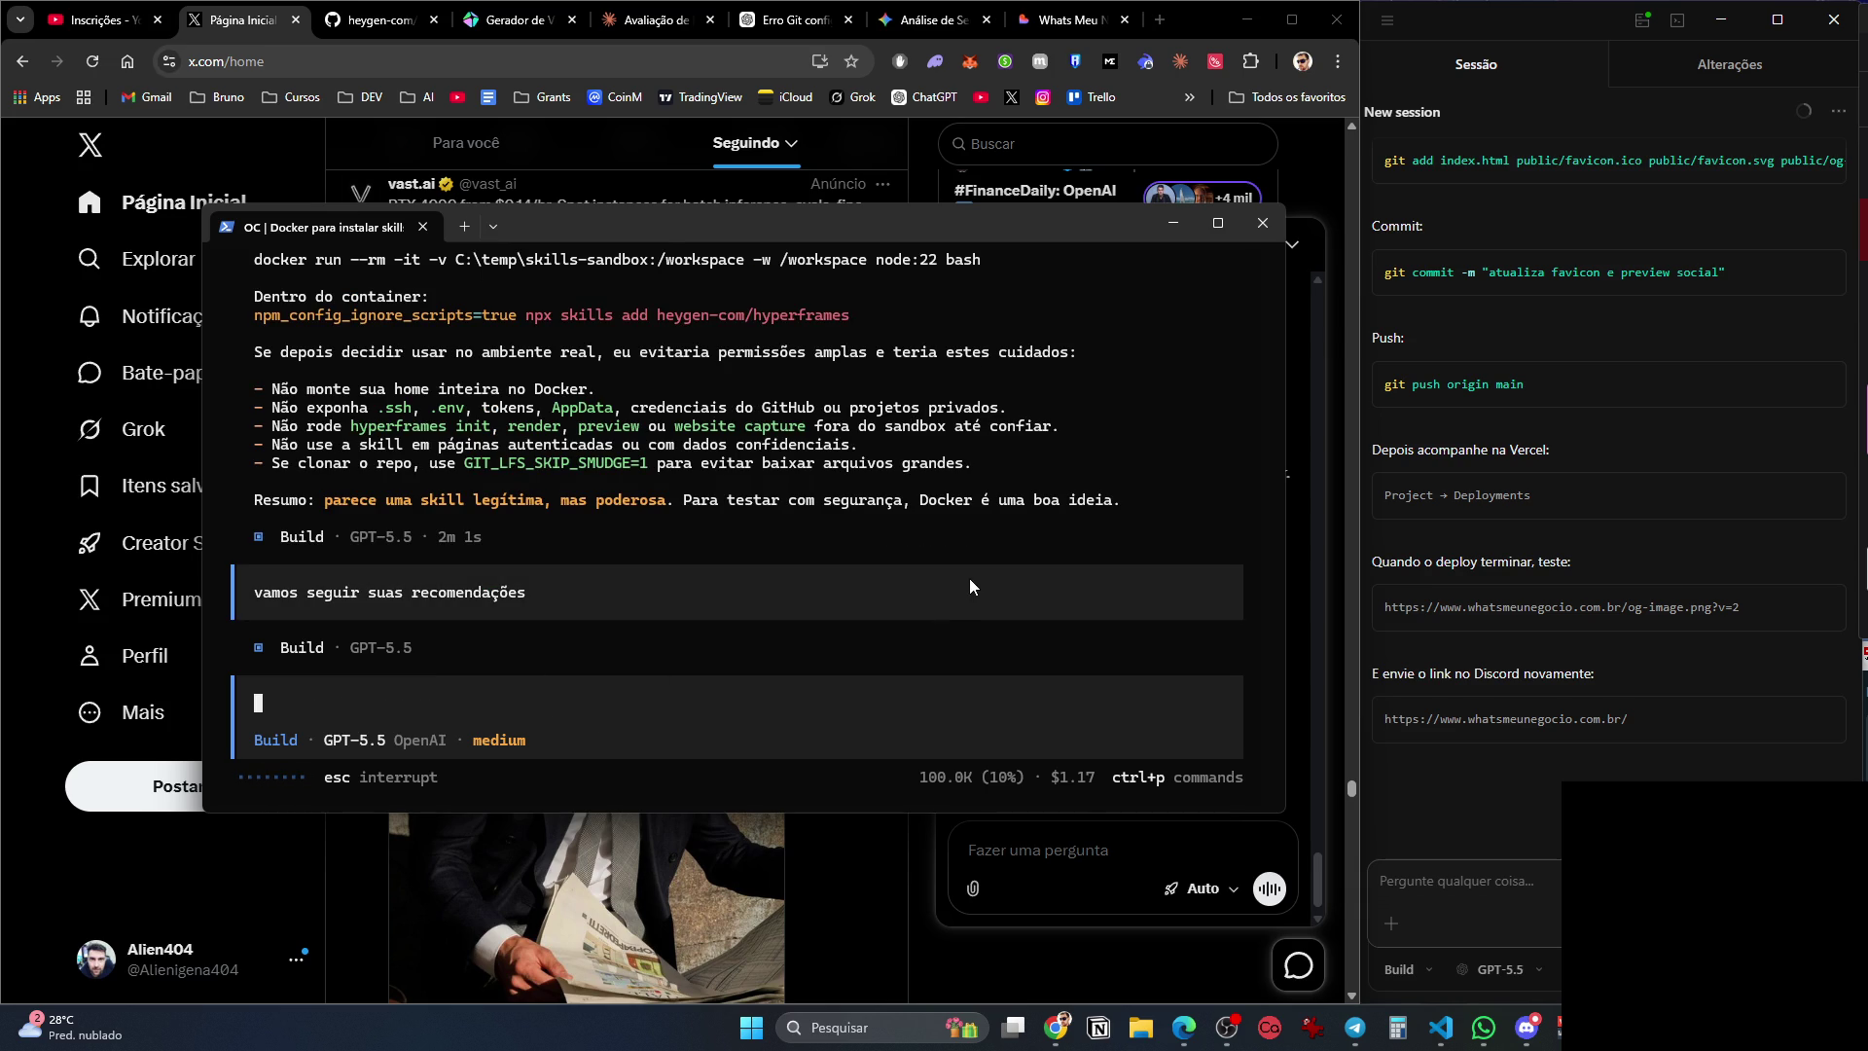
pyautogui.click(251, 19)
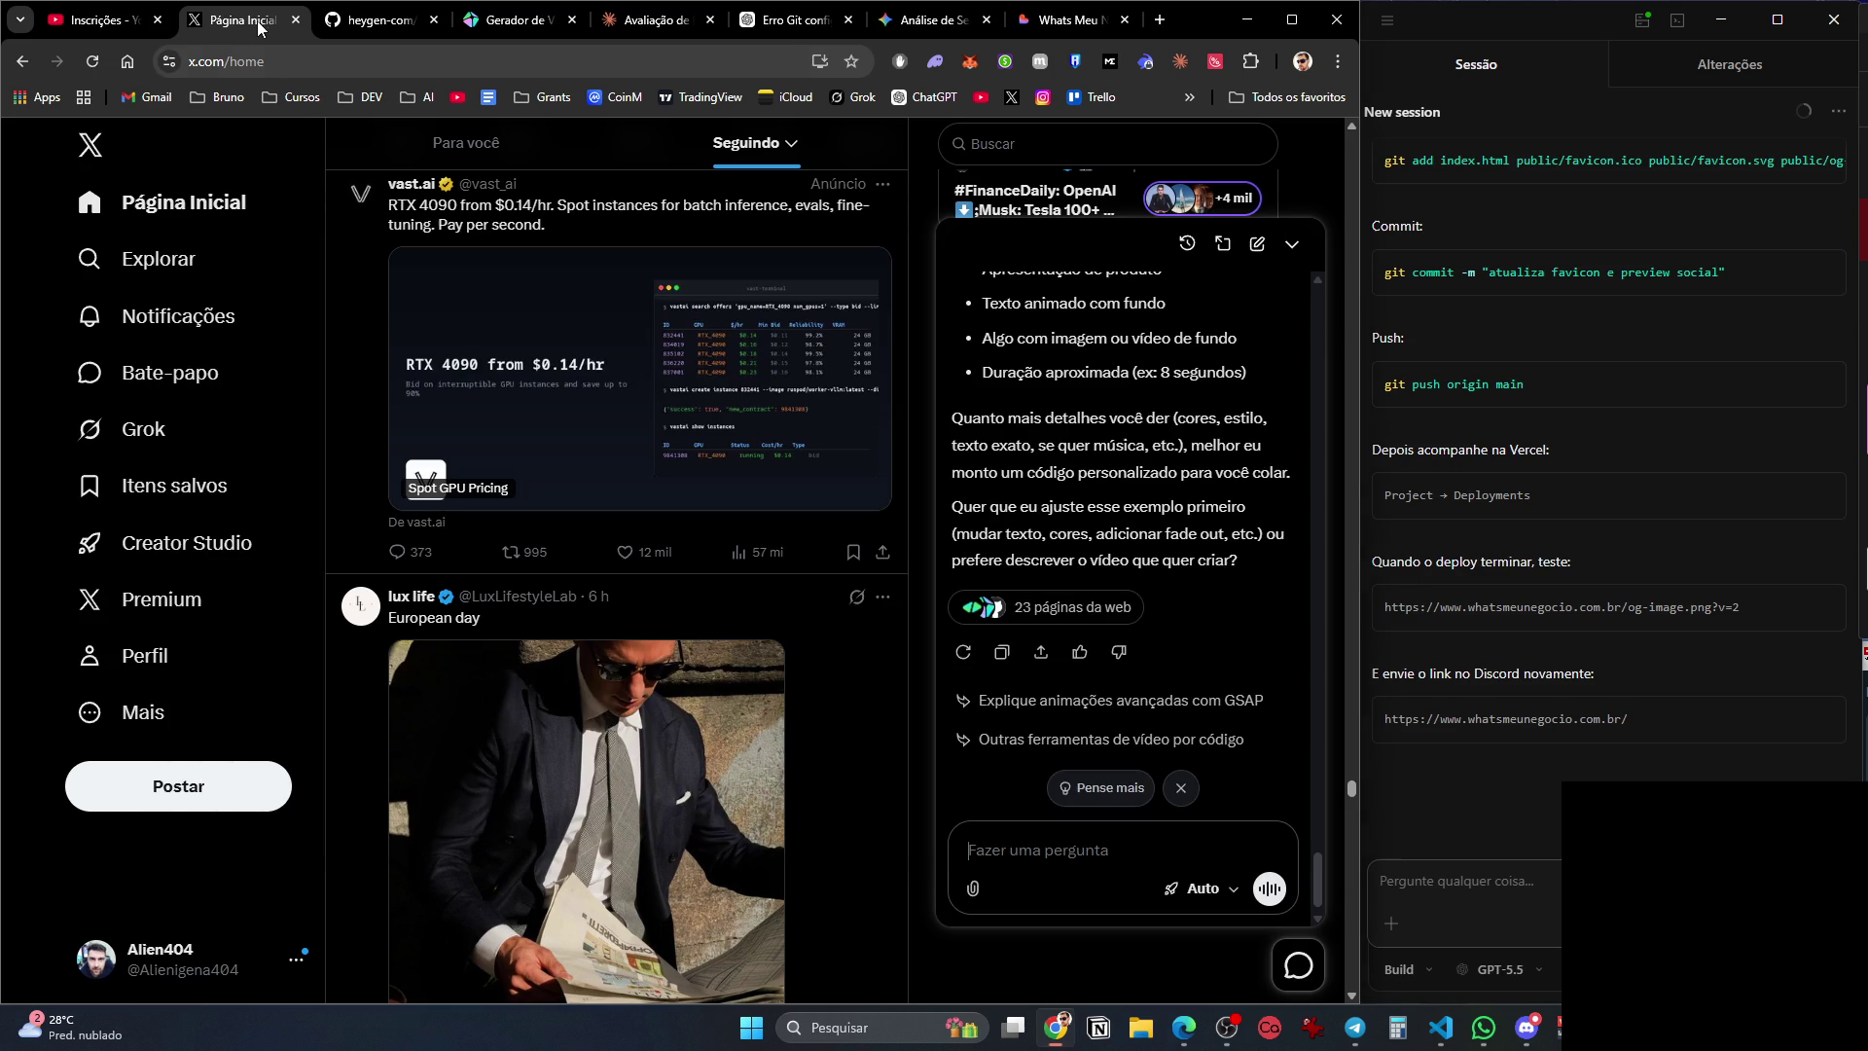
# Scroll further down the X home feed, then switch to the heygen-com/hyperframes GitHub tab.
pyautogui.scroll(3, 651, 609)
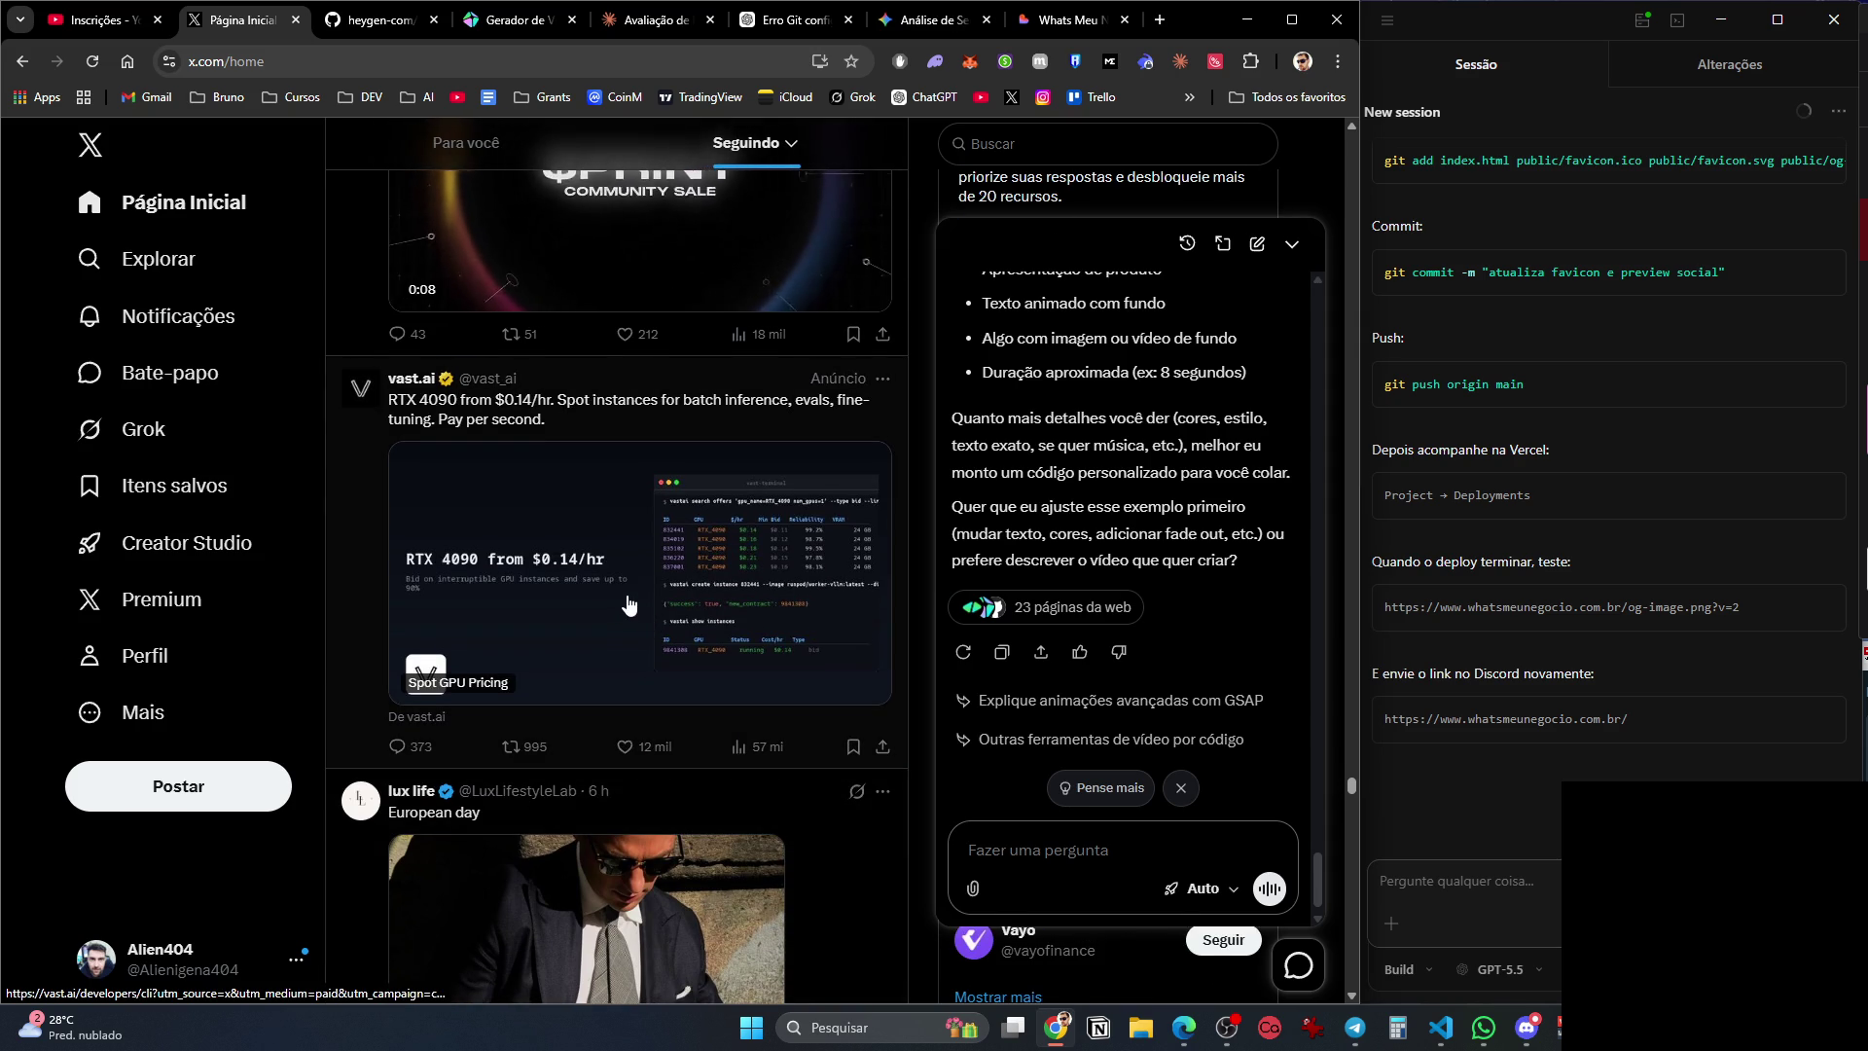
pyautogui.scroll(-6, 642, 659)
pyautogui.scroll(-2, 642, 681)
pyautogui.scroll(-3, 627, 763)
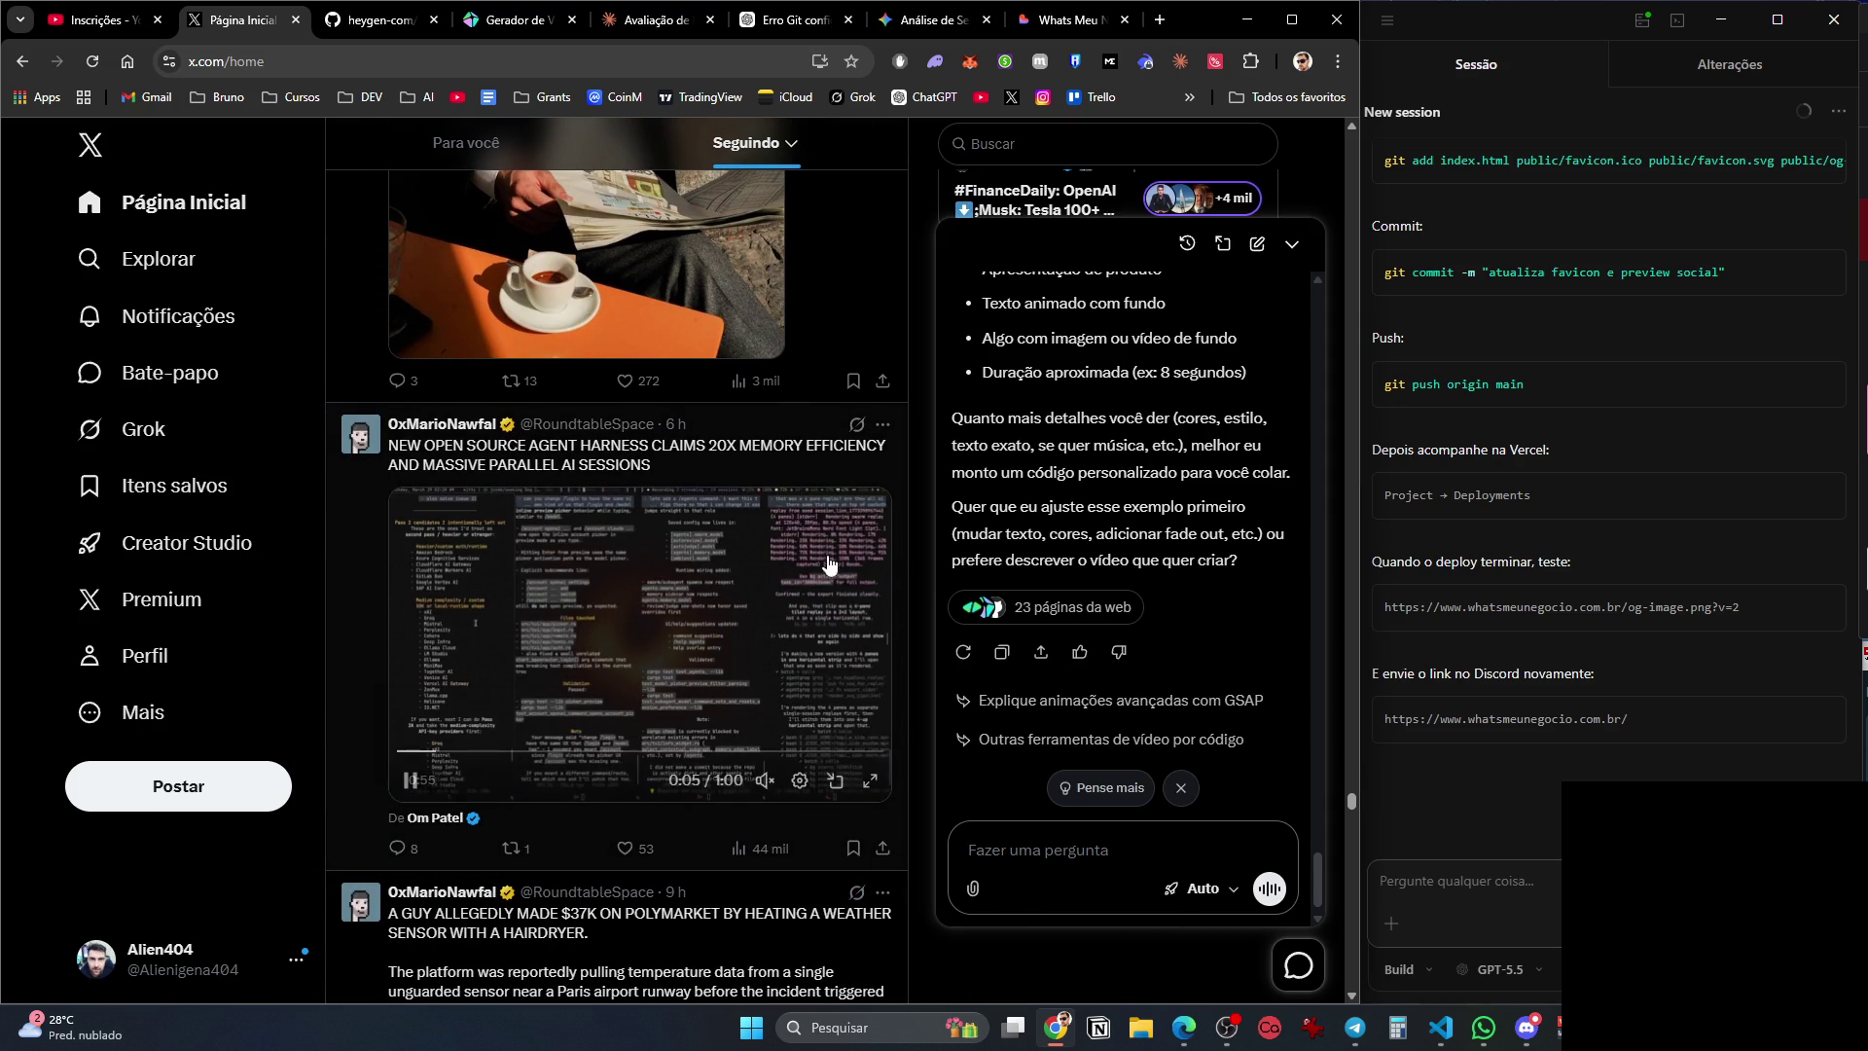
pyautogui.scroll(-4, 584, 844)
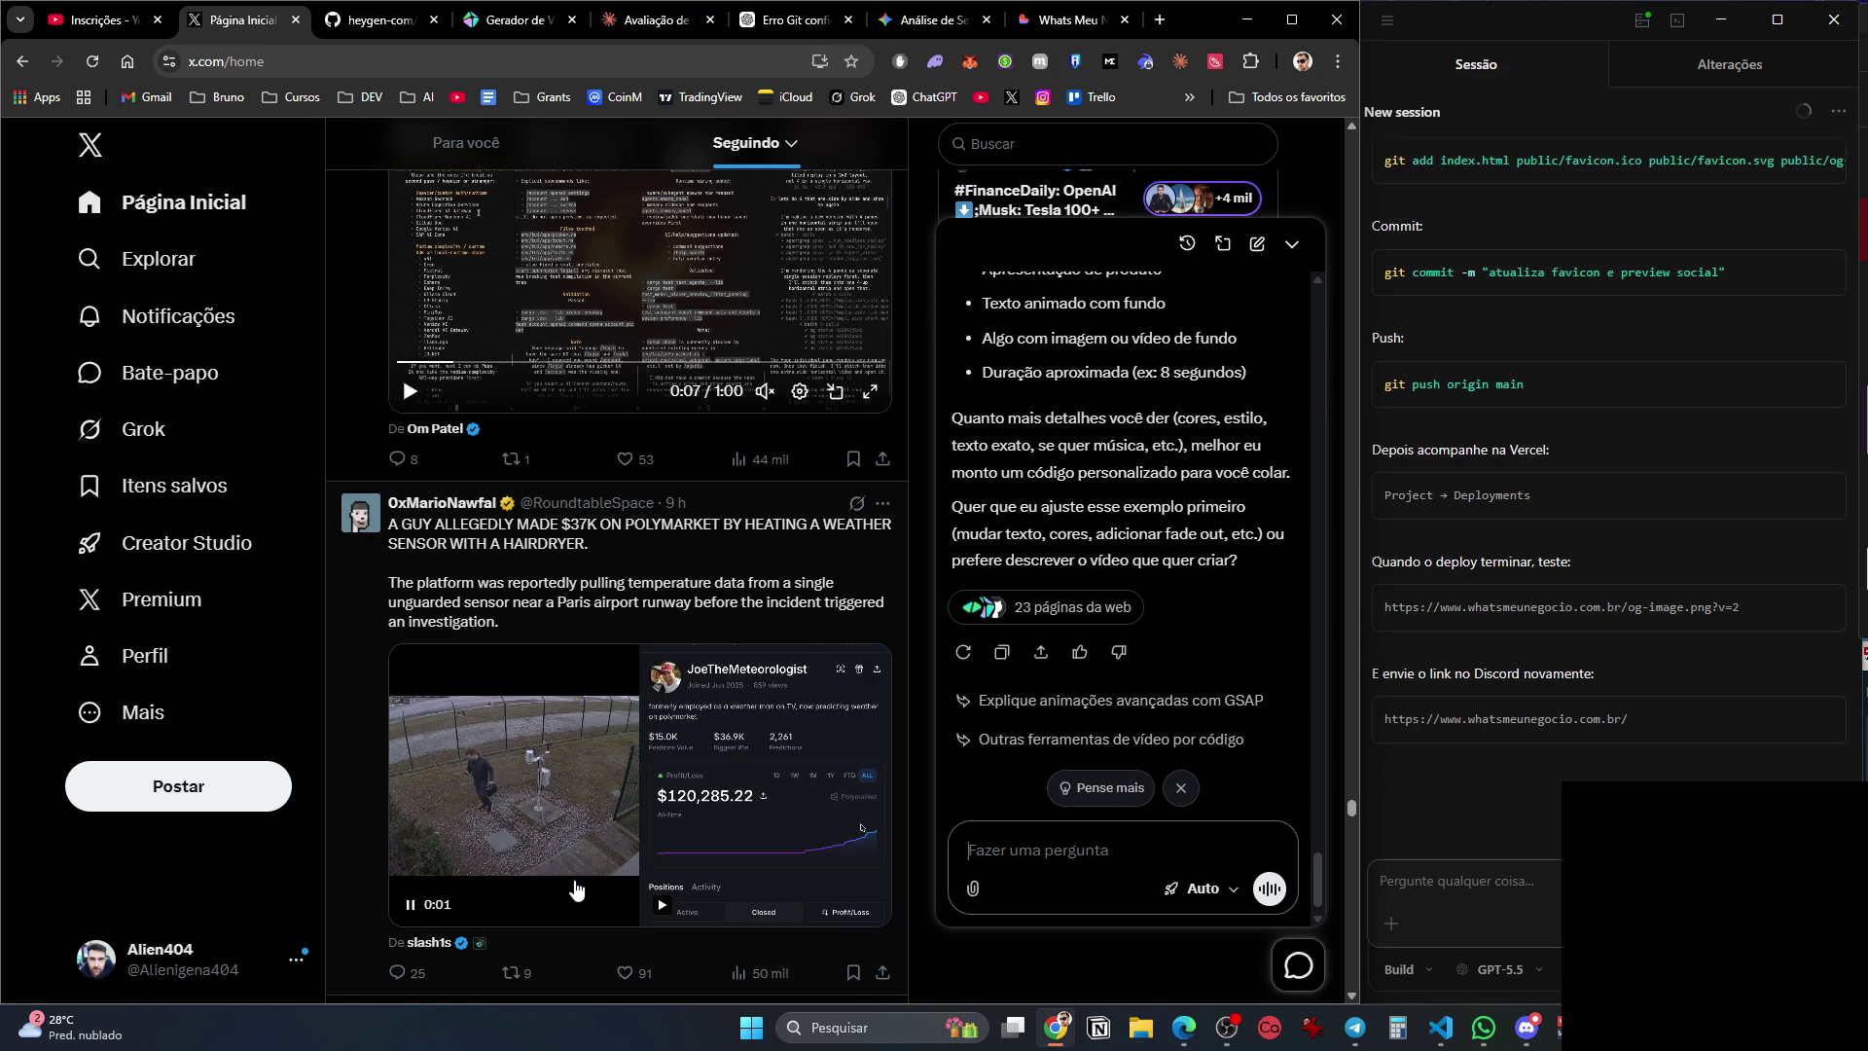
pyautogui.scroll(-8, 578, 890)
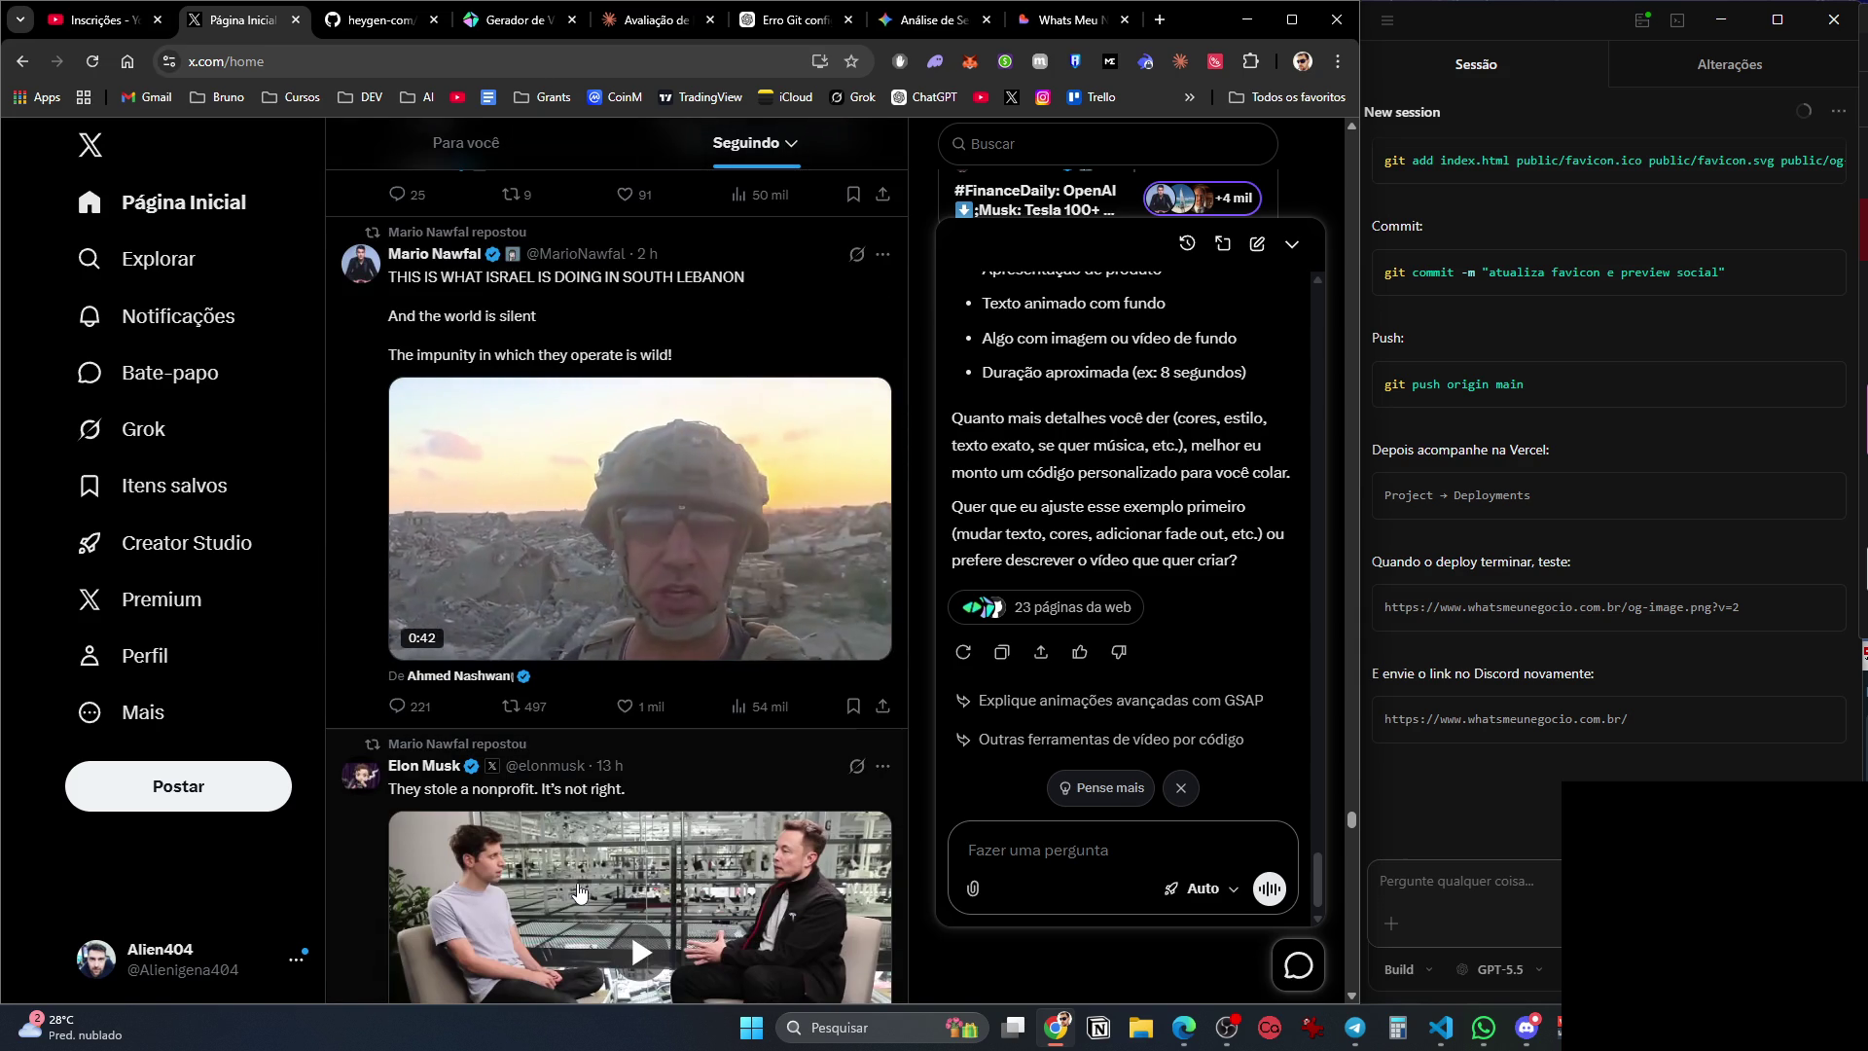
pyautogui.scroll(-6, 579, 892)
pyautogui.scroll(-15, 580, 895)
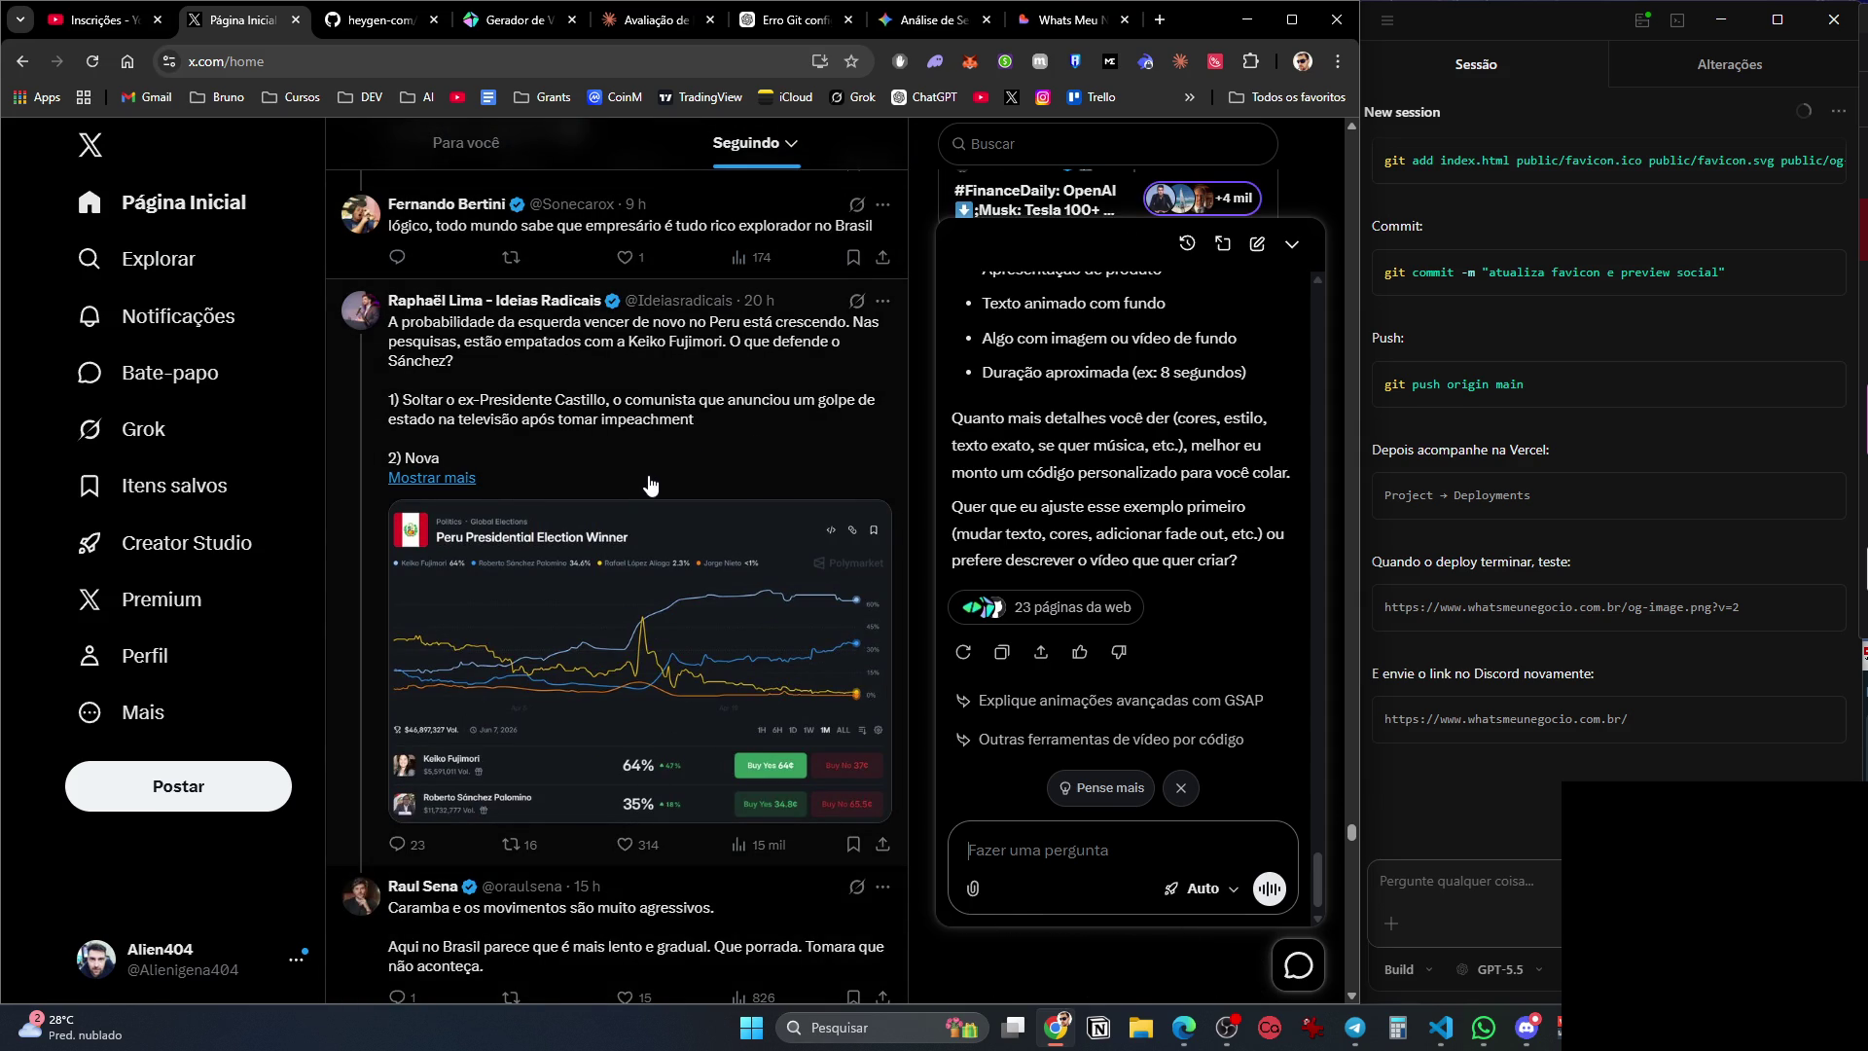
pyautogui.scroll(-5, 650, 484)
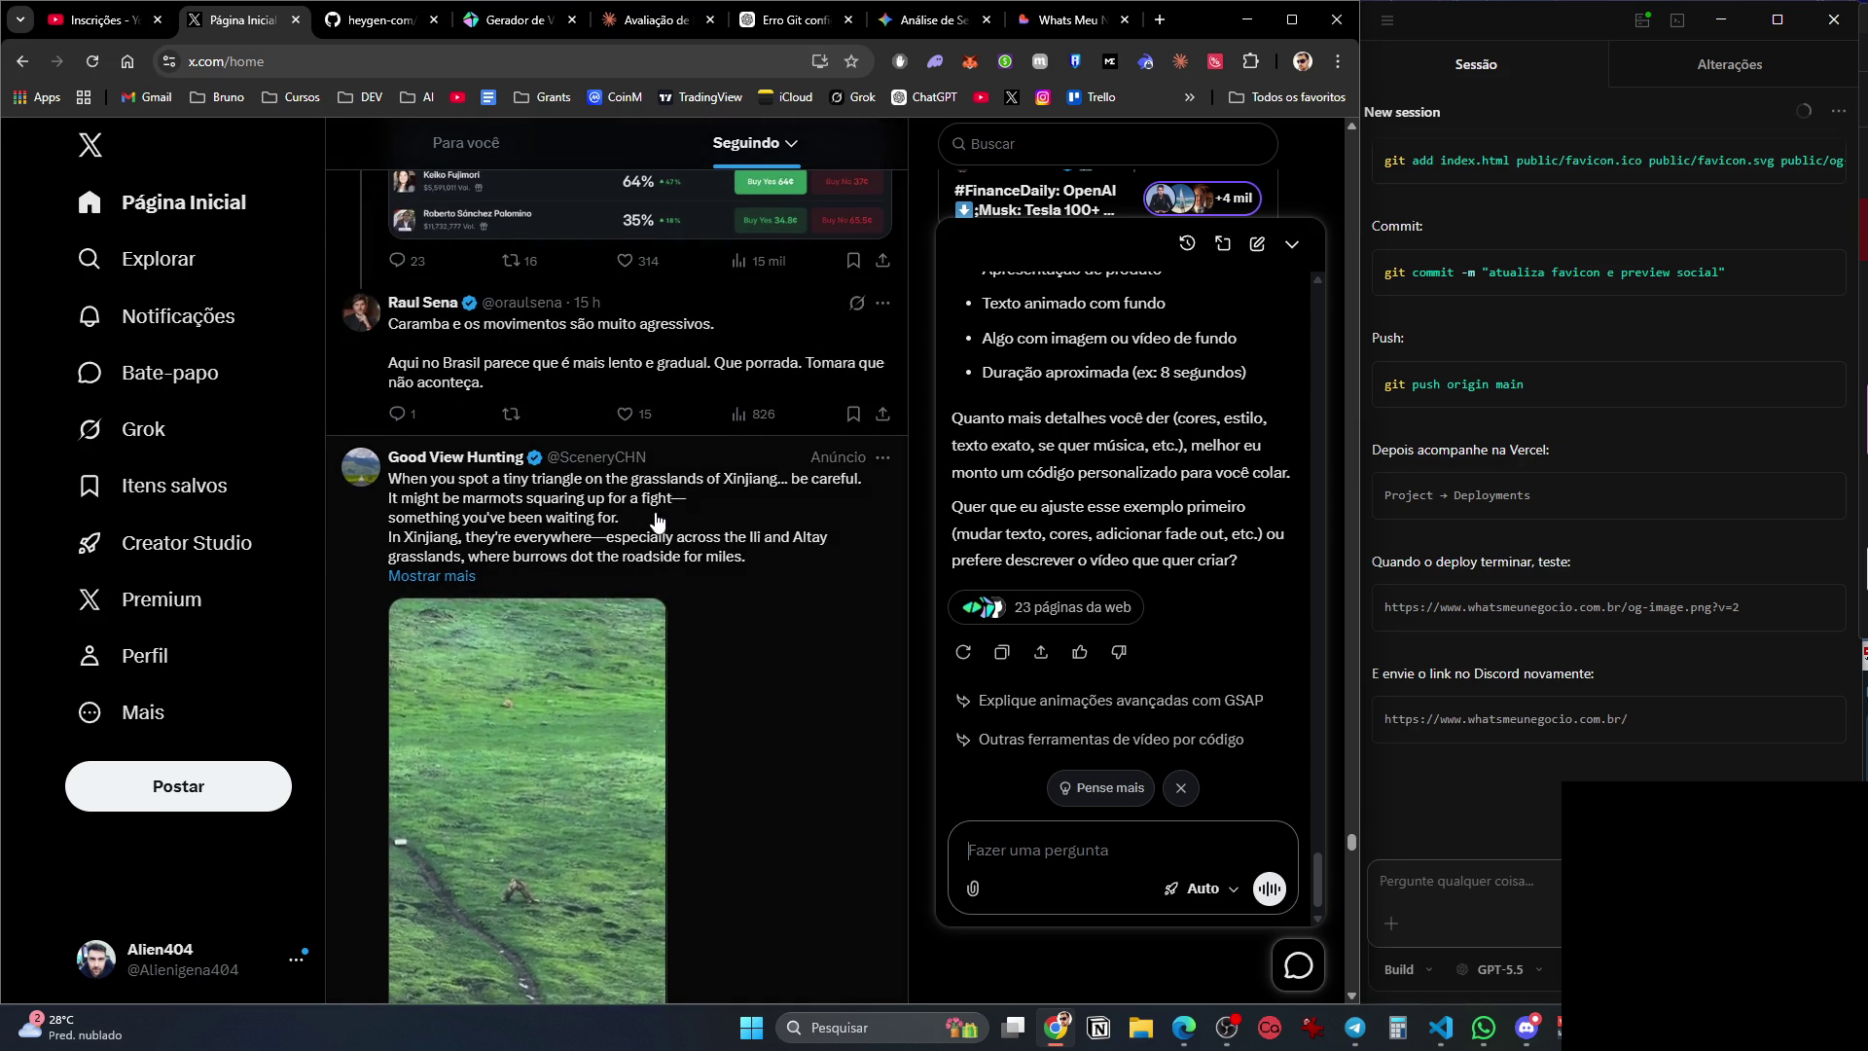
pyautogui.scroll(-4, 660, 545)
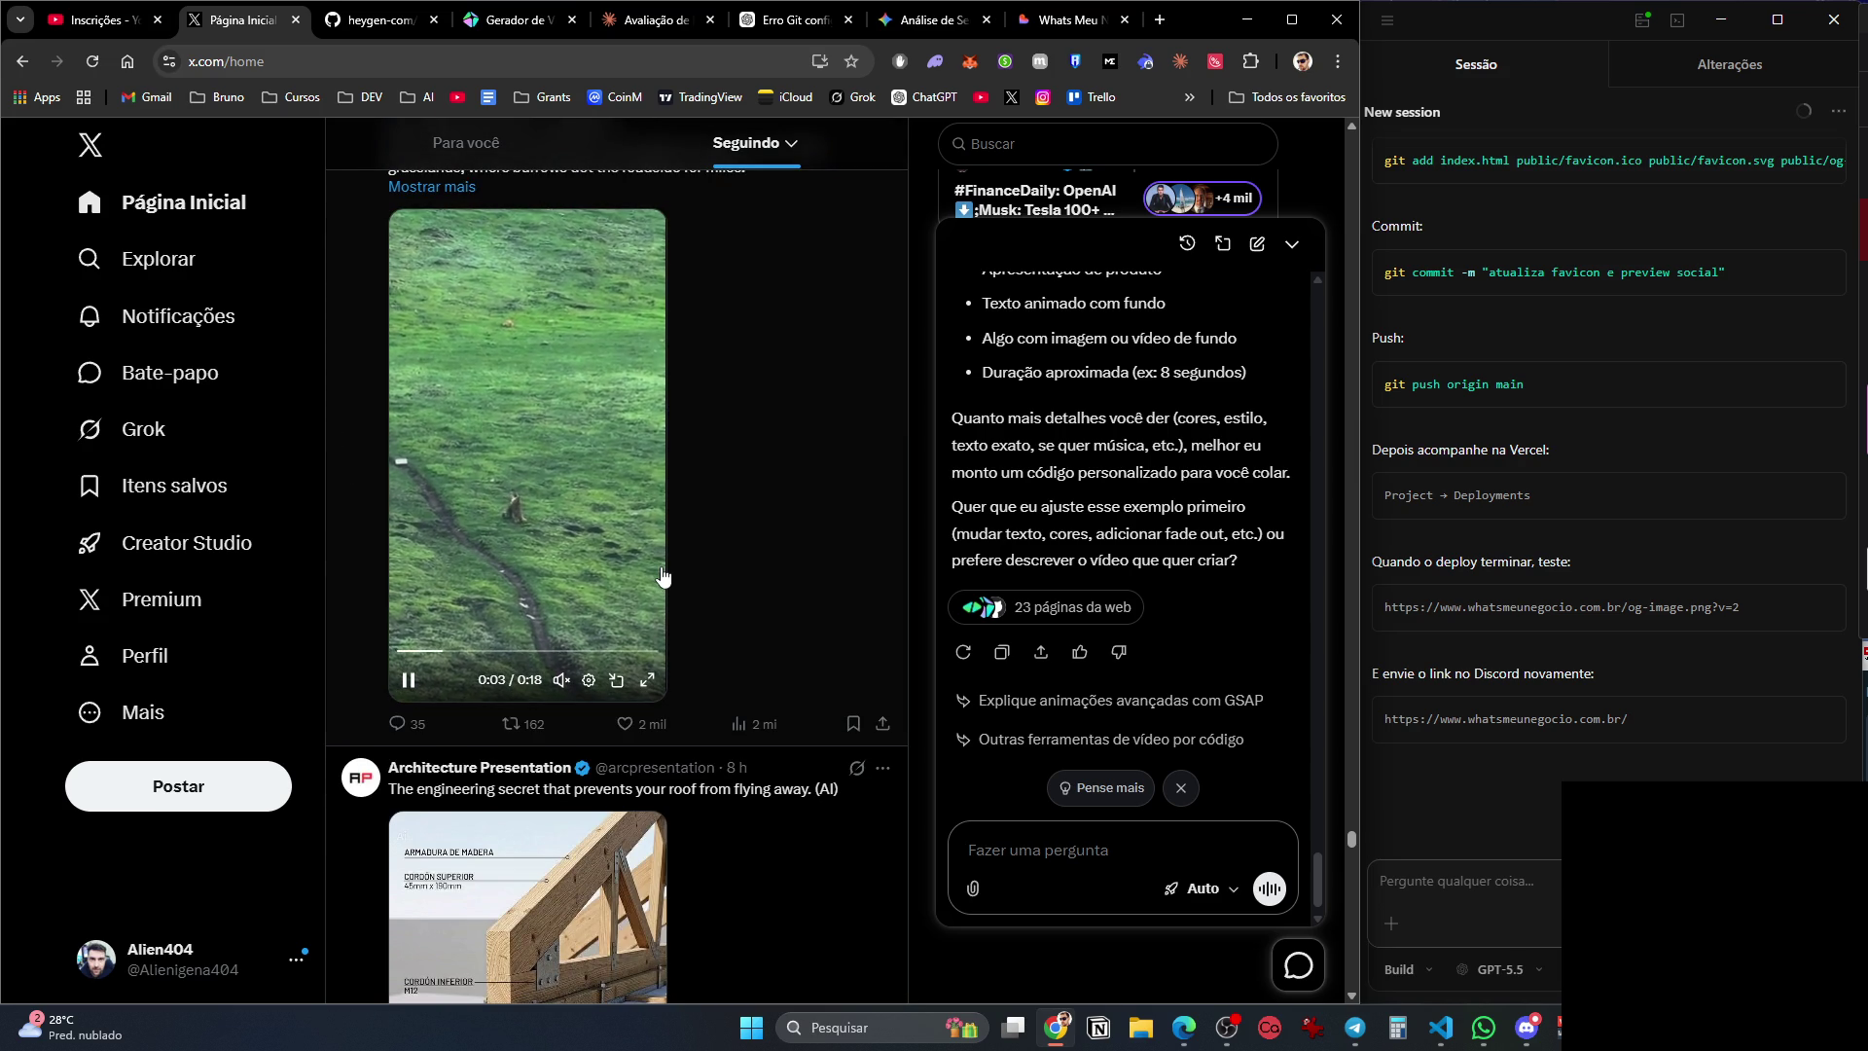
pyautogui.scroll(-5, 663, 577)
pyautogui.scroll(-5, 665, 650)
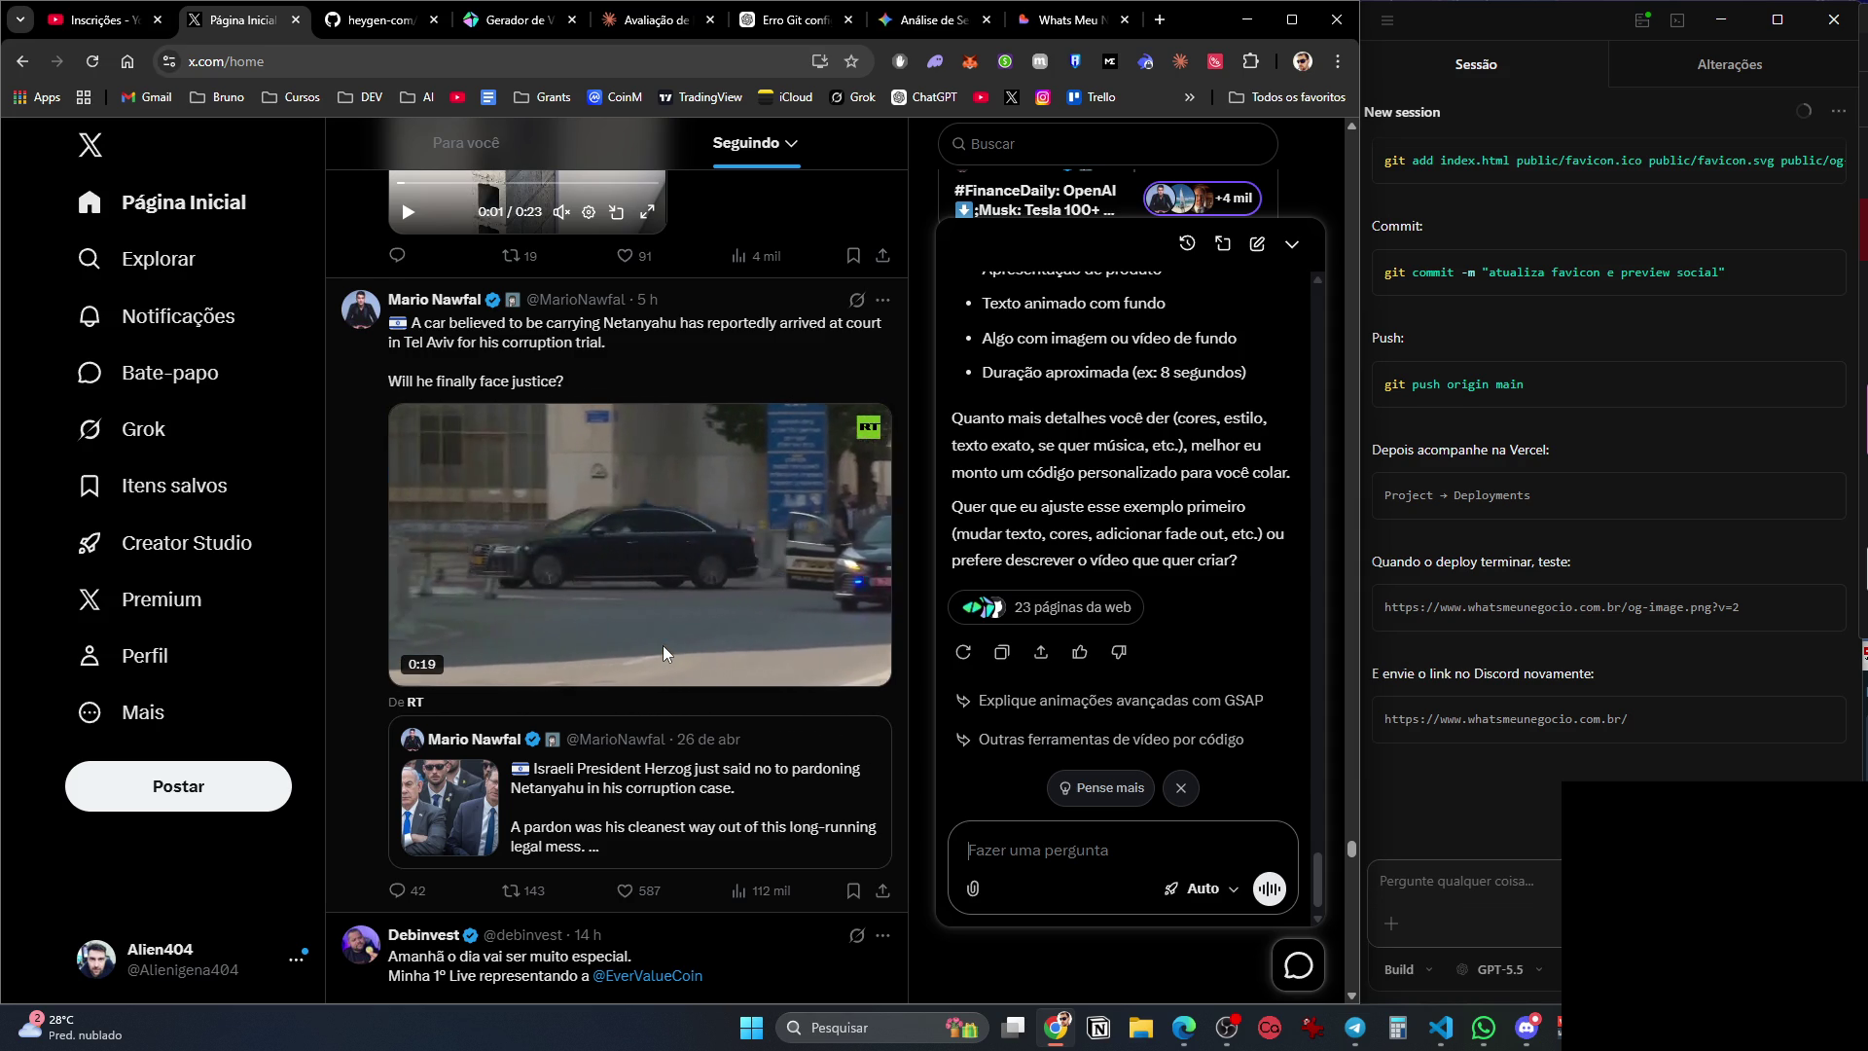
pyautogui.scroll(-10, 662, 651)
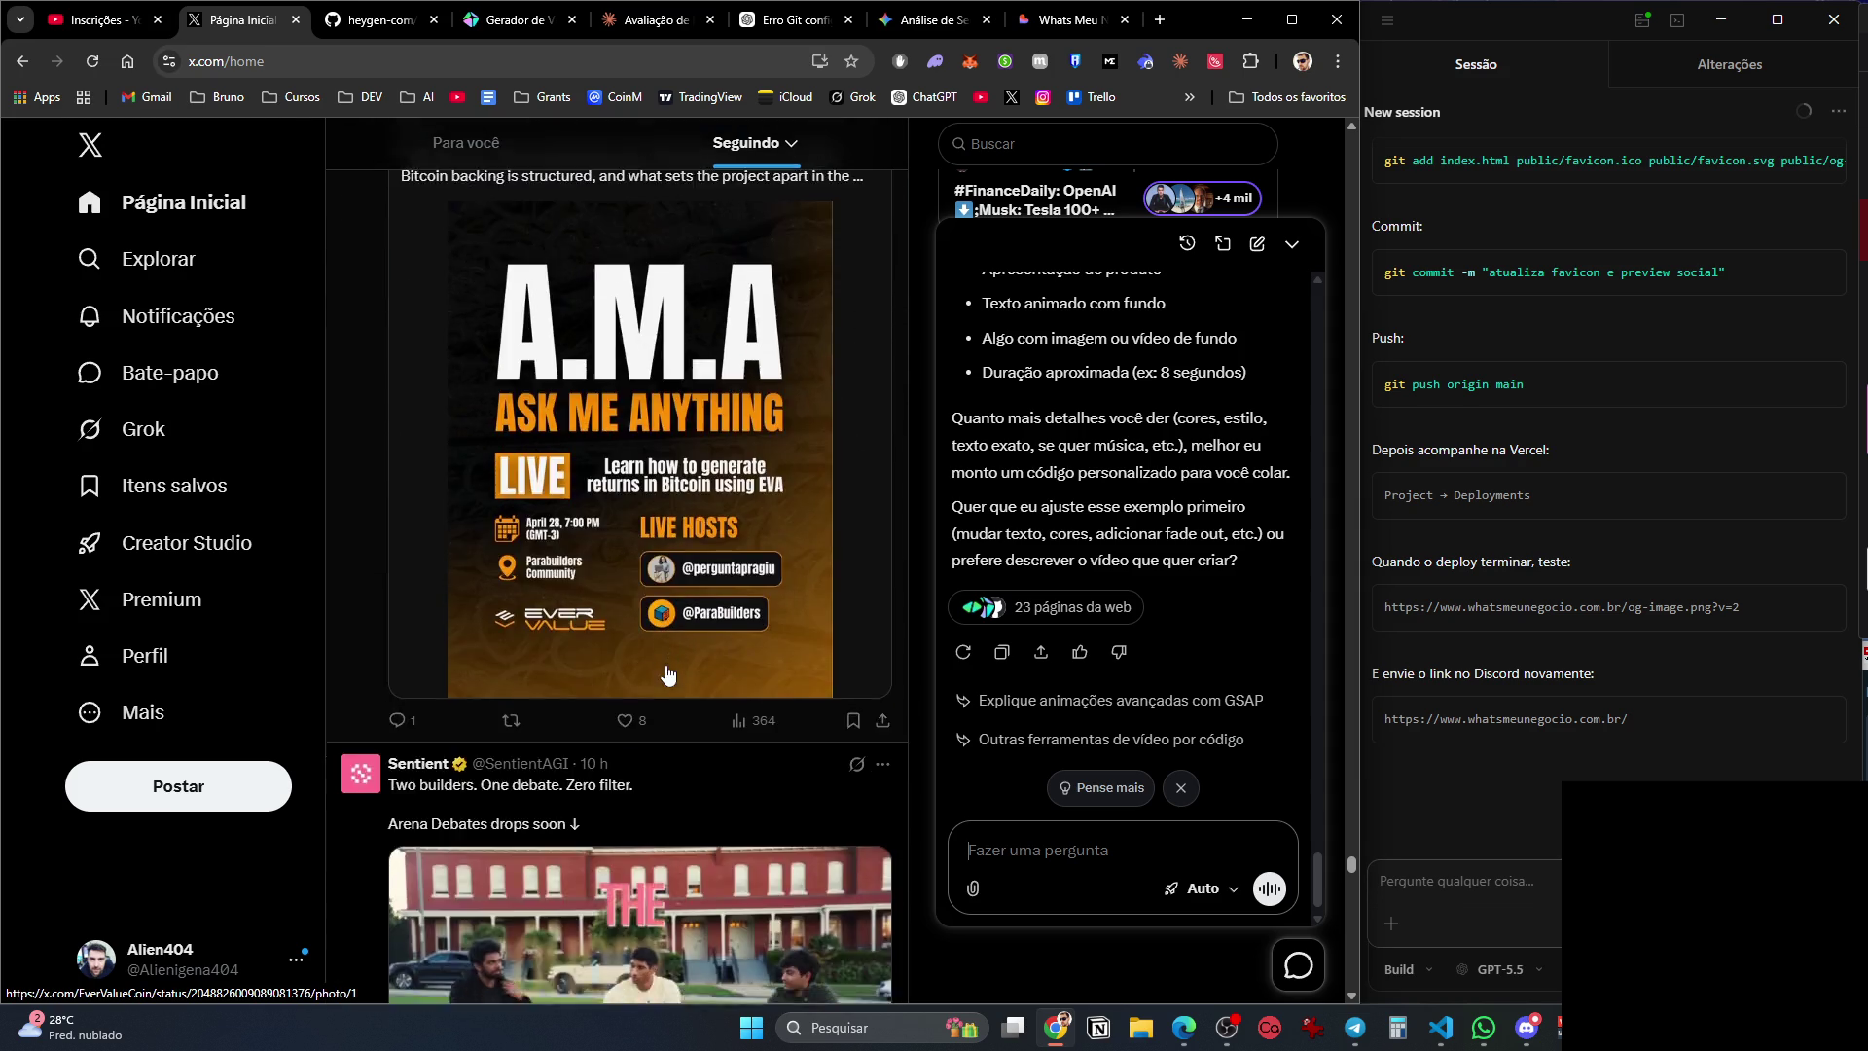
pyautogui.scroll(-20, 668, 673)
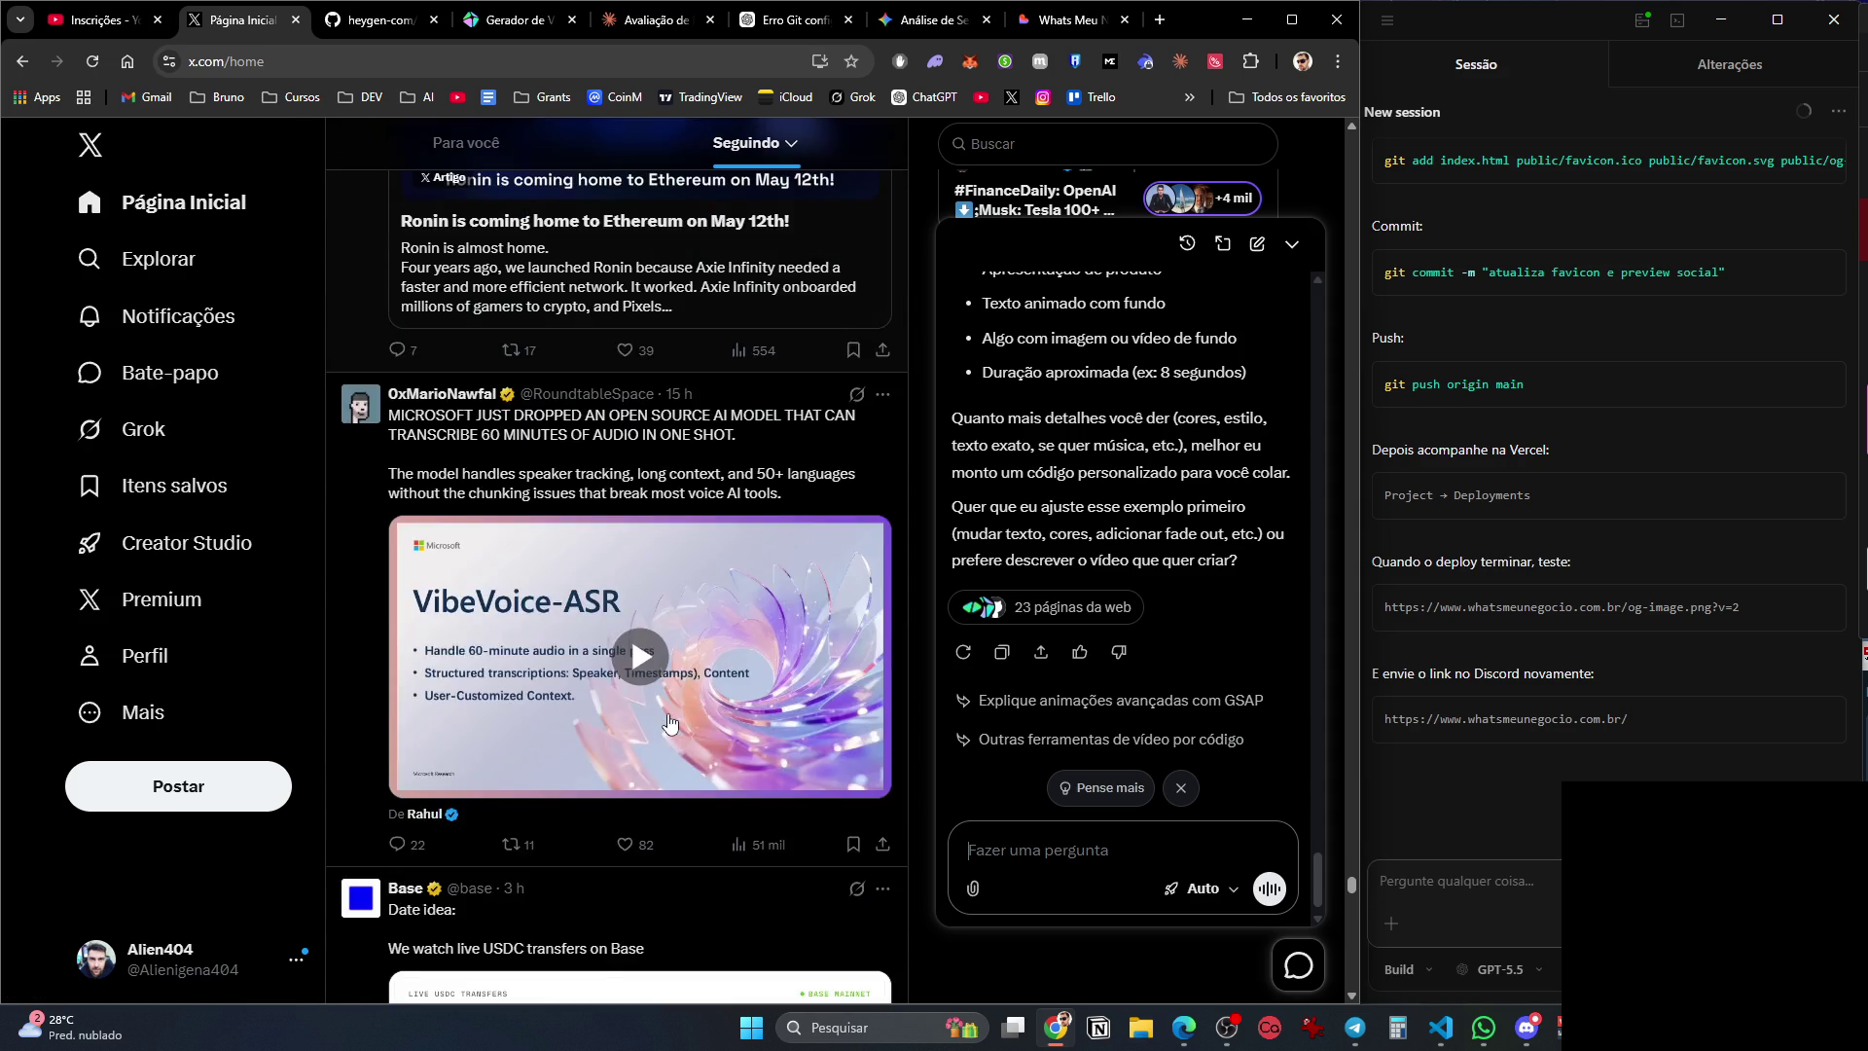
pyautogui.scroll(-15, 670, 721)
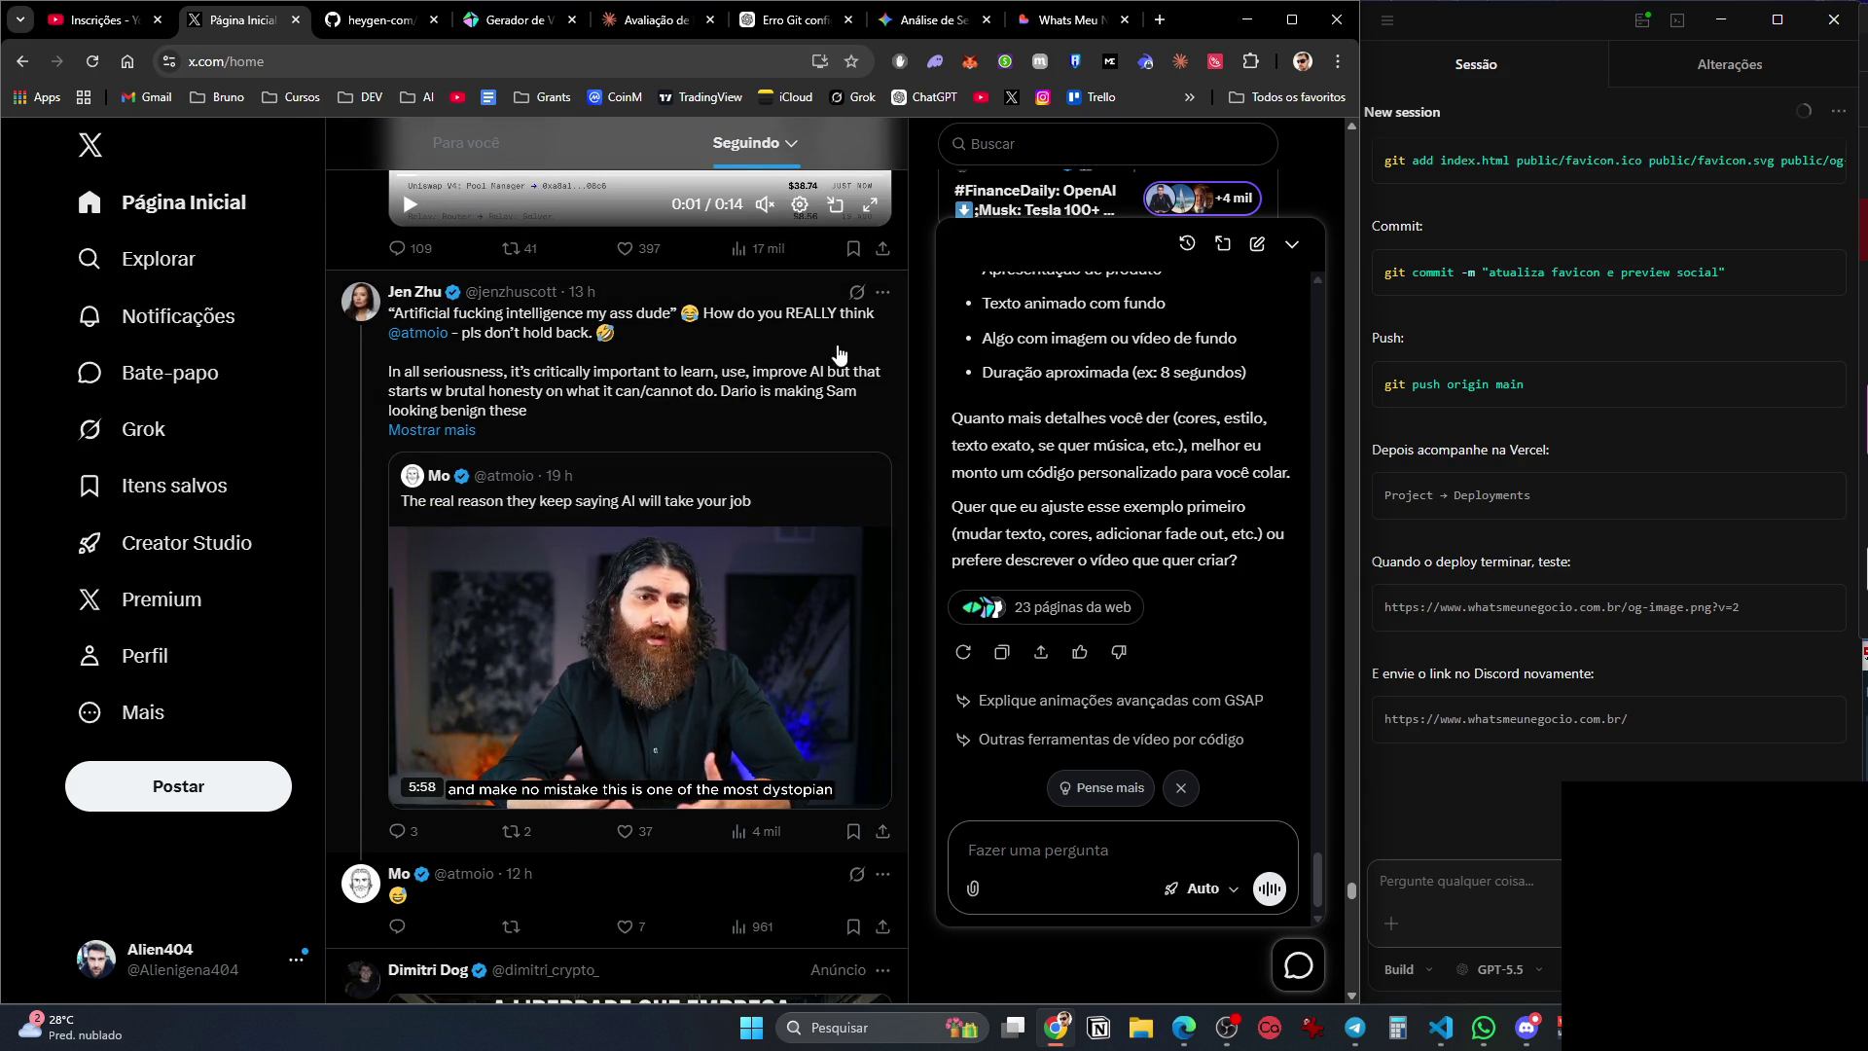
pyautogui.hotkey('ctrl', 'Tab')
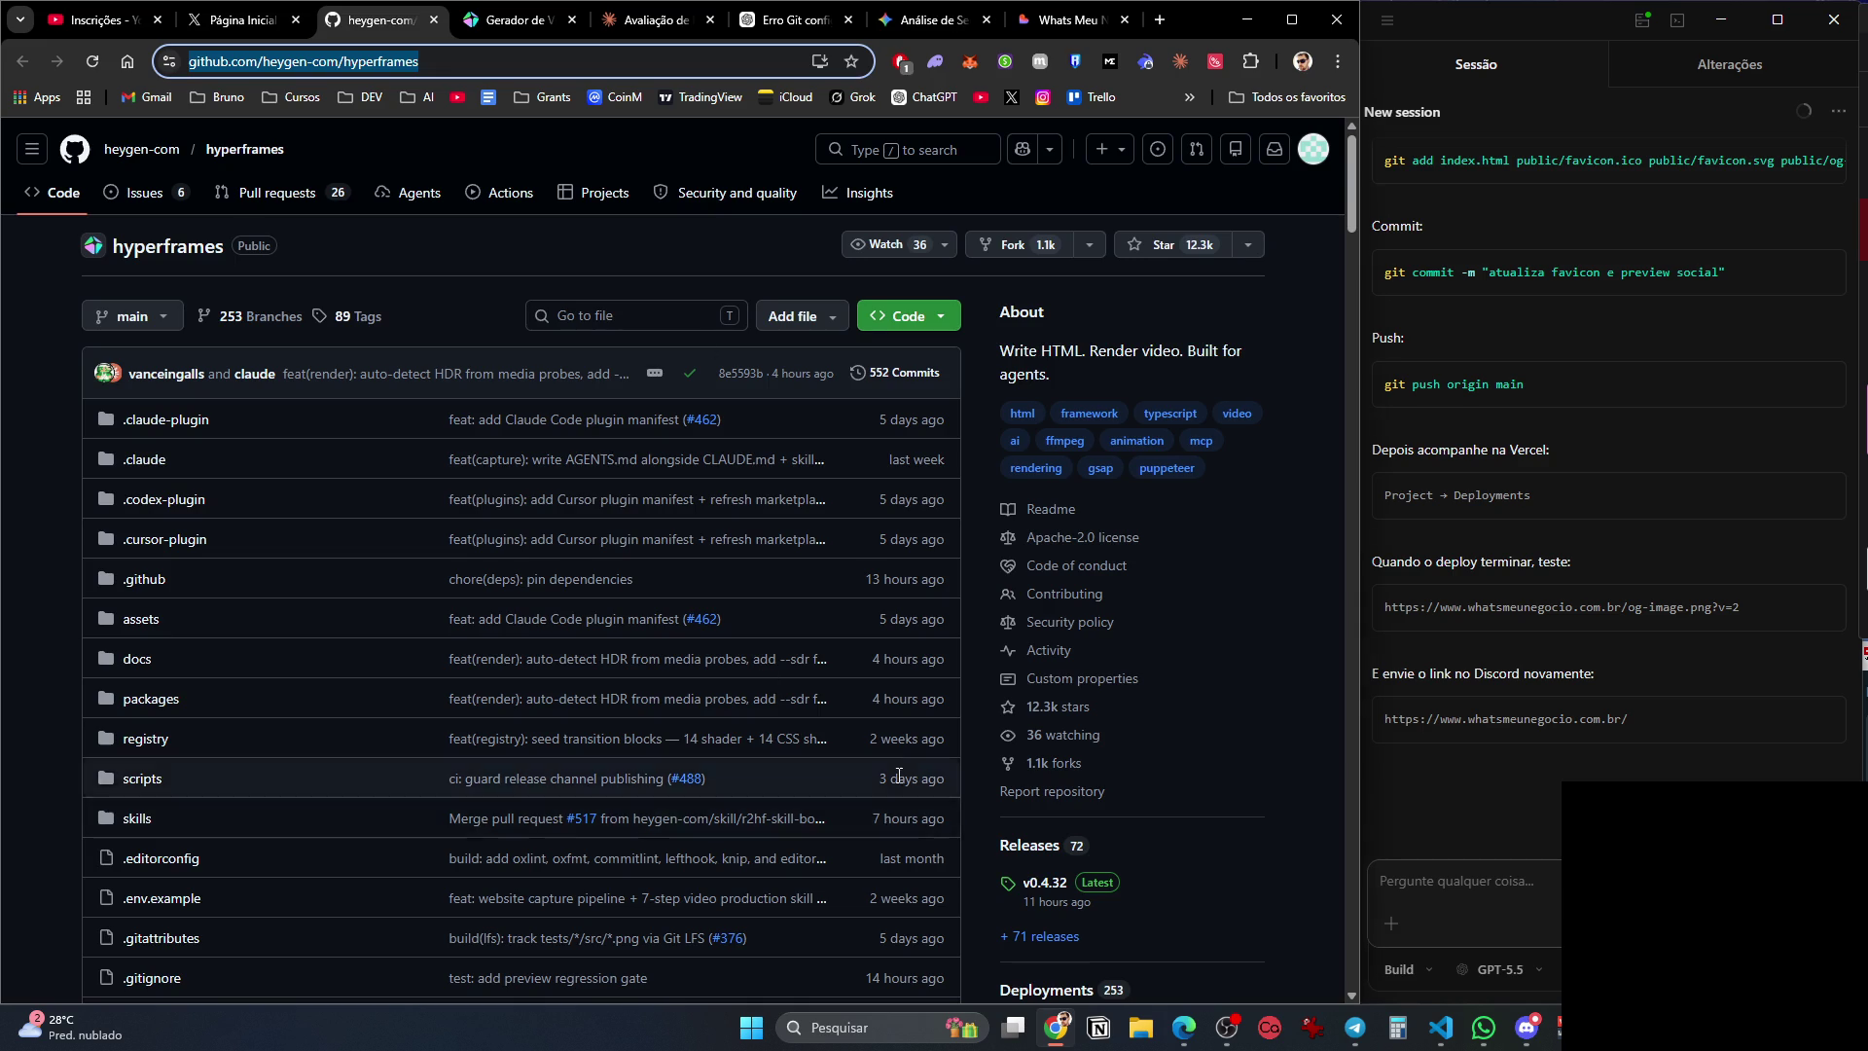
# Allow the agent one-time read access to C:\ and move the terminal window to the right.
pyautogui.hotkey('alt', 'Tab')
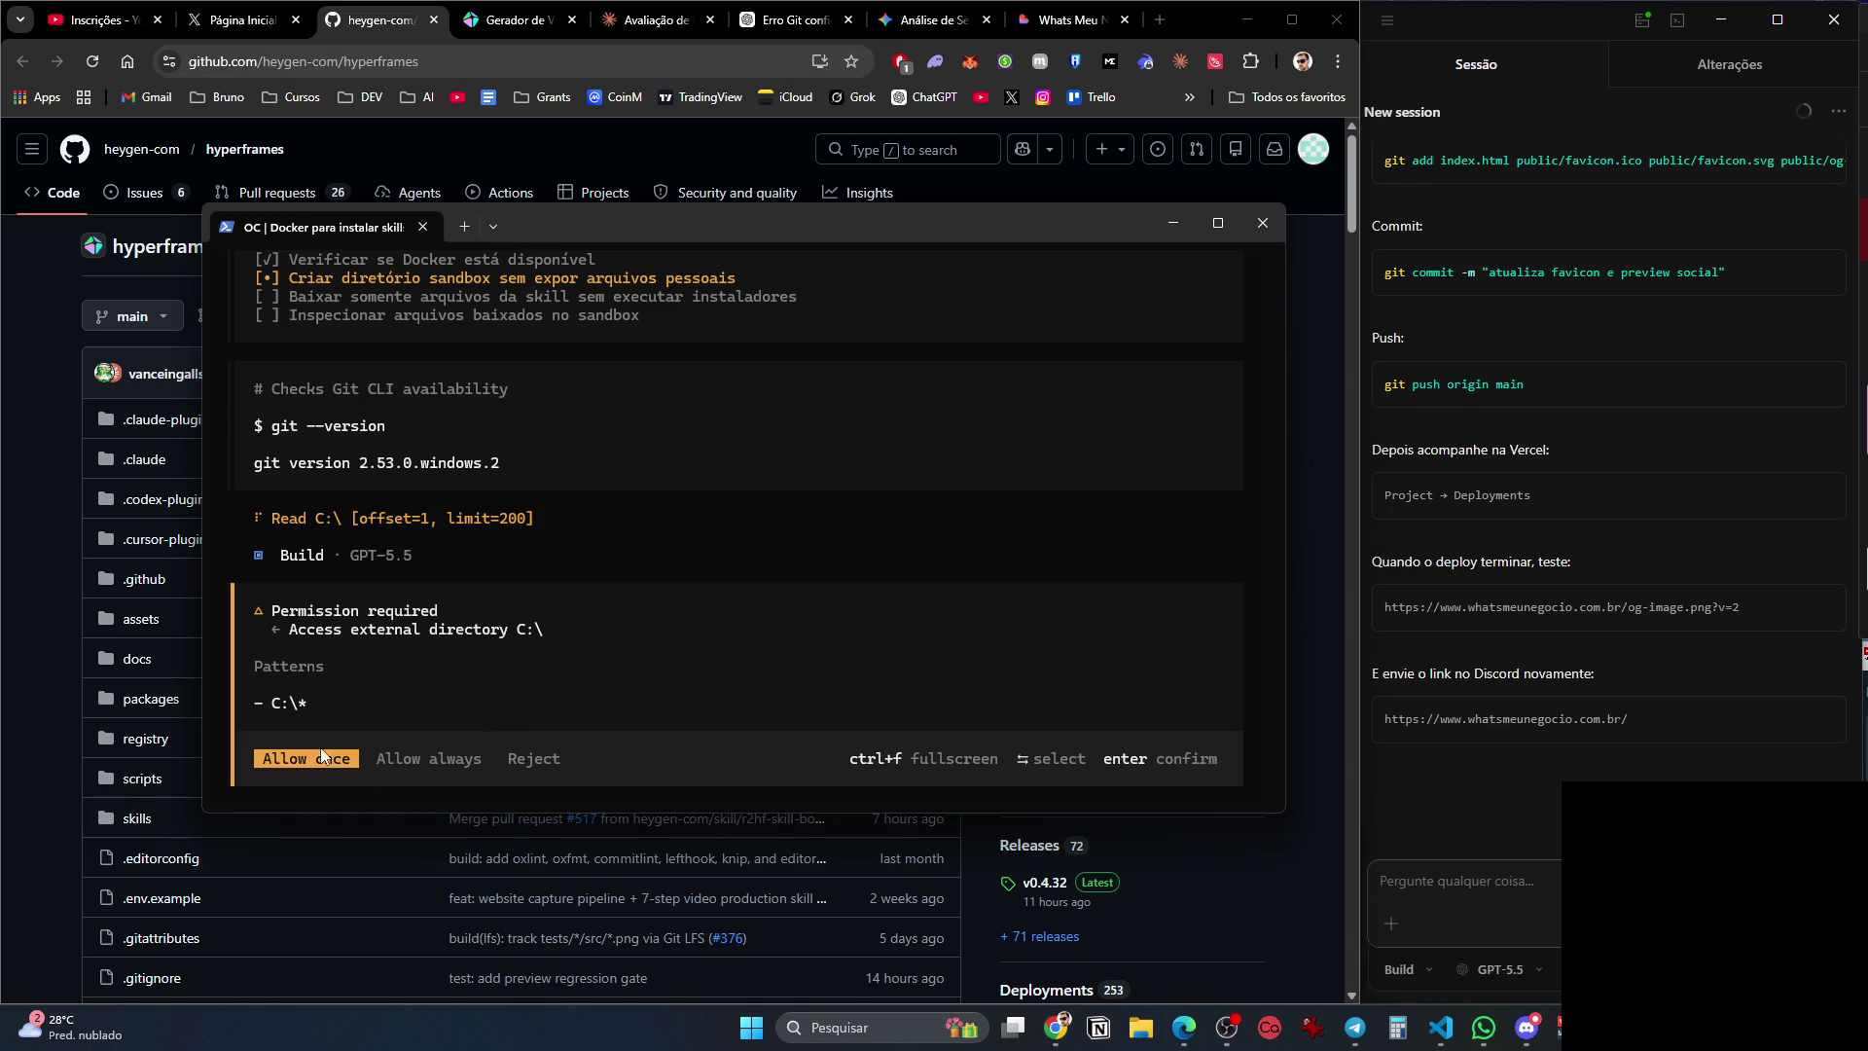
pyautogui.click(319, 771)
pyautogui.moveTo(896, 239)
pyautogui.mouseDown()
pyautogui.moveTo(928, 247)
pyautogui.moveTo(1332, 82)
pyautogui.moveTo(1589, 84)
pyautogui.moveTo(1531, 89)
pyautogui.mouseUp()
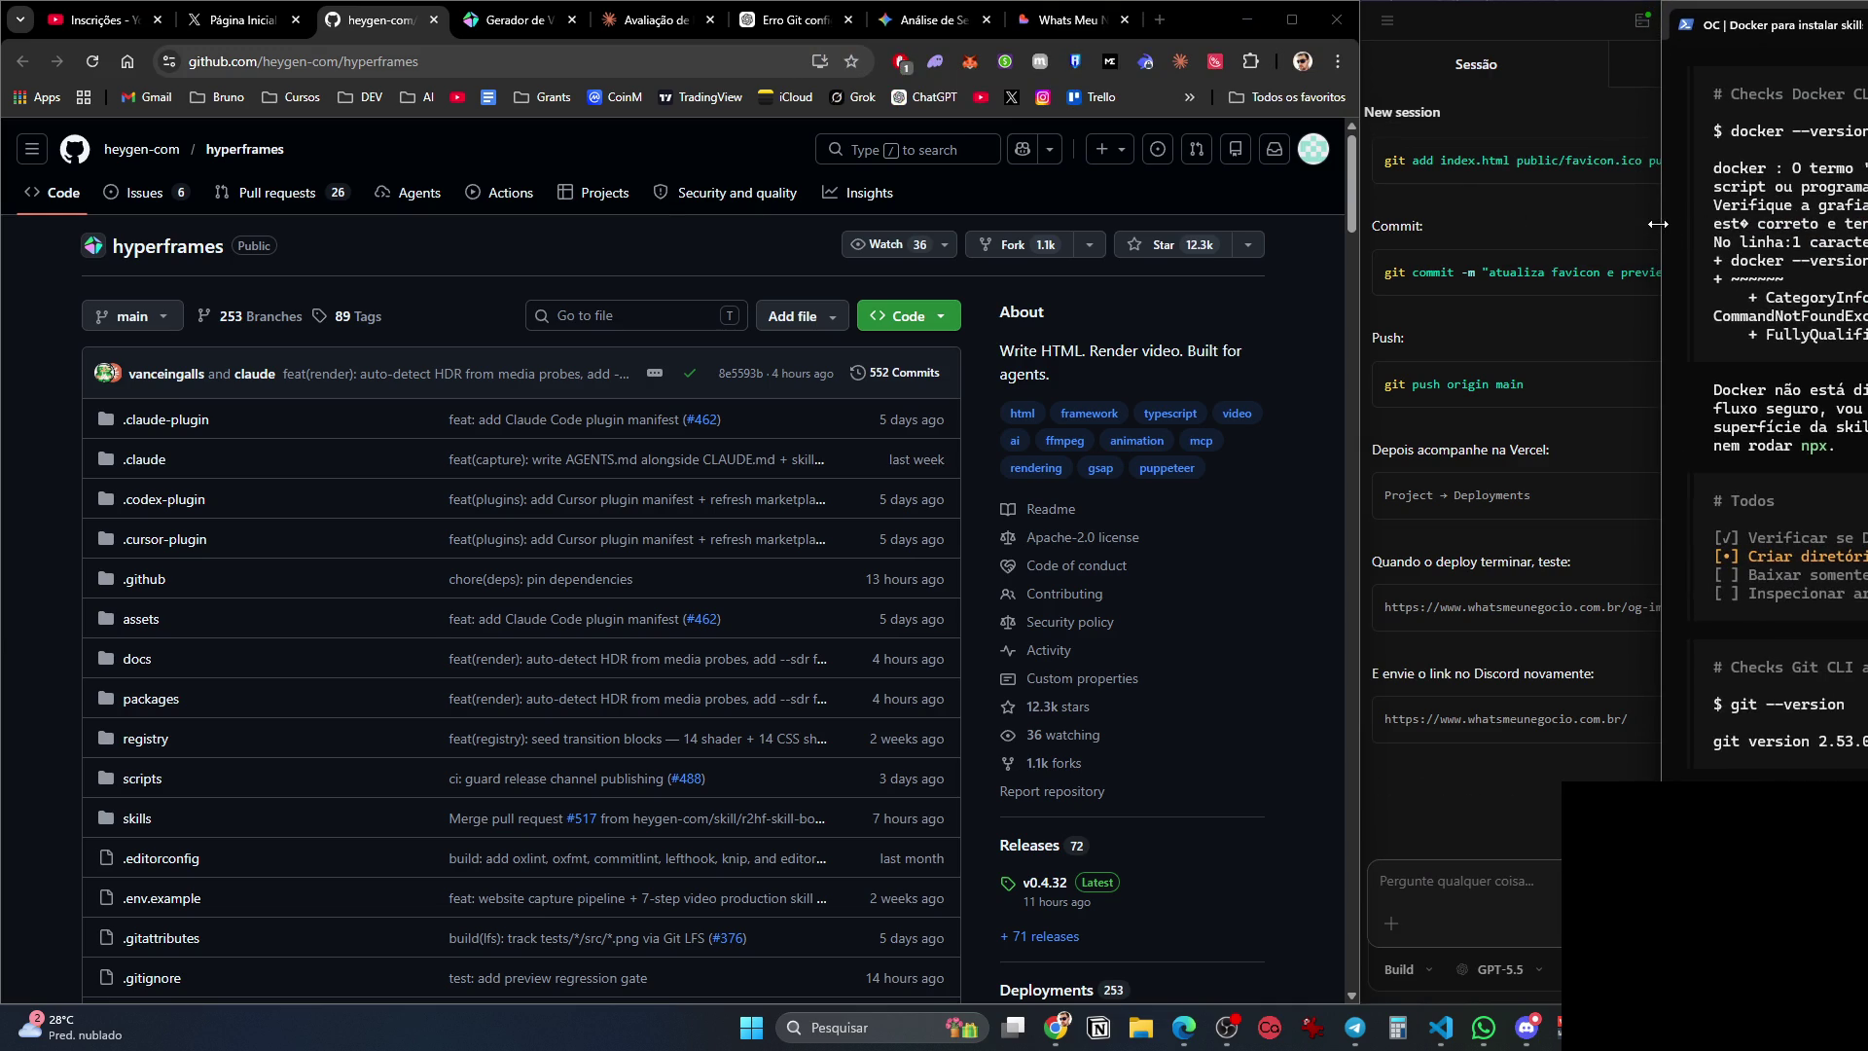
pyautogui.moveTo(1662, 185); pyautogui.dragTo(1371, 184)
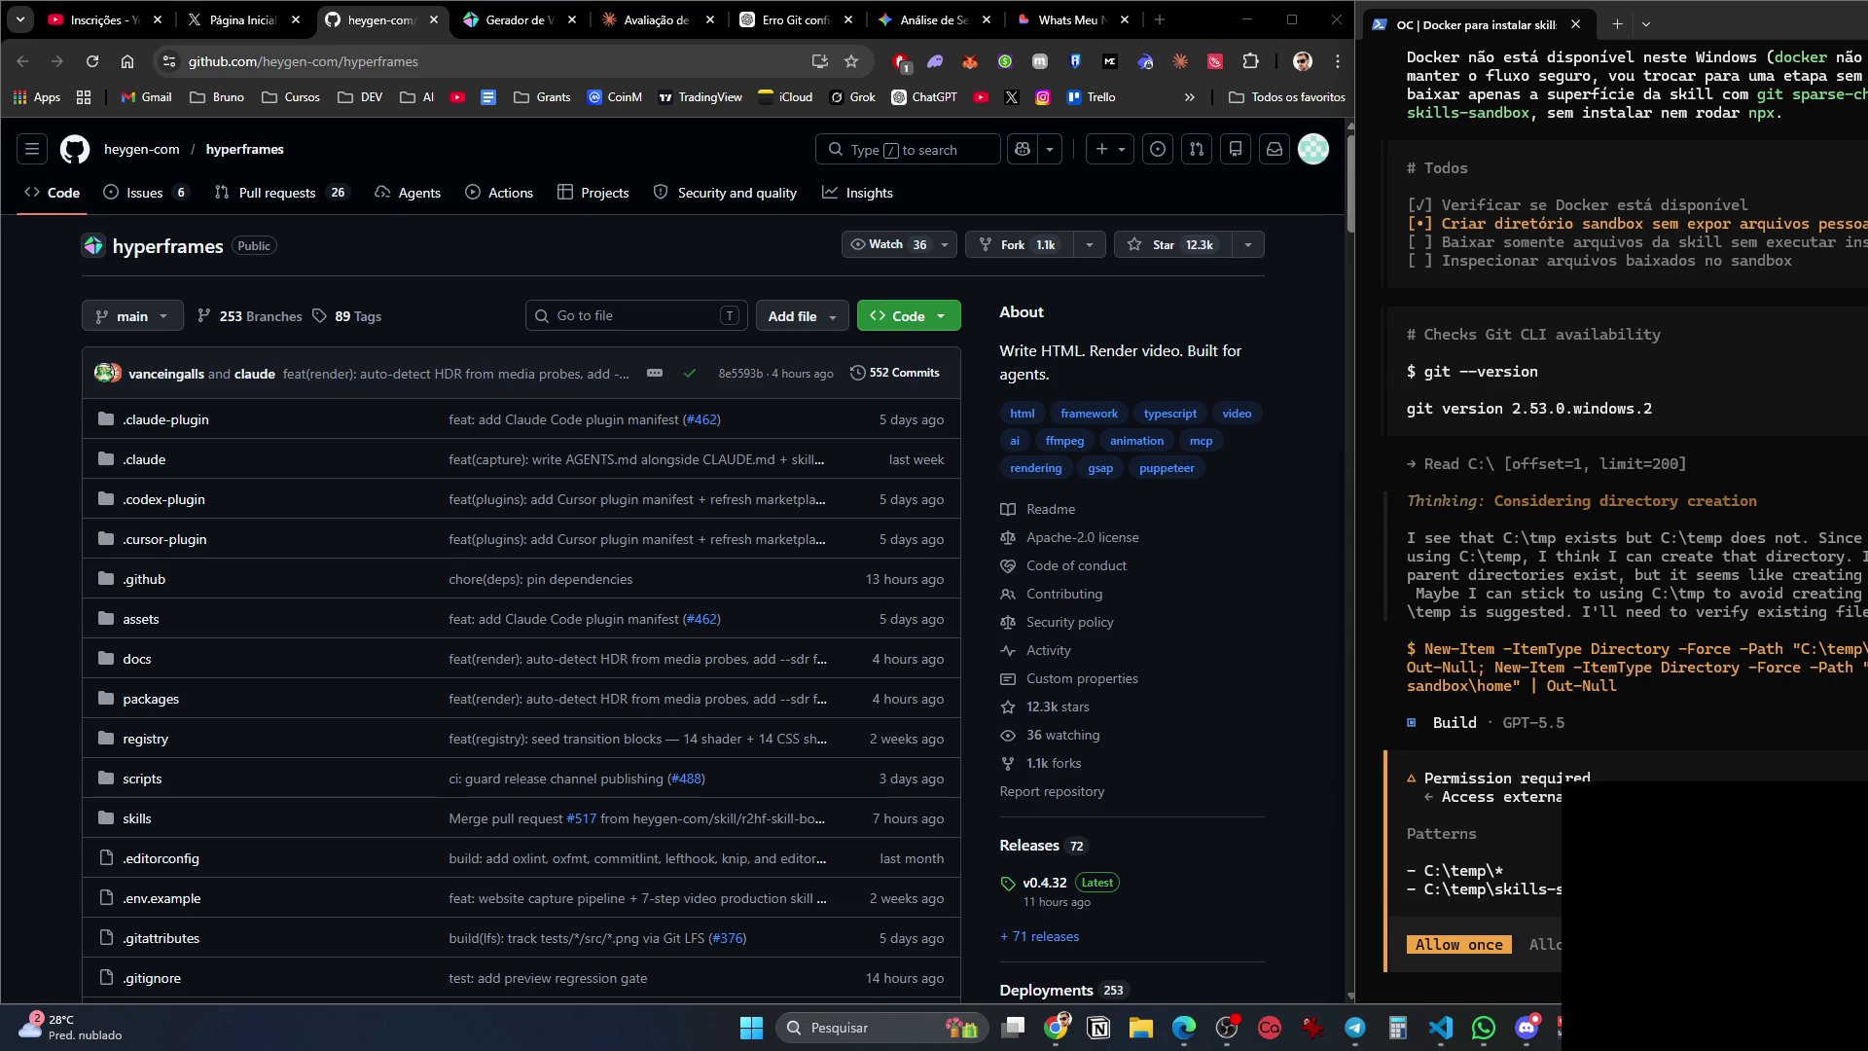
# Allow the sandbox folder creation once, fit the terminal on screen, and show the Claude grant chat.
pyautogui.press('Return')
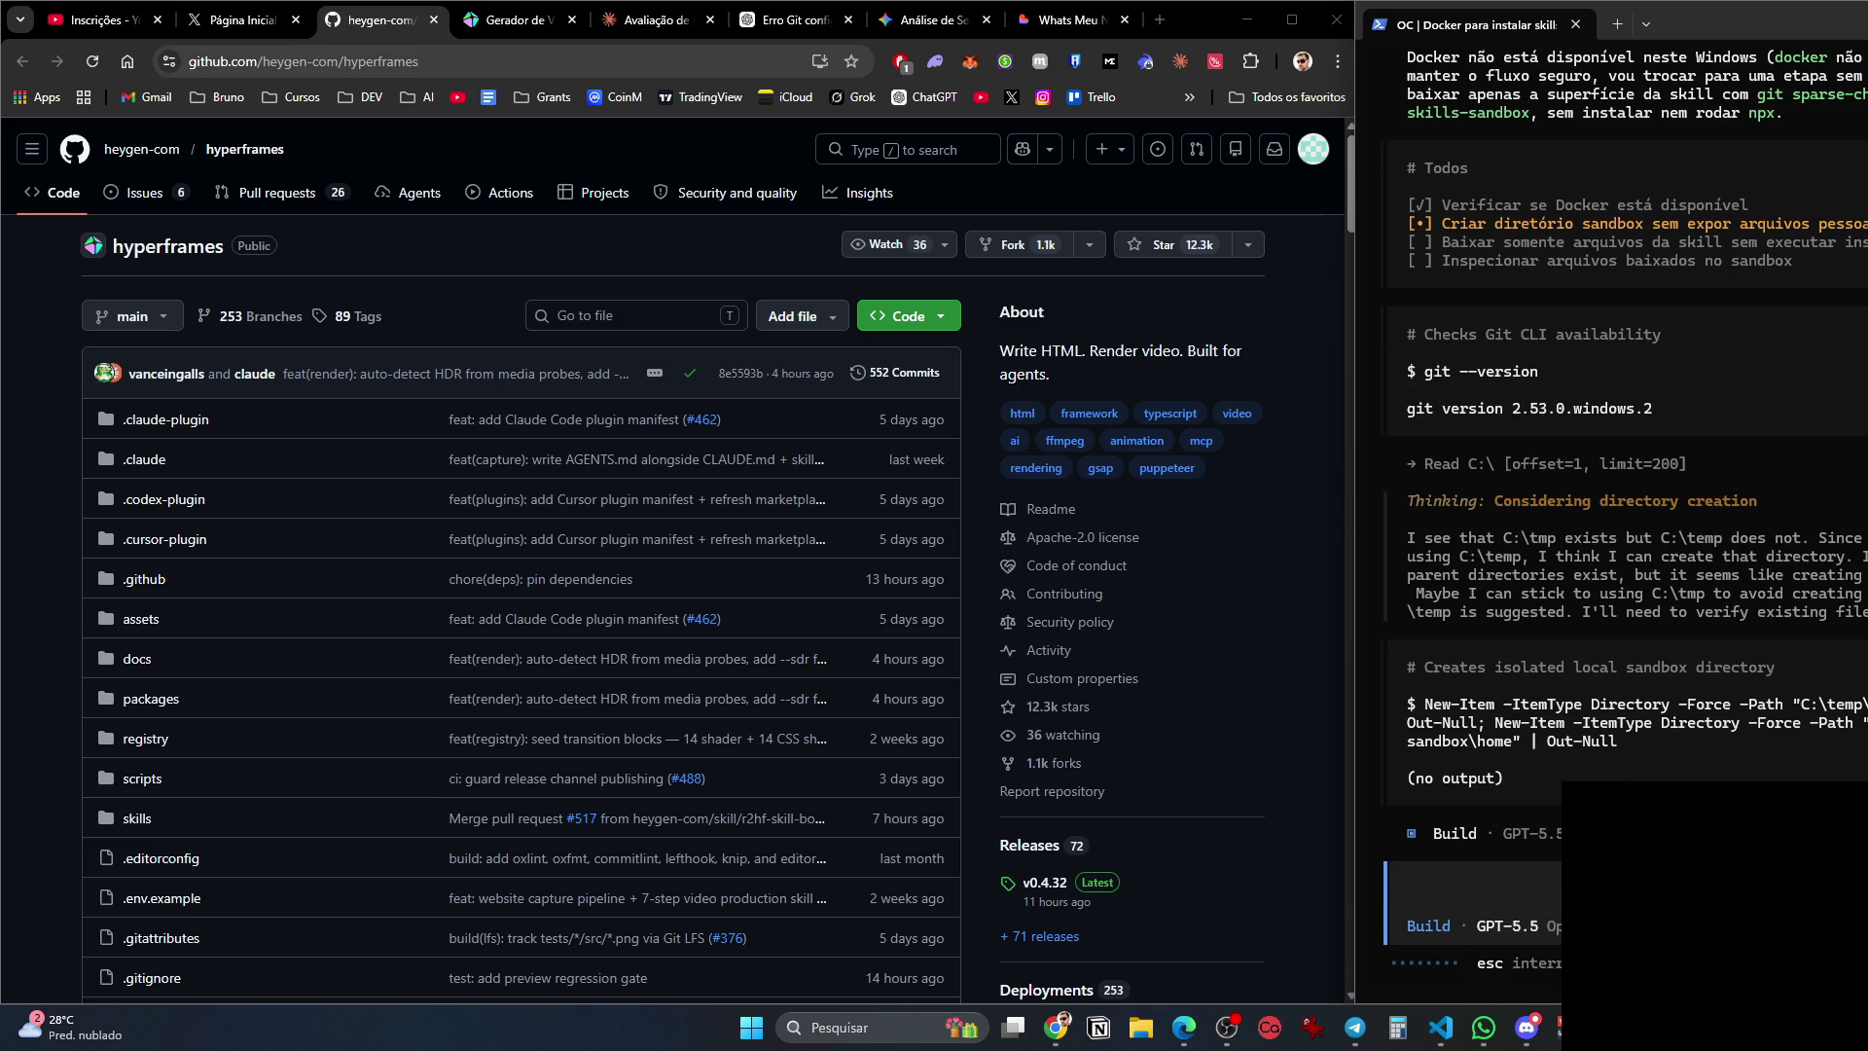
pyautogui.moveTo(1865, 373); pyautogui.dragTo(1838, 373)
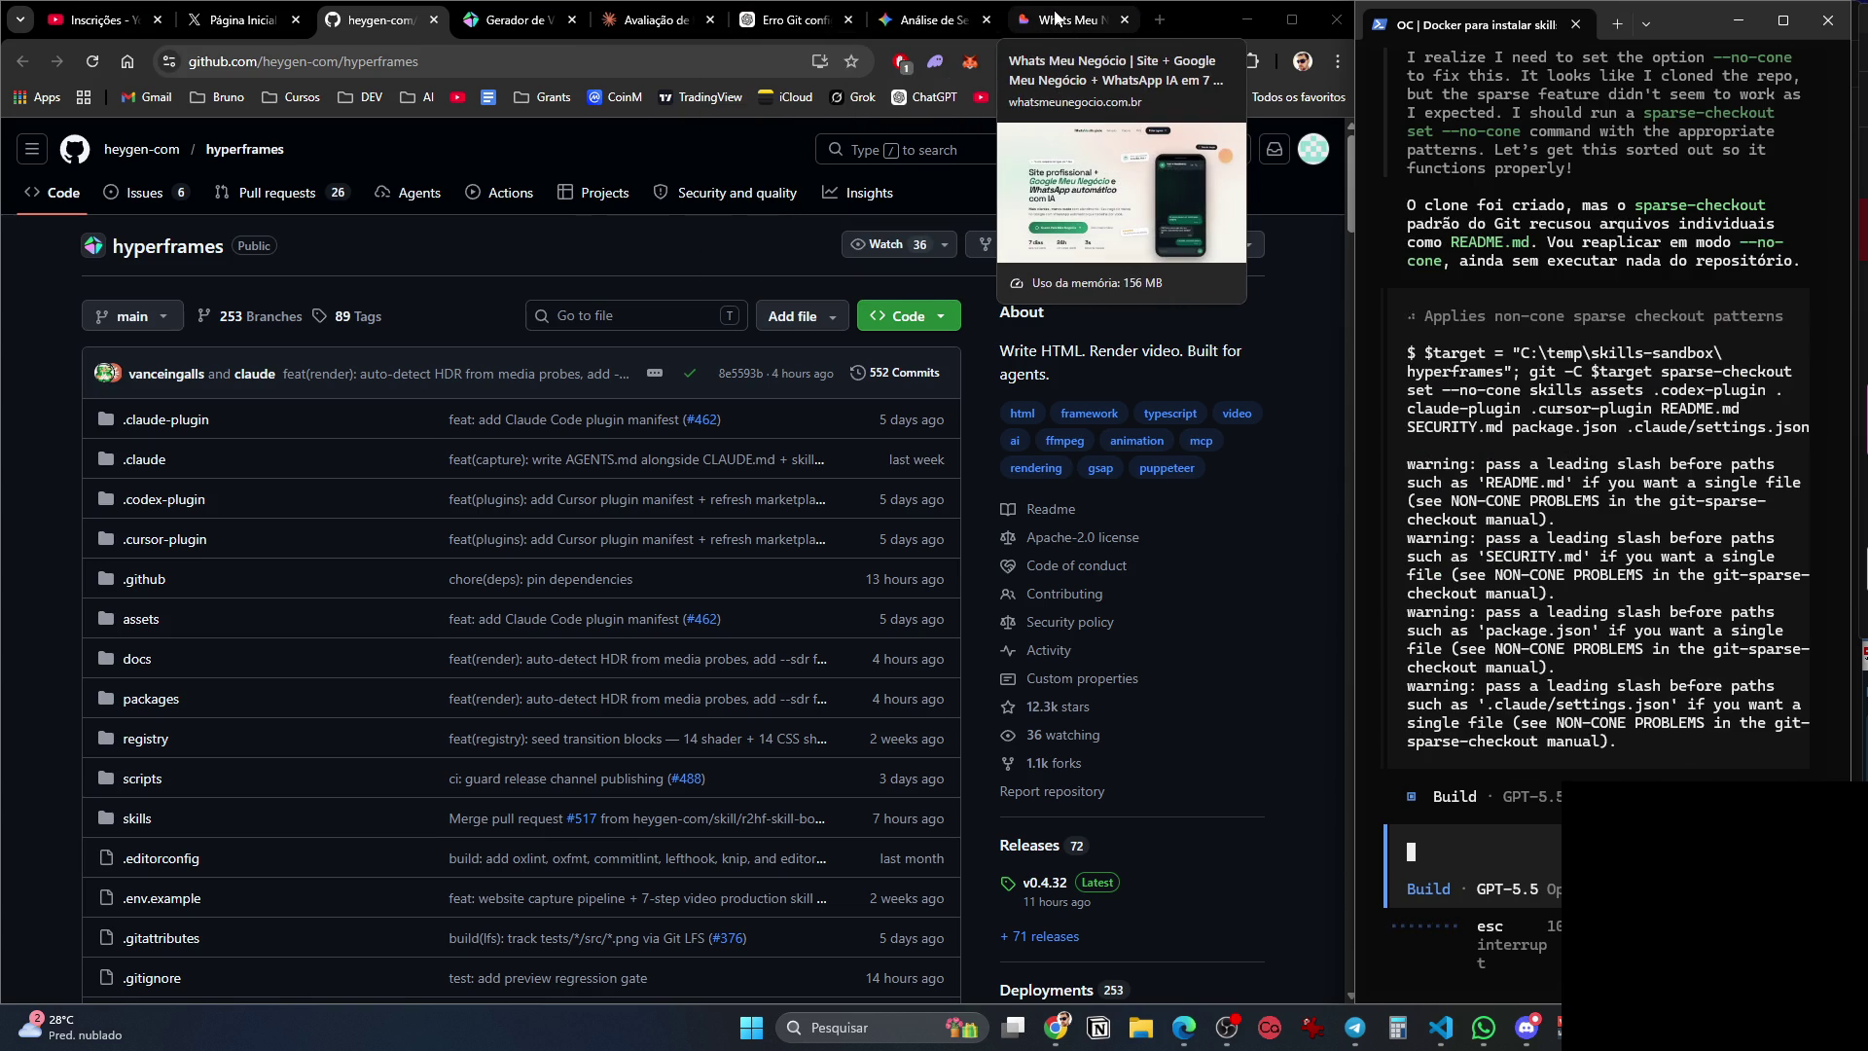
pyautogui.click(522, 29)
pyautogui.click(669, 27)
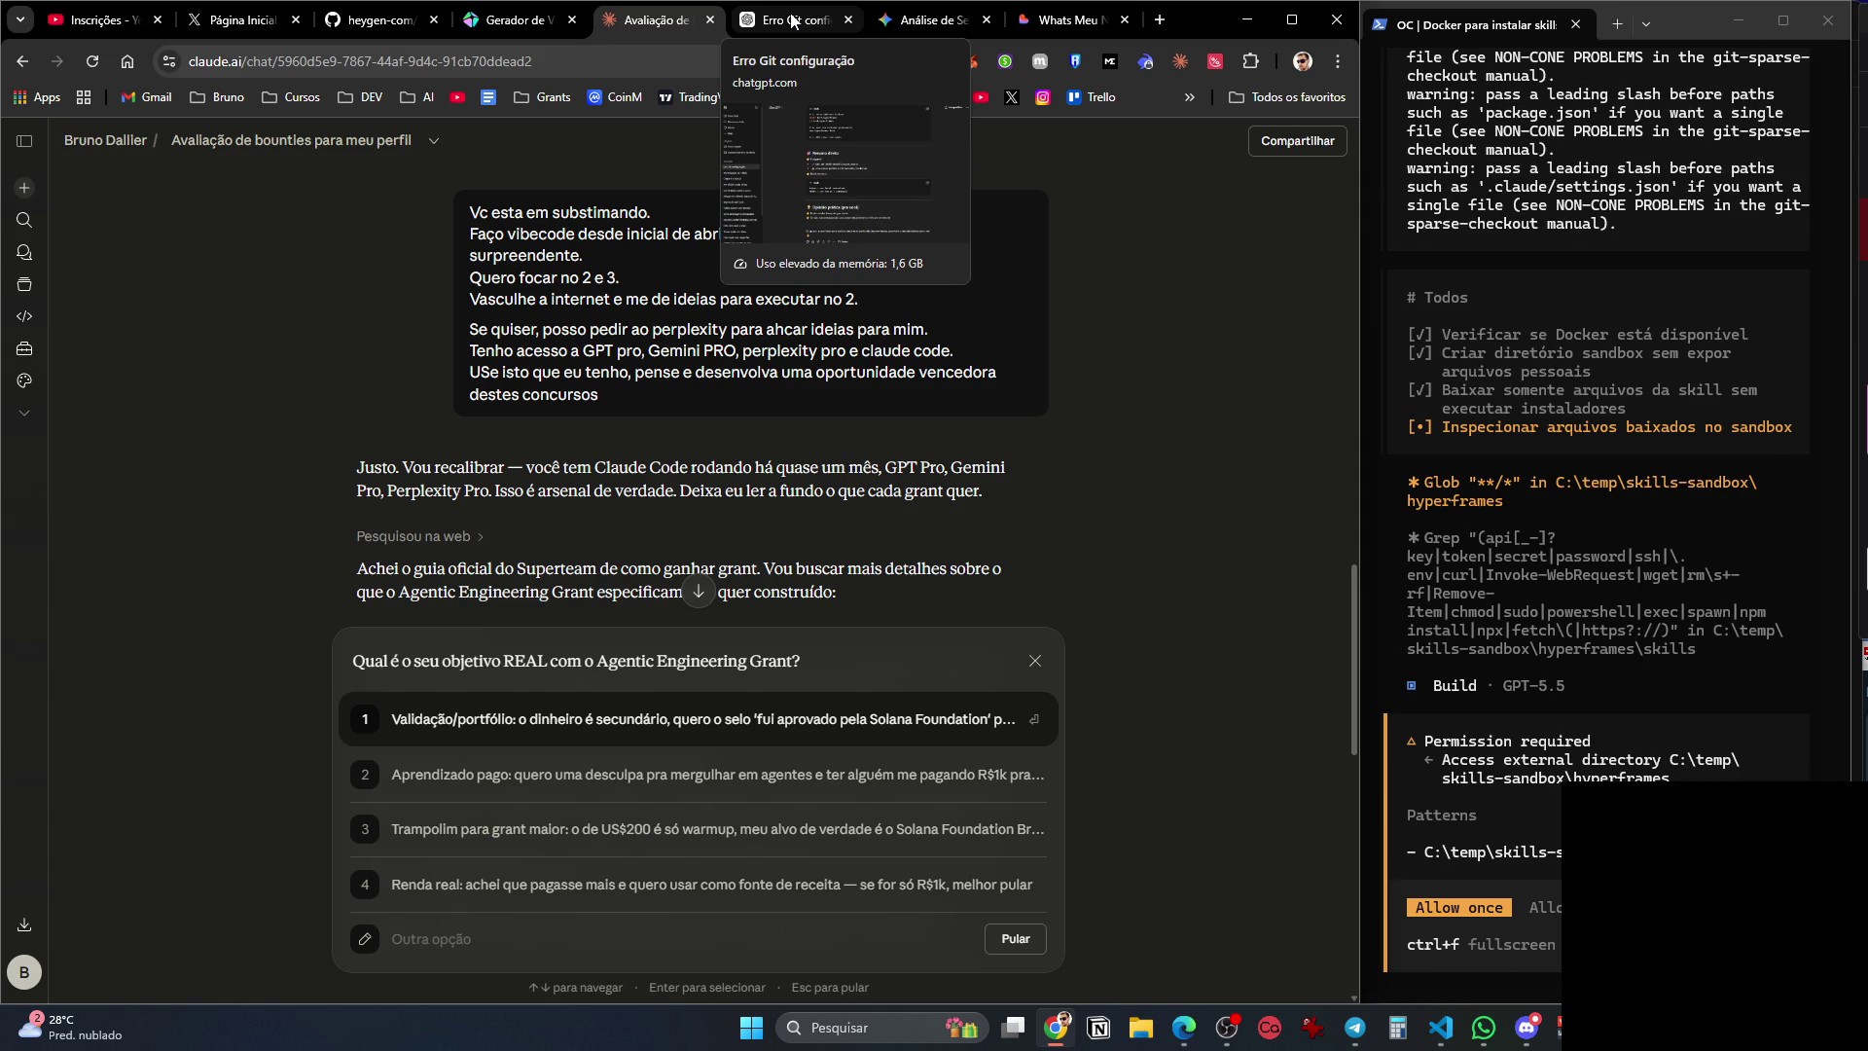
# Scroll the Claude reply to Recalibração, then allow the hyperframes sandbox access once in the terminal.
pyautogui.scroll(-3, 440, 515)
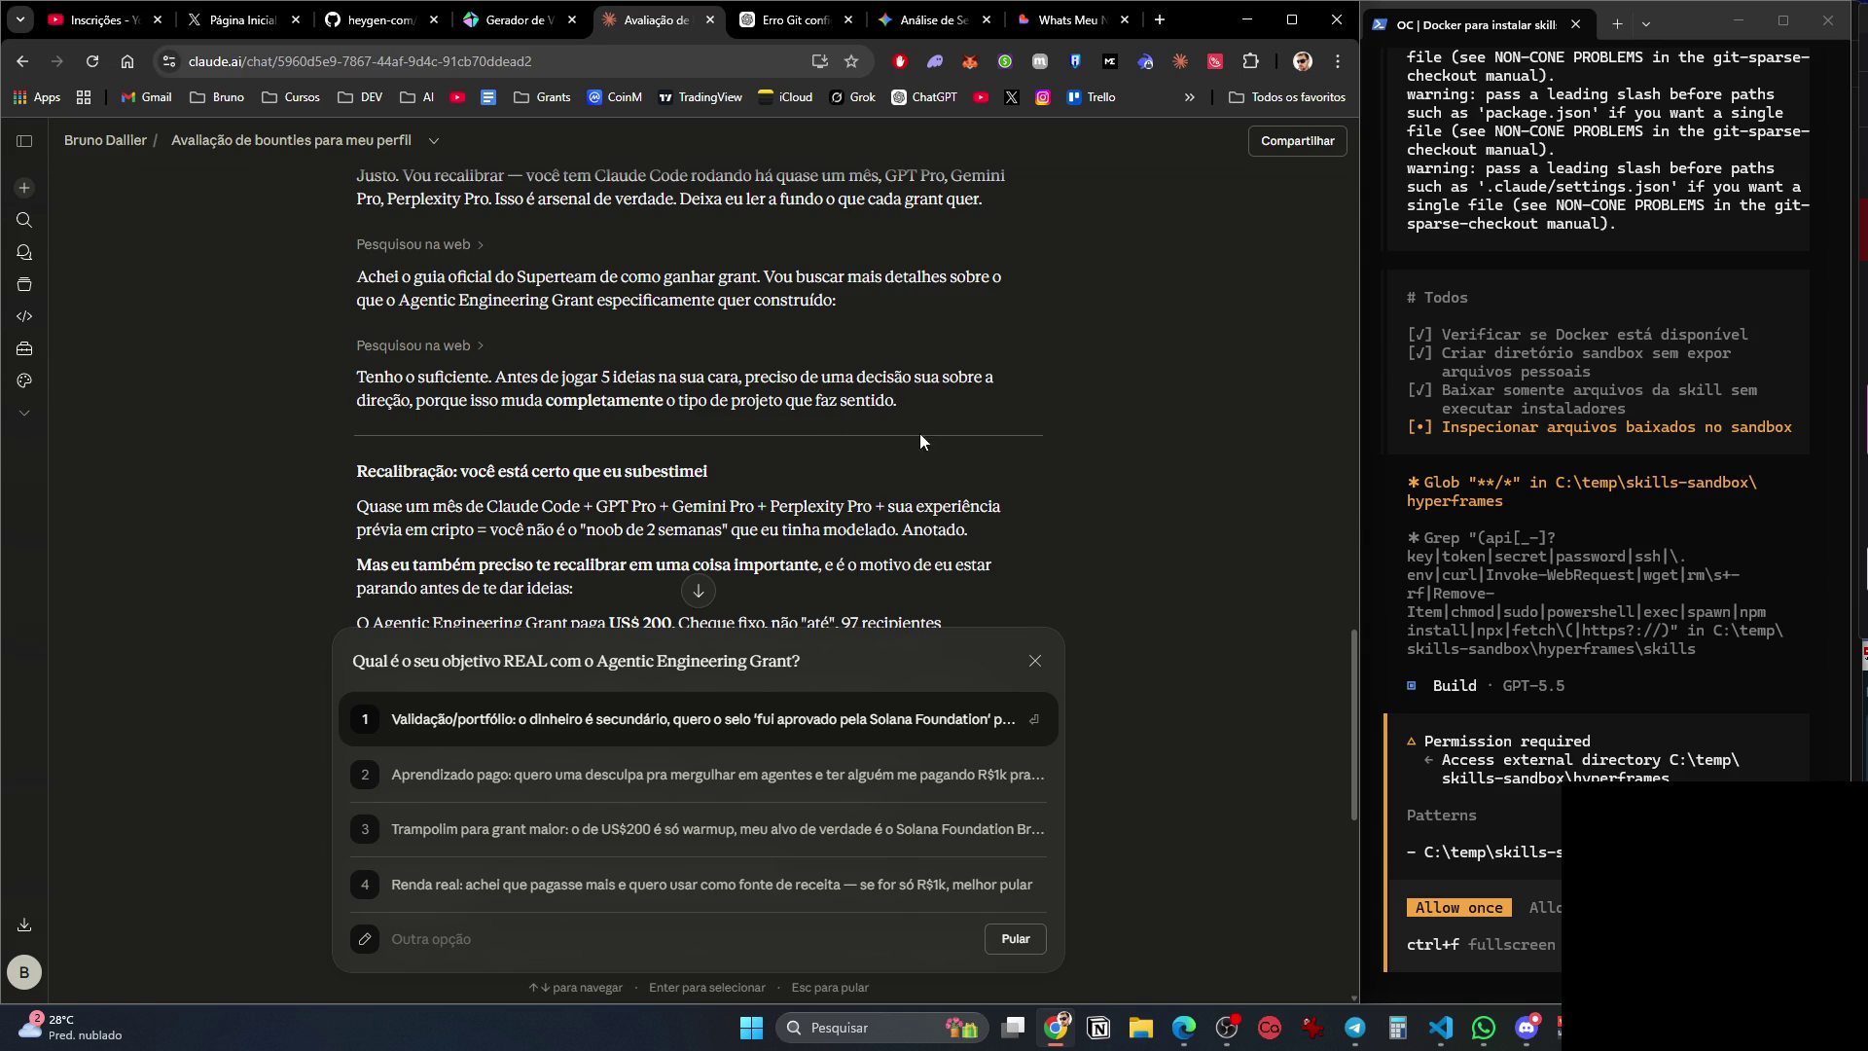
pyautogui.scroll(-3, 916, 440)
pyautogui.click(1447, 872)
pyautogui.press('Return')
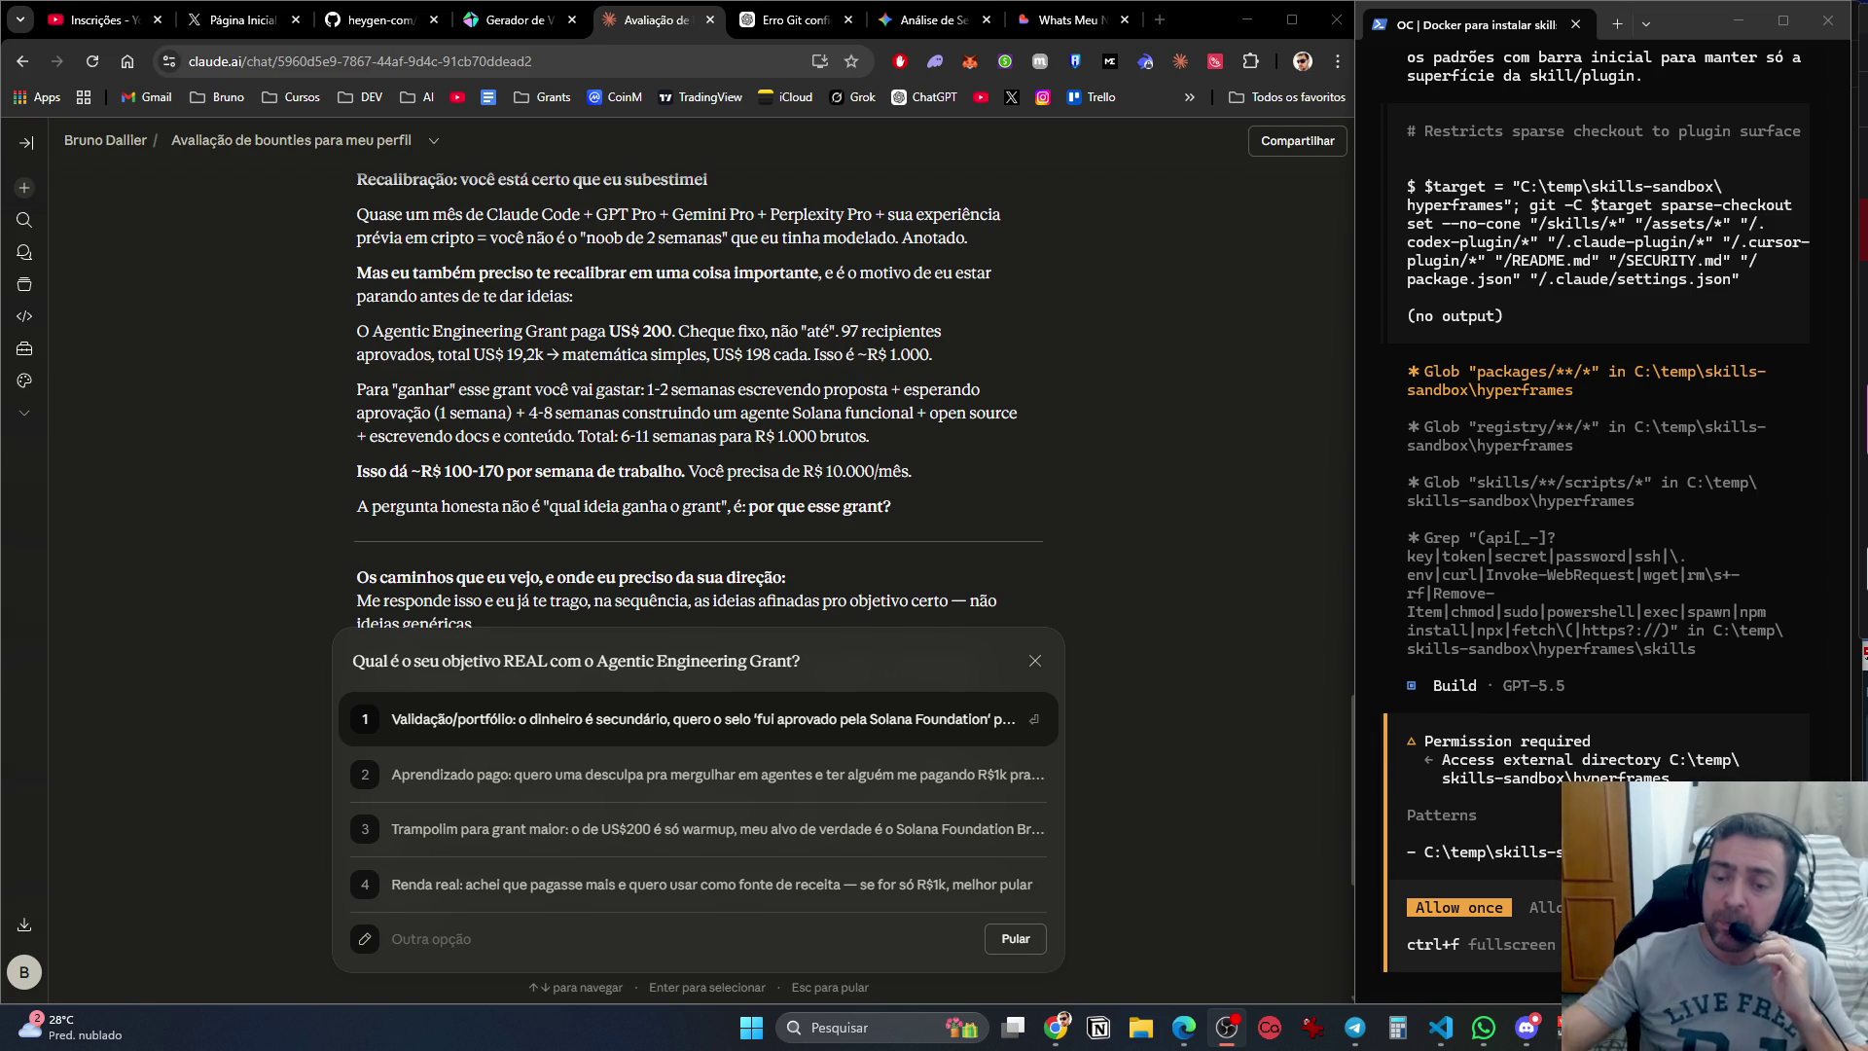
# Allow each sandbox directory access once, including .codex-plugin and .claude, until the inspection summary appears.
pyautogui.click(1769, 695)
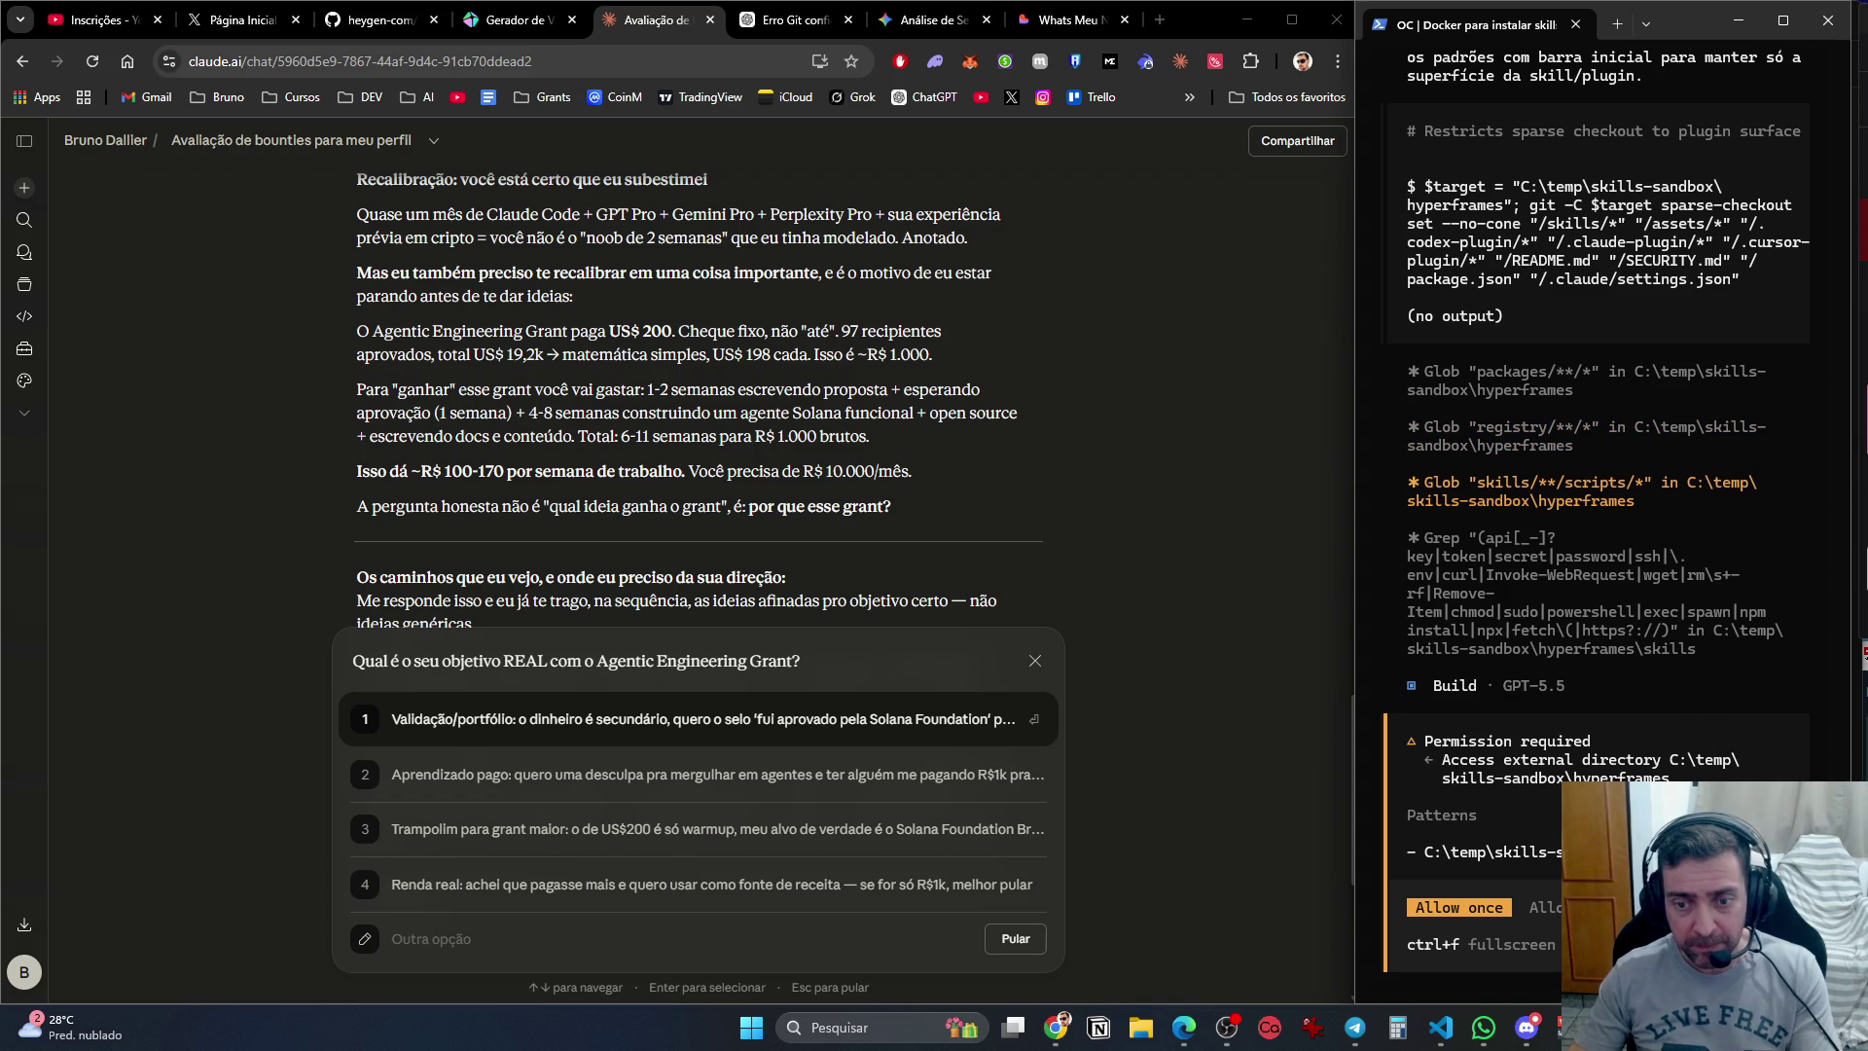
pyautogui.press('Return')
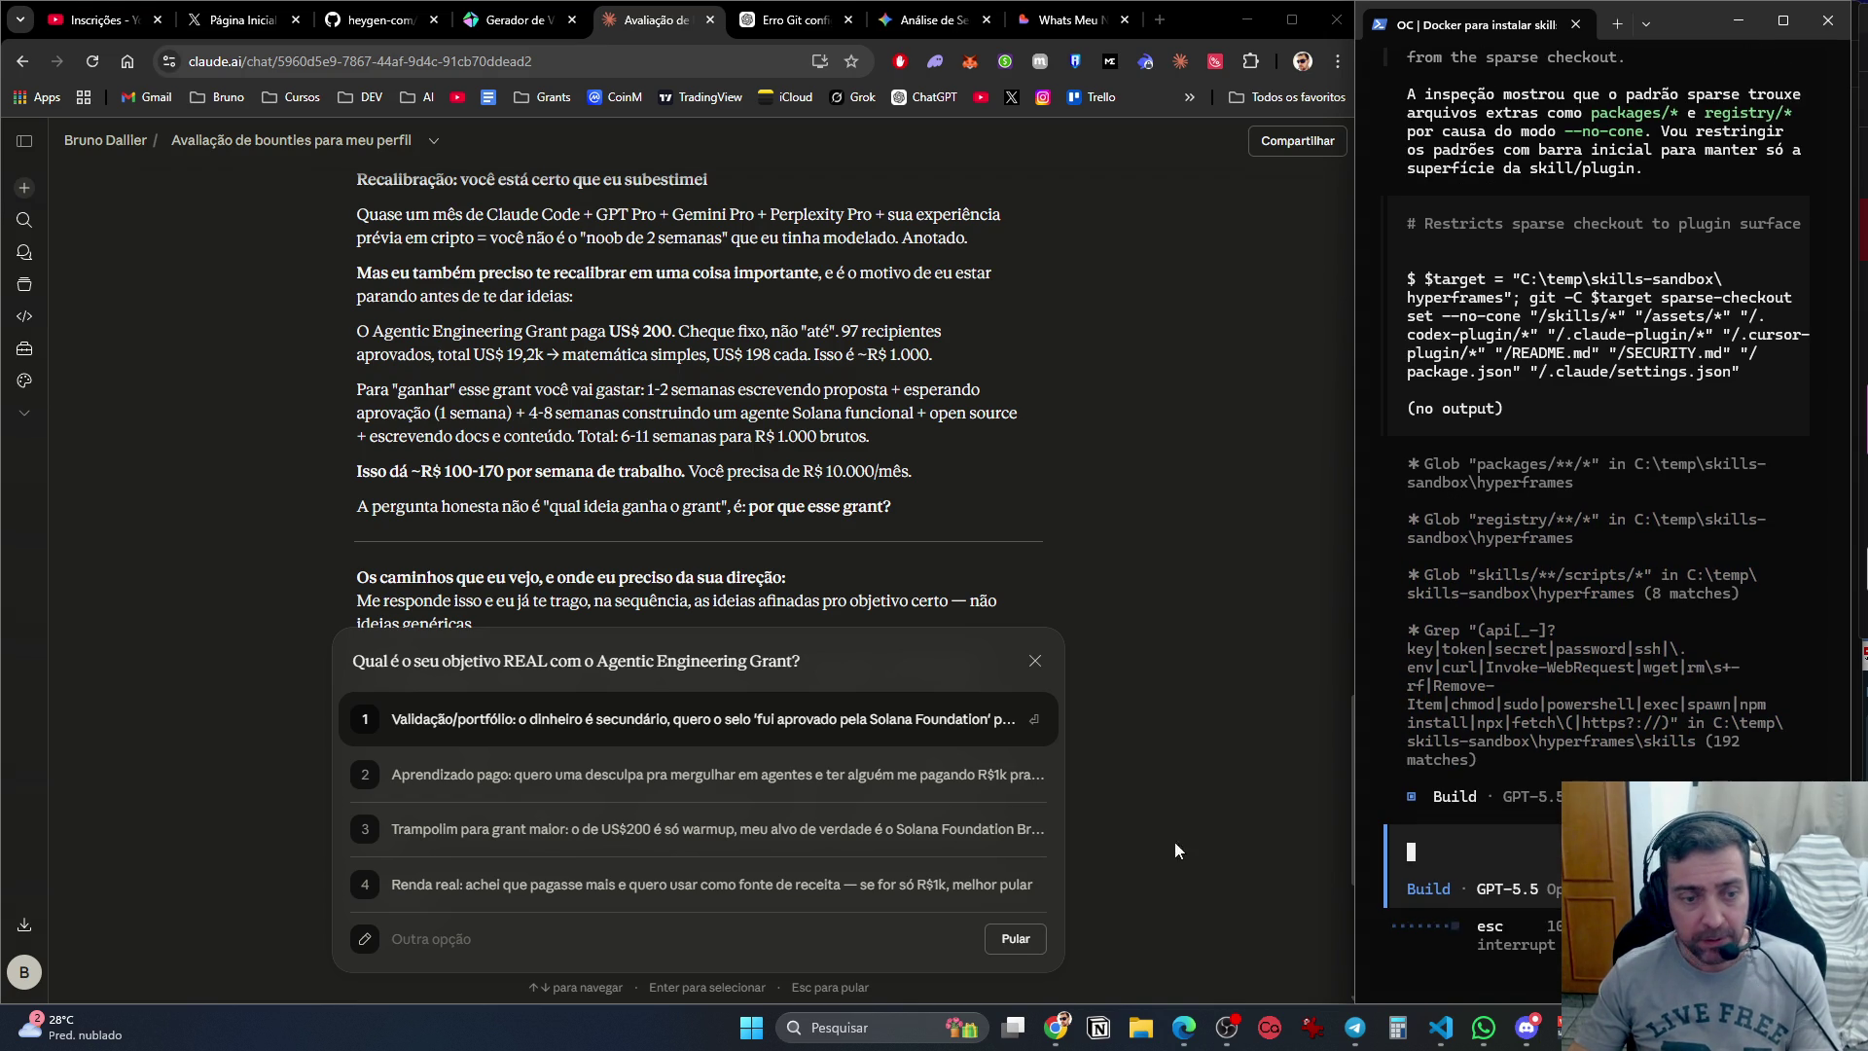
pyautogui.scroll(-2, 1002, 611)
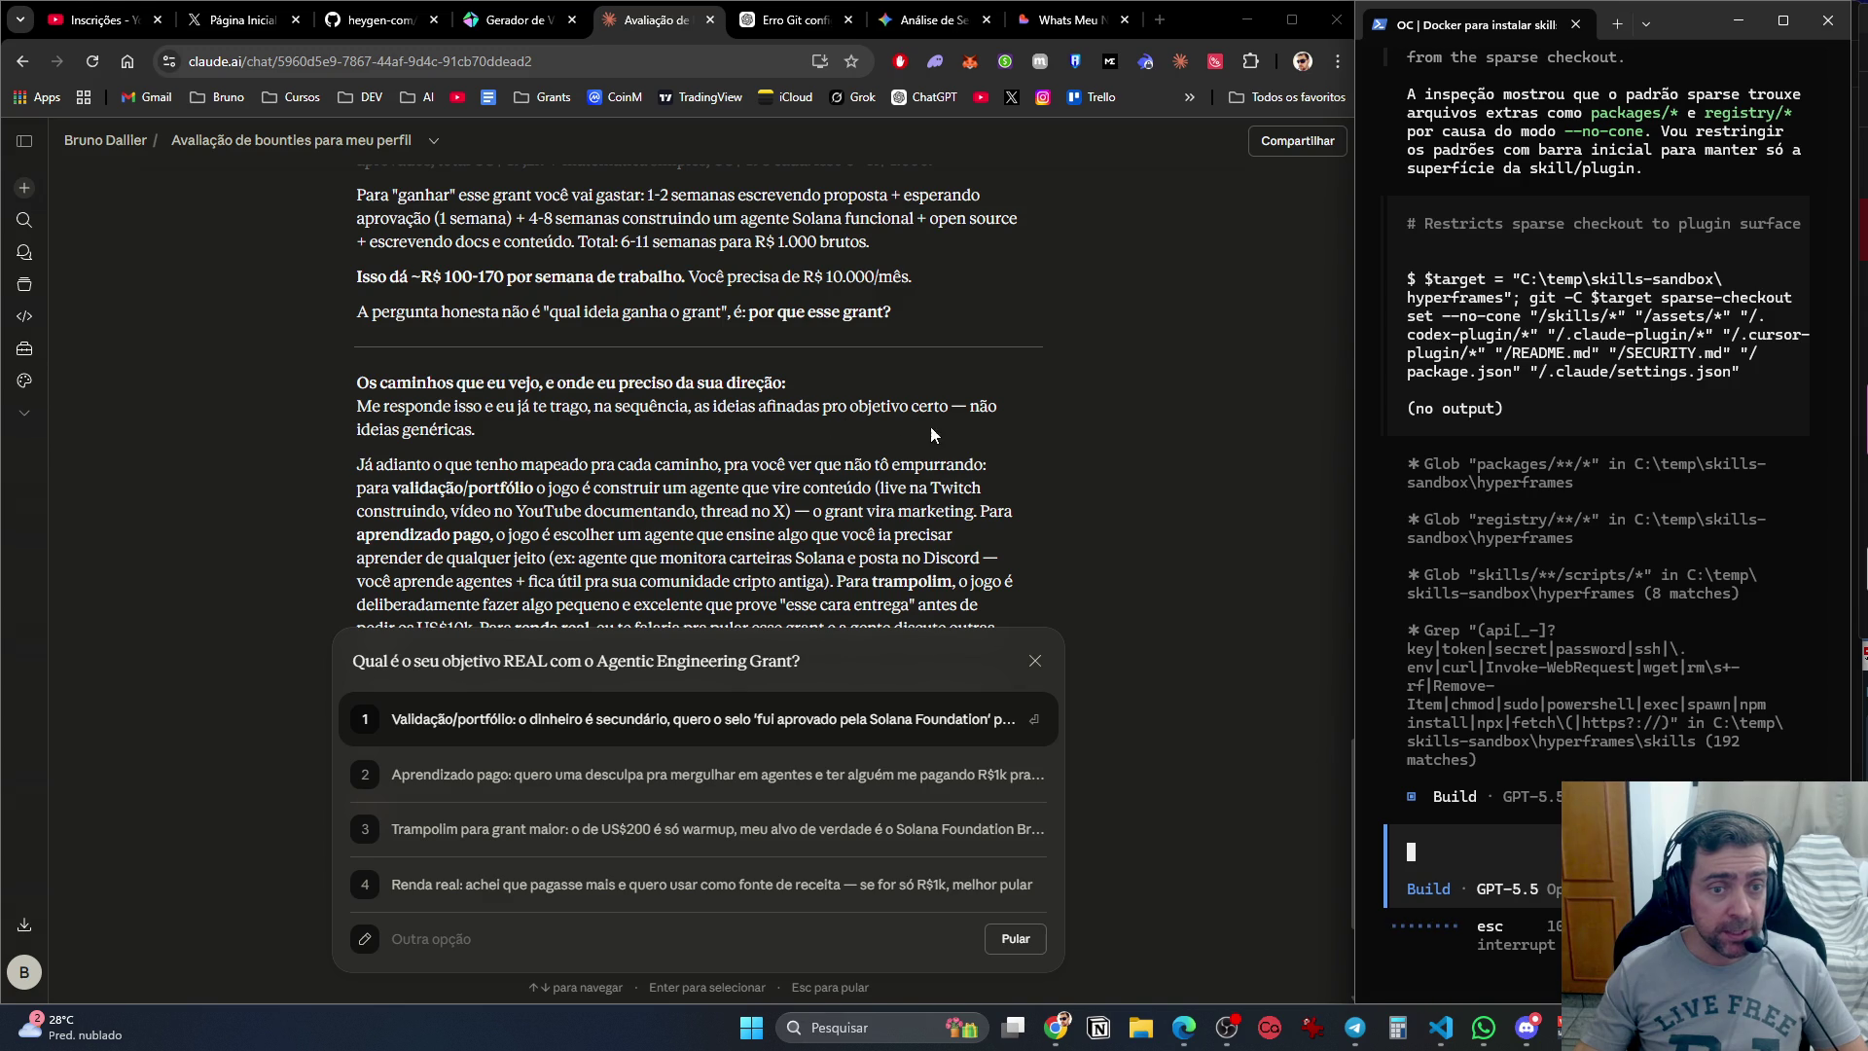
pyautogui.scroll(-1, 545, 455)
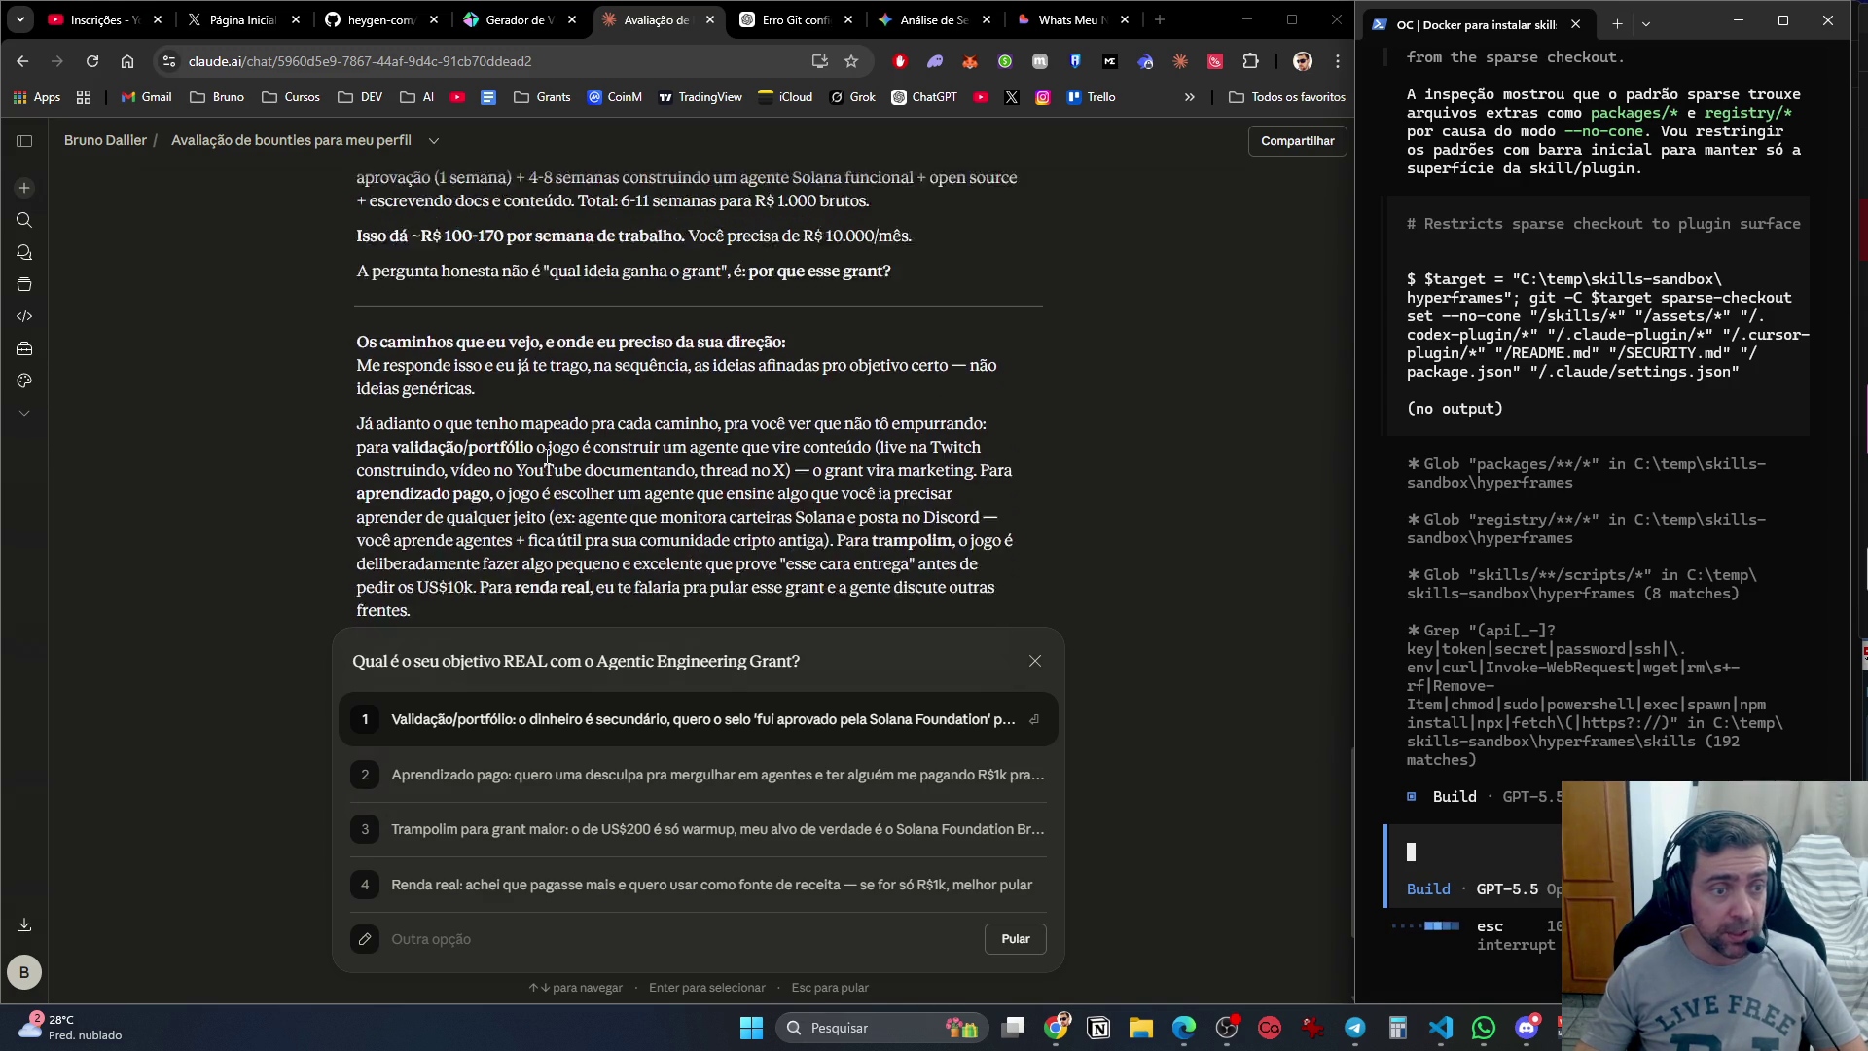
pyautogui.scroll(-2, 545, 456)
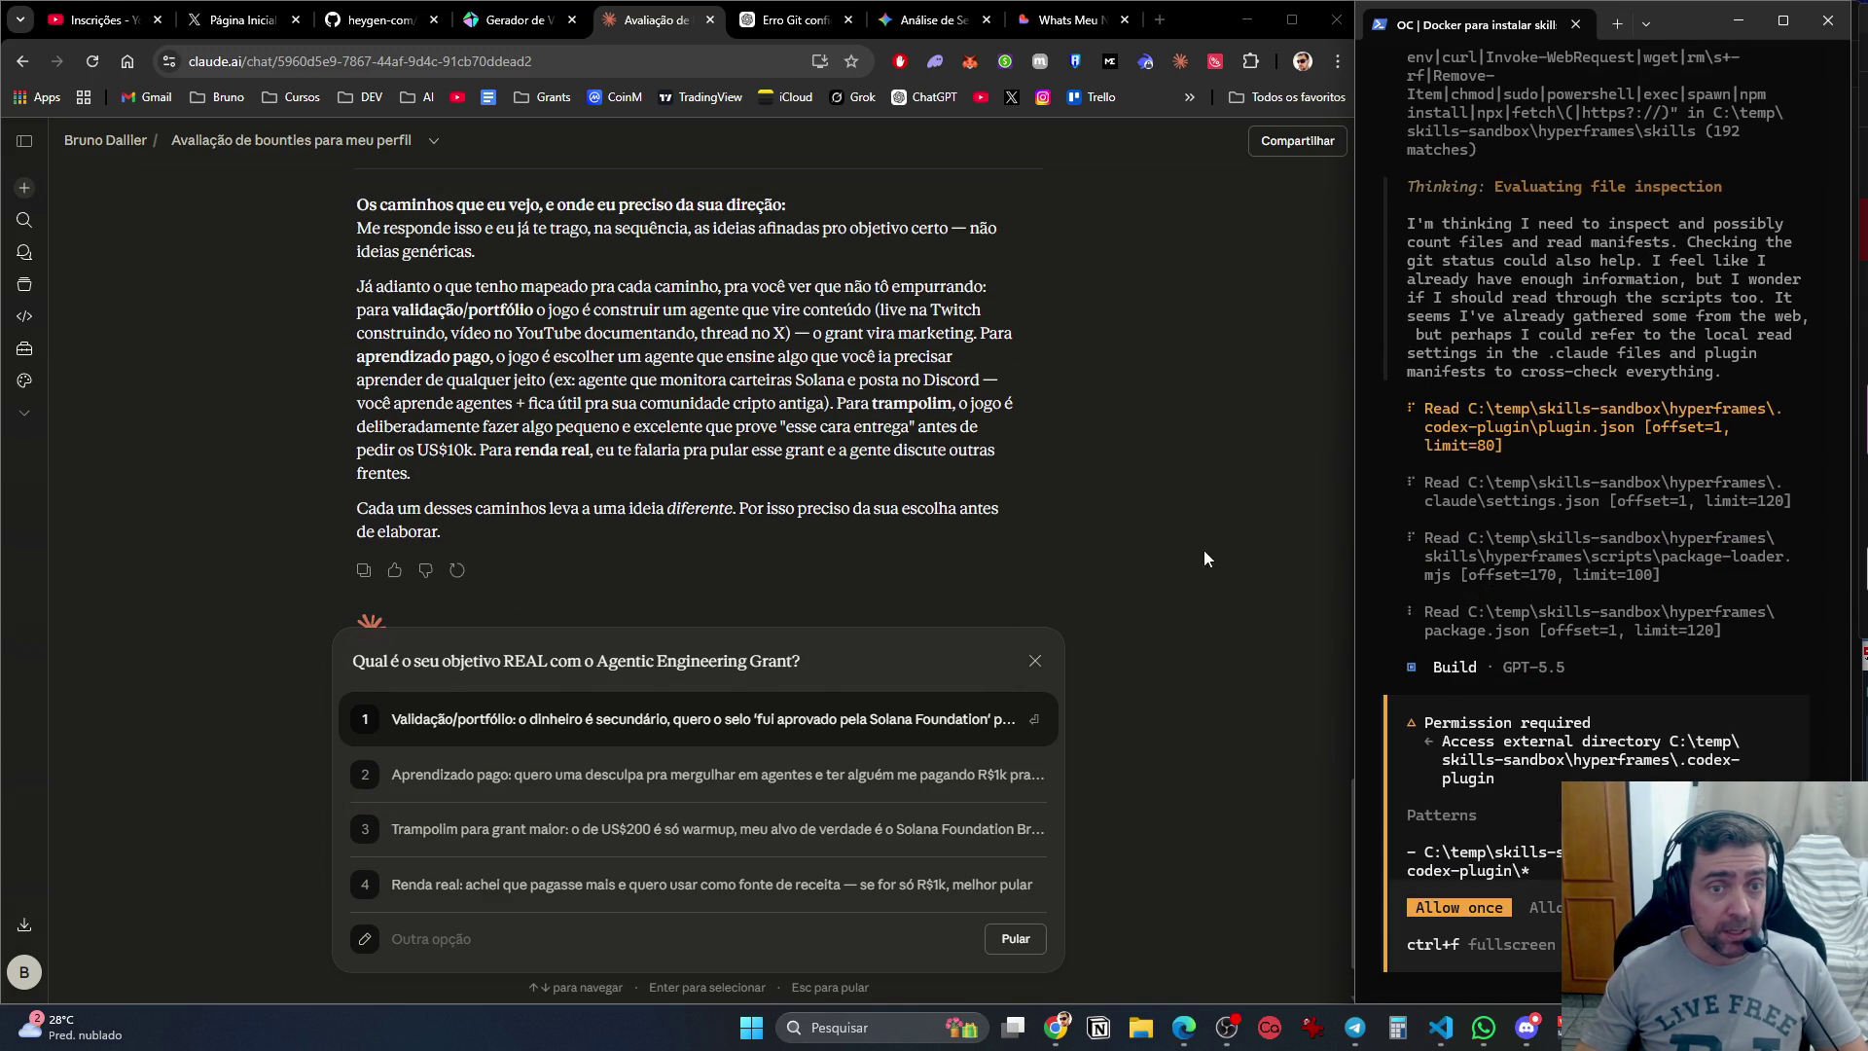
pyautogui.press('Return')
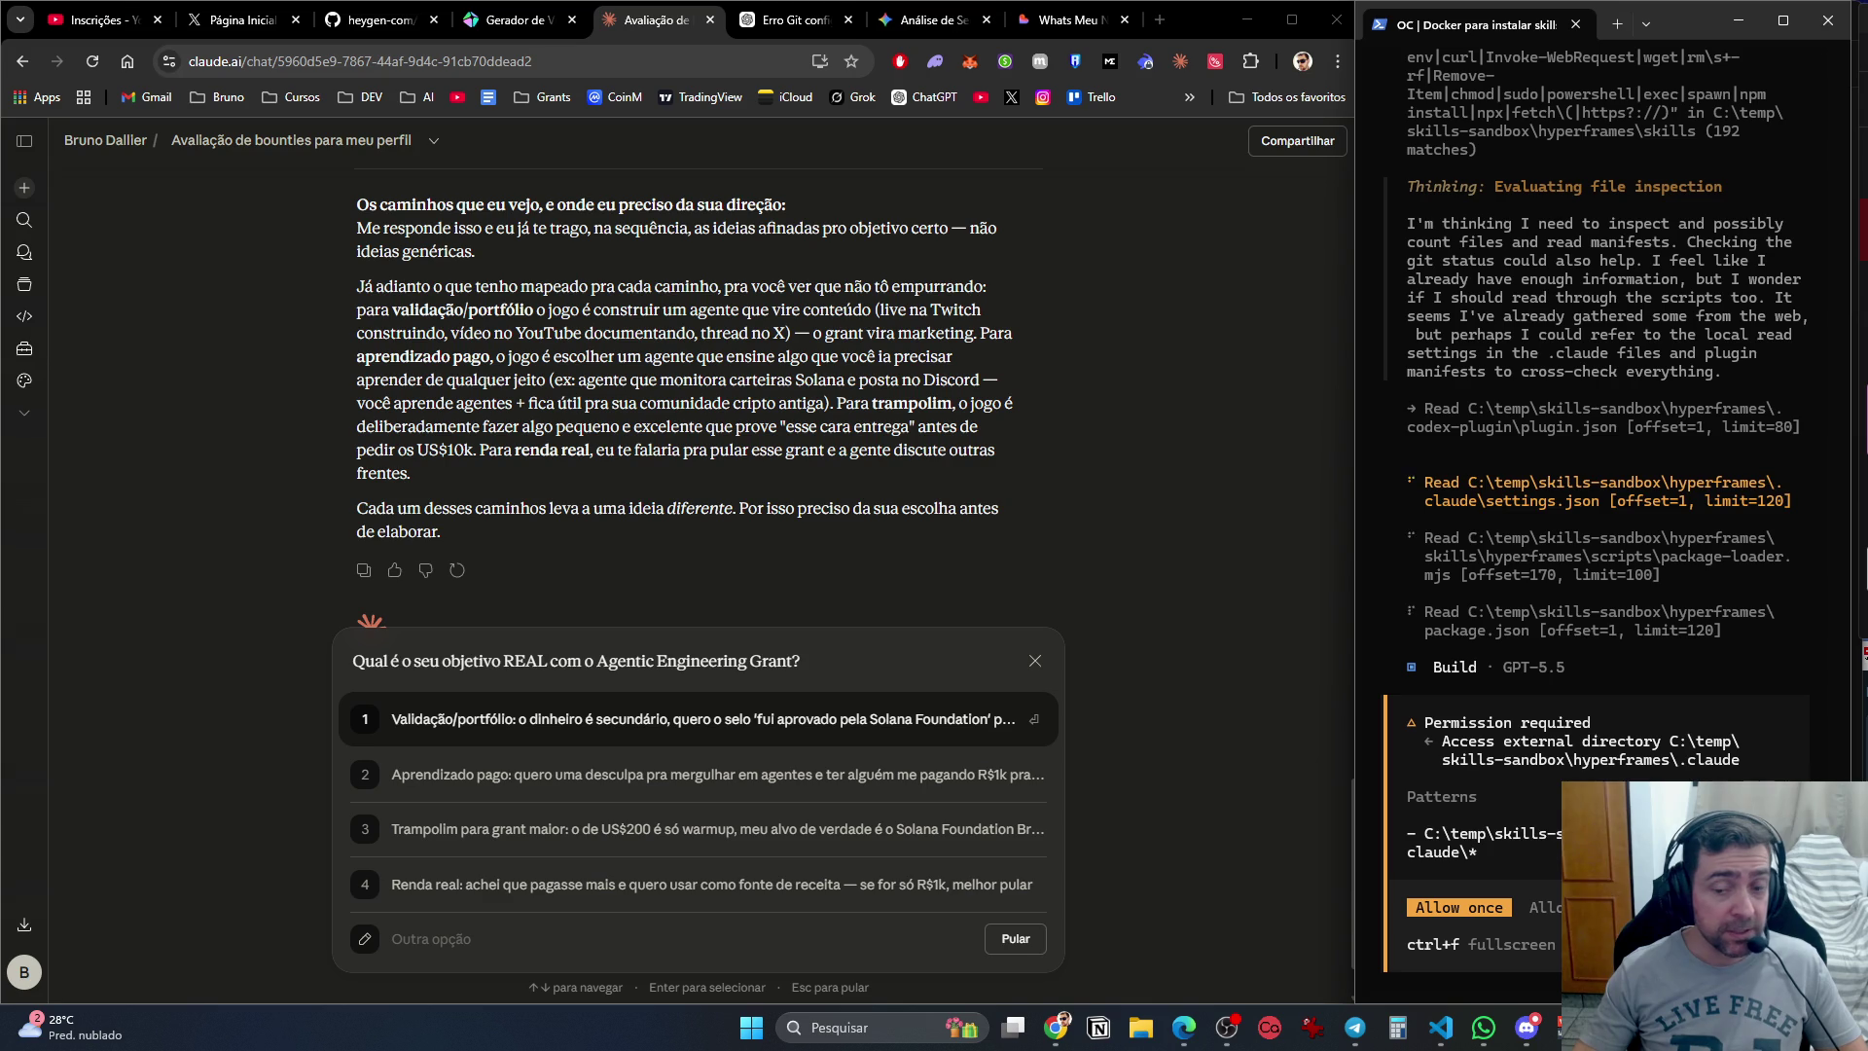
pyautogui.press('Return')
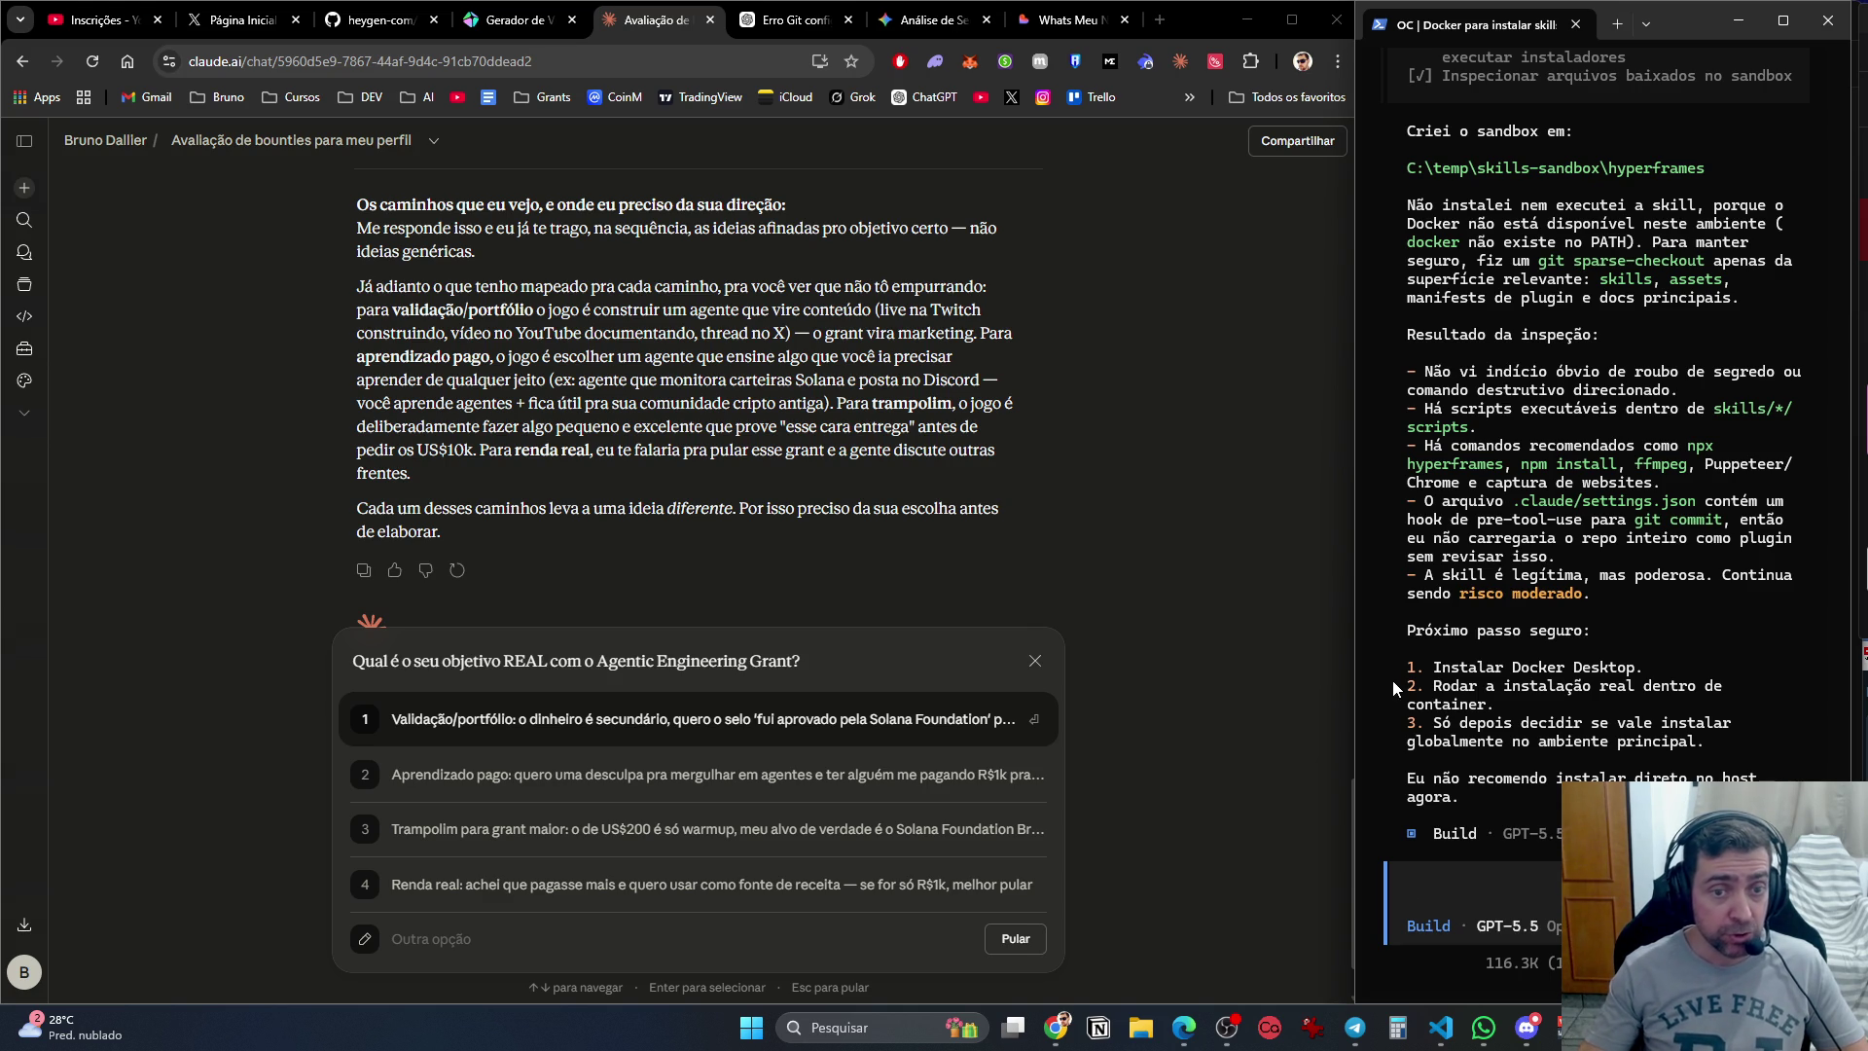
pyautogui.click(861, 571)
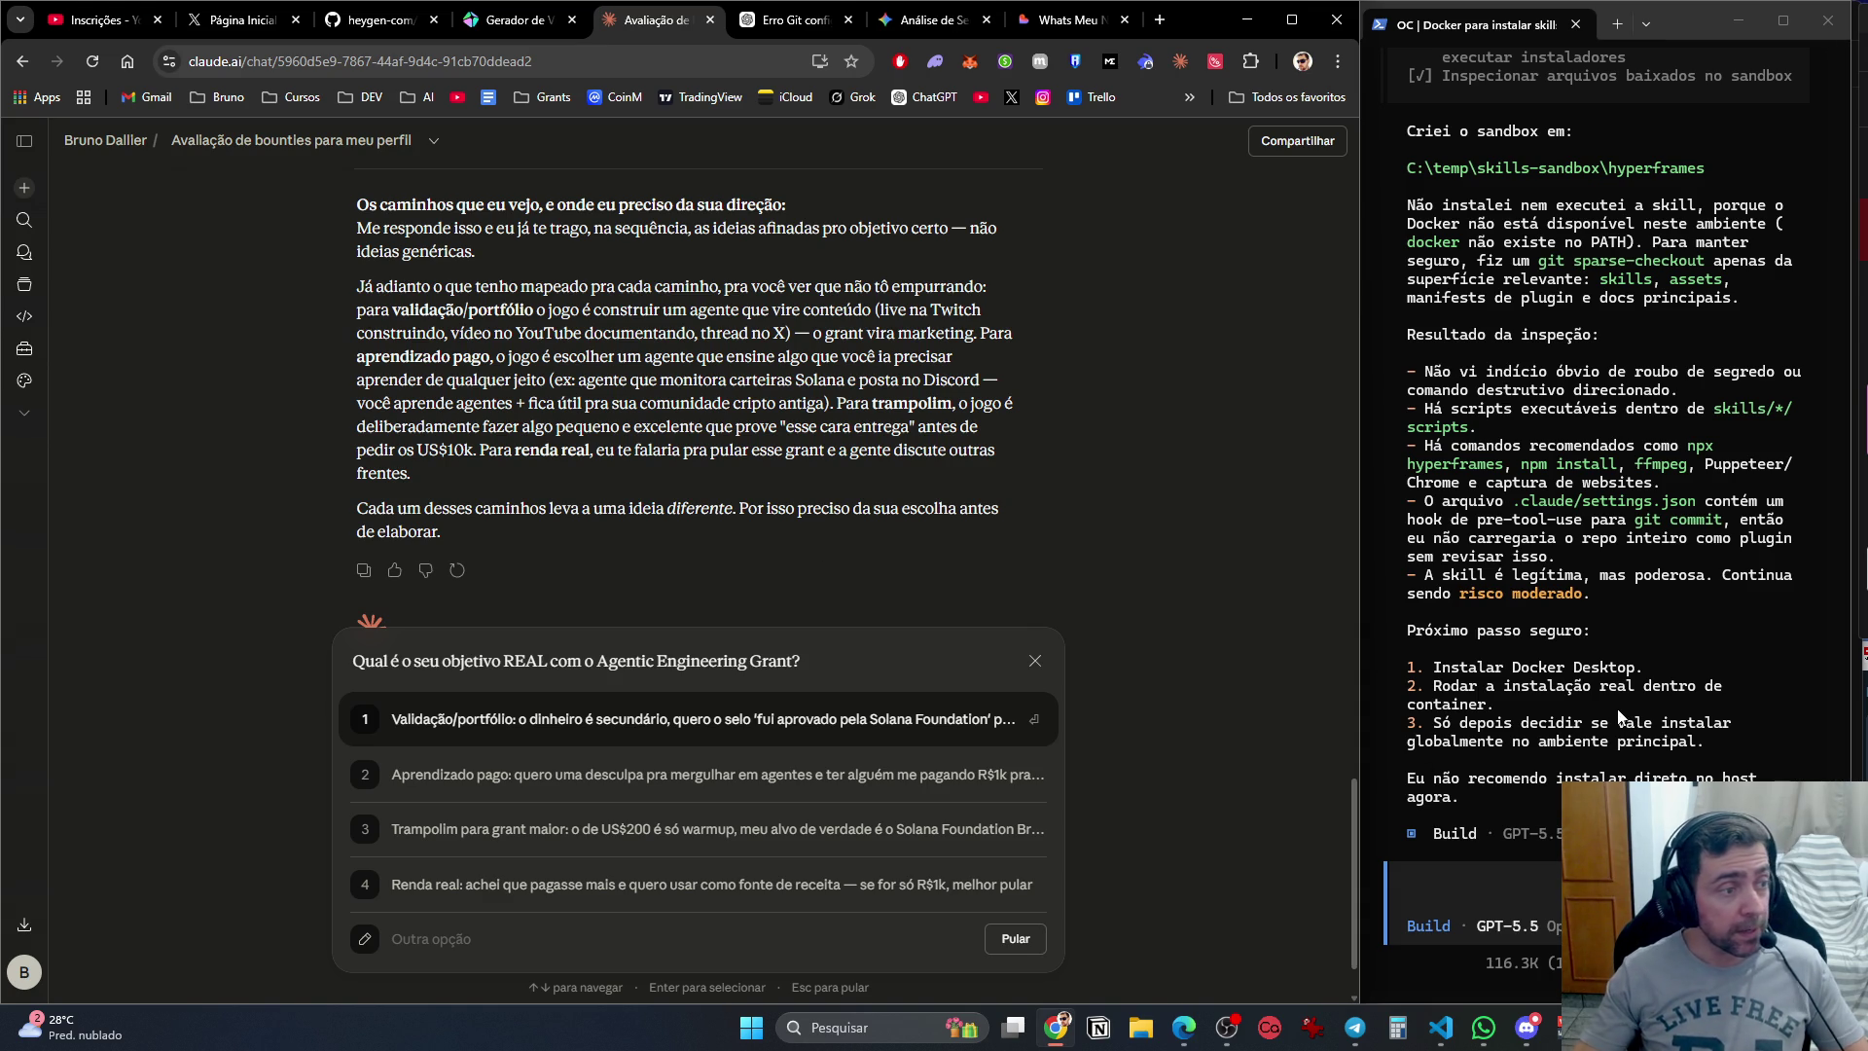
pyautogui.scroll(2, 1610, 690)
pyautogui.scroll(-1, 1608, 687)
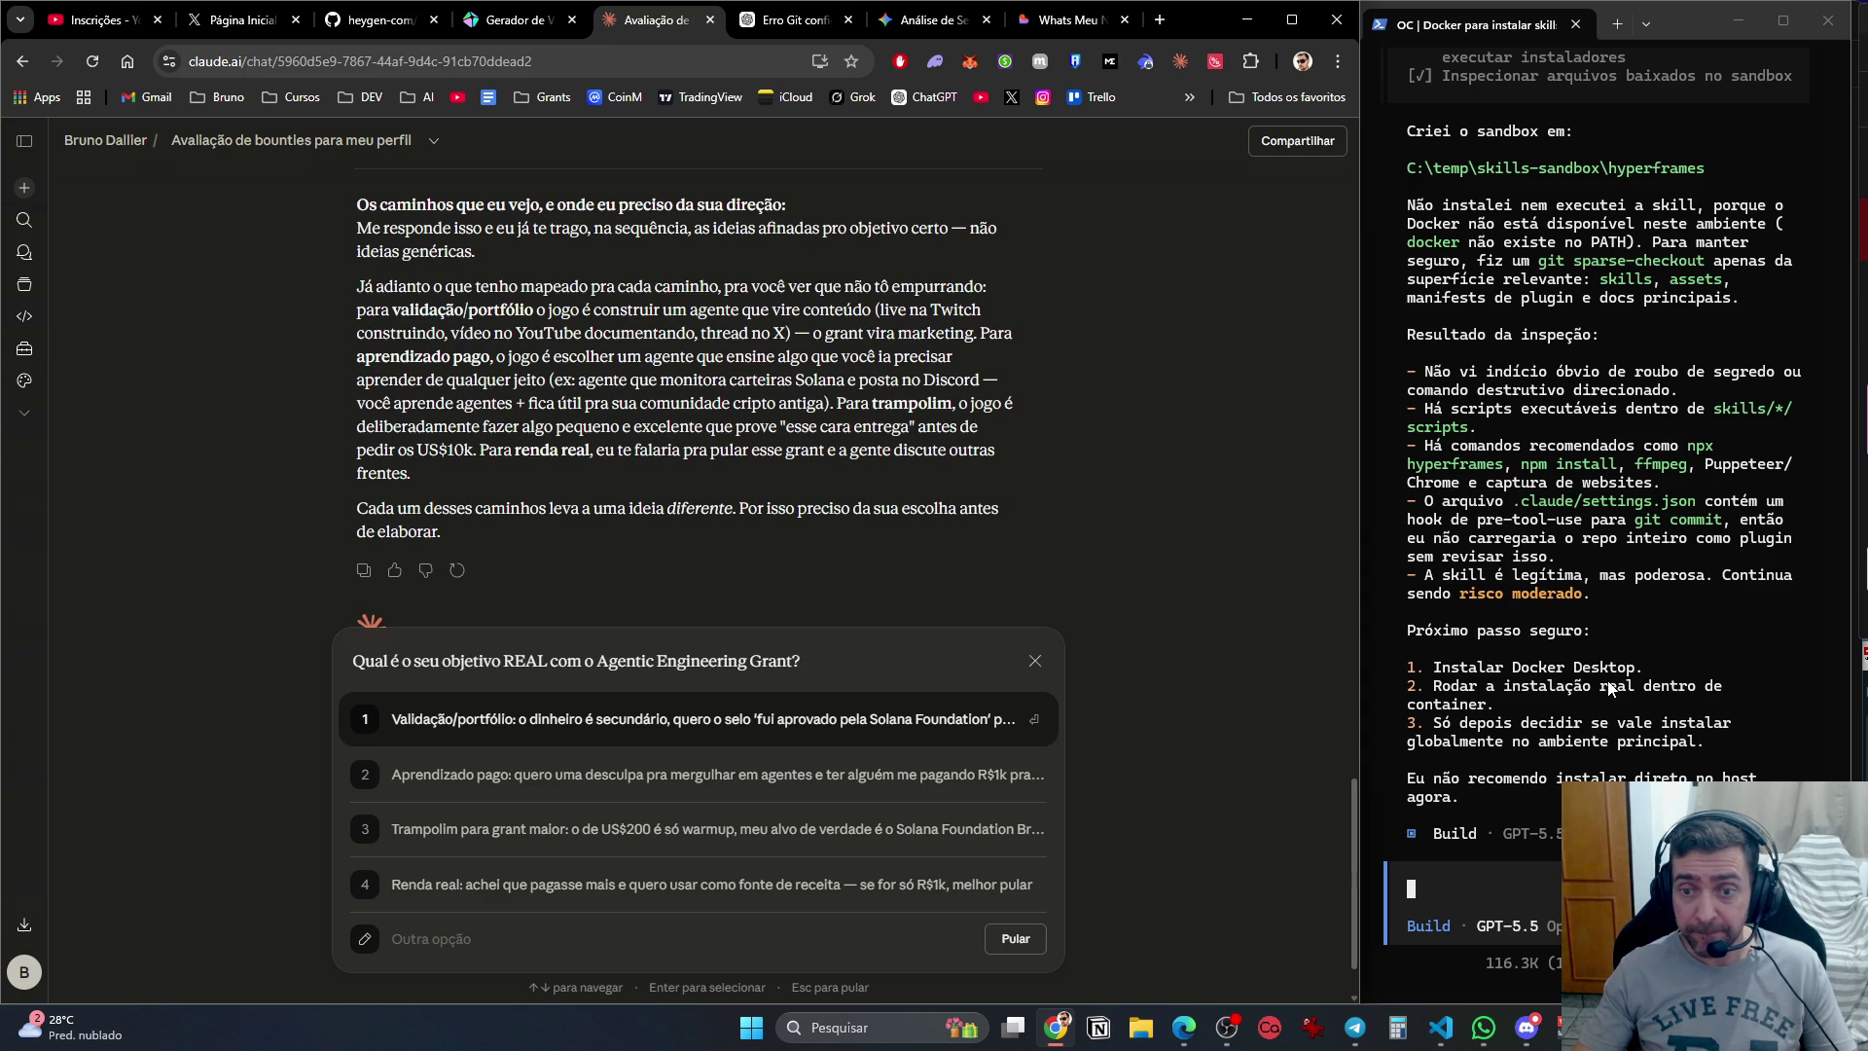
# Tell the agent not to install the skill yet but inside Docker first: 'nao instala a skill, instala ela dentro do docker, etc. Vamos'.
pyautogui.hotkey('alt', 'Tab')
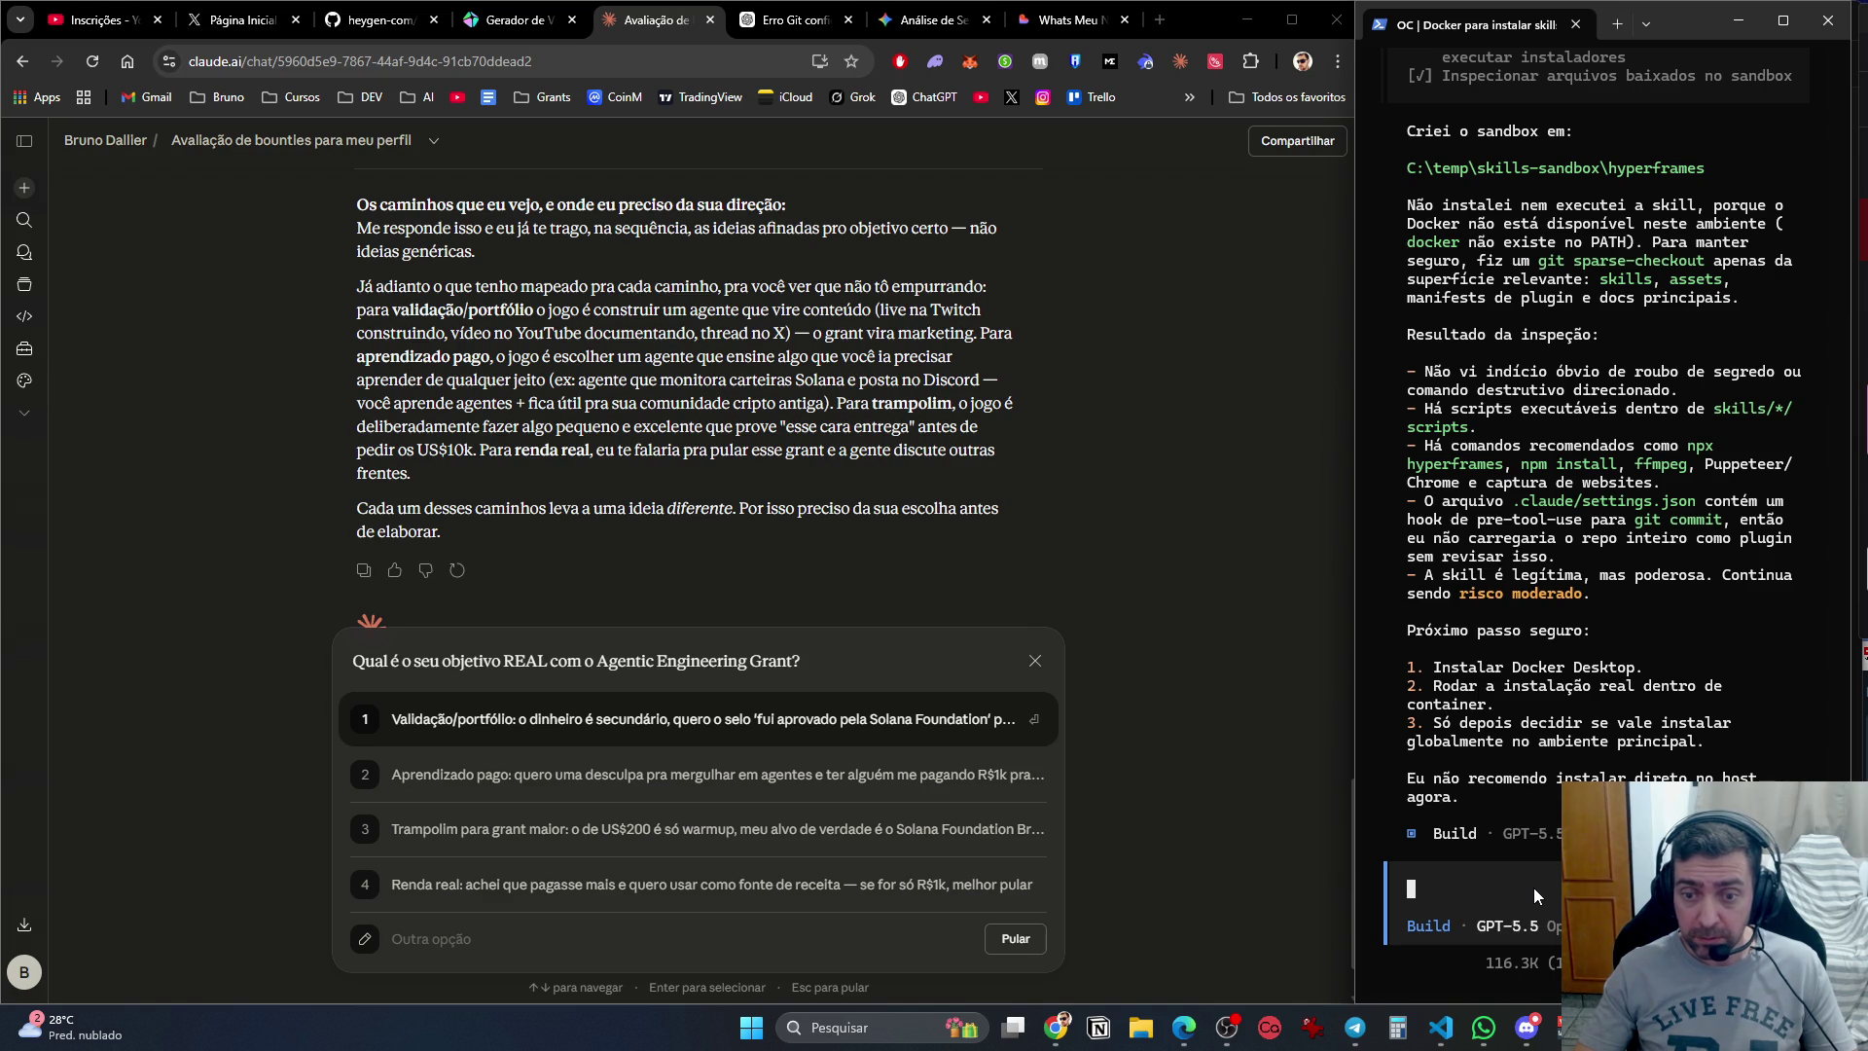
pyautogui.write('nao ')
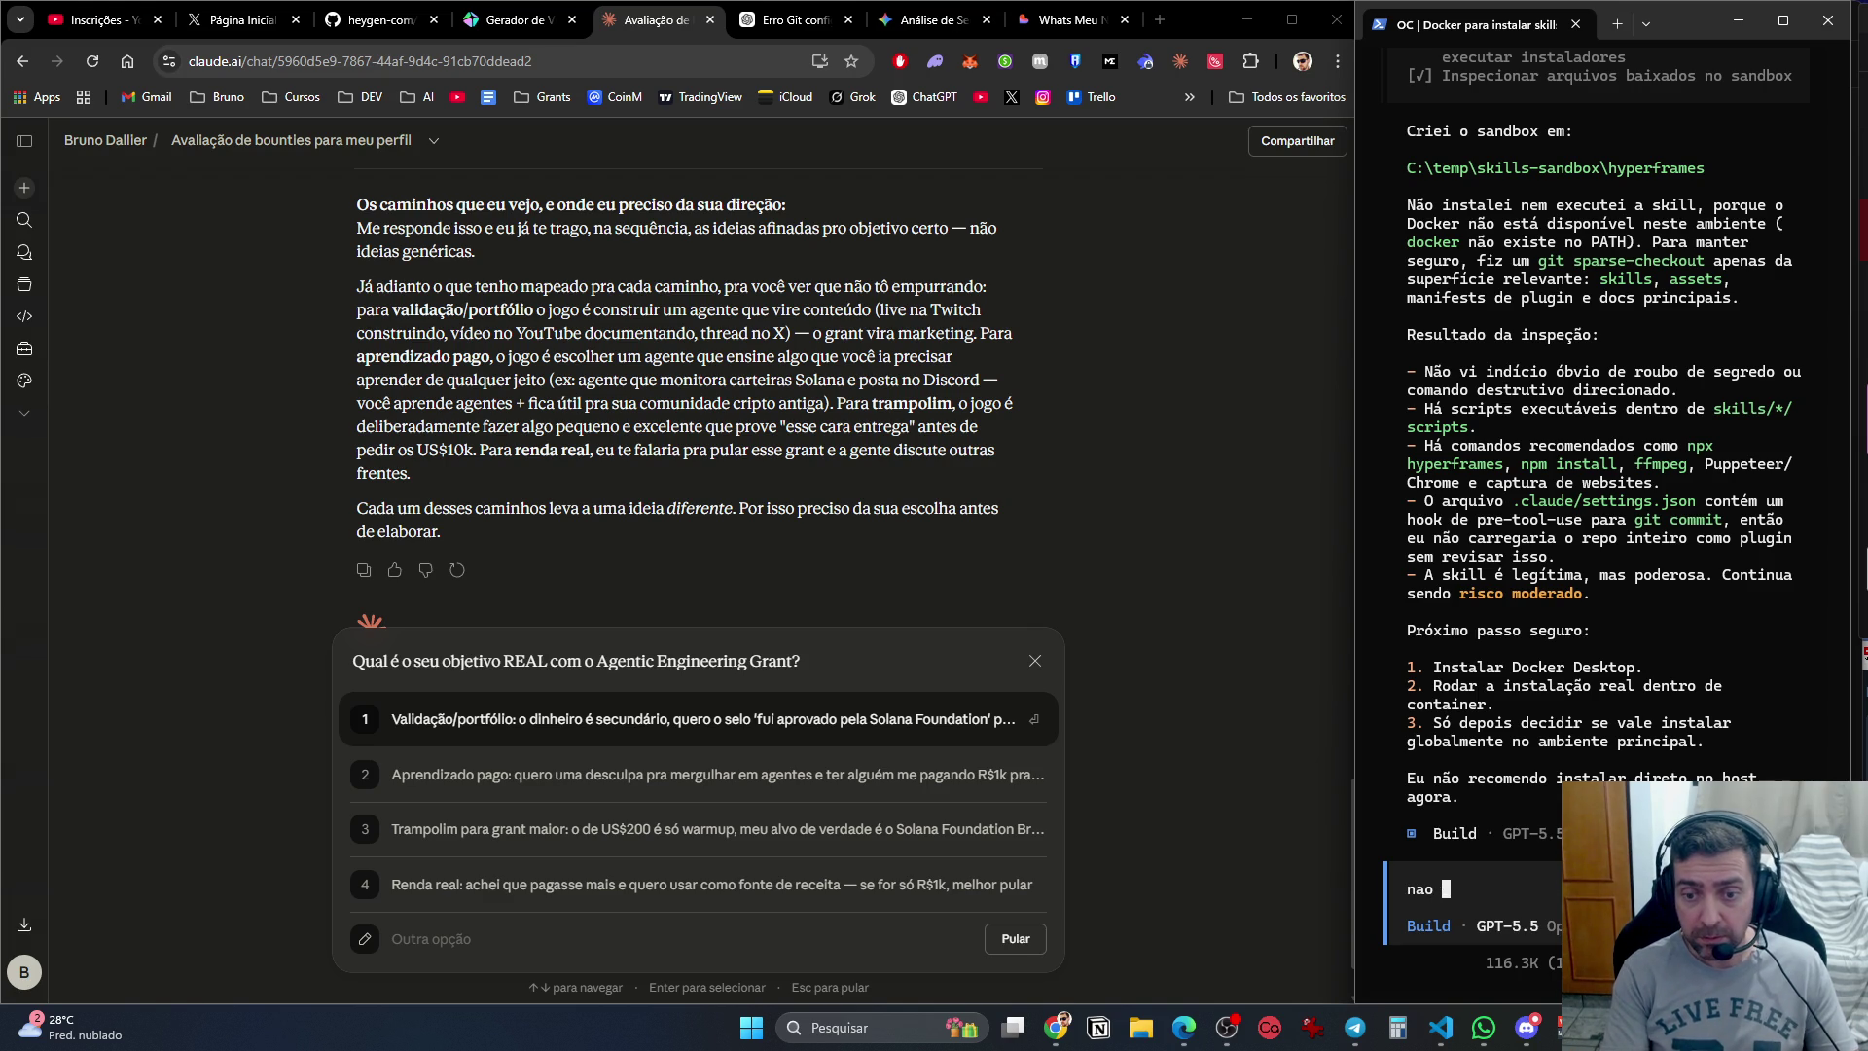
pyautogui.write('instala a skil')
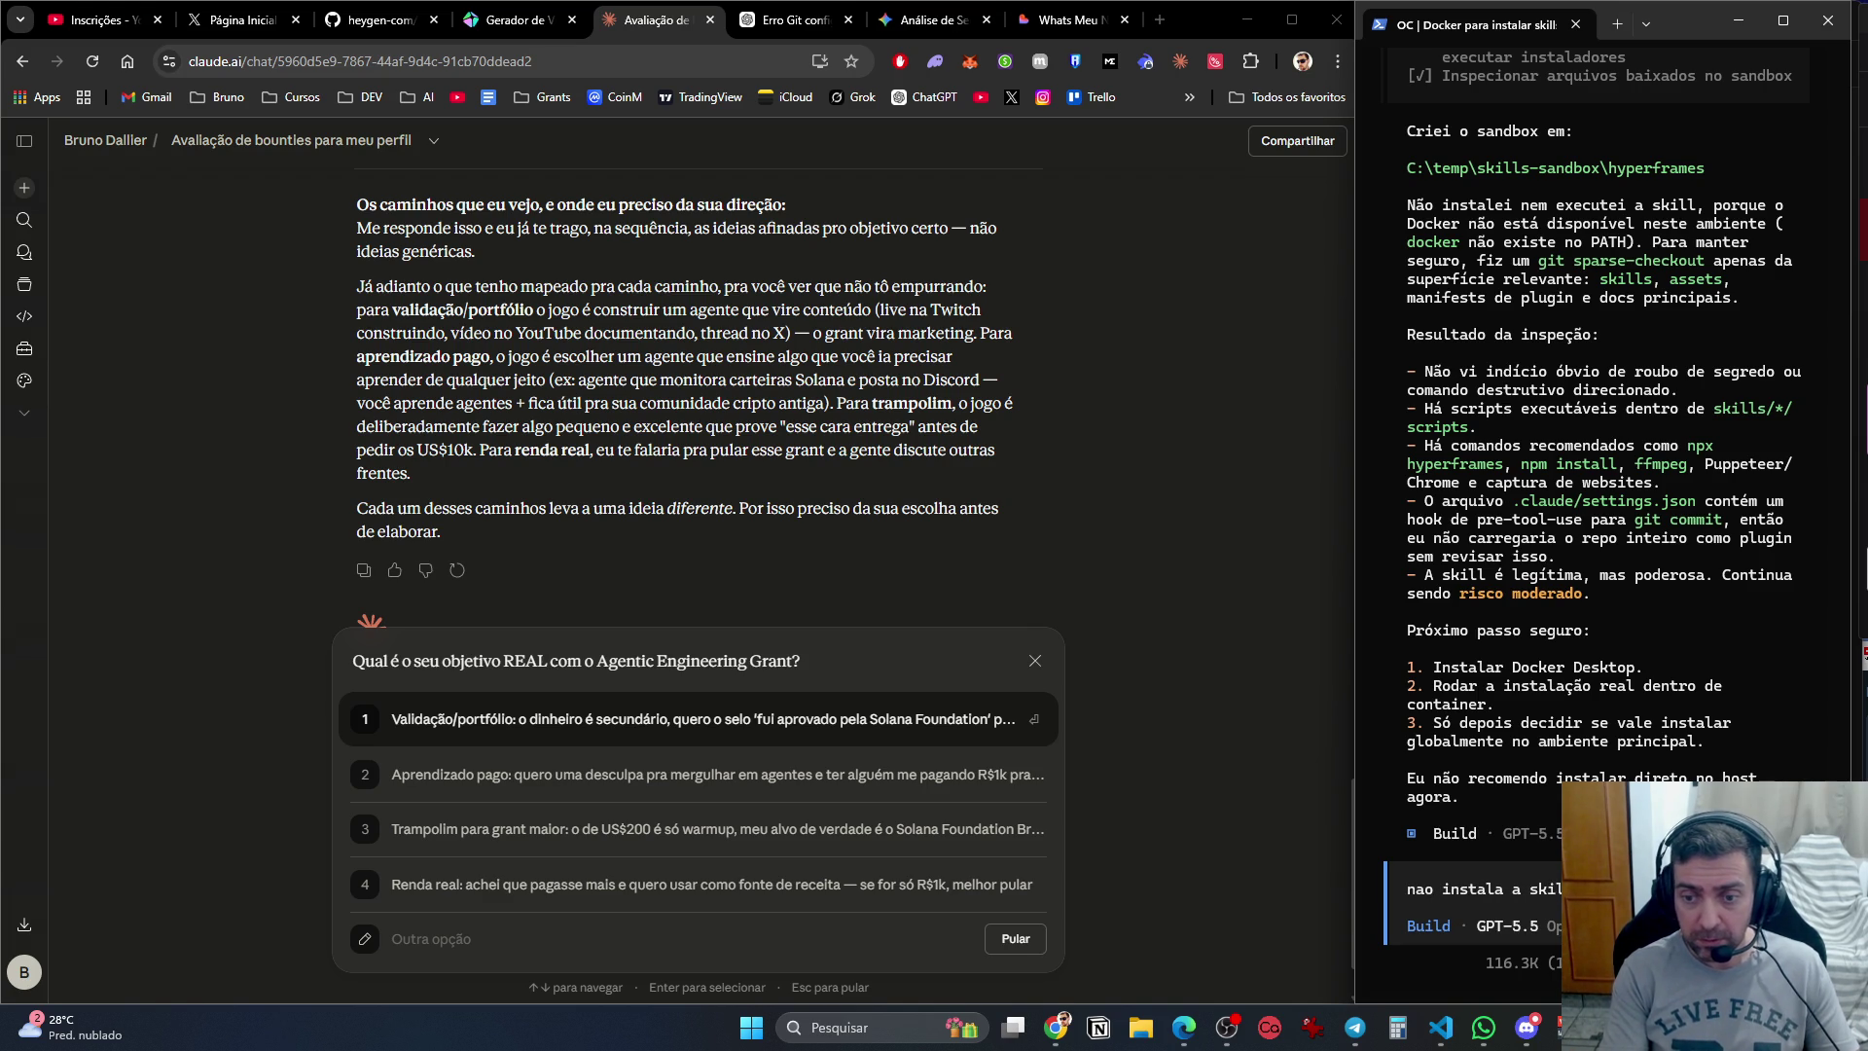
pyautogui.write('l, instala ela dentro do docker')
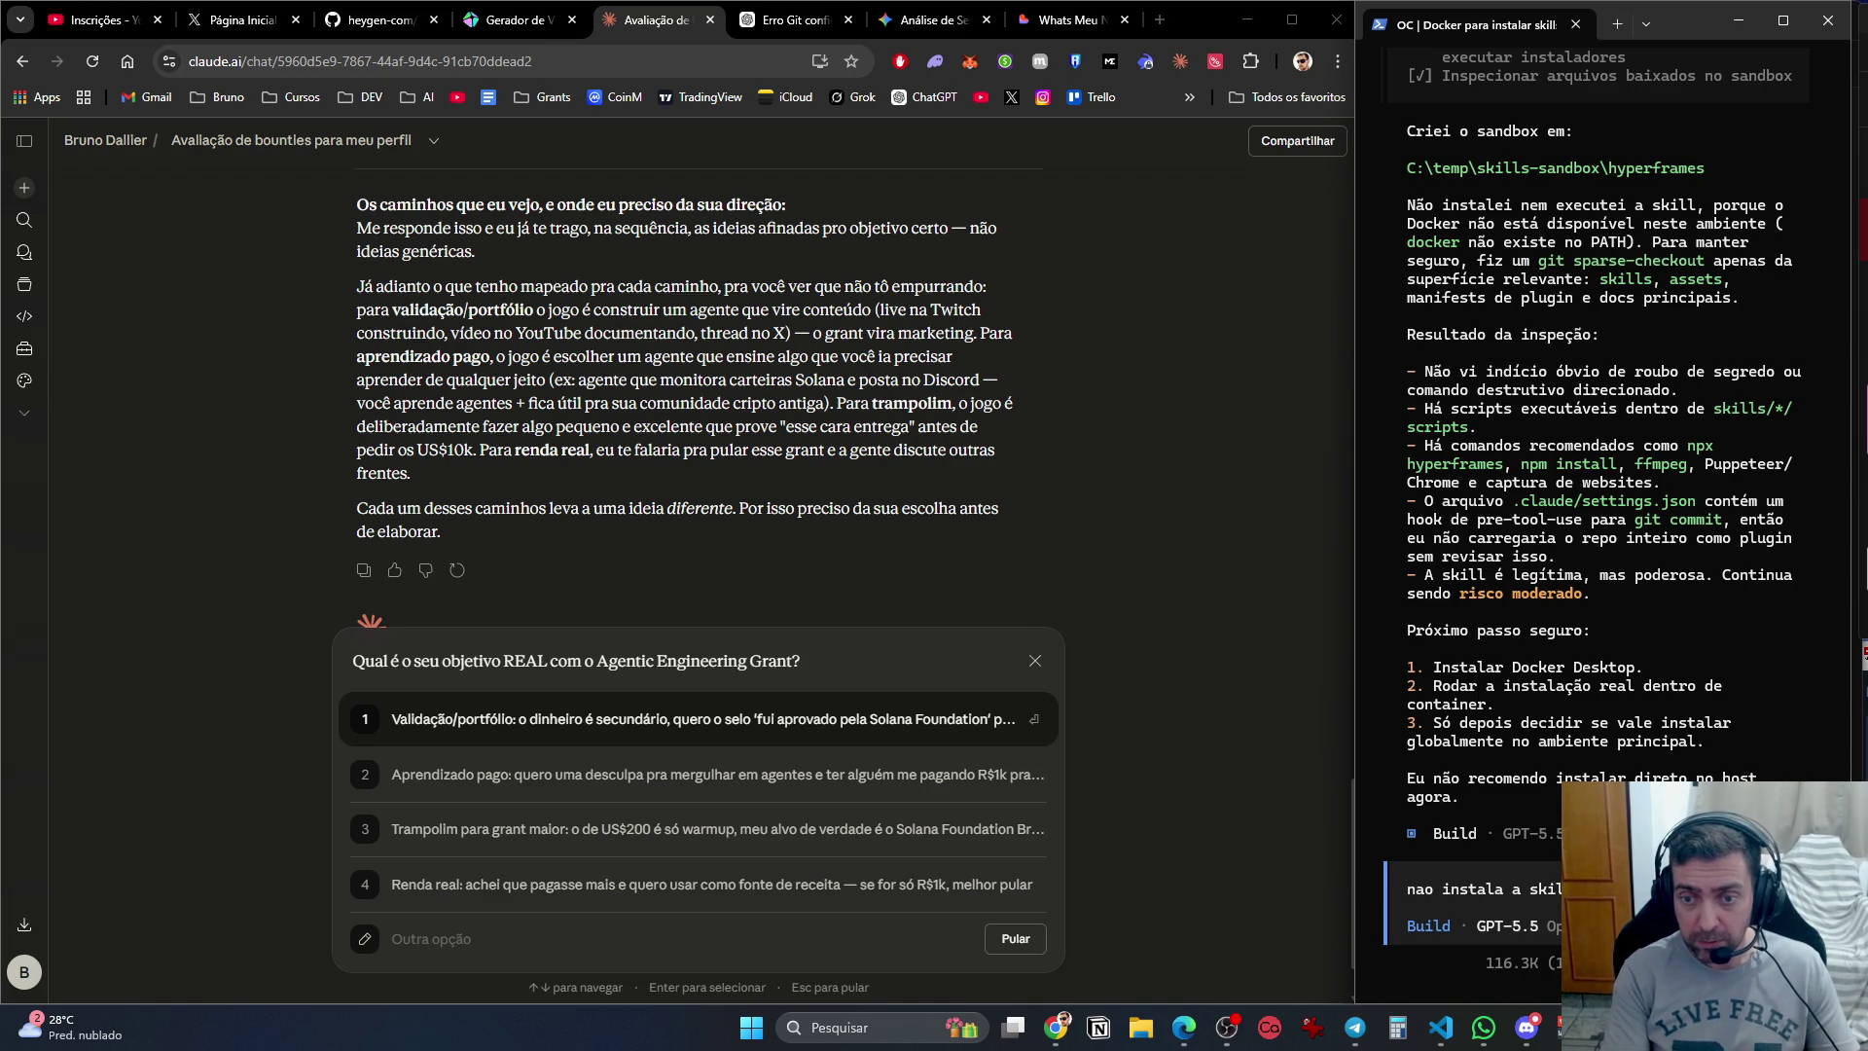
pyautogui.write(', etc. ')
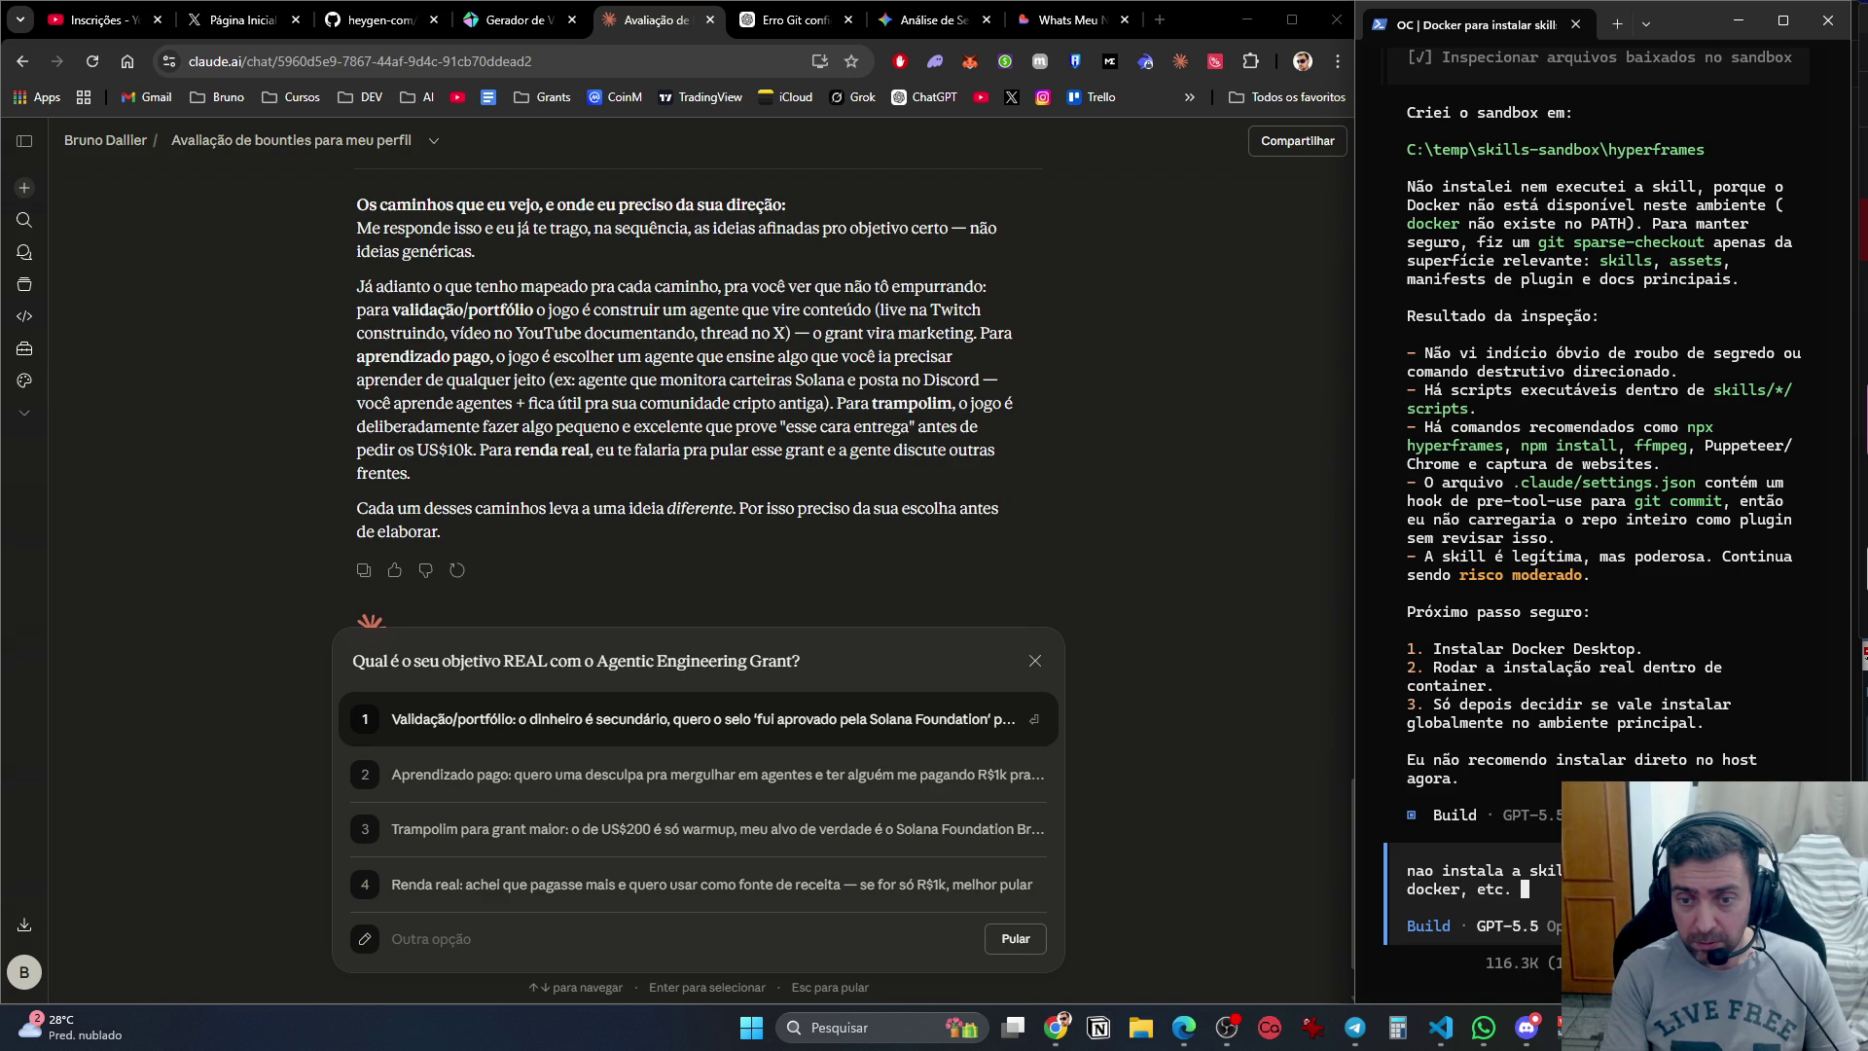
pyautogui.write('Vamos')
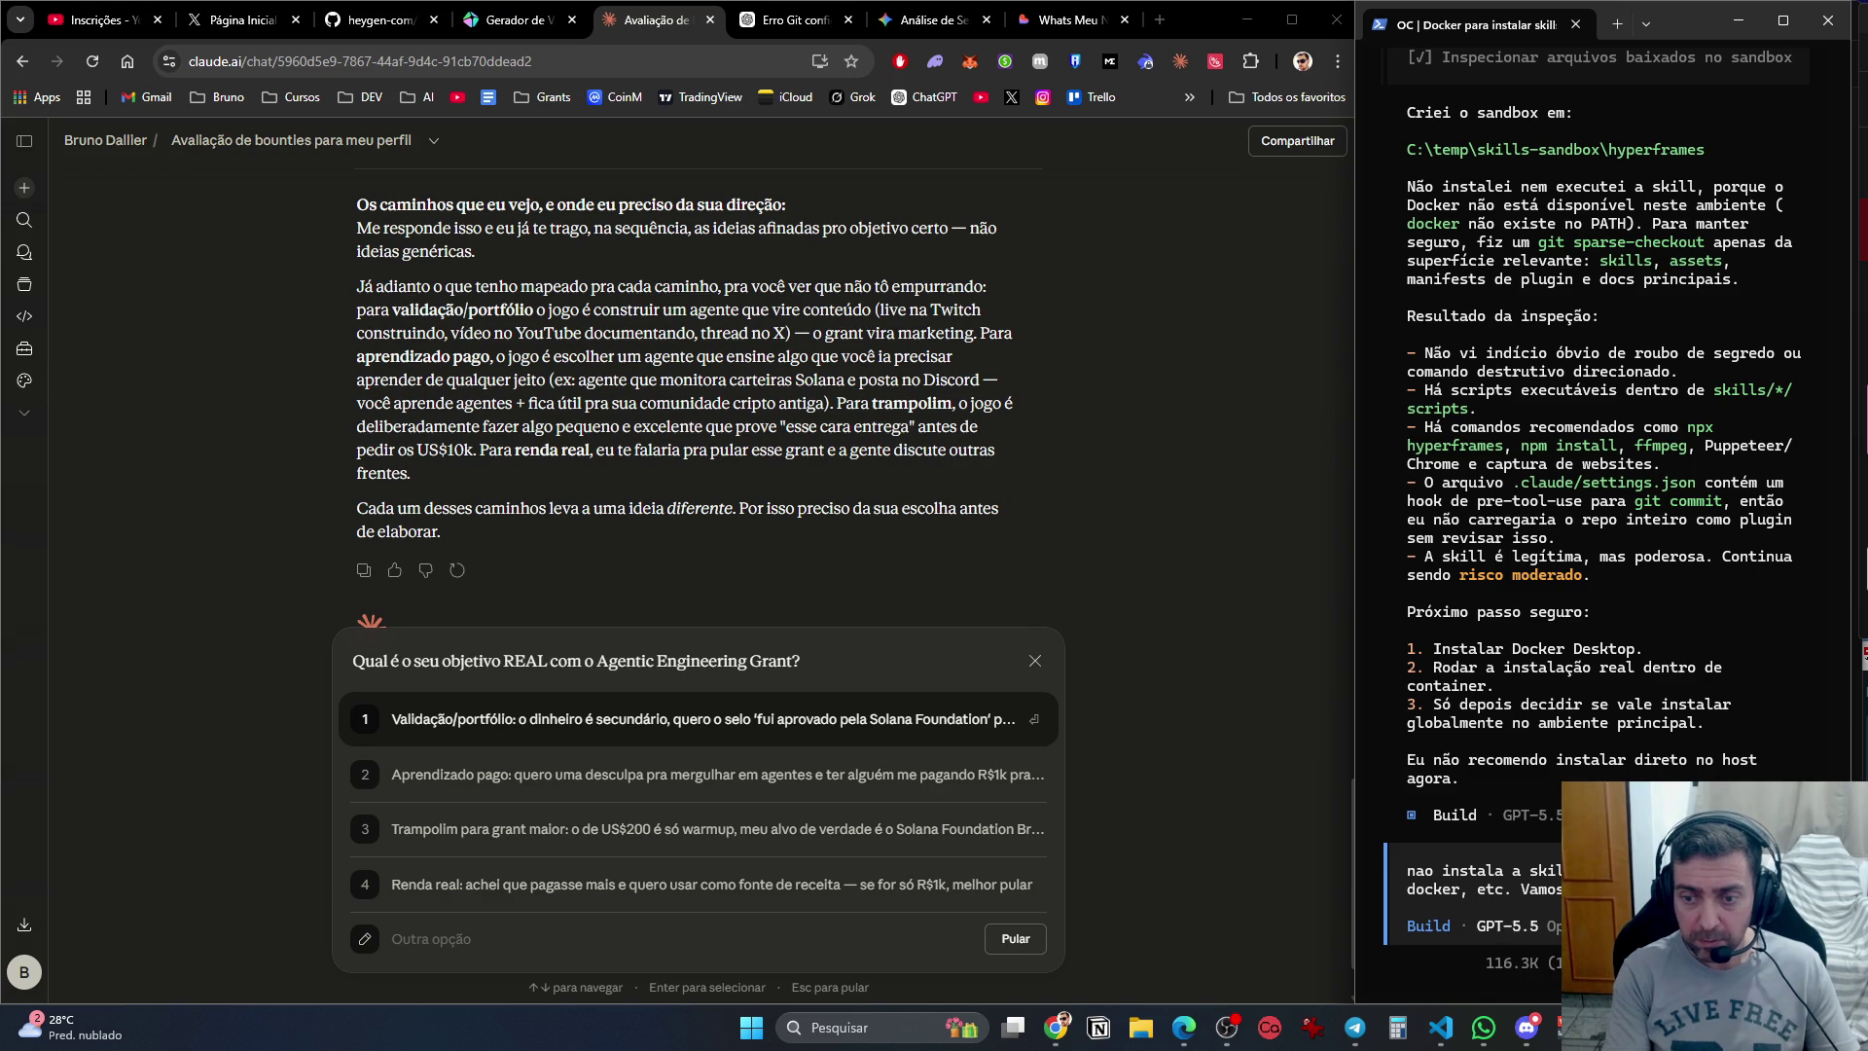
pyautogui.press('Return')
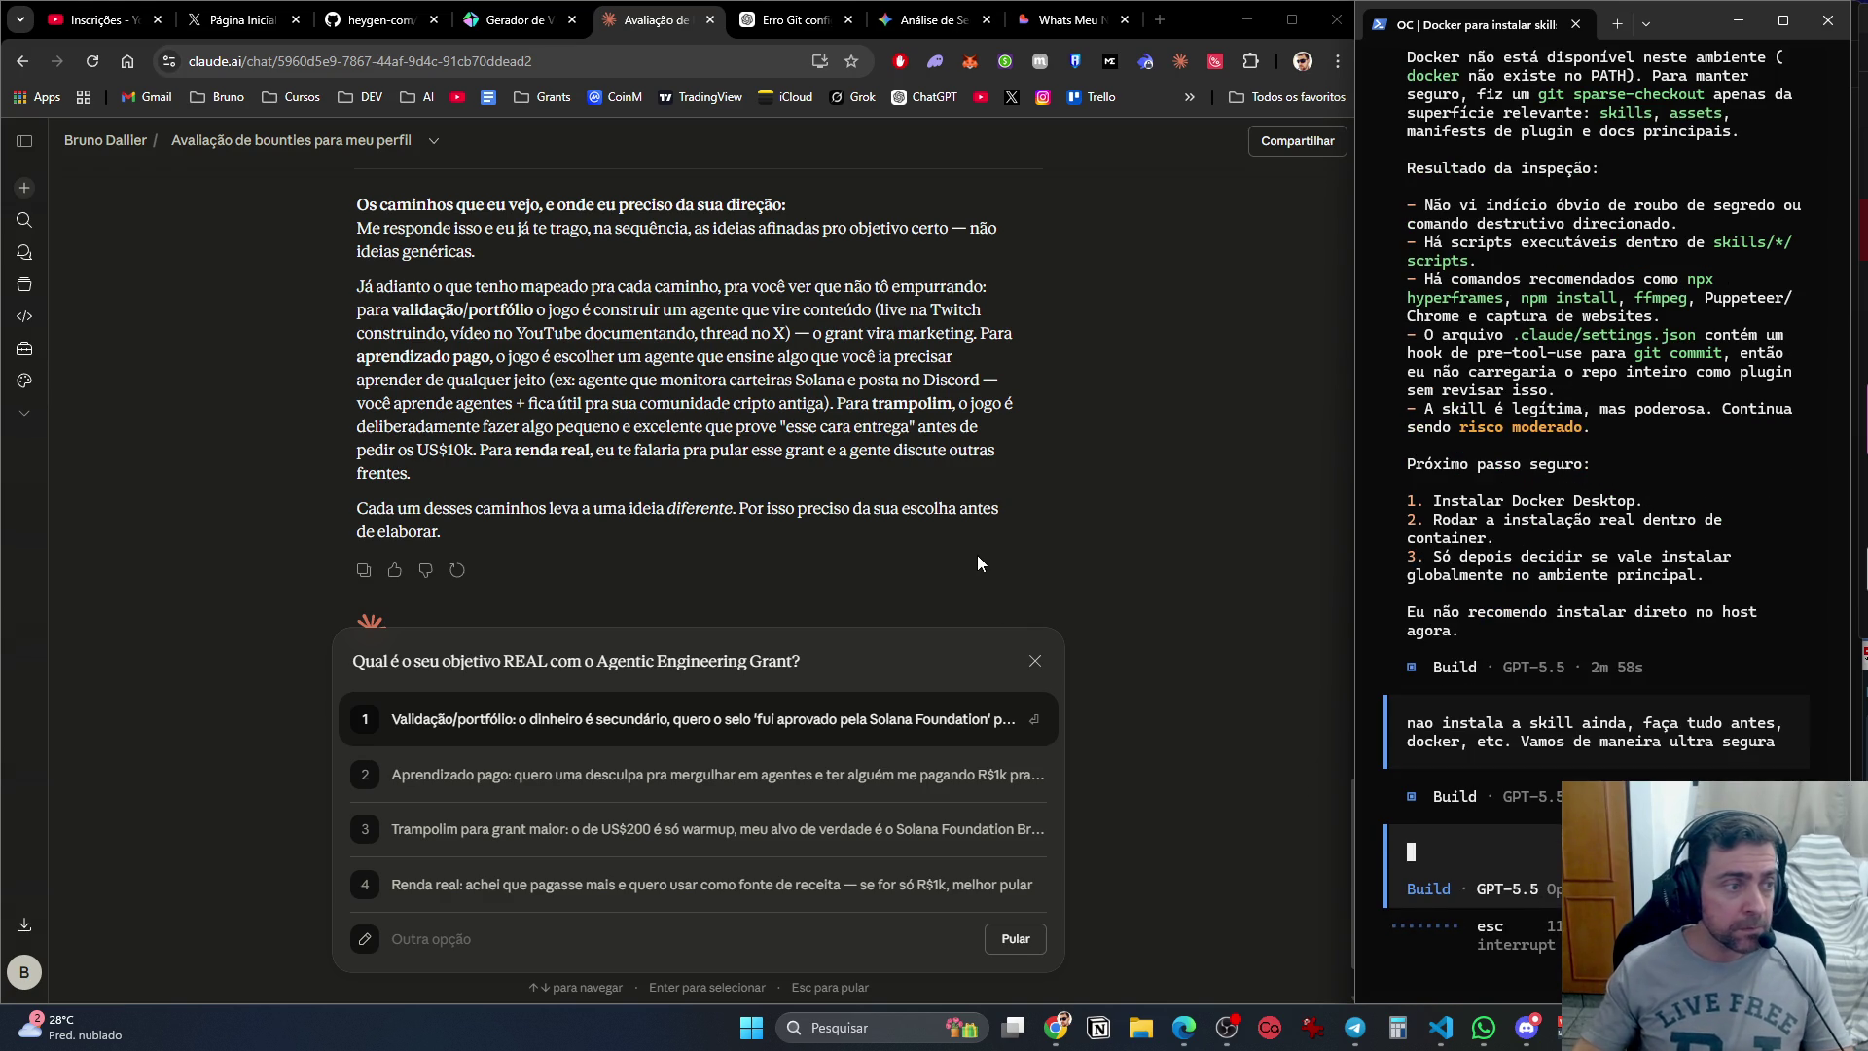
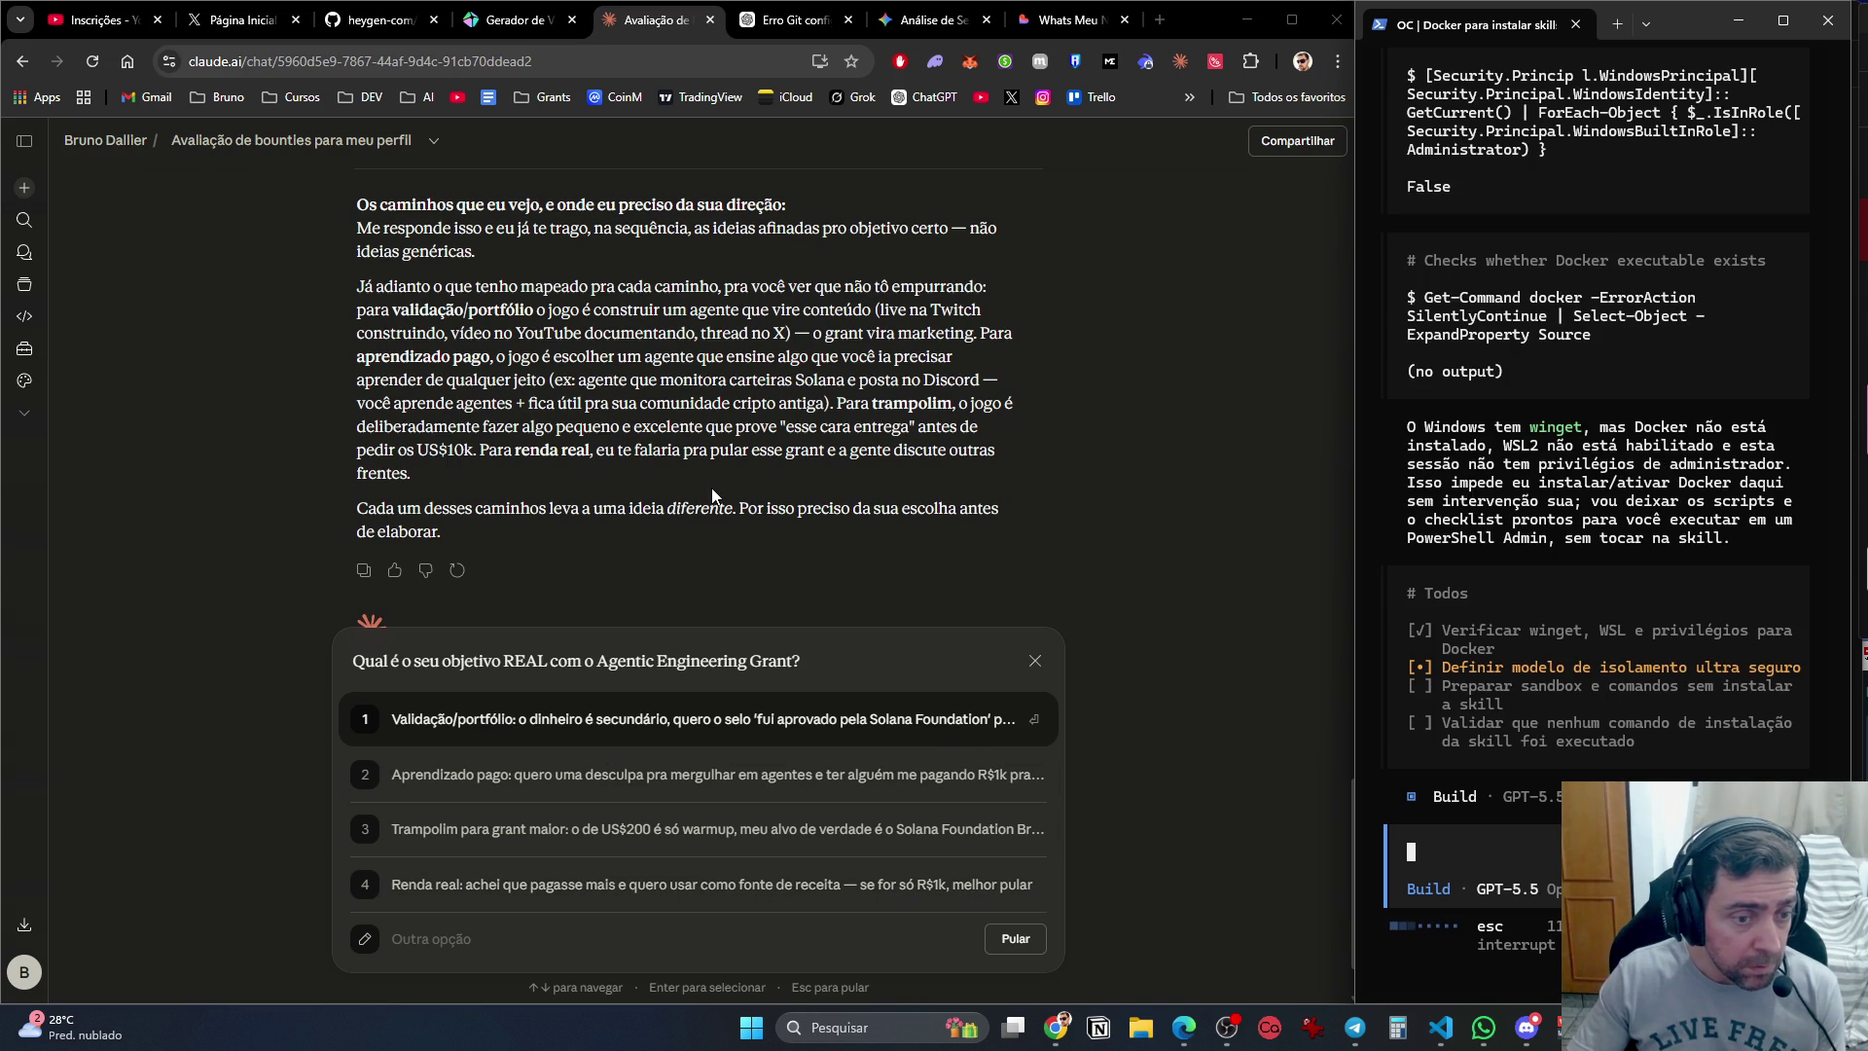
# Open the Solana Foundation Brazil, agentic-engineering and audd-grants links from the bounties message in new tabs.
pyautogui.scroll(10, 875, 311)
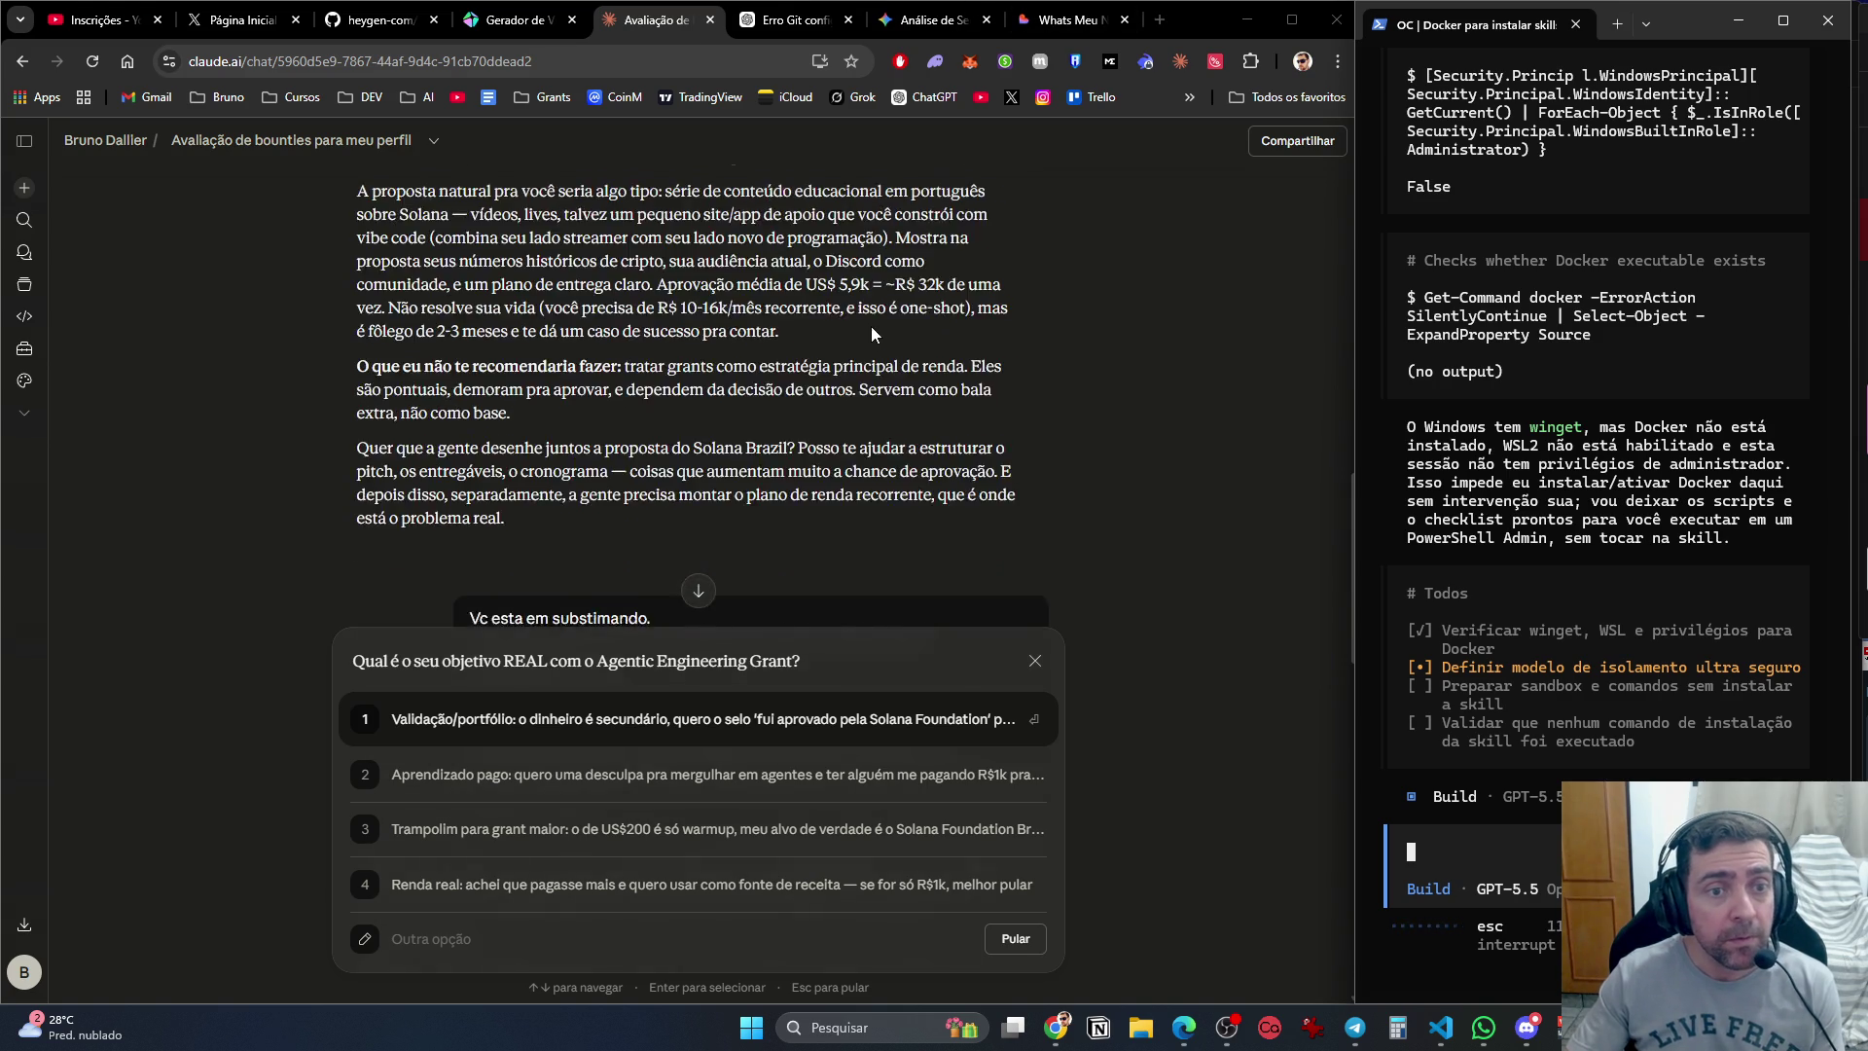
pyautogui.scroll(3, 882, 294)
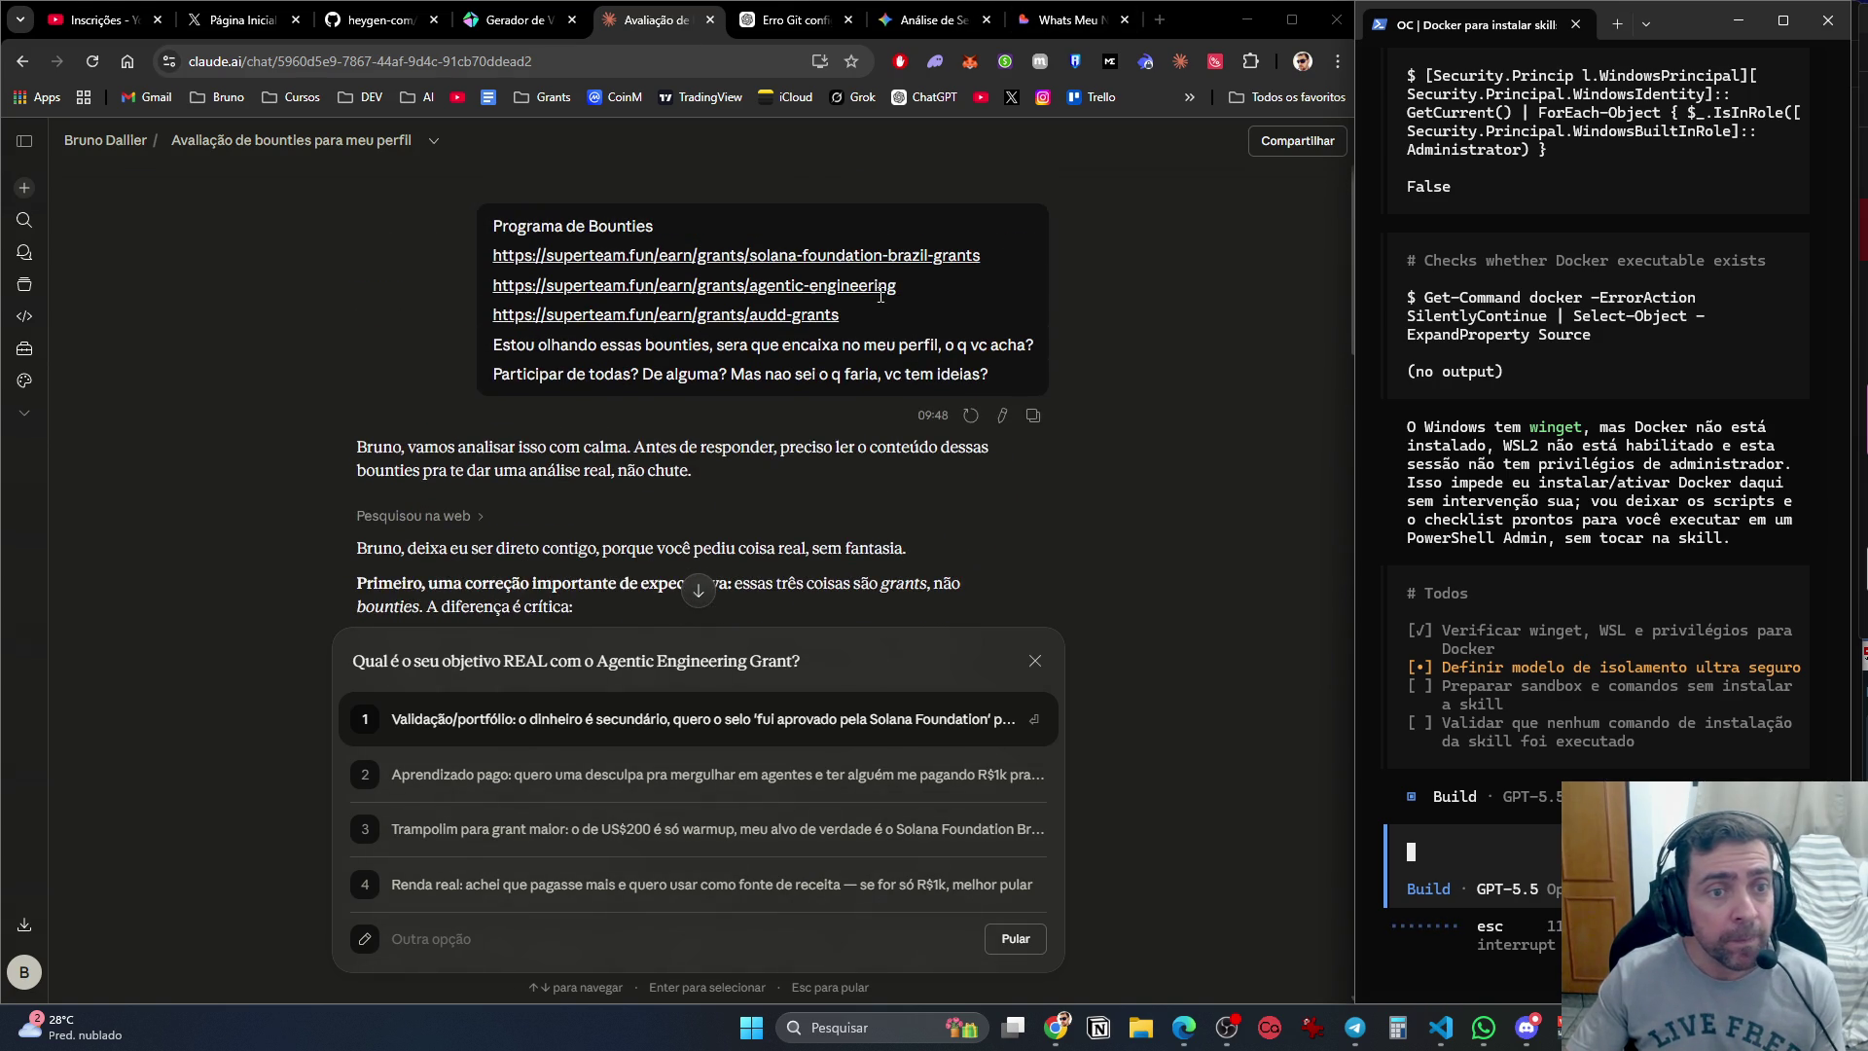
pyautogui.middleClick(724, 258)
pyautogui.middleClick(728, 286)
pyautogui.middleClick(731, 315)
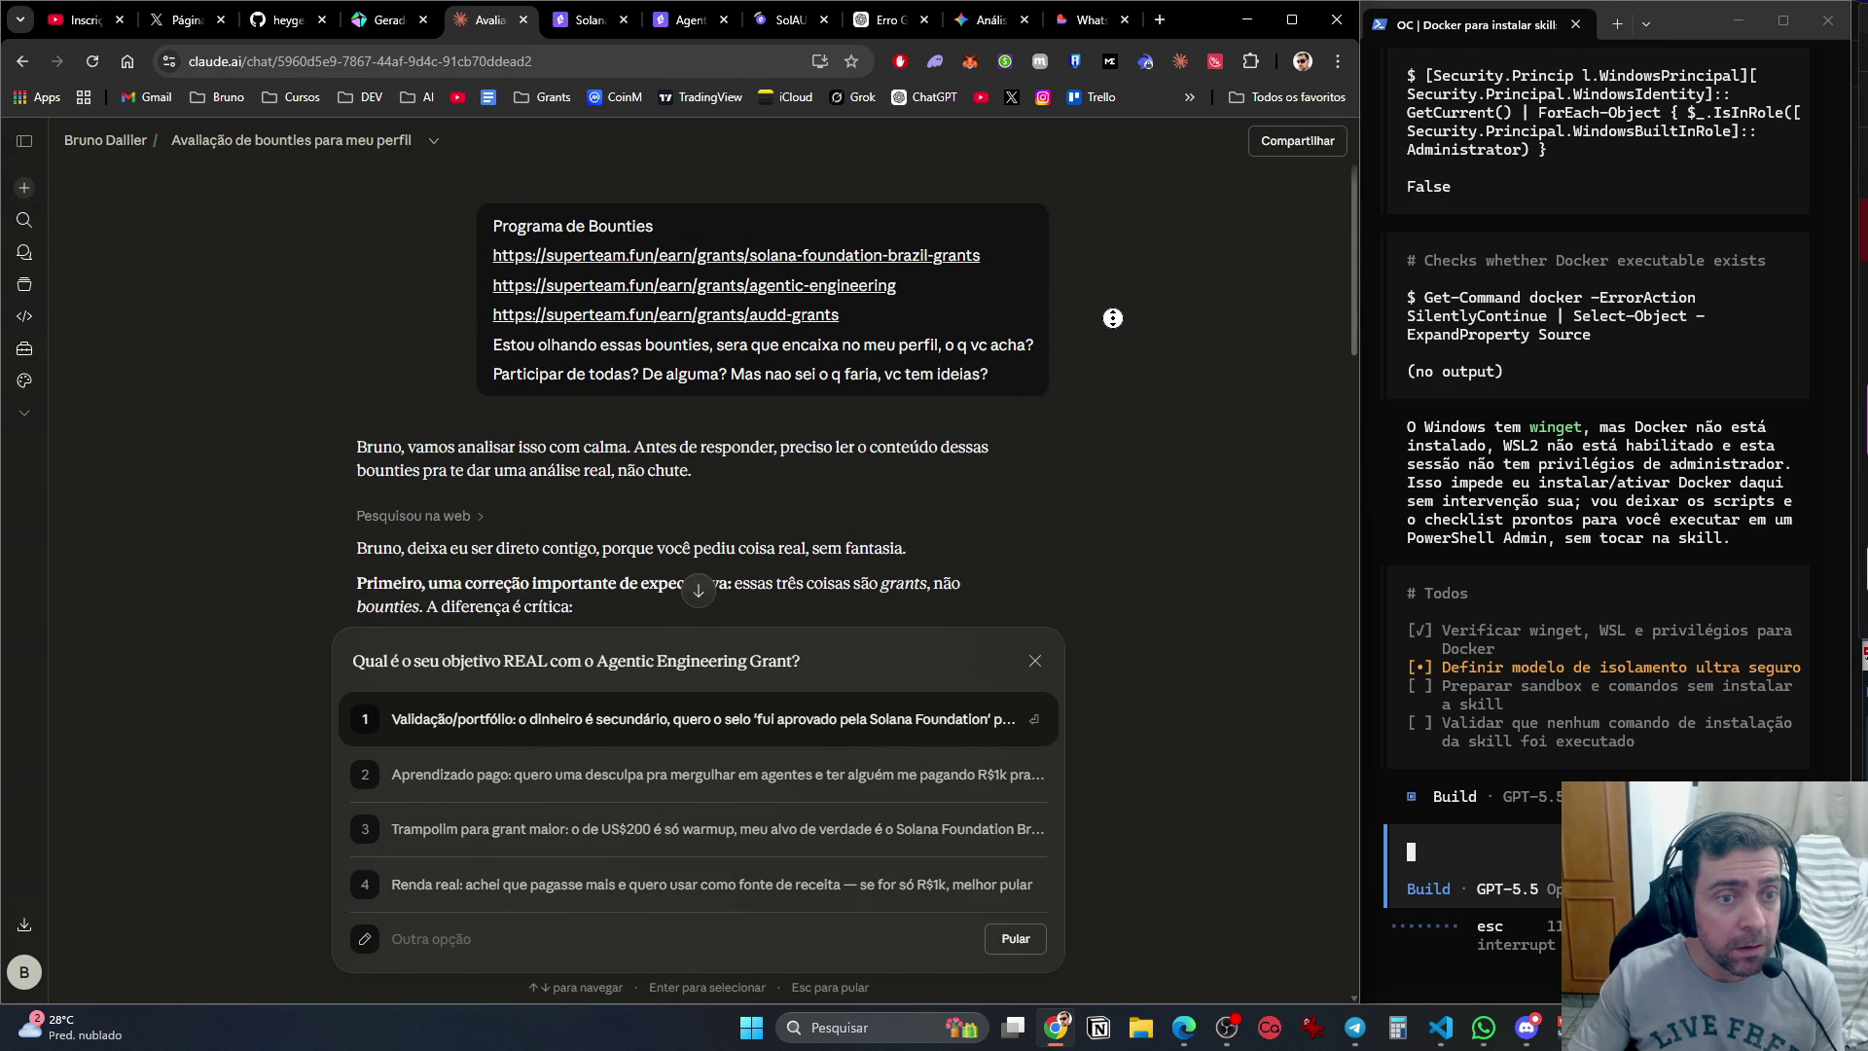
# View the Solana Foundation Brazil grant page, then the Agentic Engineering Grants page.
pyautogui.scroll(-15, 1159, 808)
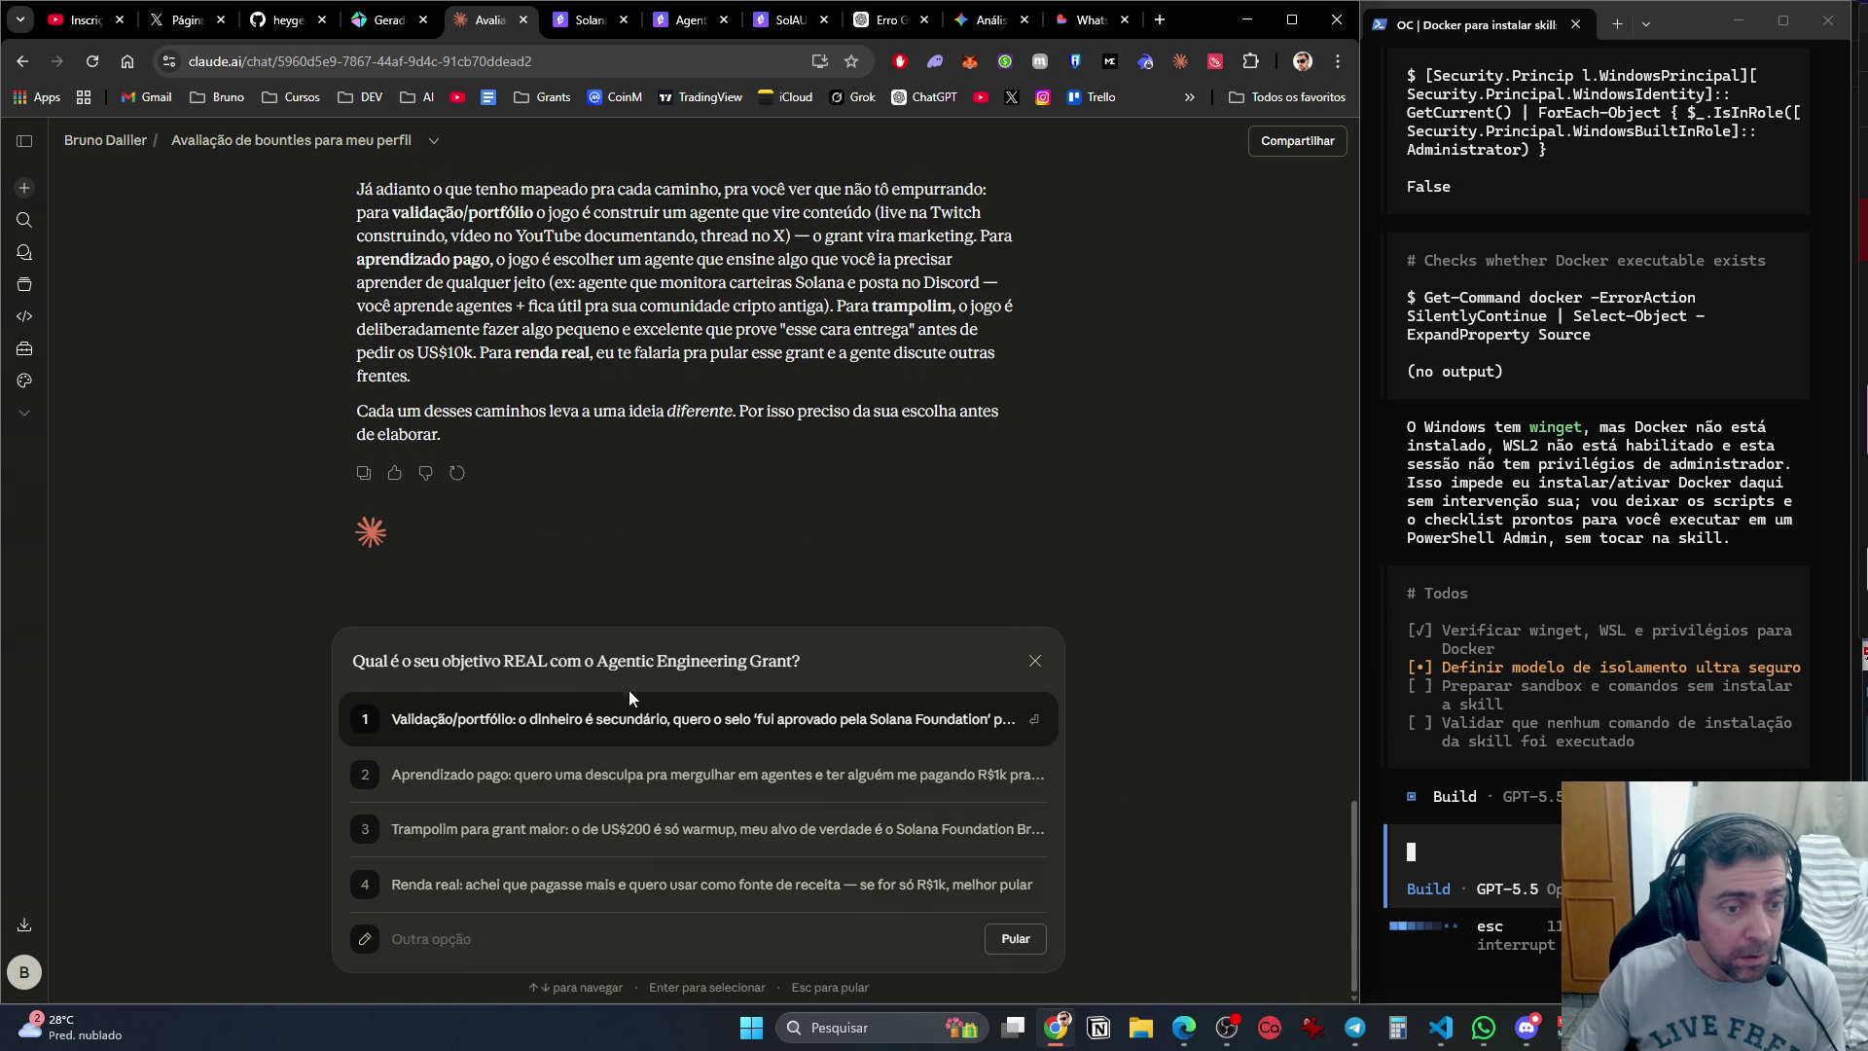
pyautogui.click(601, 28)
pyautogui.click(662, 29)
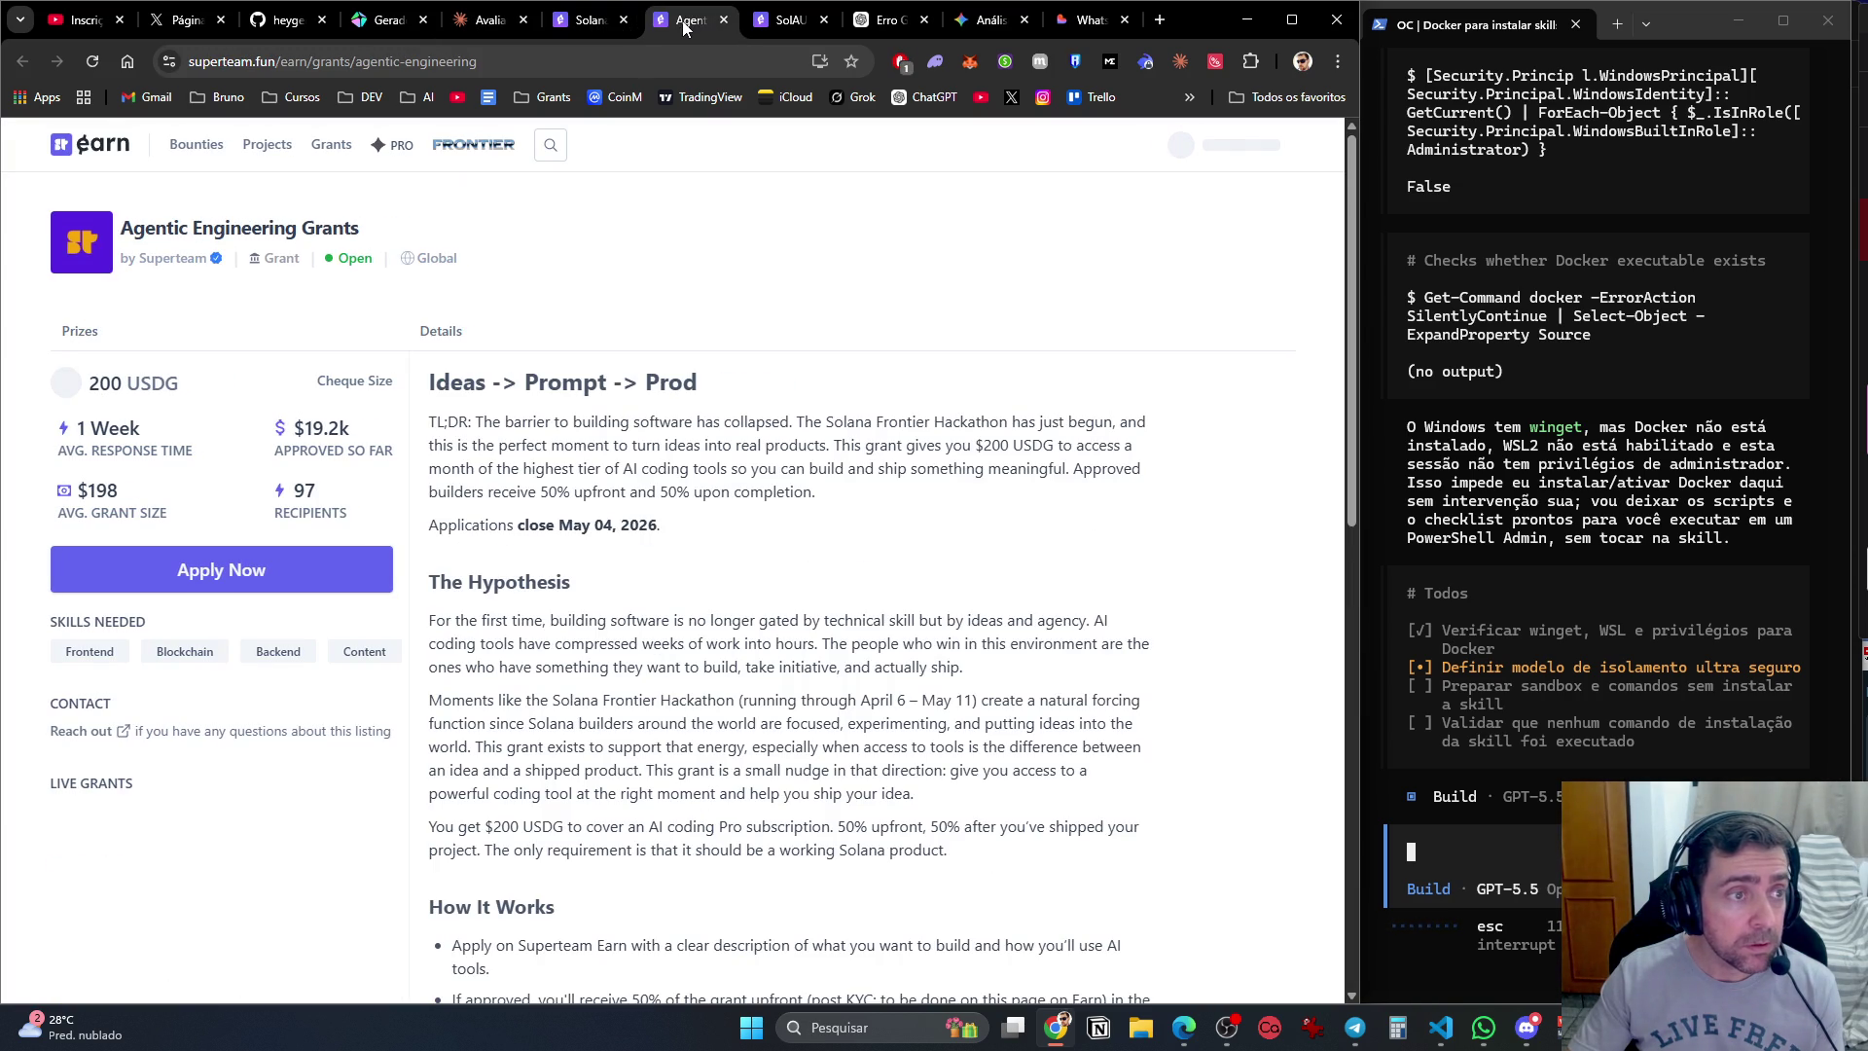
# Translate the Agentic Engineering Grants page into Portuguese.
pyautogui.rightClick(649, 276)
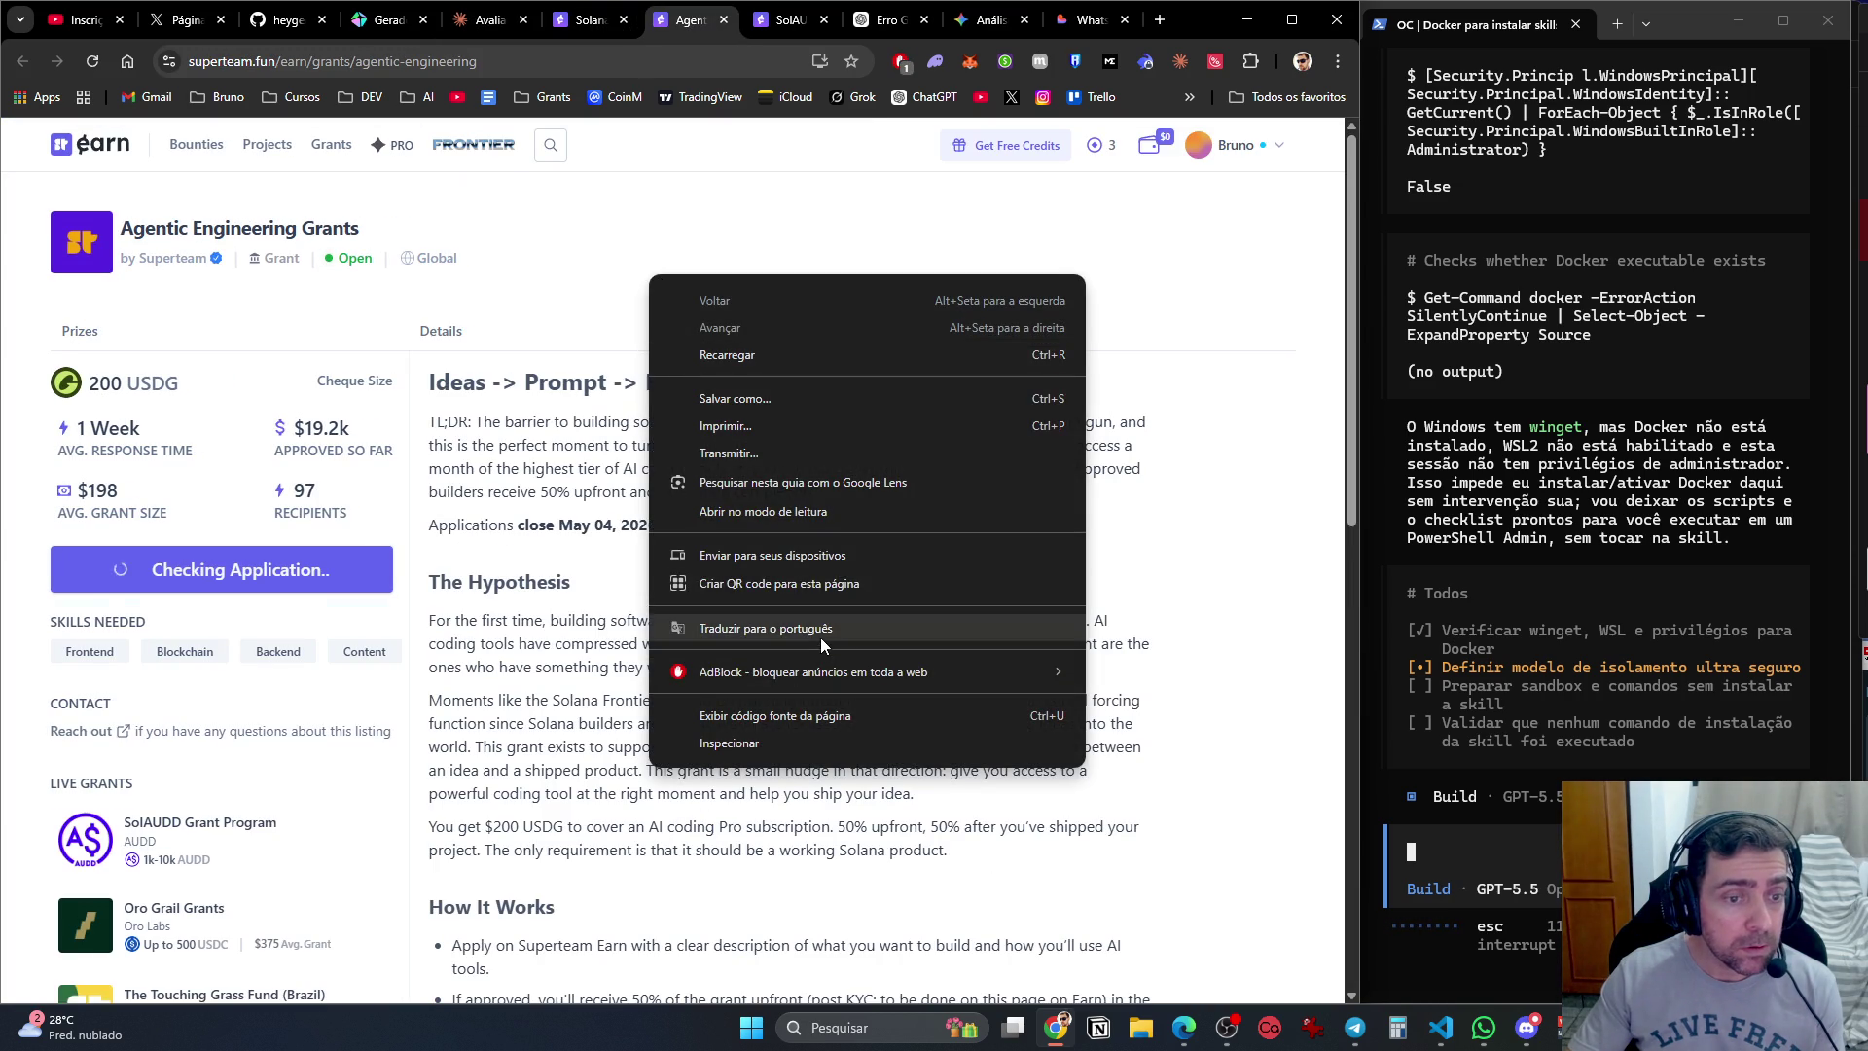
pyautogui.click(820, 632)
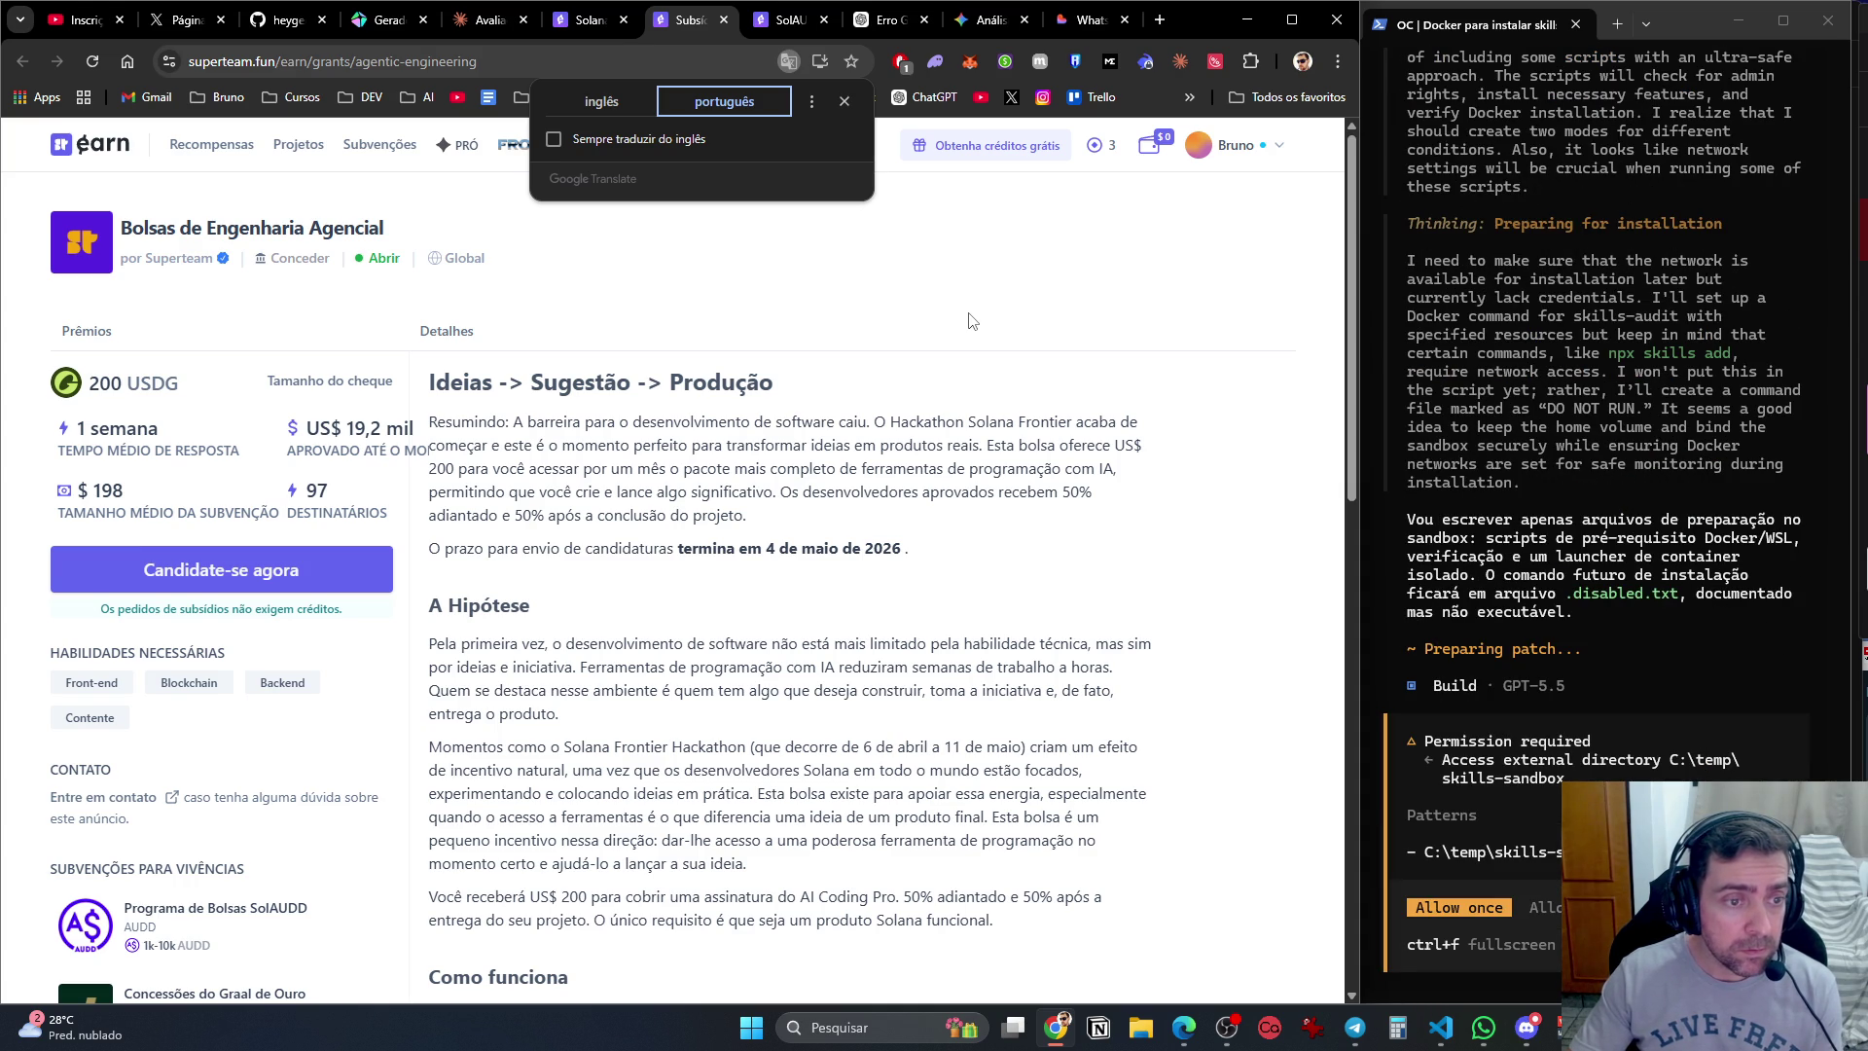
pyautogui.scroll(-3, 970, 321)
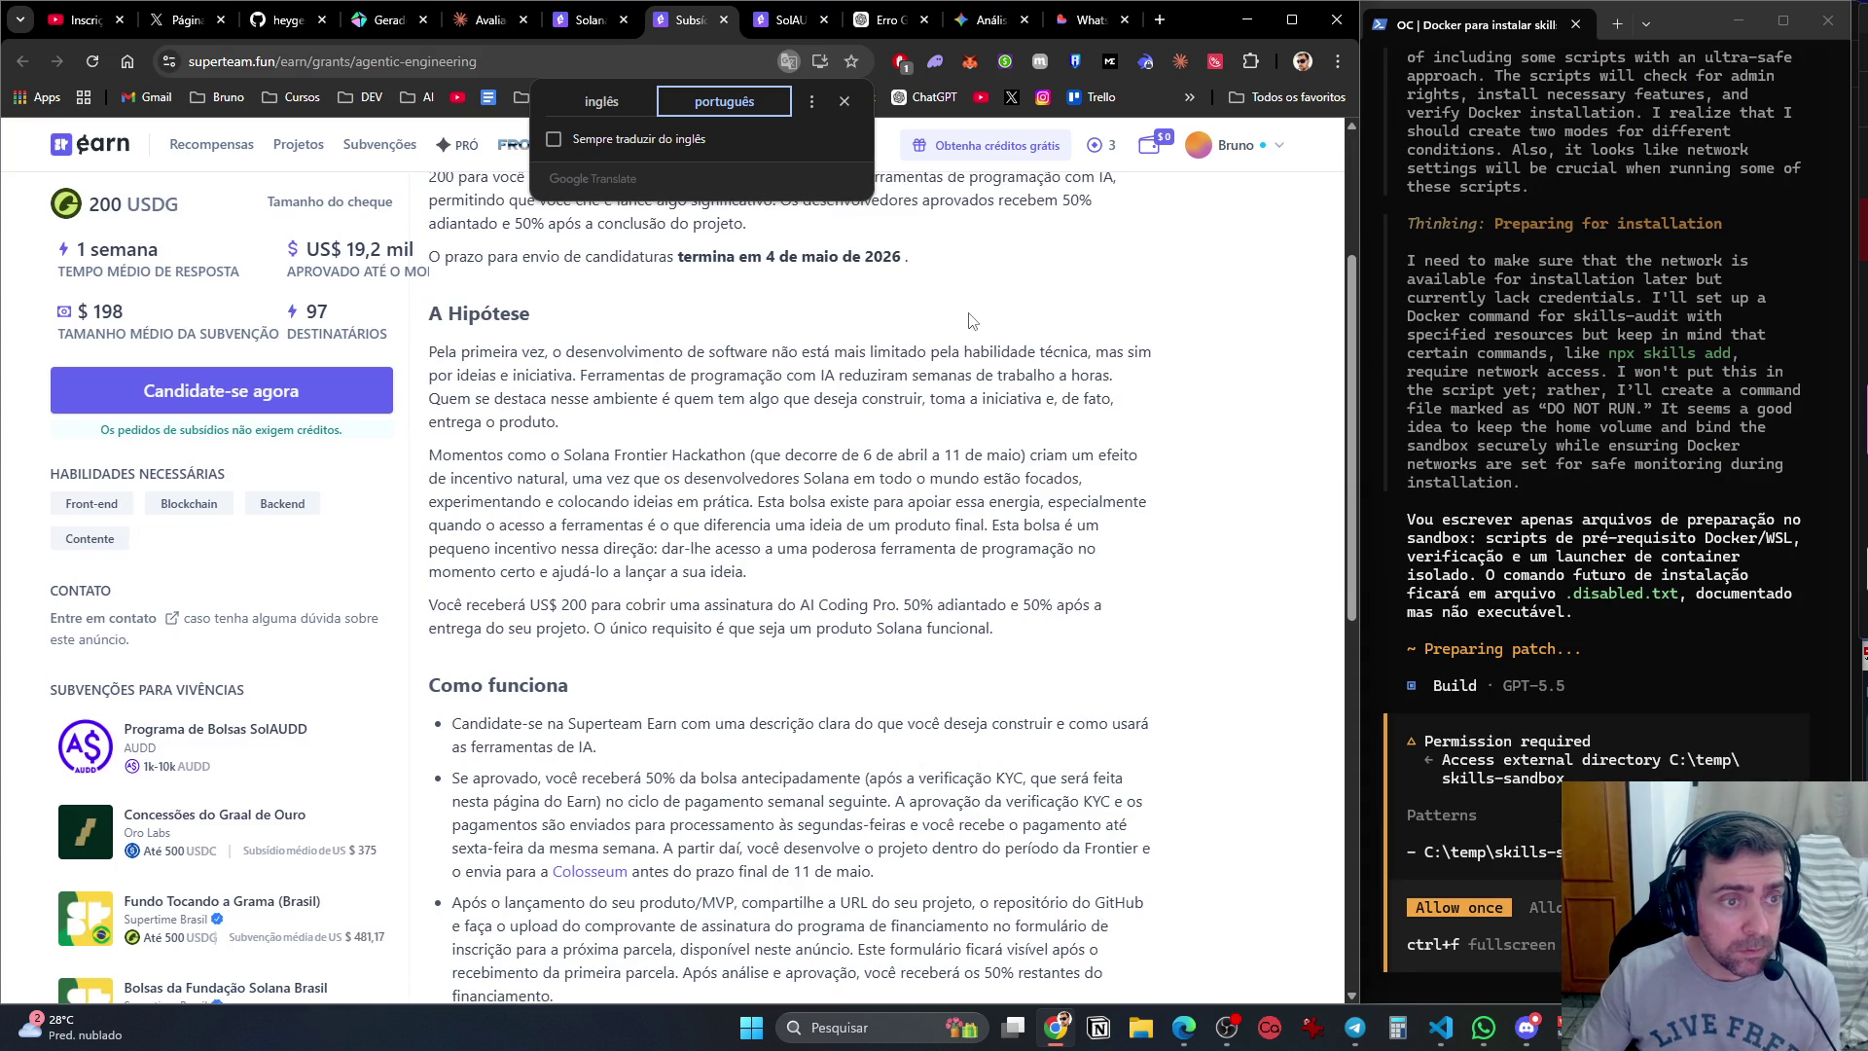
# Let the OpenCode agent always access C:\temp\skills-sandbox.
pyautogui.click(1495, 854)
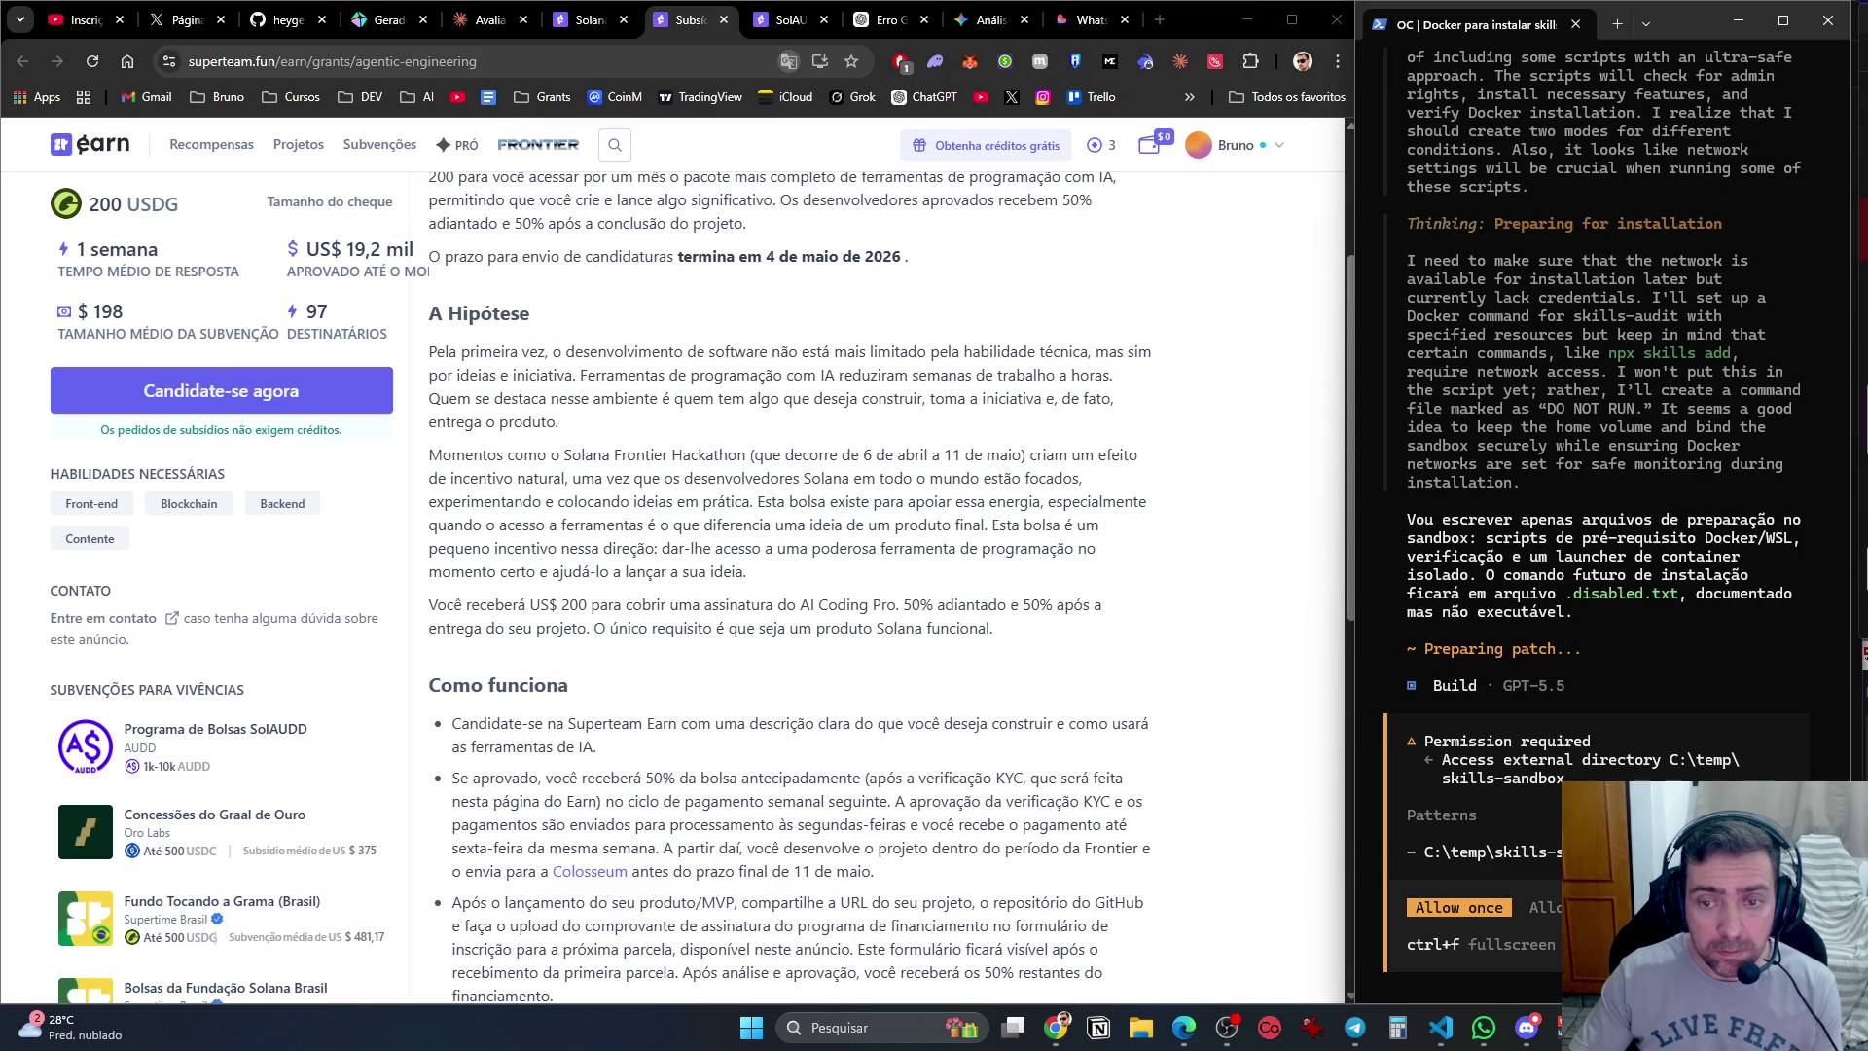
pyautogui.press('Right')
pyautogui.press('Return')
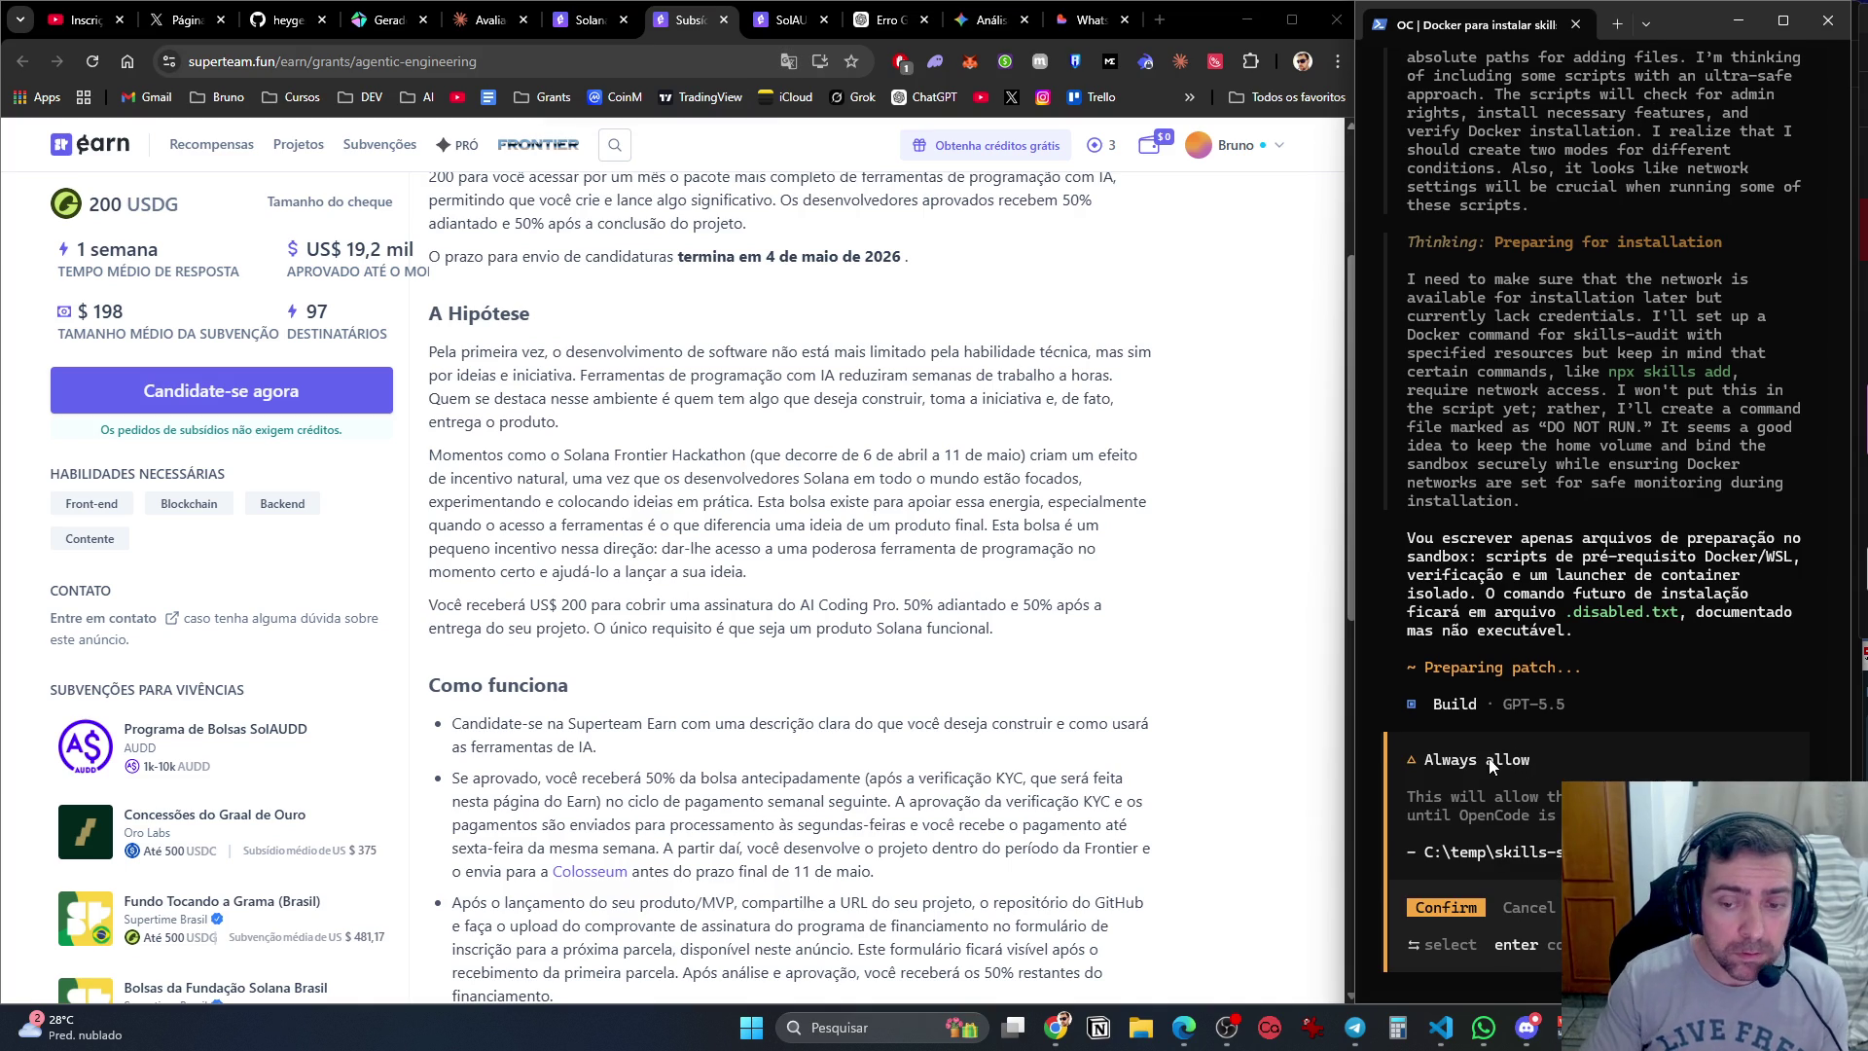
pyautogui.press('Return')
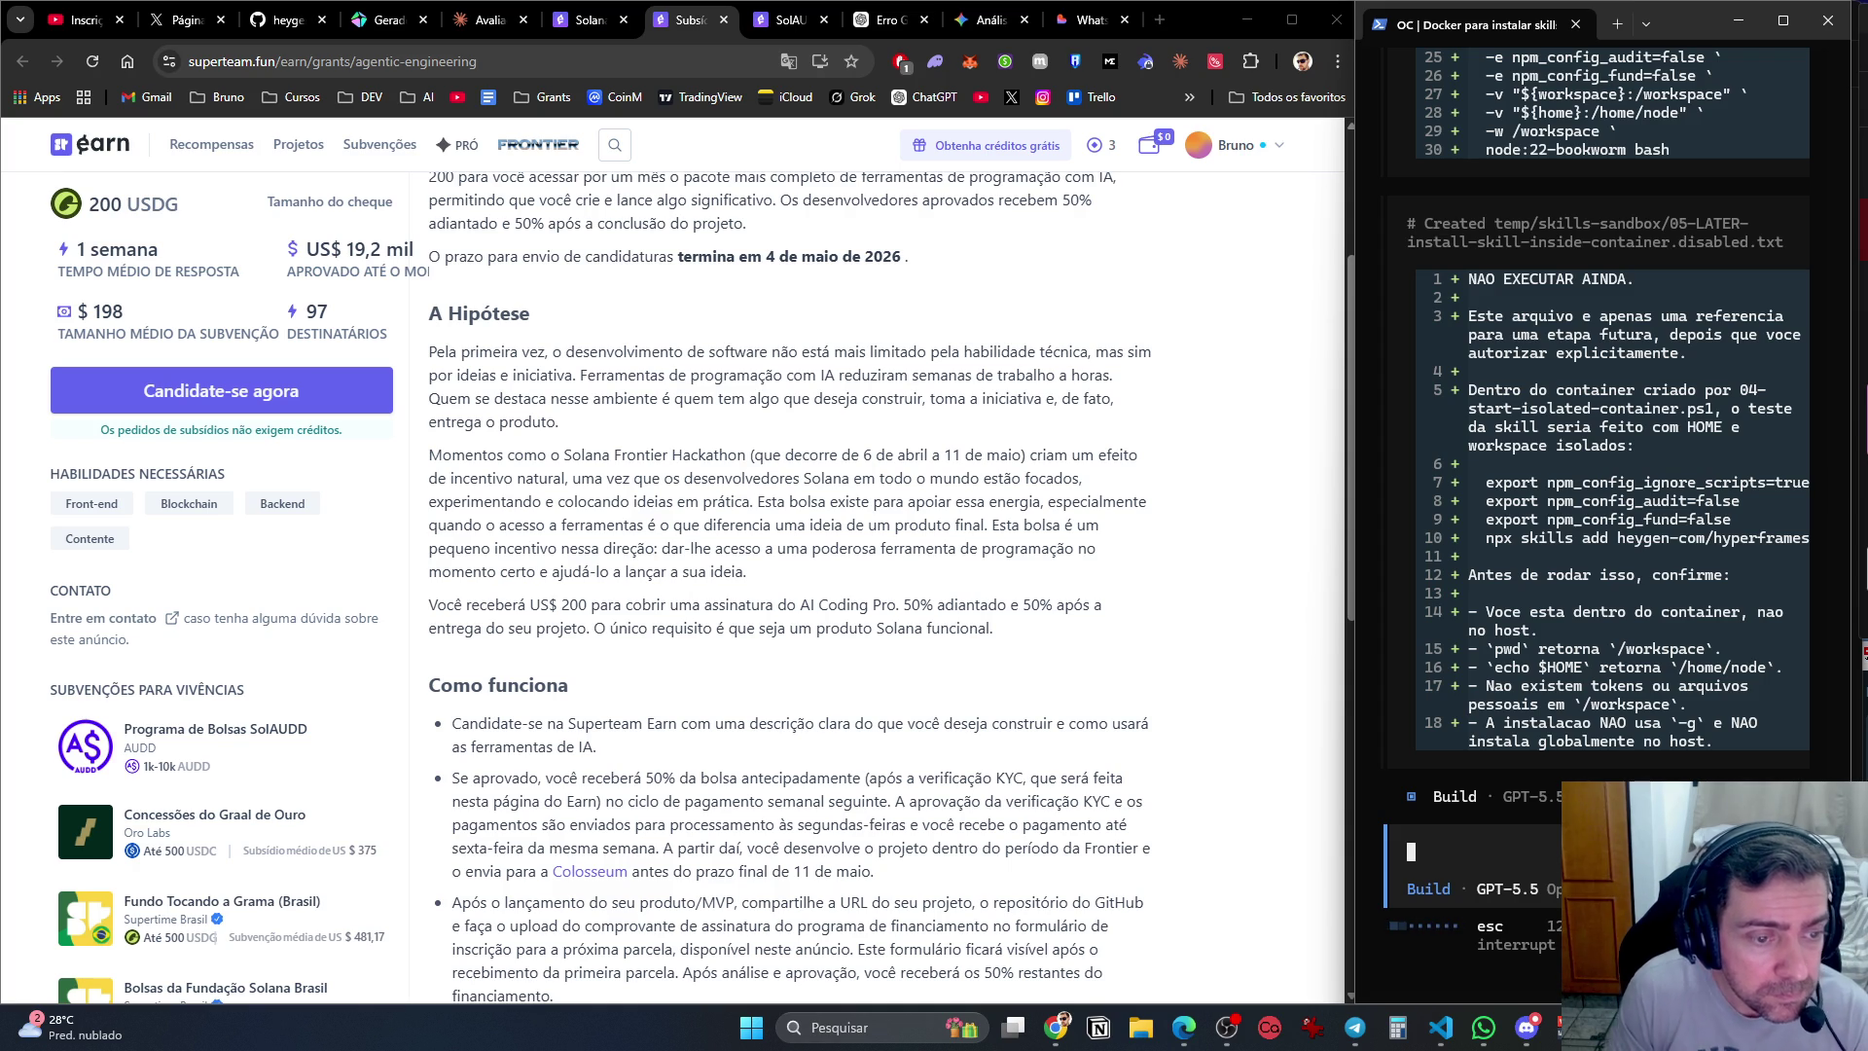
# Read through the 200 USDG grant's hypothesis, how-it-works terms and requirements.
pyautogui.scroll(-2, 1089, 592)
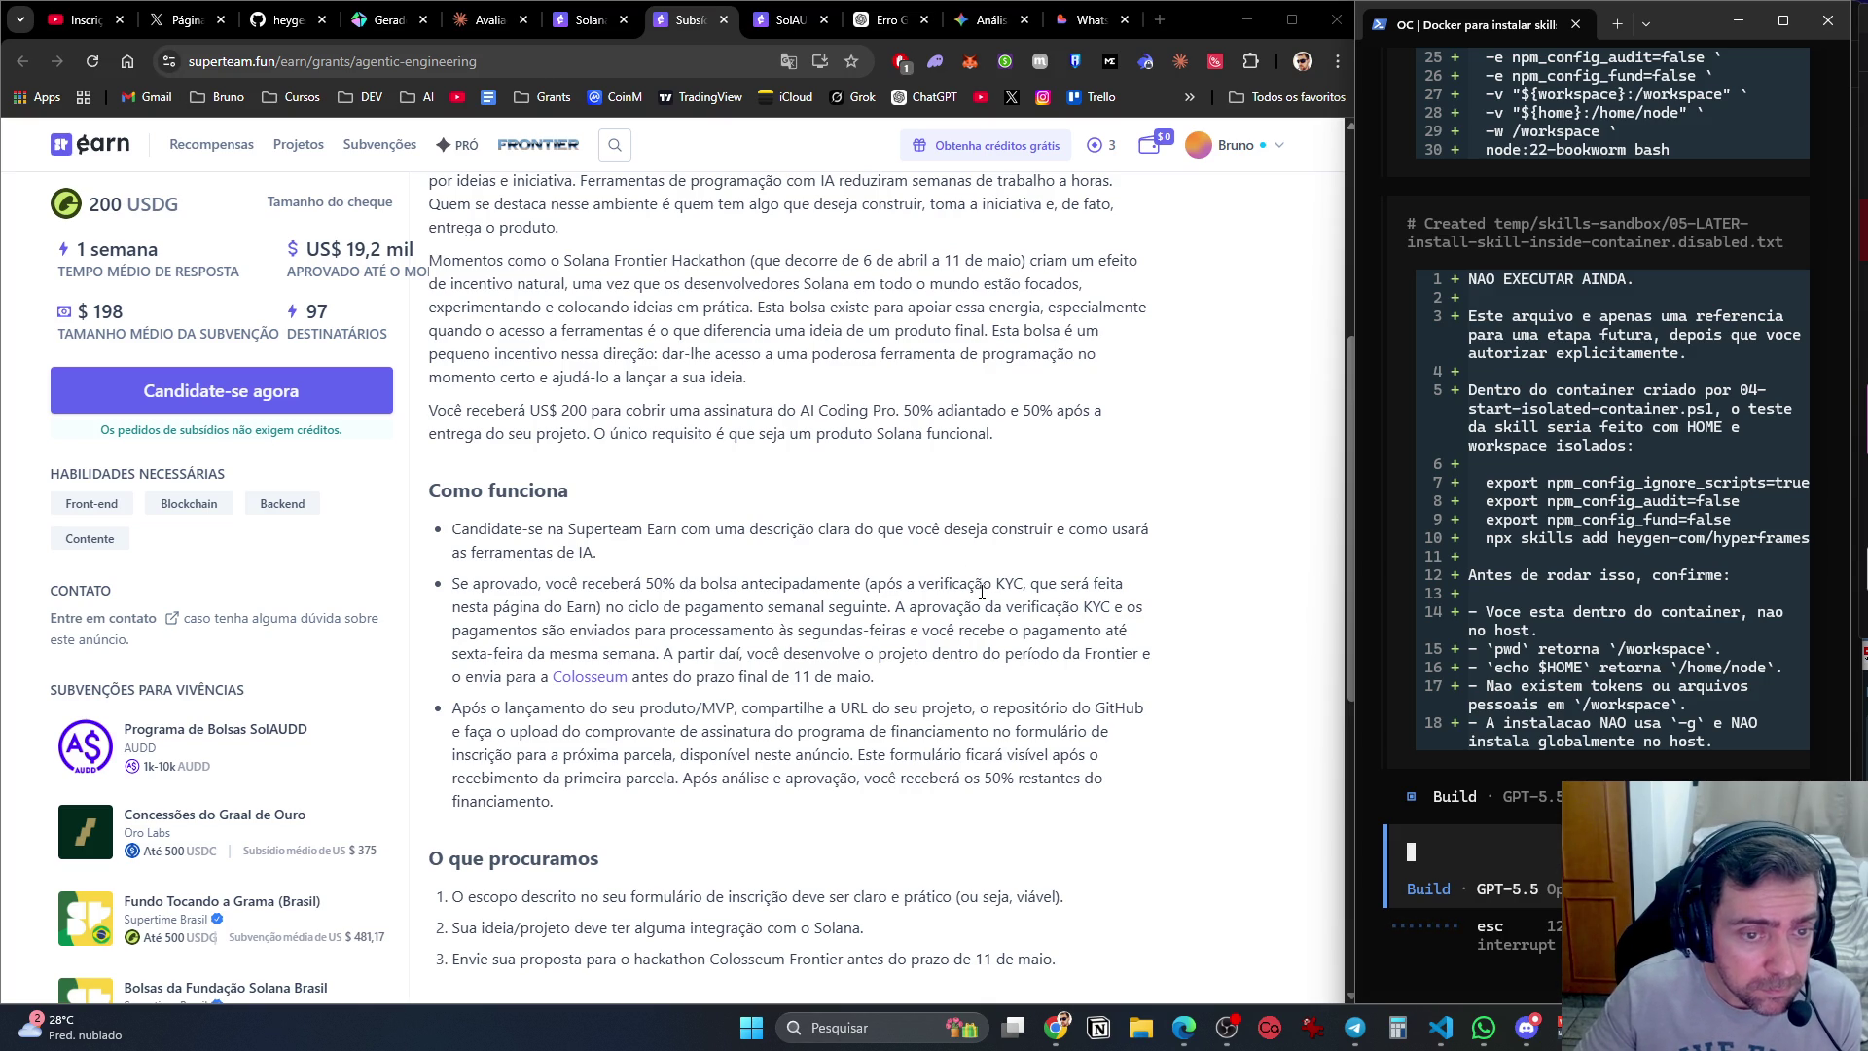
pyautogui.scroll(-3, 540, 732)
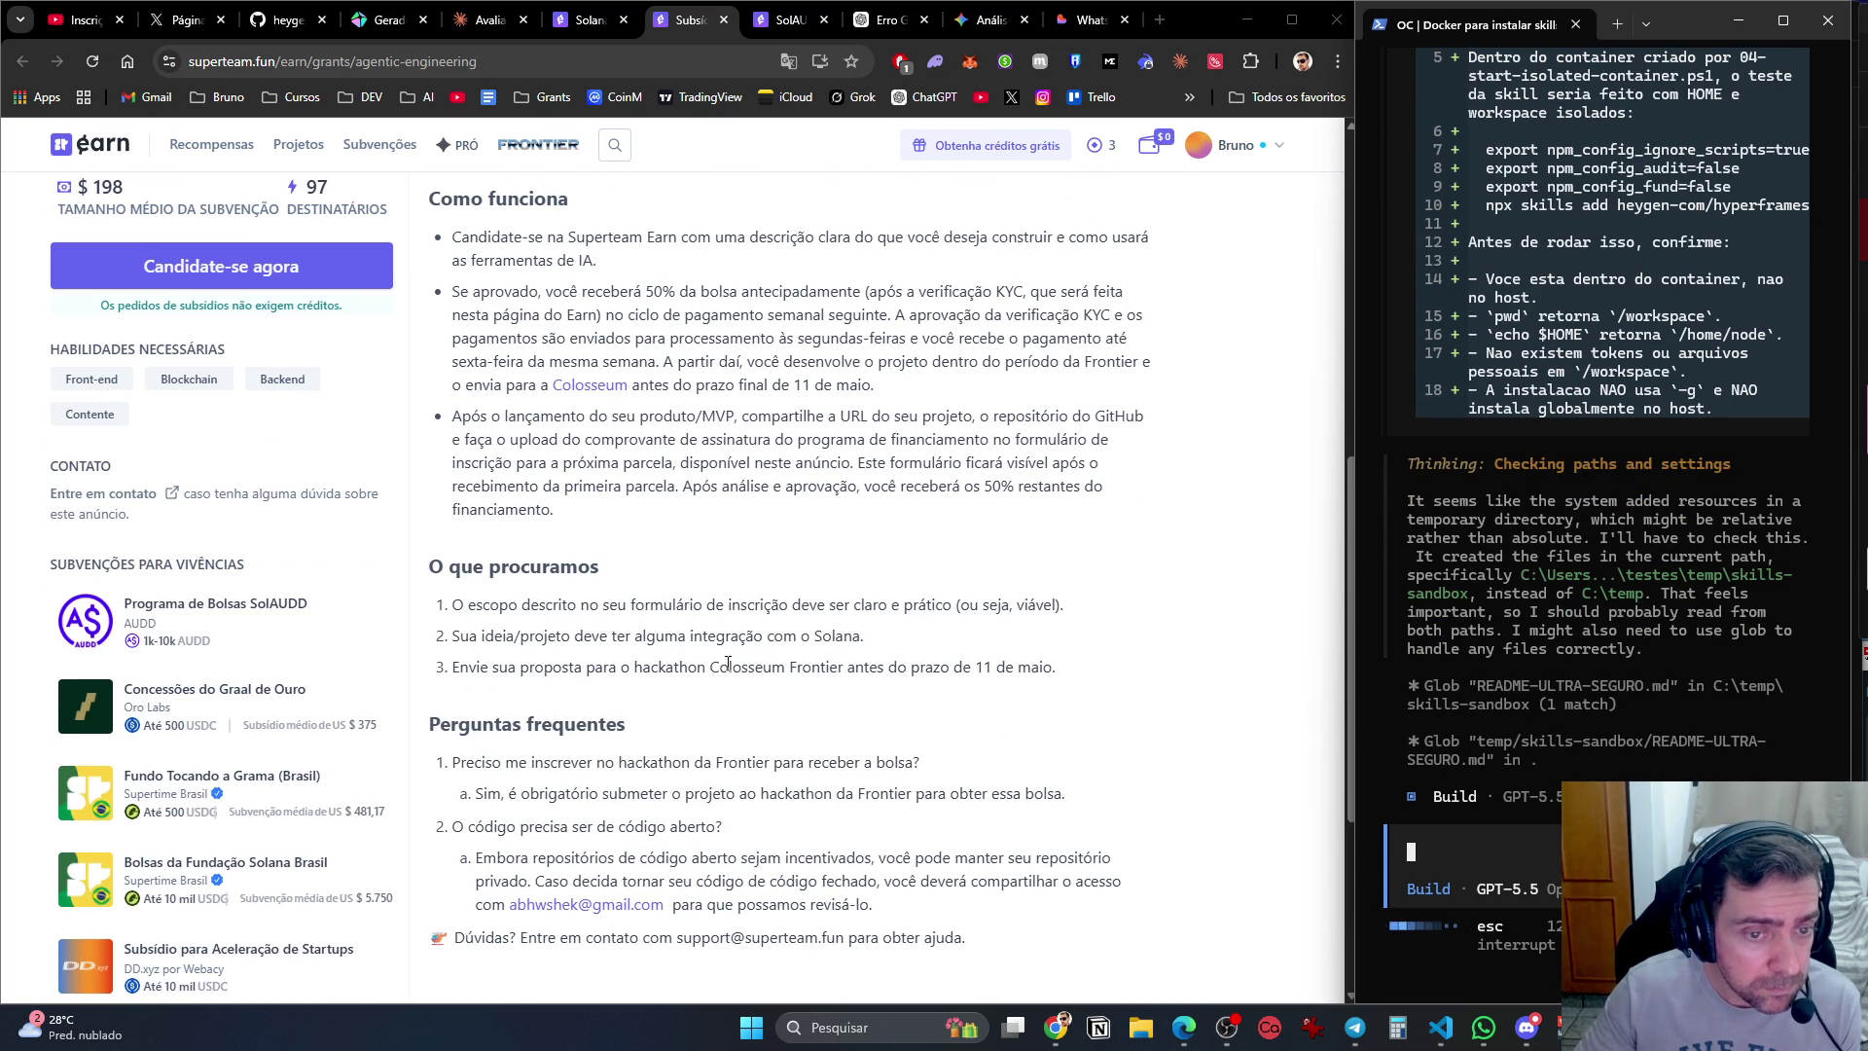
pyautogui.scroll(-3, 725, 667)
pyautogui.scroll(7, 729, 669)
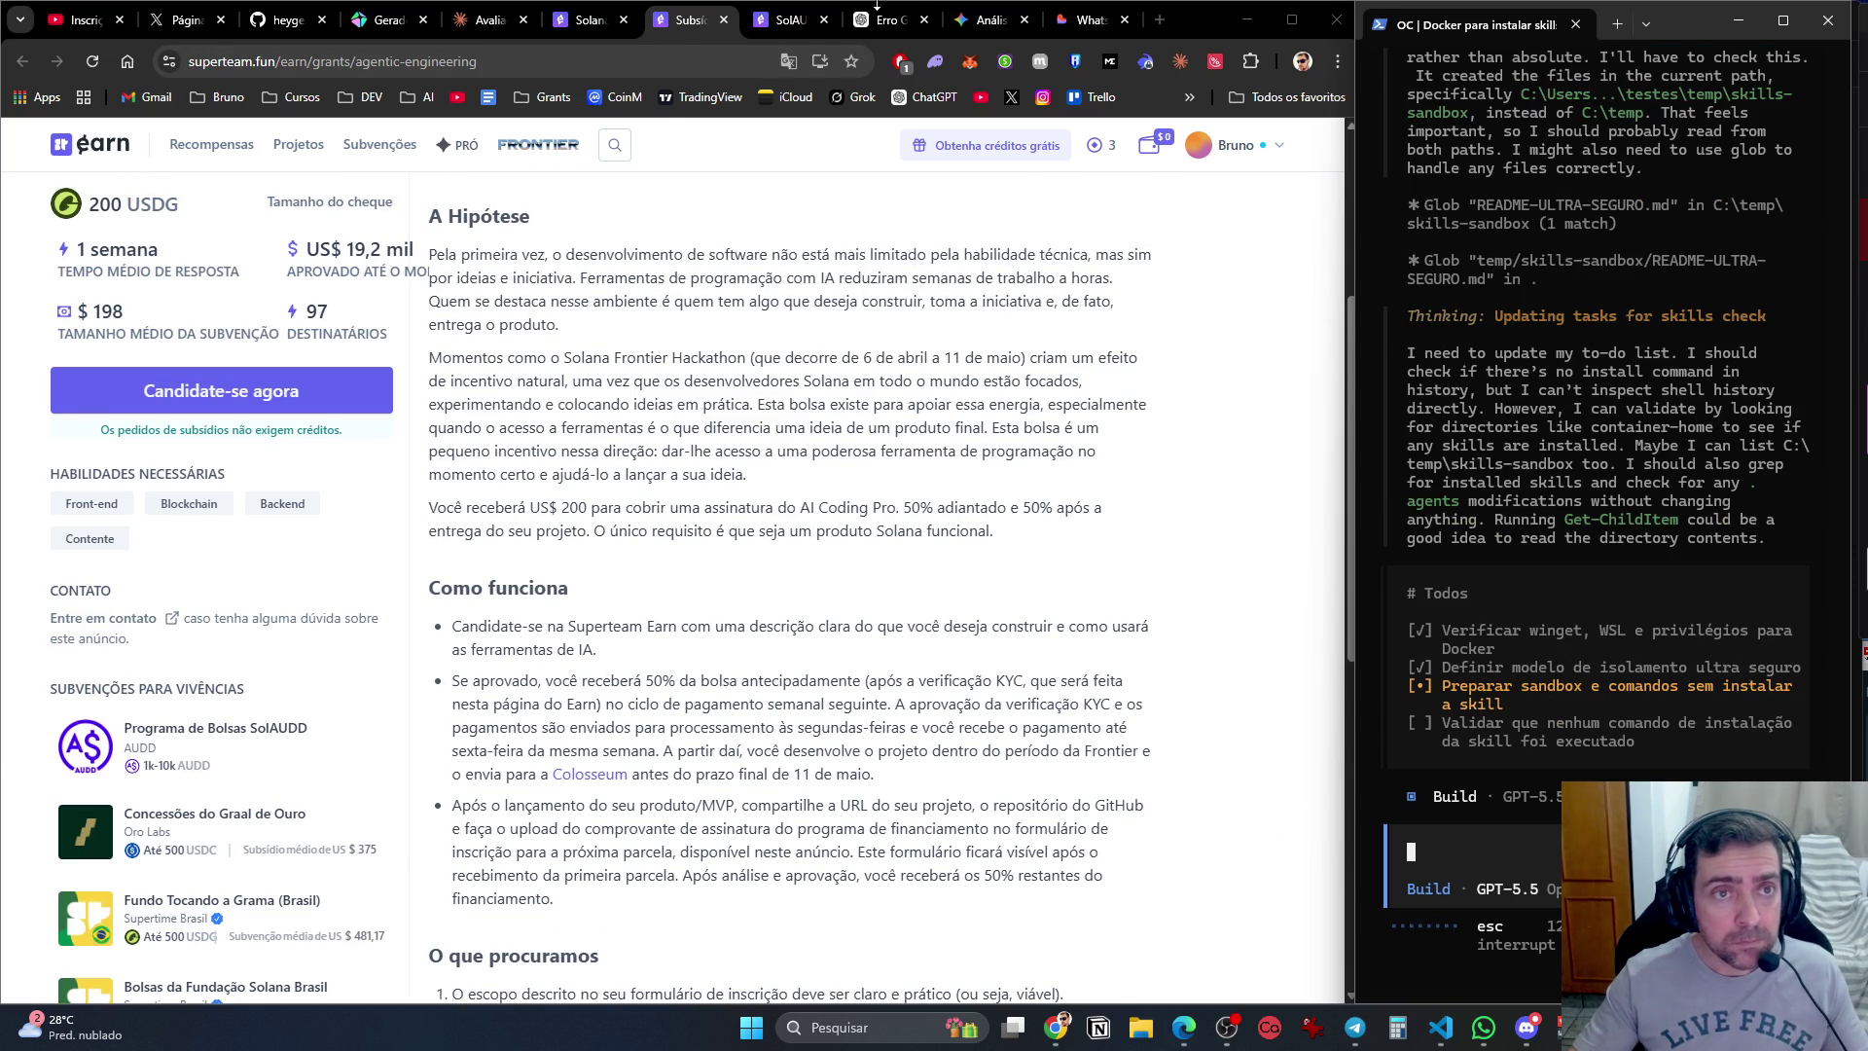
# Answer Claude's grant-goal question with 'O objetivo é ganhar esse grant a todo custo.', then view the Solana Brazil page.
pyautogui.click(486, 20)
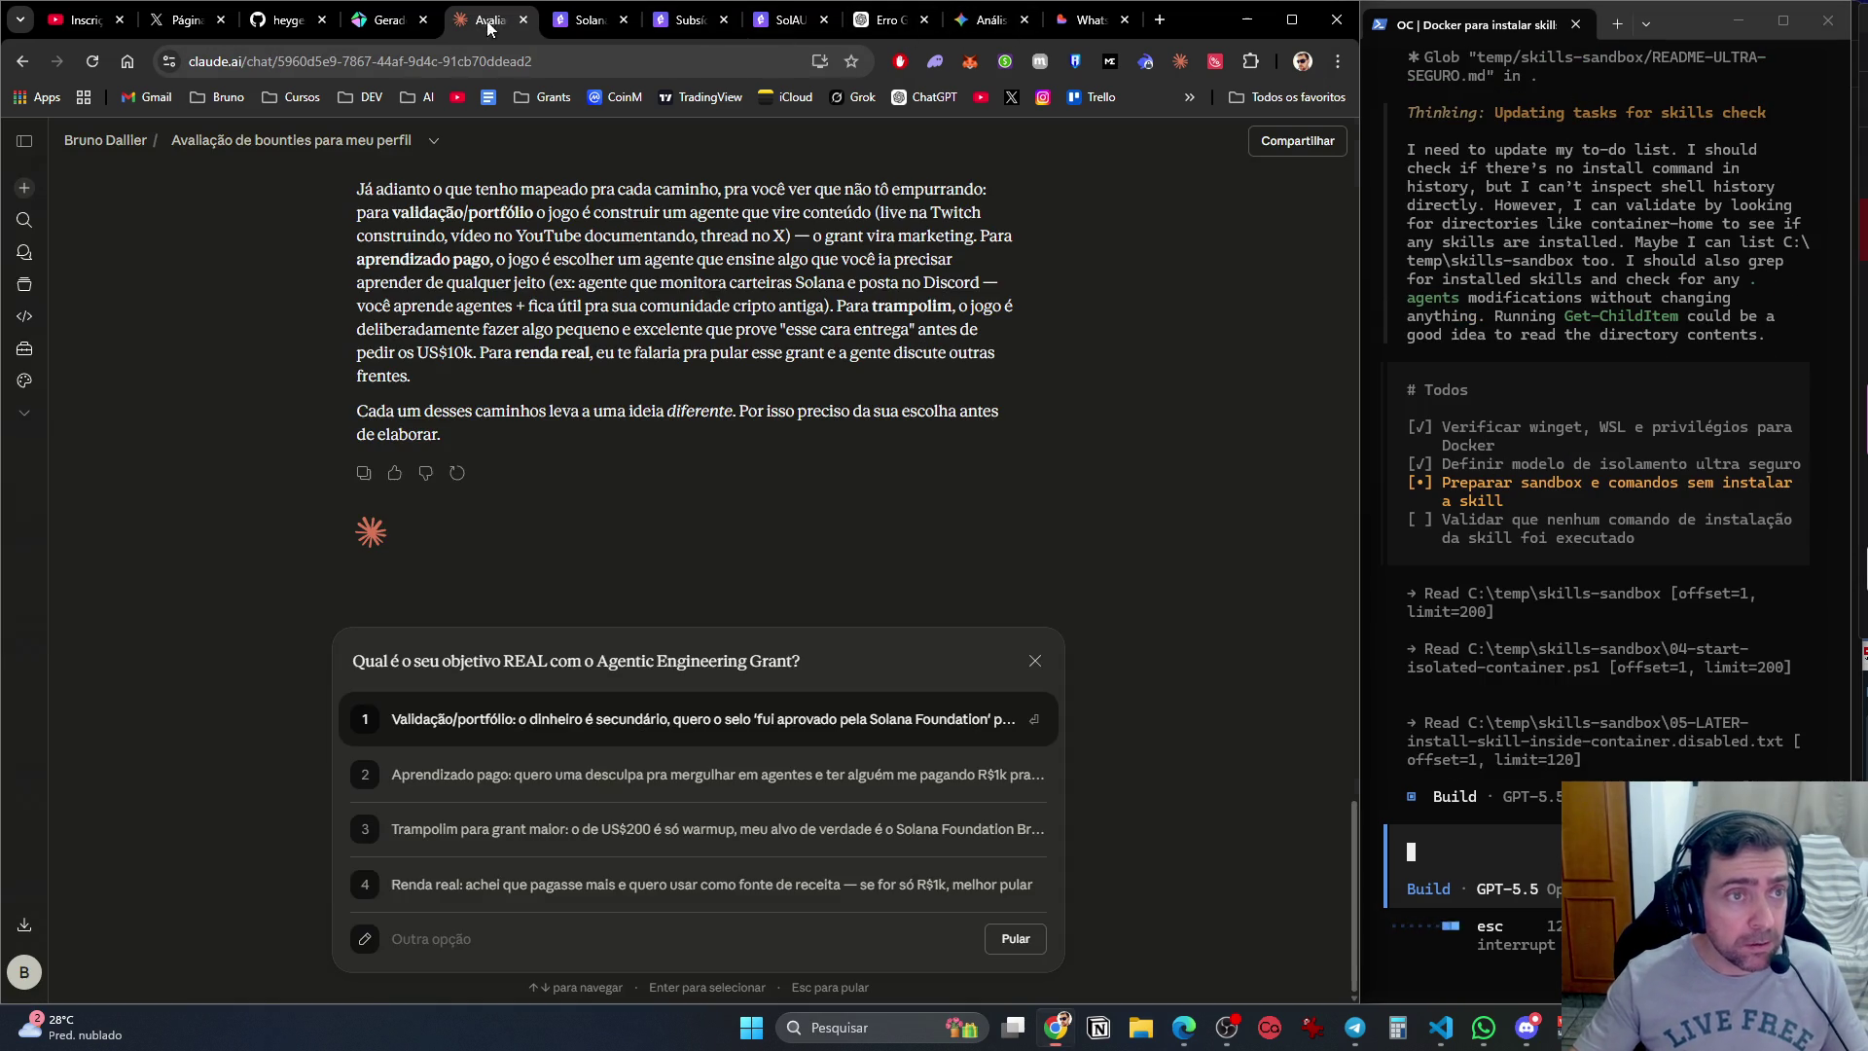
pyautogui.click(555, 929)
pyautogui.write('O objetivo é ganhar esse grant a todo custo.')
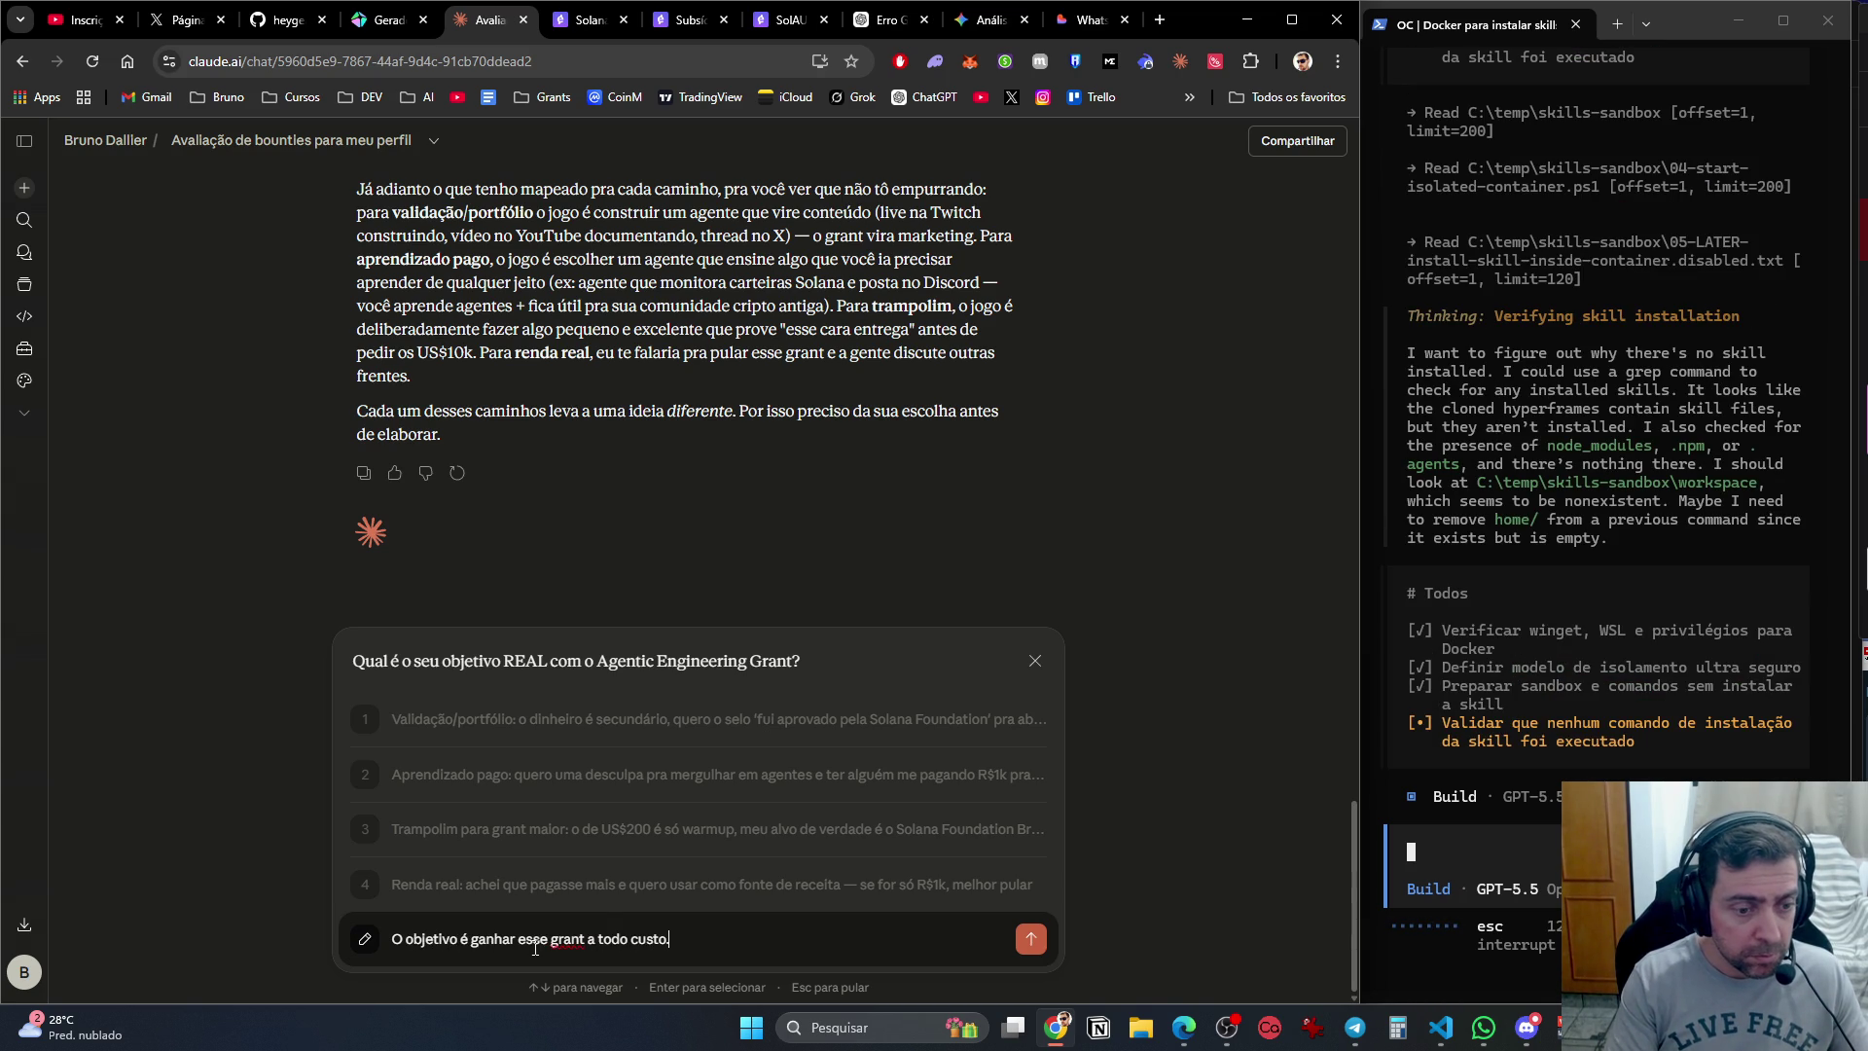
pyautogui.press('Return')
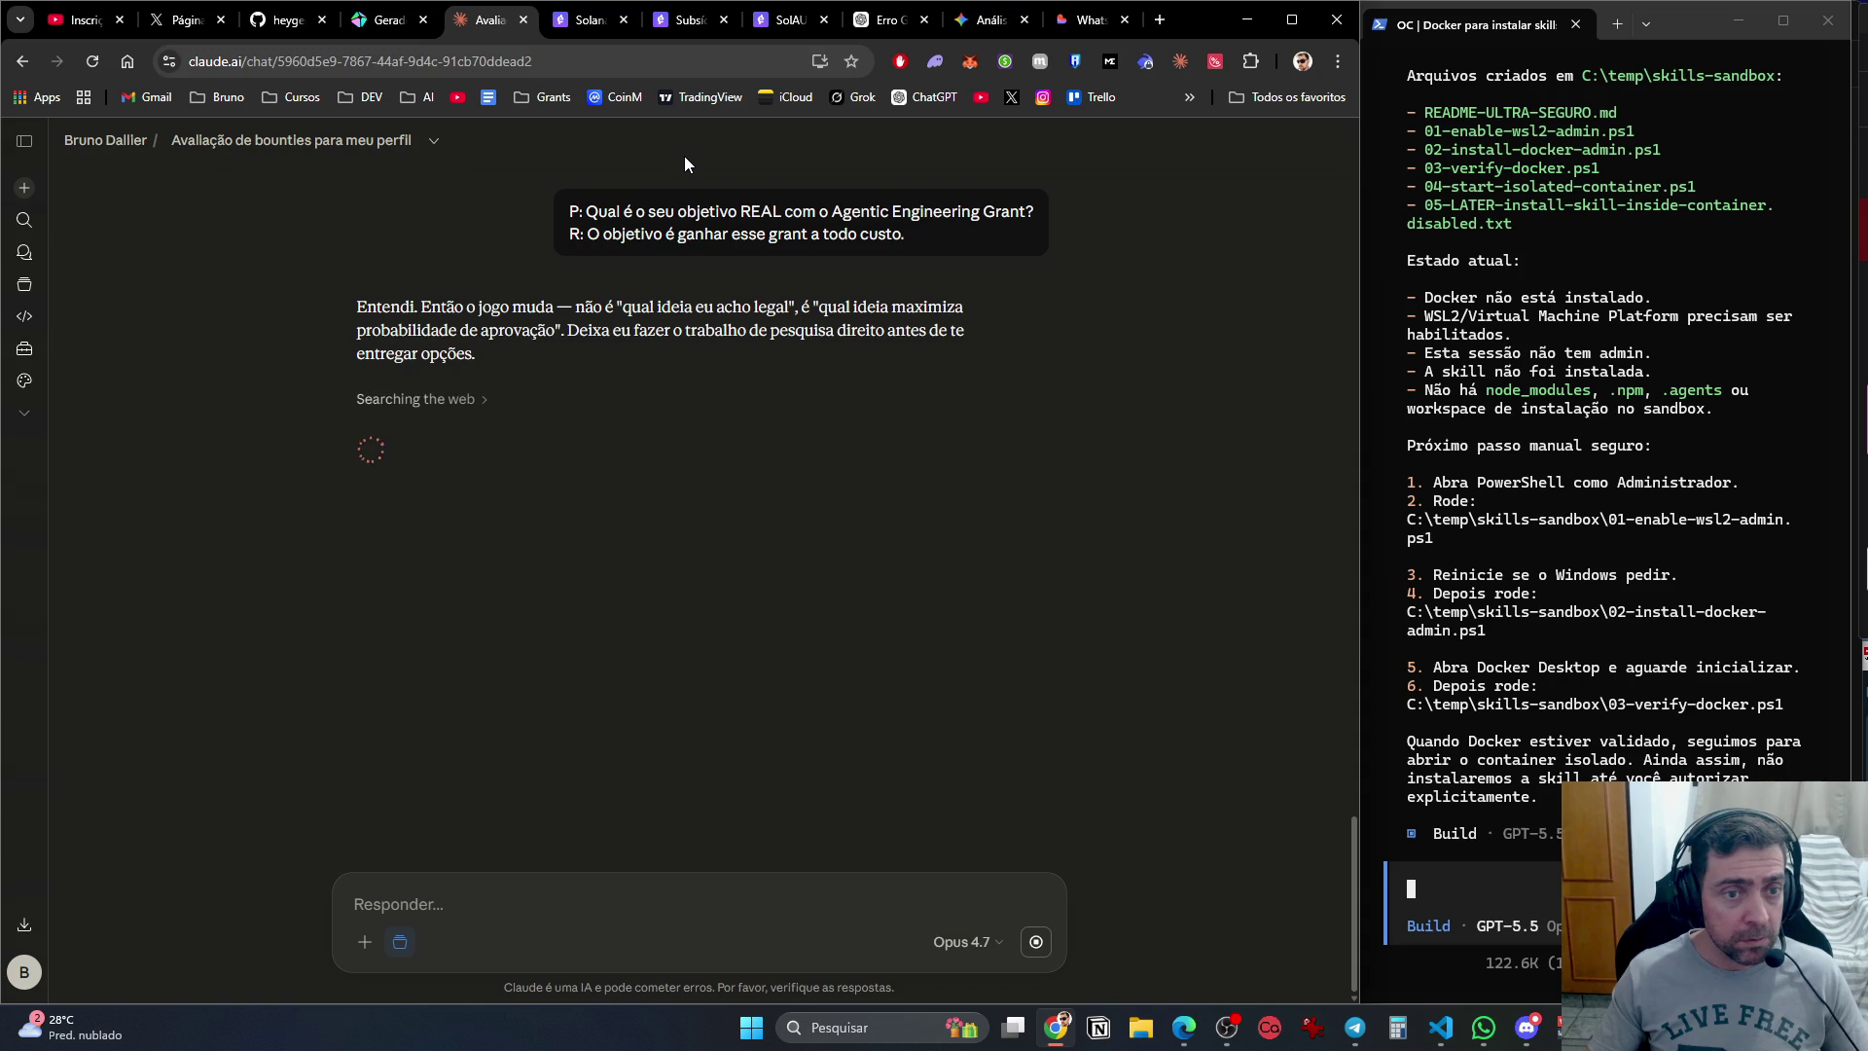
pyautogui.click(578, 27)
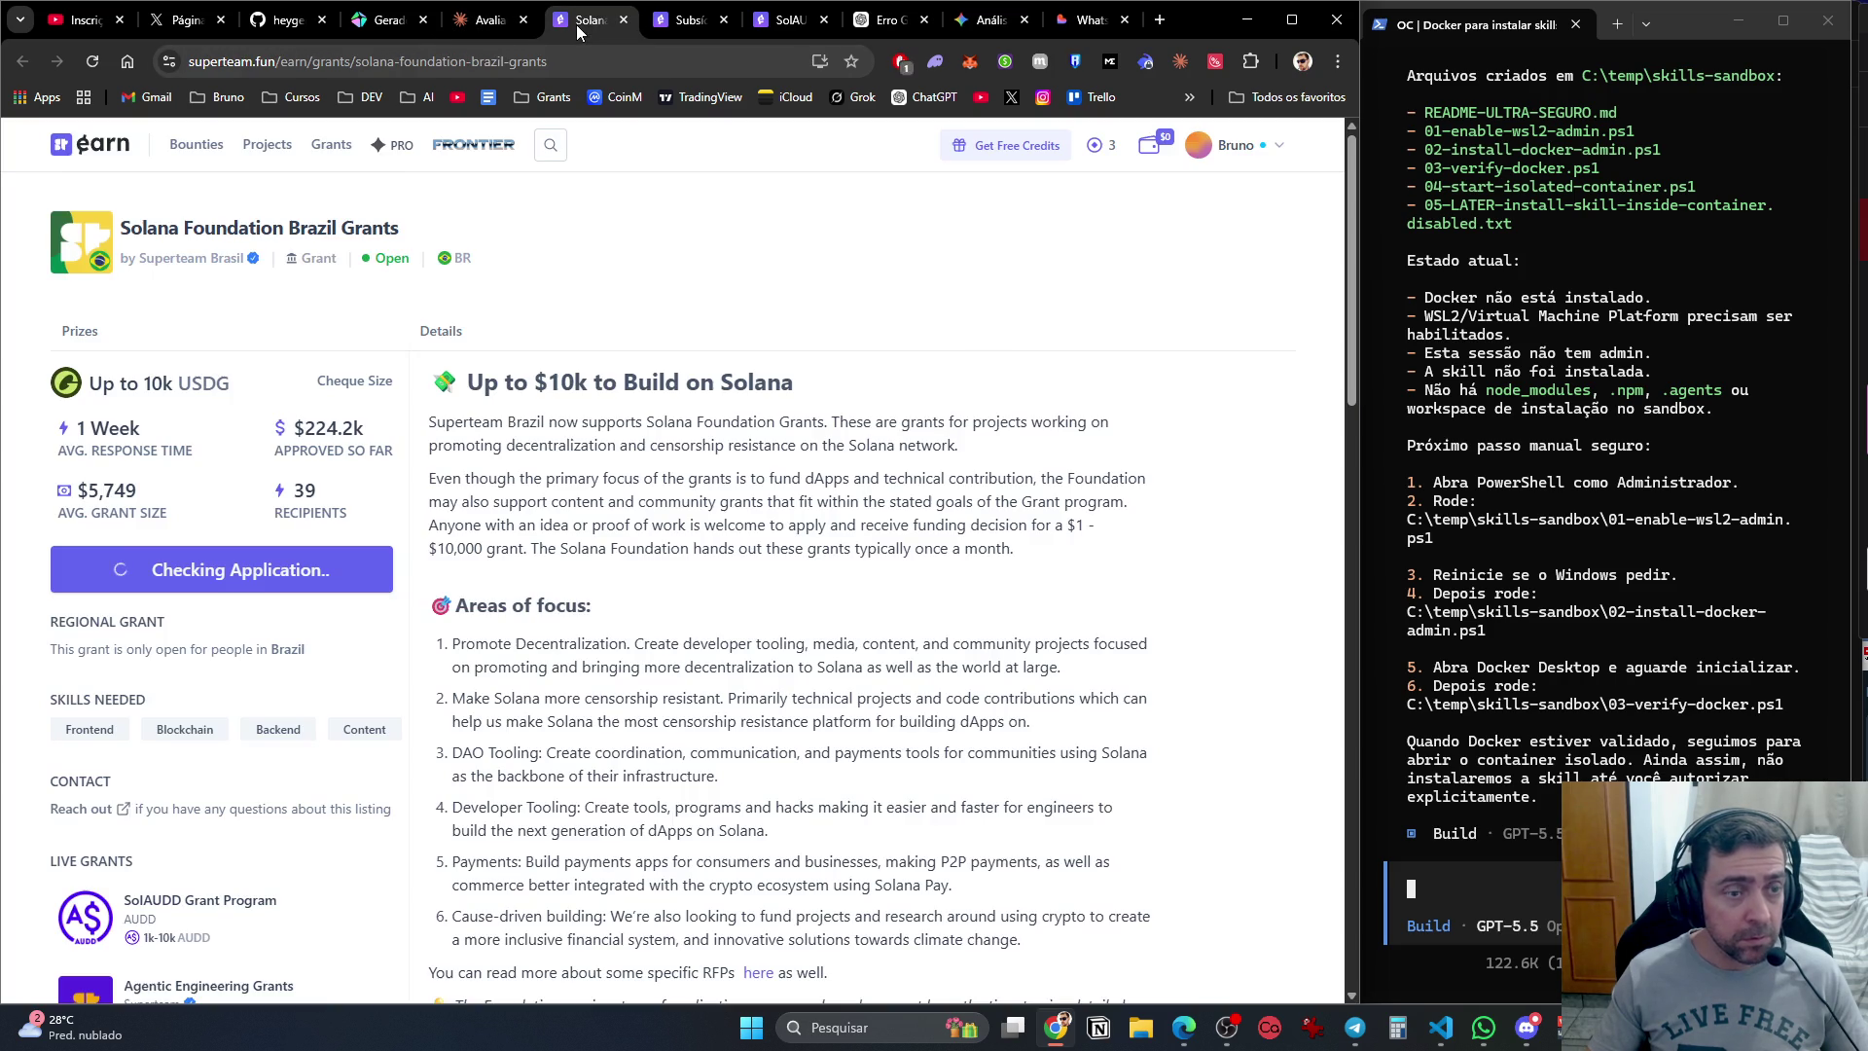
# Move through the grant tabs to the SolAUDD Grant Program page.
pyautogui.click(693, 26)
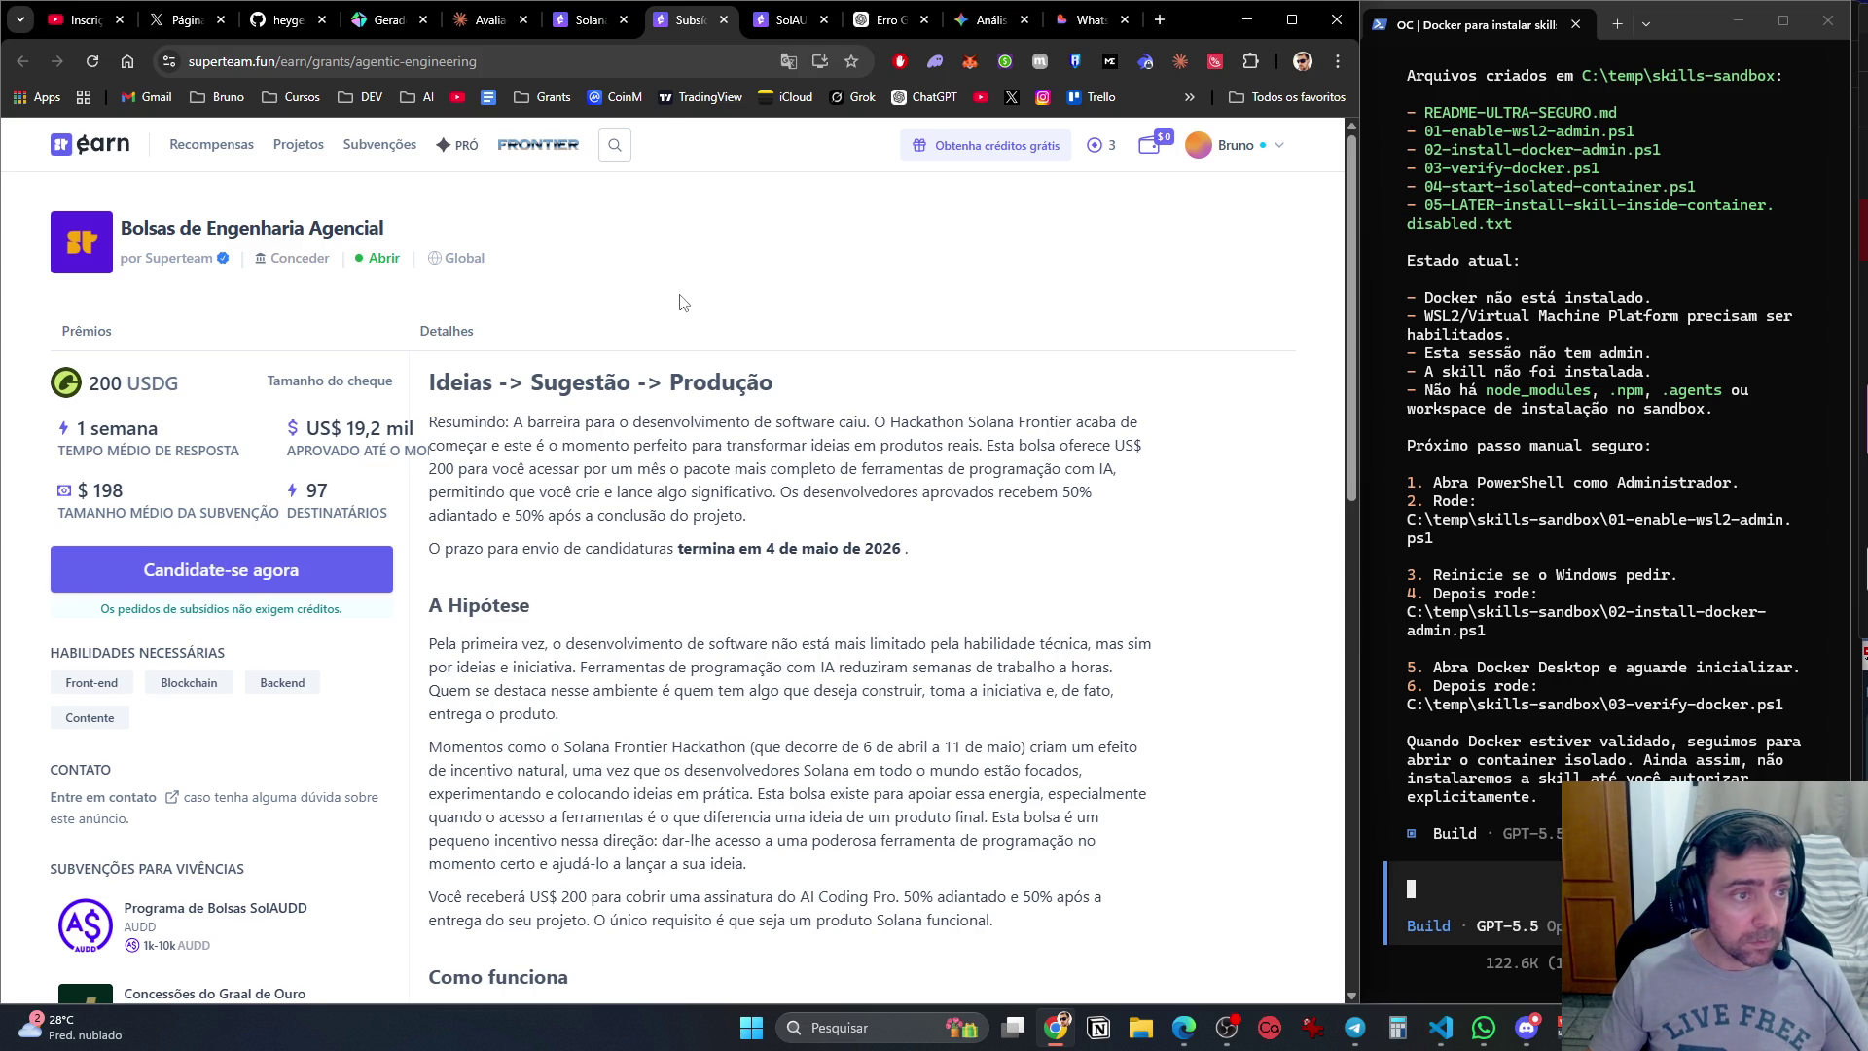
pyautogui.click(570, 27)
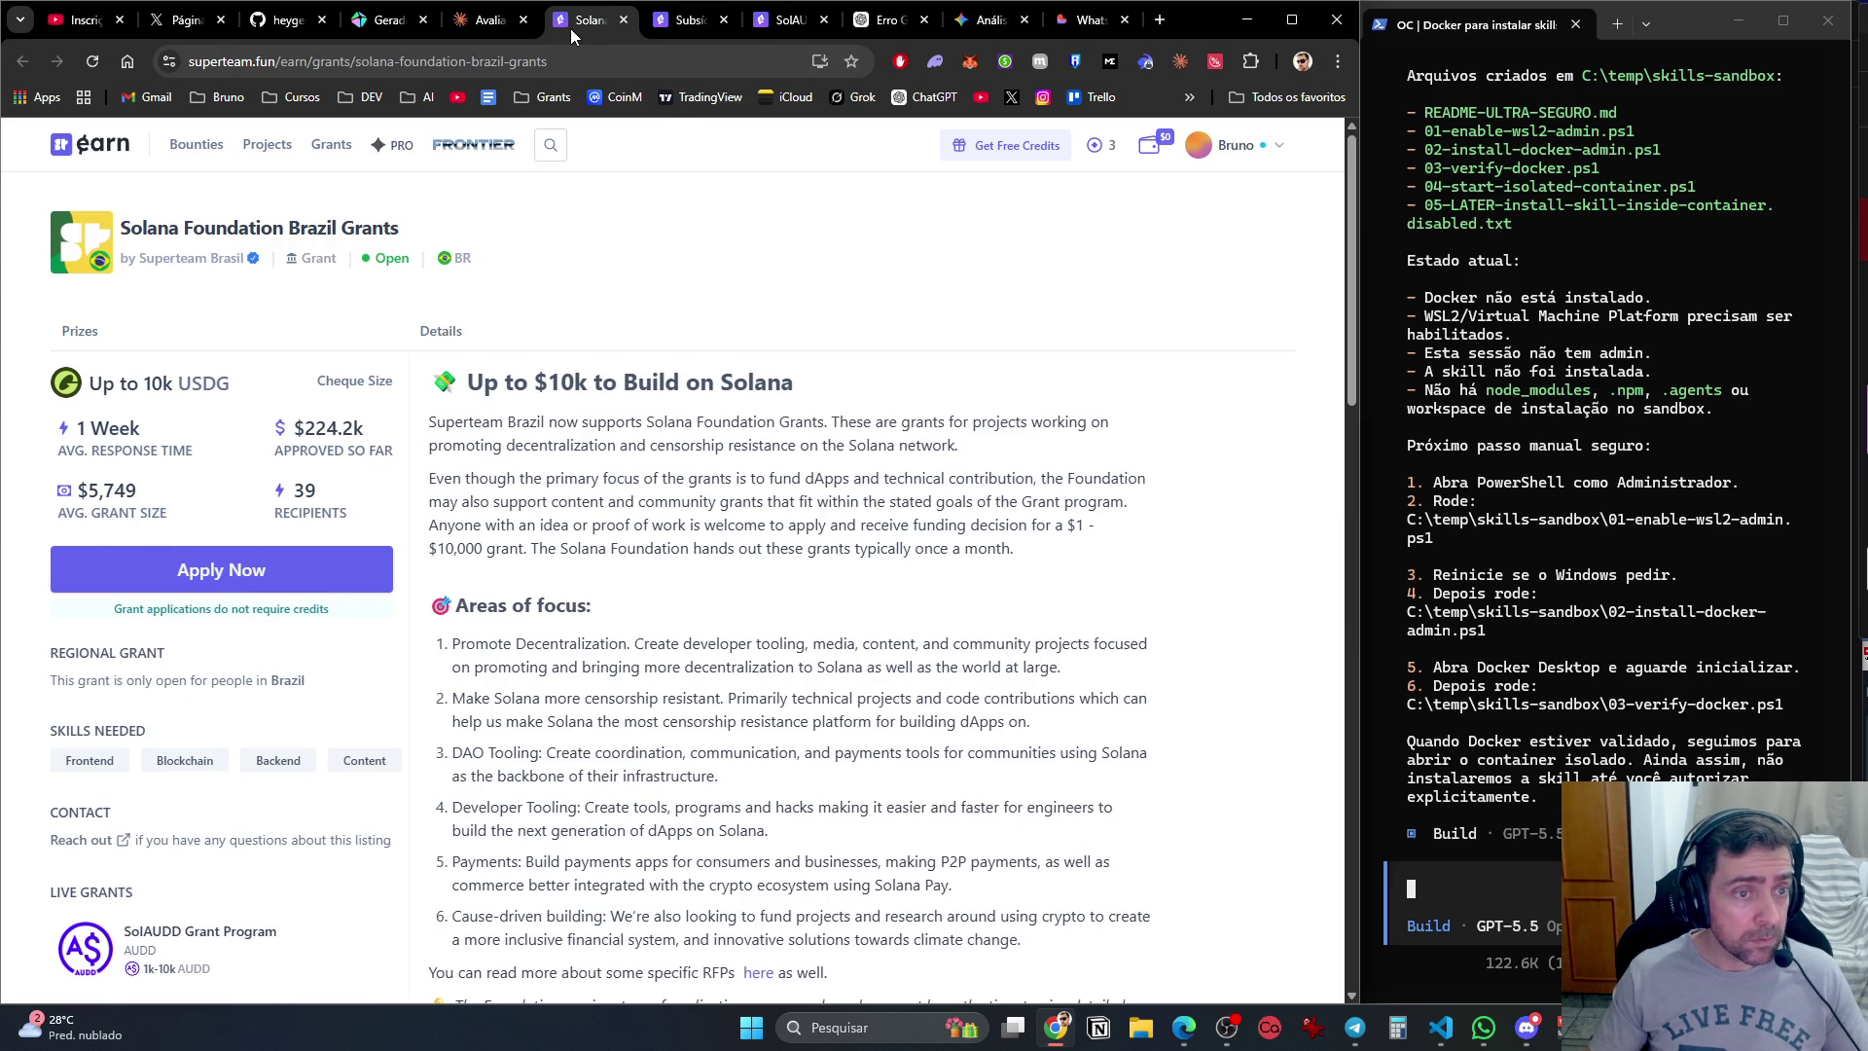
pyautogui.click(686, 23)
pyautogui.click(788, 24)
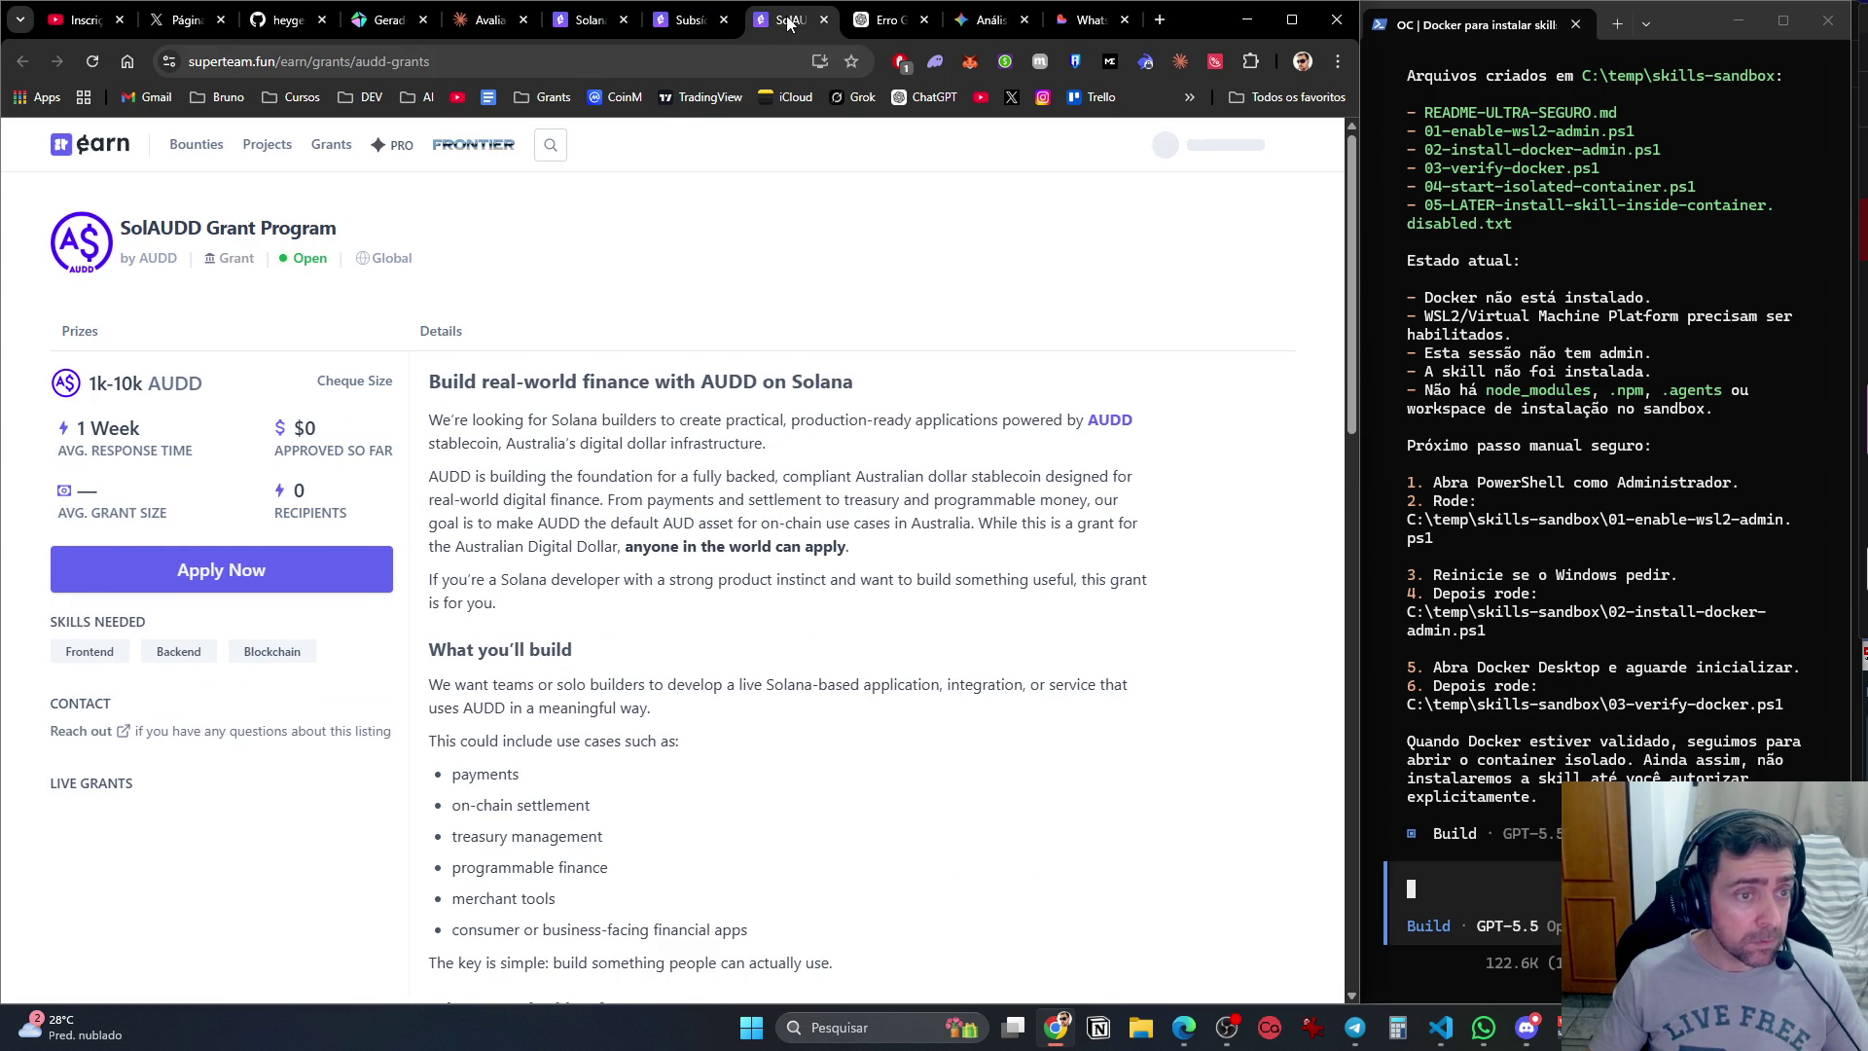
# Translate the SolAUDD page into Portuguese and review its 1,000 to 10,000 AUD grant details.
pyautogui.rightClick(820, 281)
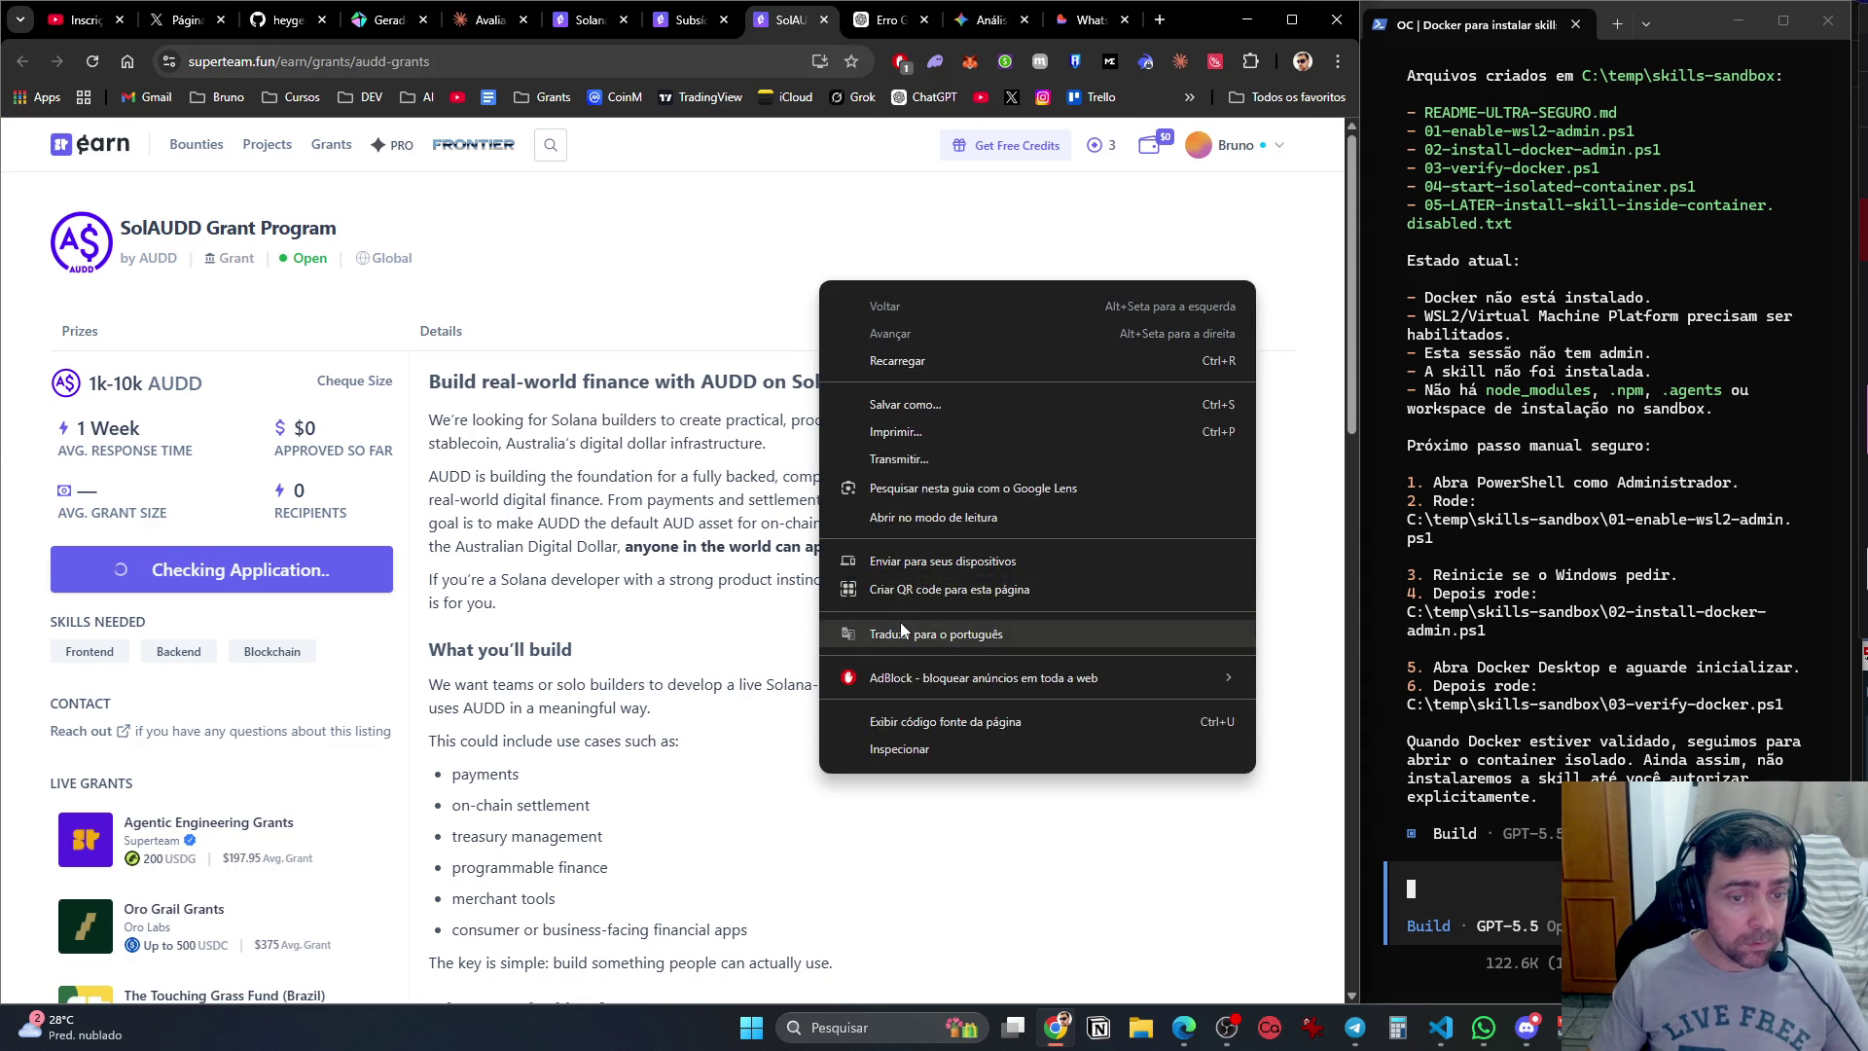
pyautogui.click(901, 630)
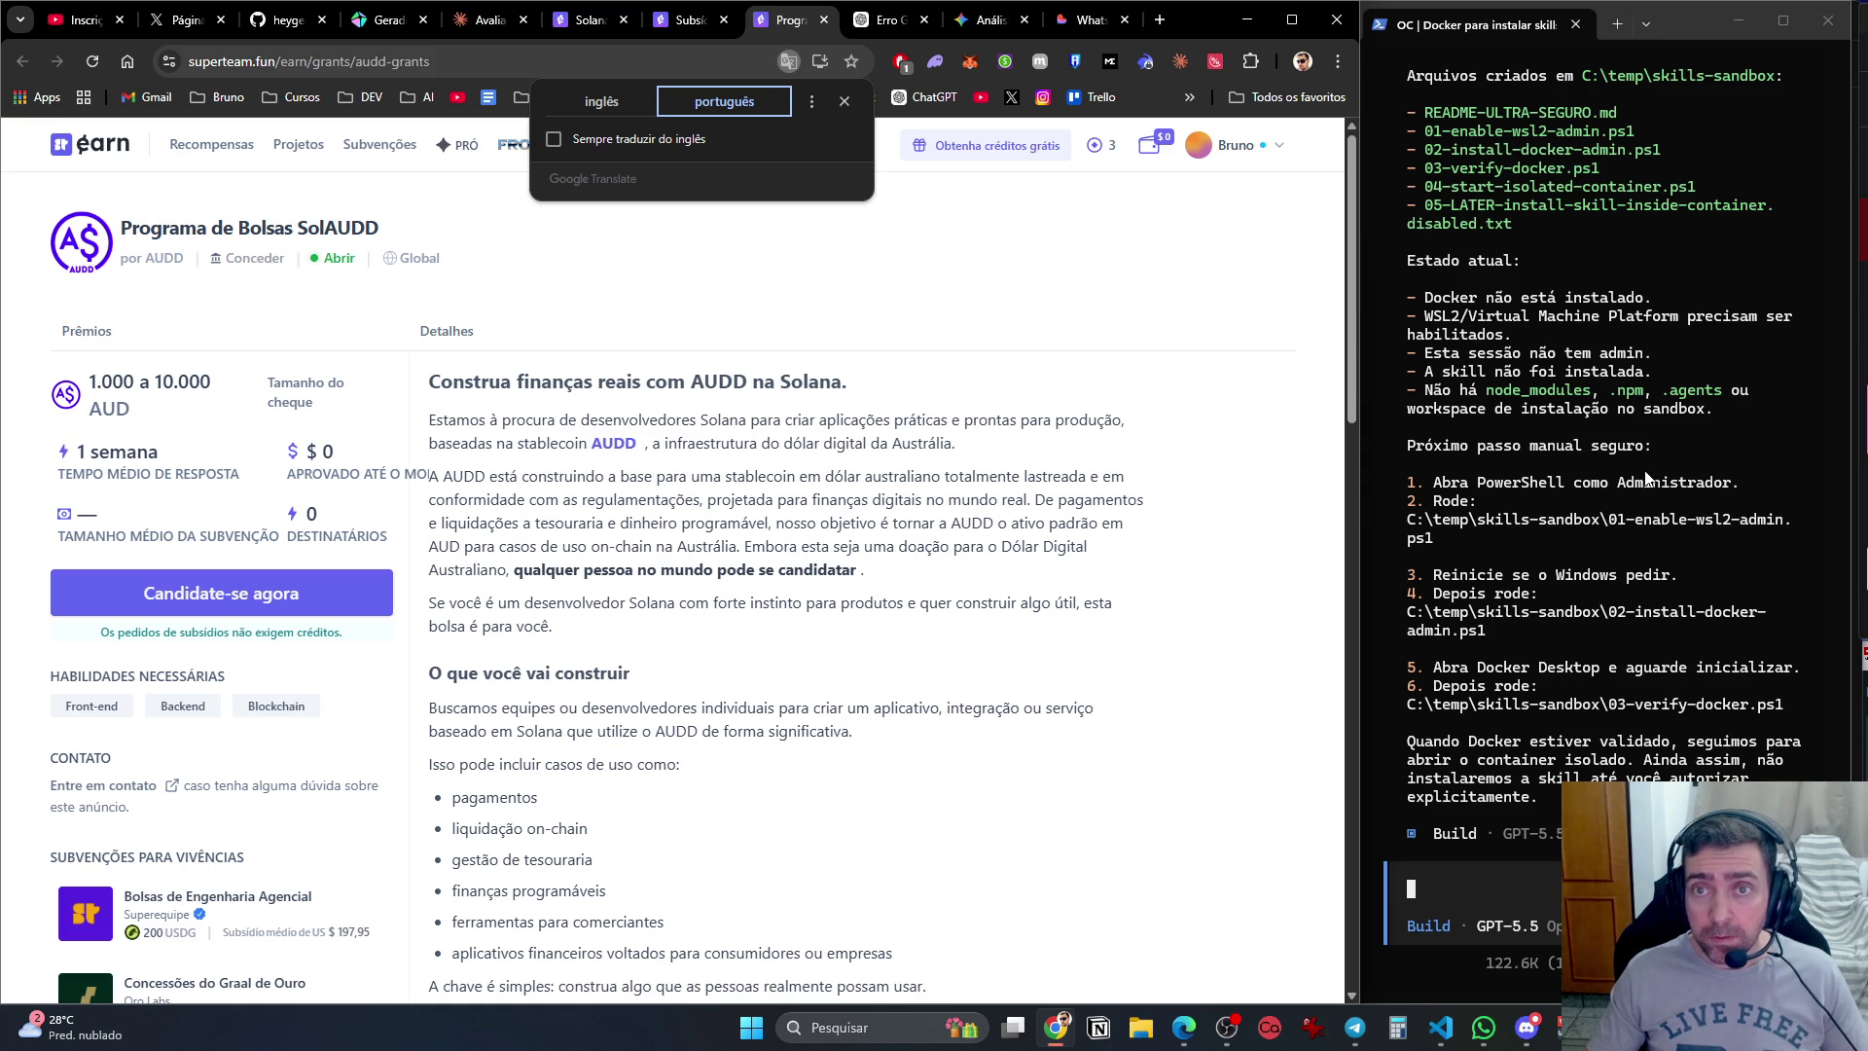
pyautogui.scroll(3, 1646, 476)
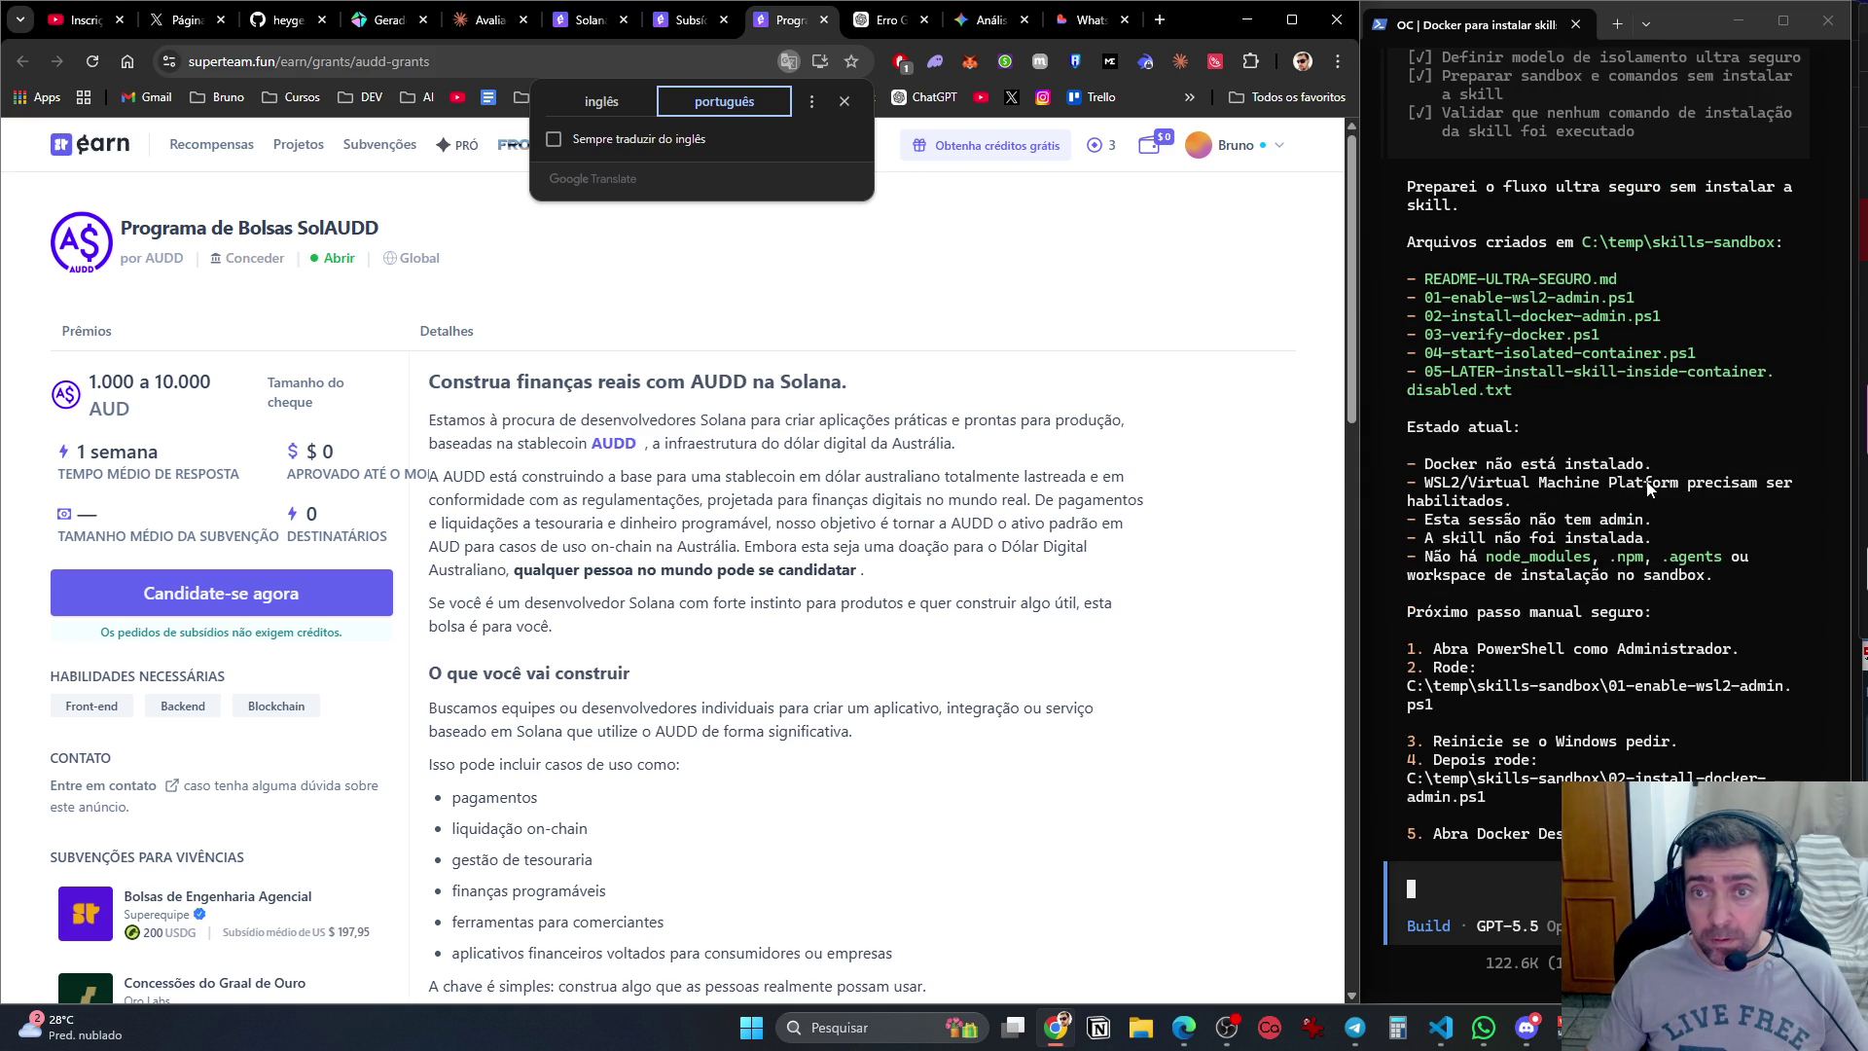
pyautogui.scroll(-3, 1648, 486)
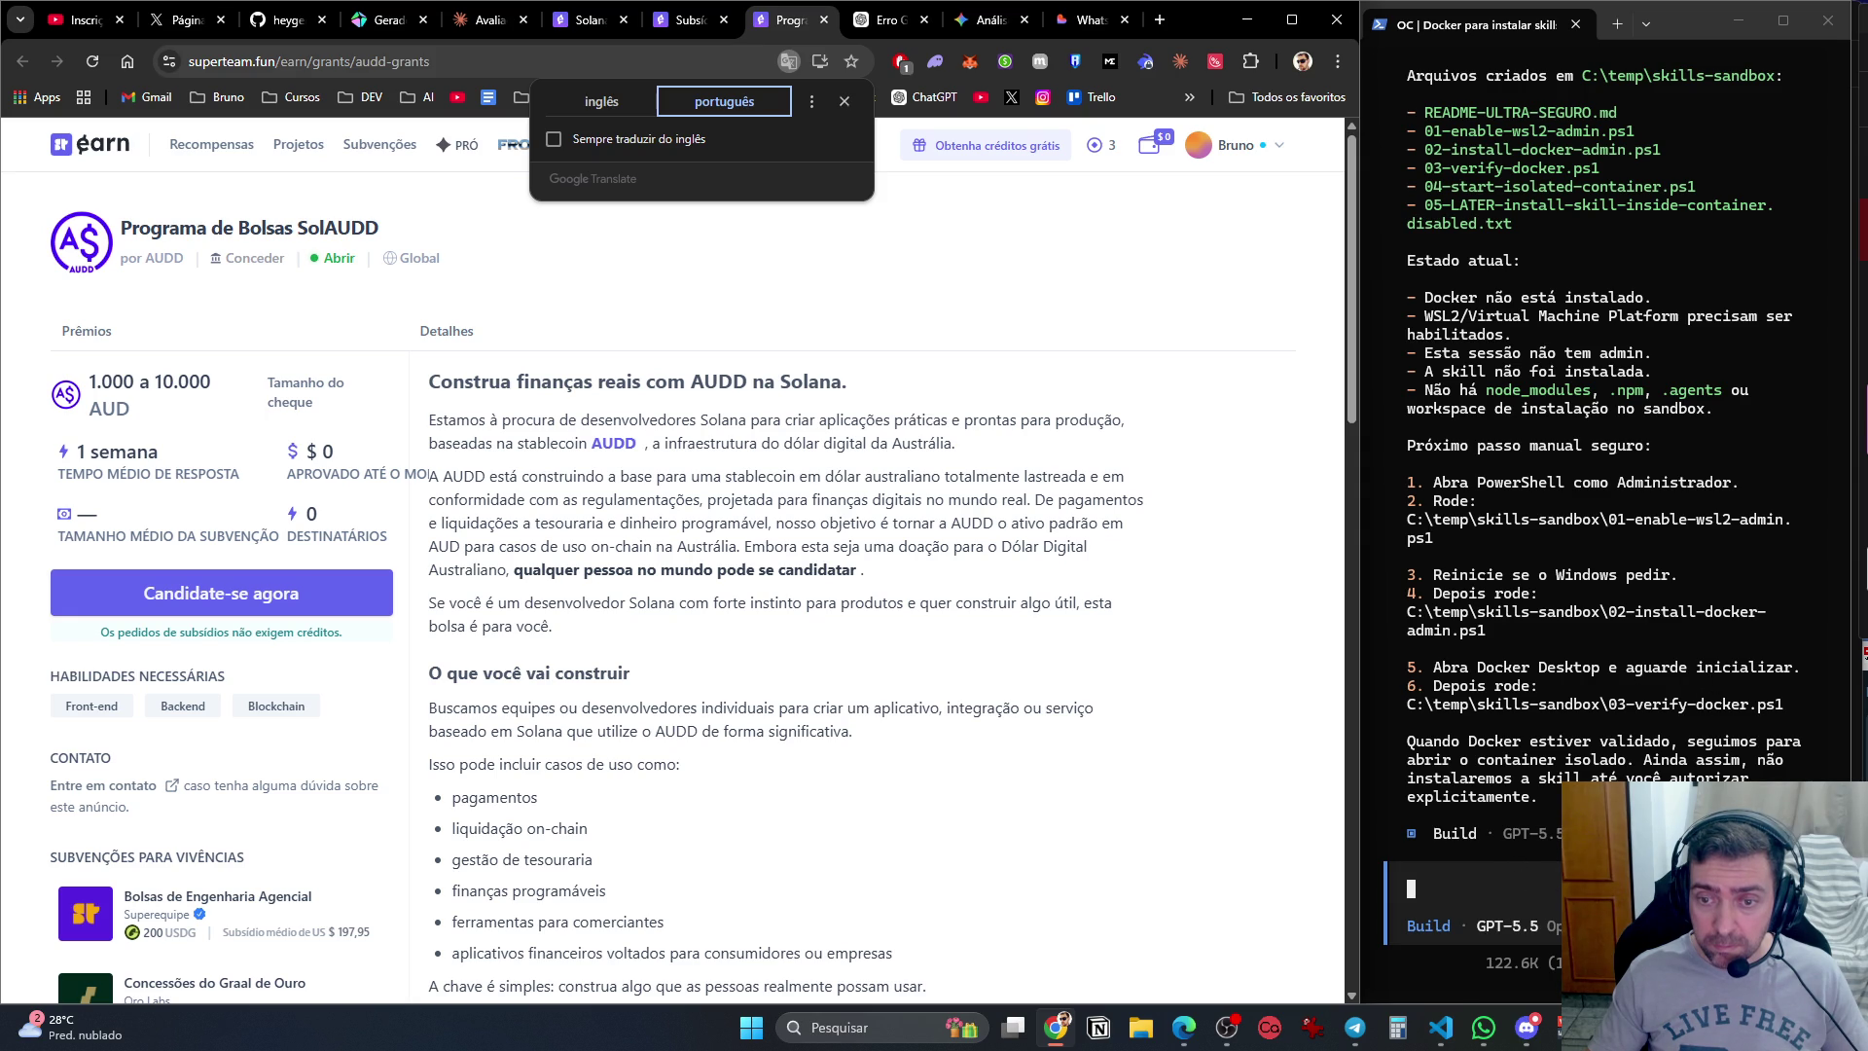
pyautogui.hotkey('alt', 'Tab')
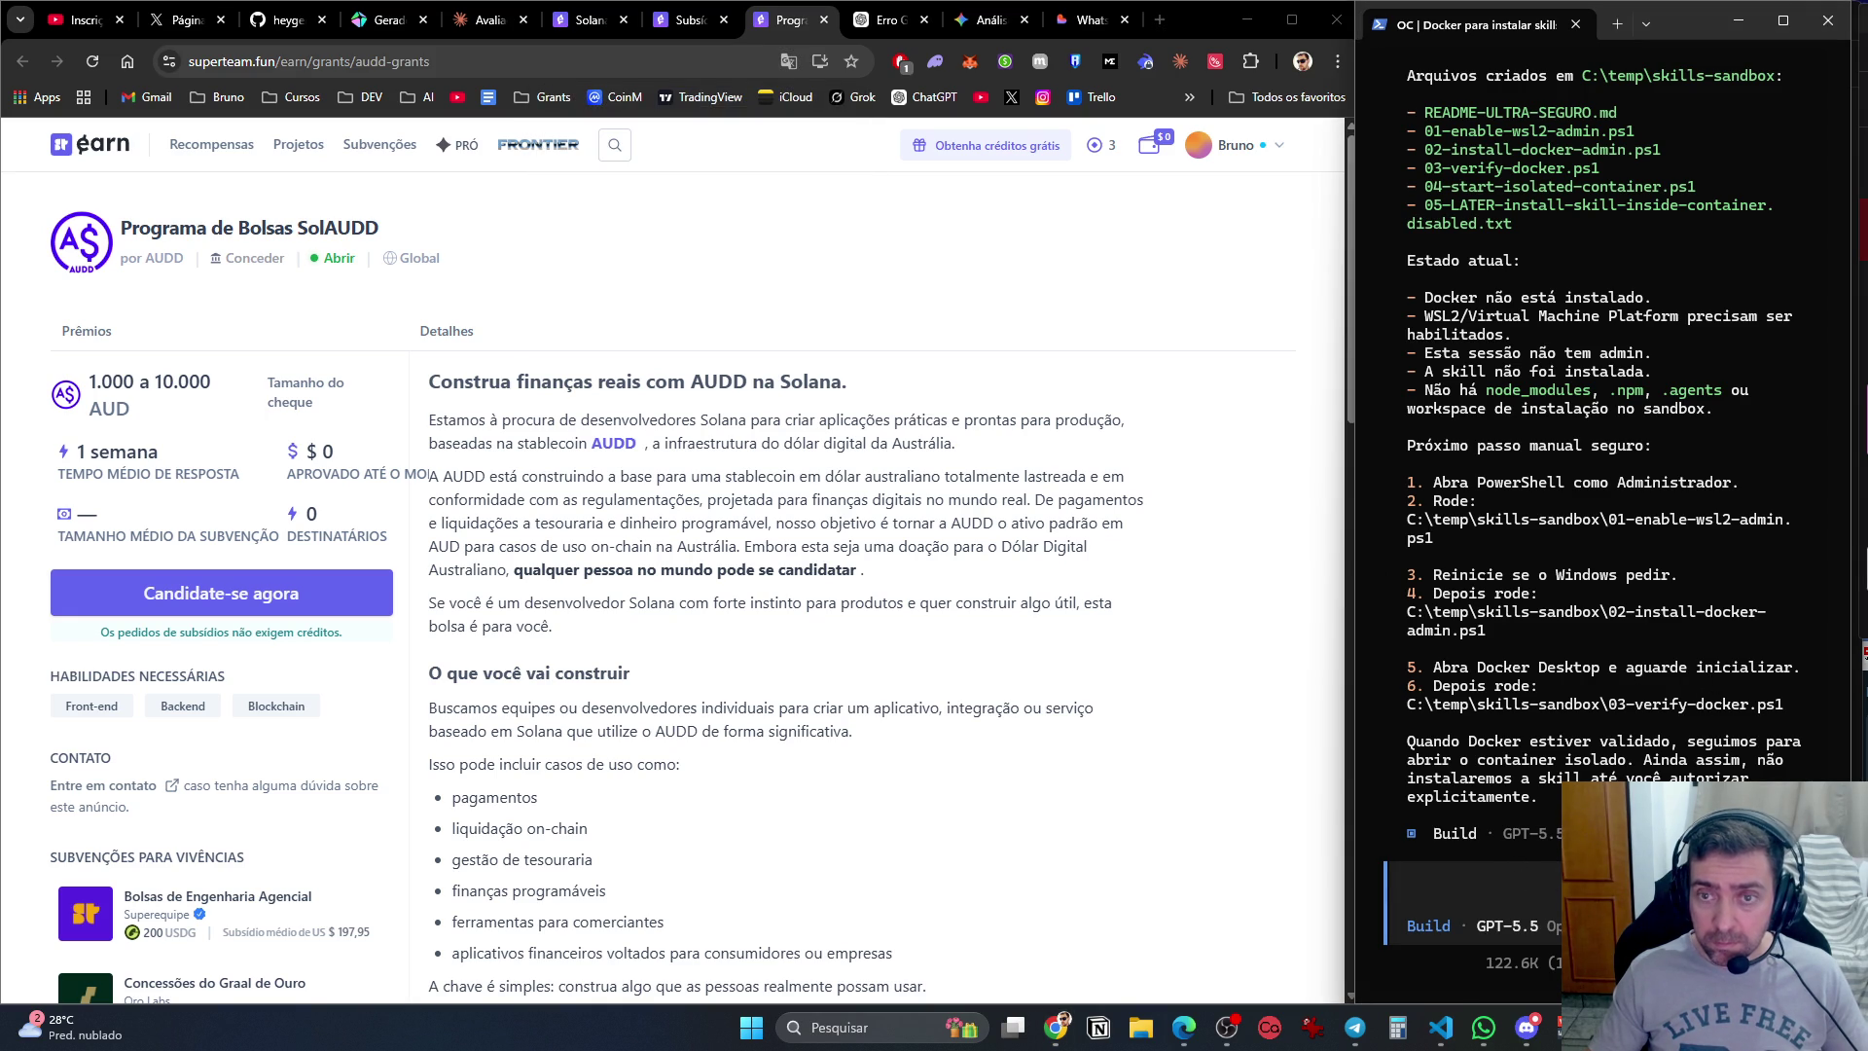
# Launch a regular PowerShell via a 'terminal' search and move its window lower right.
pyautogui.press('super')
pyautogui.write('terminal')
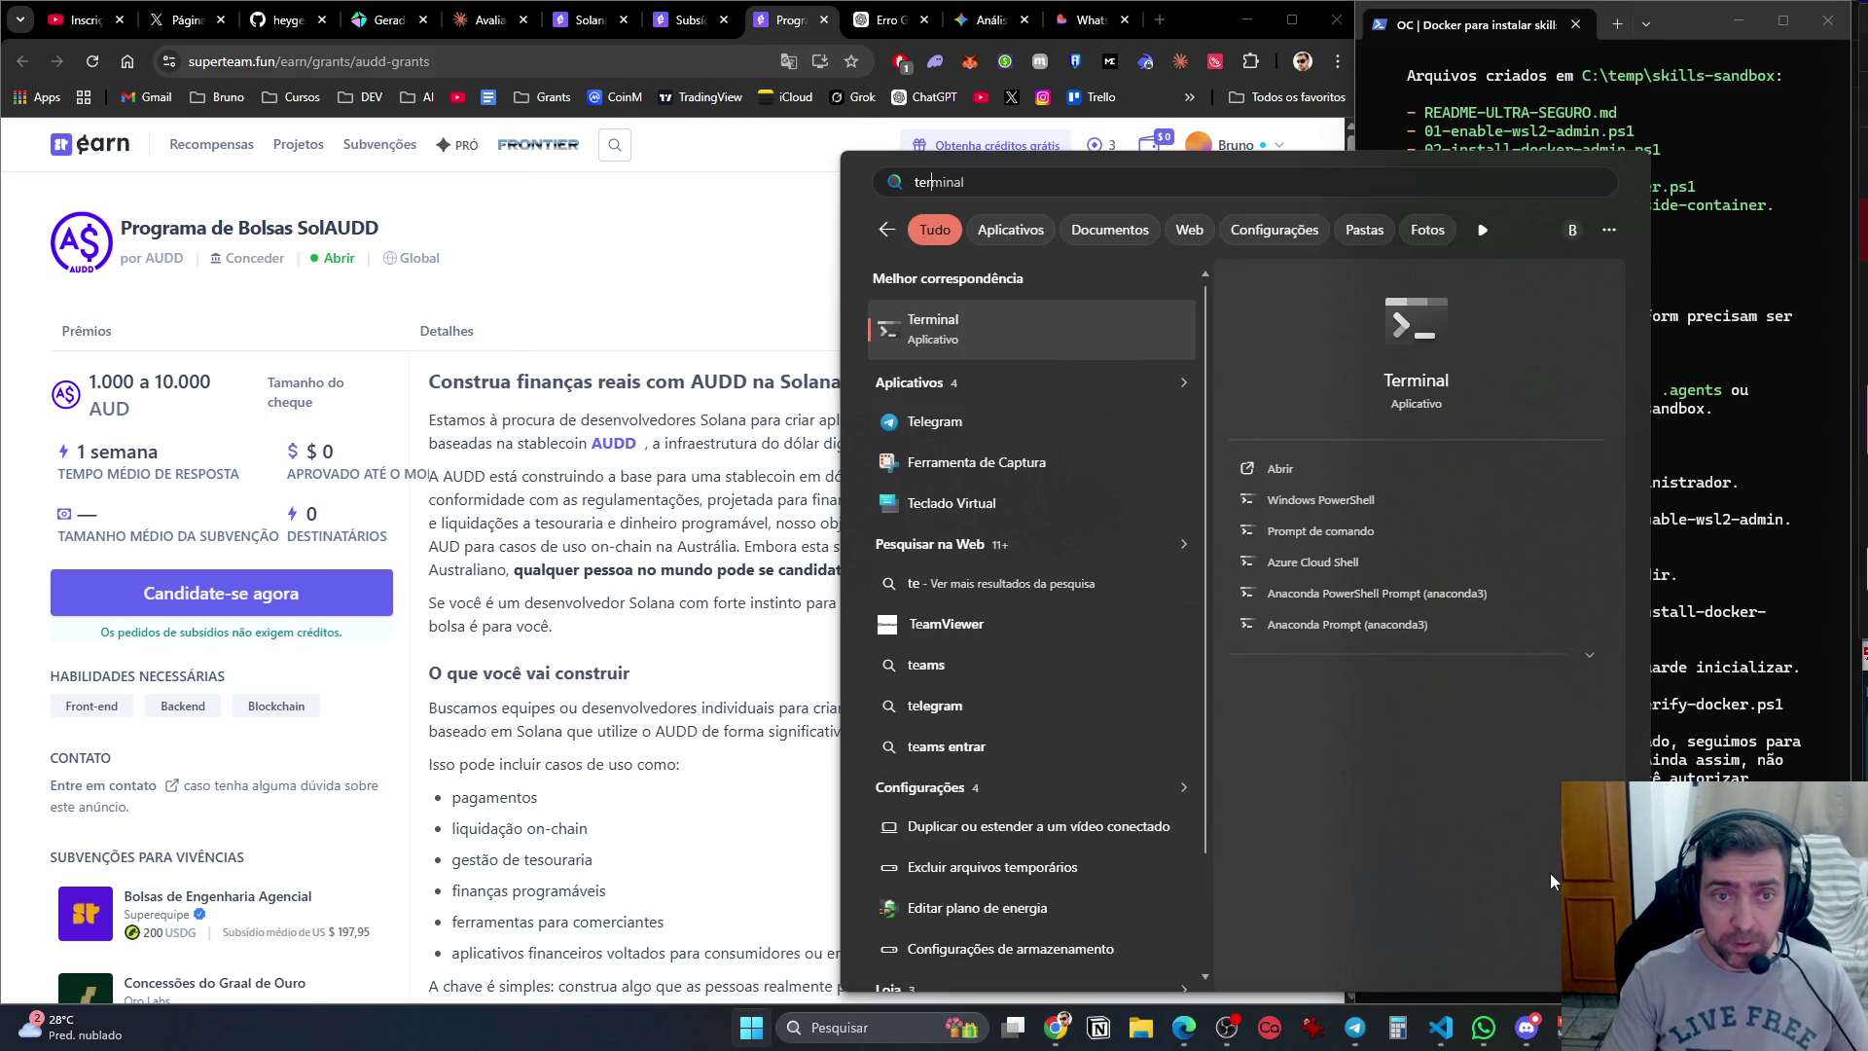
pyautogui.press('Return')
pyautogui.moveTo(834, 39)
pyautogui.mouseDown()
pyautogui.moveTo(1090, 113)
pyautogui.moveTo(1059, 134)
pyautogui.mouseUp()
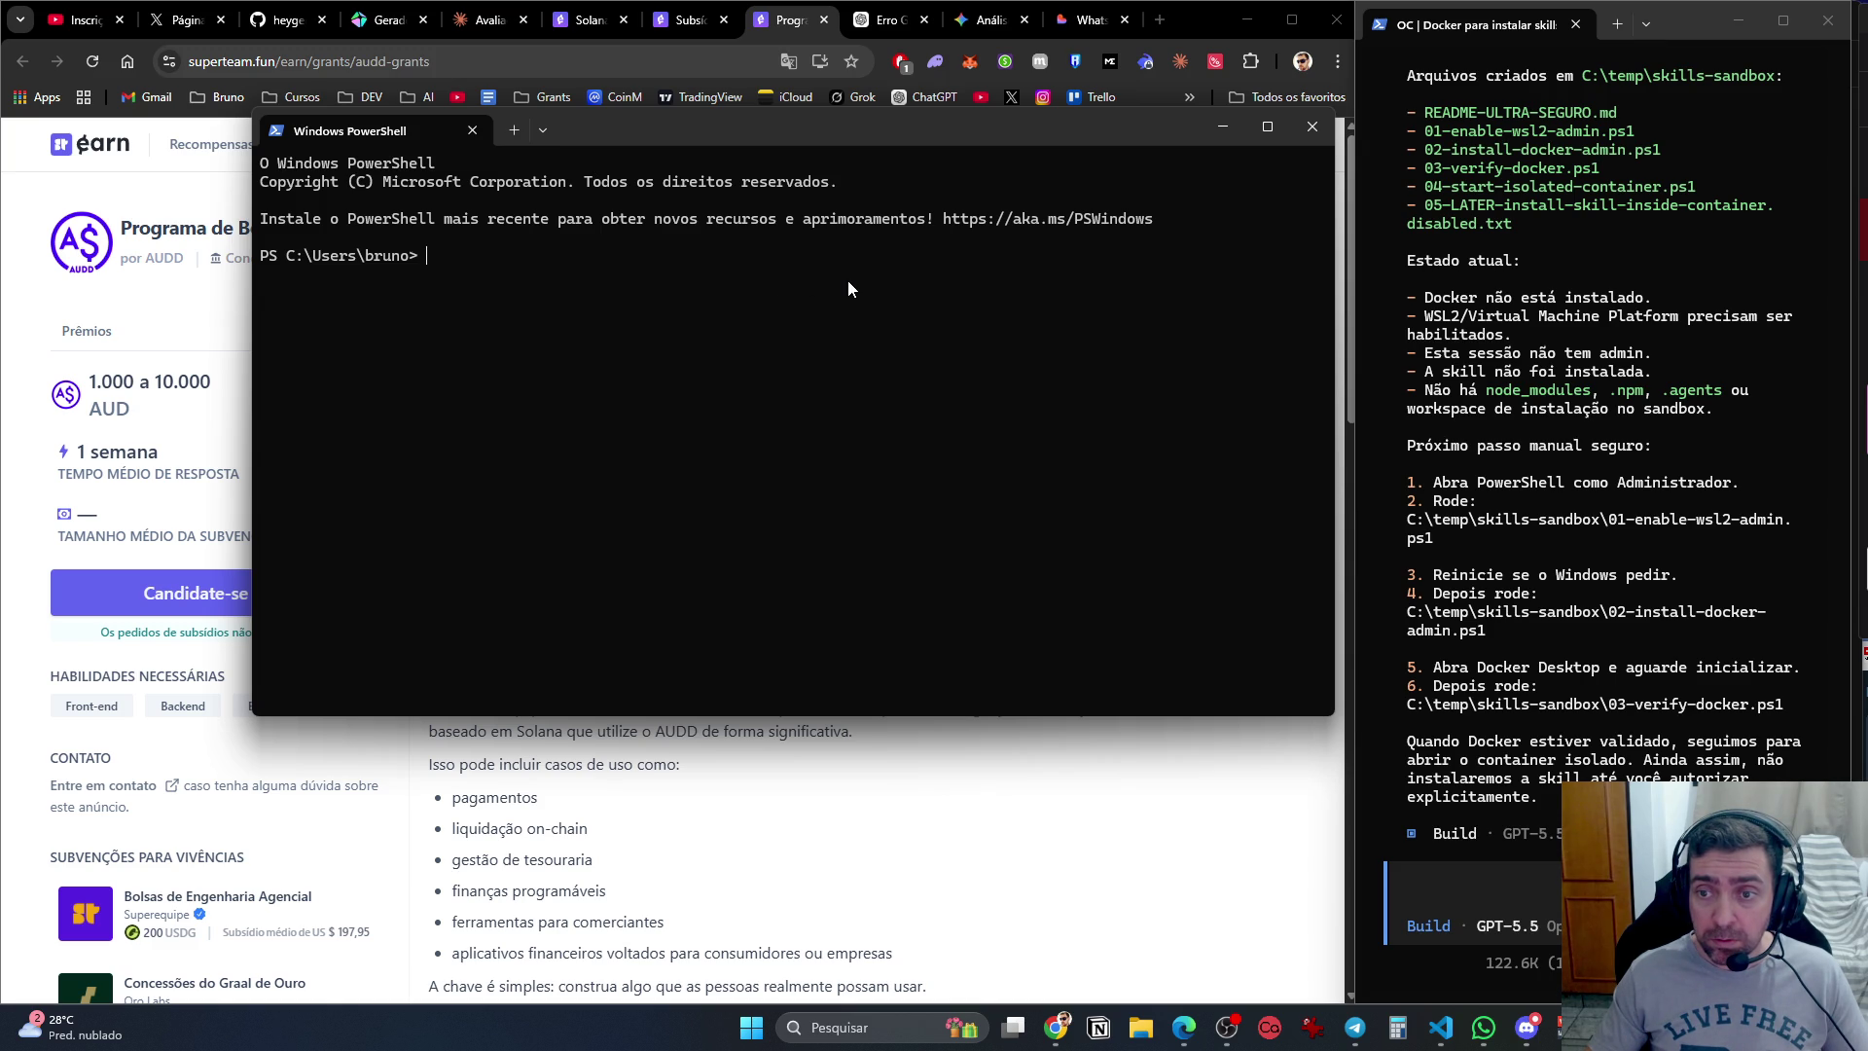
# Launch Windows PowerShell as administrator from a 'power' search.
pyautogui.press('super')
pyautogui.write('power')
pyautogui.rightClick(961, 352)
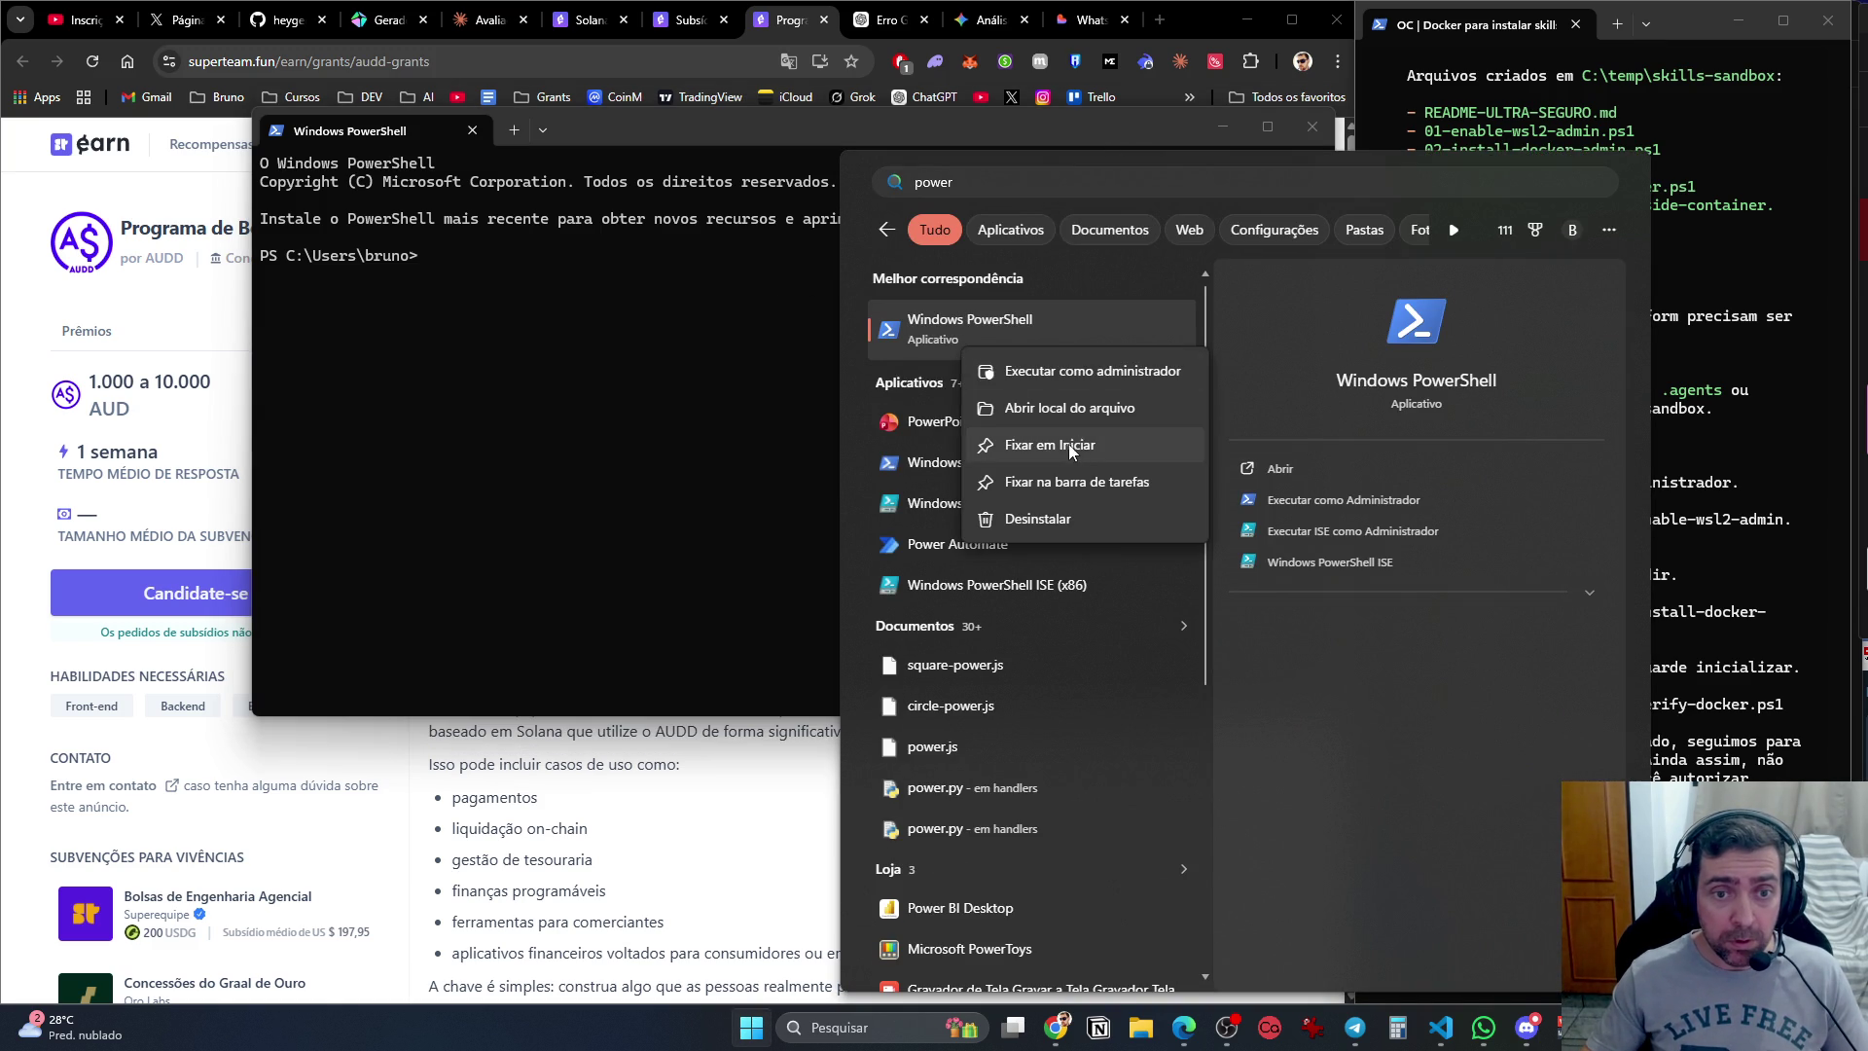
pyautogui.click(1119, 368)
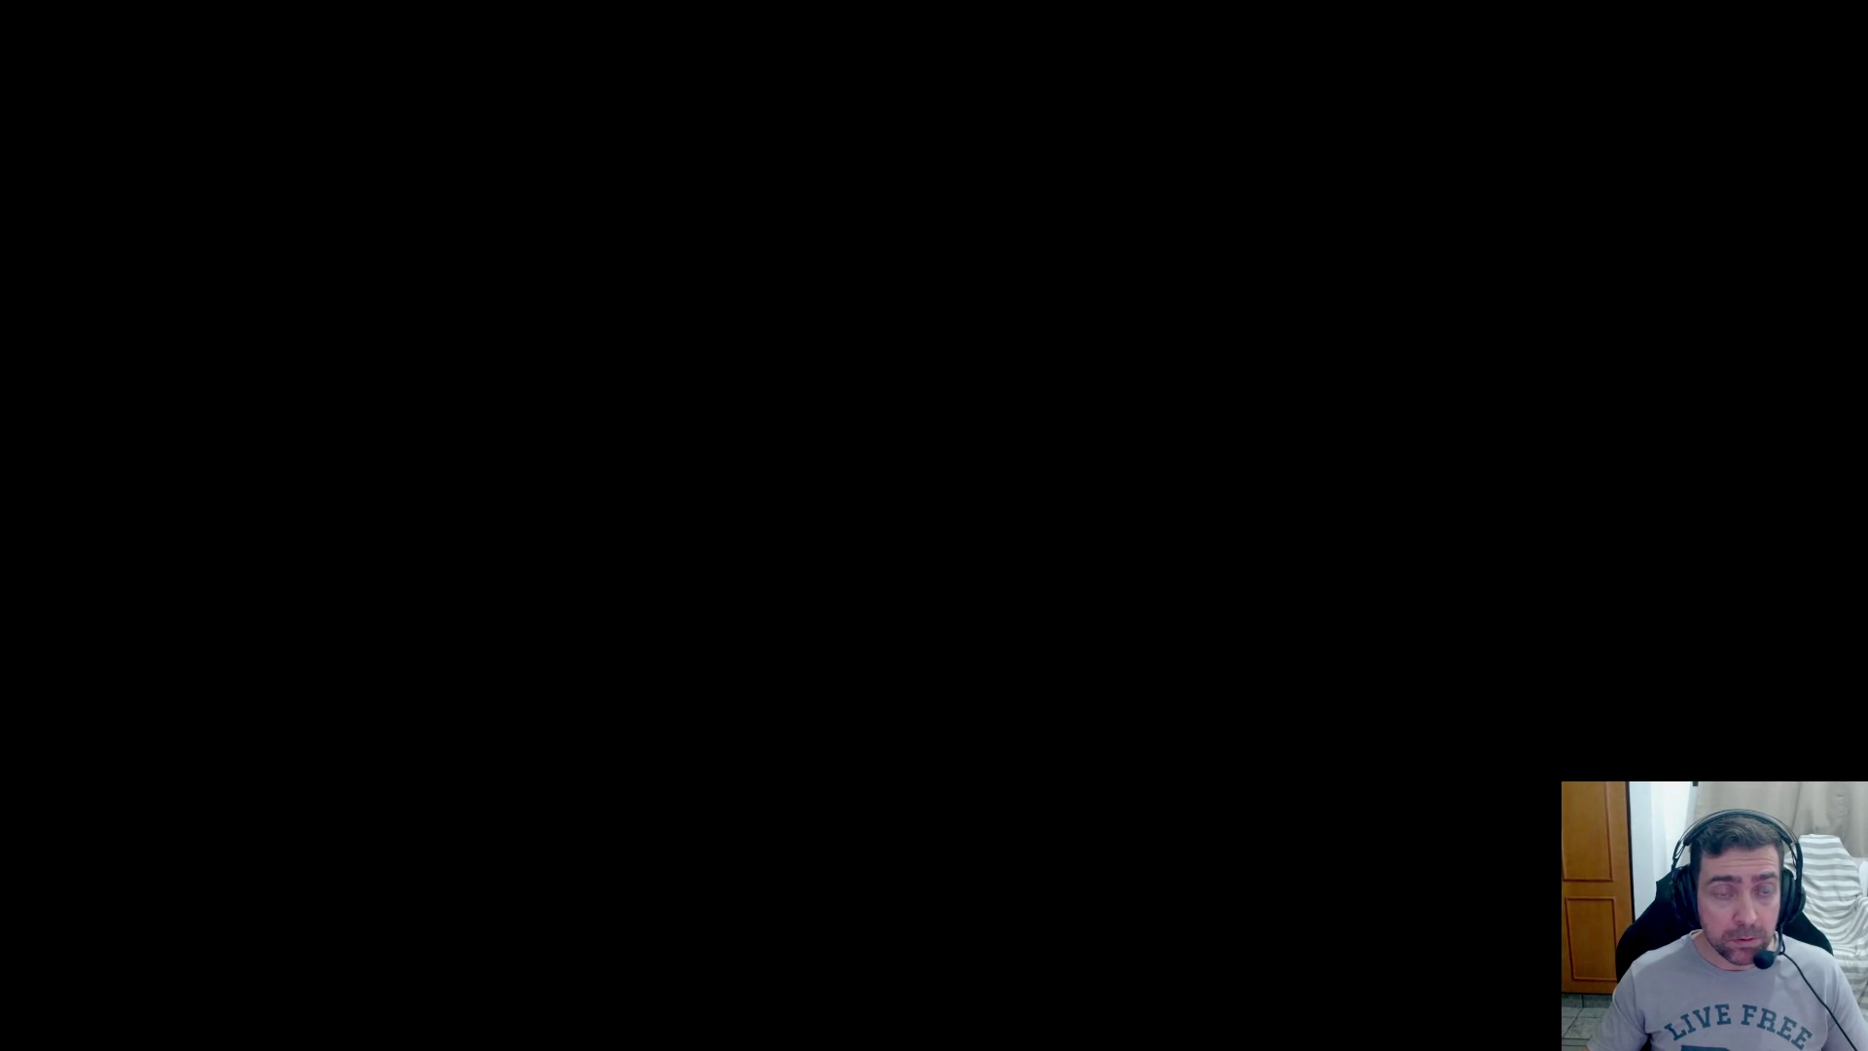
# Navigate the admin PowerShell from system32 to the Desktop\Projetos\testes folder.
pyautogui.write('cd..')
pyautogui.press('Return')
pyautogui.write('cd..')
pyautogui.press('Return')
pyautogui.write('cd use')
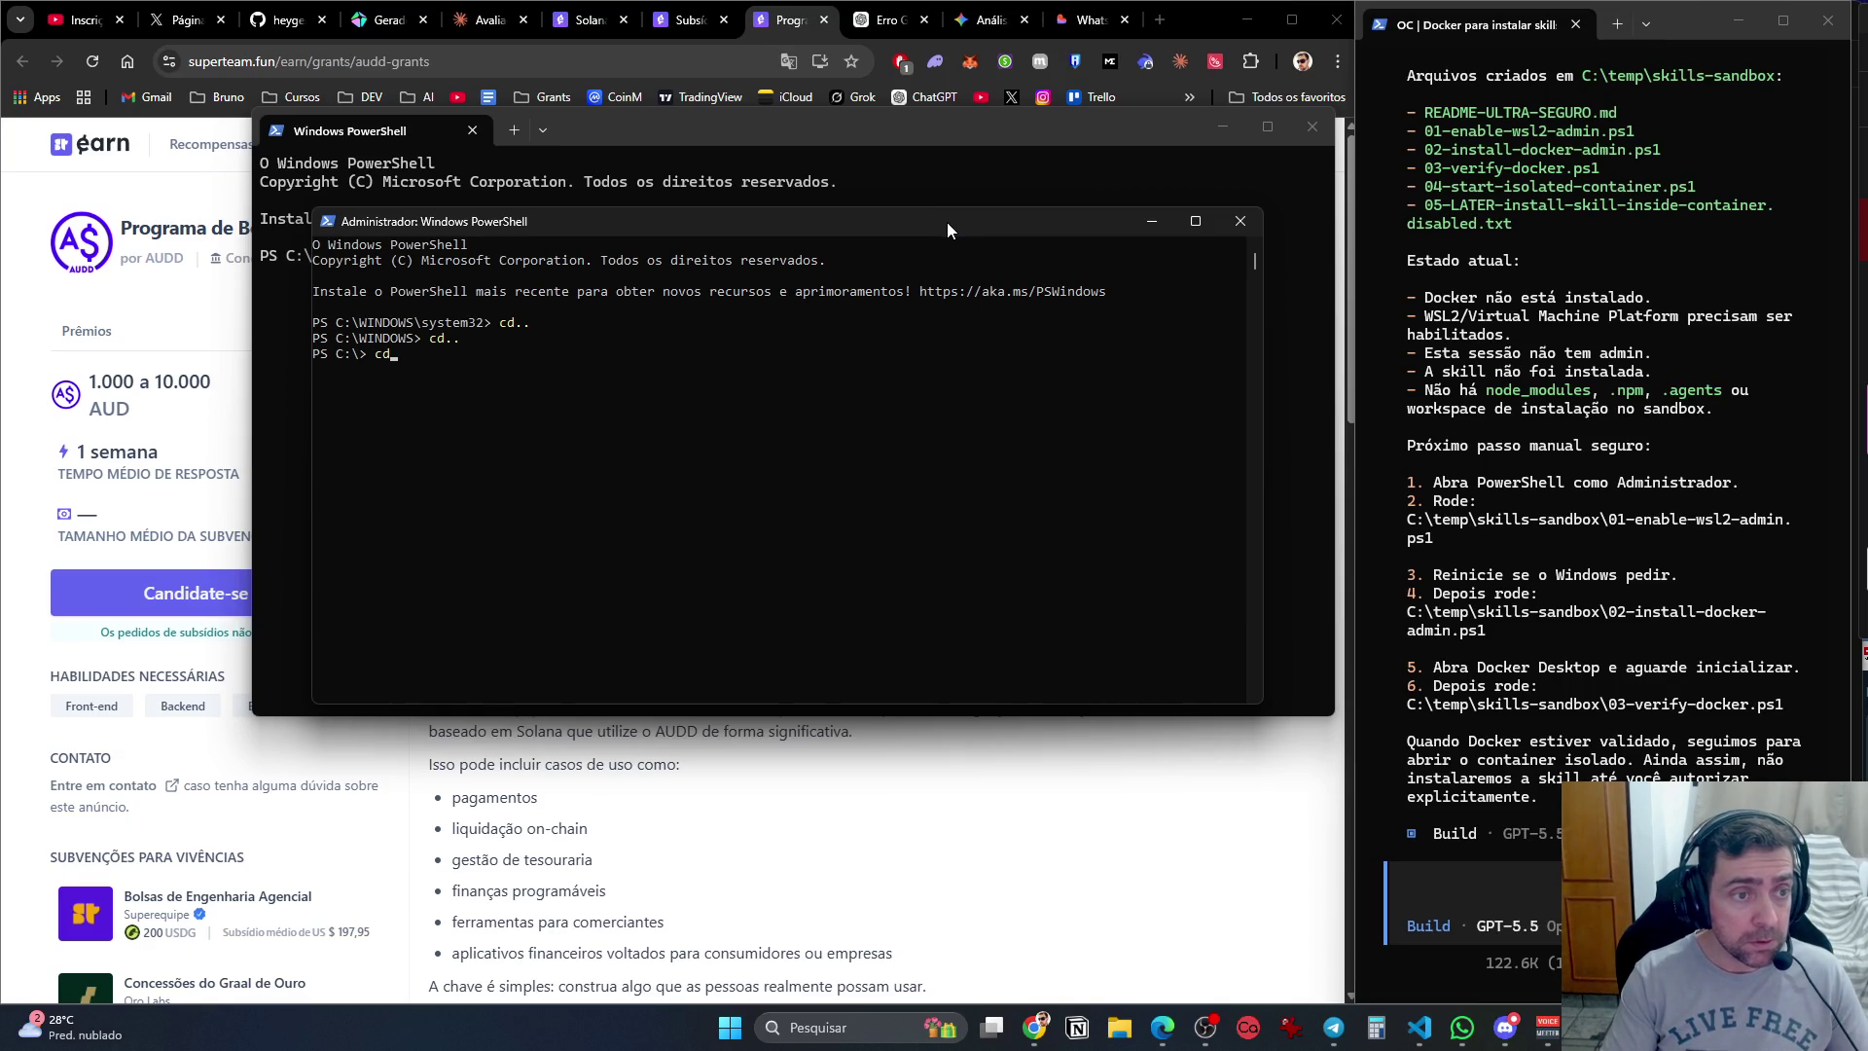
pyautogui.press('Tab')
pyautogui.press('Return')
pyautogui.write('d br')
pyautogui.press('Tab')
pyautogui.press('Return')
pyautogui.write('deskj')
pyautogui.press('Tab')
pyautogui.press('Return')
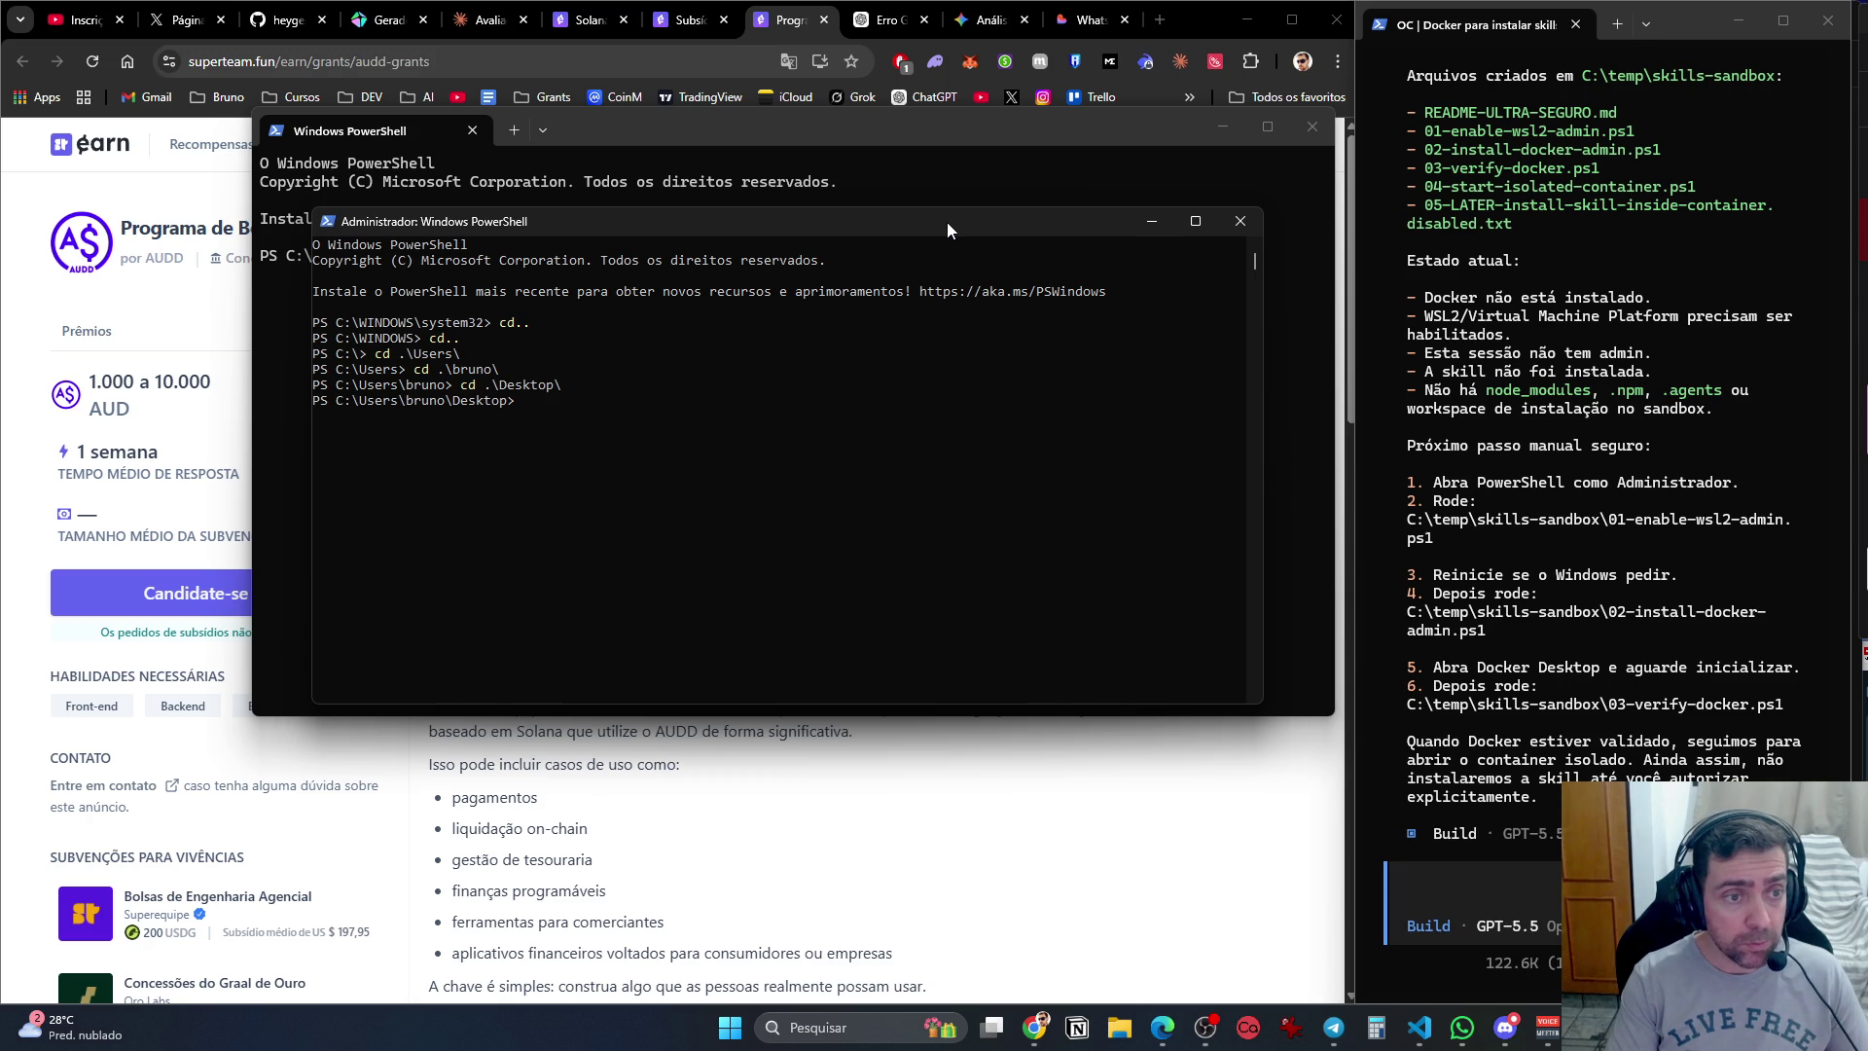
pyautogui.write('proje')
pyautogui.press('Tab')
pyautogui.press('Return')
pyautogui.write('d testes')
pyautogui.press('Return')
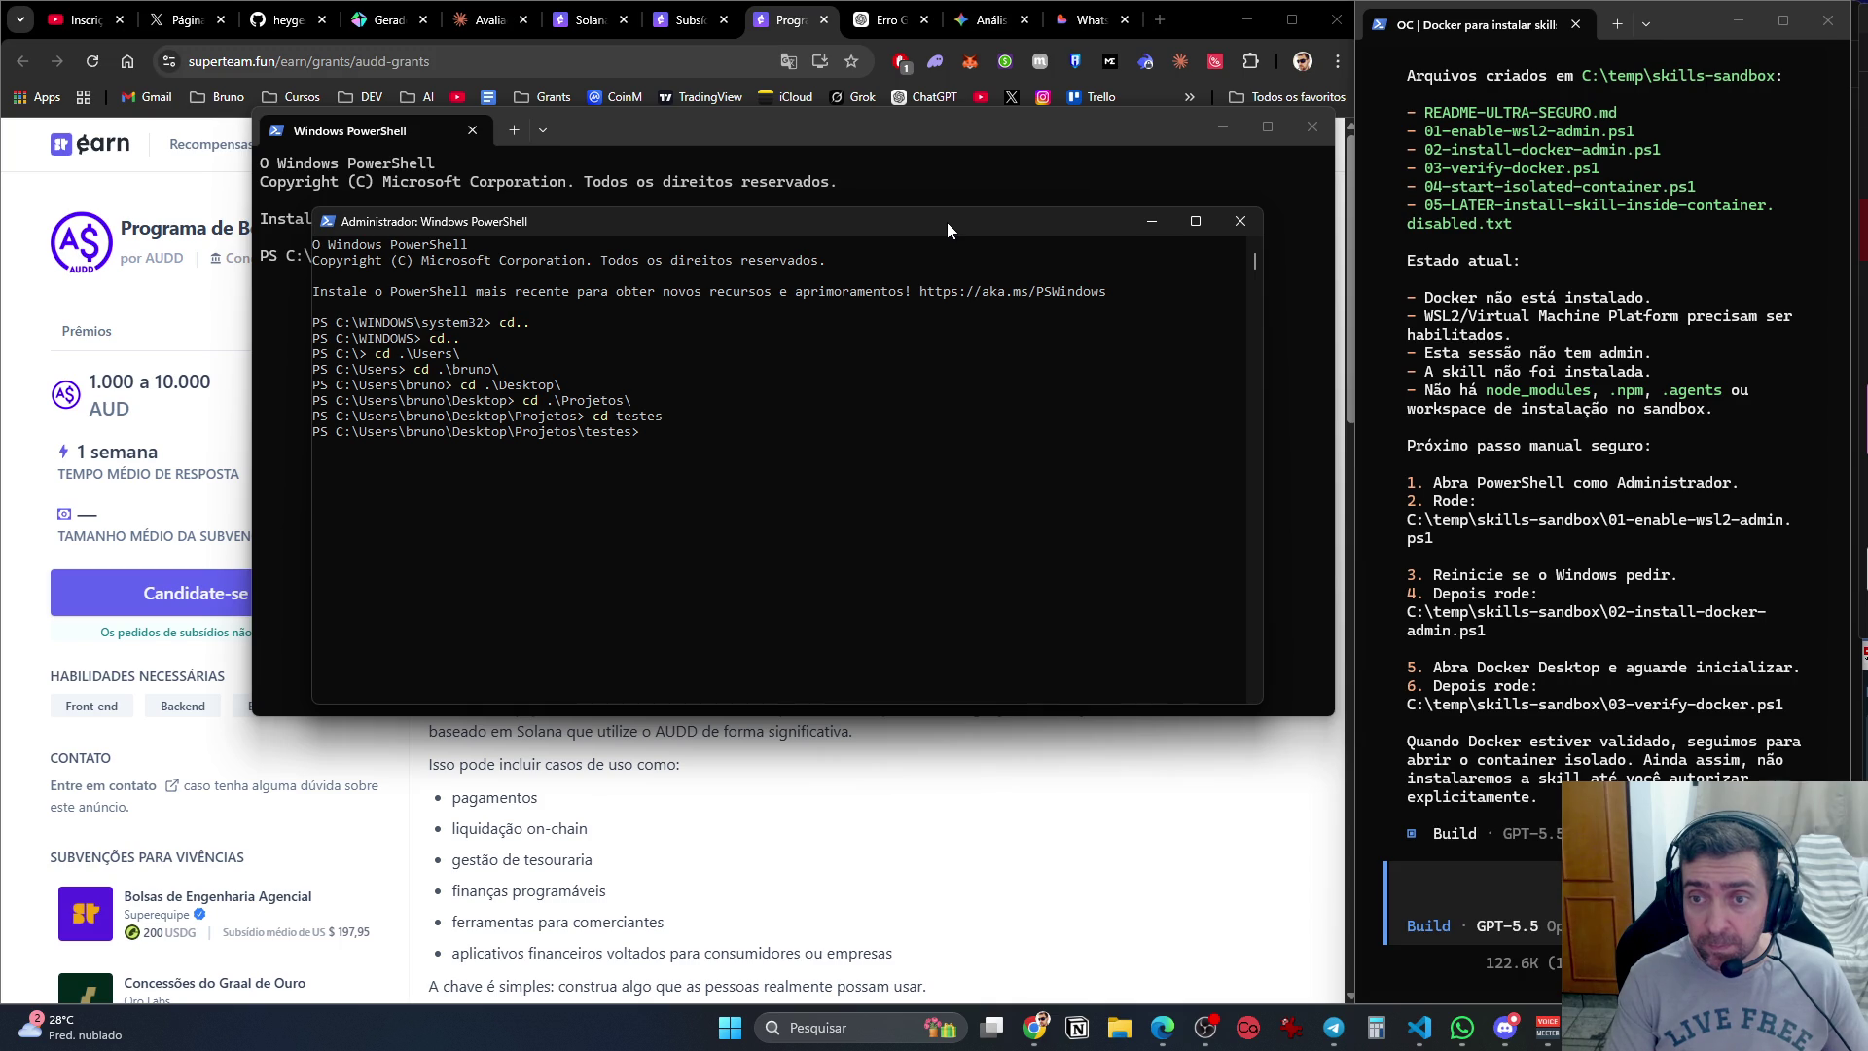
# Run c:\temp\skills-sandbox\01-enable-wsl2-admin.ps1 to enable WSL2, then start a question in OpenCode.
pyautogui.write(':\\temp\\s')
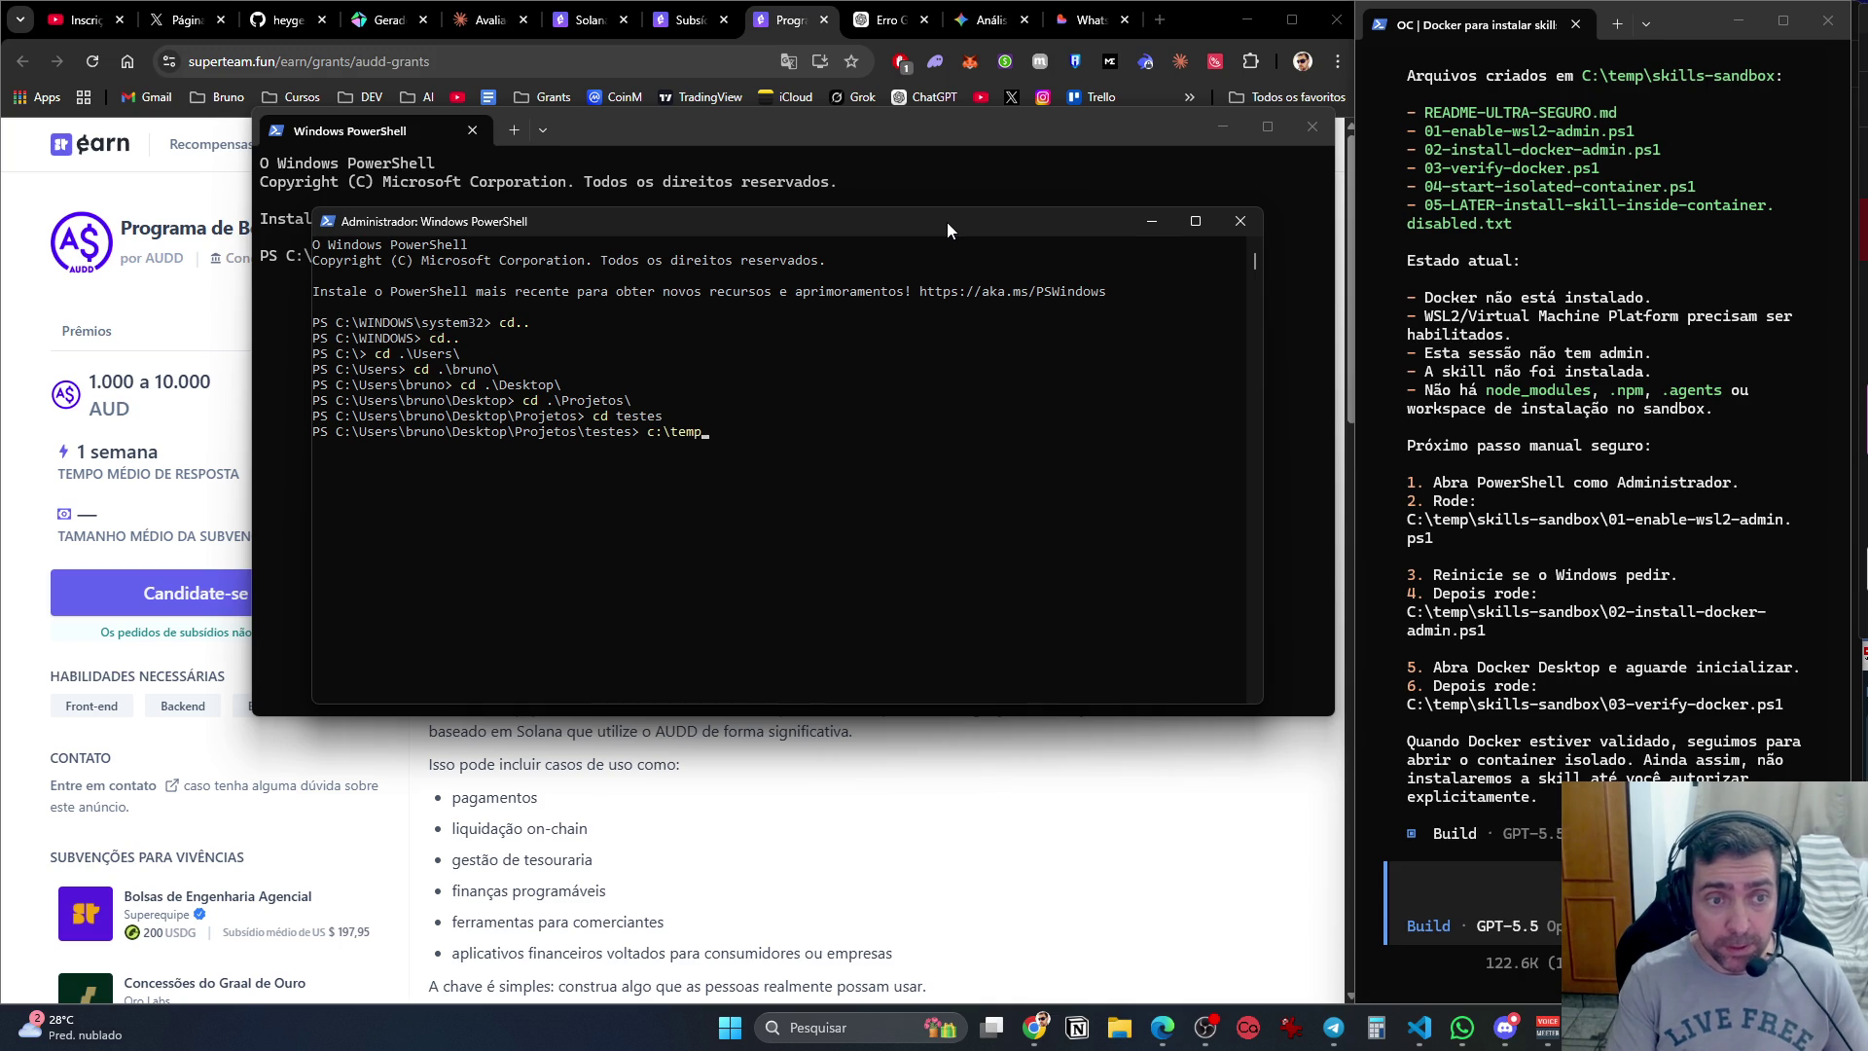
pyautogui.write('kills-s')
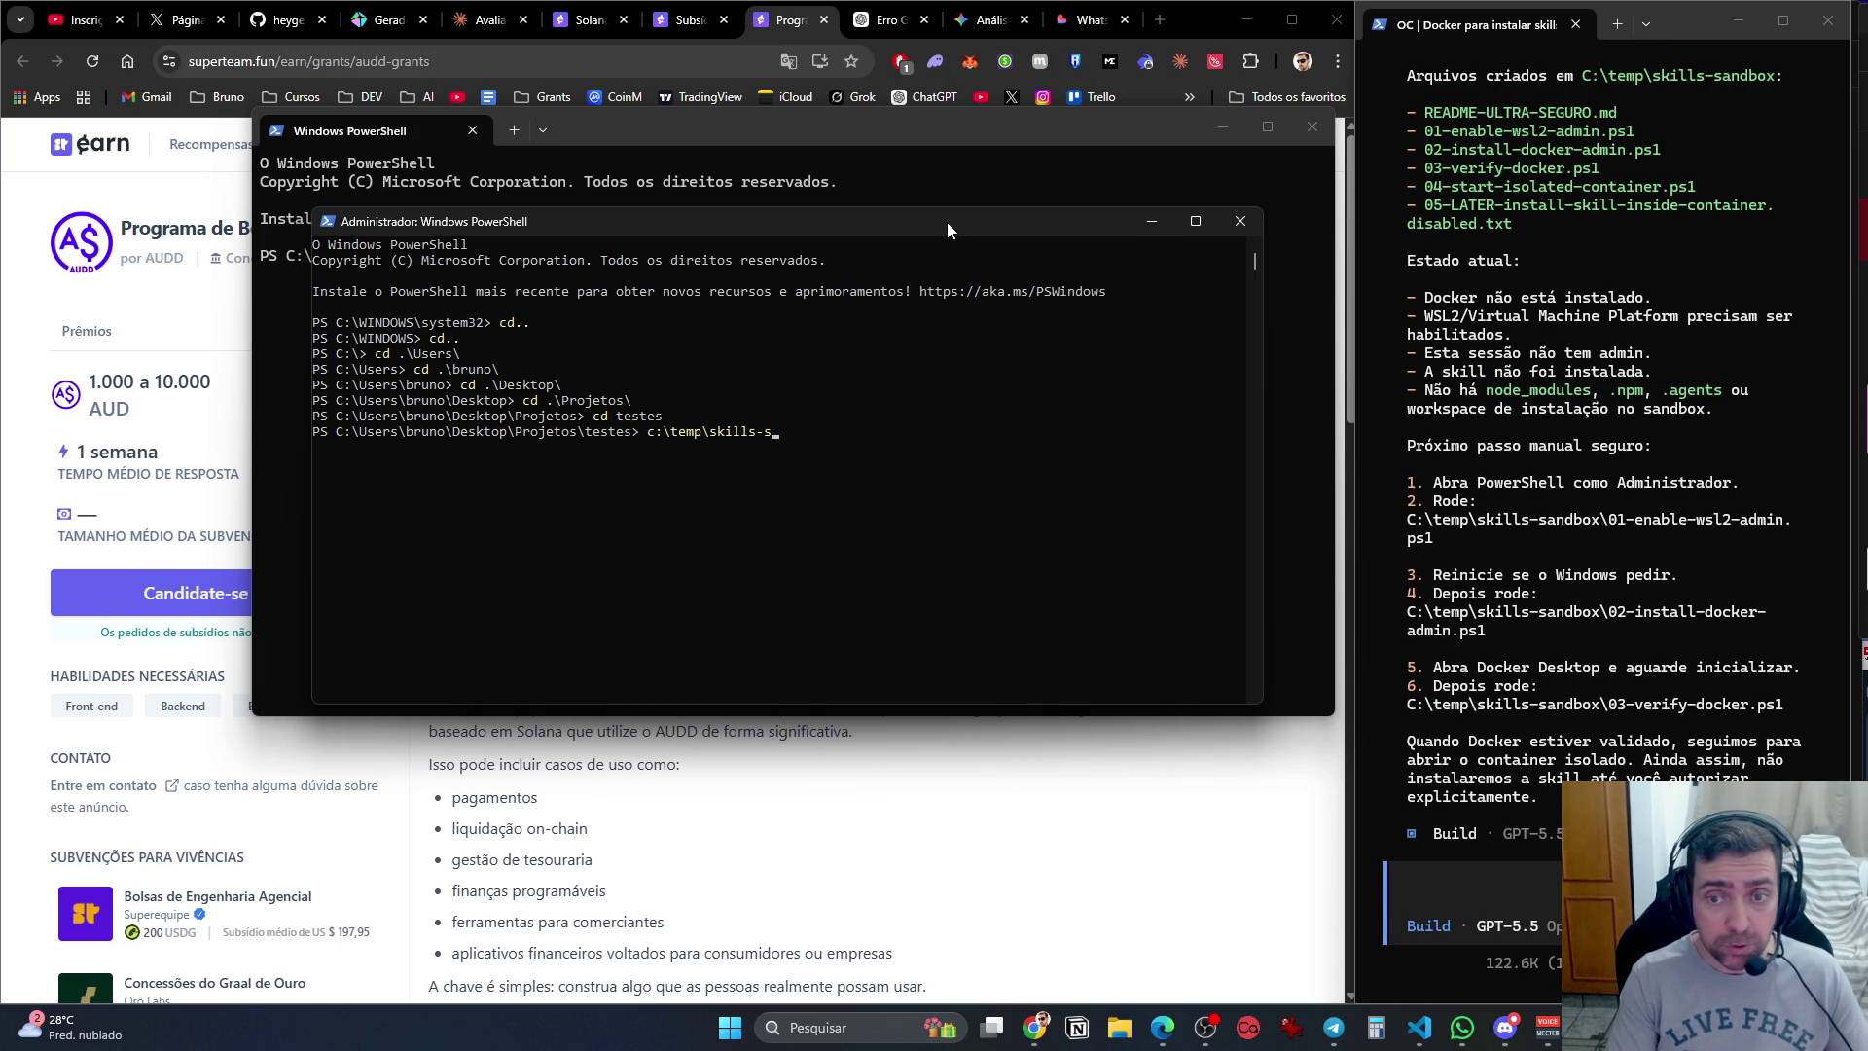
pyautogui.write('andbox\\01-')
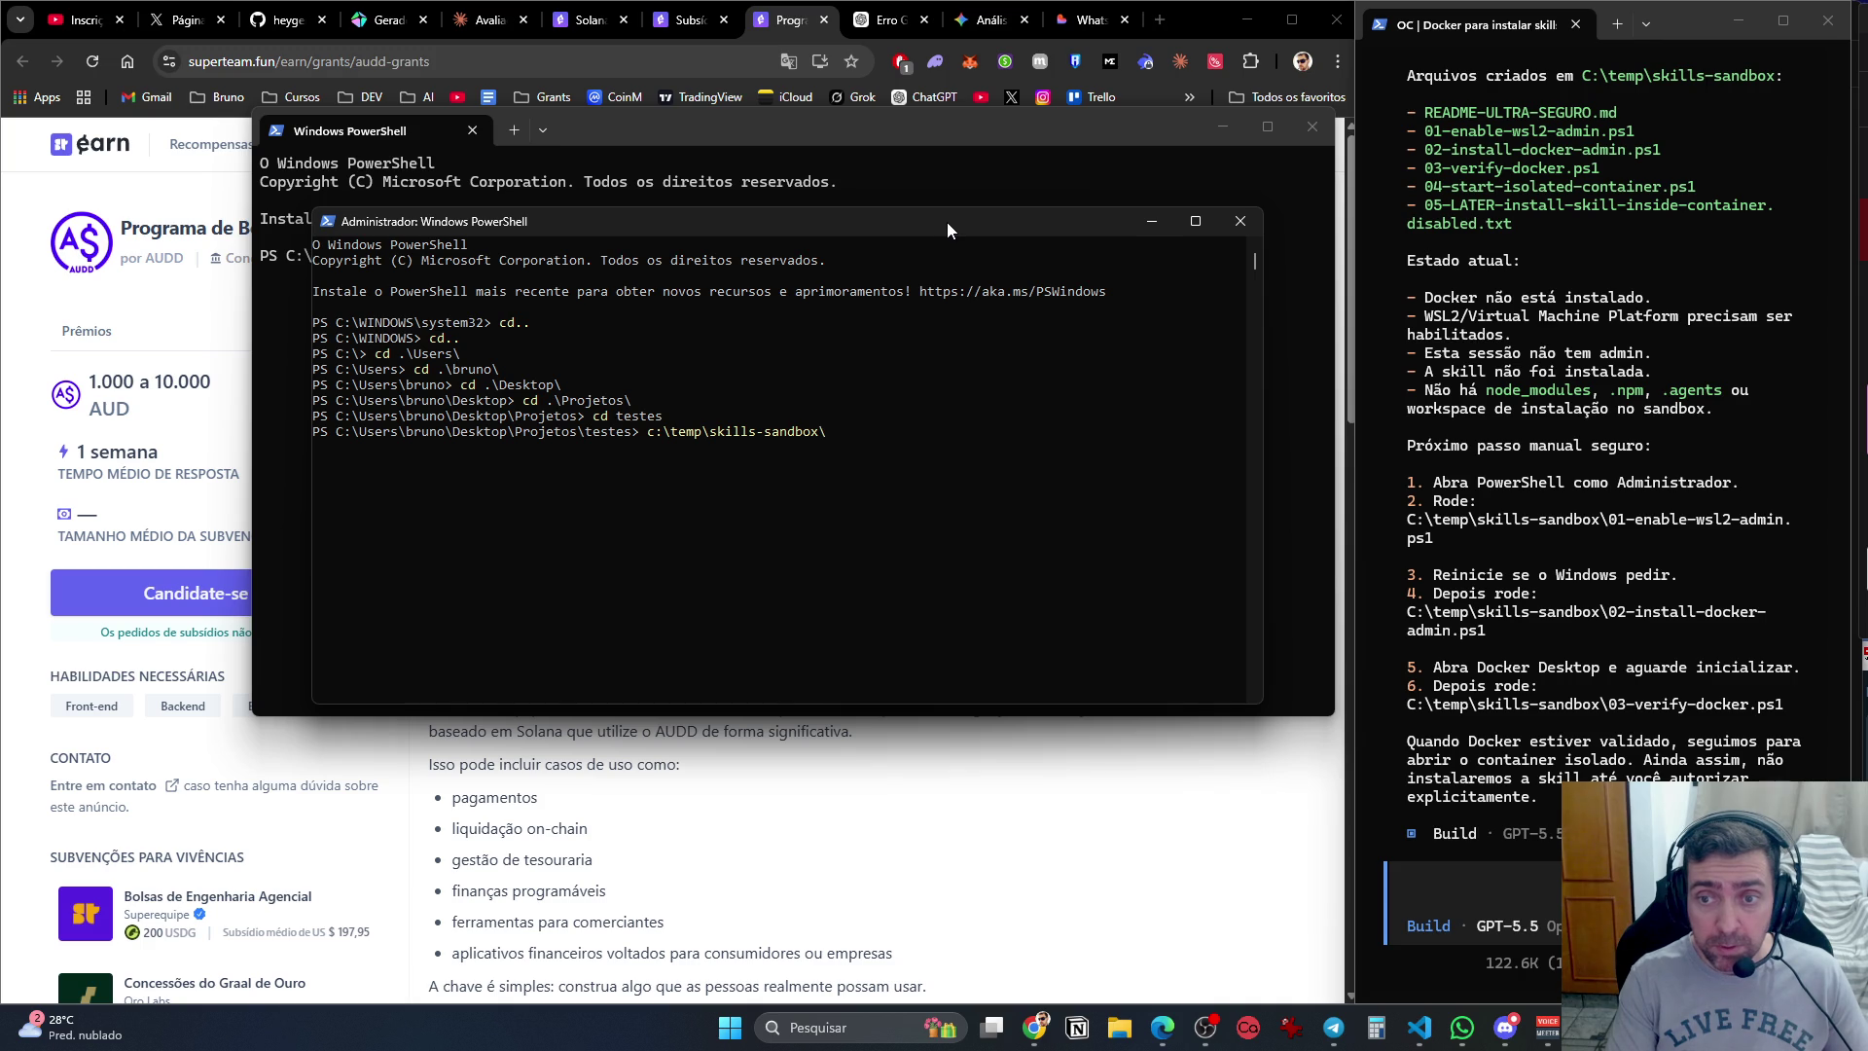
pyautogui.write('enable-wsl2')
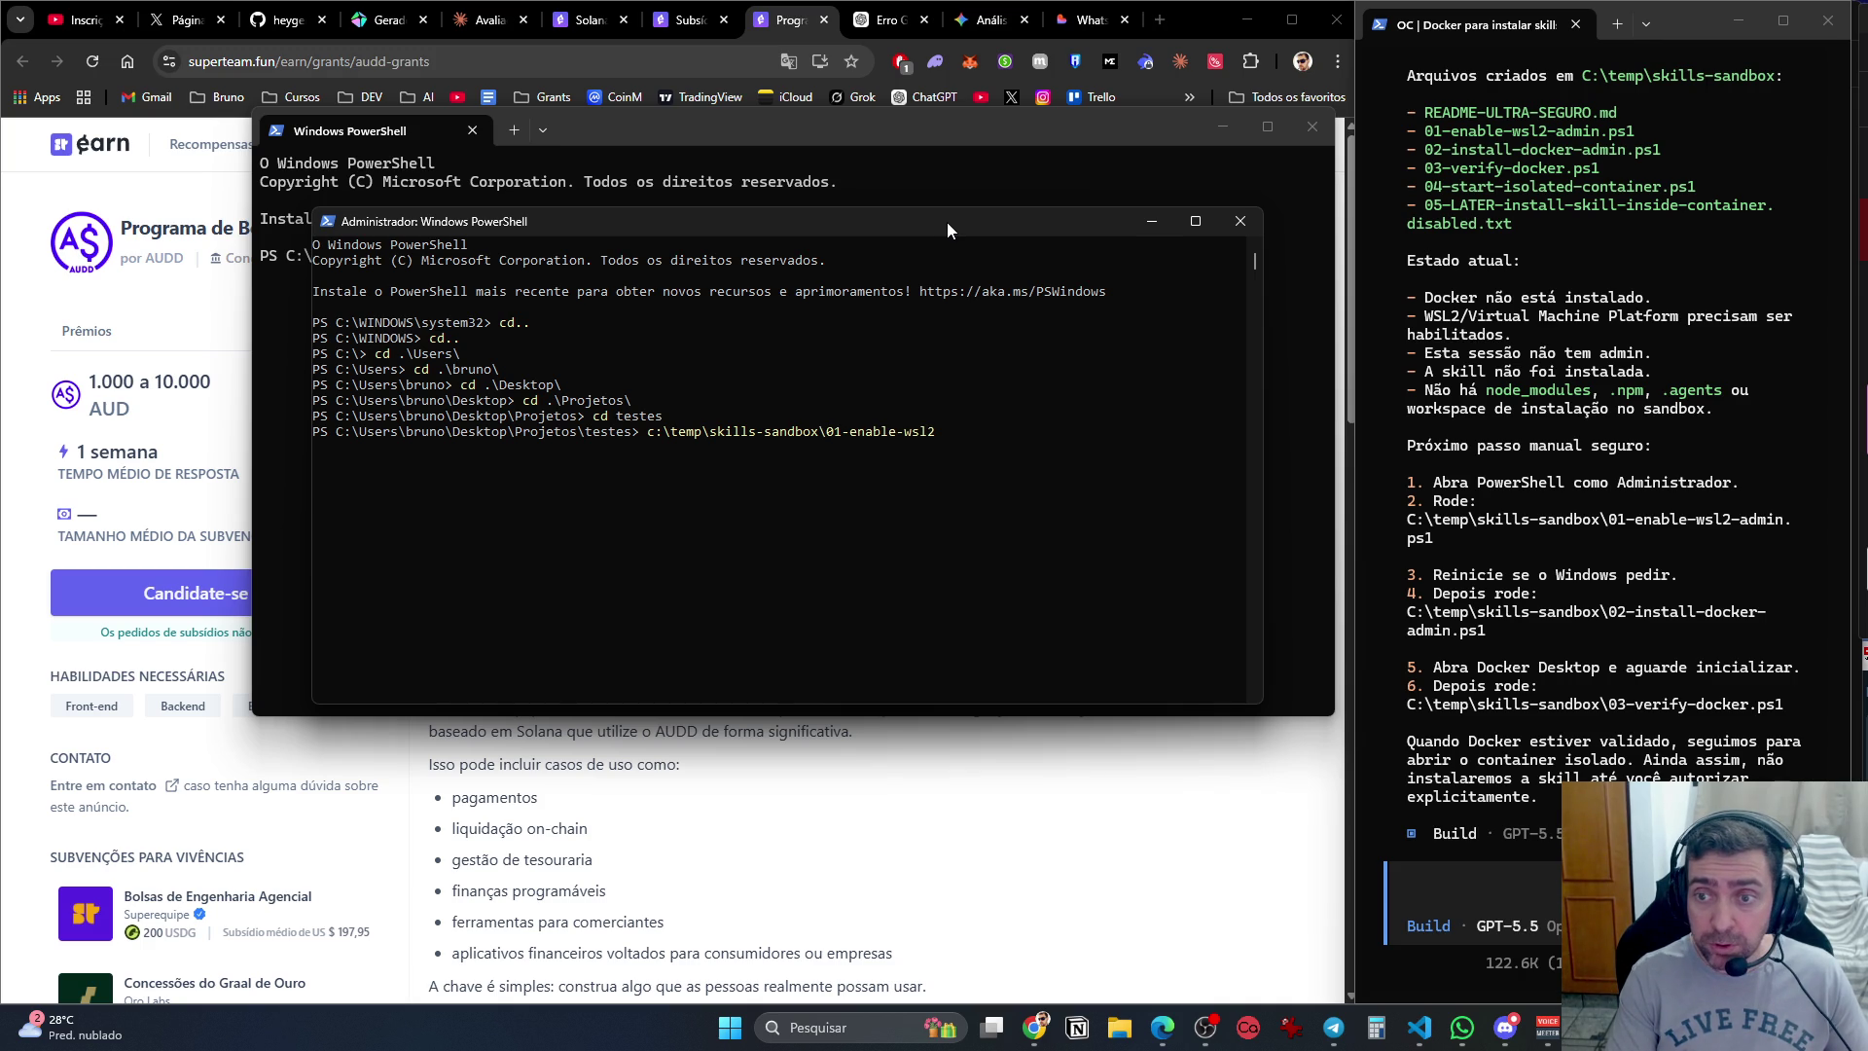
pyautogui.write('-admin.ps1')
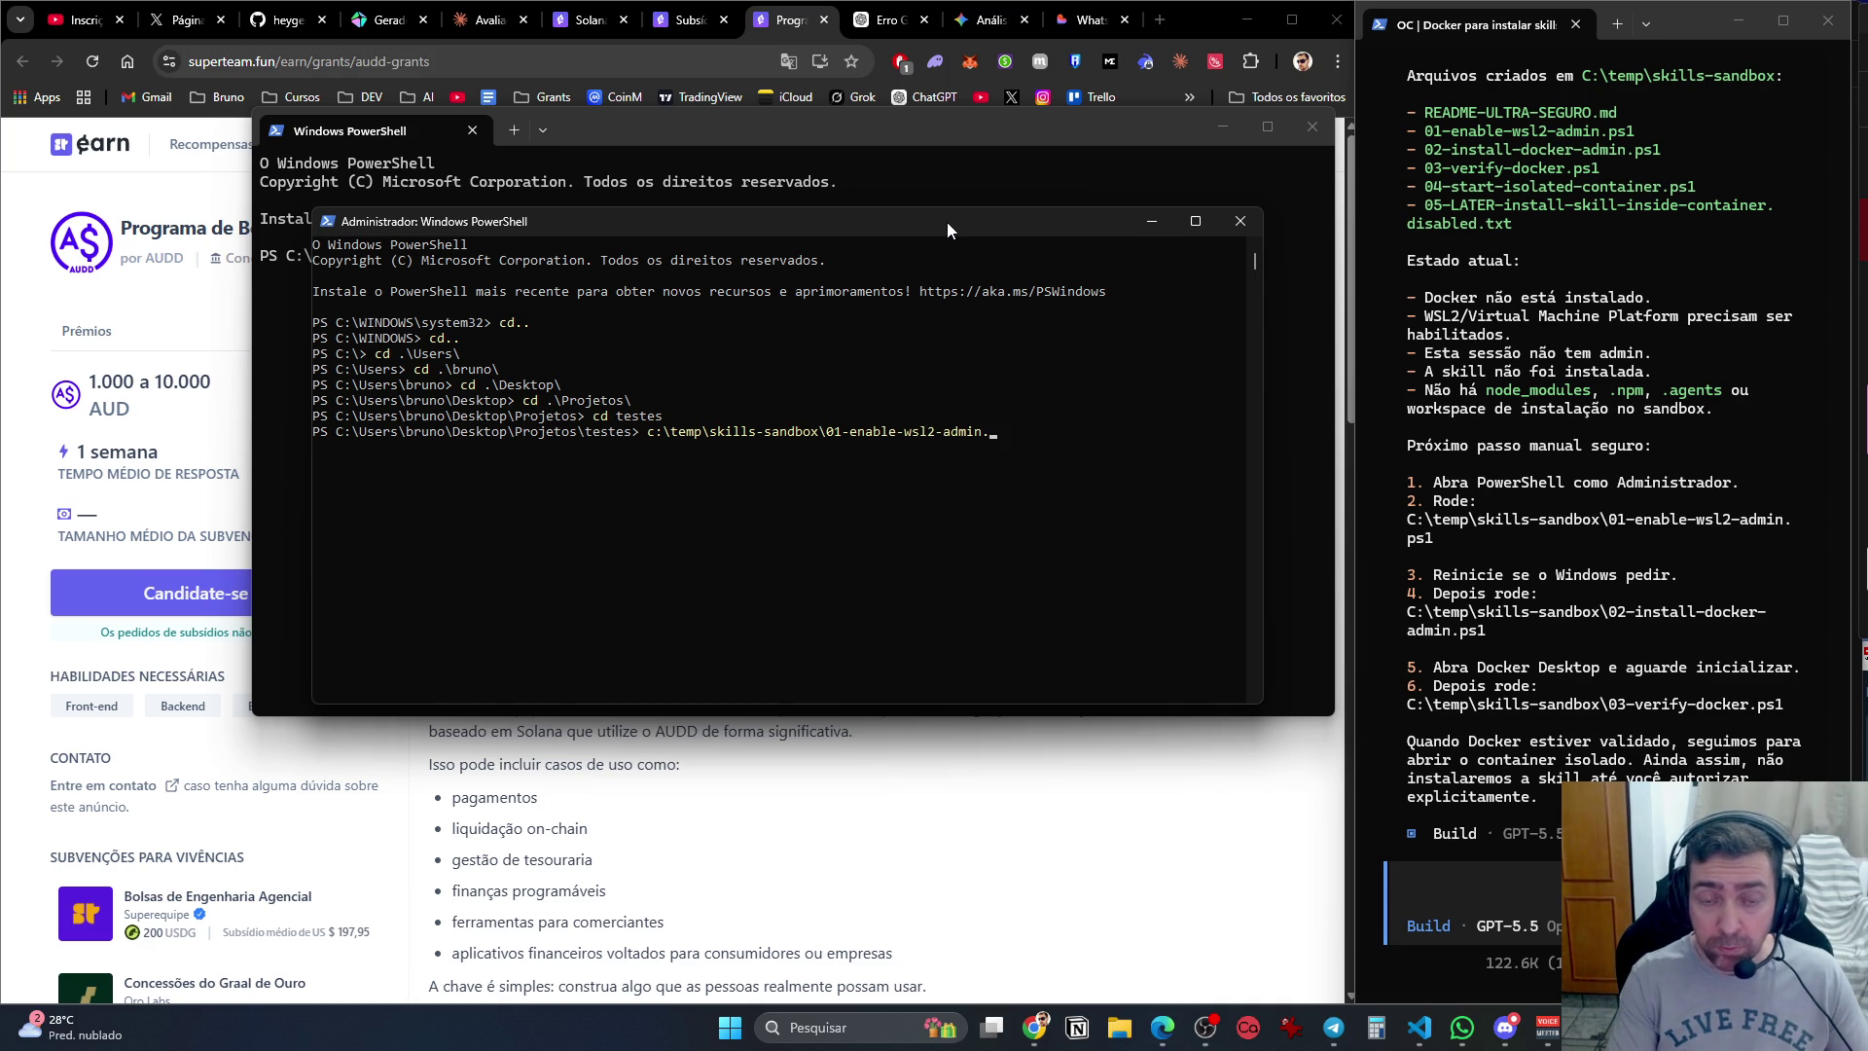
pyautogui.press('Return')
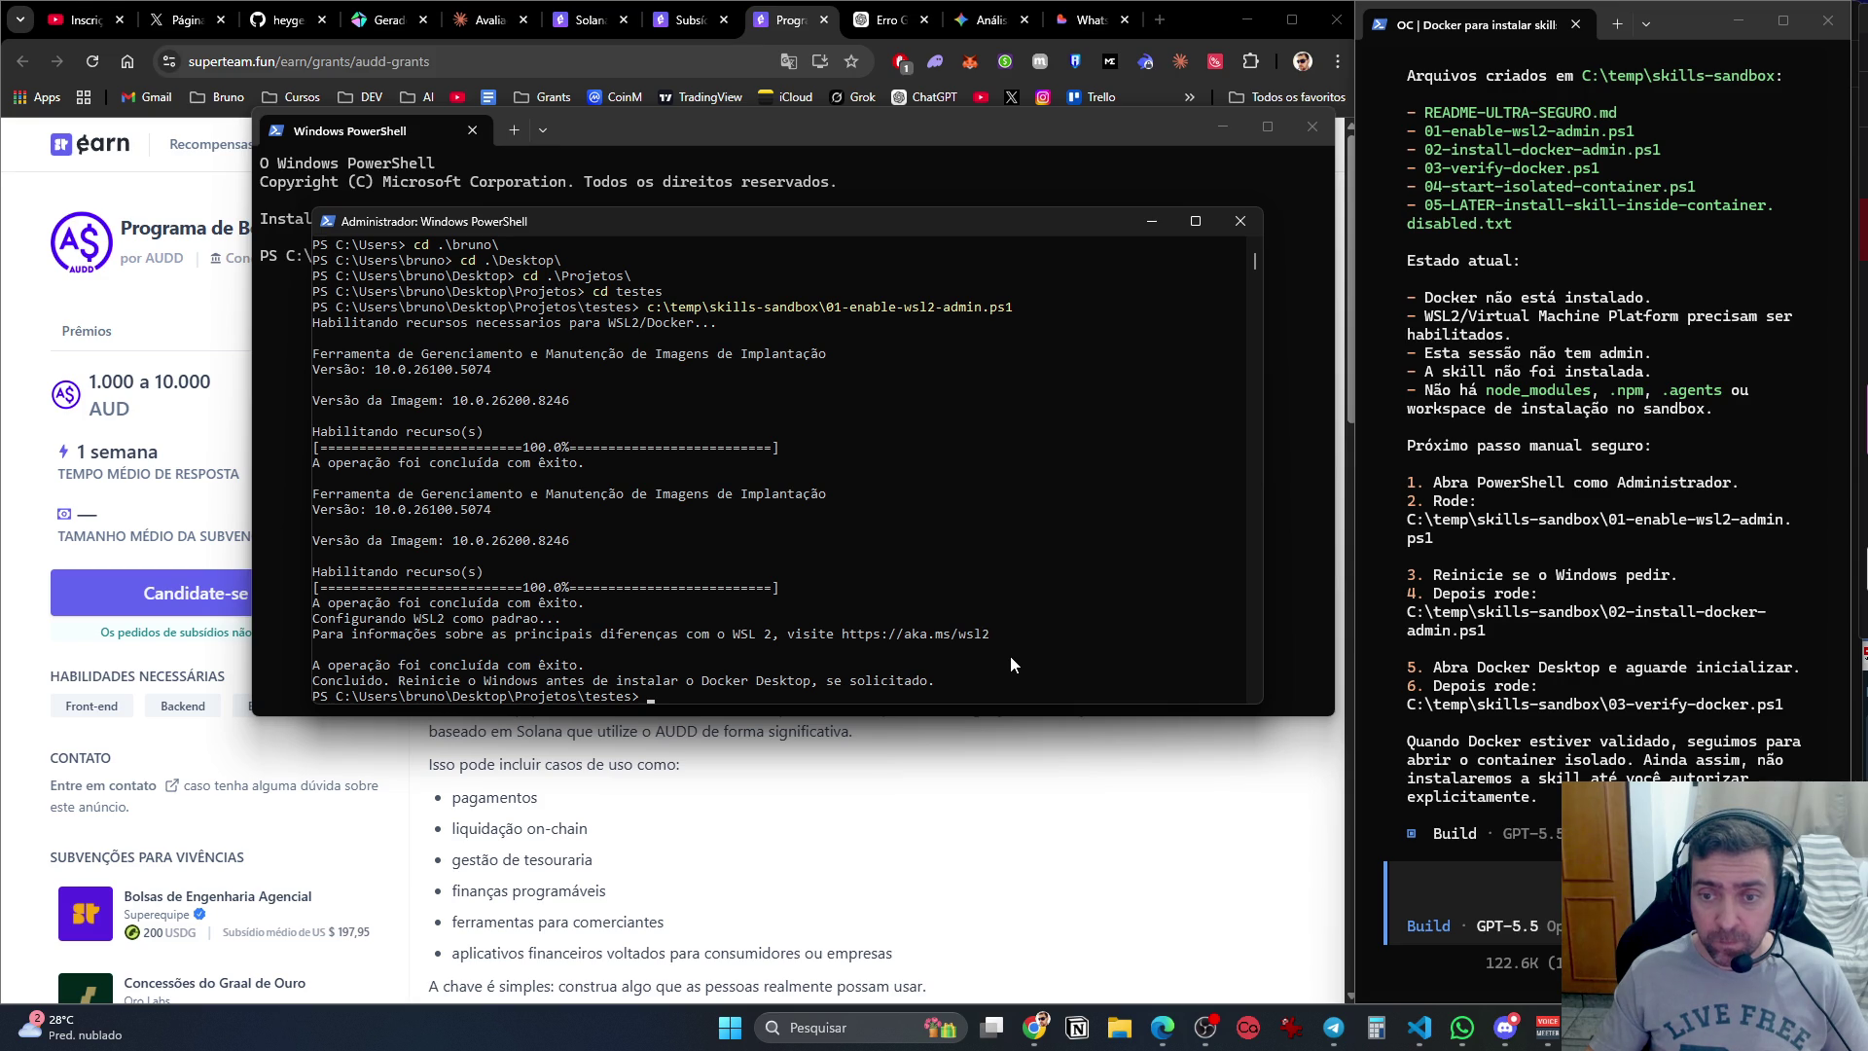
pyautogui.click(1467, 873)
pyautogui.write('quando eu instalo')
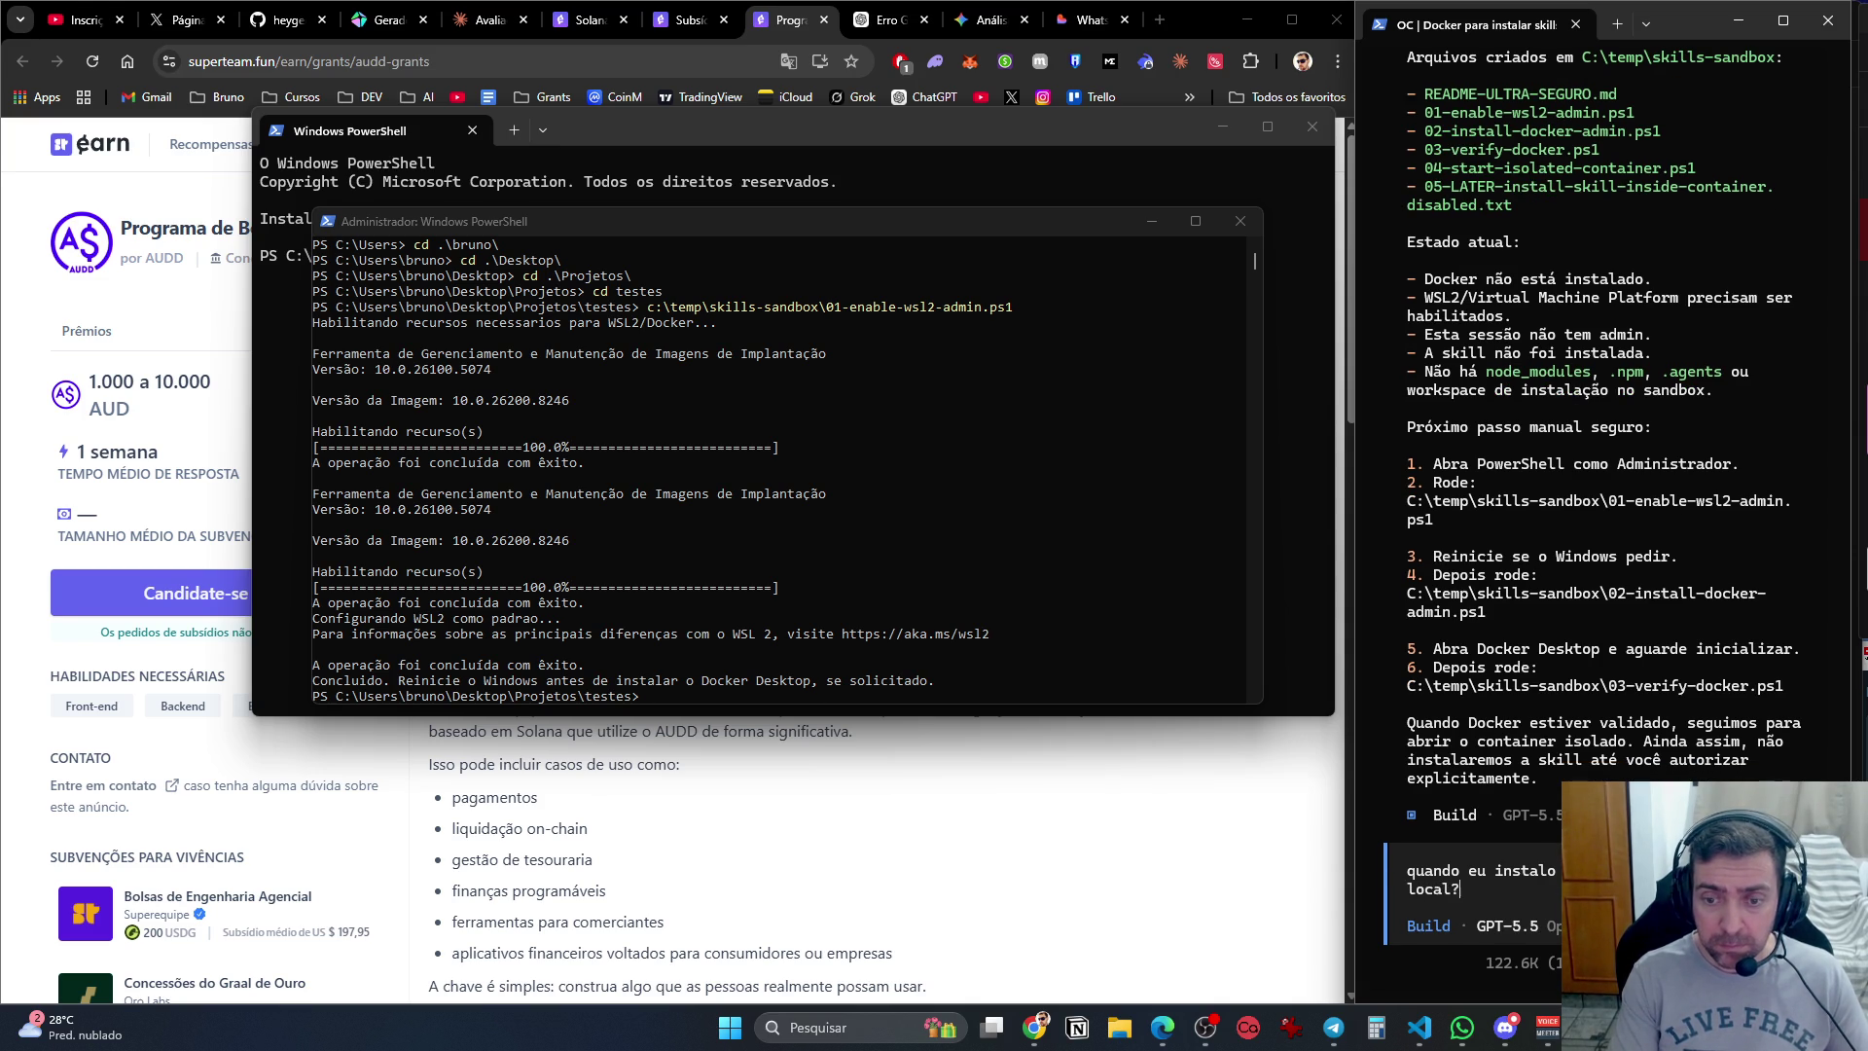
# Ask OpenCode whether WSL2 is global, then tell it you can't continue the install now.
pyautogui.press('Return')
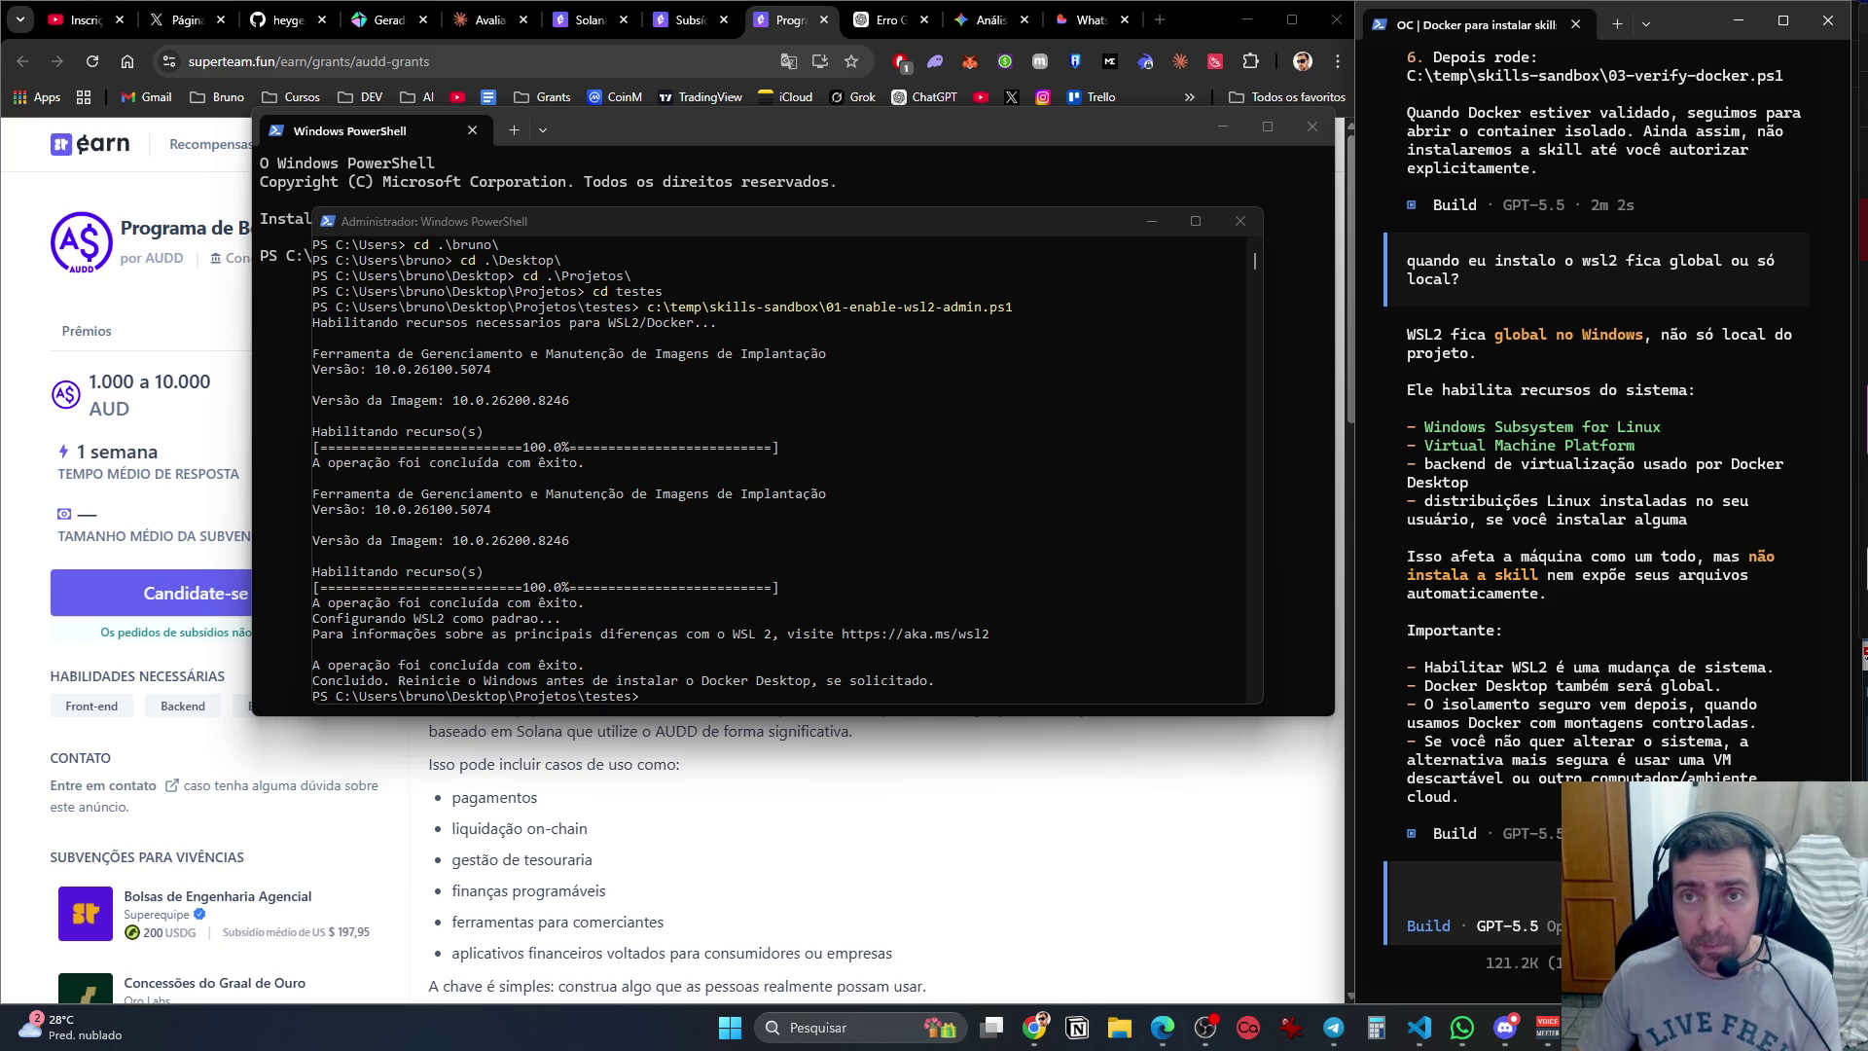
pyautogui.write('Eu não vo')
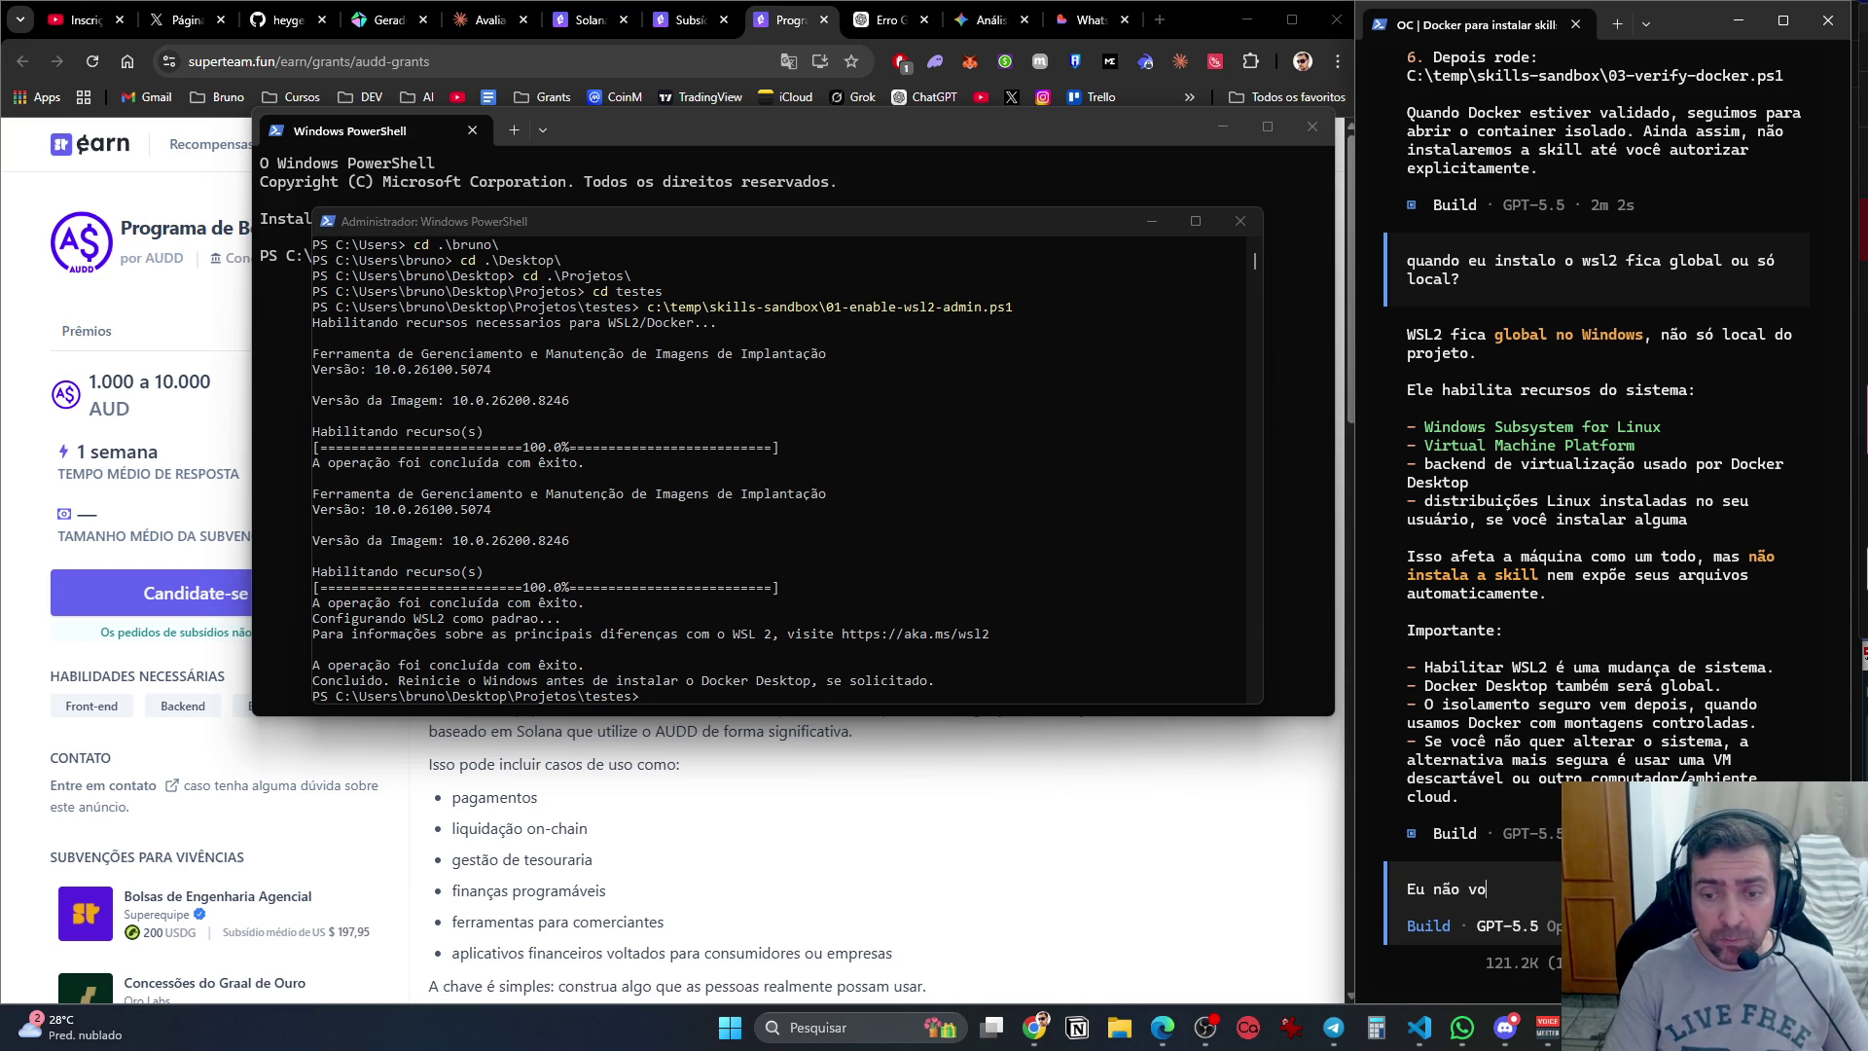
pyautogui.write('u consegu ')
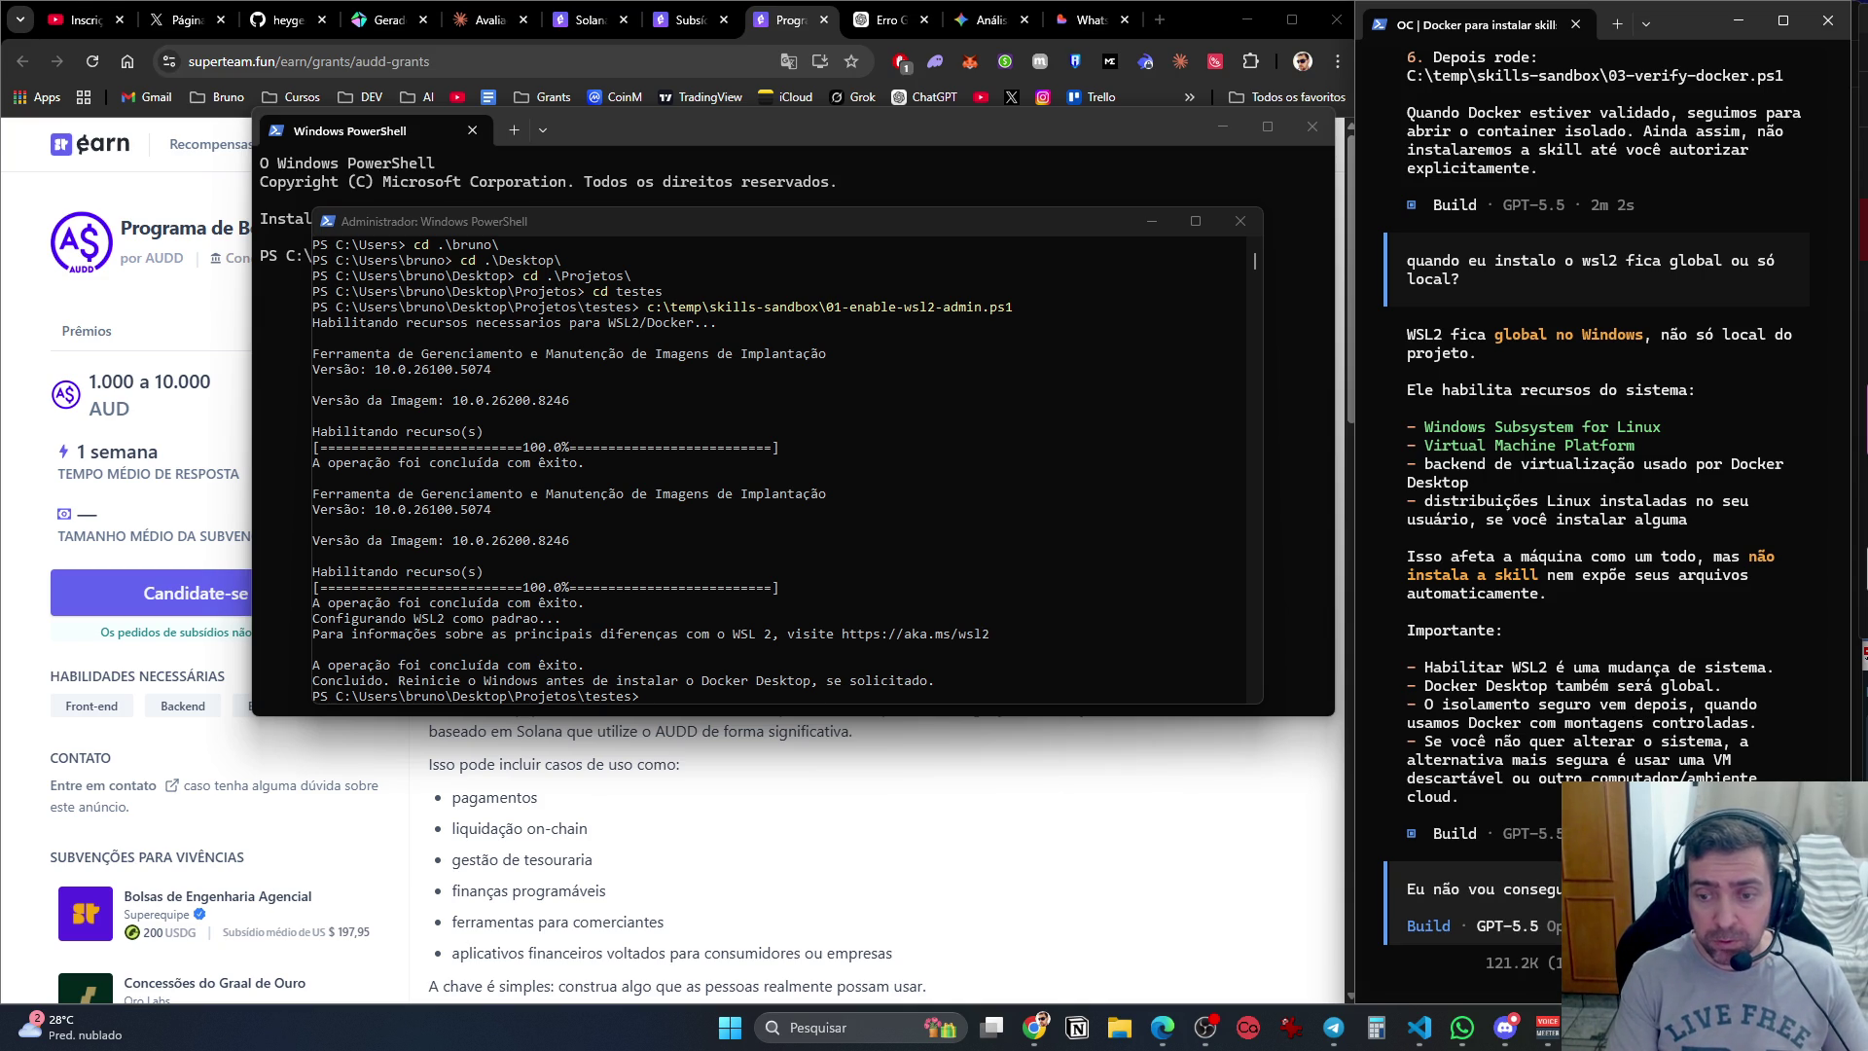
pyautogui.write('um md')
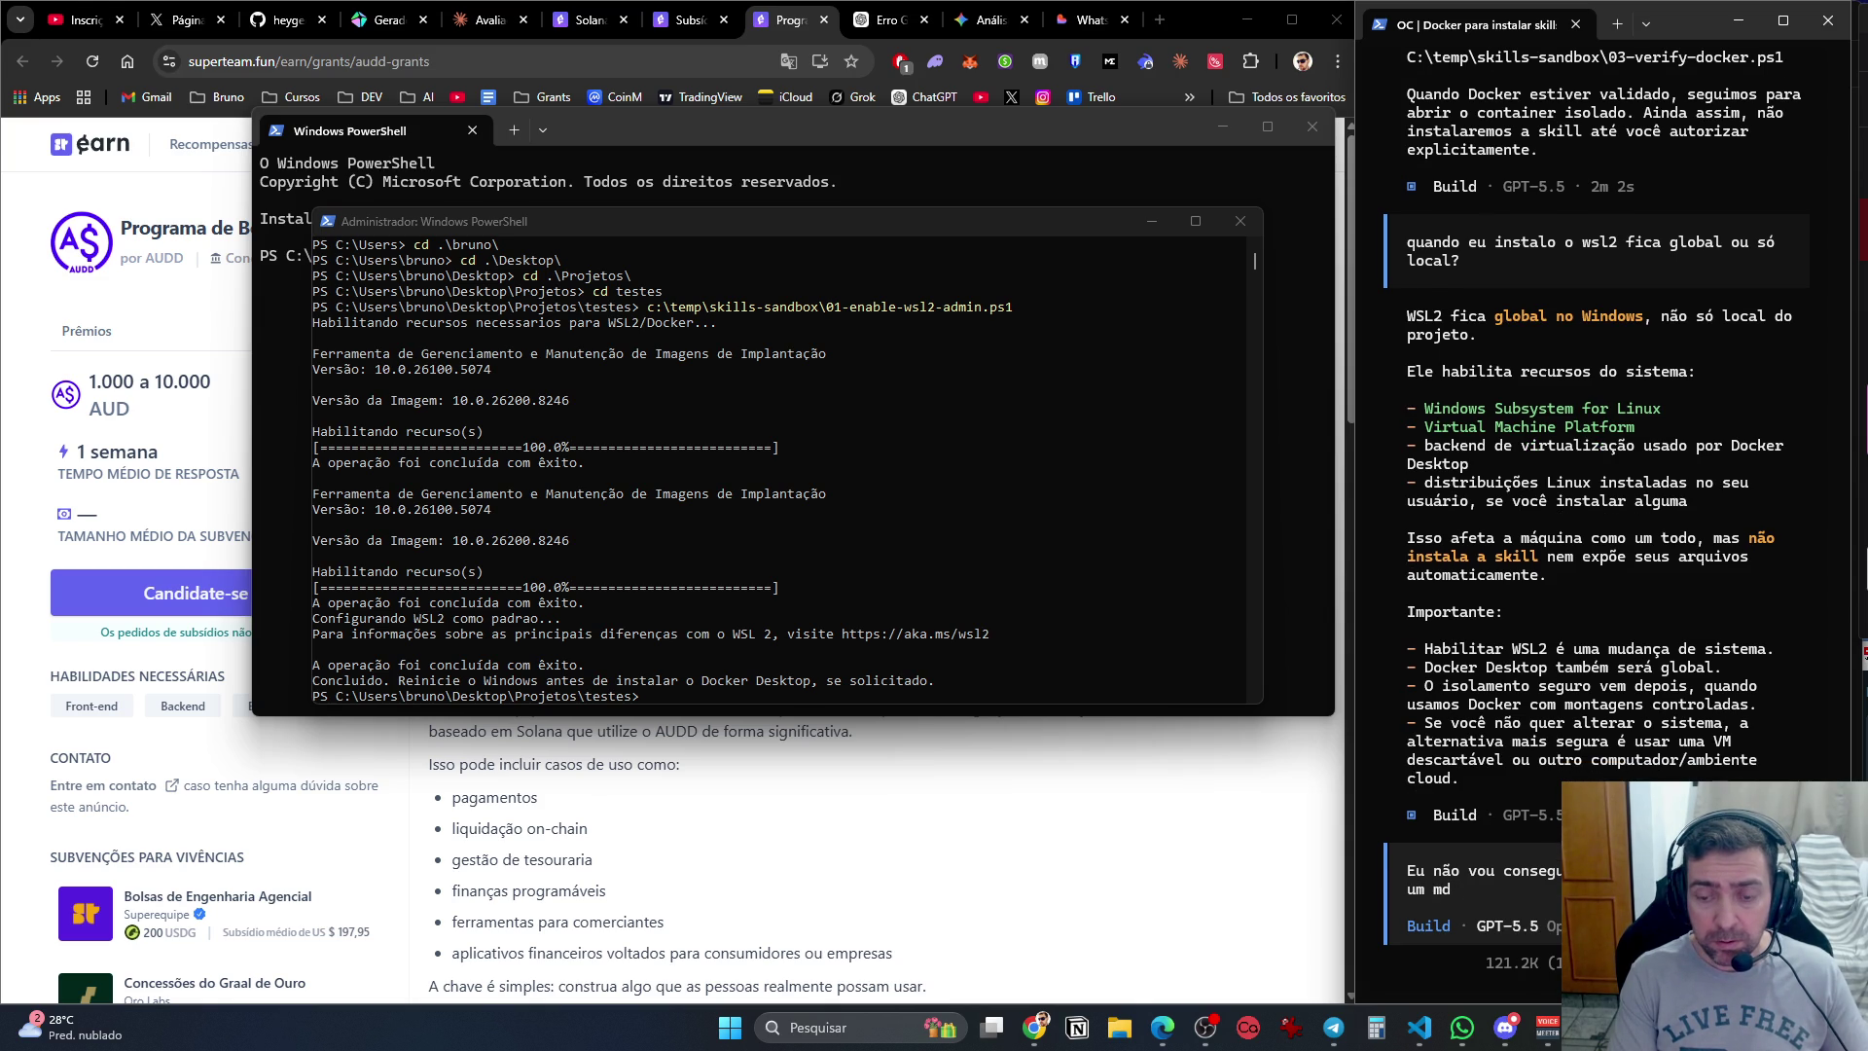
pyautogui.hotkey('shift', 'Up')
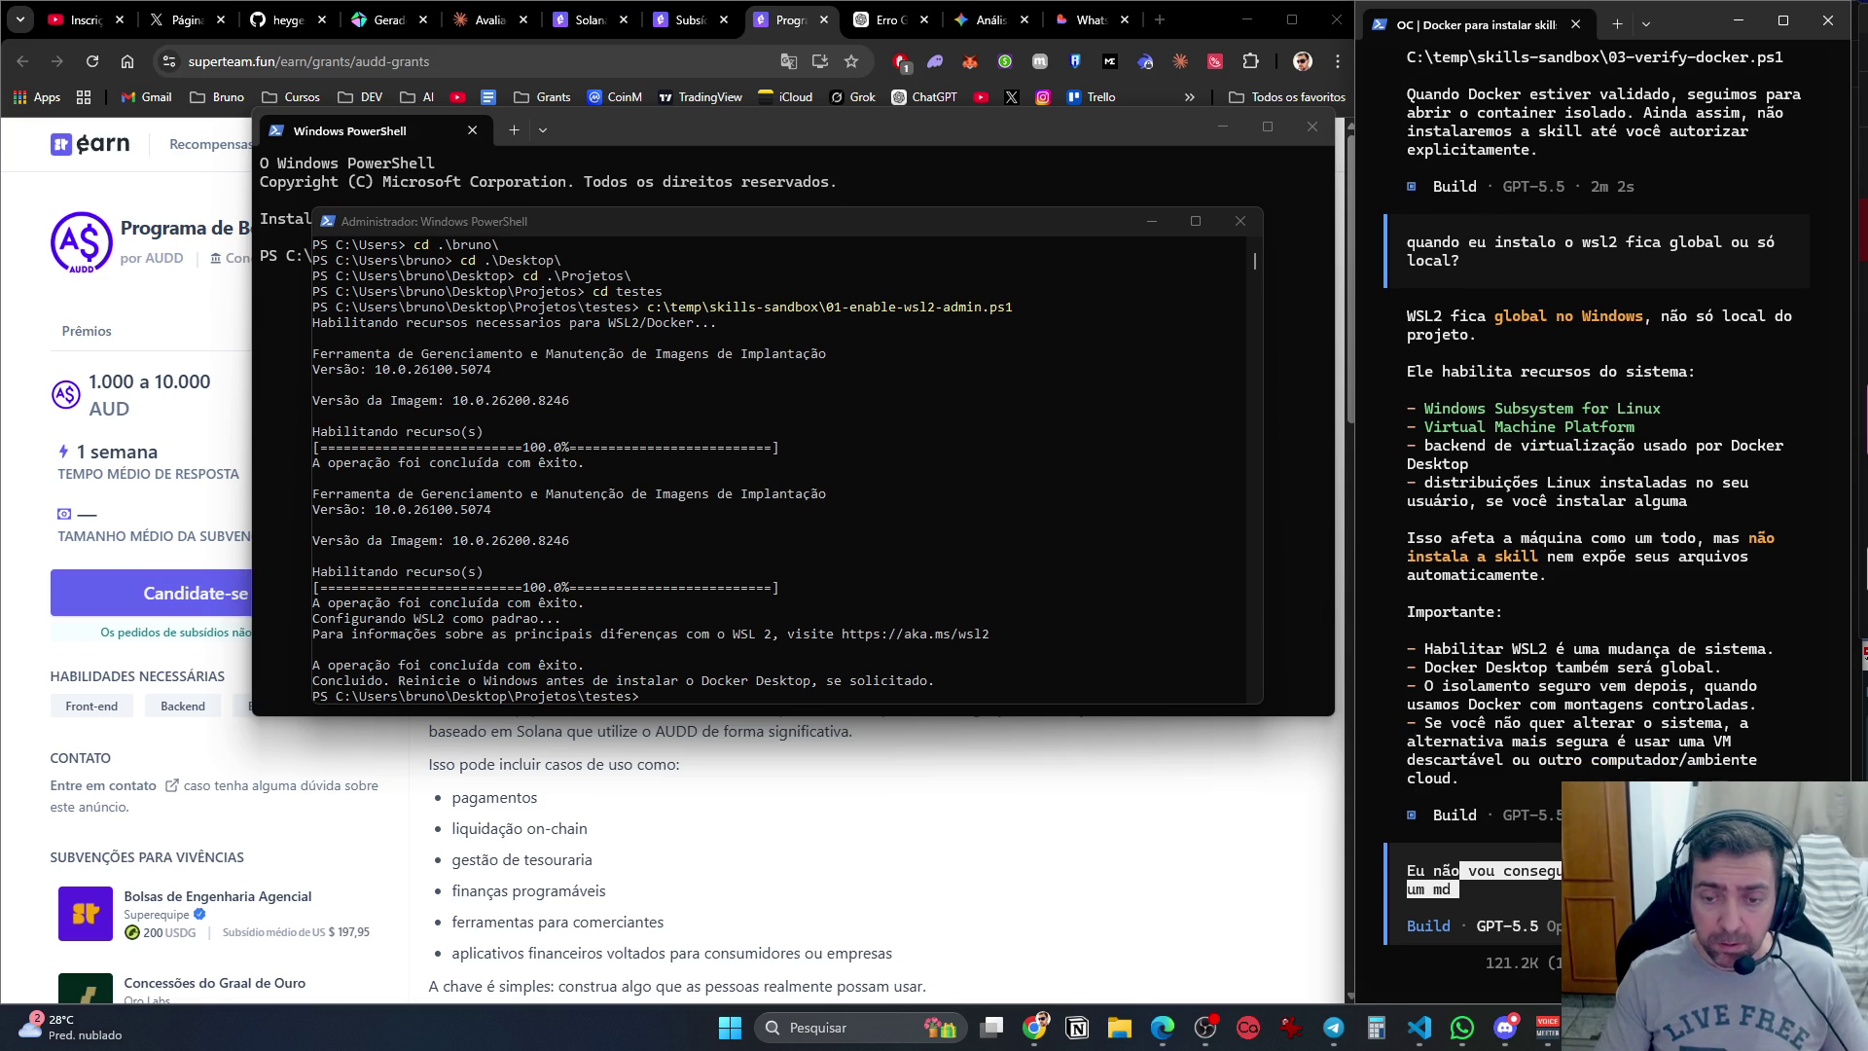
pyautogui.write('C')
pyautogui.press('BackSpace')
pyautogui.write('eu nao vou consegu')
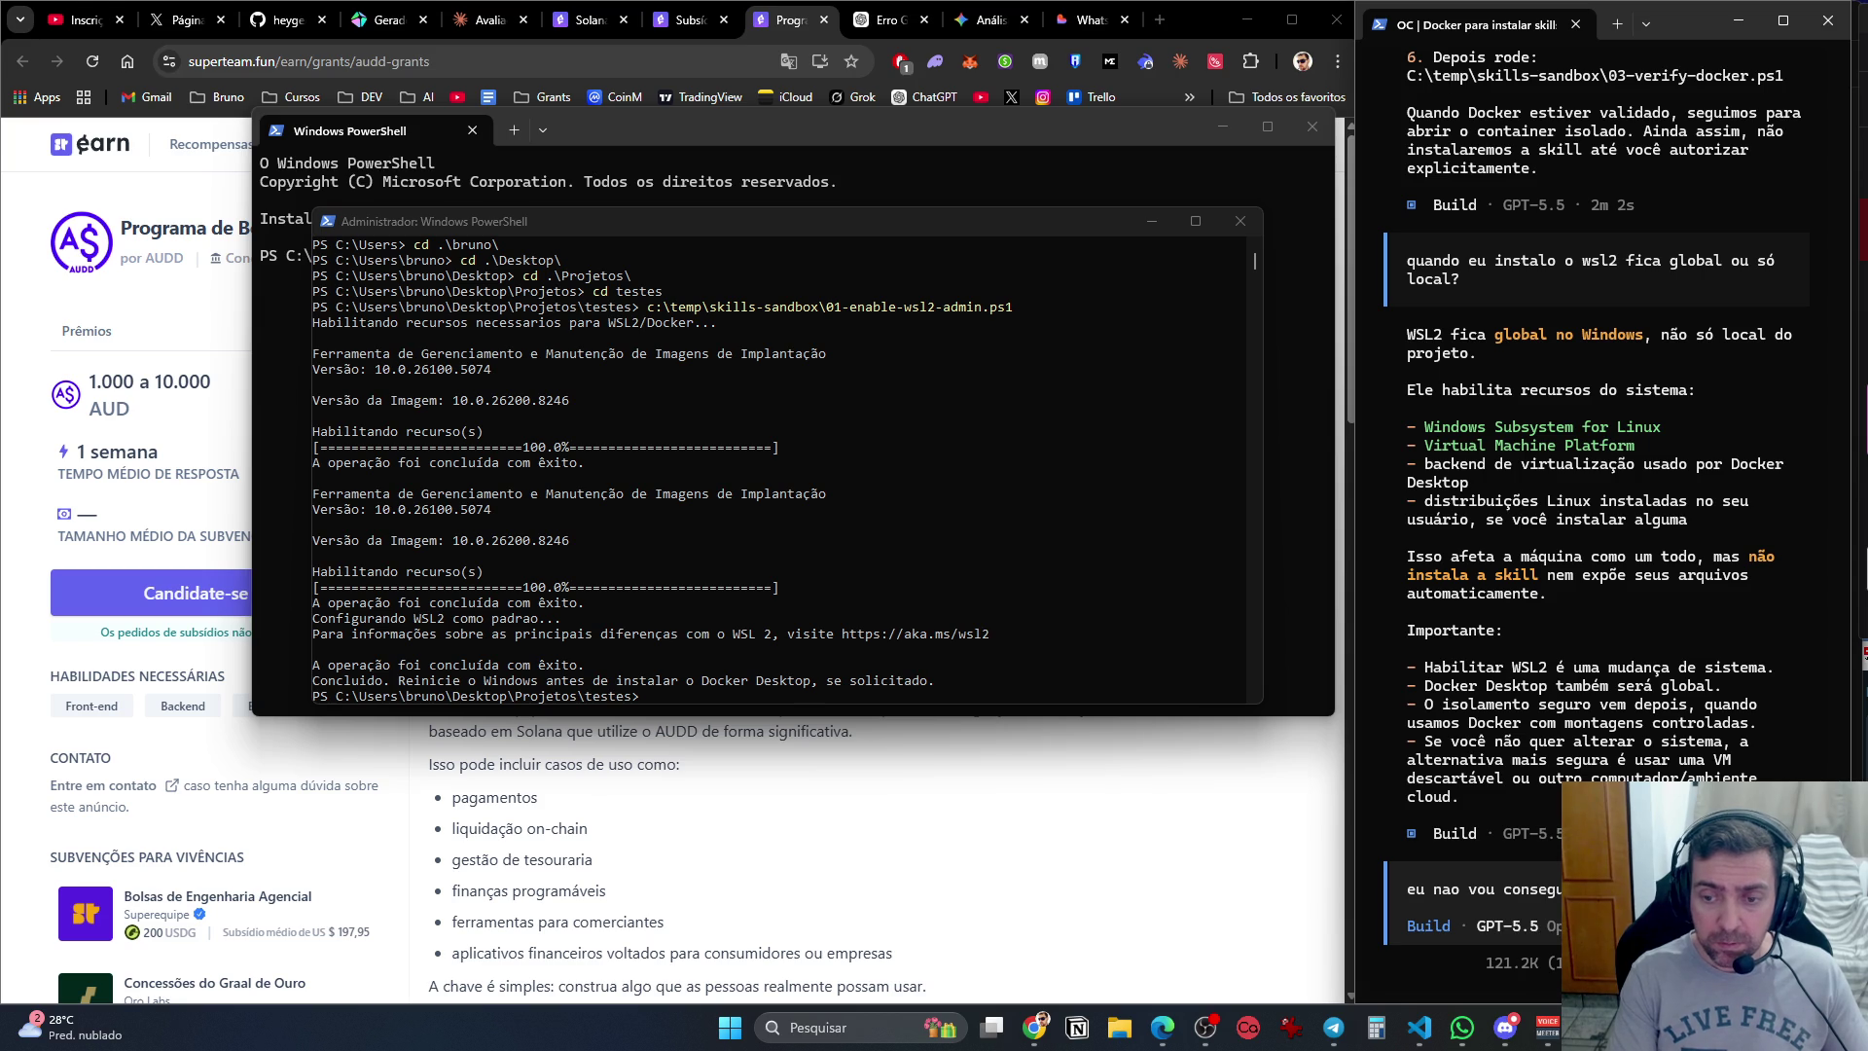
pyautogui.press('Return')
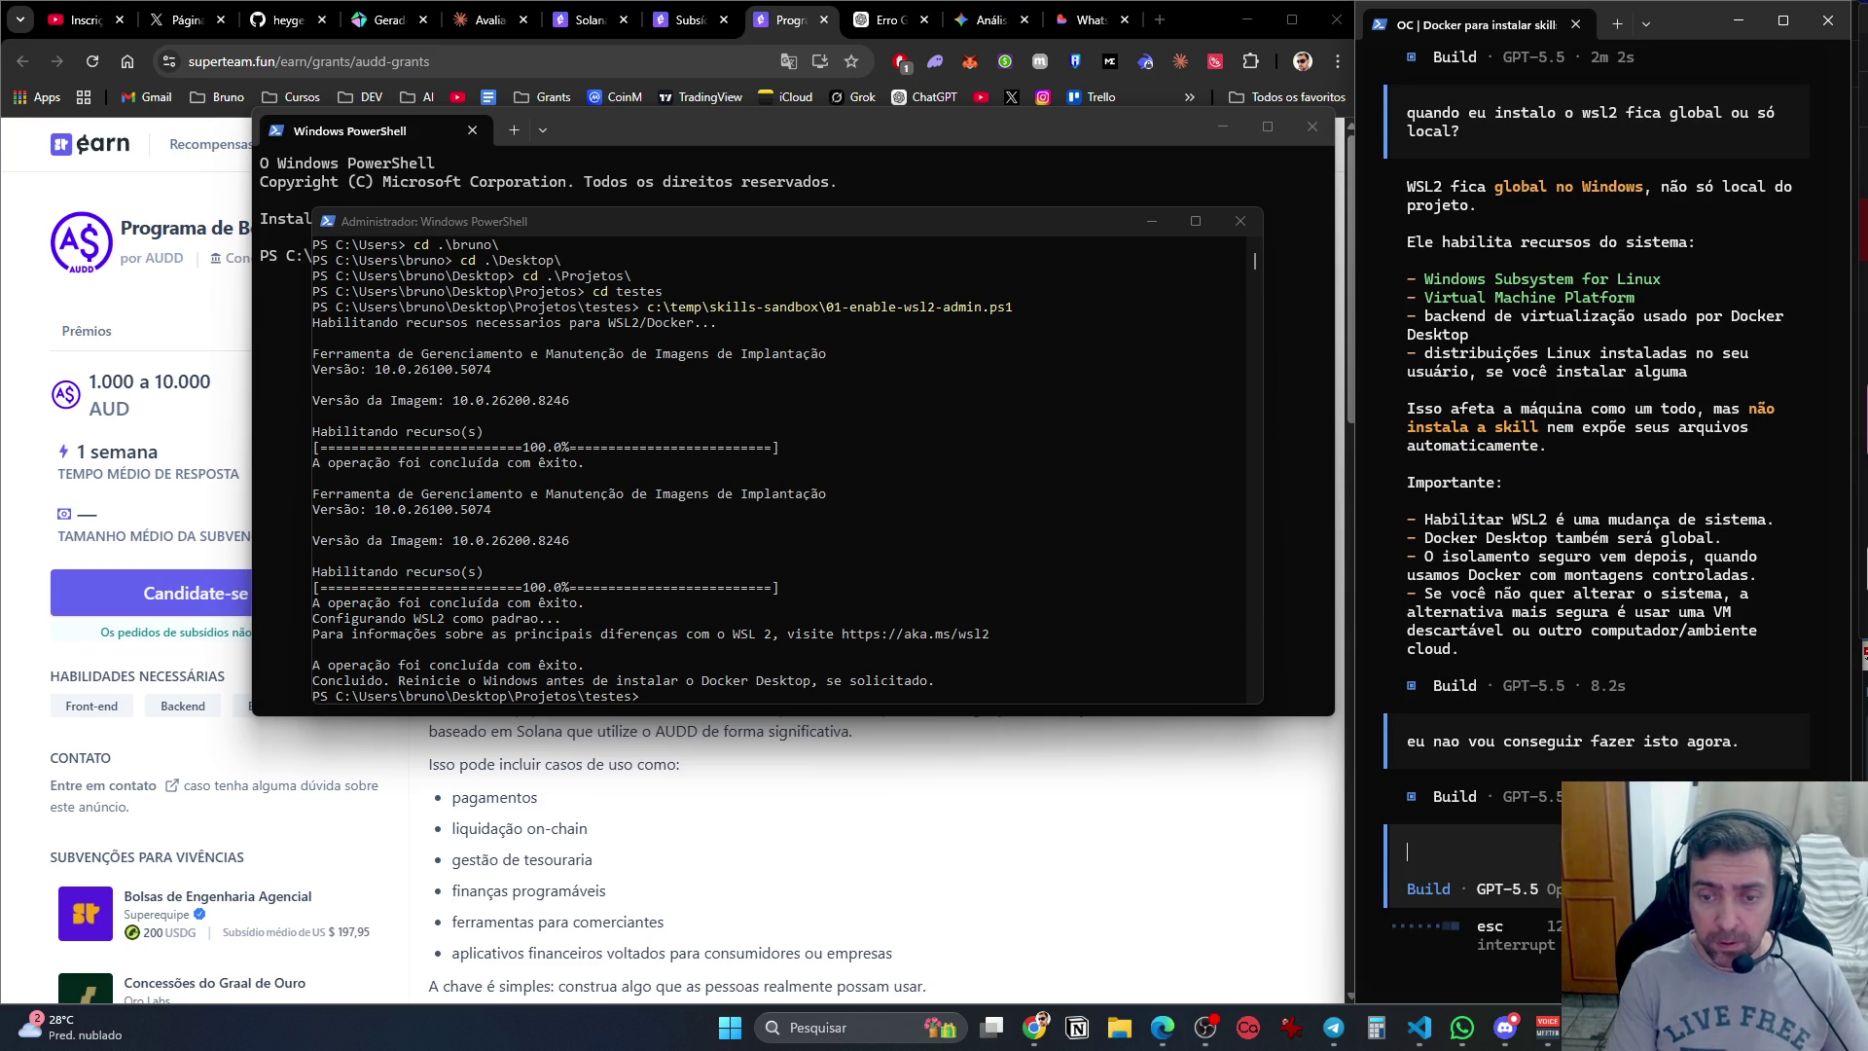
# Ask OpenCode how it generates an md file and whether it is opencode.md.
pyautogui.write('Como funciona para')
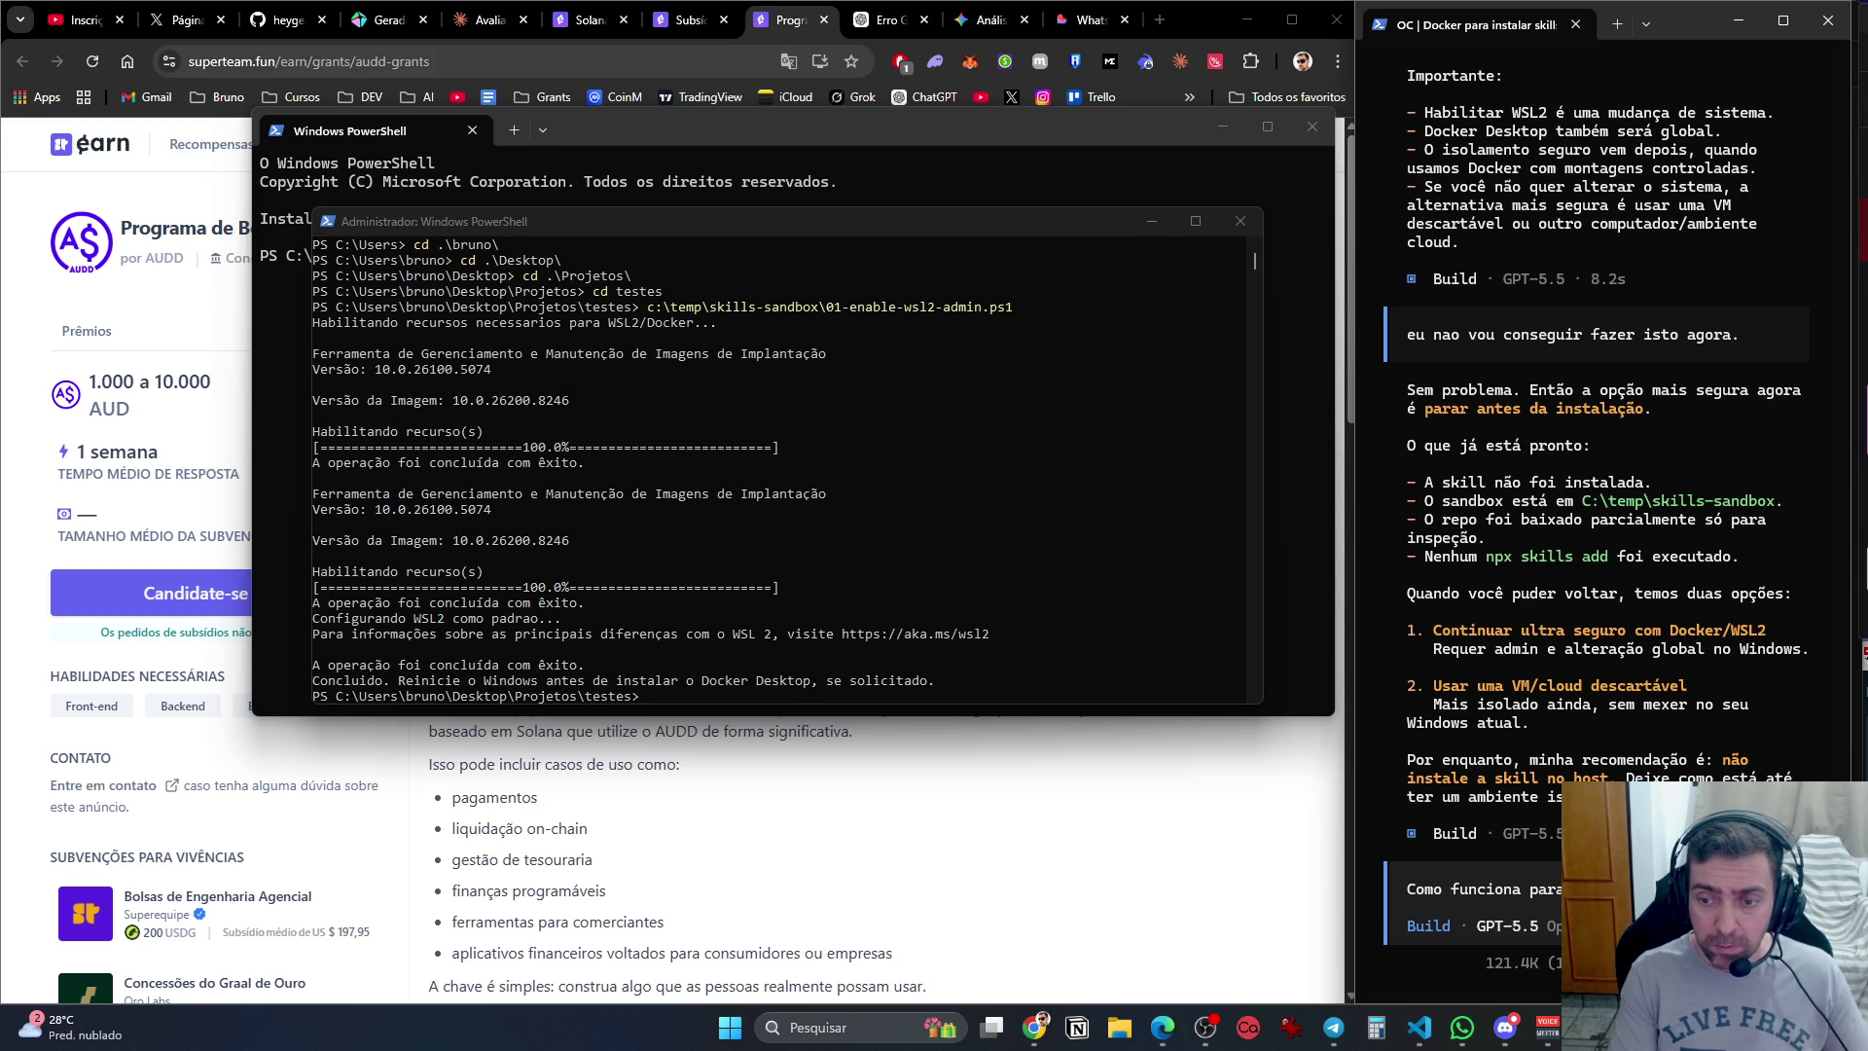
pyautogui.write('opencode.md ?')
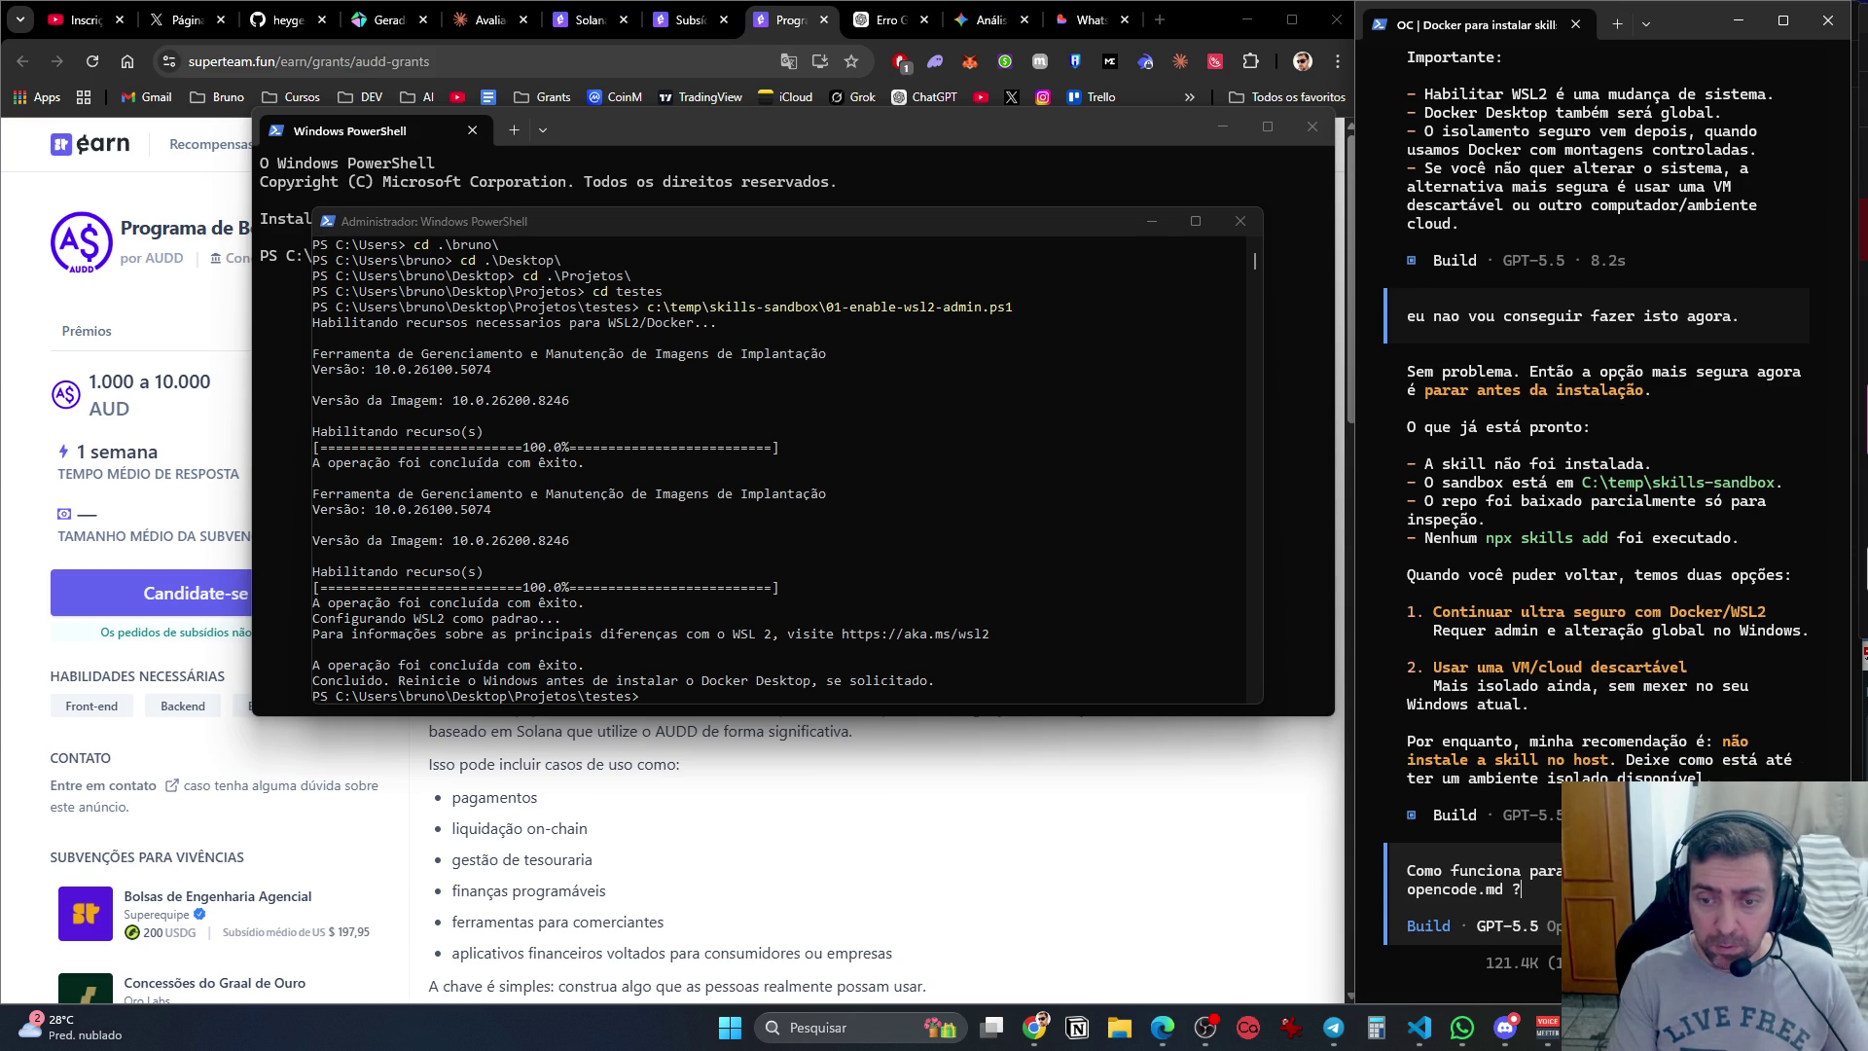
pyautogui.press('Return')
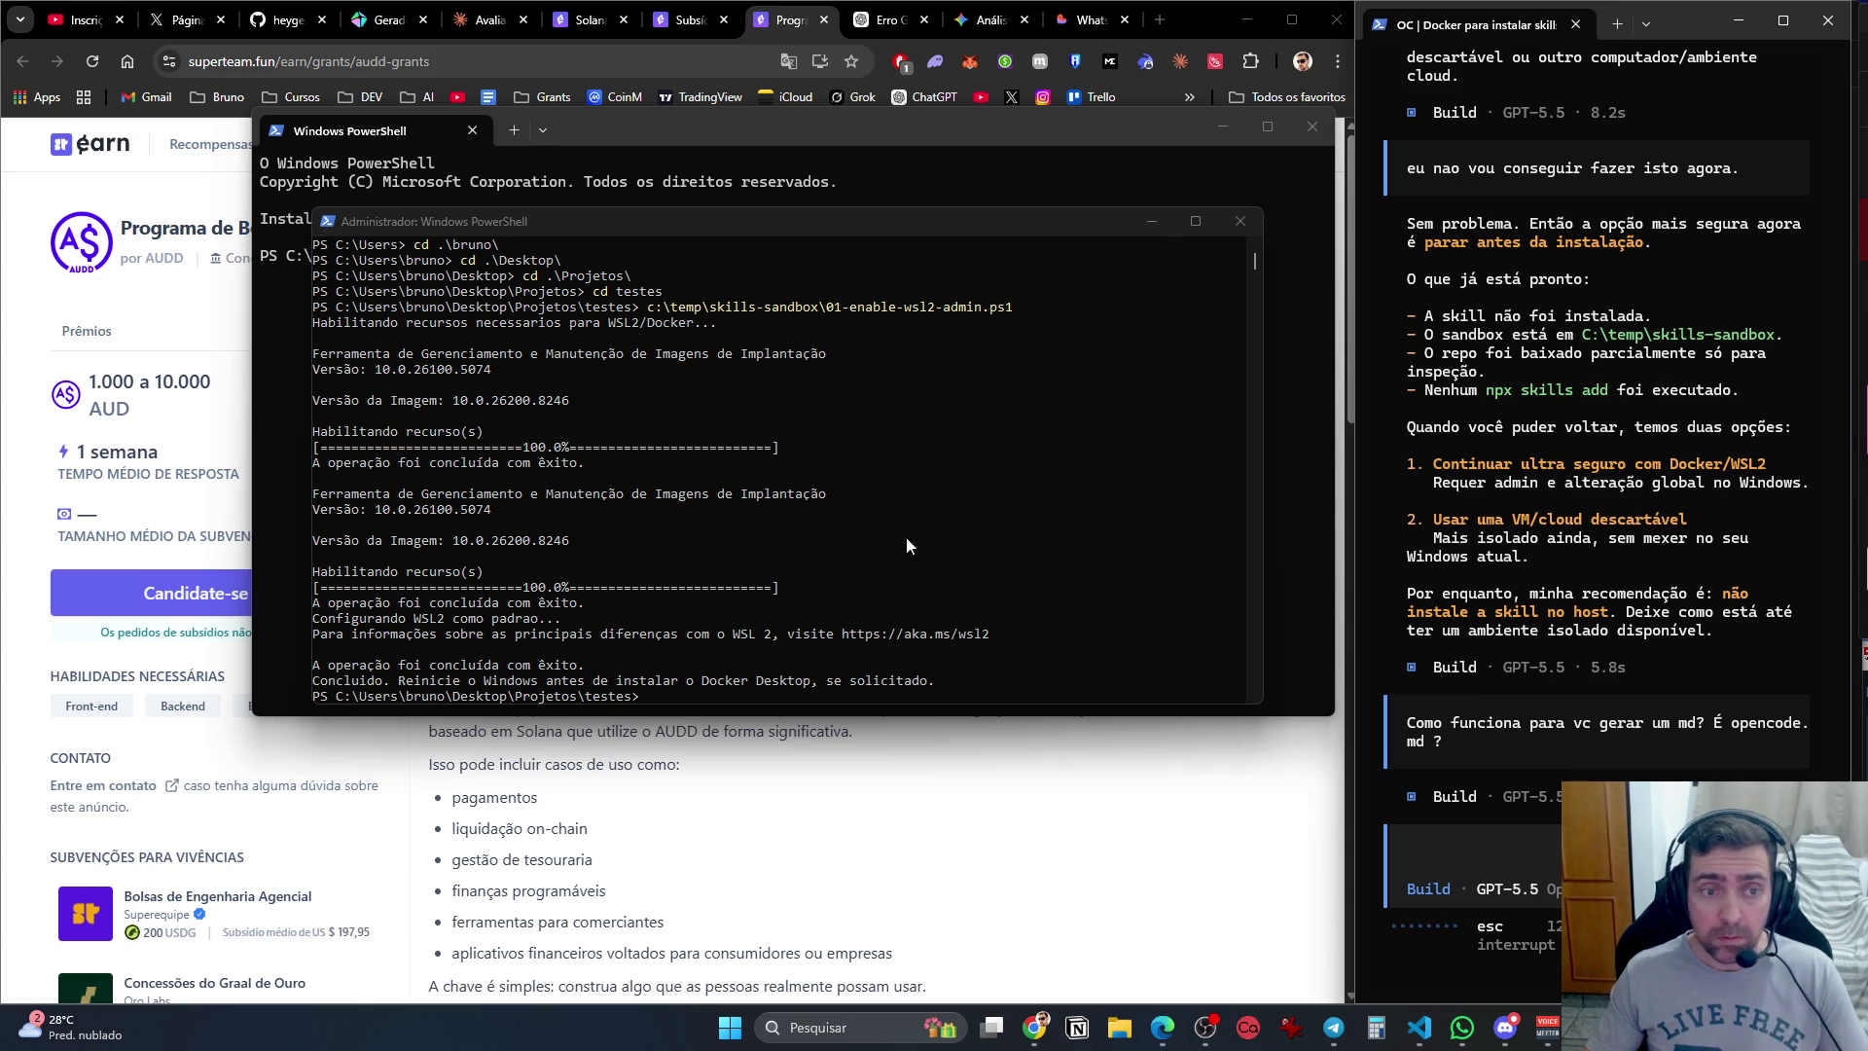
pyautogui.click(1240, 222)
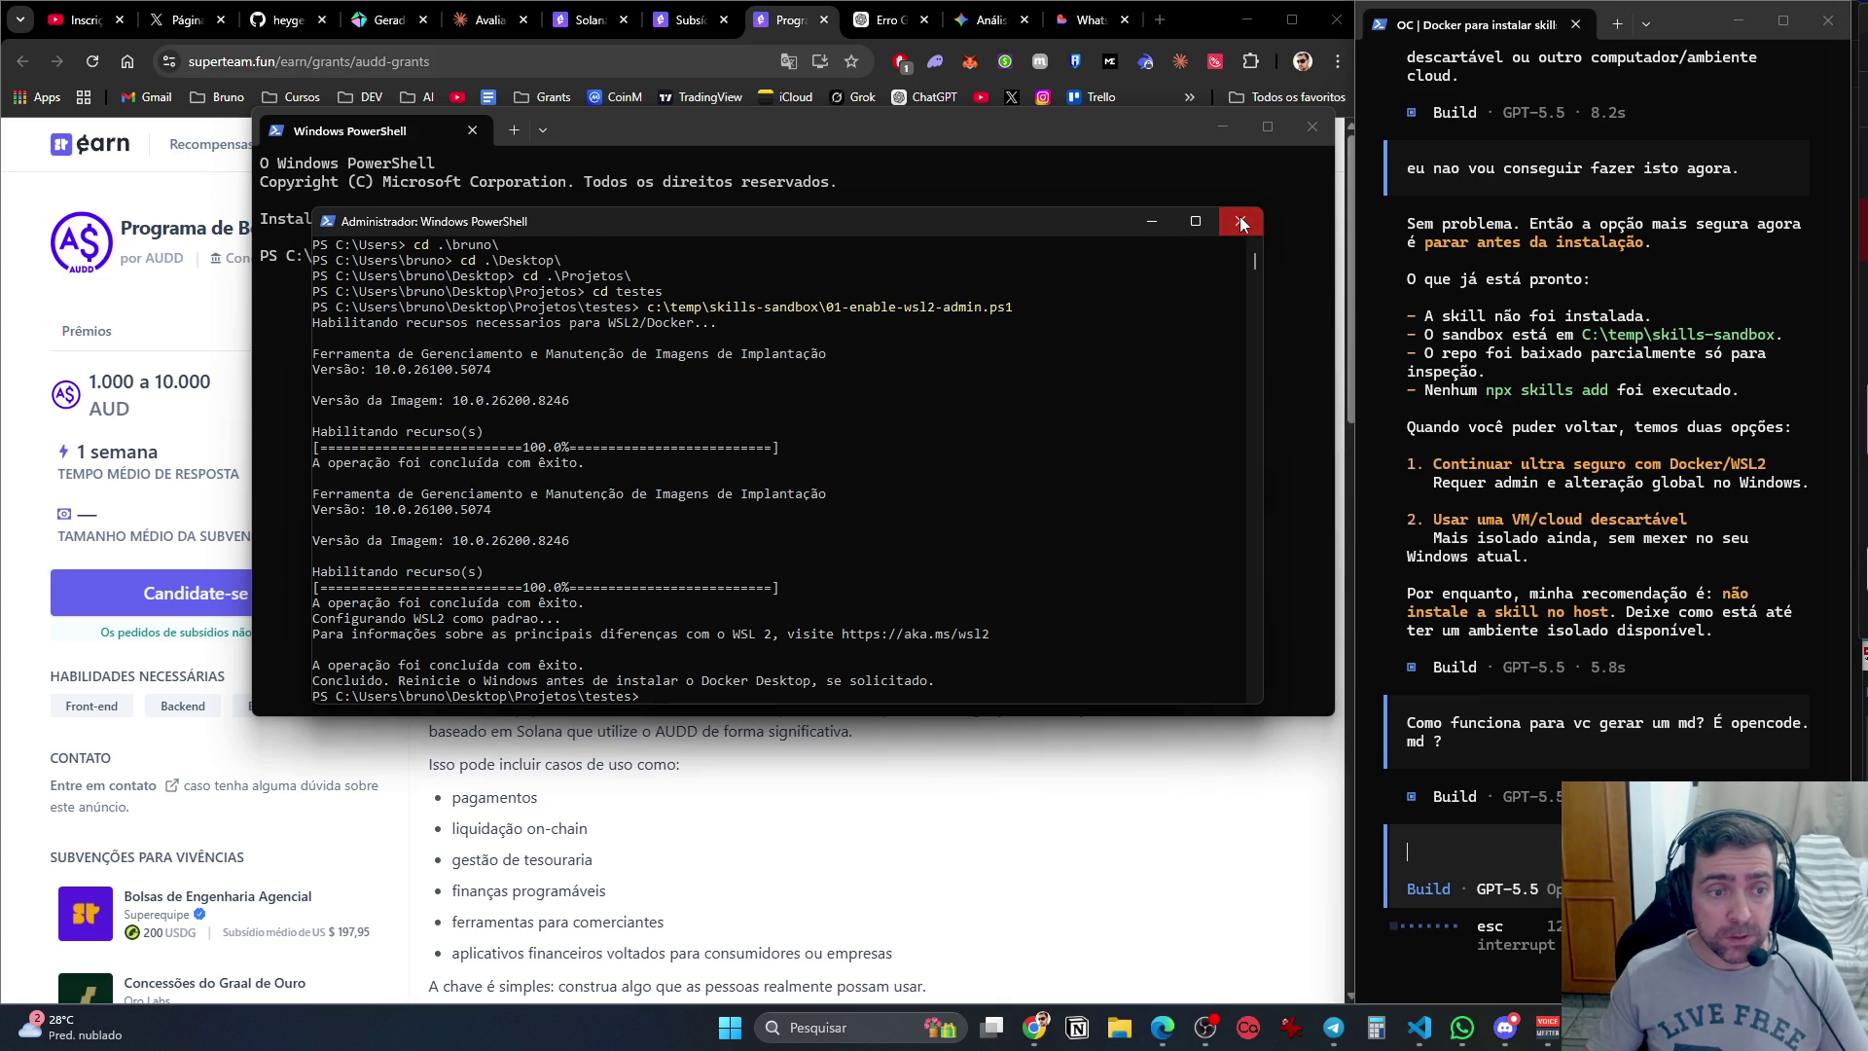
# Close the administrator PowerShell window.
pyautogui.click(1241, 224)
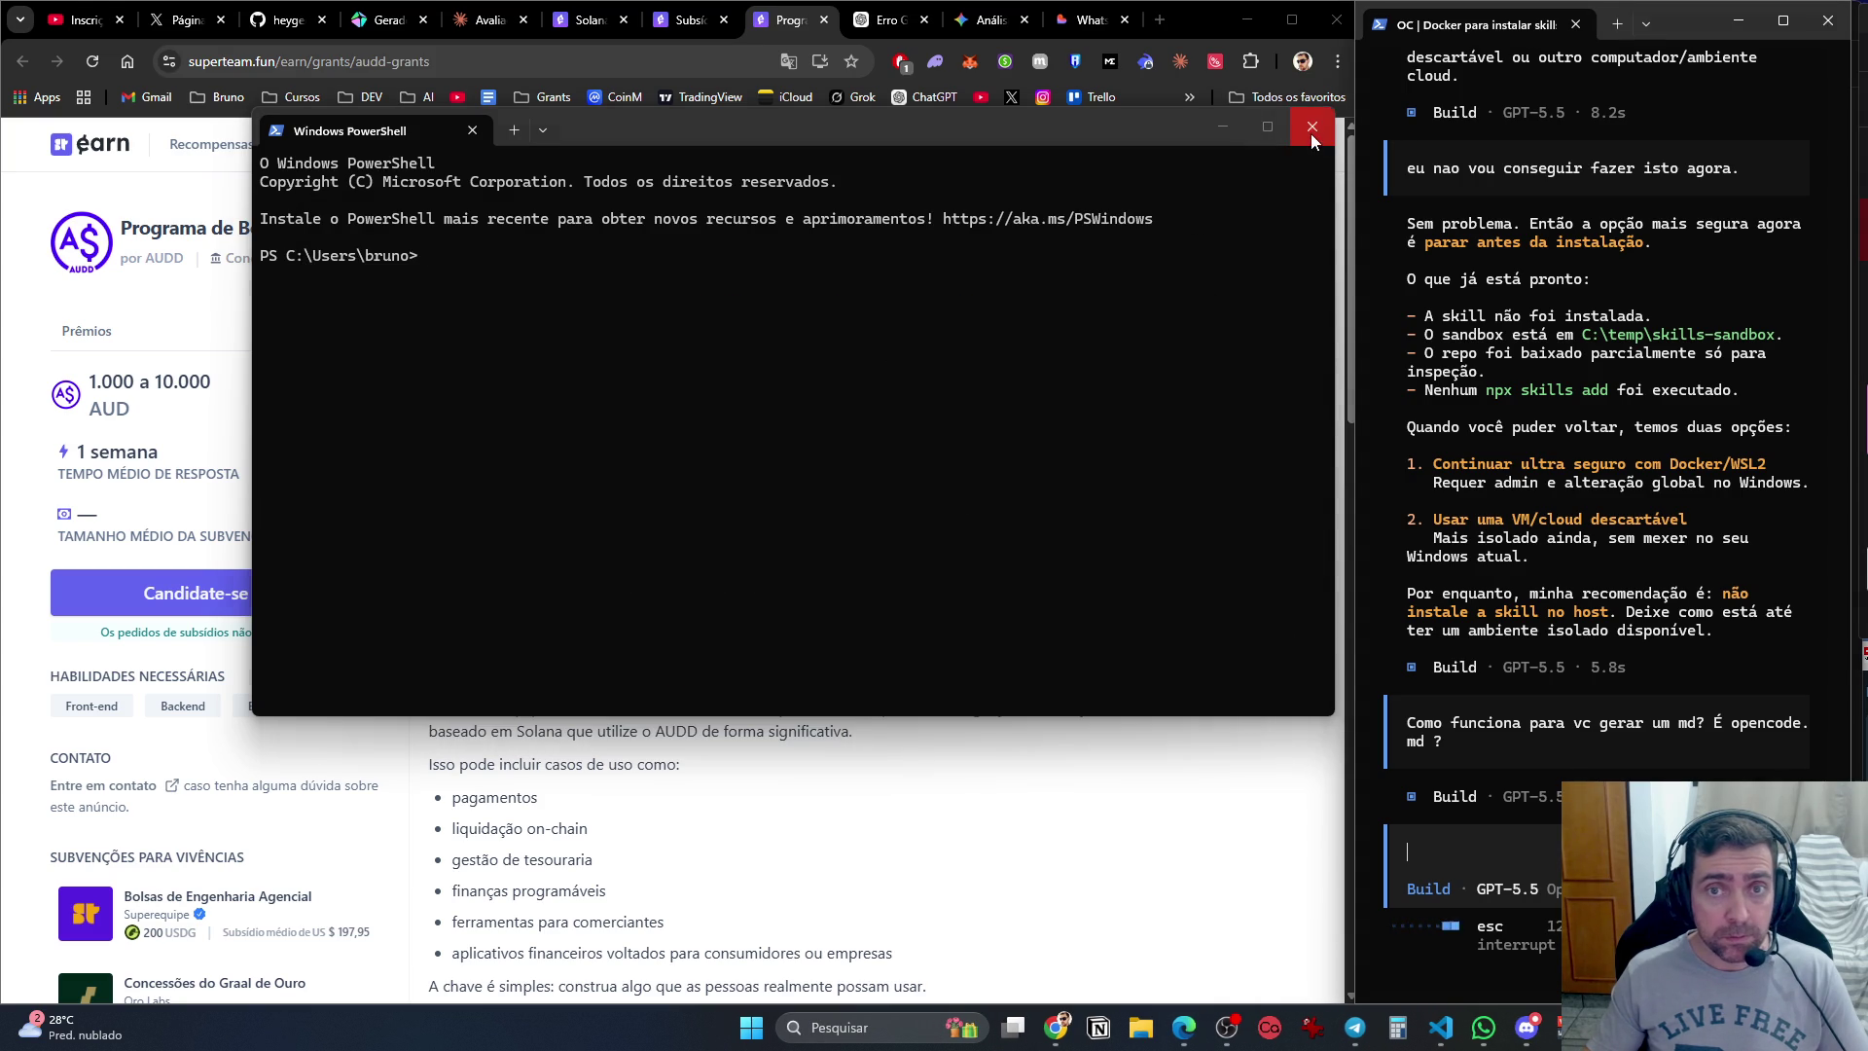
pyautogui.click(1310, 132)
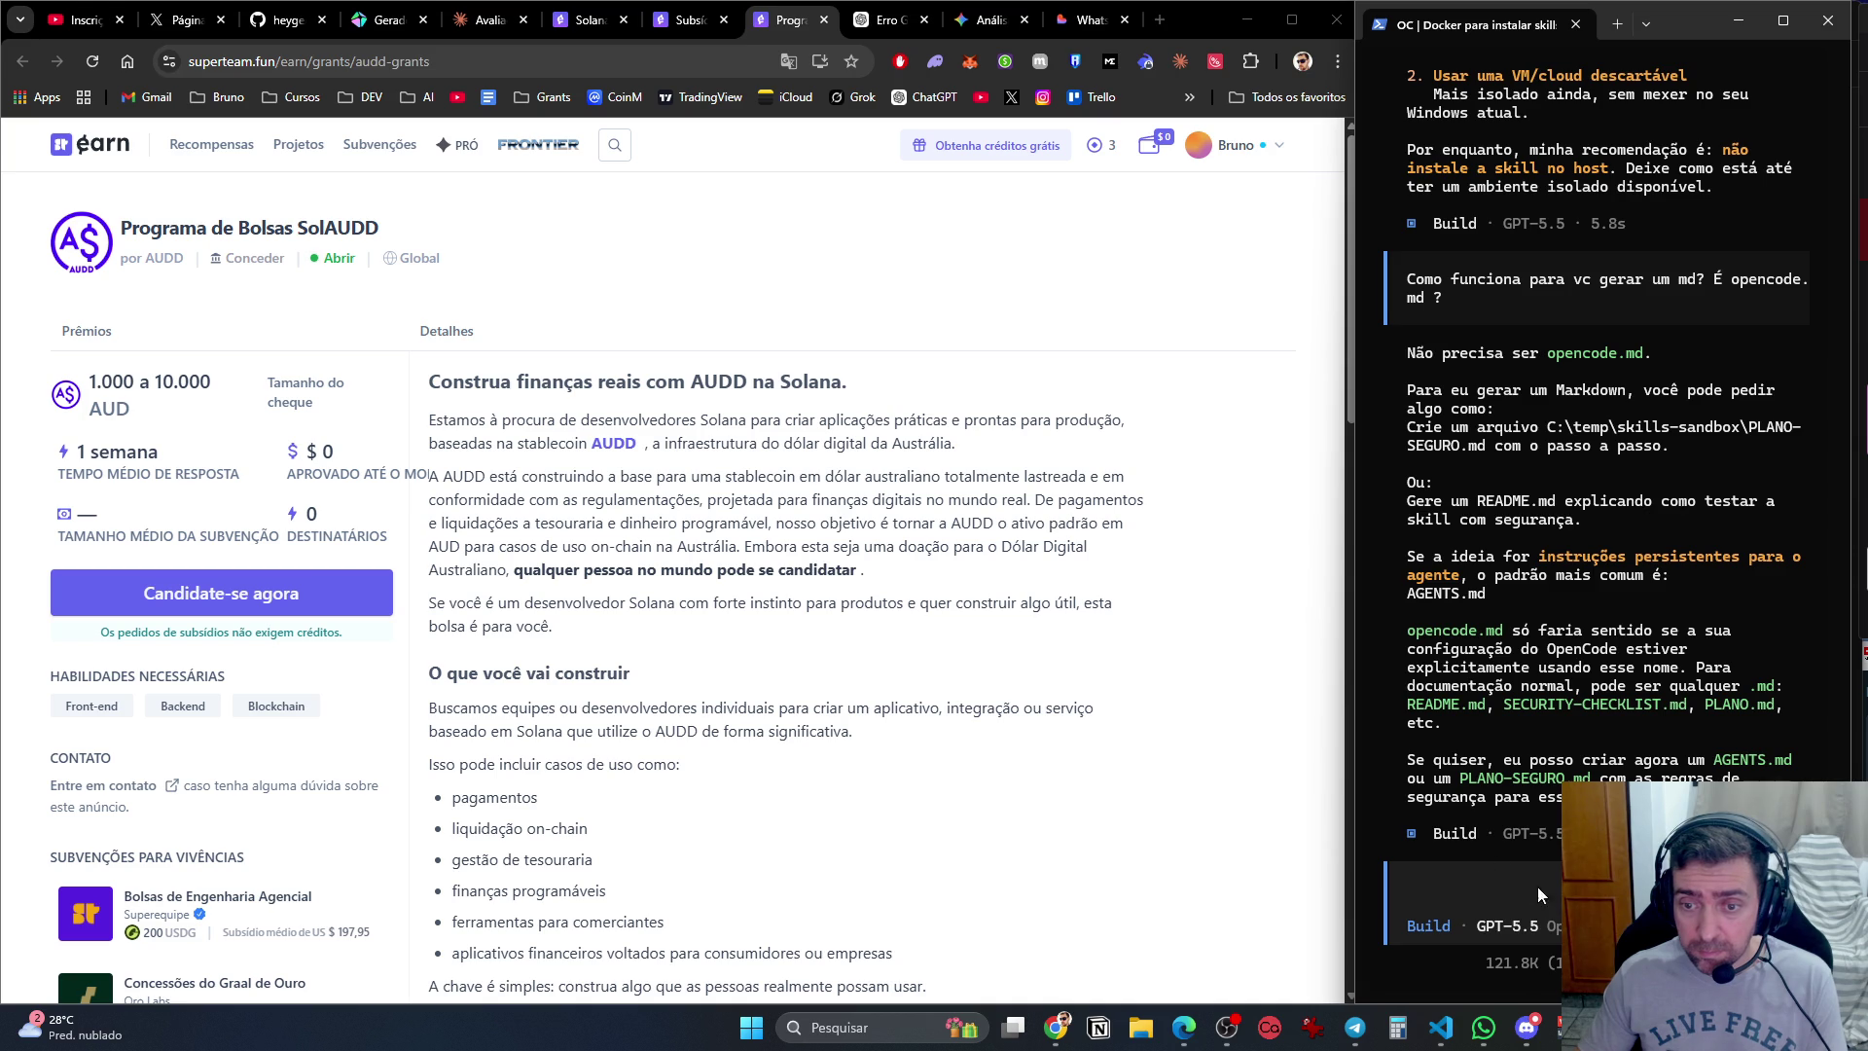
# Ask the agent to create both files for later and explain what AGENTS.md exactly is.
pyautogui.write('faça os dois, para')
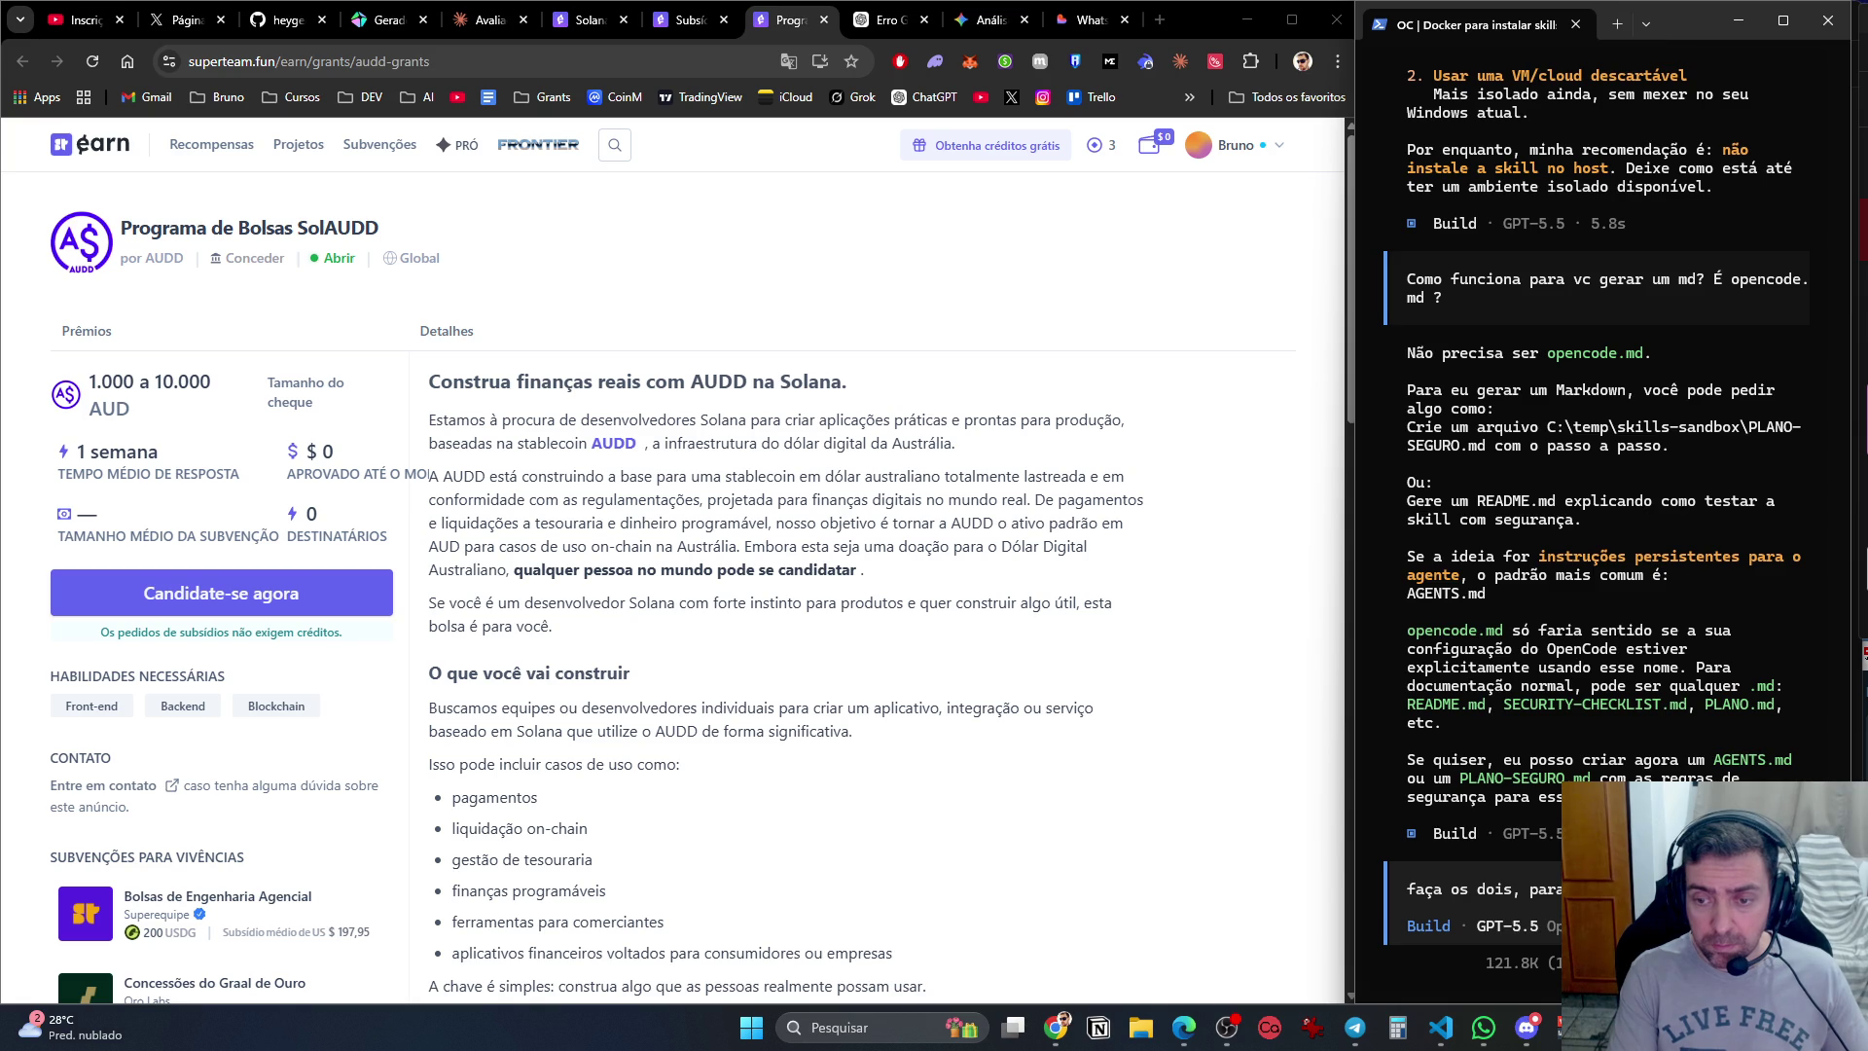
pyautogui.write('o agents.md é algo')
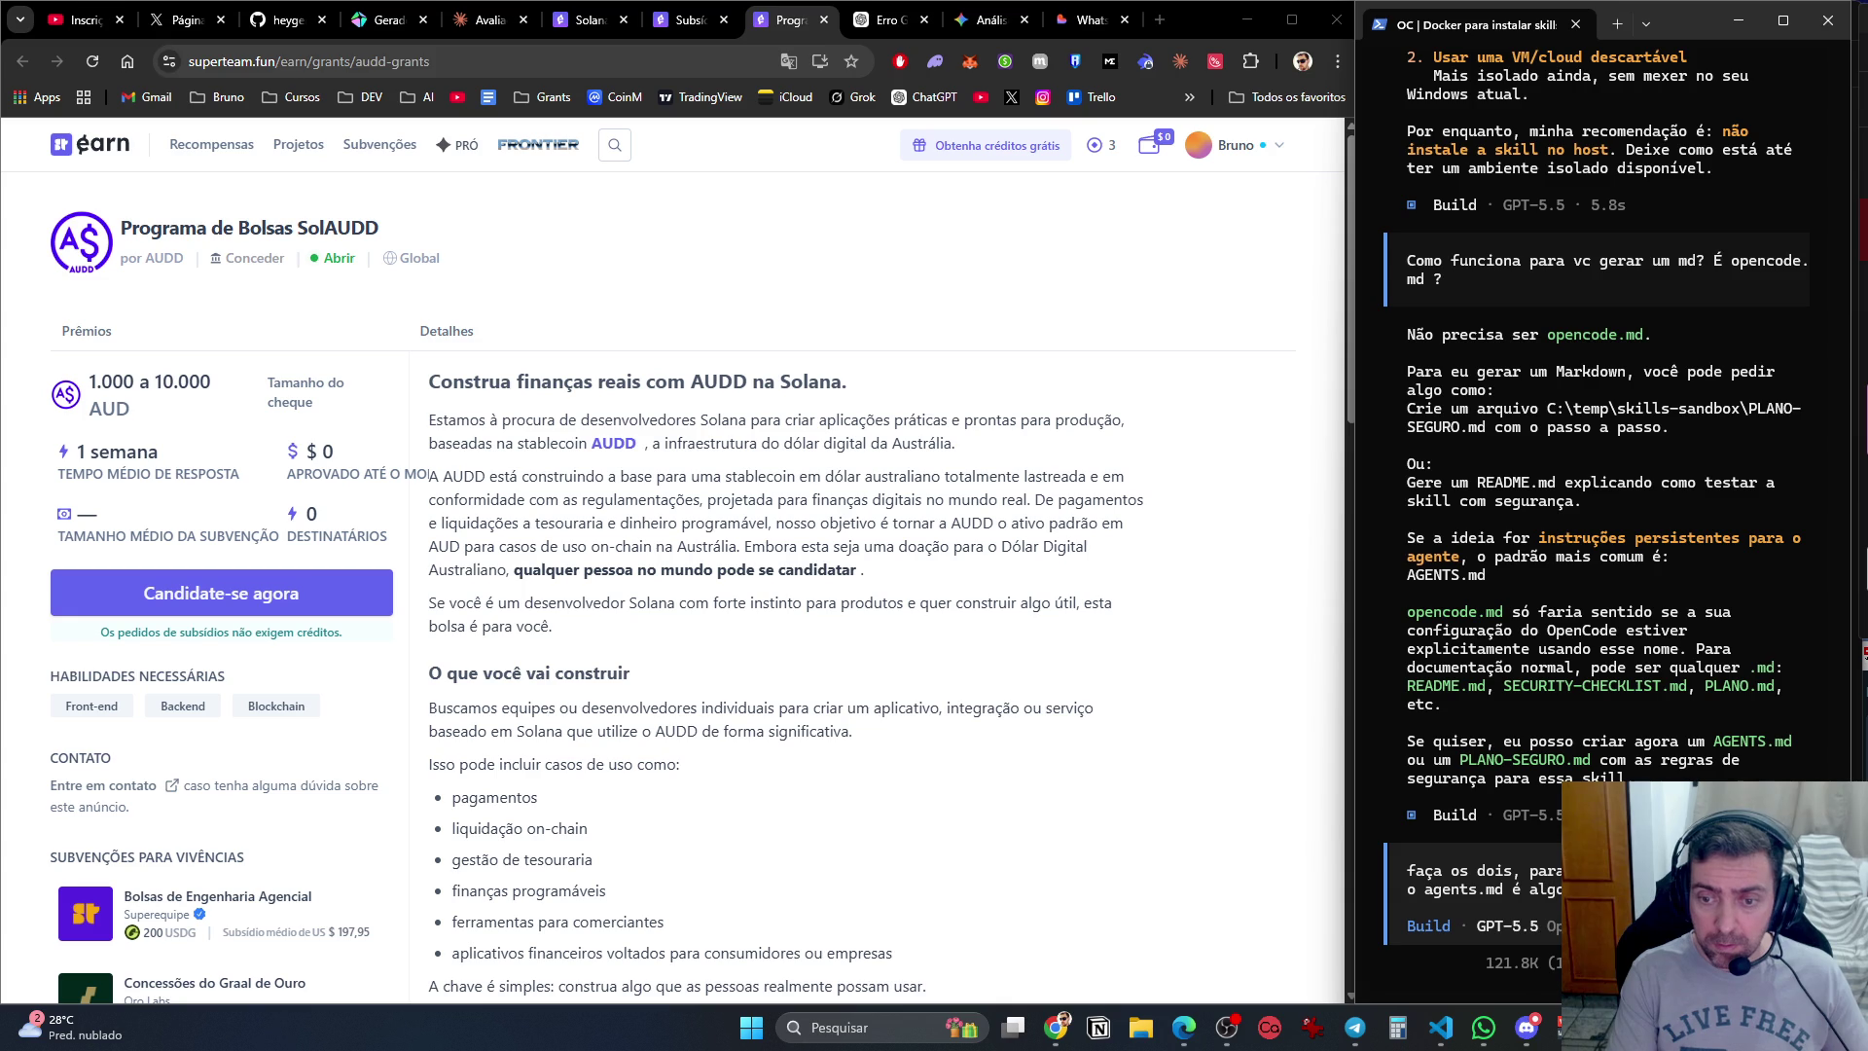
pyautogui.press('BackSpace')
pyautogui.press('BackSpace')
pyautogui.press('BackSpace')
pyautogui.write('o qu')
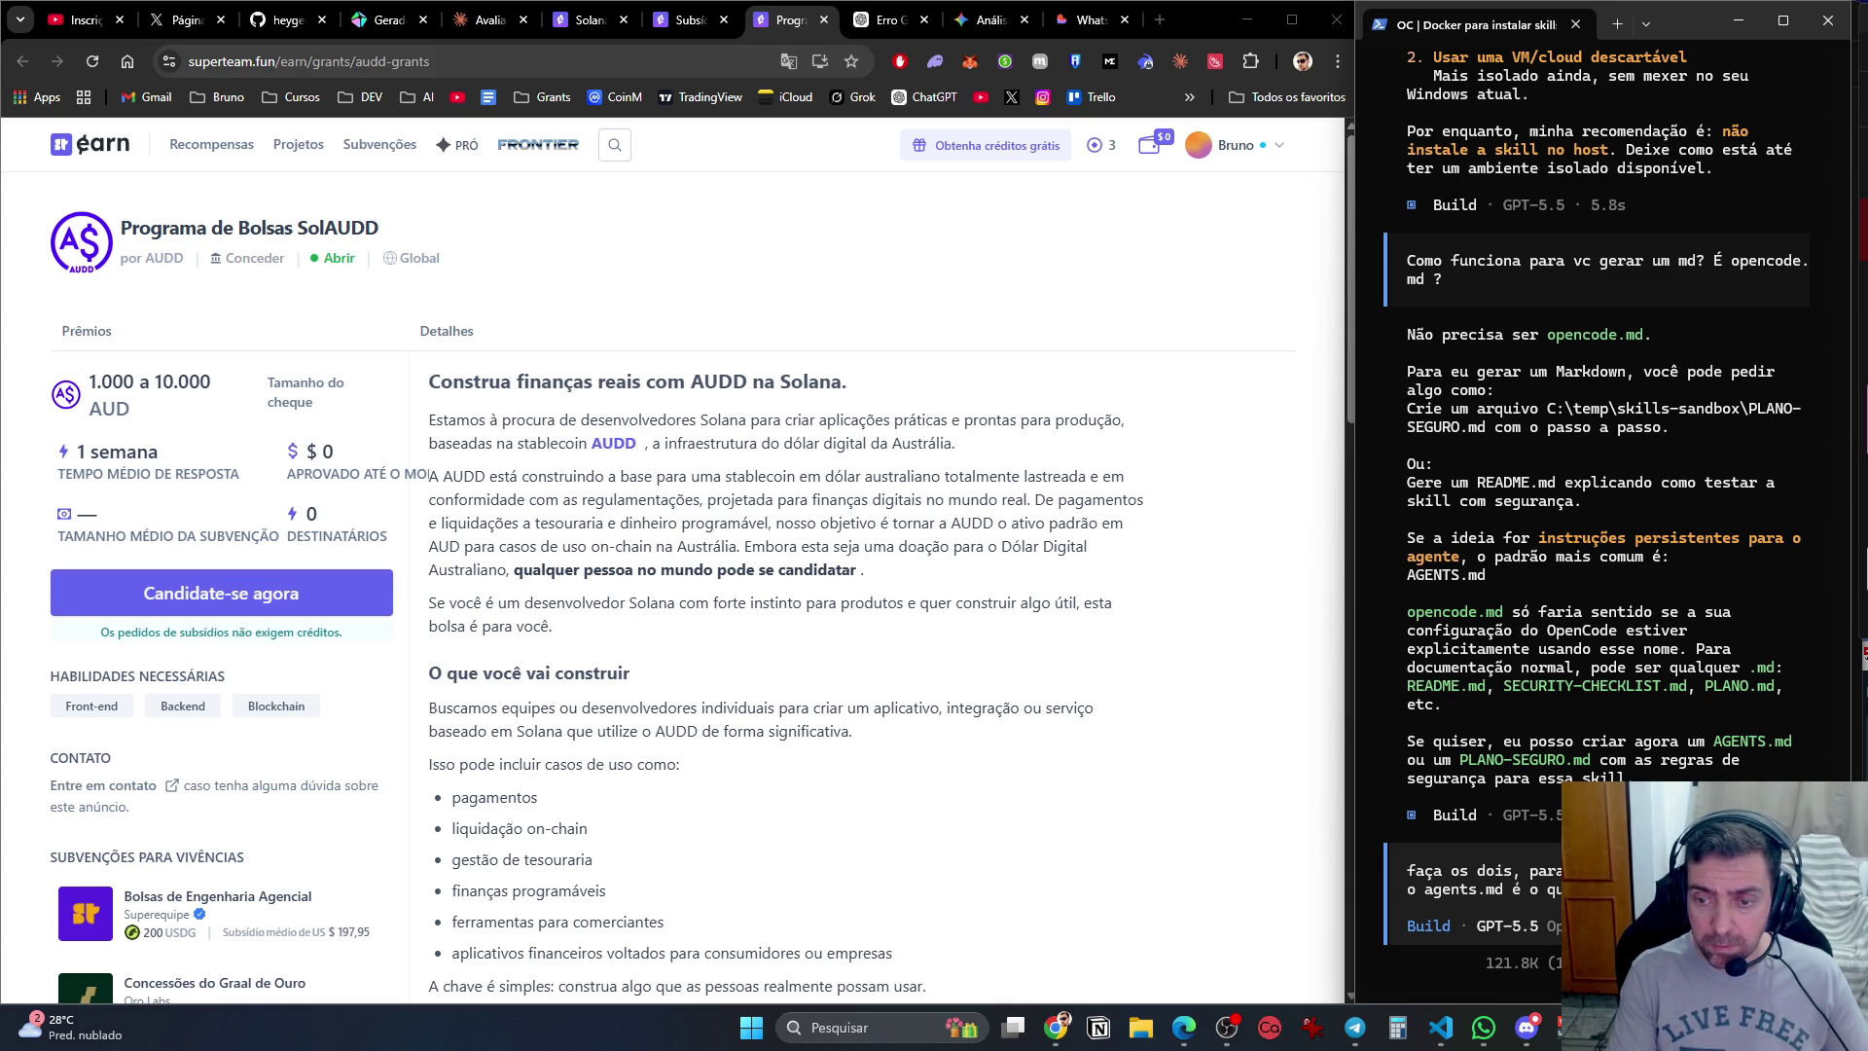
pyautogui.press('Return')
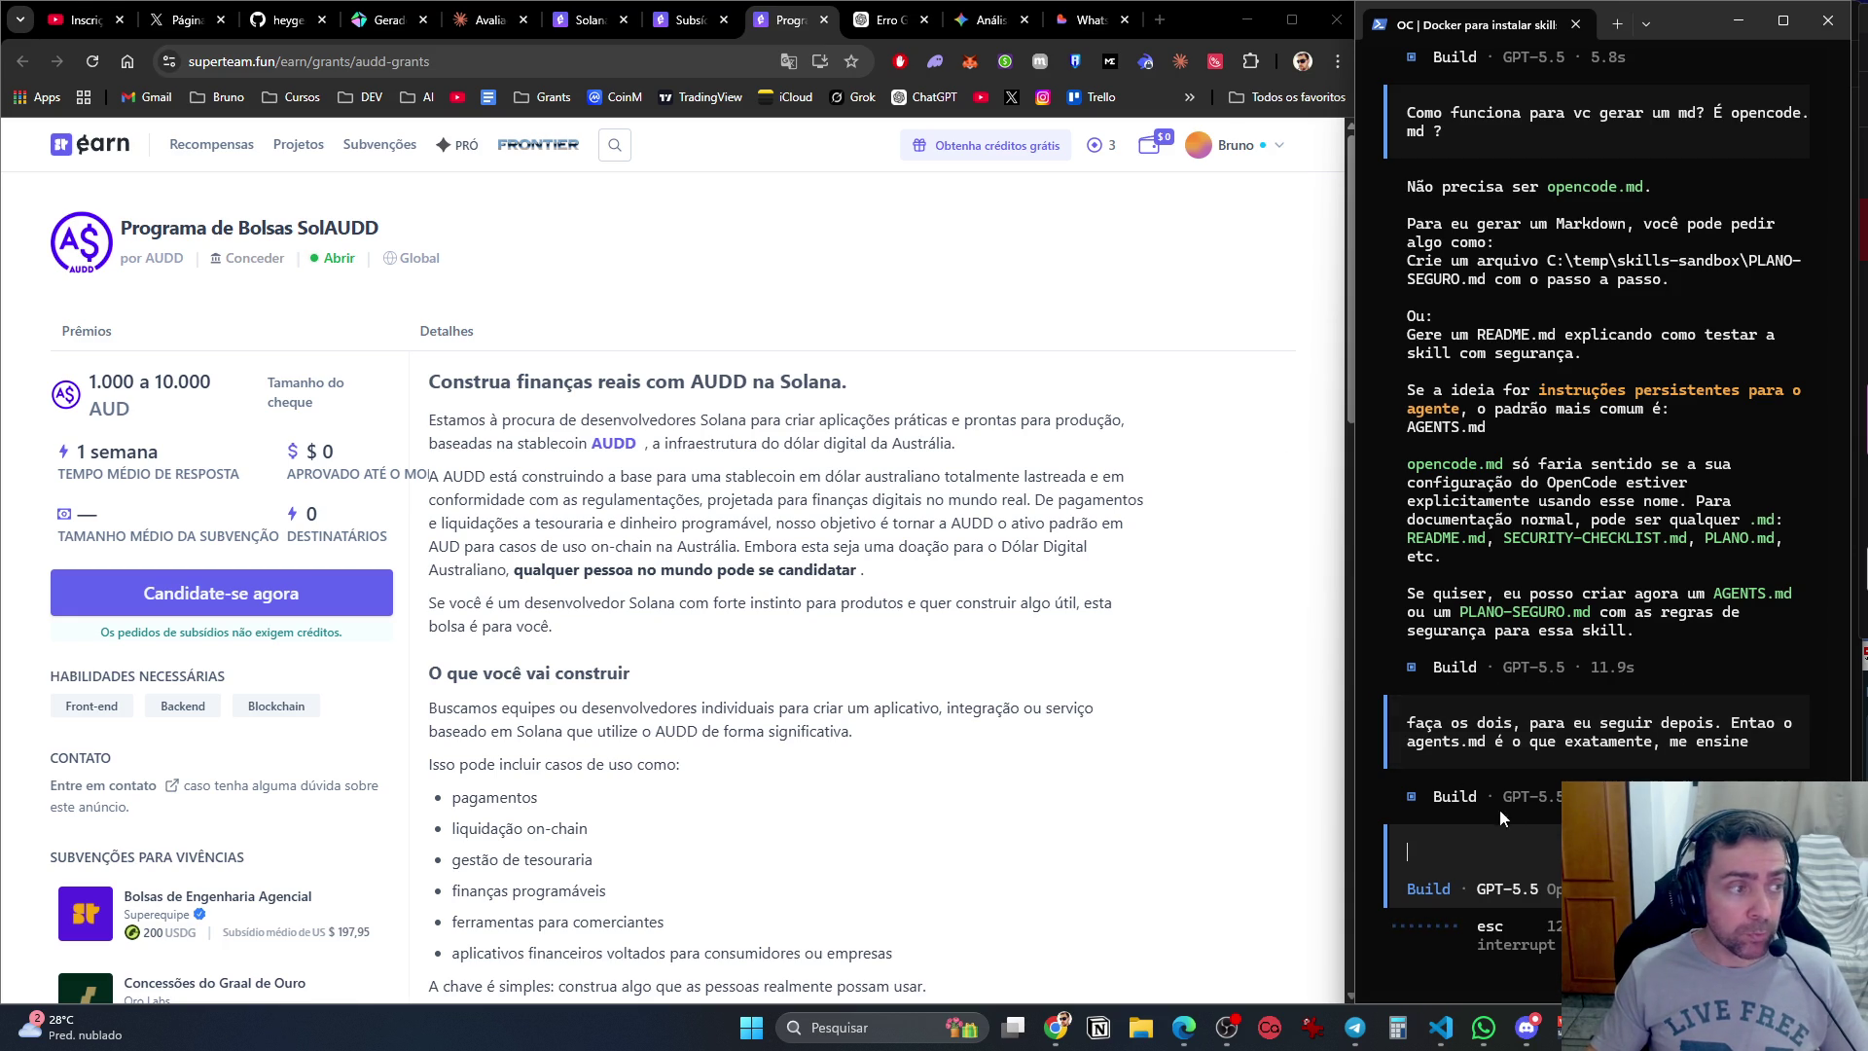
pyautogui.click(887, 20)
# Cycle past the Gemini and WhatsMeuNegócio tabs to Claude's bounty-evaluation chat.
pyautogui.click(985, 26)
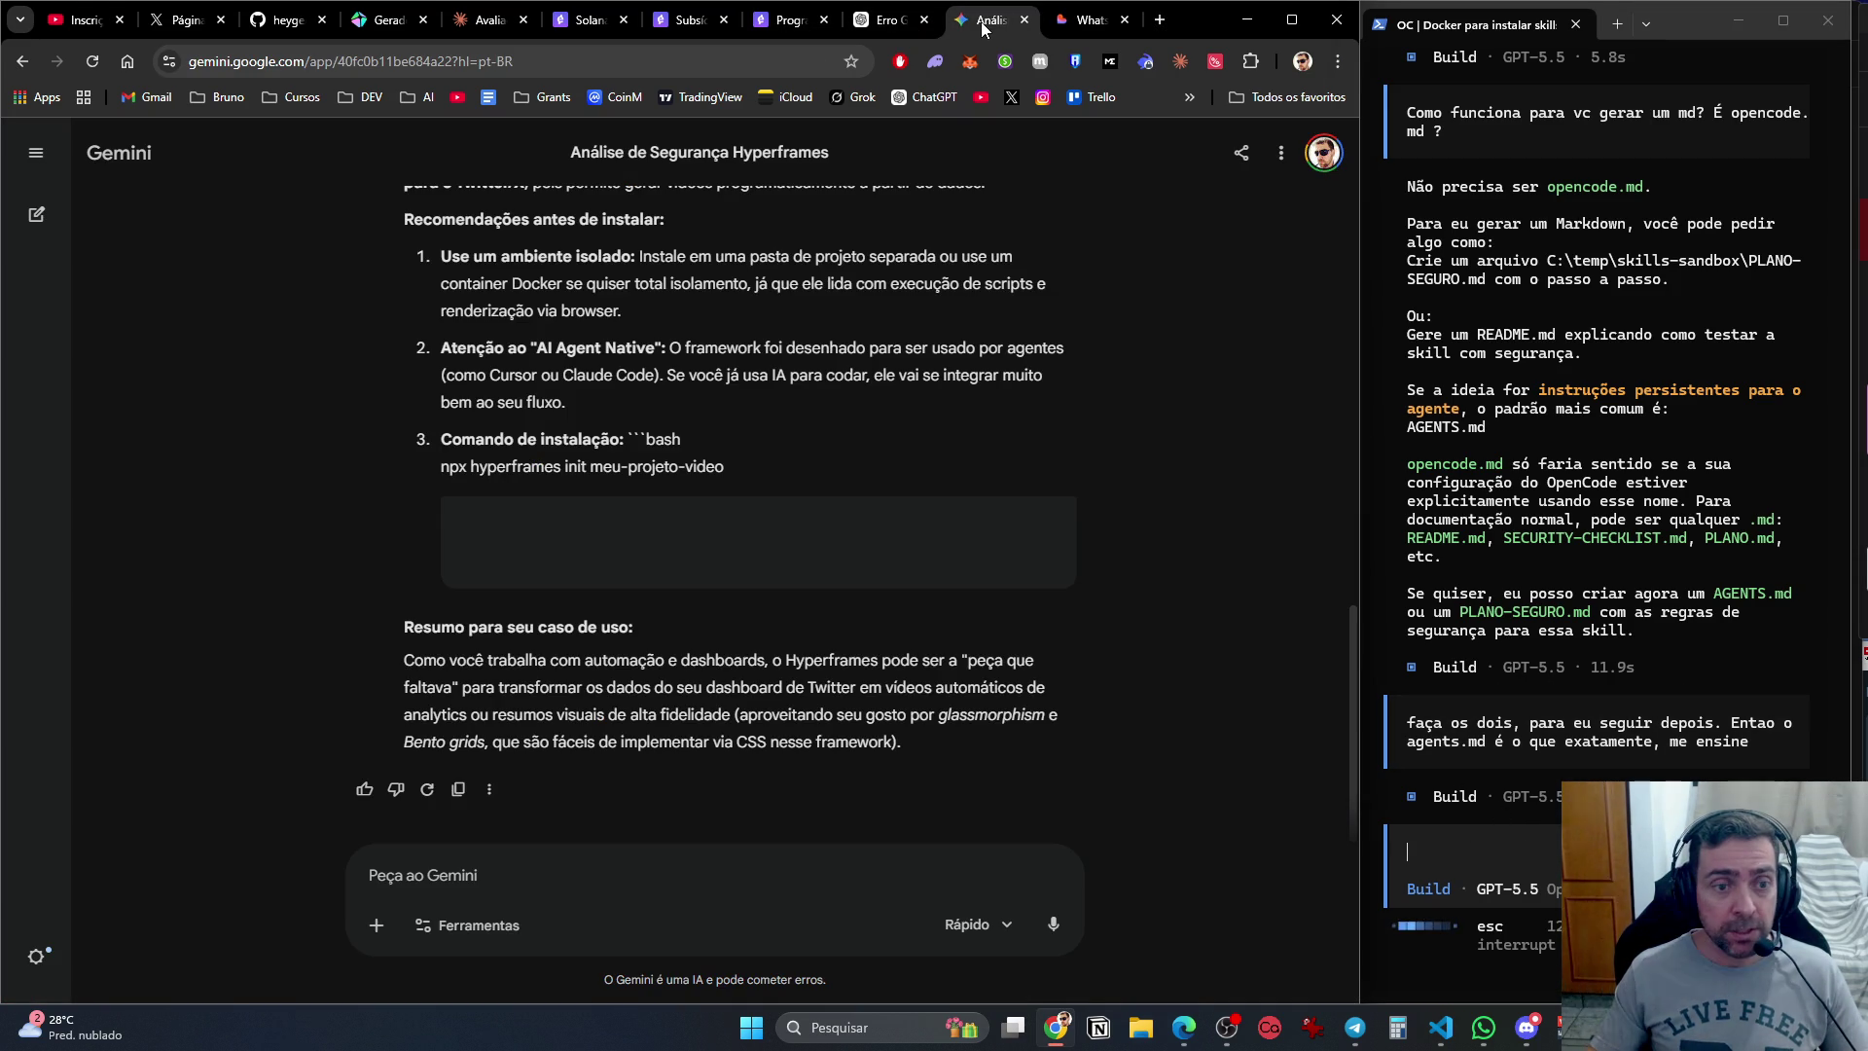
pyautogui.click(1085, 27)
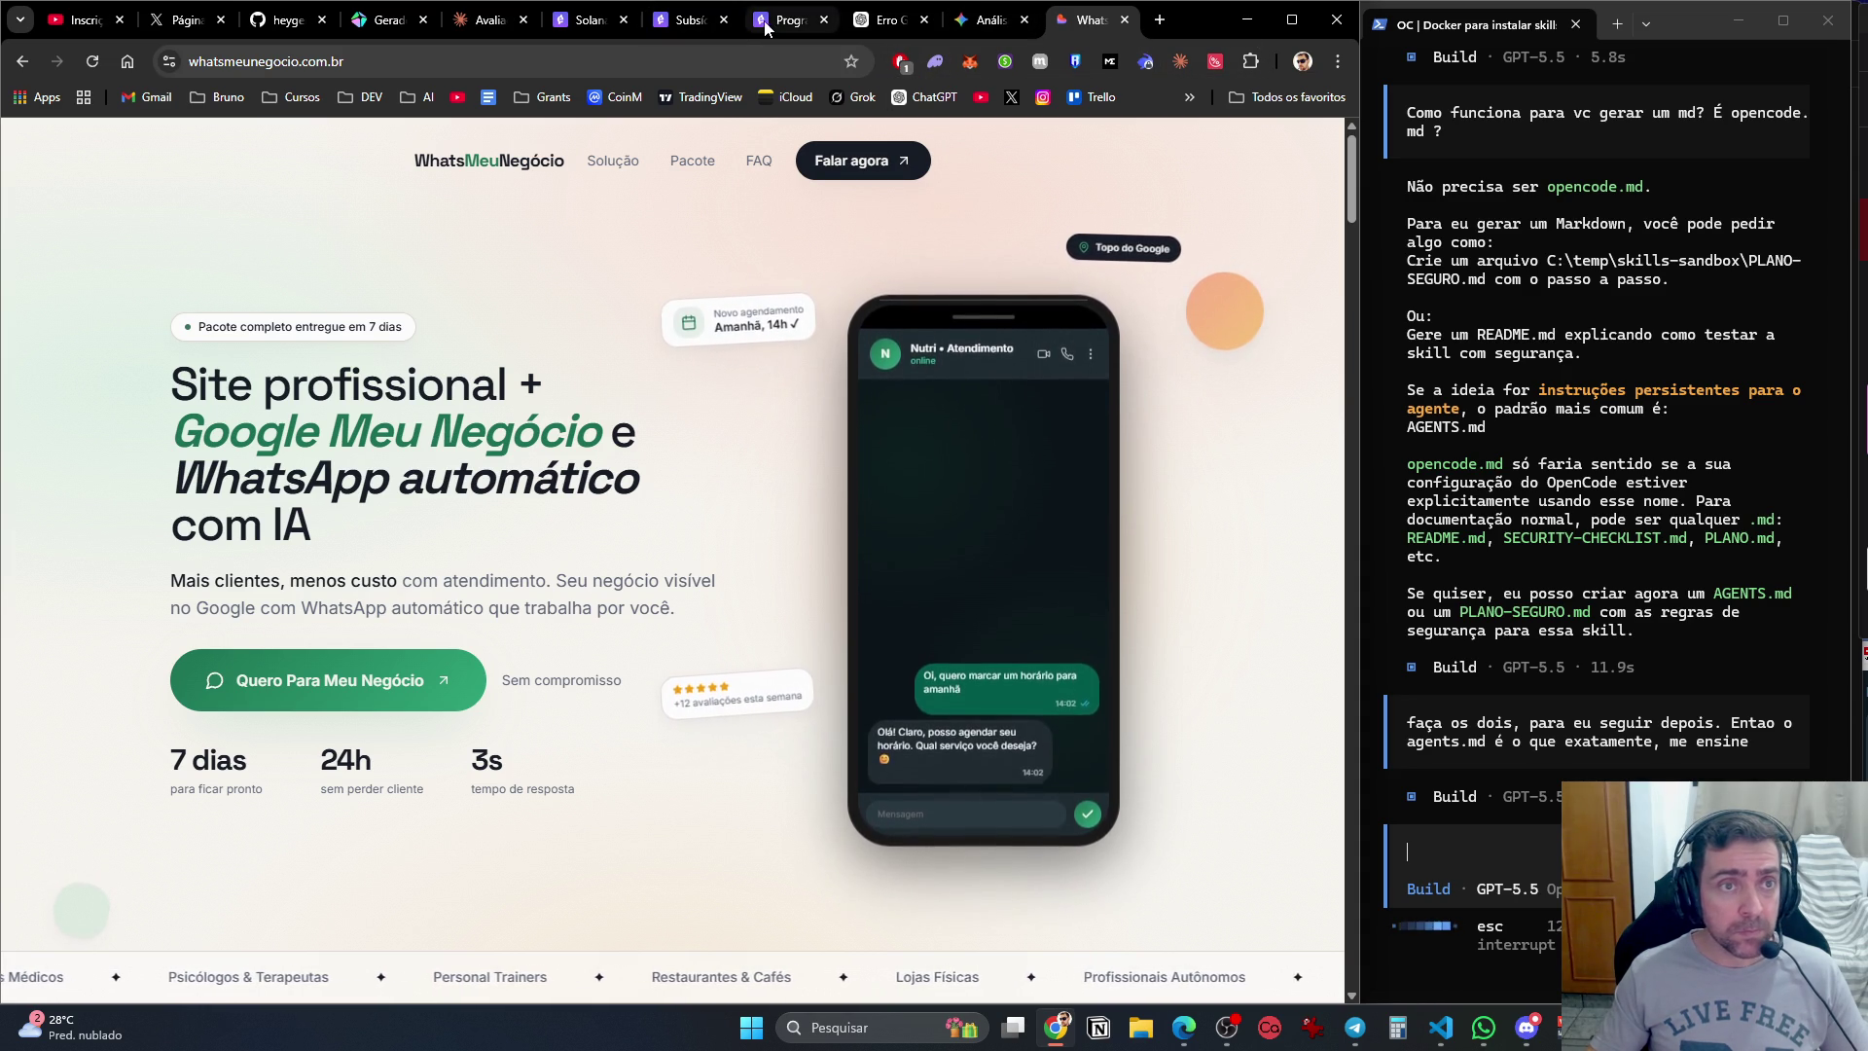
pyautogui.click(486, 20)
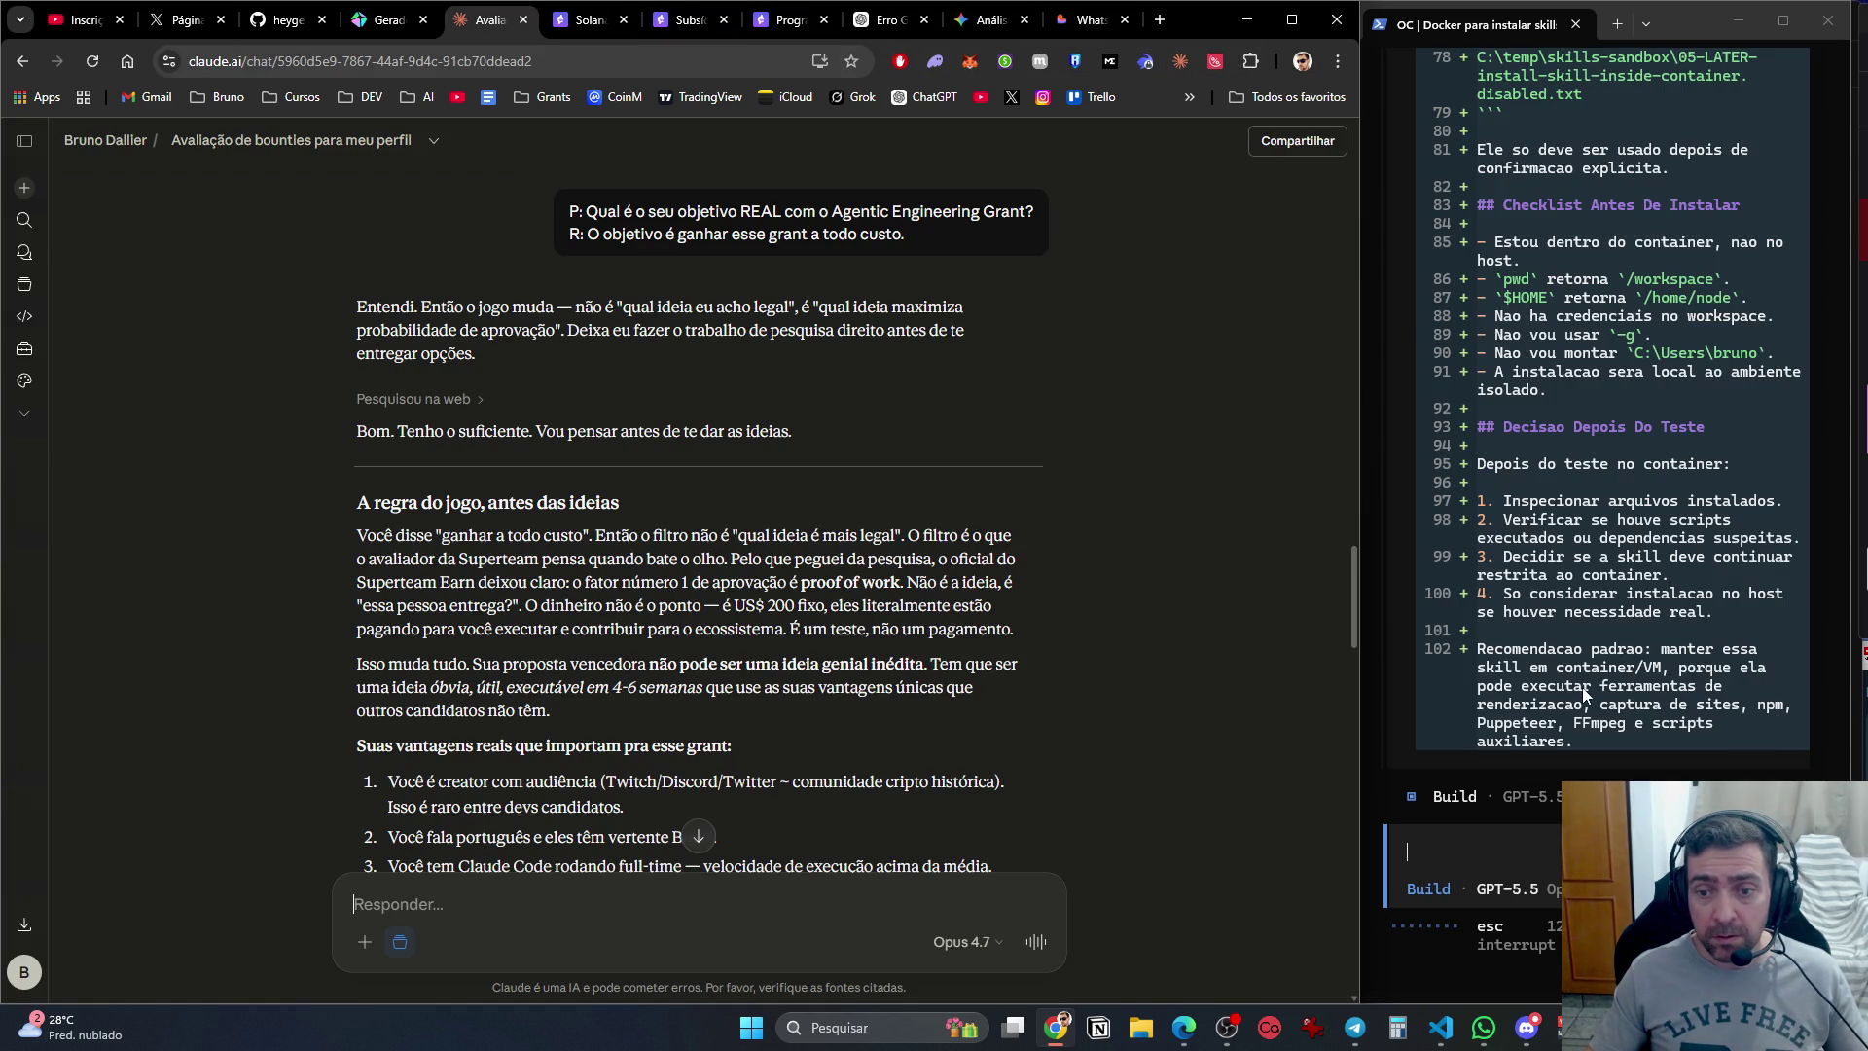
# Review the new AGENTS.md and PLANO-SEGURO.md diffs and the agent's explanation of AGENTS.md's persistent rules.
pyautogui.scroll(10, 1580, 687)
pyautogui.scroll(15, 1584, 685)
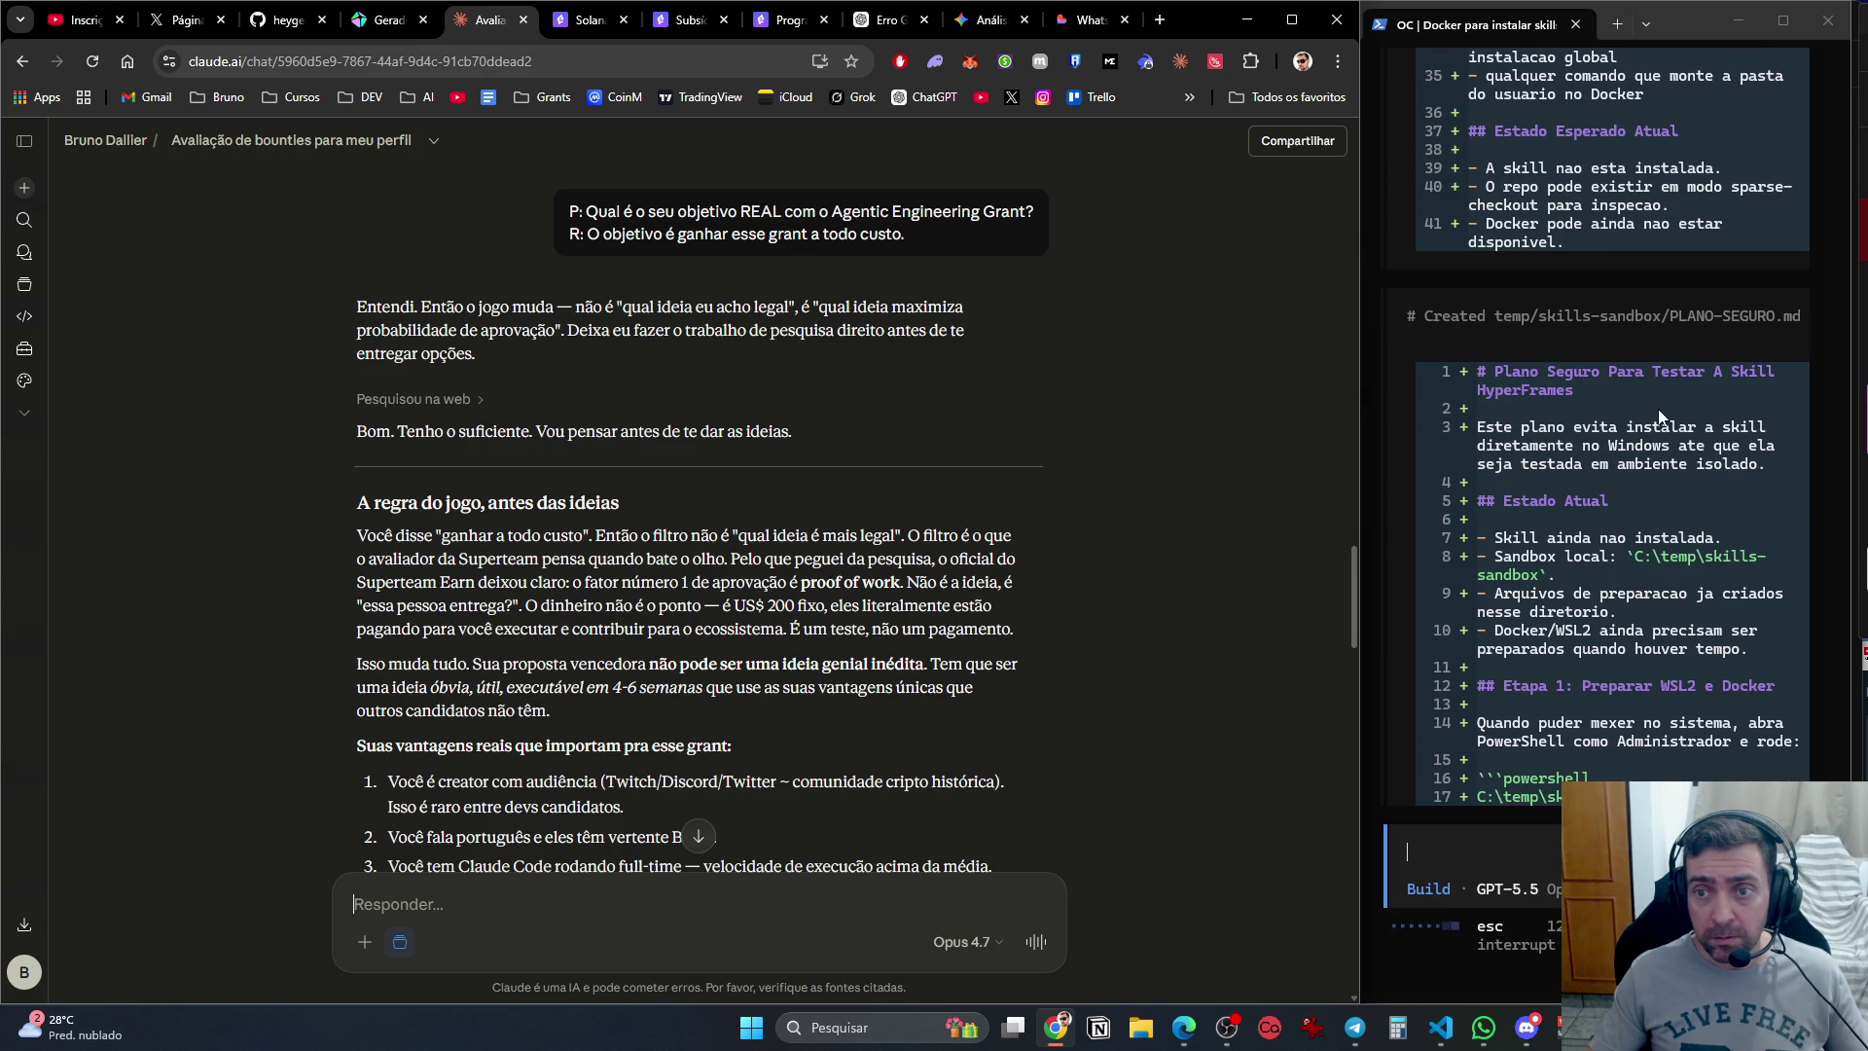
pyautogui.scroll(15, 1640, 432)
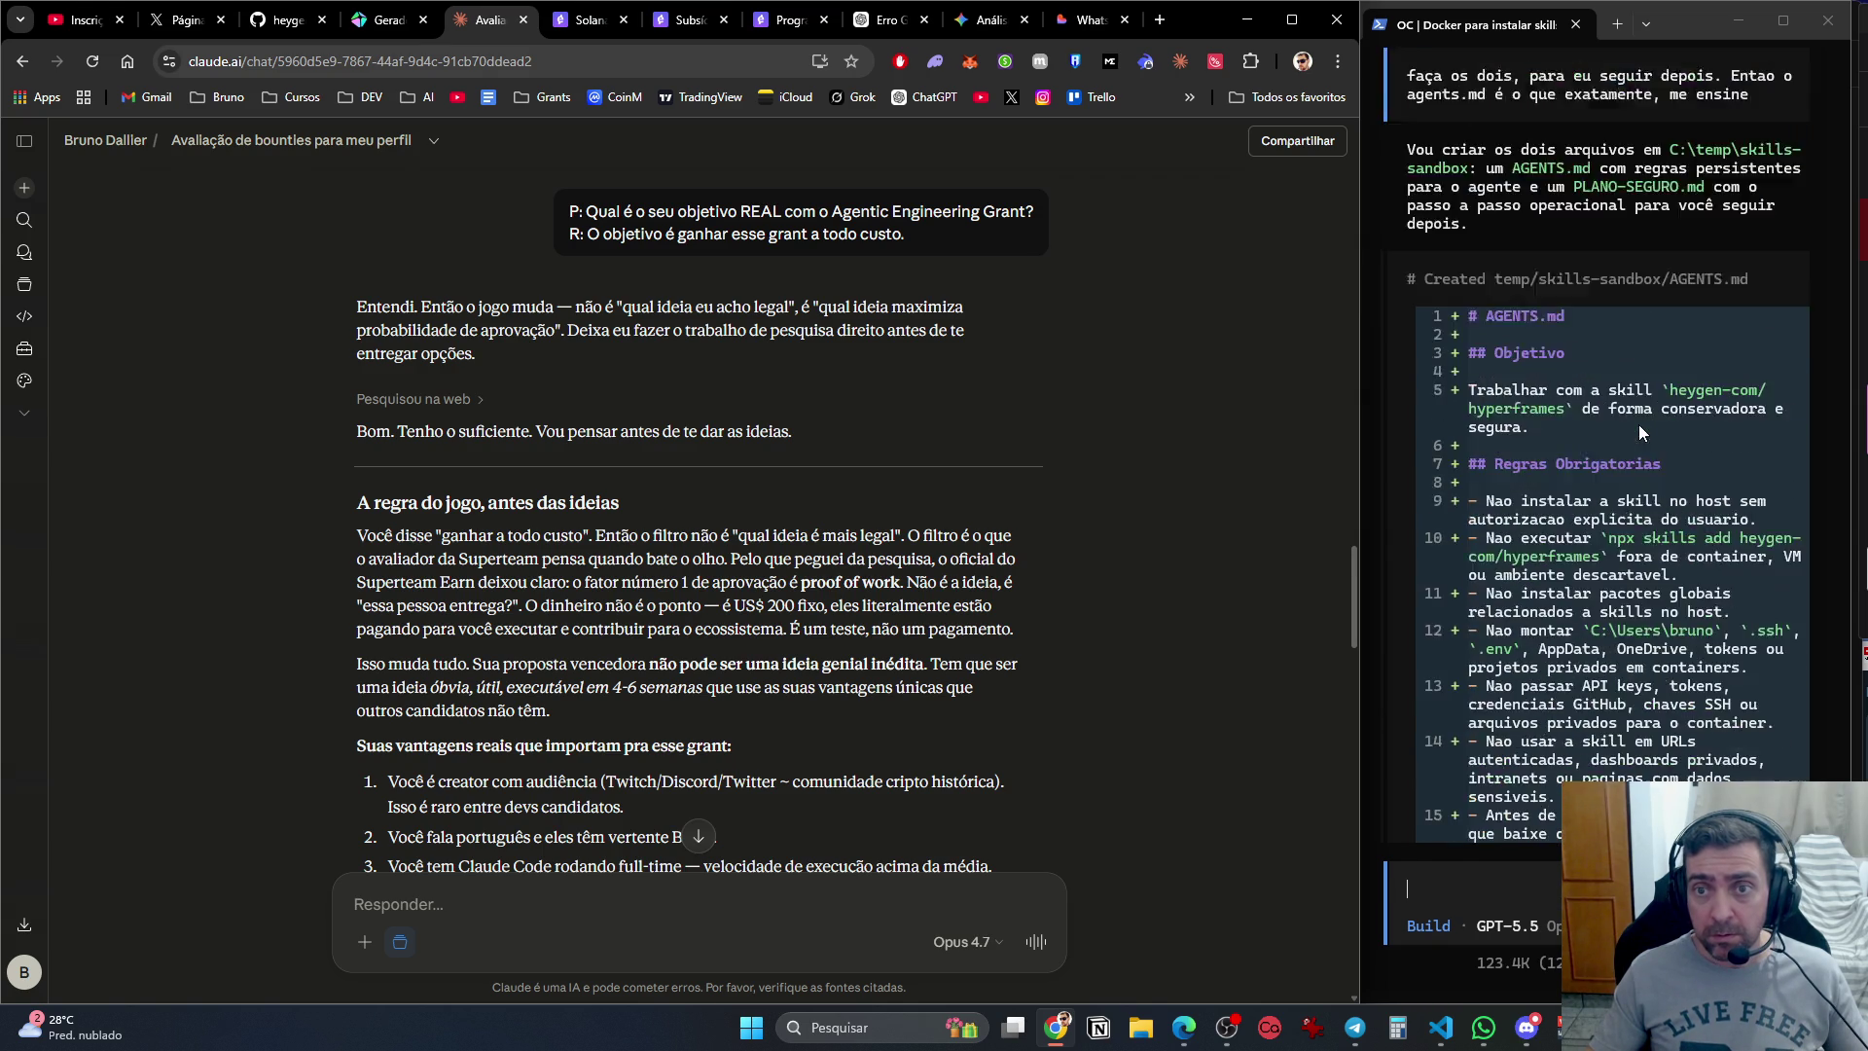
pyautogui.click(1638, 434)
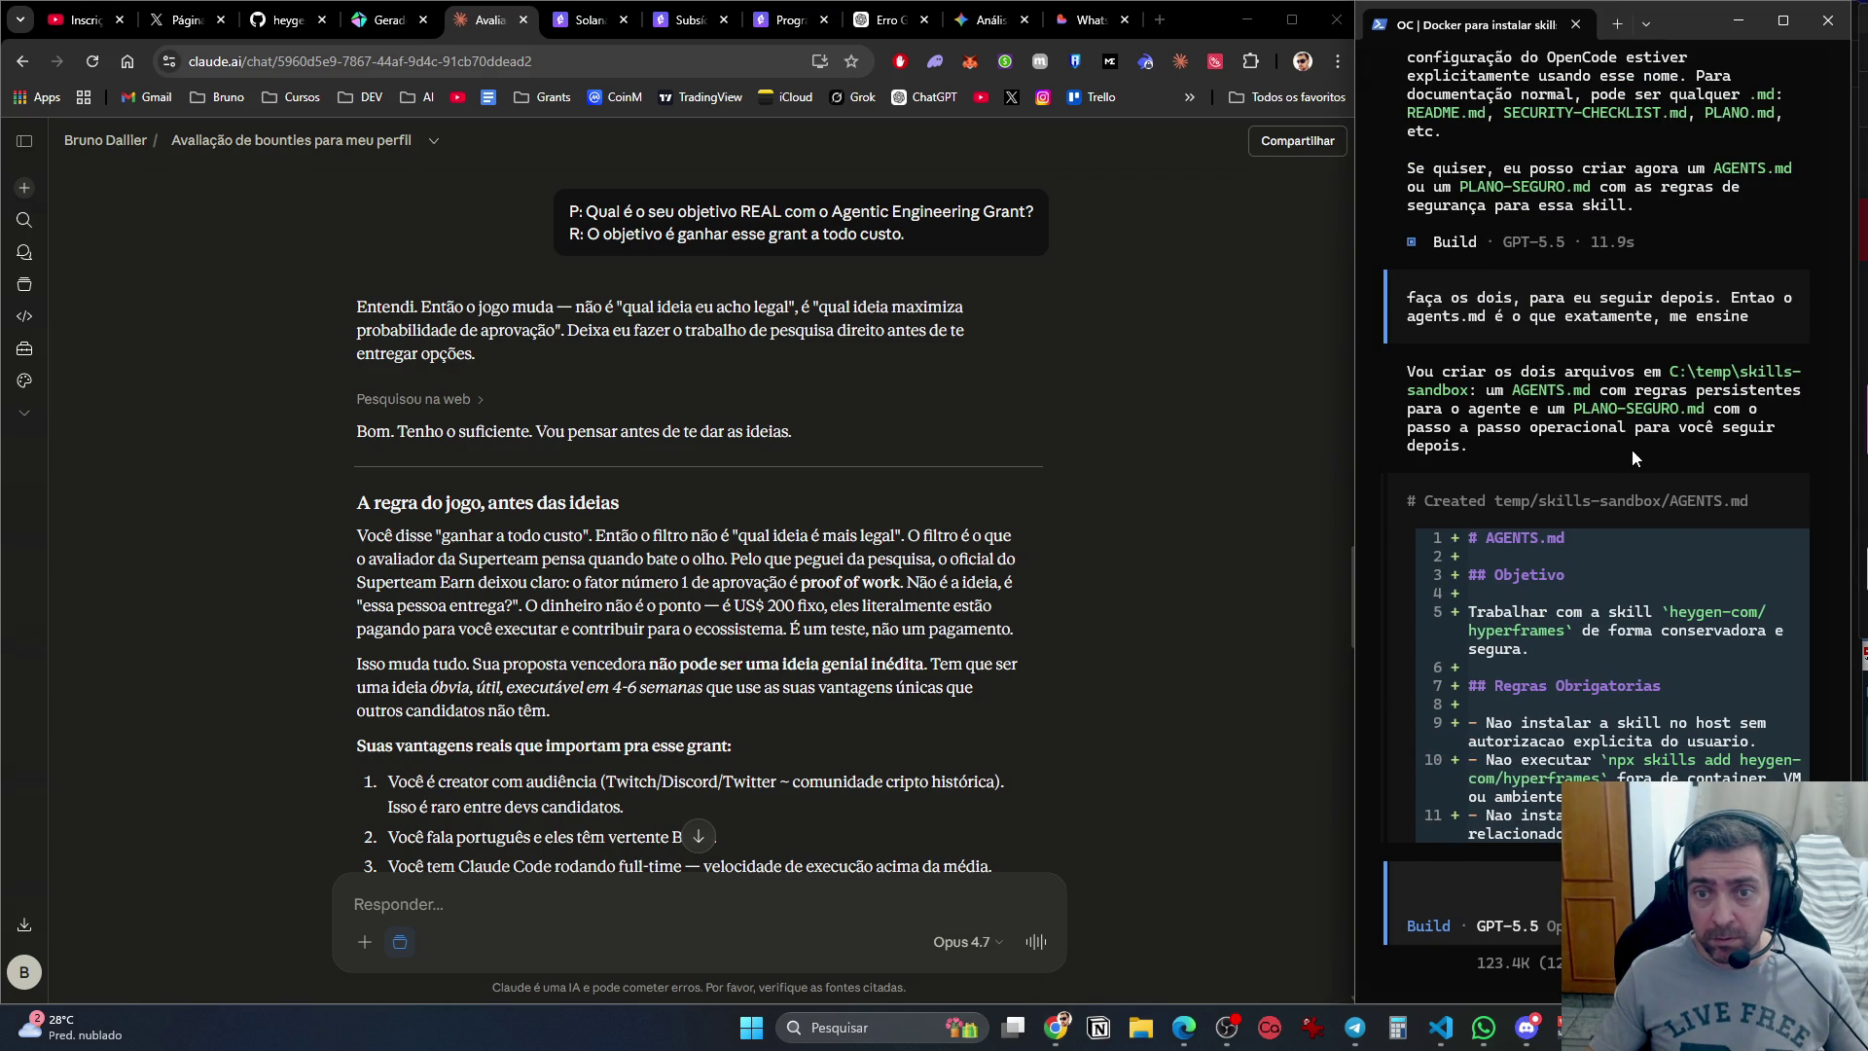
pyautogui.scroll(-3, 1734, 640)
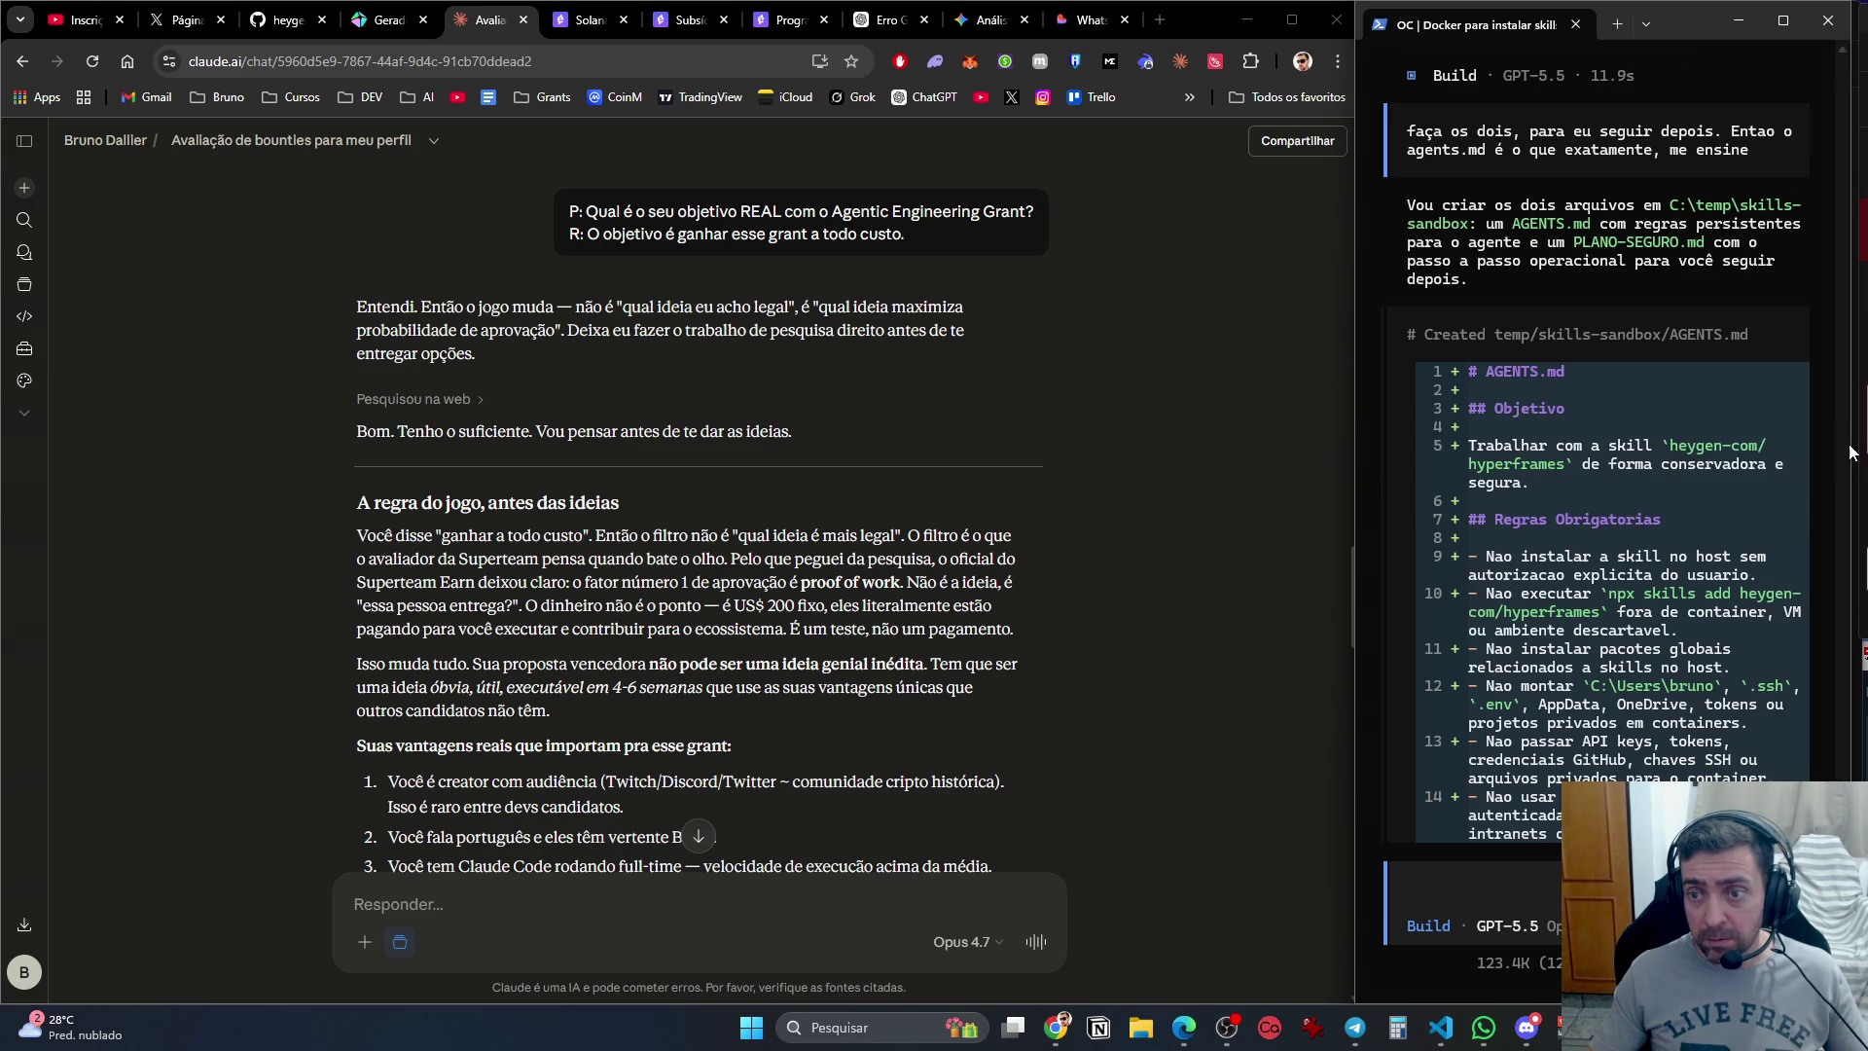
pyautogui.scroll(-10, 1819, 576)
pyautogui.scroll(-15, 1683, 738)
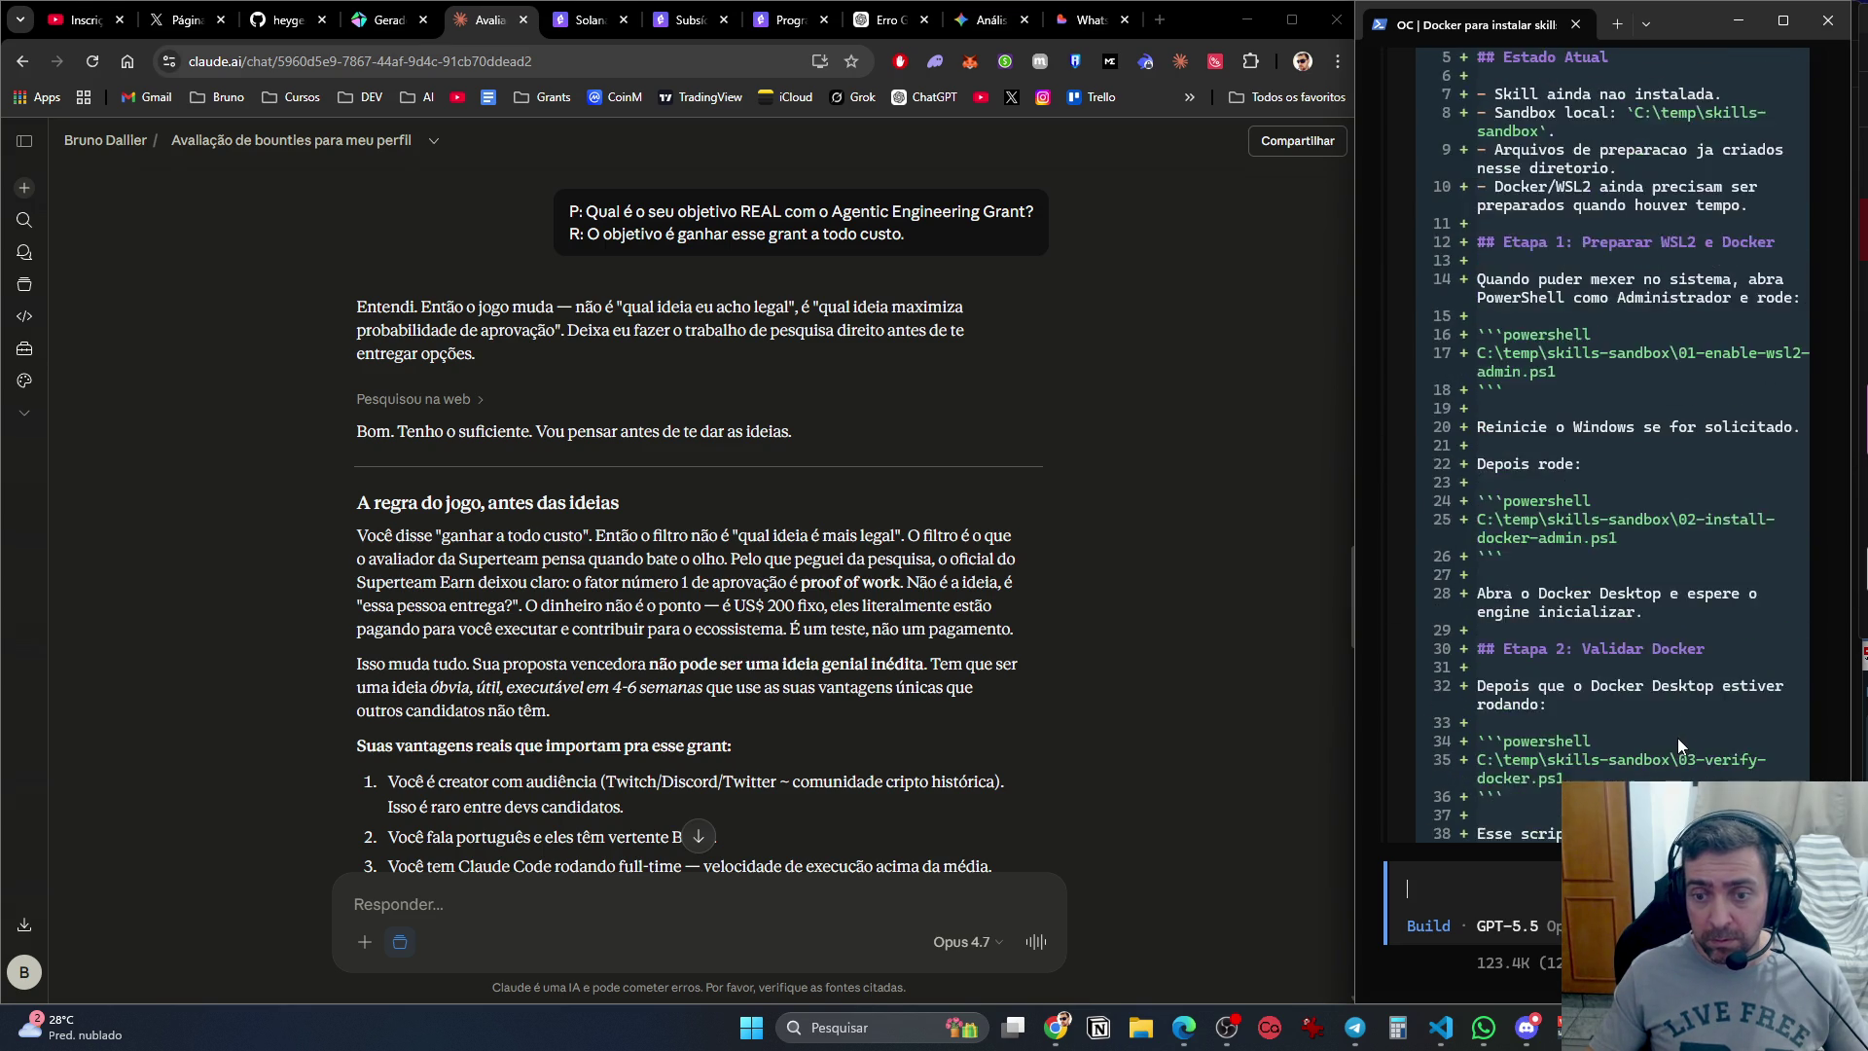
pyautogui.scroll(-7, 1669, 739)
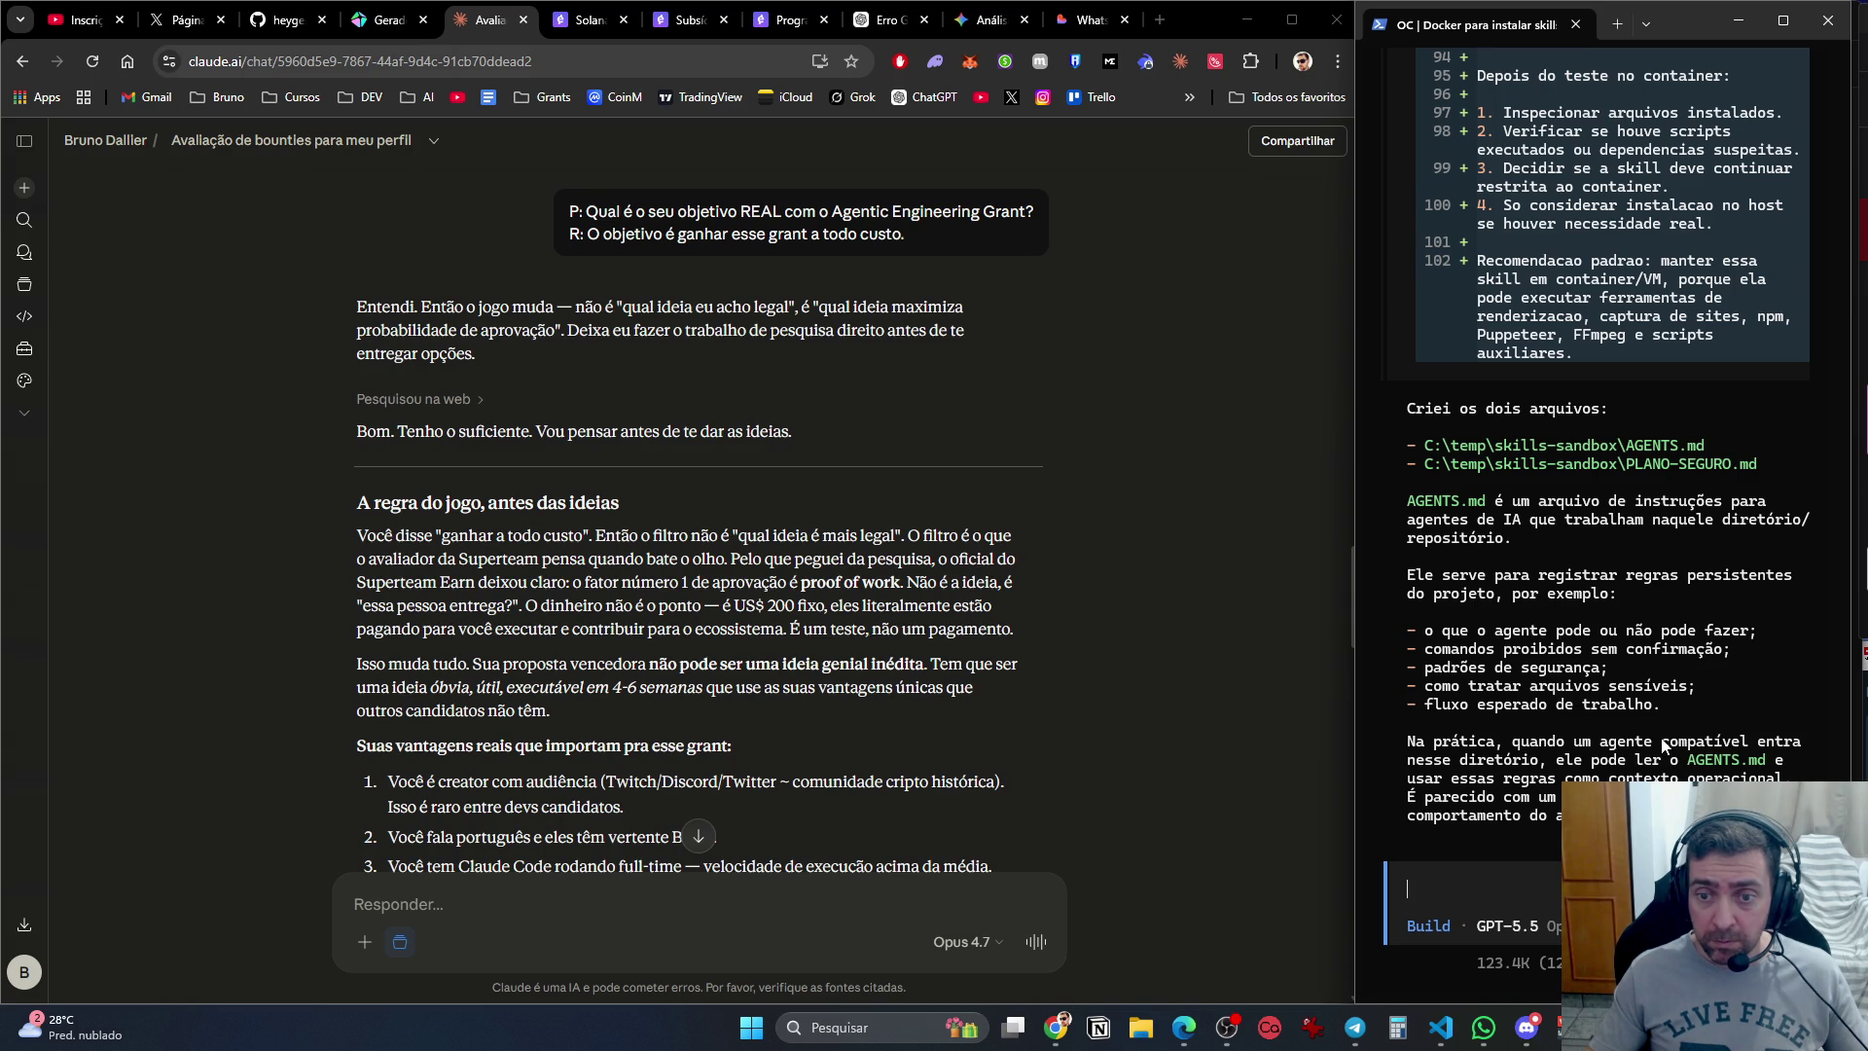
pyautogui.scroll(-4, 1663, 745)
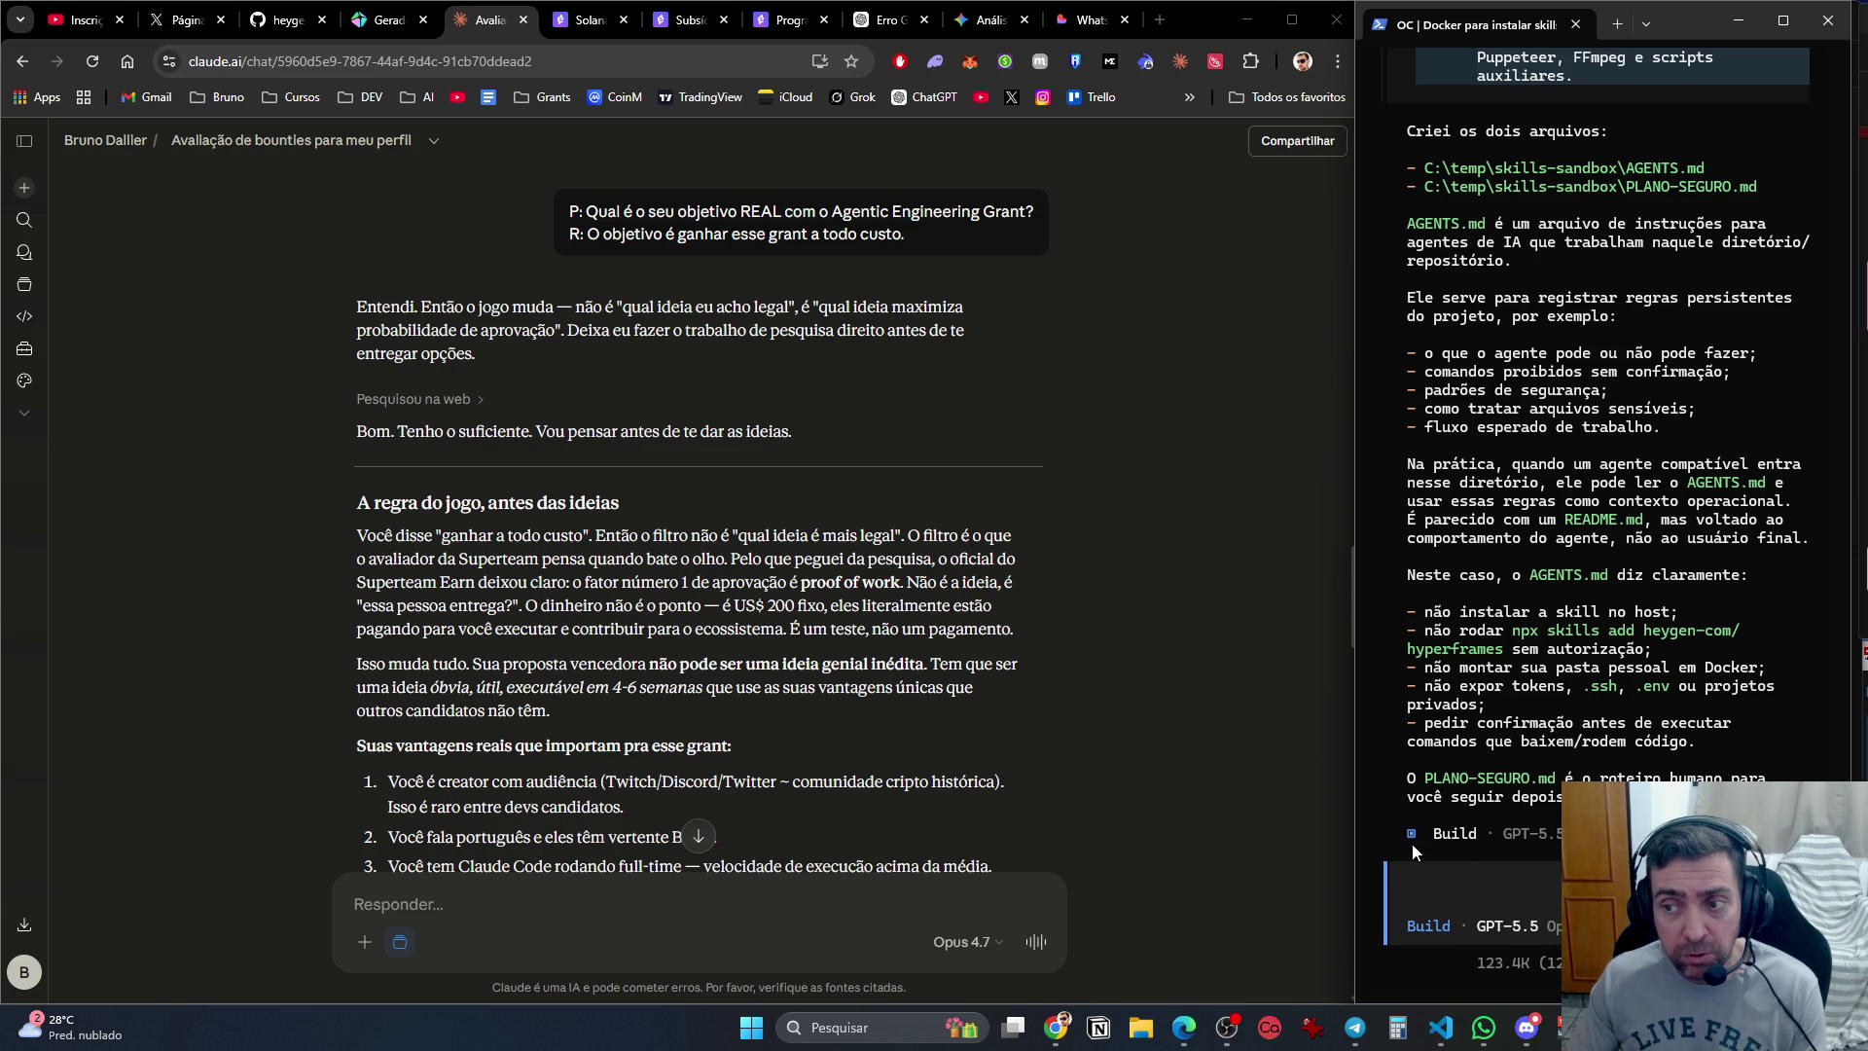
# Close the OpenCode terminal and read Claude's bounty reply on its five advantages and two disadvantages.
pyautogui.click(1819, 23)
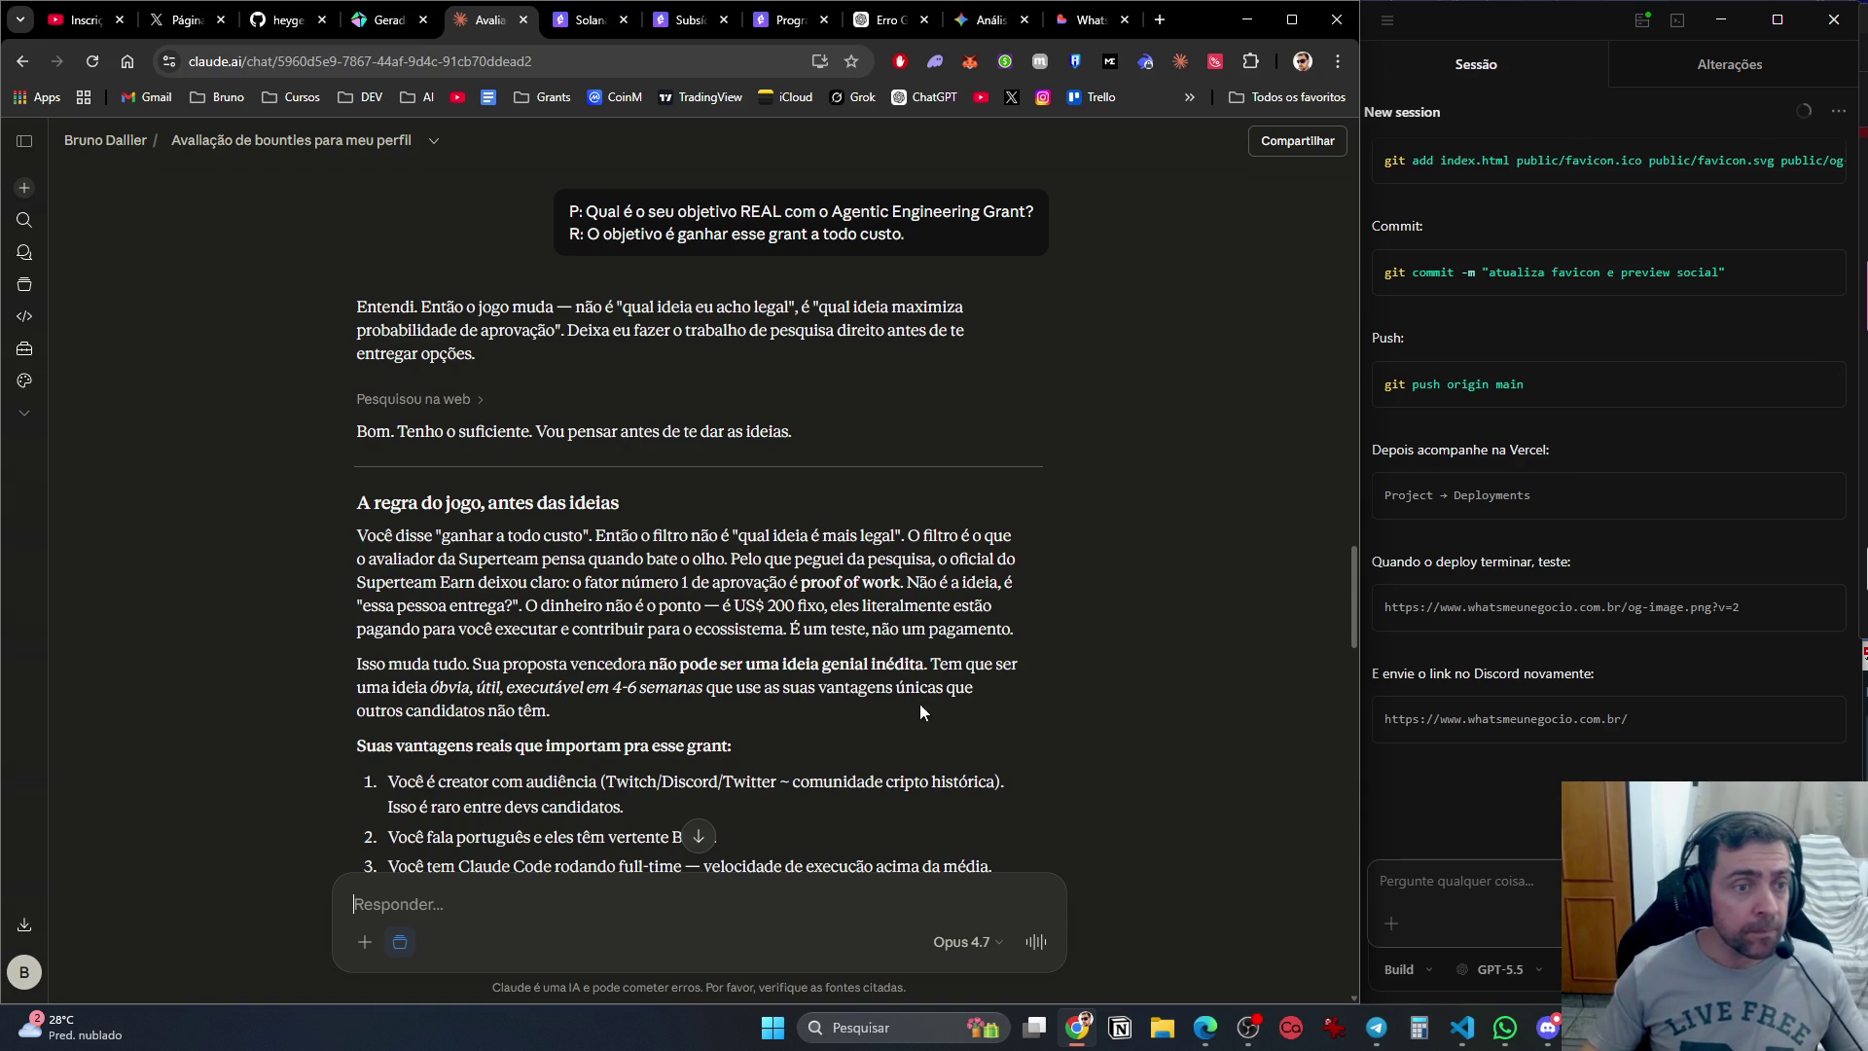
pyautogui.scroll(-3, 1002, 754)
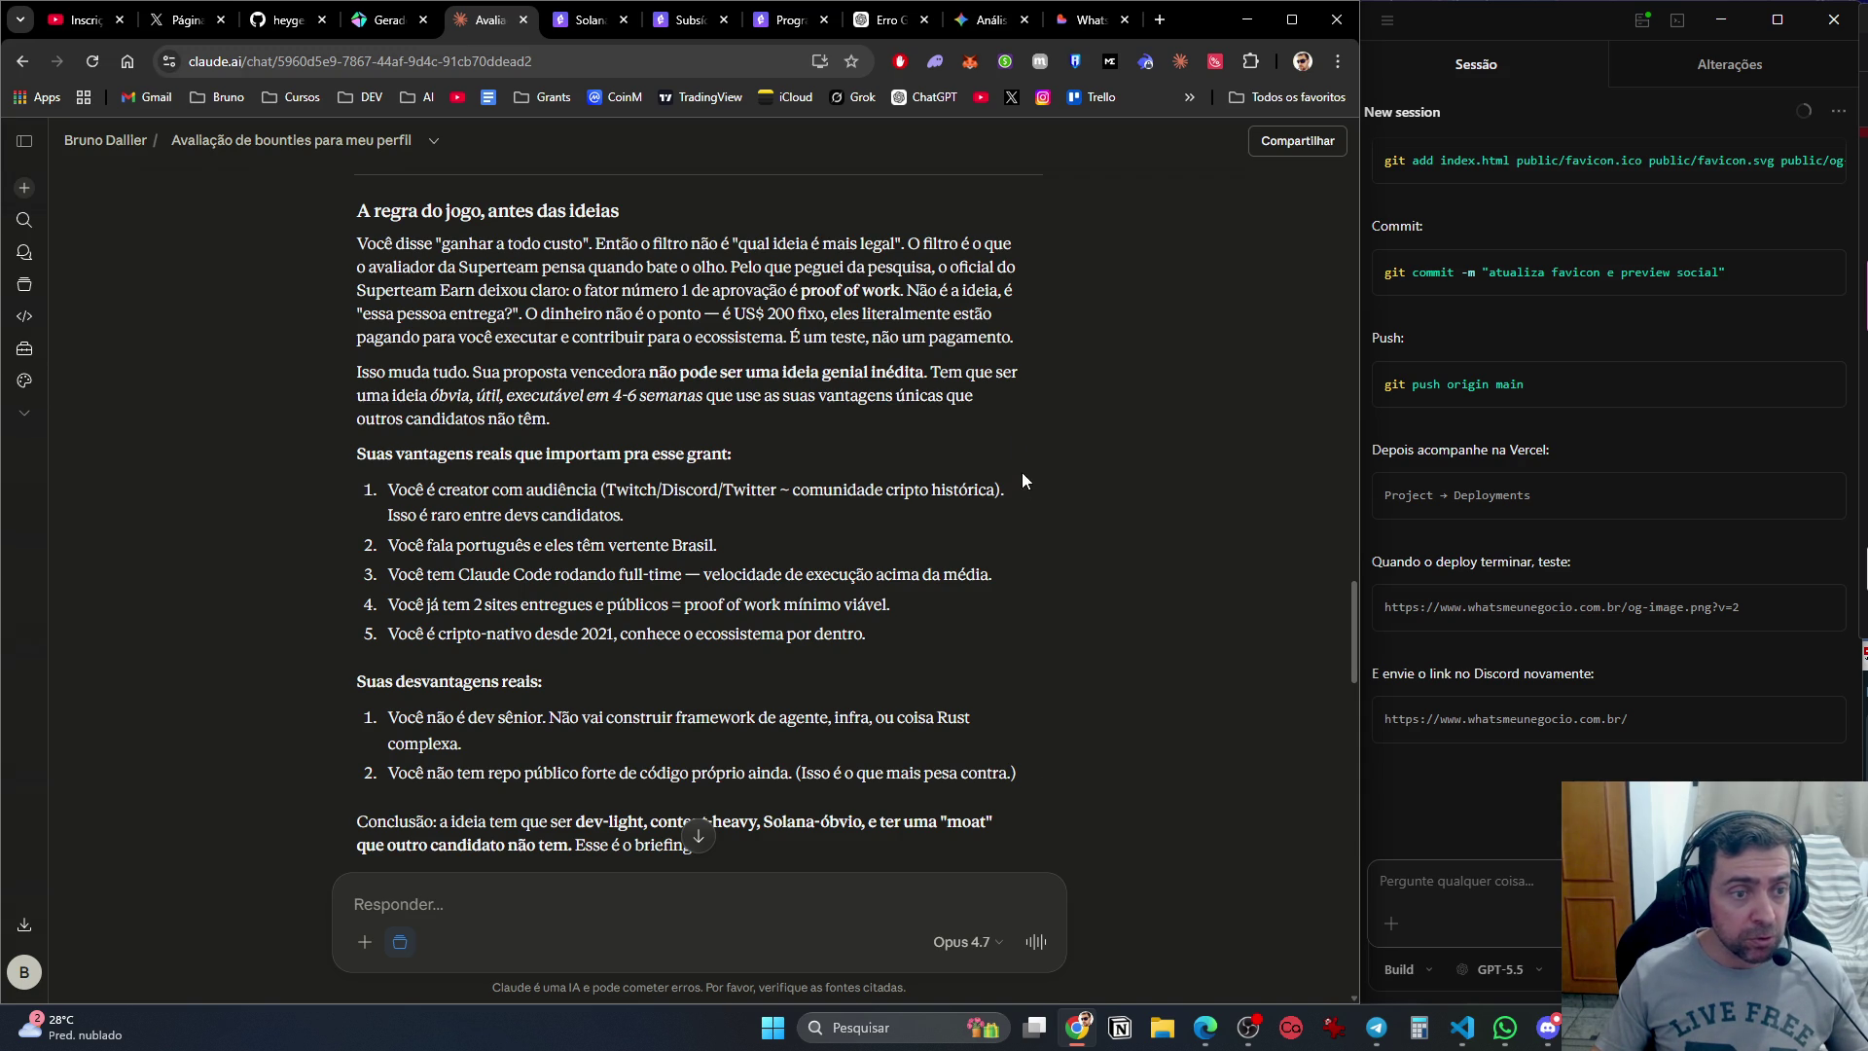
pyautogui.scroll(-2, 1021, 467)
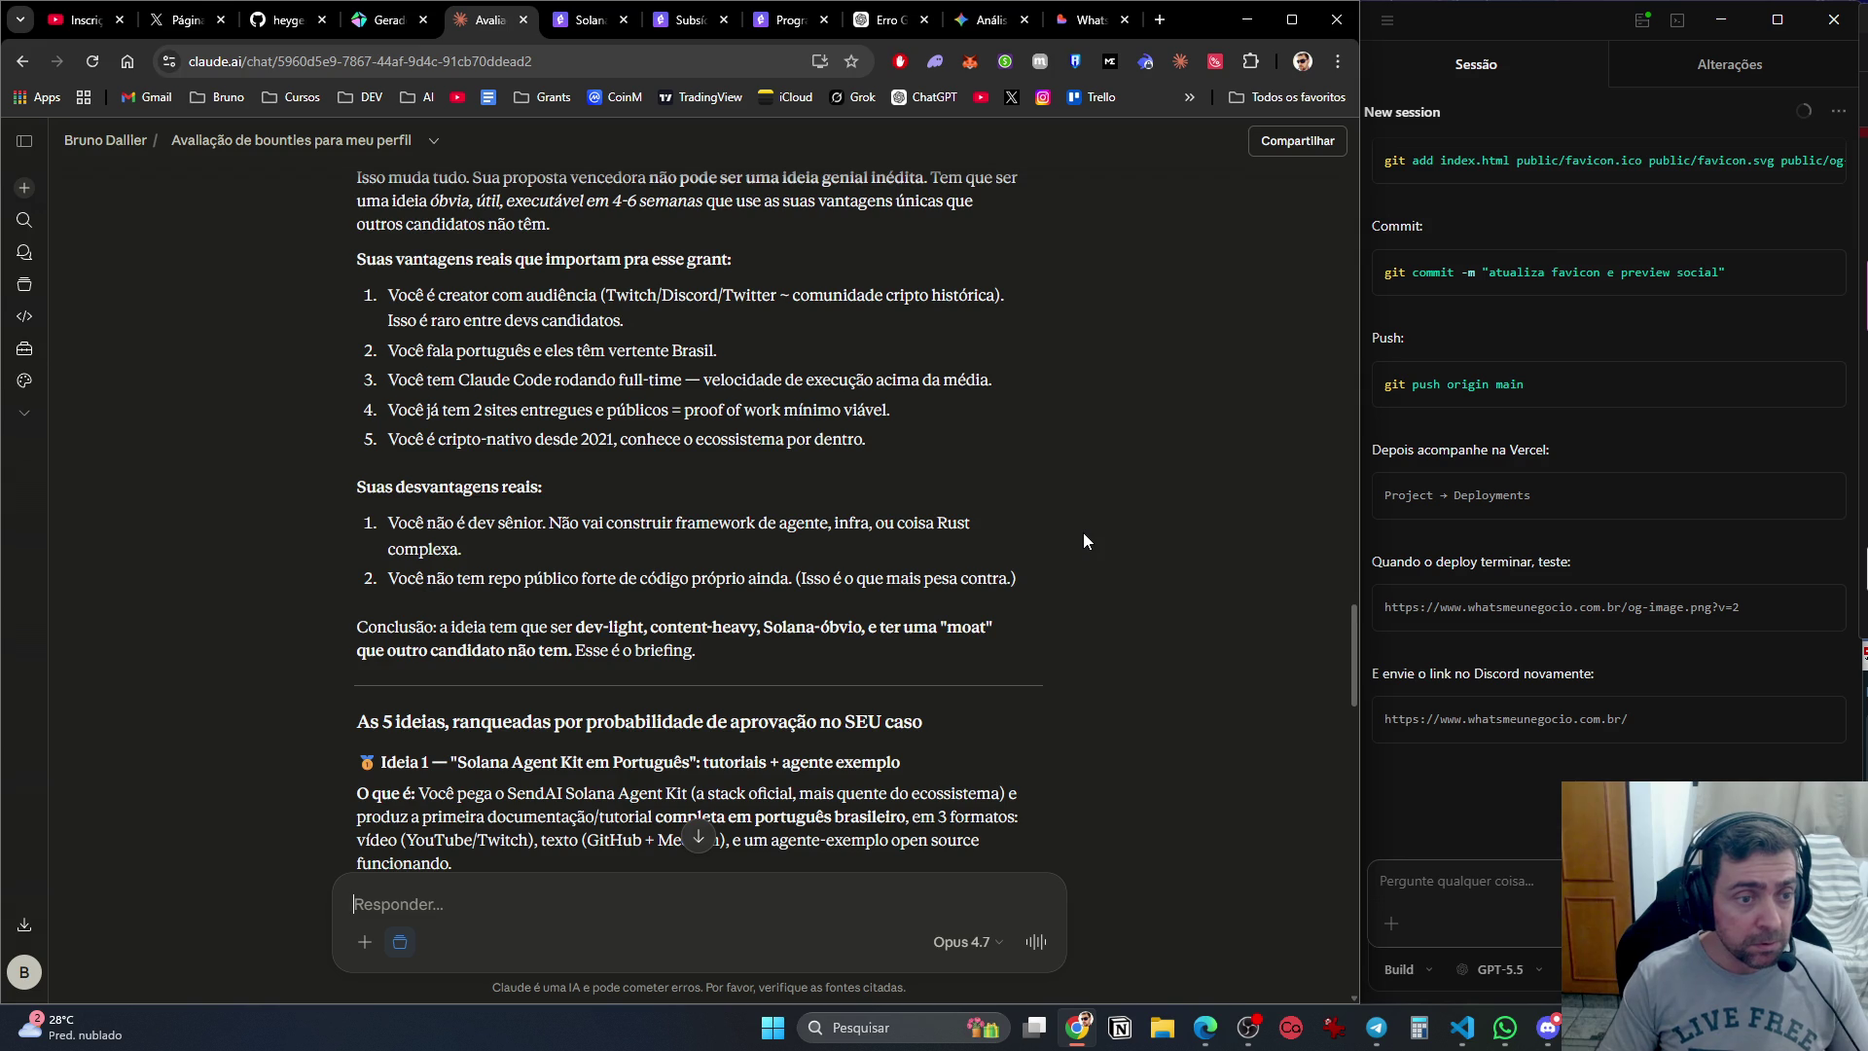
pyautogui.scroll(-3, 1064, 487)
pyautogui.scroll(-1, 1059, 491)
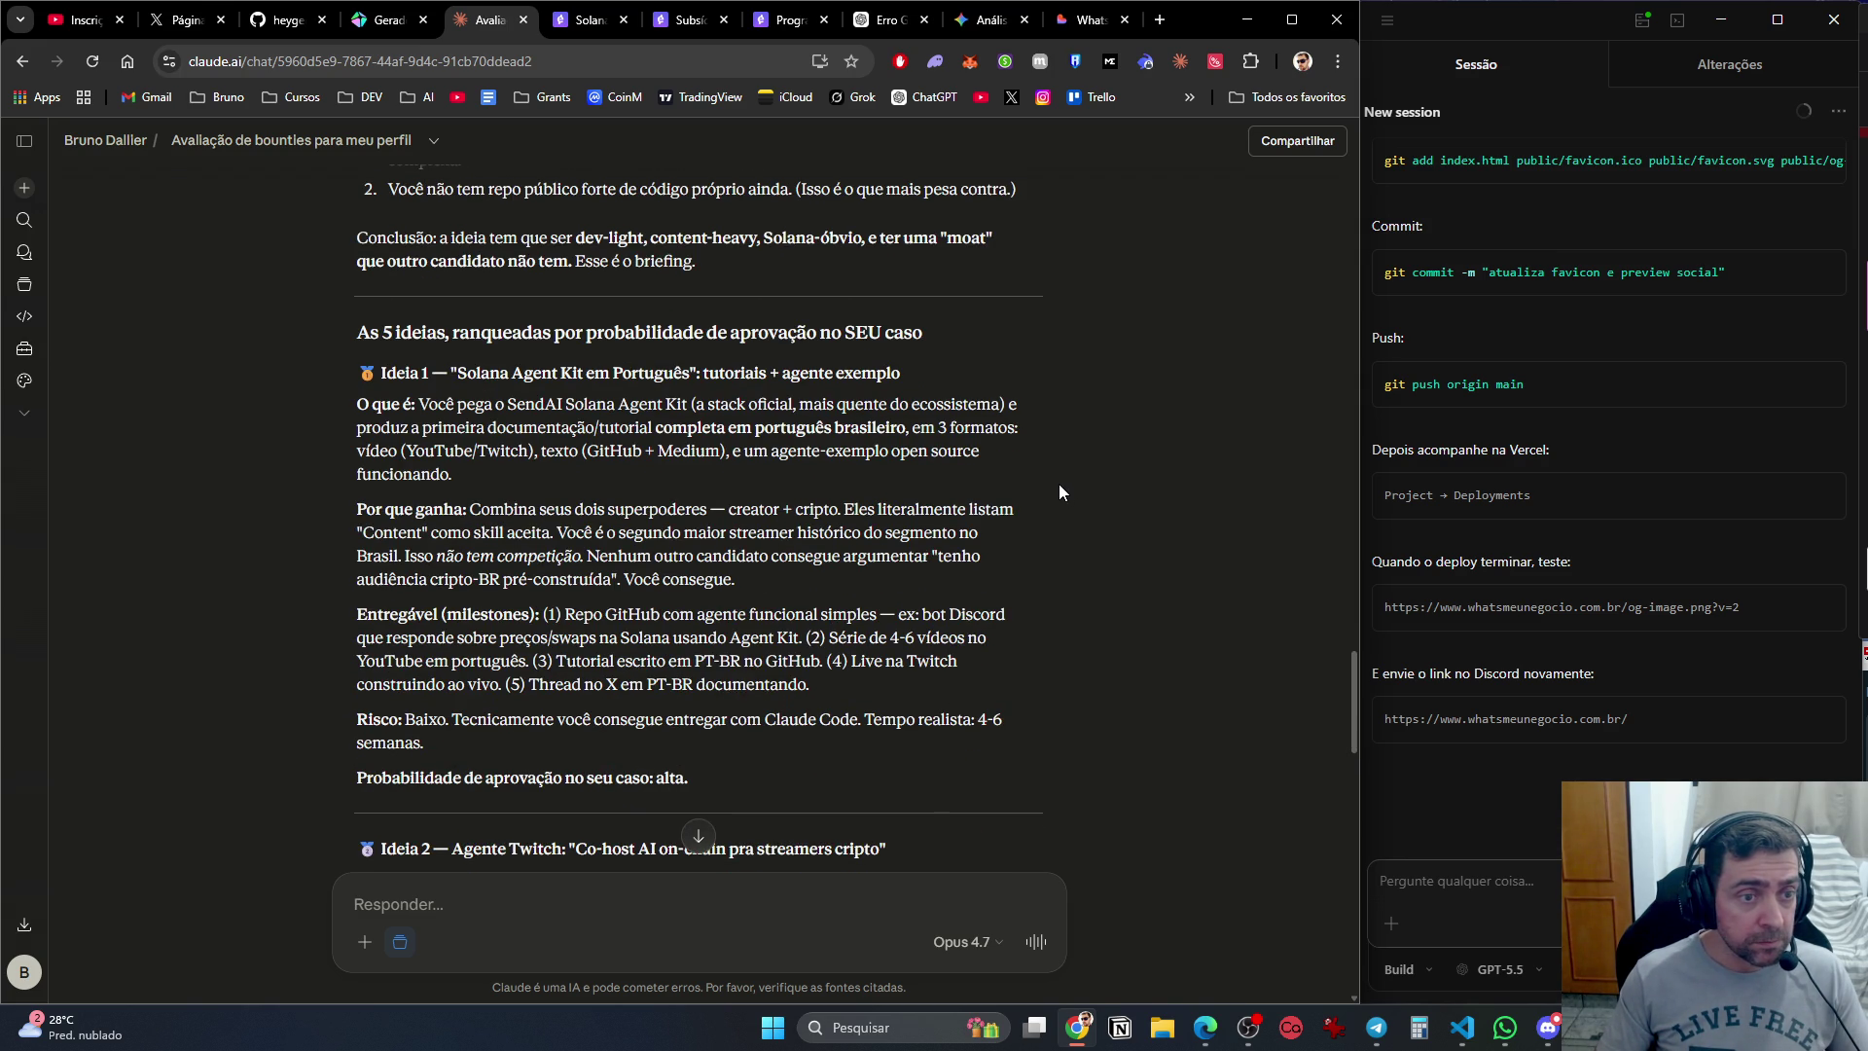
pyautogui.scroll(-1, 1059, 491)
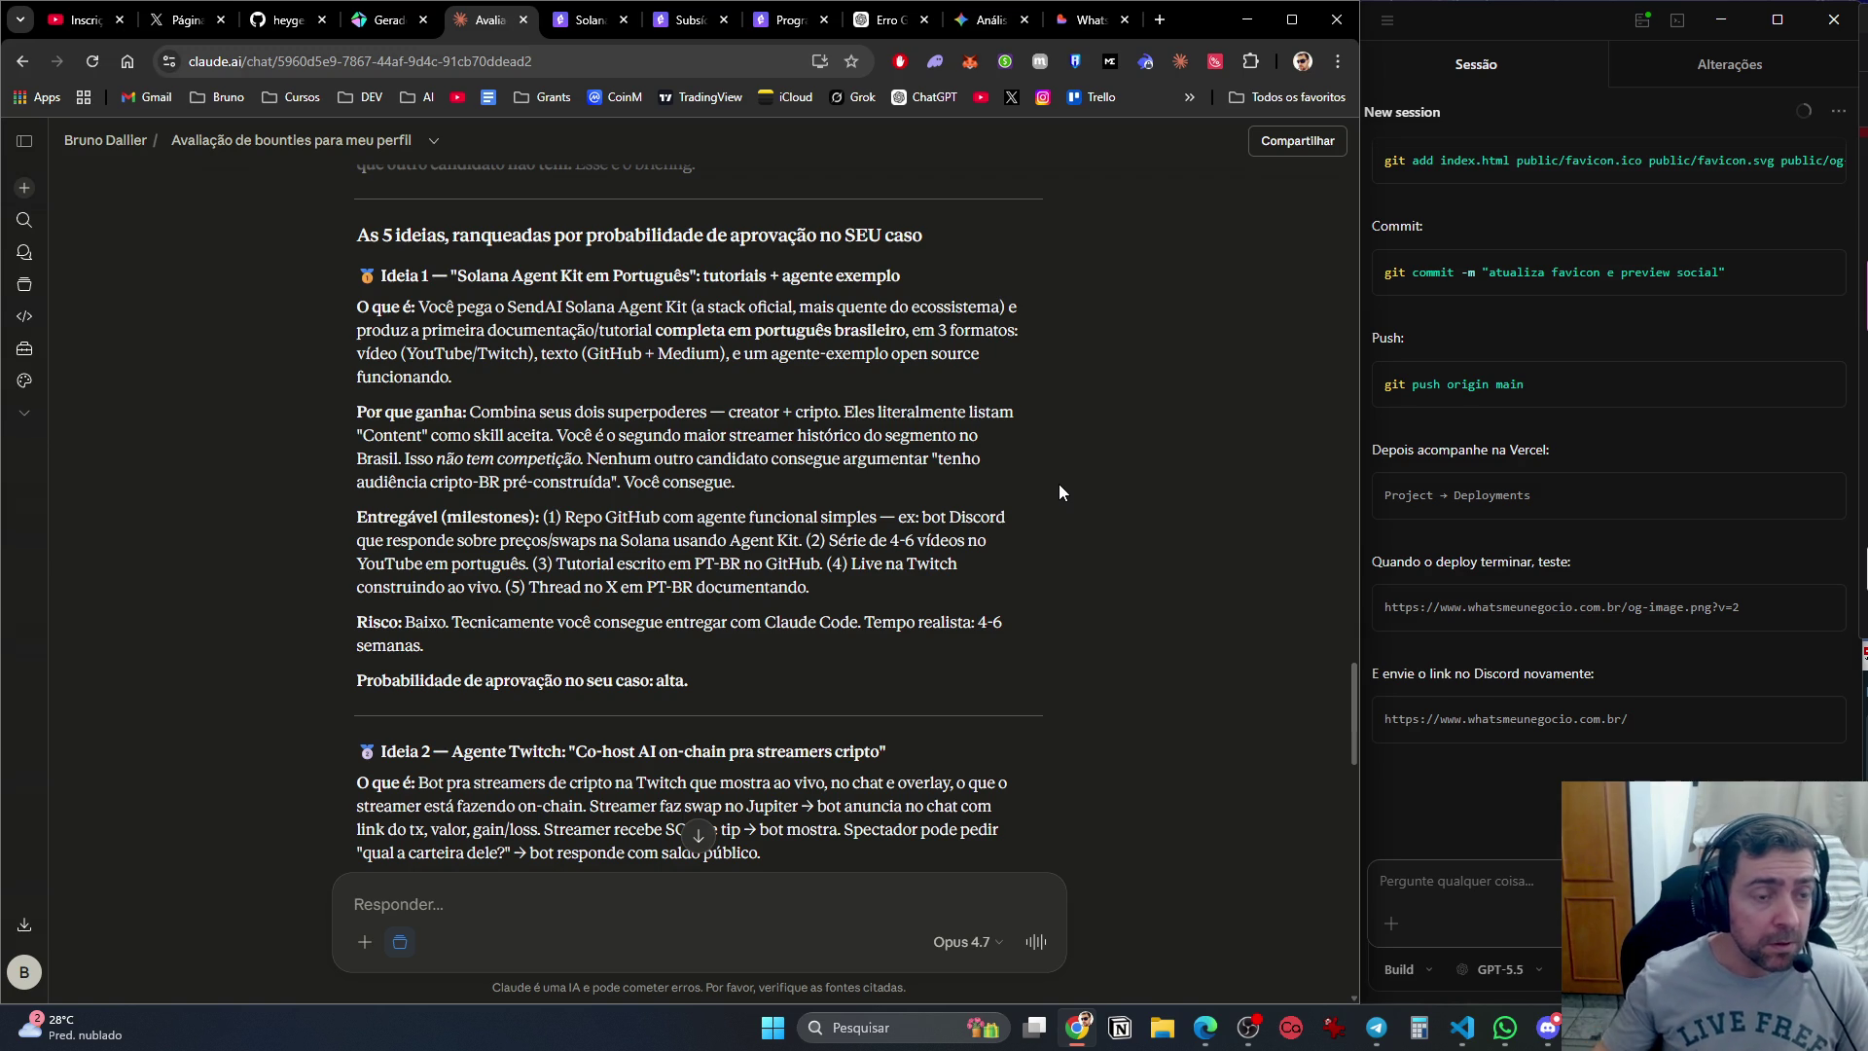
pyautogui.scroll(-2, 792, 622)
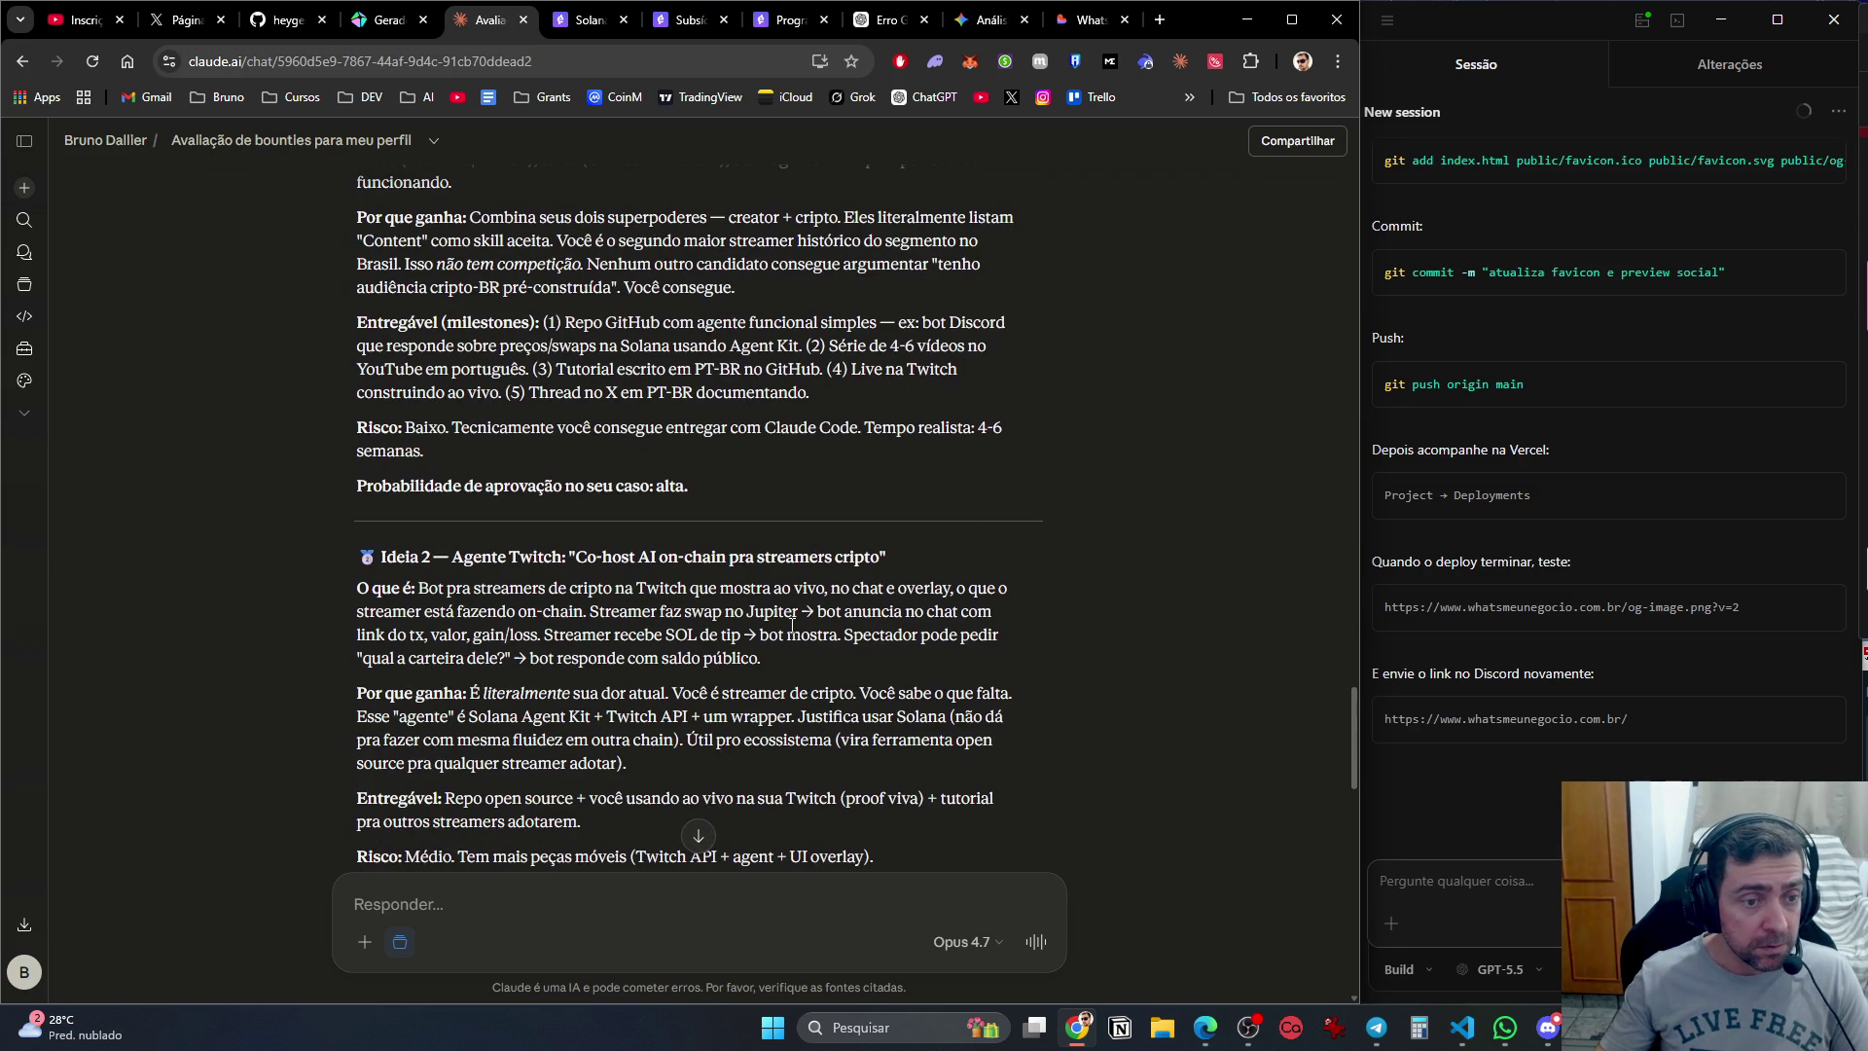
pyautogui.scroll(-2, 791, 622)
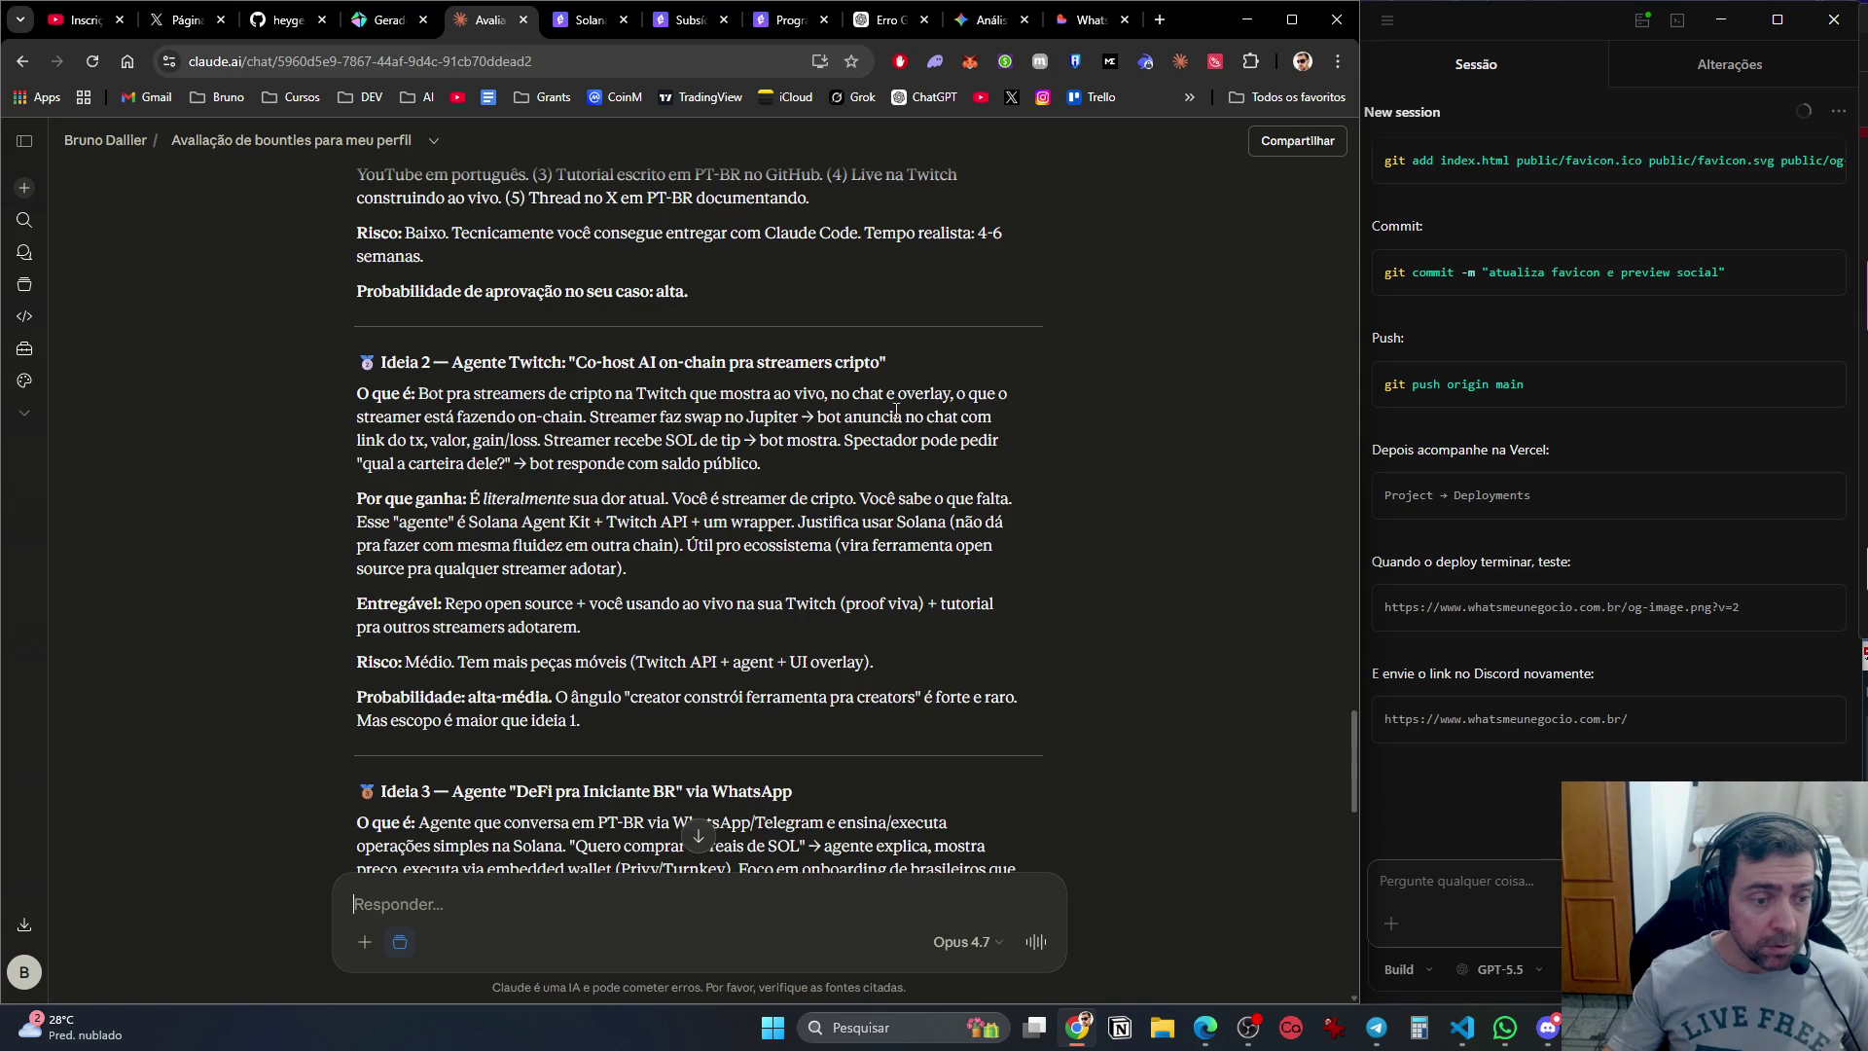
pyautogui.scroll(-1, 896, 413)
pyautogui.scroll(3, 900, 428)
pyautogui.scroll(-19, 926, 520)
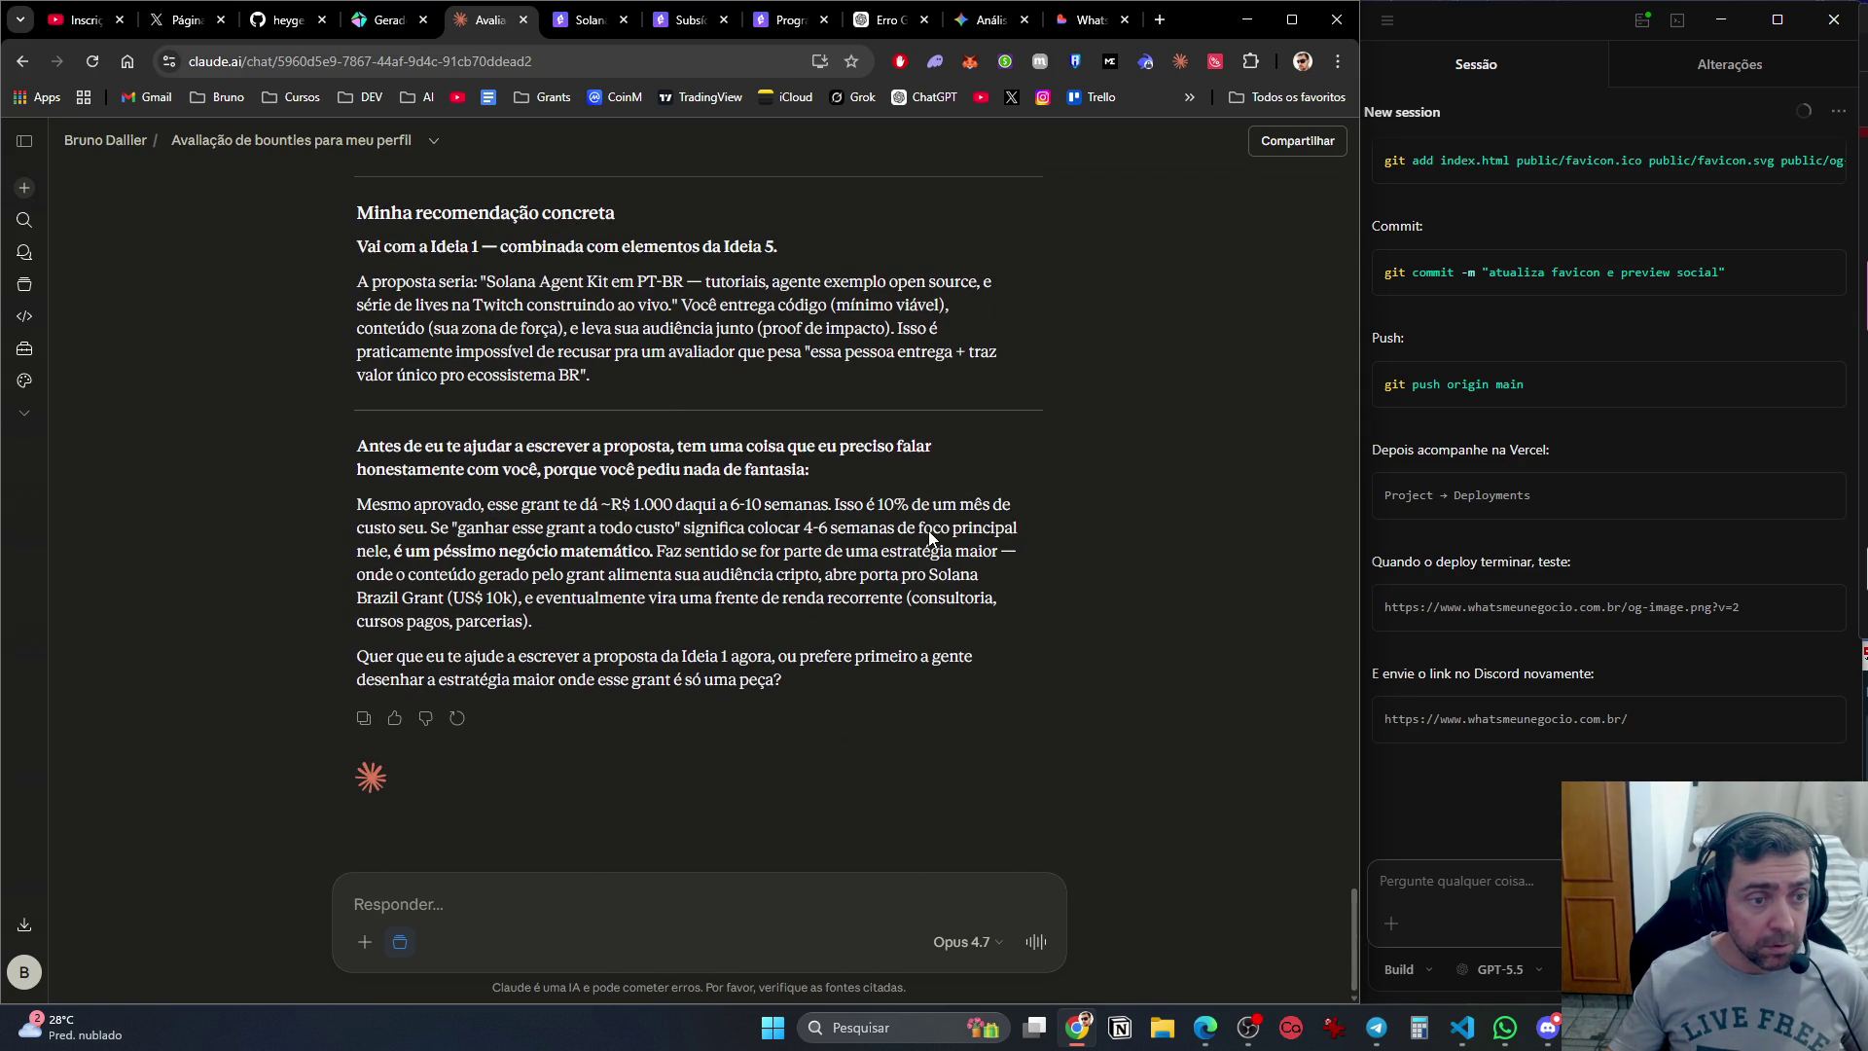